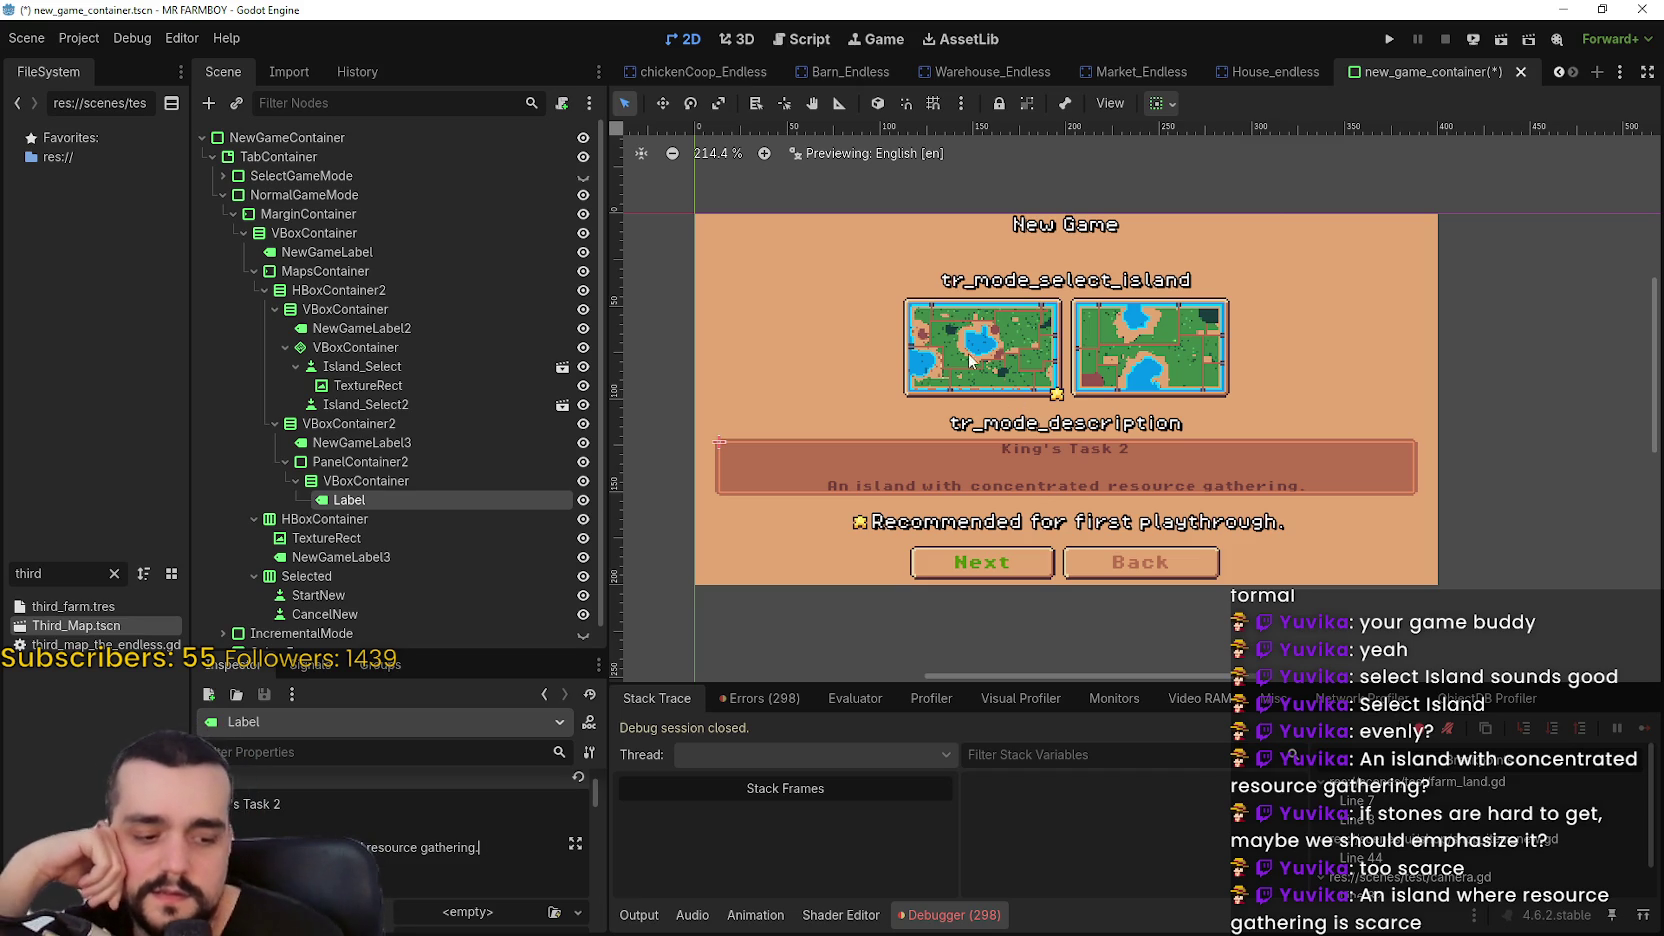
Paste the new concentrated-resource-nodes description into the King's Task 2 label, removing the stray leading quote
scroll(1152, 350, "up", 5)
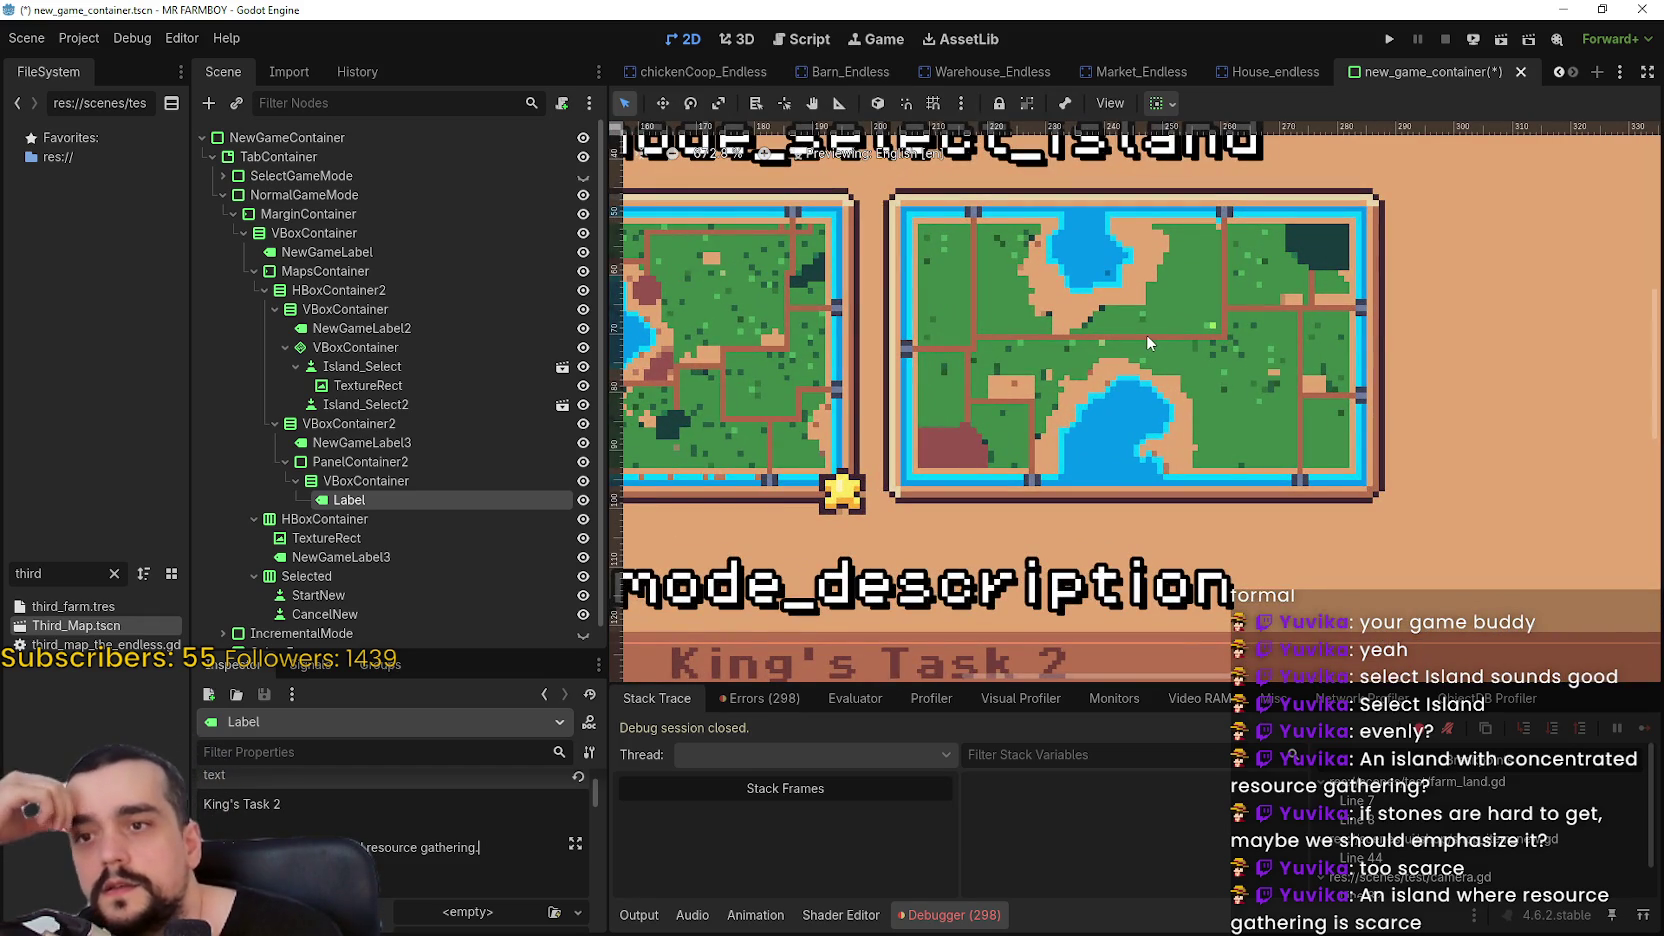
scroll(1152, 340, "down", 1)
scroll(940, 437, "down", 1)
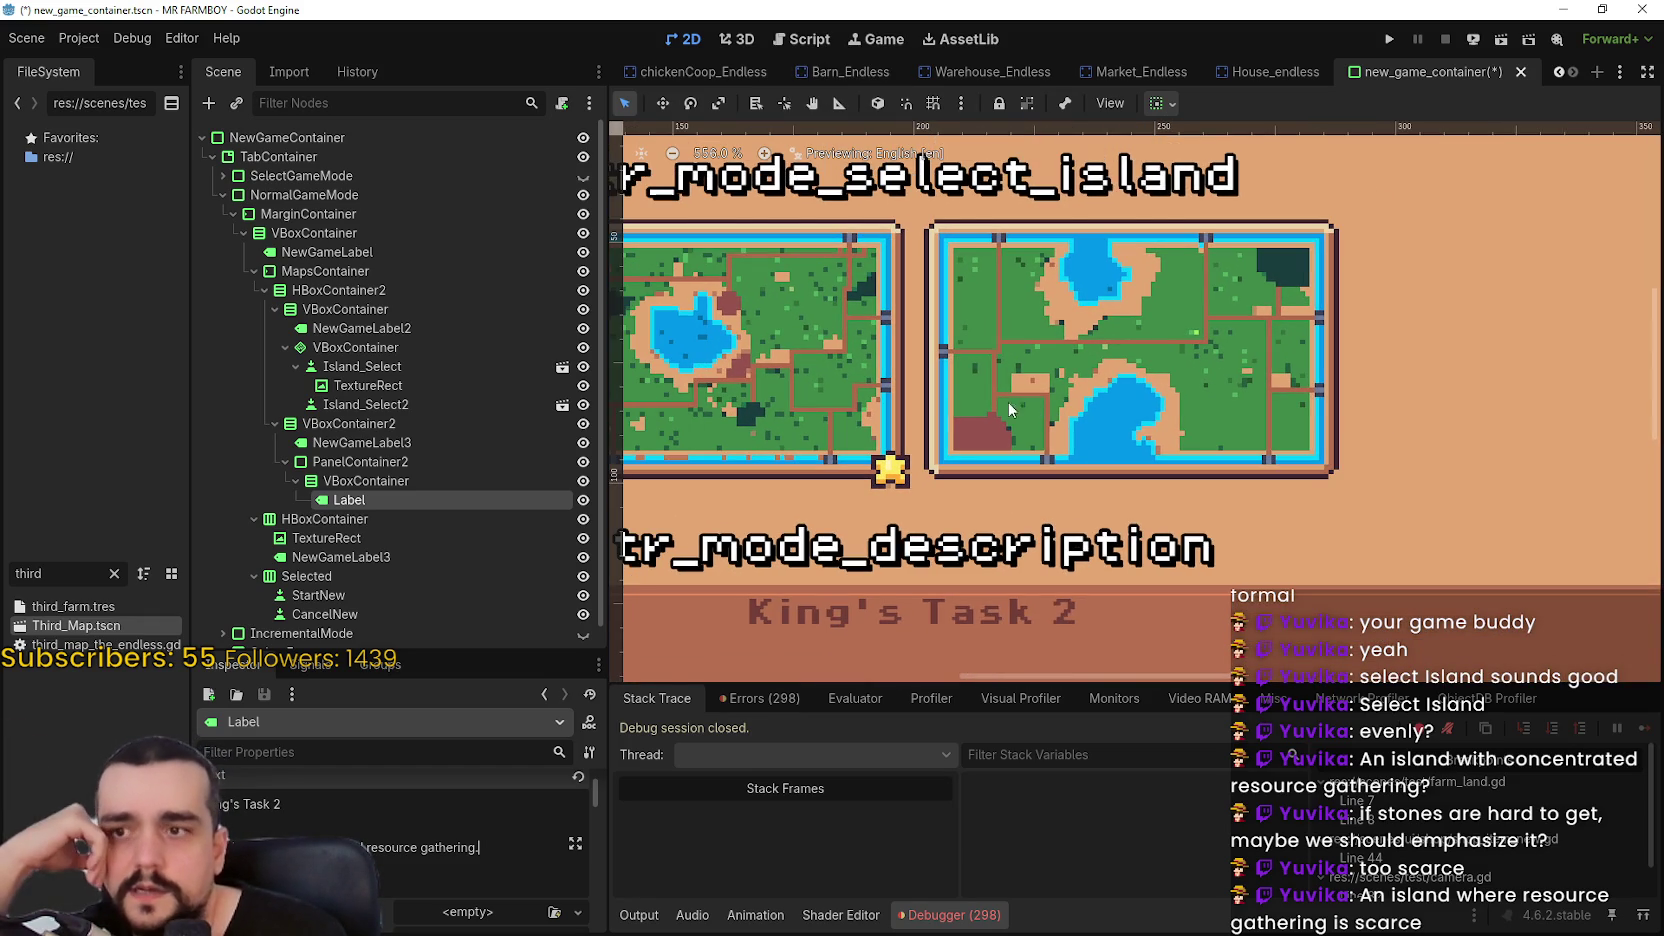
scroll(940, 437, "down", 5)
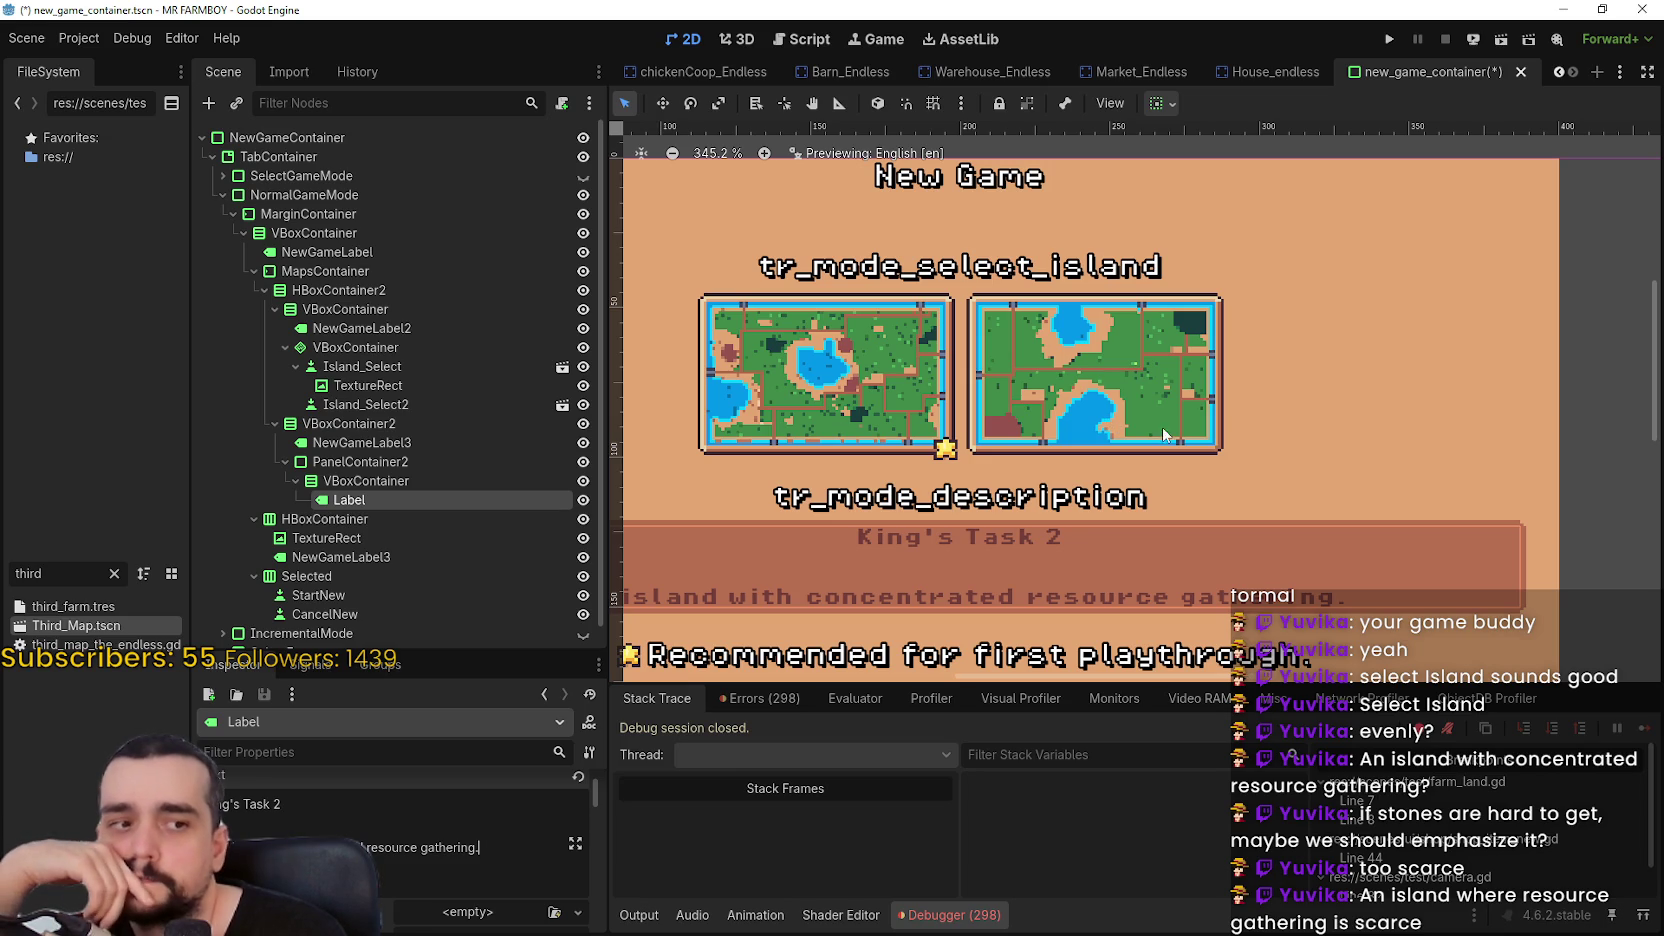
scroll(1150, 454, "down", 1)
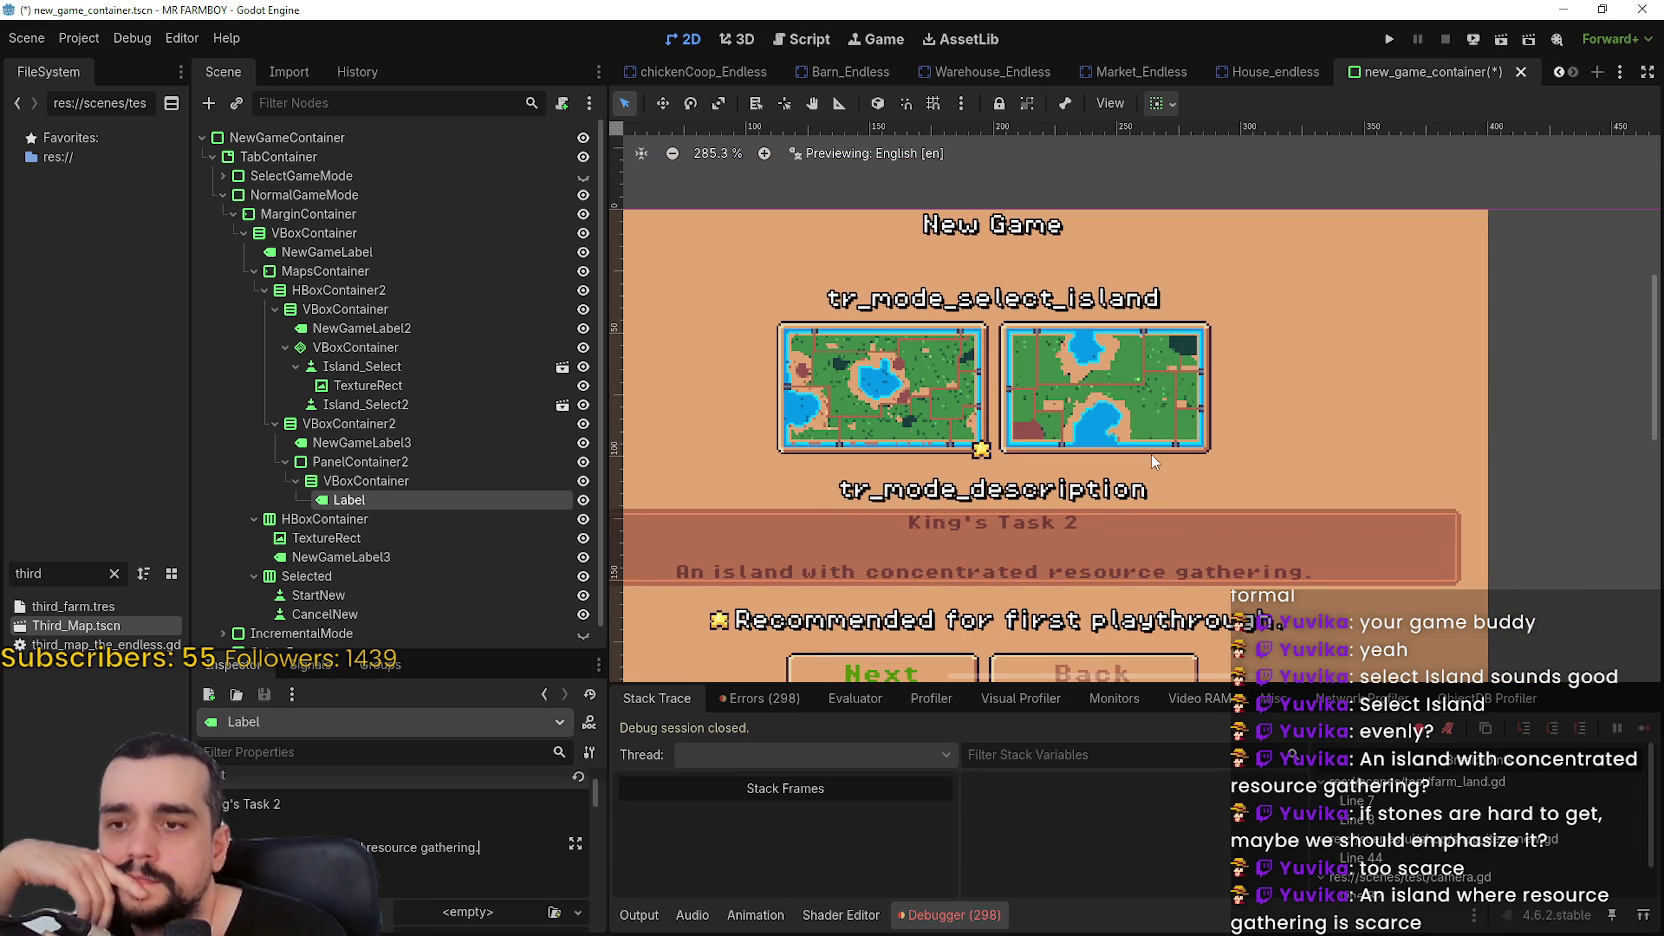
scroll(1152, 456, "down", 1)
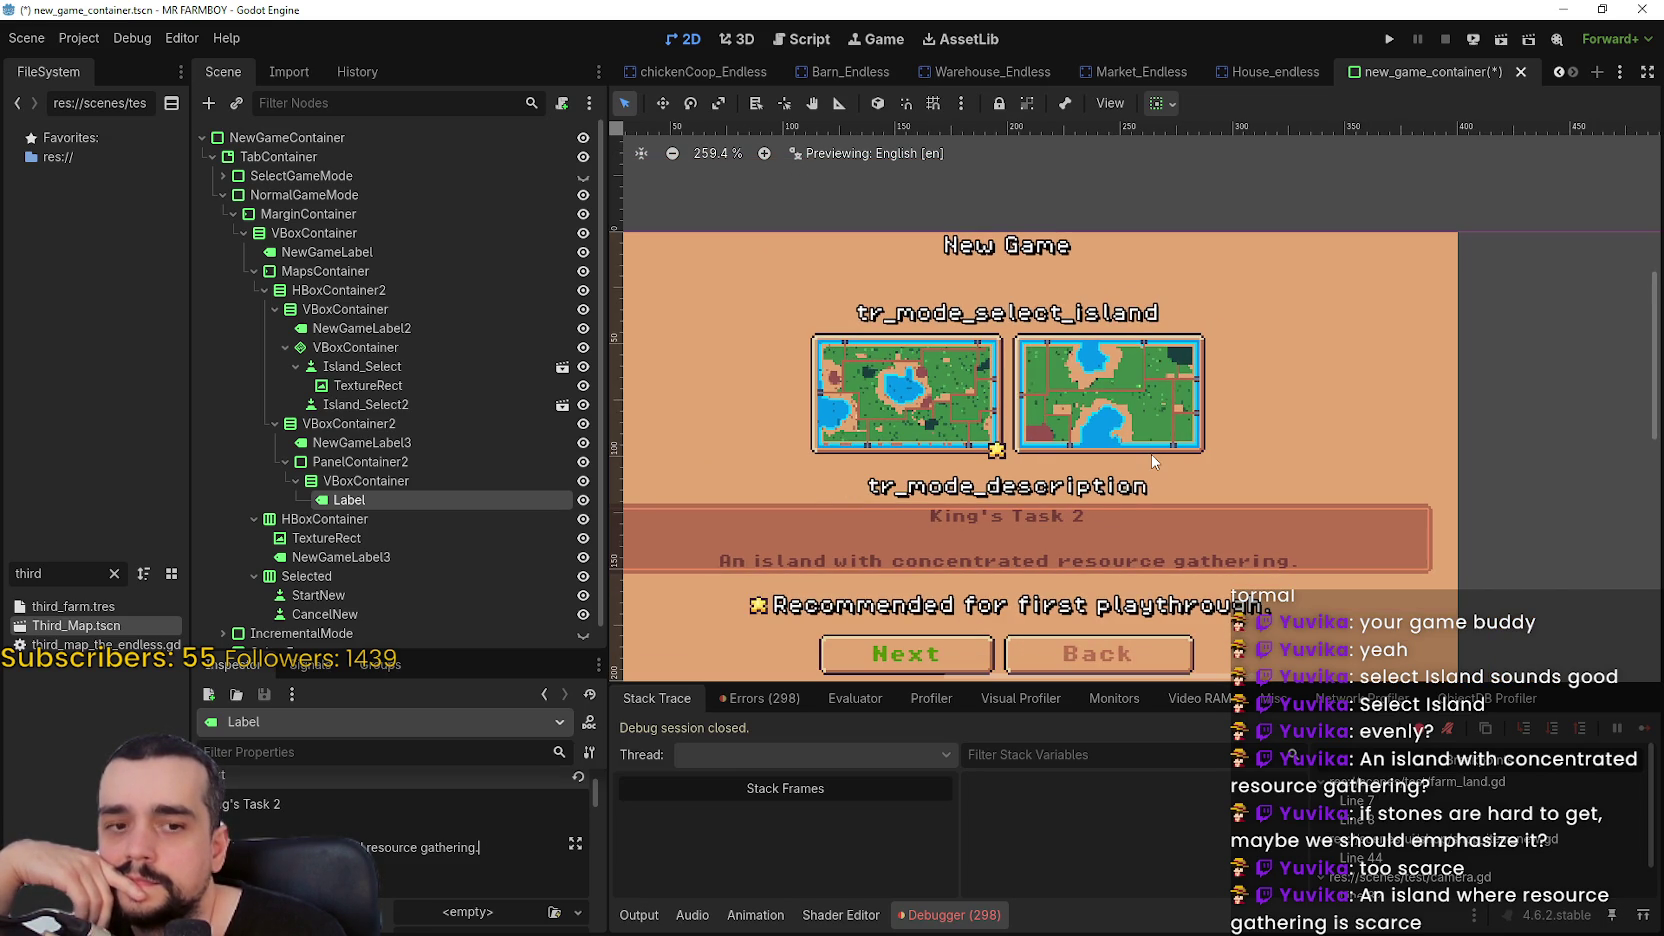
scroll(1150, 454, "up", 2)
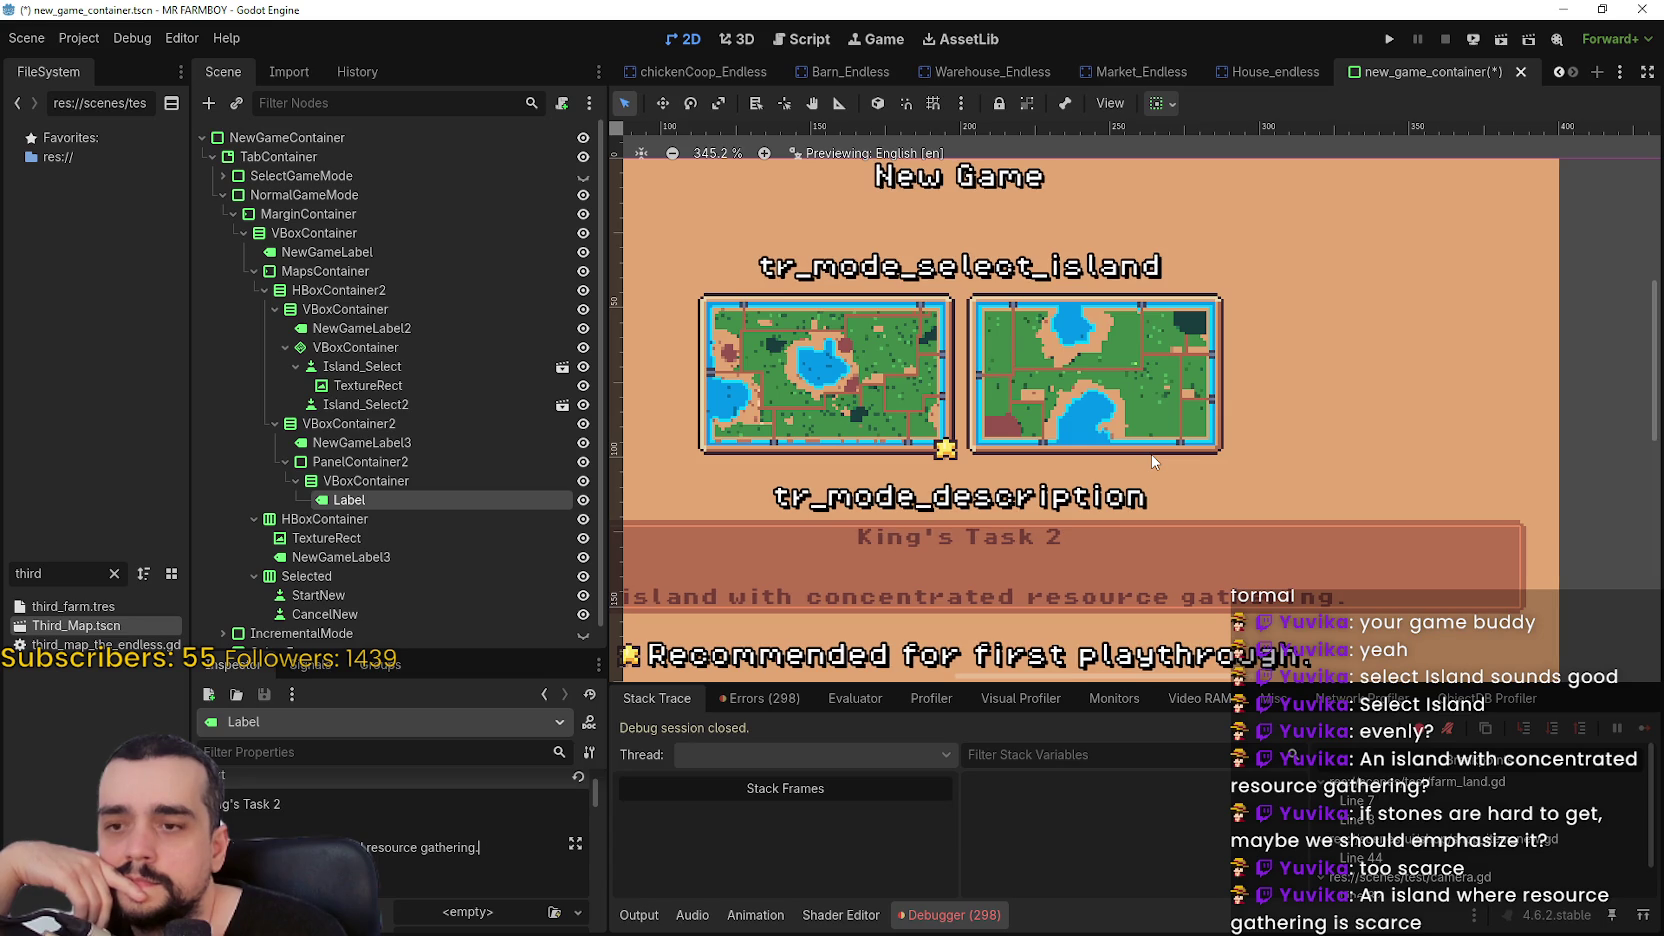
scroll(1150, 454, "down", 1)
scroll(1150, 454, "up", 1)
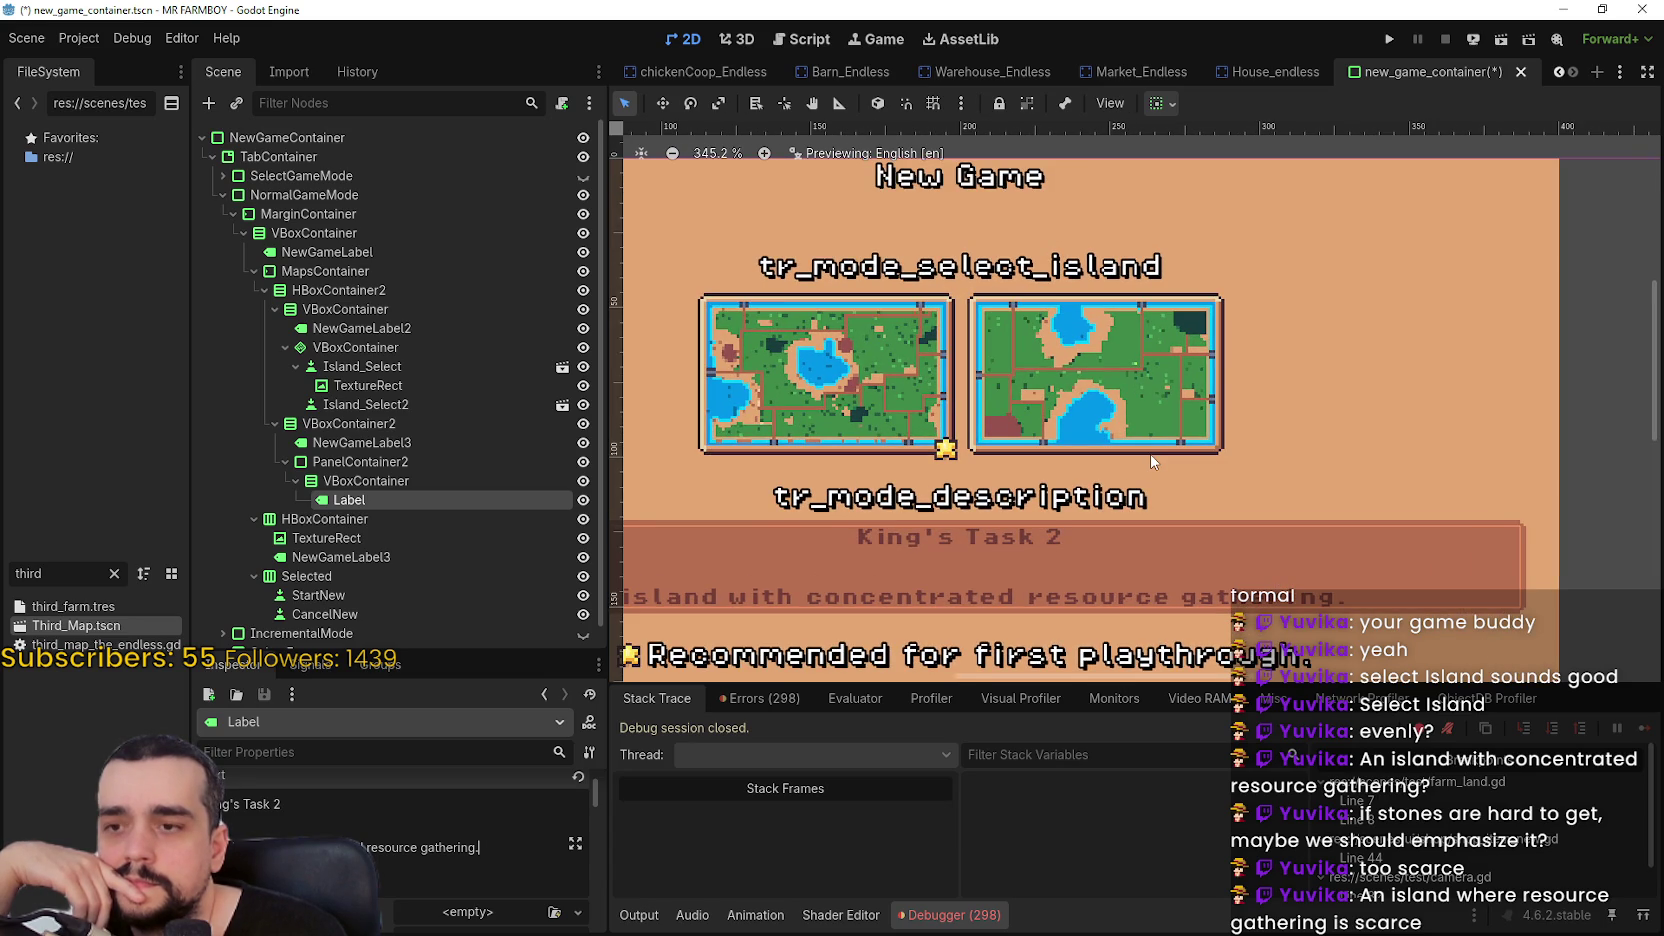
scroll(1150, 454, "down", 1)
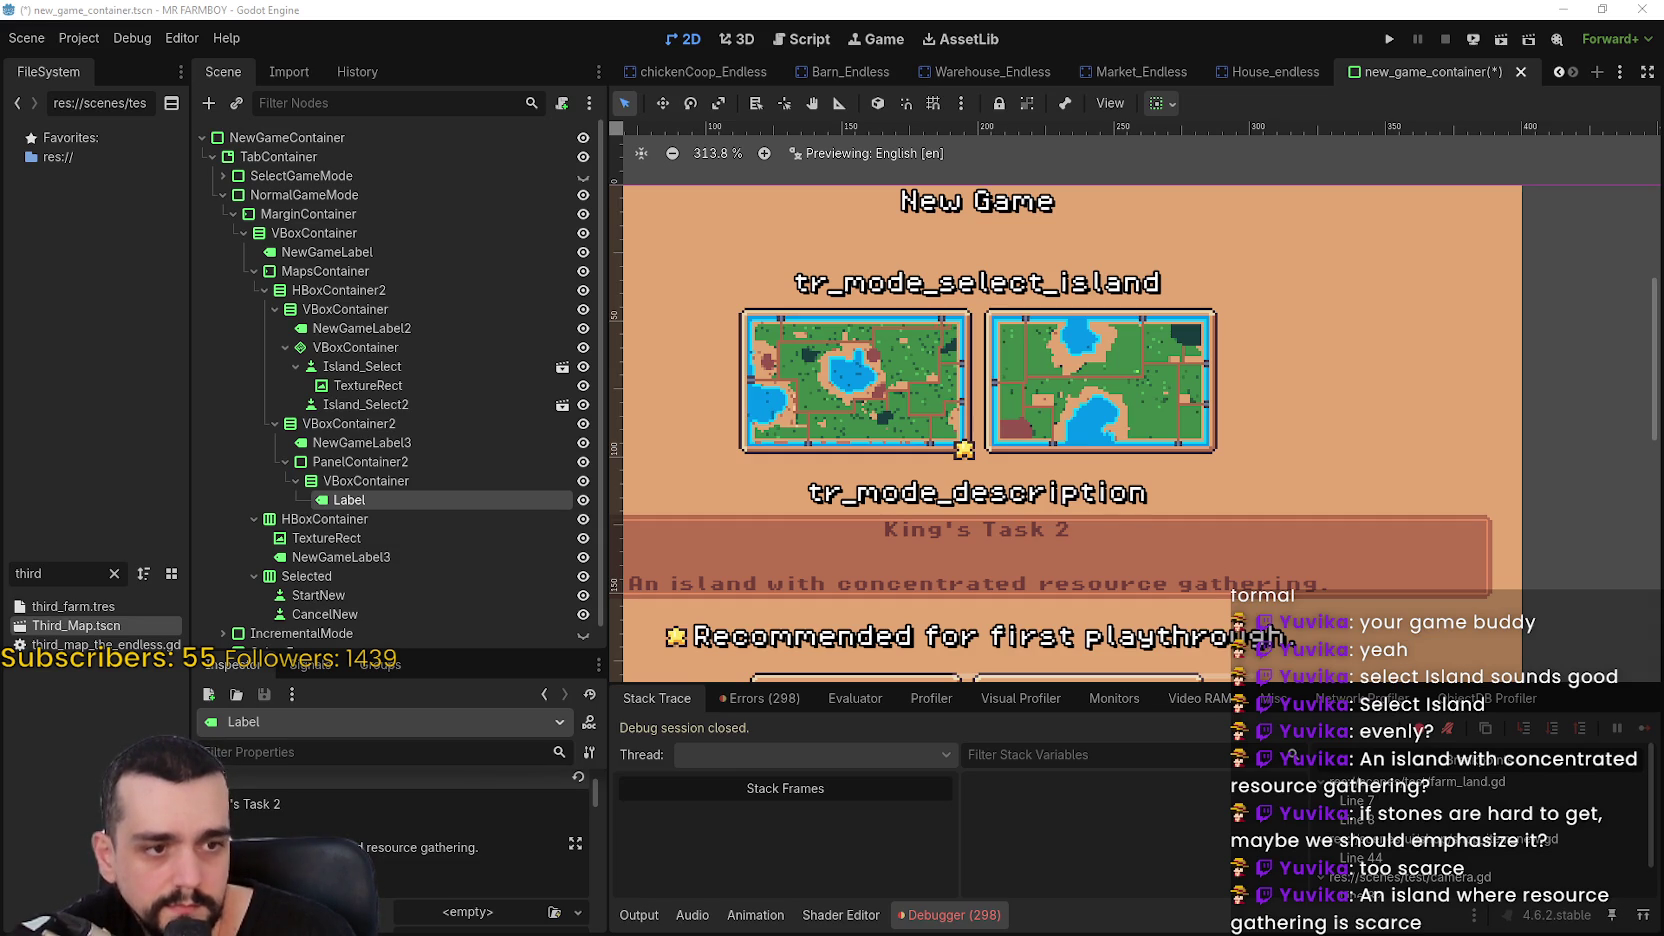
triple_click(407, 833)
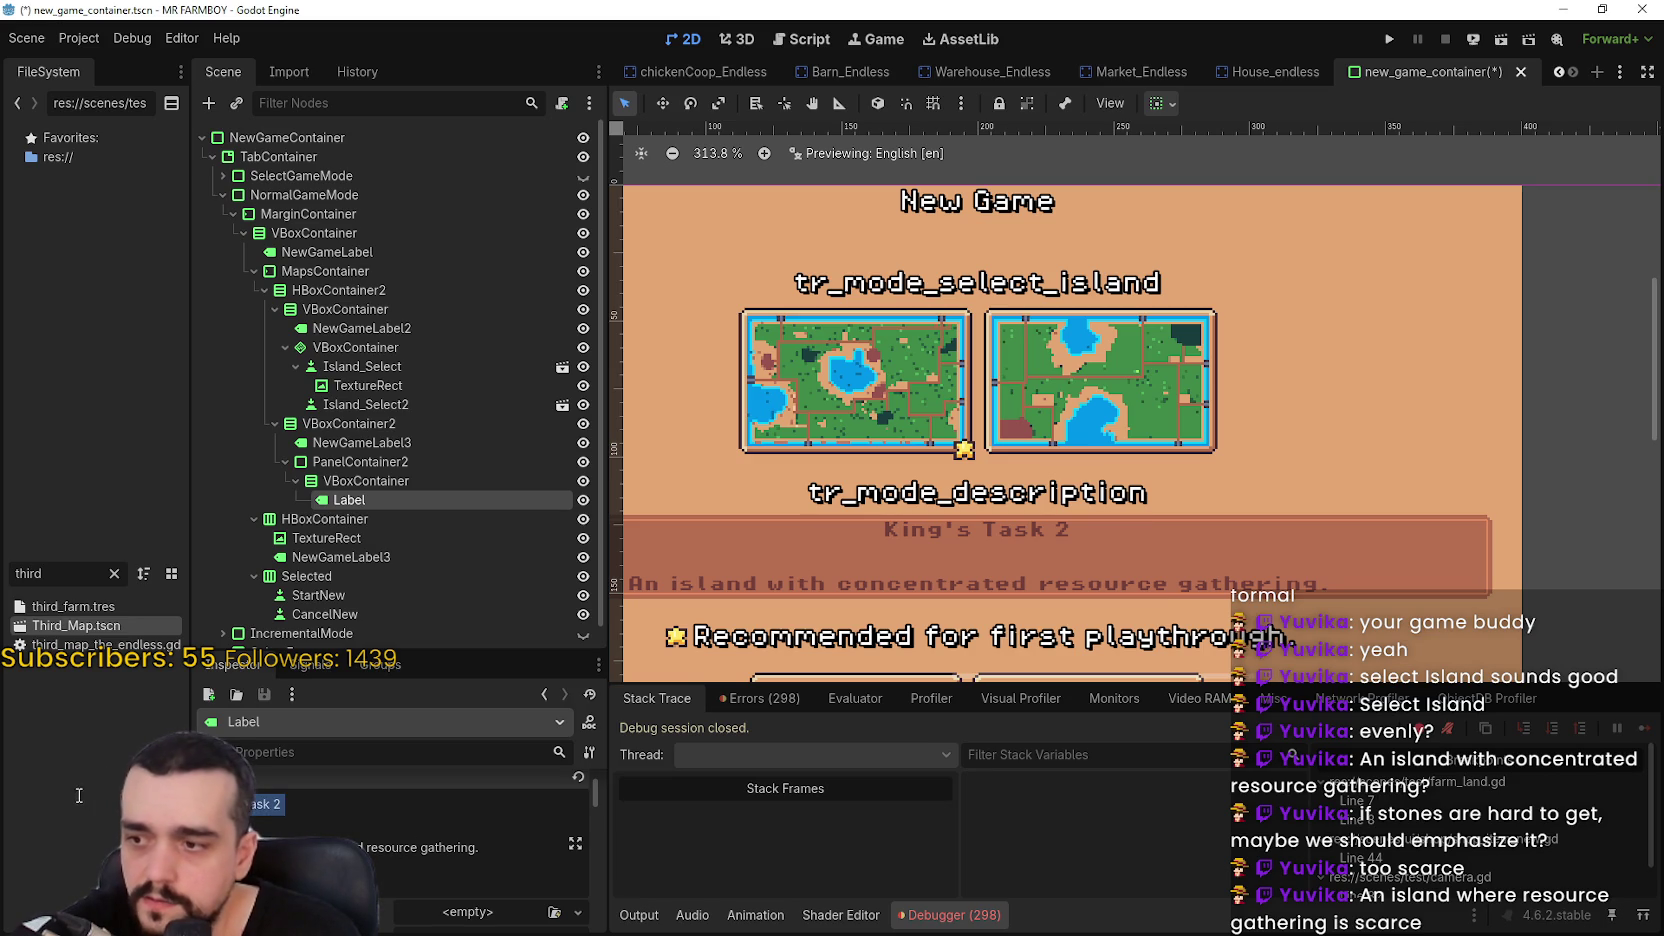
key("ctrl+v")
scroll(993, 590, "down", 3)
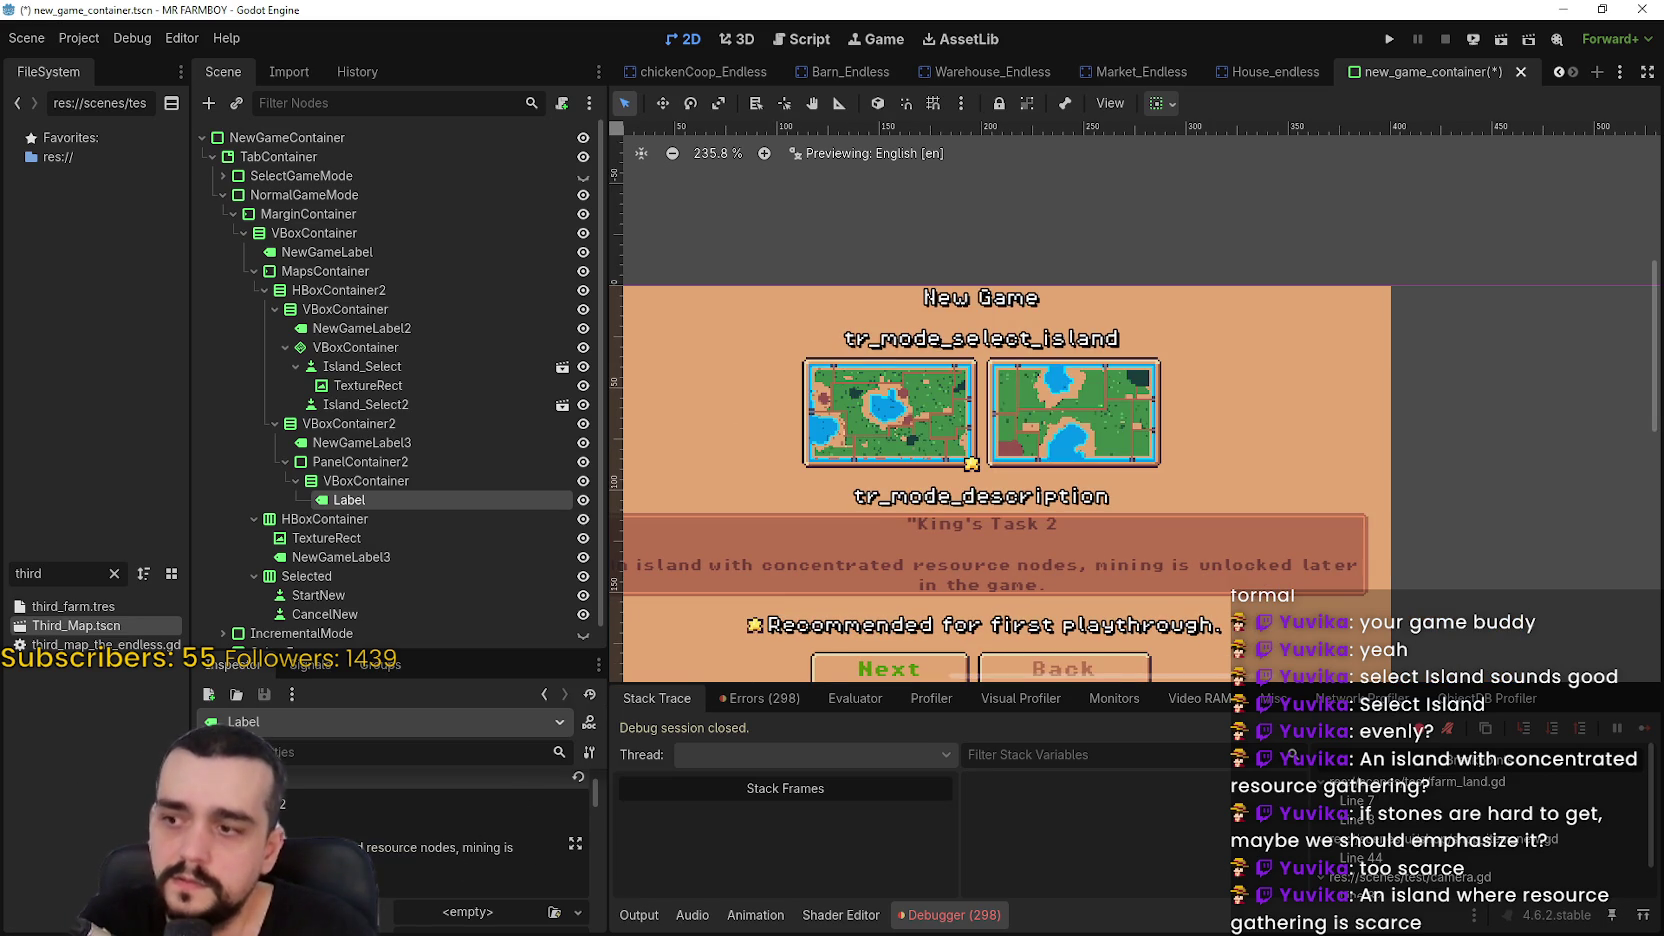
key("BackSpace")
End the first sentence with 'nodes.' and break the description onto a second line
scroll(920, 654, "down", 1)
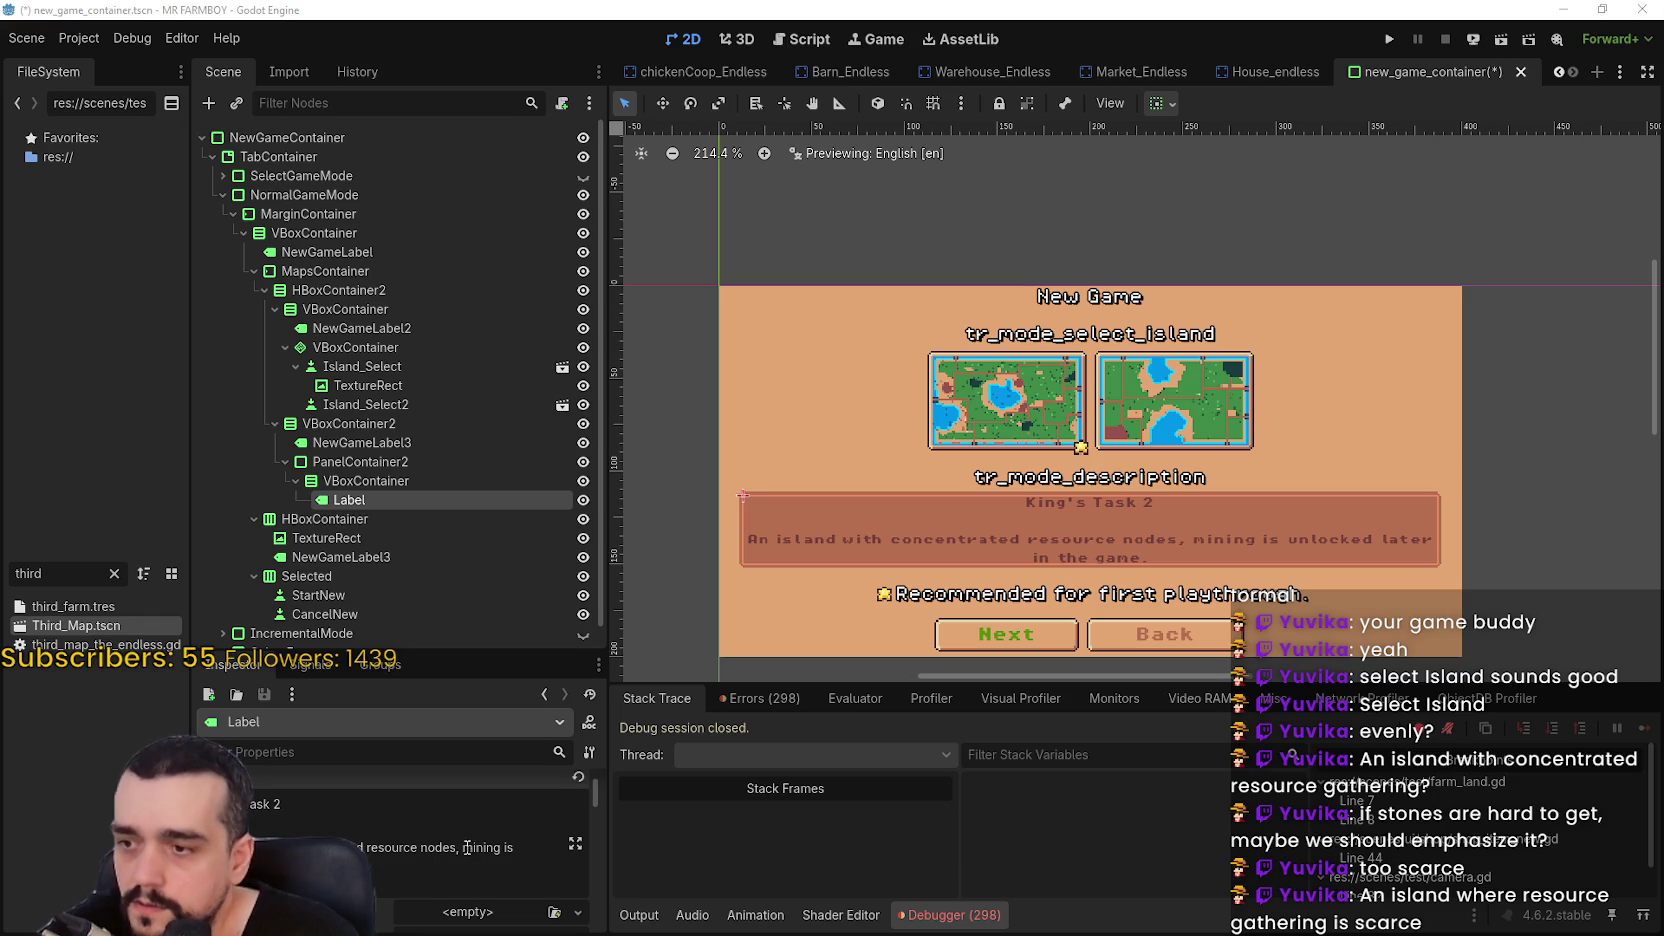
key("BackSpace")
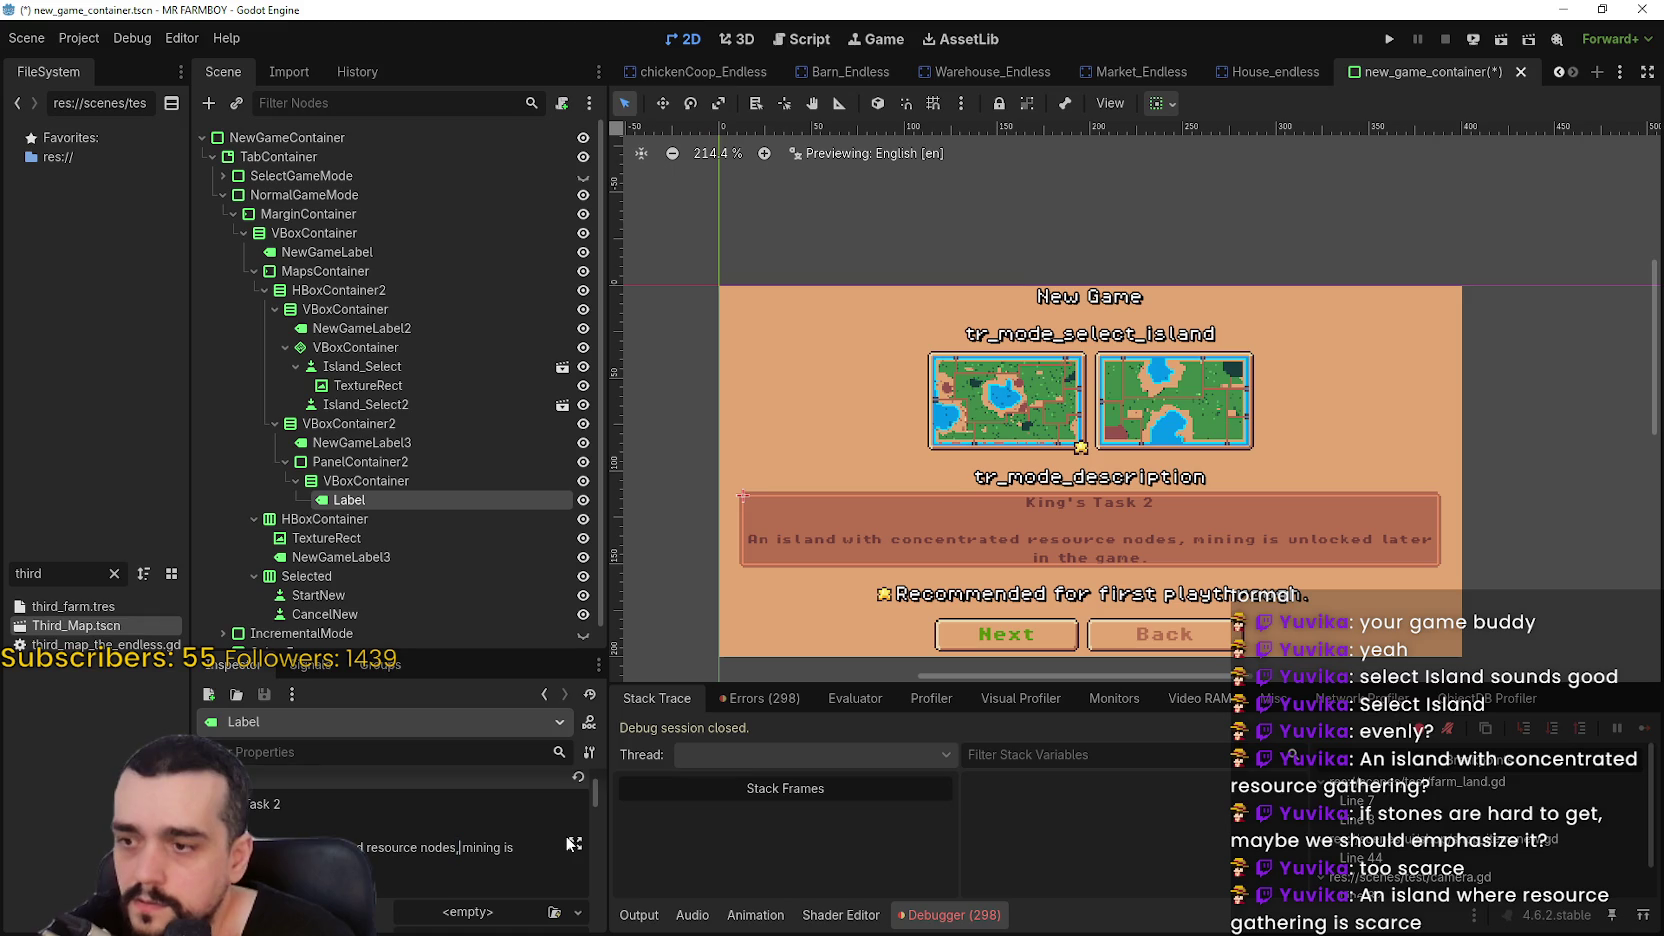
key("Delete")
type(".")
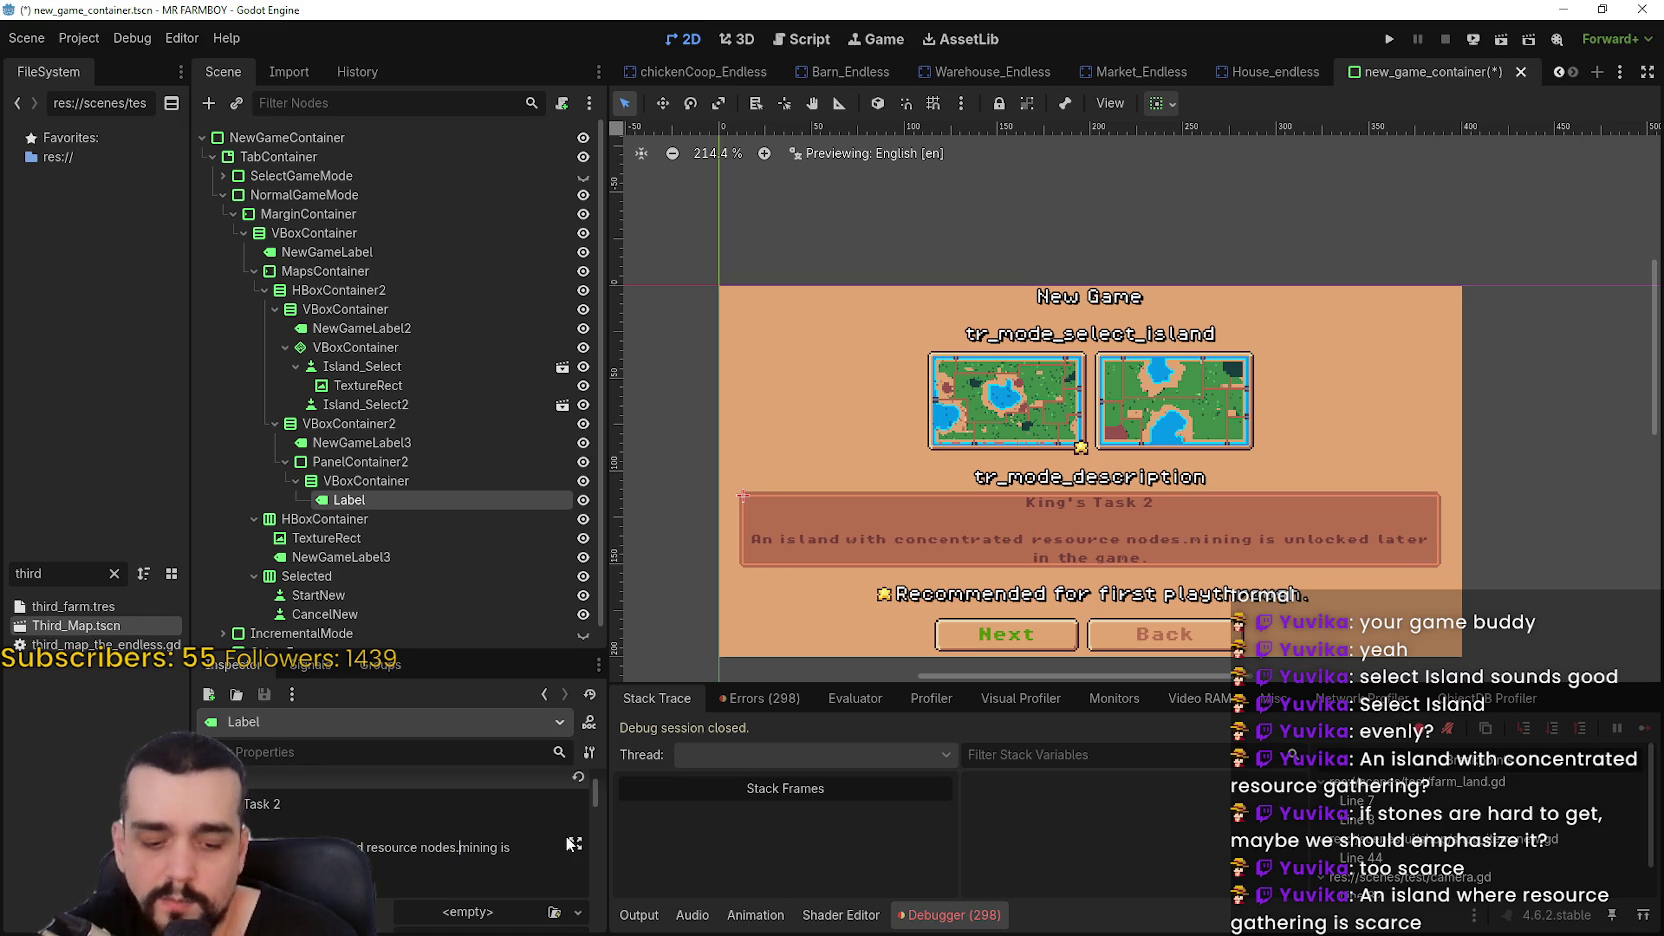
key("Return")
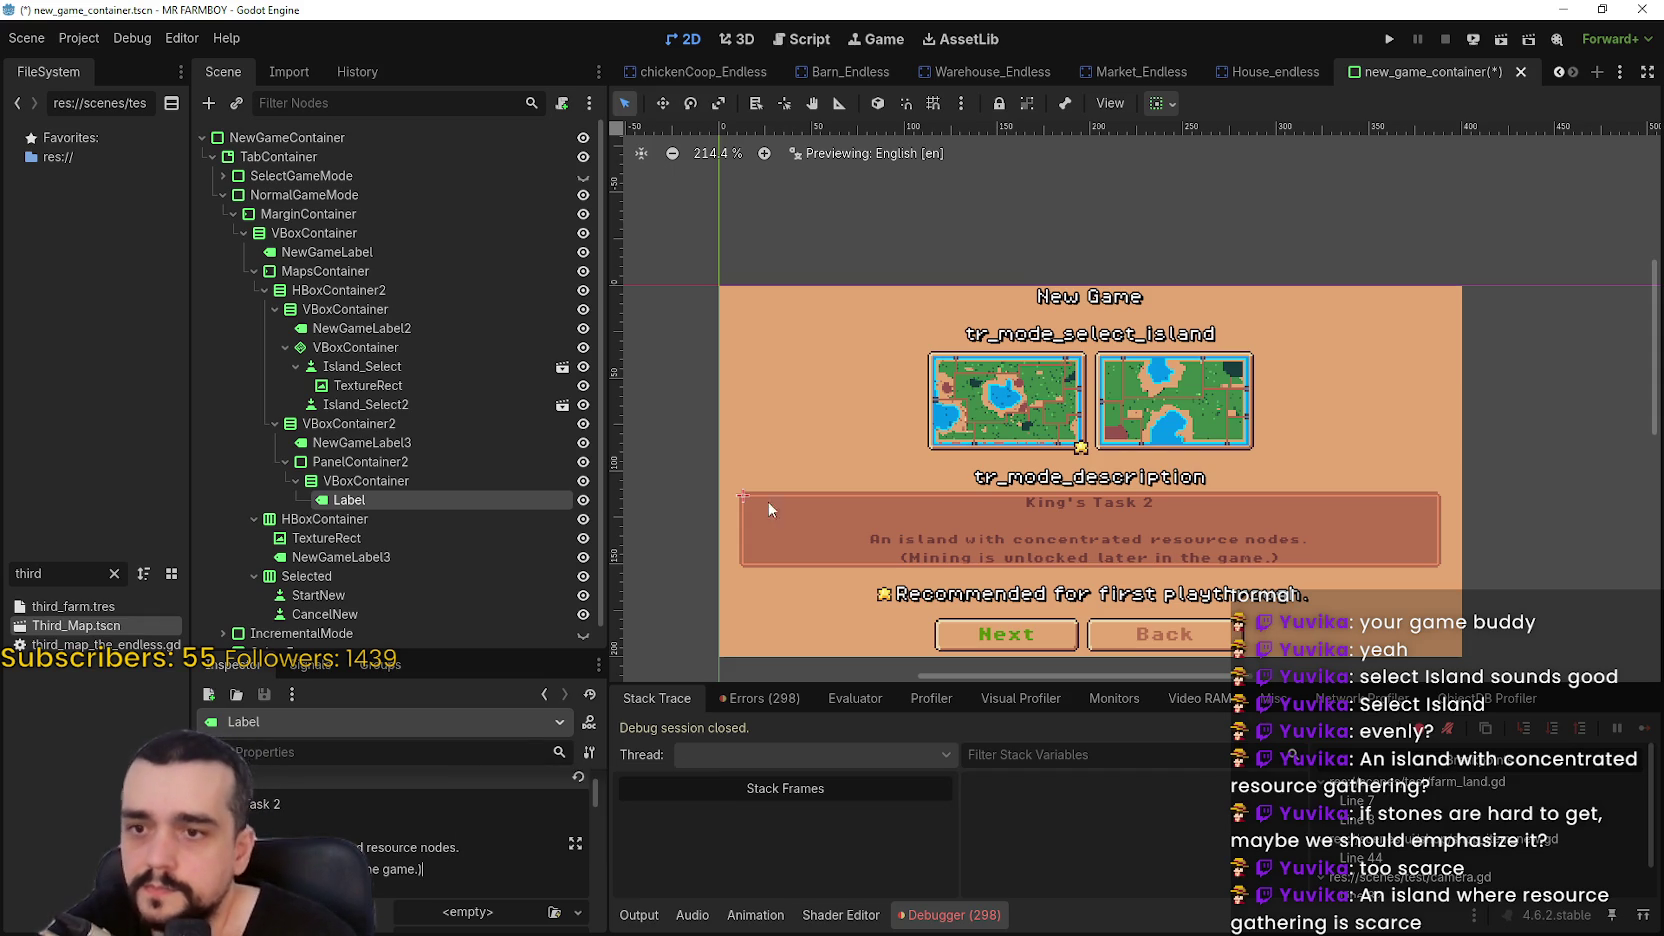
Rewrite the second line as '(Mining becomes available later.)' and save the scene
scroll(900, 517, "up", 4)
scroll(875, 369, "up", 3)
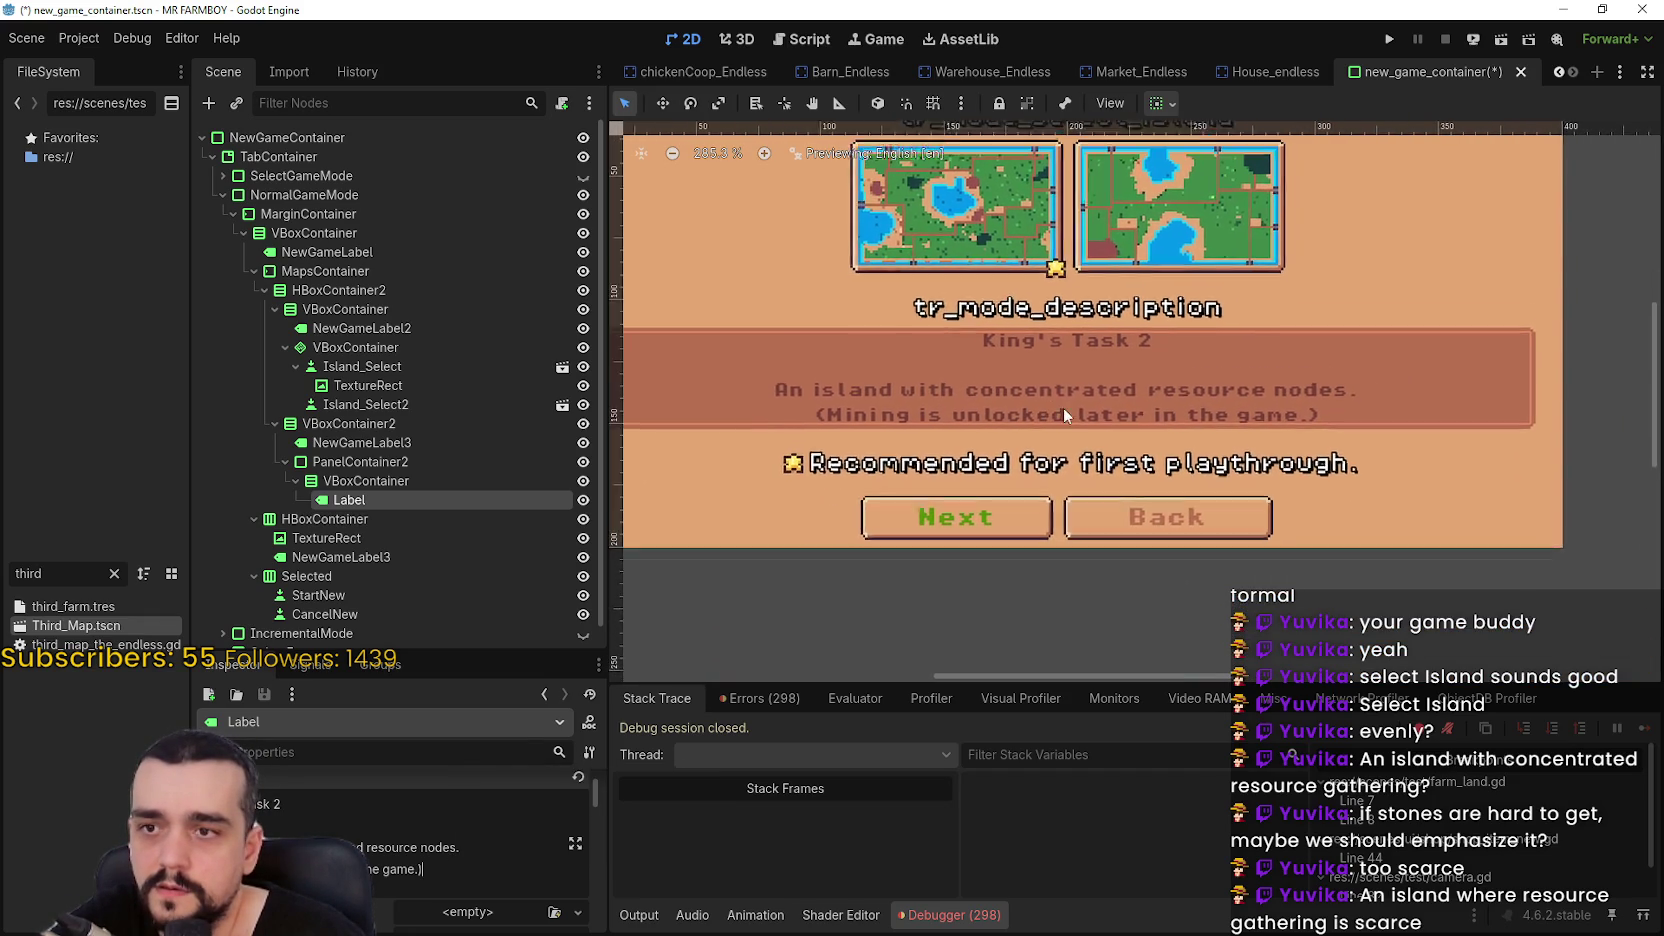
scroll(1079, 422, "down", 3)
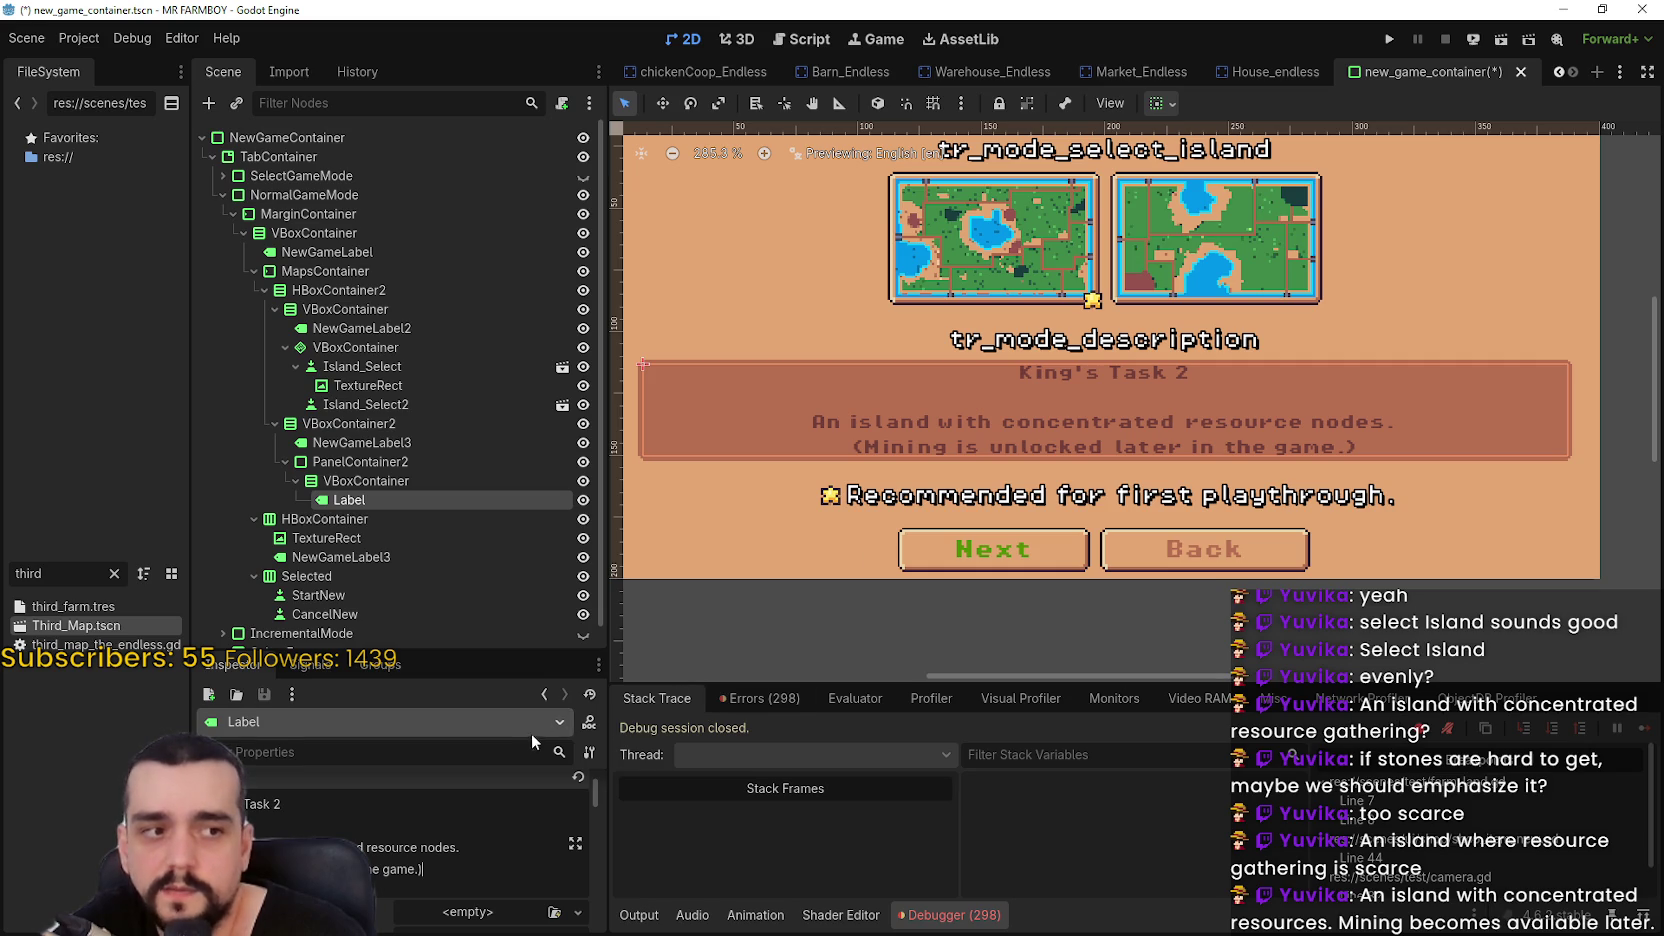
left_click_drag(368, 869, 405, 869)
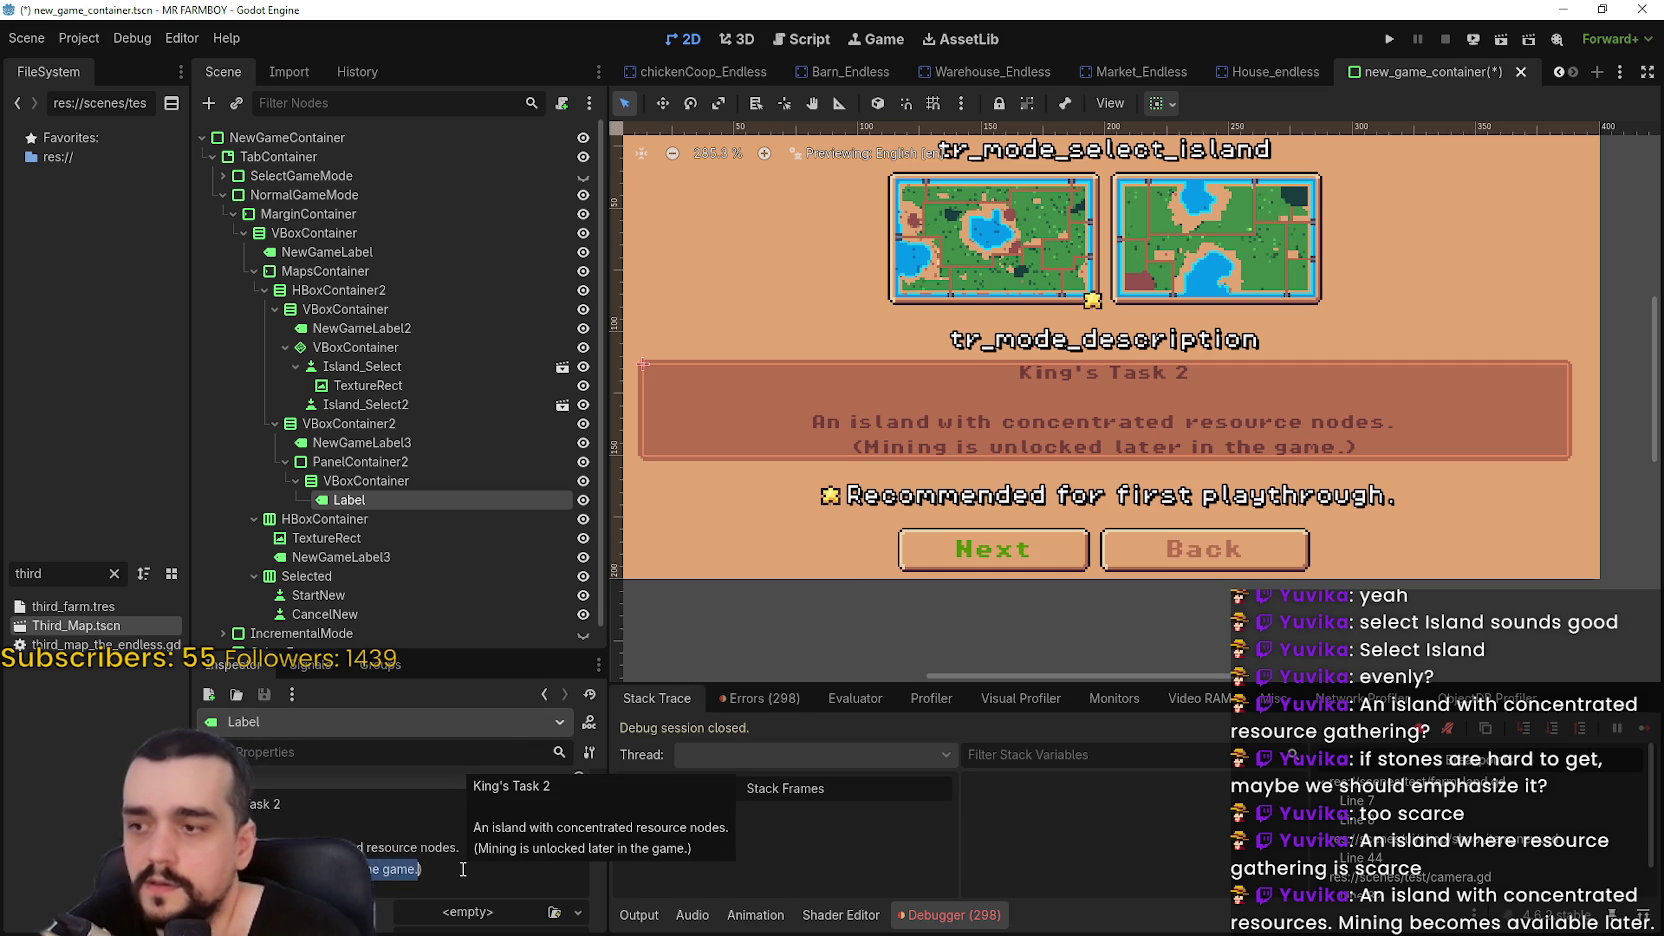
type("(Minin")
type("g becomes ")
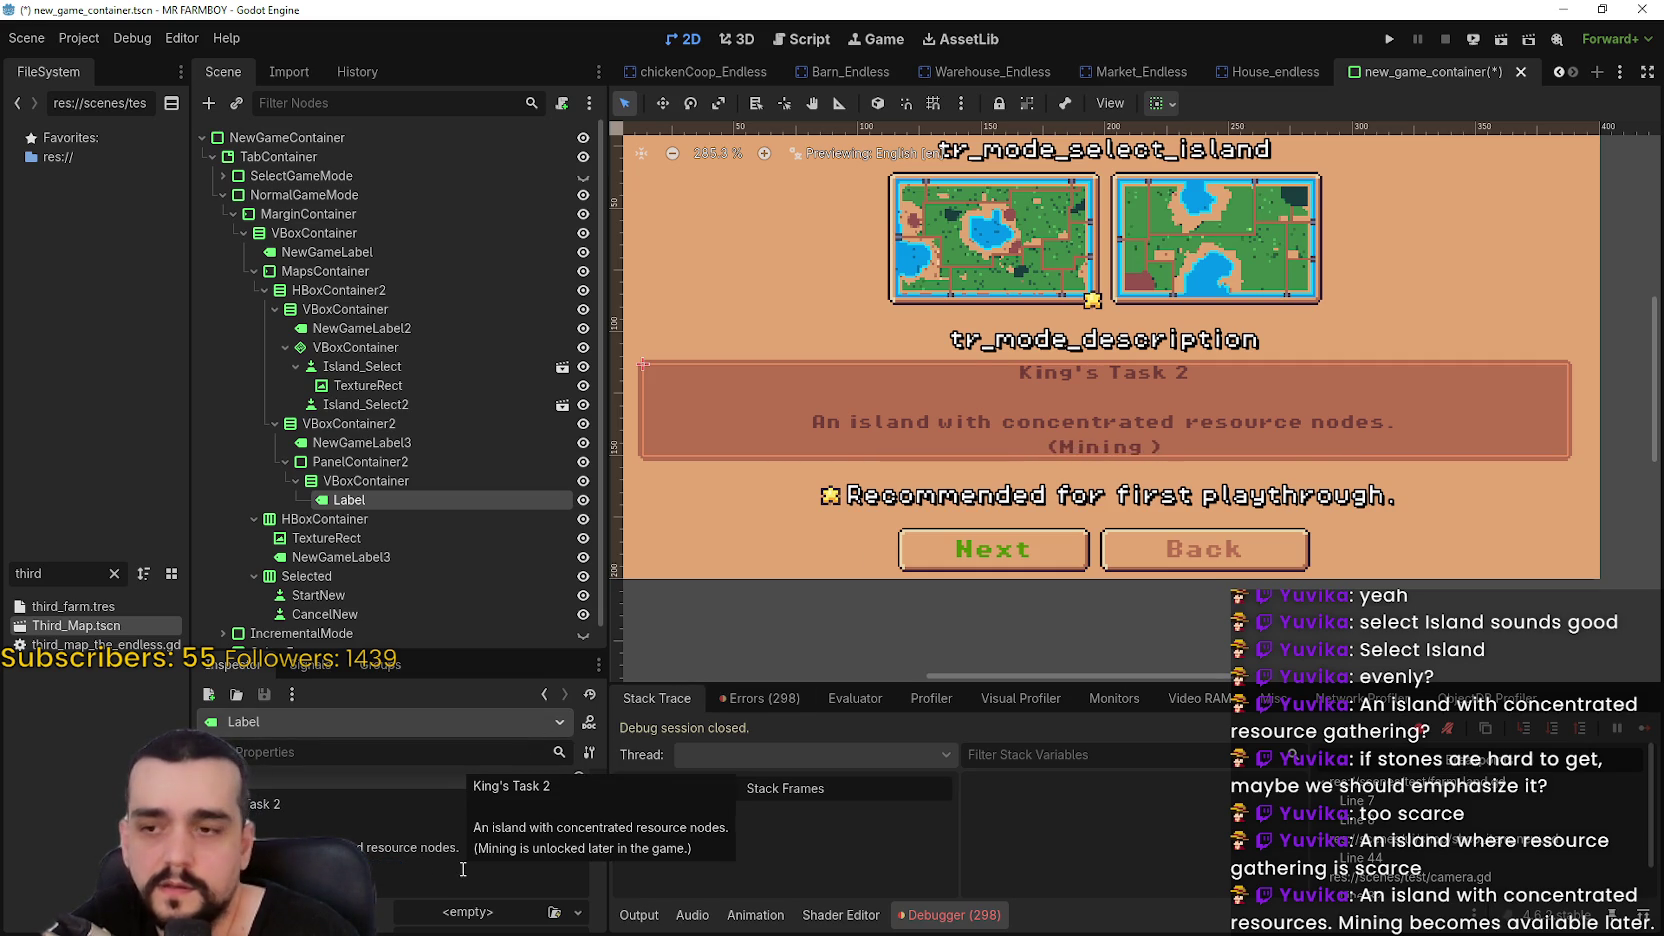
type("available later")
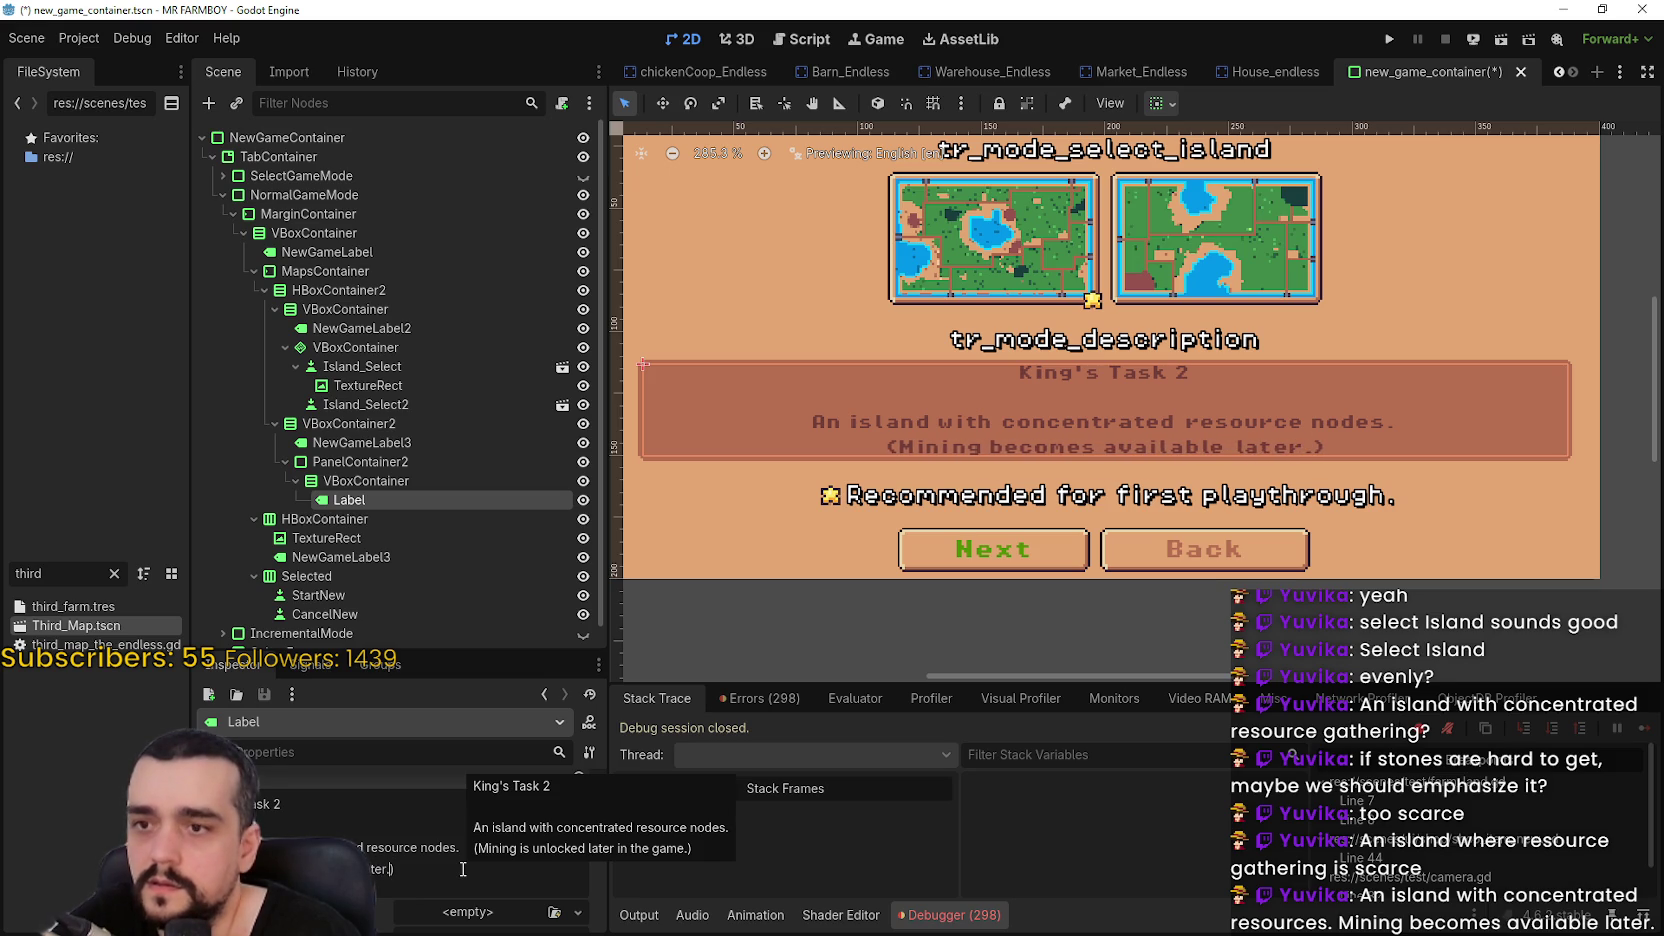
type(".")
key("ctrl+s")
scroll(1309, 394, "down", 3)
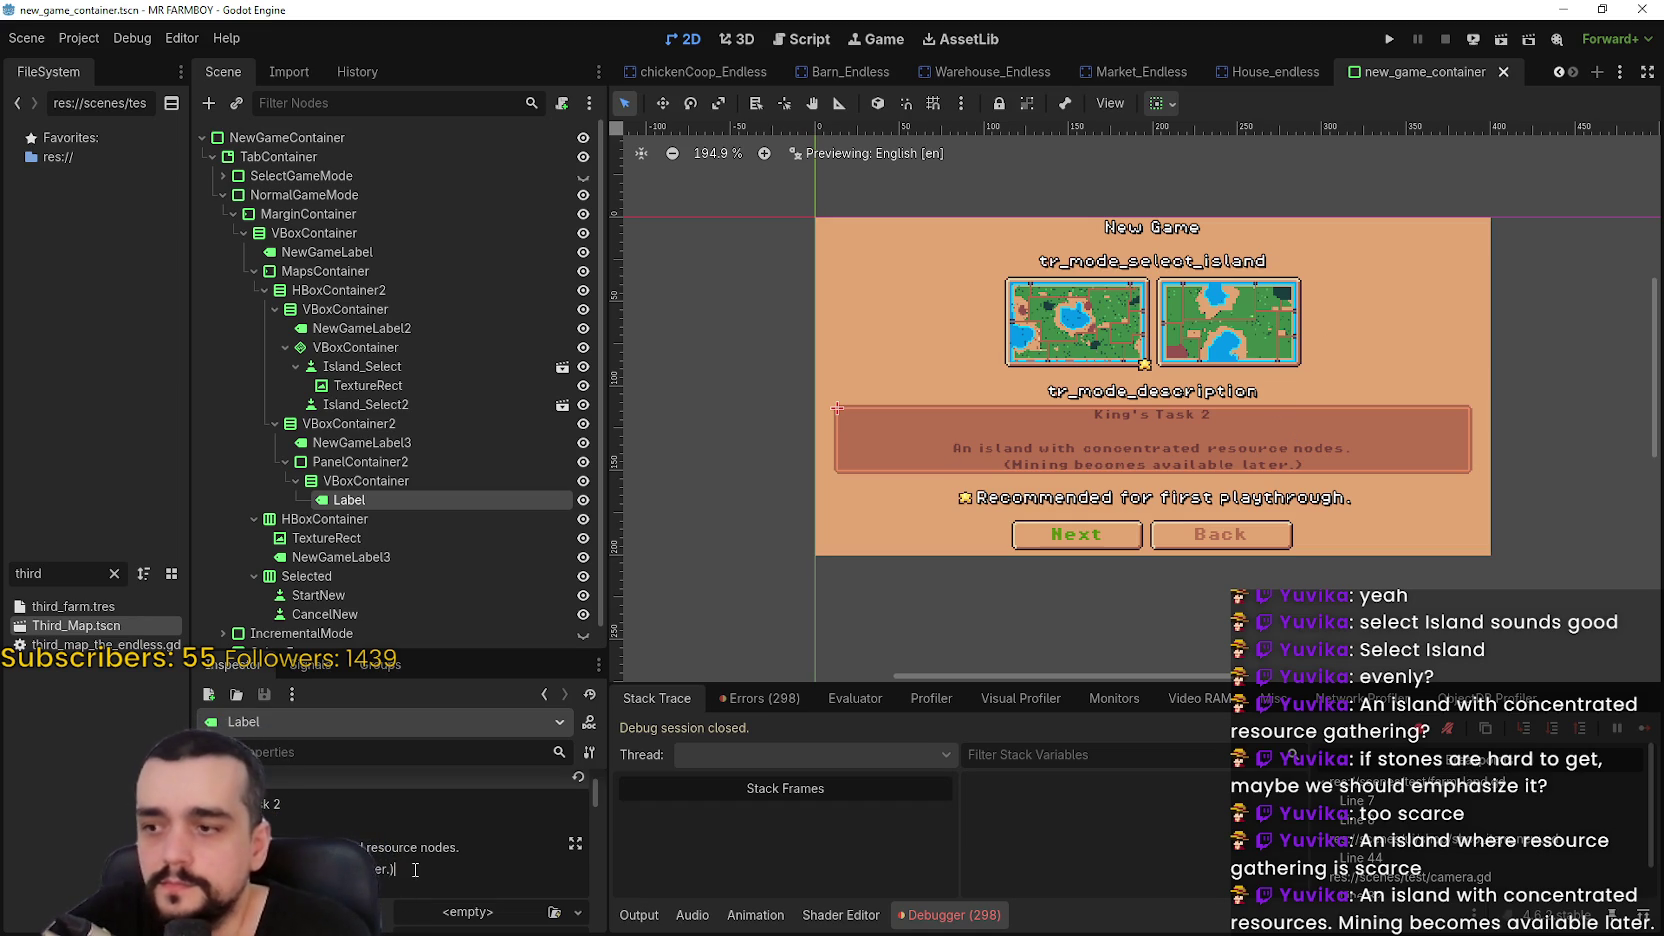
Replace the entire label text with the key tr_mode_king_task_1
key("ctrl+a")
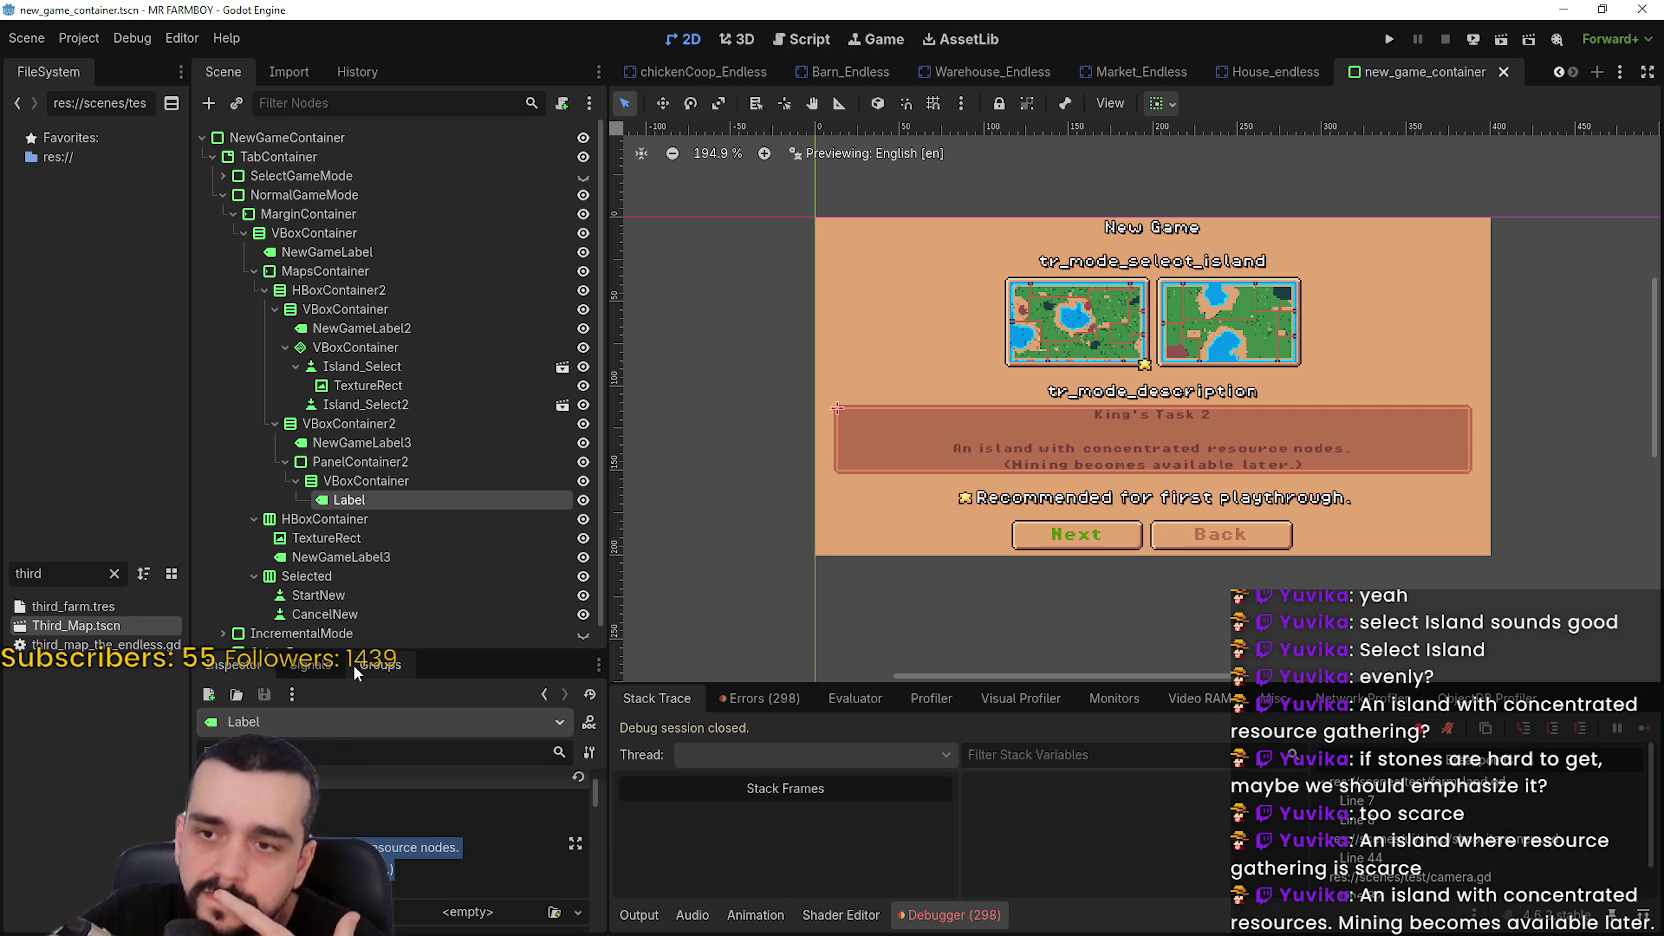
type("tr_mode_king_task_1")
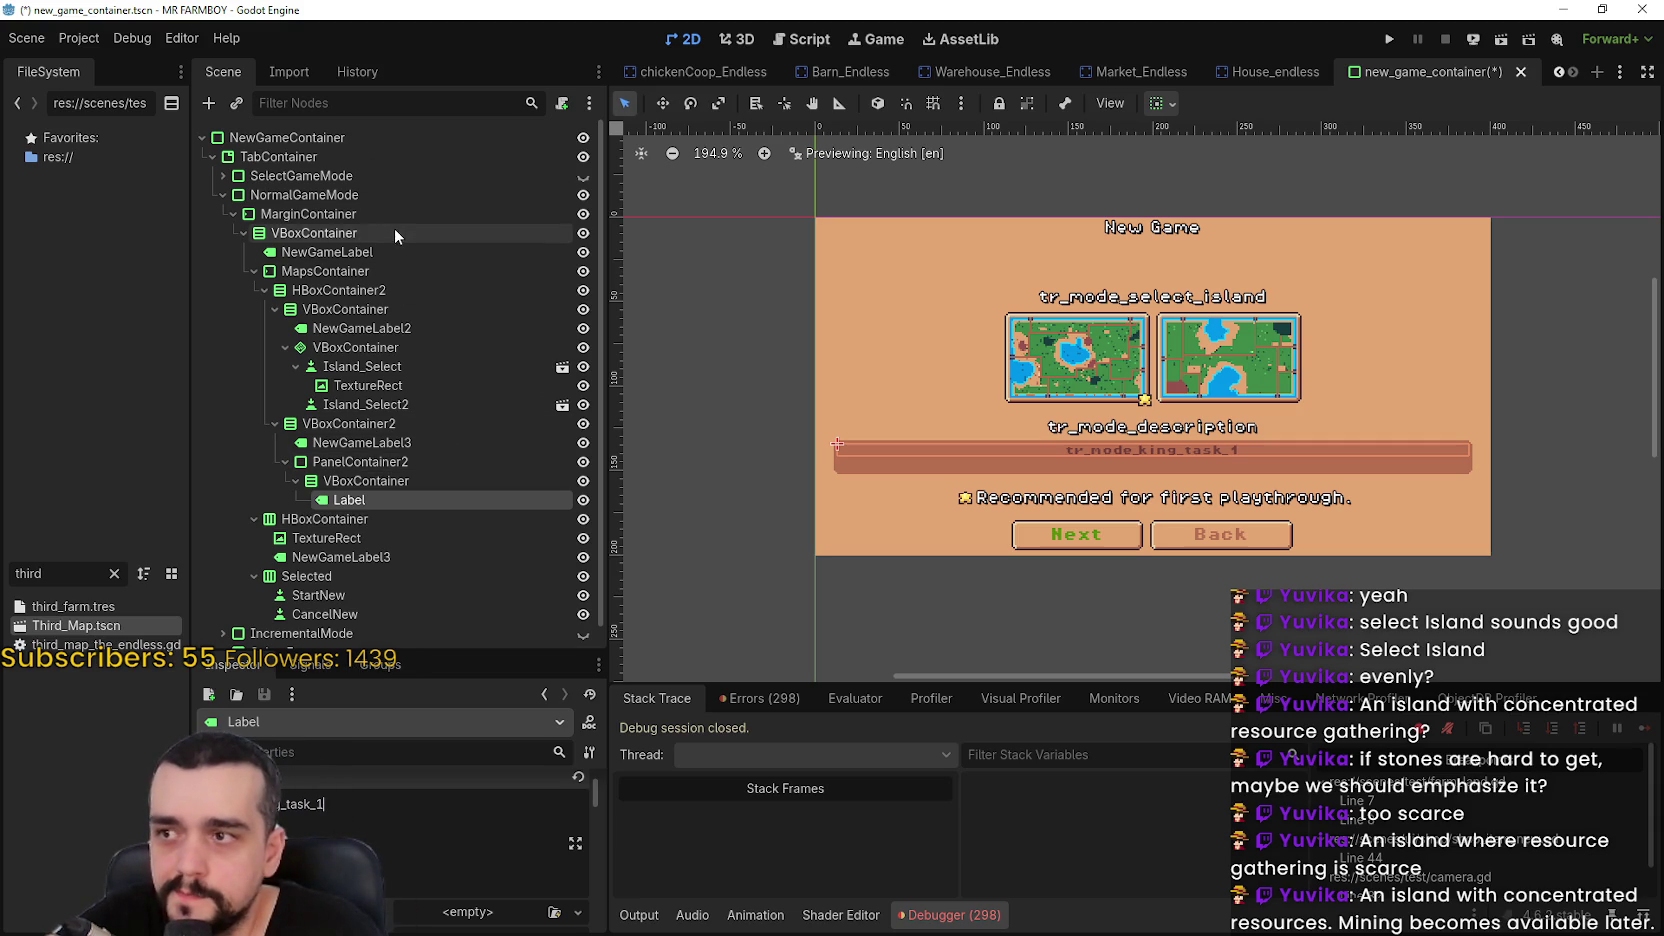
Turn off vertical Expand on MapsContainer
left_click(362, 271)
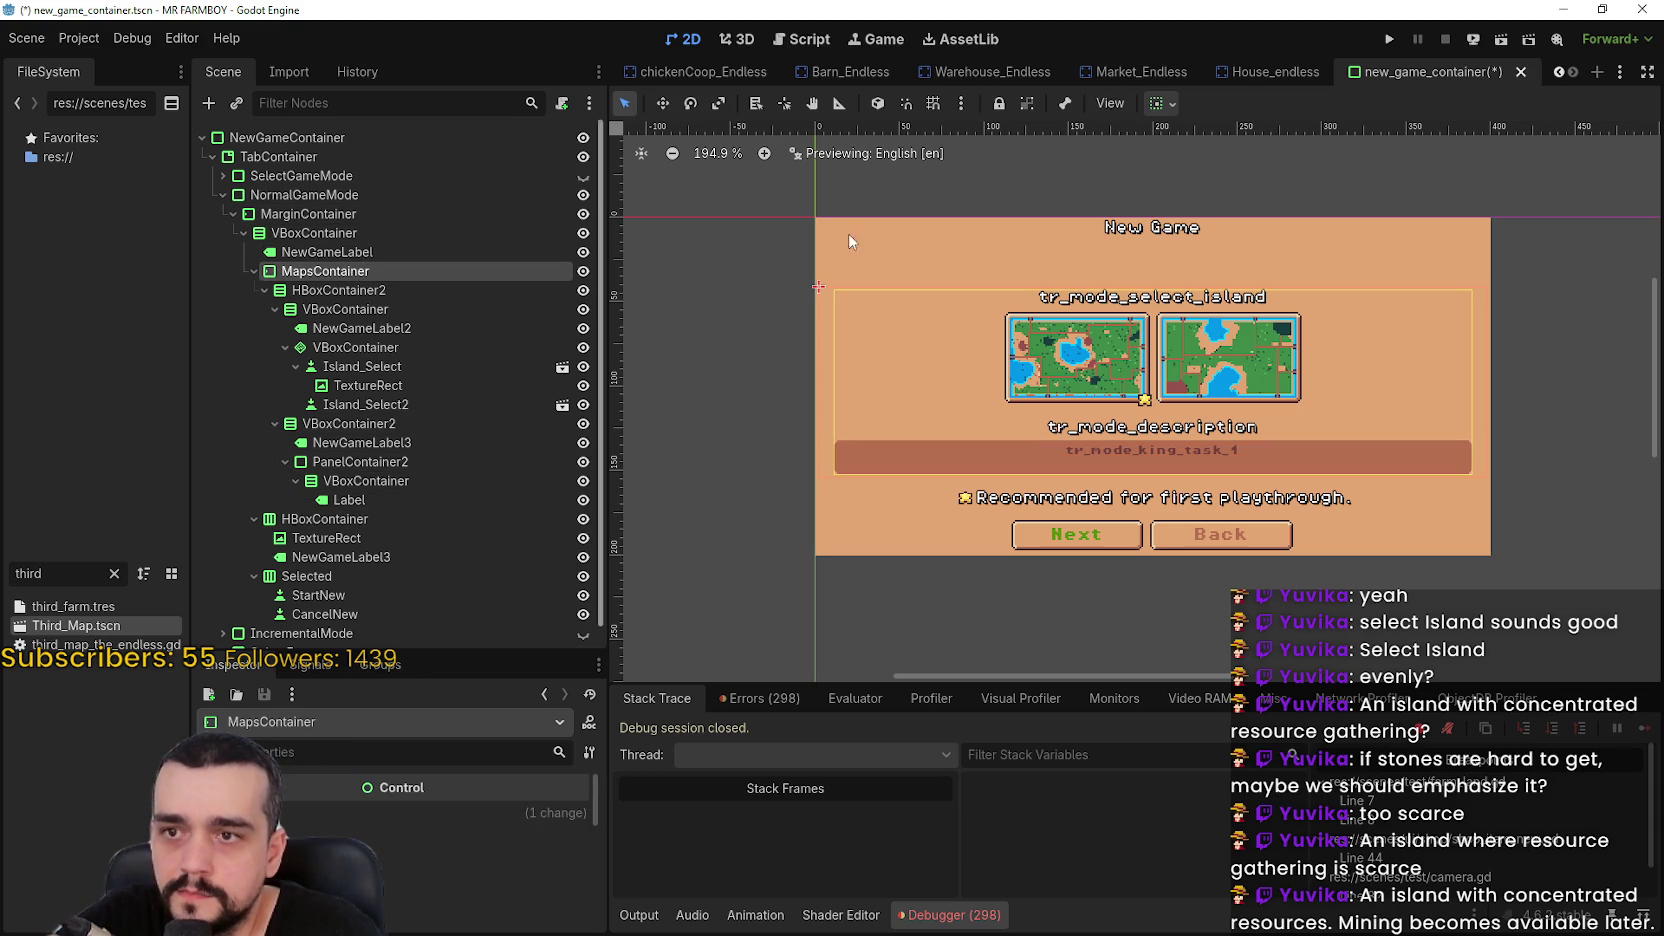
left_click(1160, 103)
left_click(1262, 308)
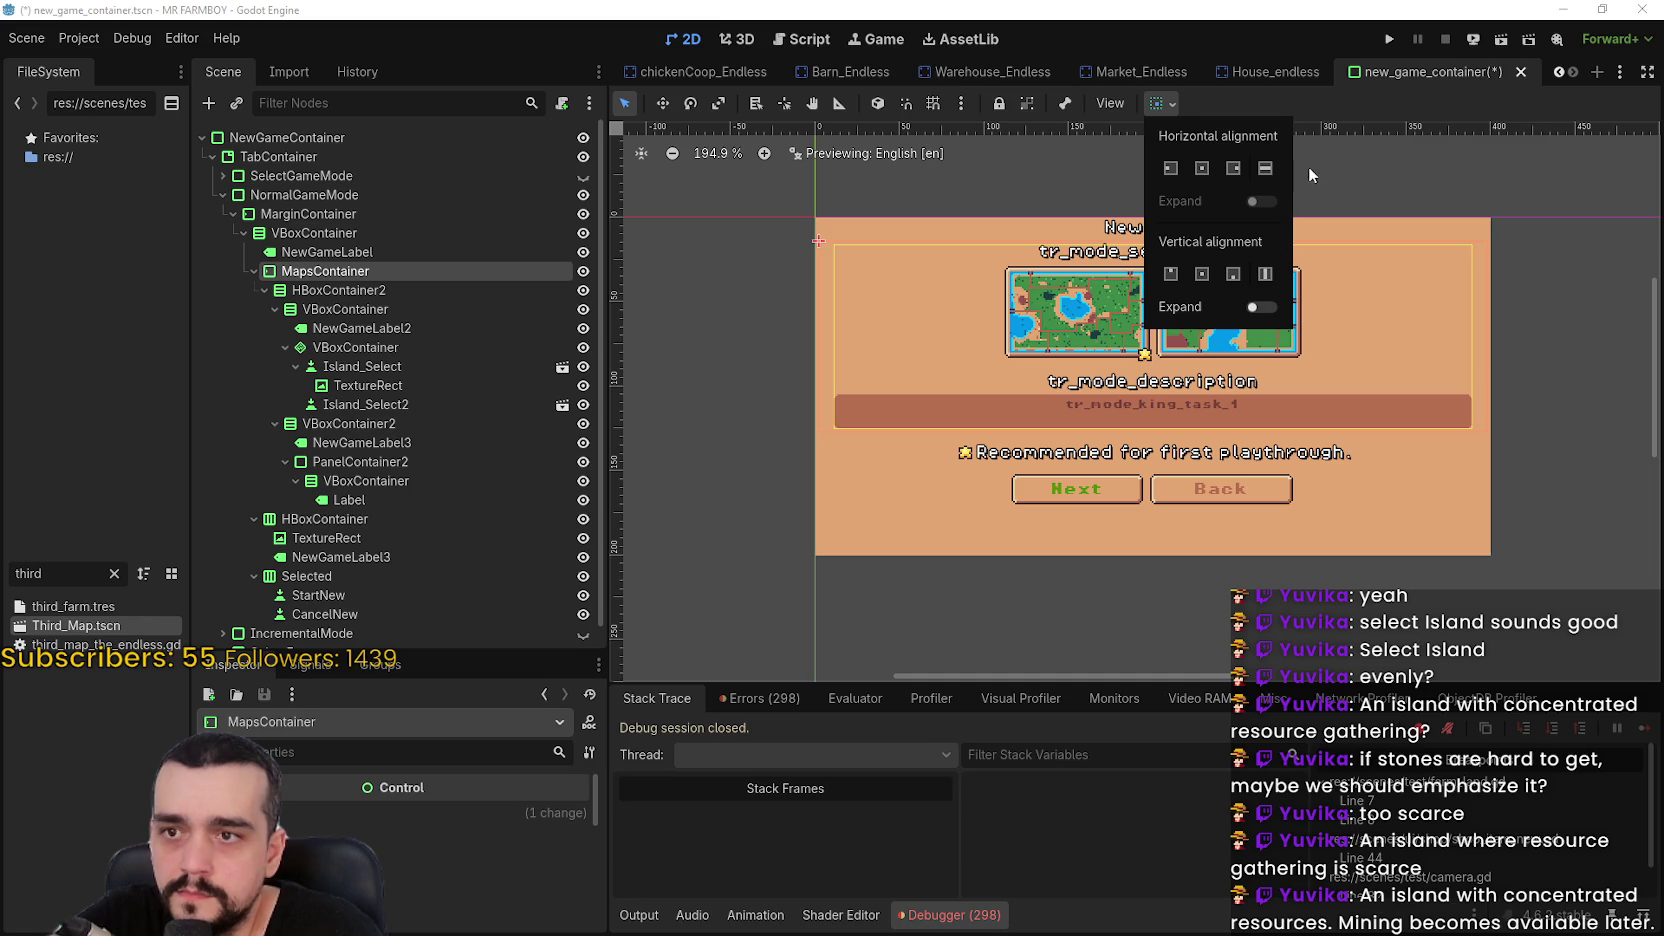
left_click(1306, 107)
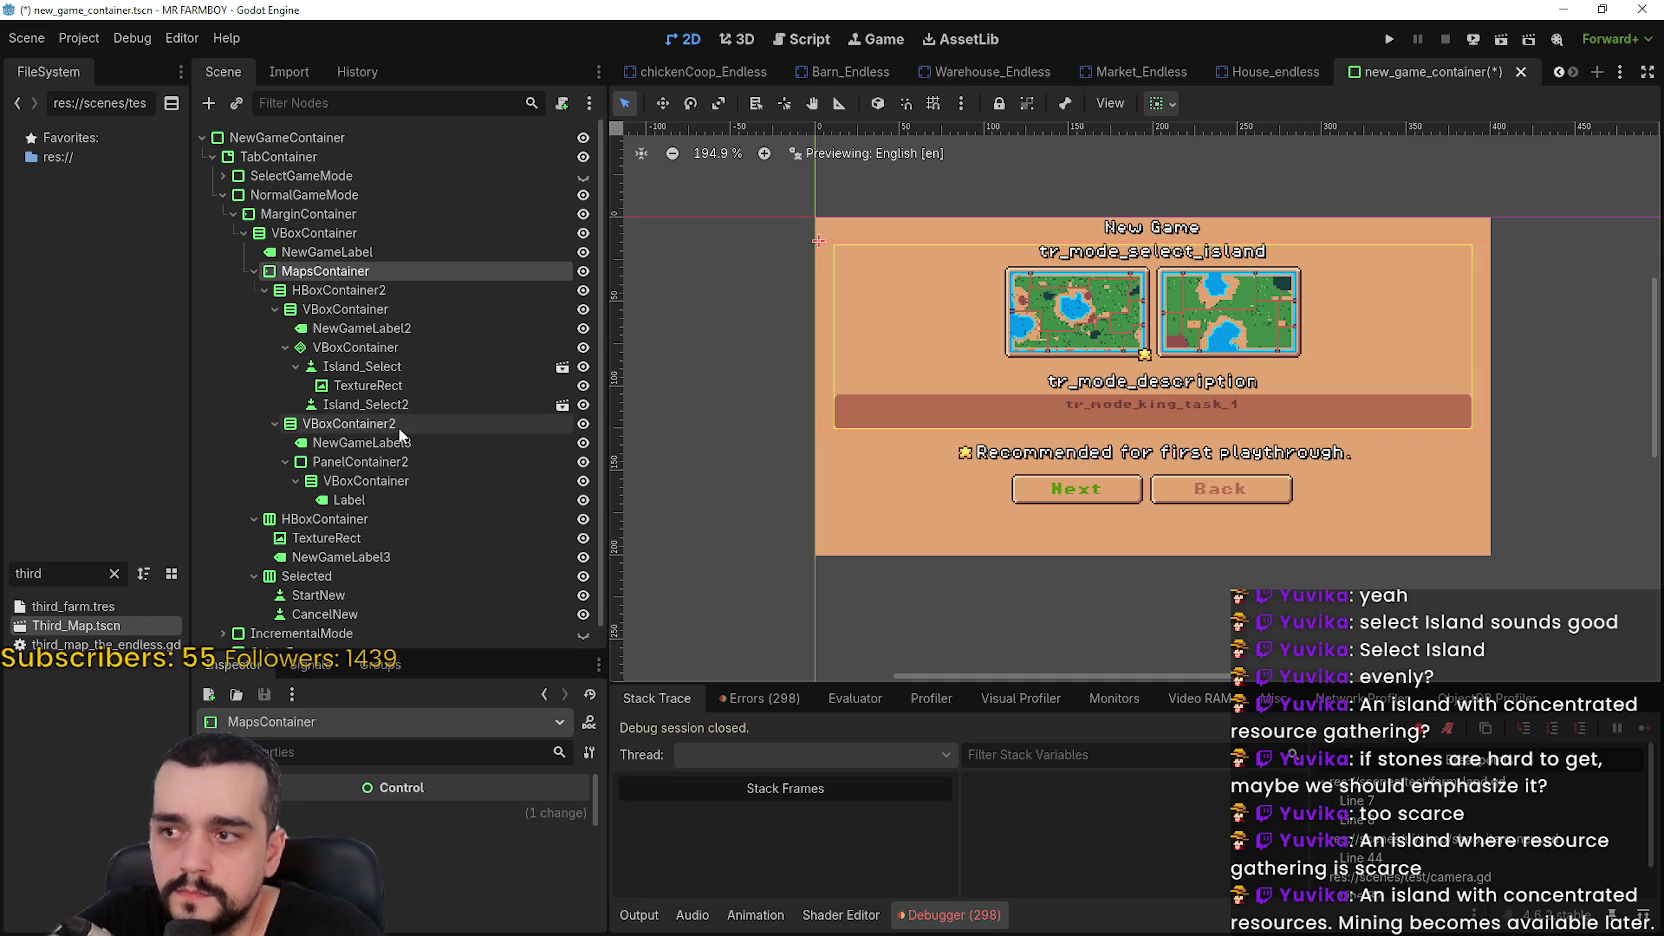
Make the recommendation HBoxContainer expand vertically and align to the bottom of its space
left_click(369, 521)
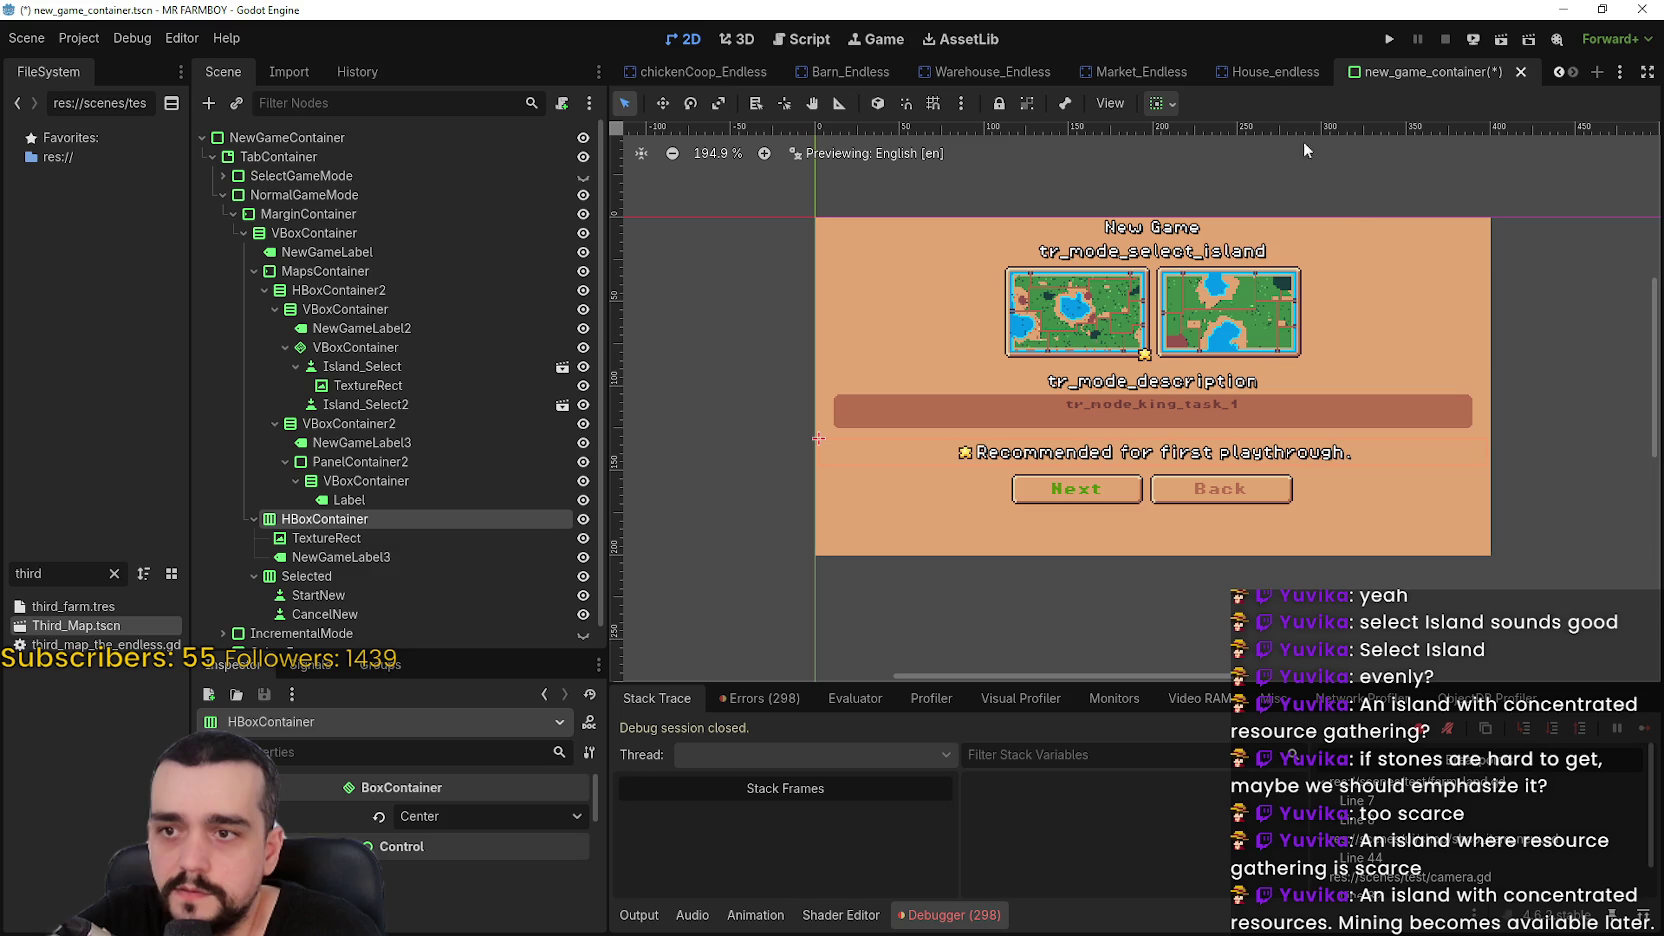
left_click(1162, 103)
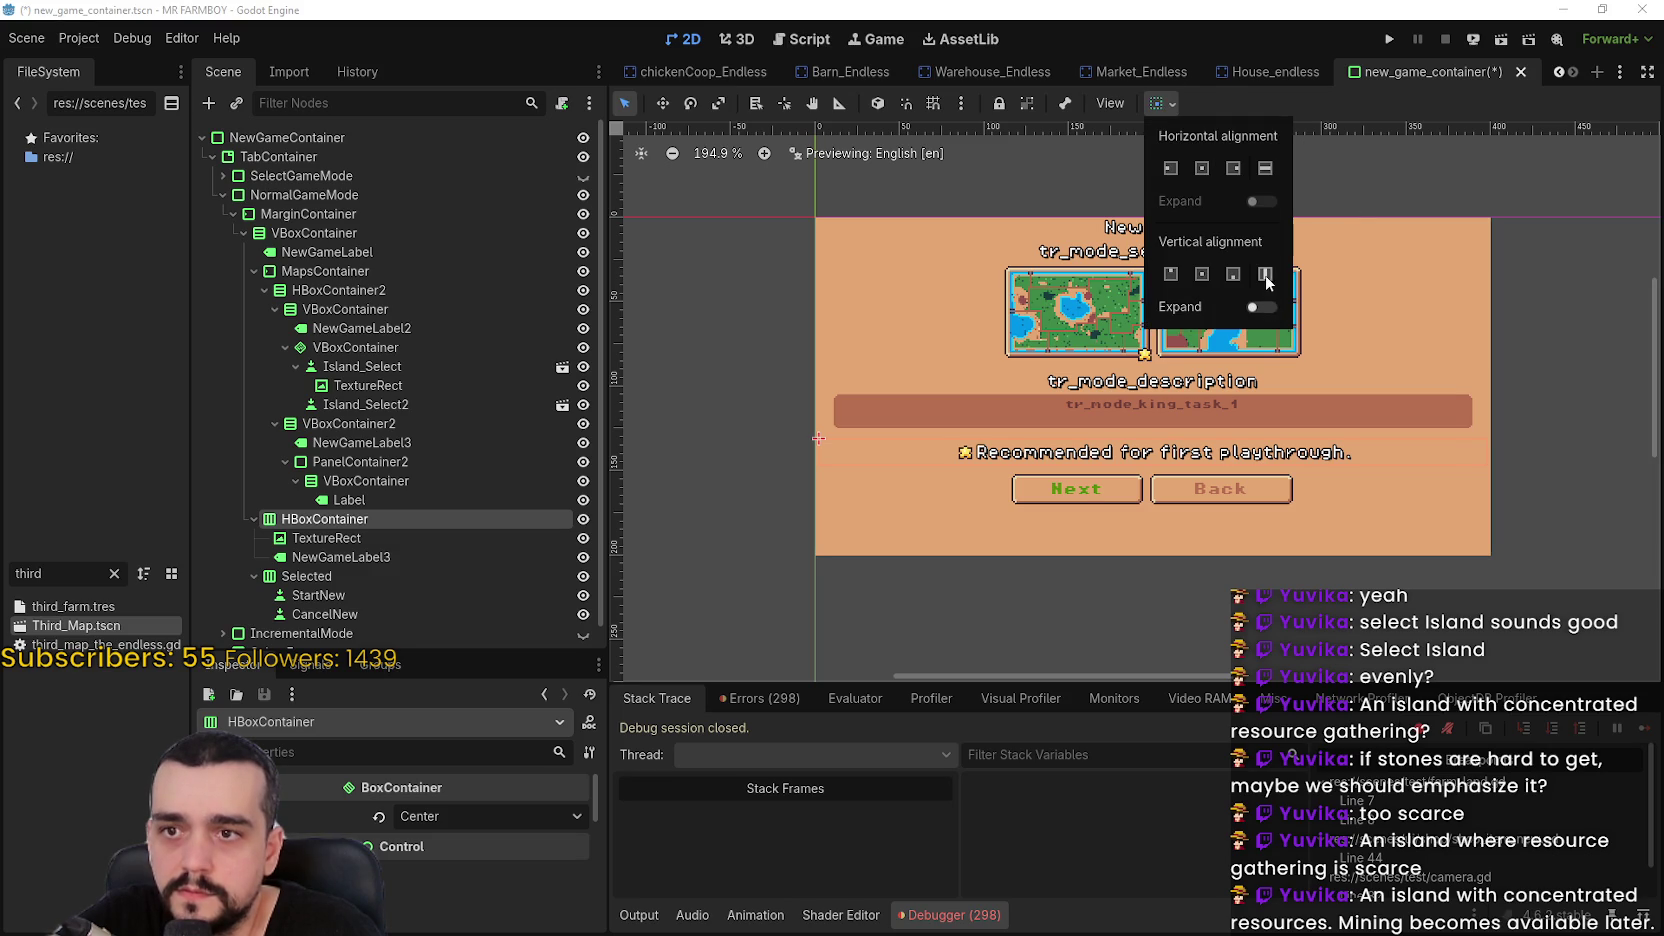
left_click(1268, 307)
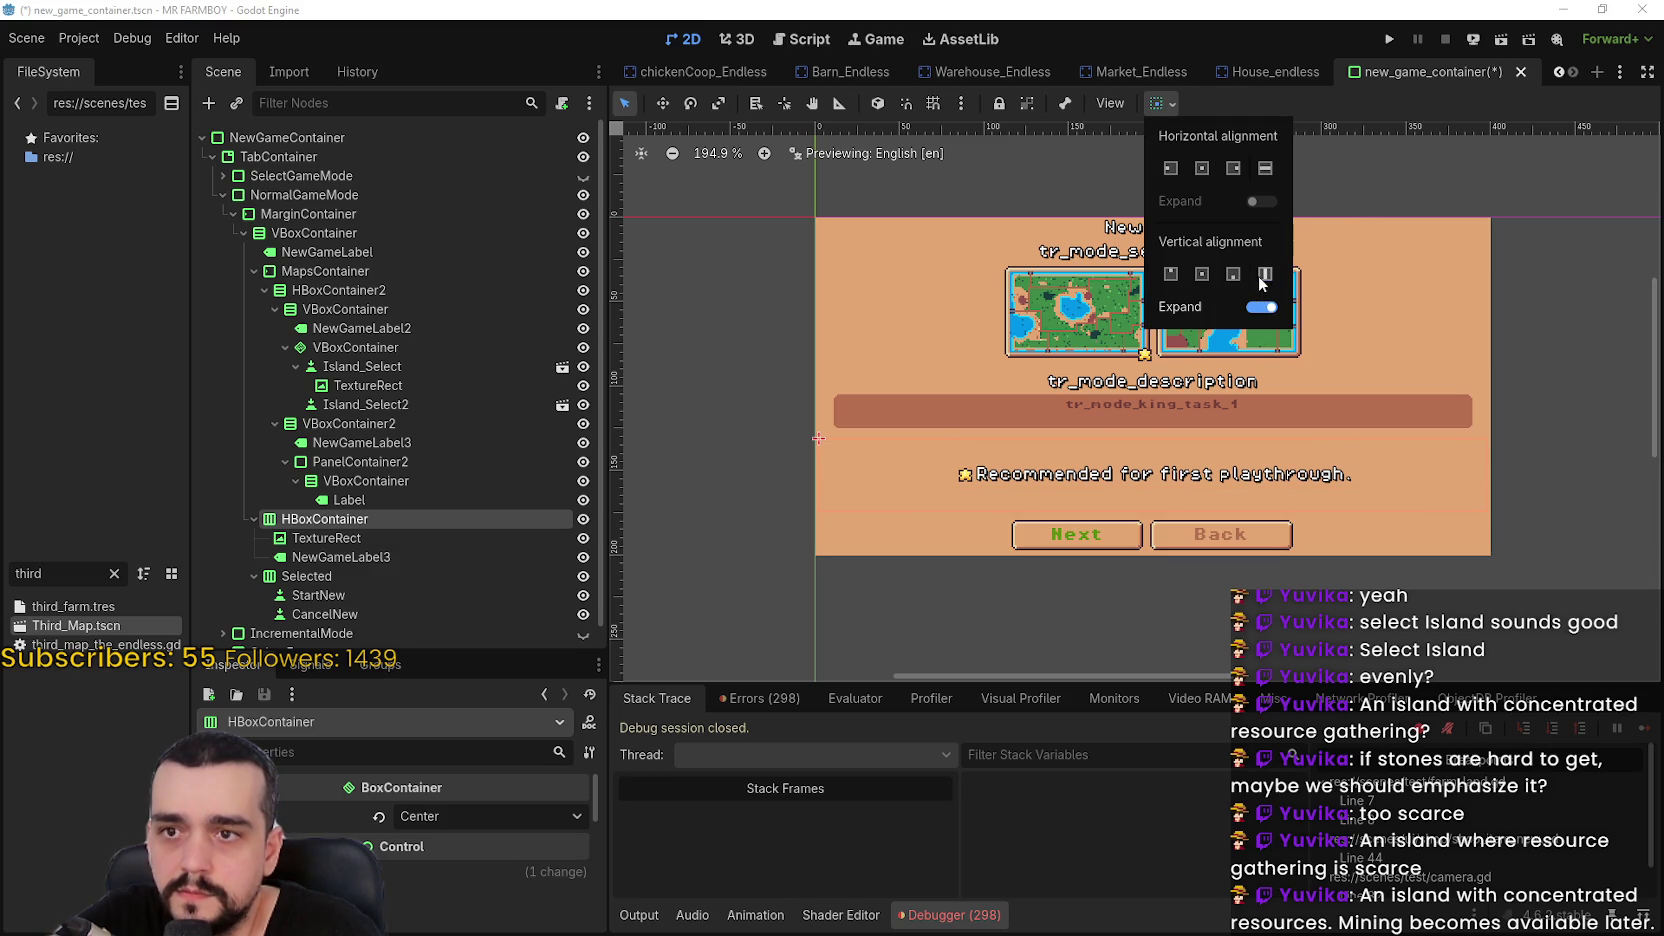
left_click(1235, 278)
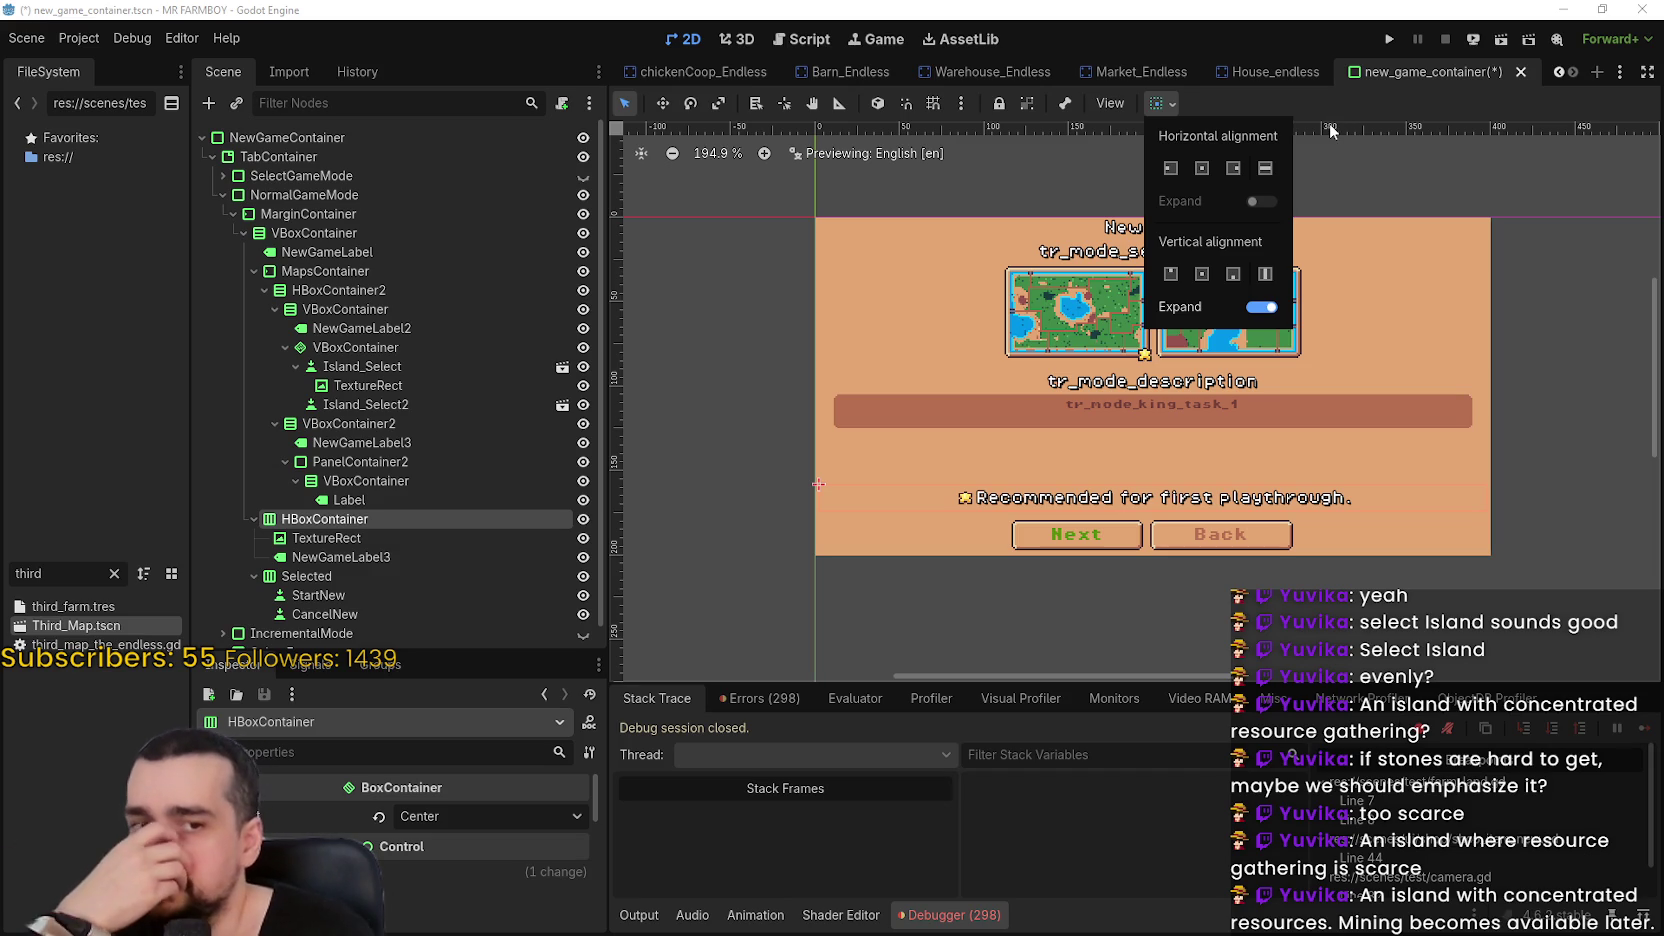
left_click(933, 257)
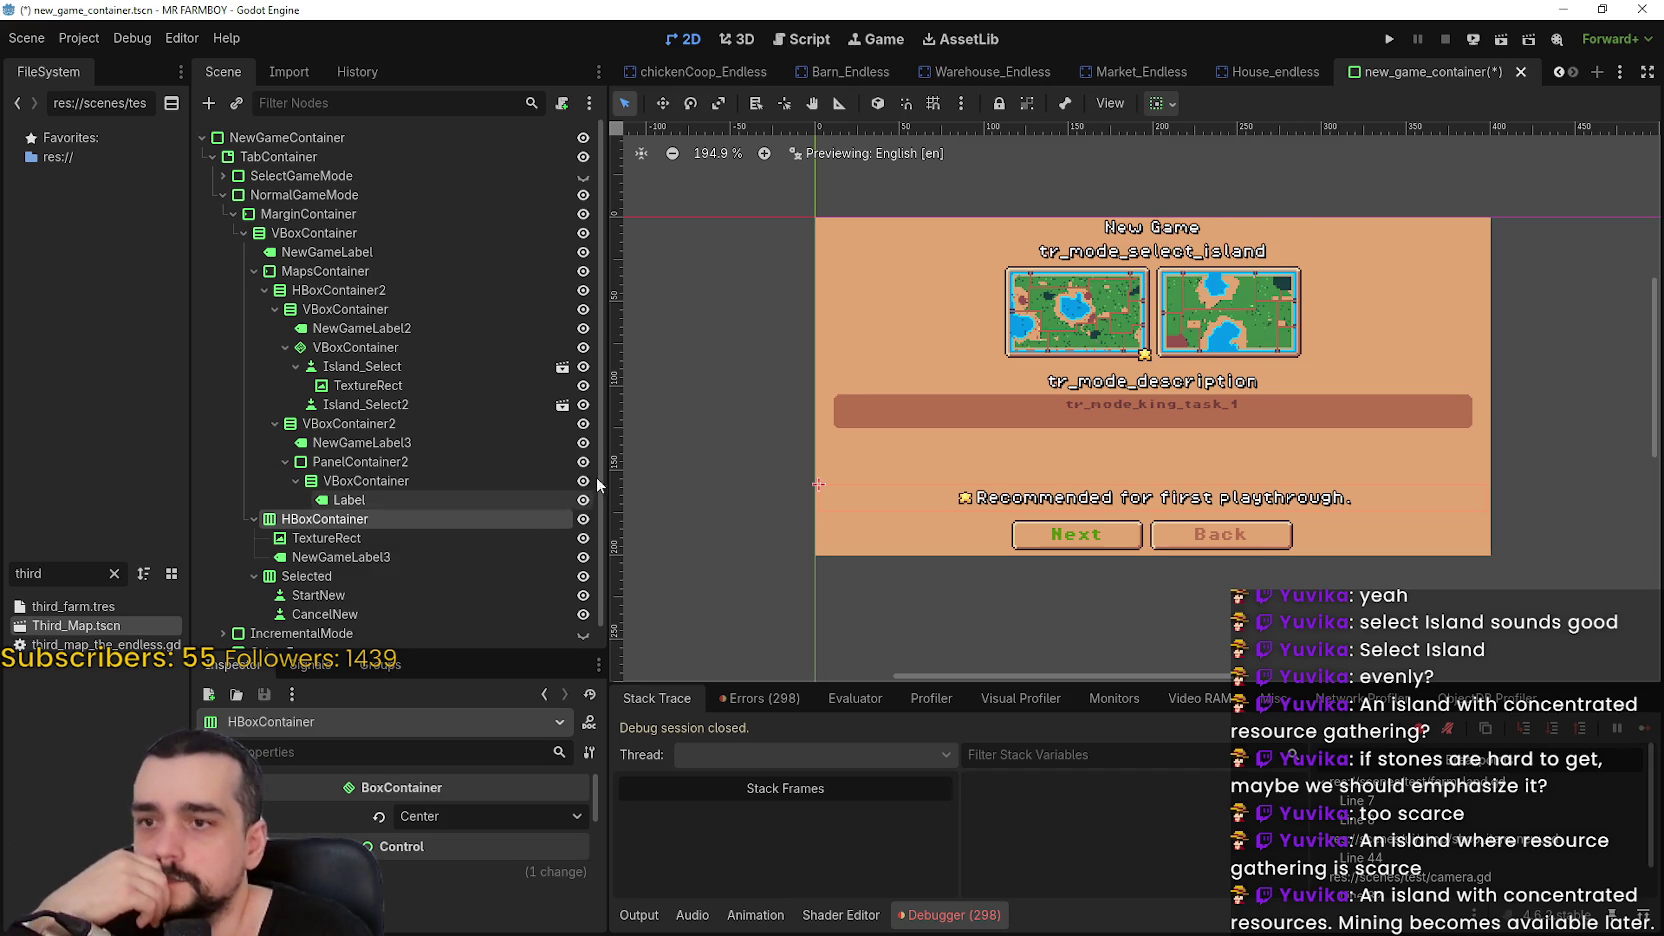
scroll(1041, 298, "up", 1)
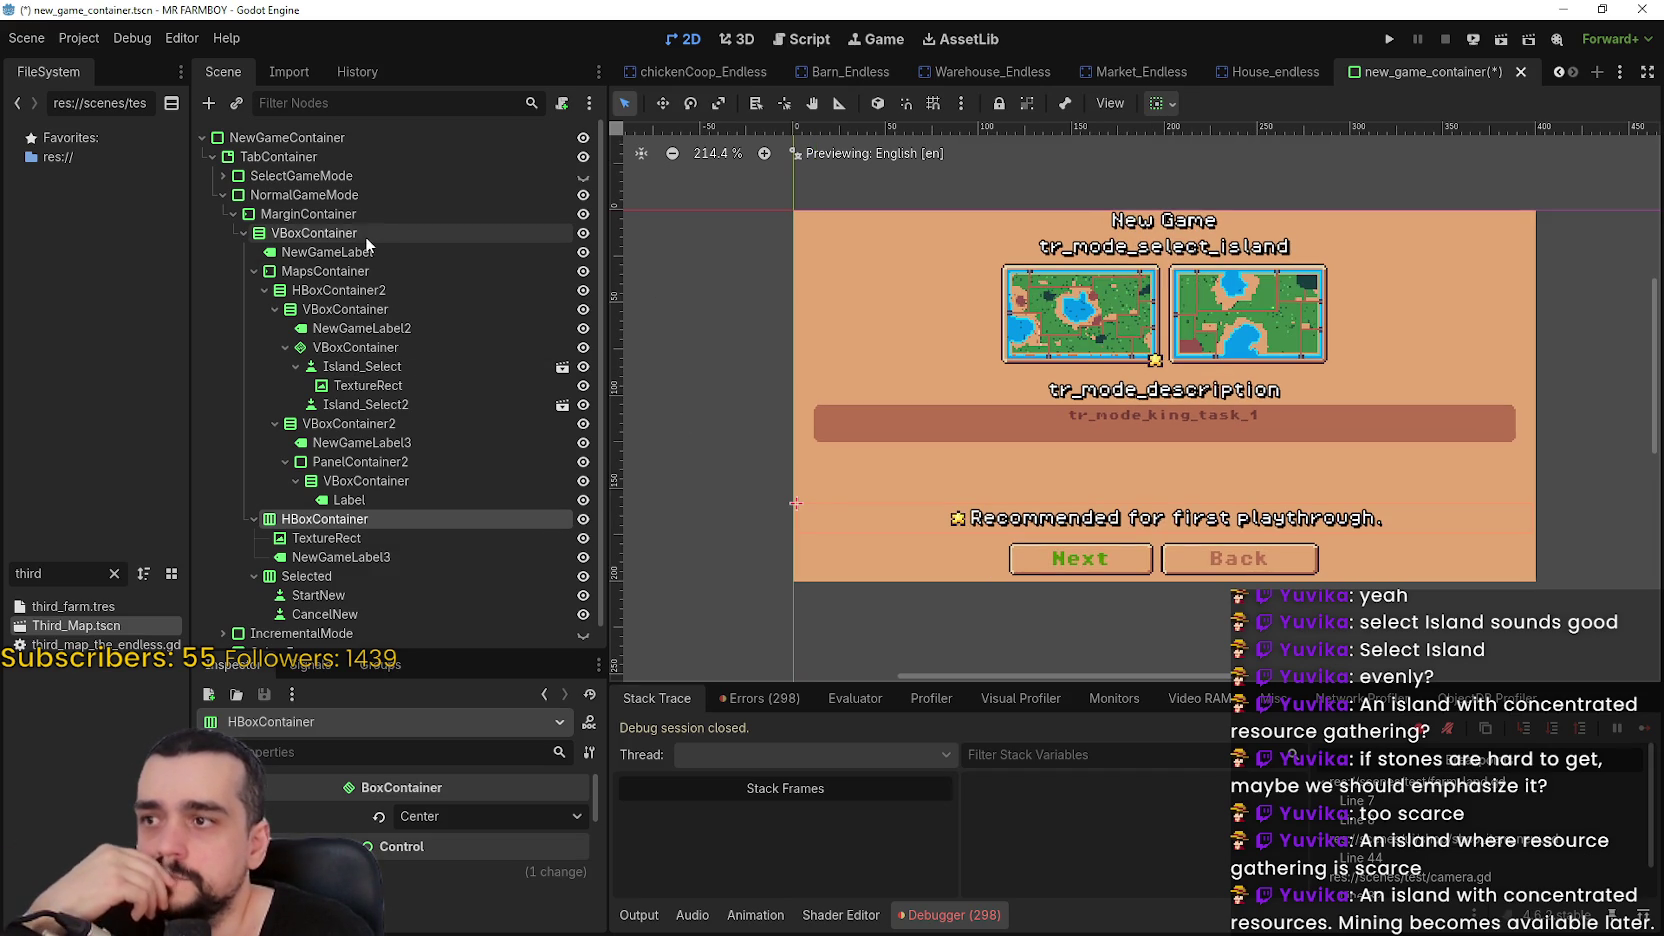
Raise MapsContainer's Theme Overrides top margin constant from 2 to 9
left_click(341, 270)
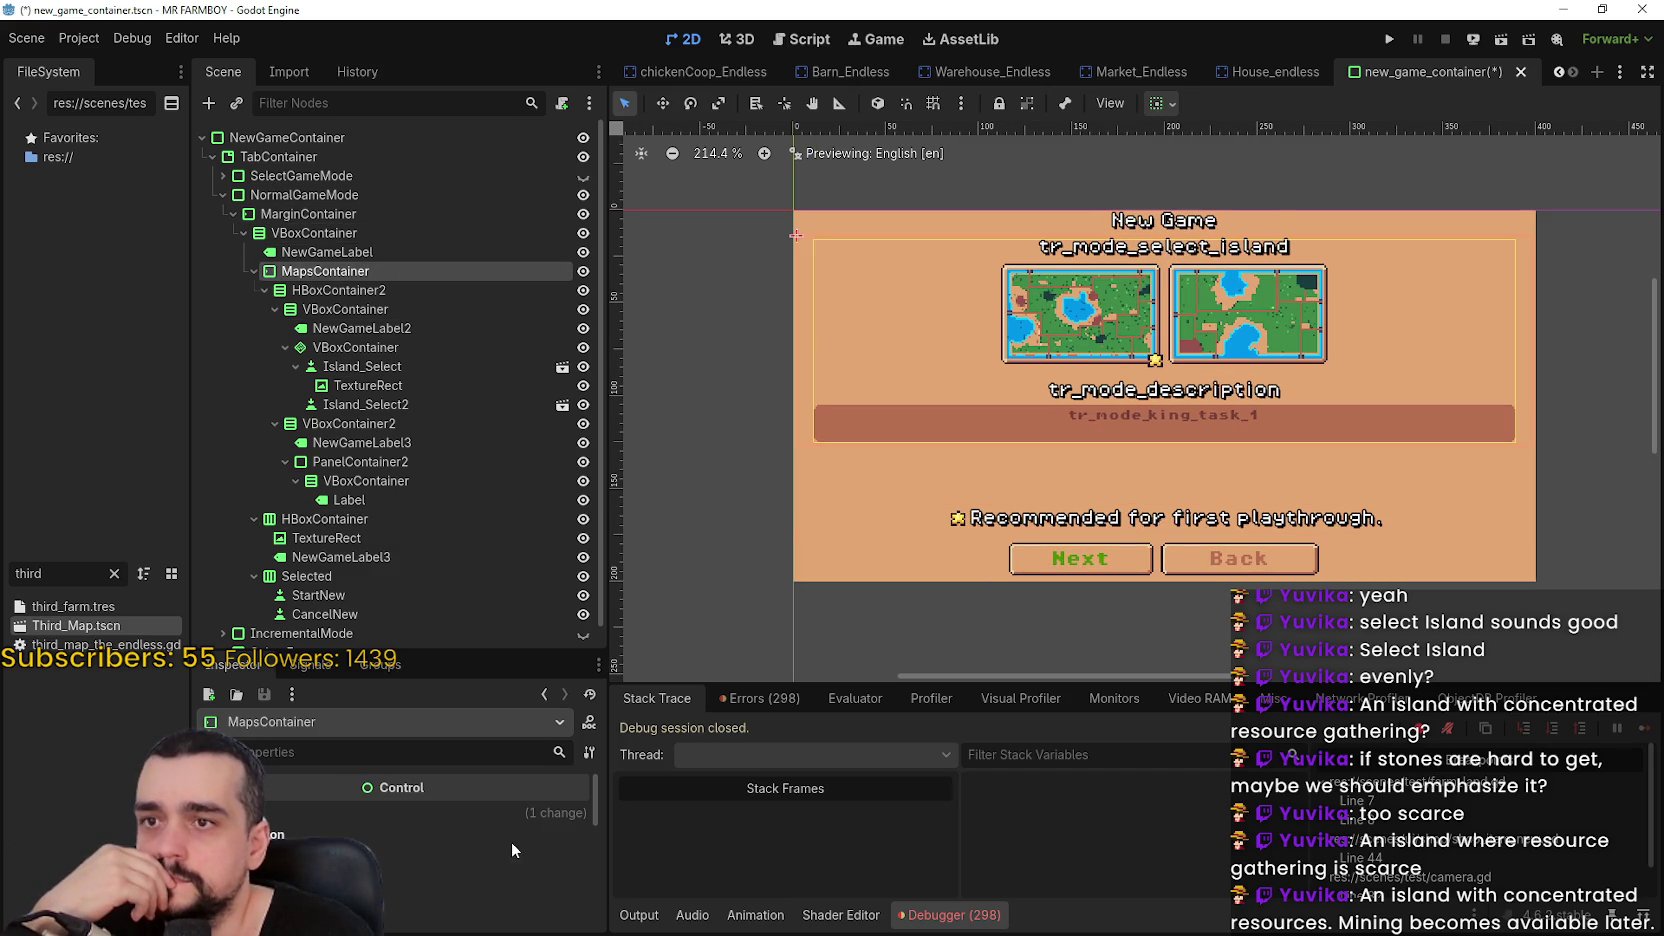
scroll(480, 825, "down", 3)
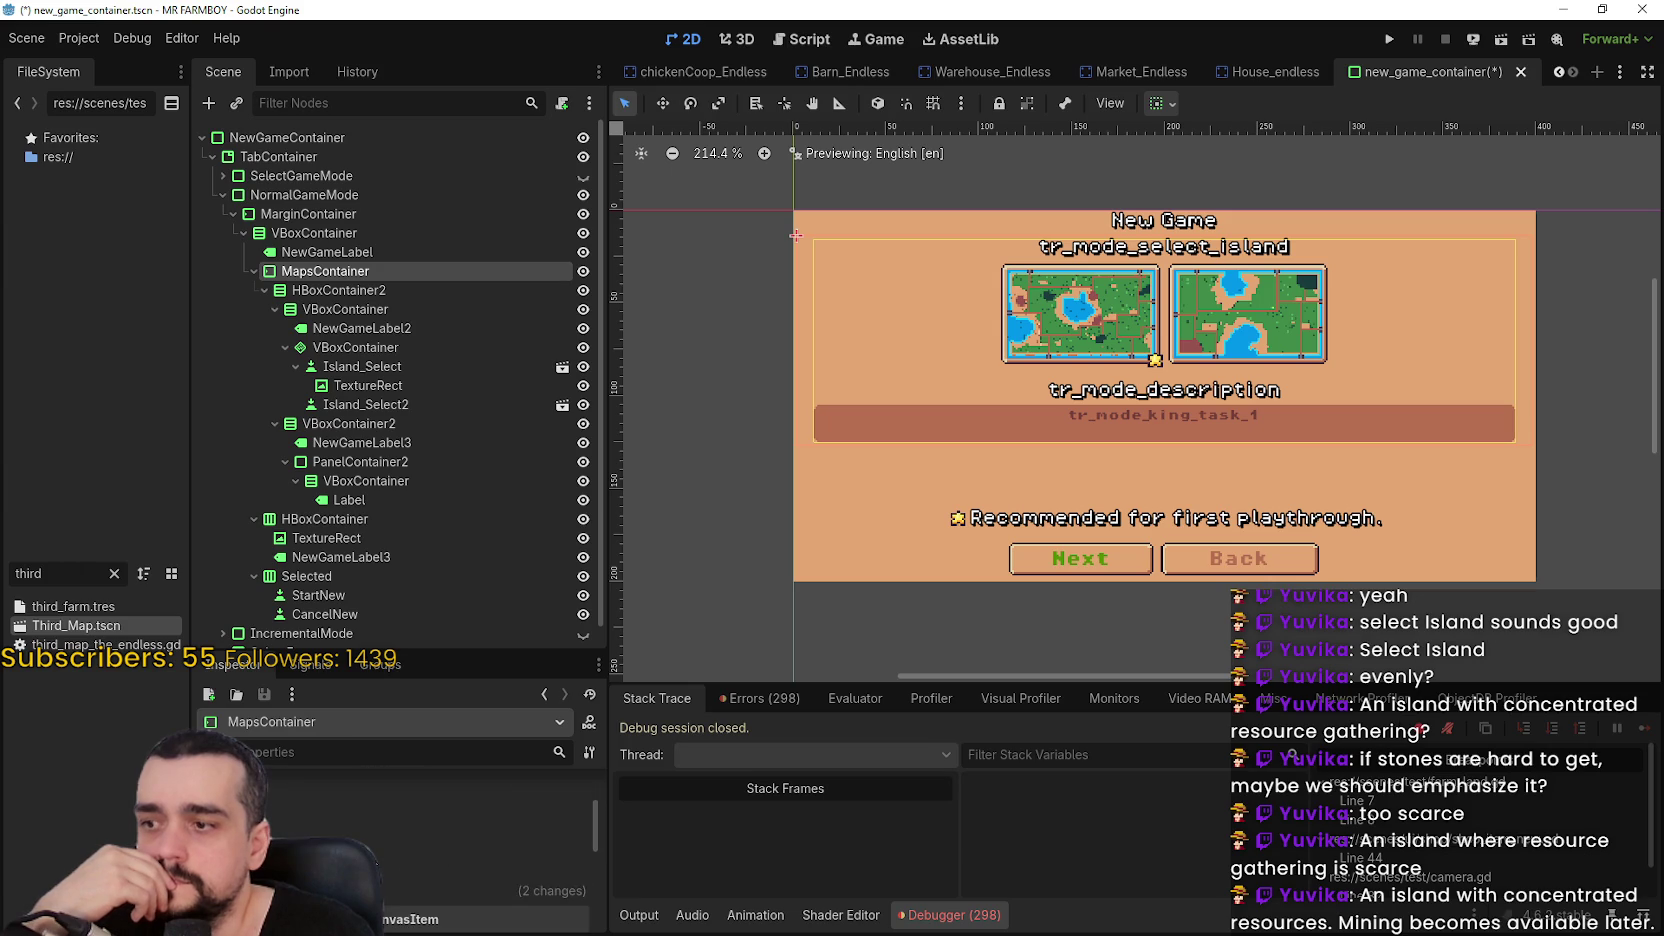
left_click(403, 892)
left_click(410, 832)
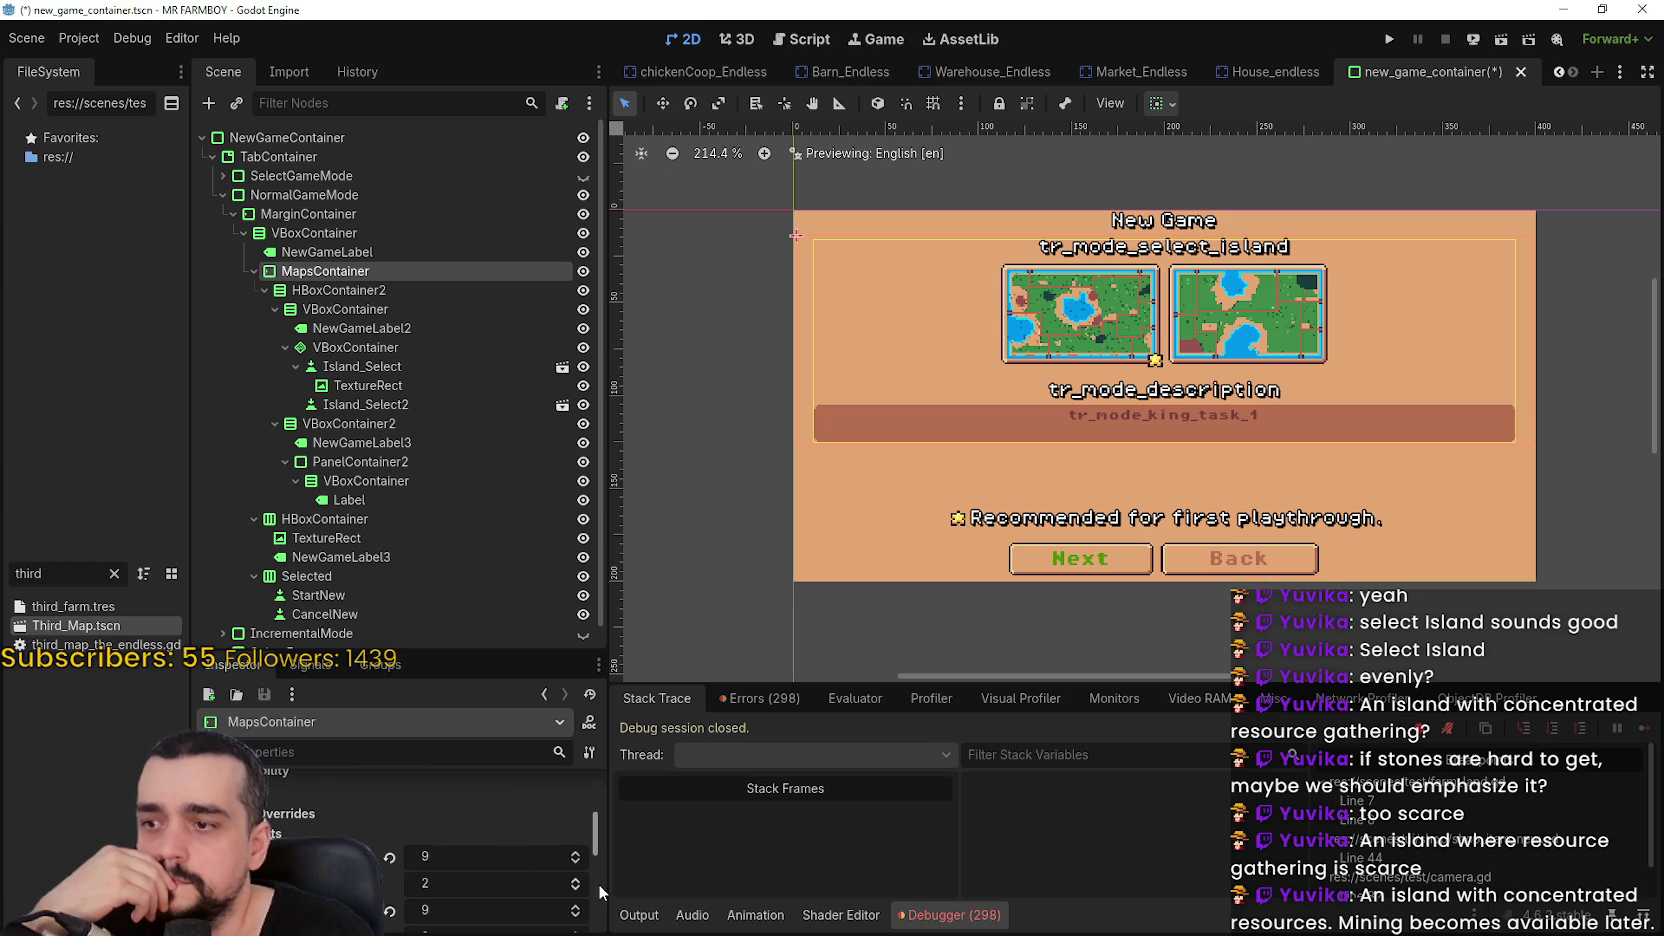
scroll(590, 878, "down", 1)
left_click(580, 840)
left_click(580, 840)
left_click(580, 840)
left_click(580, 840)
left_click(579, 843)
left_click(579, 843)
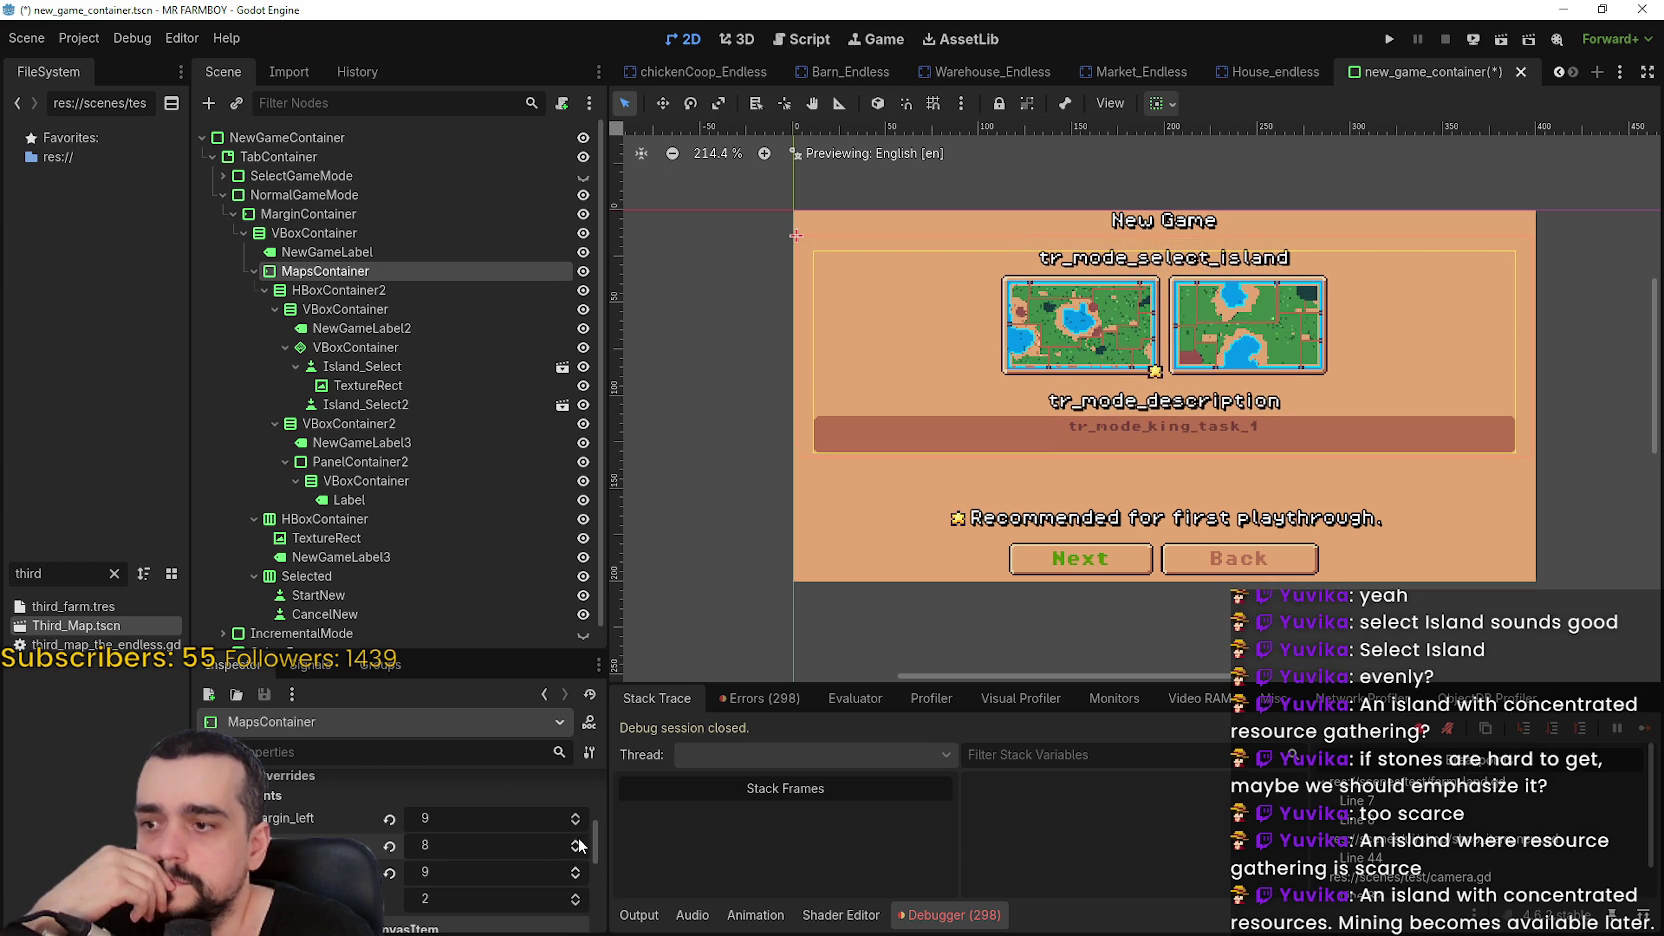
left_click(579, 843)
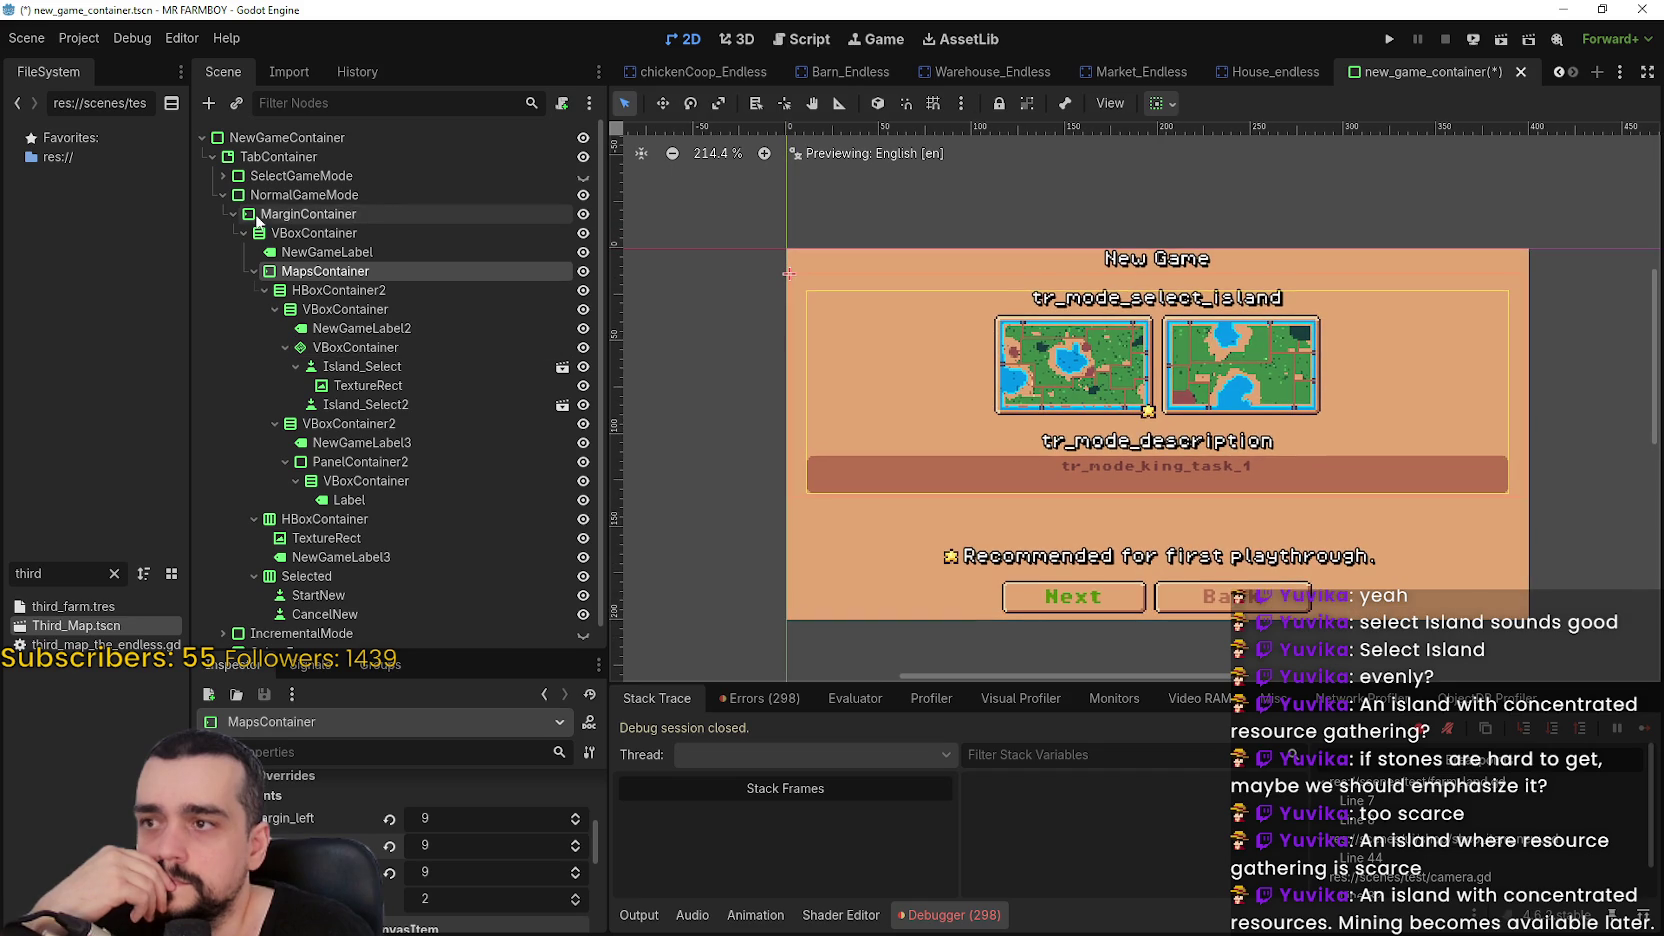
Compare the Game Modes and island selection screens, ending with island selection visible
left_click(222, 195)
left_click(590, 178)
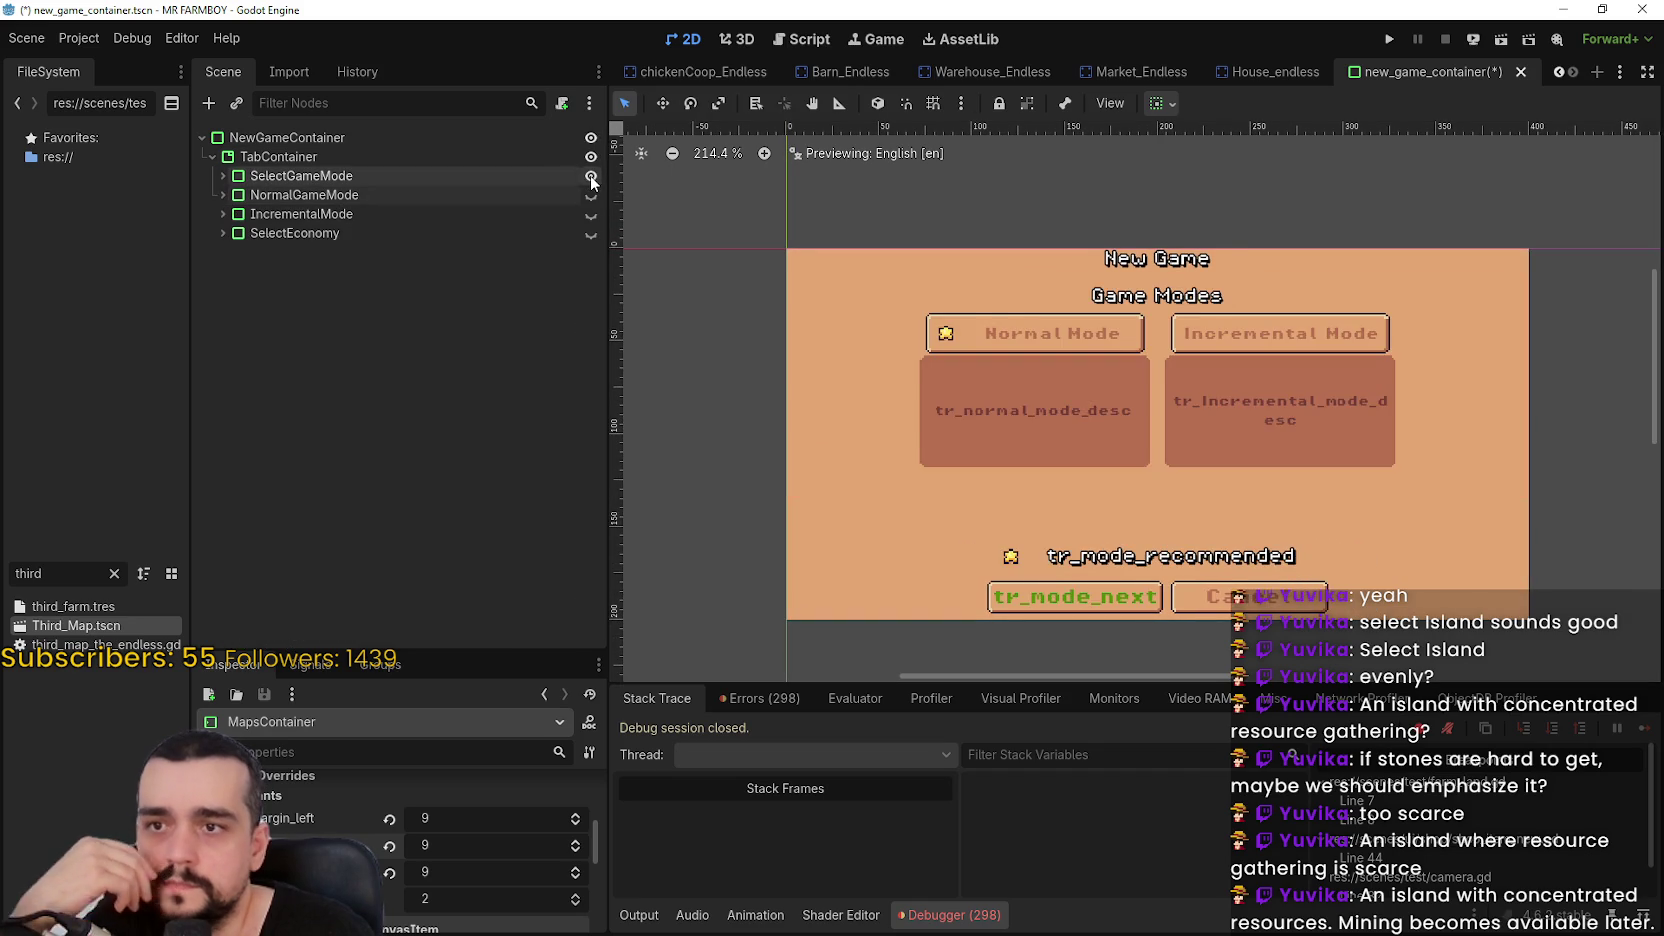
scroll(1079, 274, "up", 3)
left_click(590, 195)
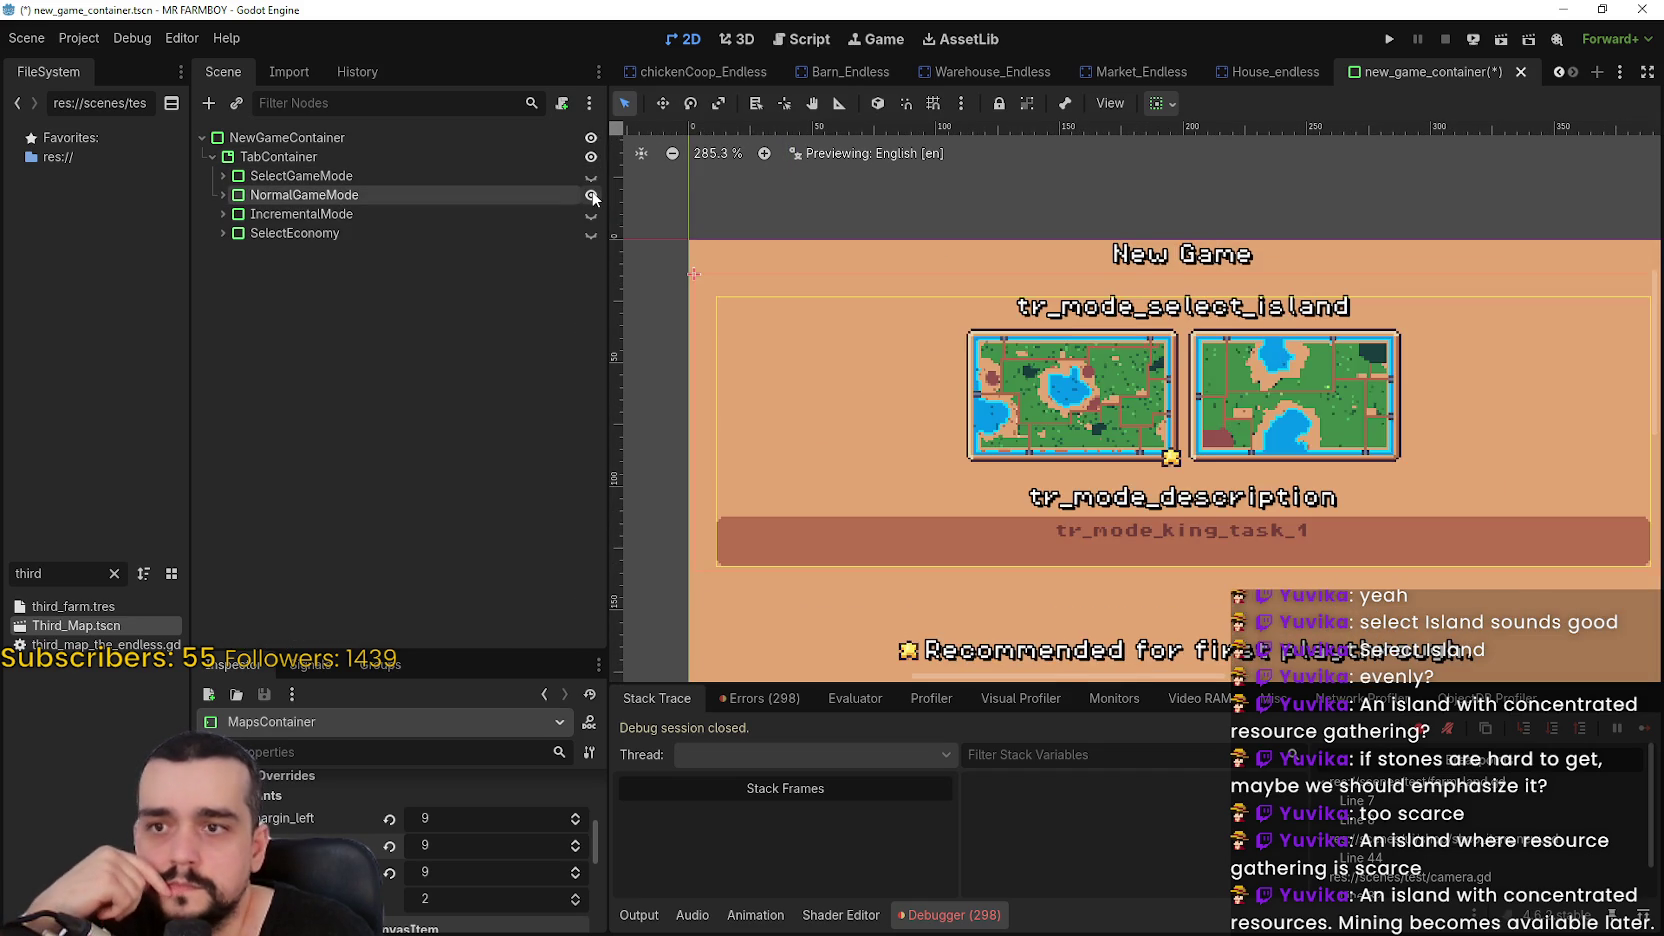
scroll(1118, 269, "up", 2)
scroll(1118, 269, "down", 3)
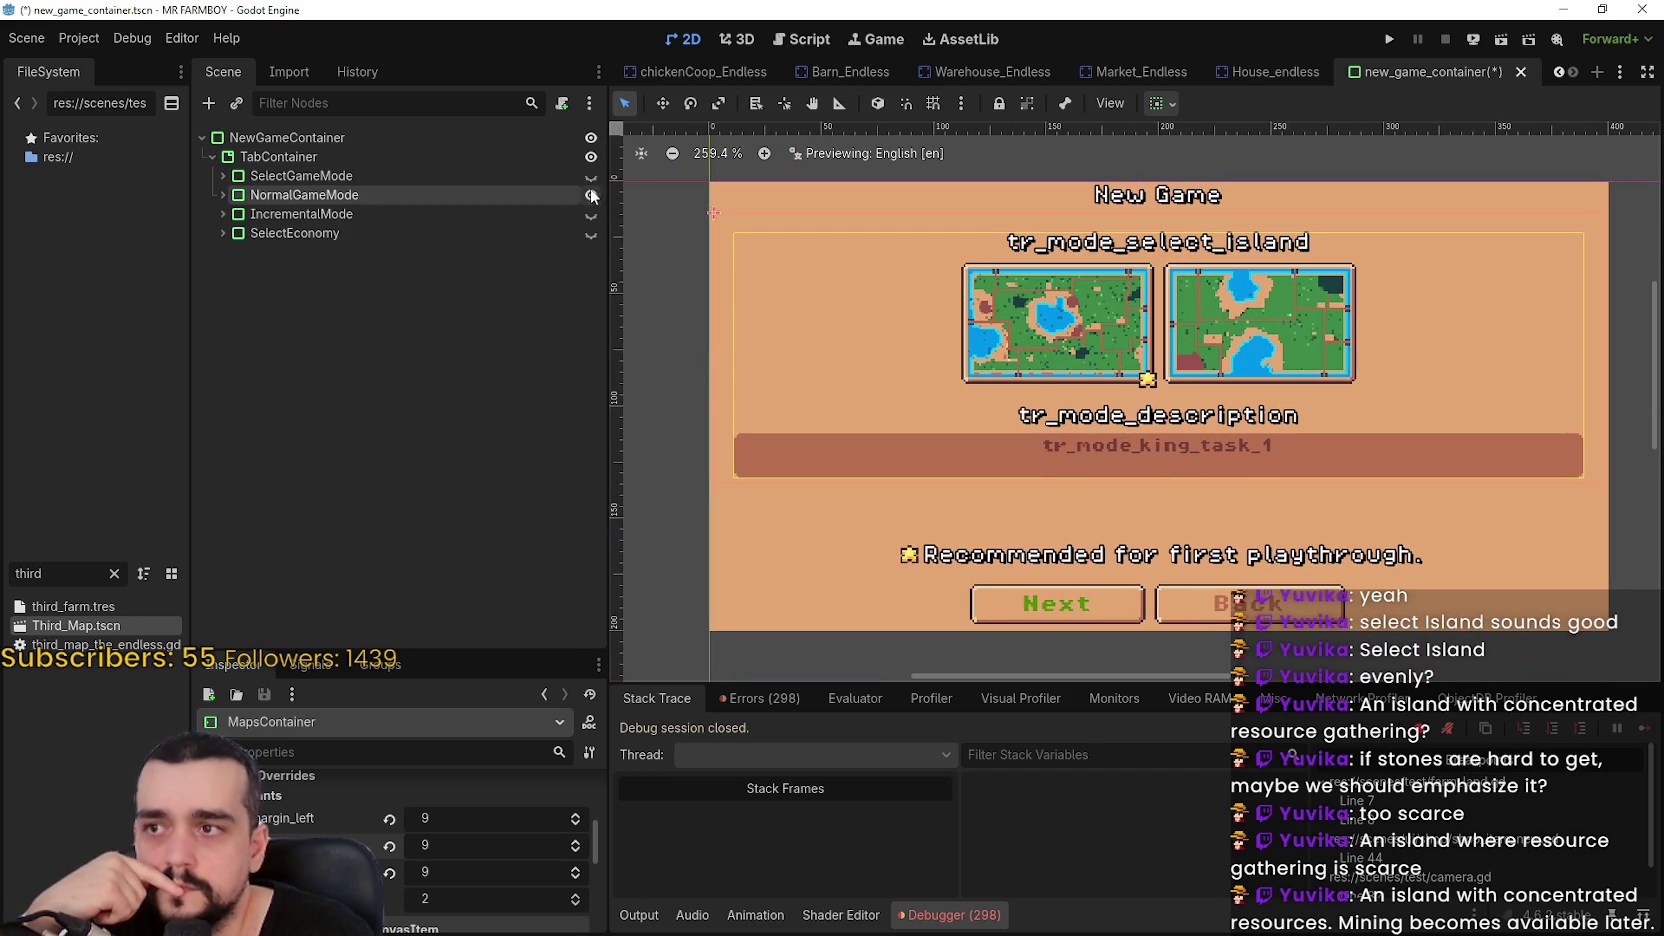
left_click(590, 177)
left_click(590, 195)
left_click(590, 177)
left_click(590, 195)
left_click(590, 177)
left_click(592, 194)
left_click(590, 176)
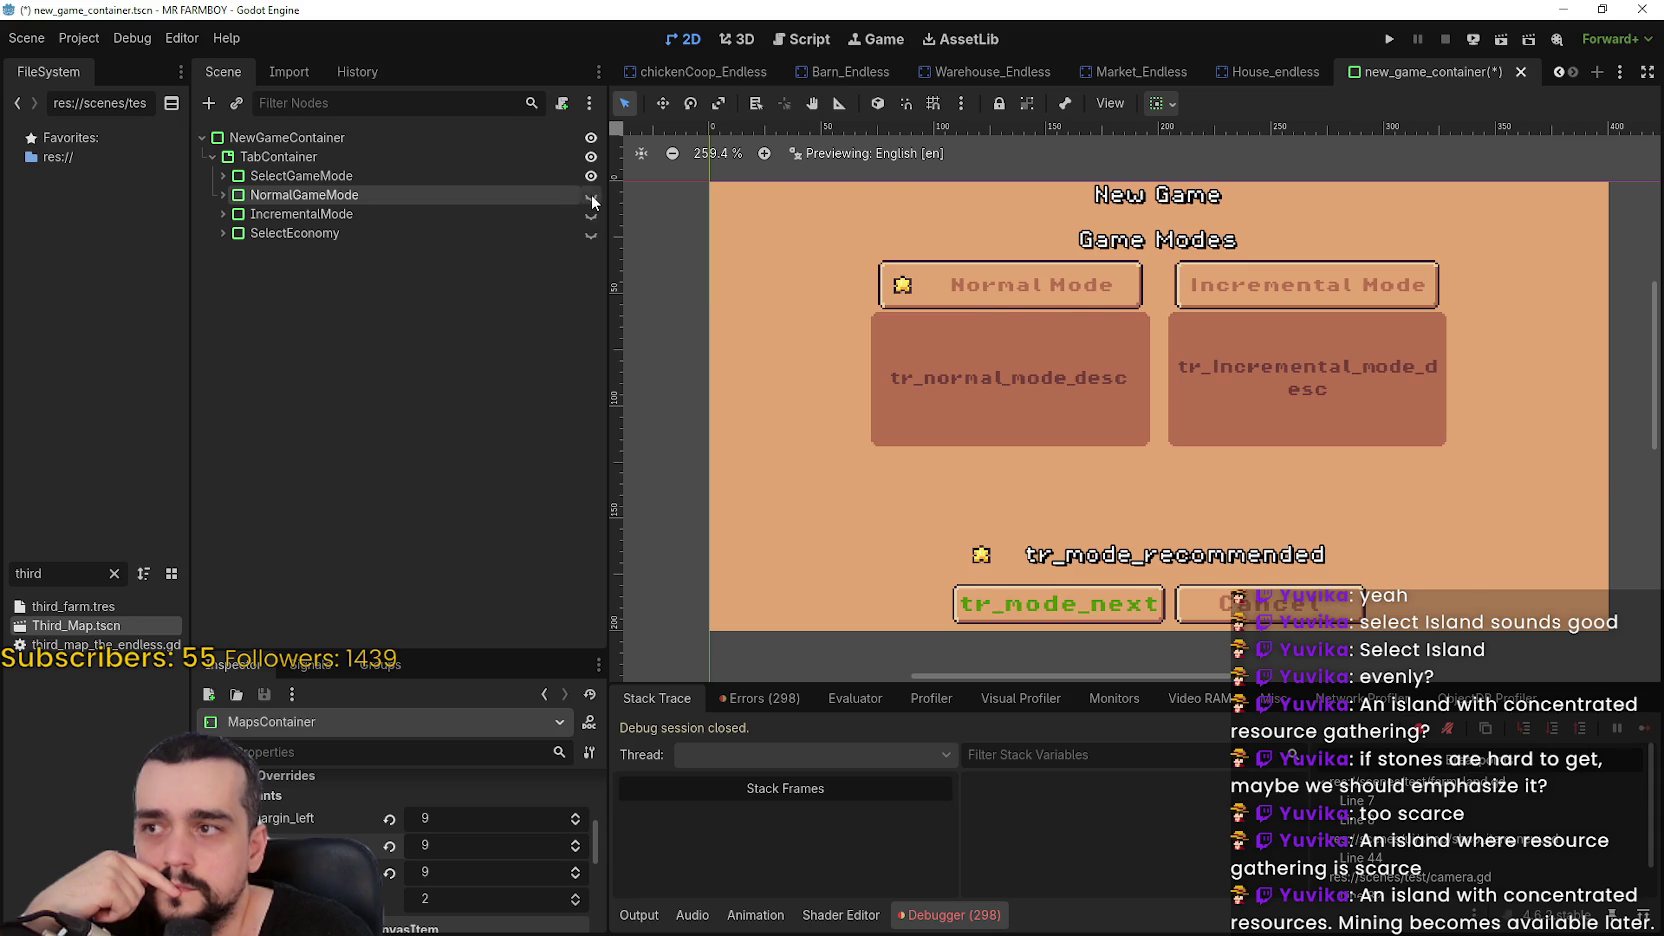
left_click(591, 197)
left_click(591, 190)
left_click(590, 185)
left_click(589, 180)
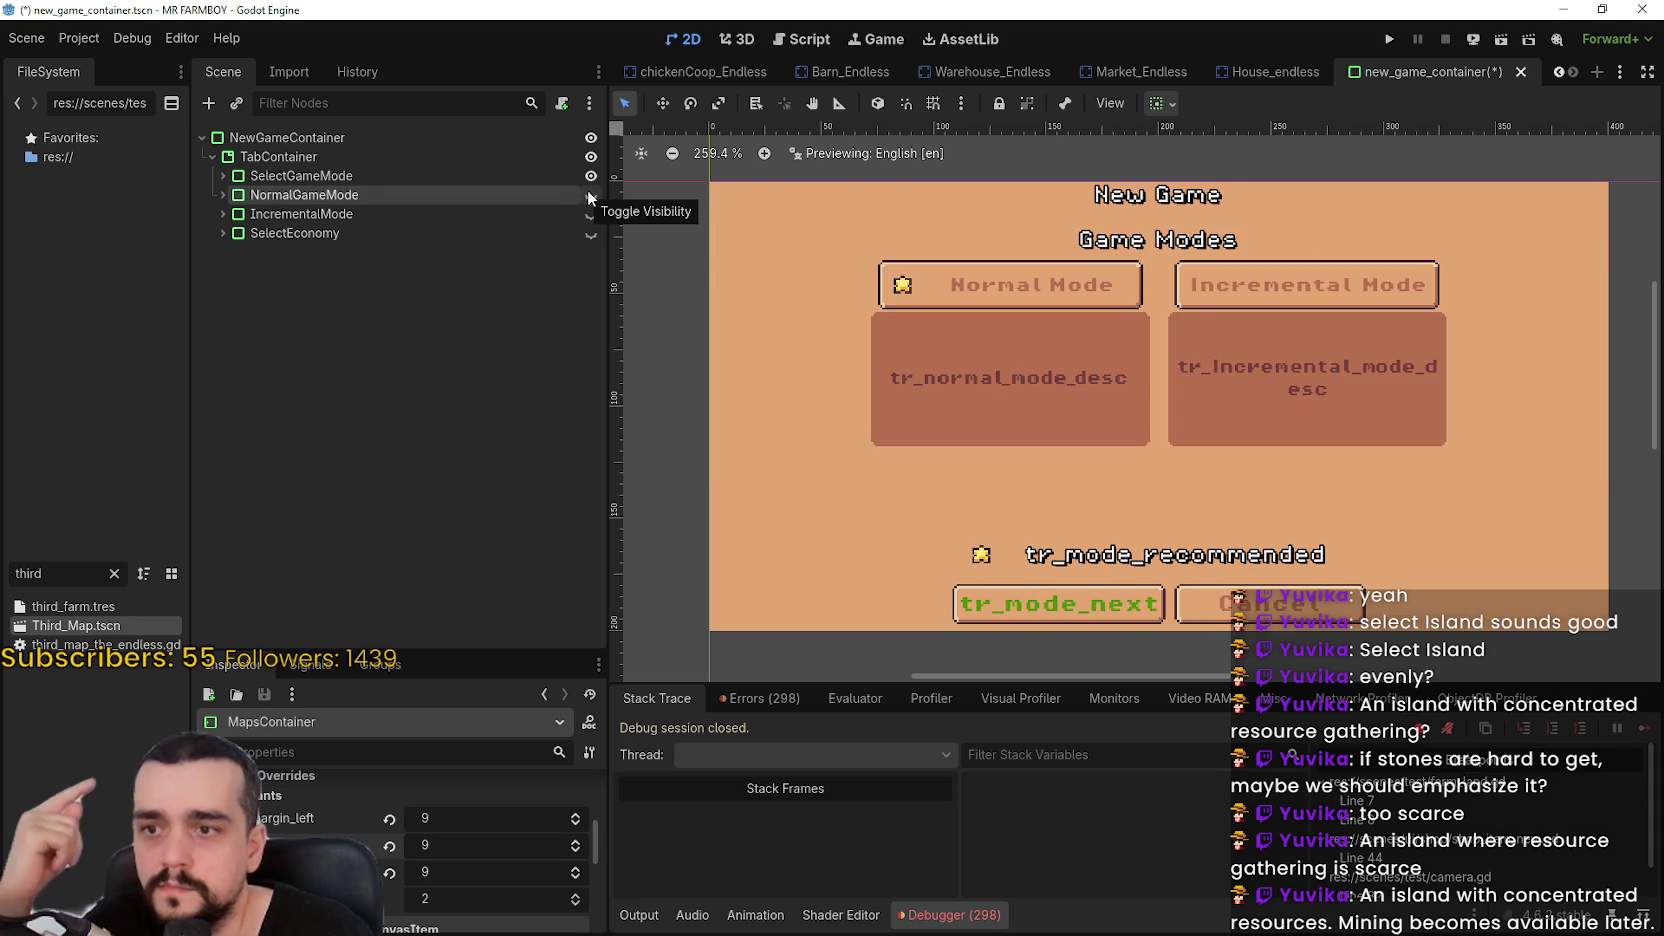
left_click(591, 196)
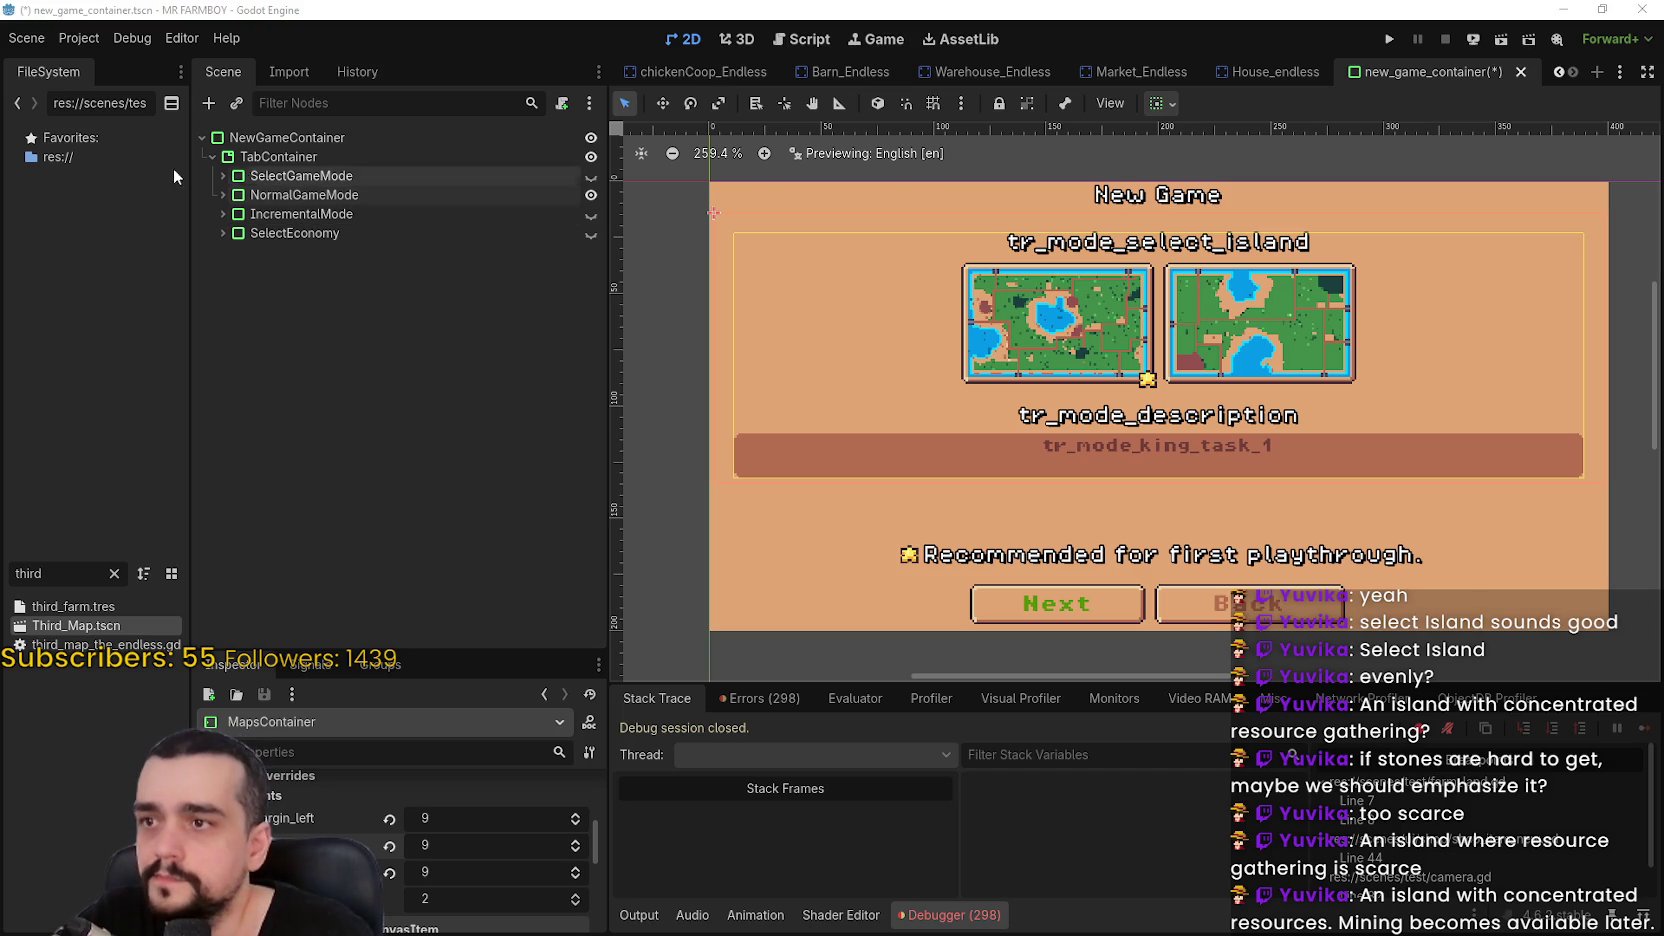
Set NewGameLabel3's text to tr_mode_recommended and save the New Game scene
left_click(221, 194, "shift")
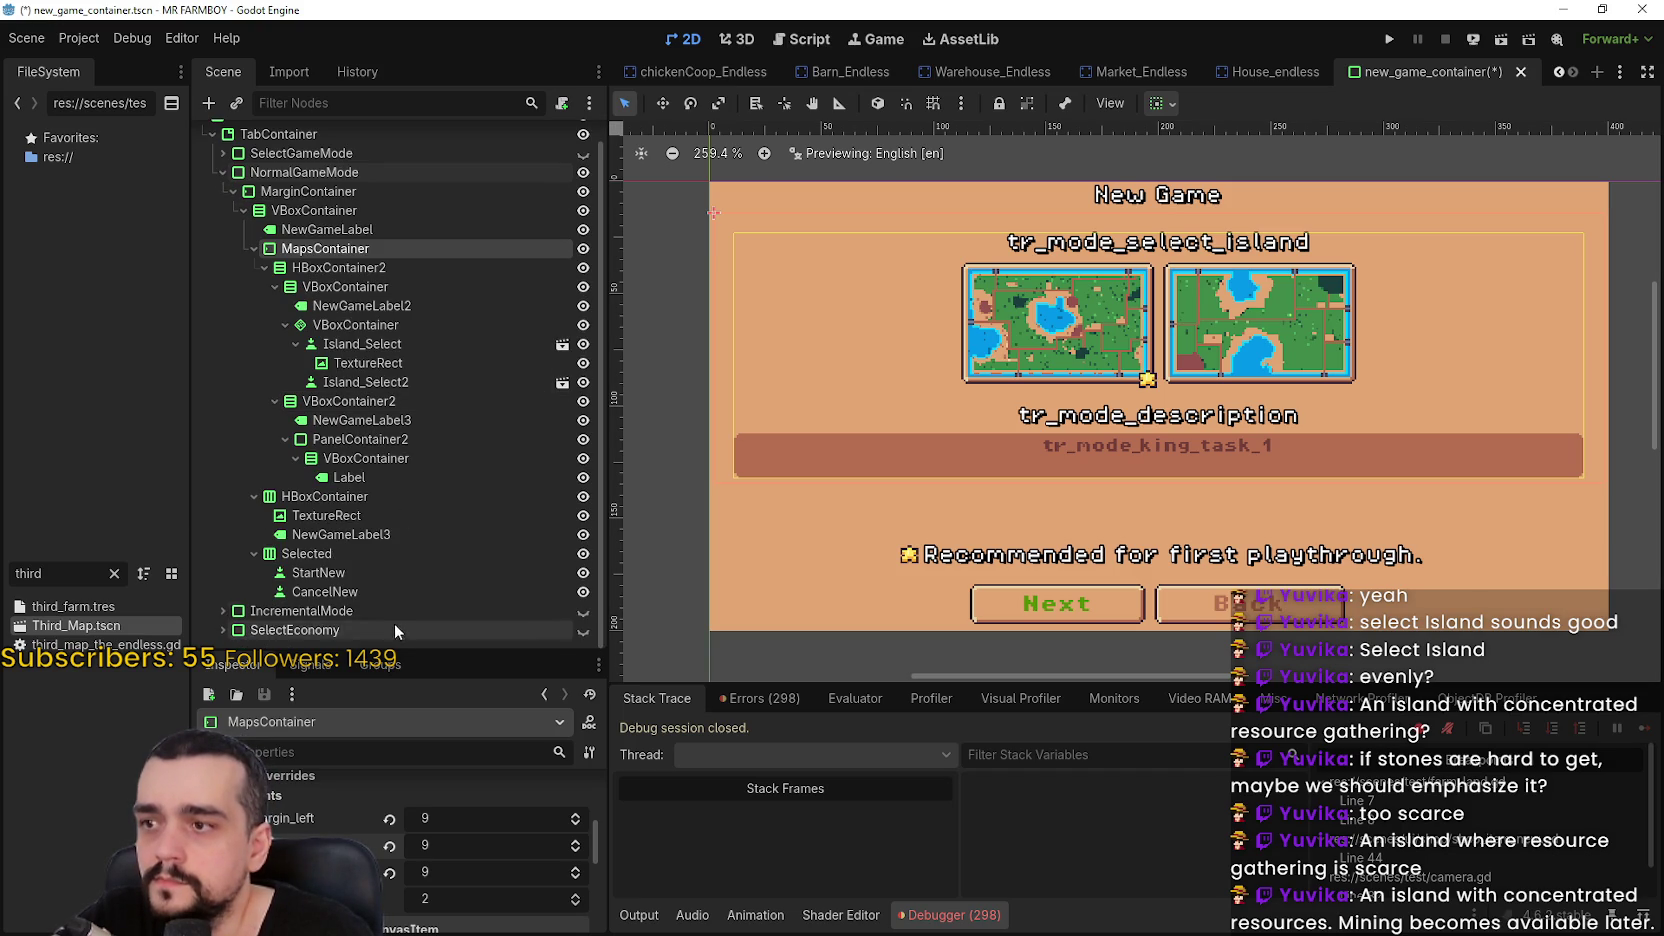
left_click(347, 520)
left_click(355, 537)
type("tr_mode_recommended")
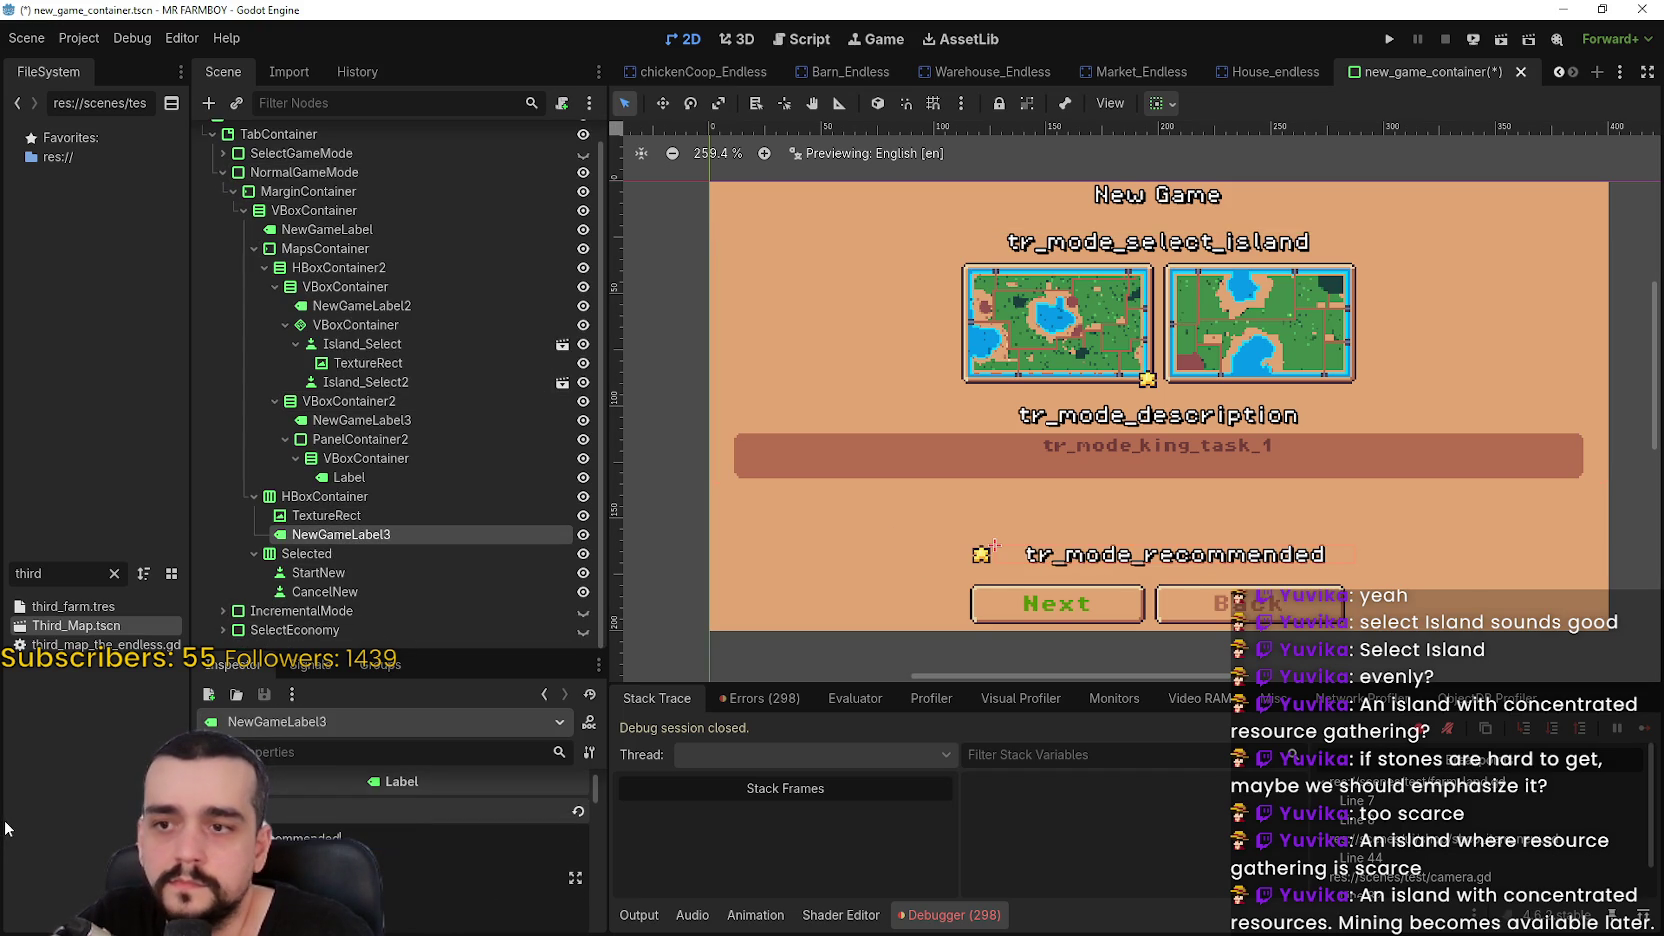
key("ctrl+s")
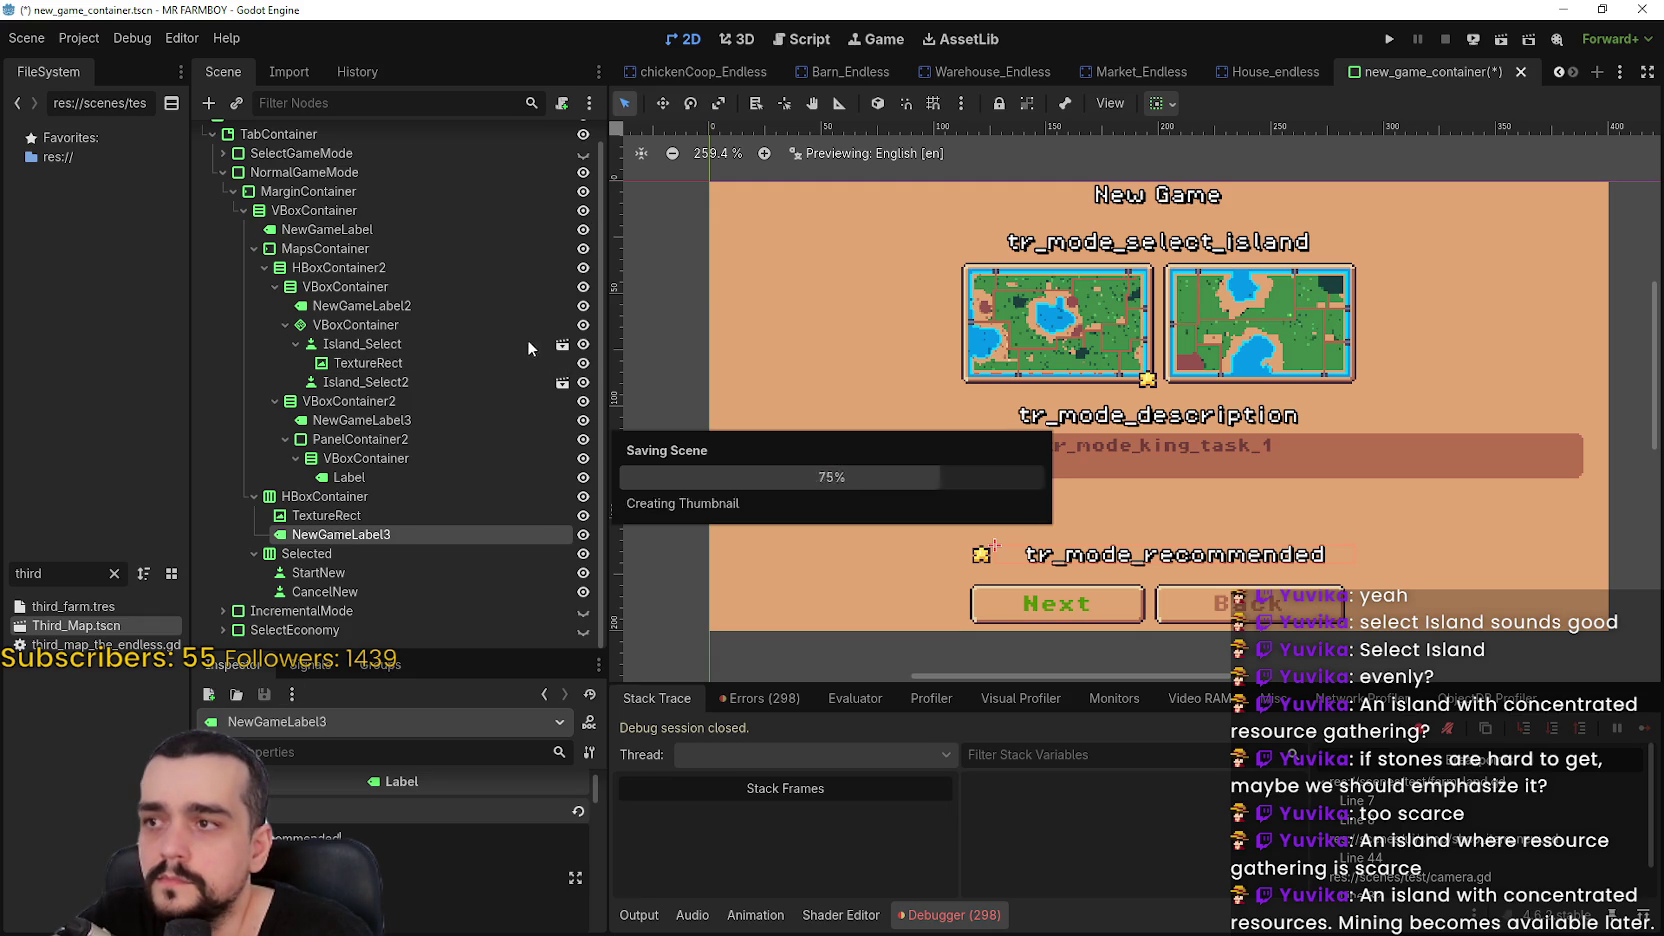
Compare the island selection and Game Modes screens, leaving Game Modes visible
left_click(222, 172)
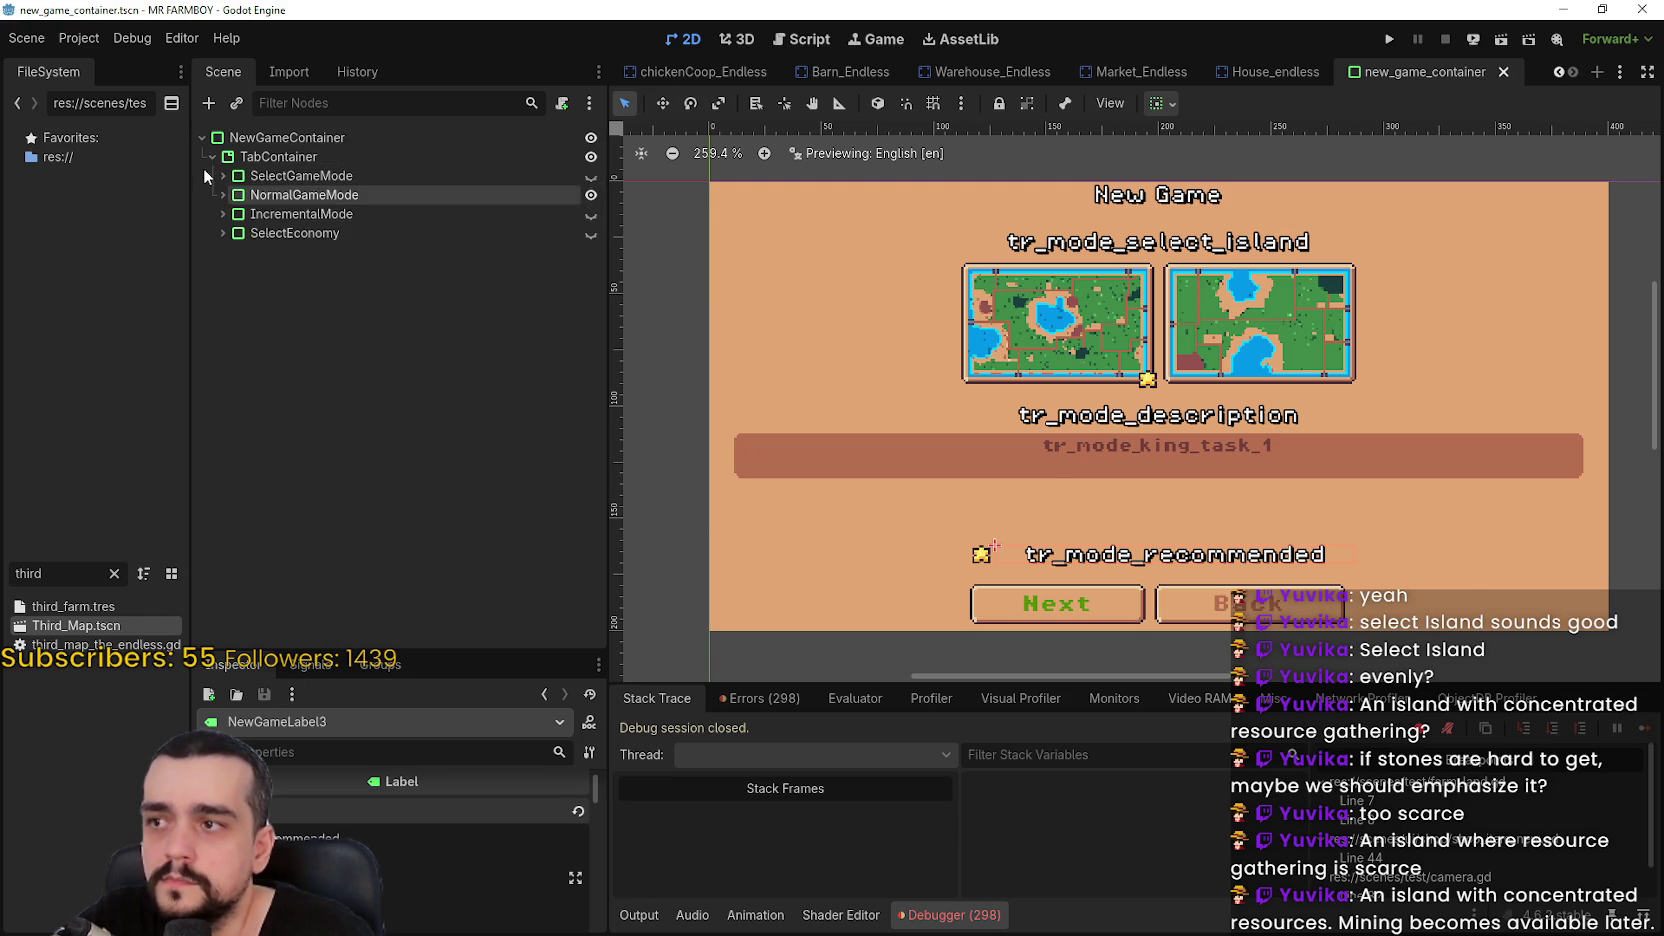
left_click(591, 177)
left_click(591, 177)
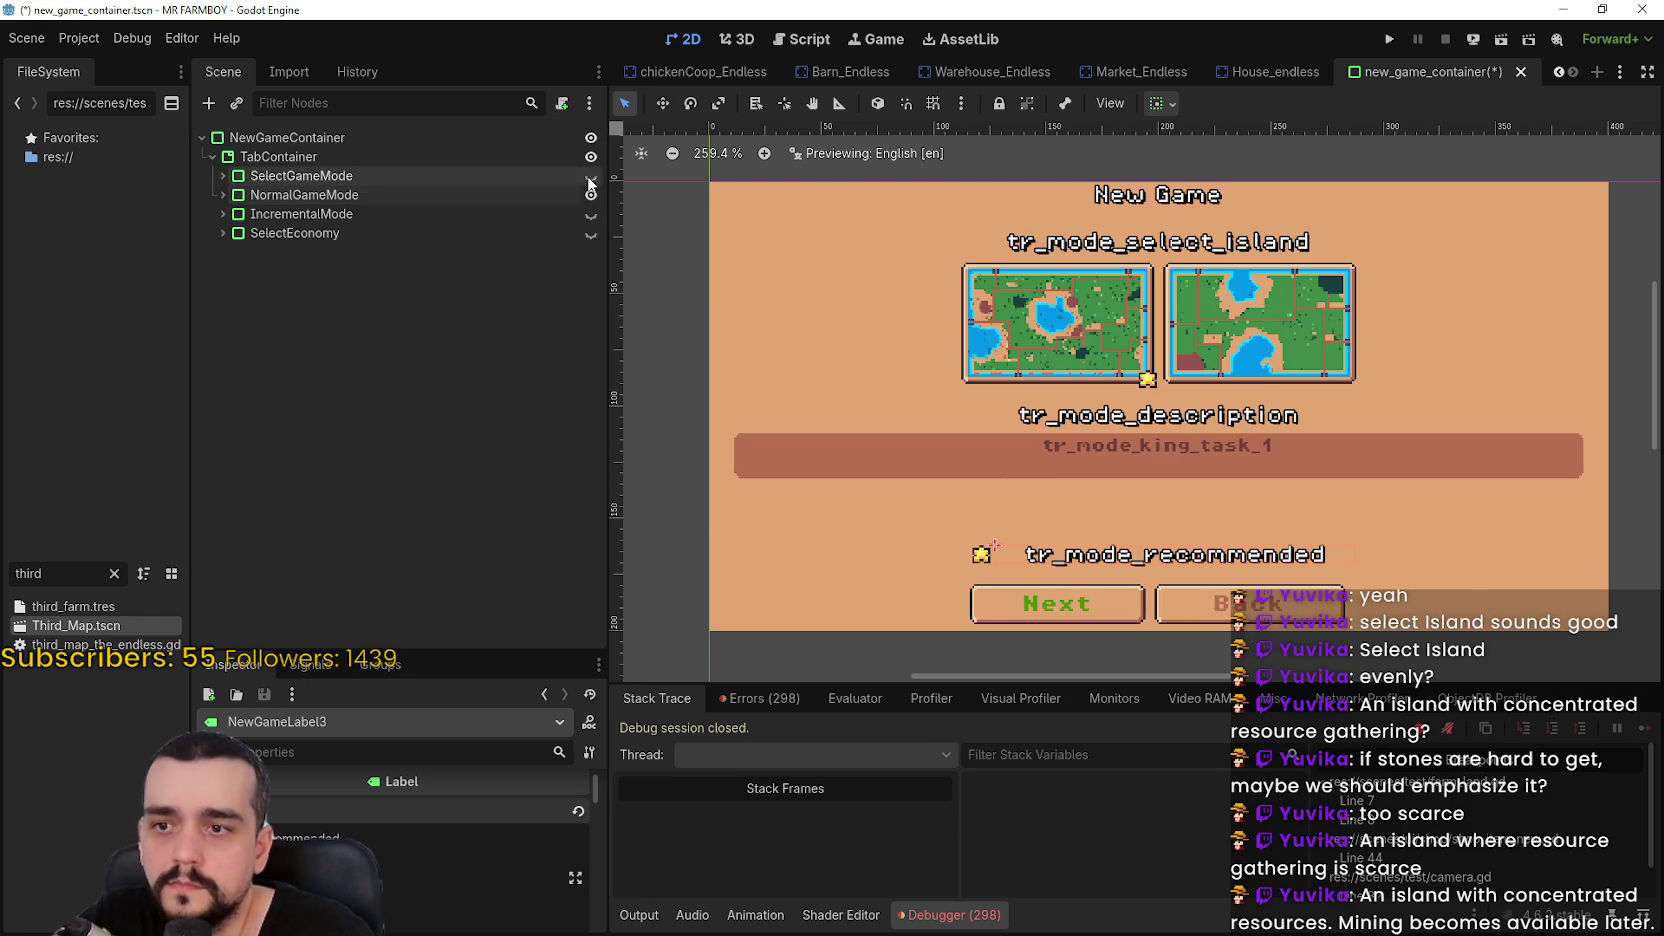
left_click(591, 177)
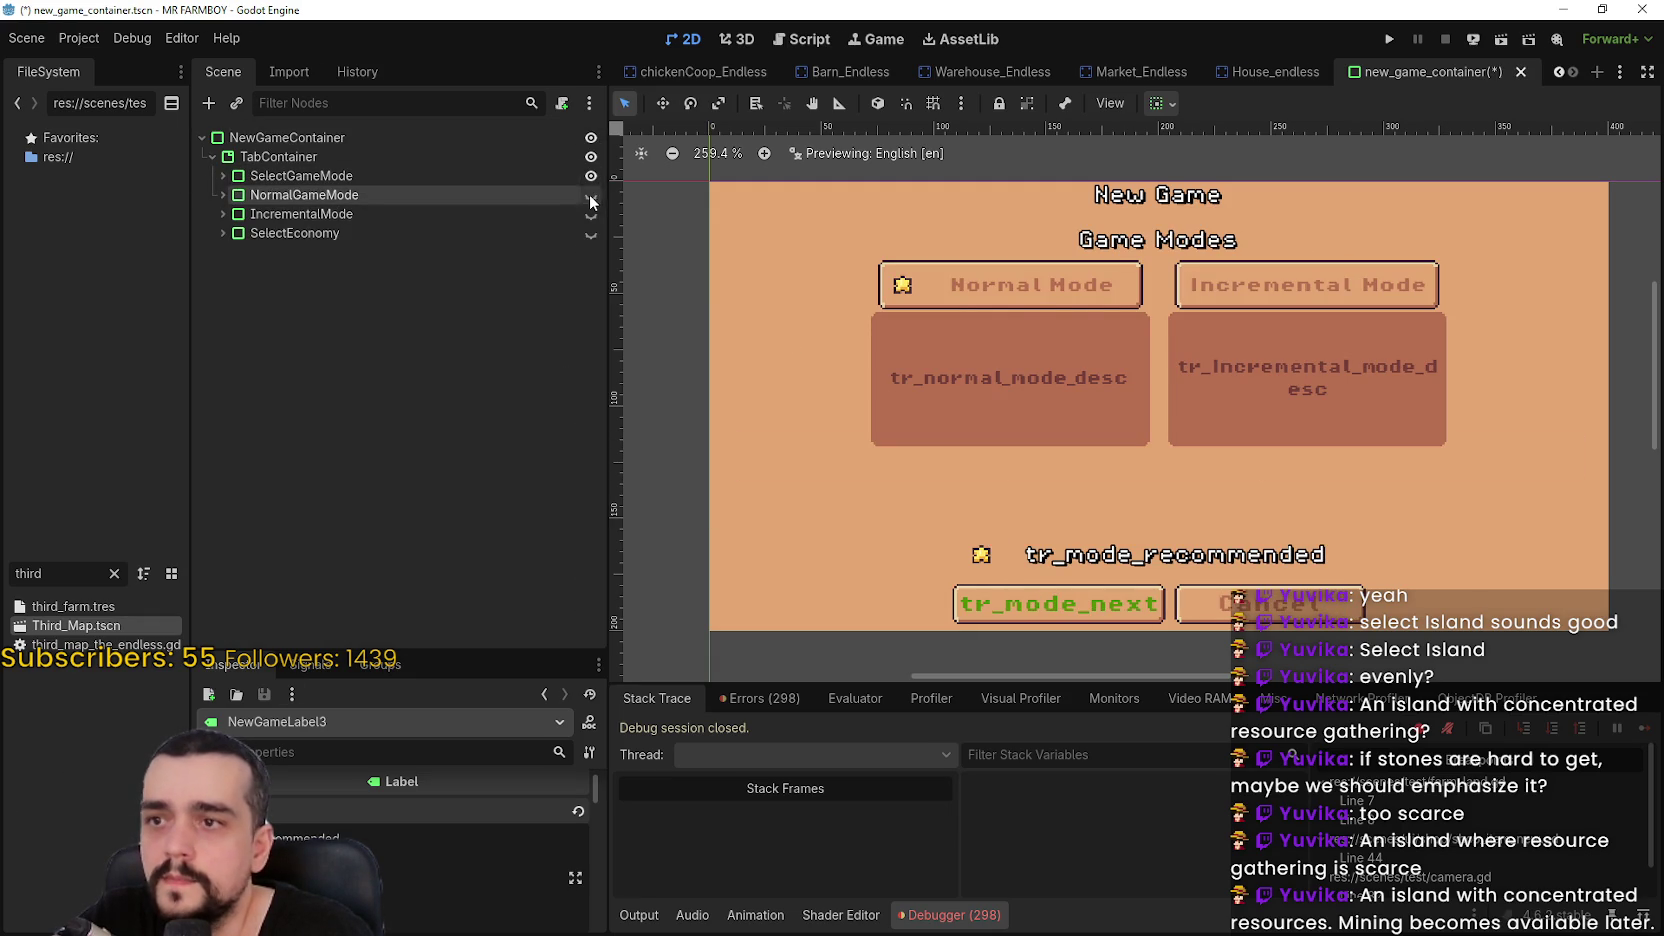
left_click(590, 195)
left_click(578, 177)
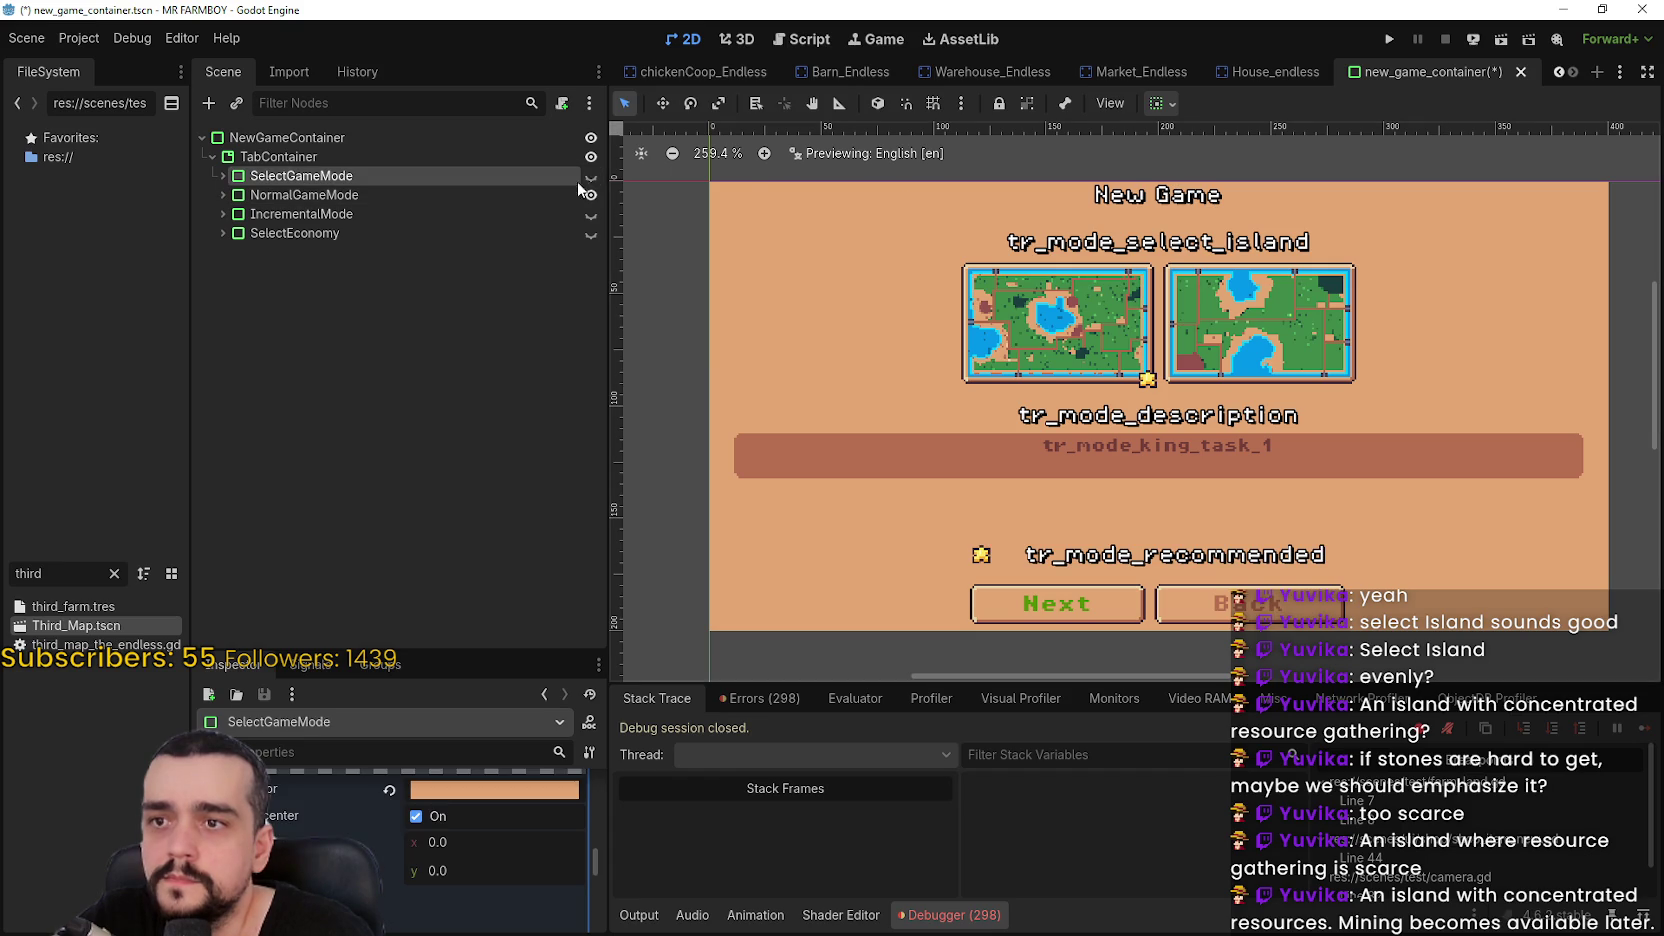
left_click(591, 177)
Fine-tune MapsContainer's top margin, trying 7 and settling on 8, then save
scroll(1185, 218, "up", 10)
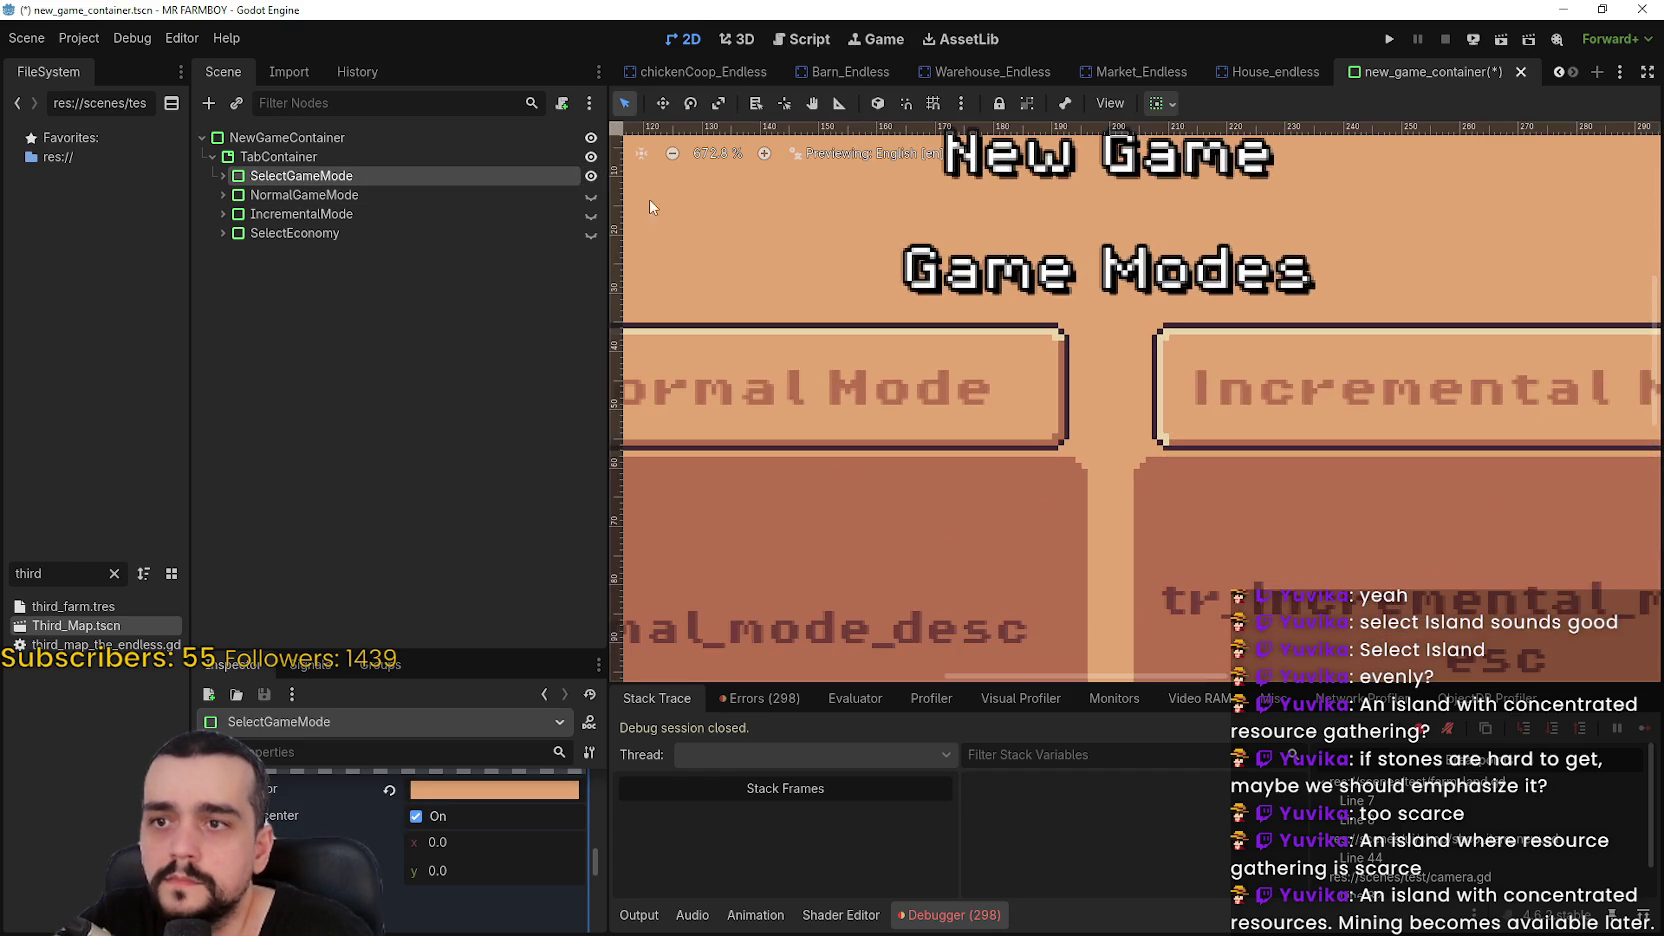
left_click(590, 196)
left_click(591, 176)
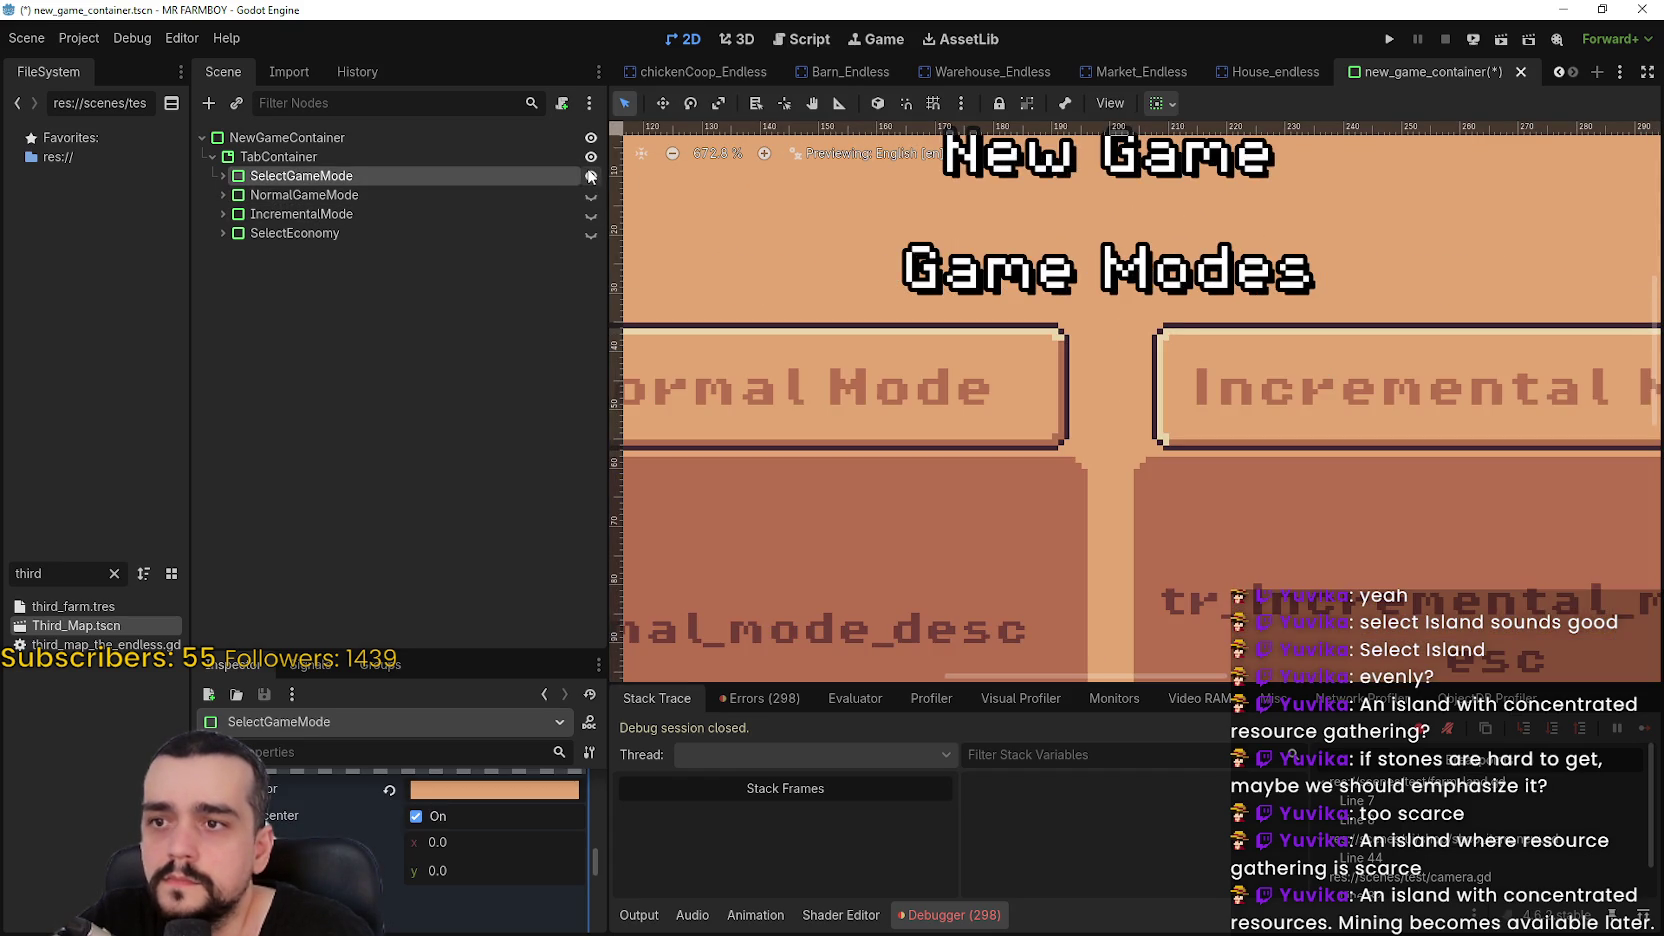
left_click(460, 196)
left_click(222, 195)
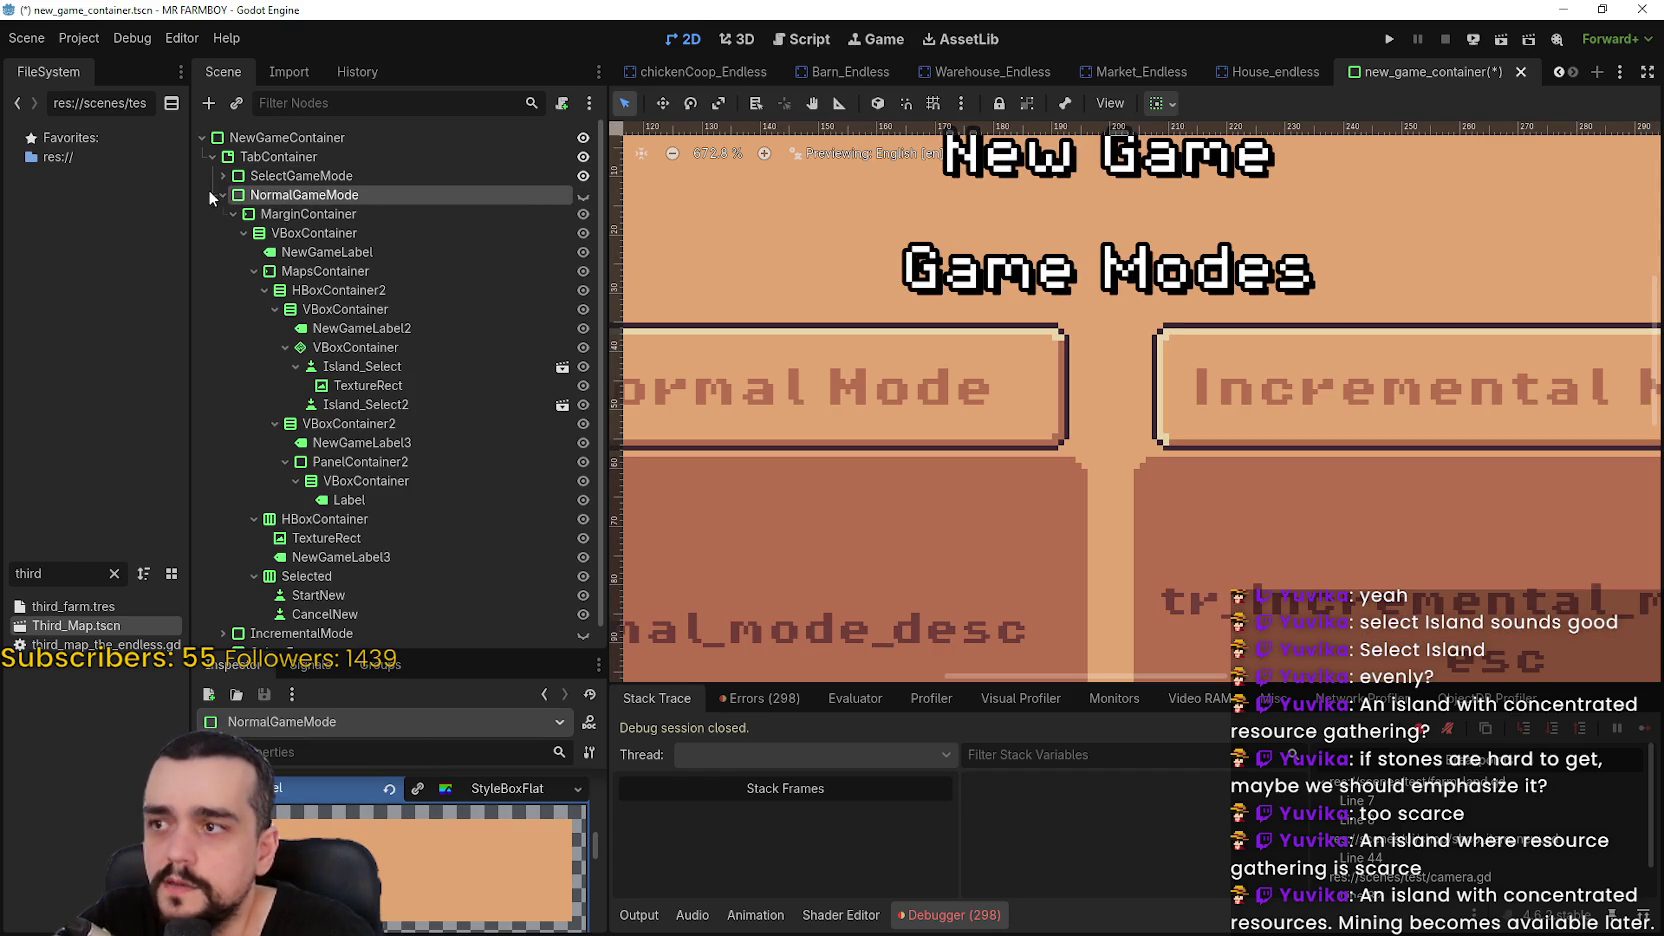
left_click(325, 271)
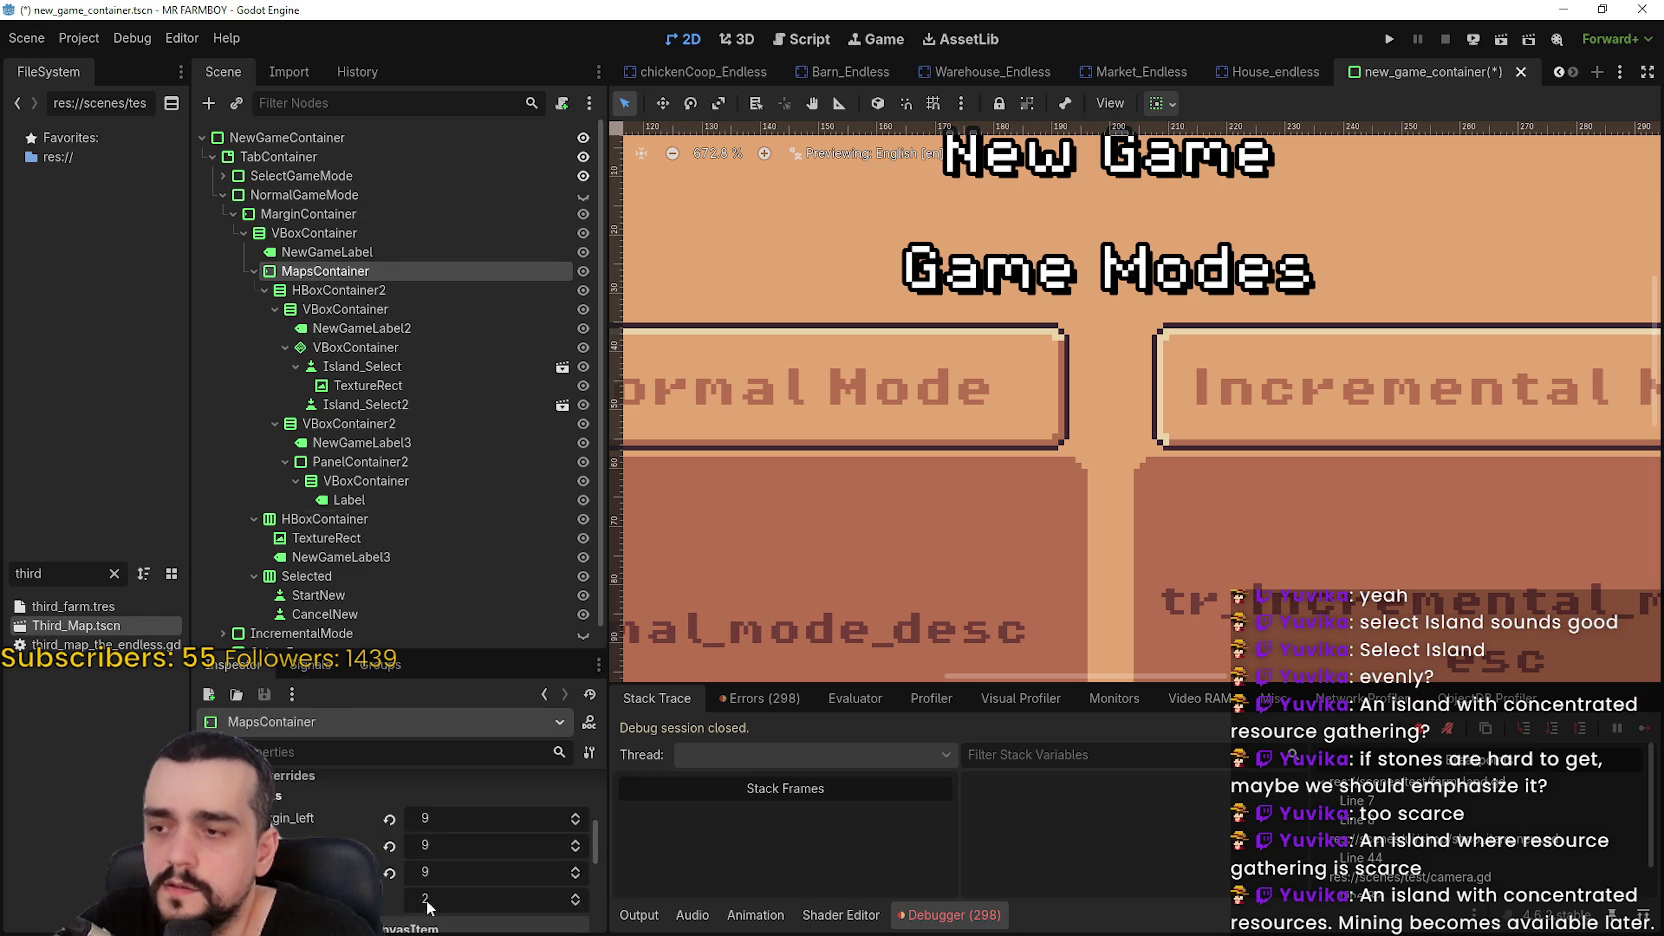
left_click(575, 831)
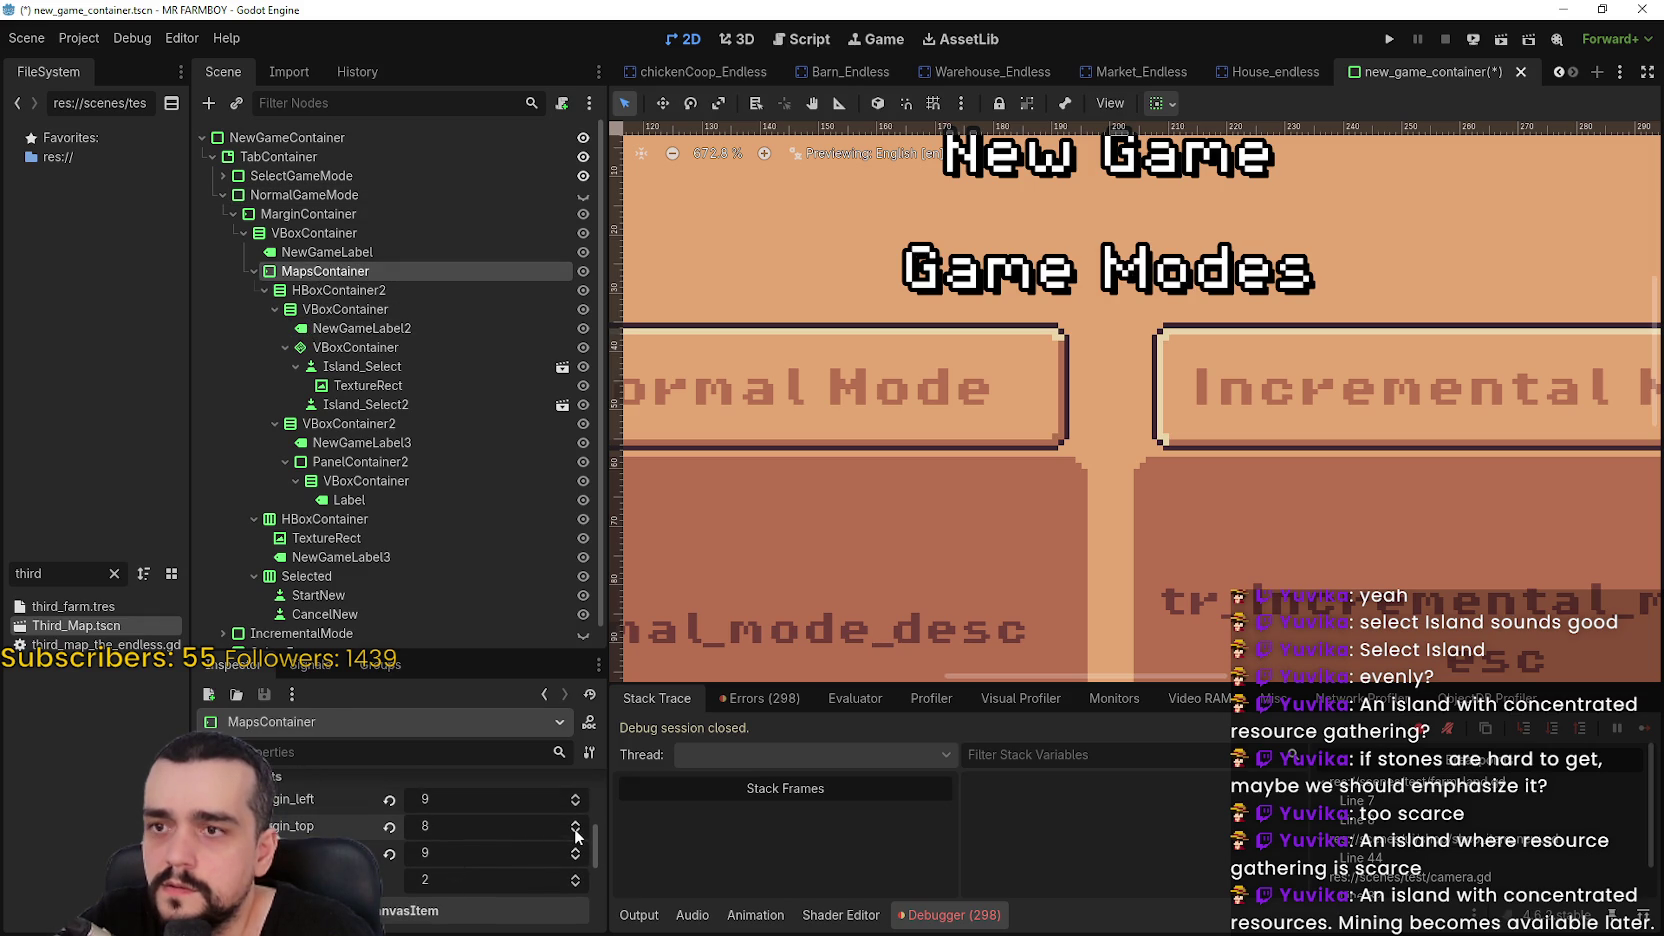
left_click(575, 831)
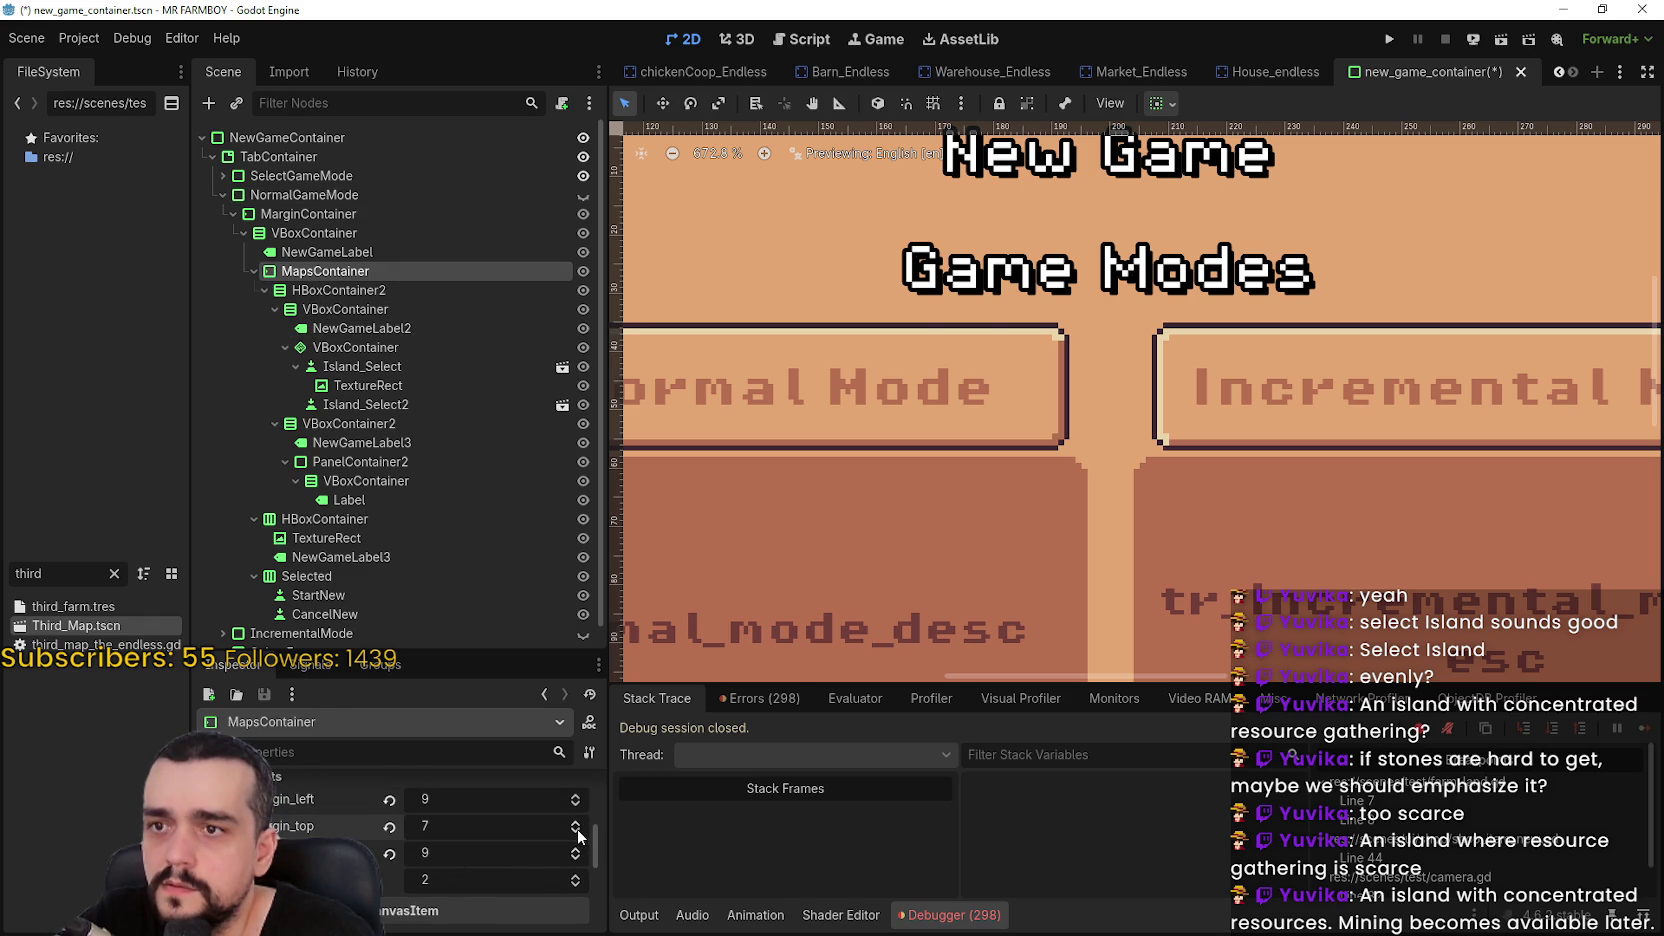
scroll(838, 504, "down", 2)
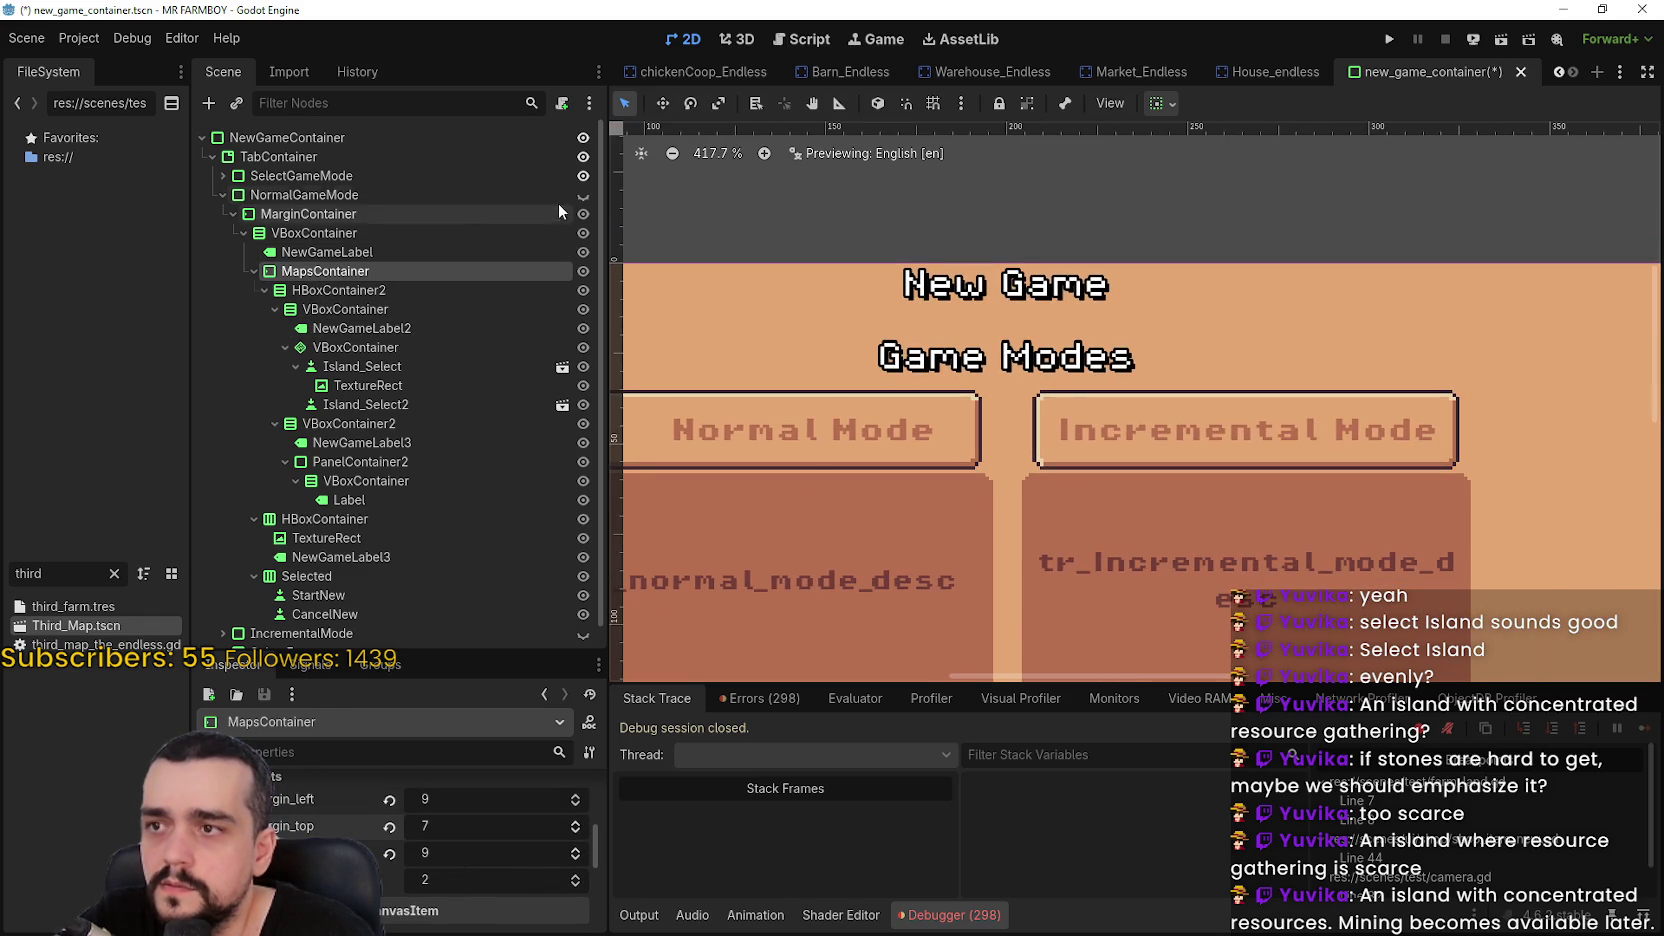
left_click(583, 194)
scroll(958, 386, "up", 2)
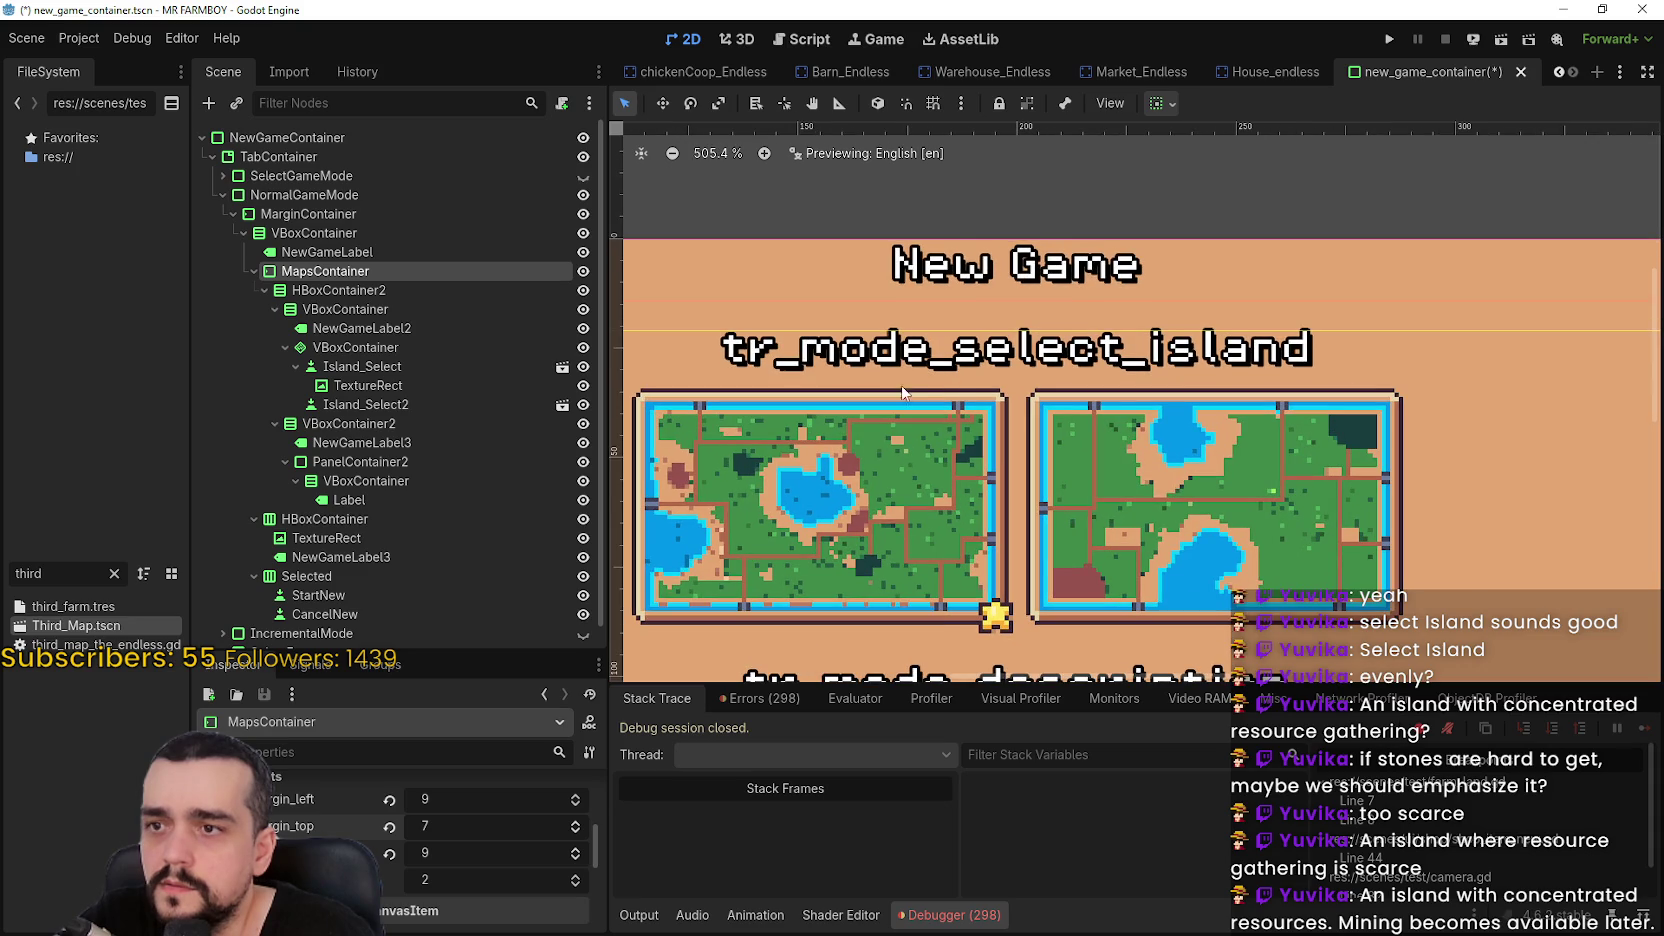
left_click(577, 821)
key("ctrl+s")
Save again and leave the NormalGameMode island-selection screen showing instead of SelectGameMode
left_click(583, 176)
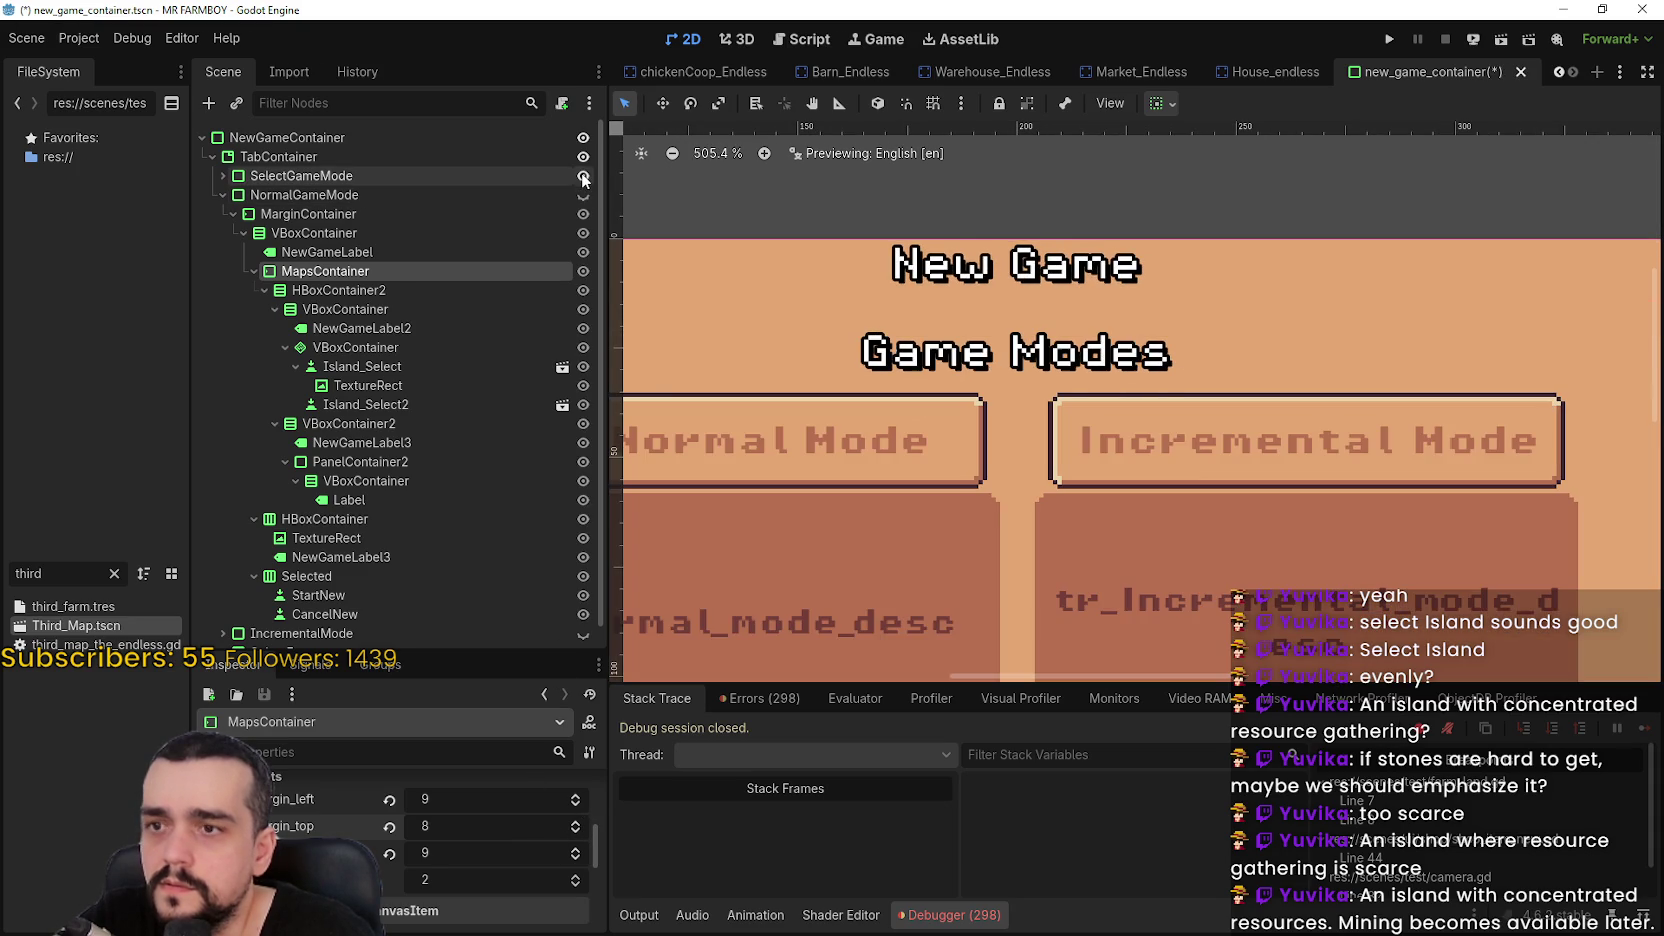
left_click(223, 195)
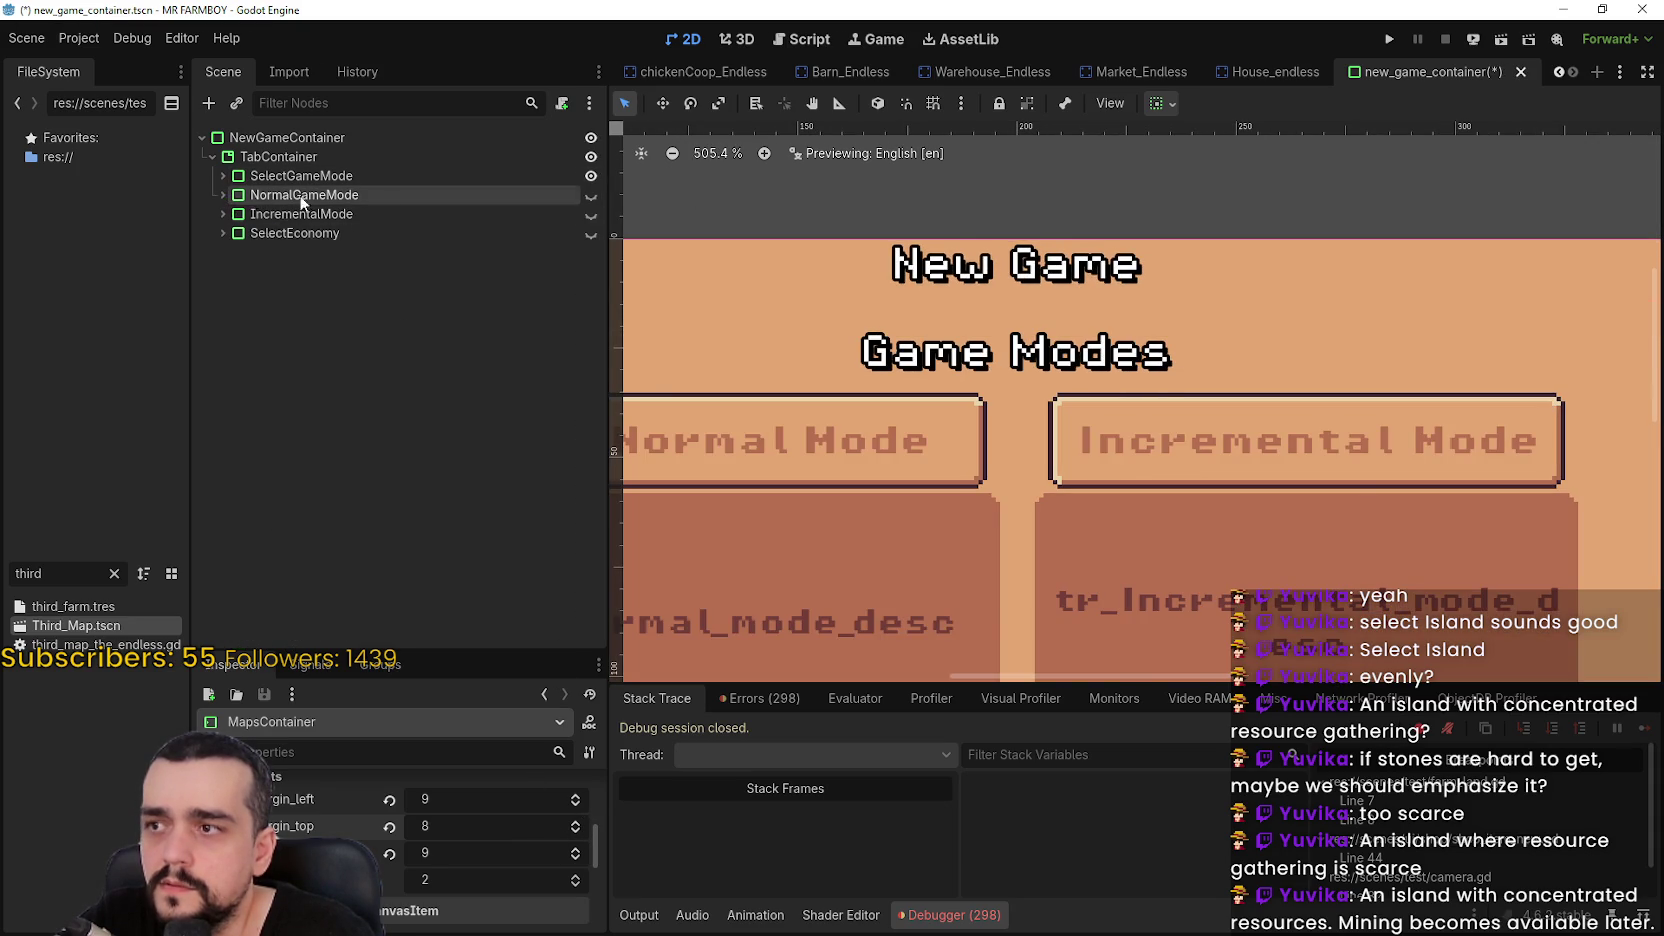
left_click(590, 195)
scroll(890, 390, "down", 3)
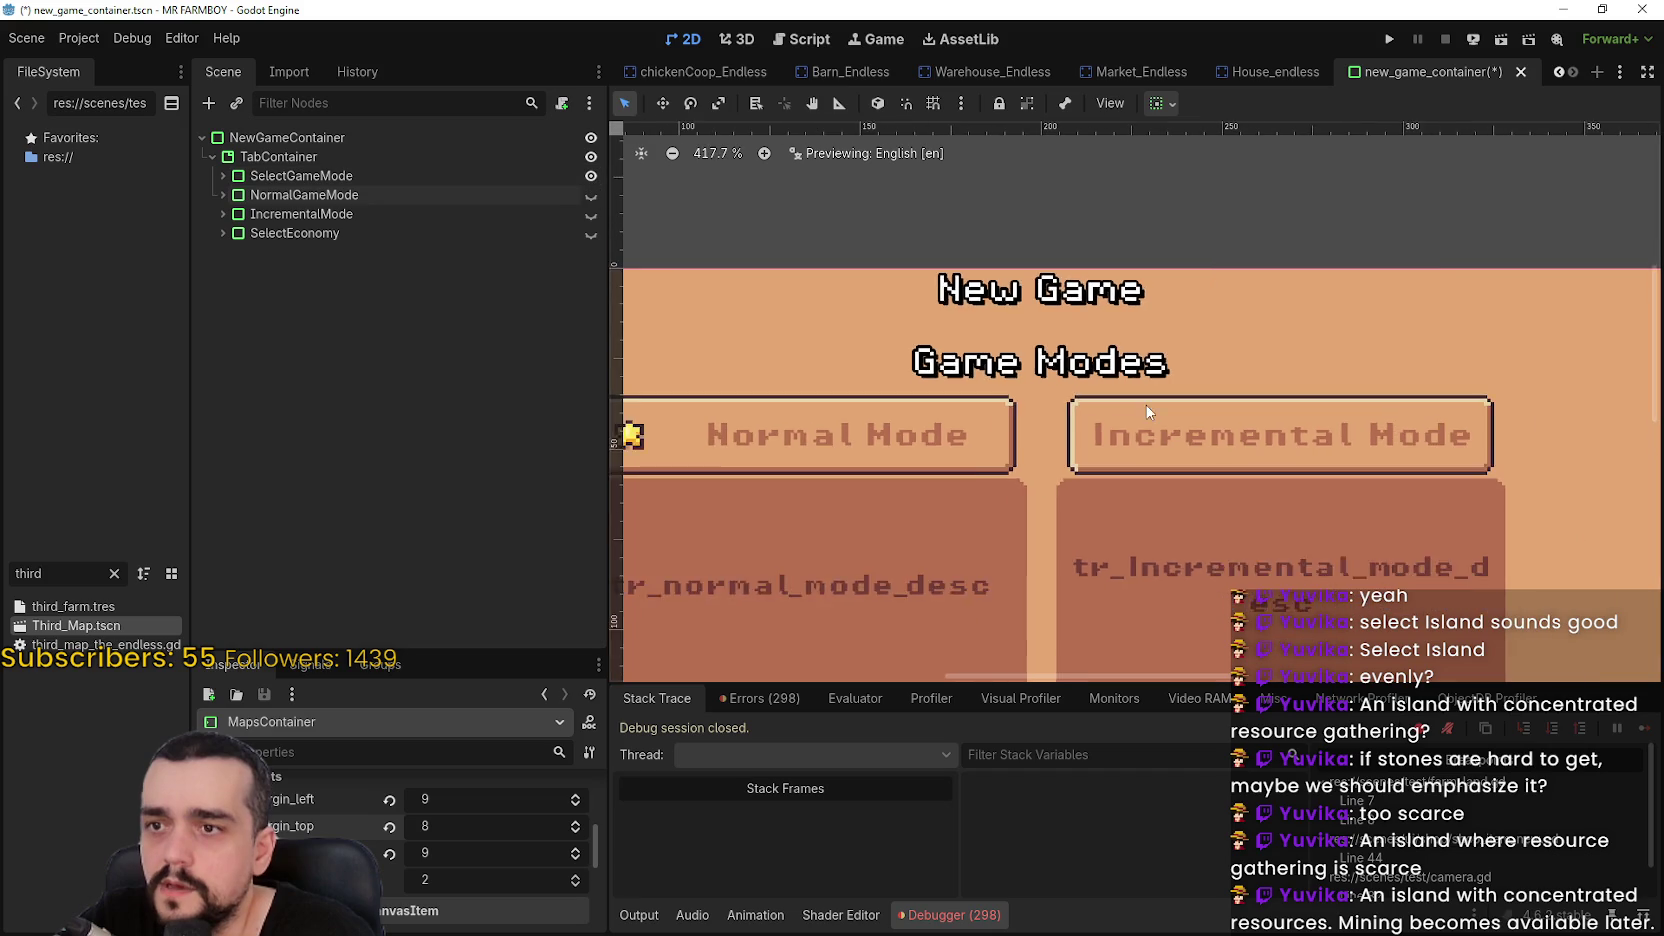
left_click(591, 194)
left_click(591, 176)
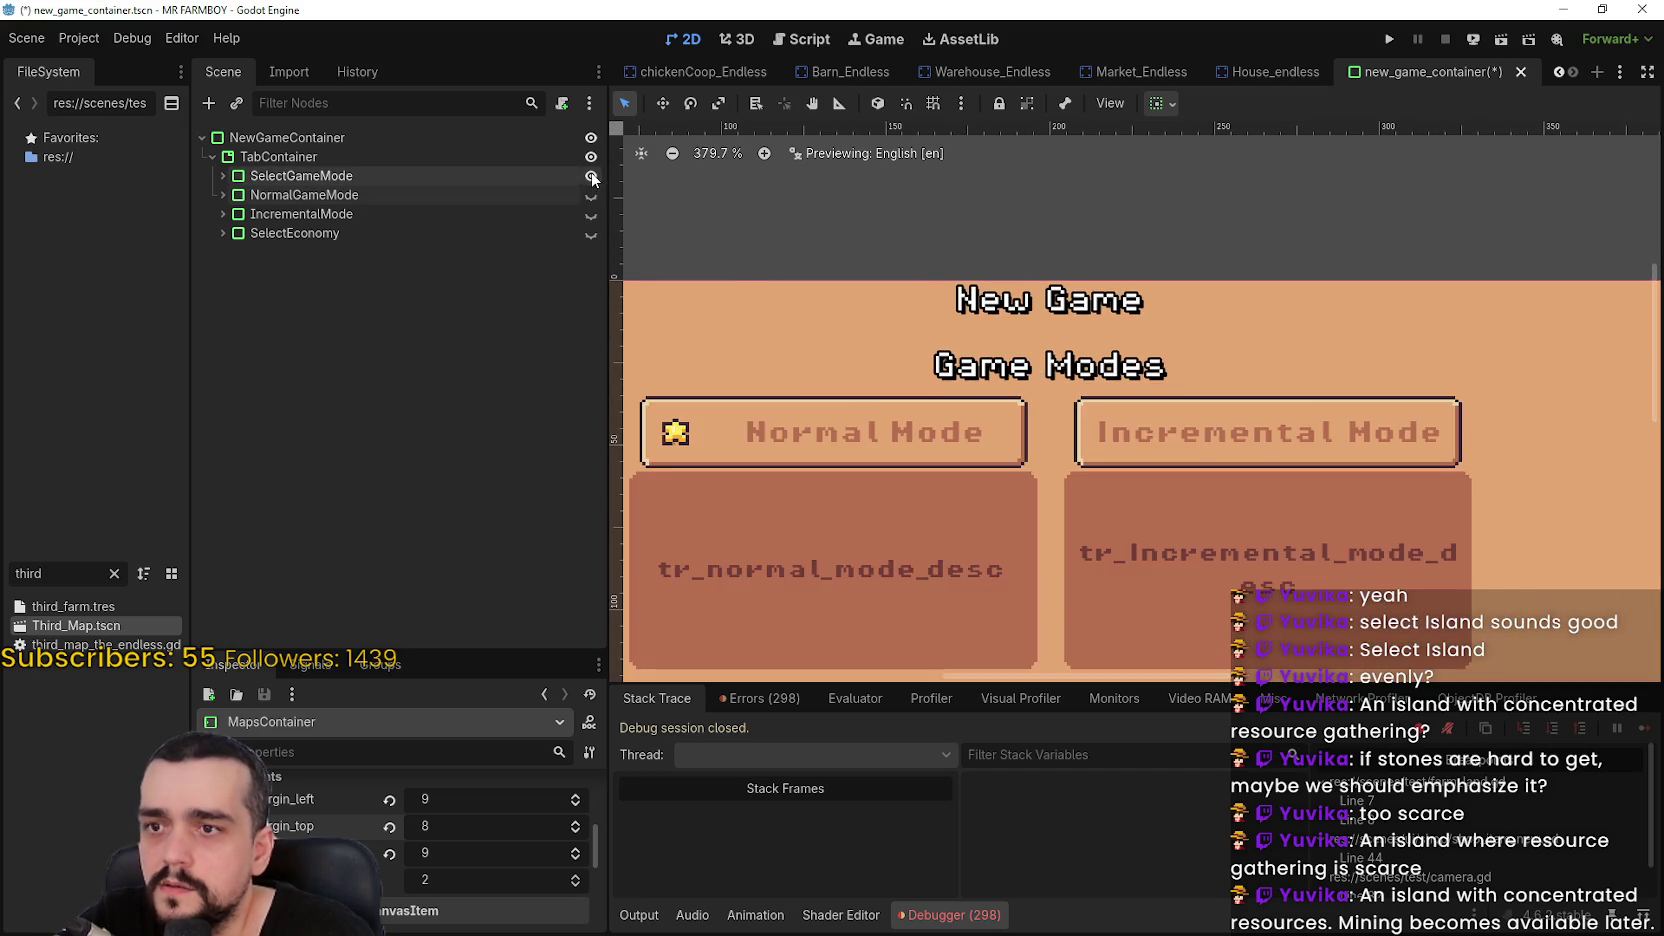
scroll(1165, 450, "down", 8)
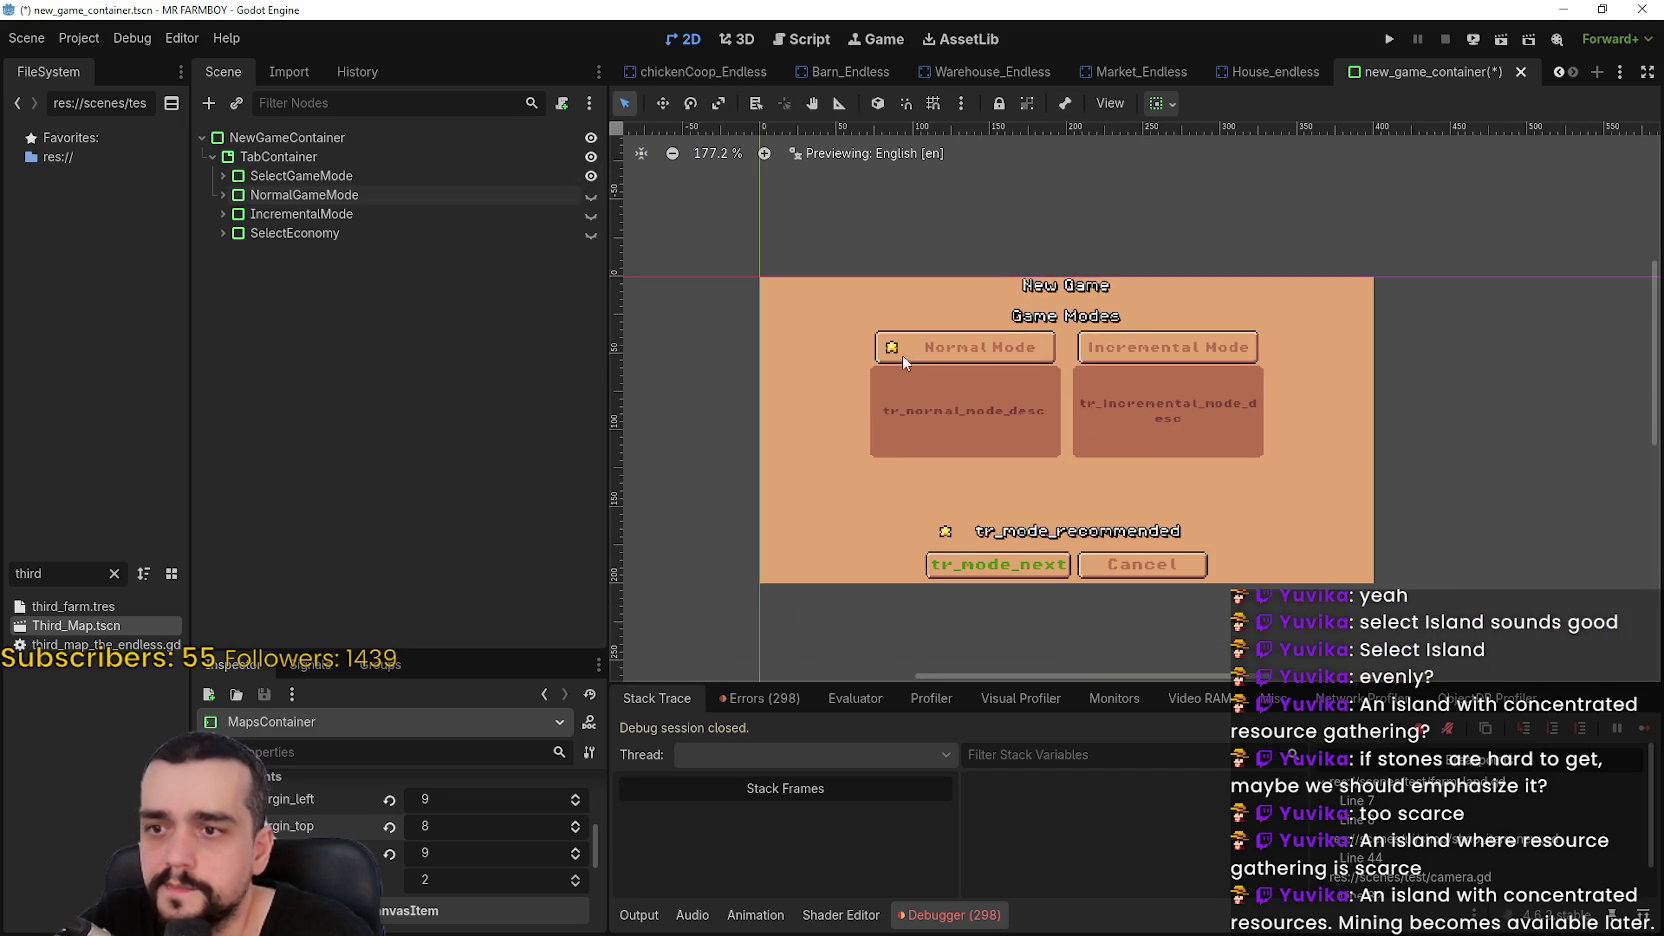
key("ctrl+s")
left_click(591, 195)
scroll(1095, 494, "up", 2)
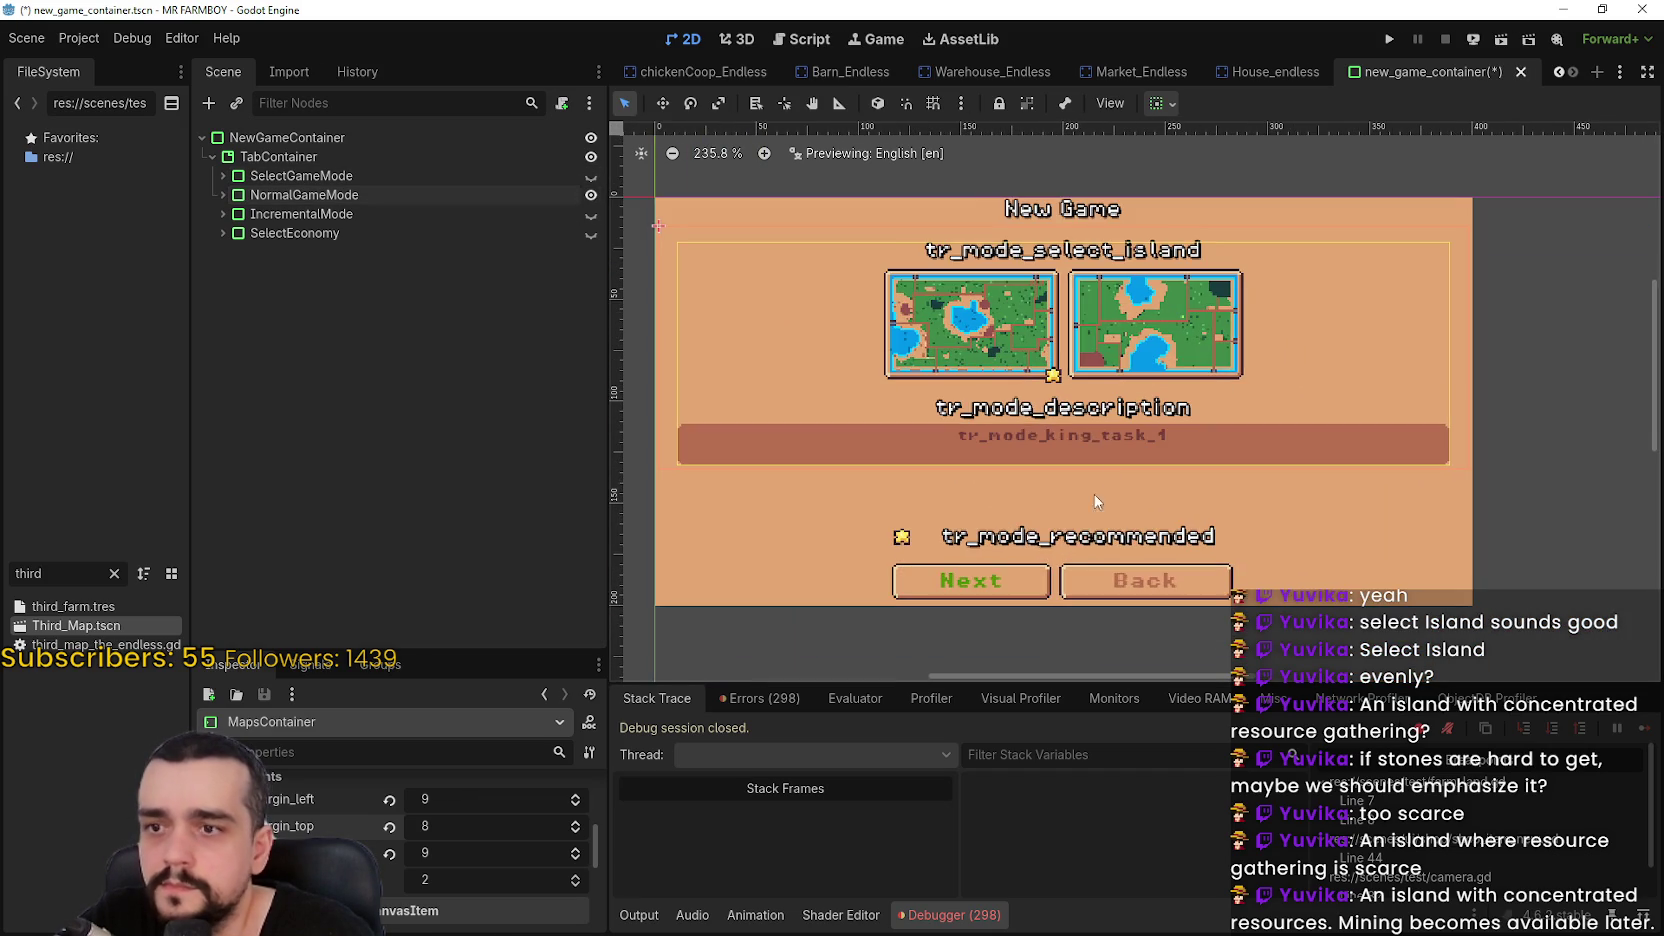
scroll(1096, 436, "down", 3)
scroll(1095, 436, "up", 3)
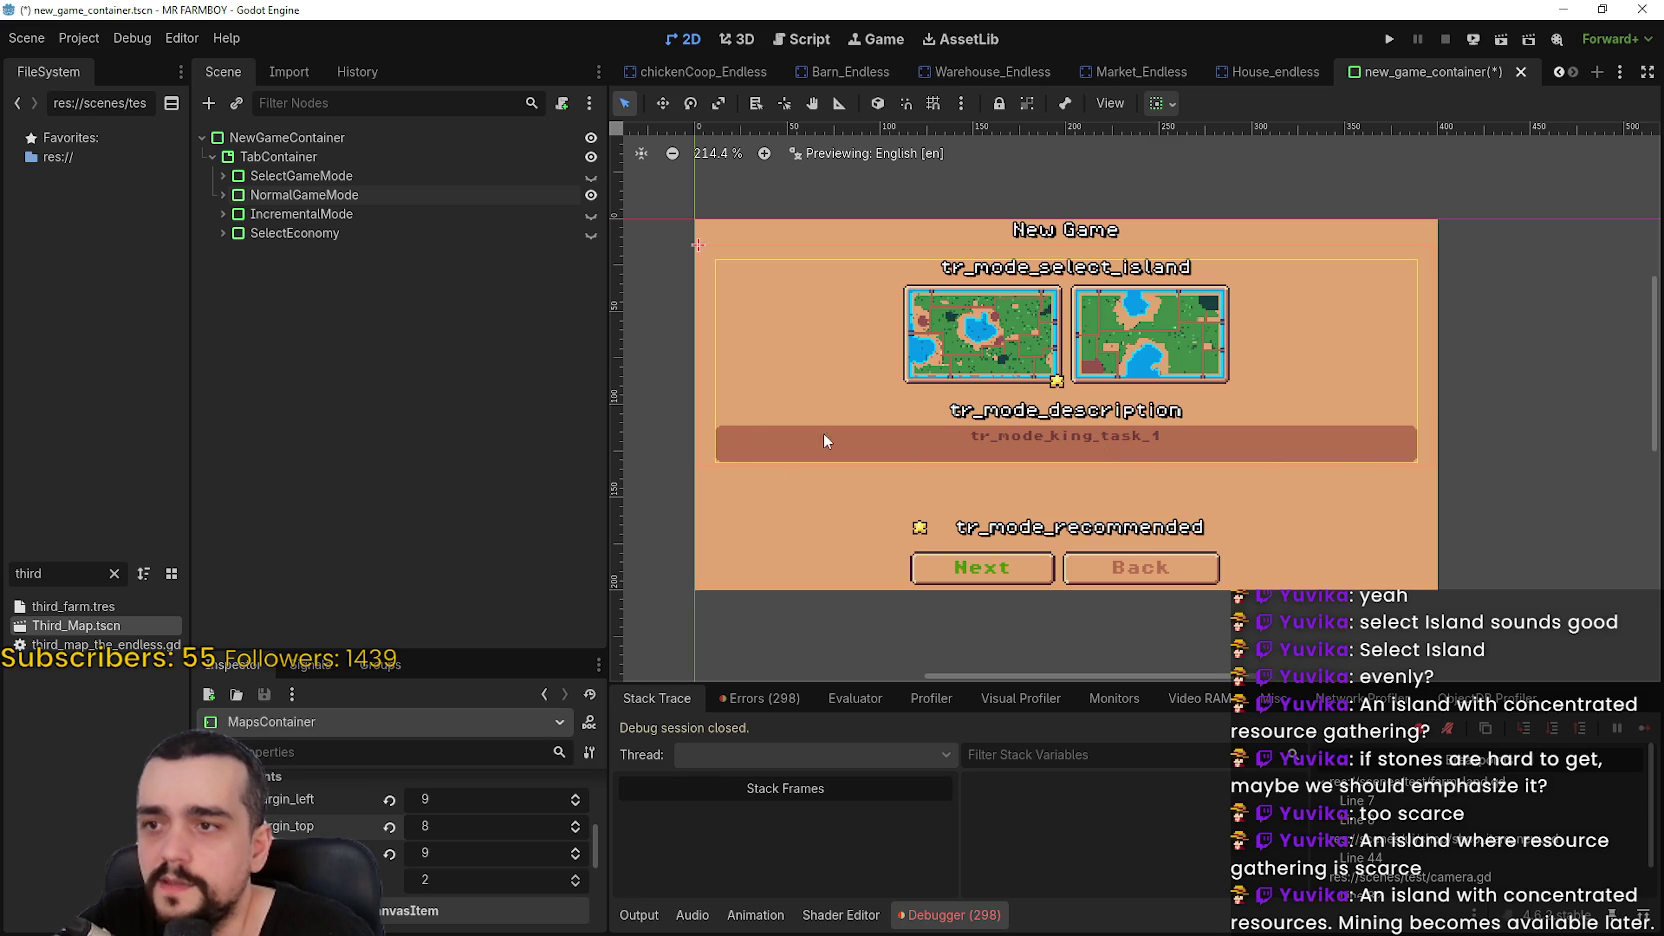
Show the IncrementalMode screen and expand its MarginContainer node tree
left_click(591, 216)
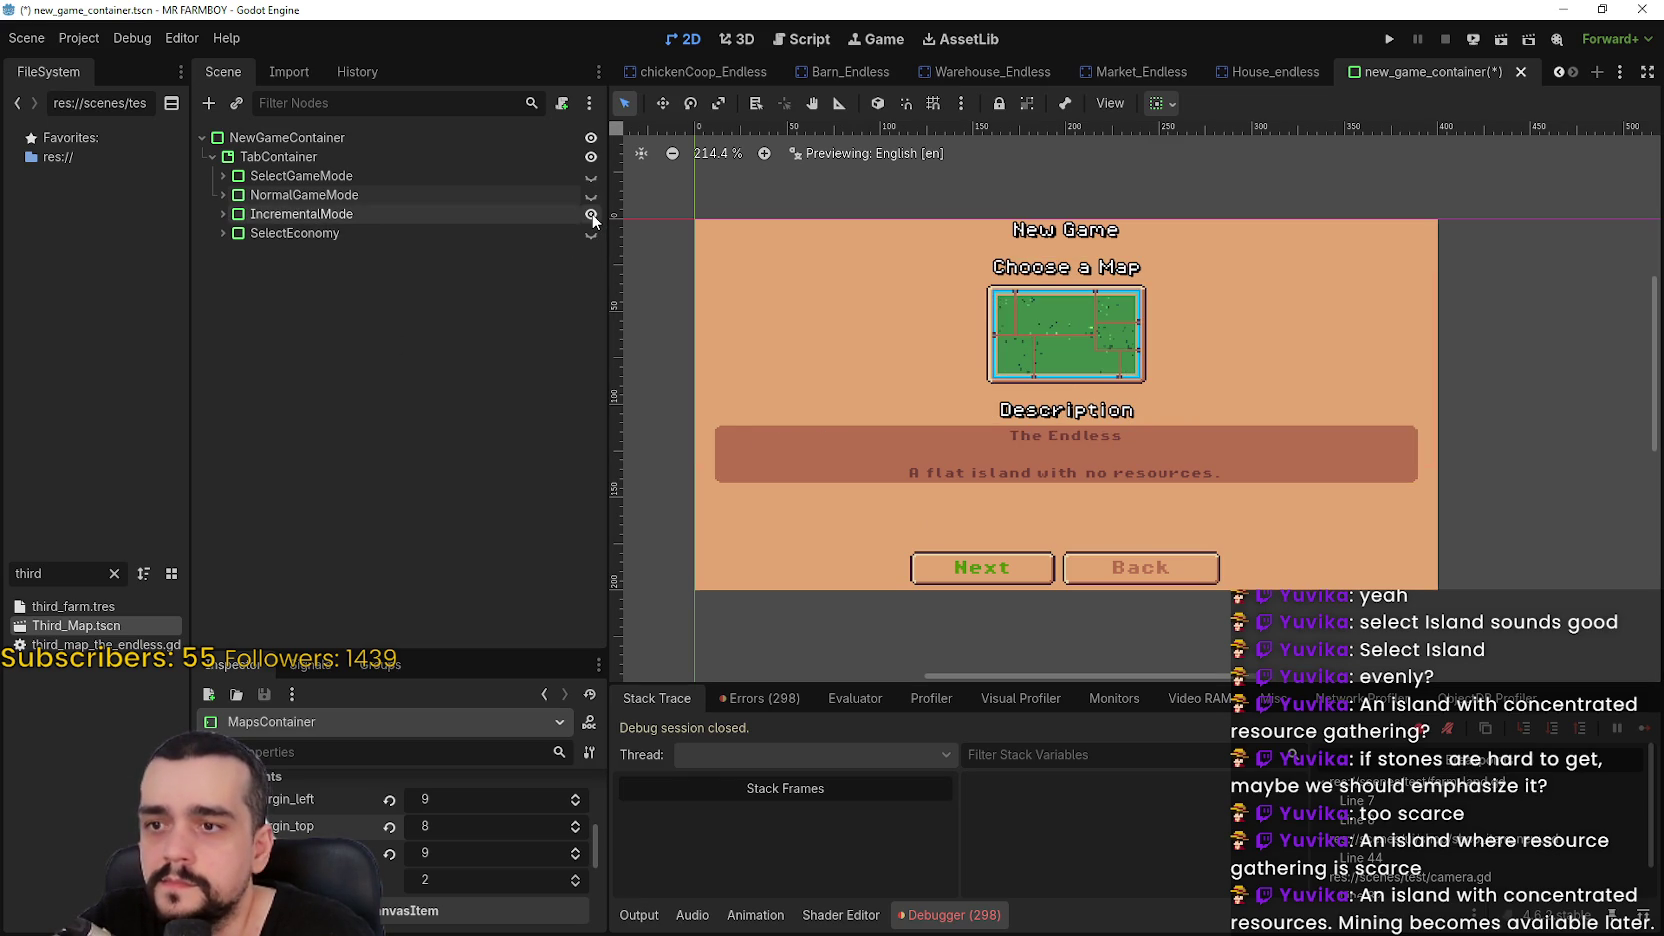
left_click(512, 214)
left_click(222, 214)
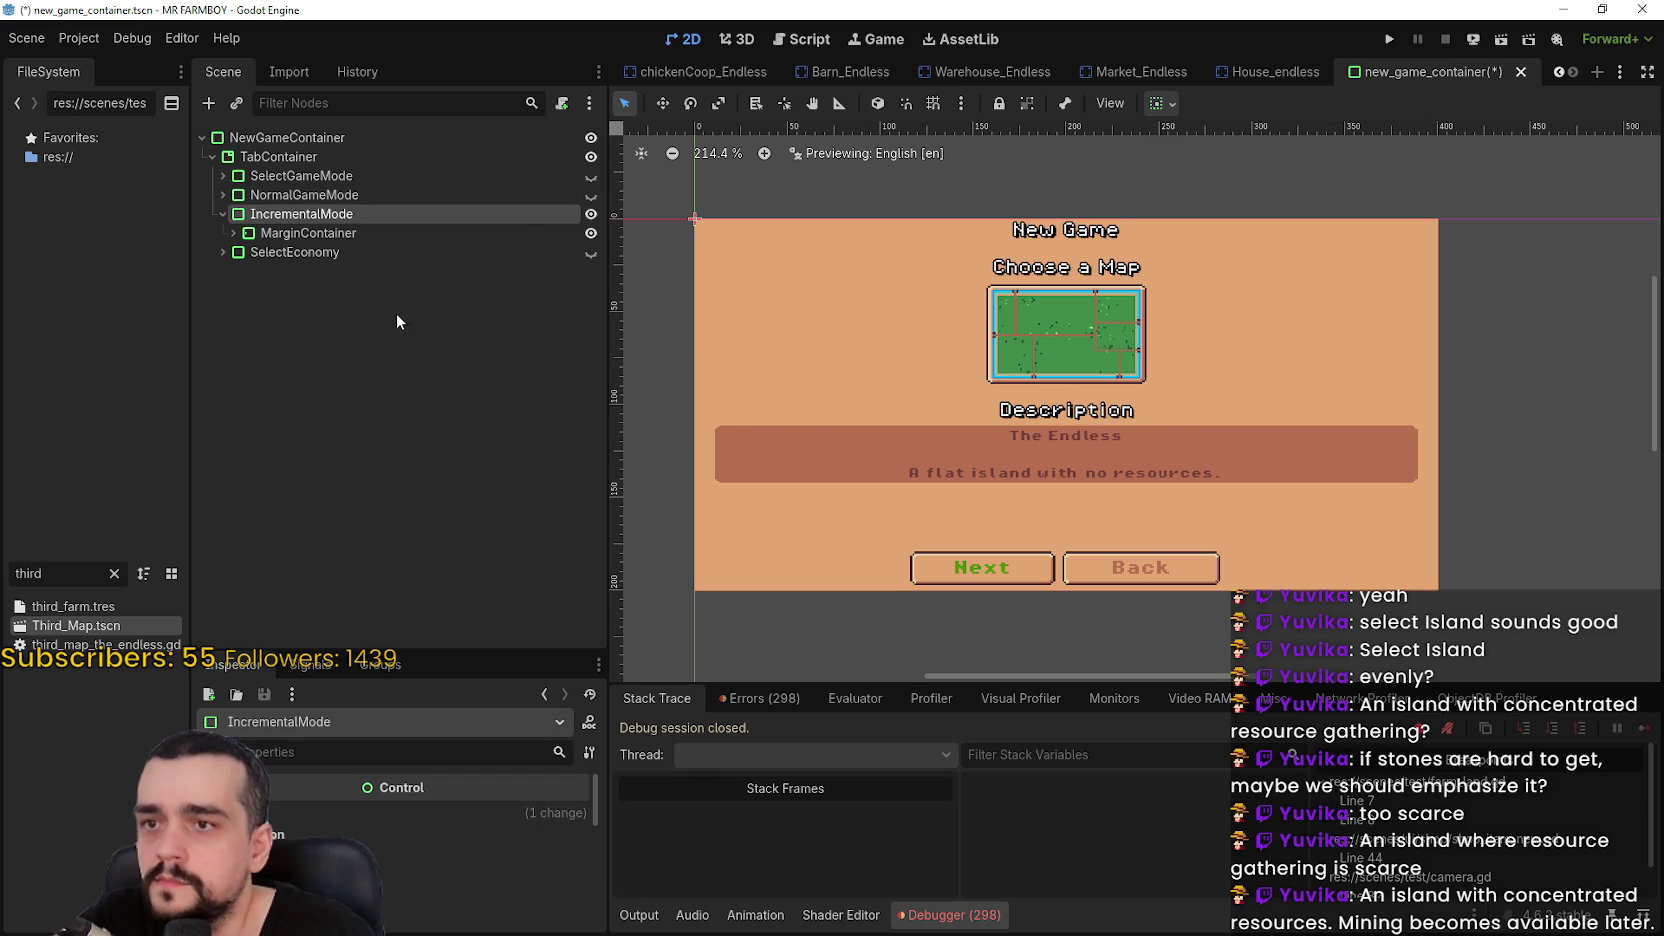
left_click(322, 236)
left_click(322, 233)
left_click(233, 233, "shift")
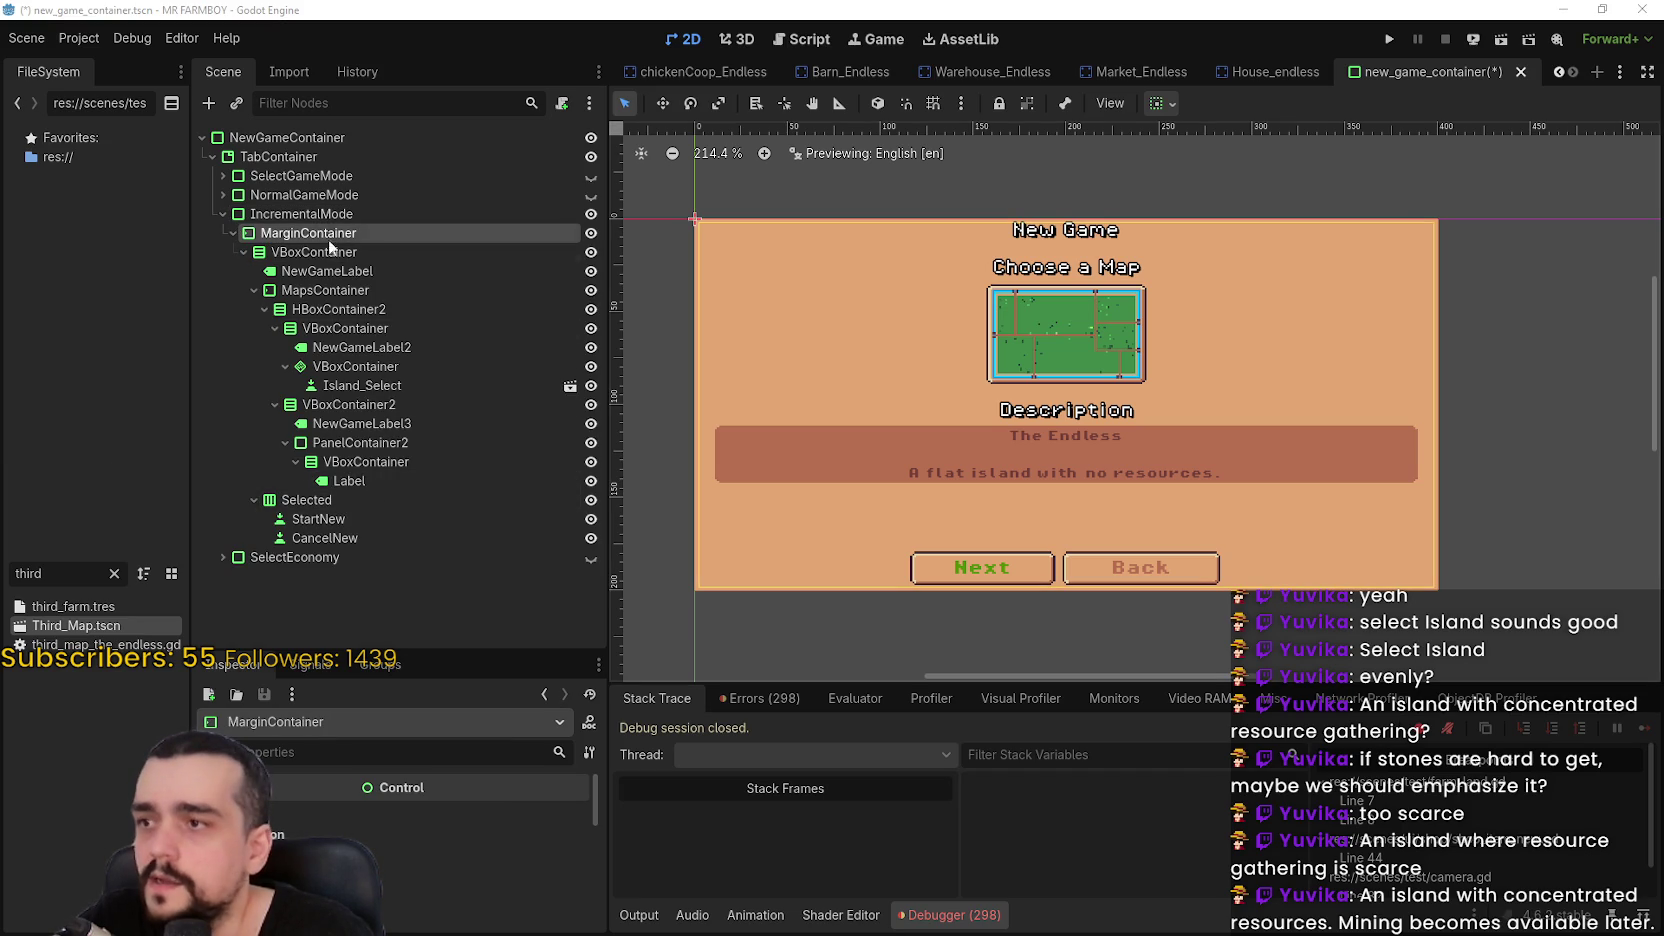
Set the map heading to tr_mode_select_island and Description heading to tr_mode_description, then save
left_click(330, 271)
left_click(362, 366)
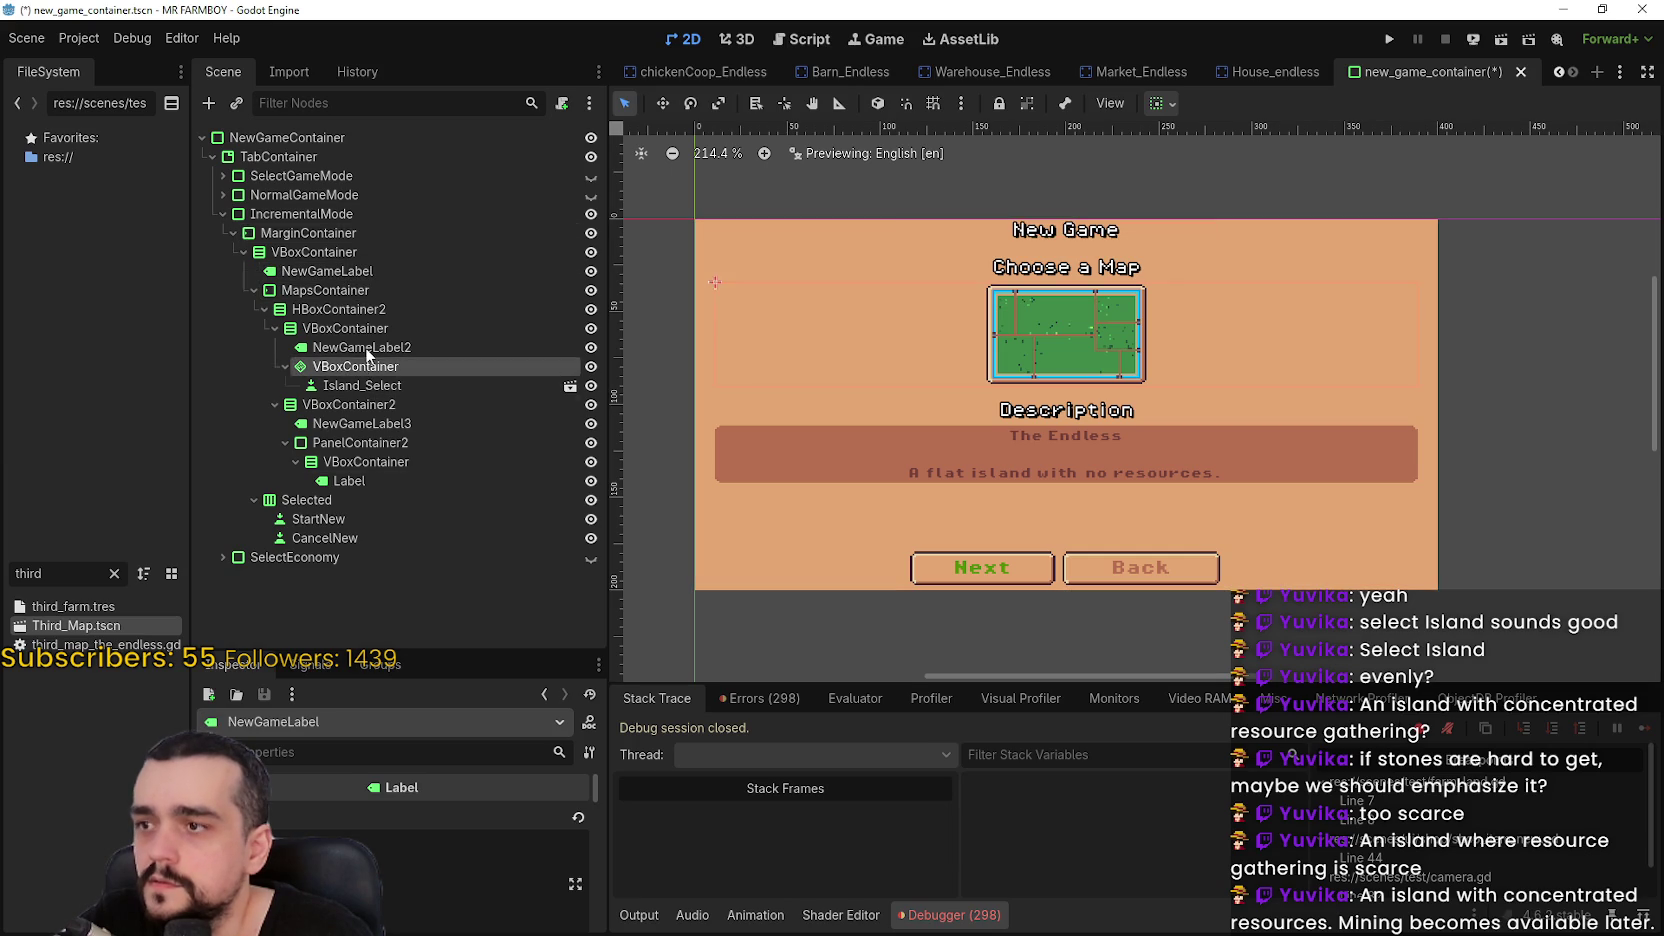
left_click(365, 347)
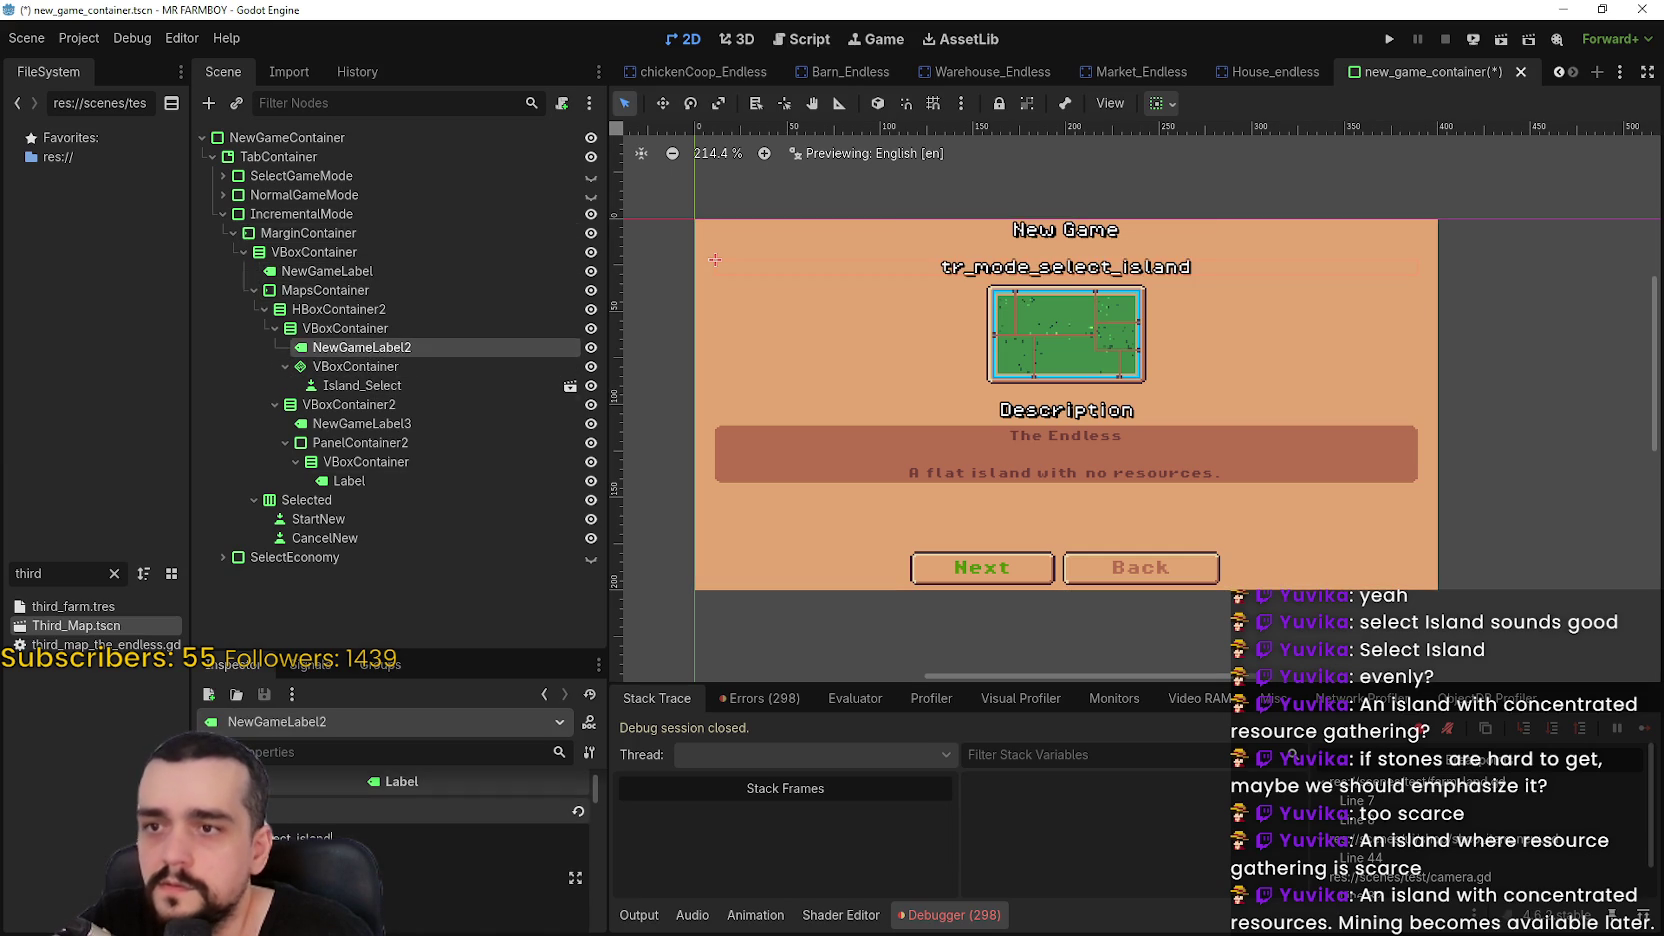
left_click(365, 443)
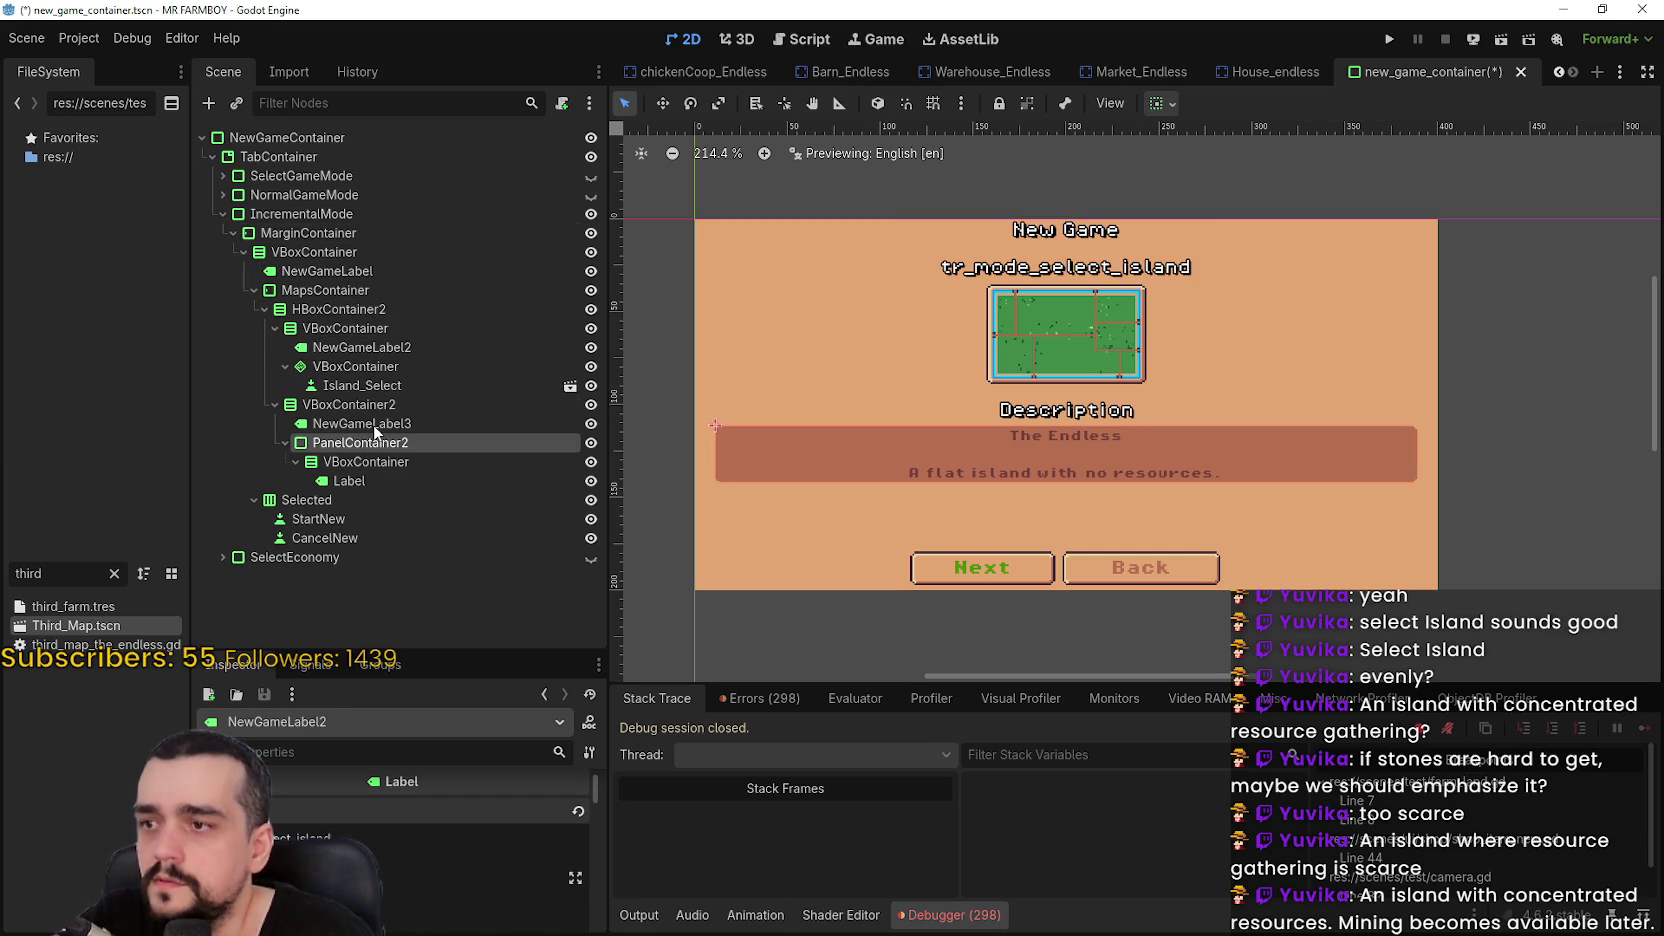
left_click(372, 424)
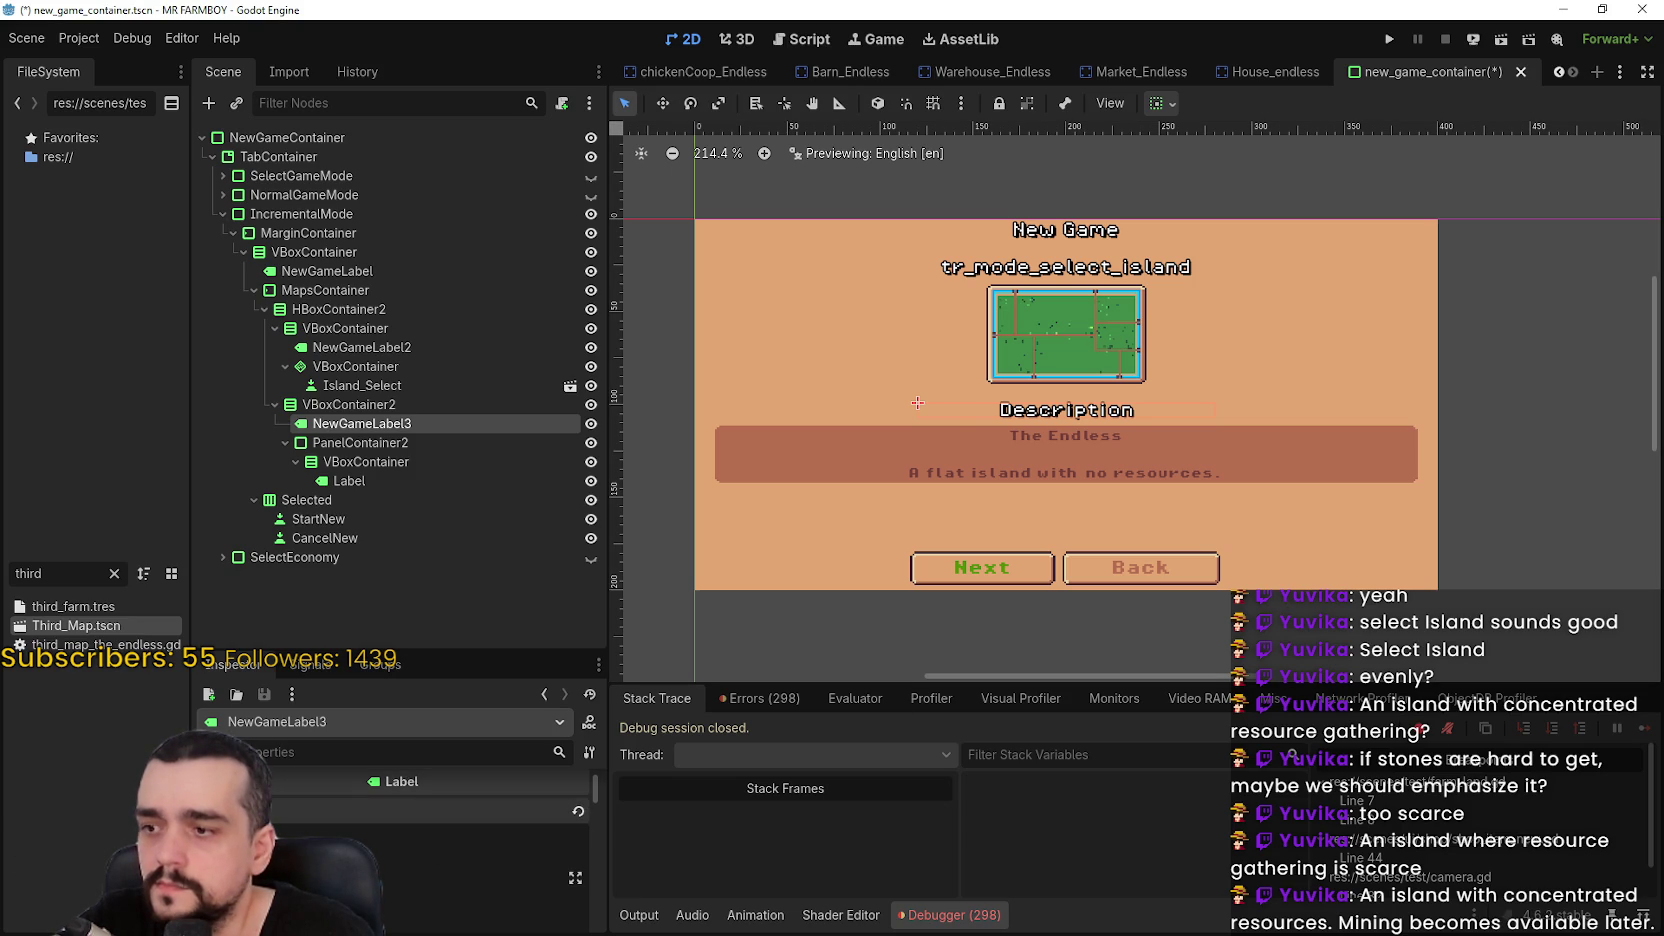
type("tr_mode_description")
key("ctrl+s")
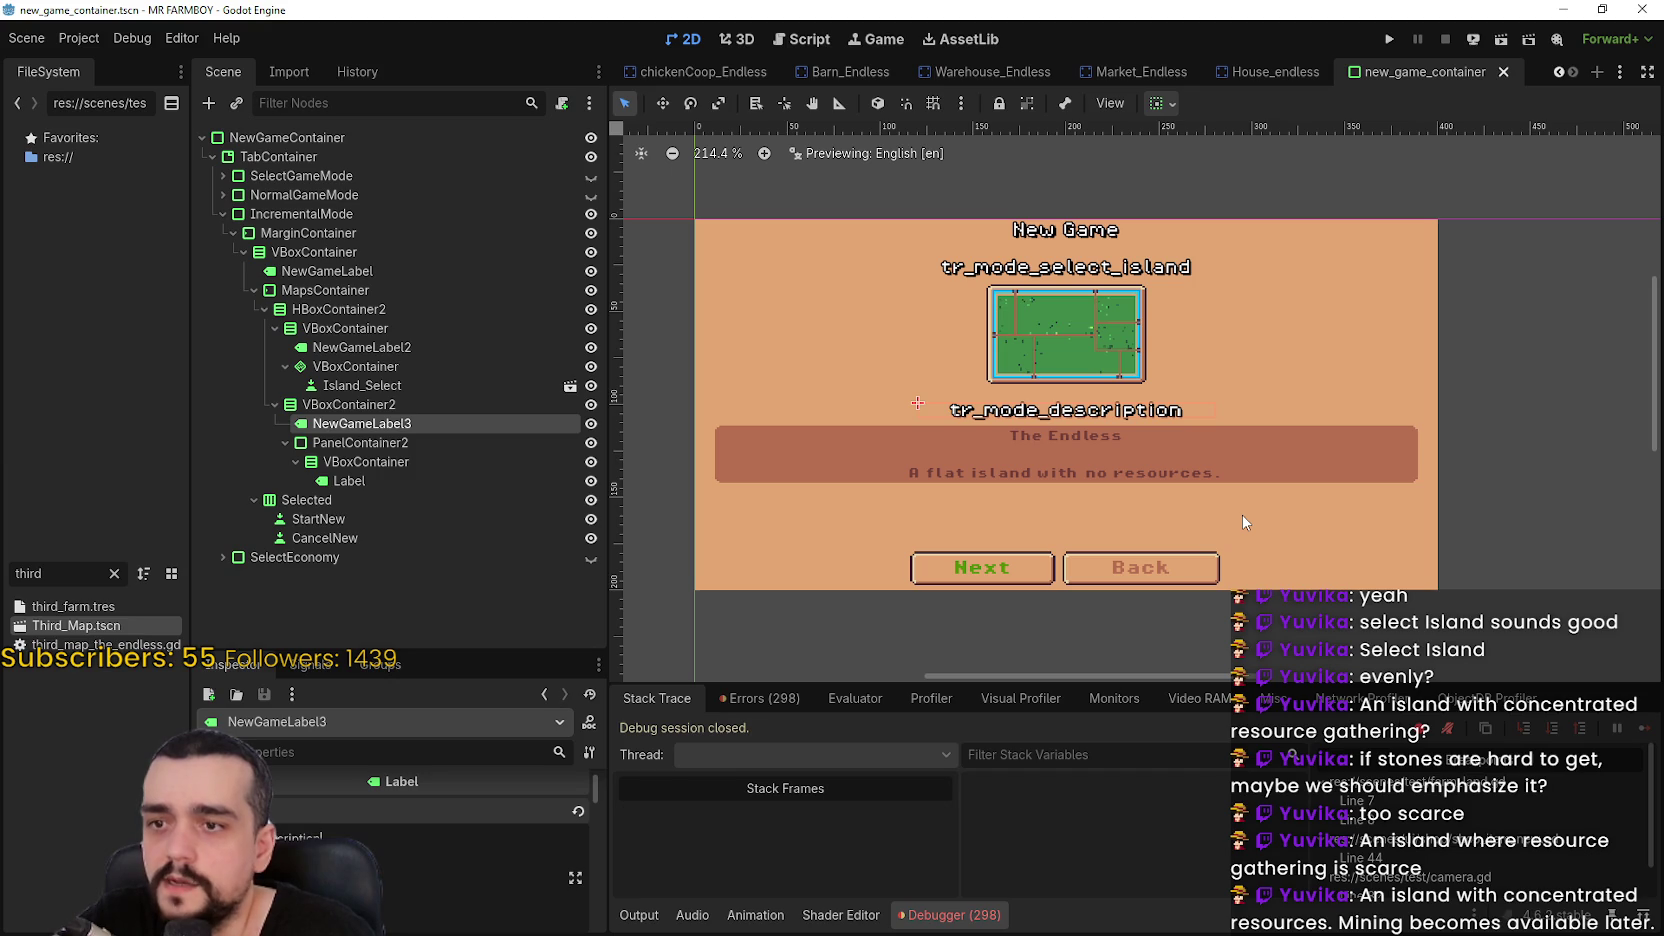
Append 'to deal with.' to the Endless description label and save
left_click(396, 463)
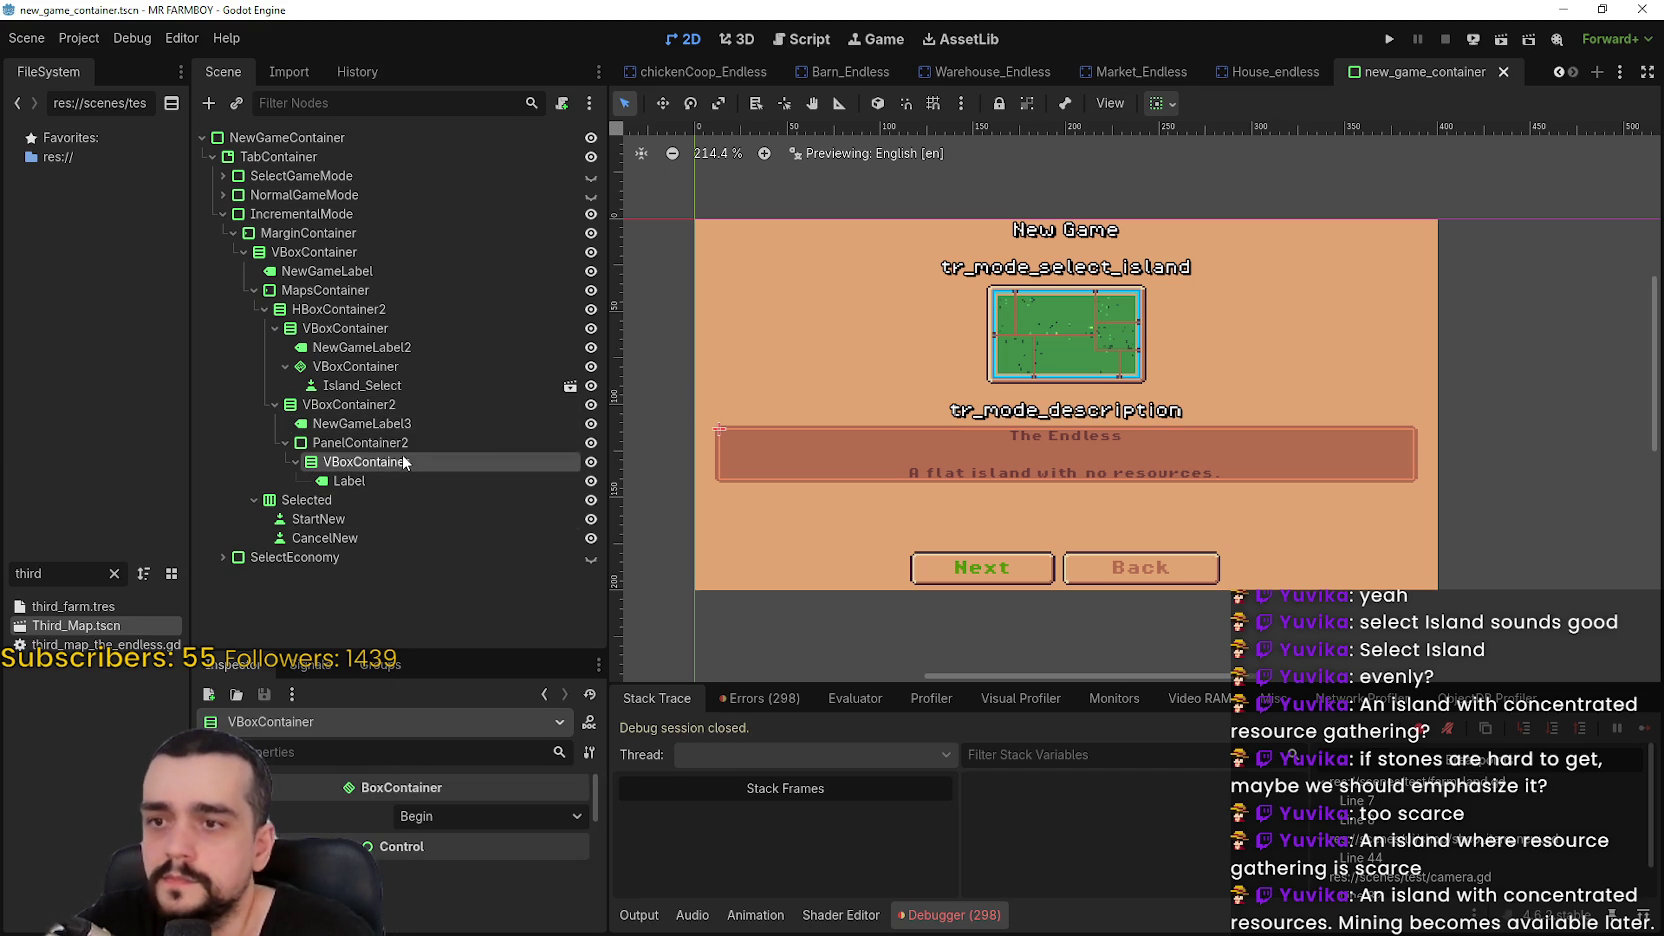
left_click(379, 483)
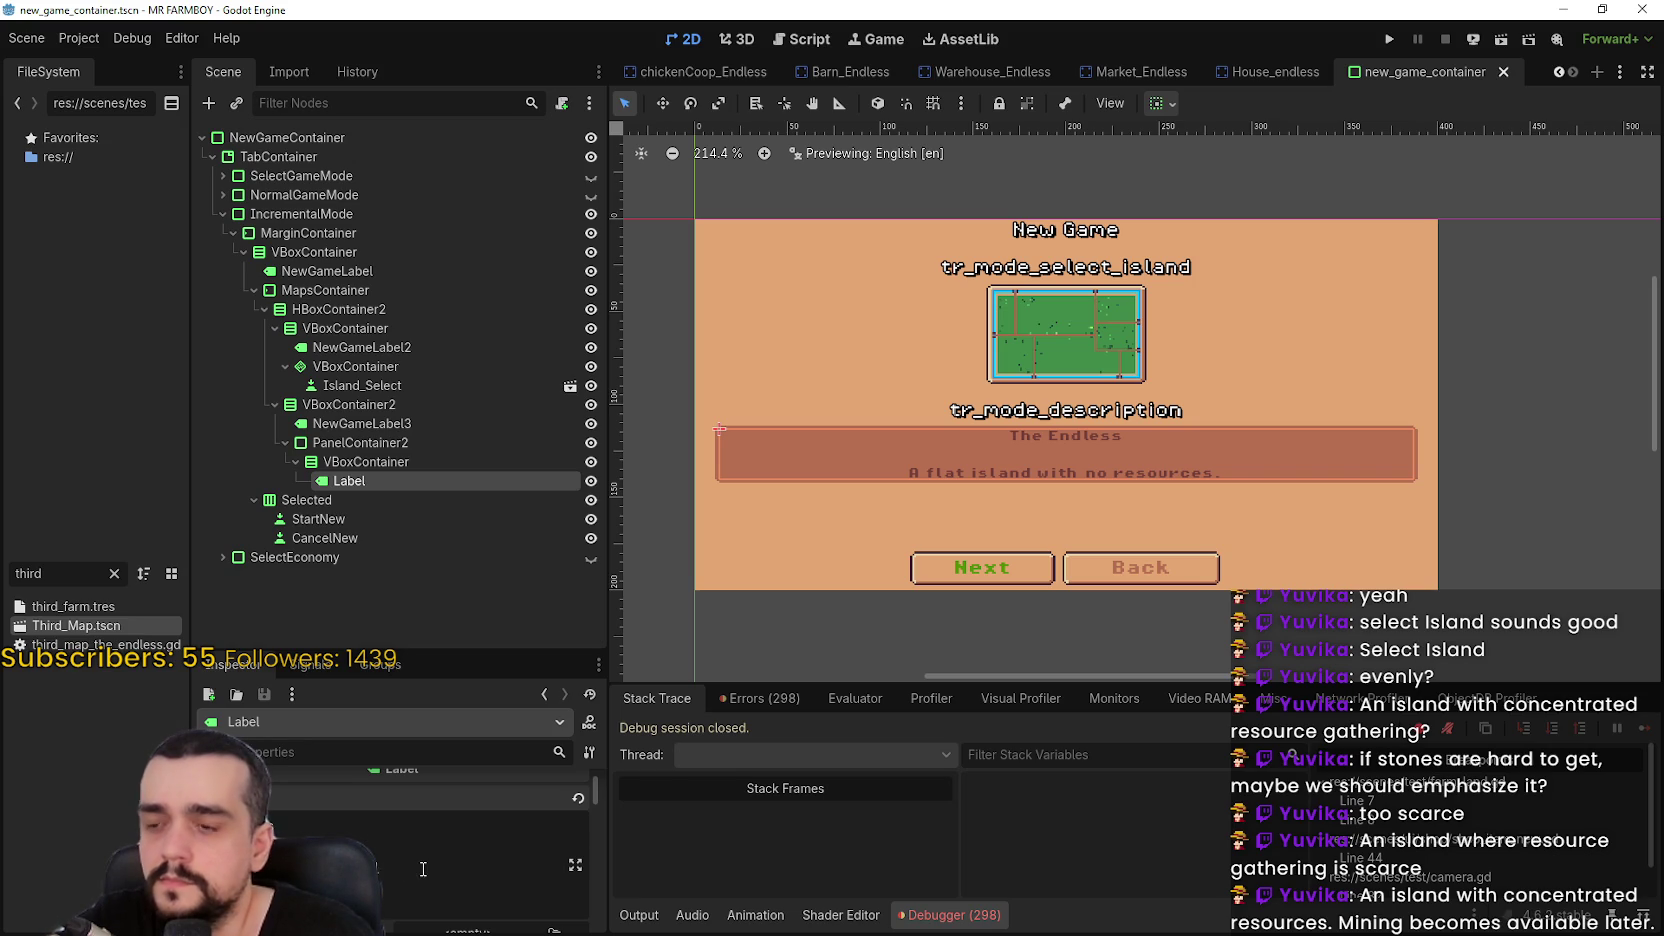
type("to deal with")
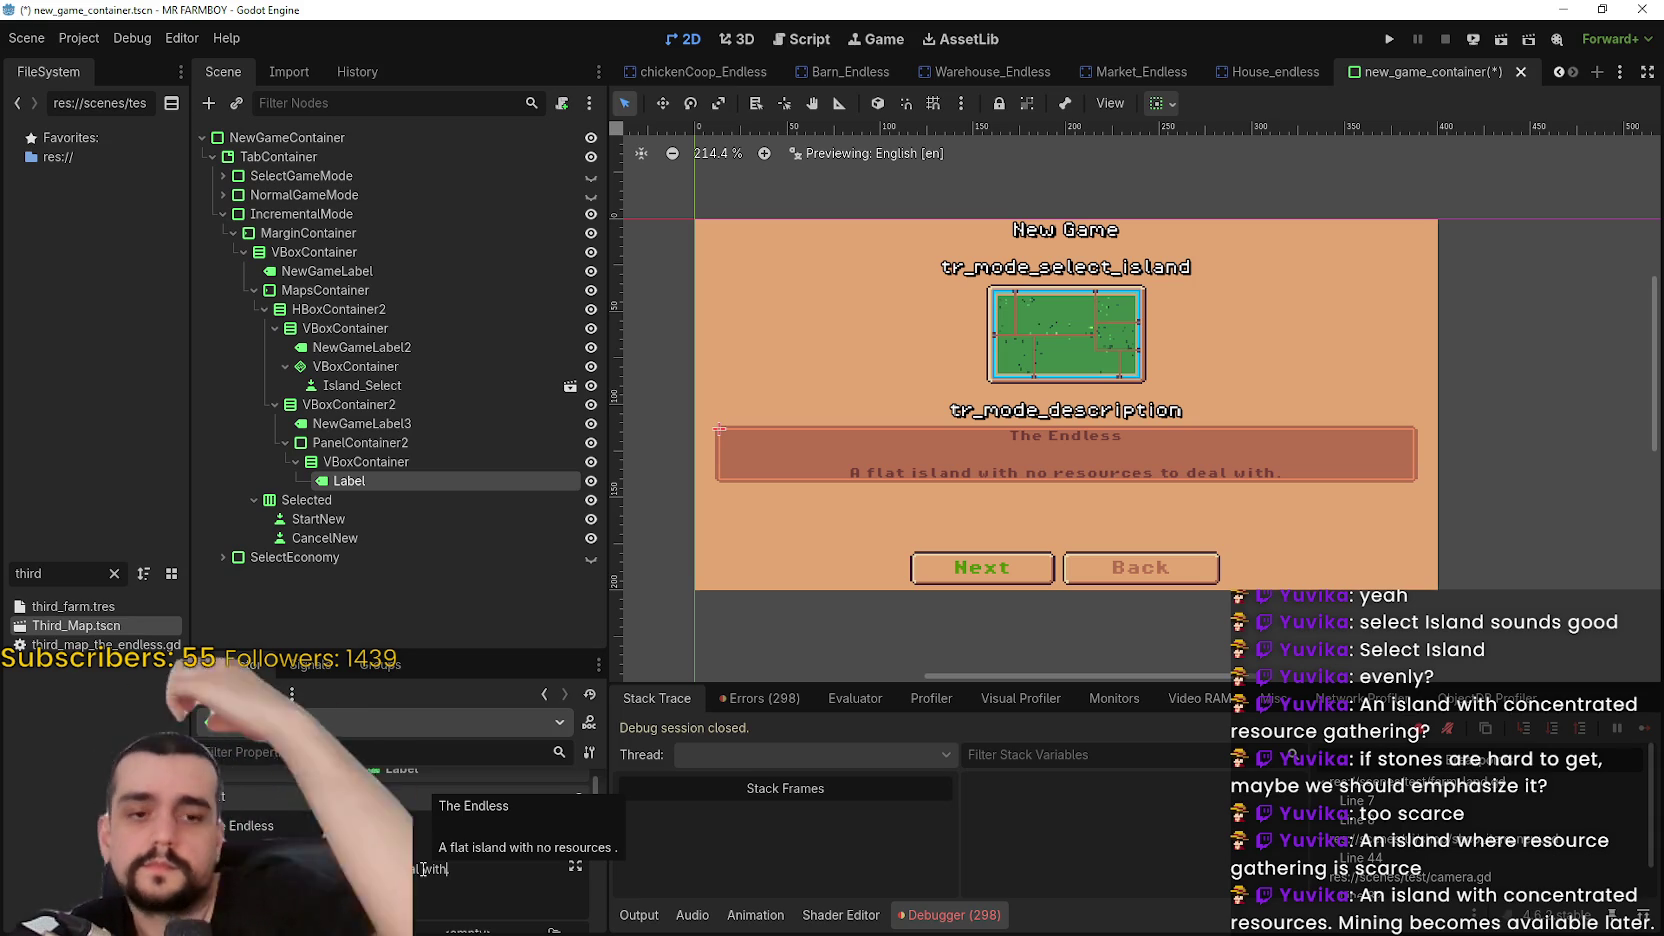
key("ctrl+s")
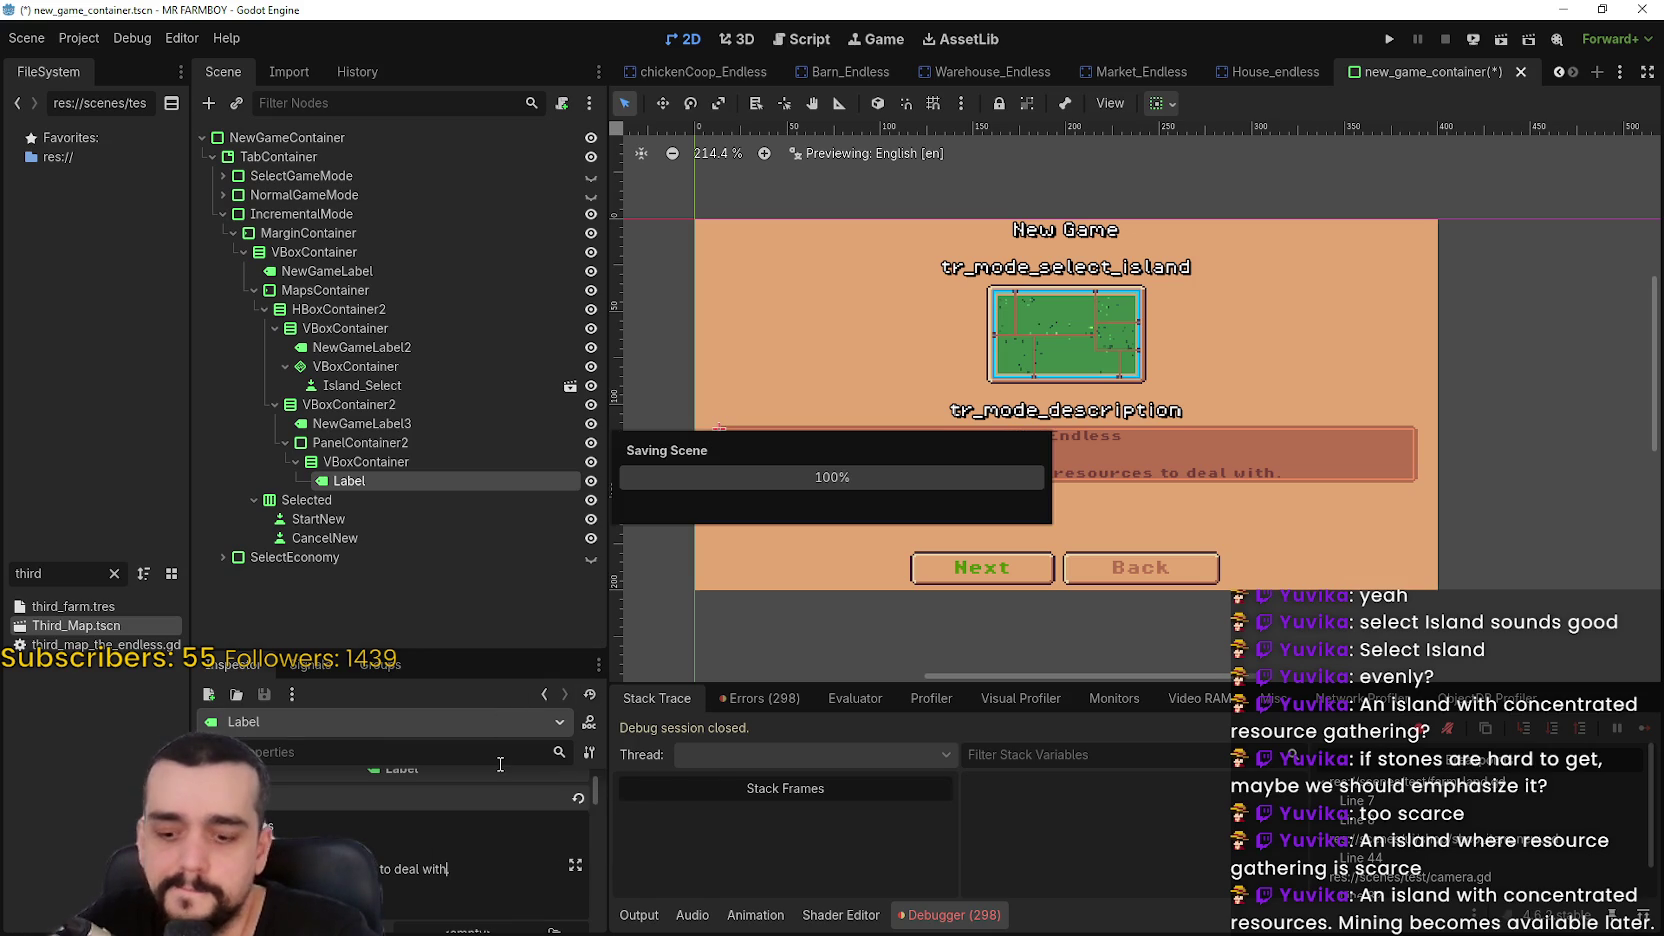
type(".")
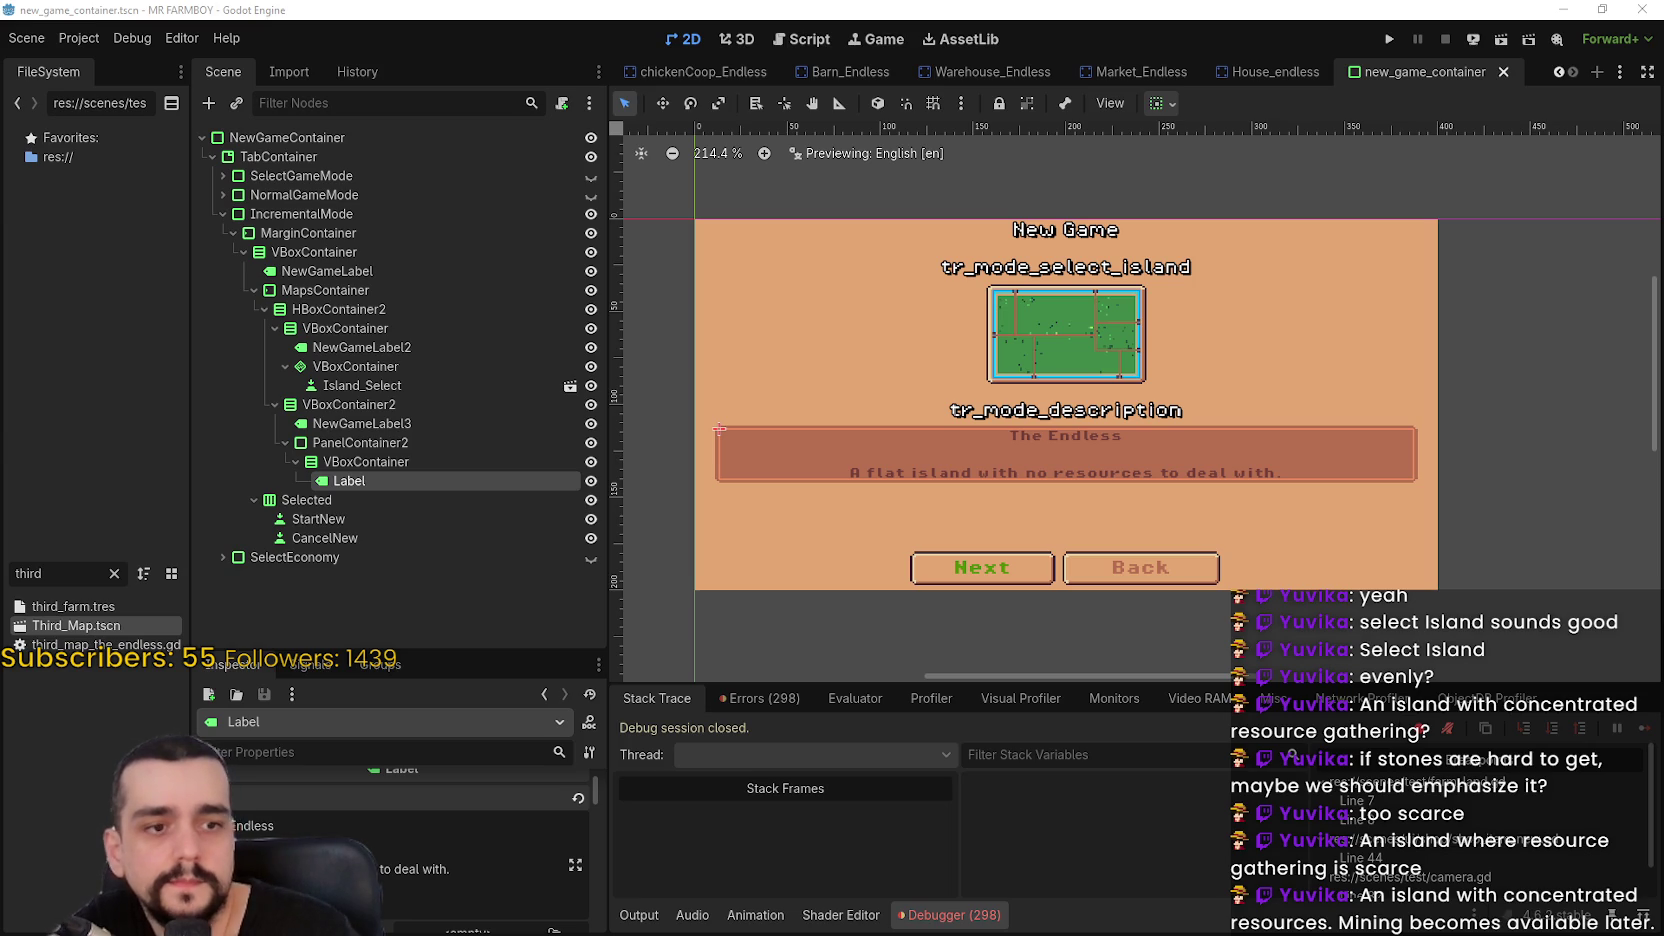
left_click(45, 779)
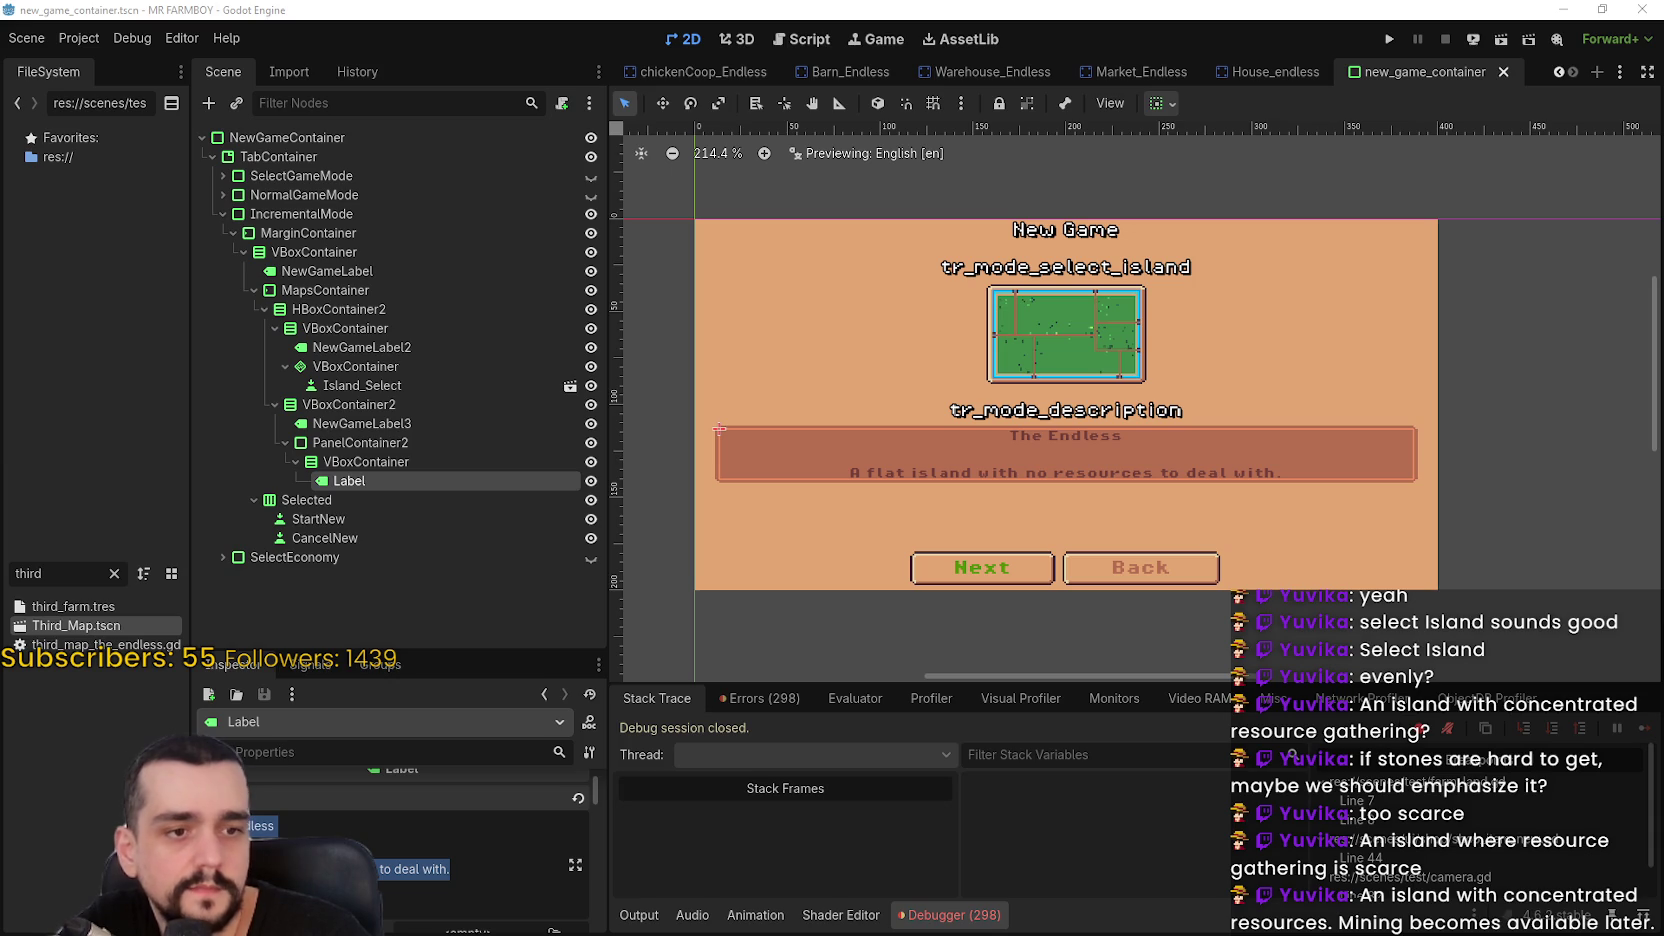
Set the StartNew button's text to tr_mode_next and save
scroll(960, 510, "down", 1)
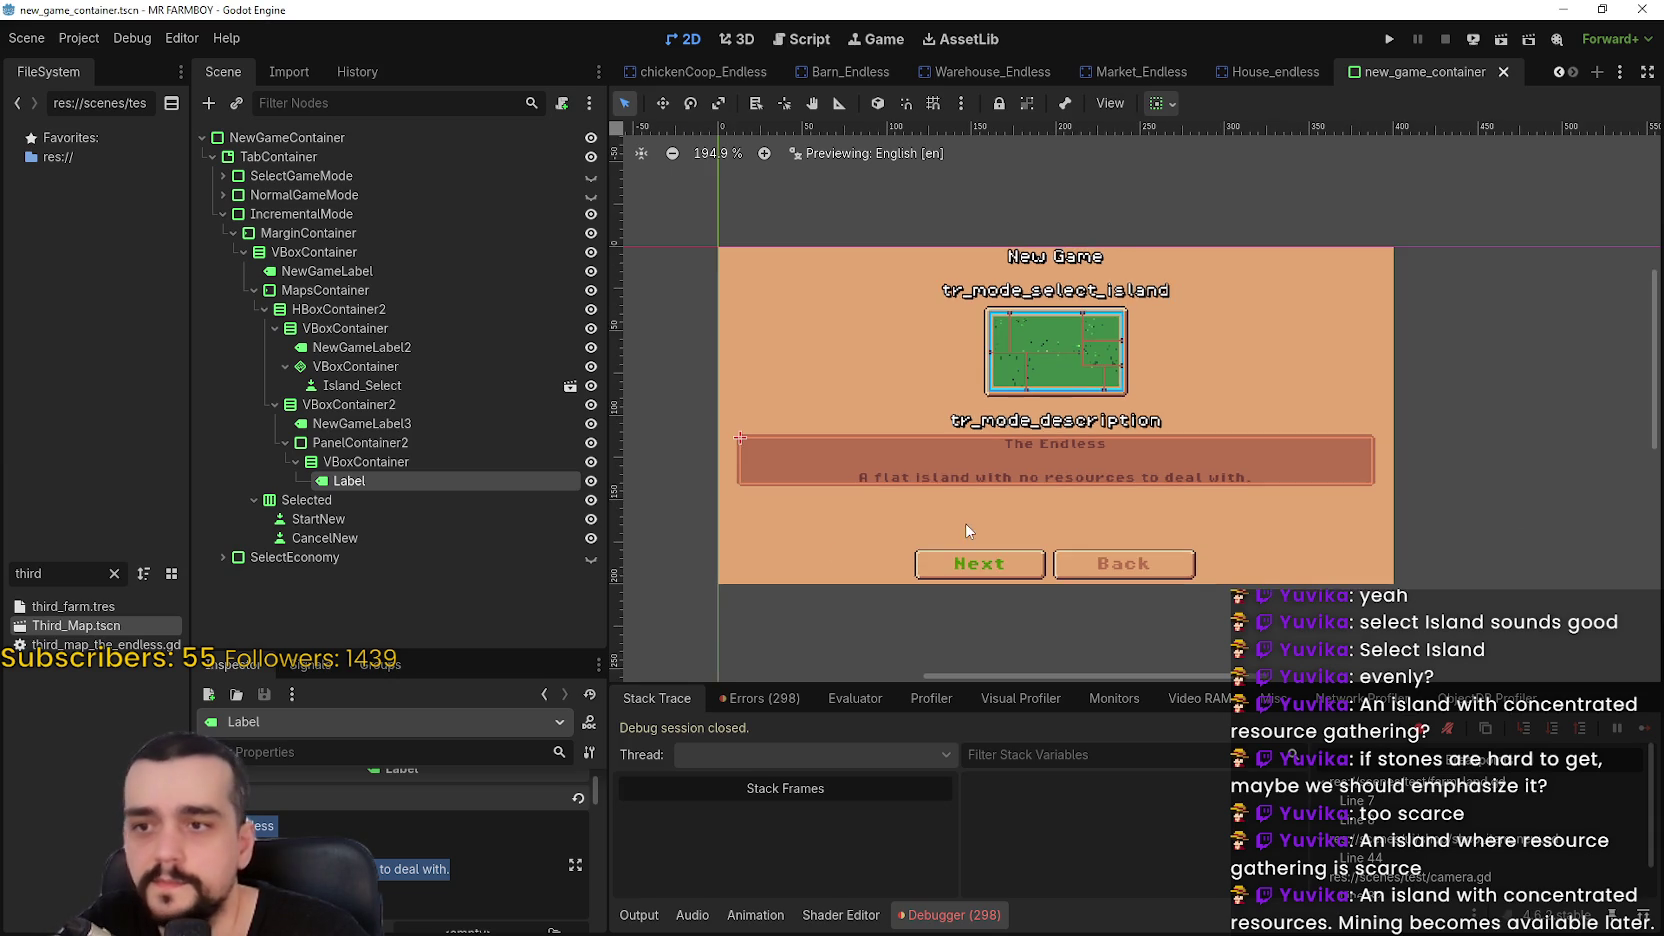
key("ctrl+s")
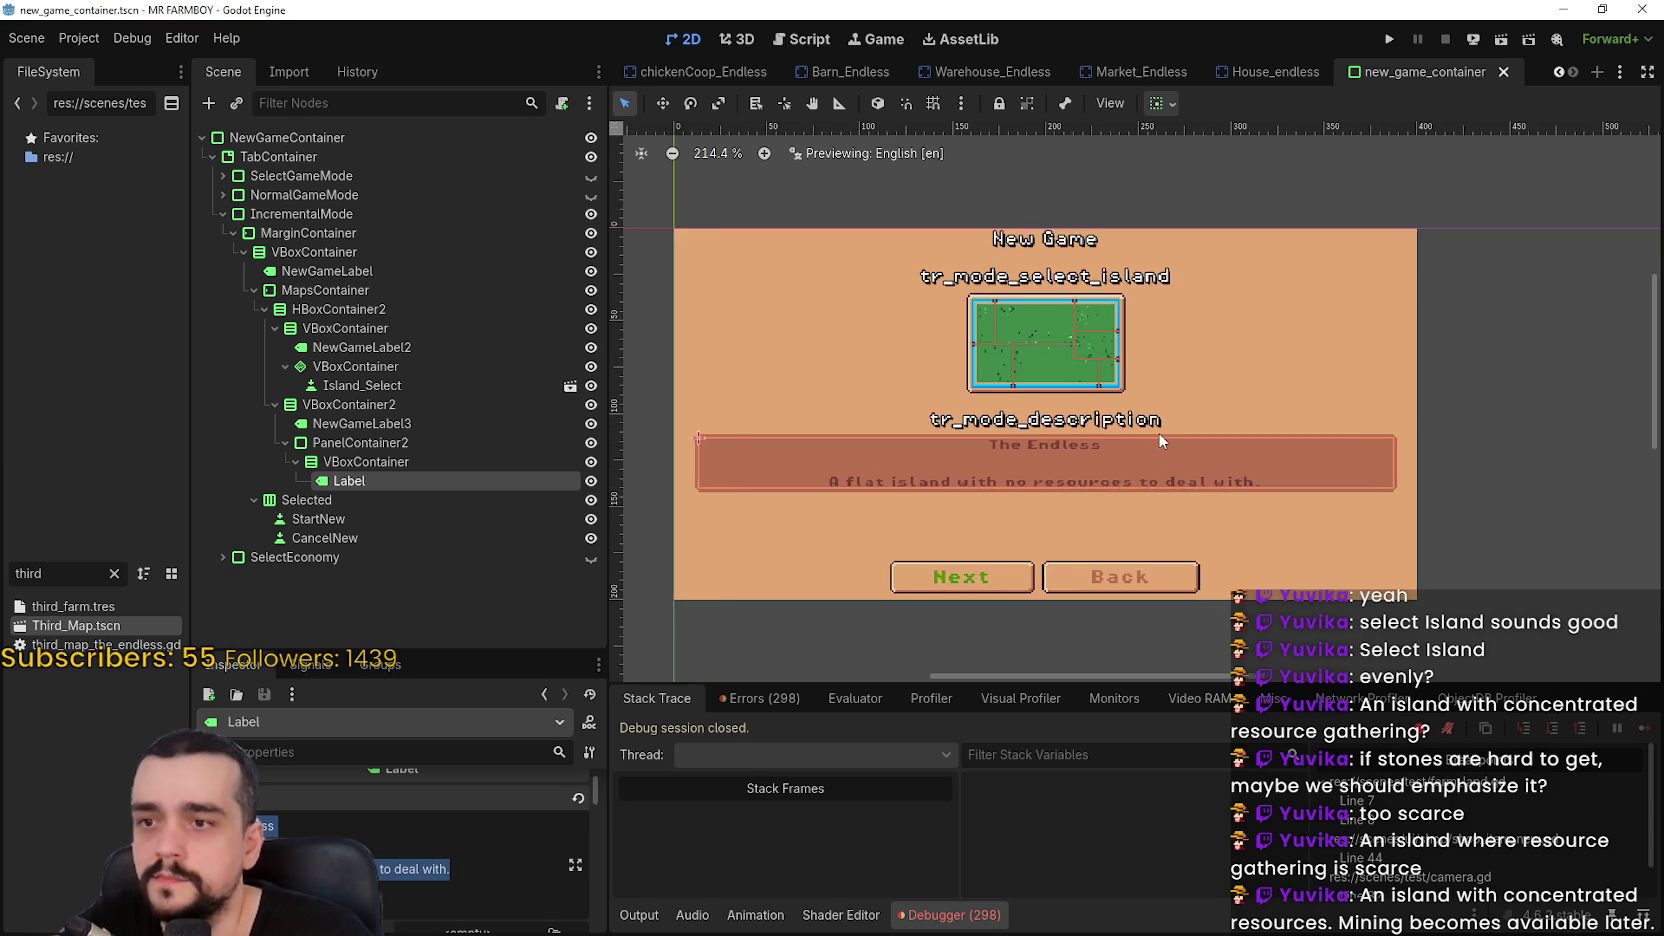
left_click(318, 519)
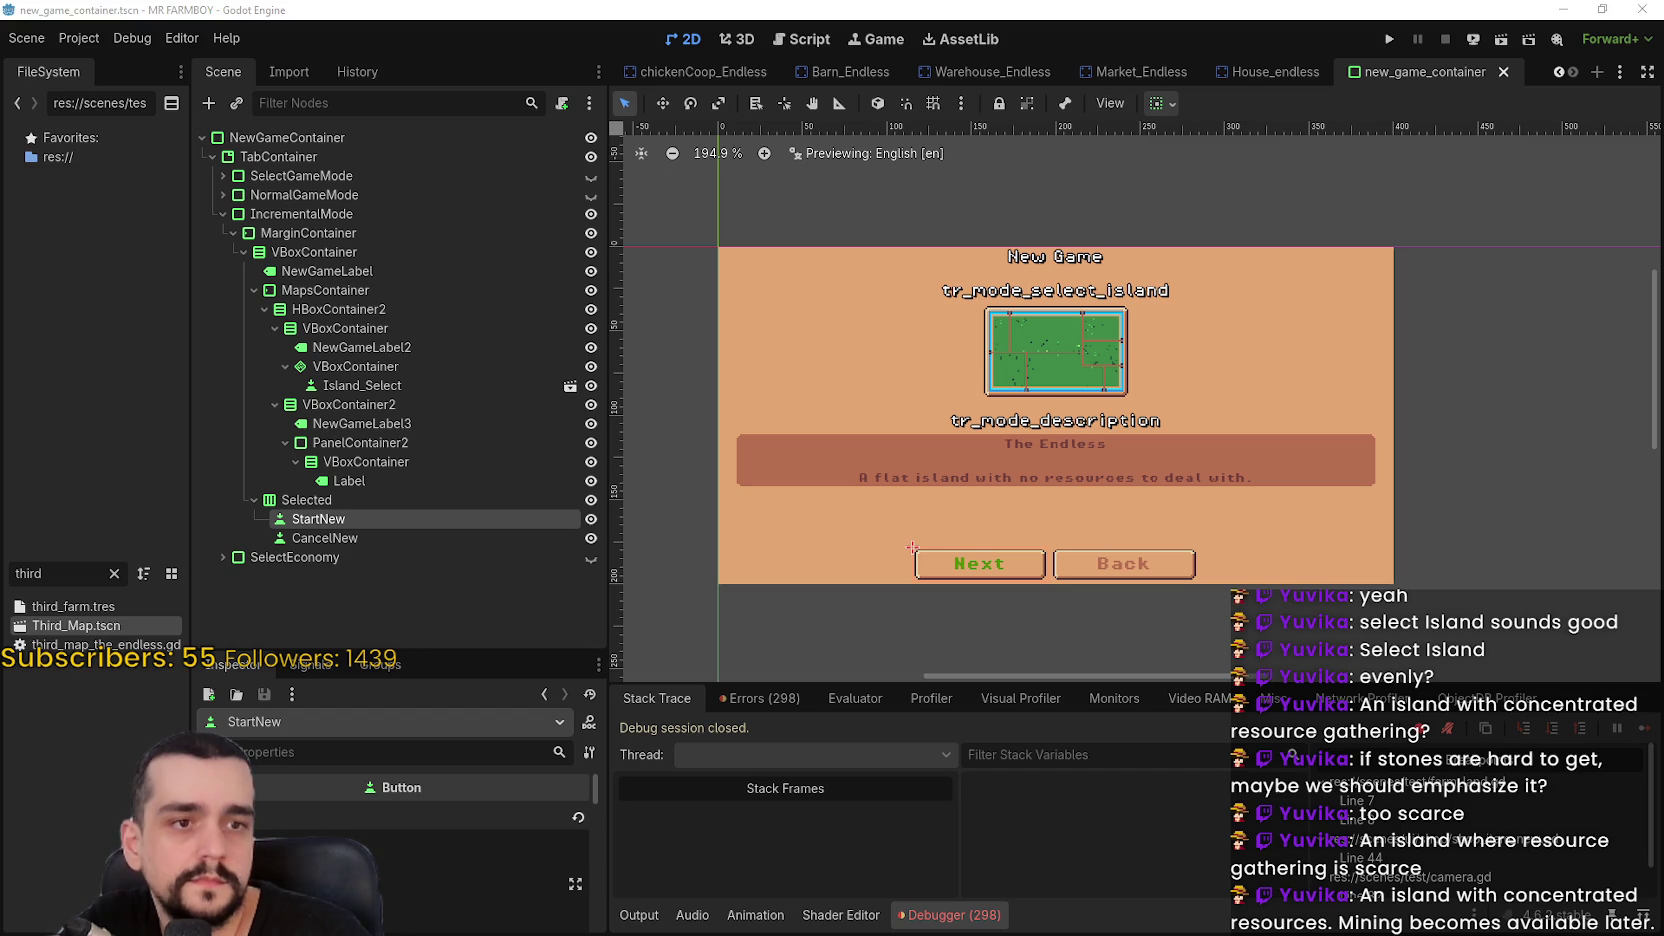
type("tr_mode_next")
key("ctrl+s")
scroll(1222, 560, "up", 1)
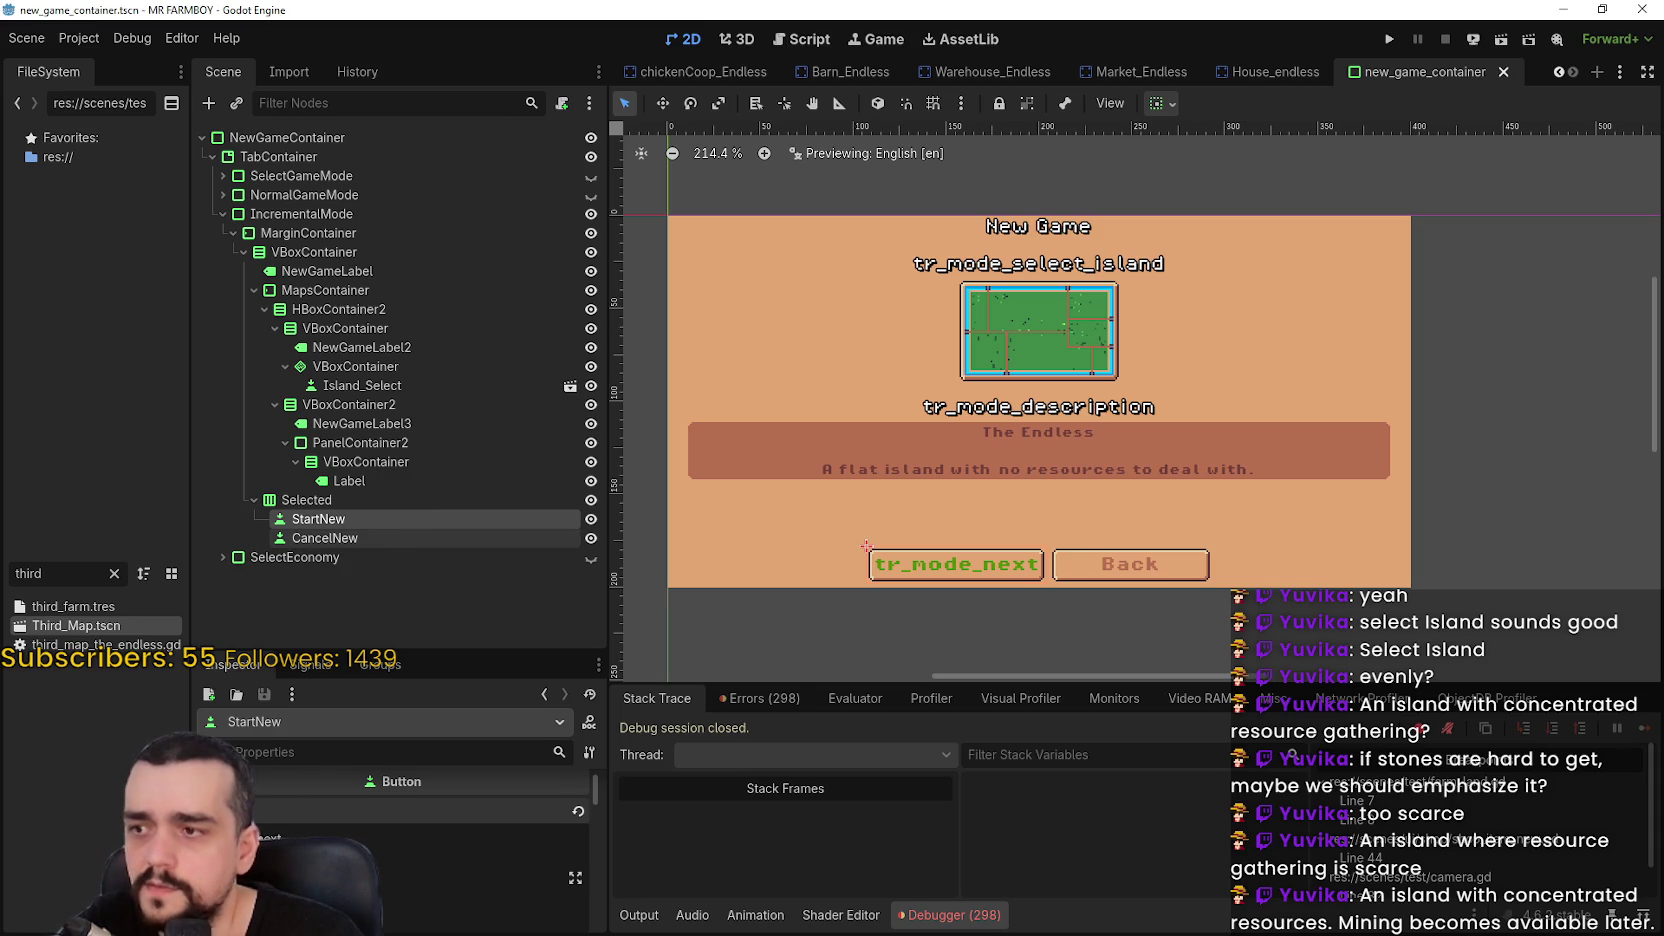
Change CancelNew's text to Go Back, save, and show the normal mode screen
left_click(405, 537)
key("ctrl+s")
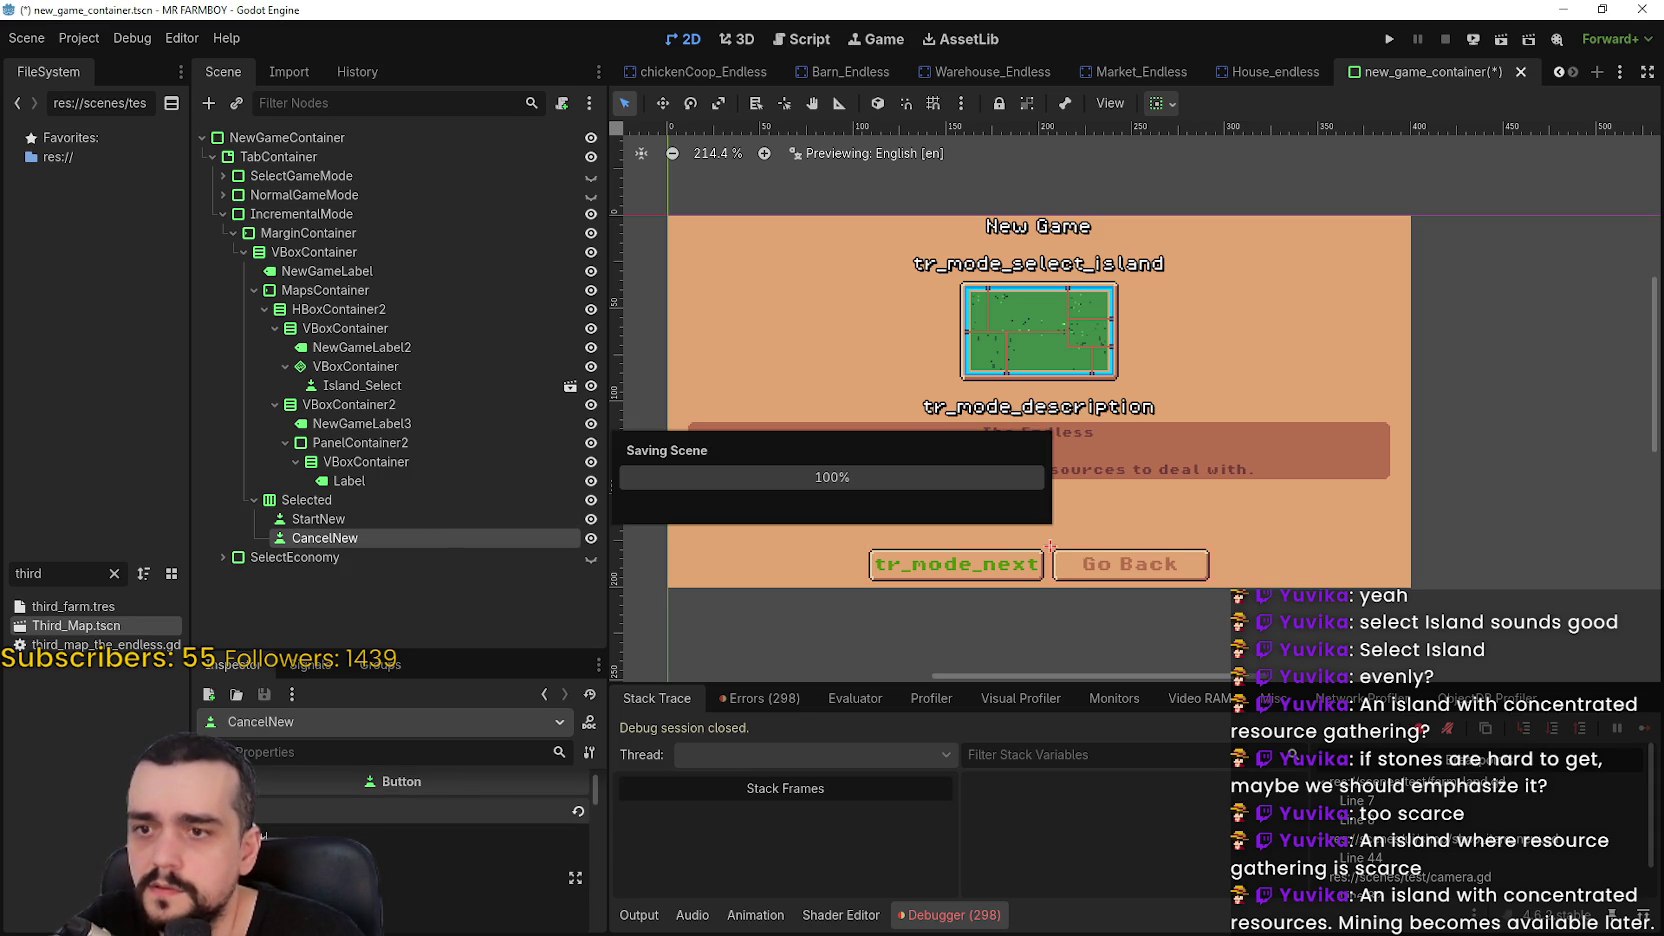
left_click(591, 196)
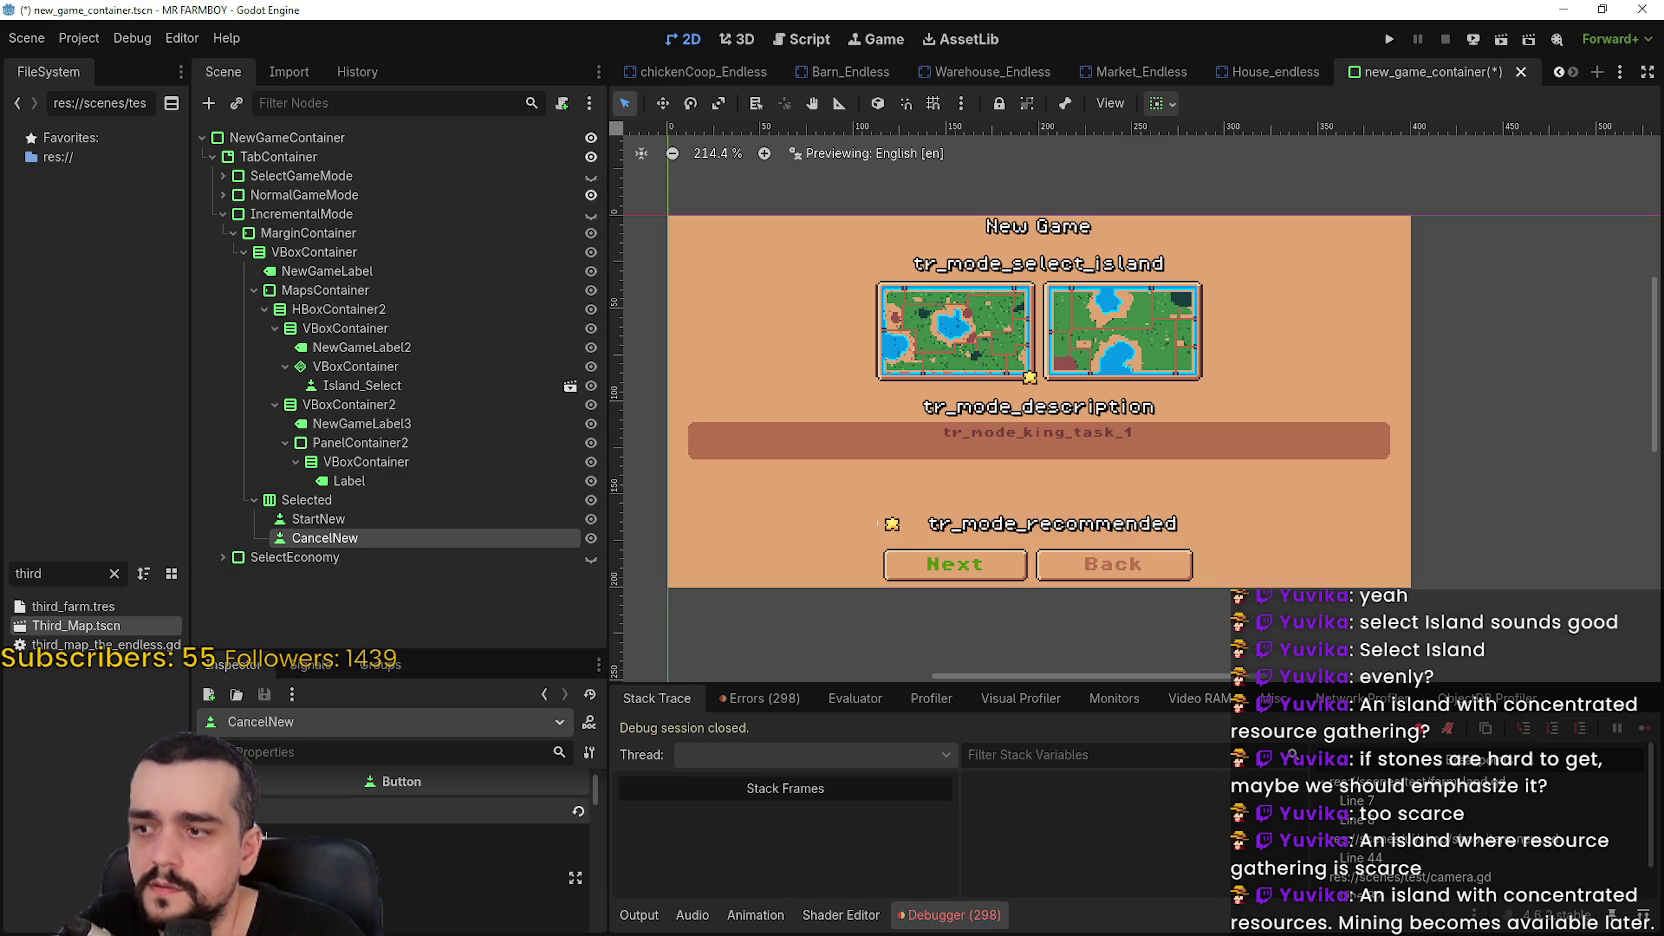
Set the normal mode's Next button Text to tr_mode_next and save the scene
left_click(591, 214)
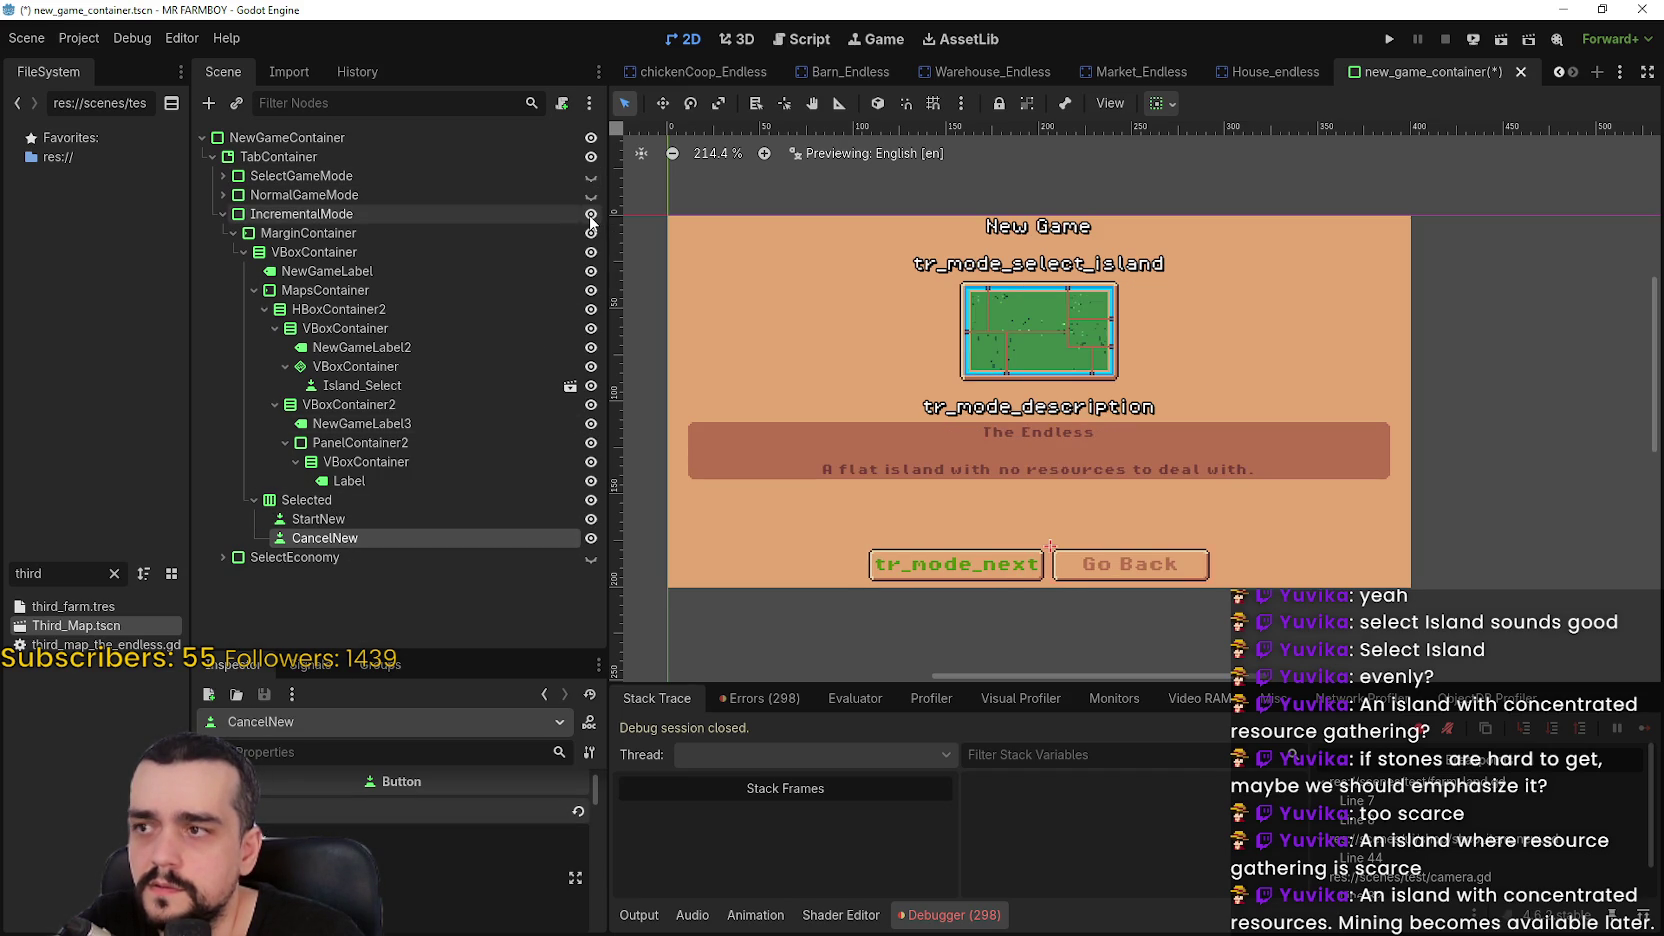
left_click(591, 195)
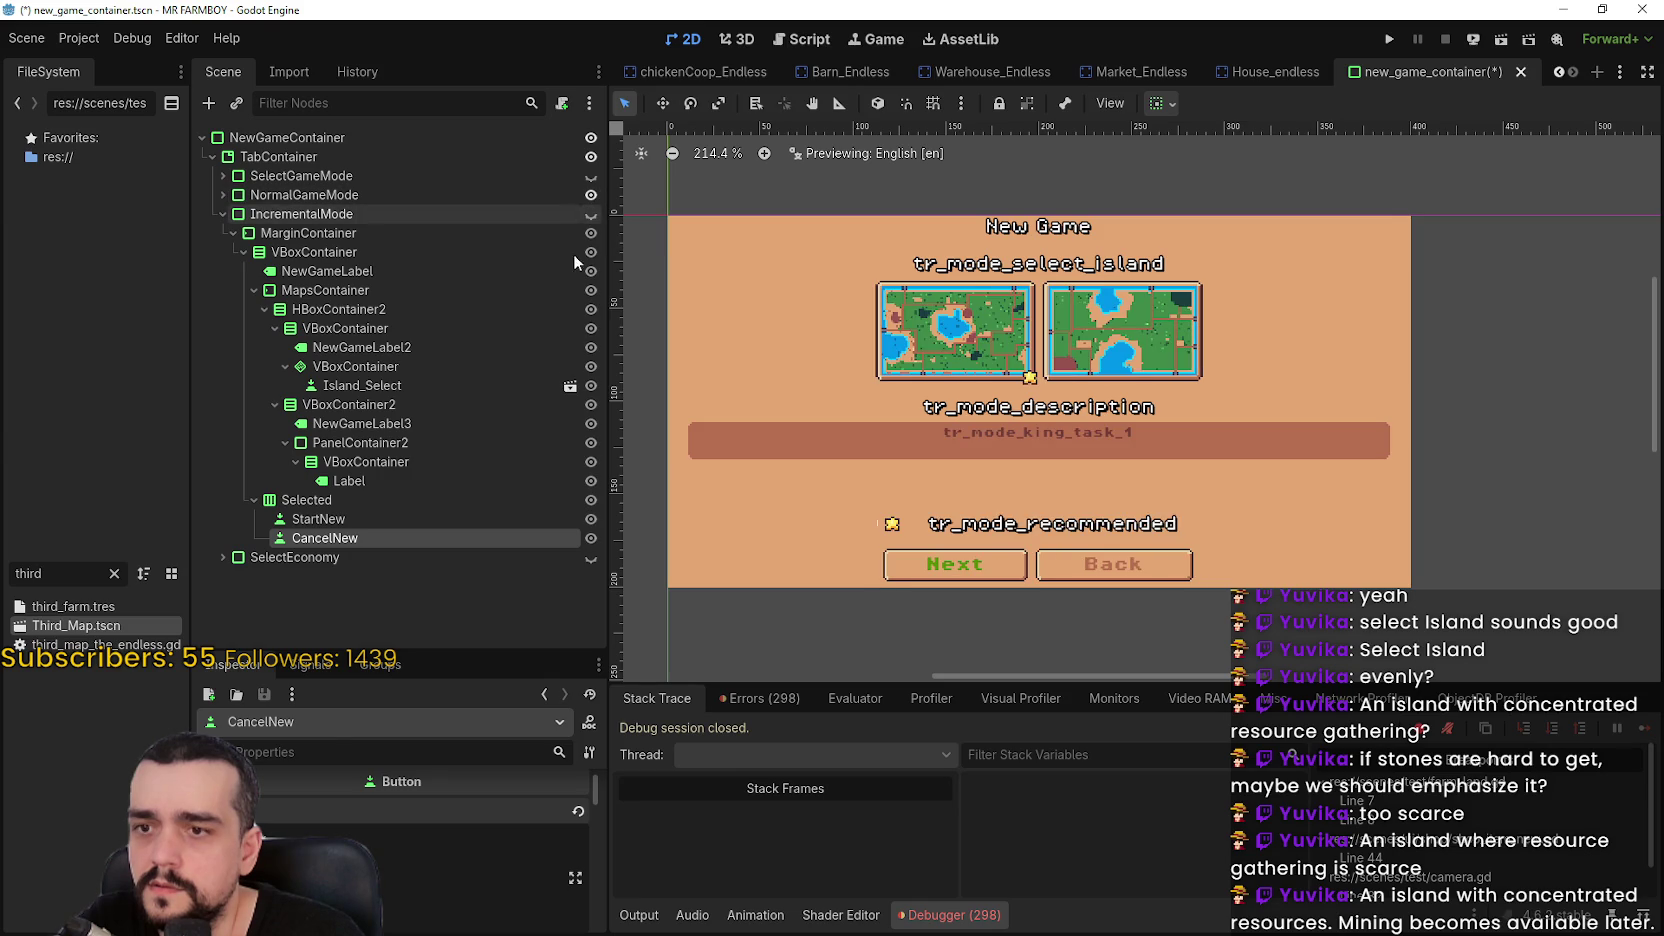
left_click(223, 214)
left_click(222, 195)
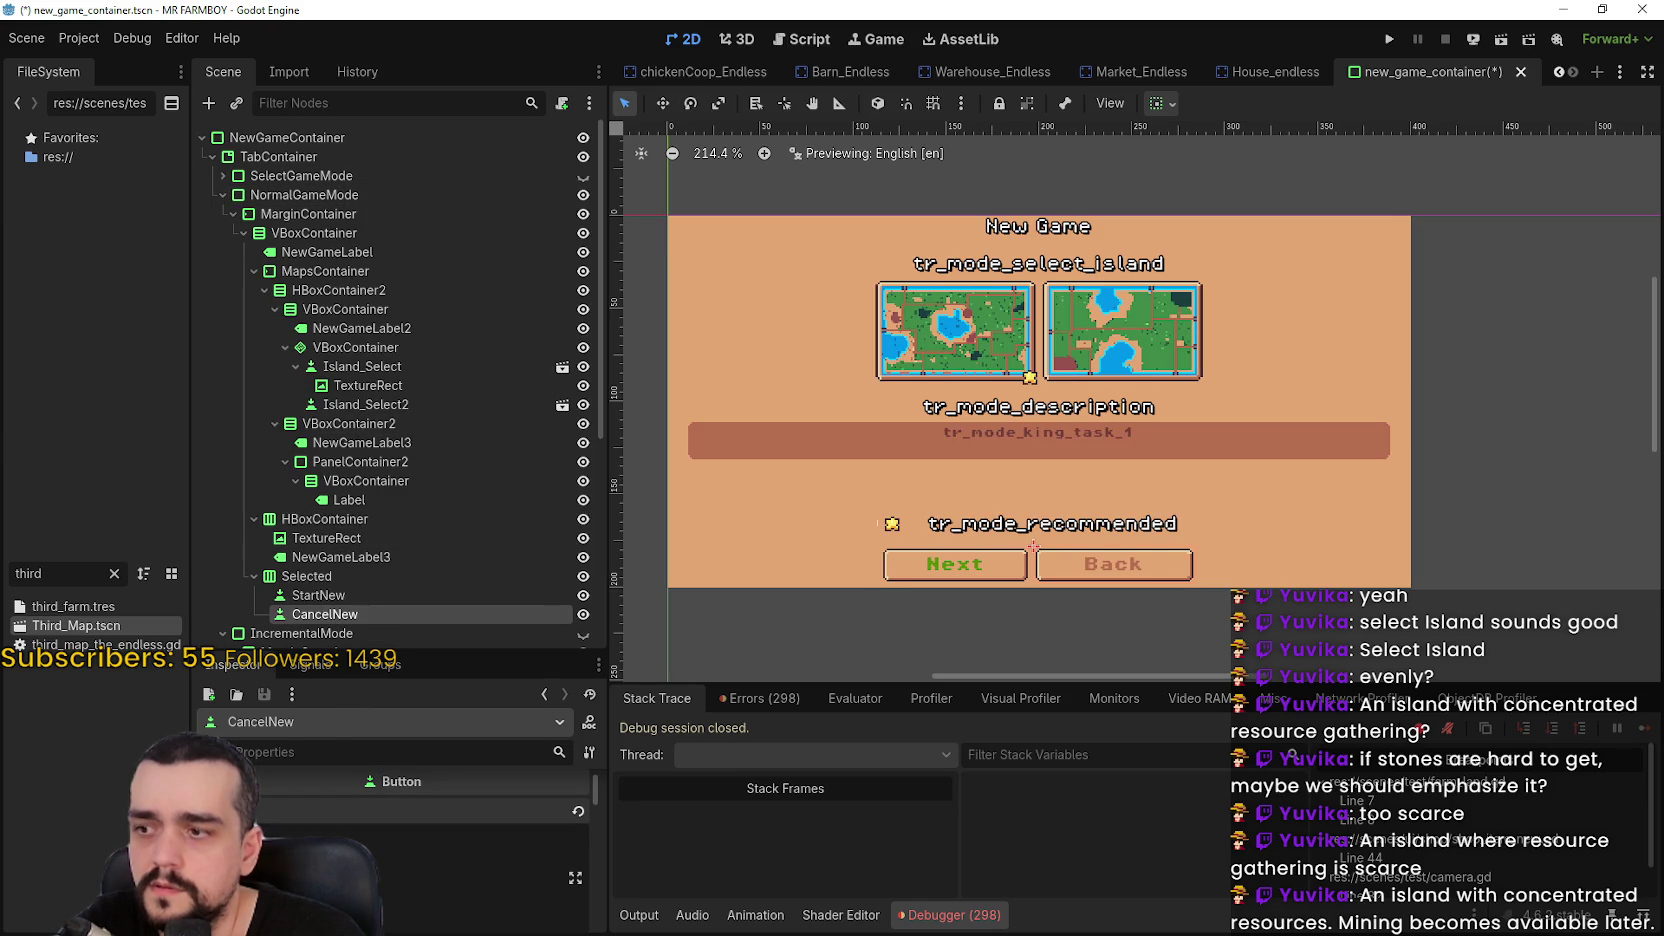
key("ctrl+s")
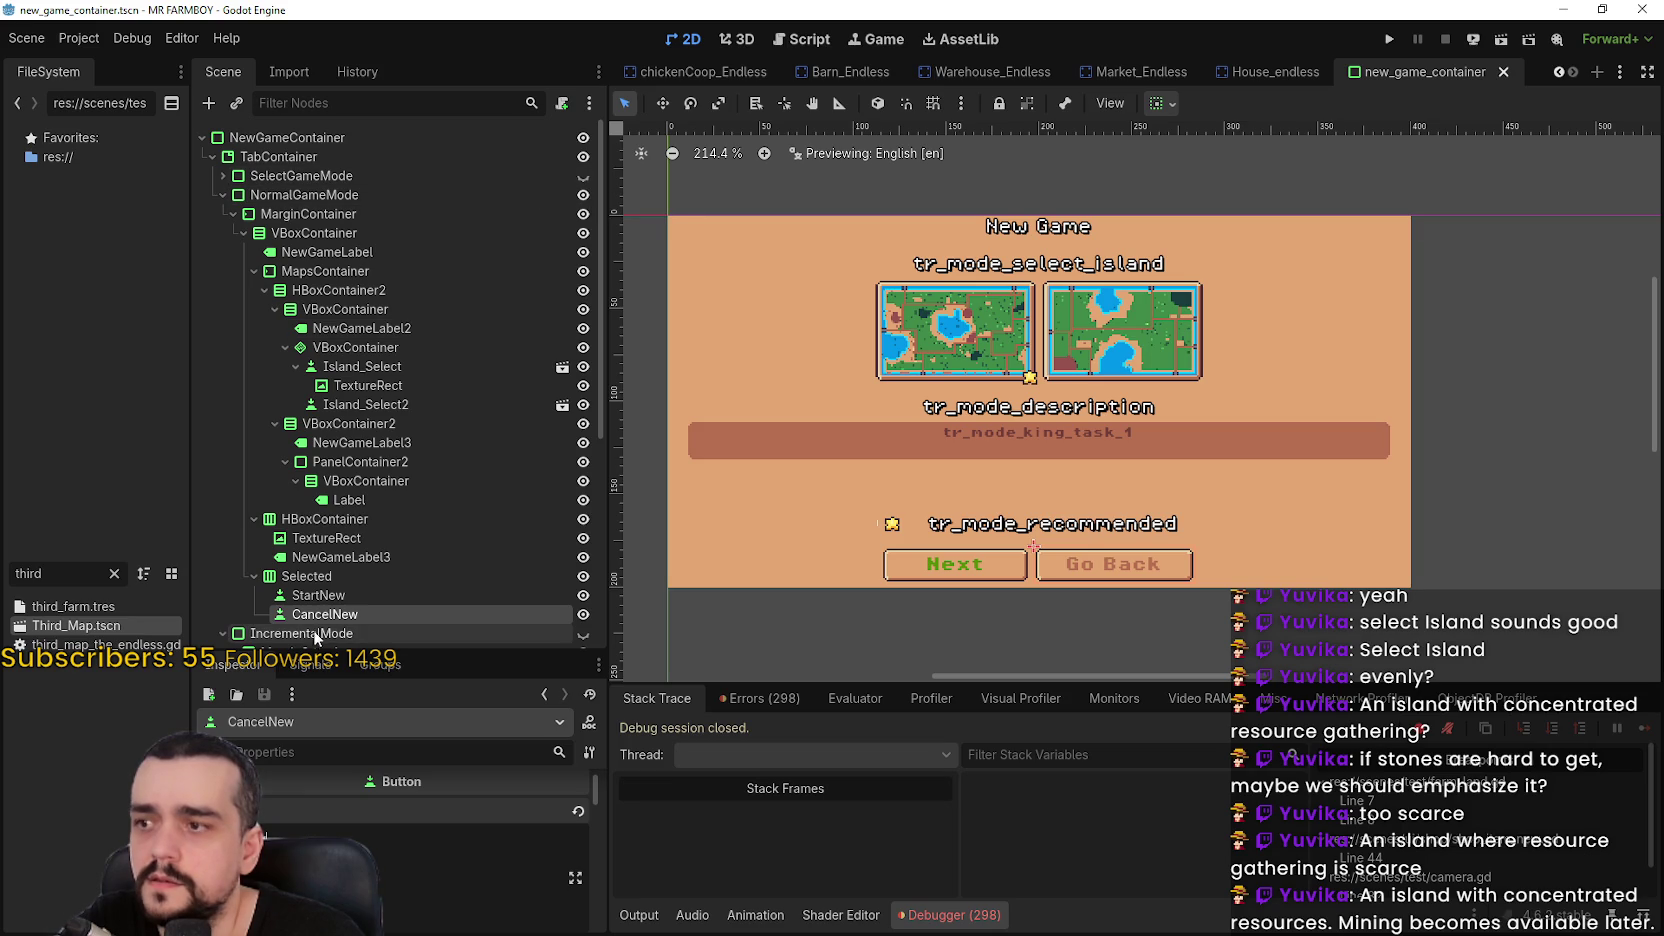
left_click(320, 596)
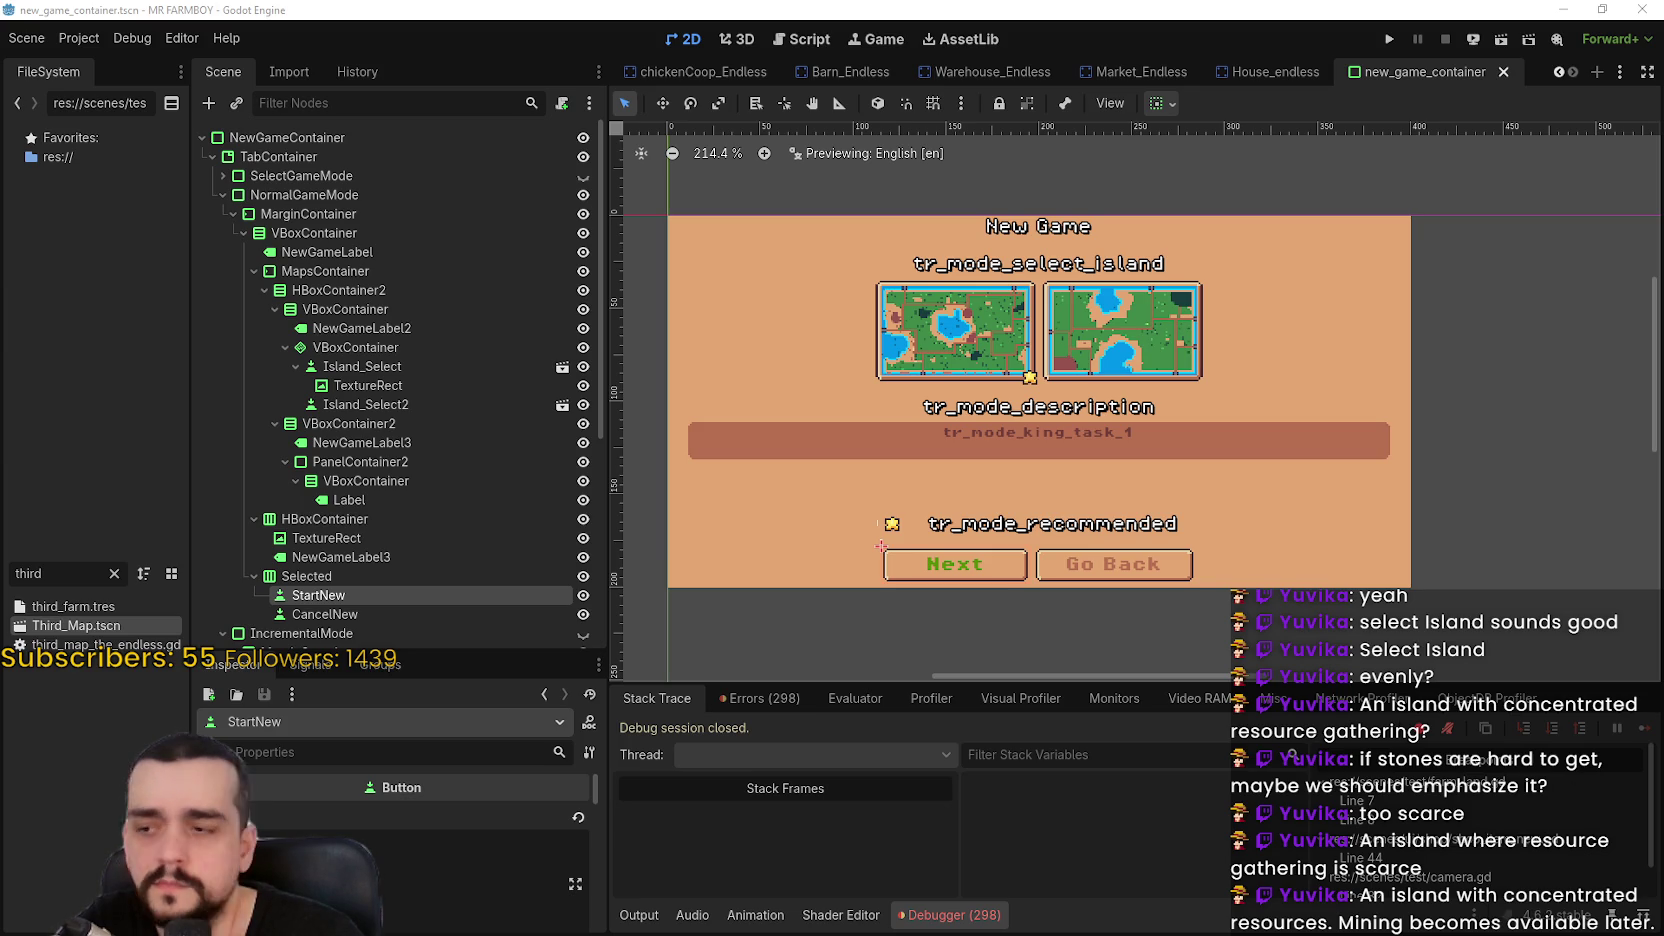
type("tr_mode_next")
key("ctrl+s")
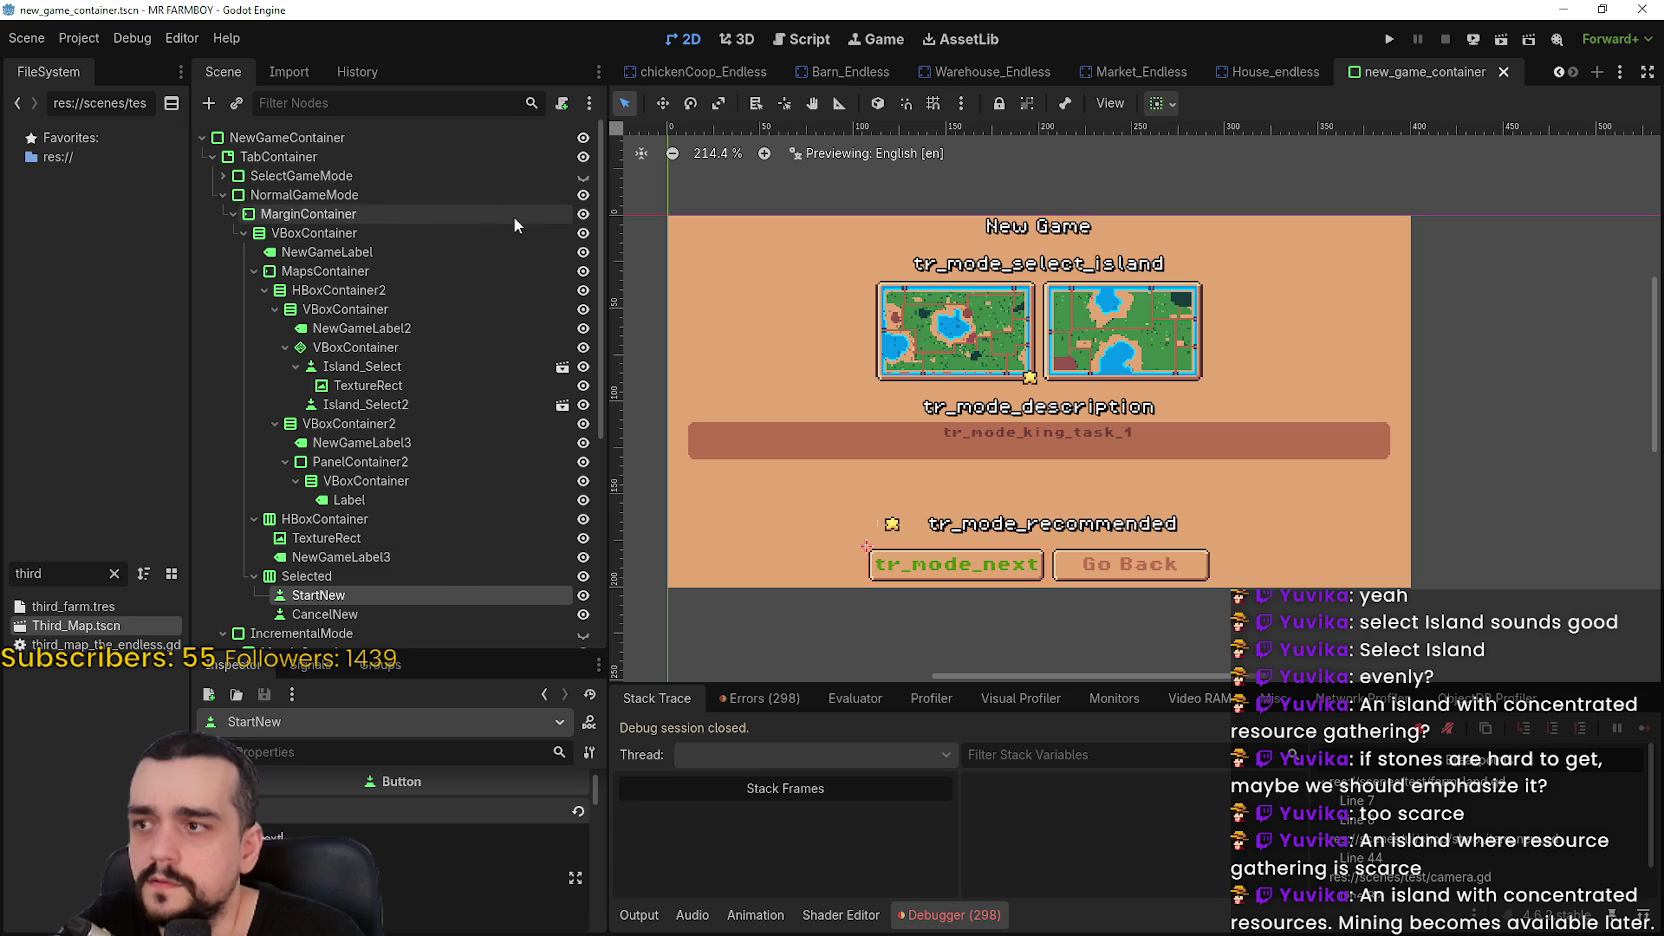
Preview the game mode, normal and incremental screens, ending on the Endless island screen
left_click(223, 195)
left_click(590, 176)
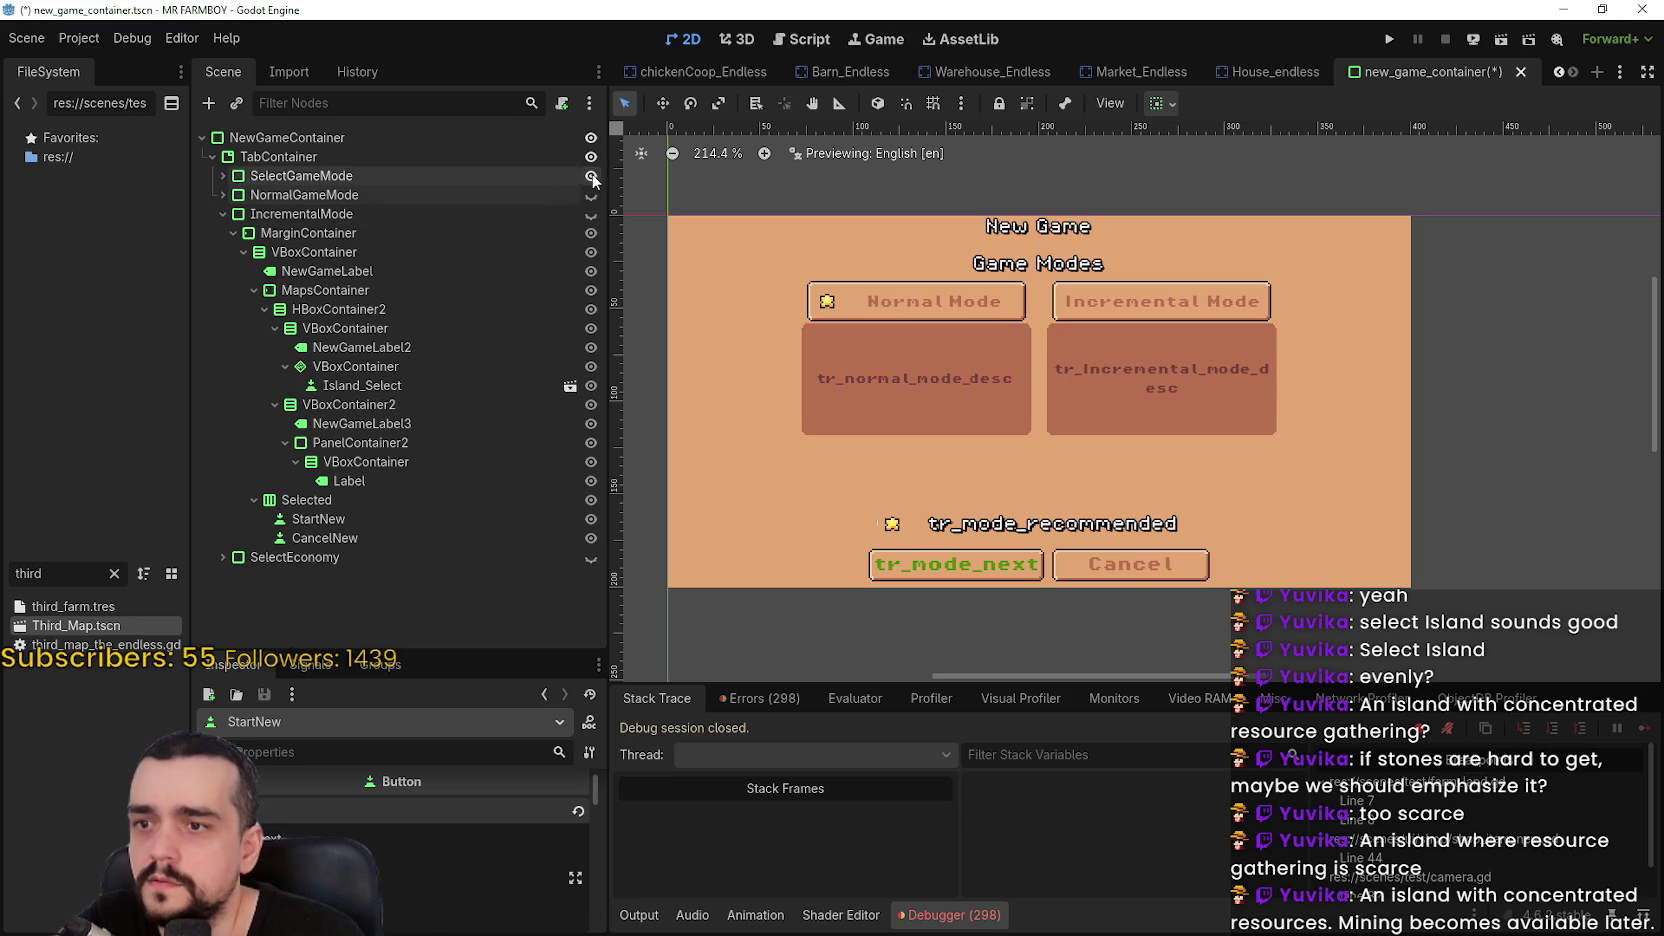
left_click(591, 195)
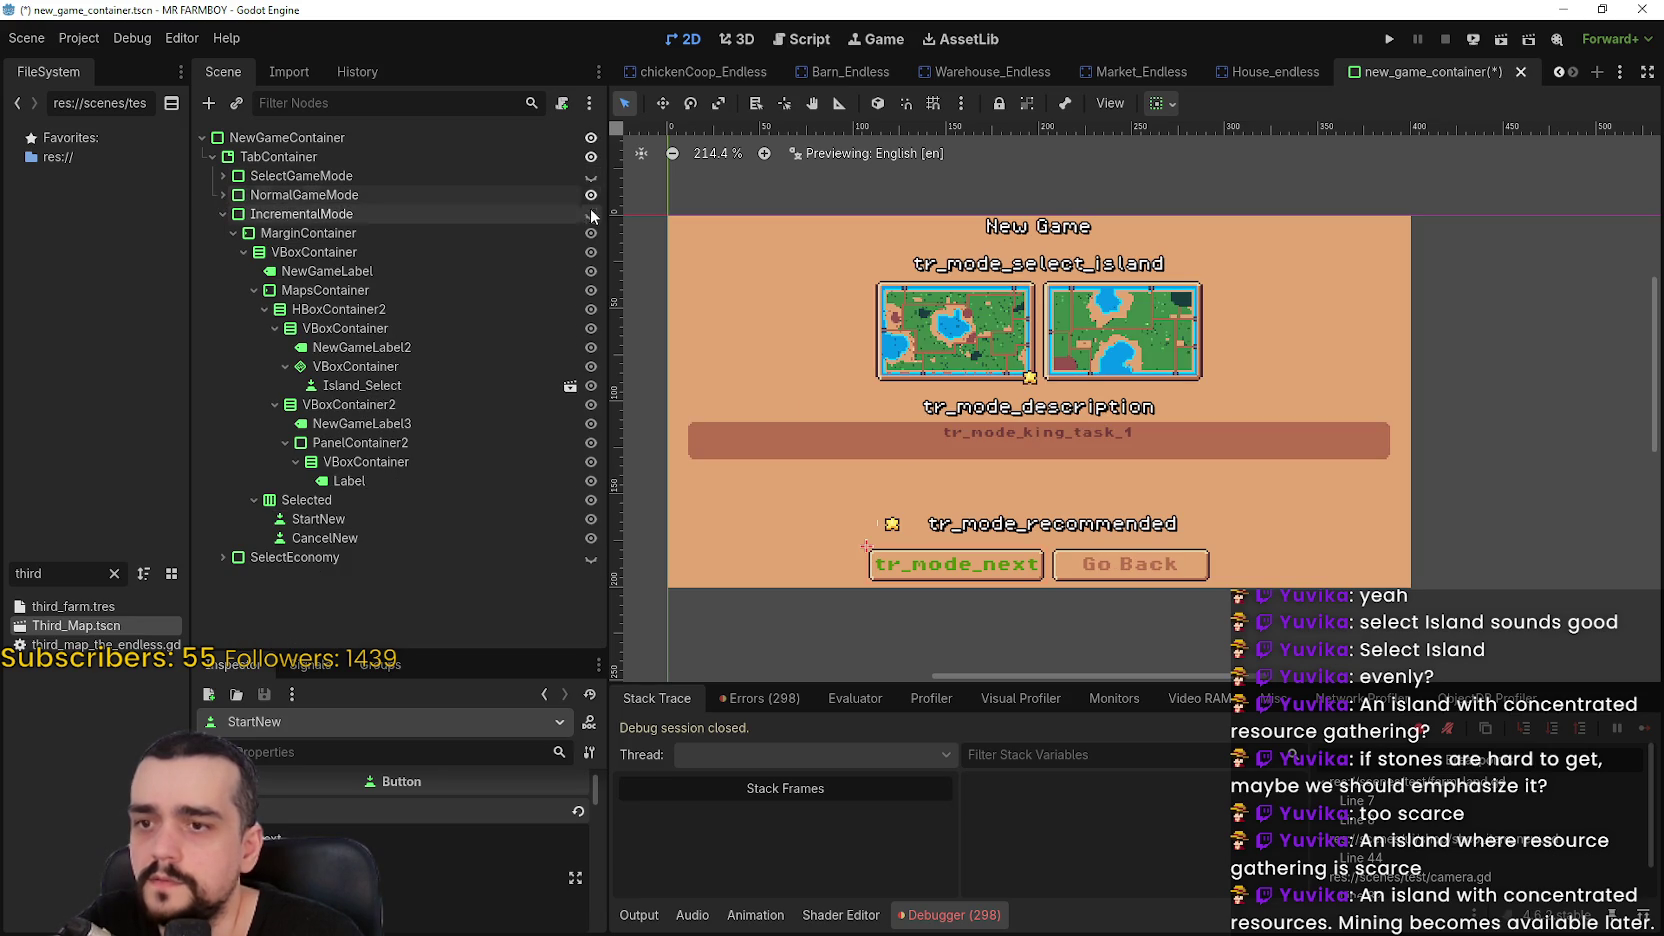
left_click(591, 214)
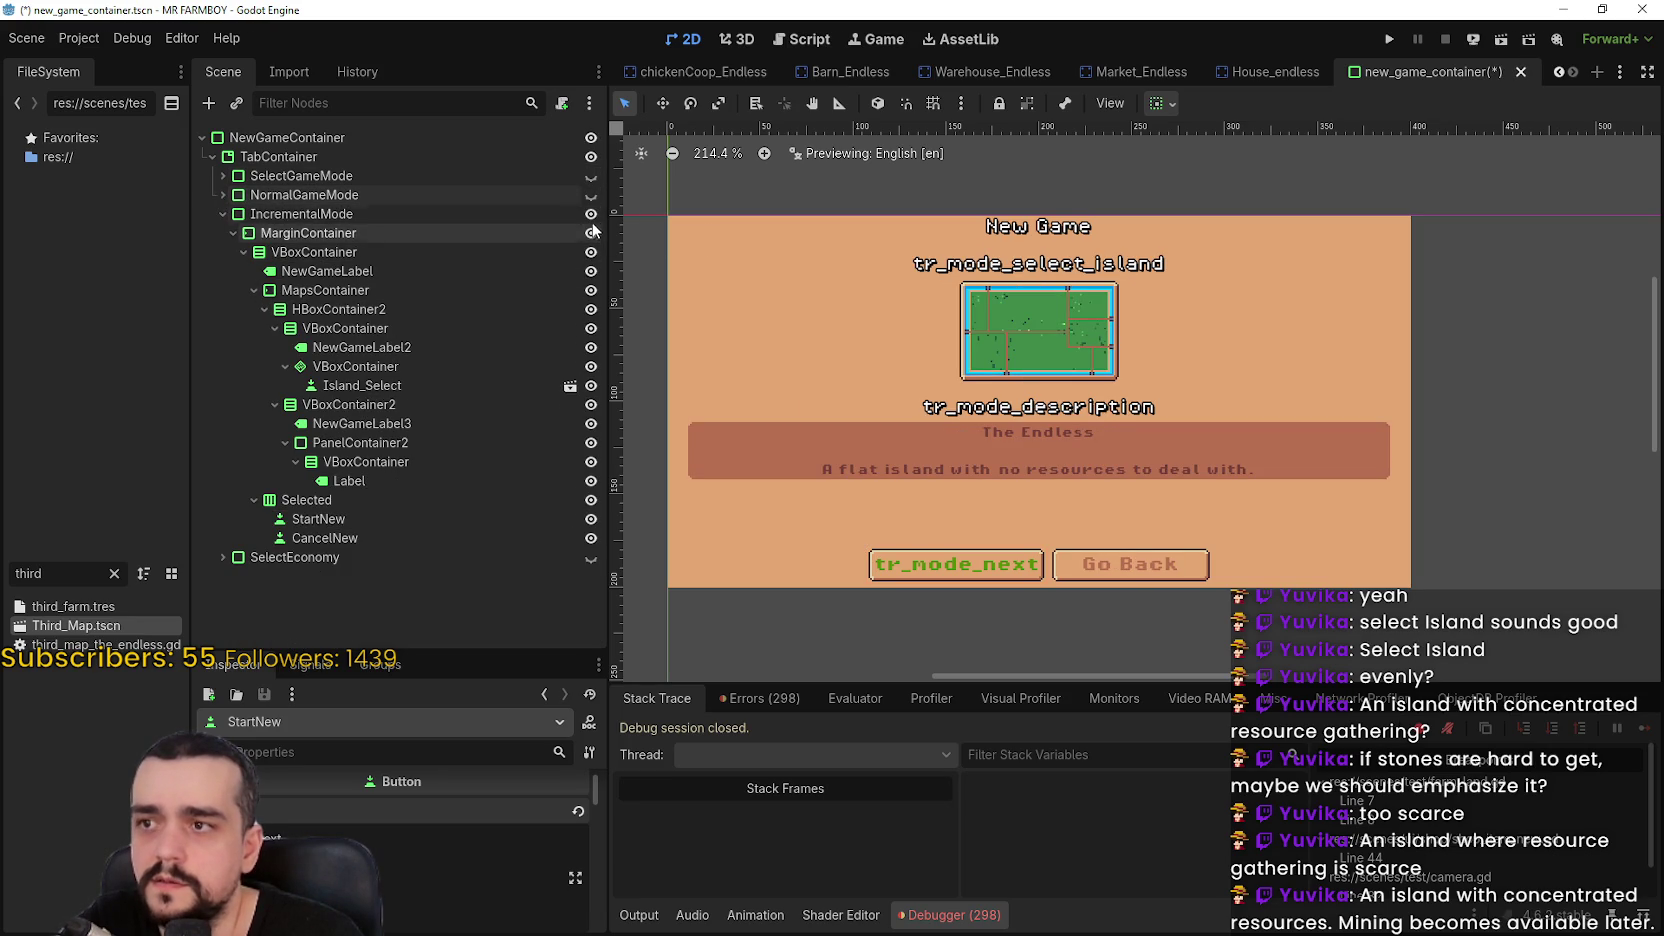
Show SelectEconomy instead of IncrementalMode, set its heading Label to 'Select Economy', and save
left_click(591, 557)
scroll(1165, 337, "up", 1)
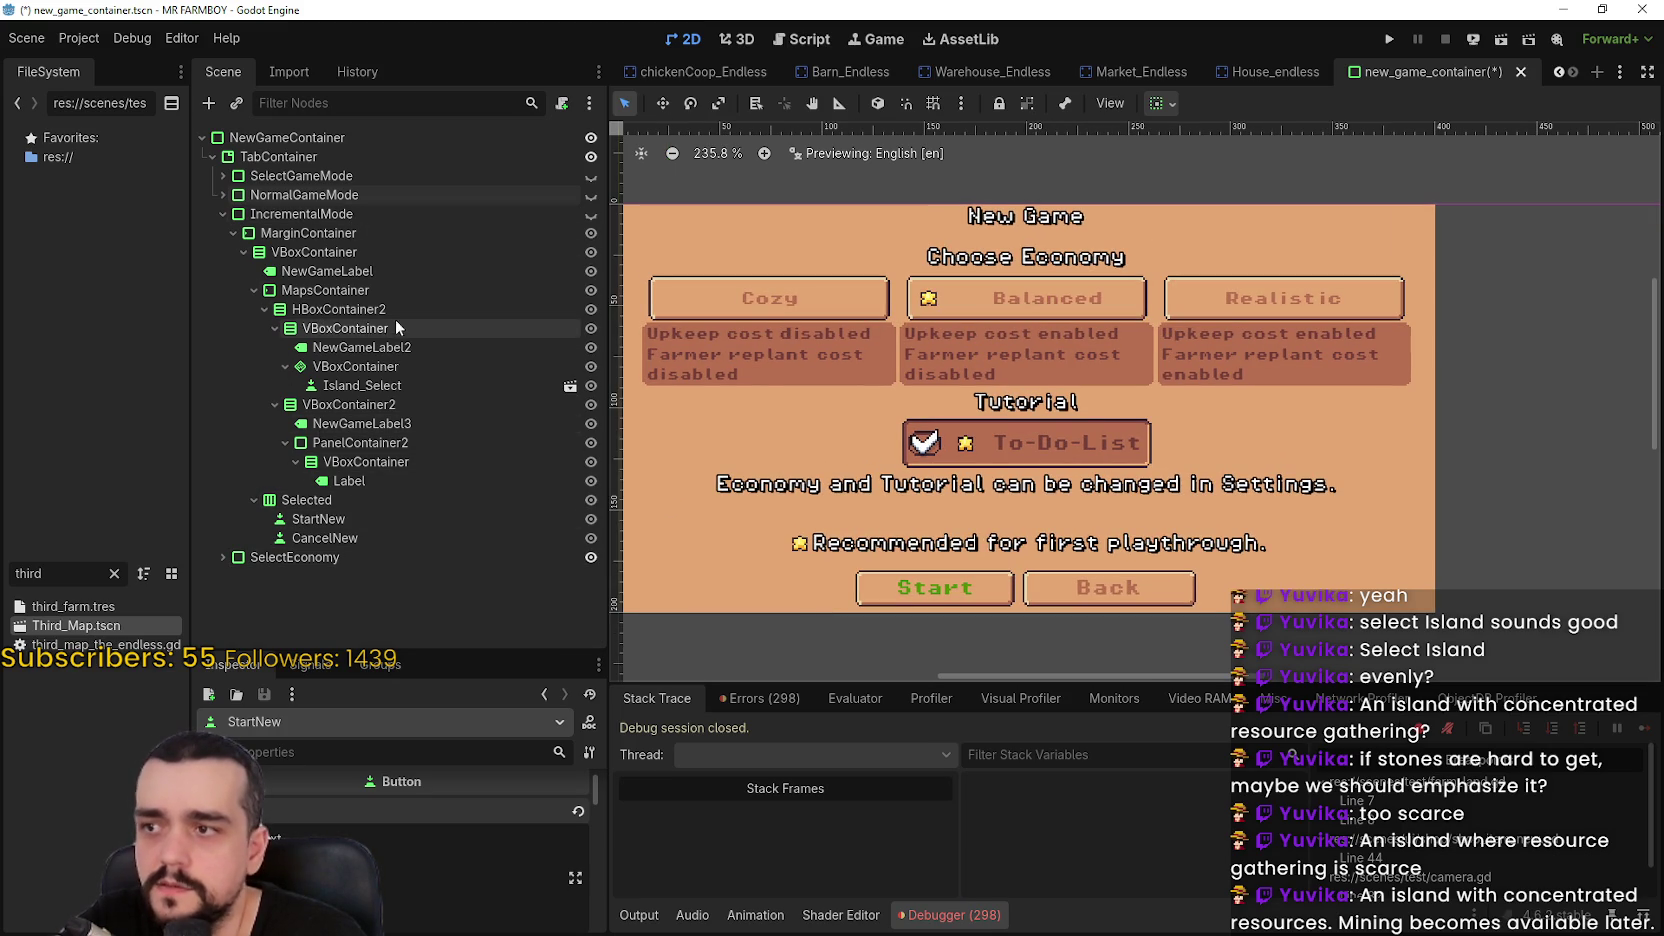
left_click(219, 212)
left_click(221, 232)
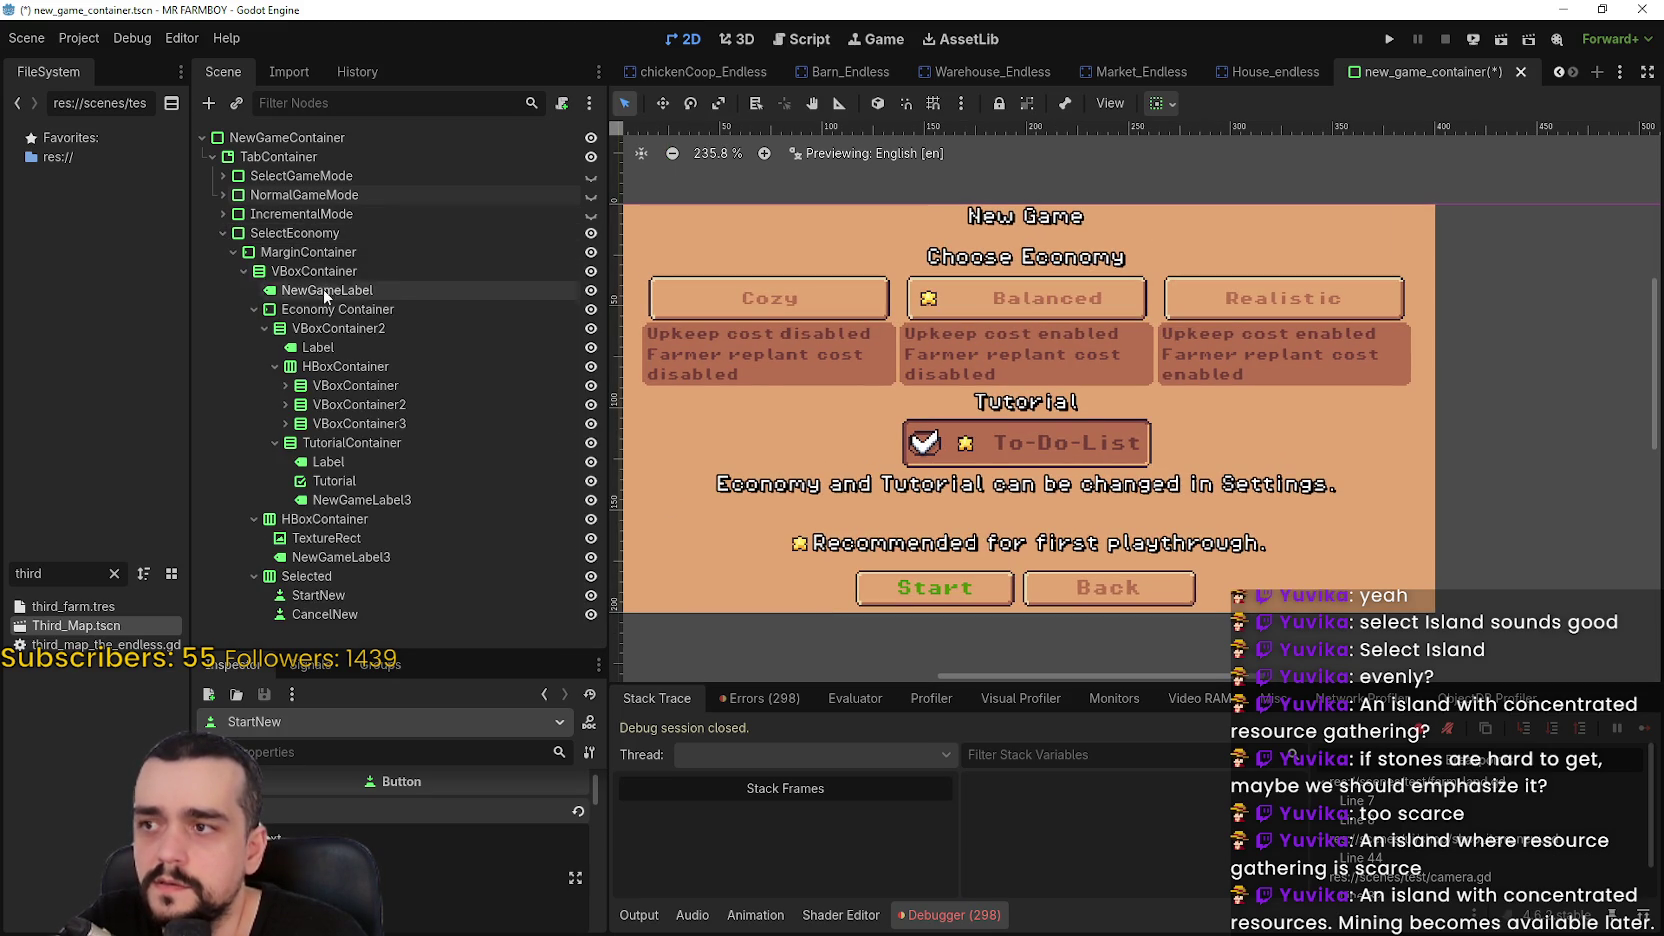
left_click(338, 348)
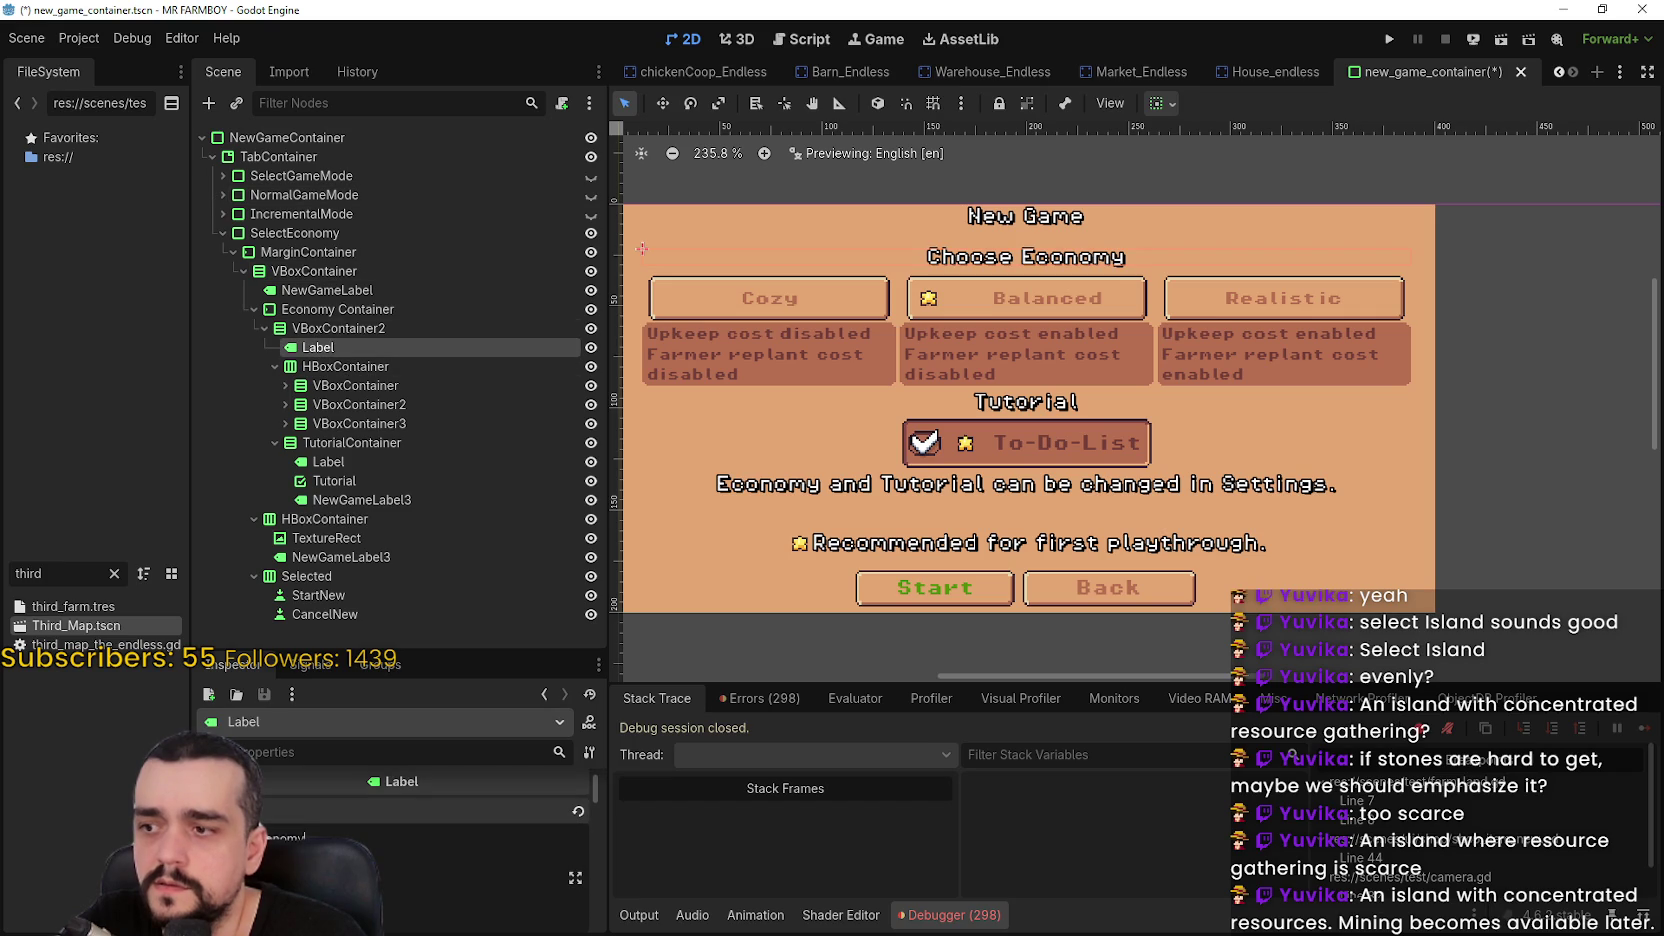
type("Selec")
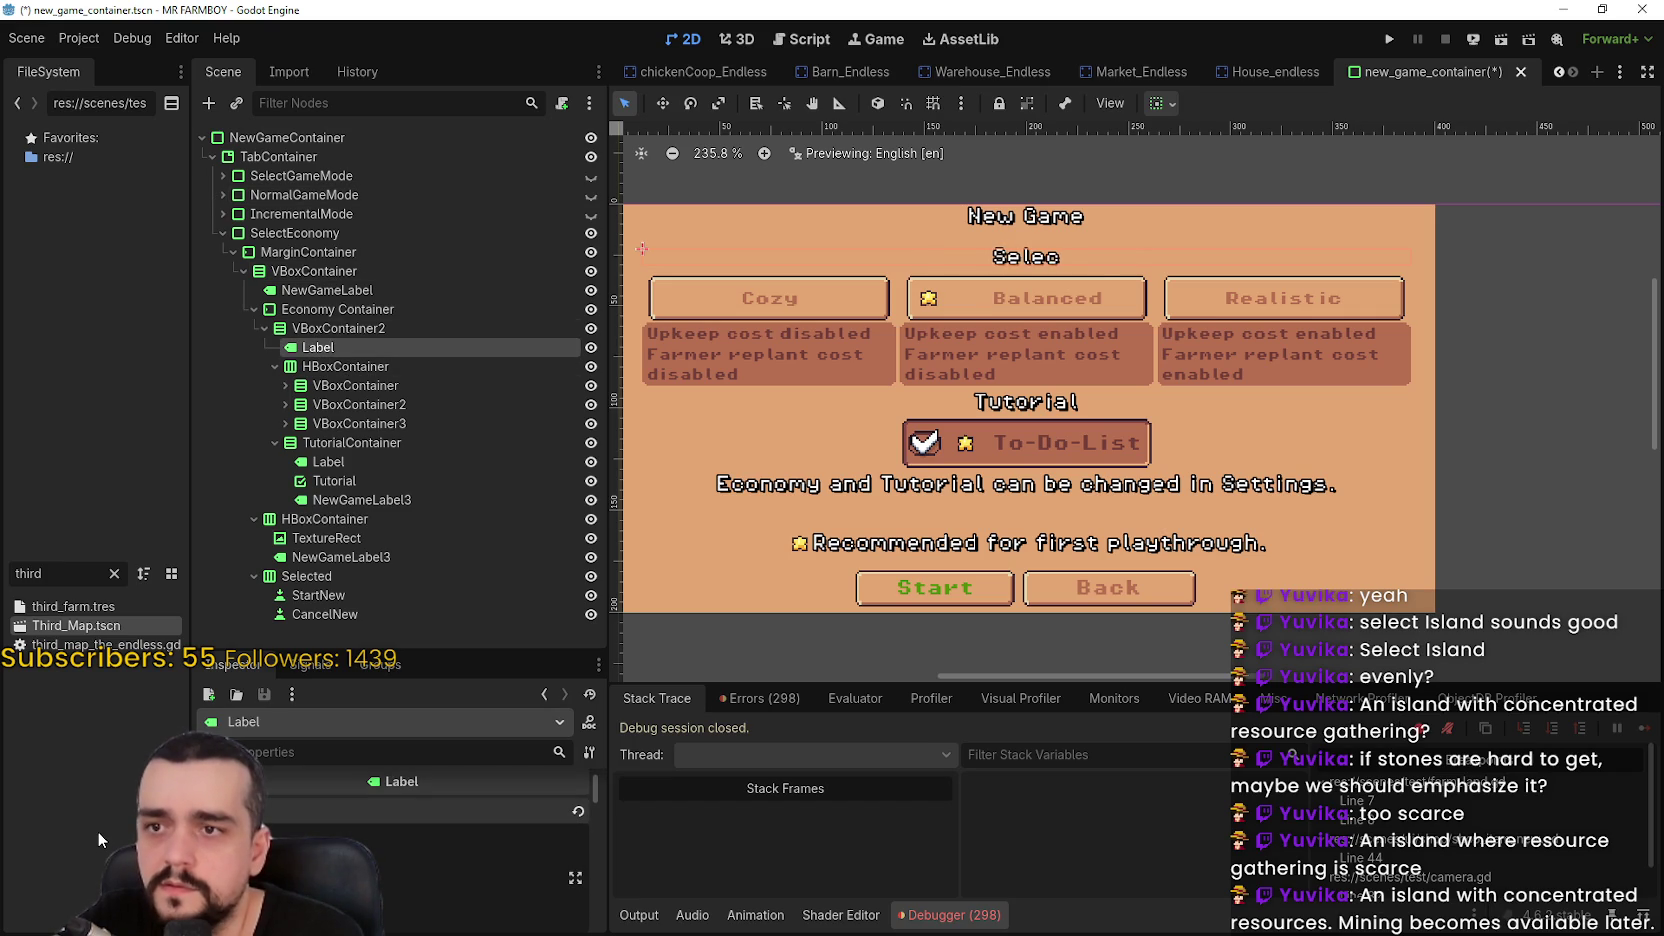
type("t Economy")
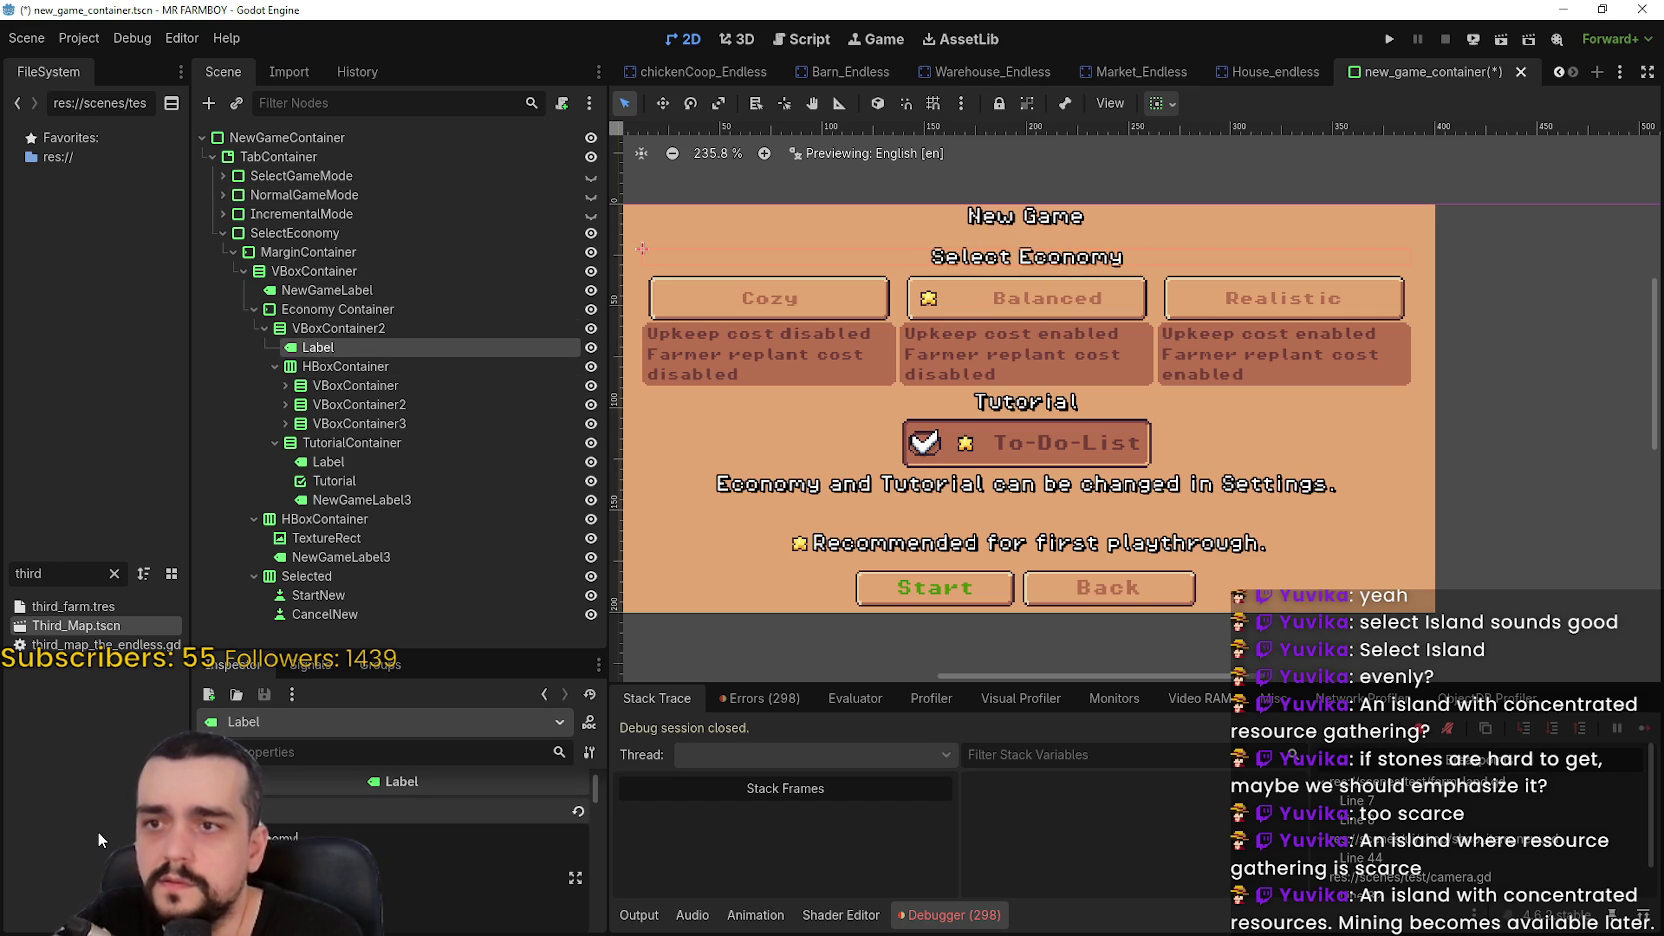
key("ctrl+s")
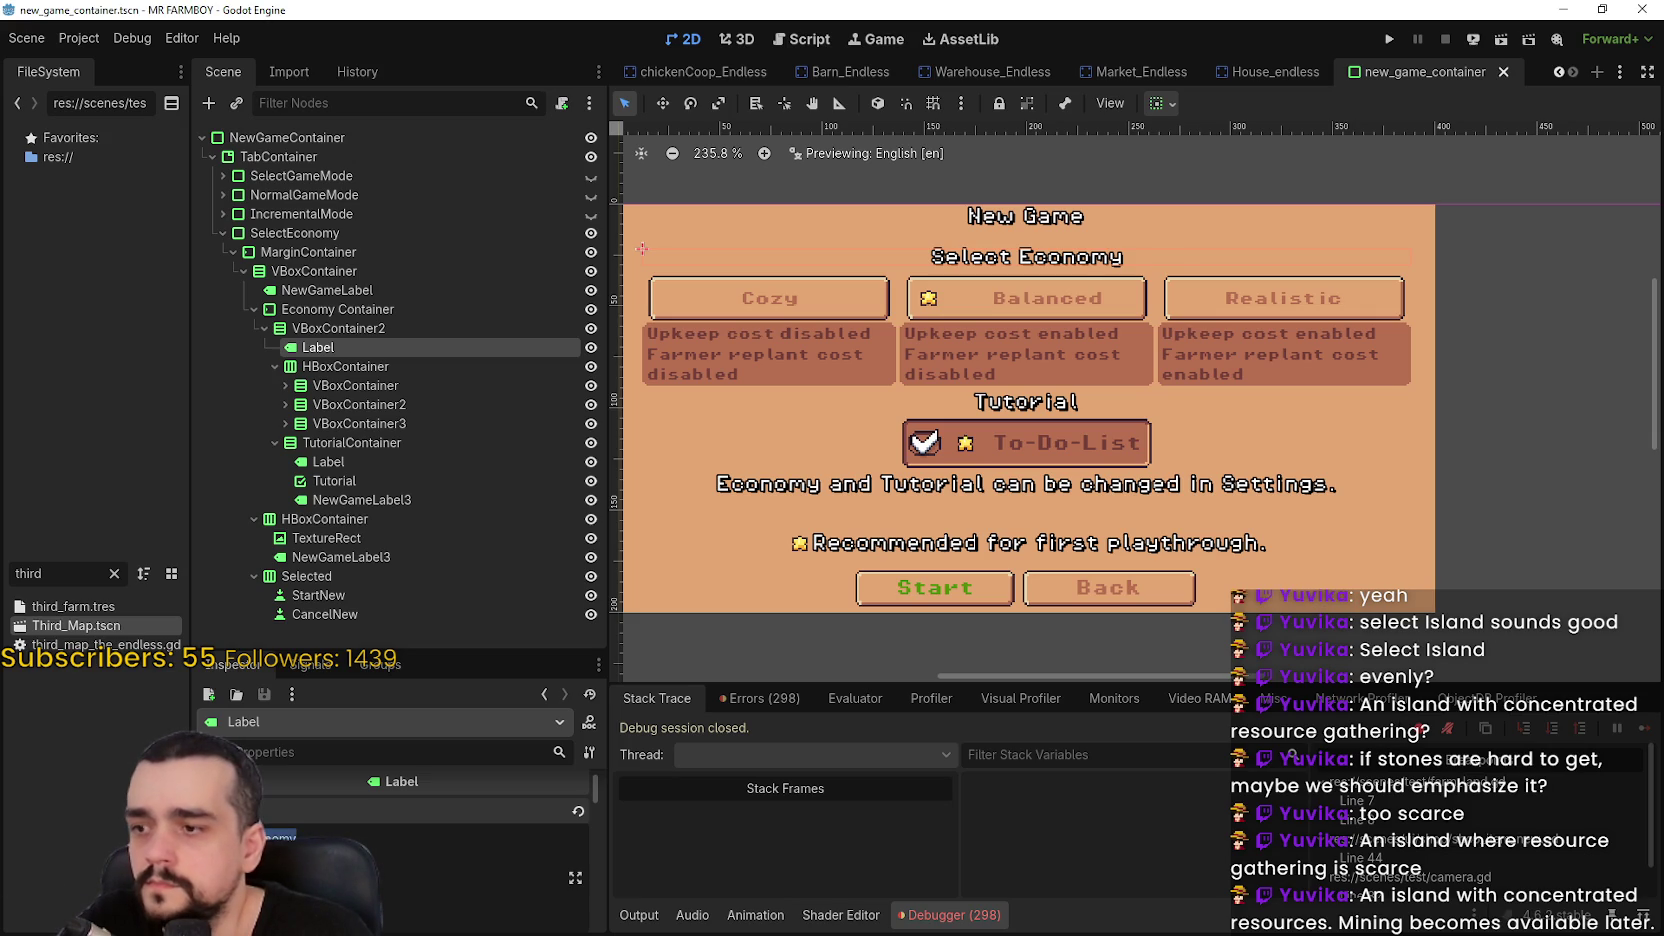
Paste tr_mode_select_economy as the heading Text, save, and select the CozyMode button
type("tr_mode_select_economy")
key("ctrl+s")
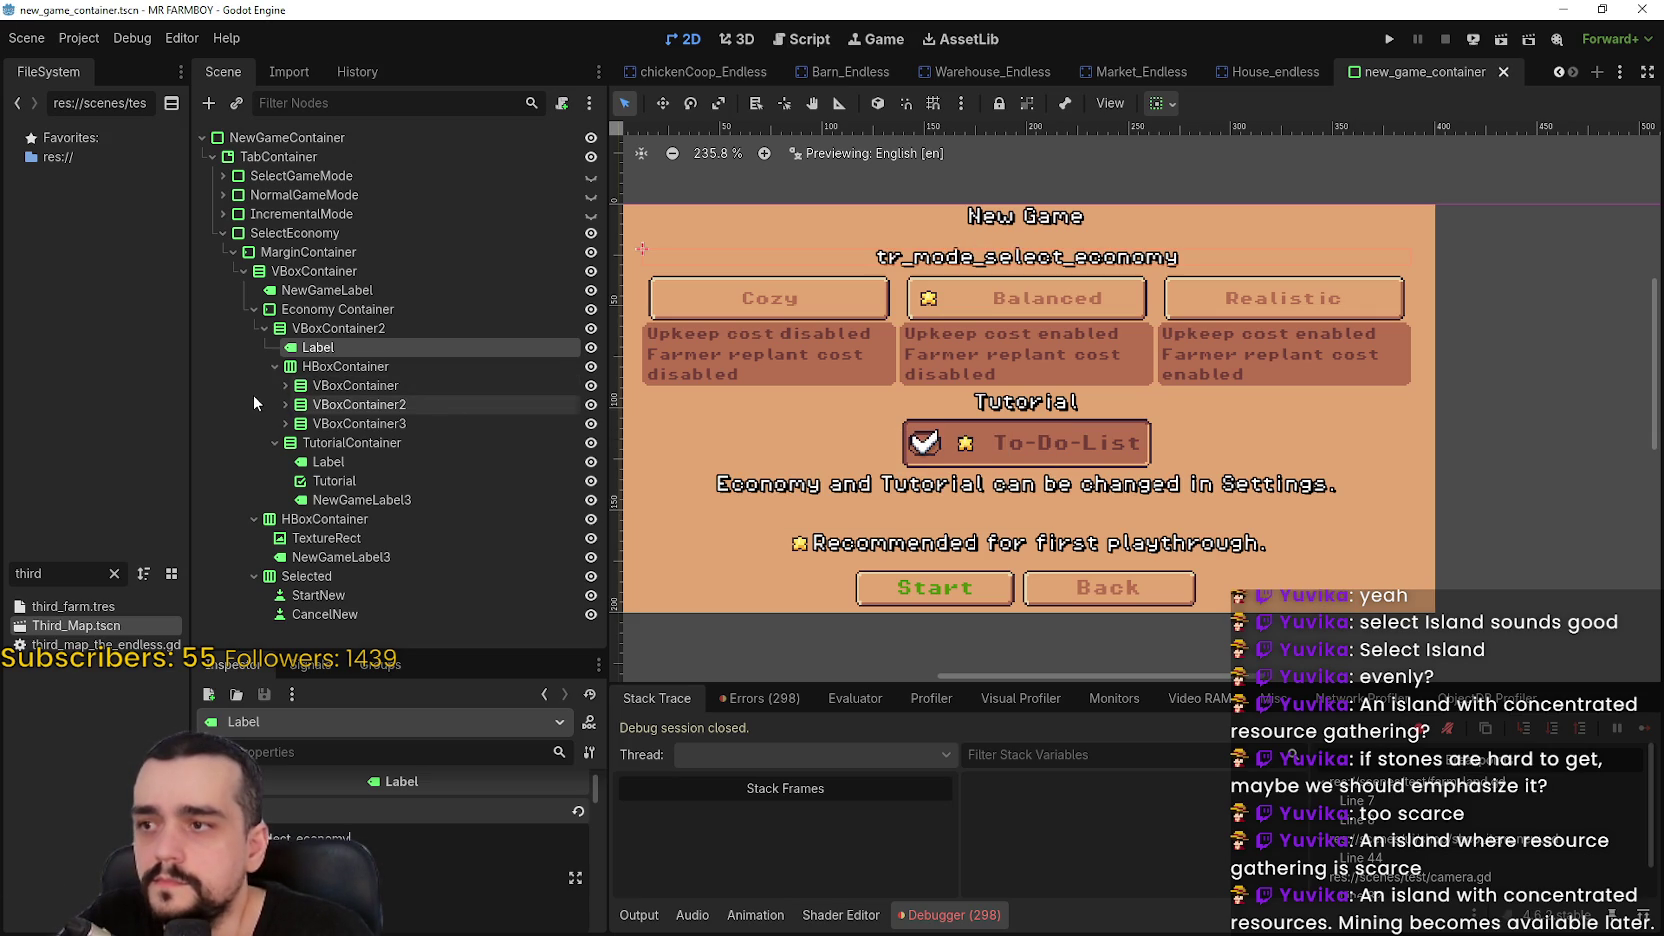
left_click(285, 385)
left_click(355, 404)
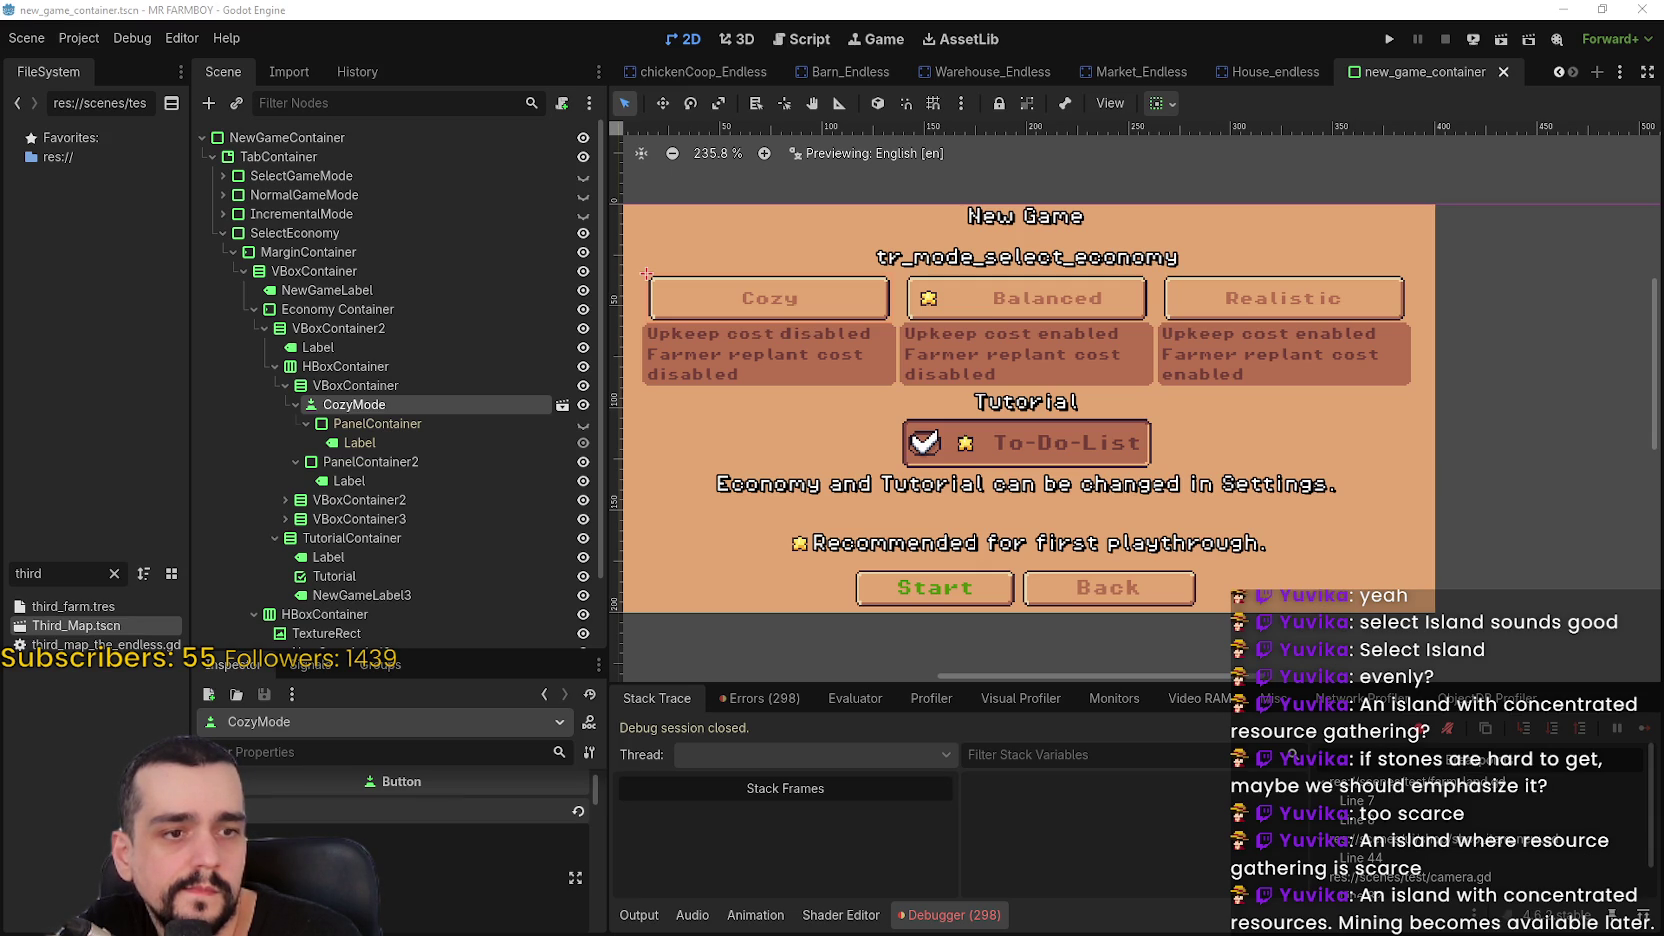
scroll(715, 326, "up", 2)
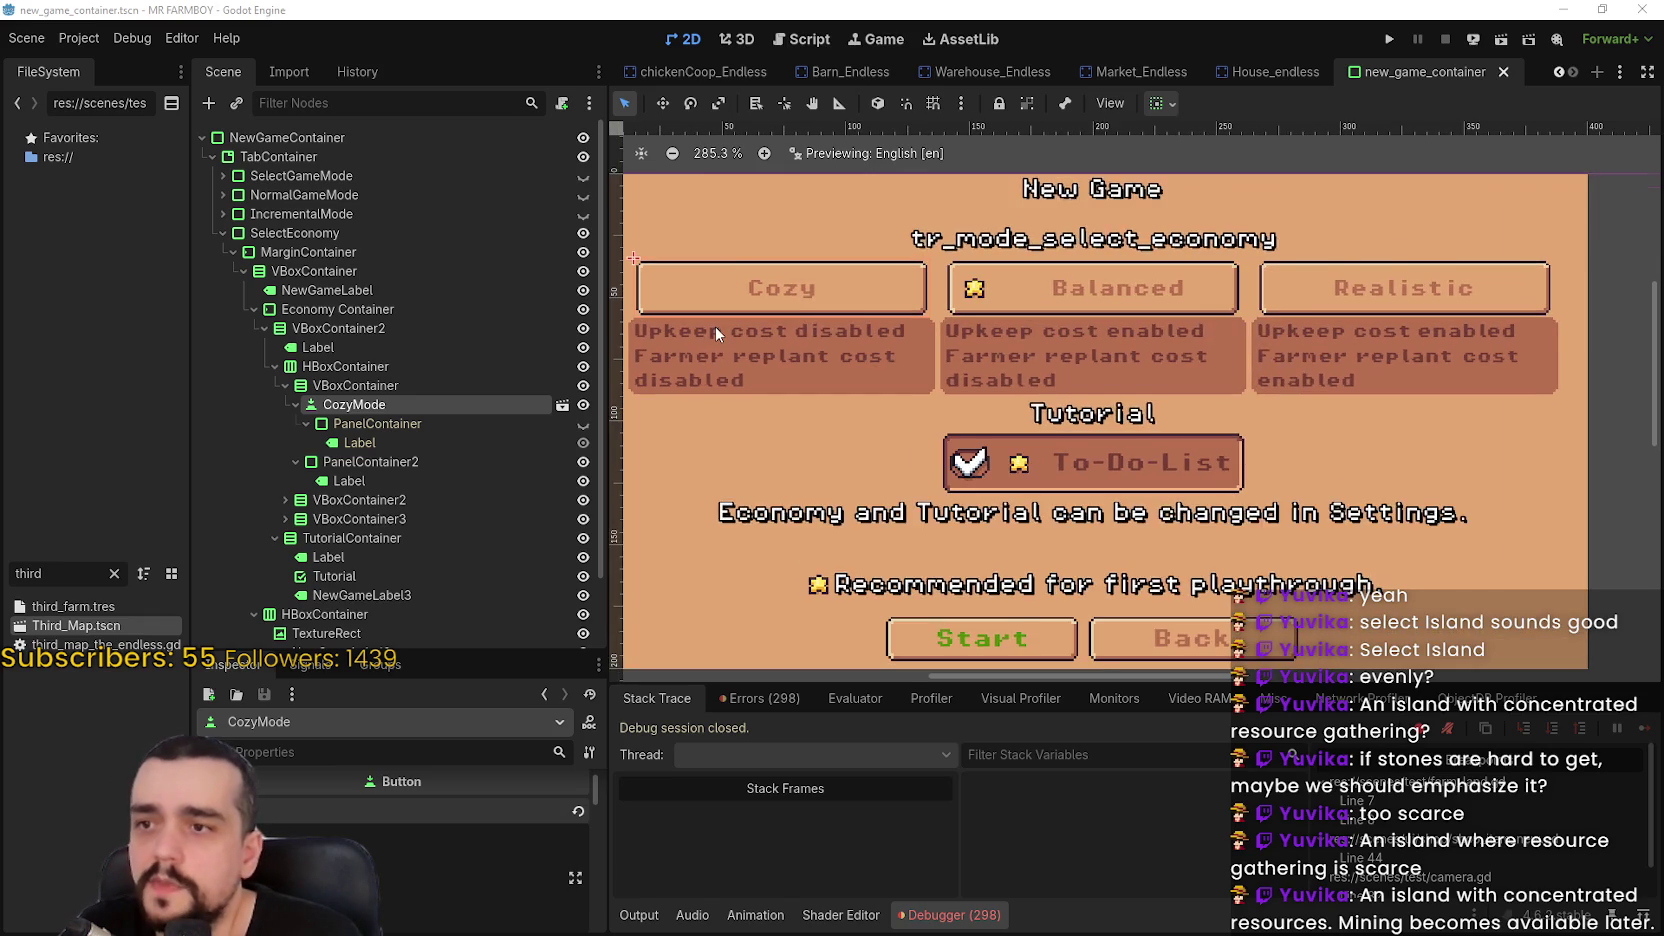
scroll(720, 330, "down", 1)
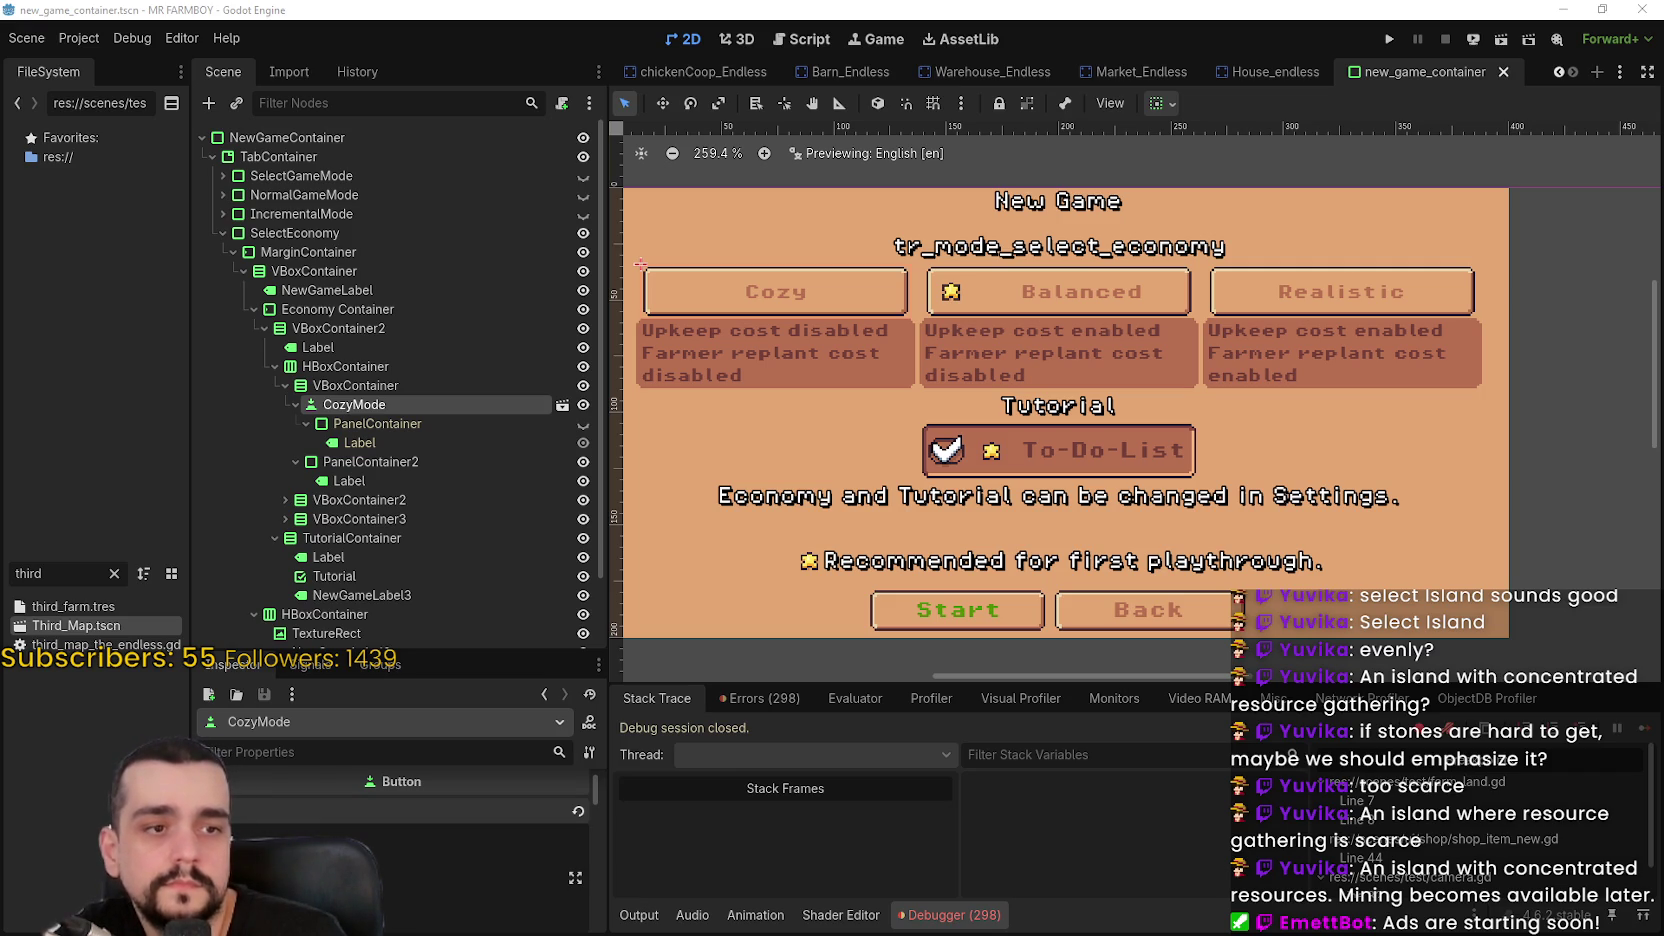
type("Economy")
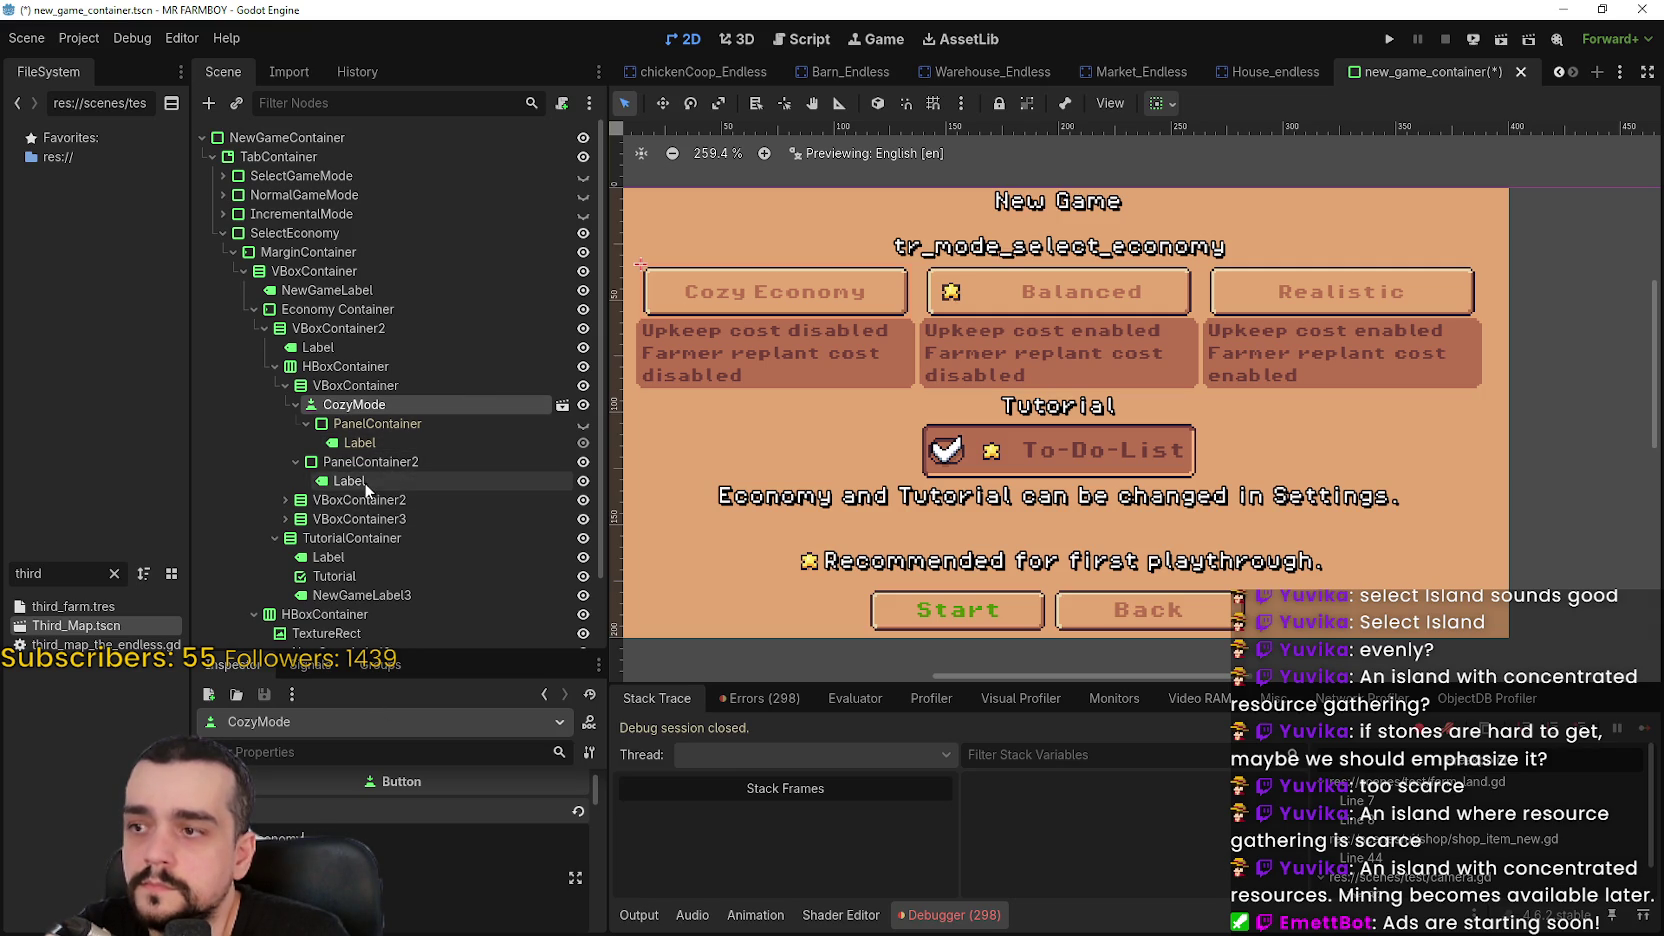
Set the NormalMode button's Text to 'Balanced Economy'
left_click(339, 479)
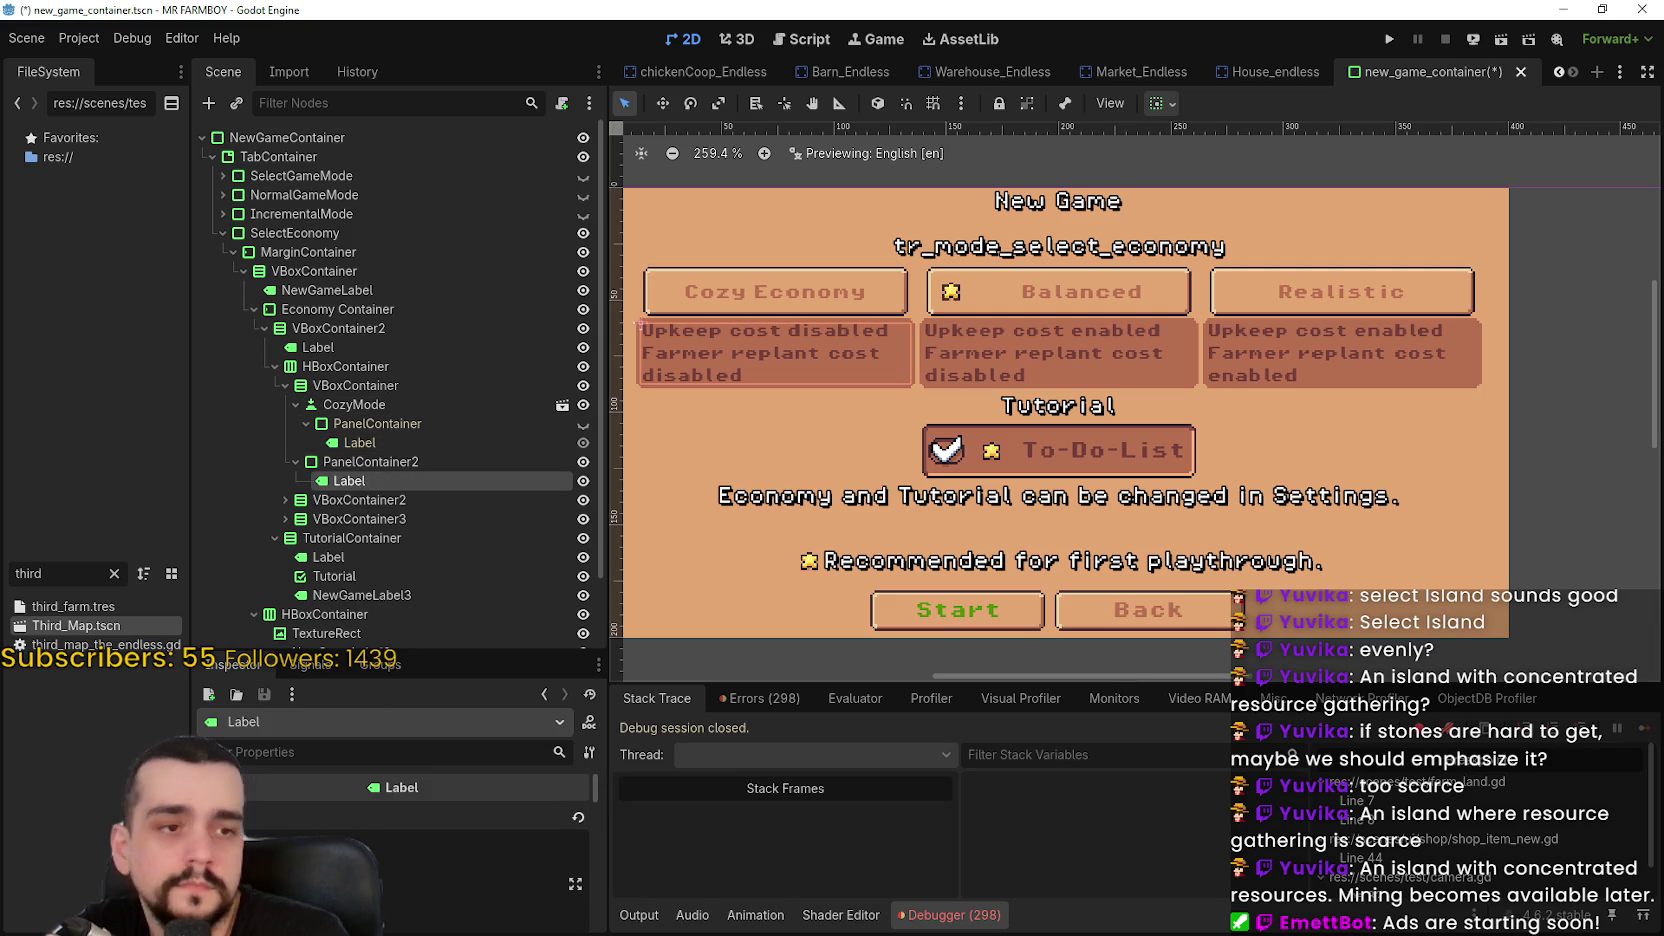
scroll(356, 600, "down", 2)
left_click(285, 437)
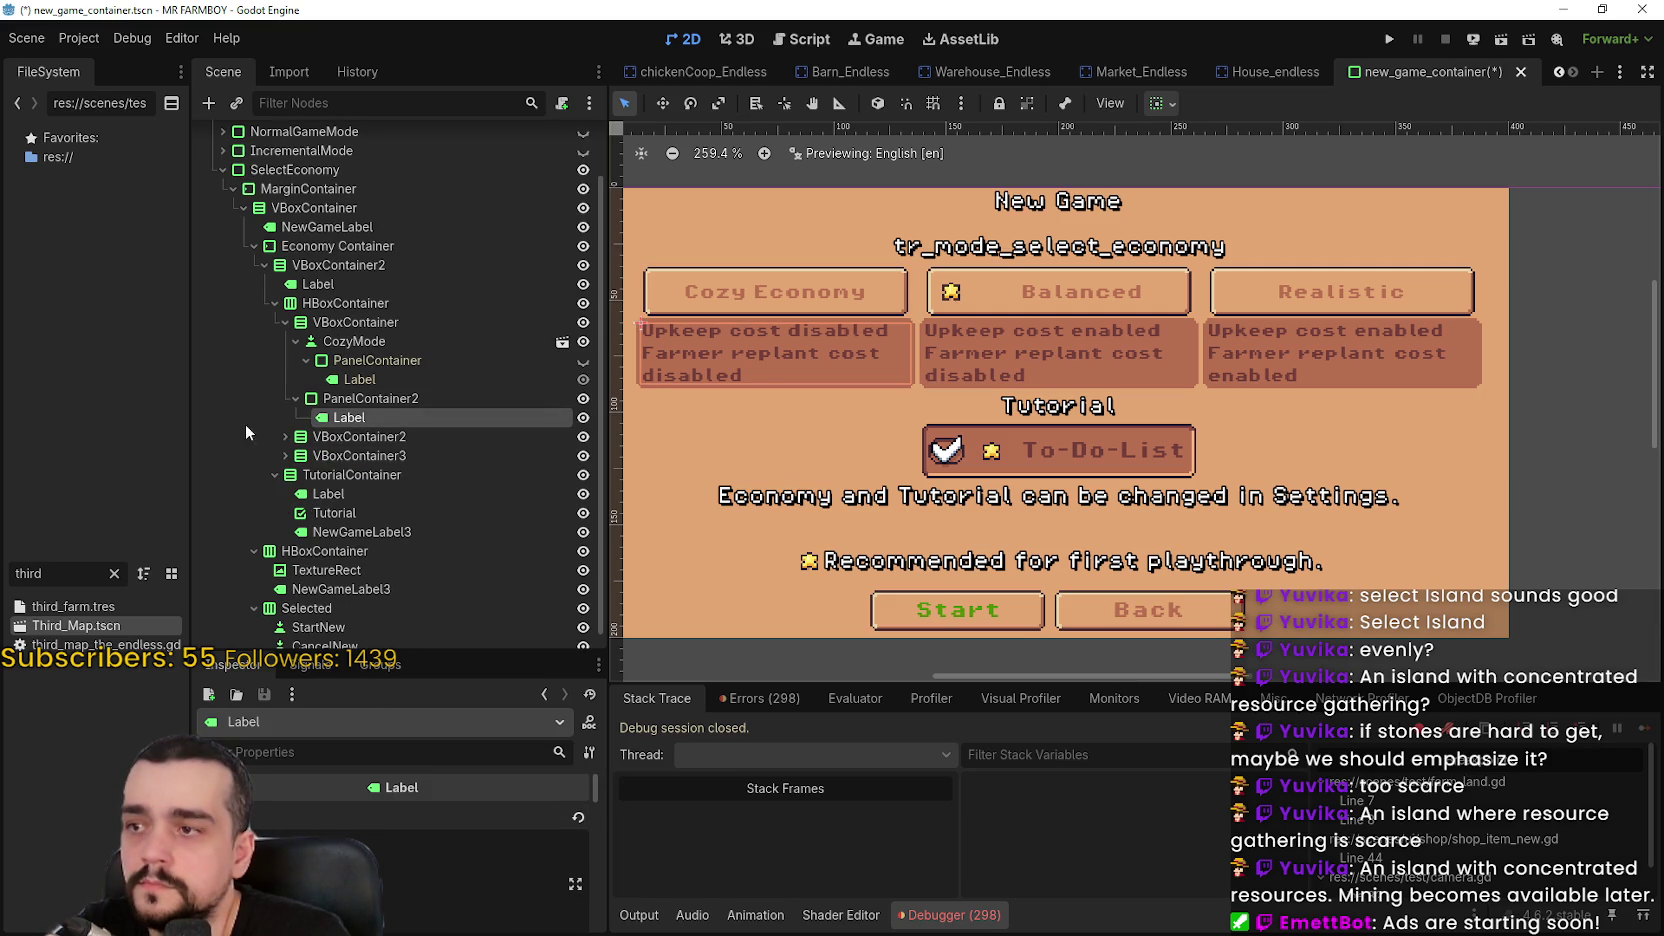
left_click(355, 456)
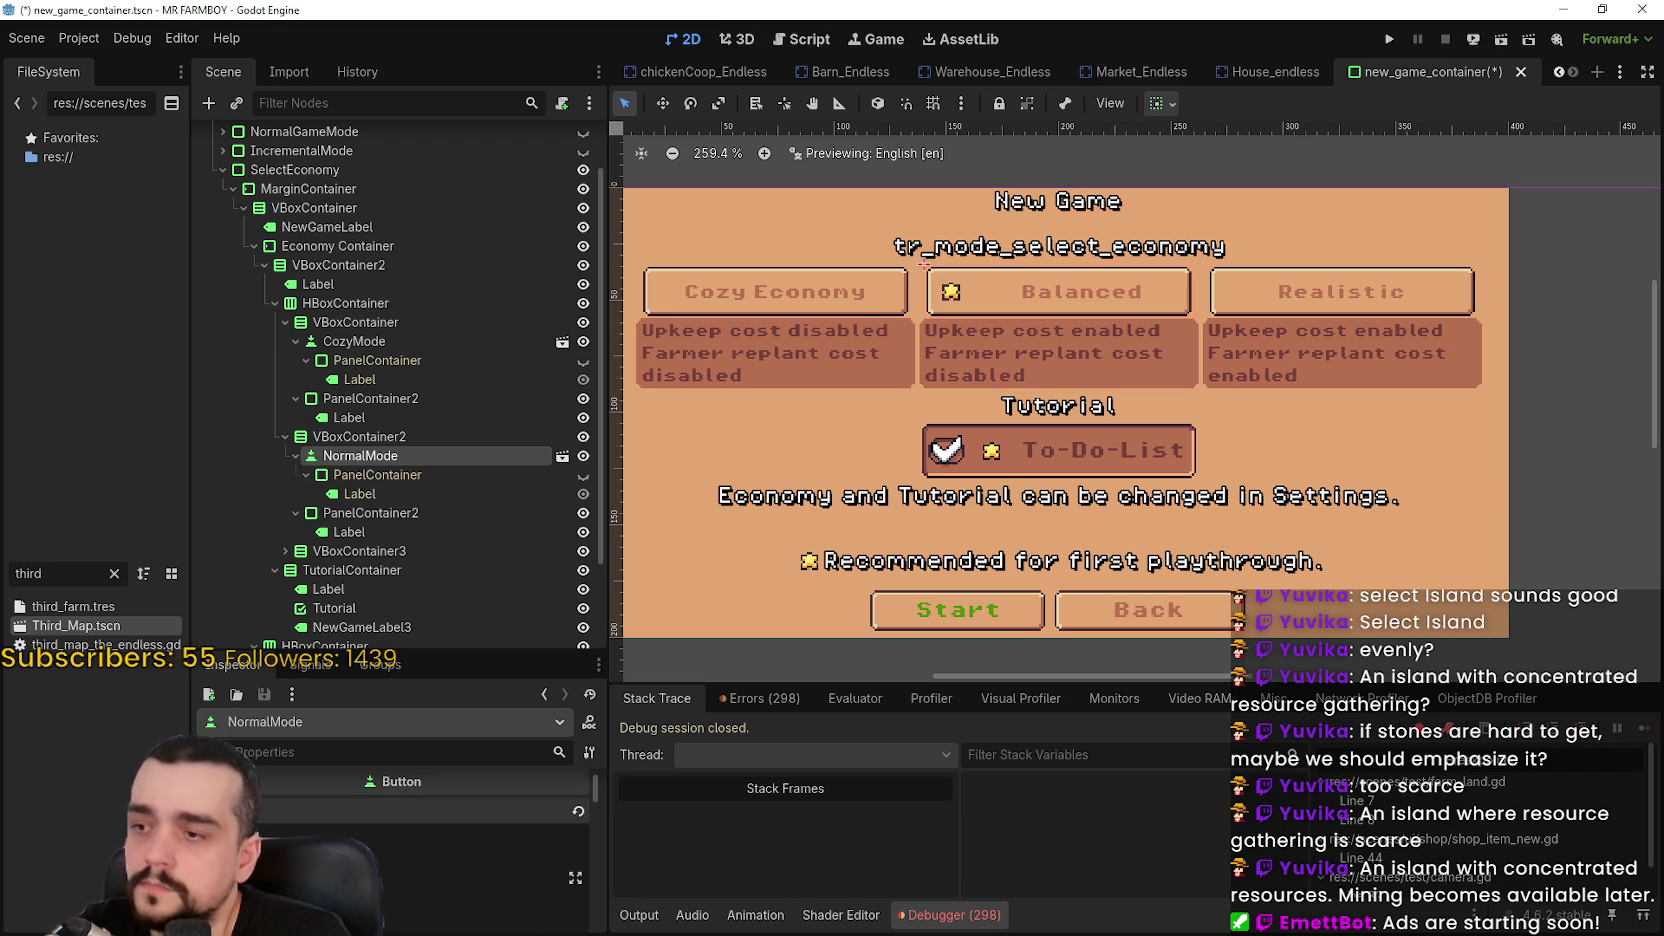
key("ctrl+v")
Expand the third economy option and select its HardMode button
scroll(1100, 432, "down", 1)
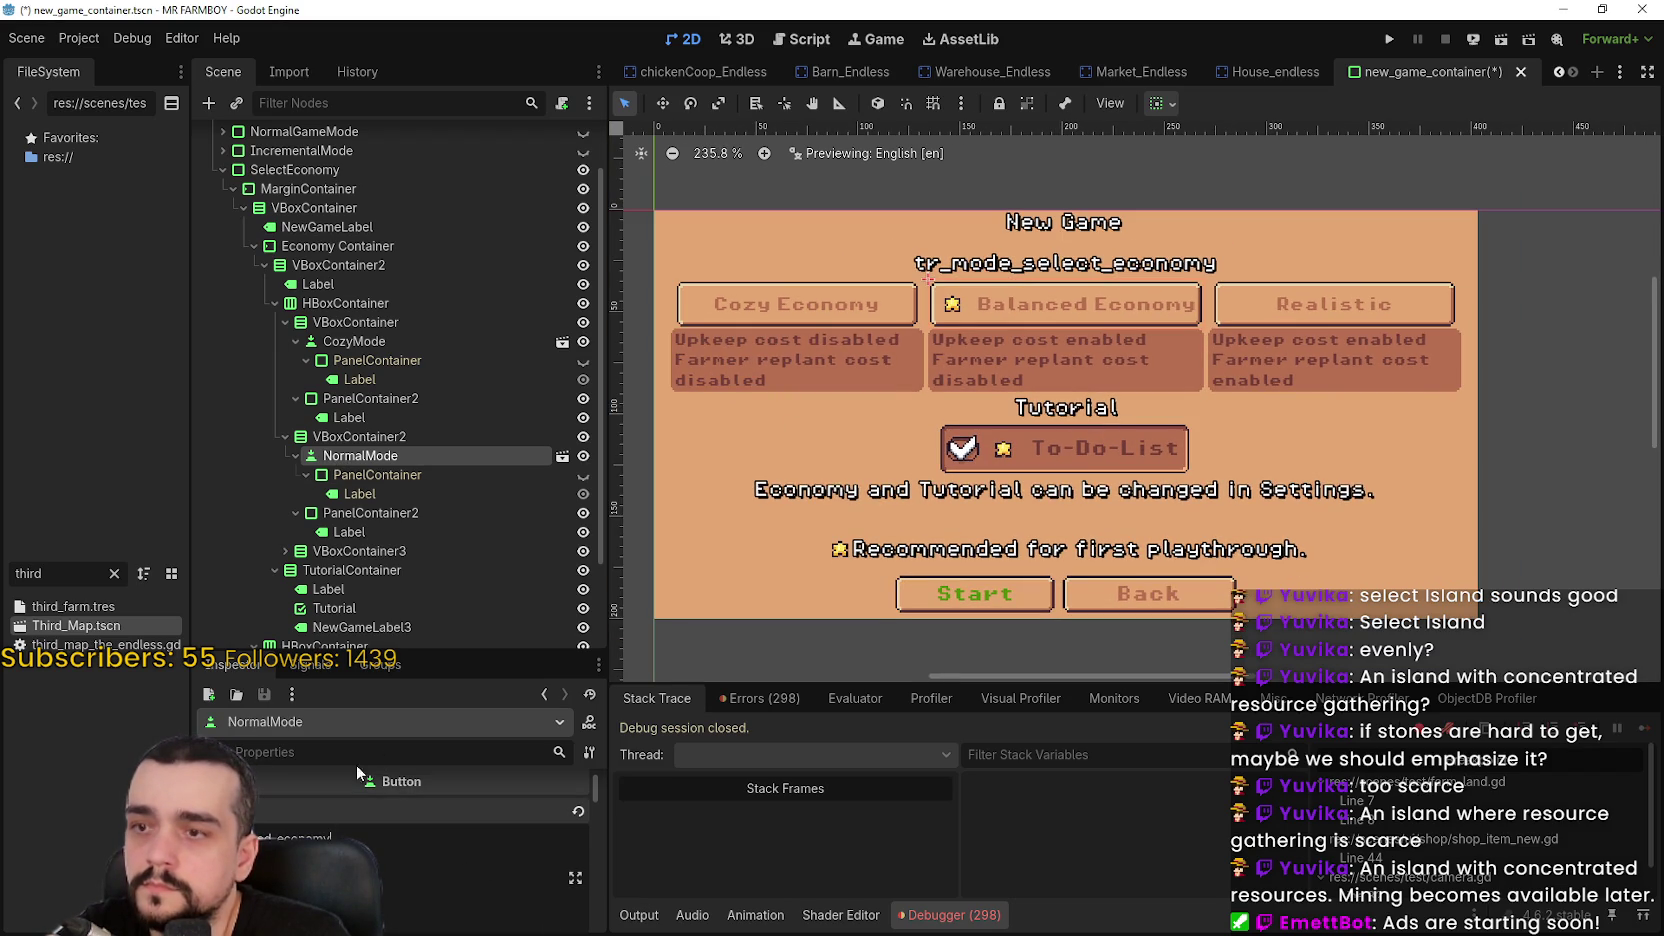
scroll(400, 495, "down", 2)
left_click(398, 467)
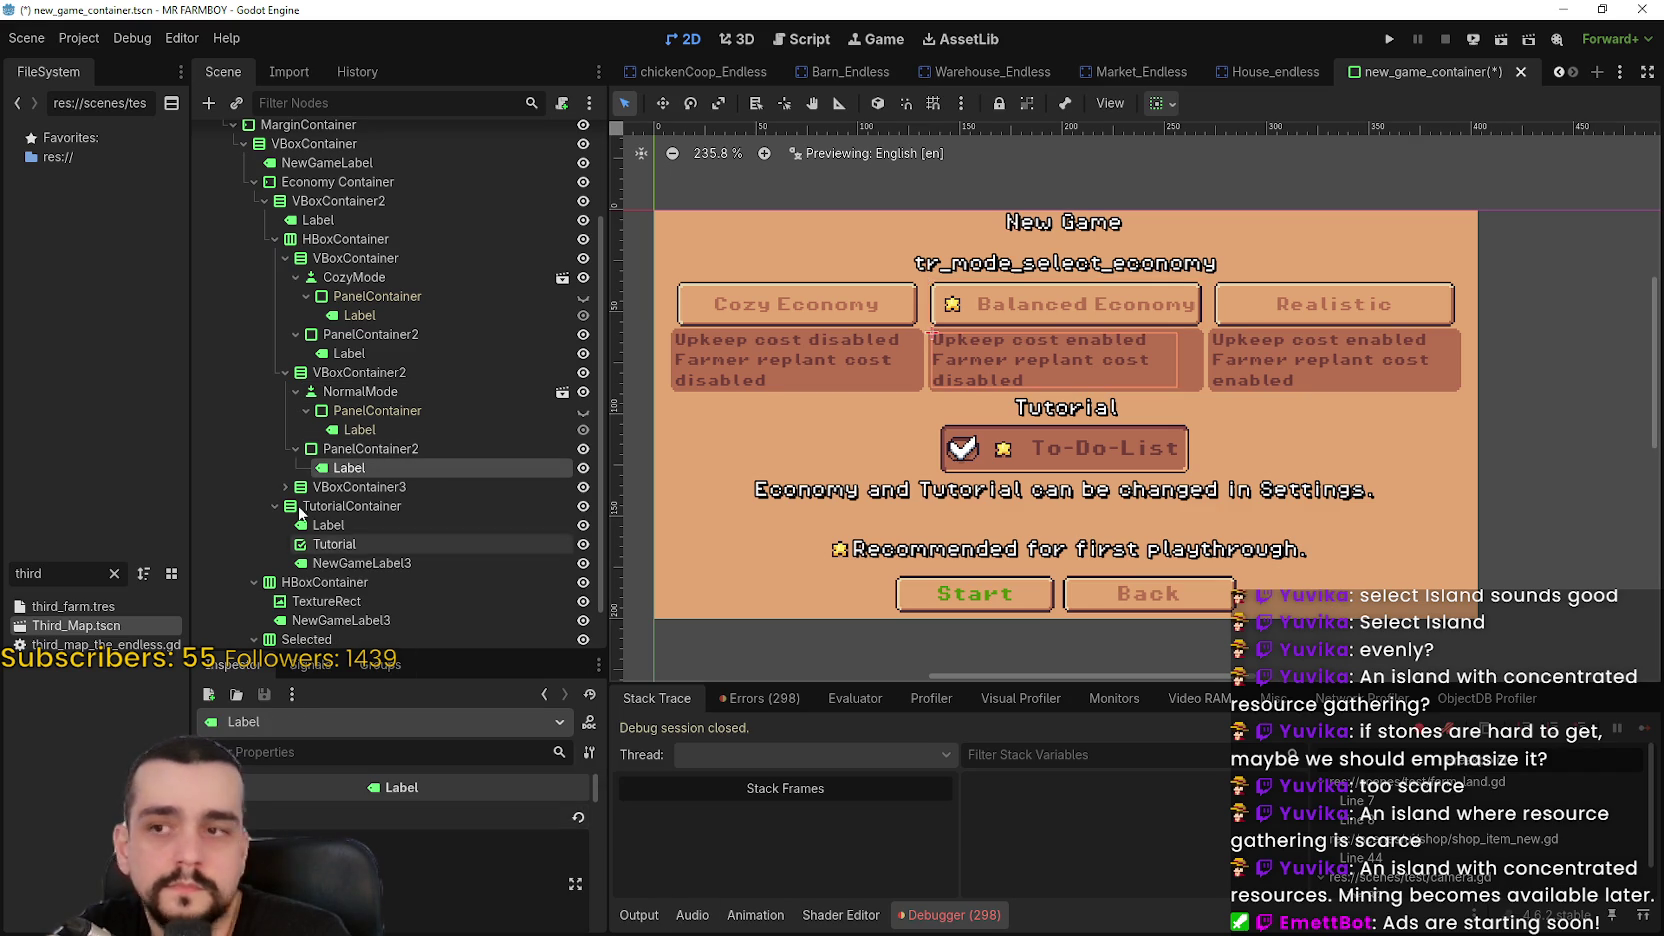
left_click(287, 487)
scroll(297, 484, "down", 4)
left_click(366, 378)
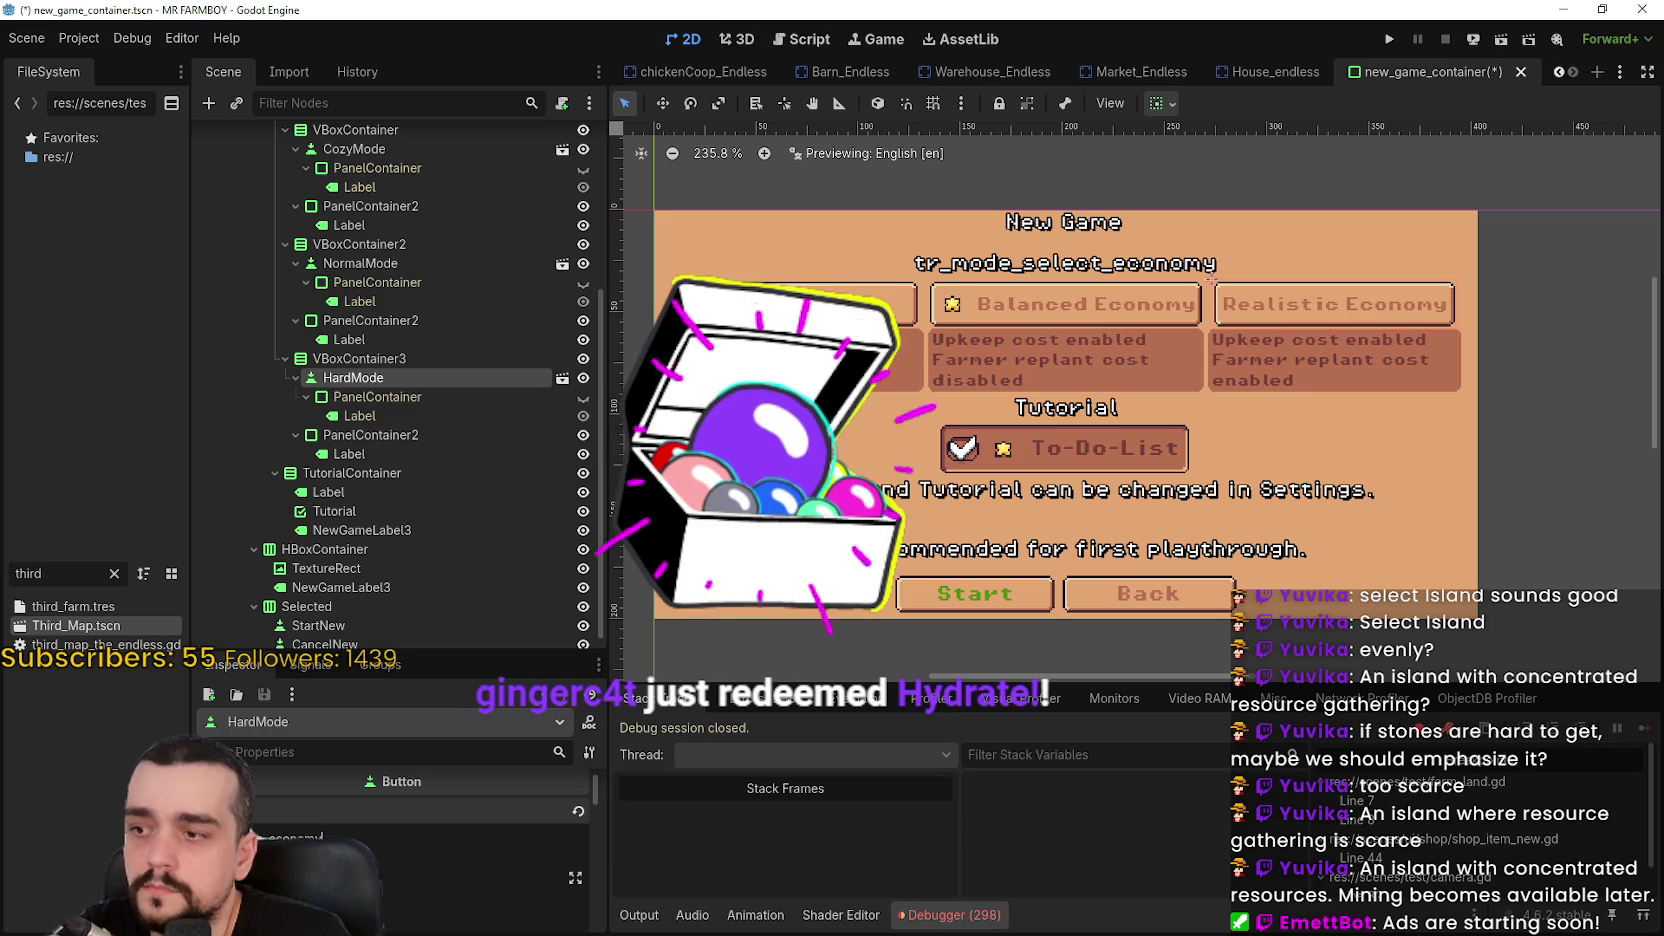
Save the scene, then select TutorialContainer and its Tutorial heading Label
key("ctrl+s")
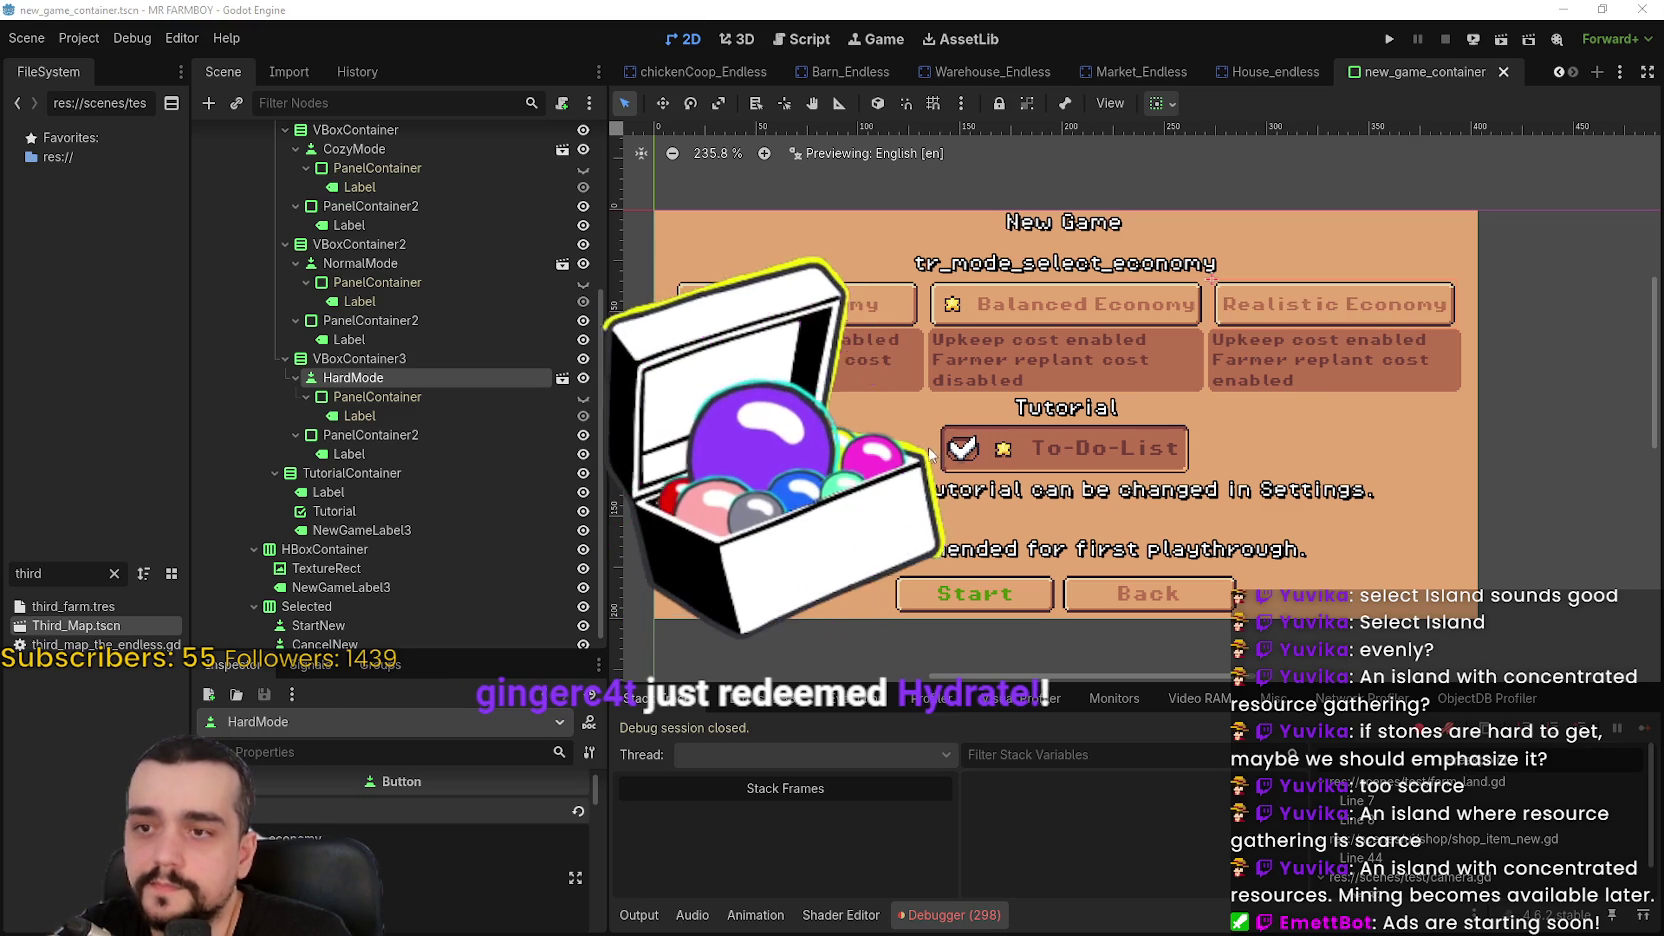
left_click(368, 470)
left_click(352, 479)
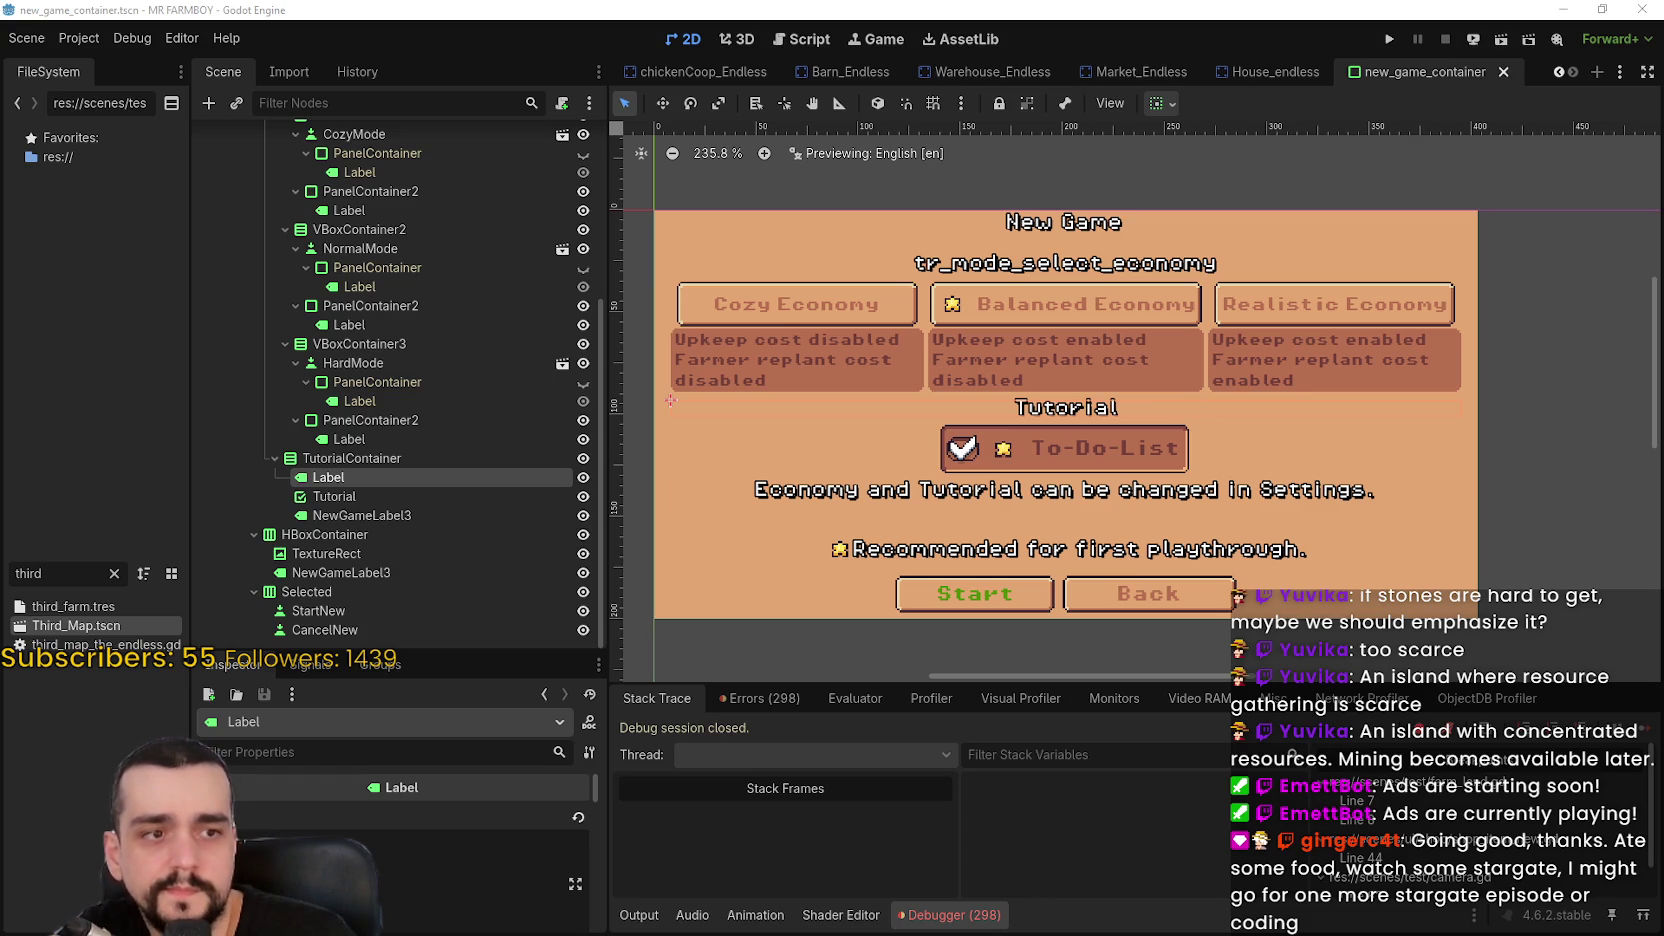
Set the Tutorial heading text to 'Tutorial' and save the scene
left_click(397, 859)
type("Tutorial")
key("ctrl+s")
left_click(404, 495)
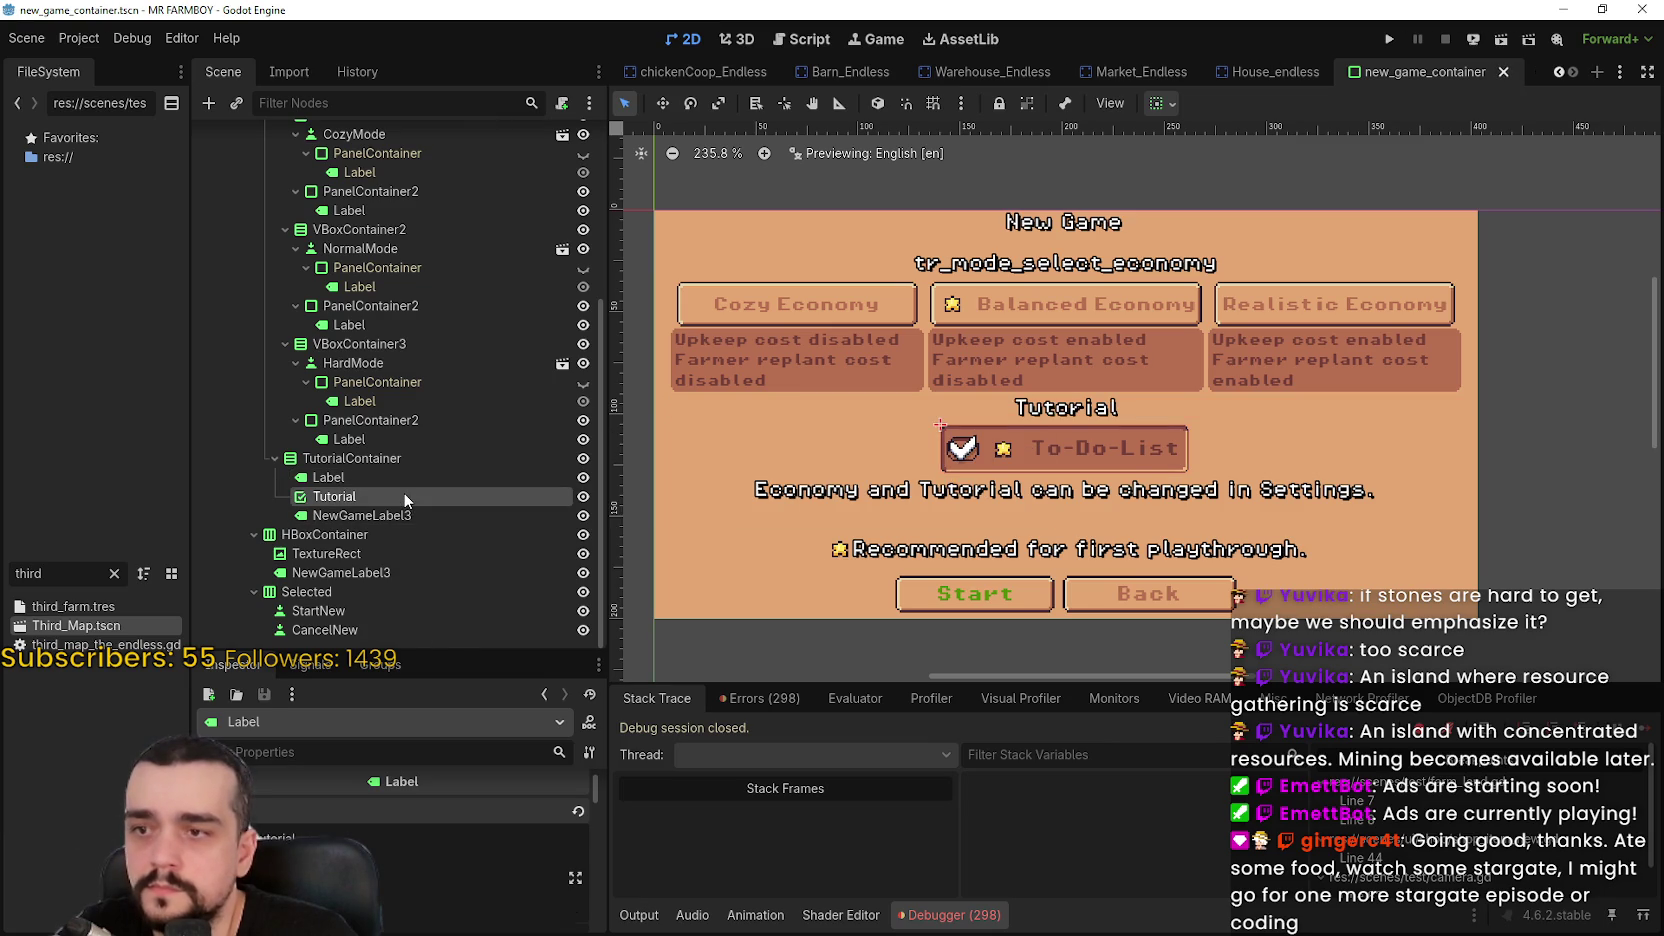
scroll(389, 840, "up", 5)
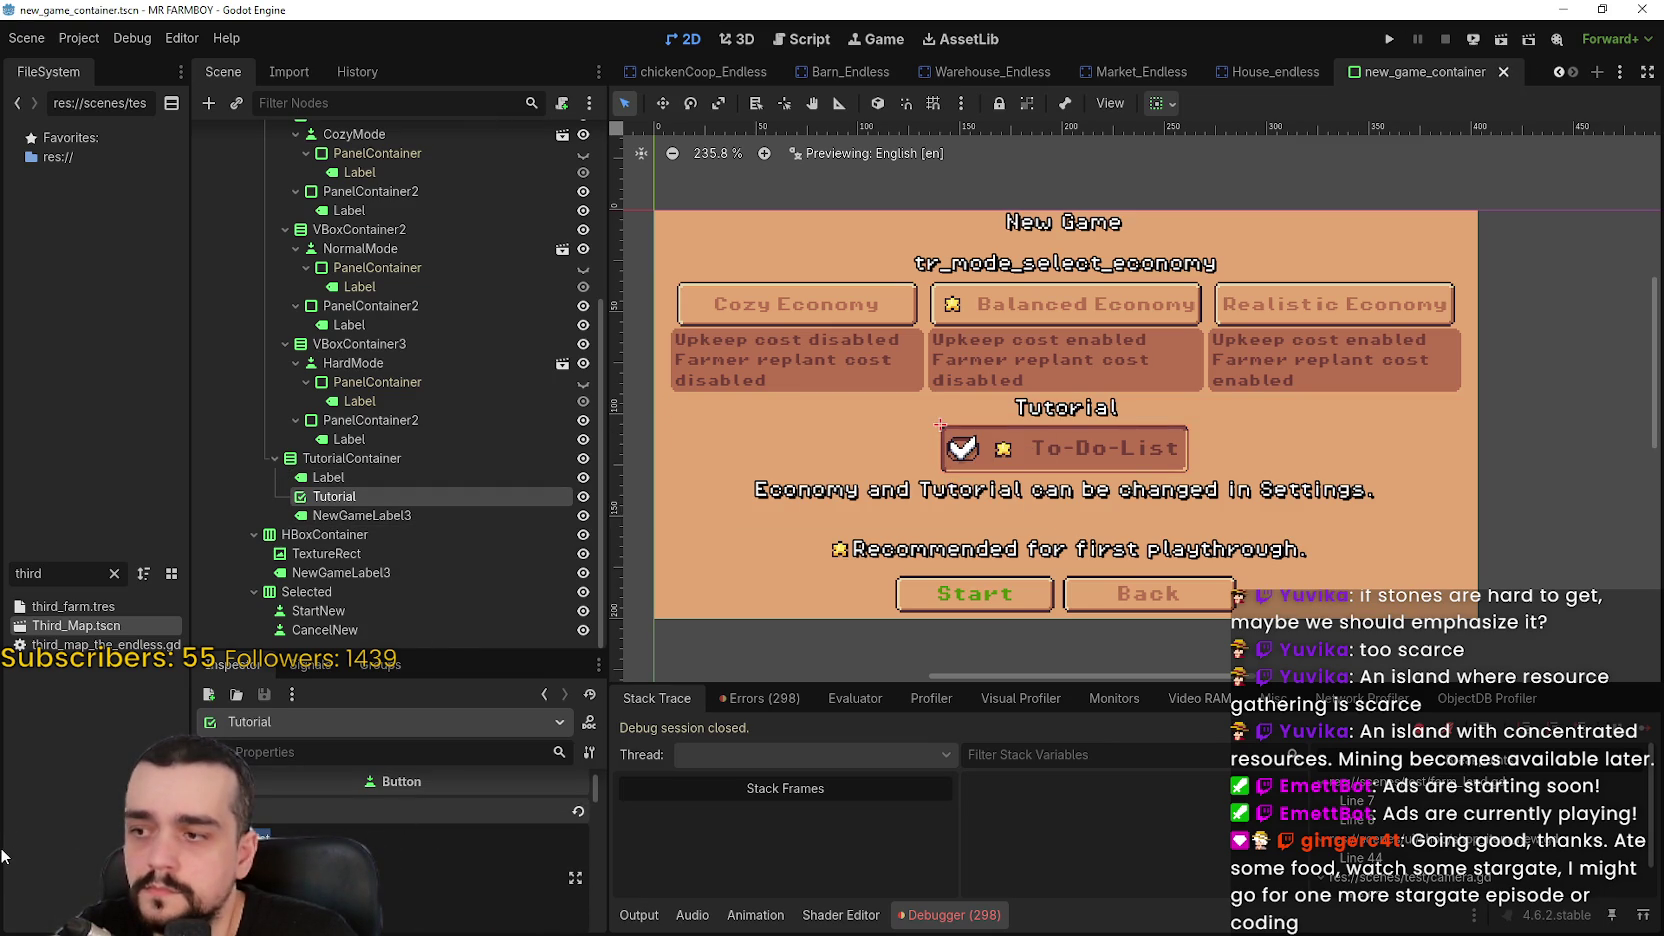
key("ctrl+s")
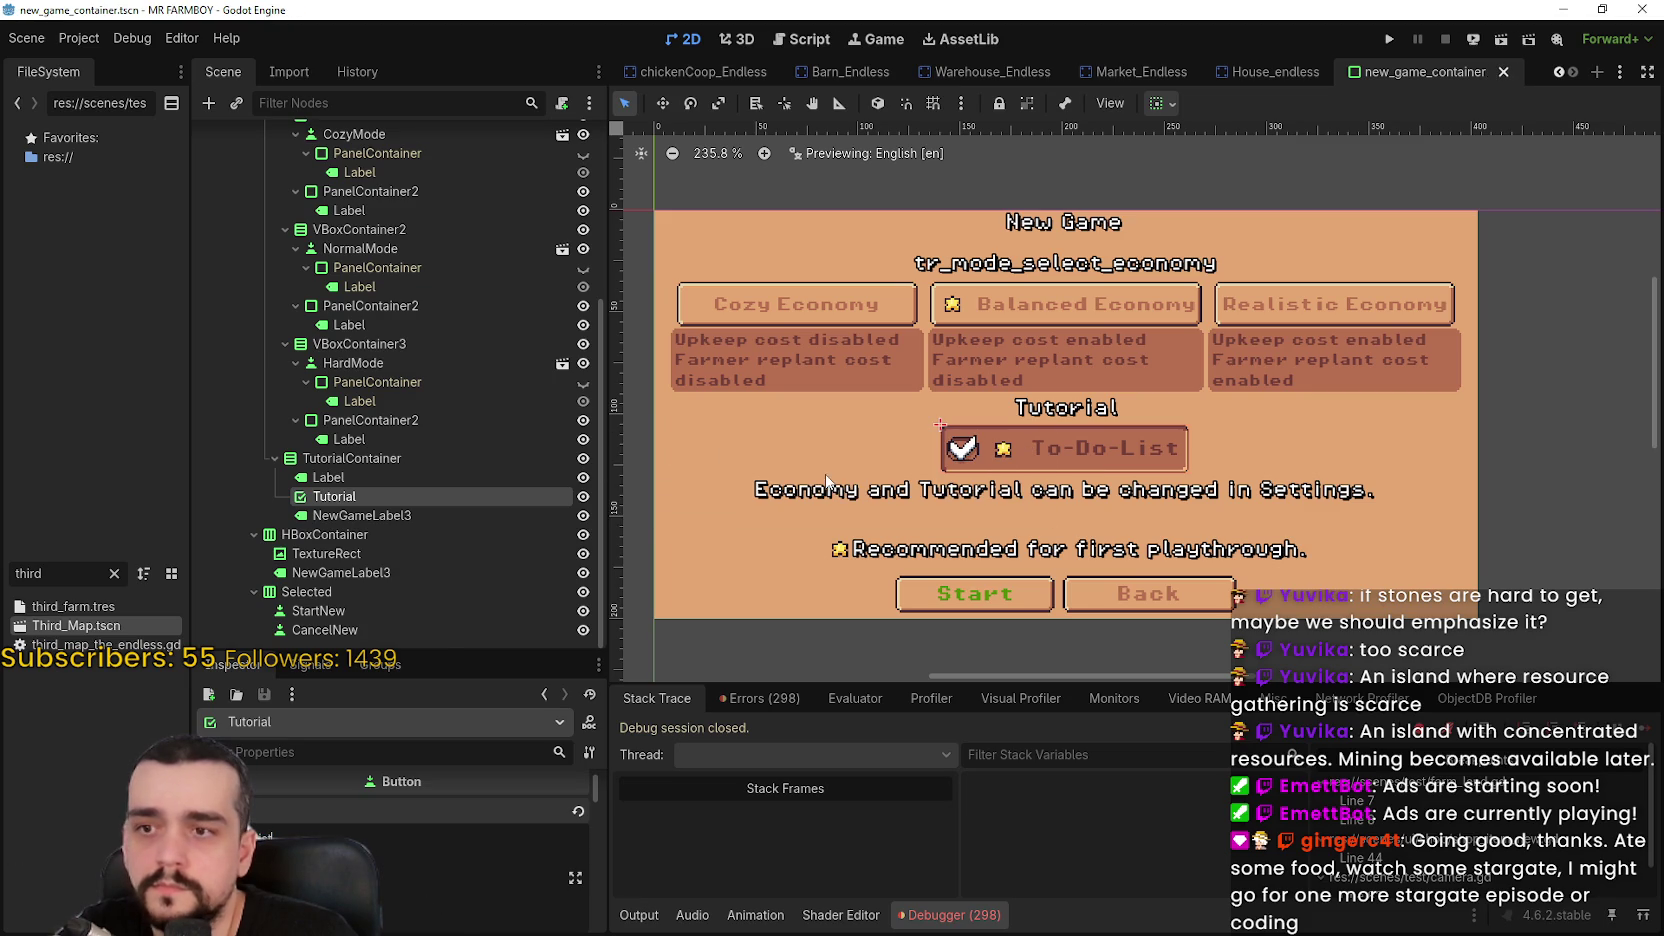
Replace NewGameLabel3's Settings note with tr_menu_tutorial_desc and save
left_click(367, 515)
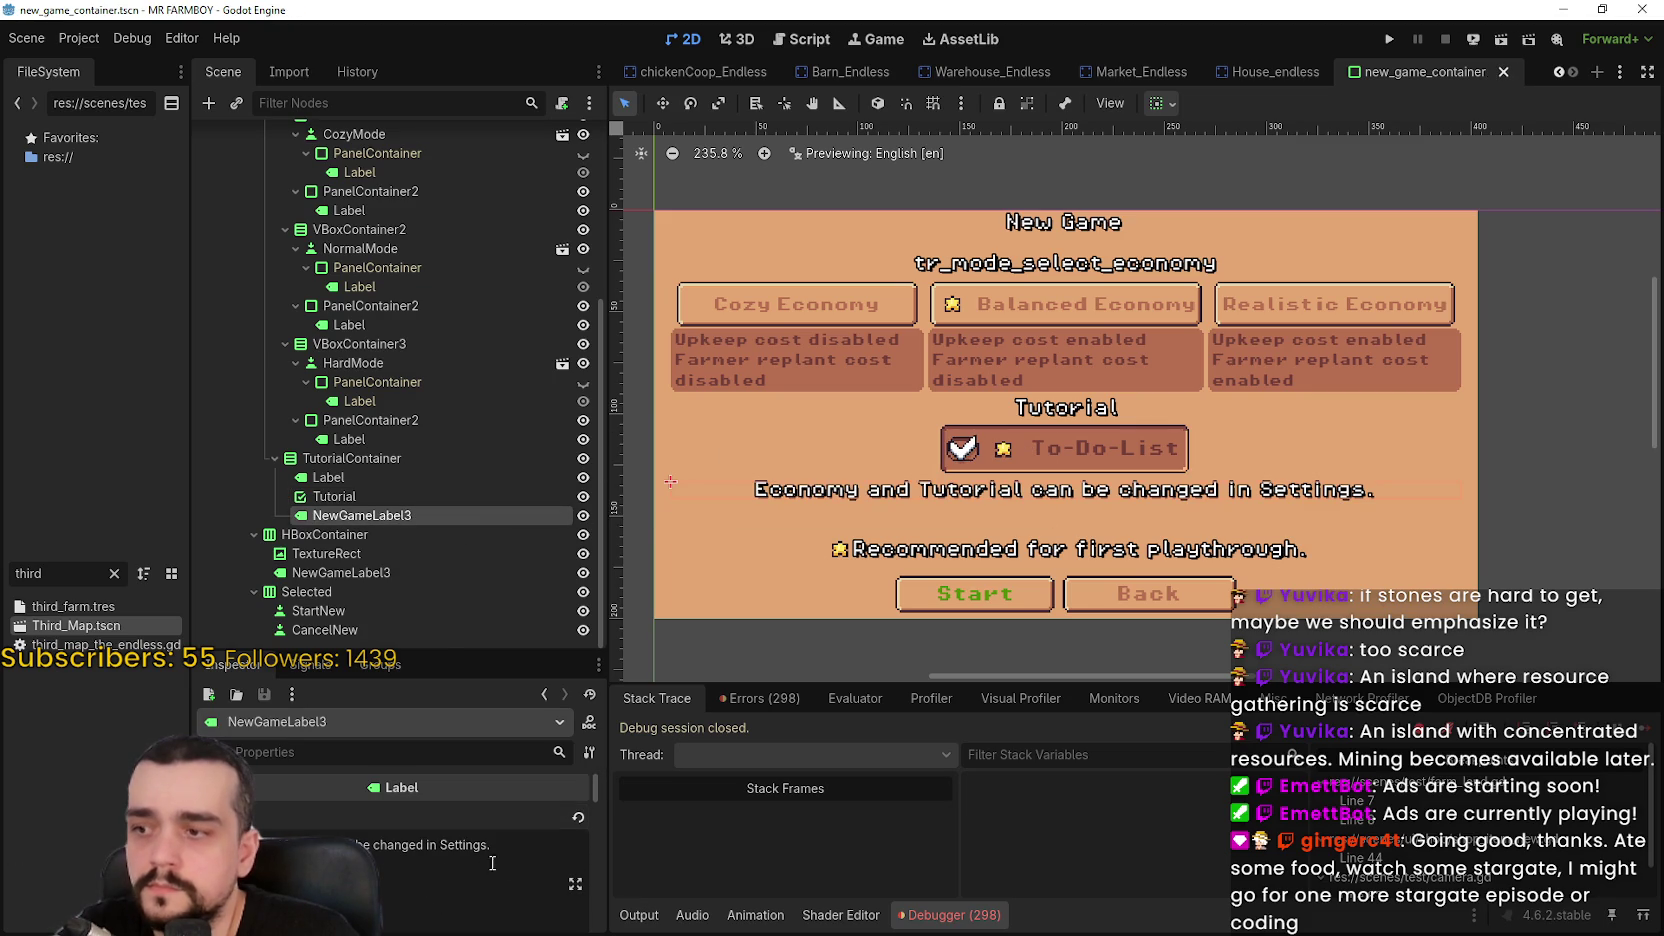
left_click_drag(490, 838, 12, 831)
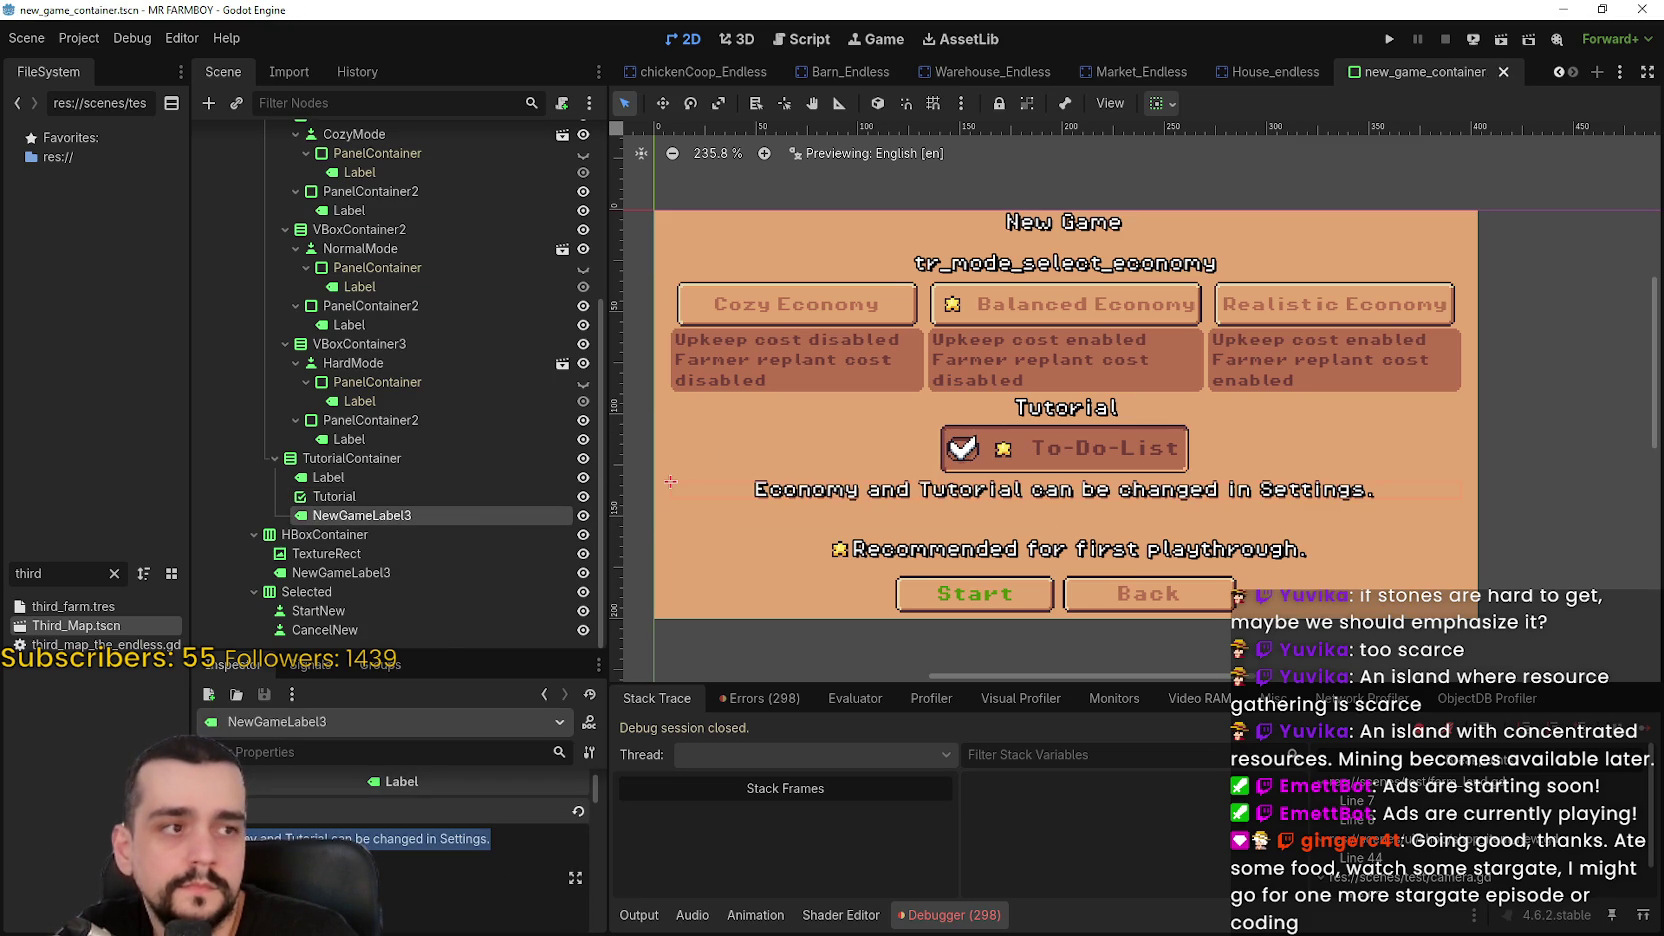
key("alt+Tab")
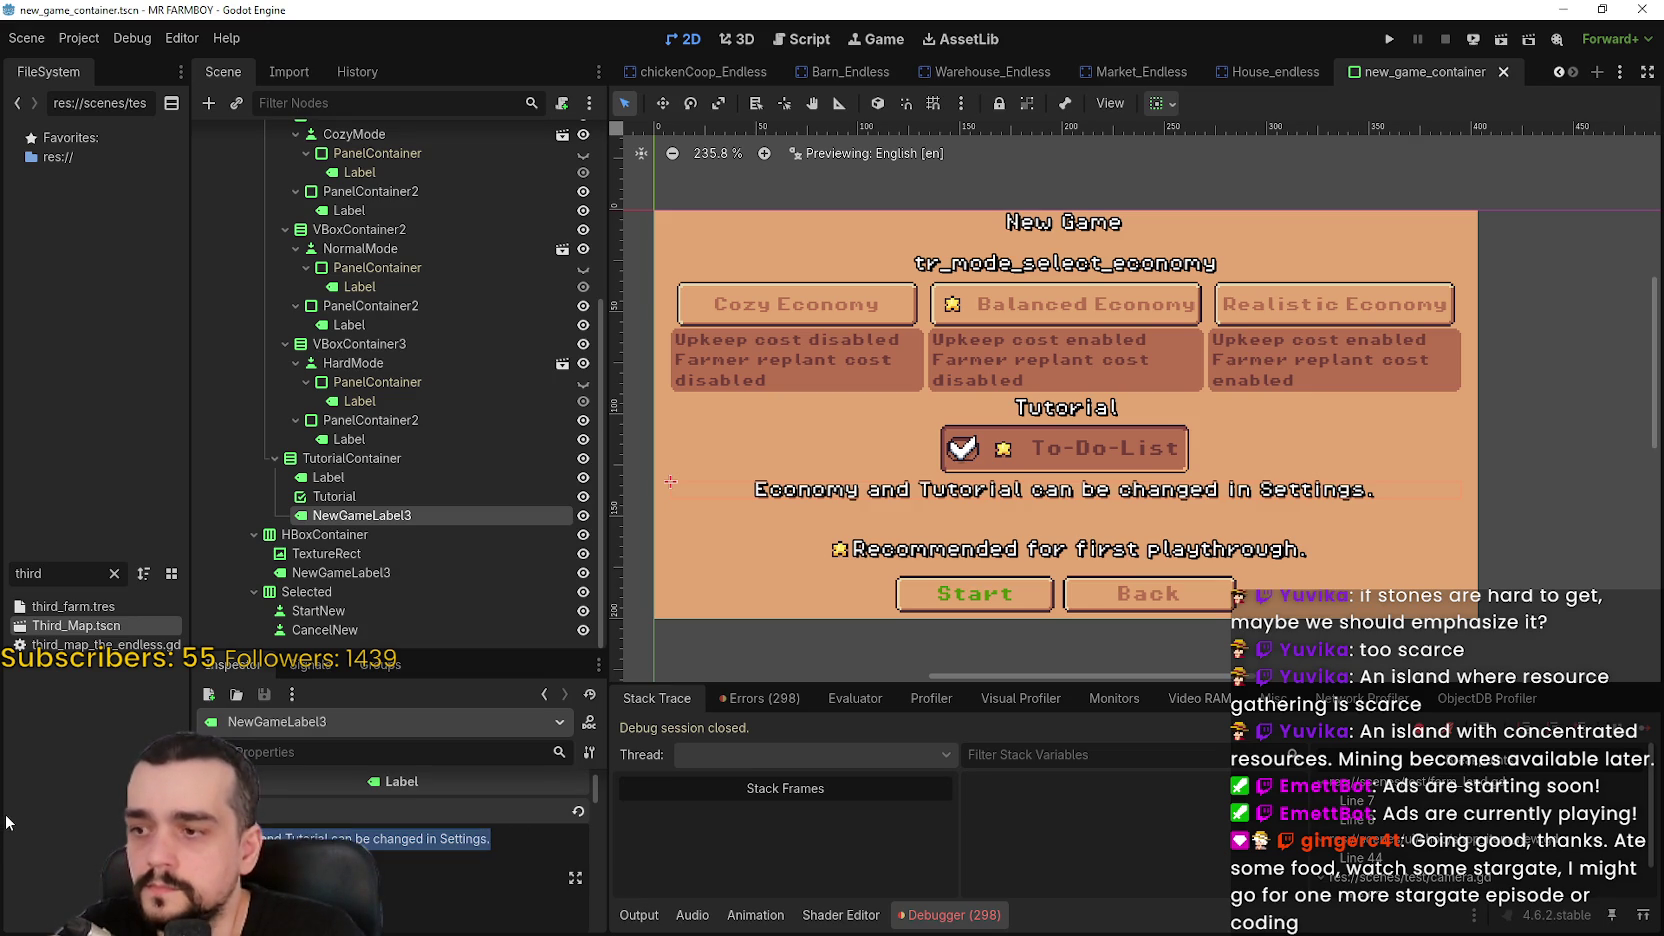
type("tr_menu_tutorial_desc")
key("ctrl+s")
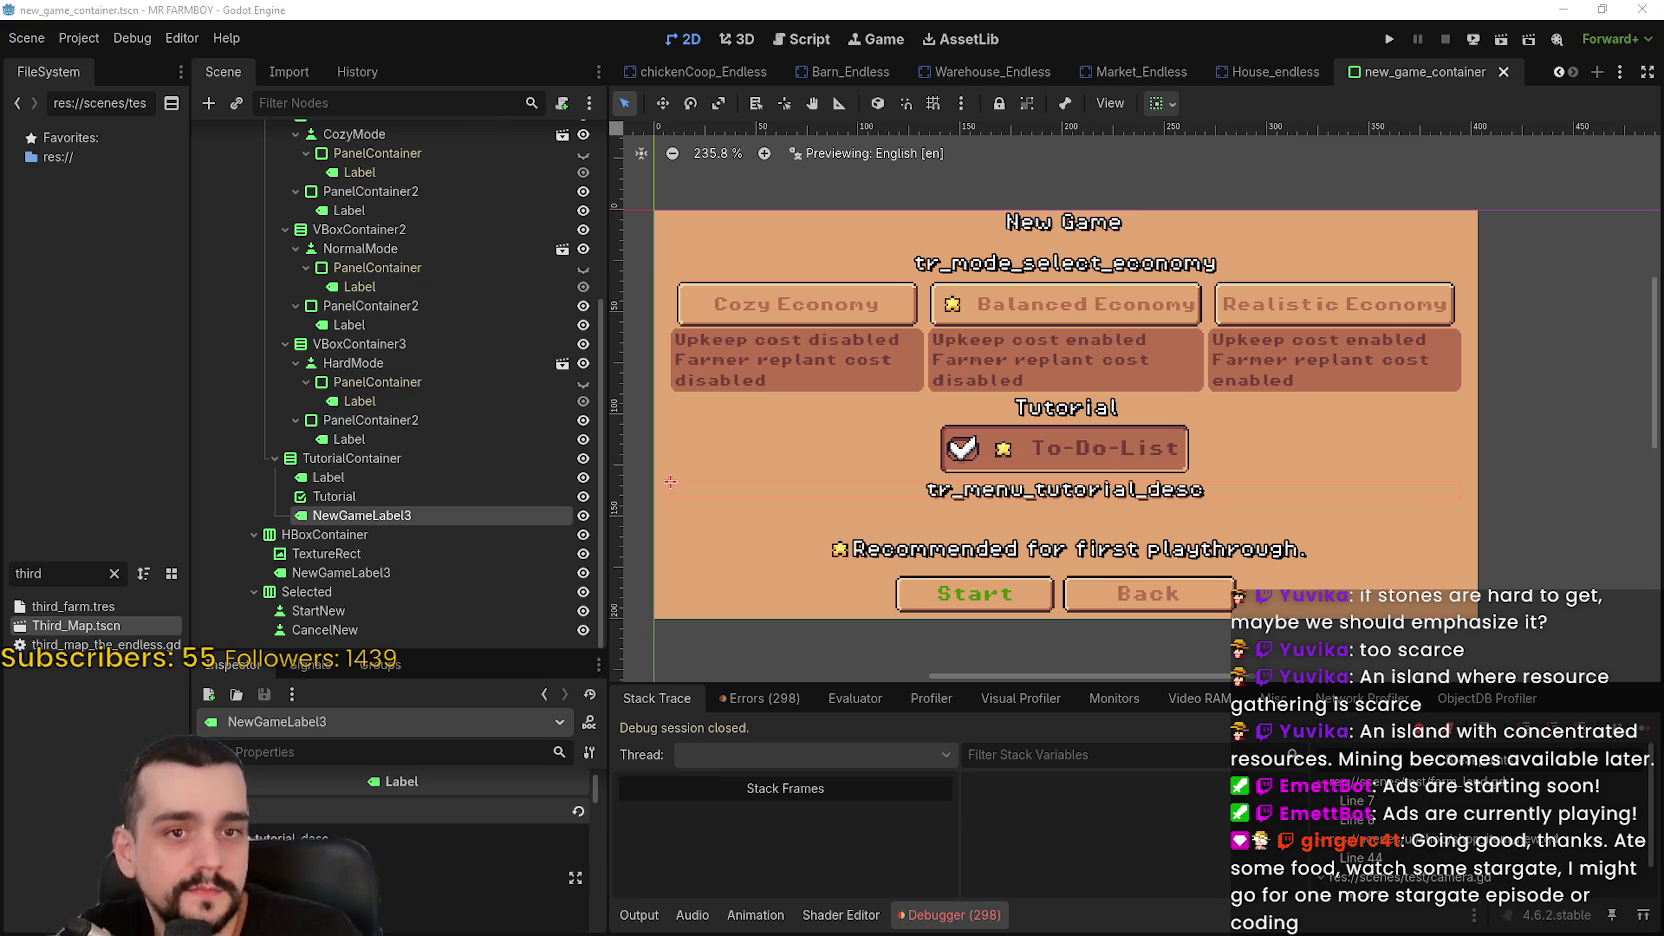
scroll(955, 506, "down", 1)
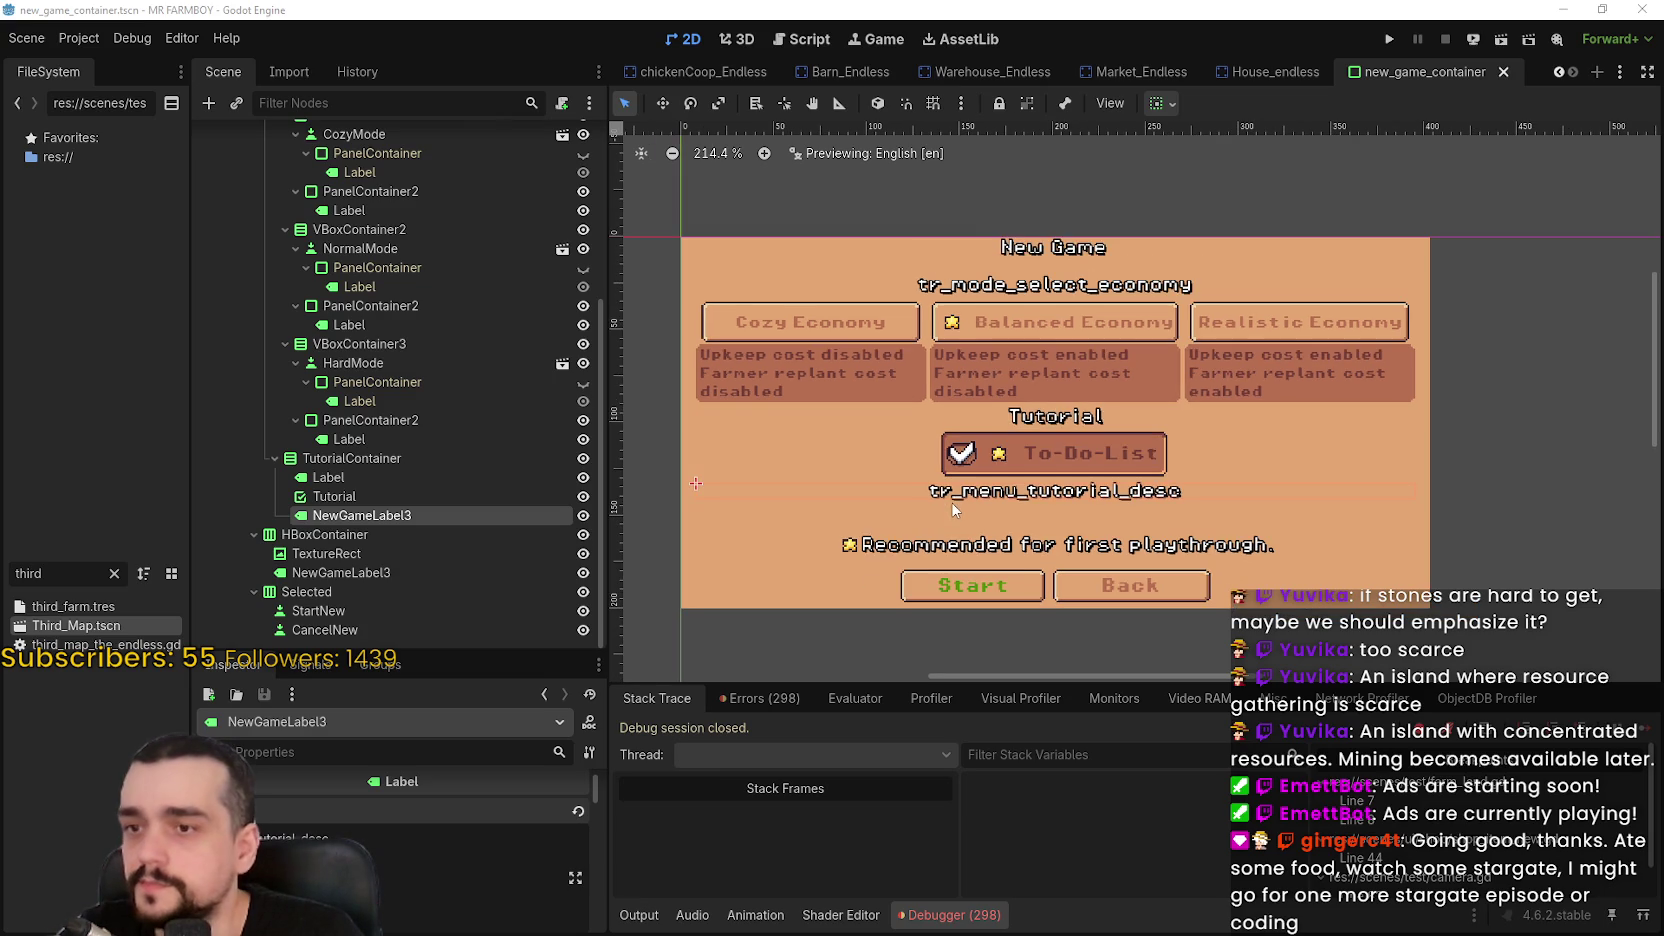
scroll(1121, 501, "up", 3)
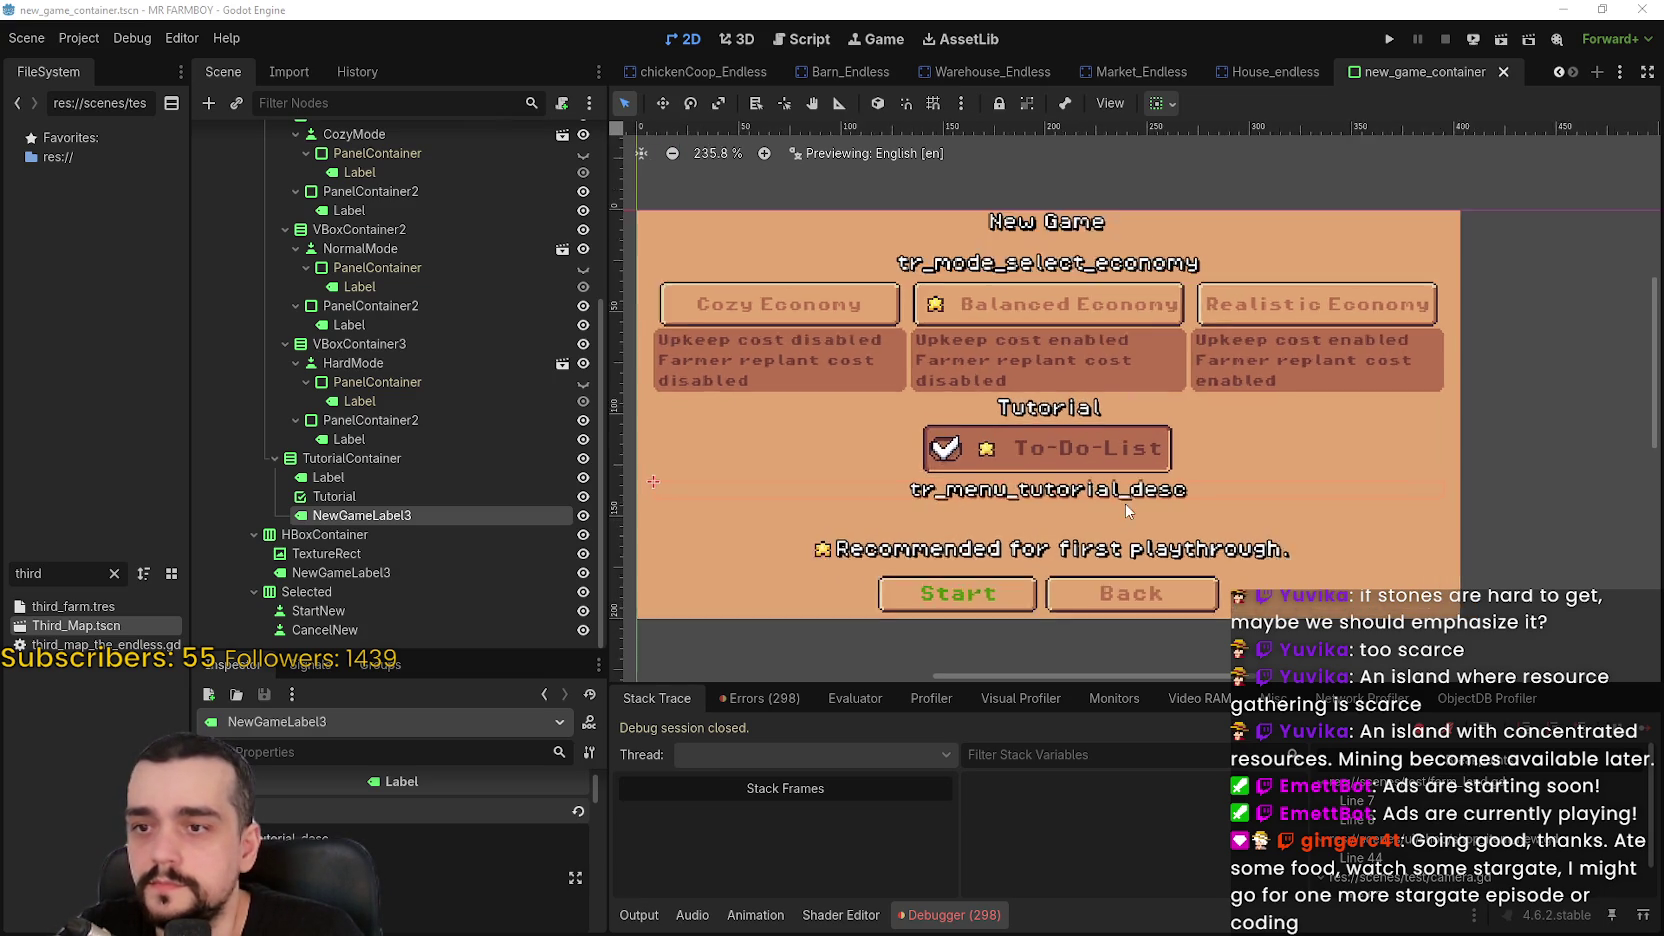
scroll(1193, 541, "down", 1)
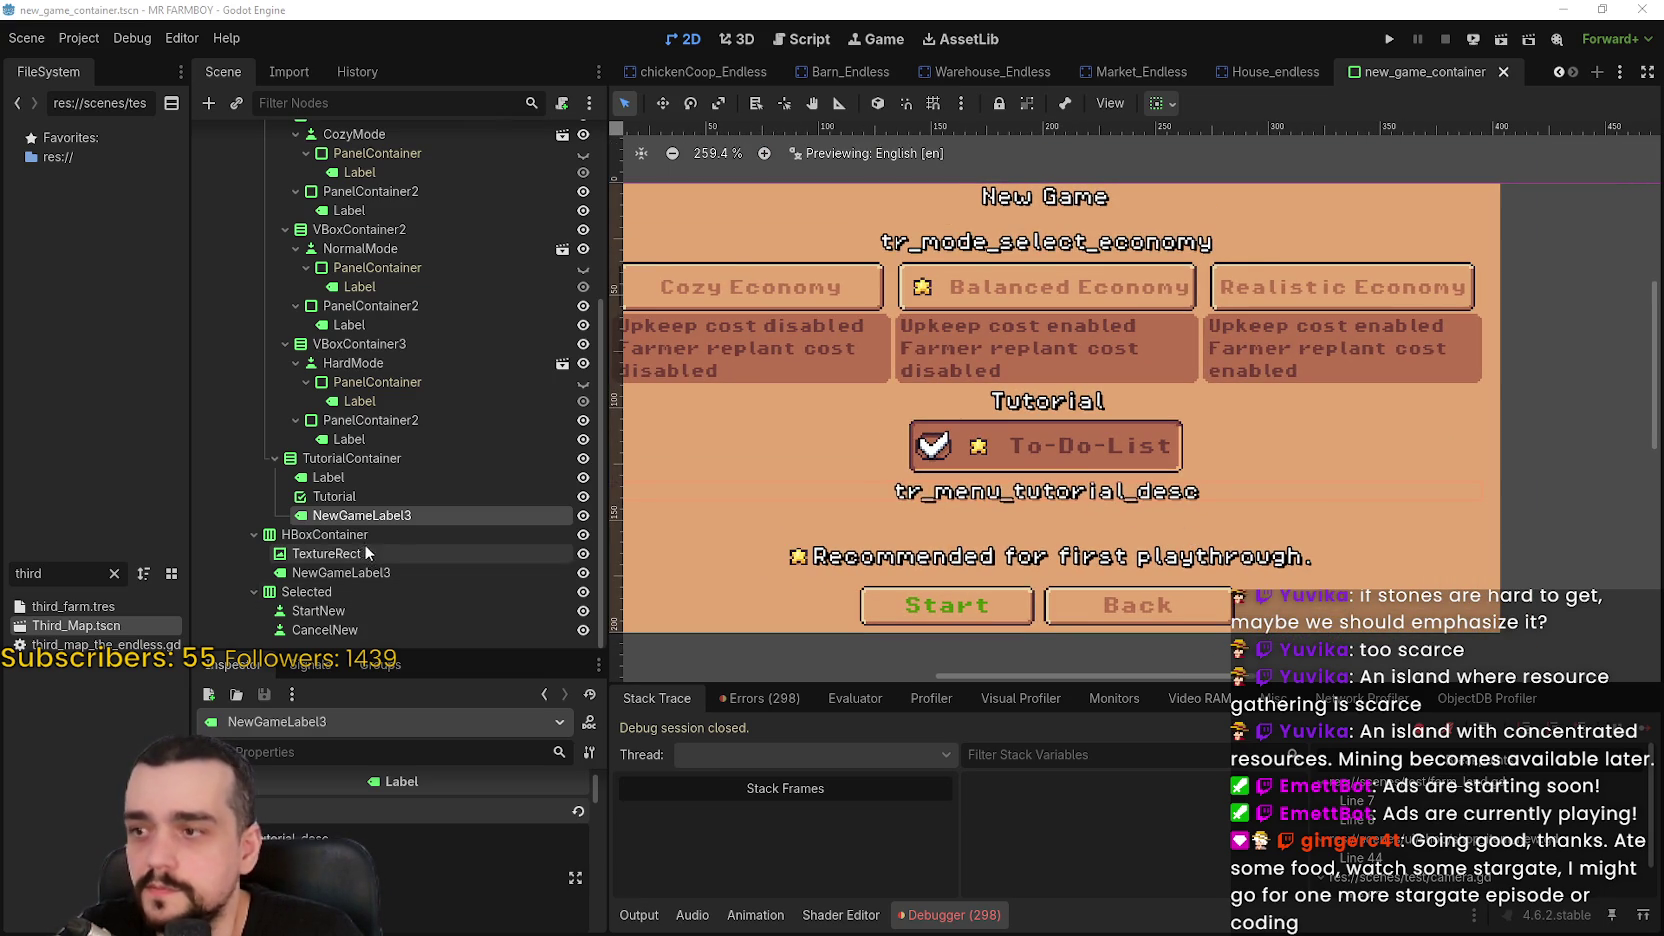
Set NewGameLabel3's Text to tr_mode_recommended and save the scene
left_click(326, 553)
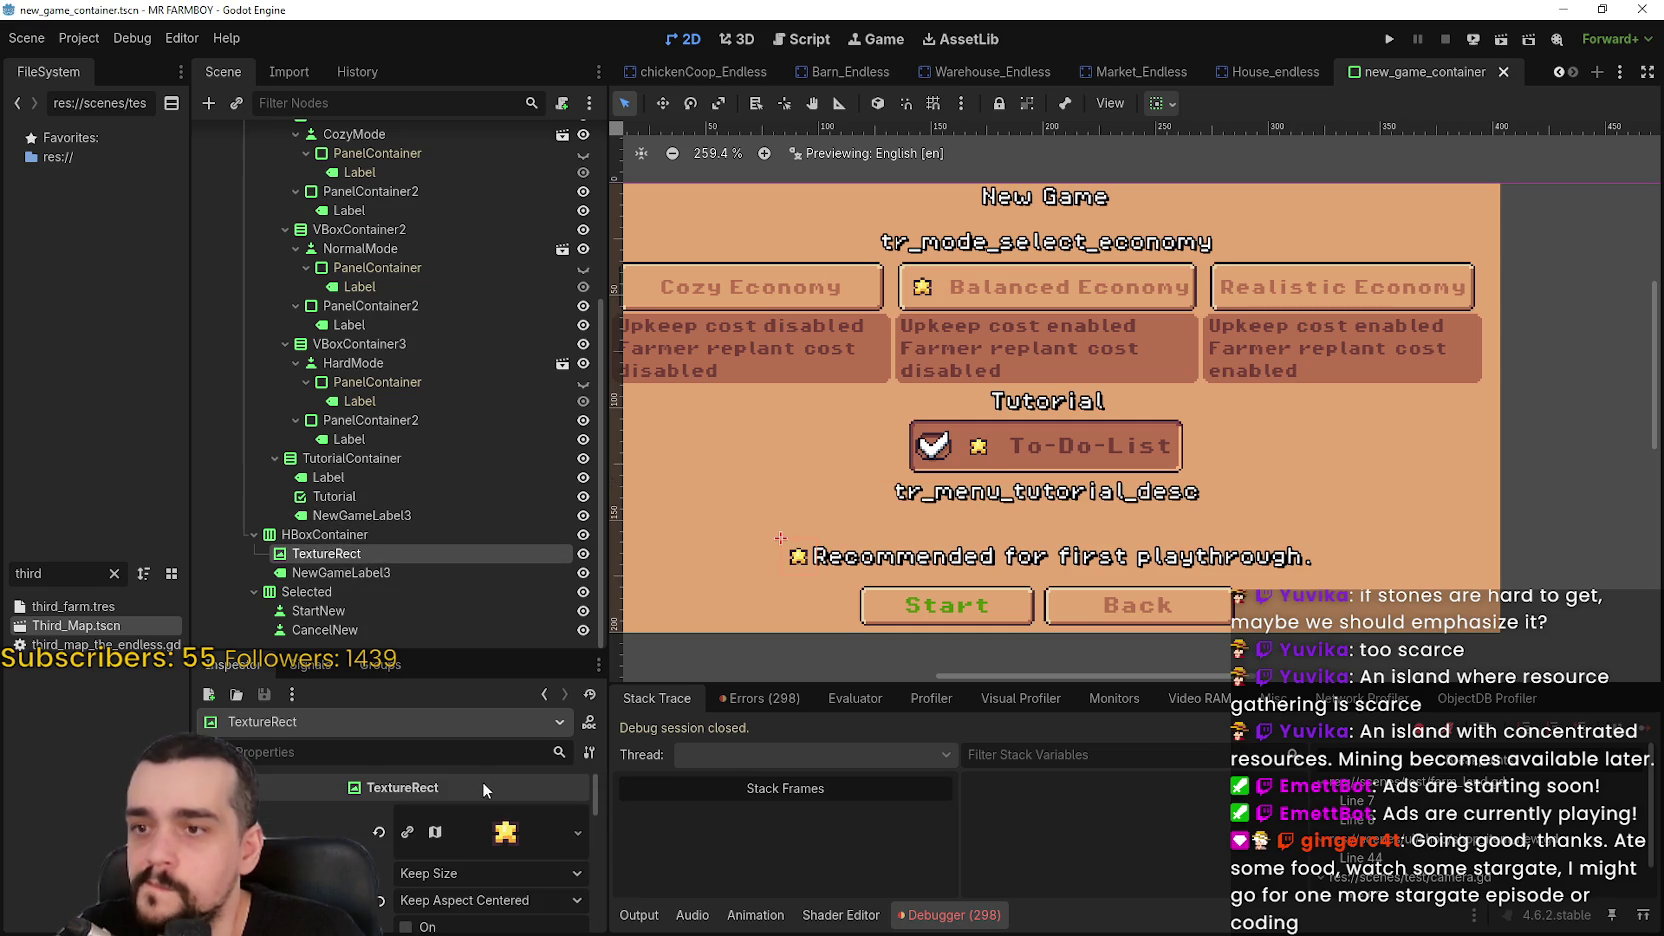
left_click(341, 572)
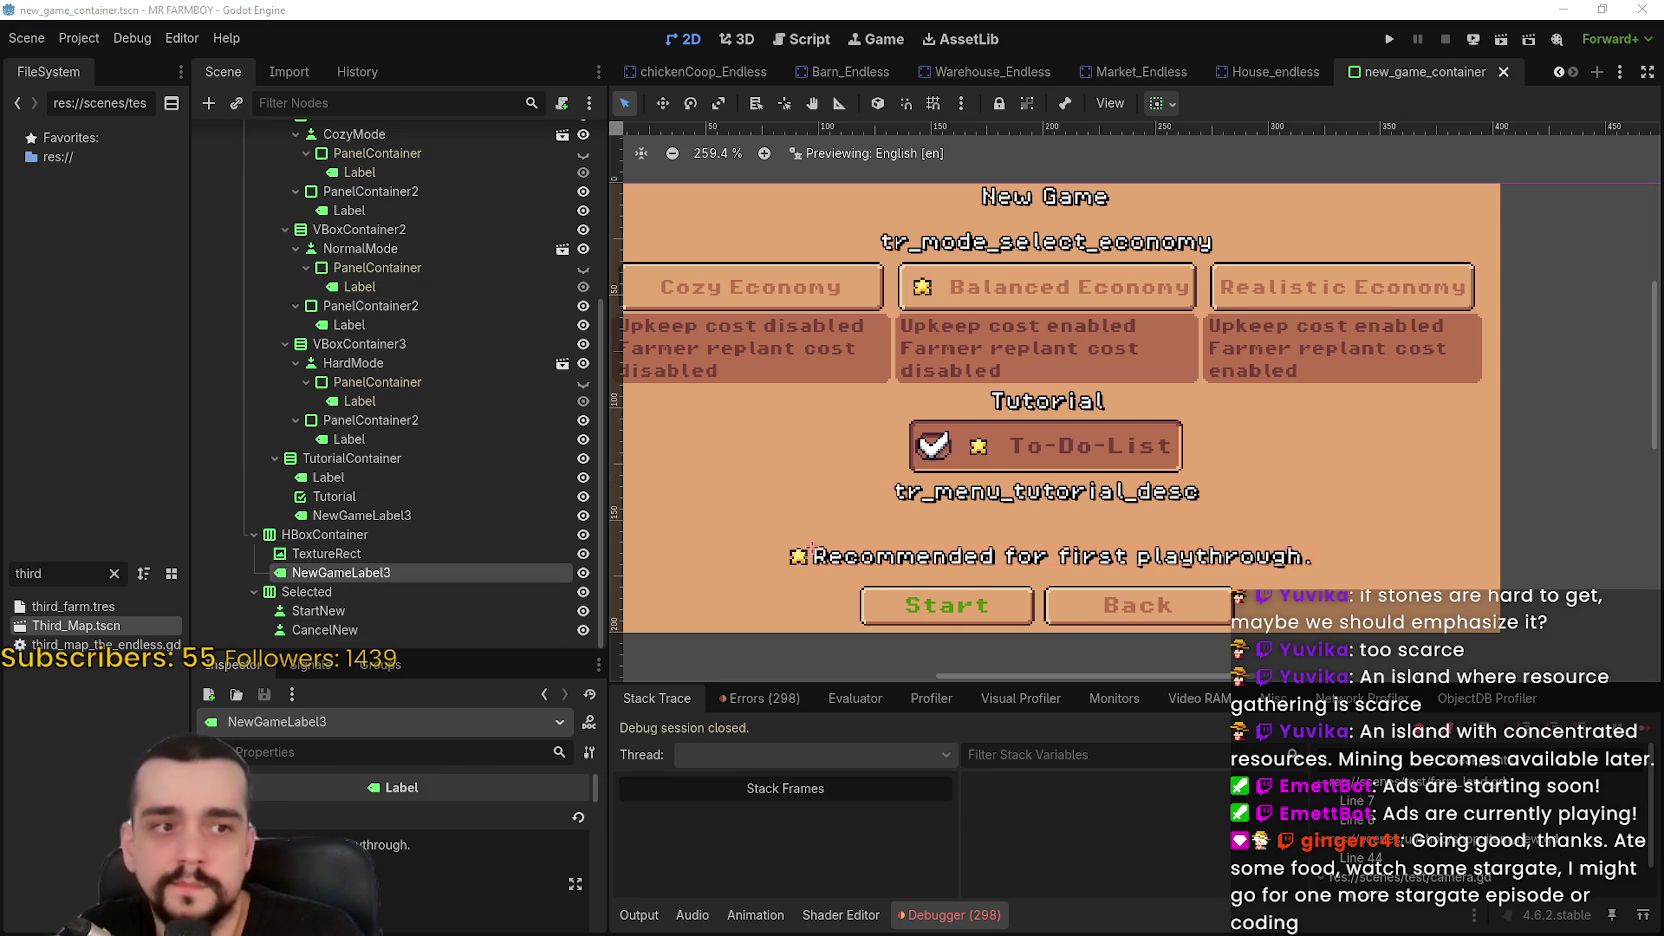
left_click_drag(412, 838, 33, 835)
type("tr_mode_recommended")
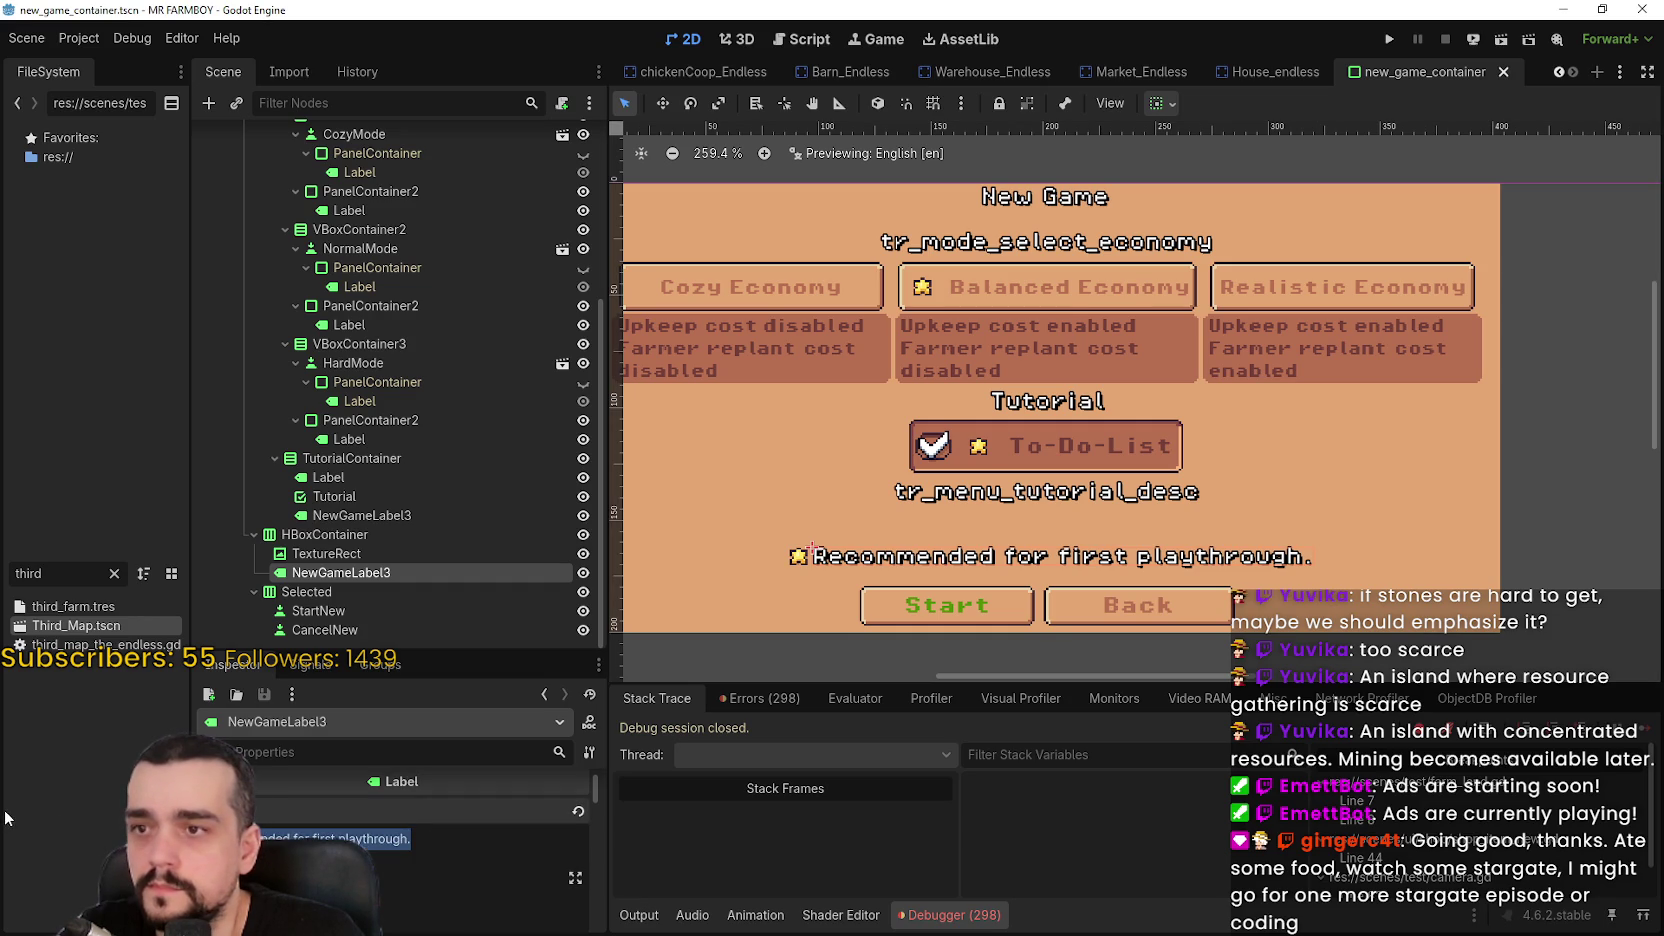
key("ctrl+s")
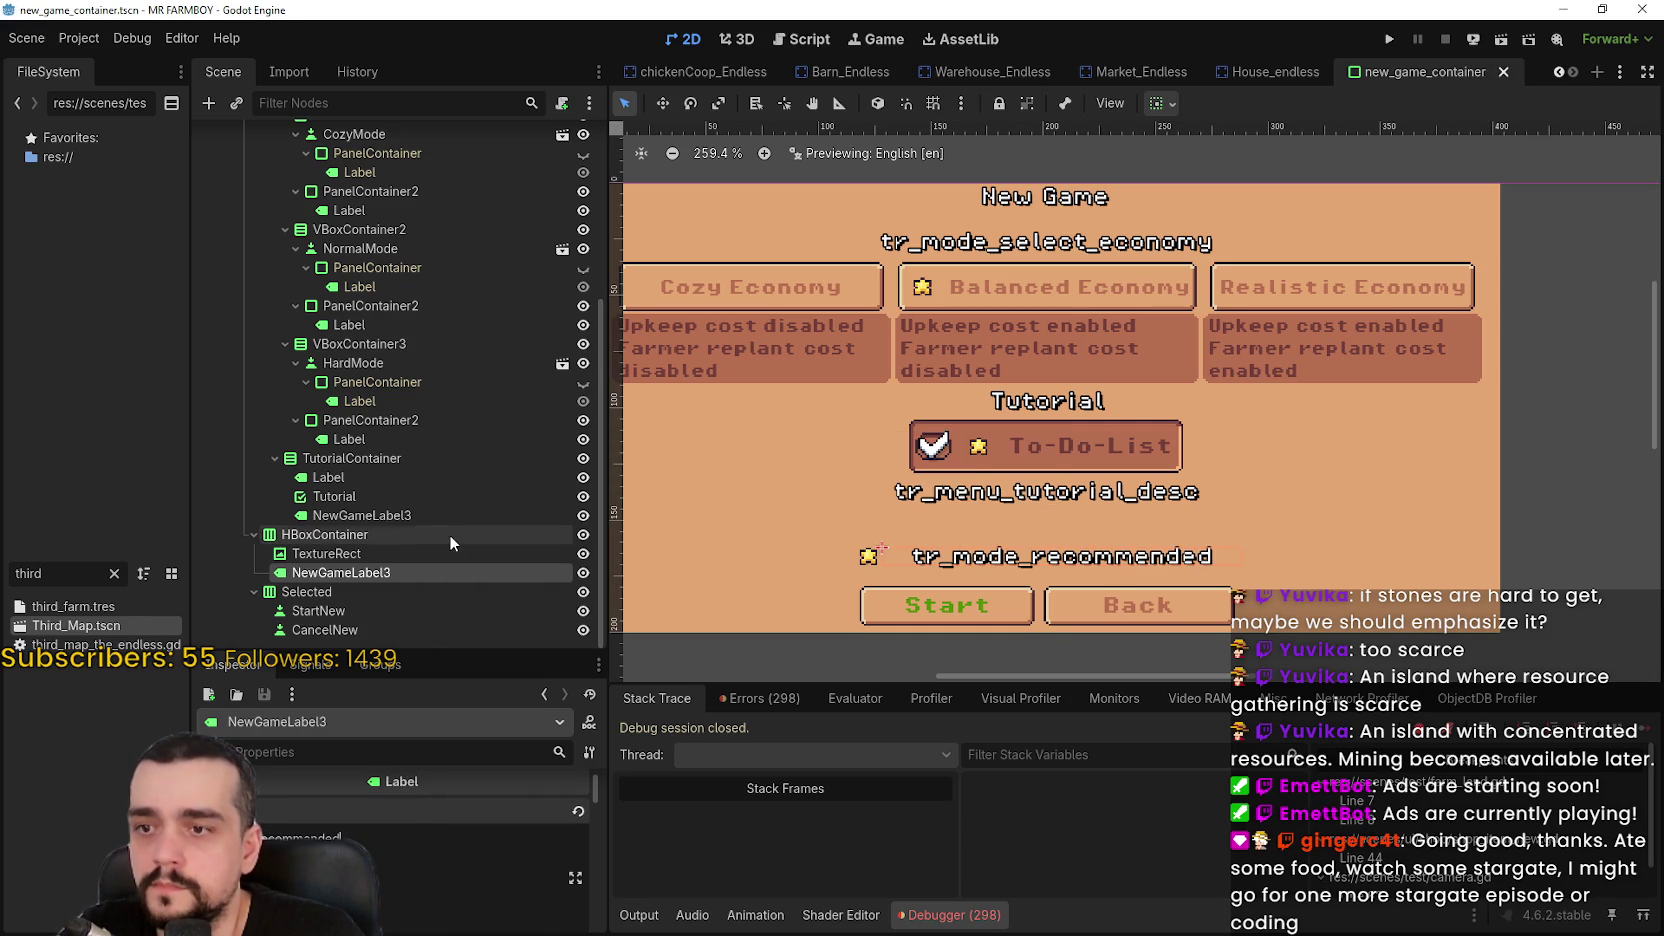
Set the CancelNew button's Text to tr_go_back
left_click(322, 610)
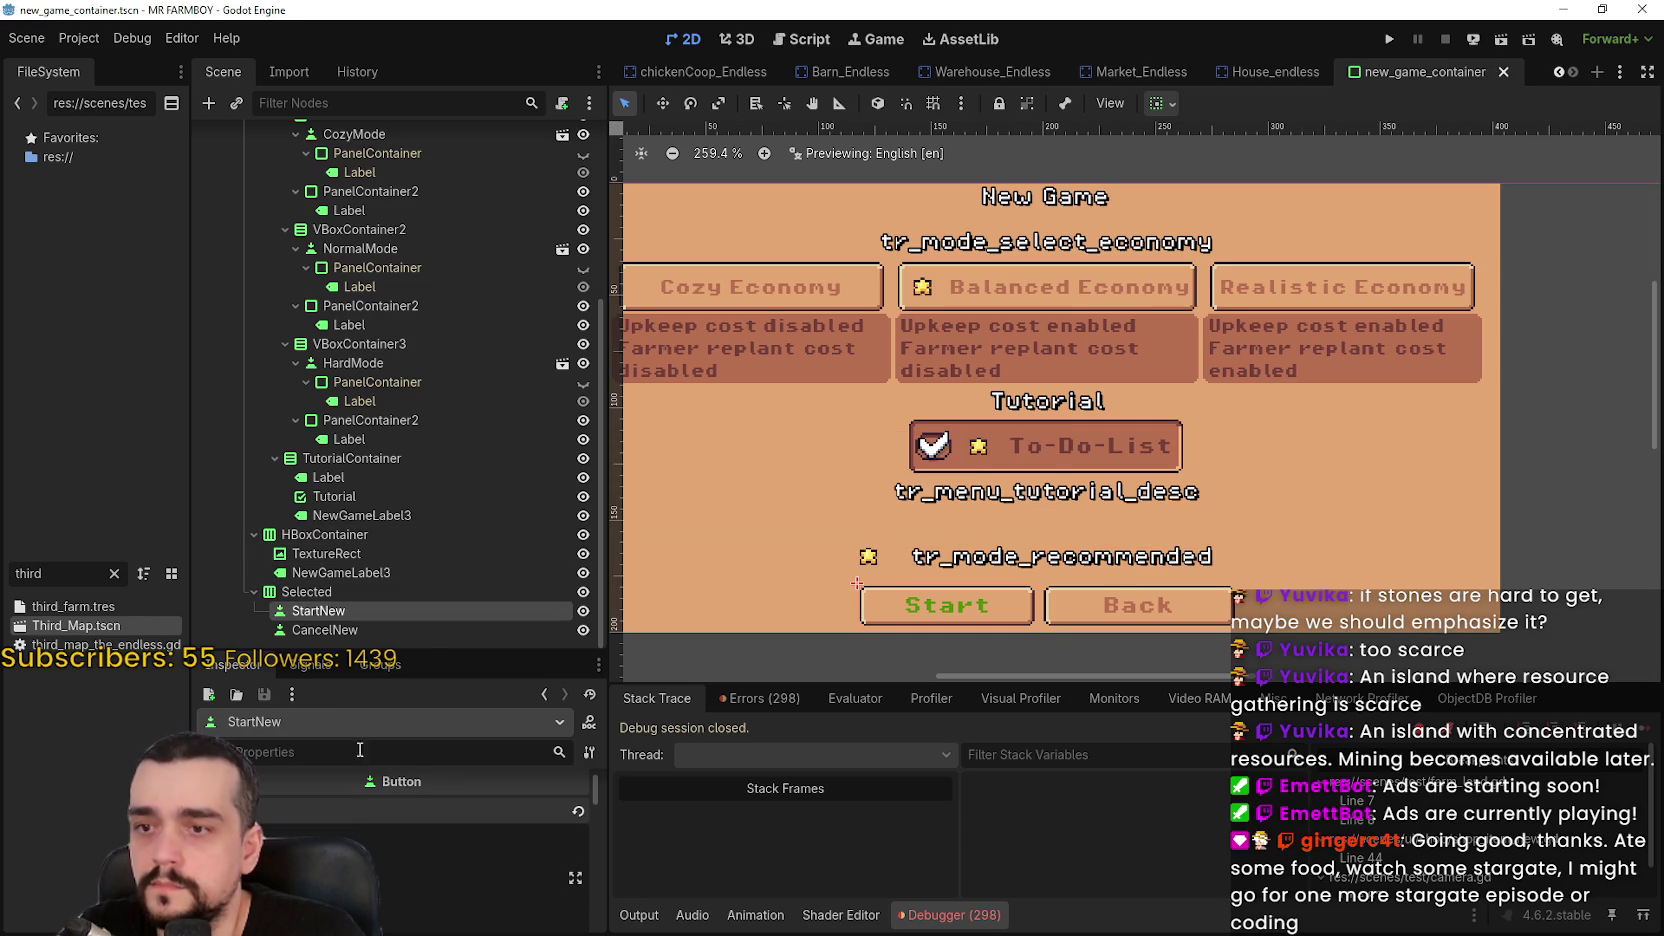
left_click(335, 630)
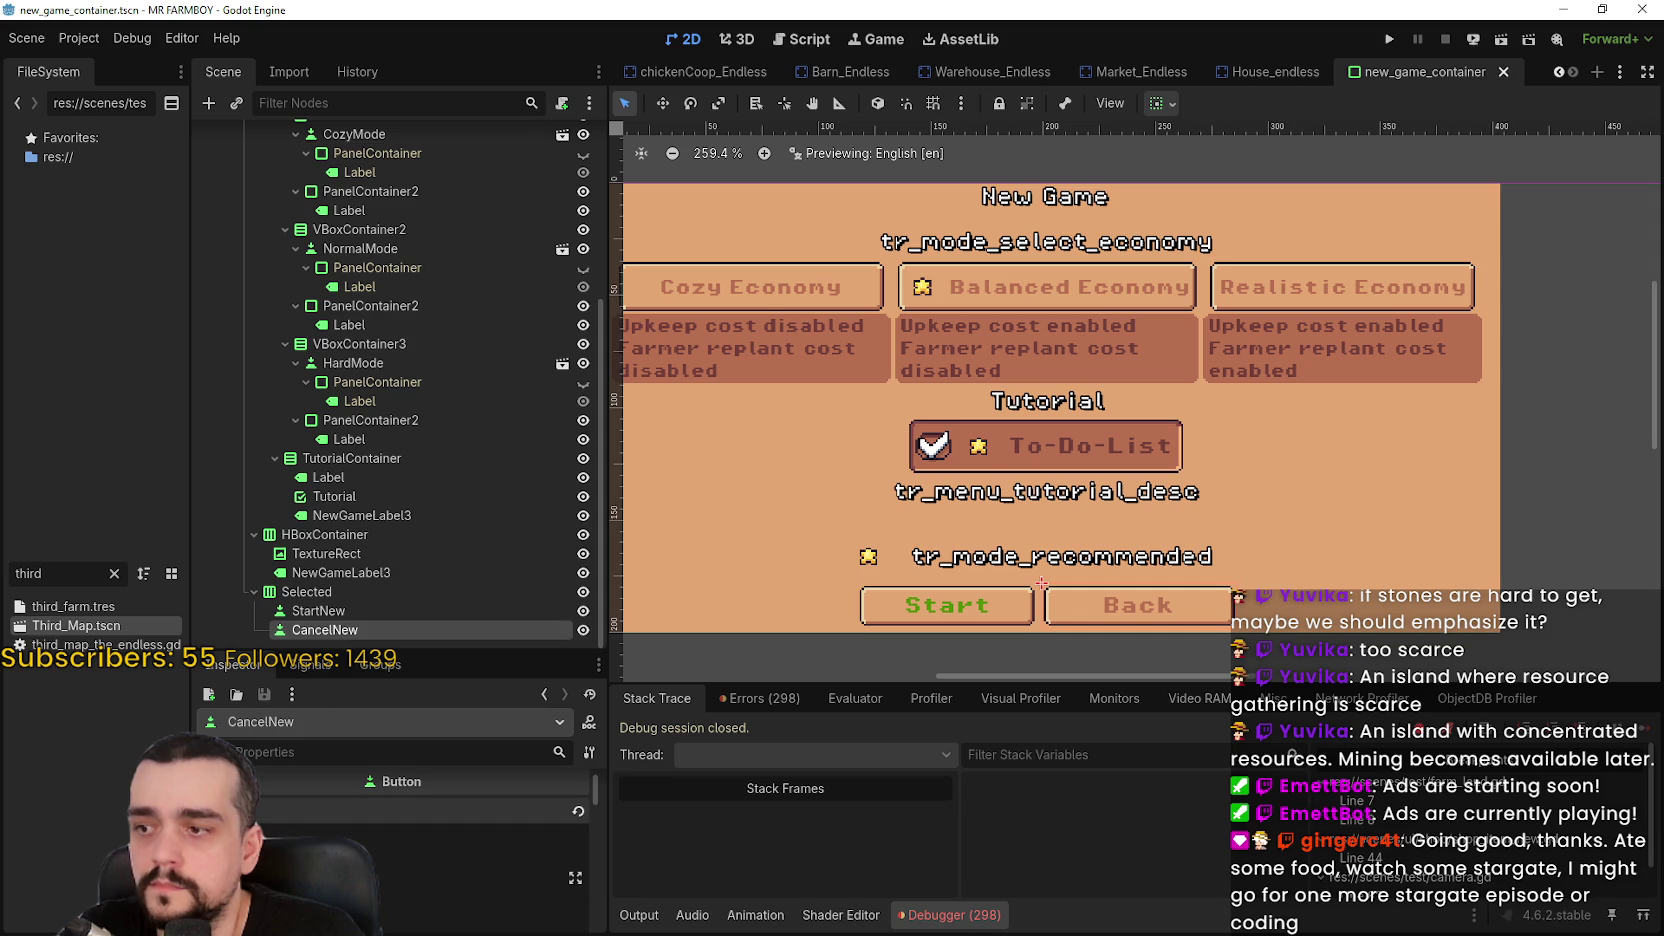
double_click(437, 803)
type("tr_go_back")
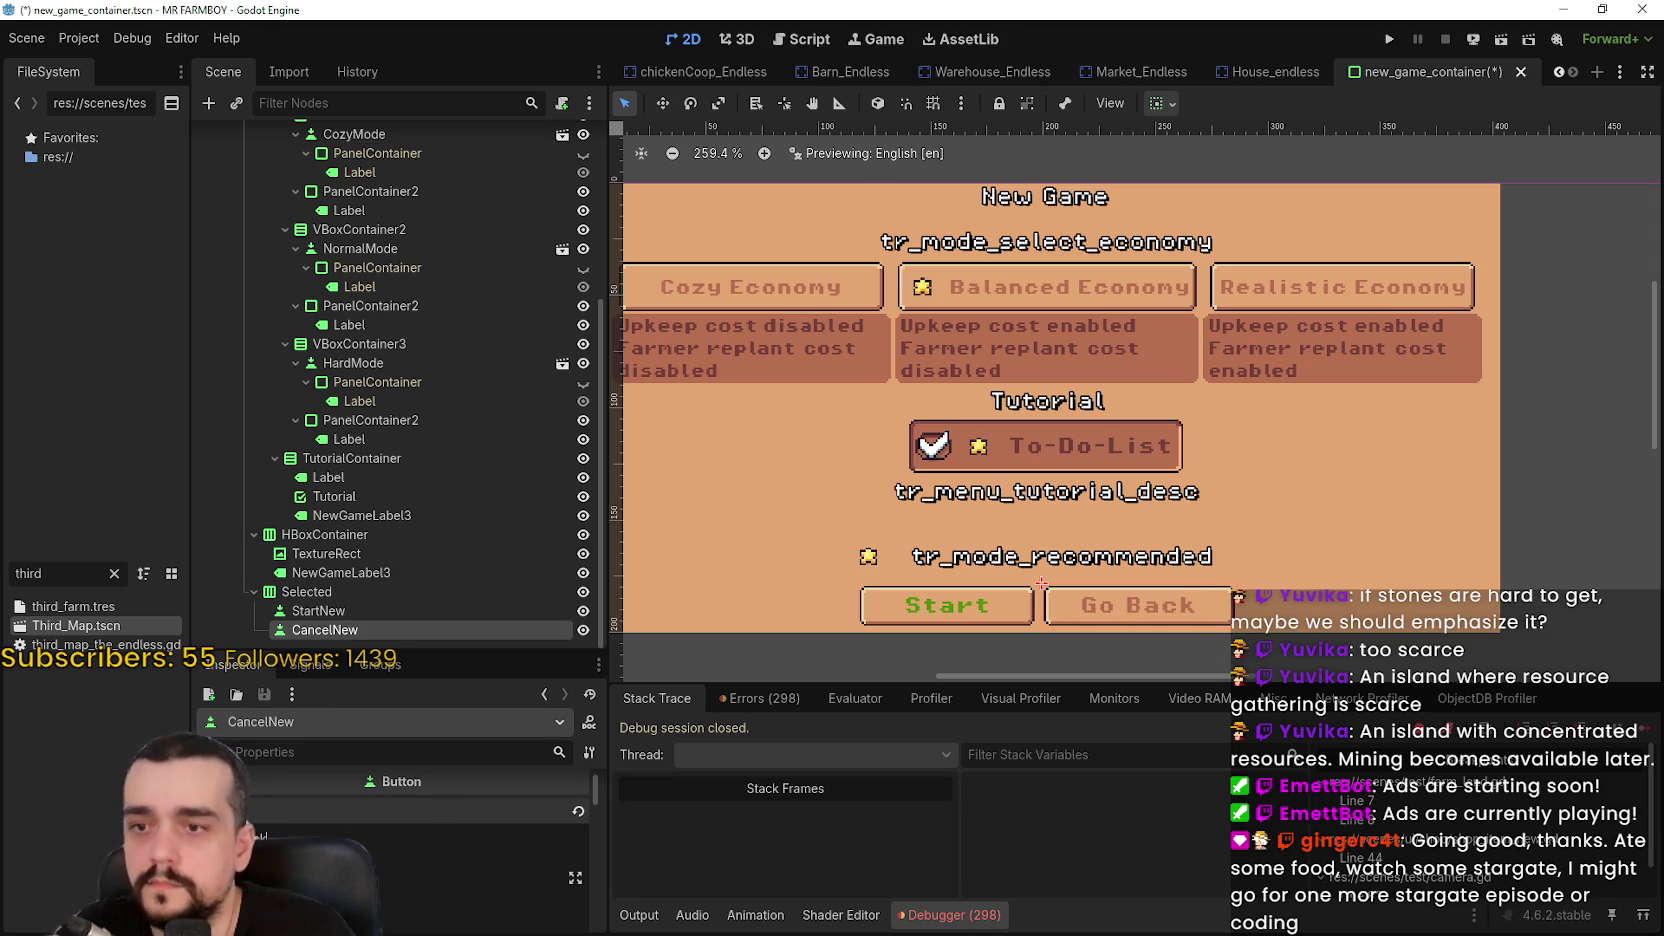
Set the StartNew button's Text to tr_menu_start and save the scene
left_click(335, 611)
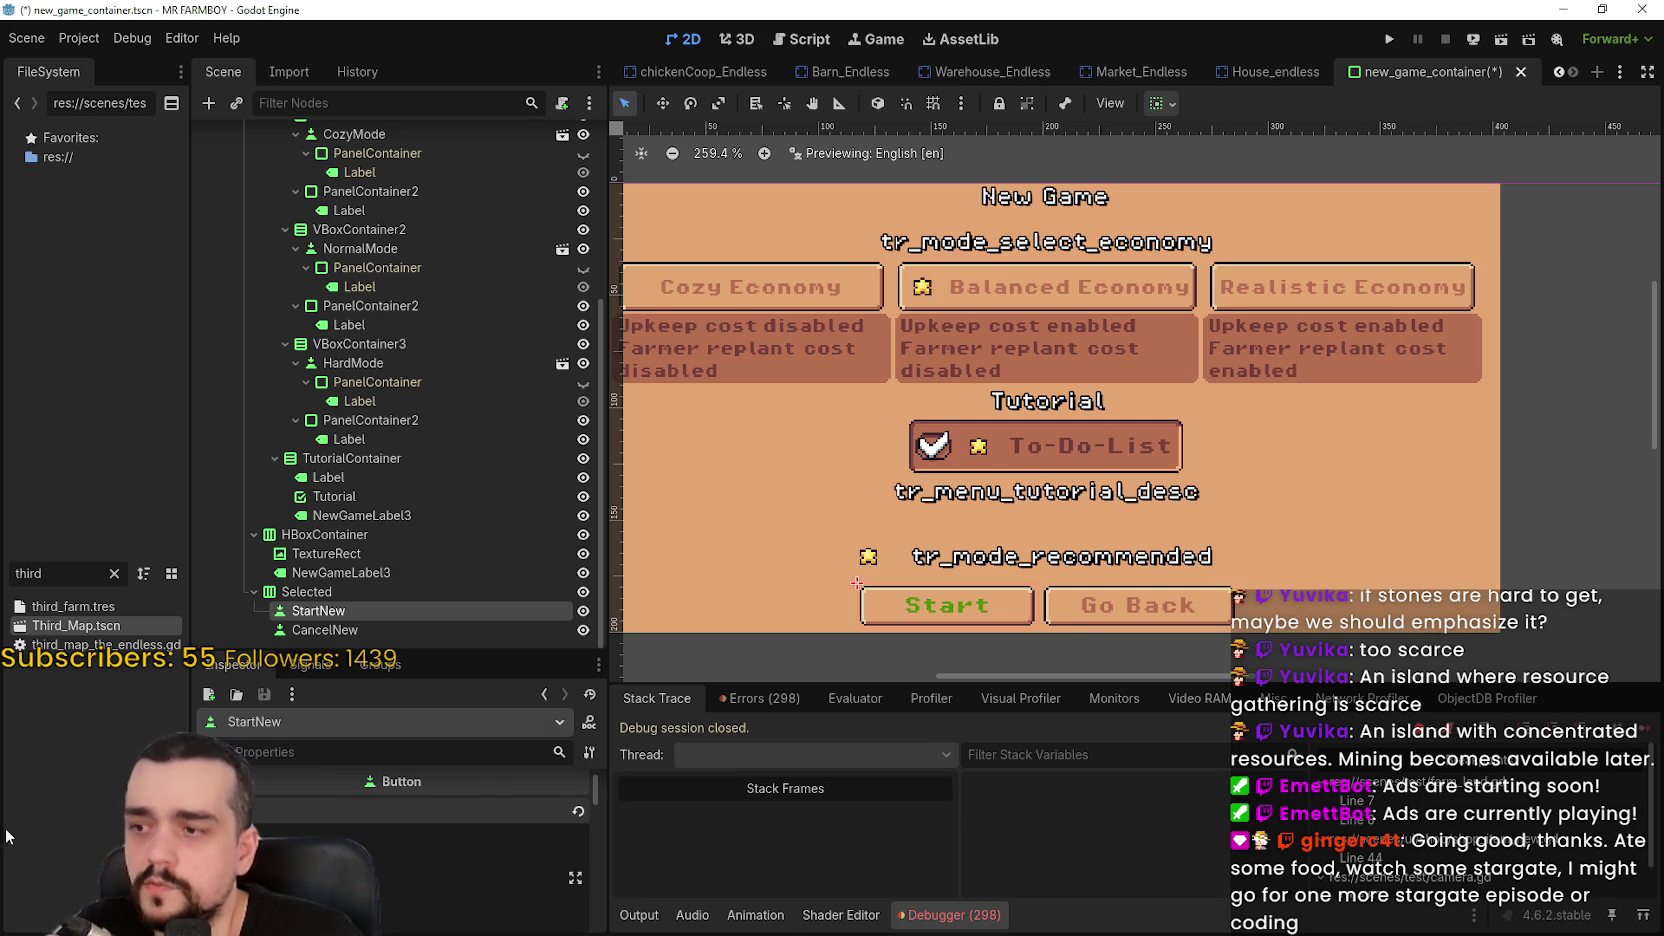
key("ctrl+z")
key("ctrl+s")
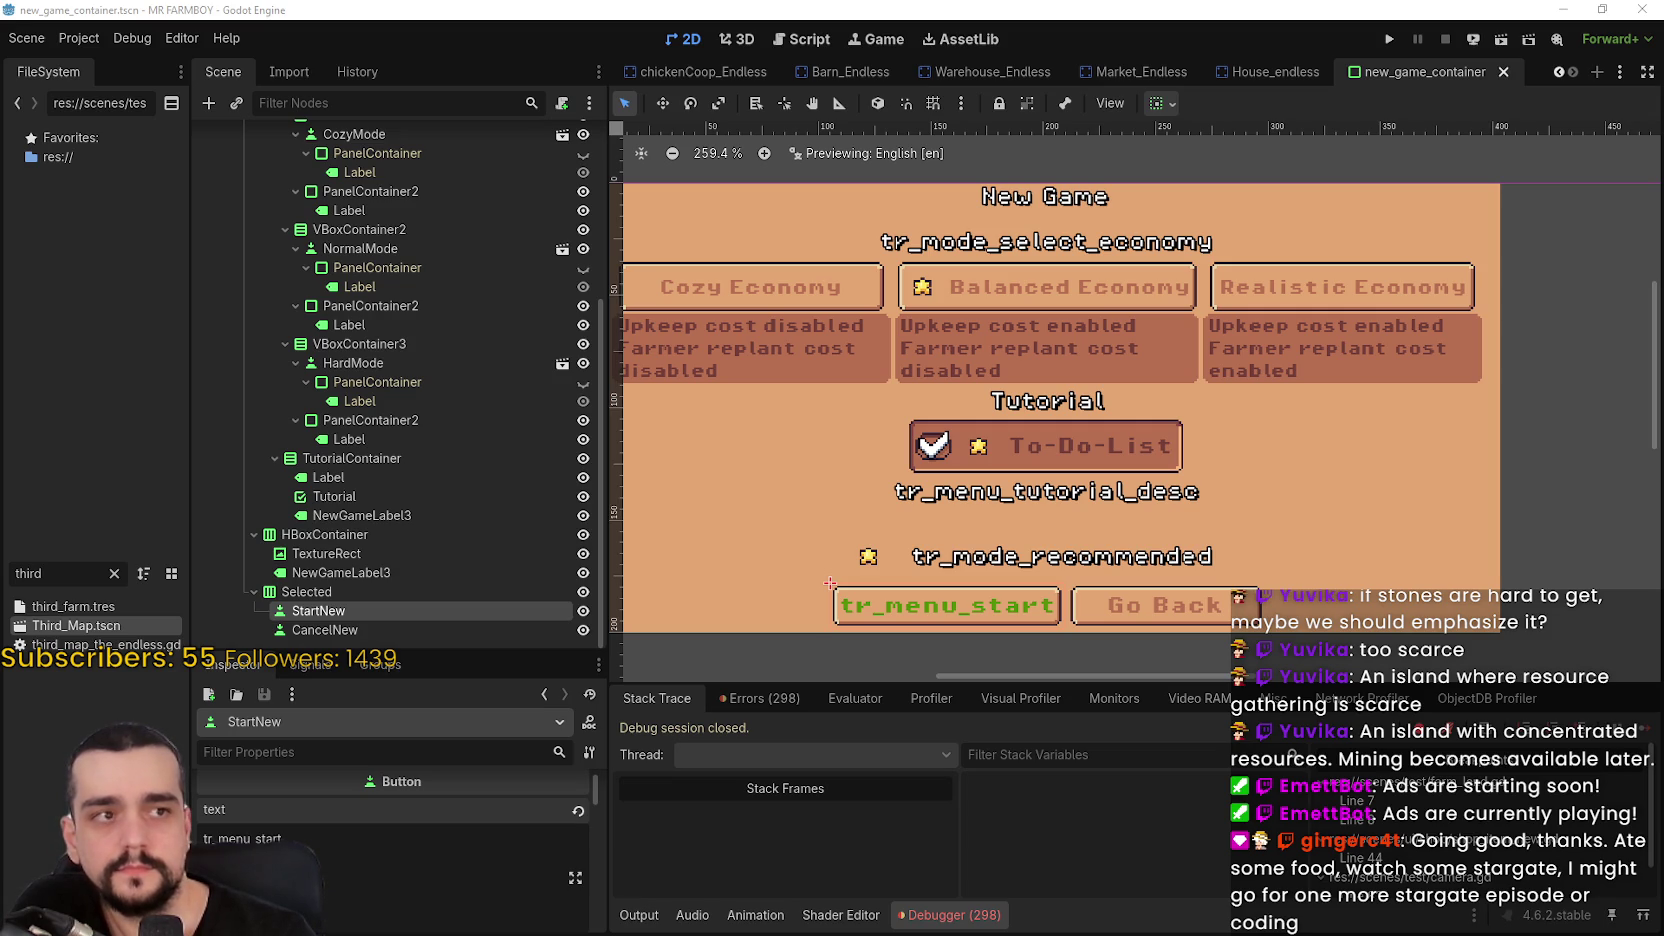
scroll(1266, 510, "down", 1)
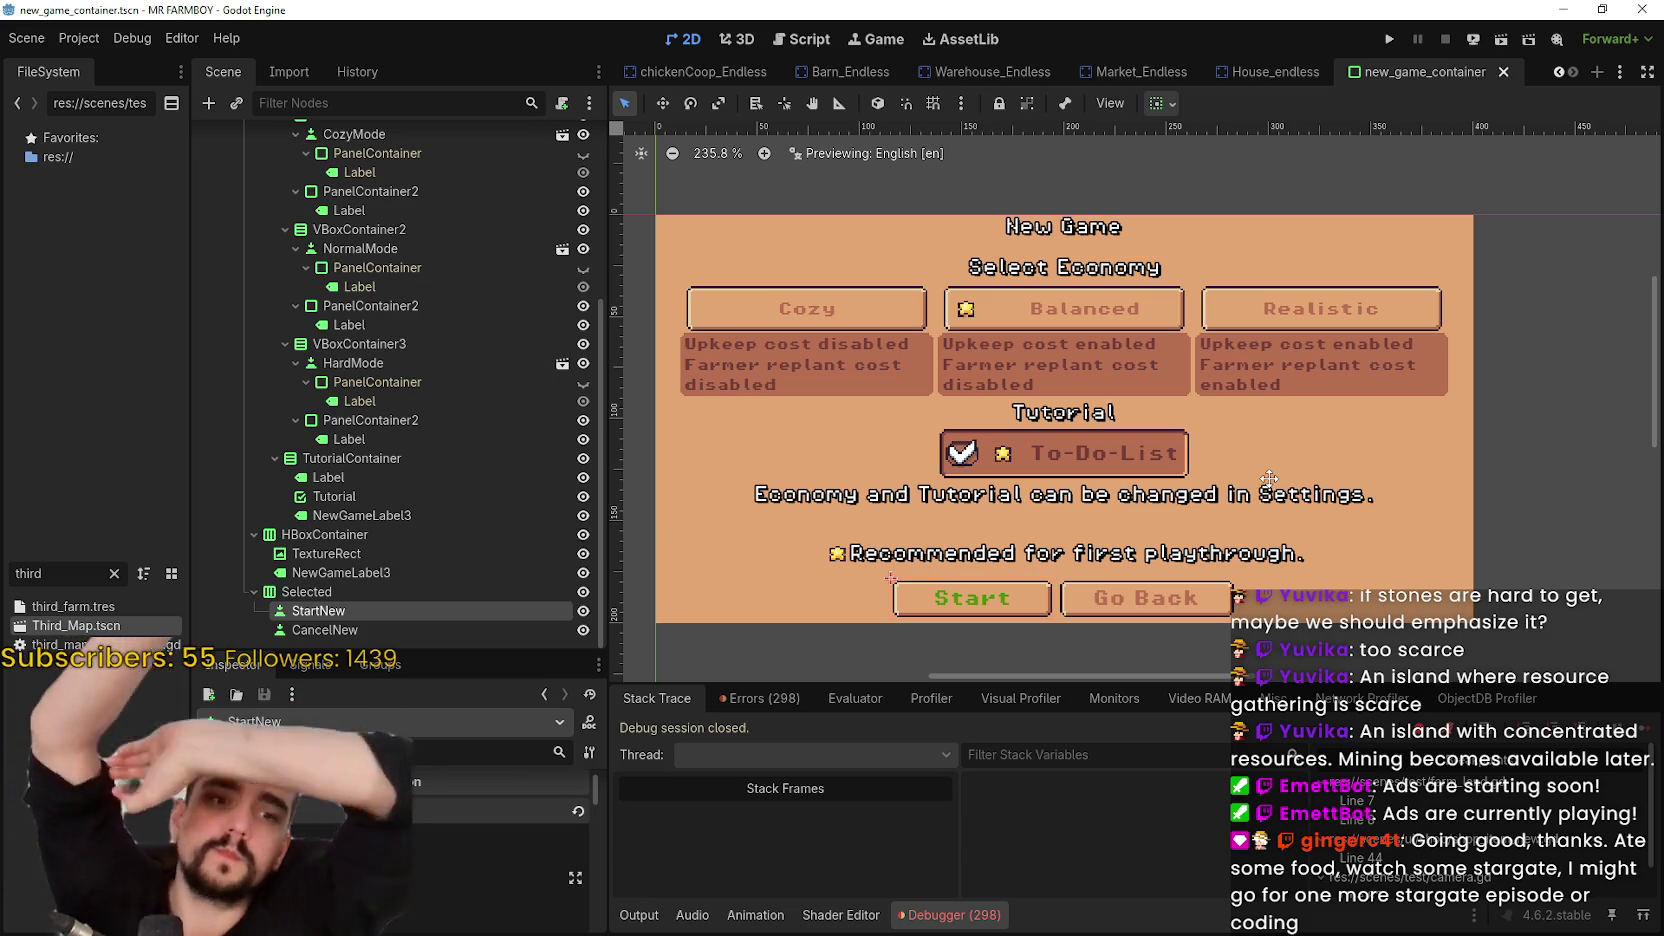
left_click_drag(1269, 479, 1189, 495)
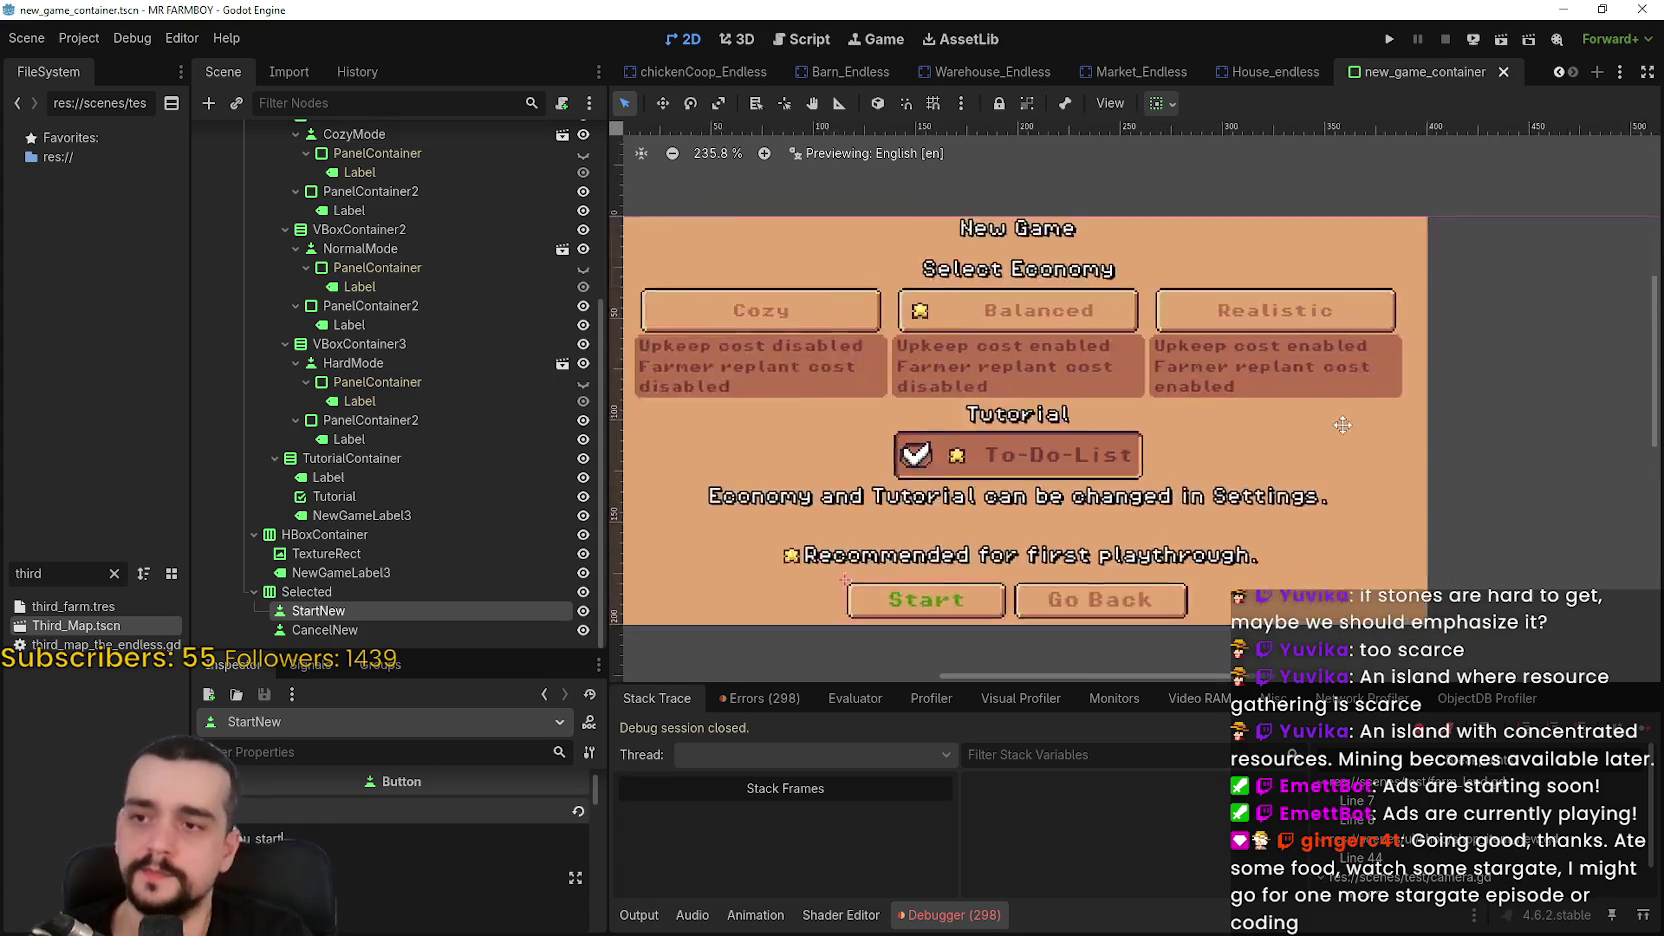
scroll(1238, 303, "down", 1)
left_click_drag(1238, 303, 1133, 372)
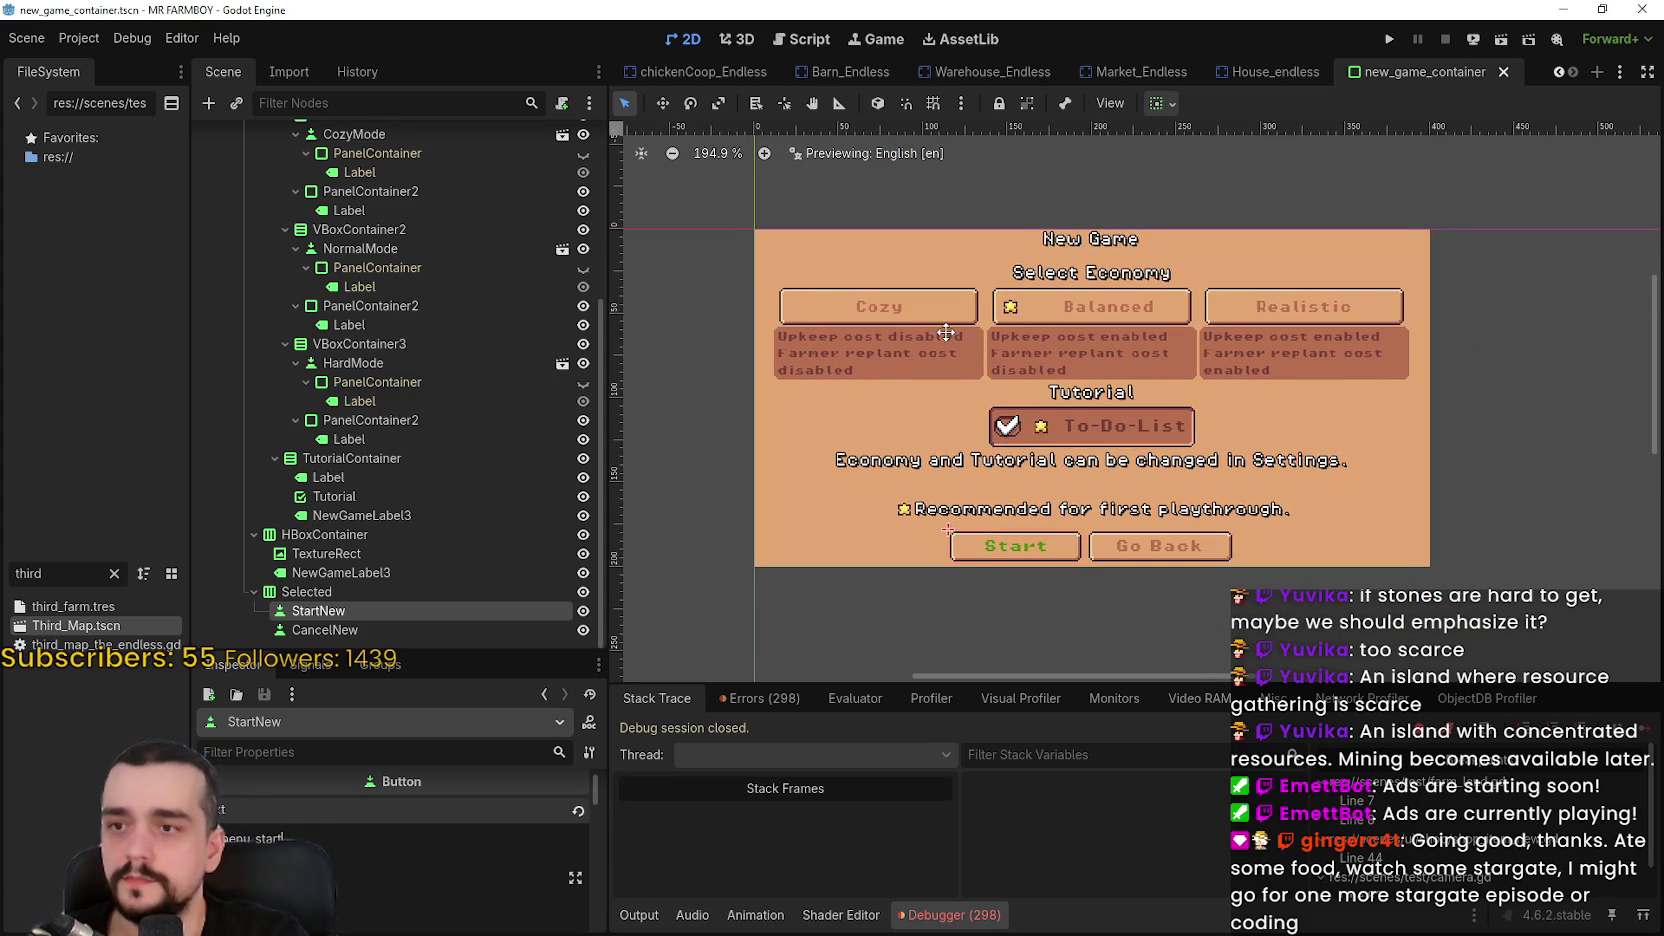
scroll(1109, 421, "up", 2)
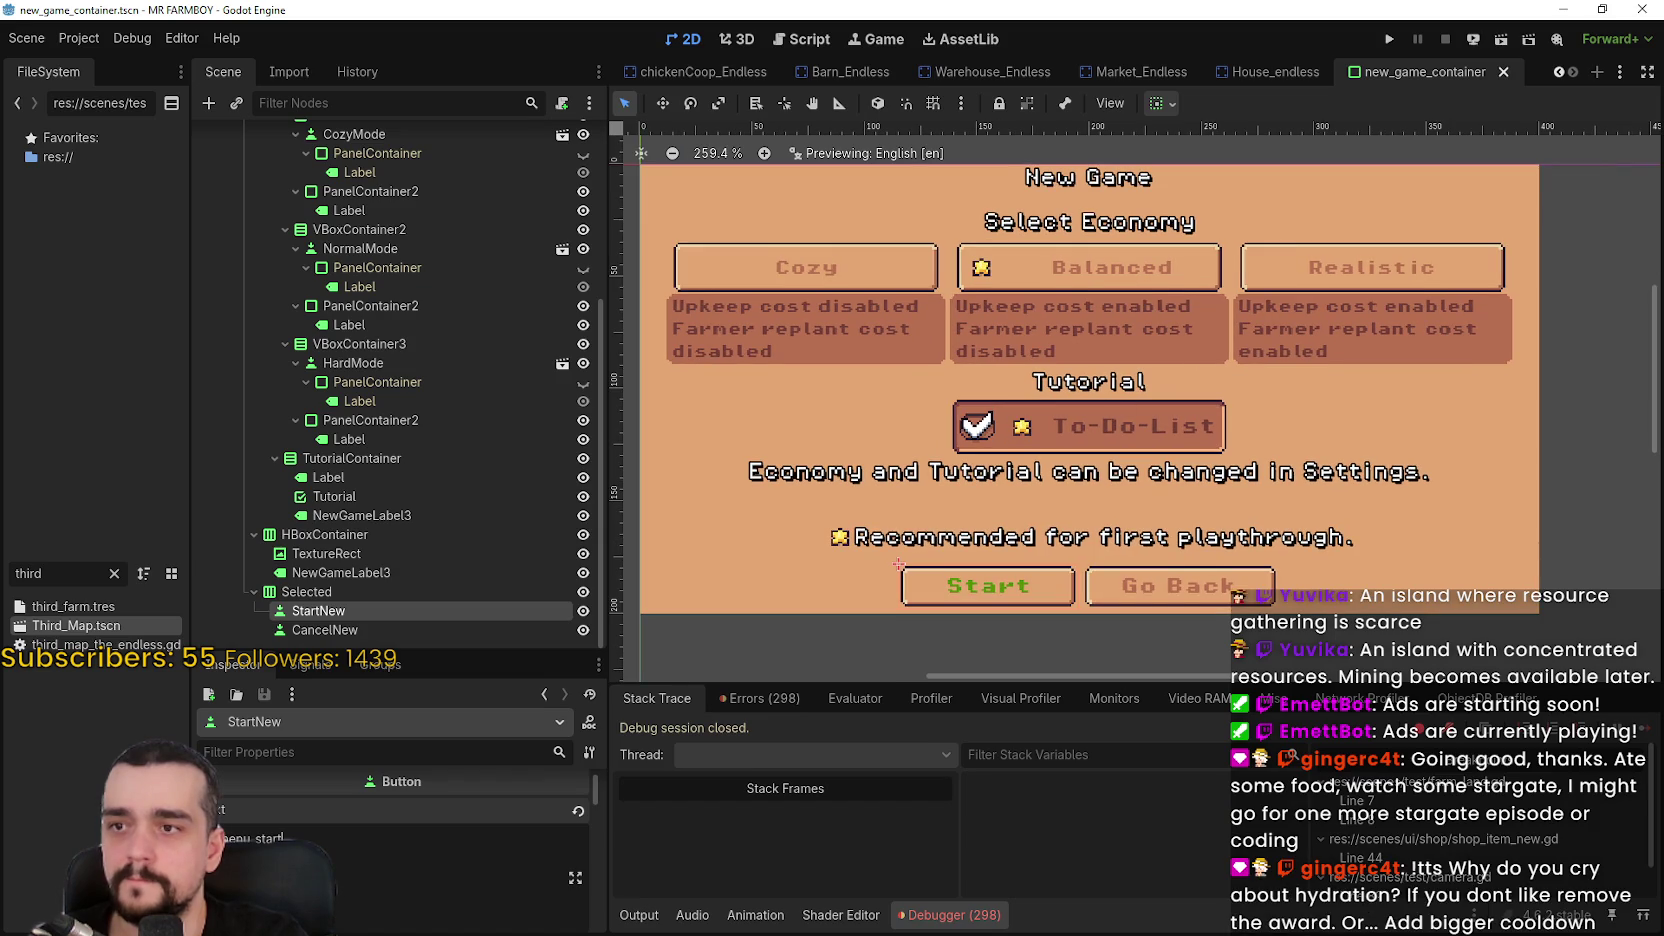
scroll(1228, 430, "down", 1)
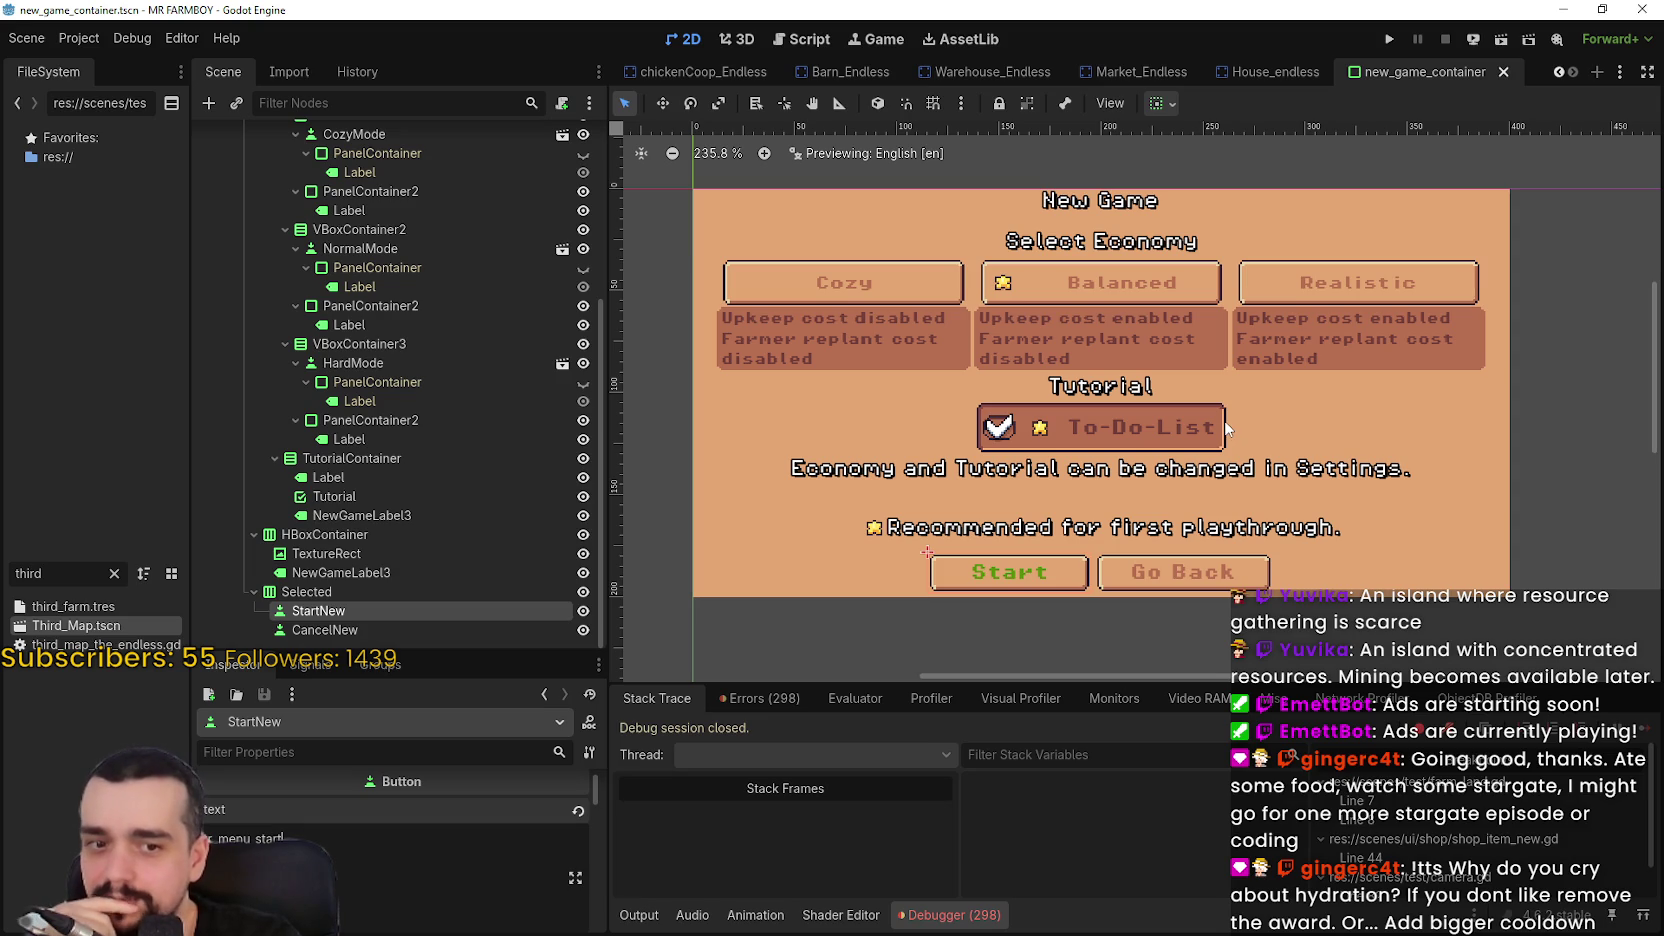
scroll(1228, 428, "down", 1)
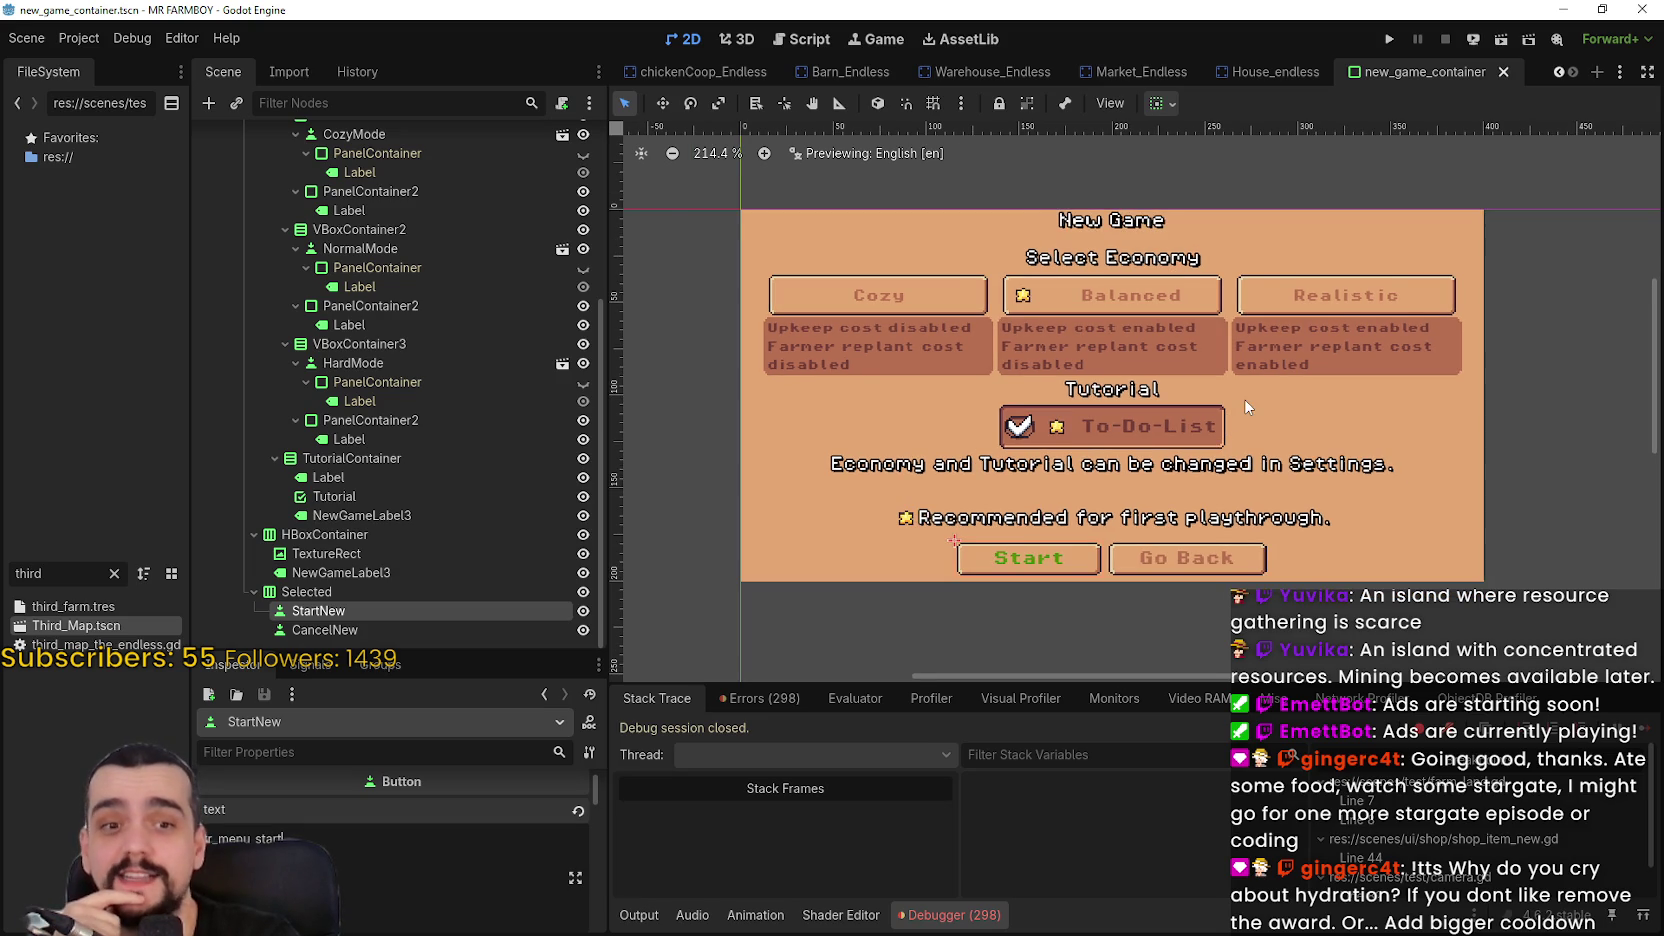
scroll(1247, 407, "up", 1)
key("ctrl+s")
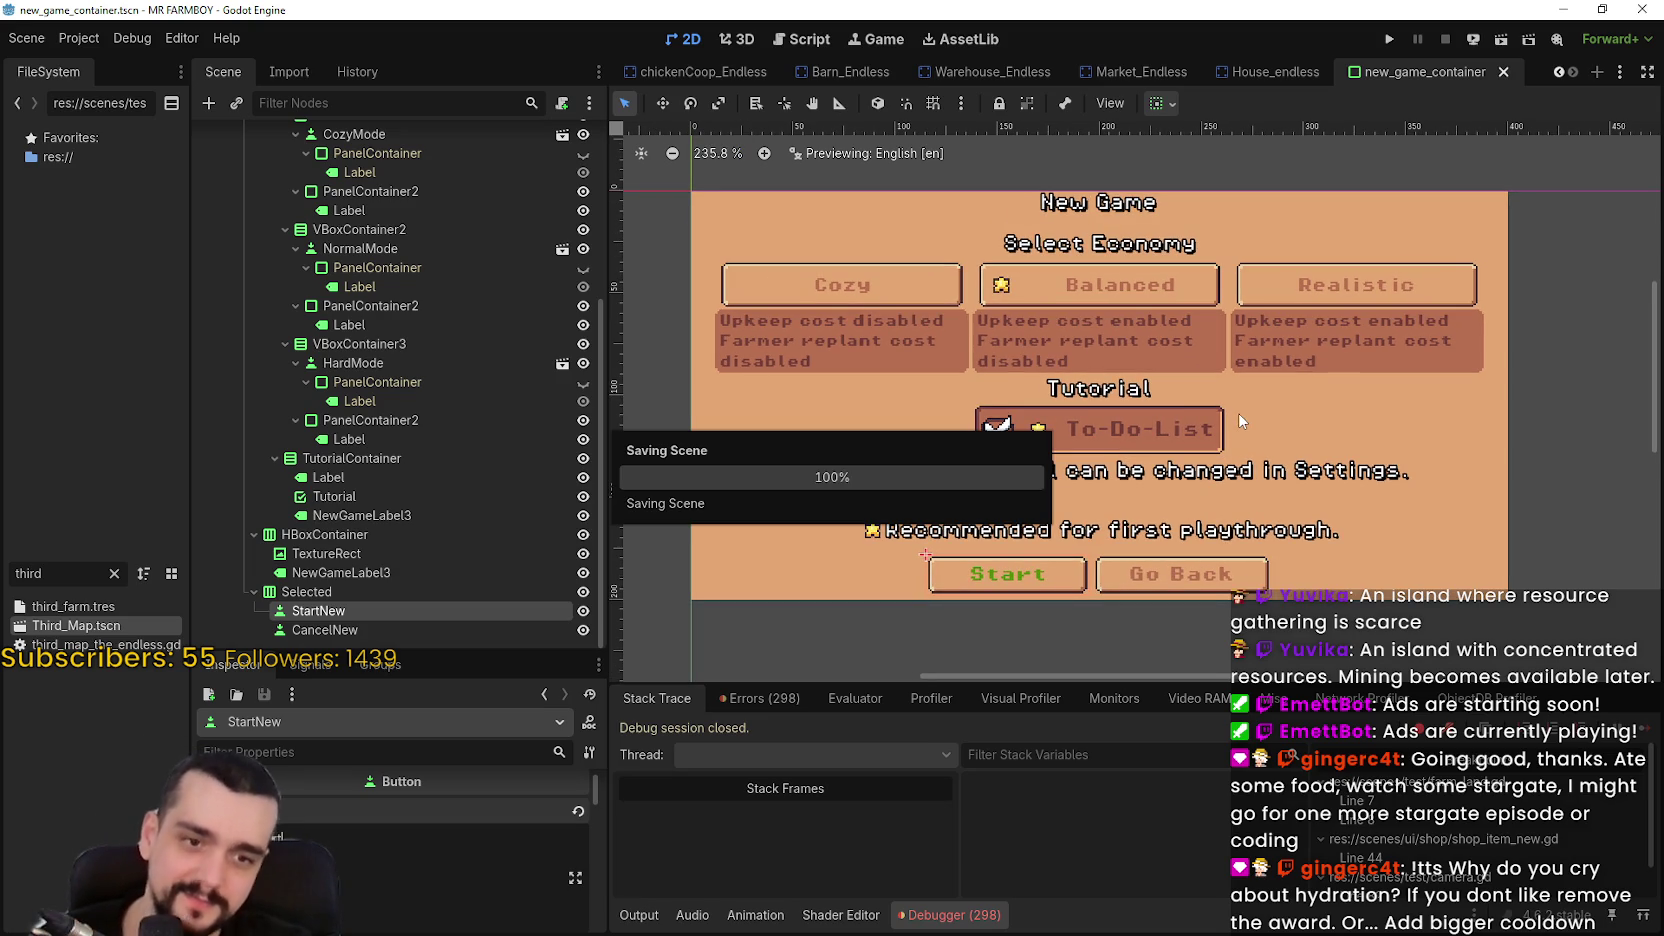
scroll(1228, 412, "down", 1)
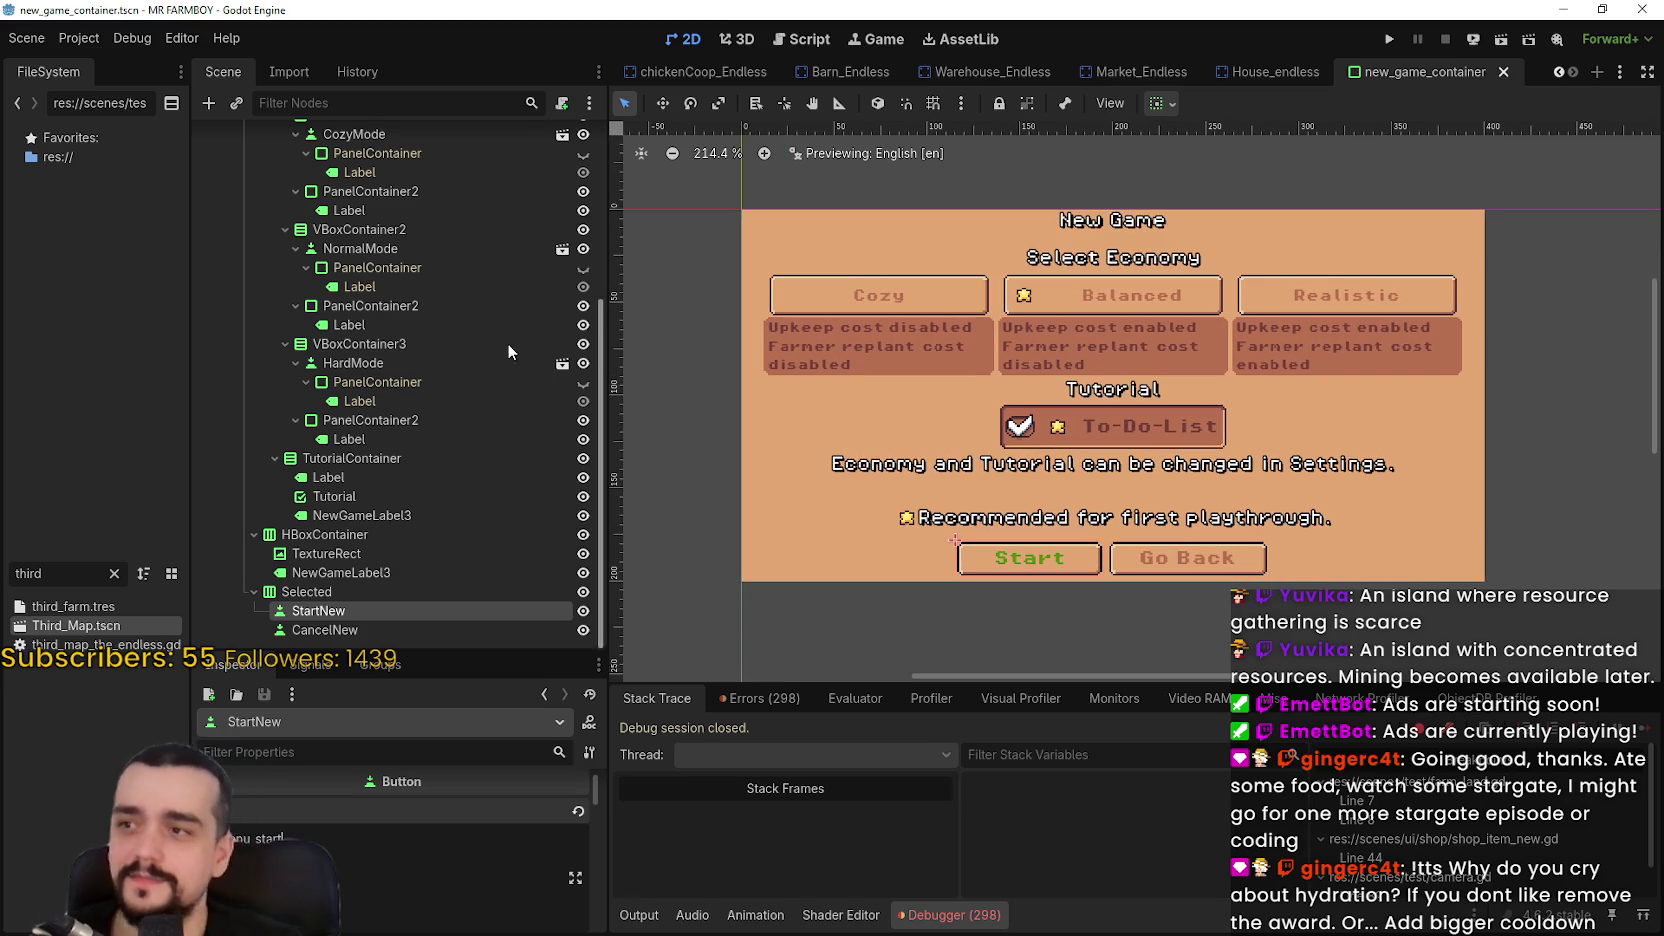
scroll(520, 365, "up", 3)
scroll(550, 415, "up", 3)
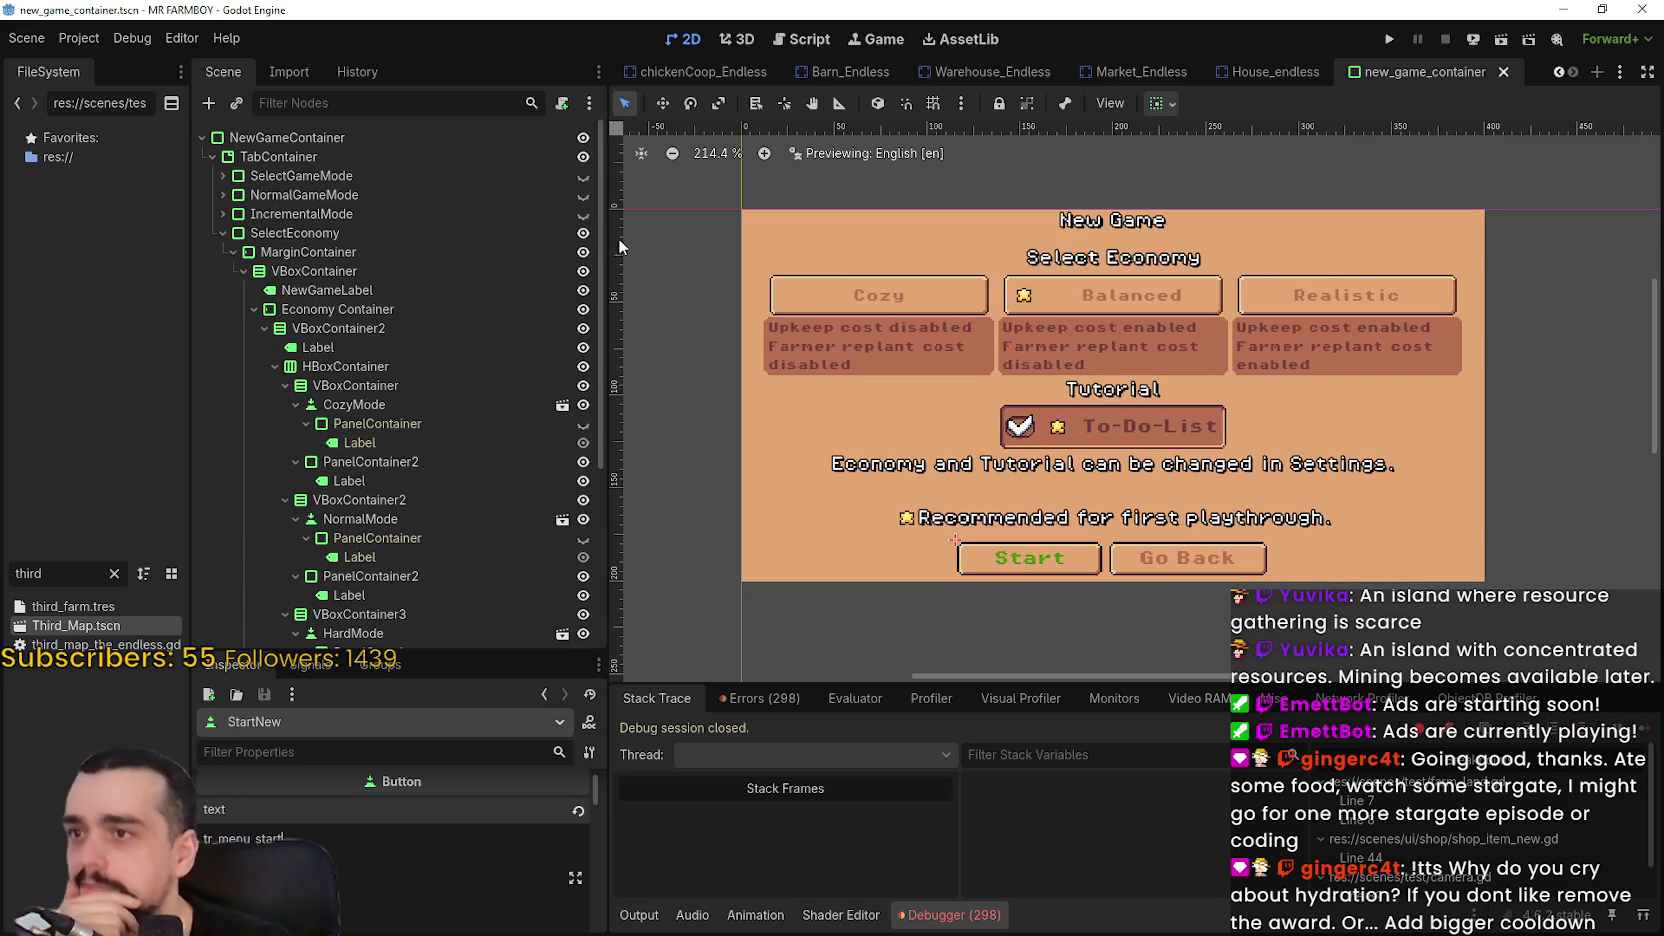
Hide SelectEconomy, show the SelectGameMode page instead, and save the scene
left_click(221, 232)
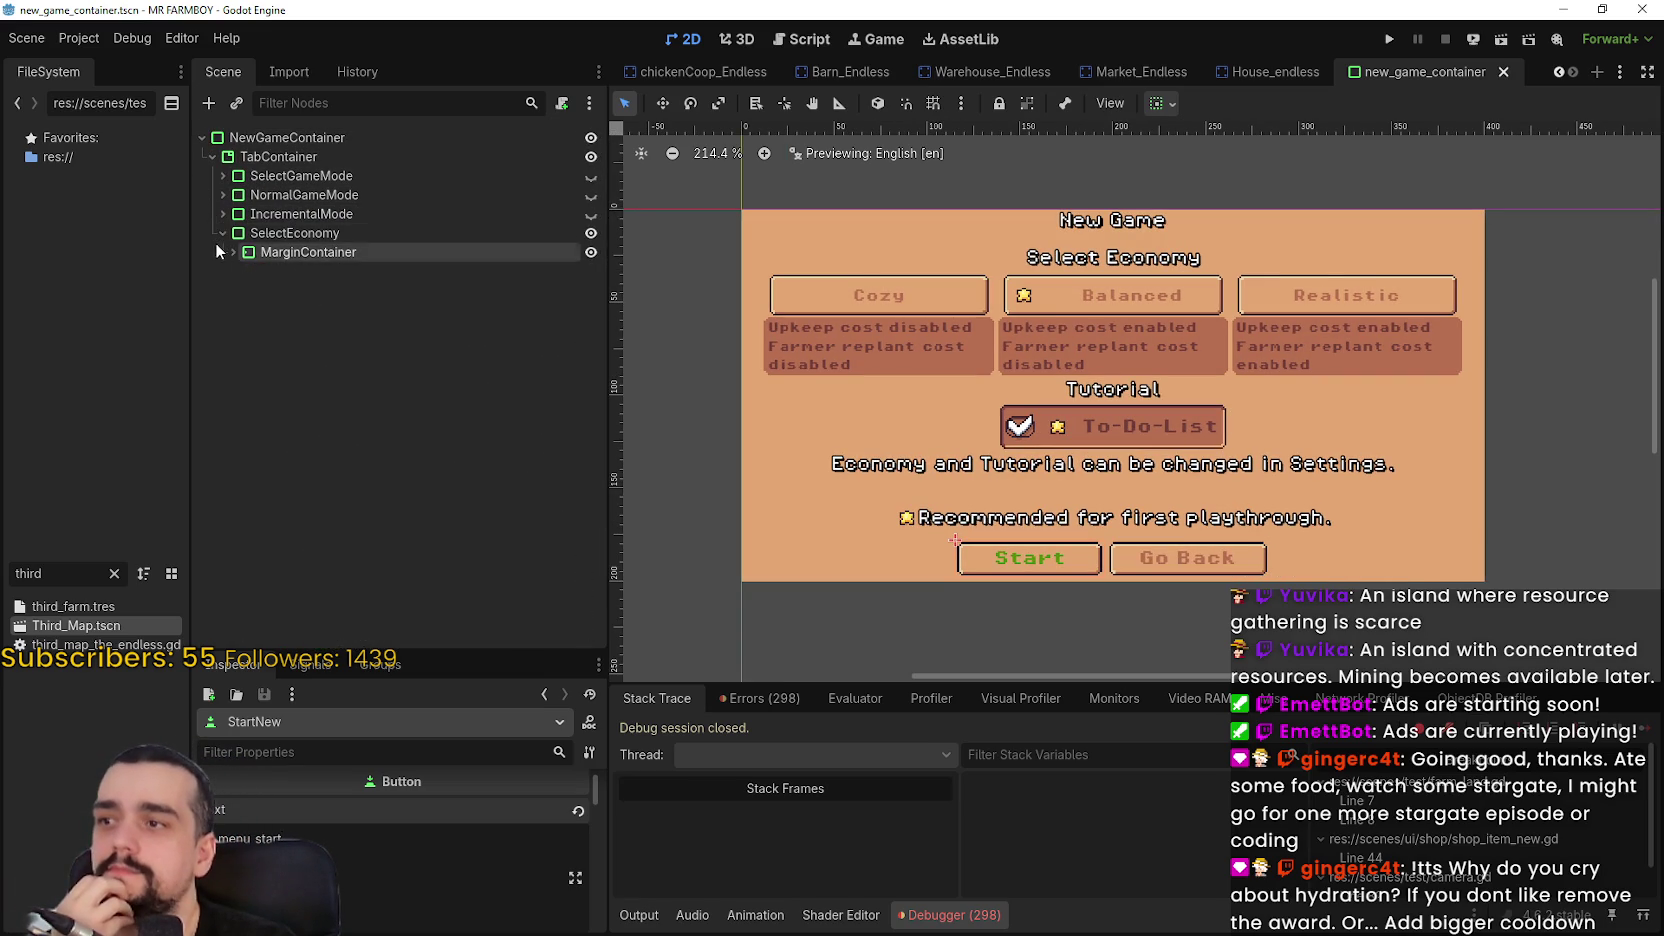
left_click(591, 176)
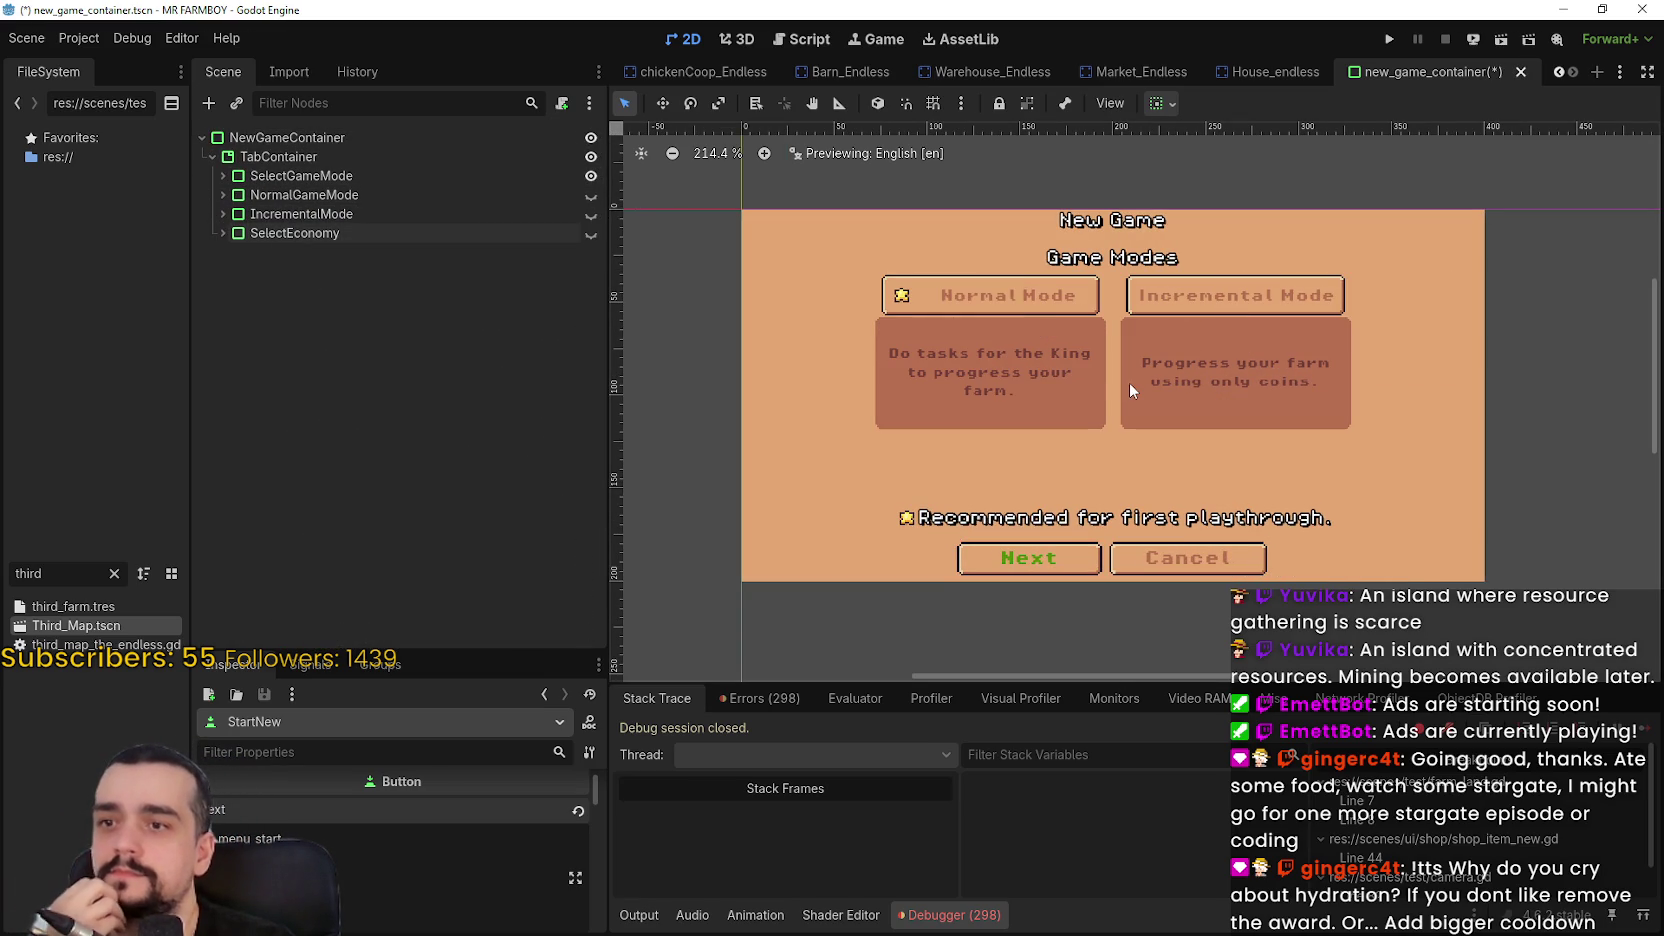
scroll(1132, 382, "up", 2)
key("ctrl+s")
scroll(1124, 374, "up", 1)
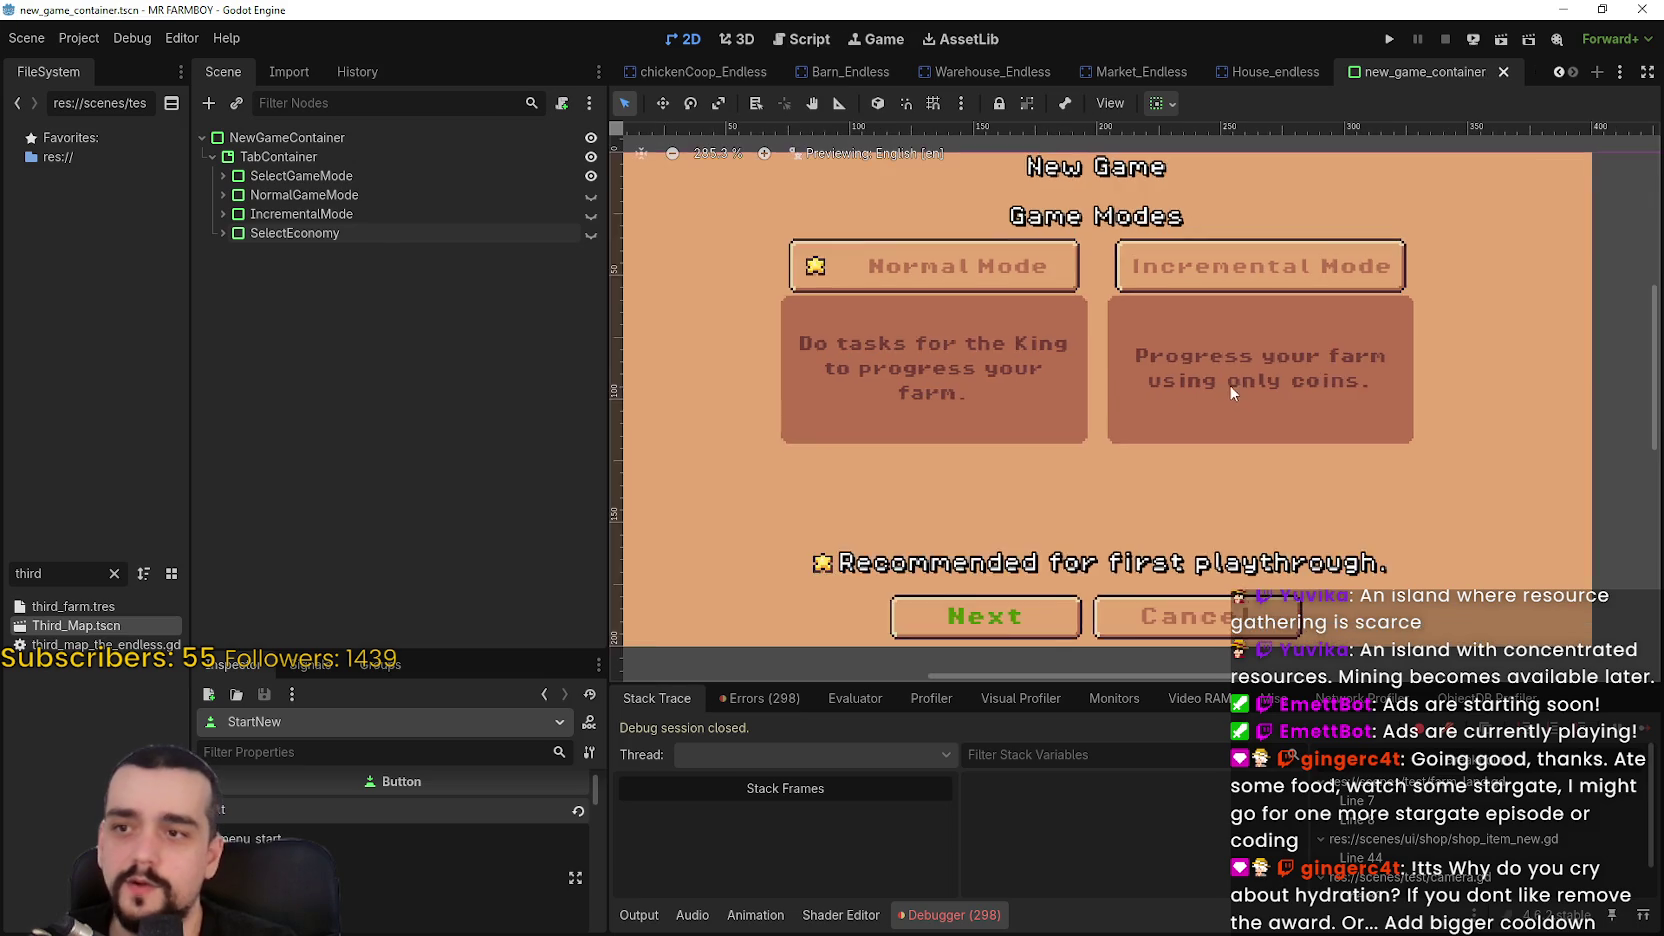
scroll(1166, 374, "down", 3)
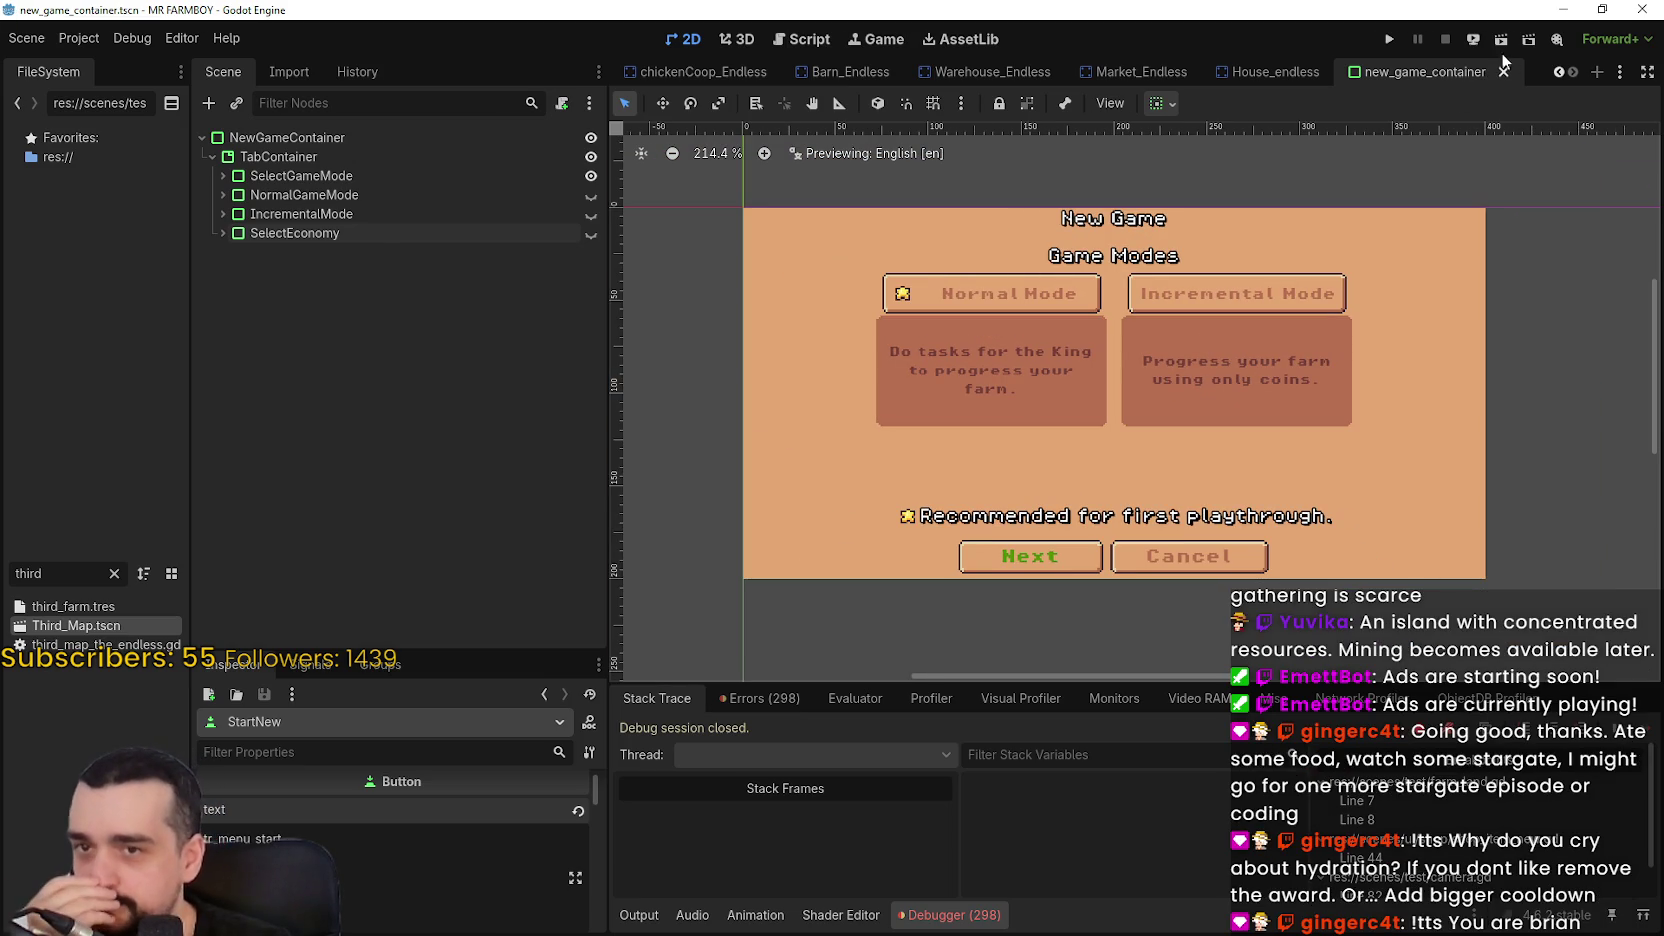
Run the project and choose Continue on the title screen
left_click(1388, 42)
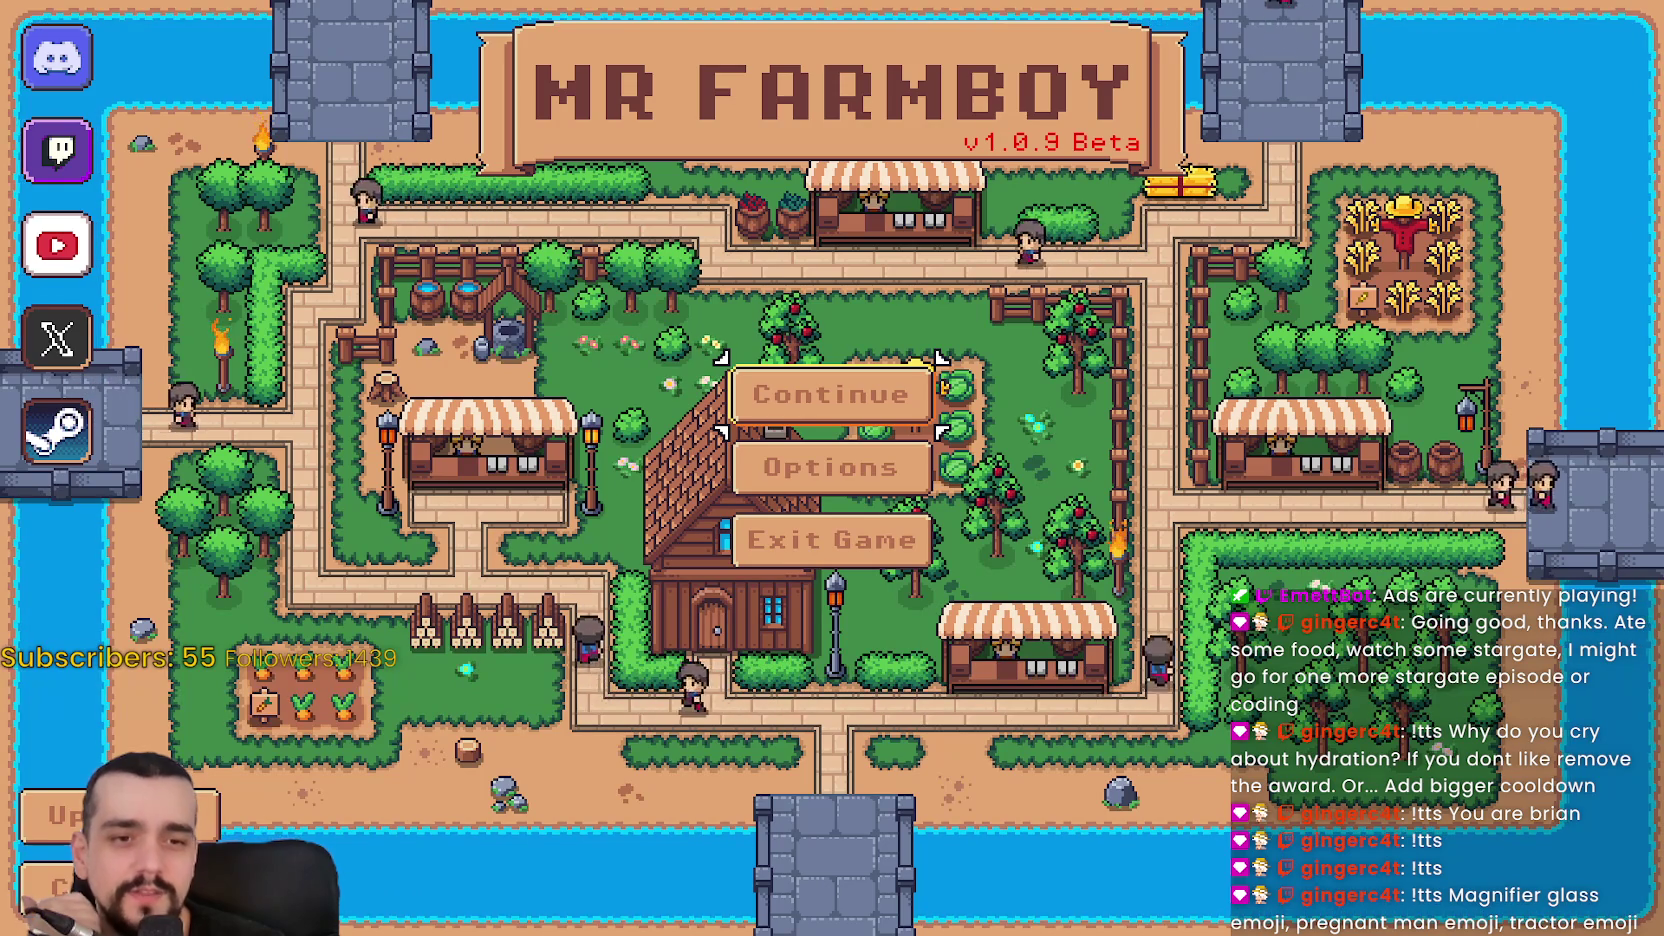
left_click(806, 390)
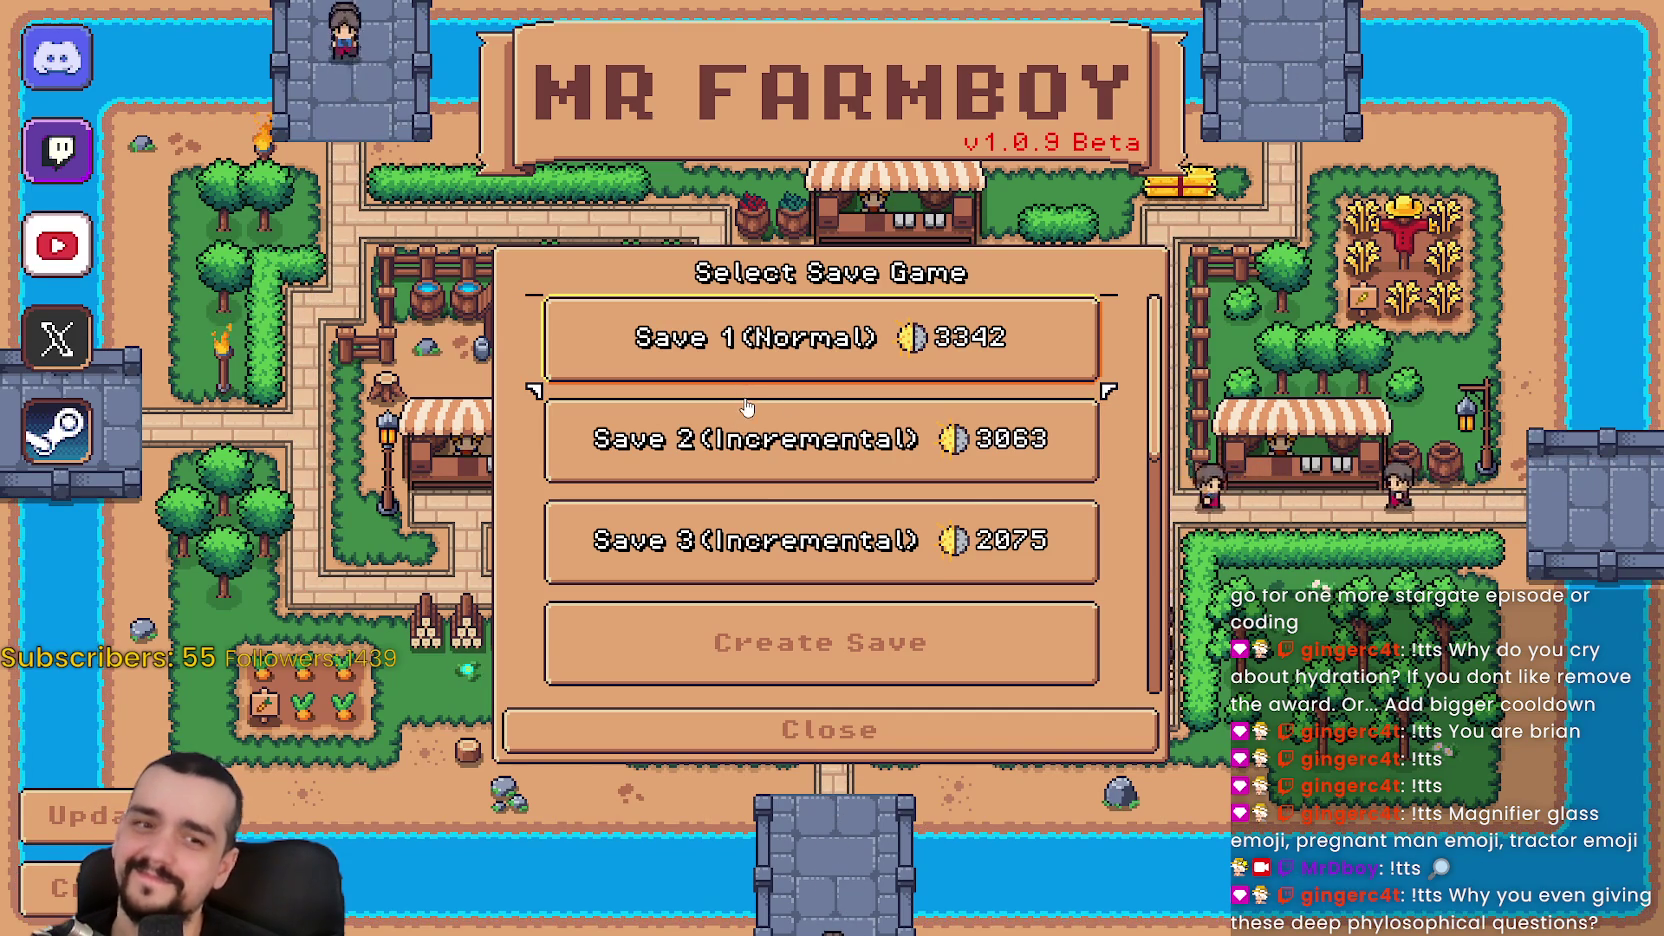
Scroll down the Select Save Game list and choose Create Save to start a new save
scroll(780, 490, "down", 1)
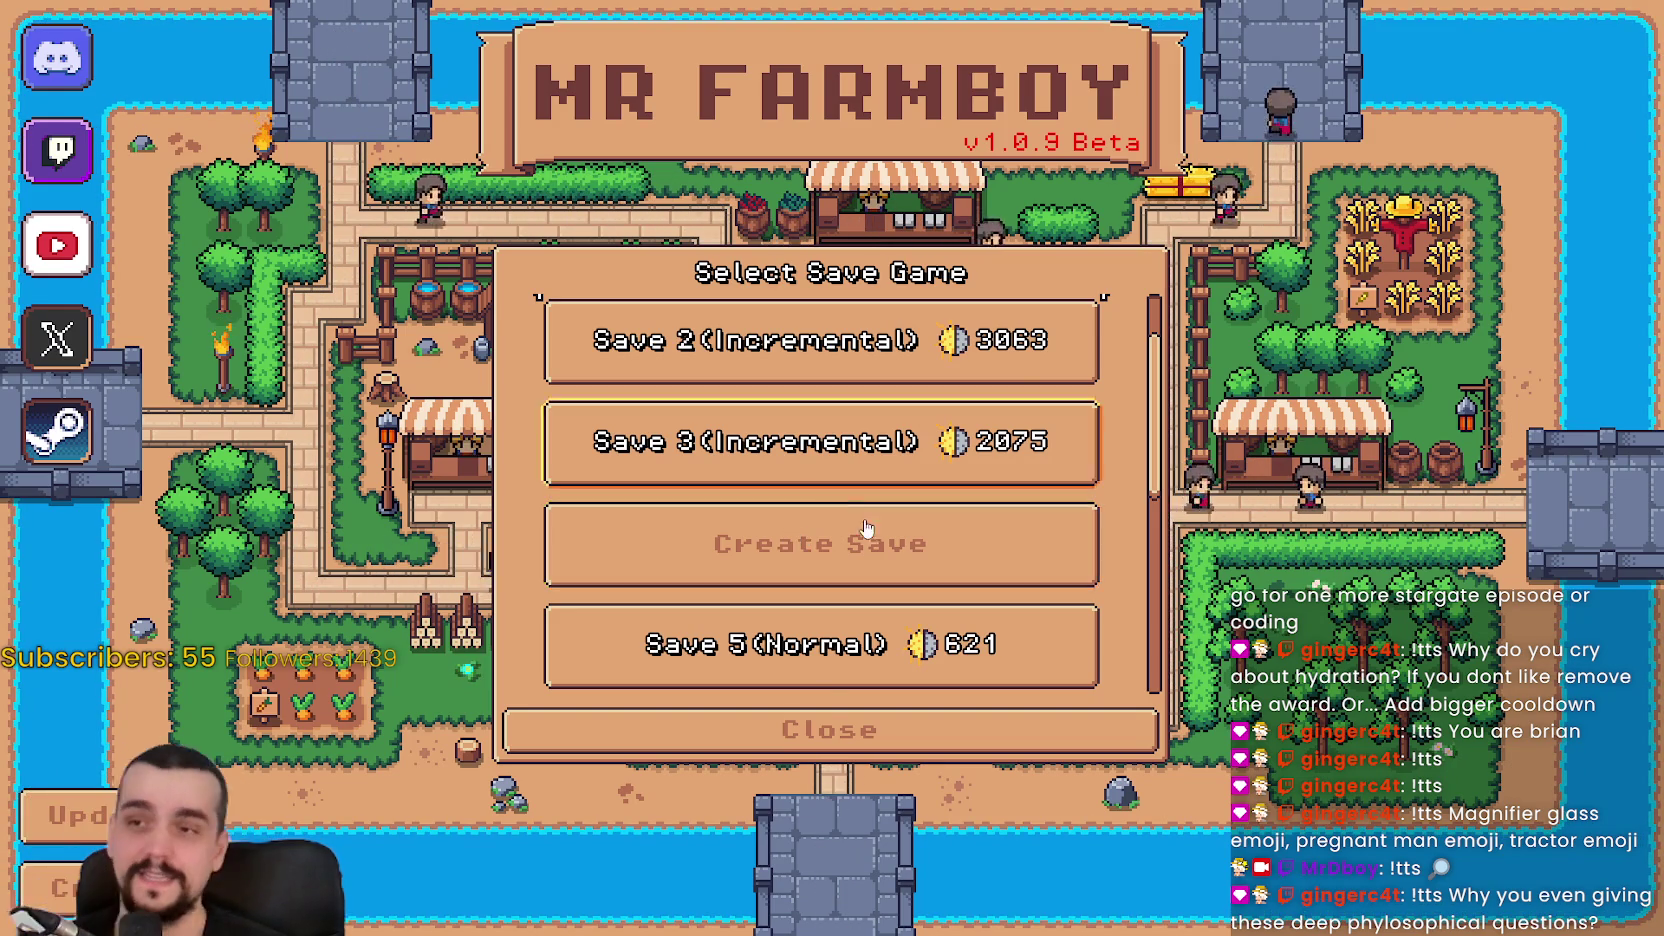
left_click(793, 540)
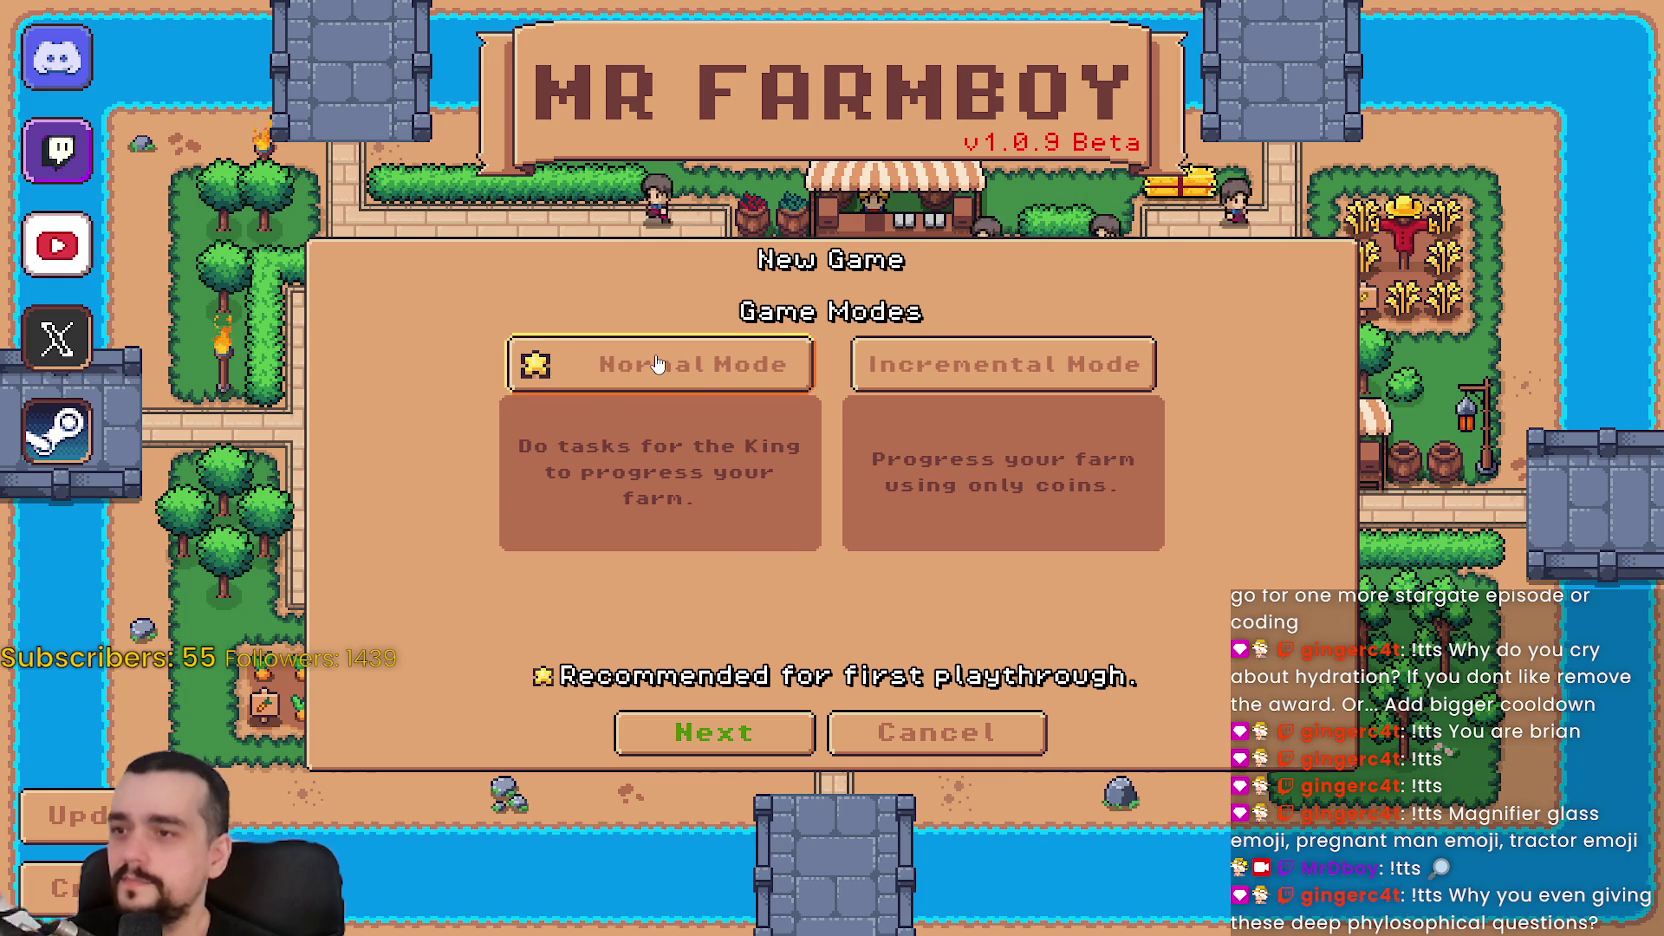
Pick Normal Mode, test arrow-key focus between Normal and Incremental Mode, confirm, then quit the game
left_click(697, 388)
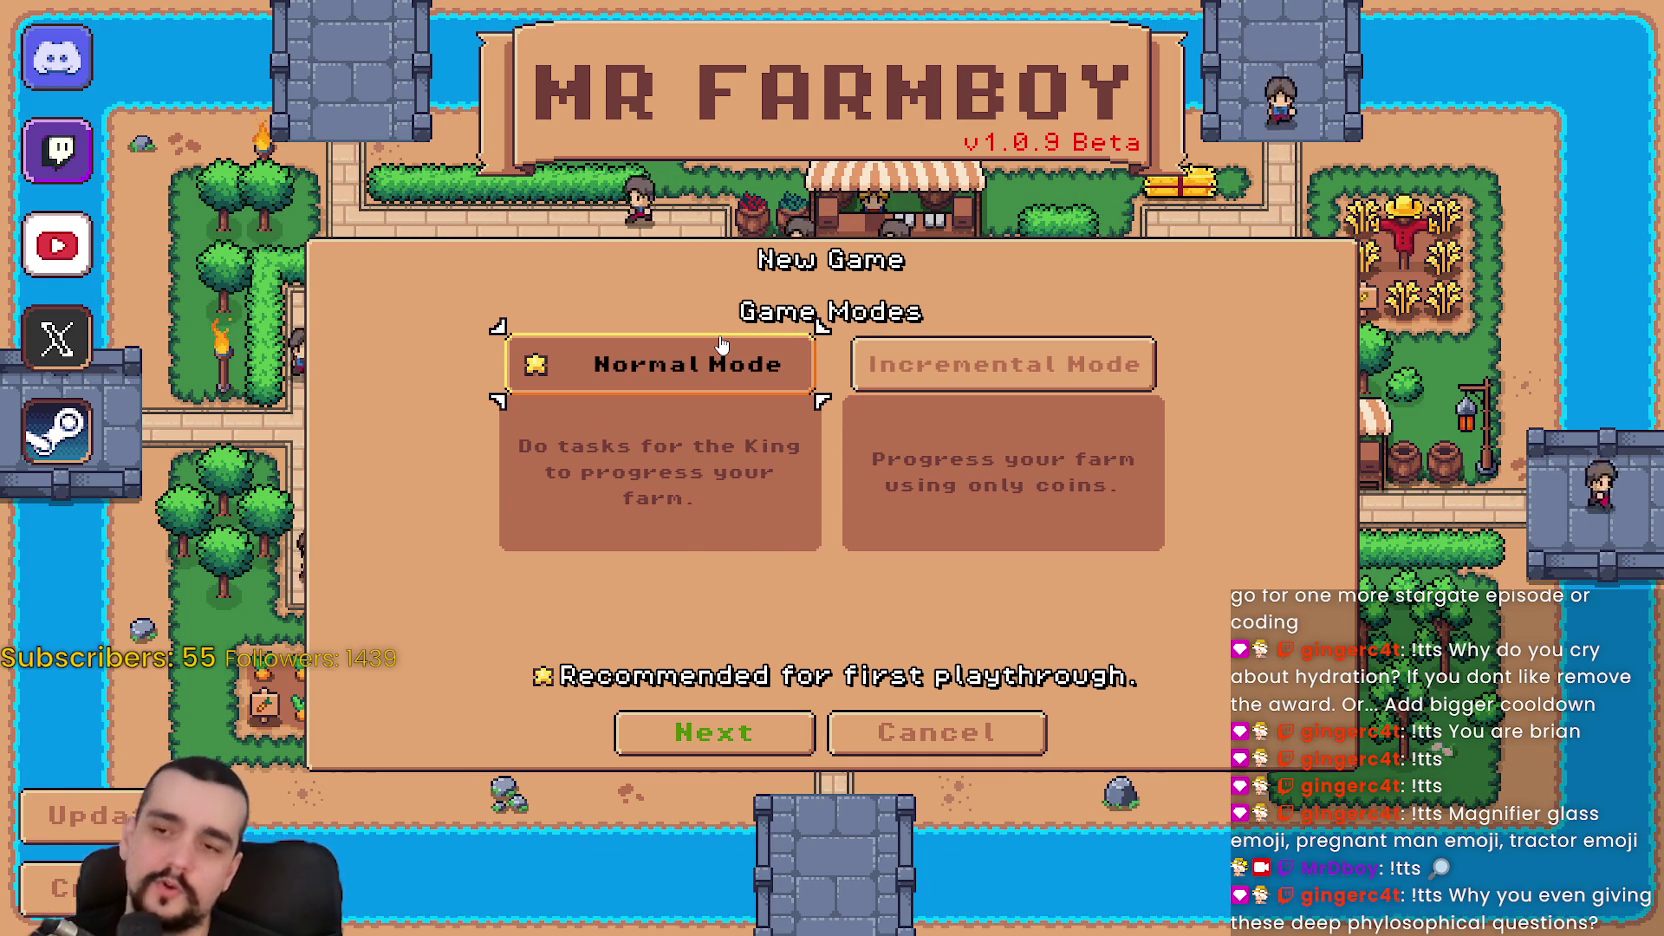
key("Right")
key("Left")
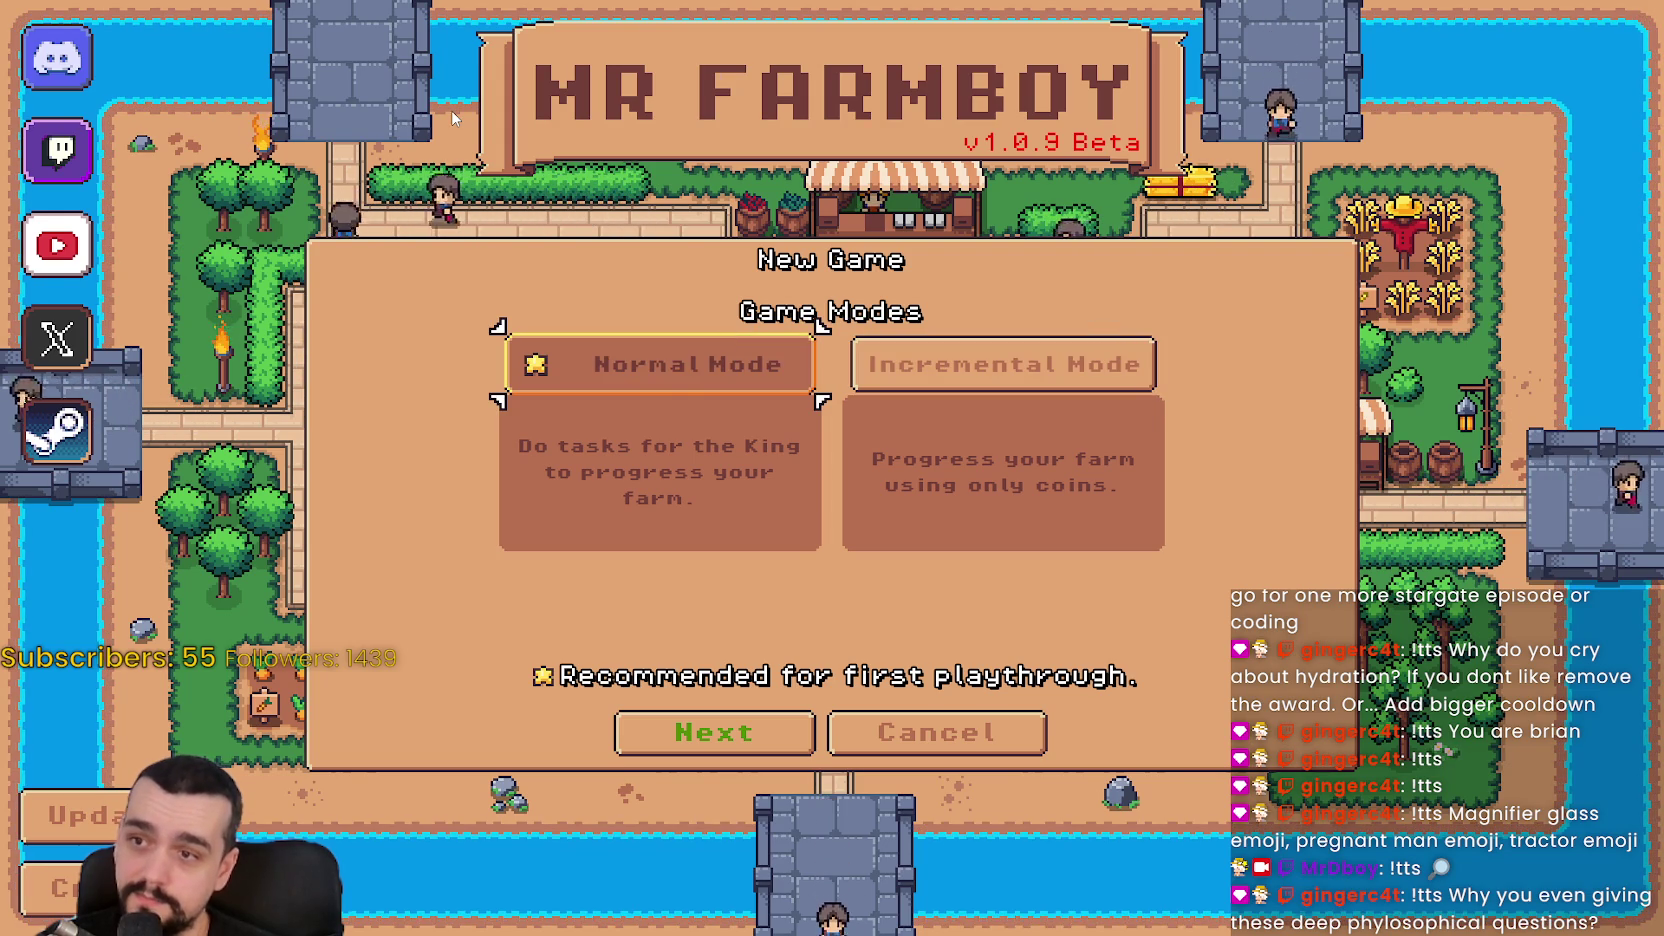
key("Right")
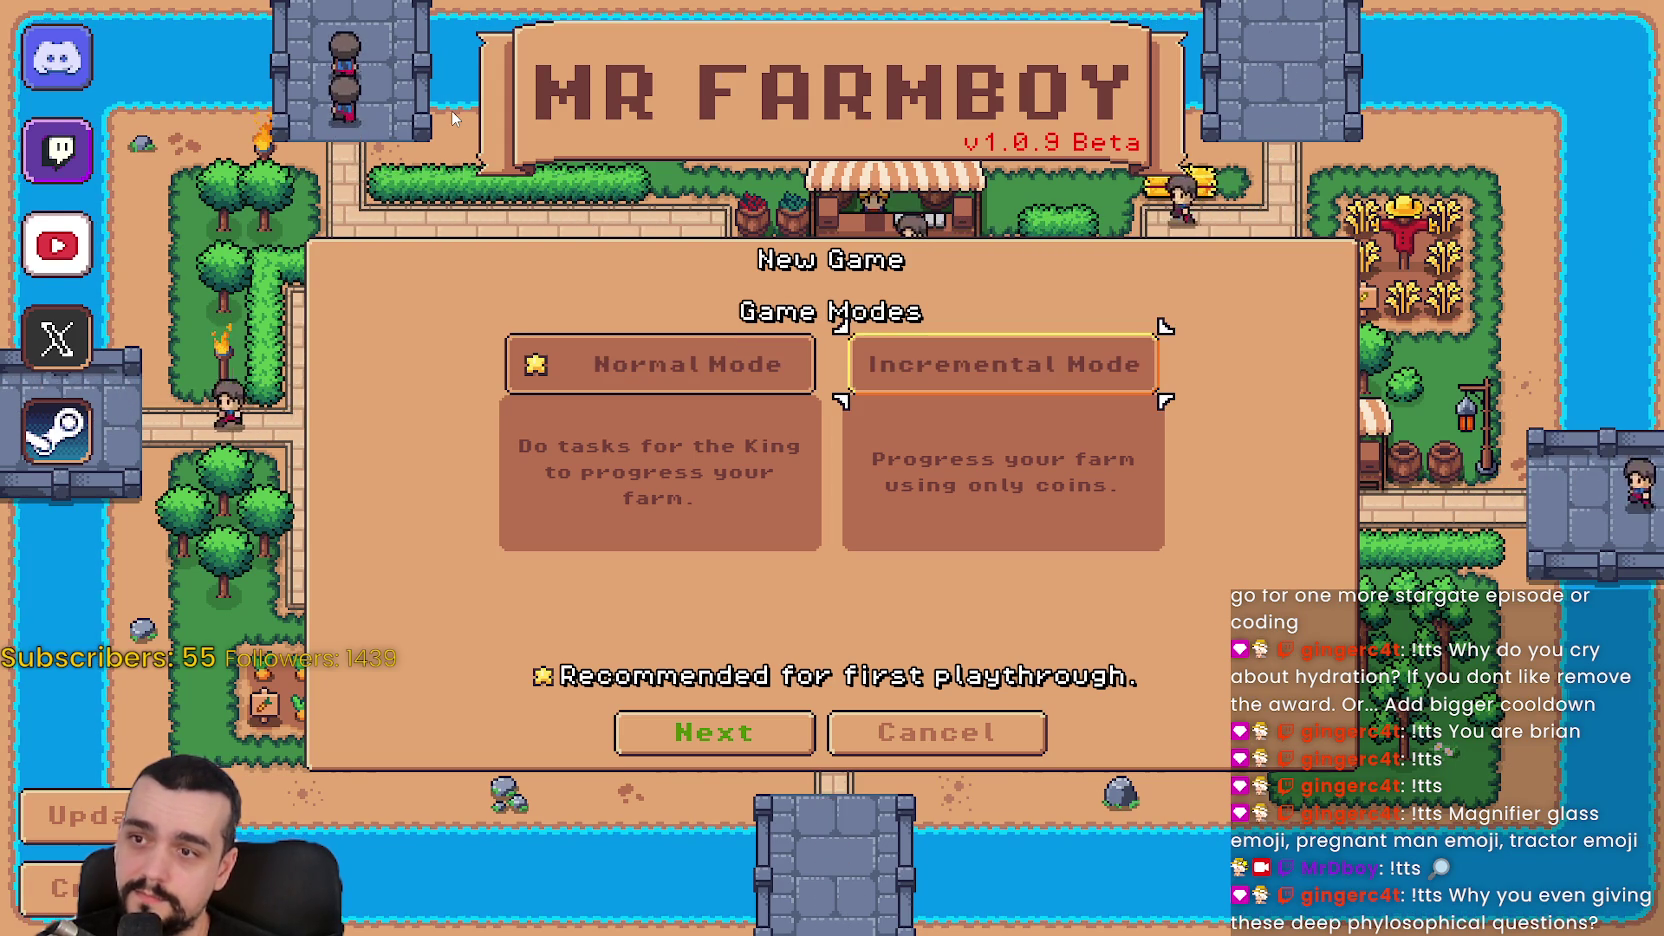
key("Left")
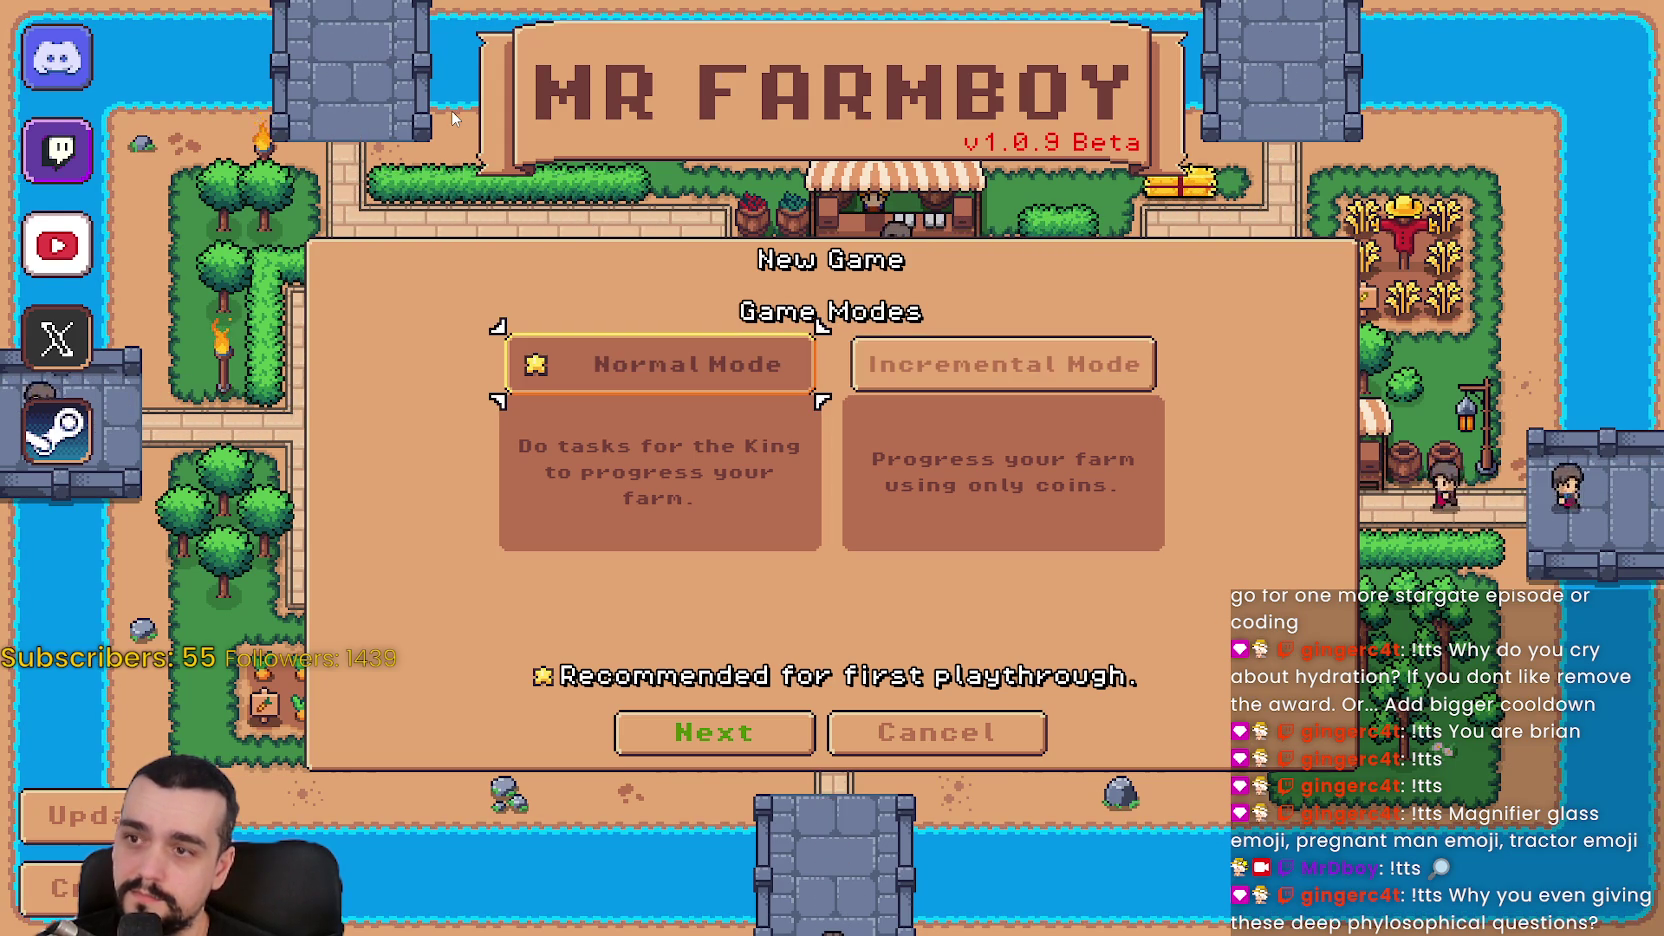
key("Return")
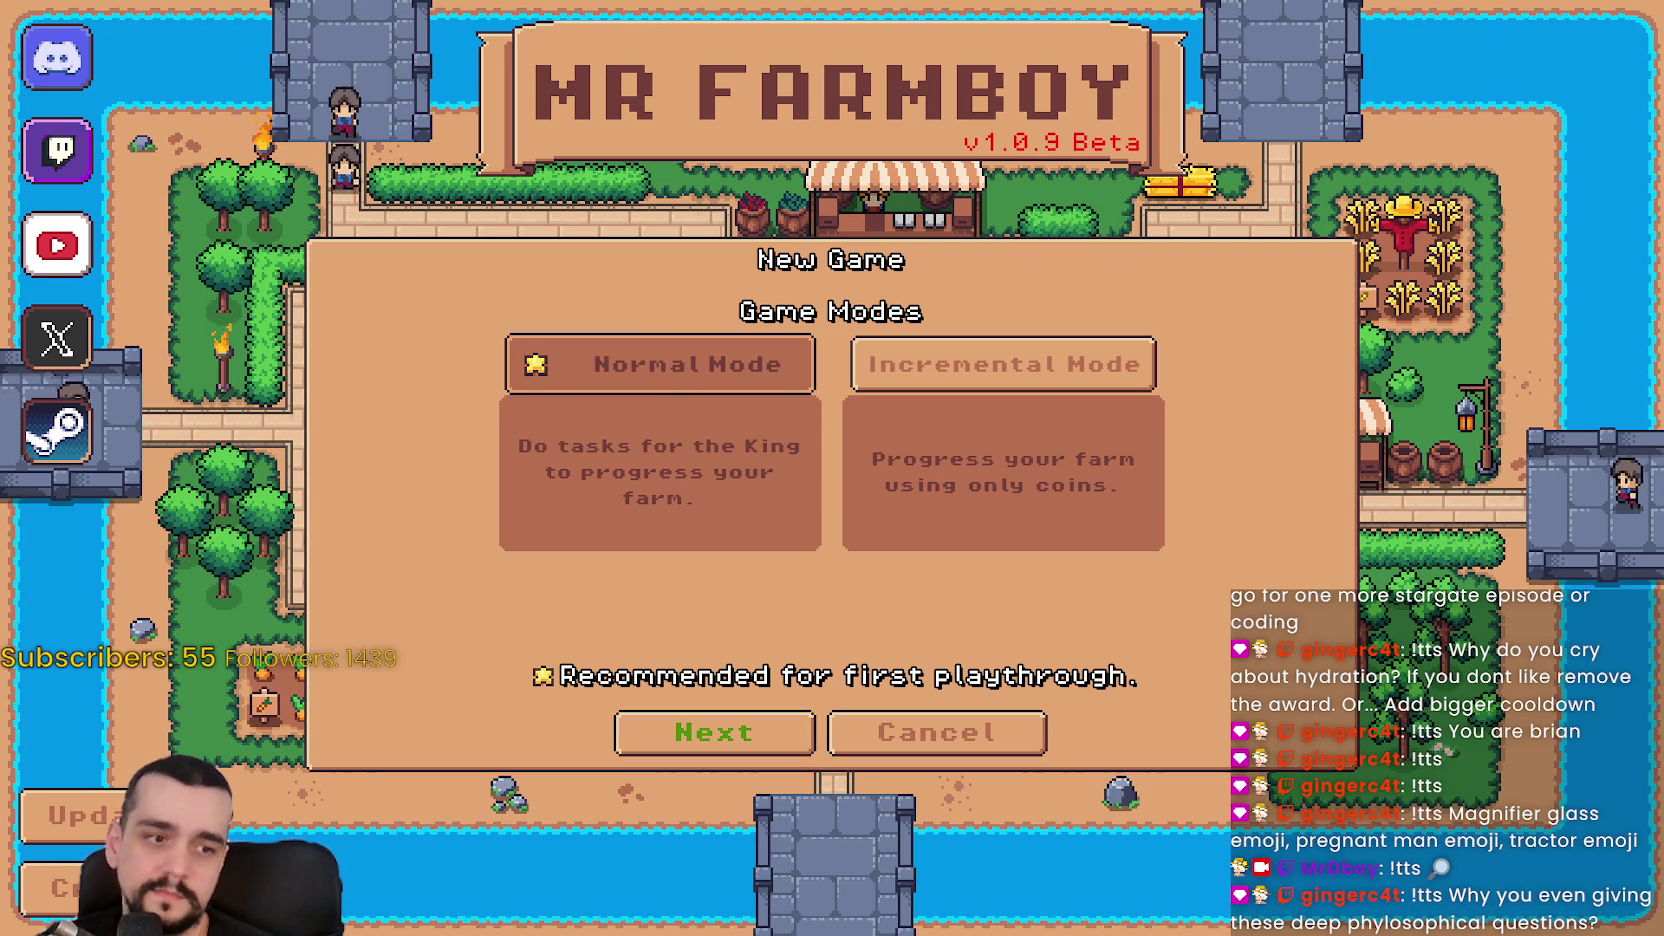
key("alt+F4")
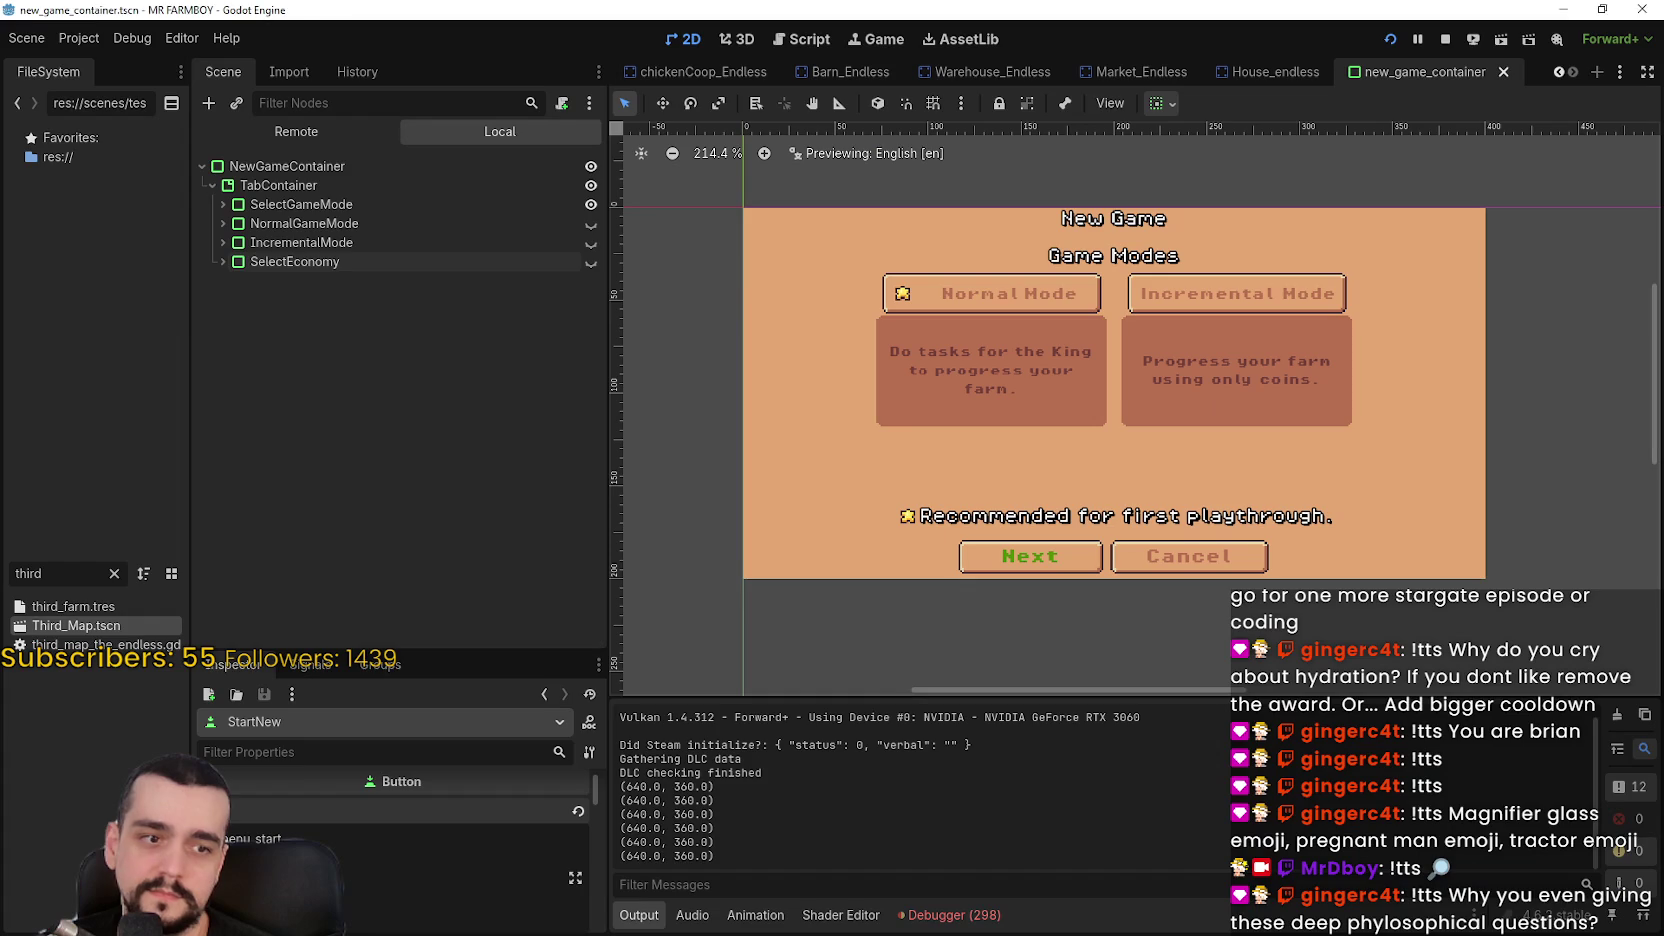
Toggle the Scene dock visibility so NormalGameMode's island selection page shows instead of Game Modes
left_click(593, 224)
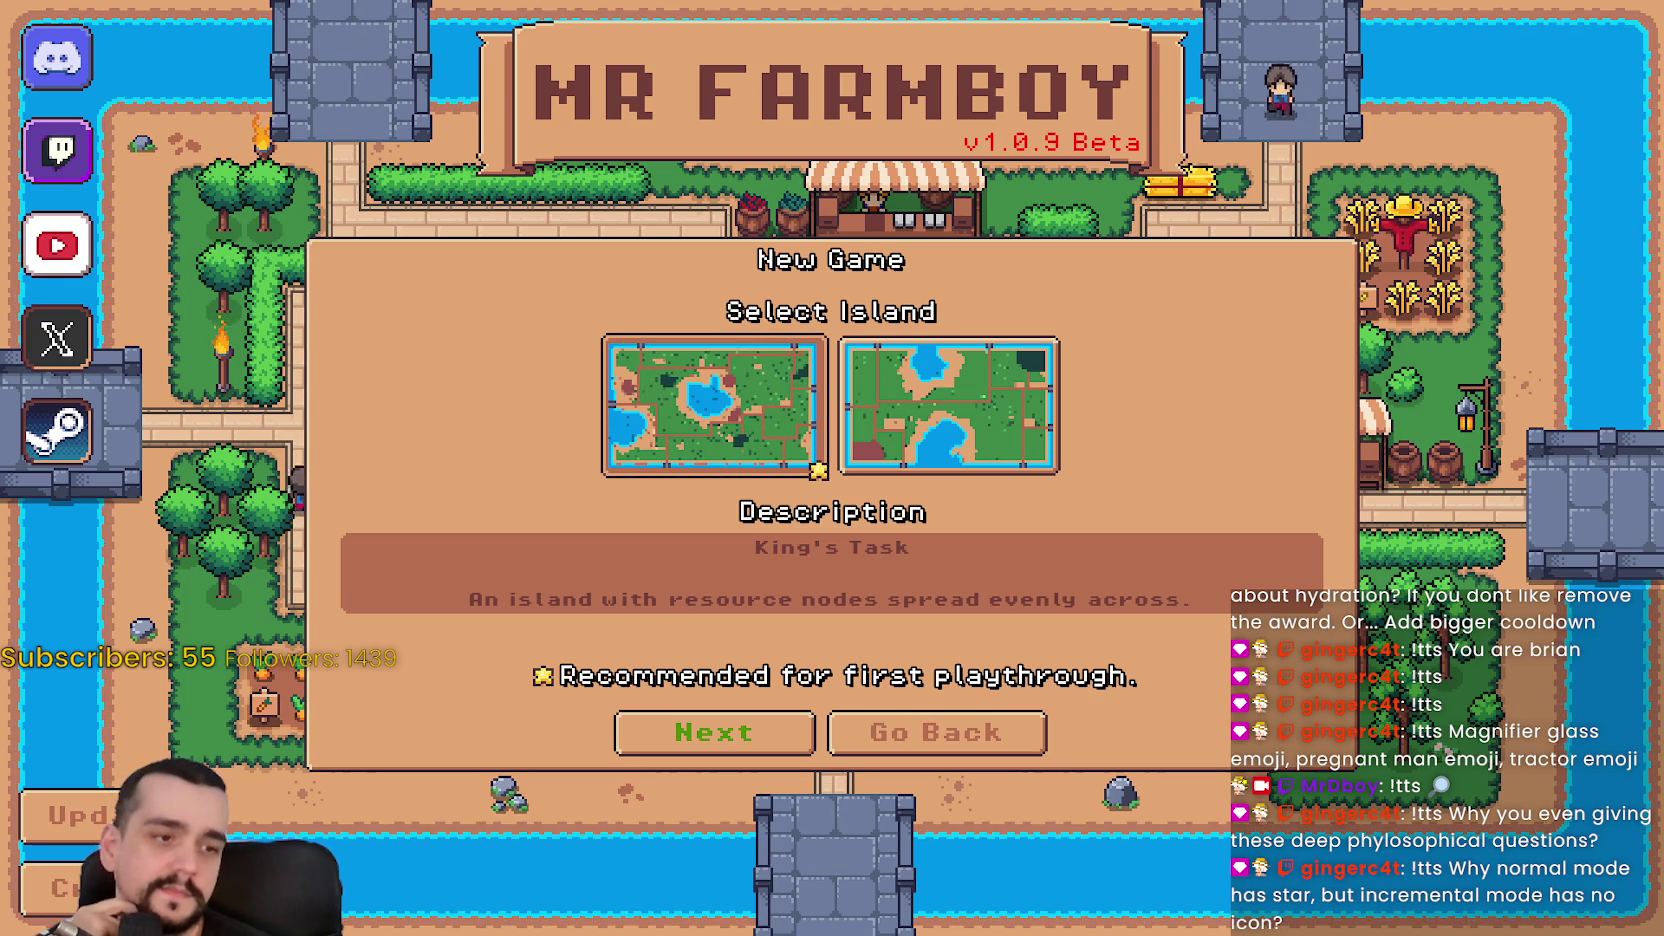
Switch from the running Mr Farmboy game back to the Godot editor with Alt+Tab
key("alt+Tab")
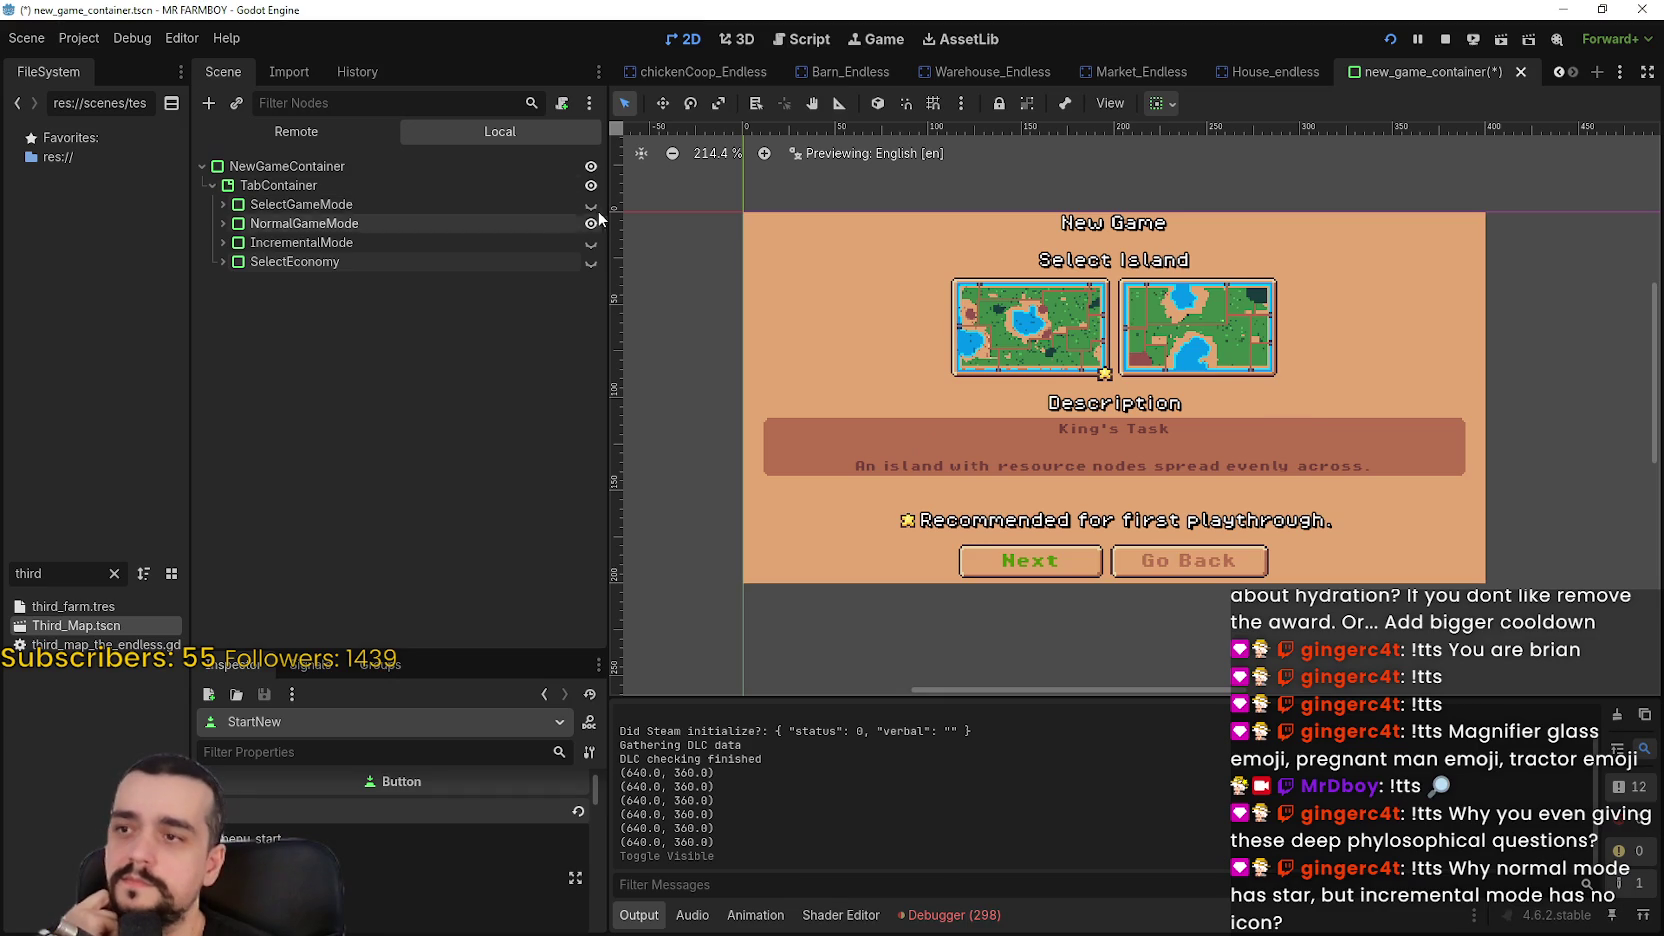
Cycle visibility through SelectGameMode, NormalGameMode and IncrementalMode, ending on Select Economy's Cozy/Balanced/Realistic/To-Do-List page
left_click(592, 204)
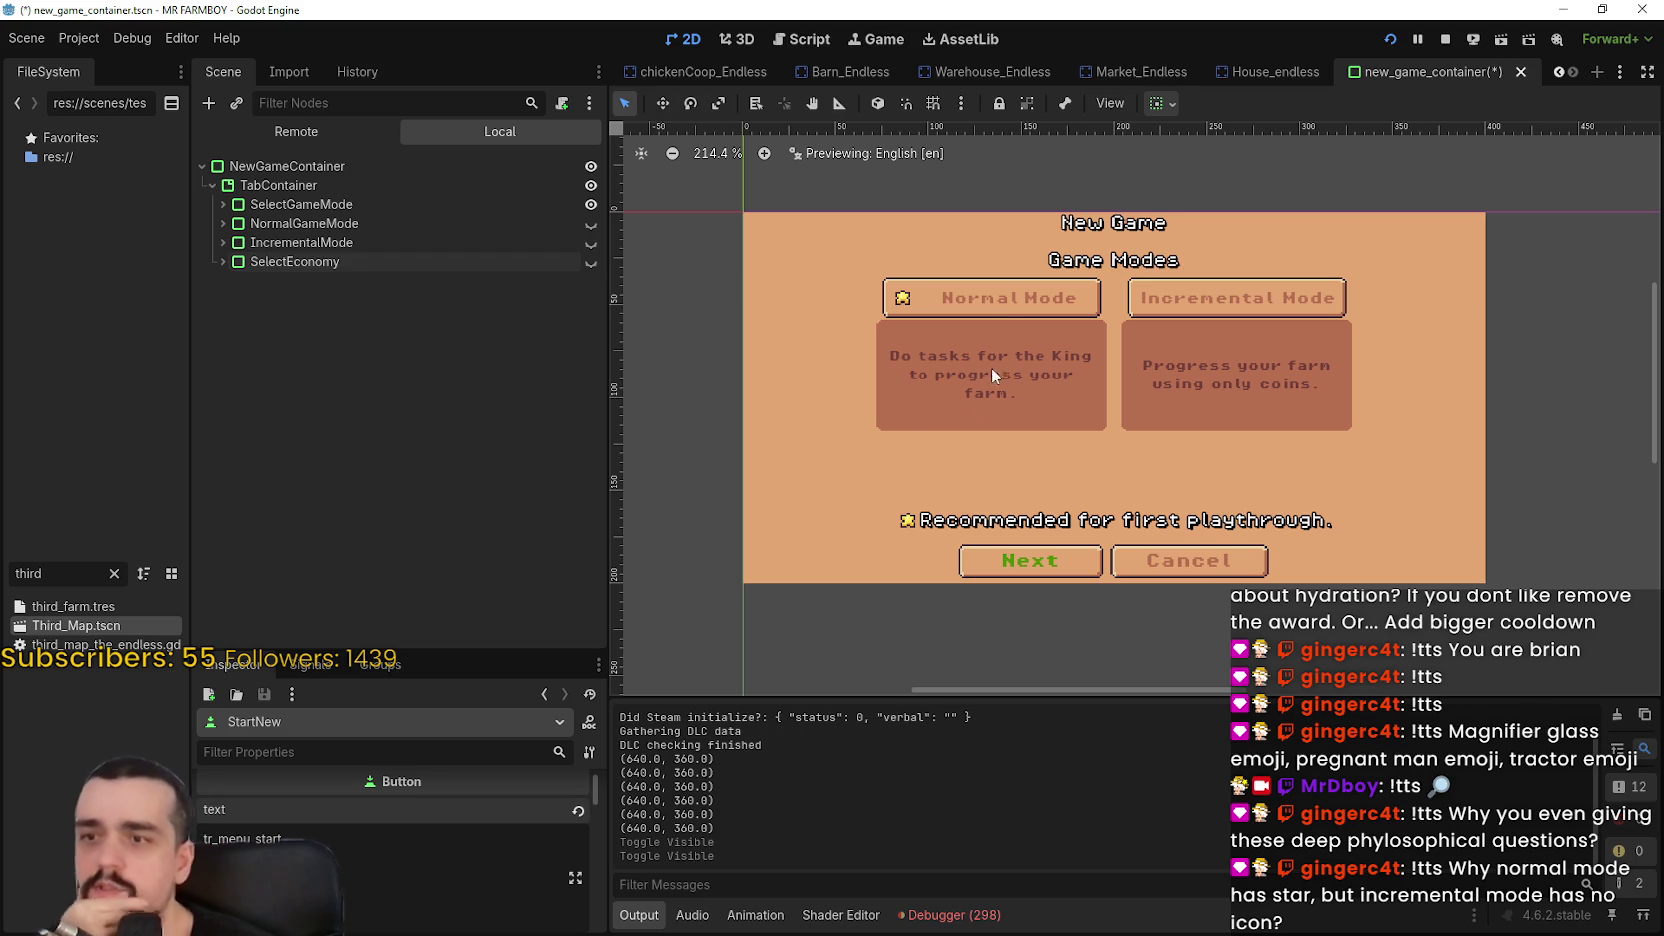
left_click(591, 224)
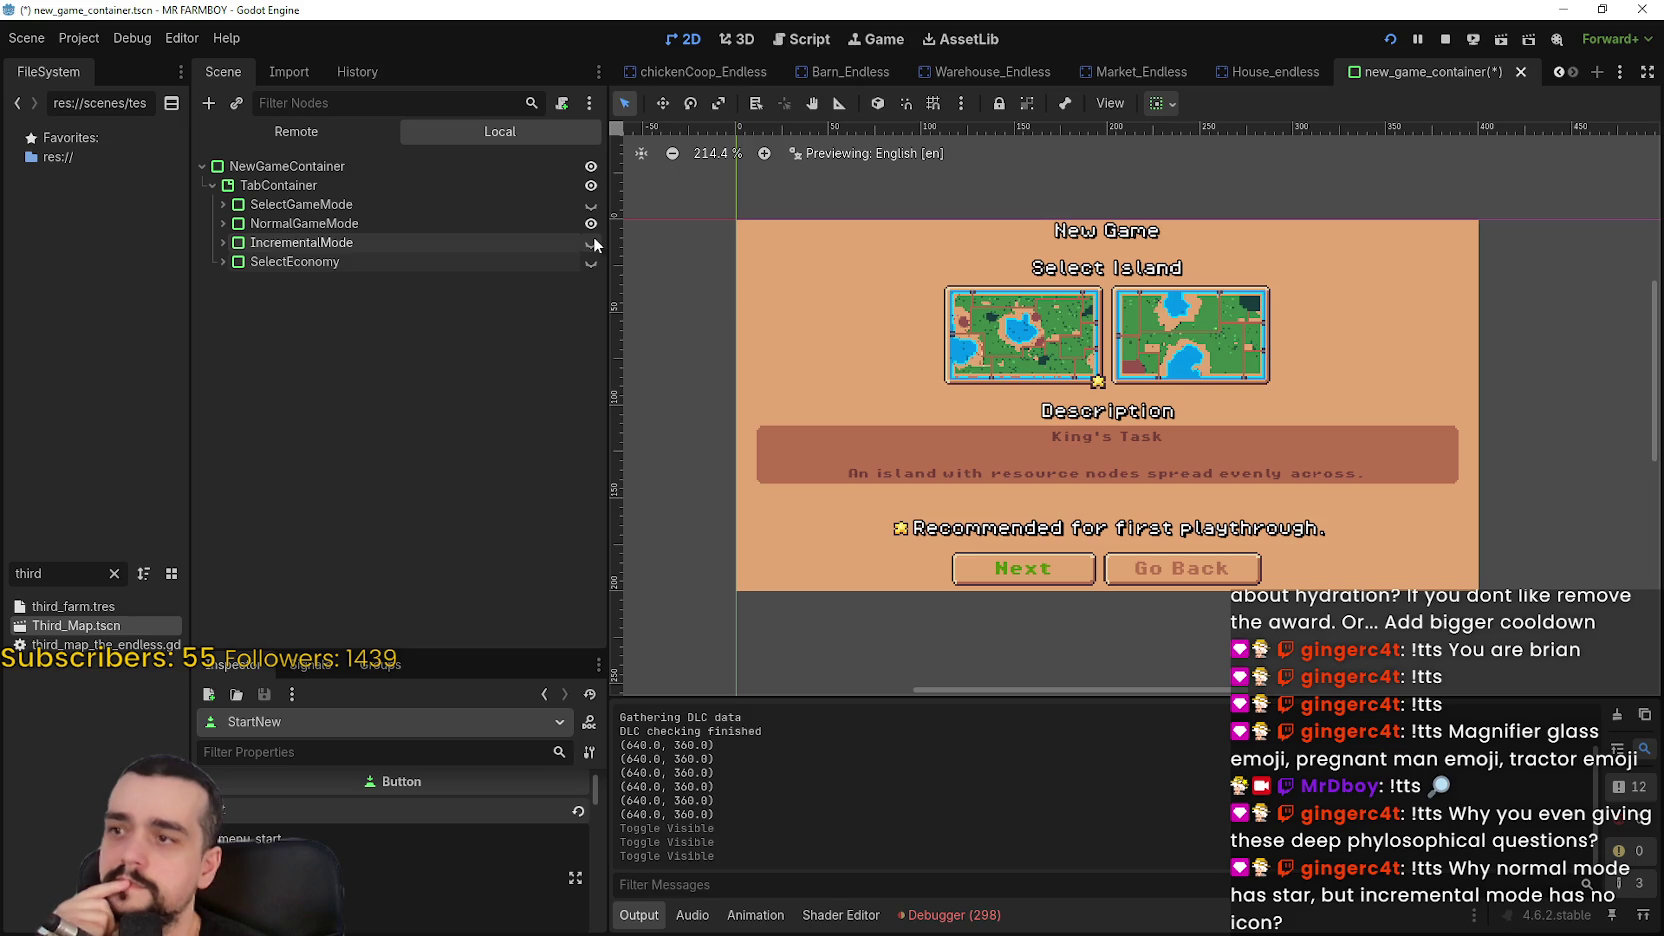
left_click(591, 242)
left_click(591, 263)
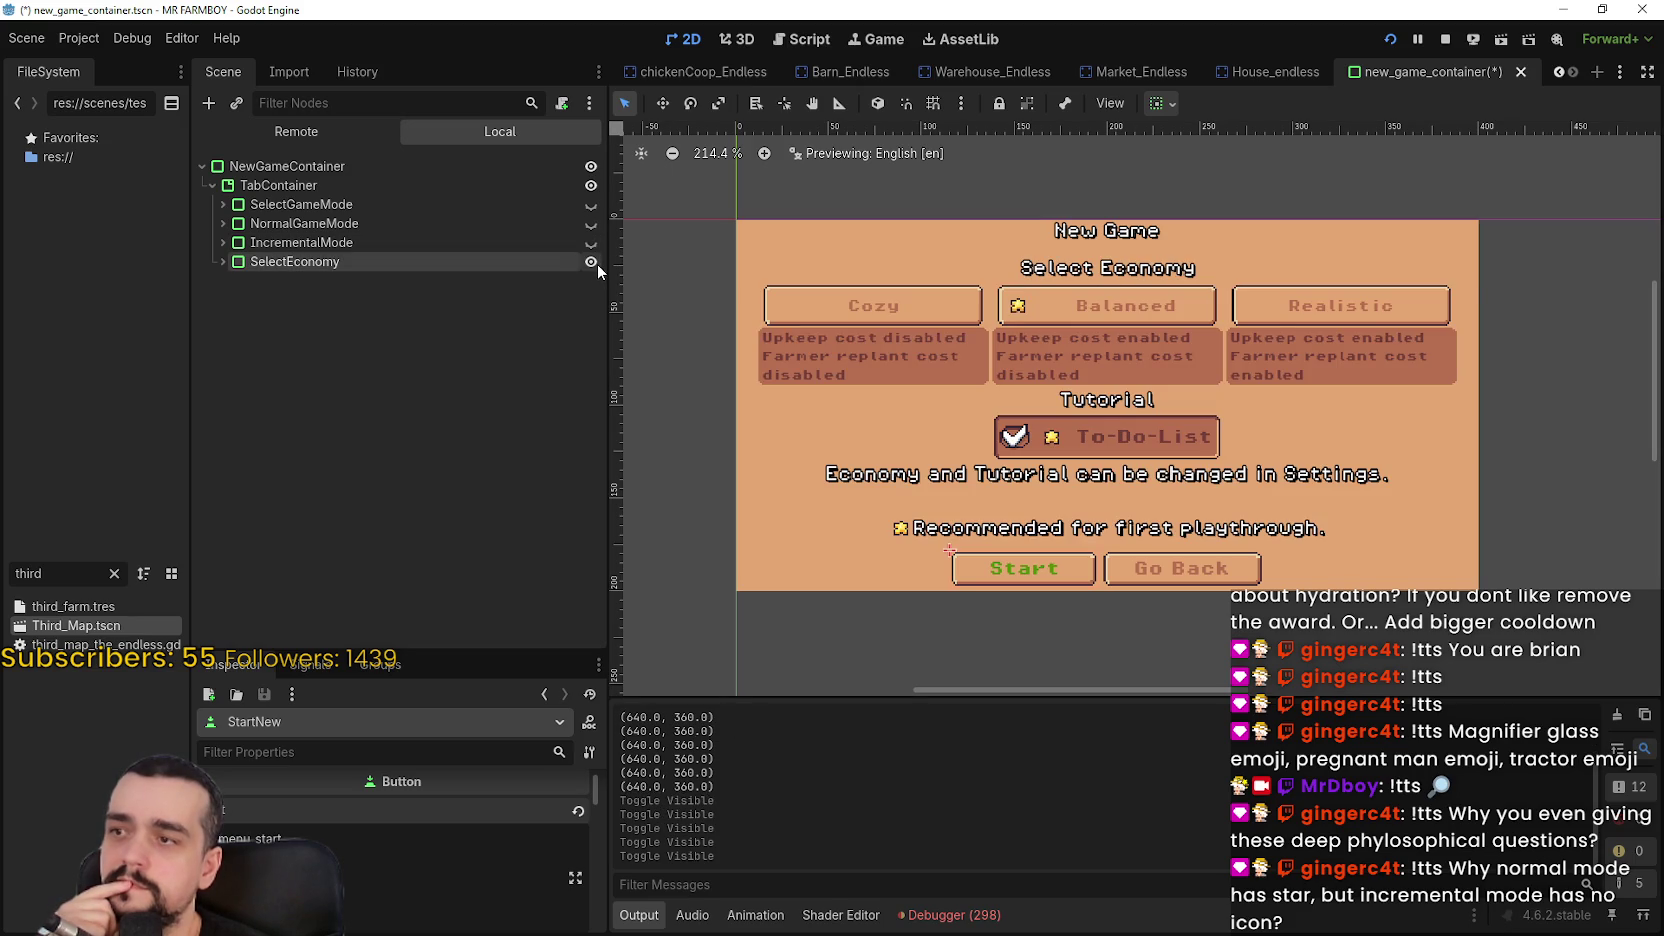
scroll(1192, 398, "up", 2)
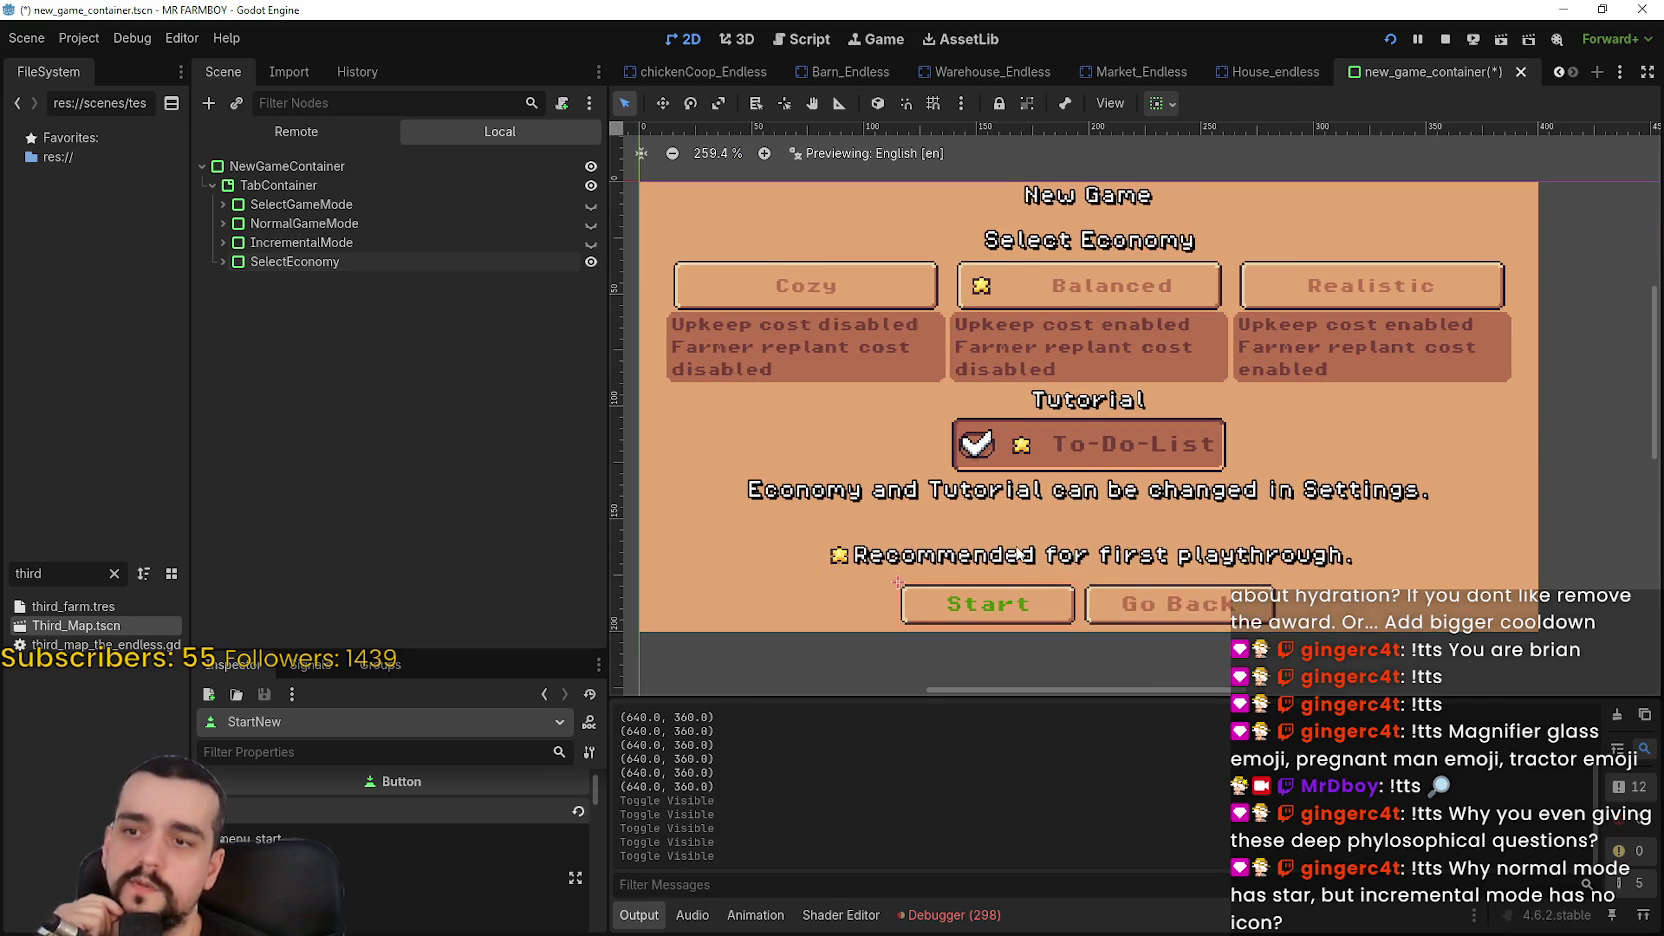
scroll(1149, 524, "down", 4)
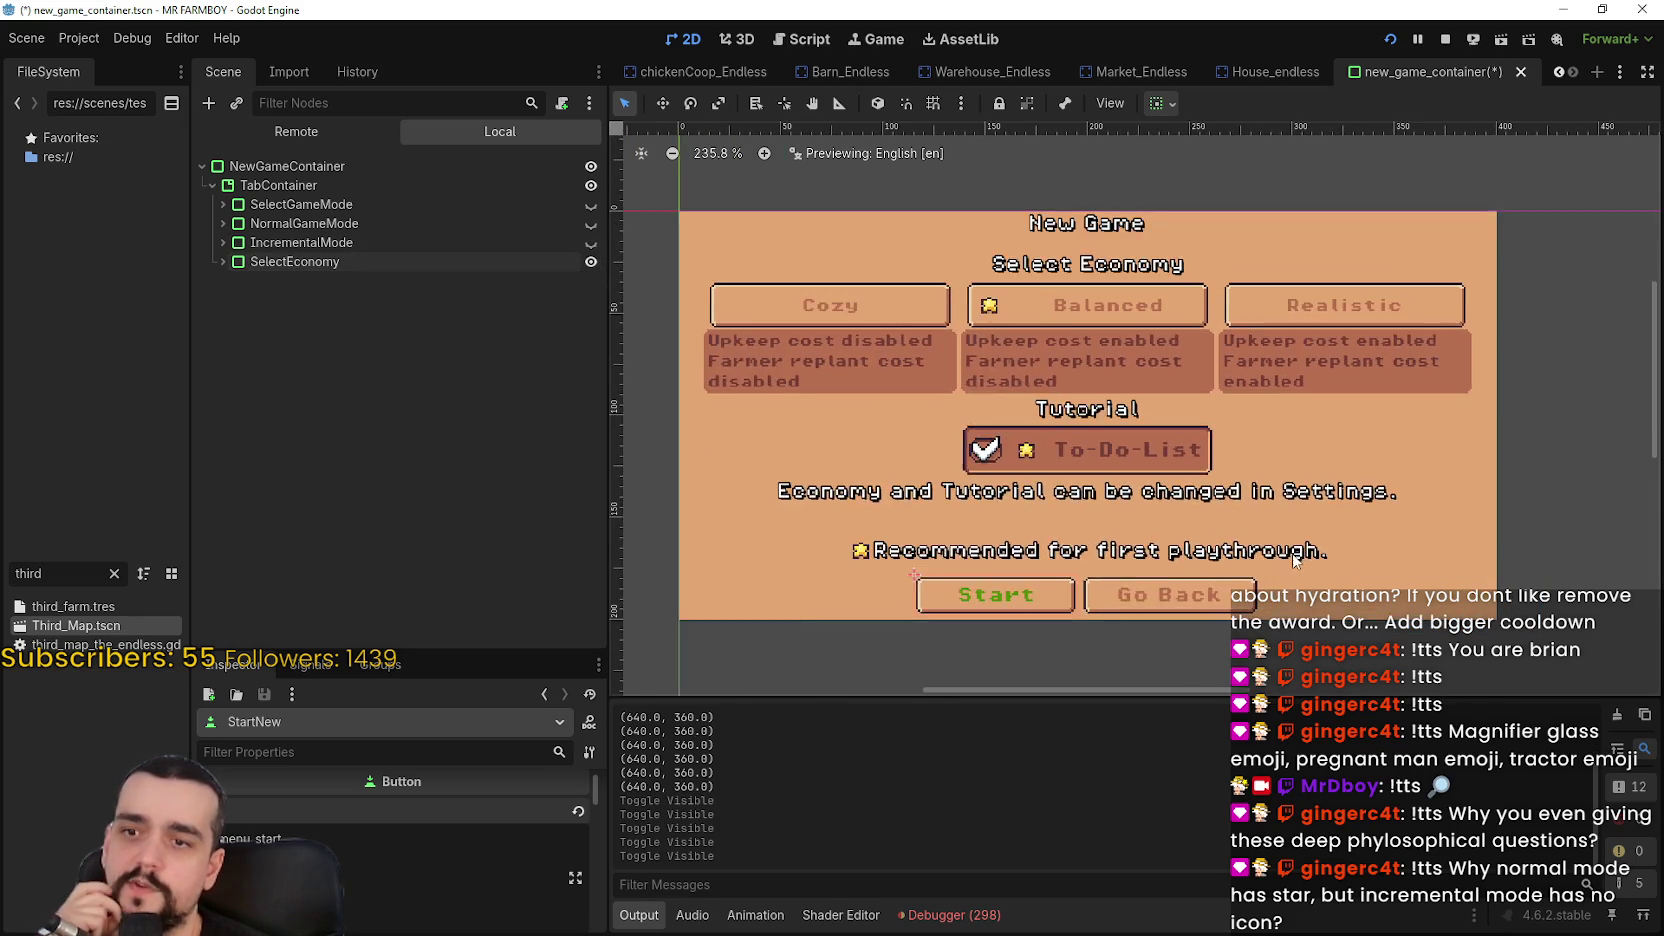
scroll(1150, 485, "up", 4)
scroll(1141, 455, "down", 2)
scroll(1141, 455, "up", 5)
scroll(1190, 370, "down", 3)
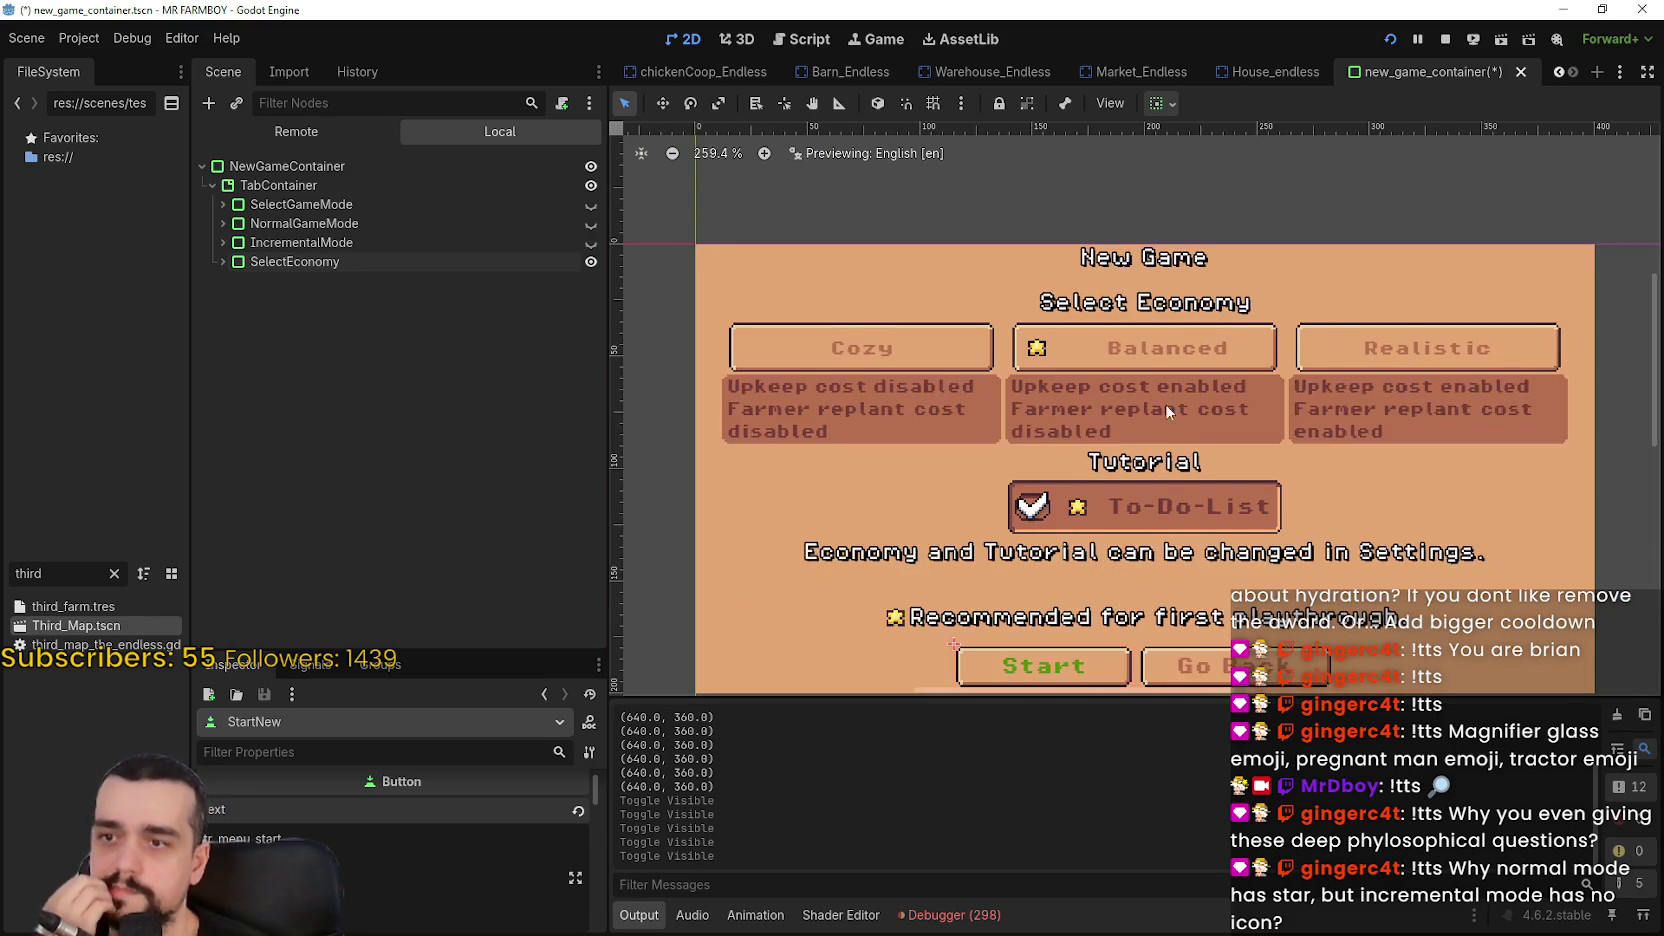
scroll(1158, 419, "up", 1)
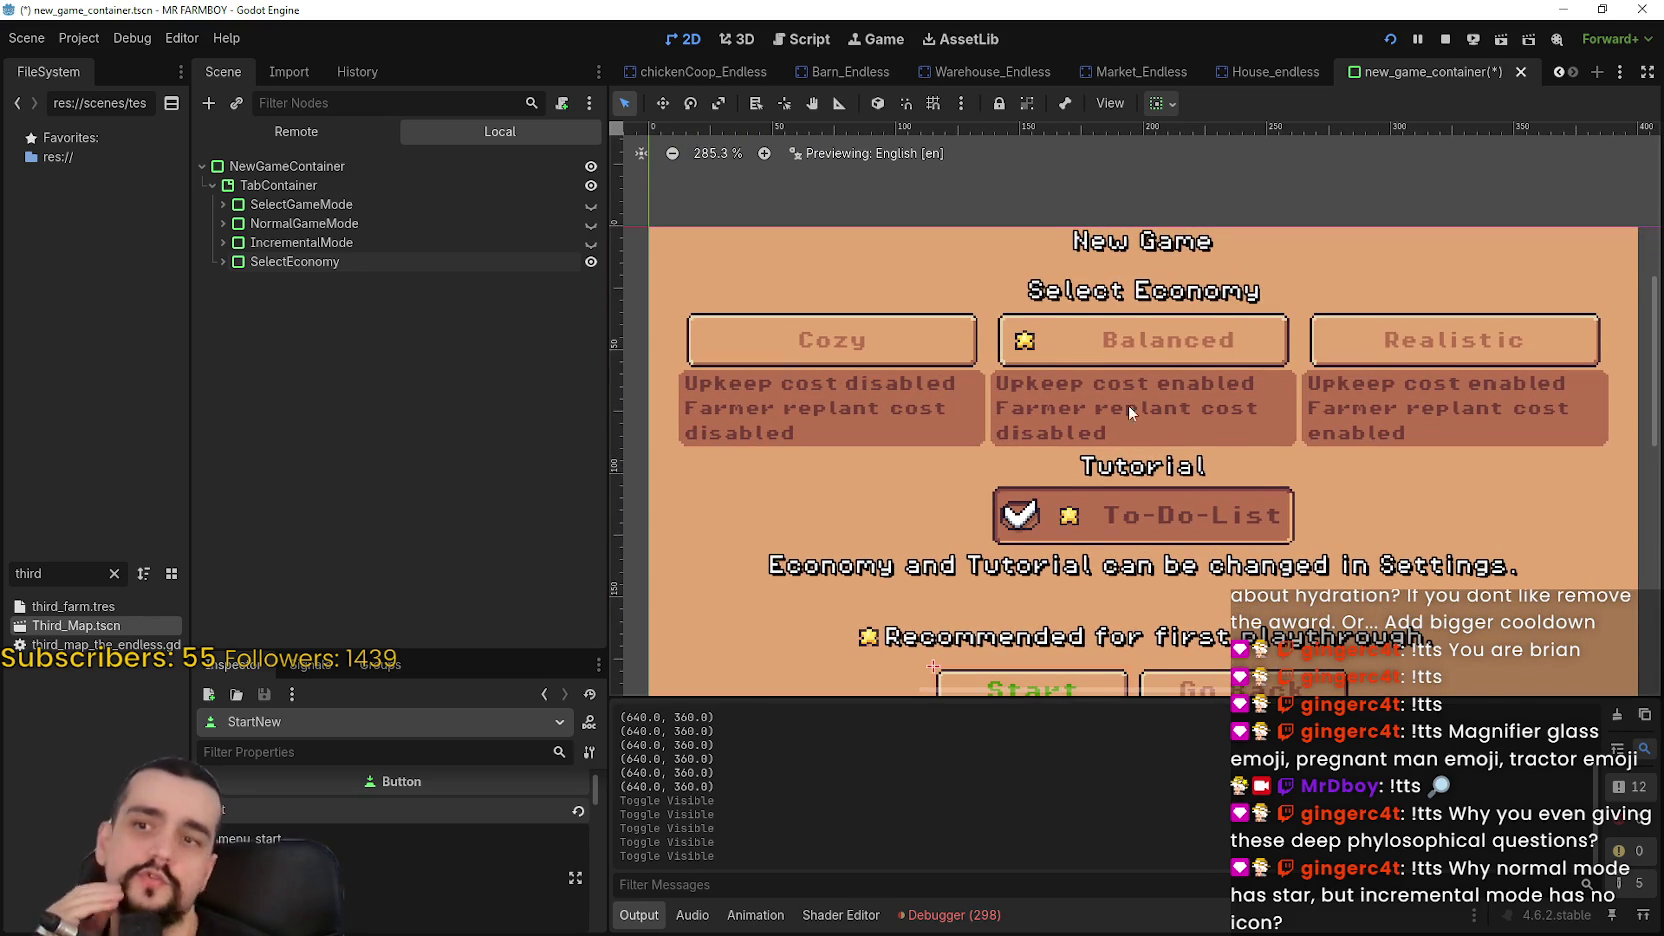
scroll(1128, 406, "down", 3)
scroll(1150, 396, "down", 1)
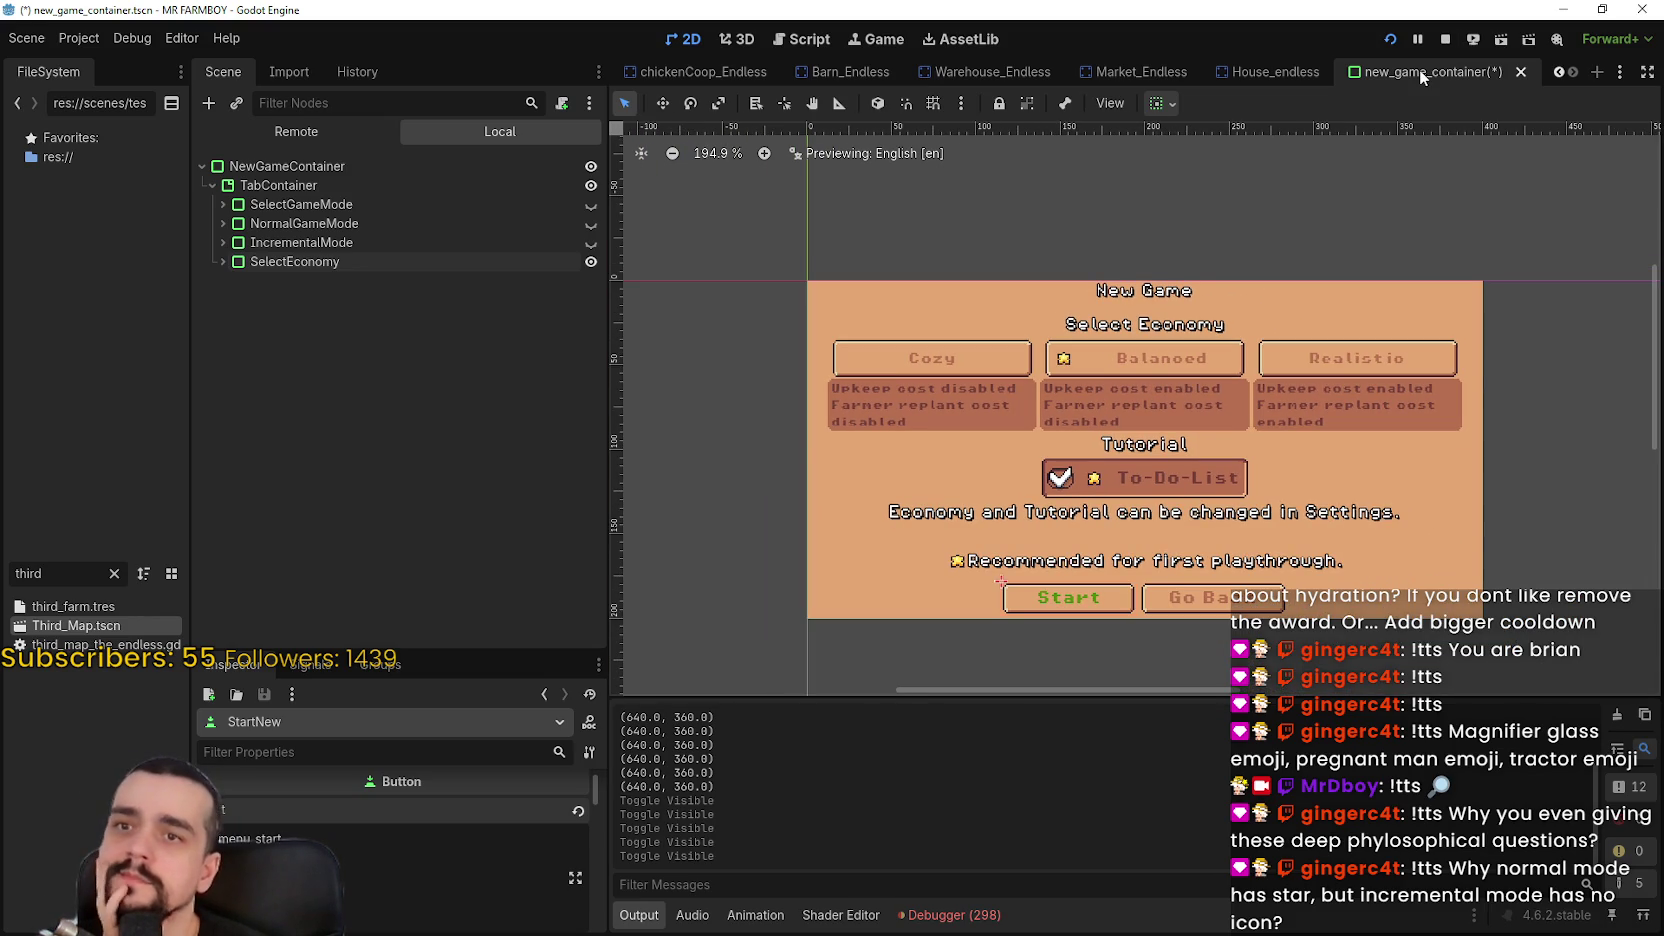
Save new_game_container, check the Select Economy page in the running game, then return to Godot
key("ctrl+s")
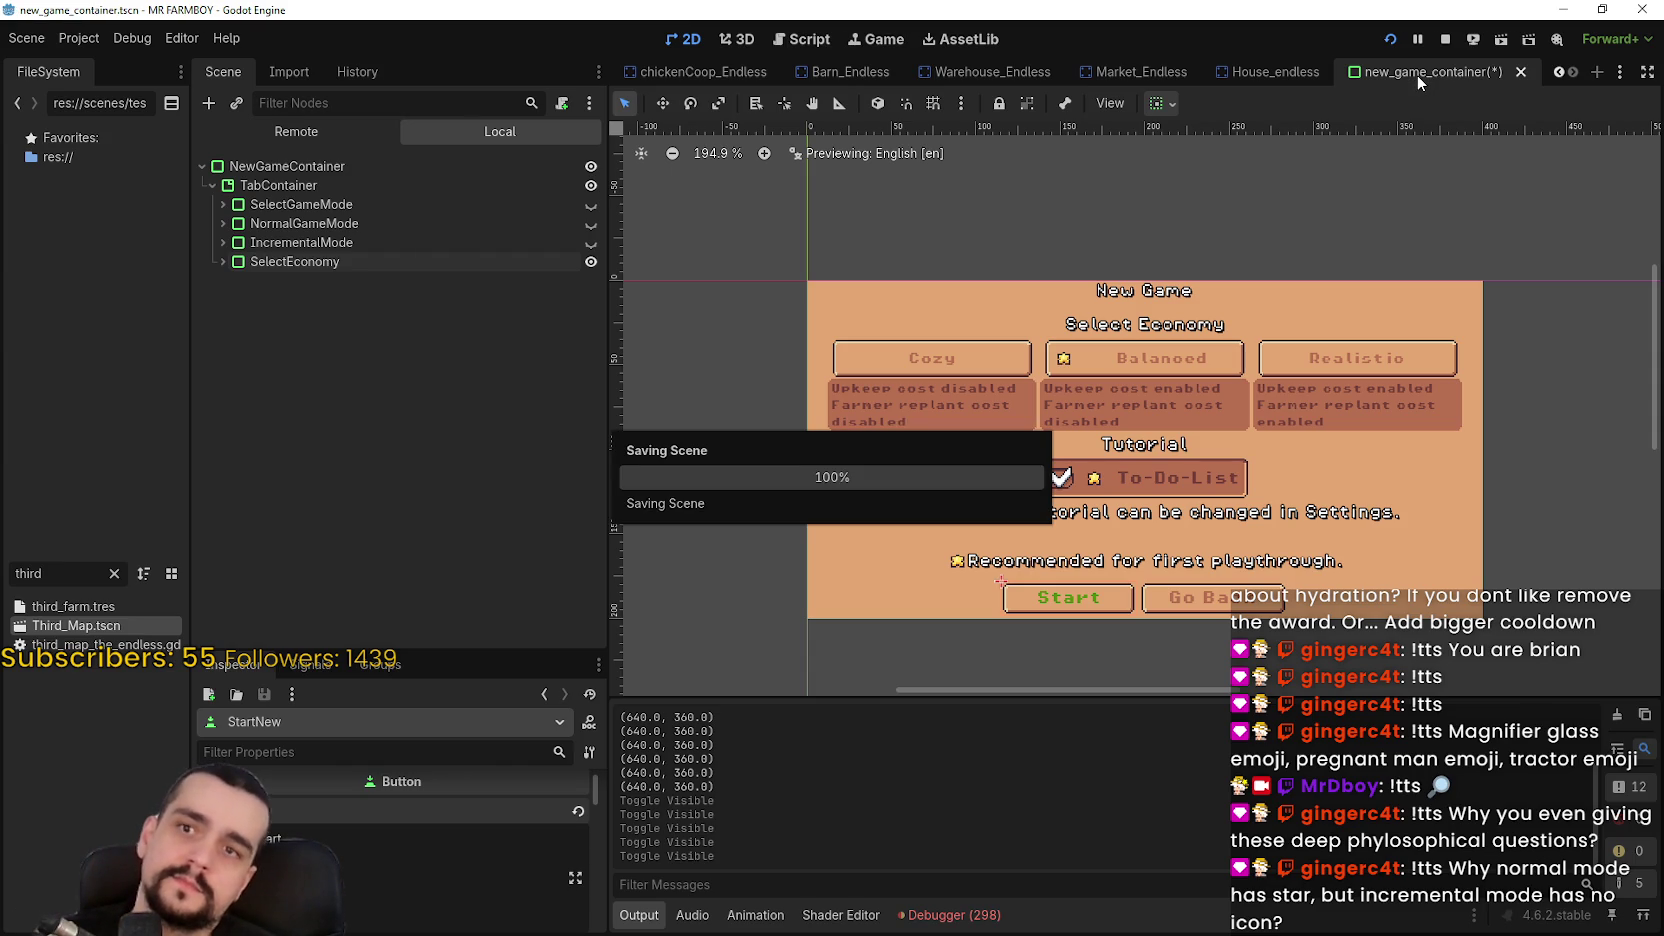
key("alt+Tab")
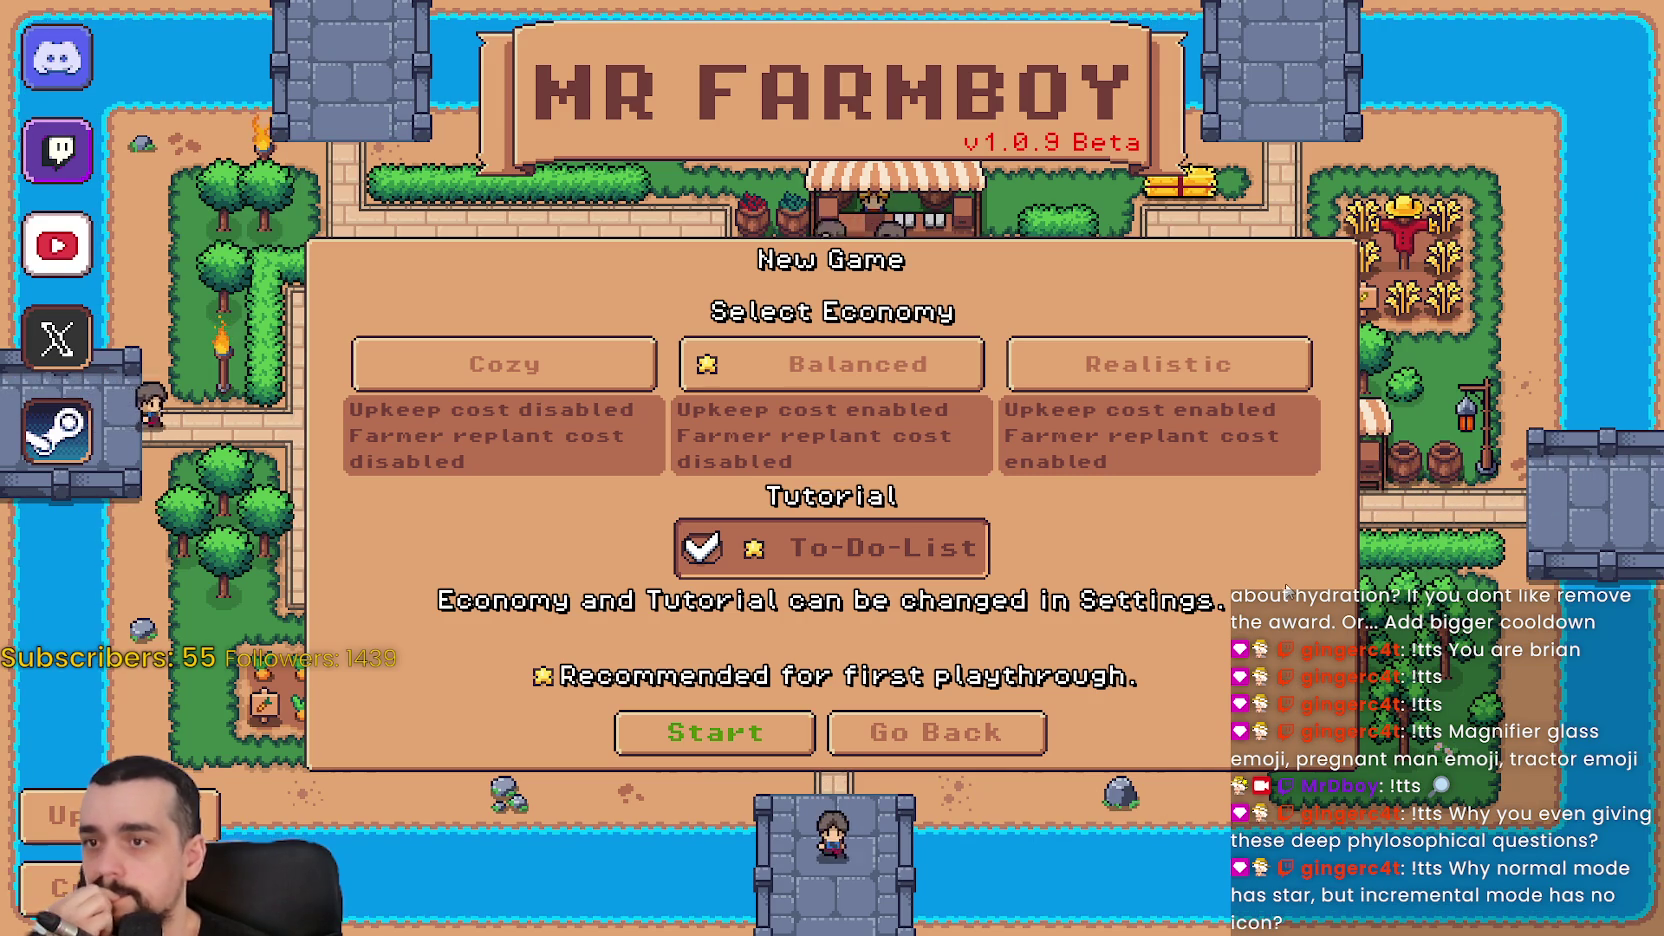
key("alt+Tab")
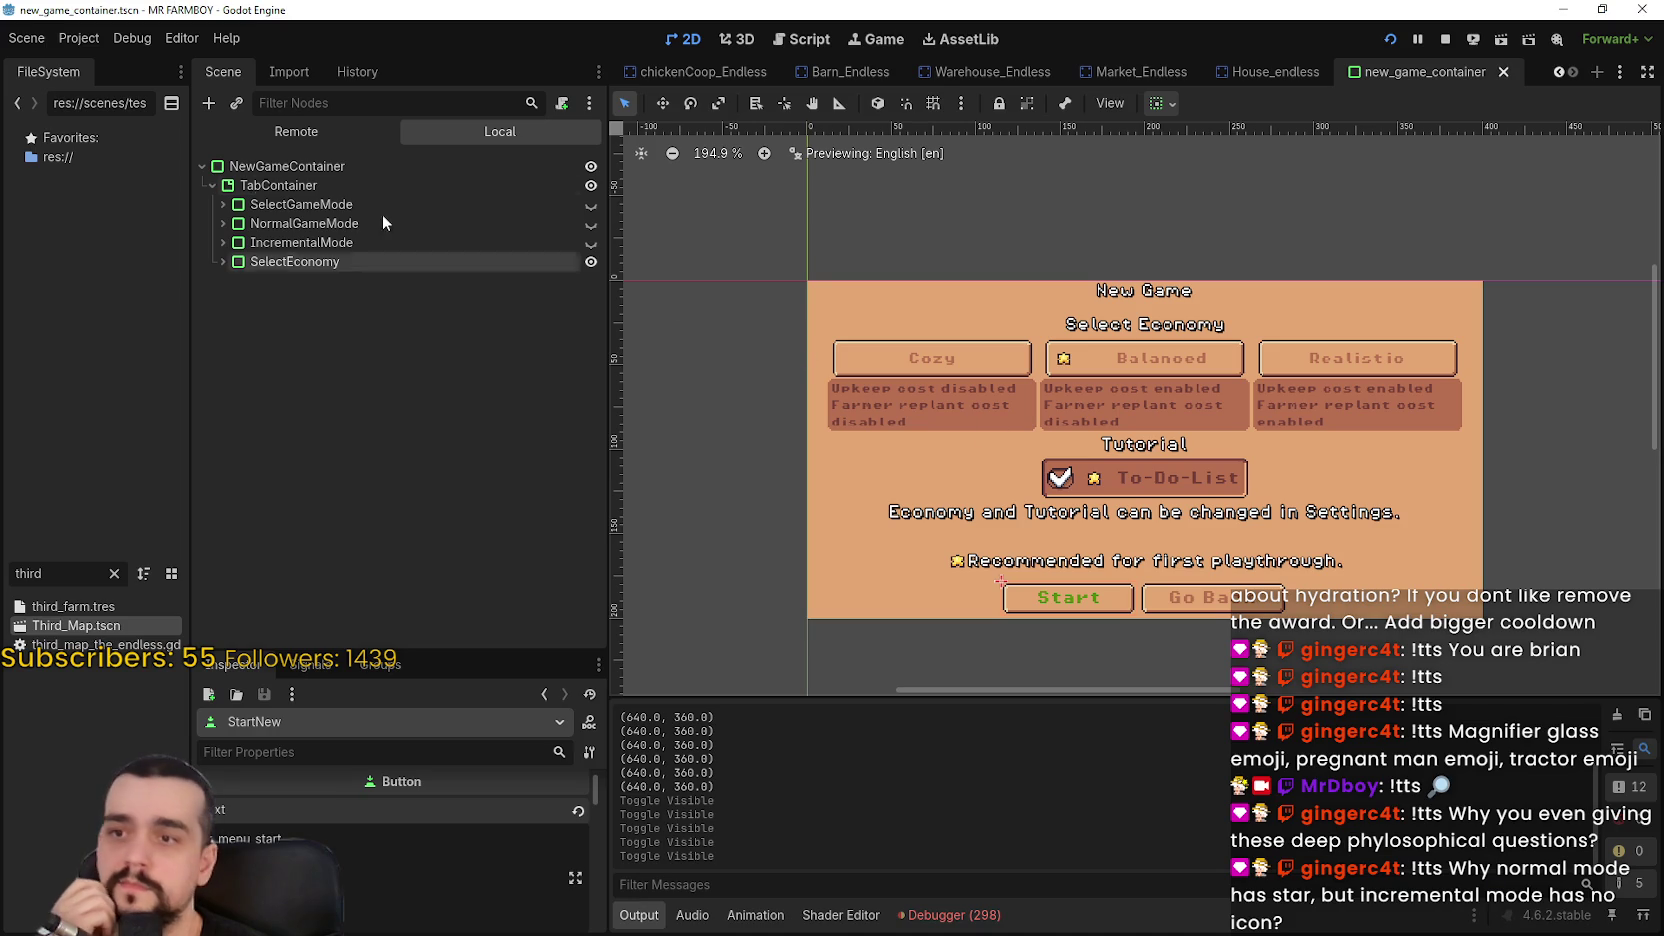
Expand the full SelectEconomy subtree in the Scene dock
left_click(222, 261)
left_click(233, 280, "shift")
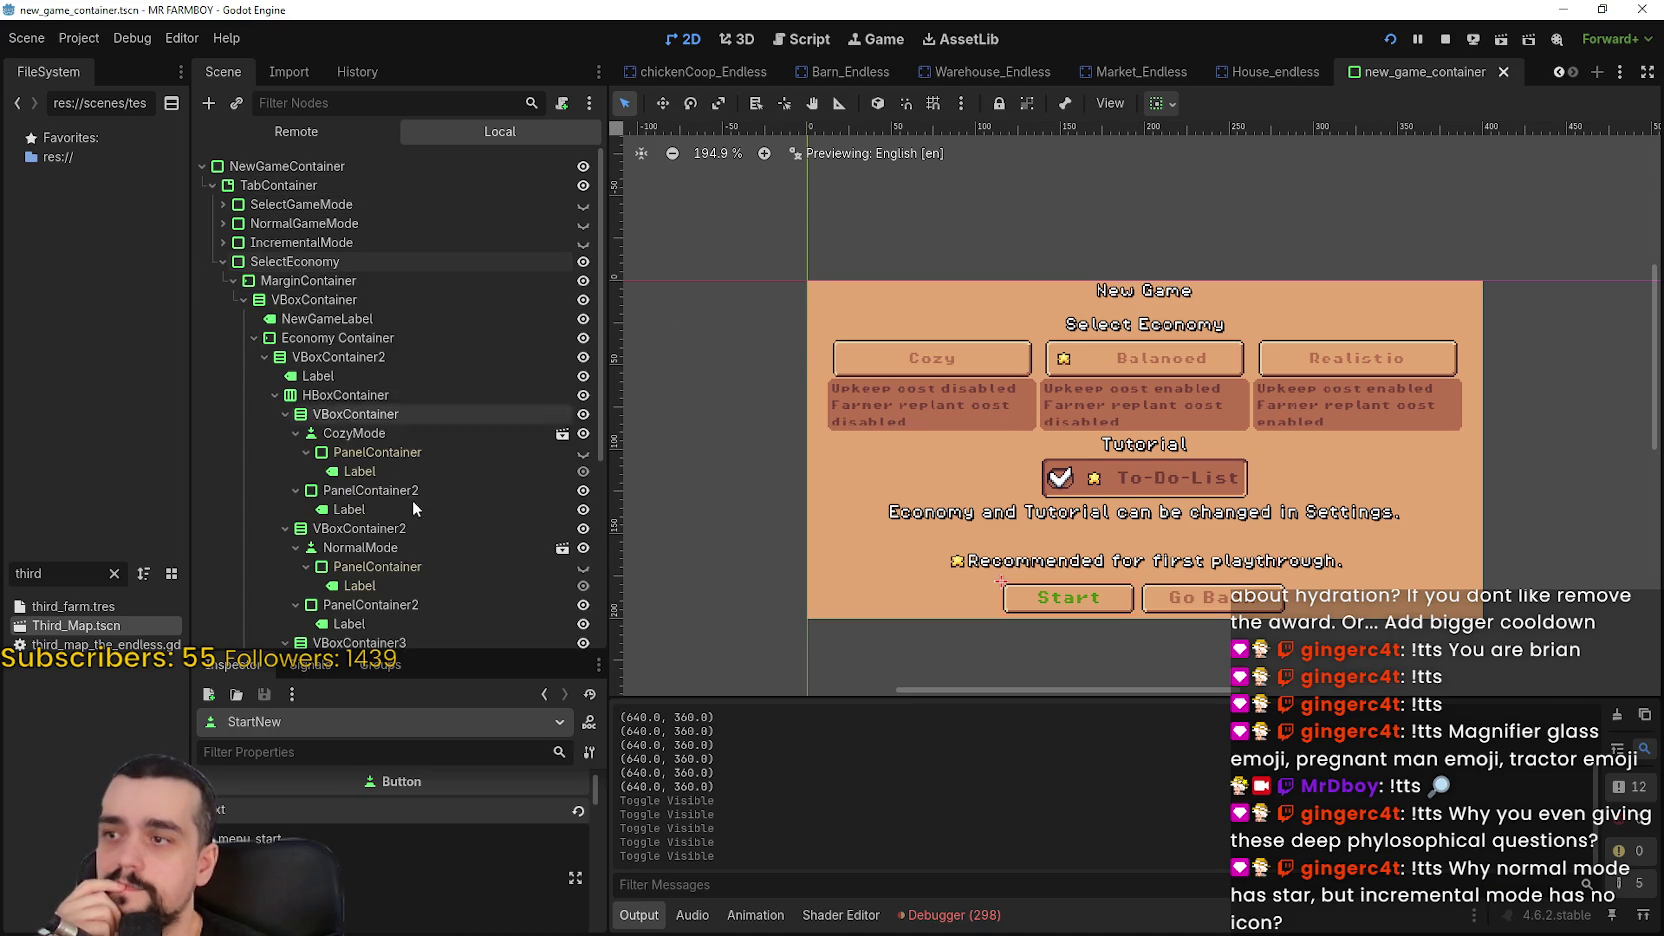
scroll(413, 500, "down", 4)
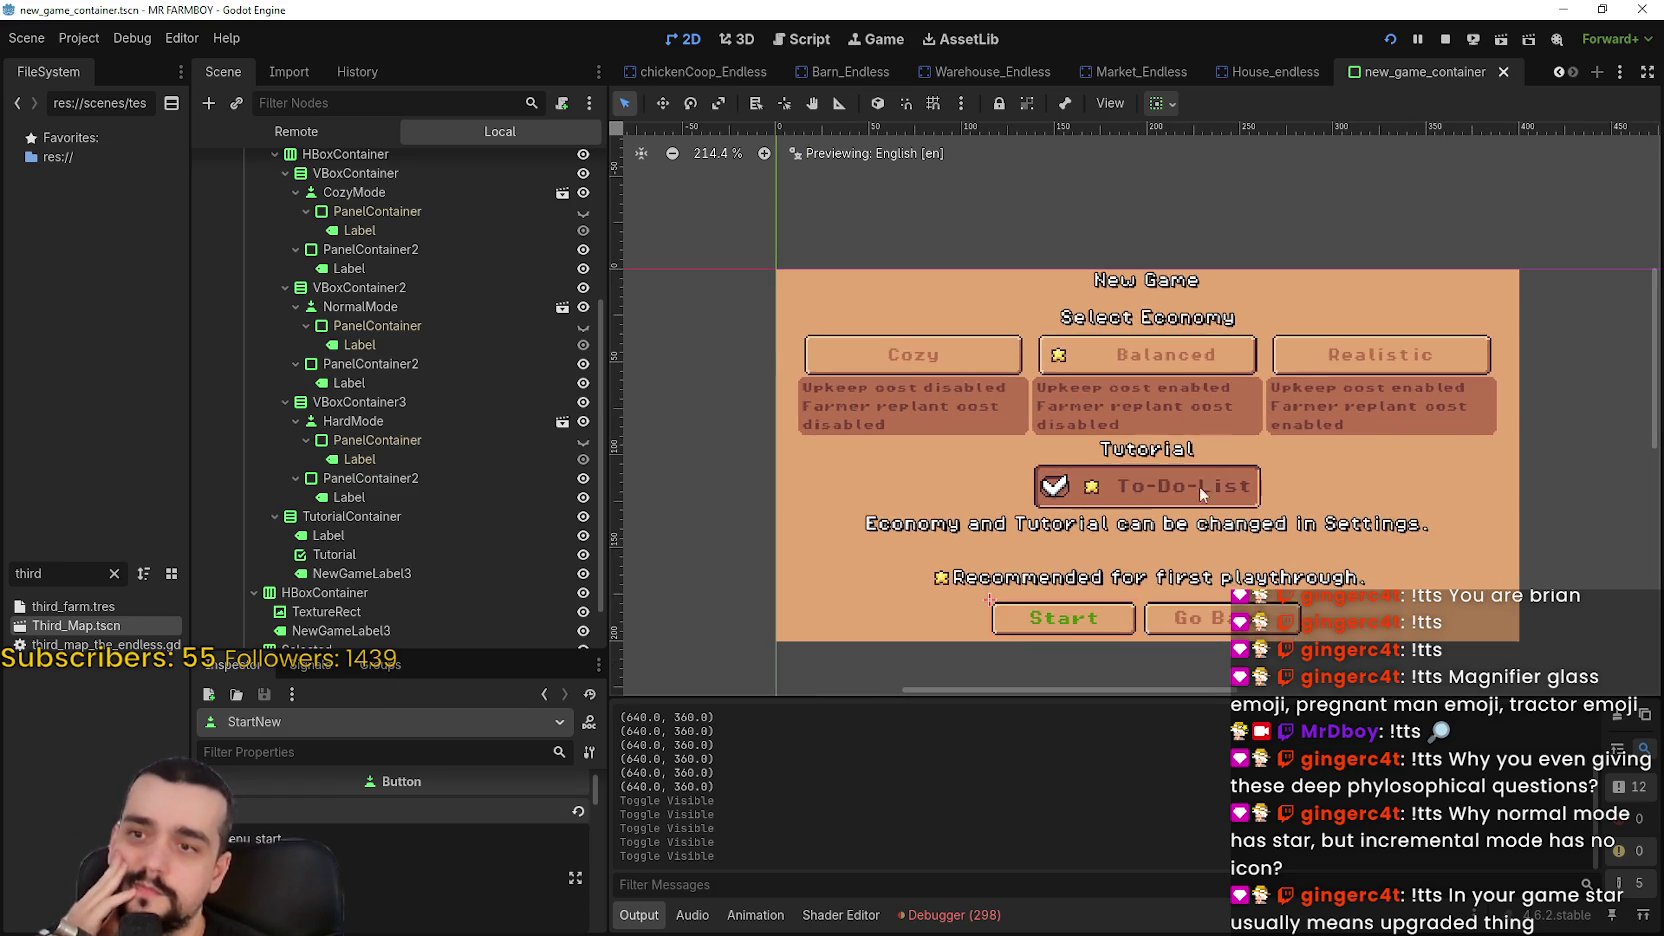
scroll(1176, 422, "down", 1)
scroll(1176, 426, "up", 2)
scroll(1240, 670, "down", 2)
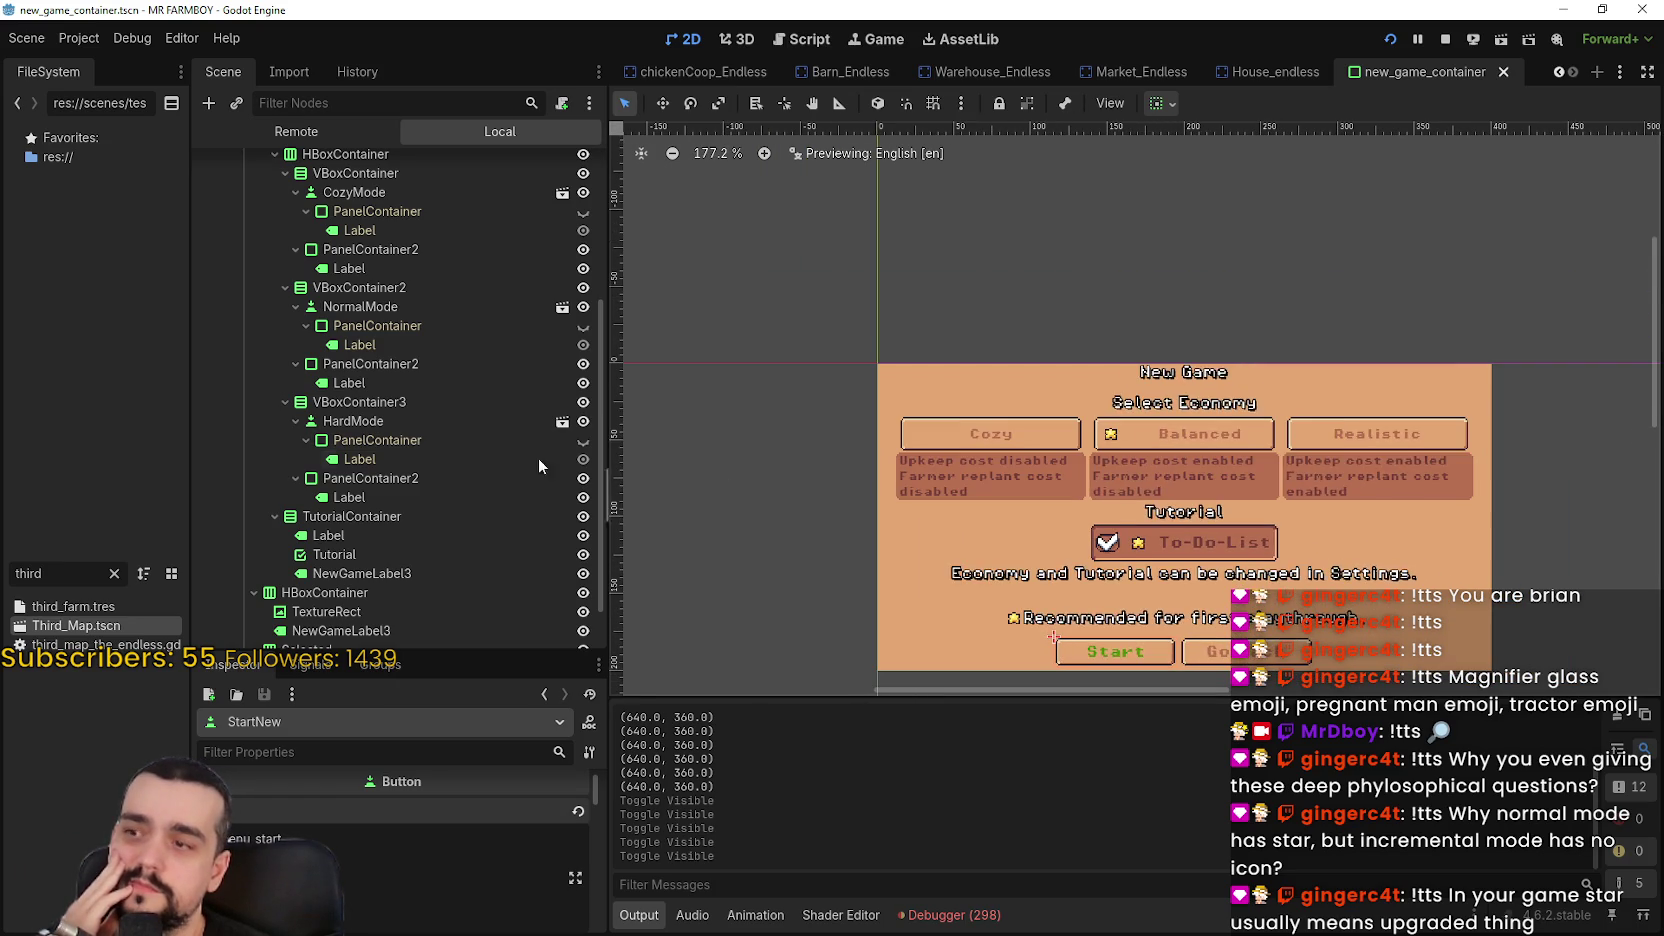
scroll(532, 470, "down", 1)
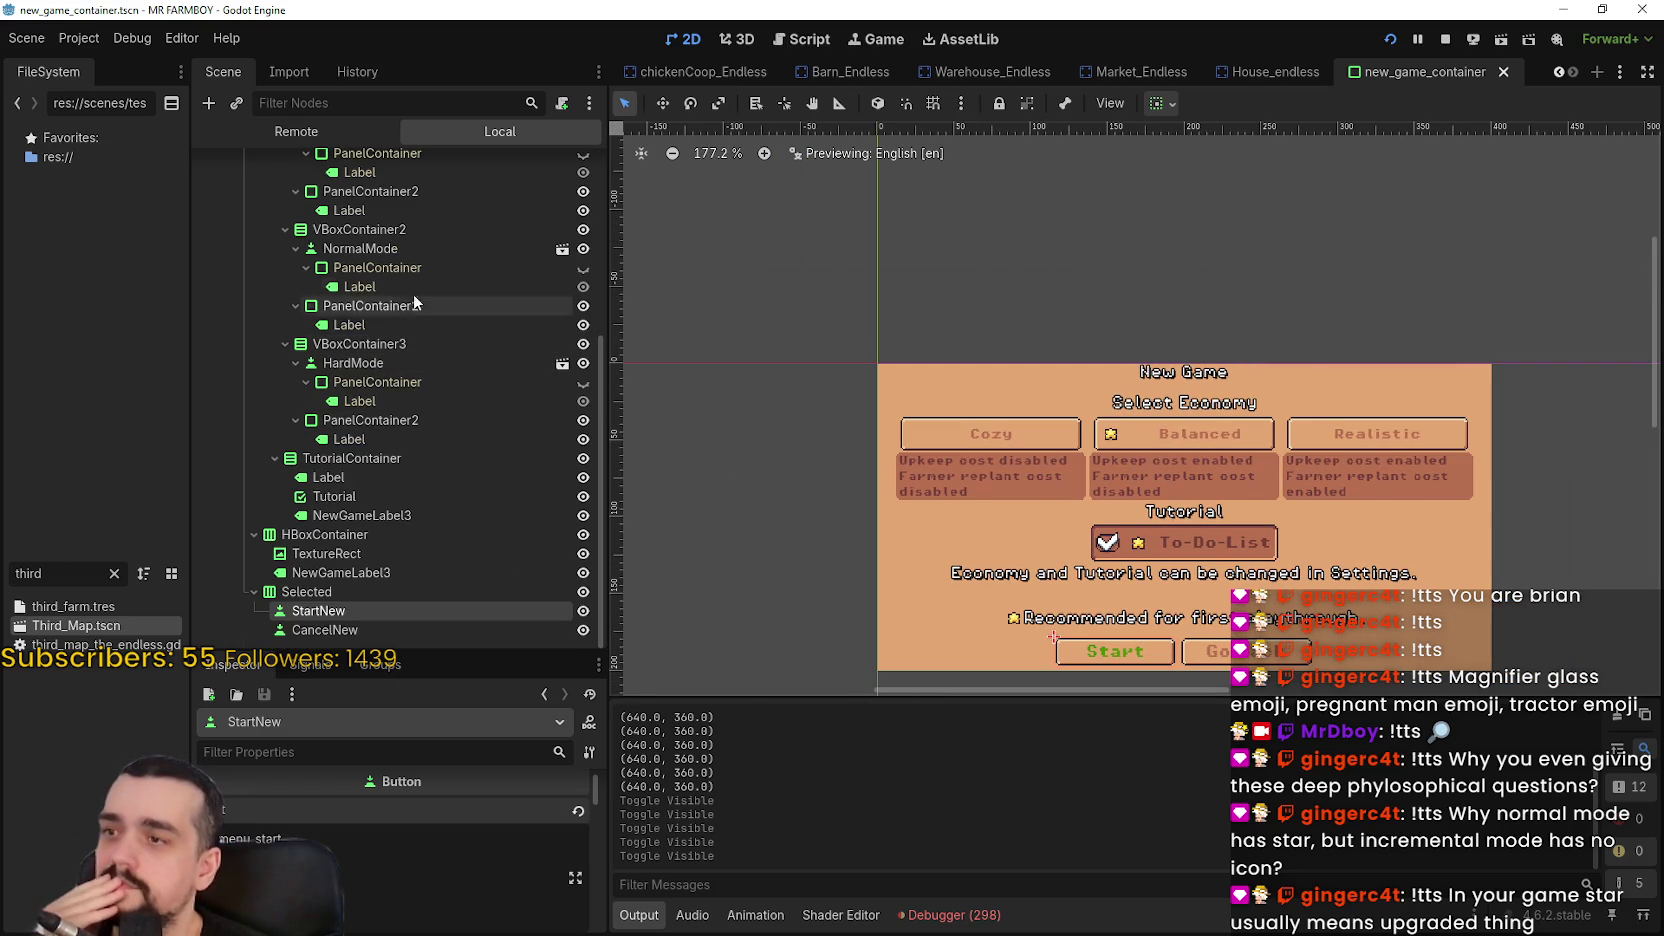
Select the NormalMode node and enable button_pressed so the Balanced button starts pressed
left_click(387, 244)
scroll(354, 861, "down", 3)
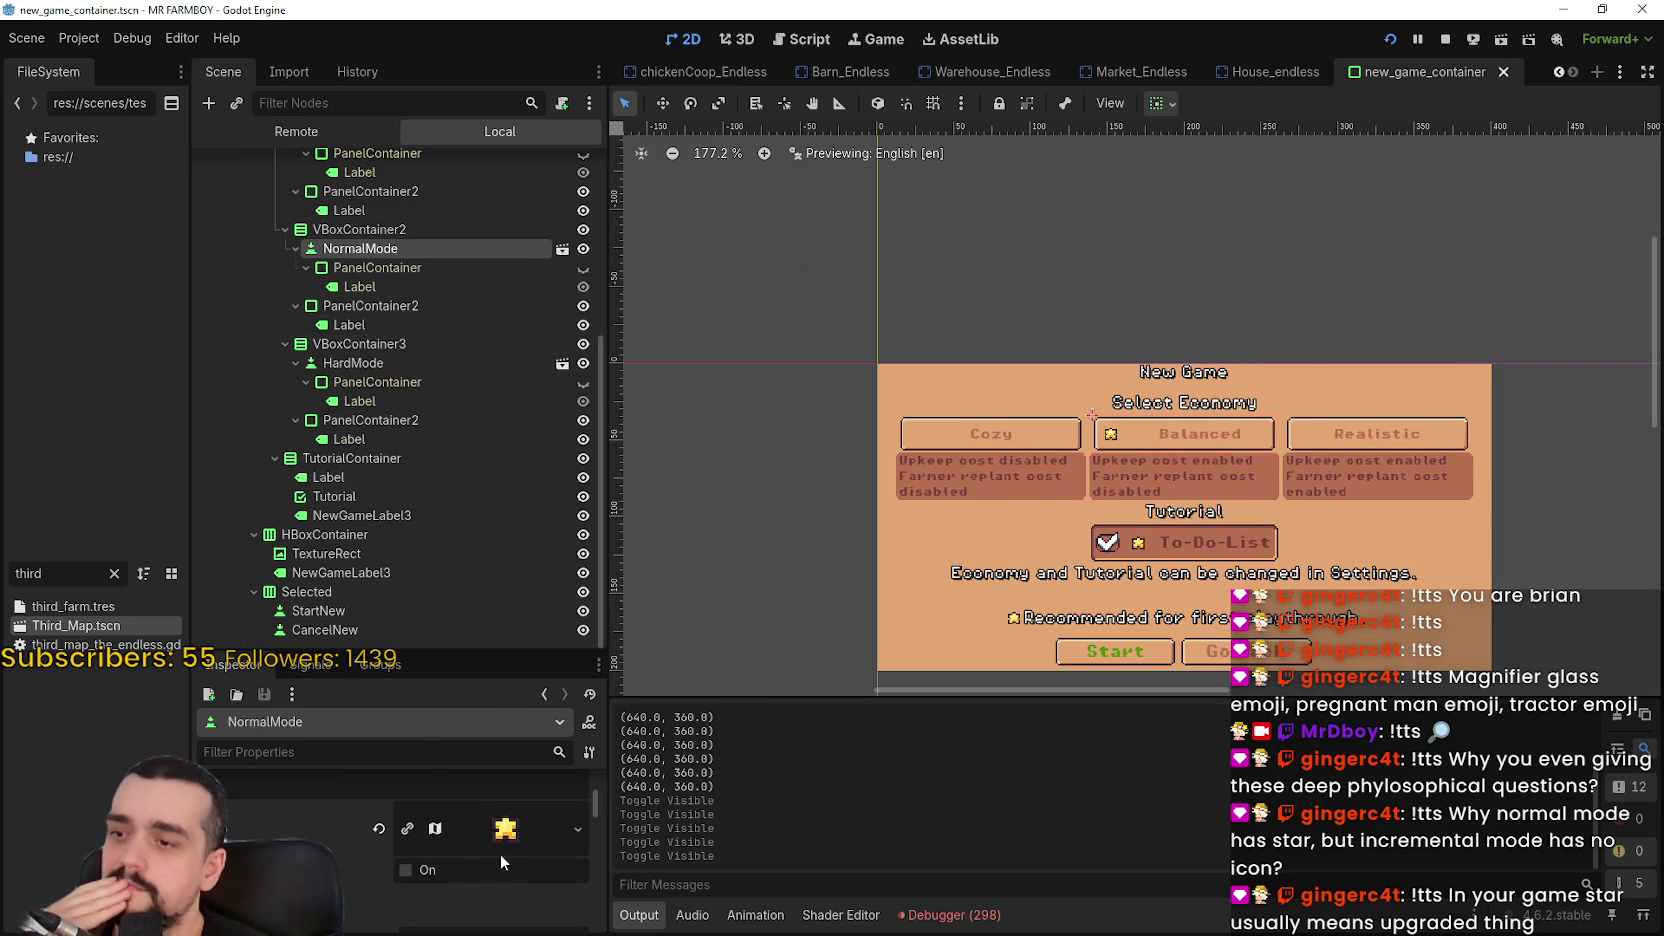
scroll(493, 822, "up", 2)
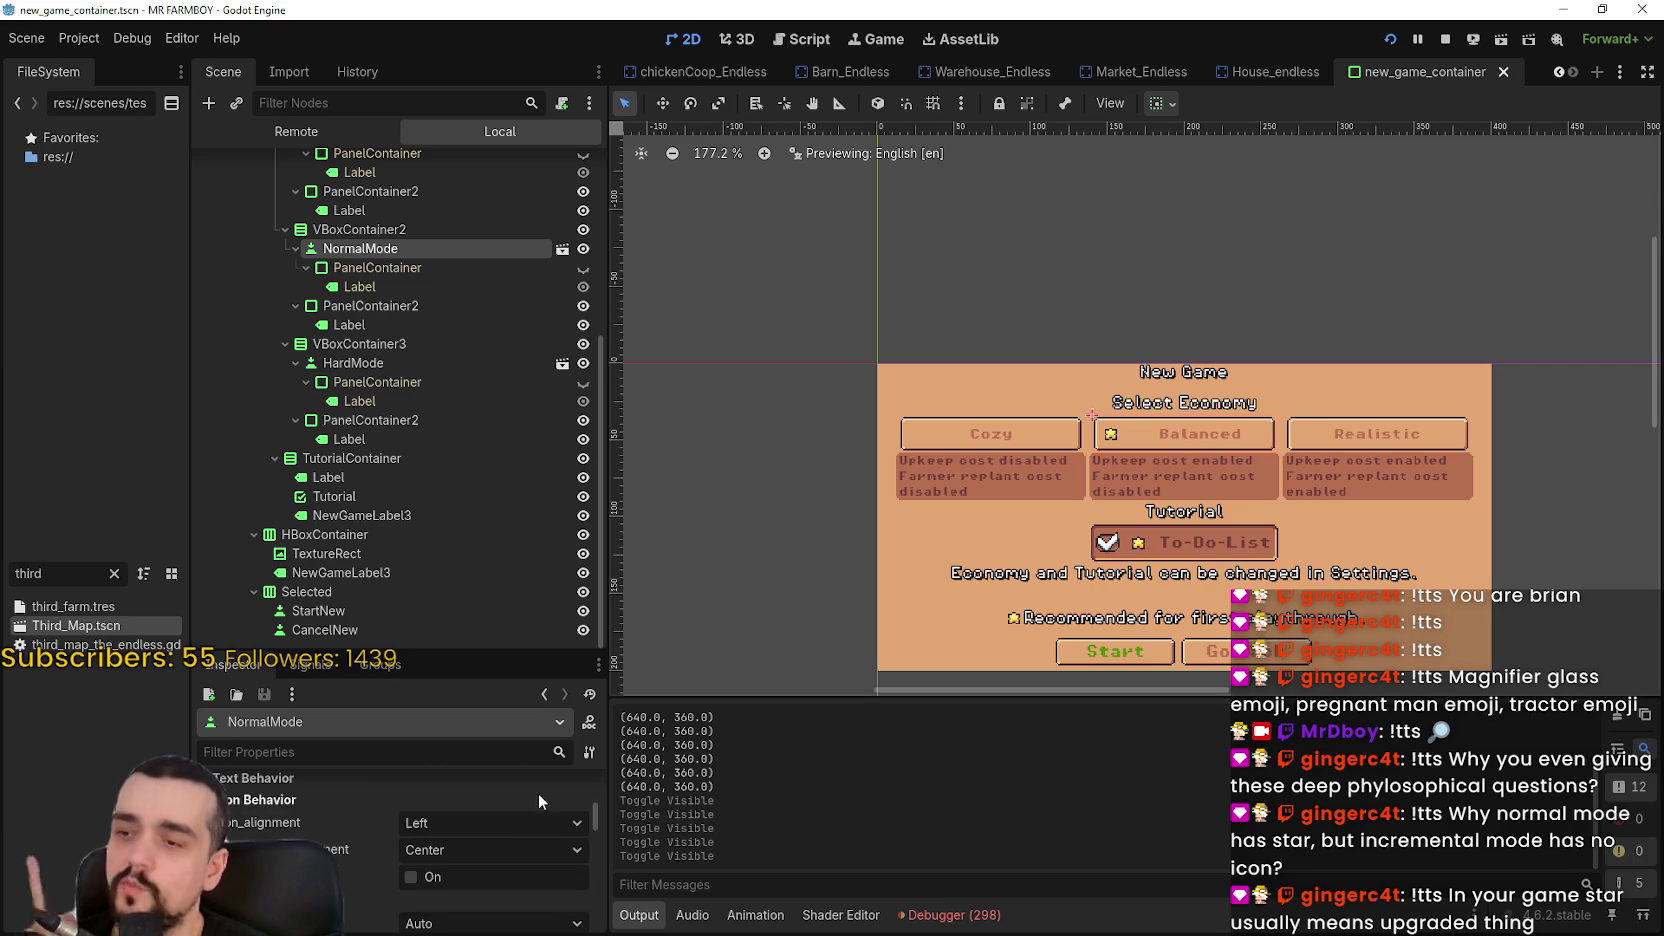
scroll(478, 890, "down", 3)
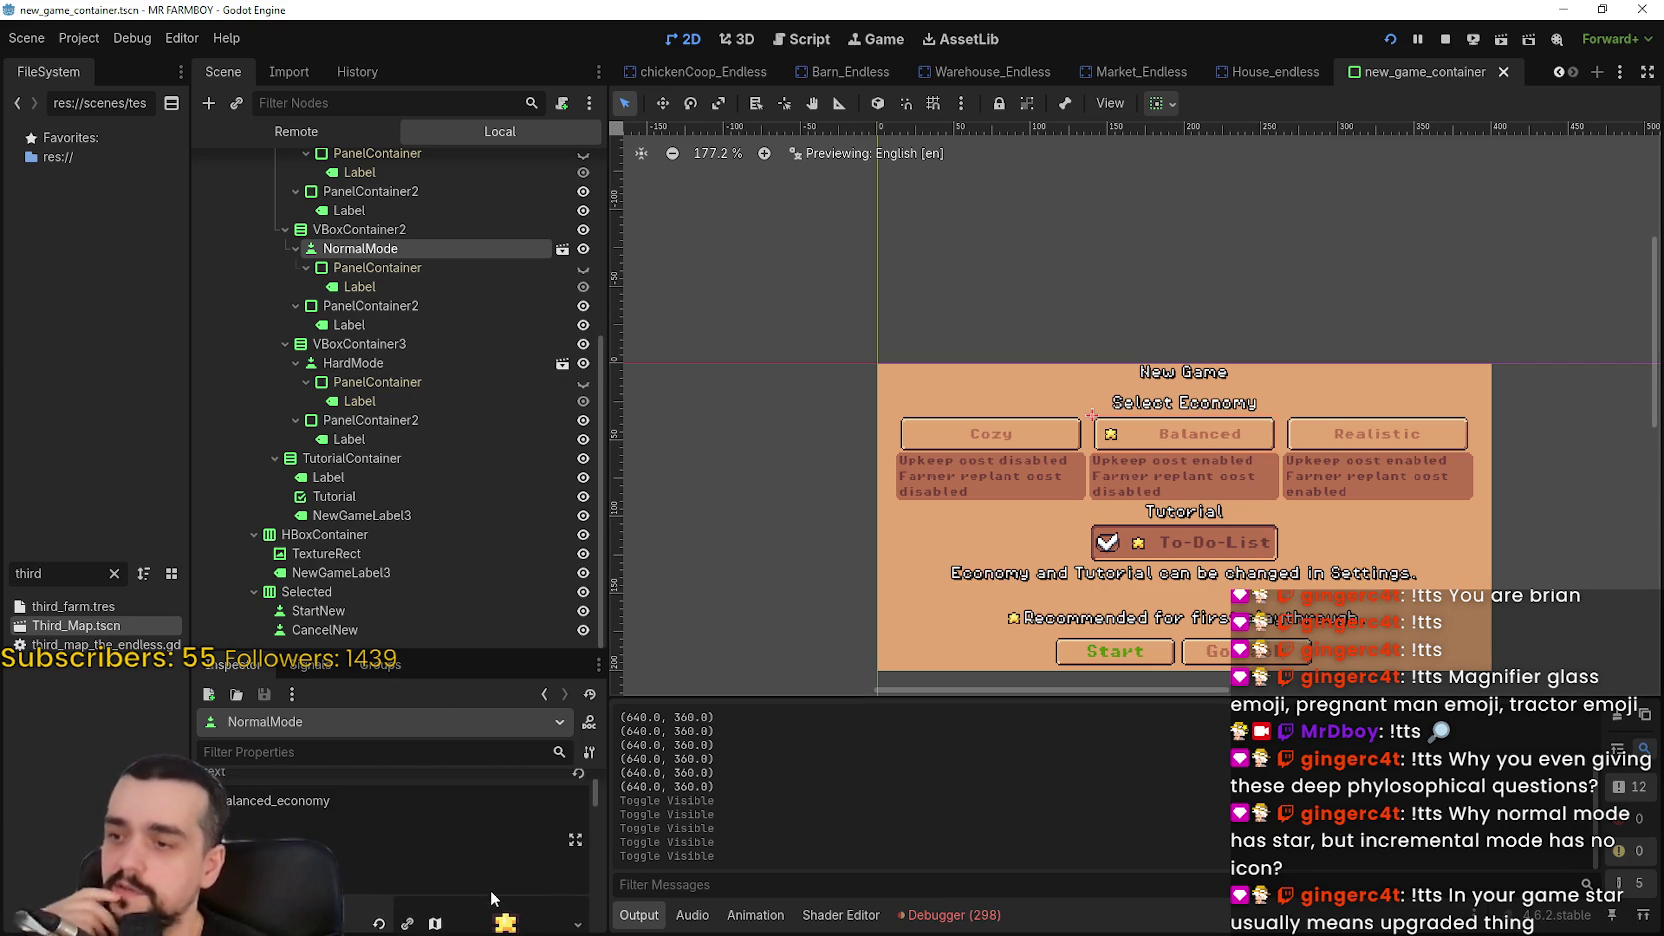
scroll(489, 885, "up", 1)
scroll(451, 854, "down", 3)
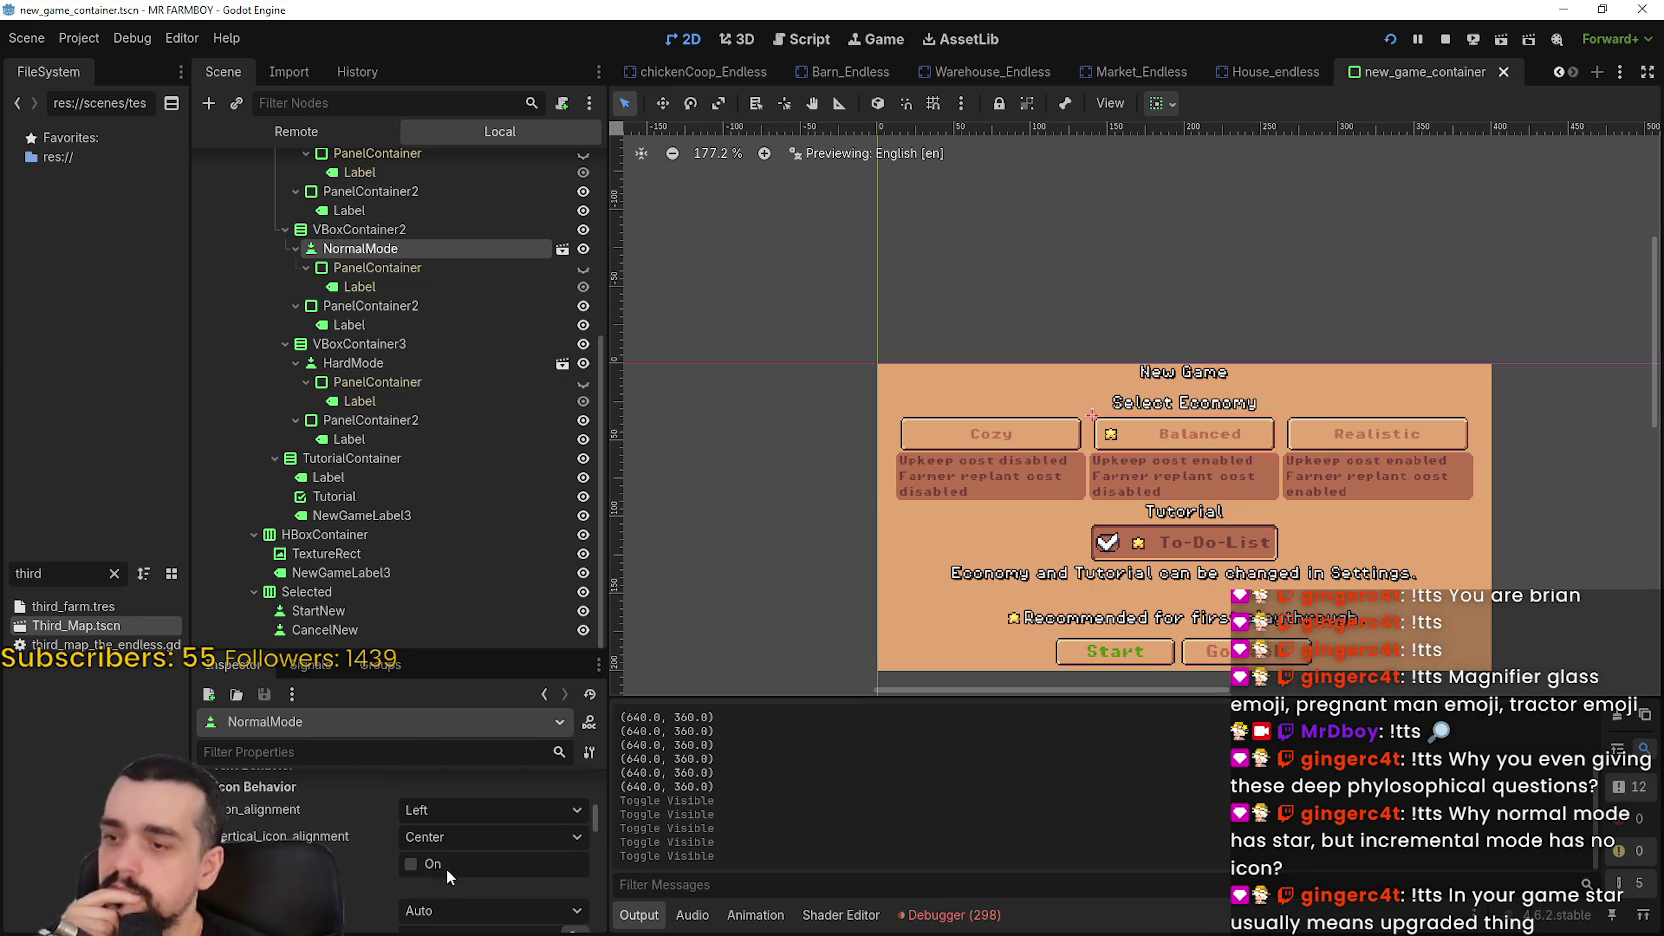
scroll(436, 868, "up", 2)
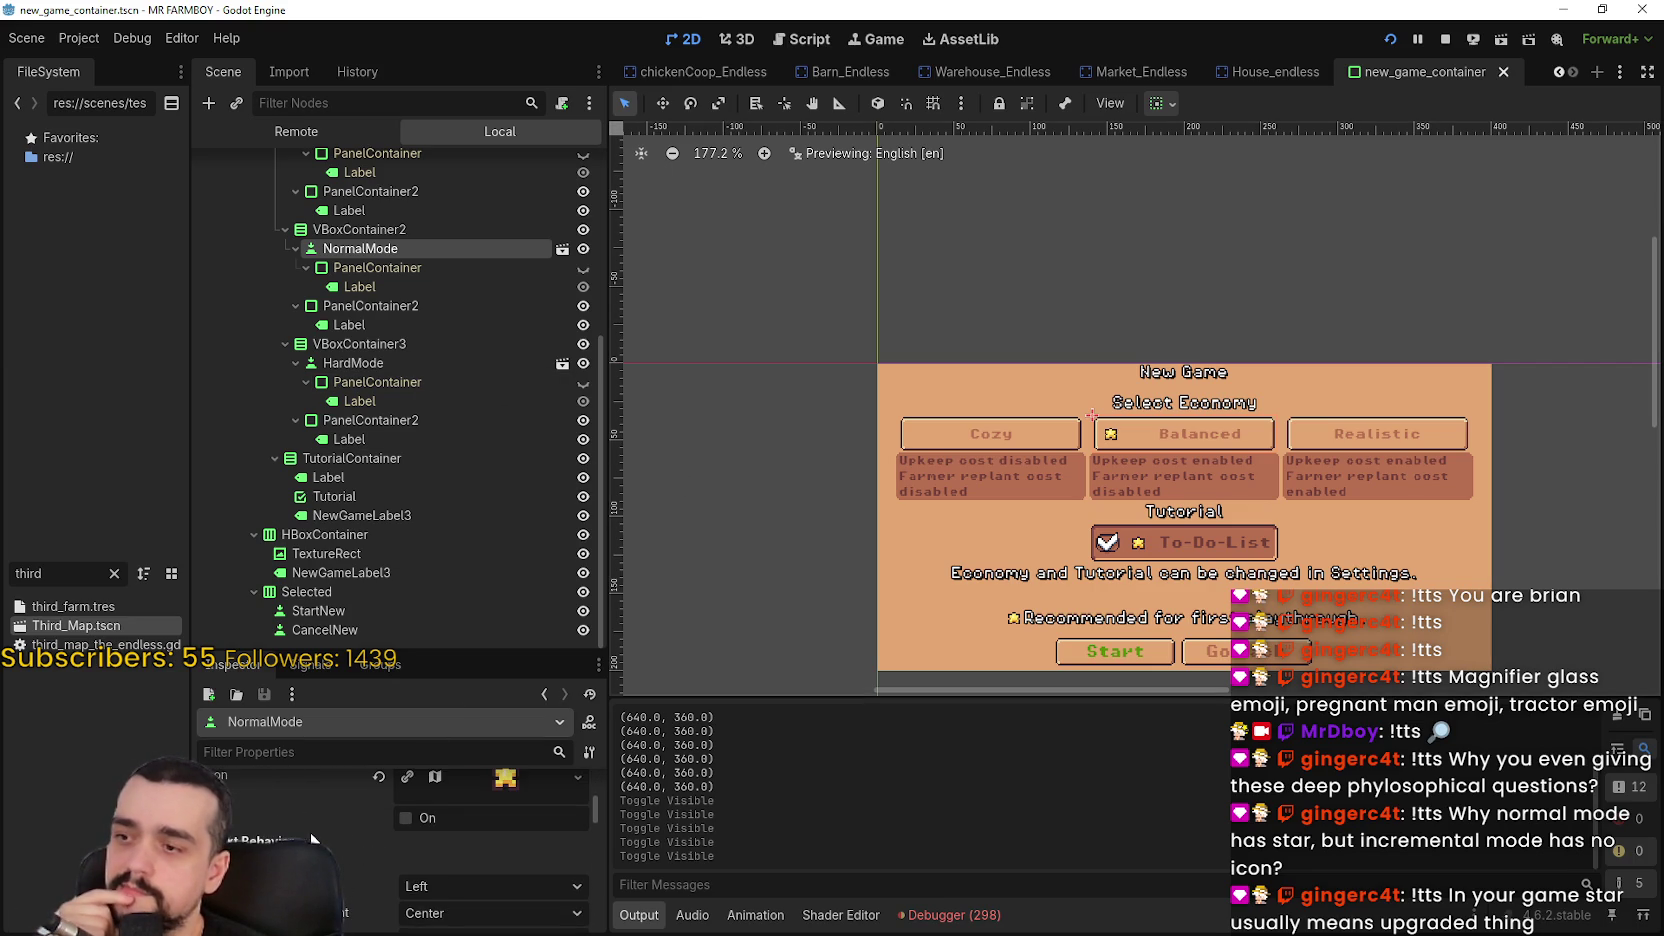
scroll(377, 868, "down", 2)
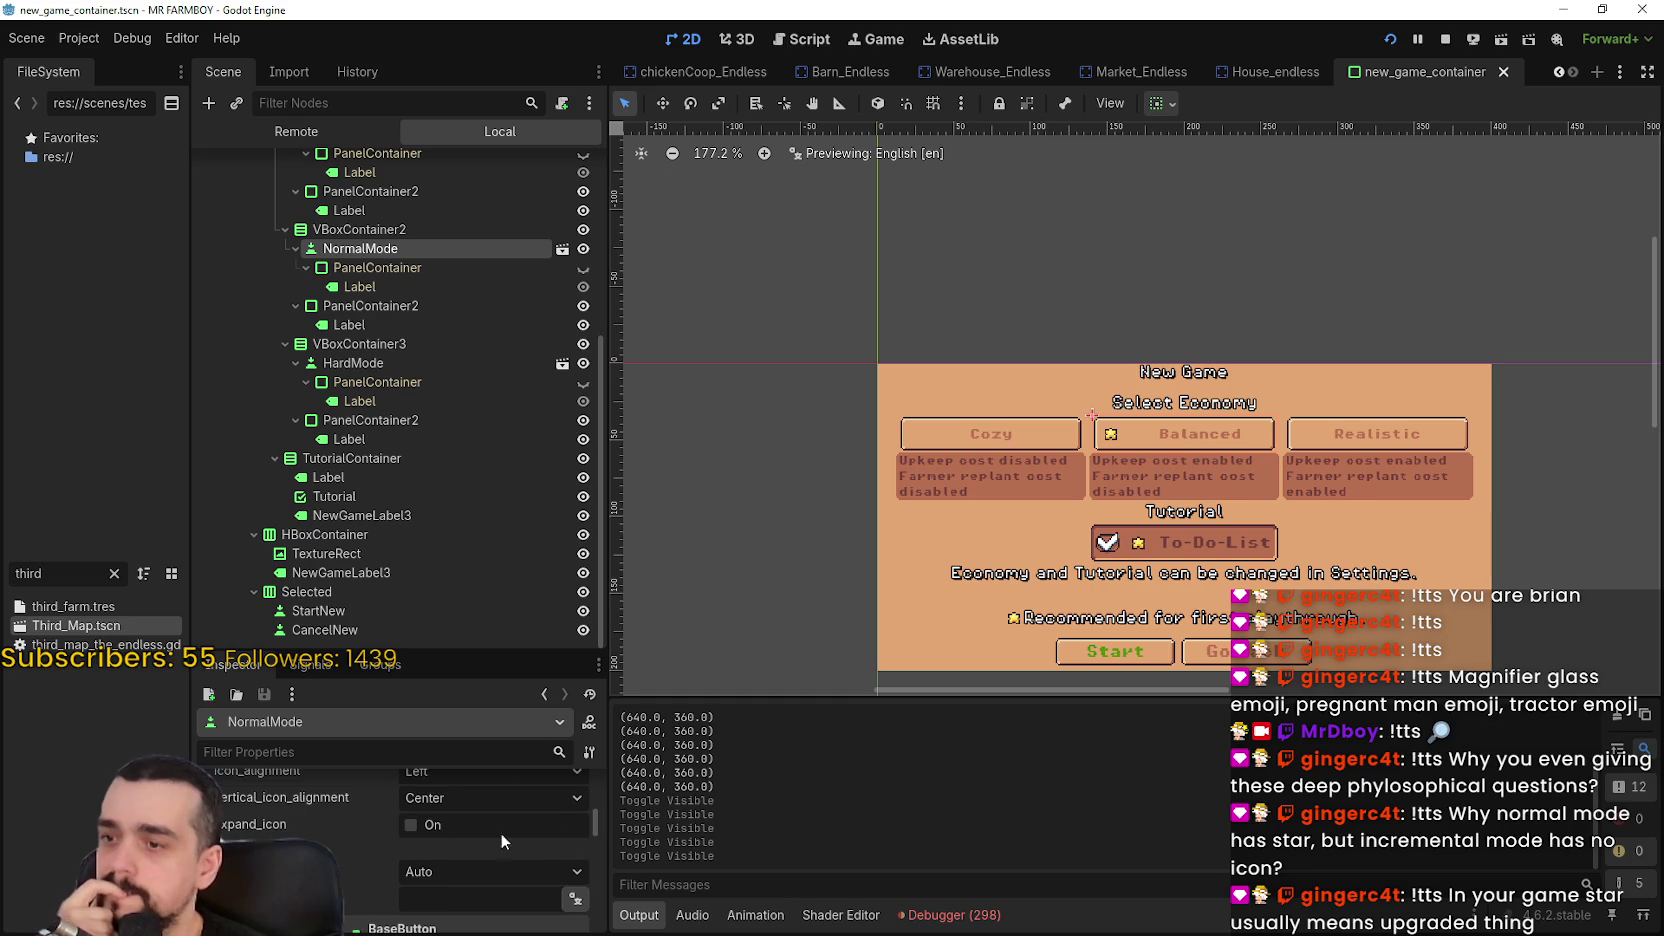
scroll(598, 815, "down", 1)
scroll(595, 832, "down", 4)
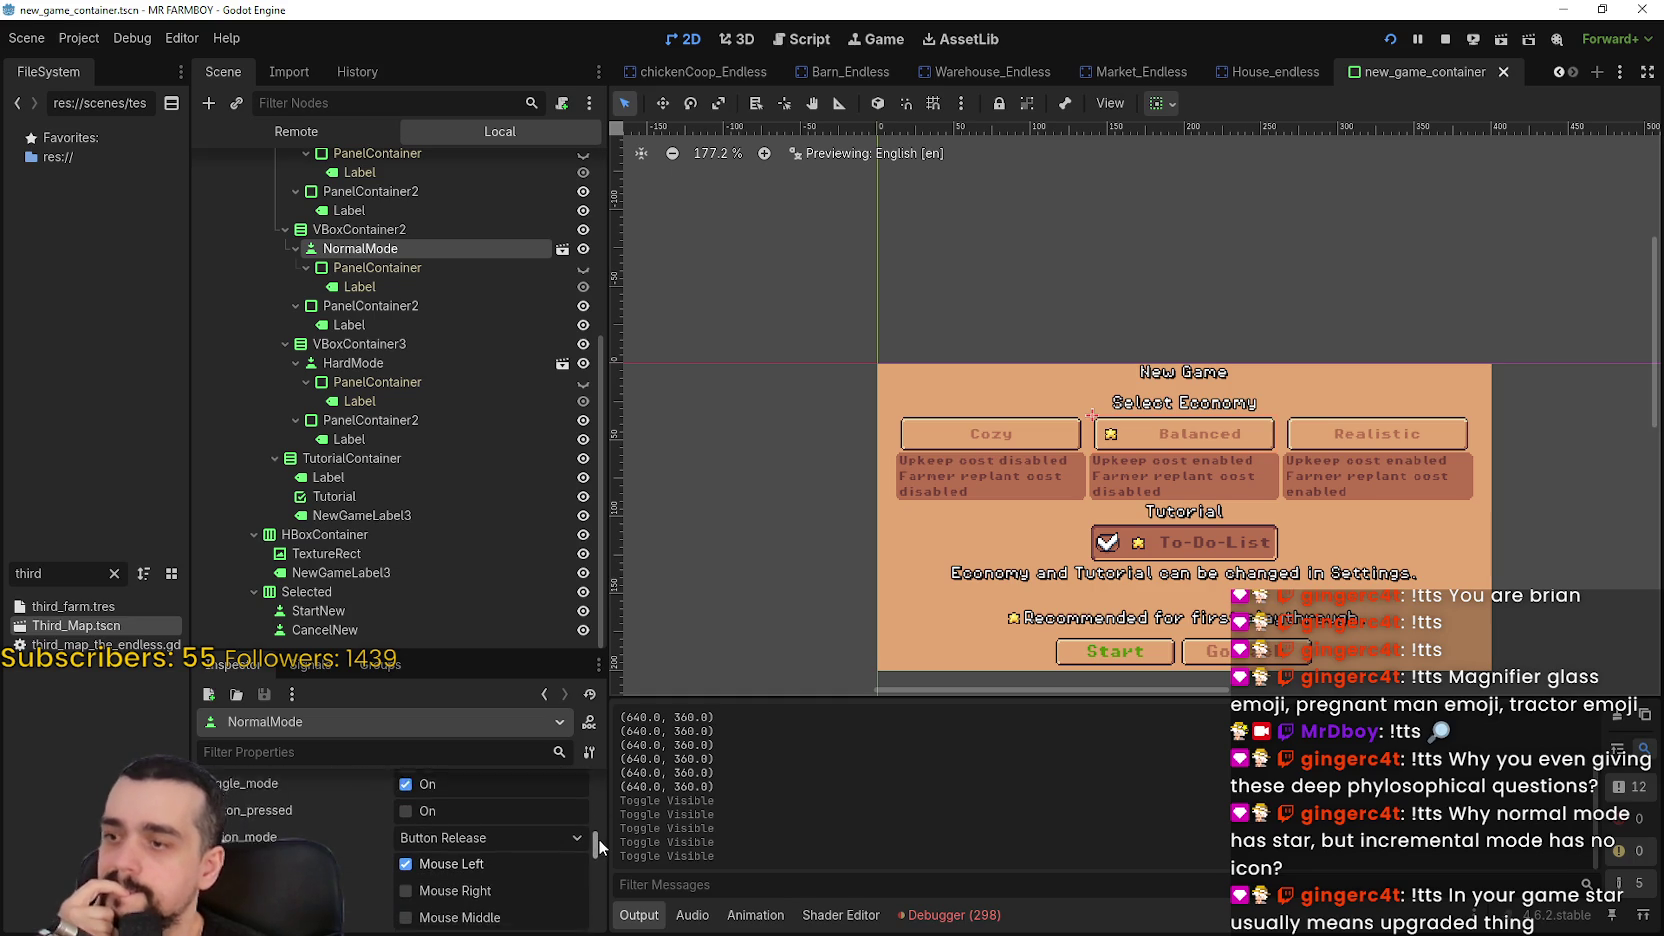
left_click(426, 806)
scroll(1183, 495, "up", 4)
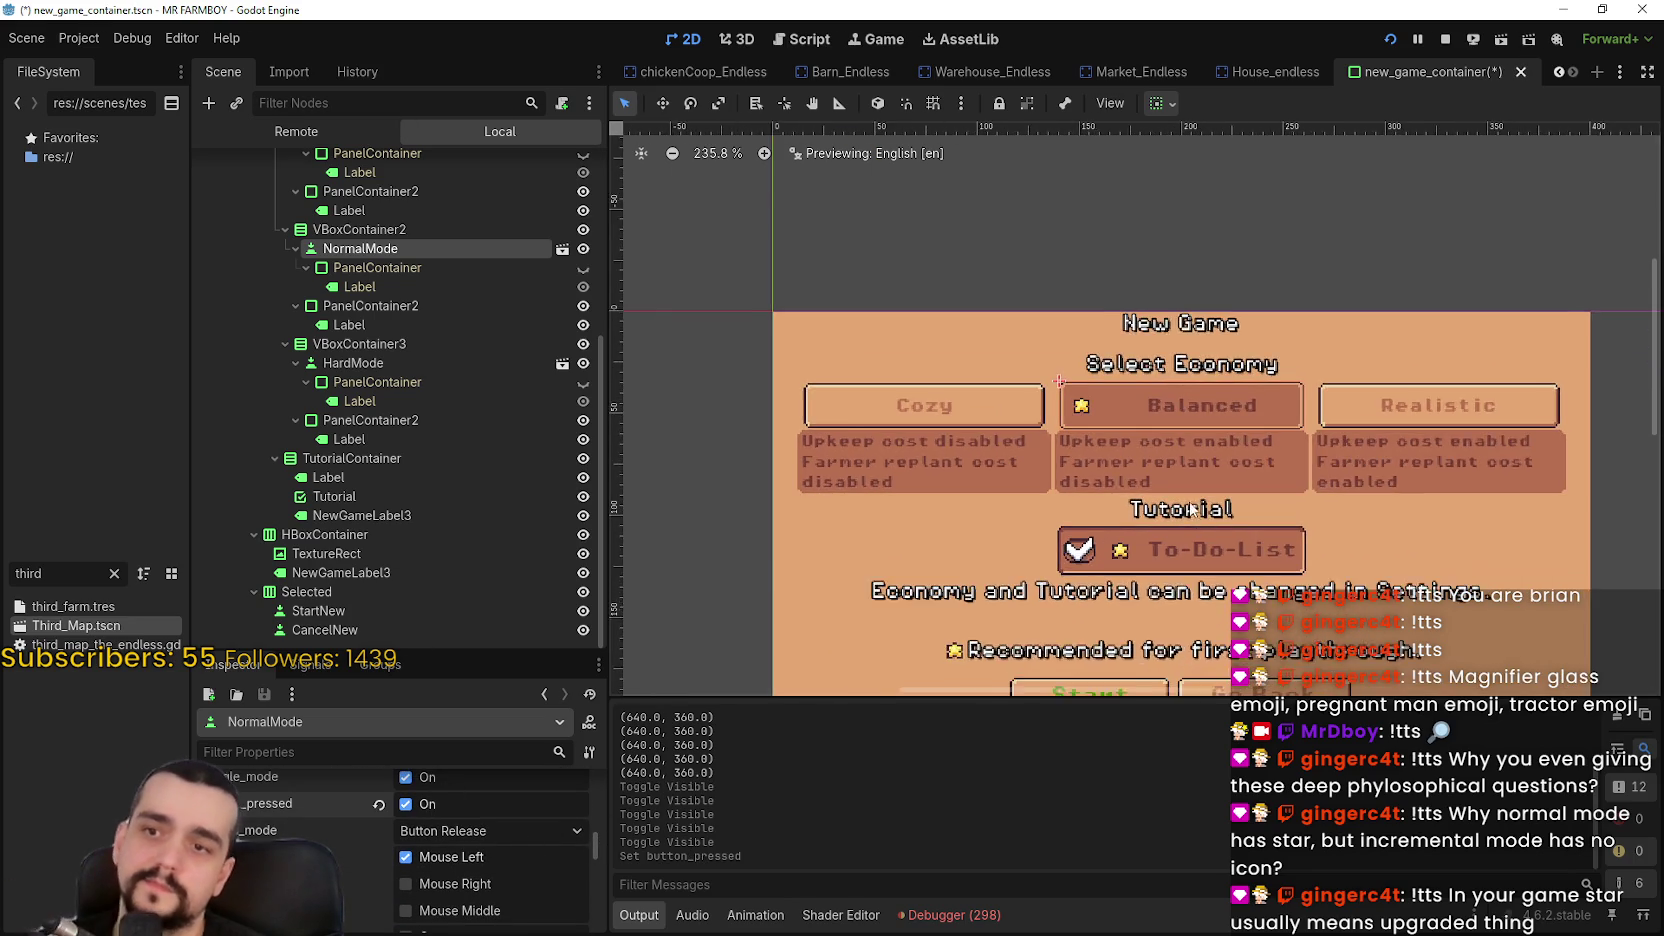
Save the scene and collapse the Economy Container branch
key("ctrl+s")
scroll(1190, 380, "down", 3)
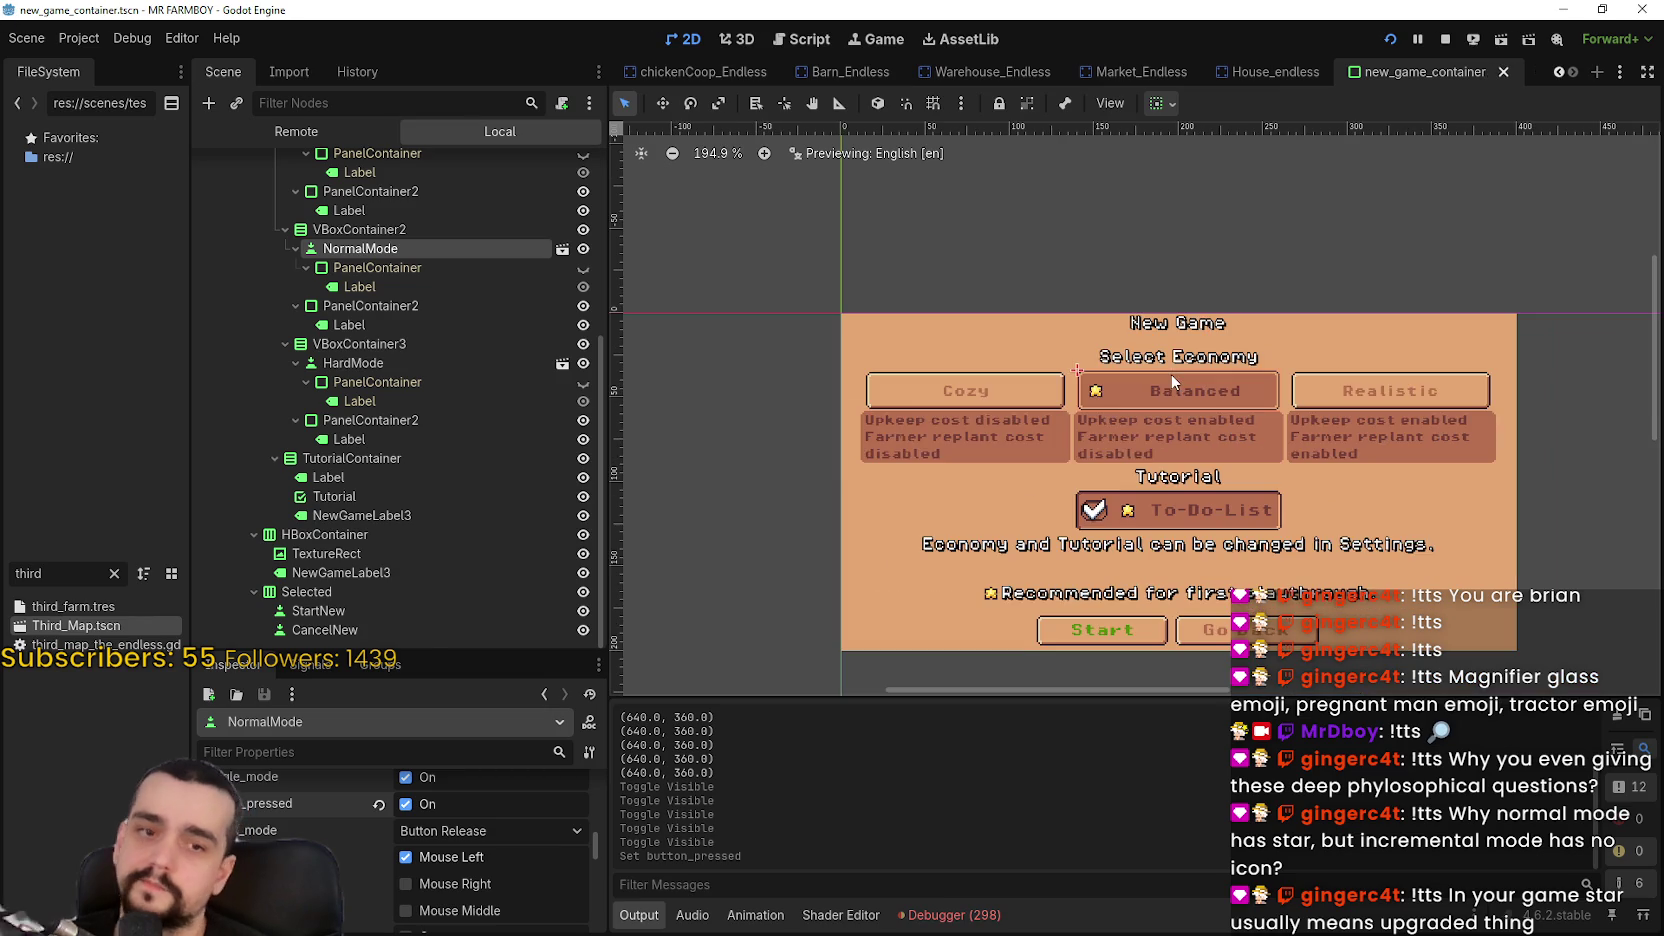
scroll(473, 347, "up", 5)
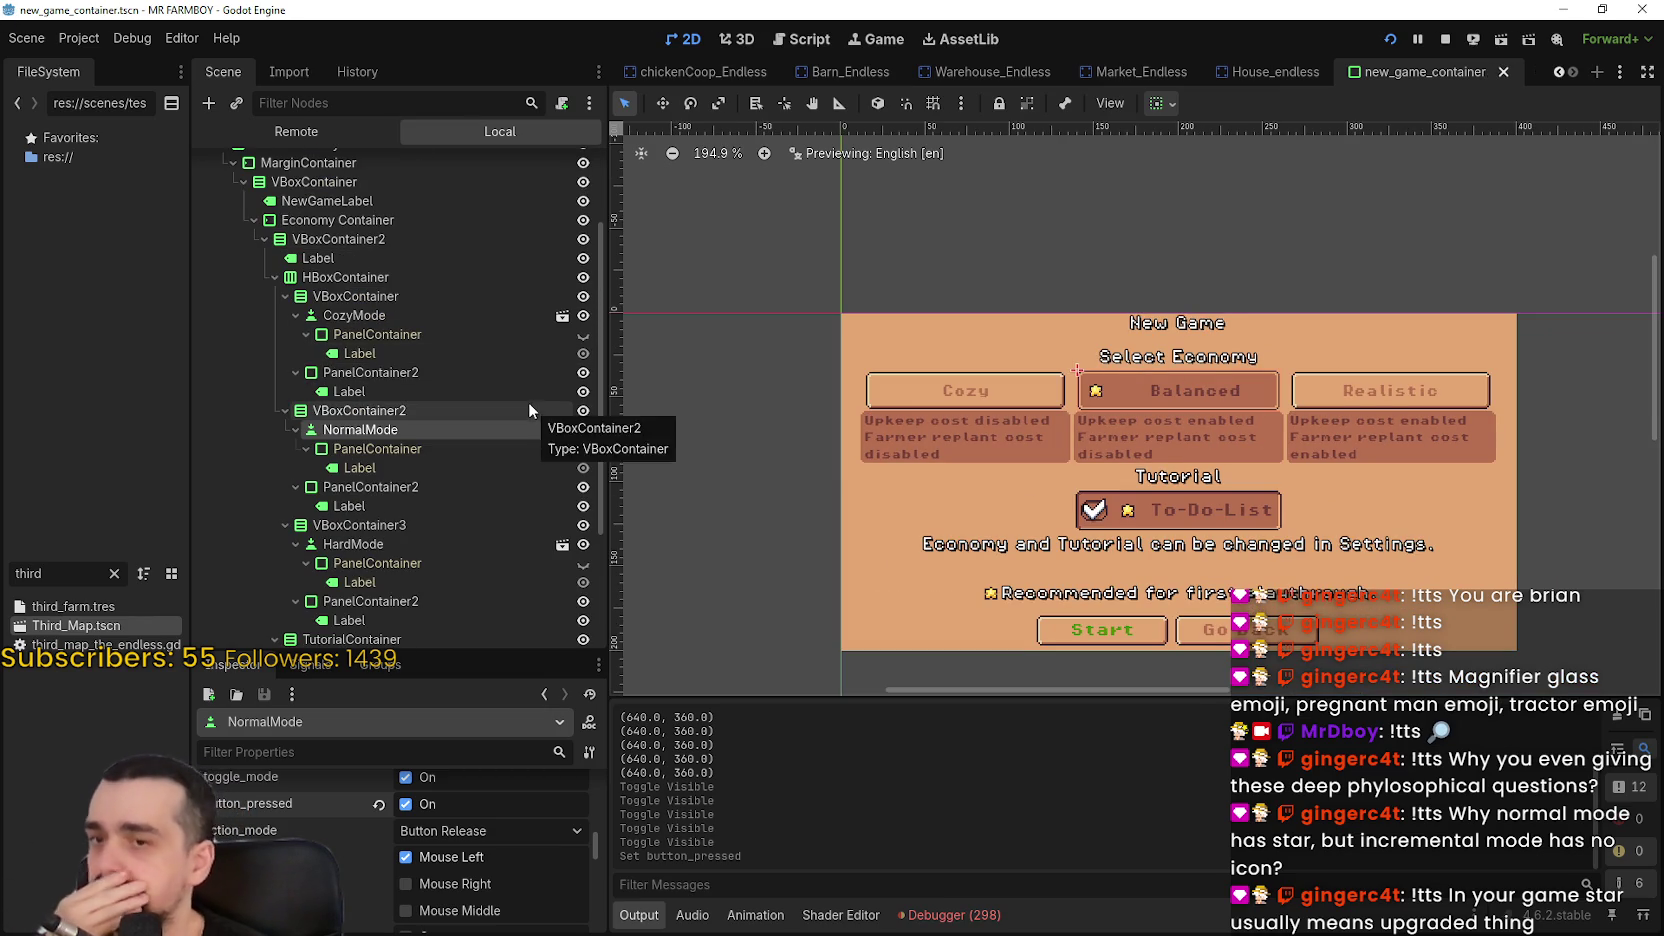
left_click(254, 220)
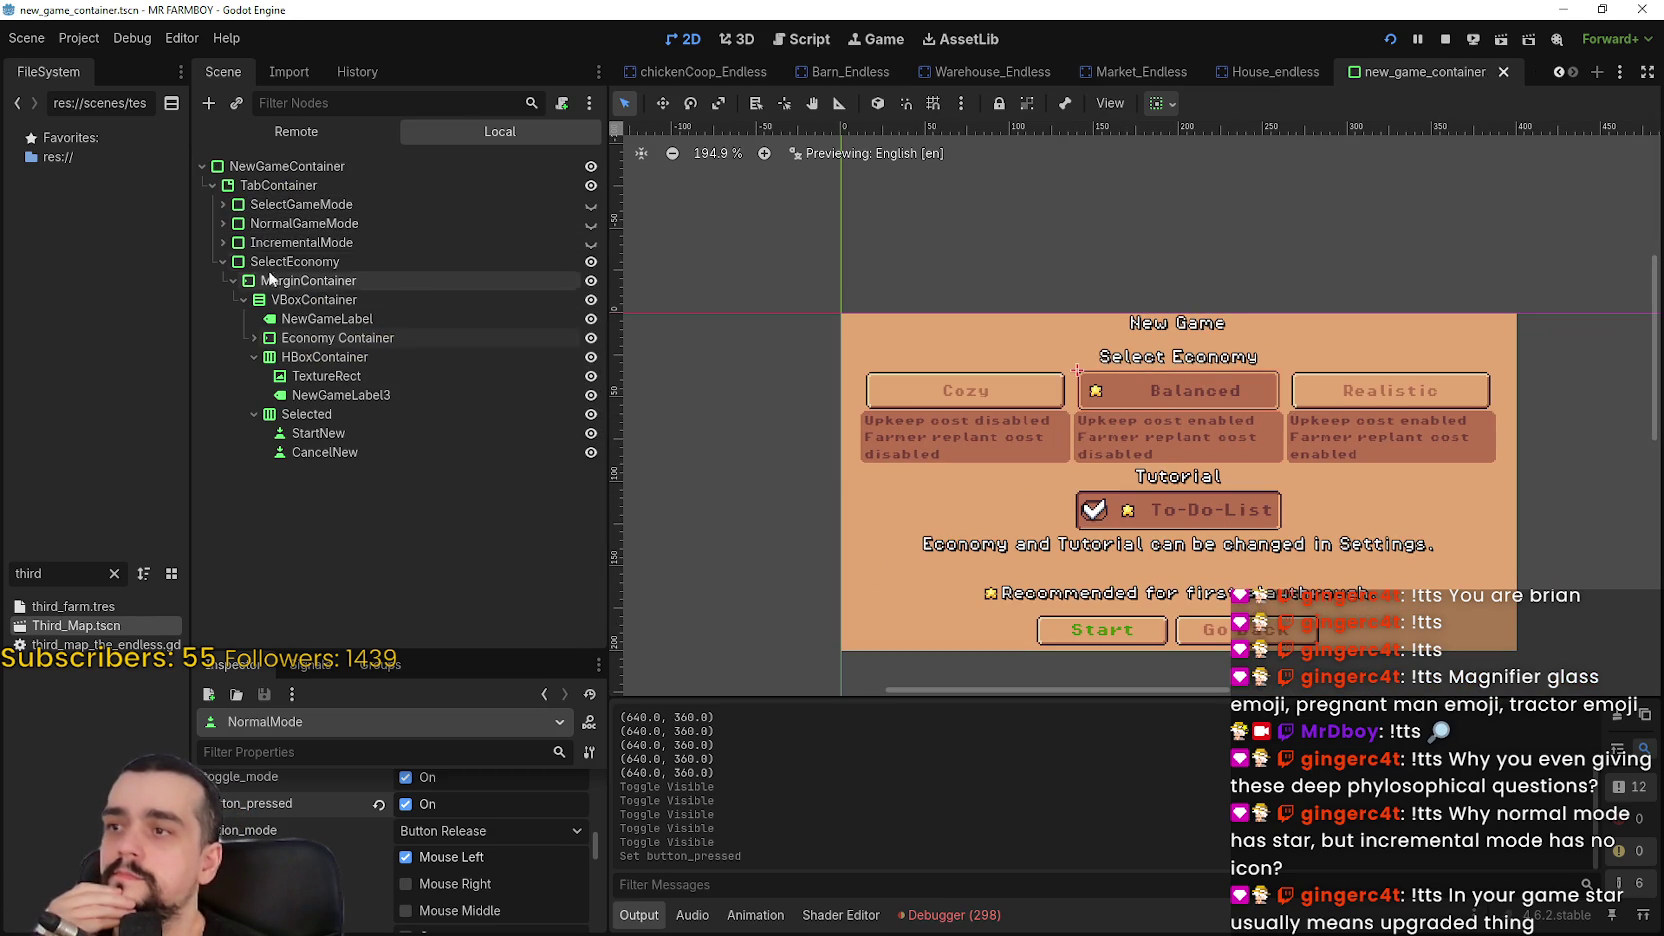
Show the NormalGameMode island page again and select its Island_Select button node
left_click(593, 246)
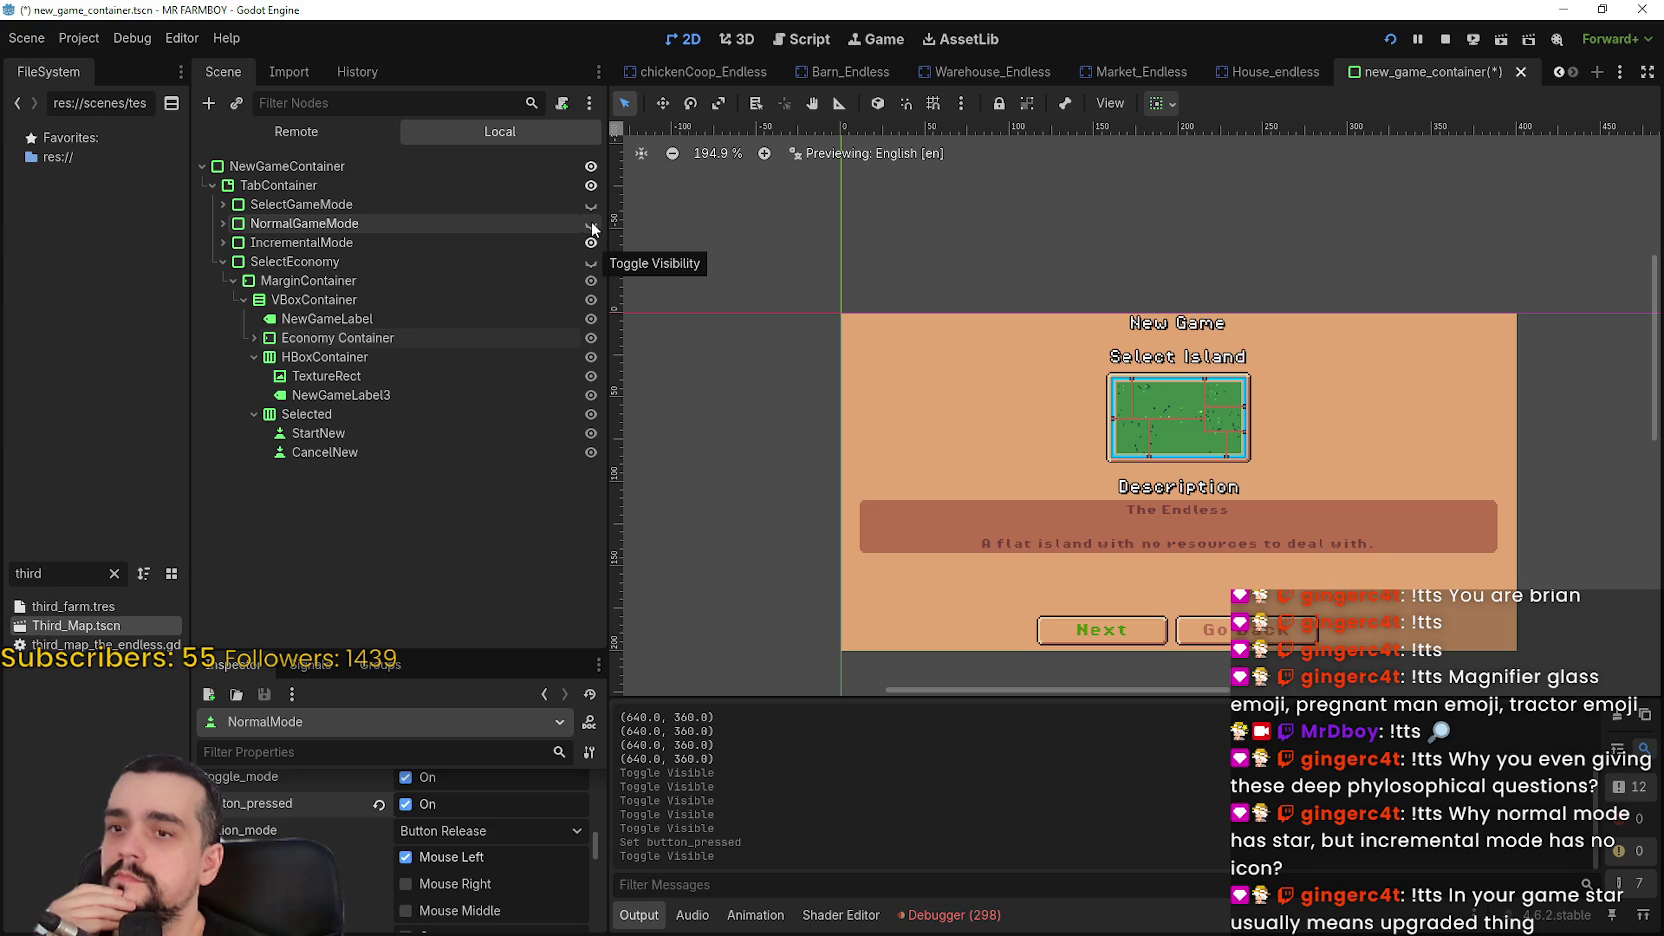
left_click(591, 223)
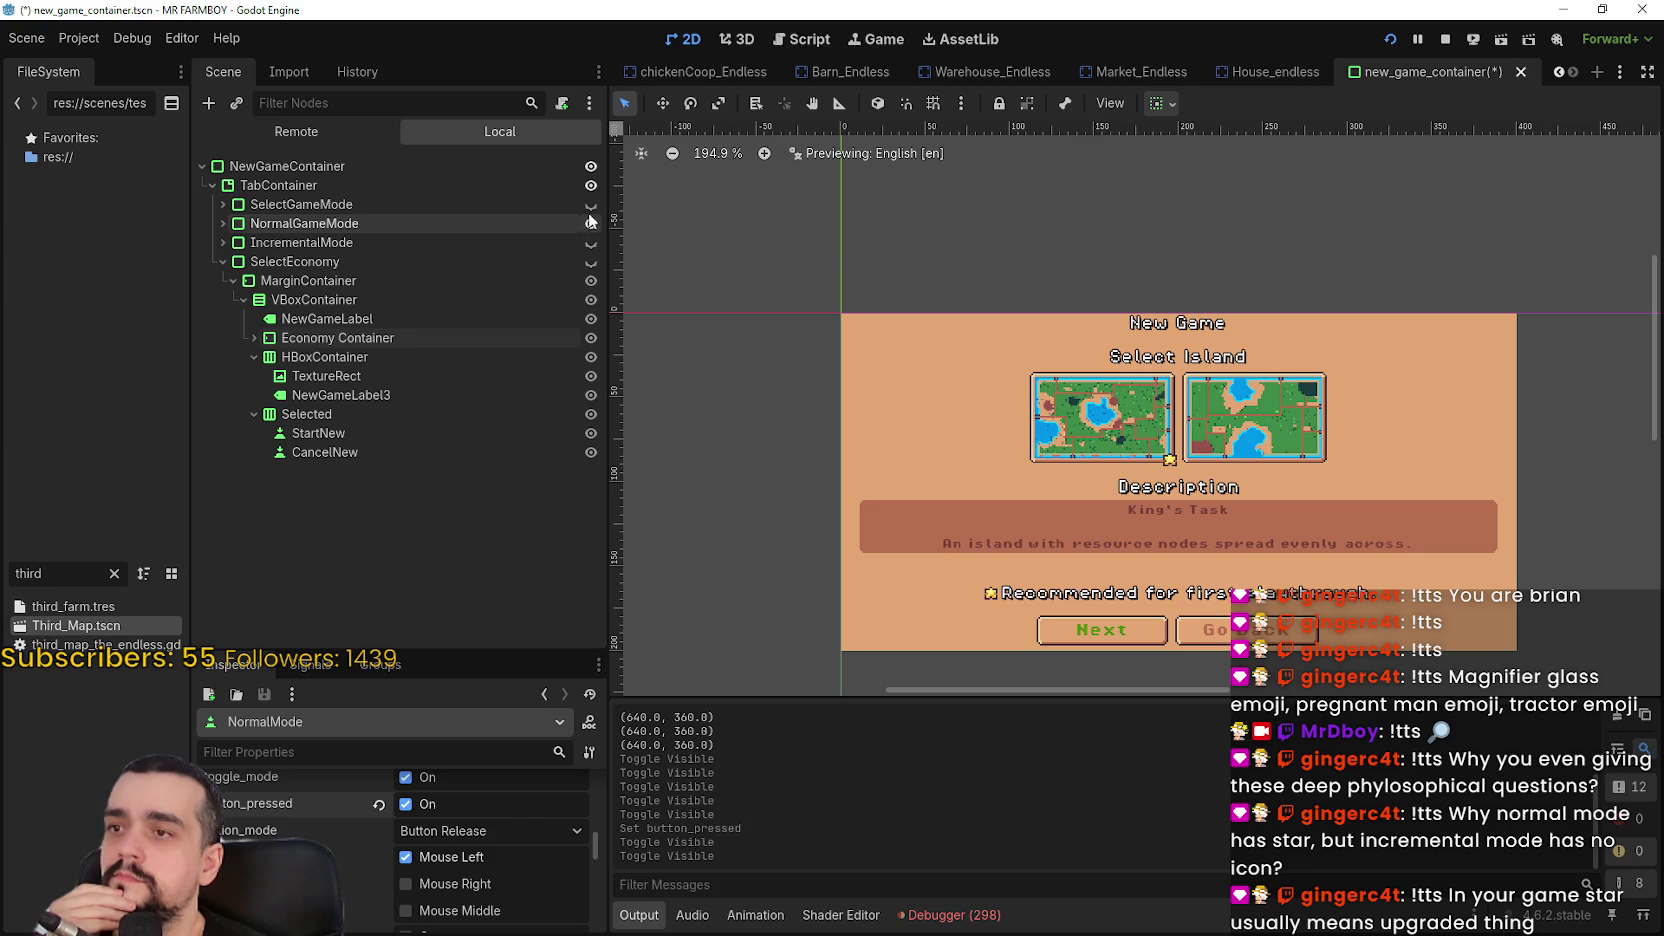
left_click(404, 224)
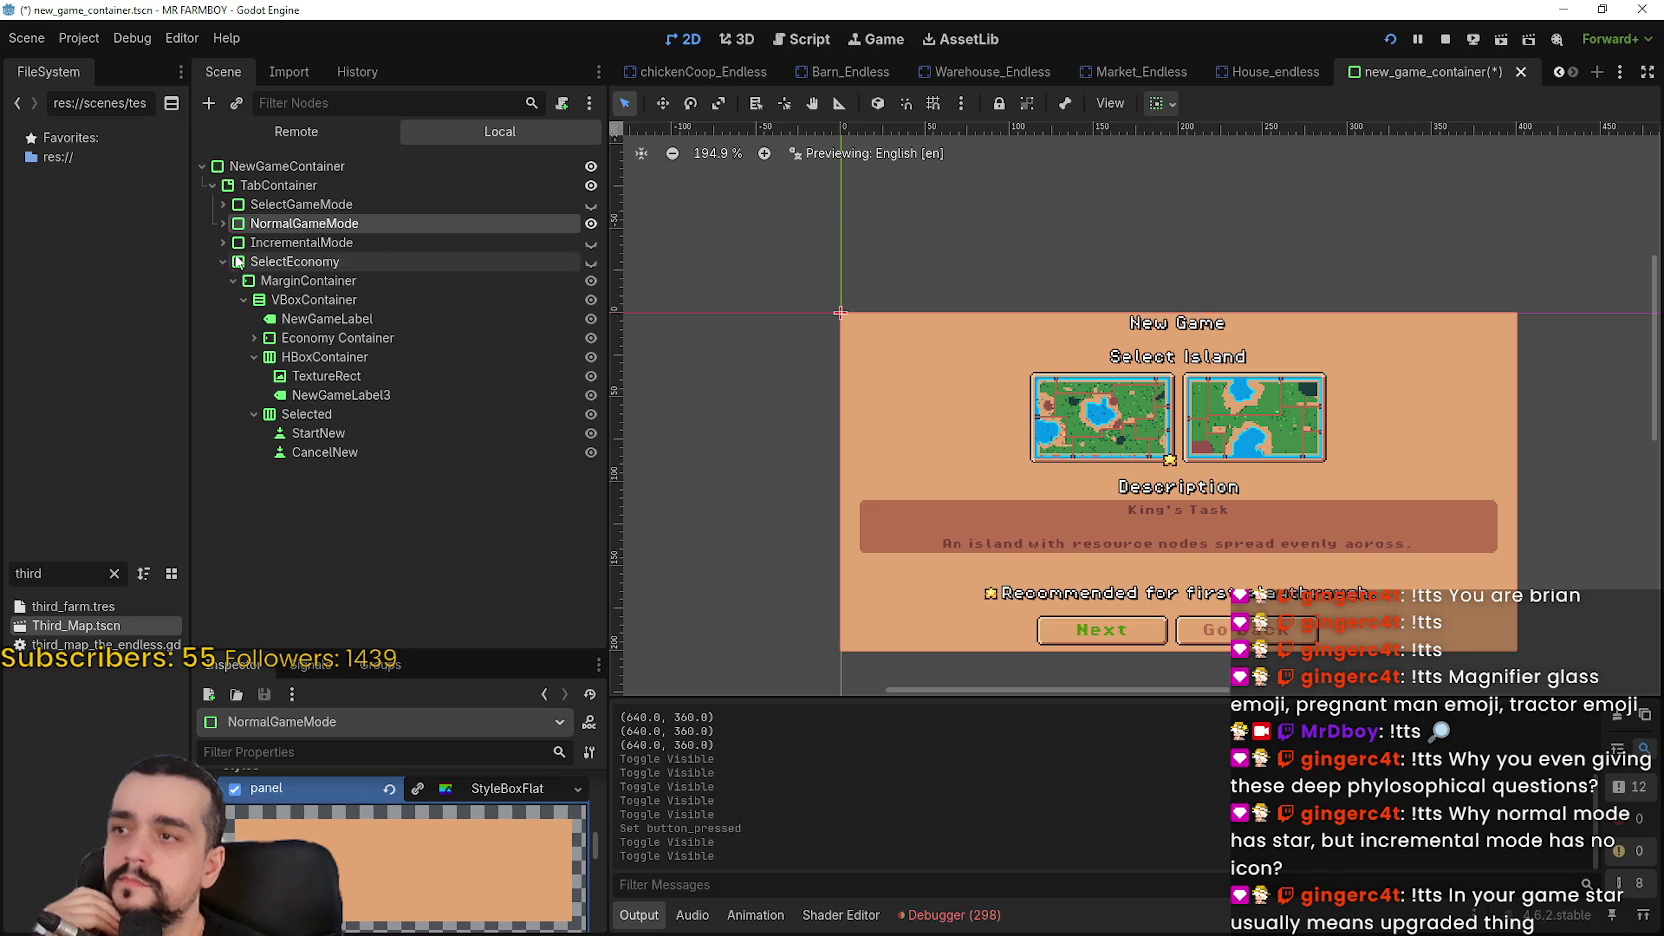
left_click(222, 223)
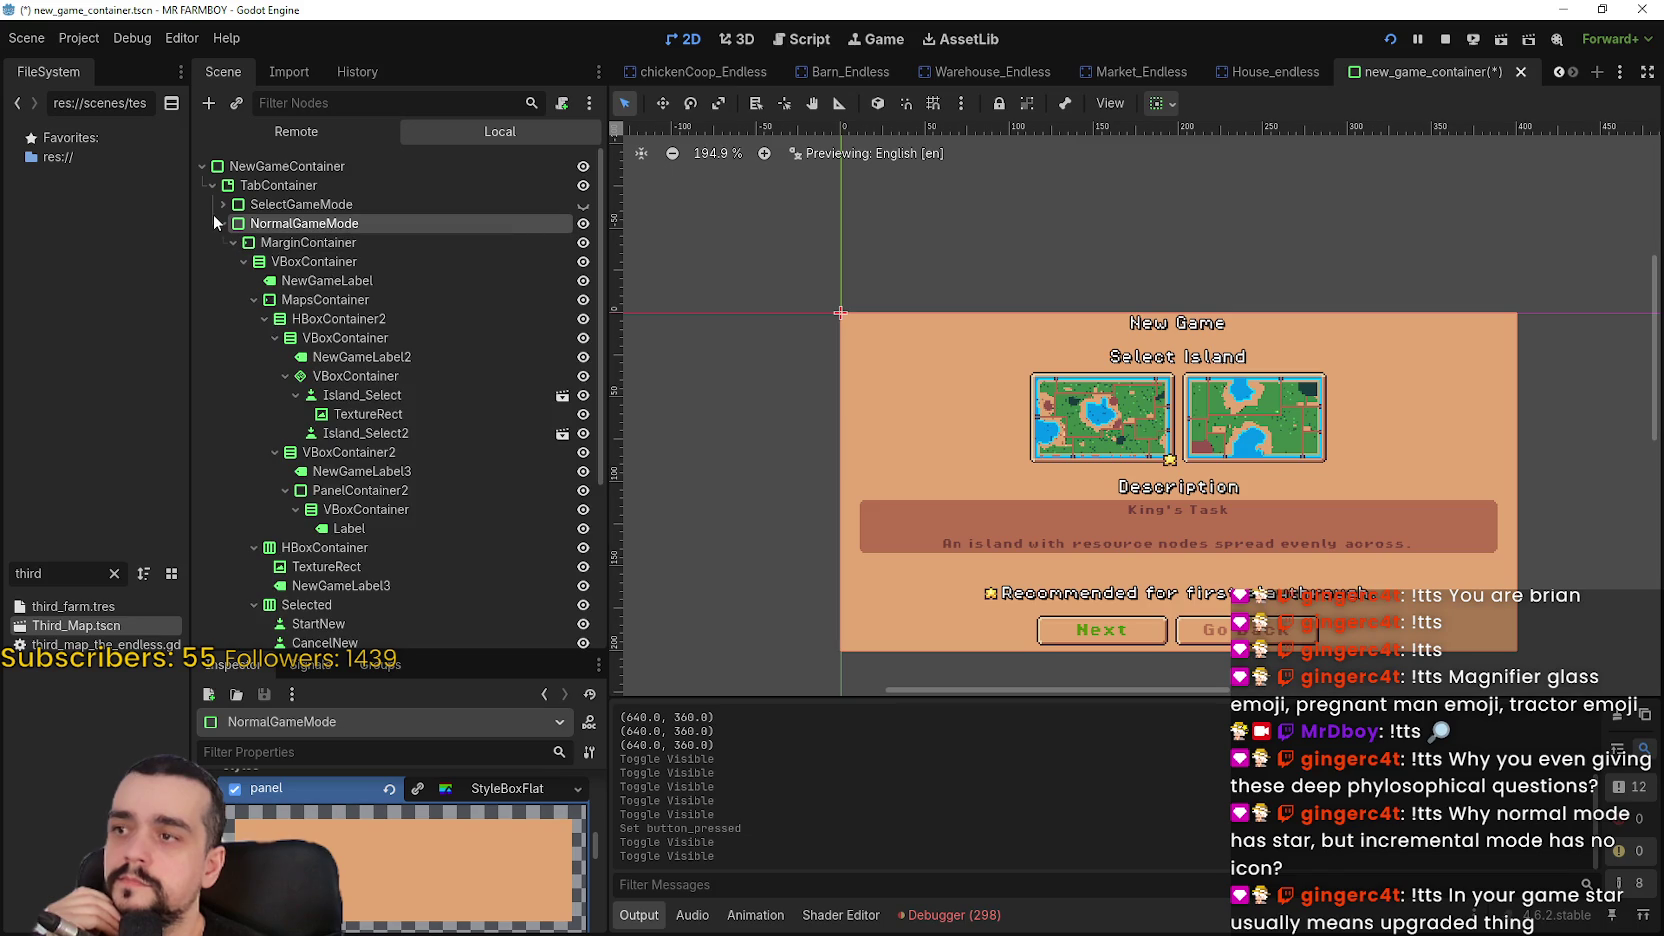
left_click(392, 400)
Enable button_pressed on Island_Select so the left island button appears pressed
scroll(590, 822, "down", 3)
scroll(593, 840, "down", 1)
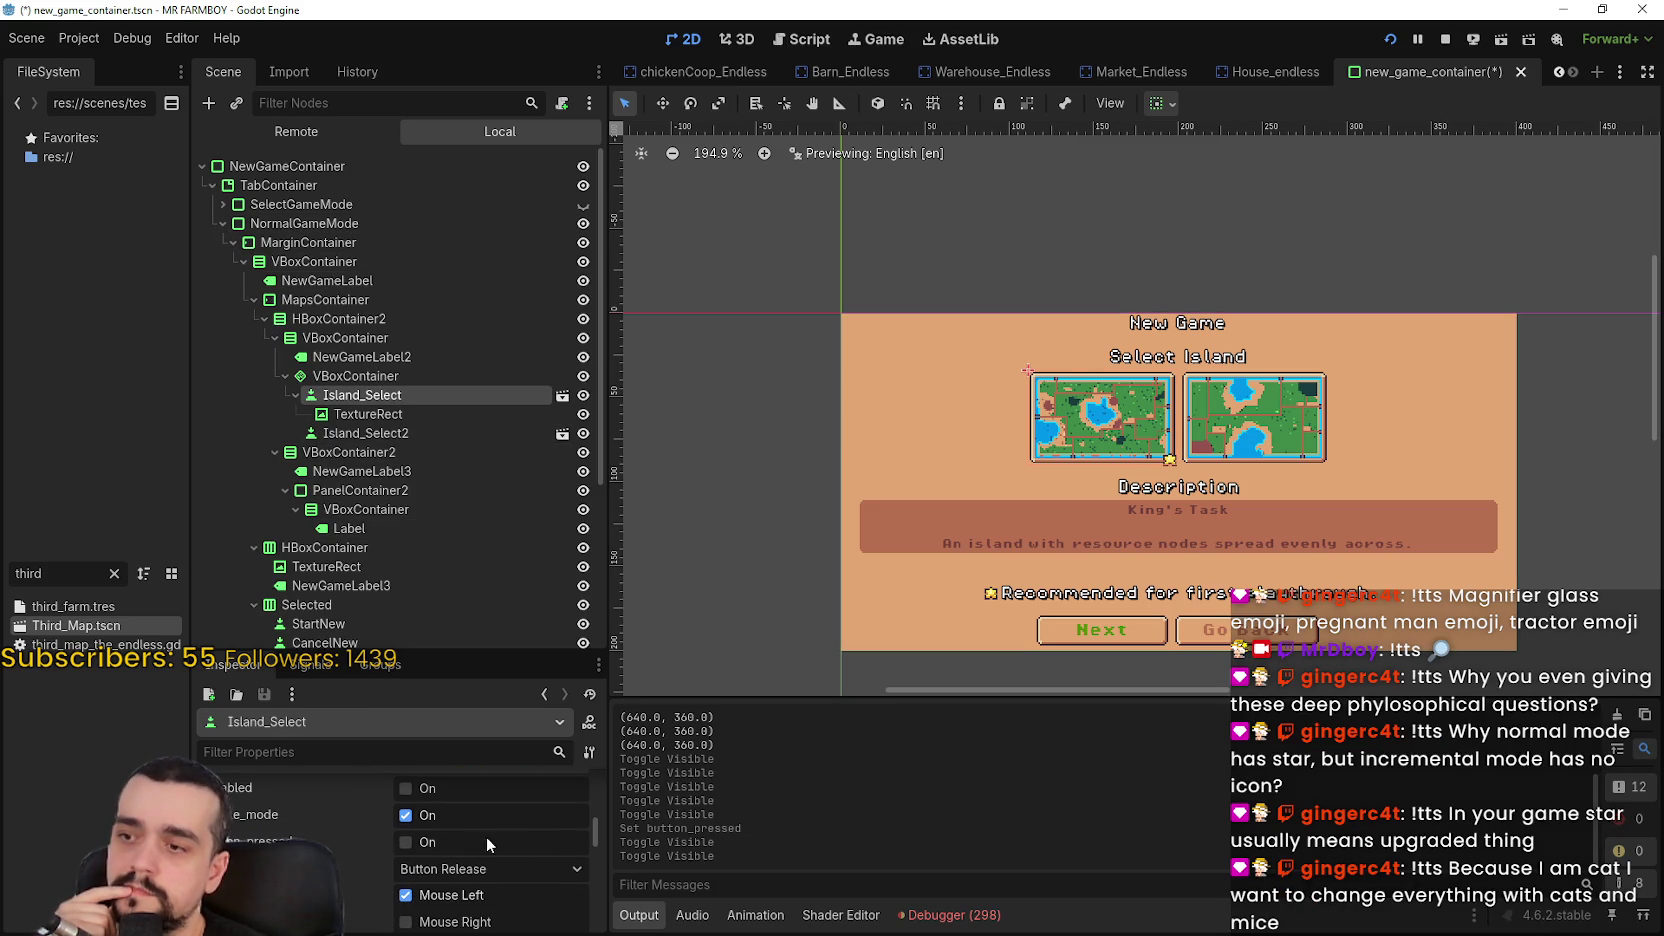
left_click(433, 846)
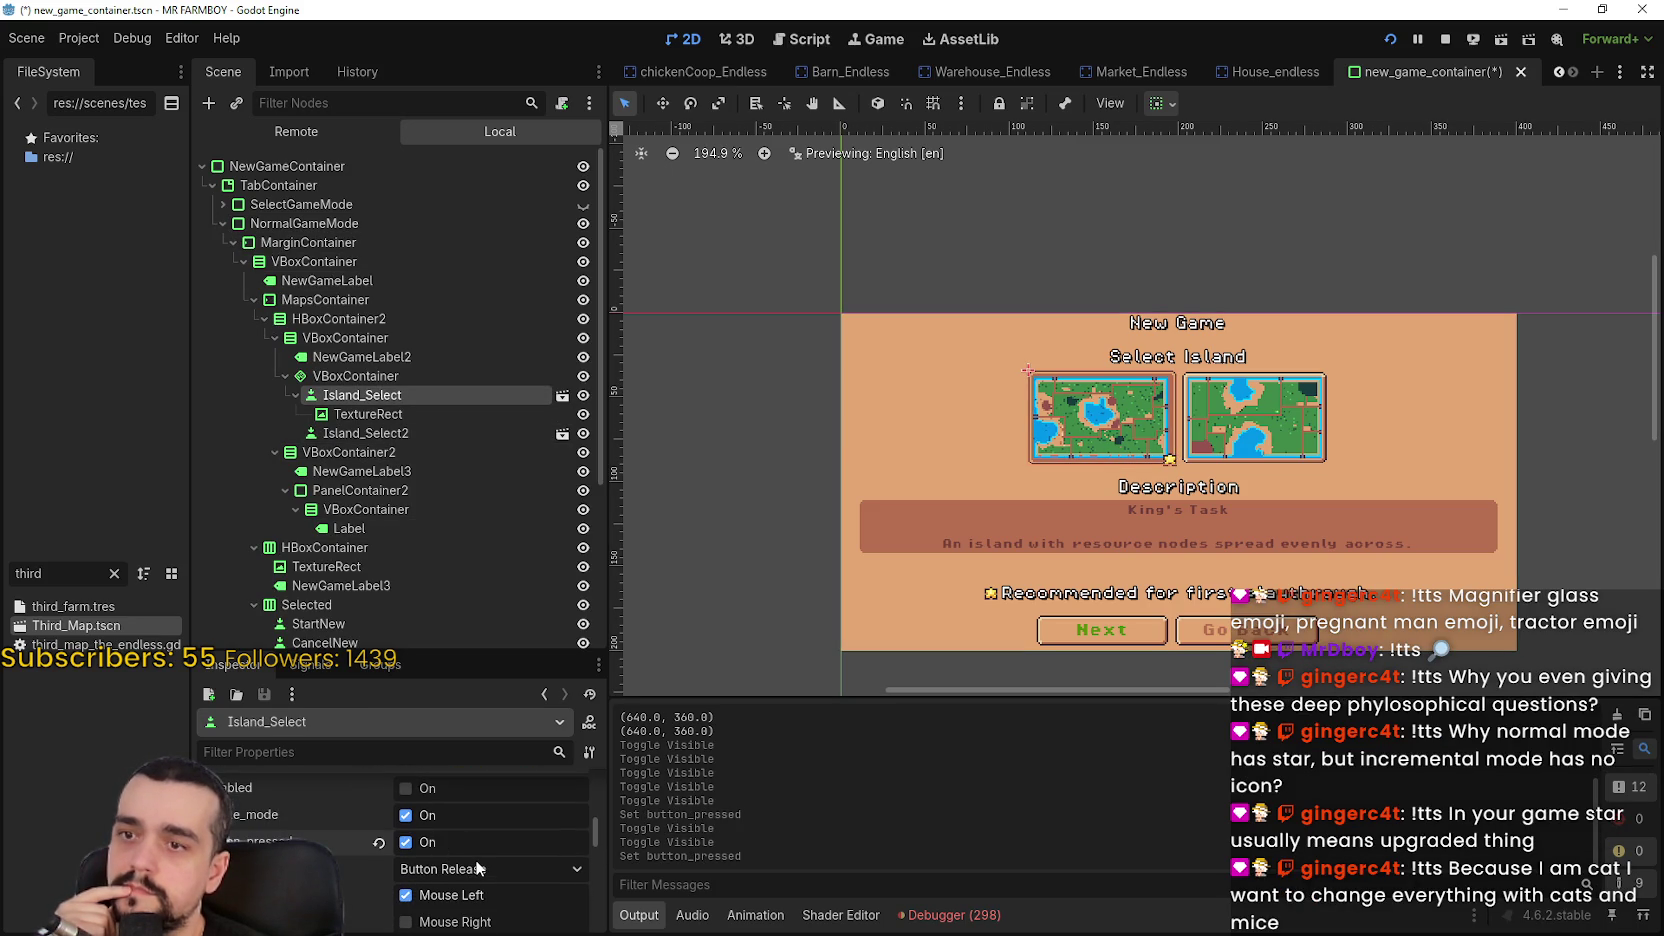
scroll(474, 853, "down", 2)
scroll(476, 868, "down", 3)
scroll(1123, 385, "up", 4)
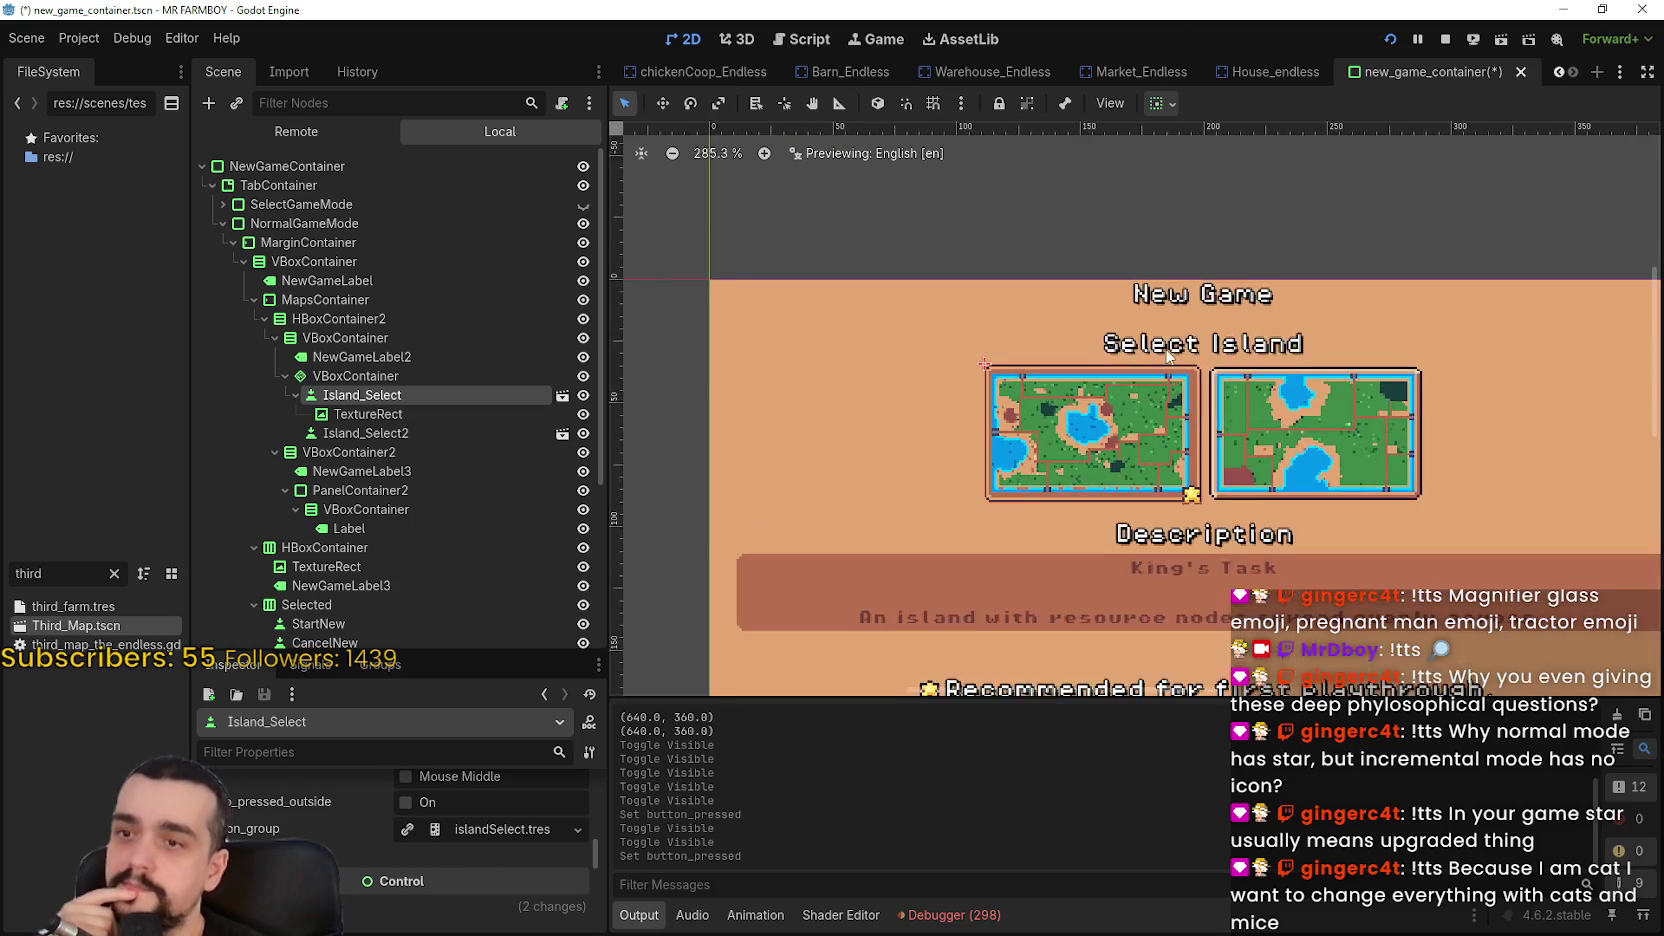
scroll(1167, 355, "up", 8)
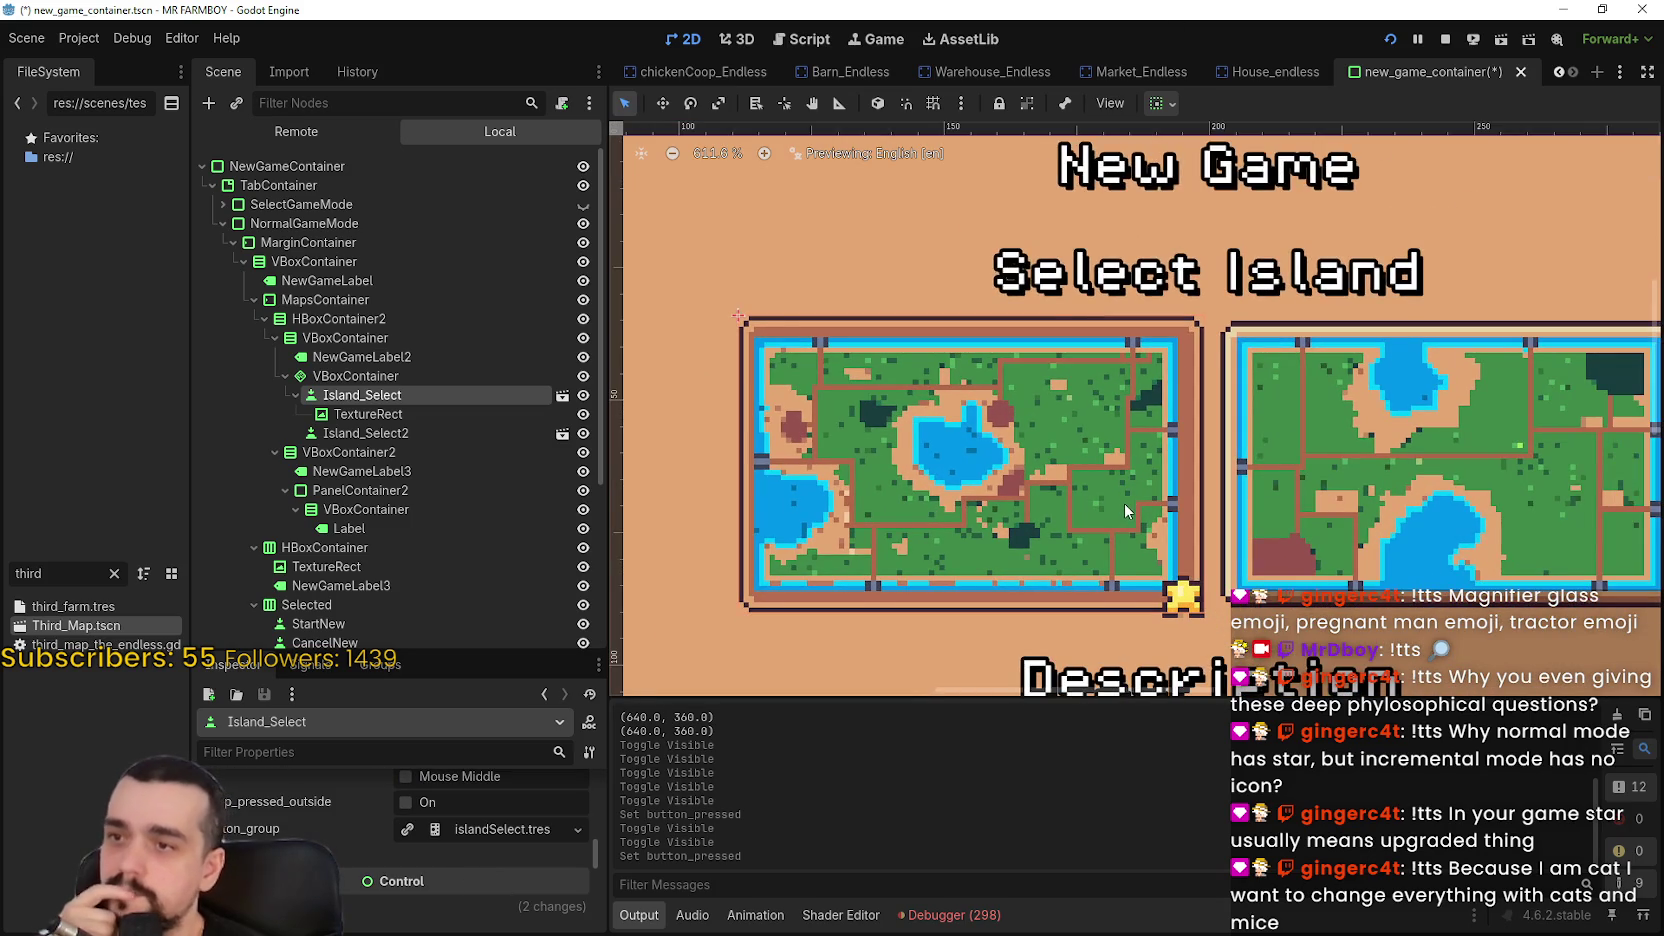
scroll(1124, 503, "down", 6)
scroll(1124, 503, "down", 1)
scroll(1124, 503, "up", 6)
scroll(516, 826, "up", 3)
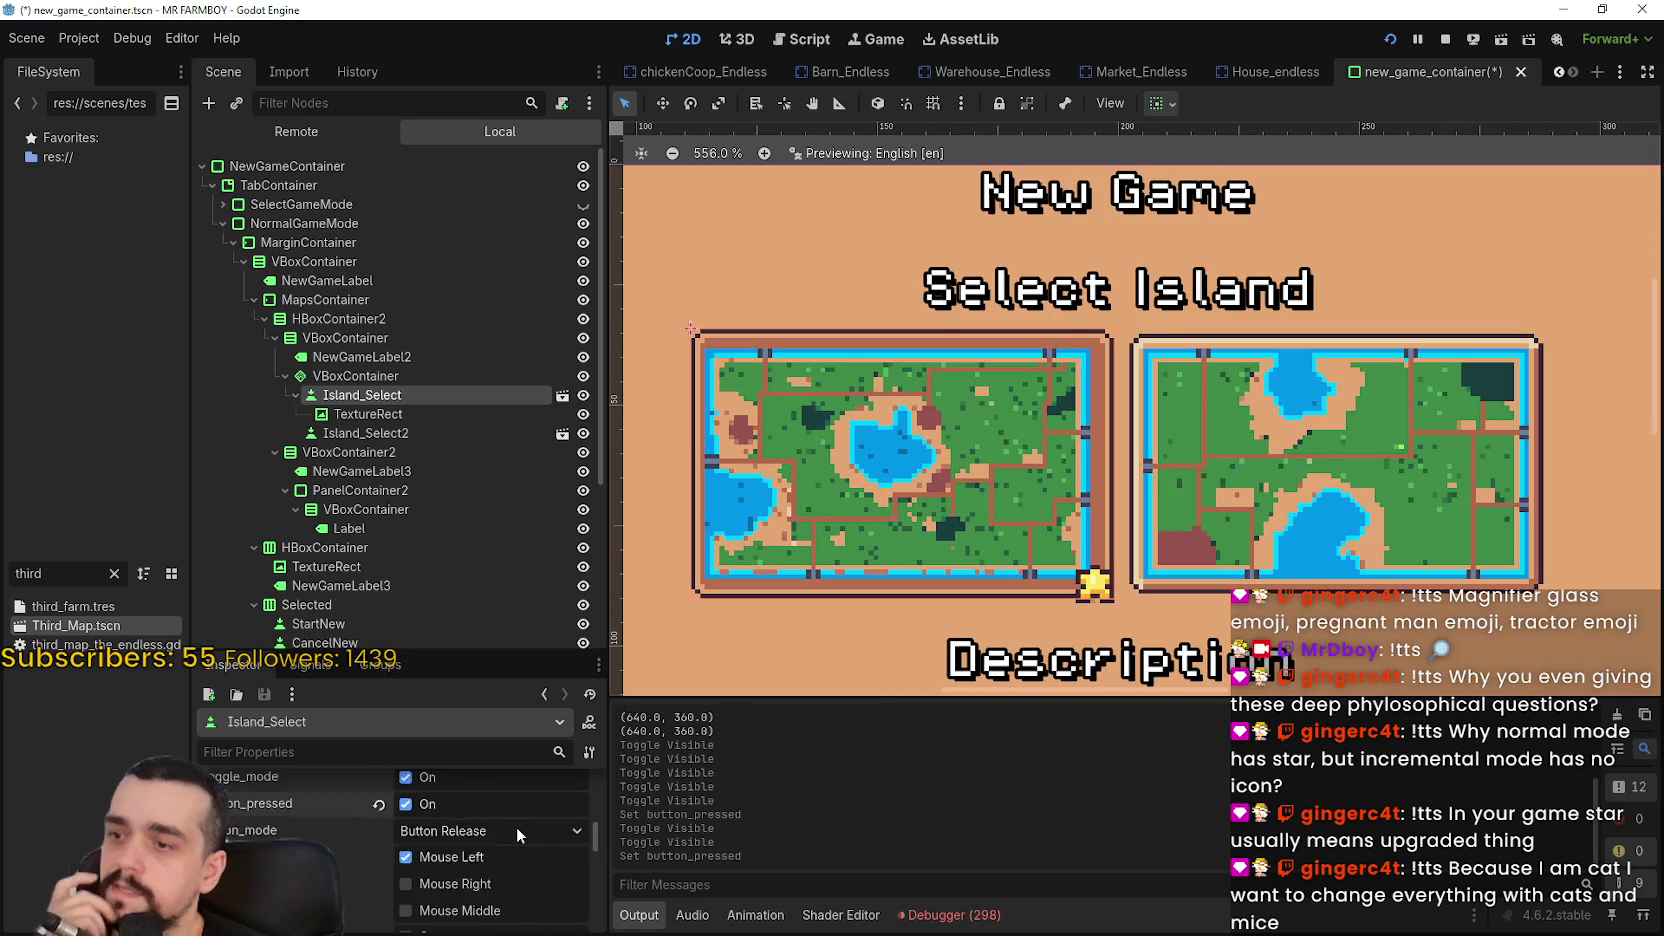
scroll(516, 826, "up", 3)
scroll(419, 905, "down", 1)
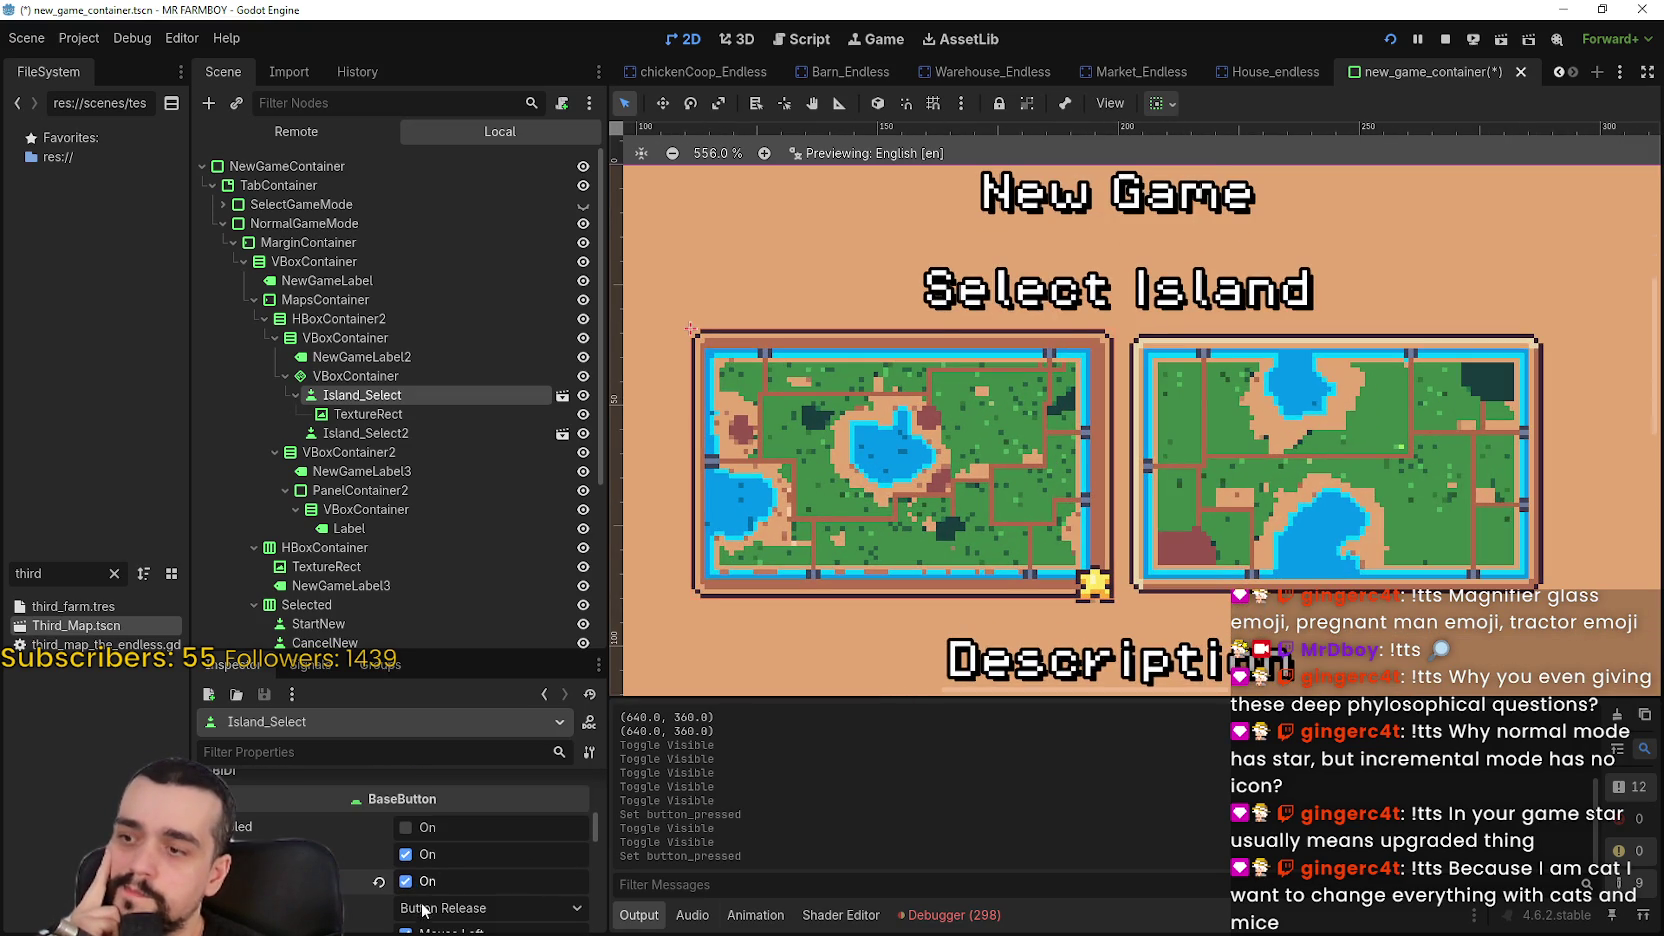
Toggle Island_Select's pressed state off and back on to compare its appearance
left_click(406, 881)
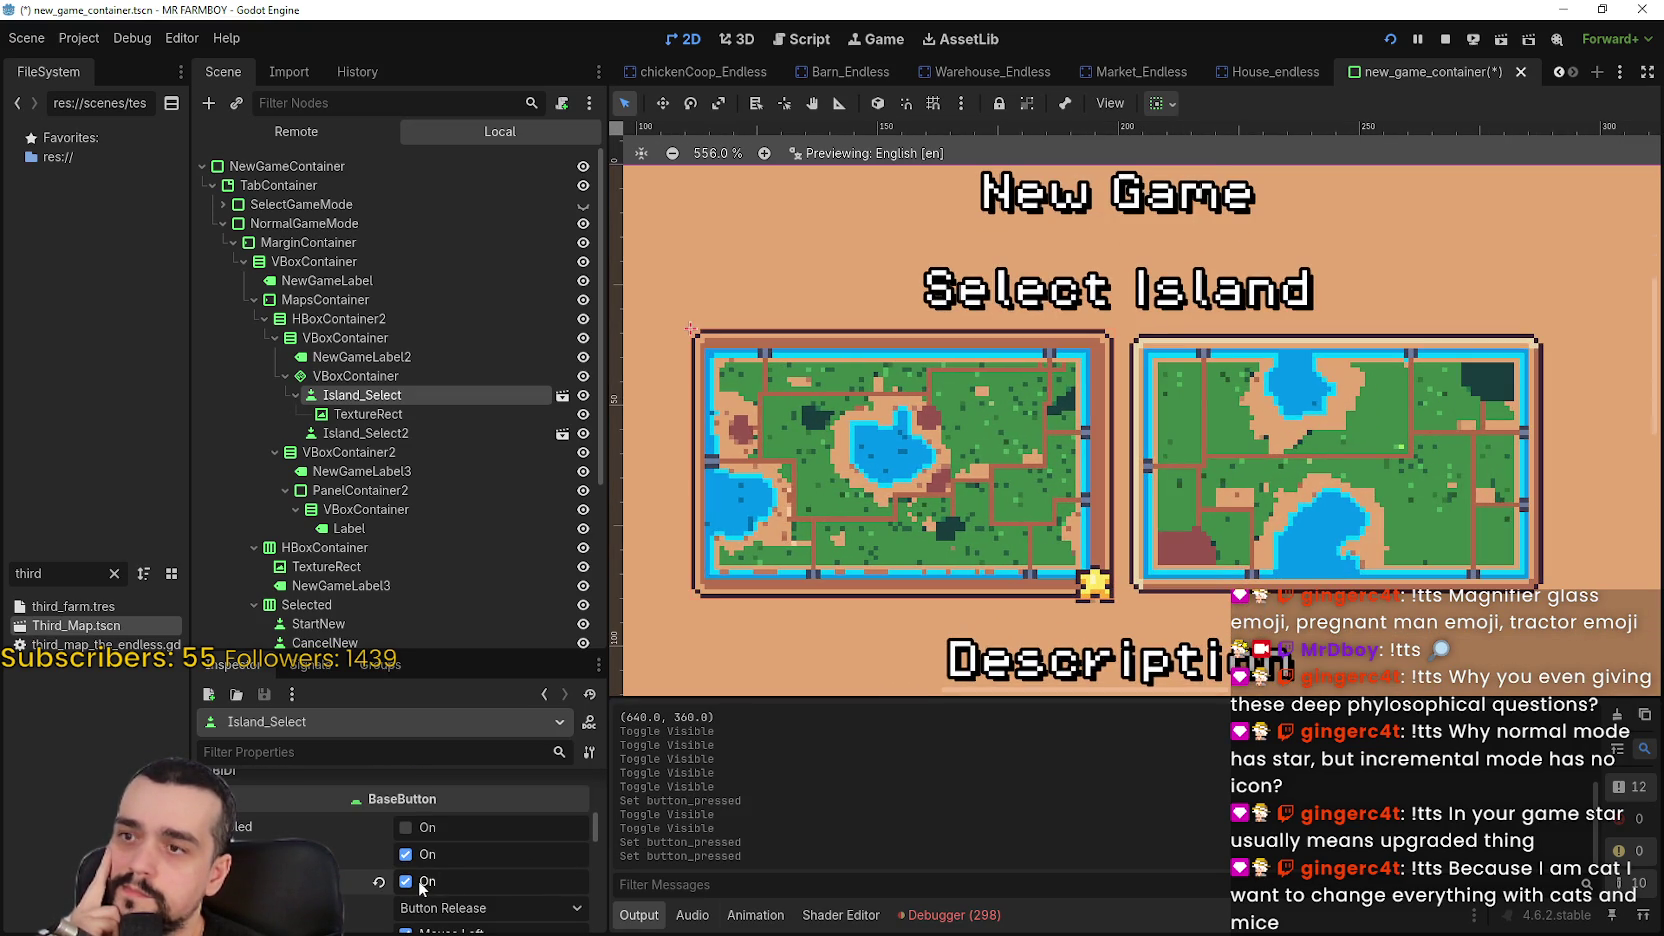
left_click(421, 886)
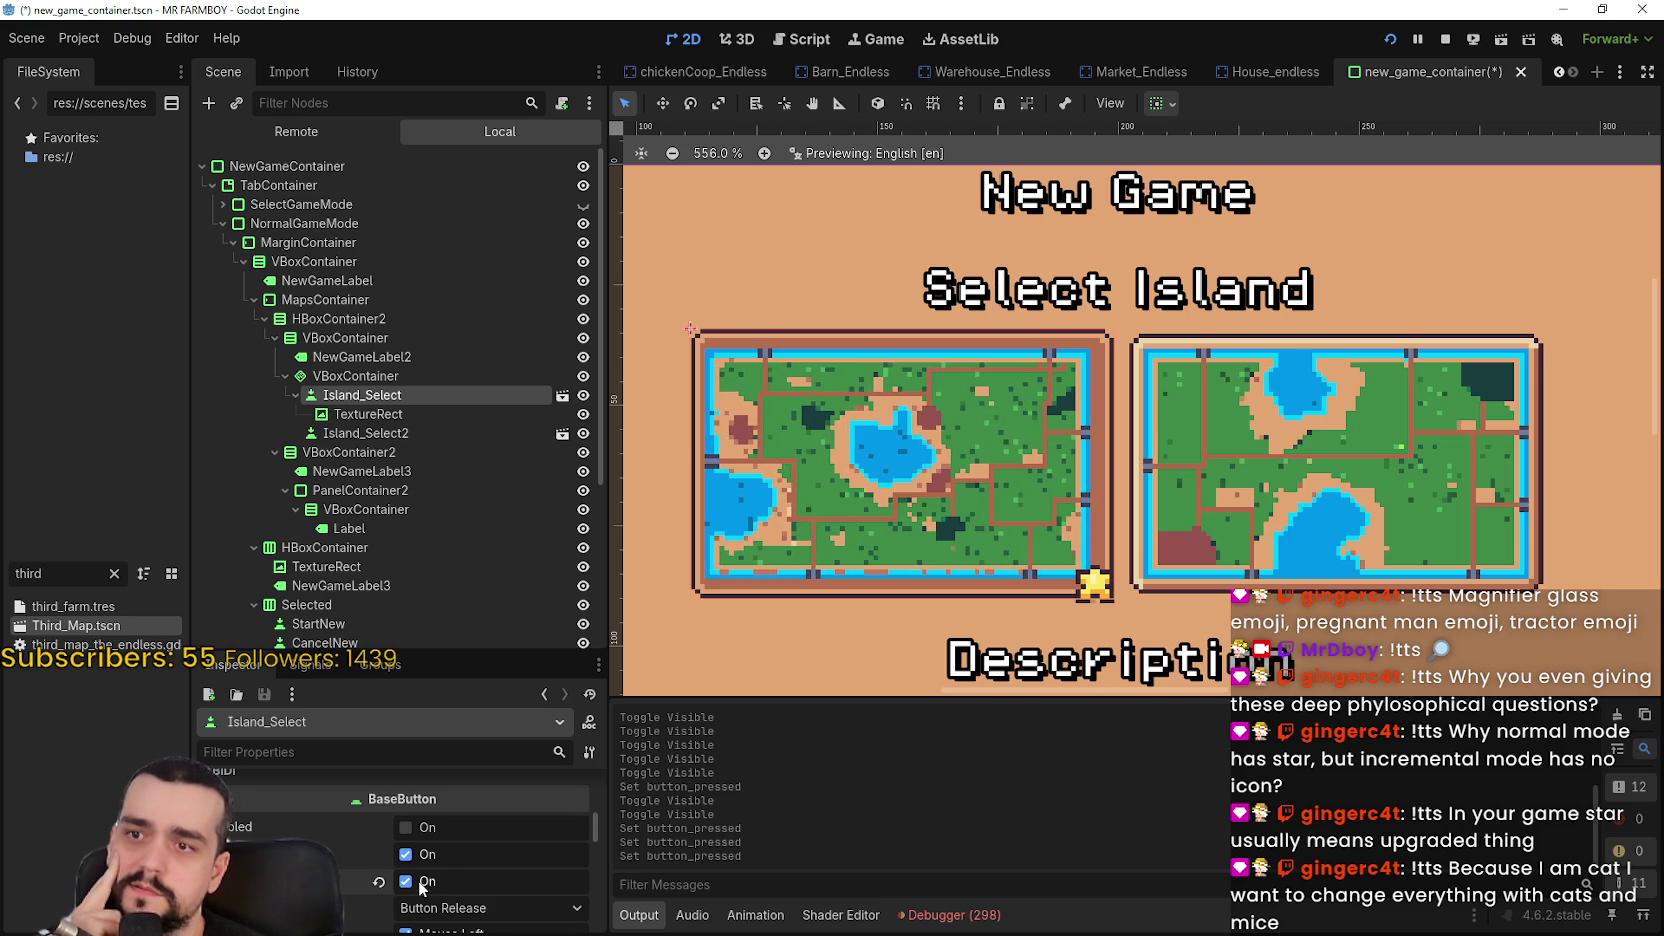
scroll(809, 455, "up", 1)
scroll(850, 480, "down", 1)
scroll(864, 514, "up", 1)
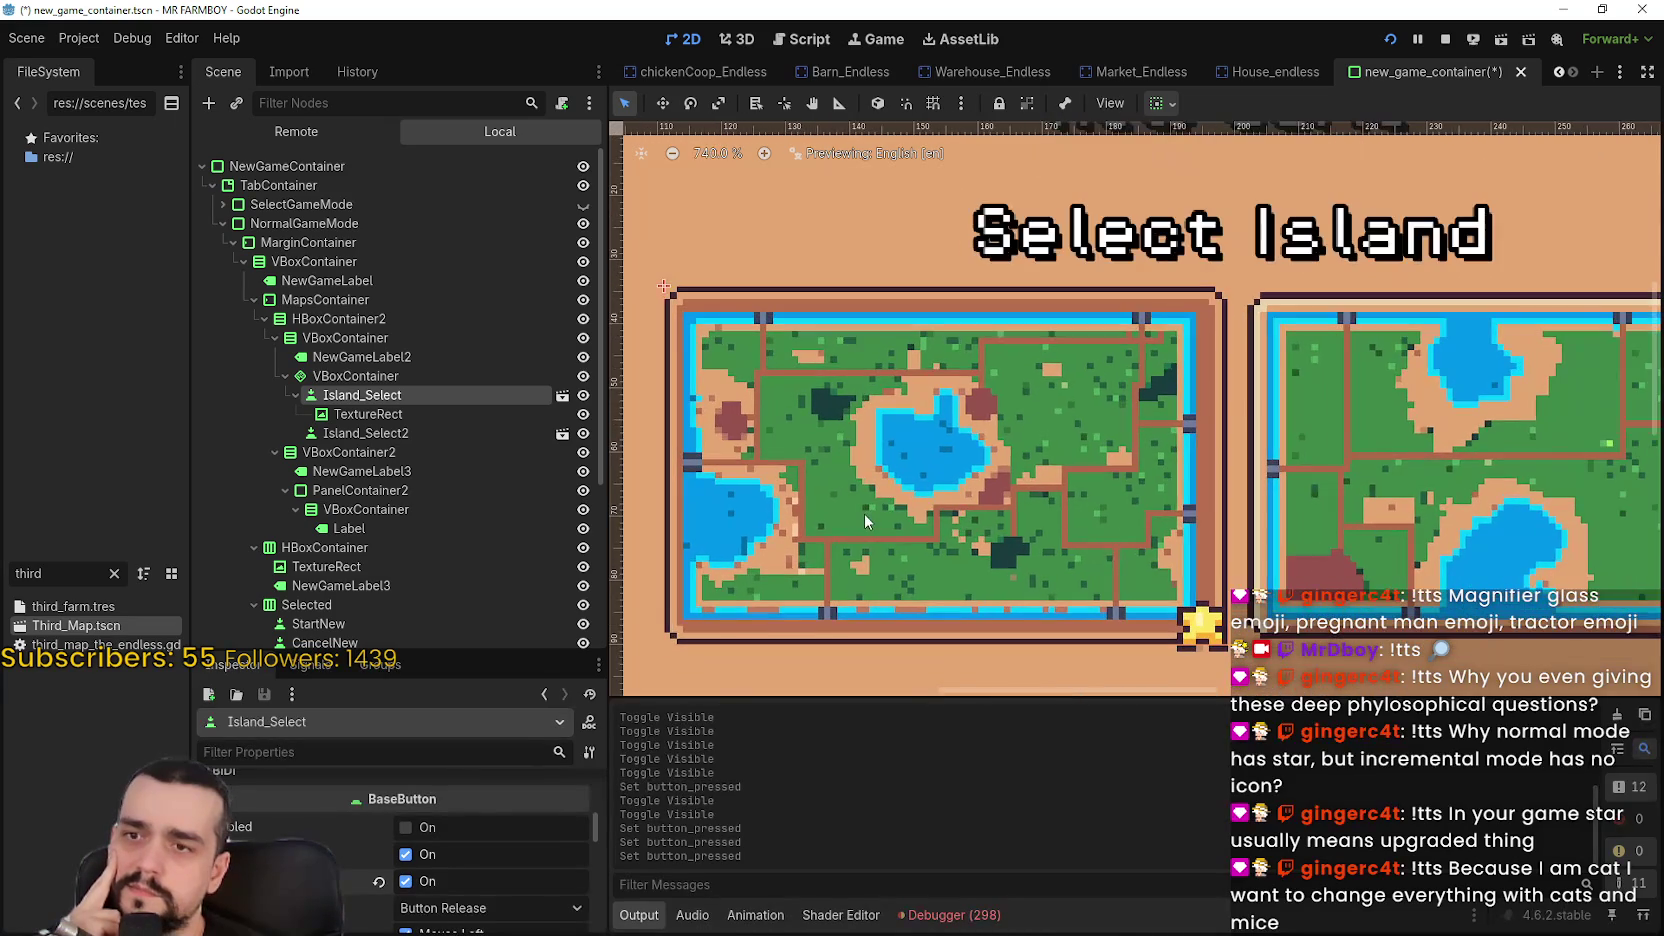
left_click(439, 884)
left_click(439, 884)
Expand Island_Select's focus neighbour settings in the Inspector and look through them
scroll(452, 870, "down", 5)
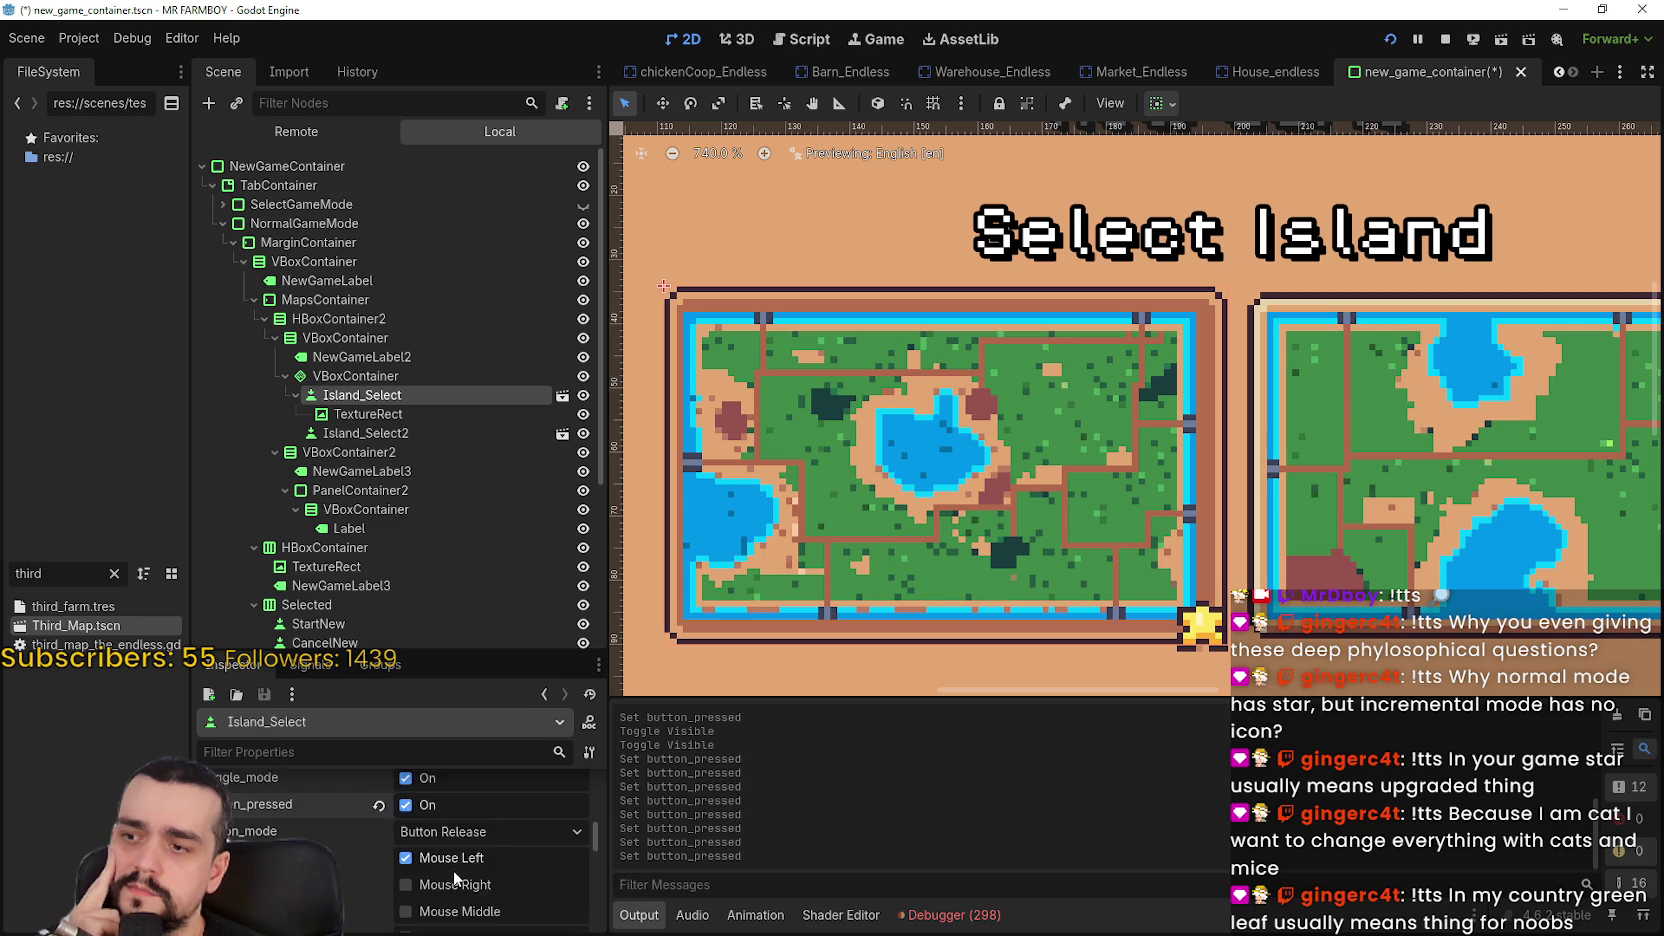
scroll(474, 863, "down", 1)
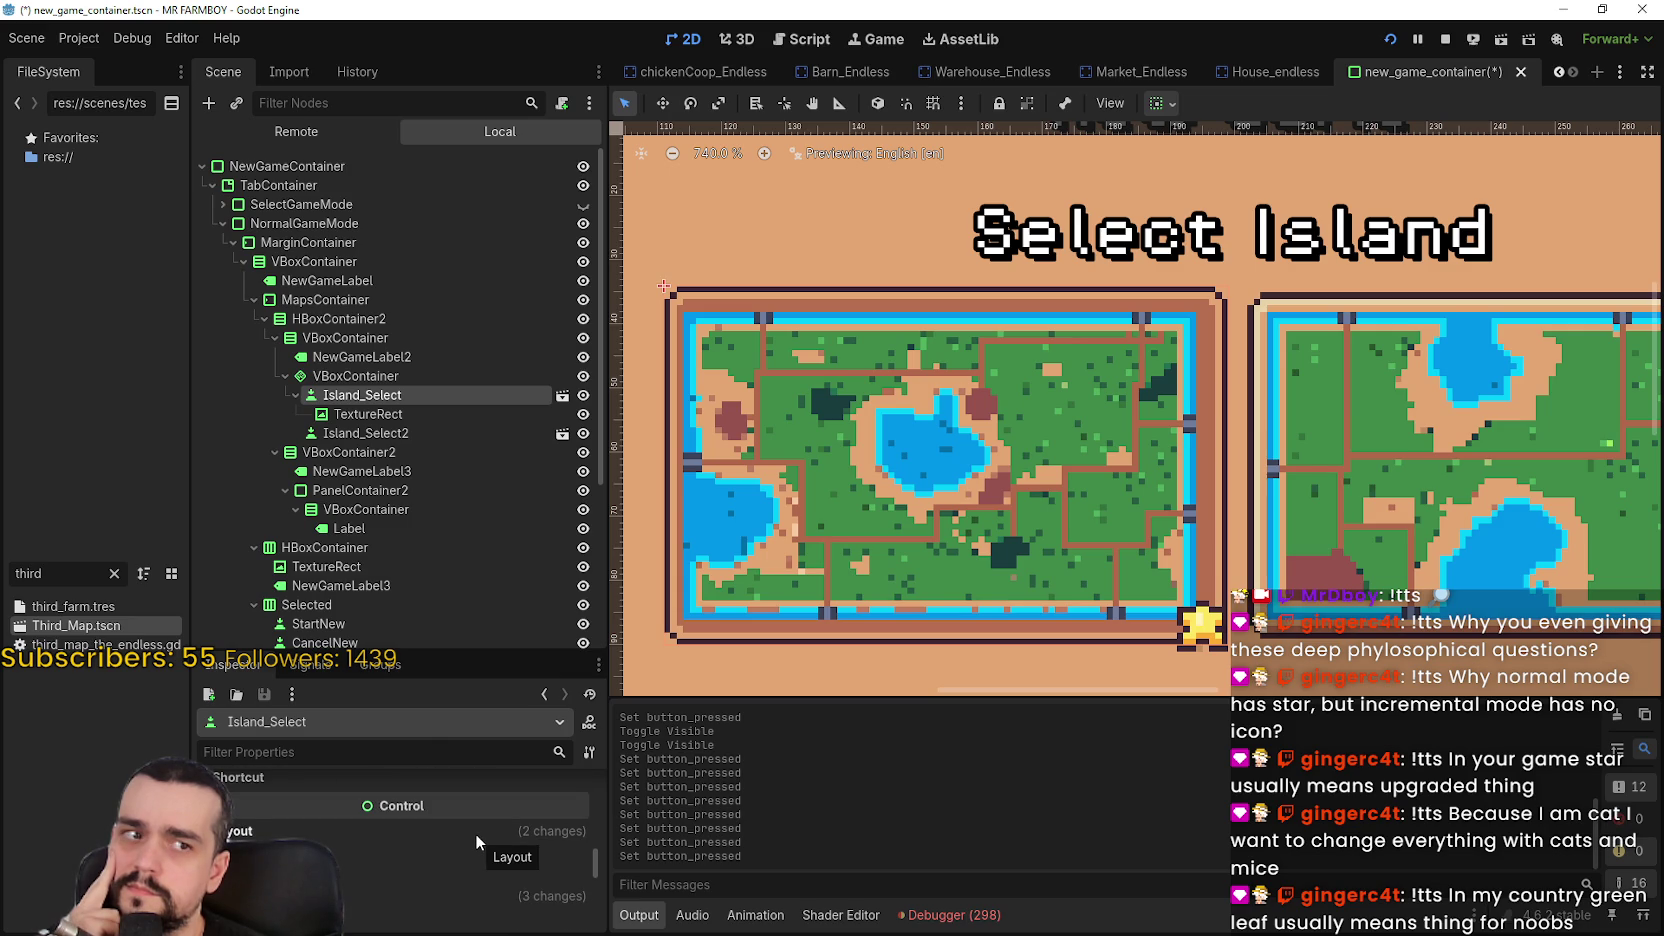
scroll(474, 833, "down", 1)
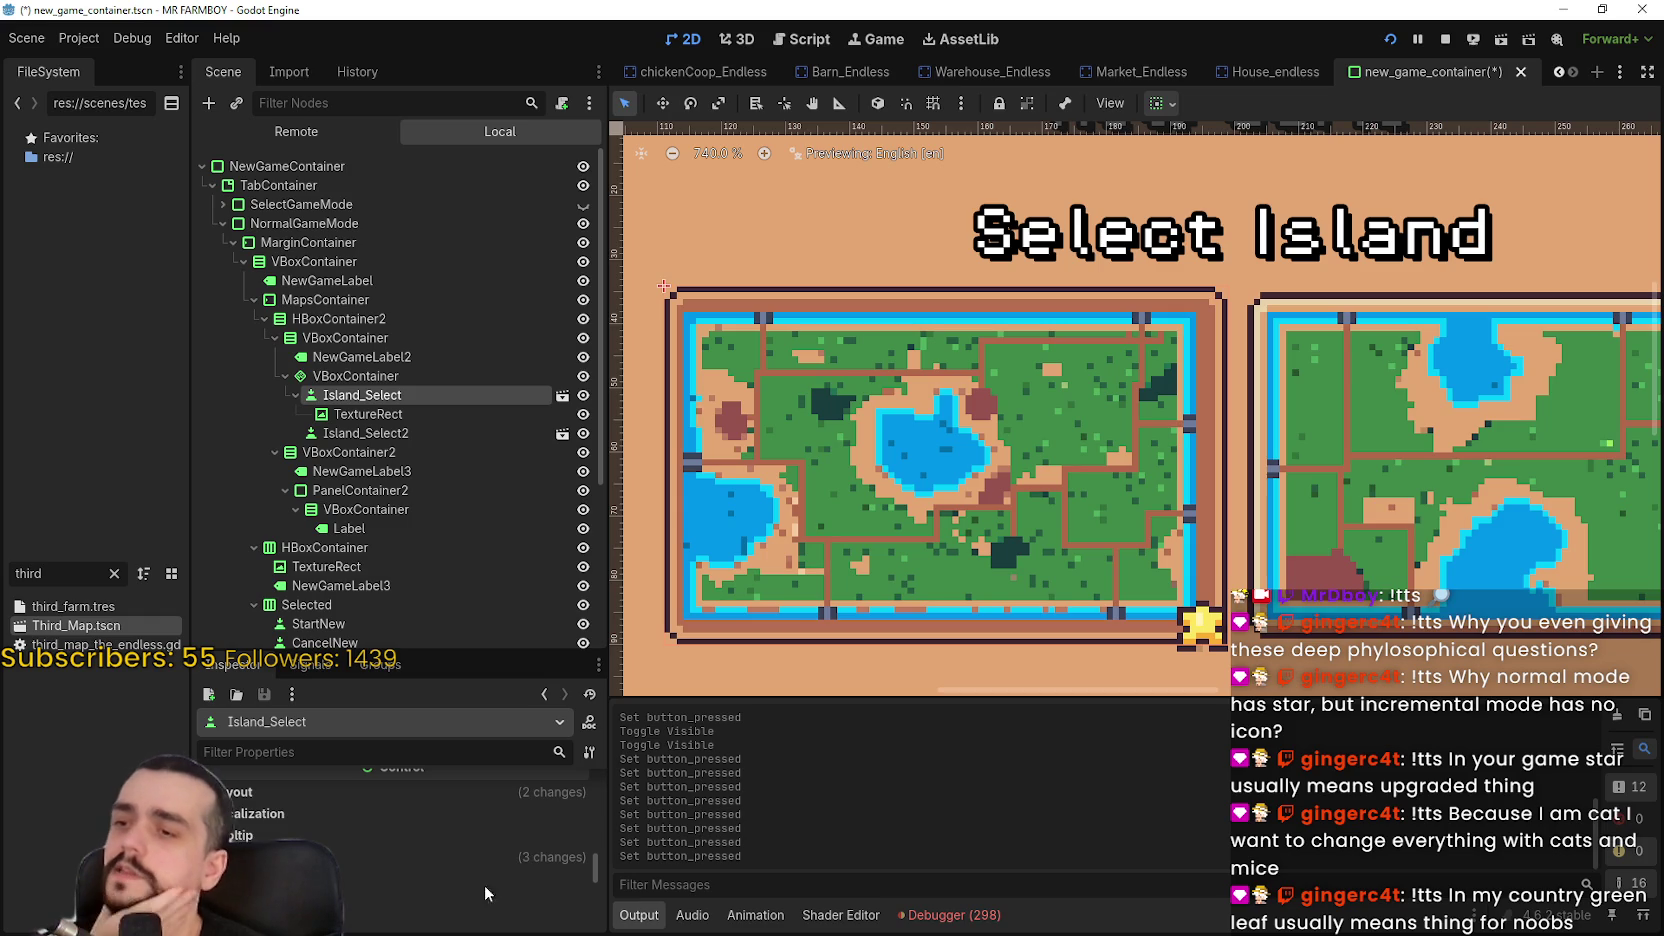
left_click(432, 856)
scroll(440, 852, "down", 2)
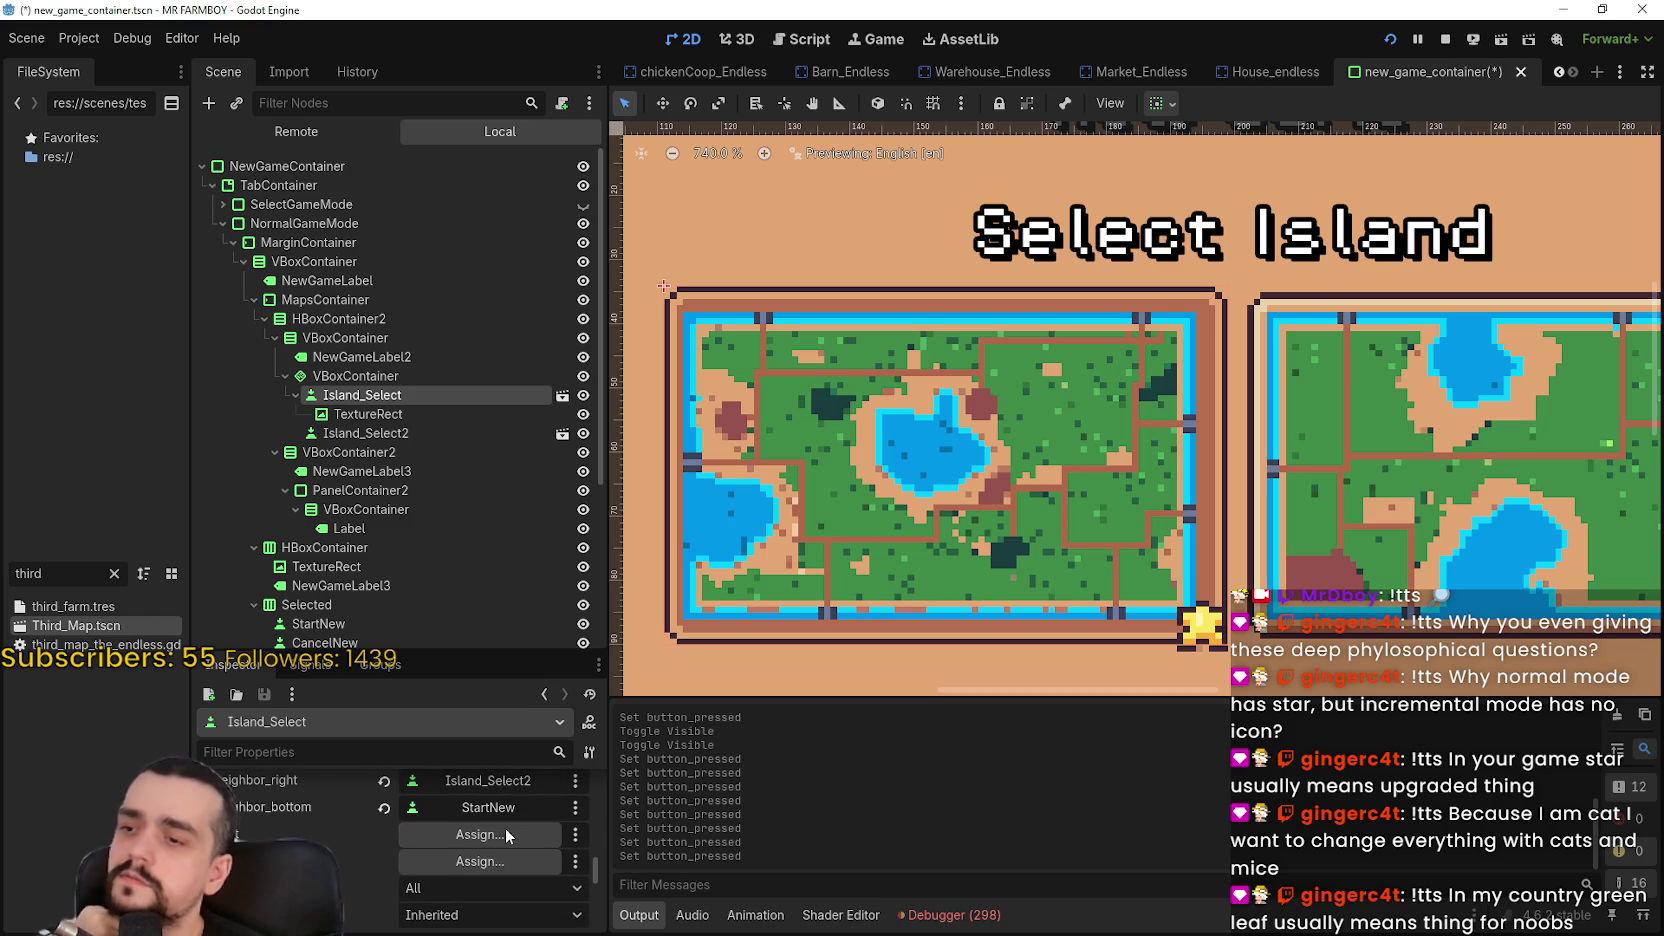
mouse_move(590, 855)
left_mouse_down()
mouse_move(588, 899)
mouse_move(580, 879)
left_mouse_up()
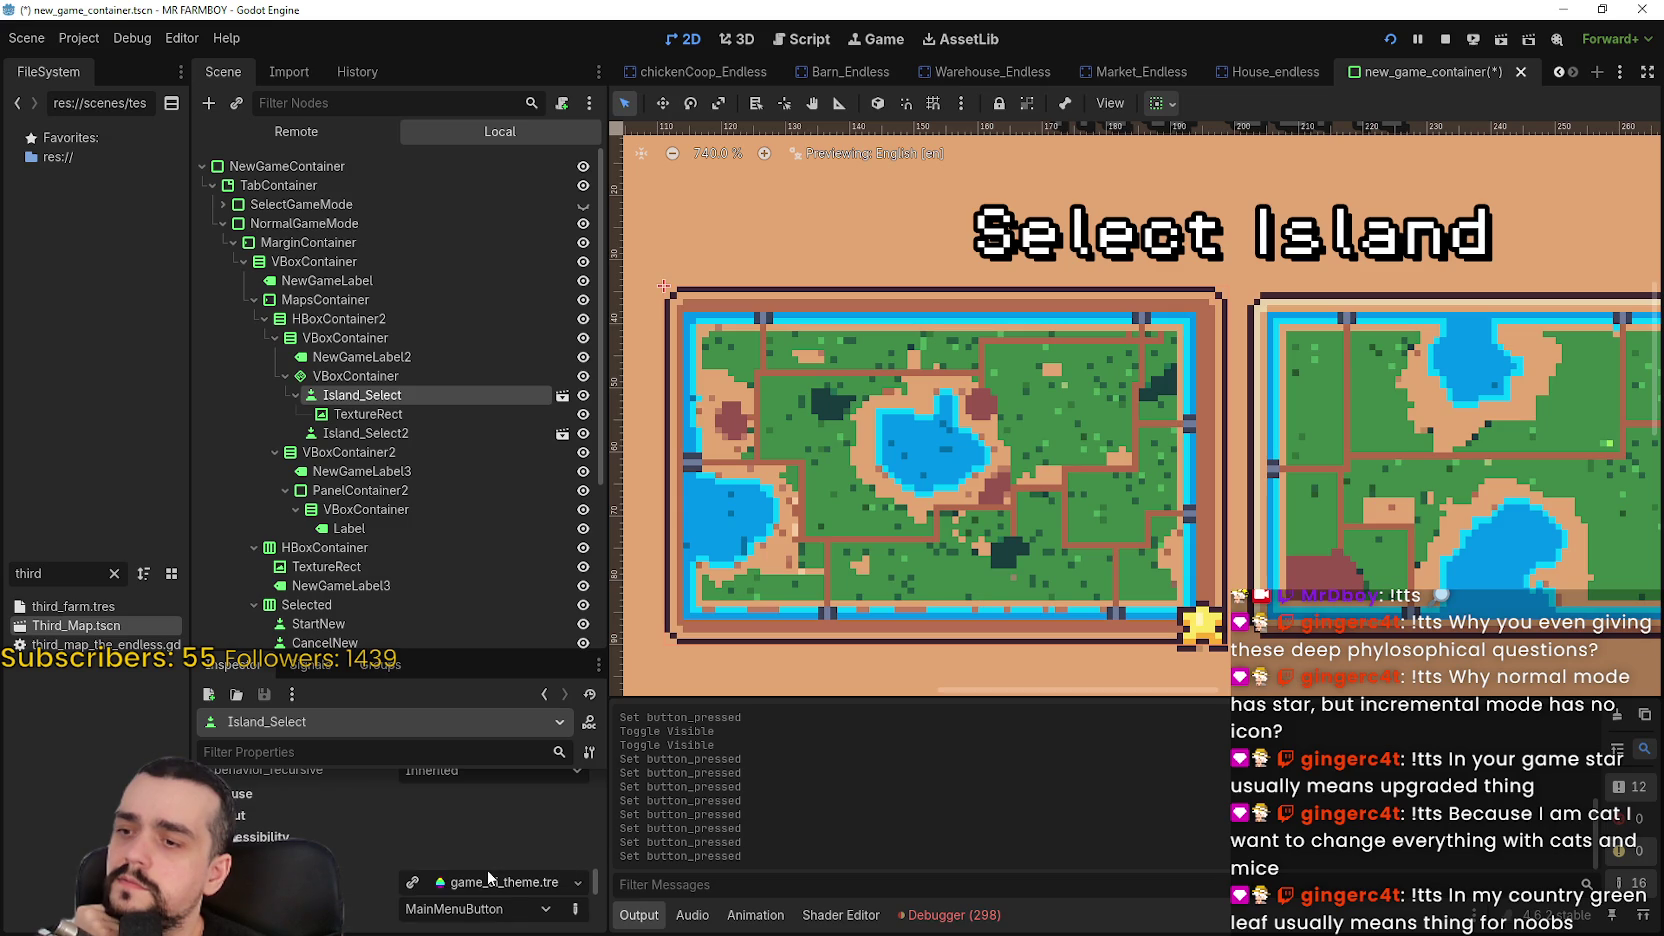
scroll(488, 872, "down", 2)
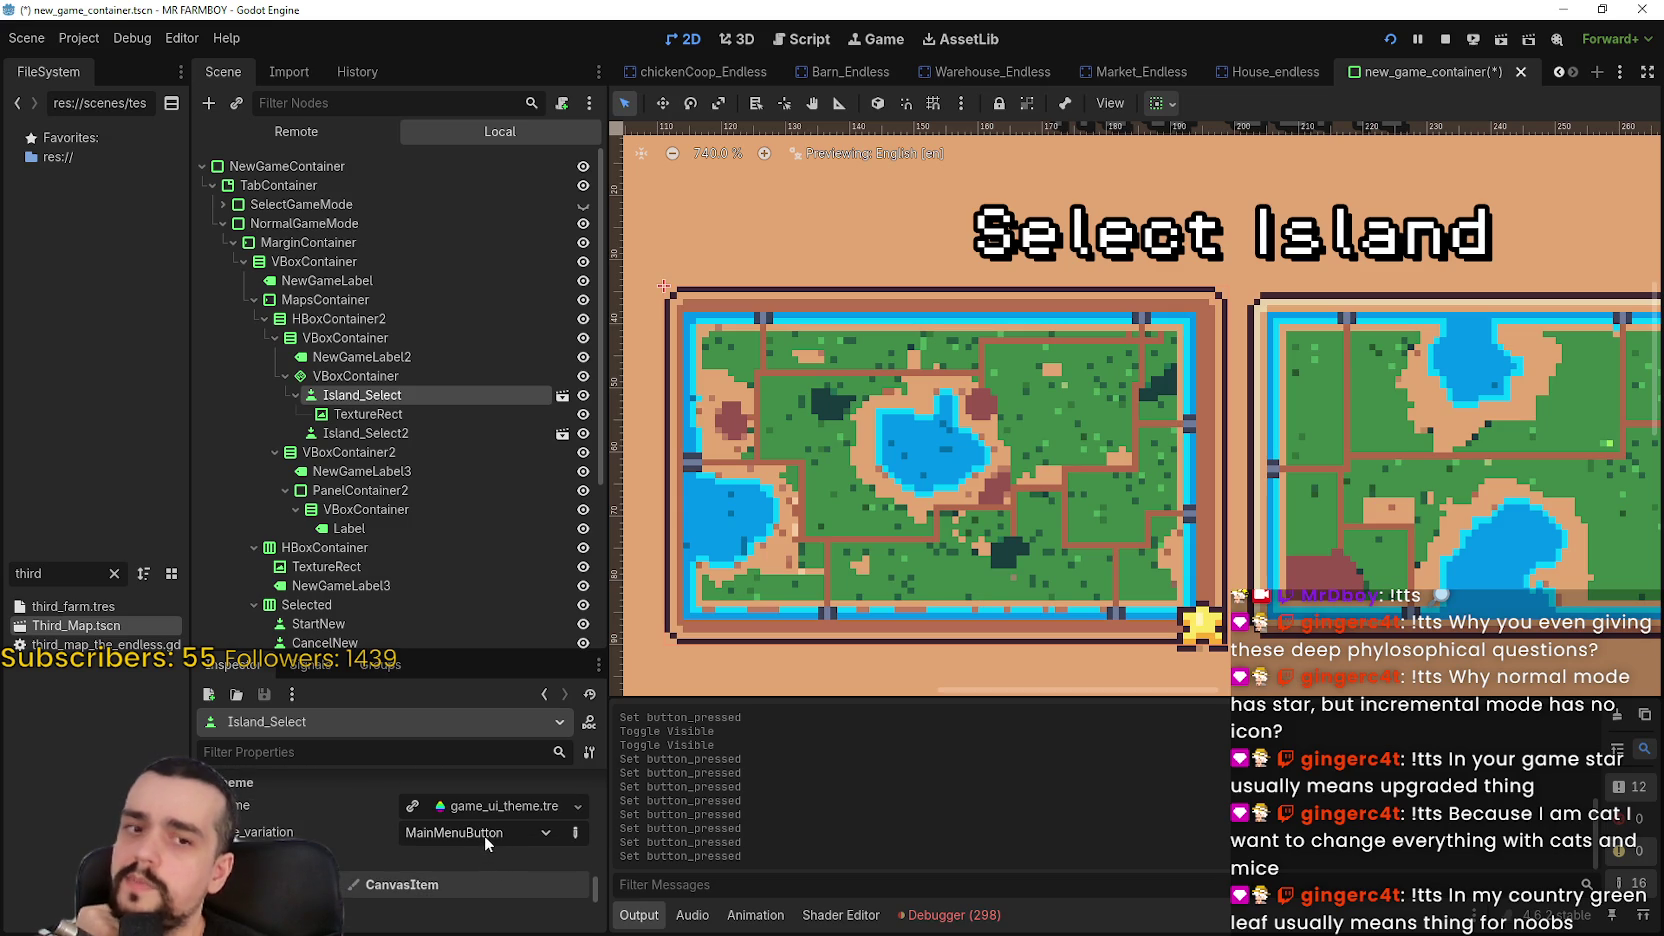
scroll(975, 420, "down", 1)
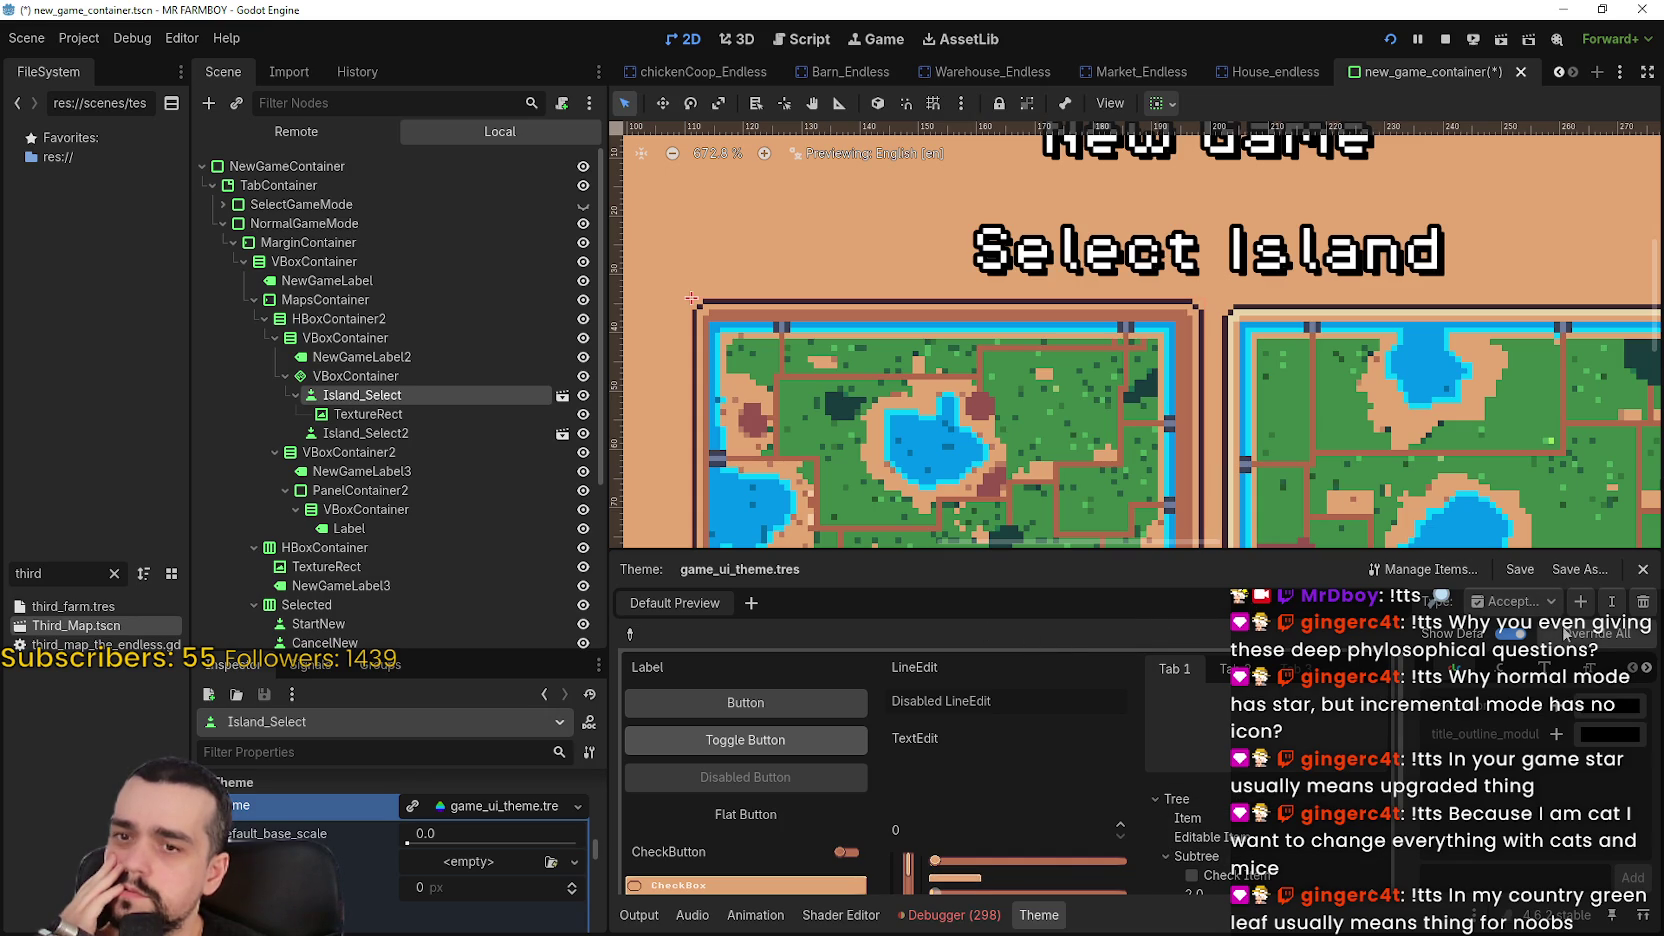
In the Theme editor, choose type MainMenuButton and open its pressed StyleBox
left_click(1538, 606)
left_click(1550, 678)
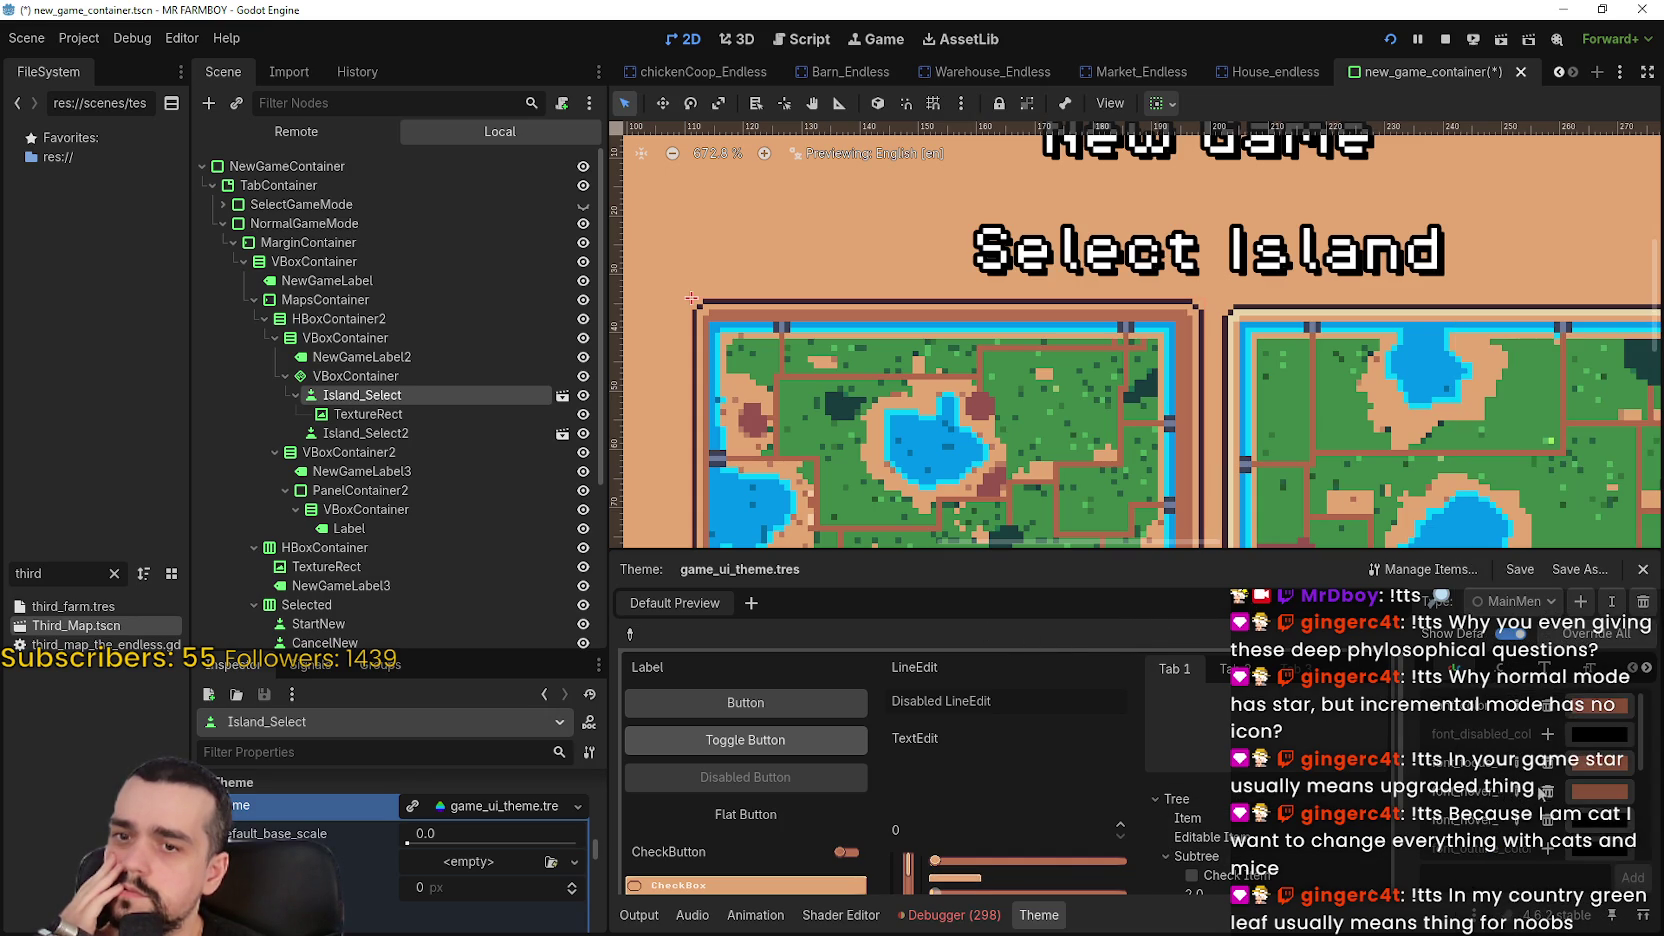
left_click(1590, 667)
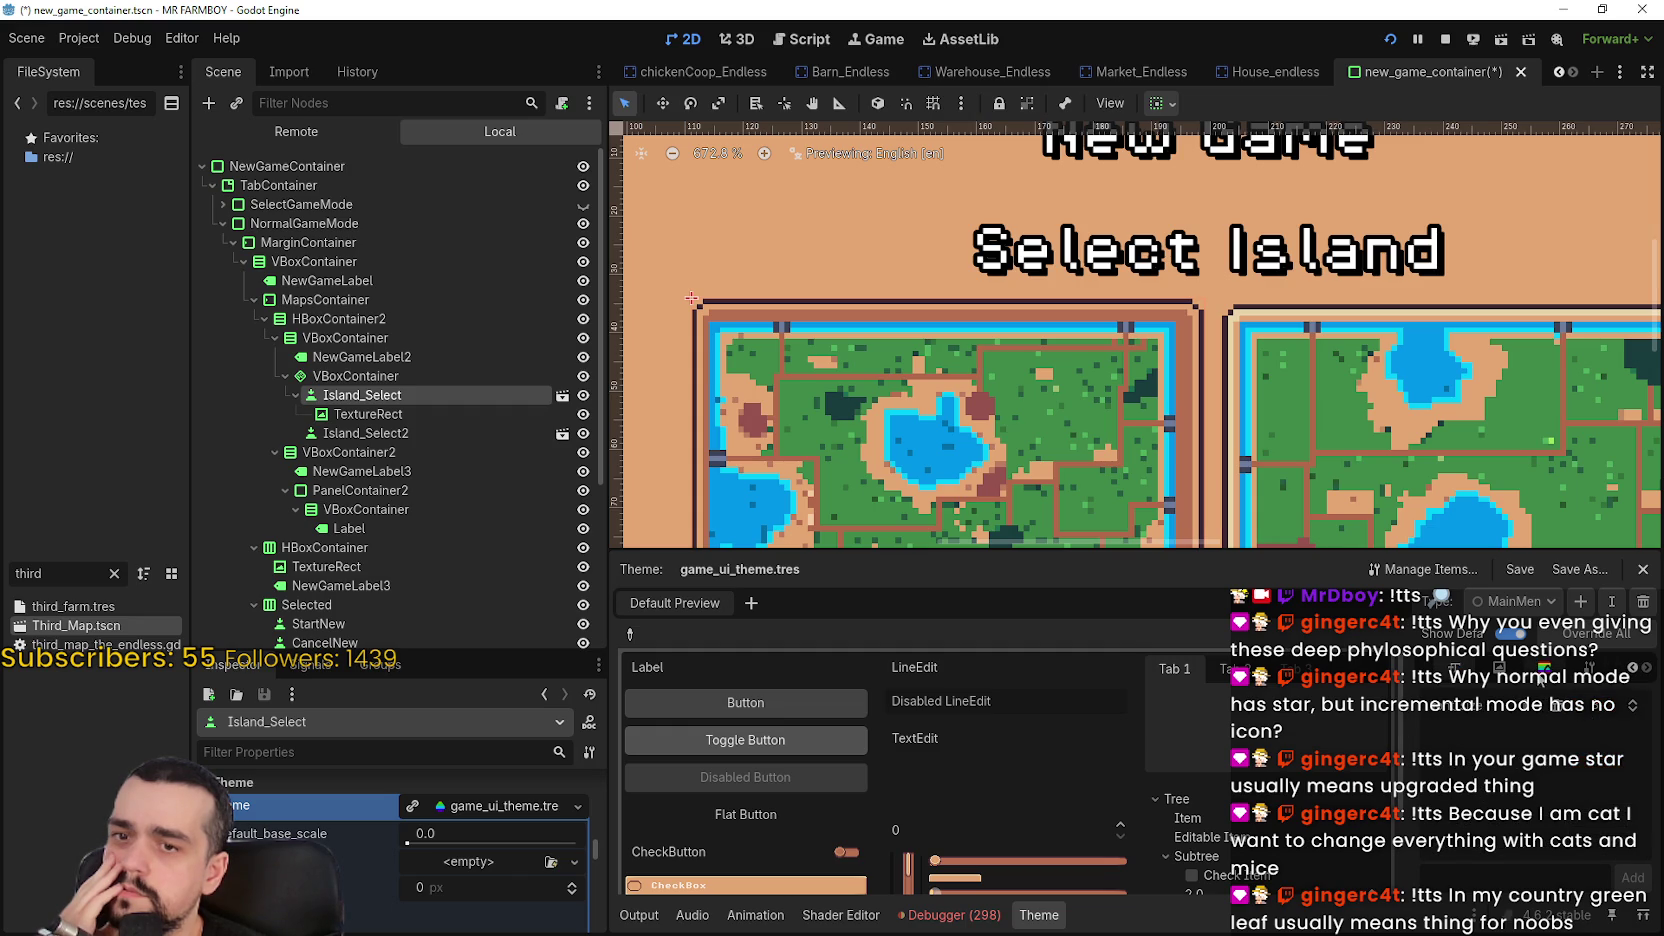
left_click(1544, 667)
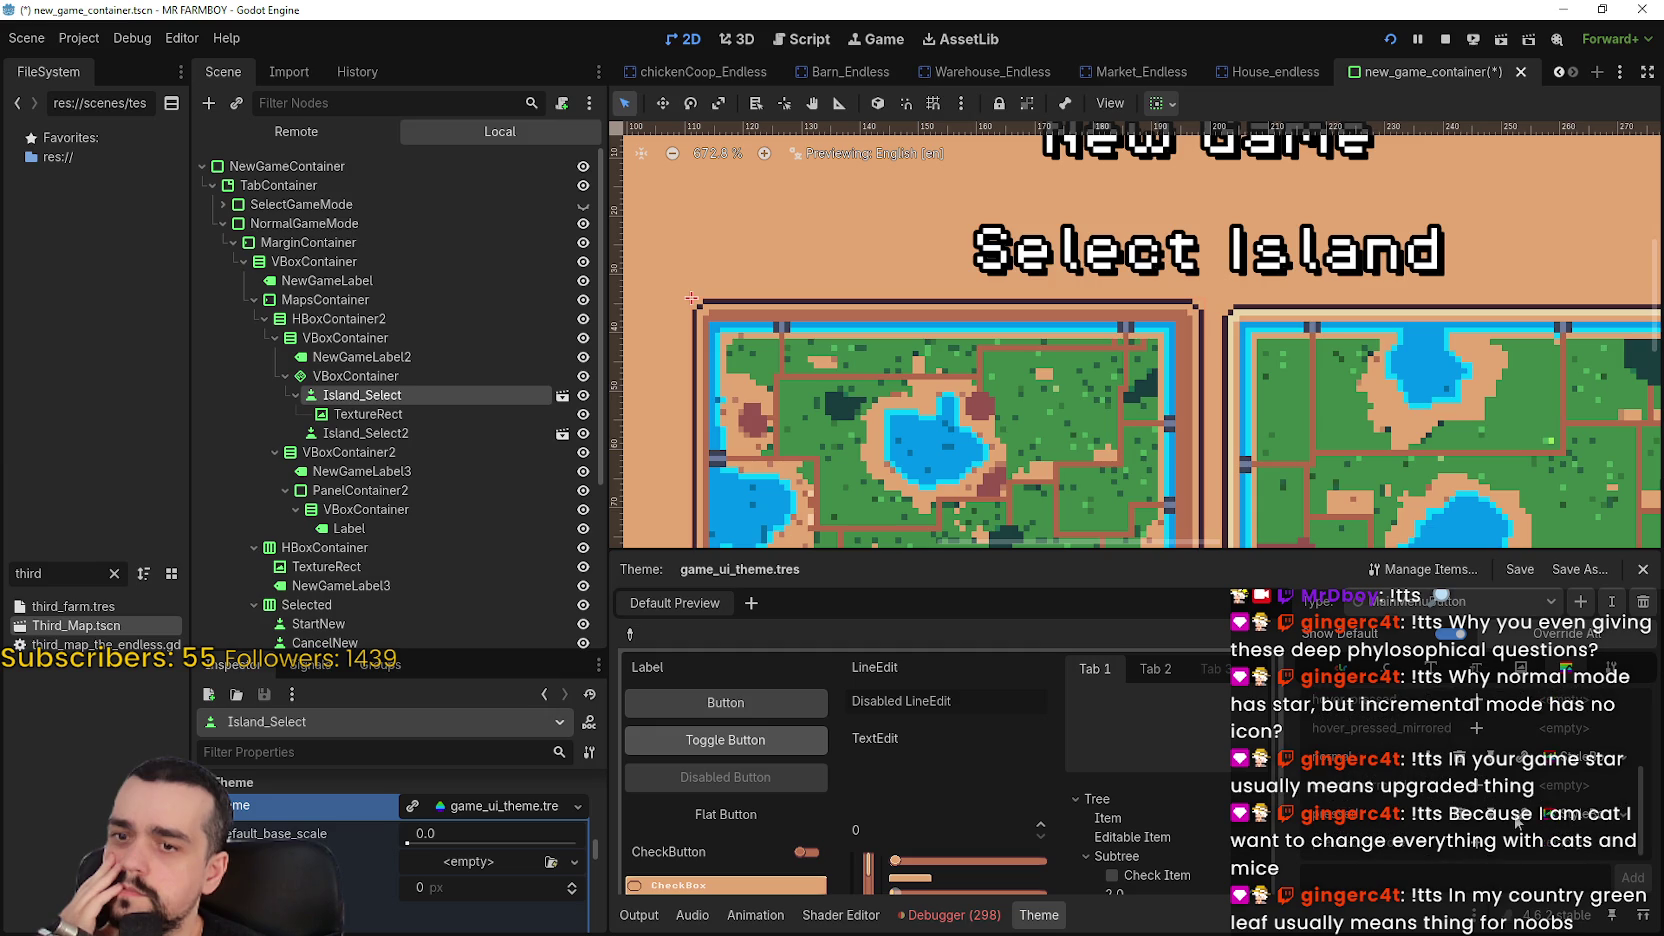
left_click(1548, 812)
Try a 2 px third texture margin, undo it back to 3 px, and save the scene
scroll(500, 900, "down", 5)
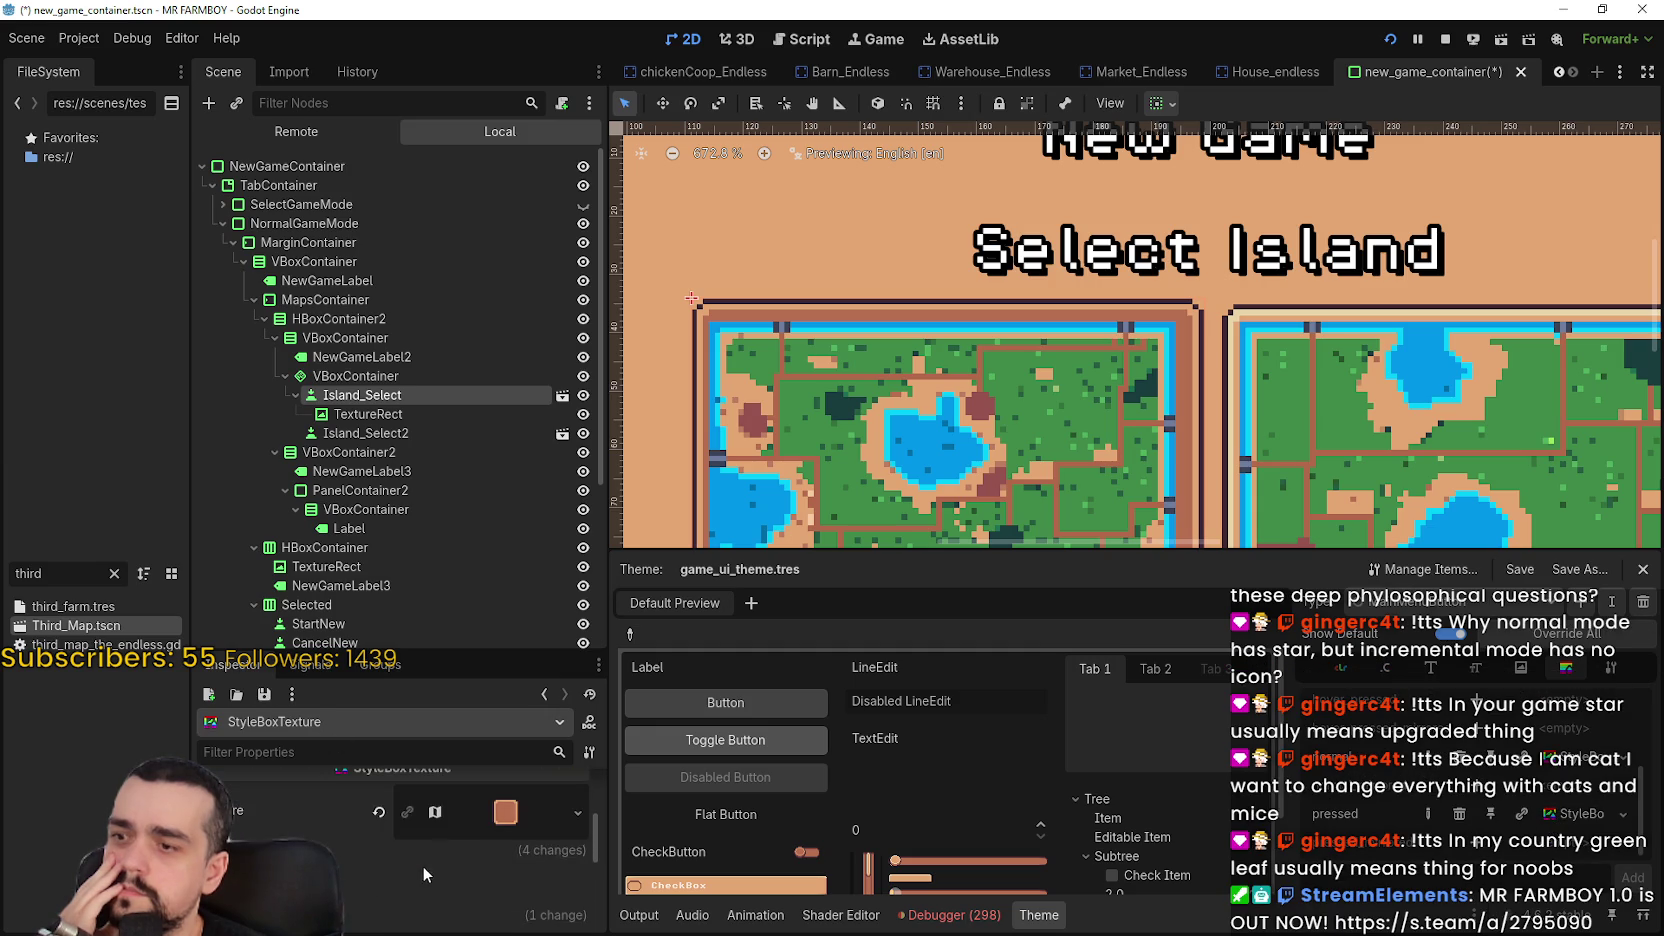
left_click(439, 859)
scroll(400, 828, "up", 1)
left_click(390, 793)
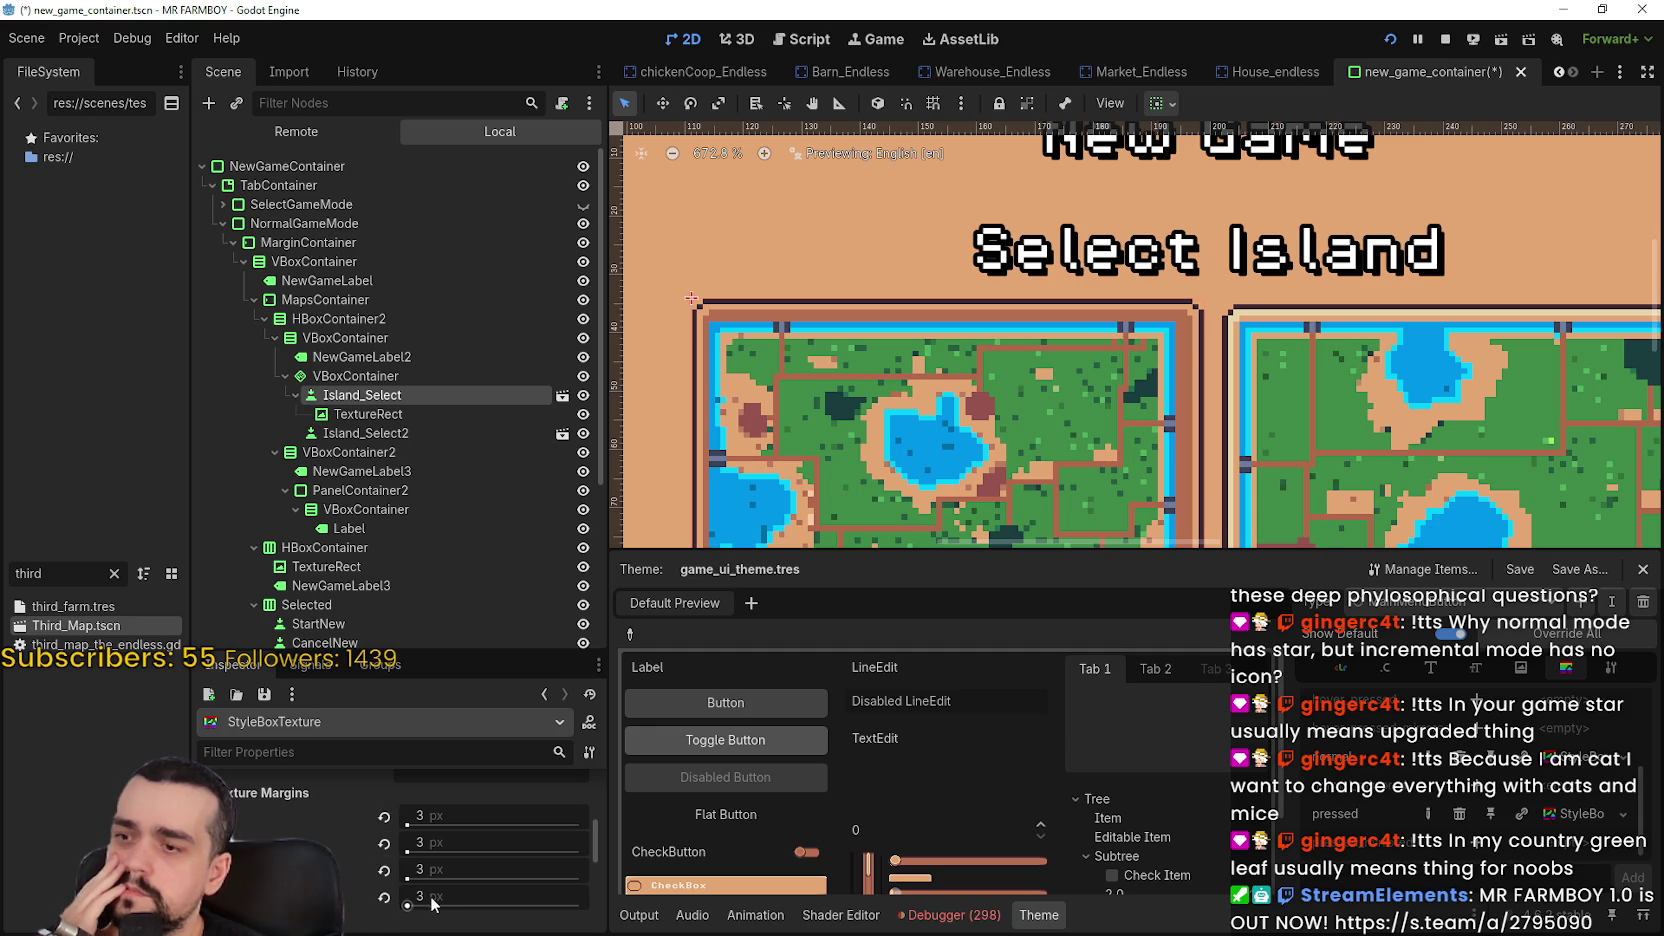
left_click(447, 869)
type("2")
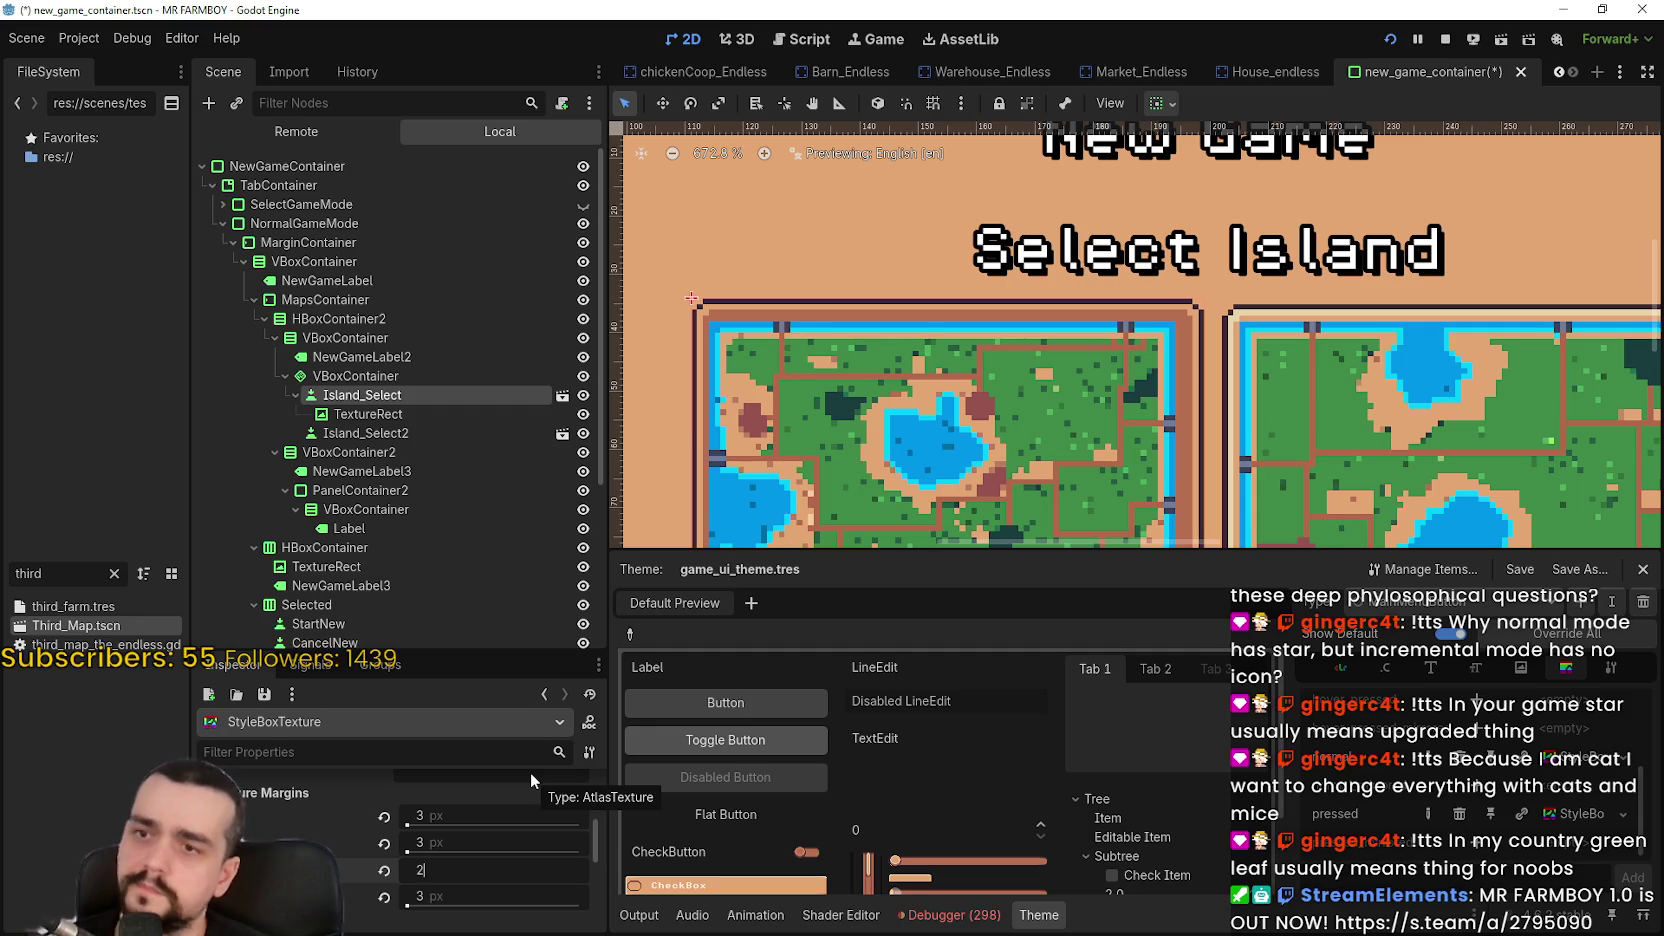
key("Return")
key("ctrl+z")
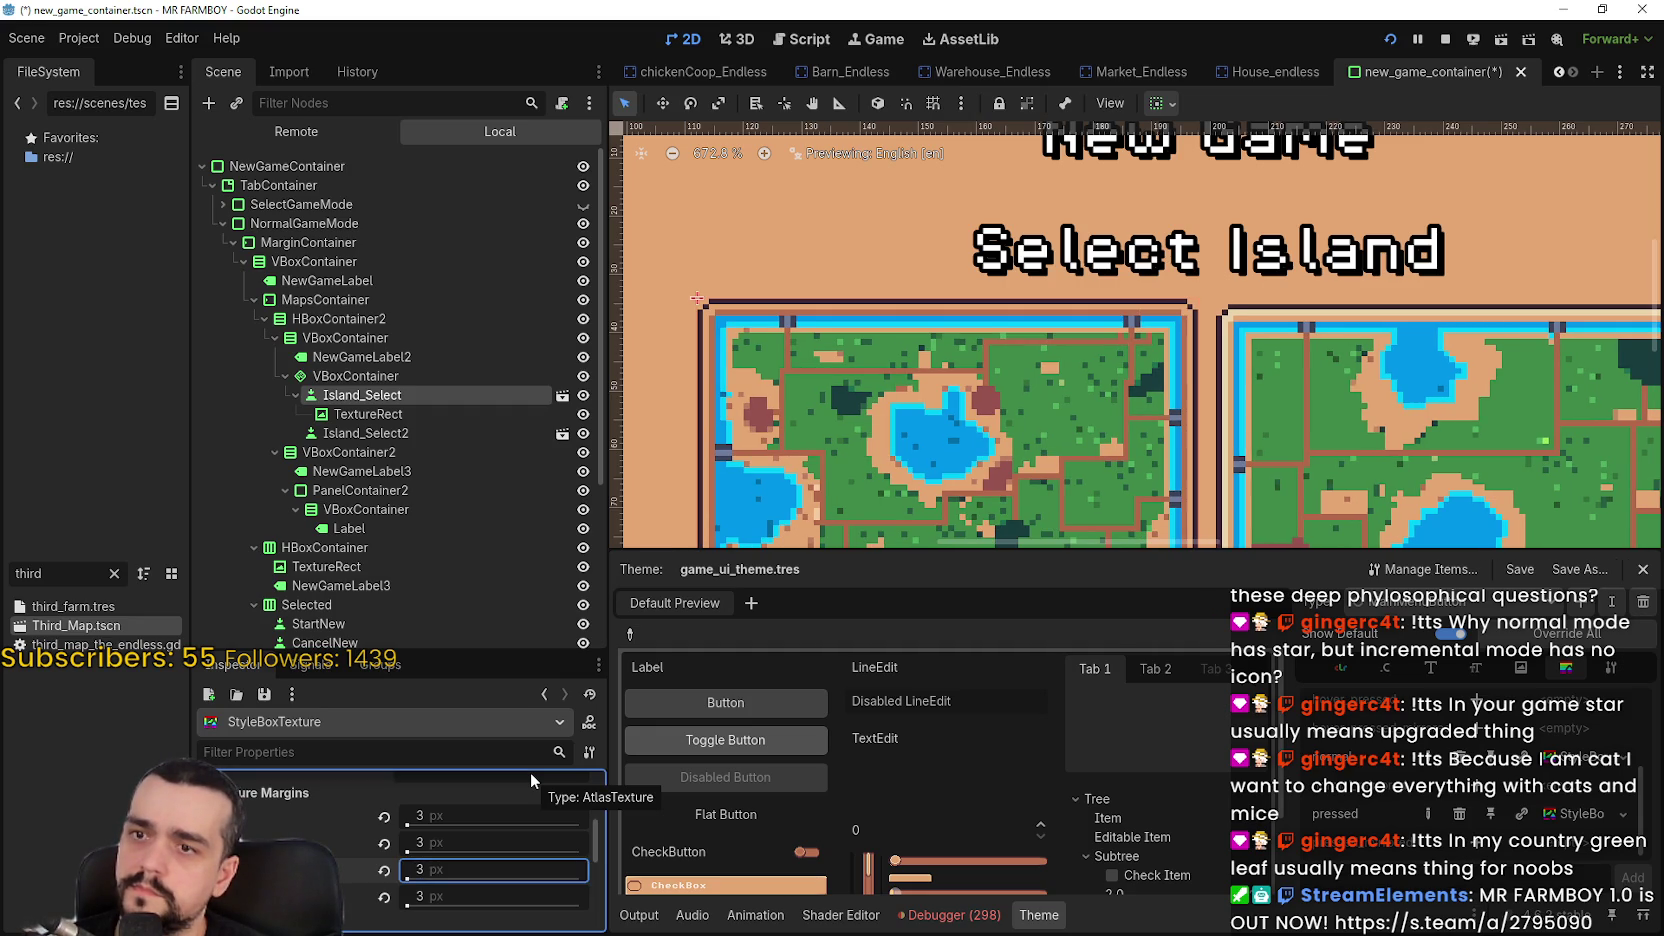
scroll(882, 239, "down", 2)
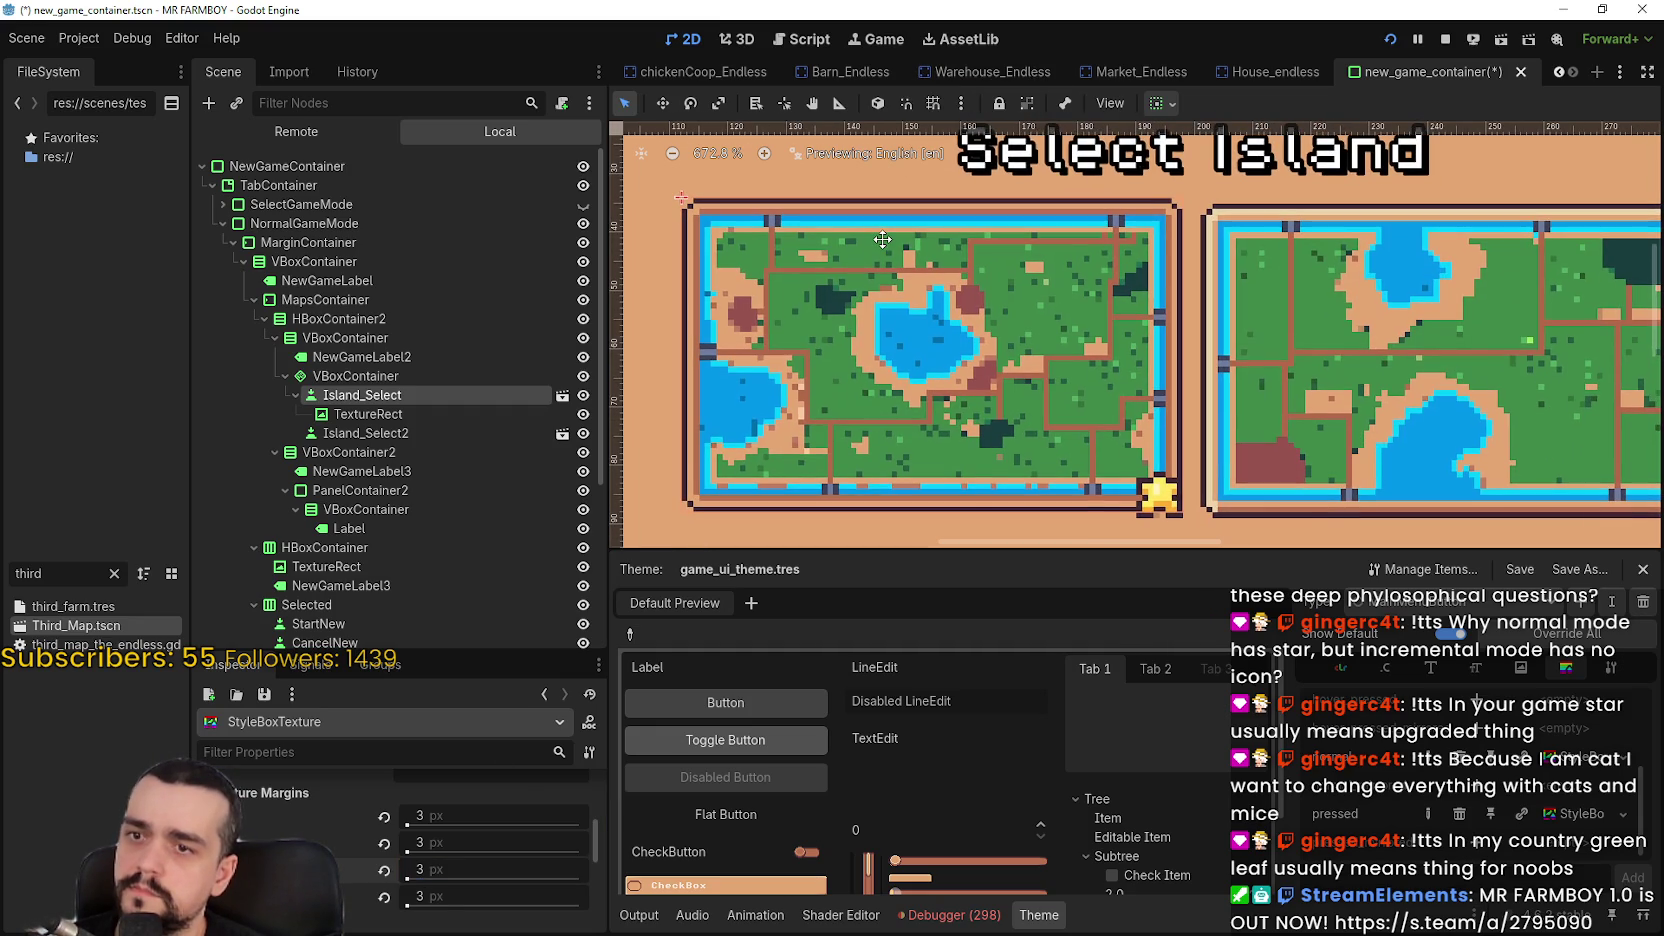
key("ctrl+s")
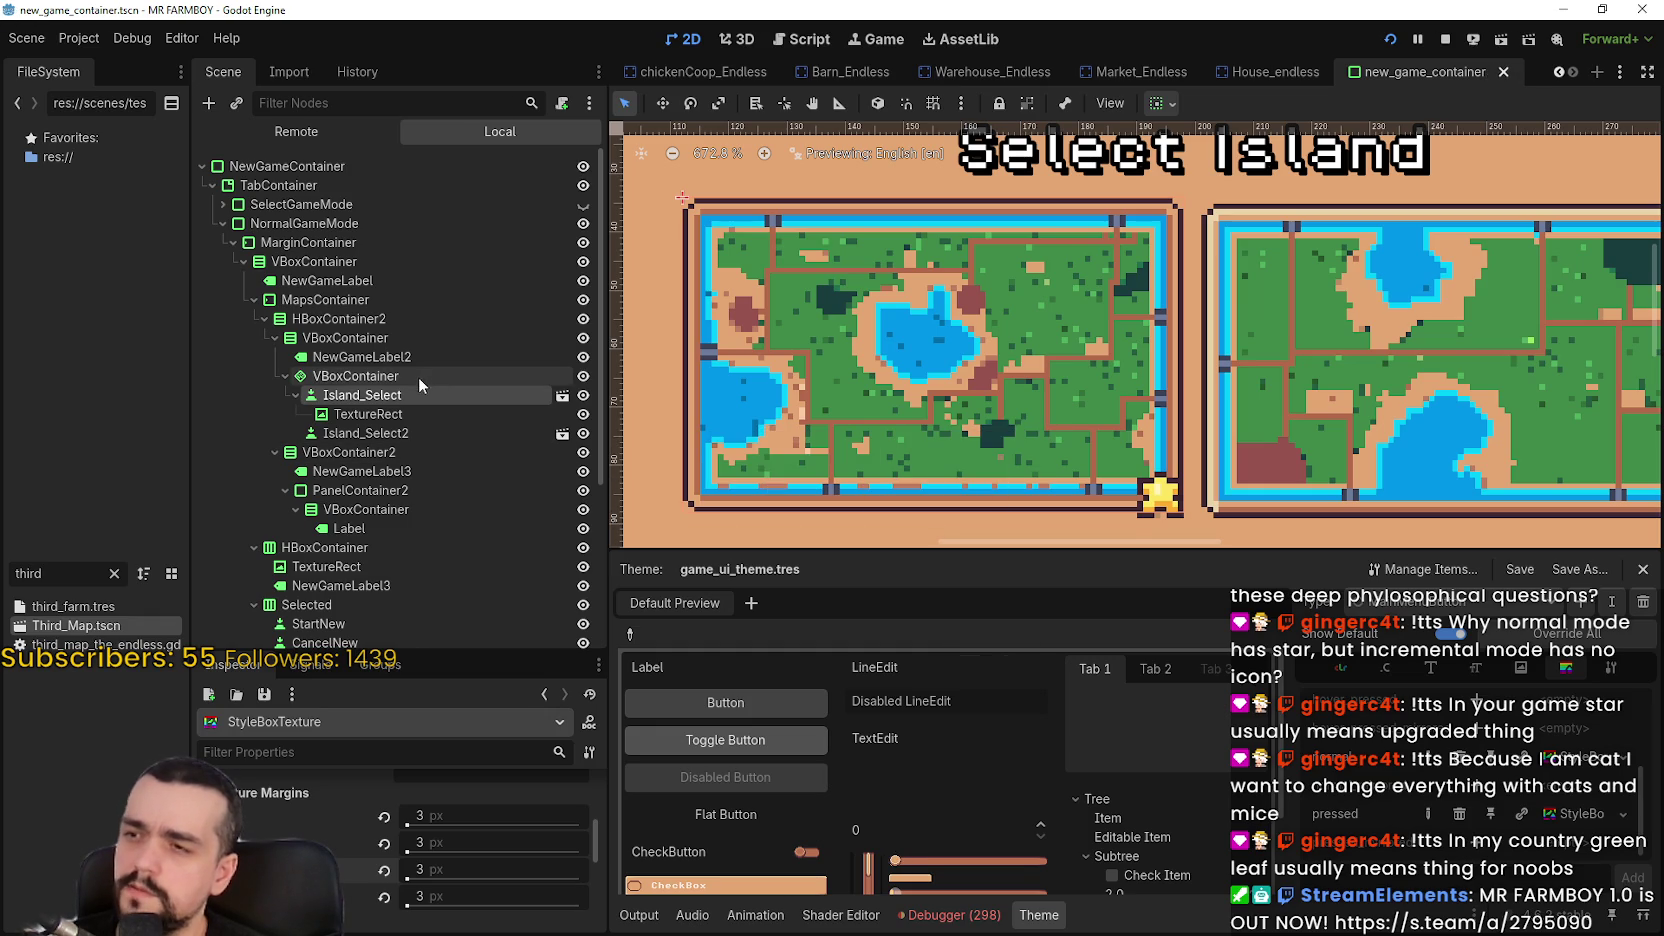
left_click(405, 395)
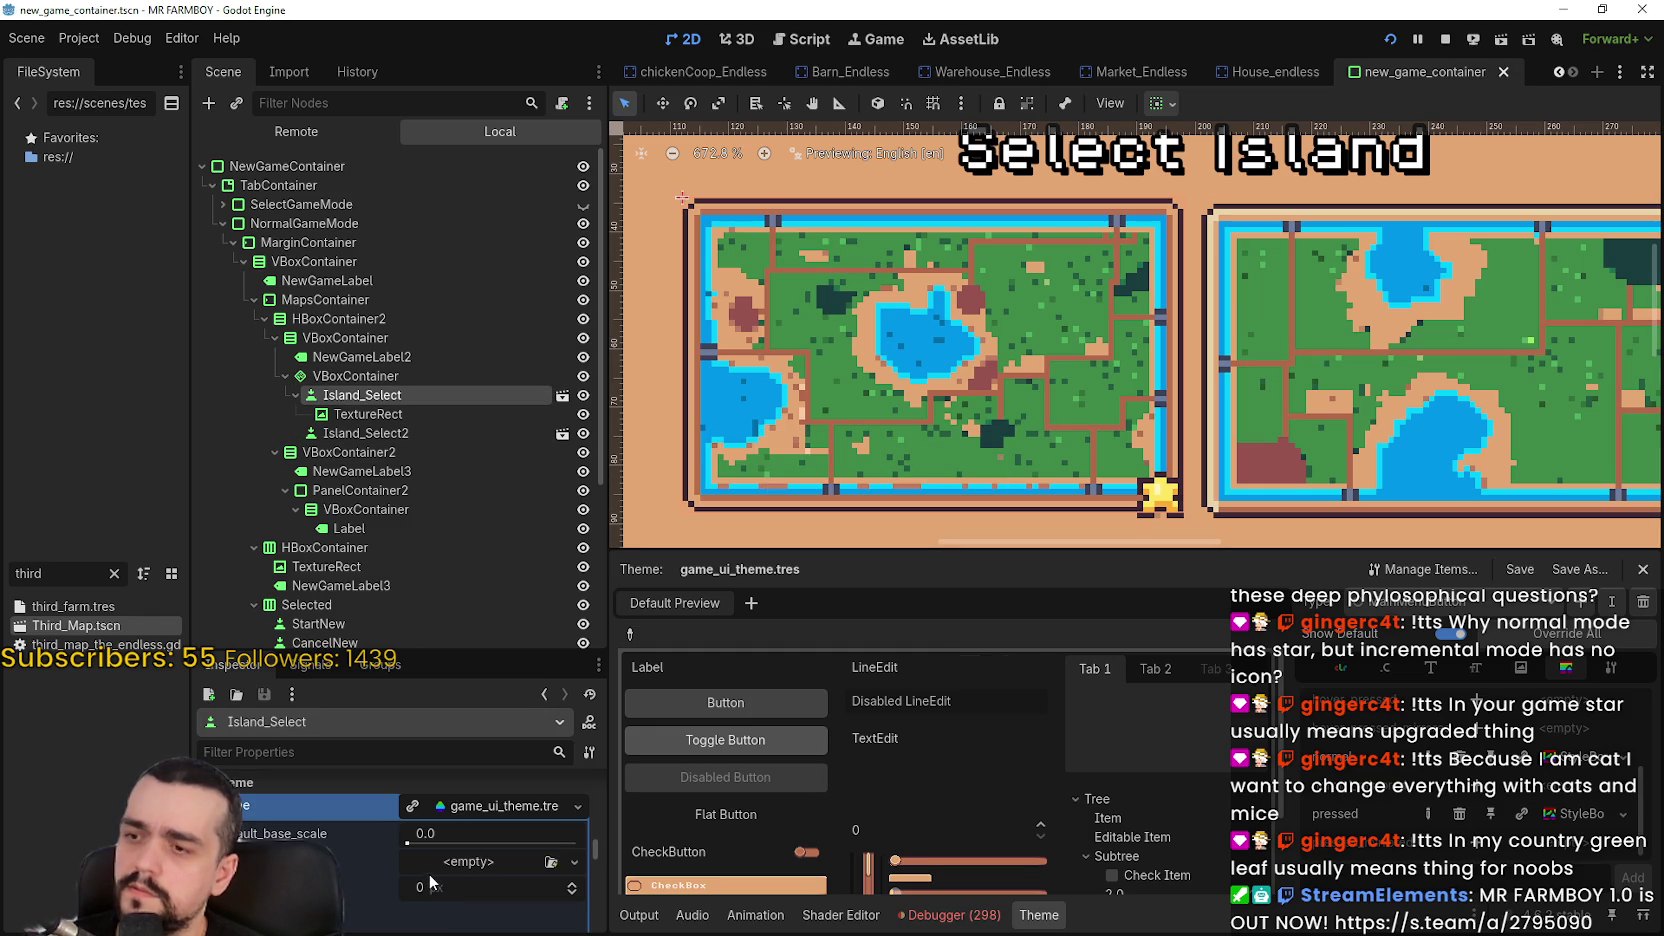
scroll(430, 870, "up", 5)
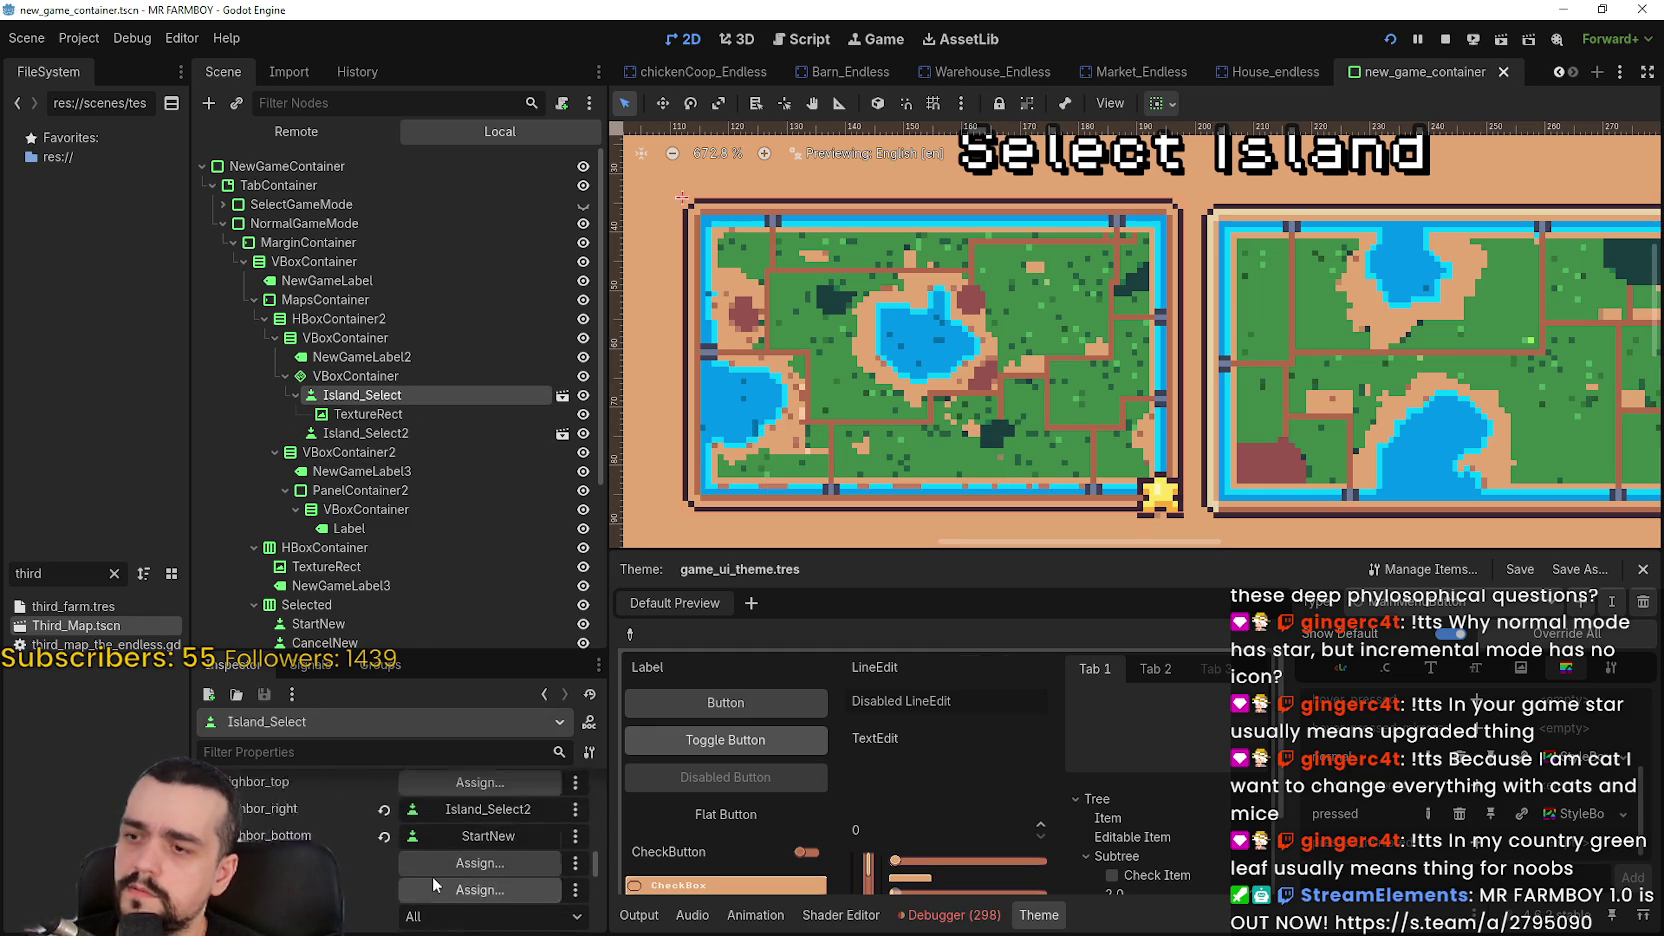
scroll(440, 870, "up", 5)
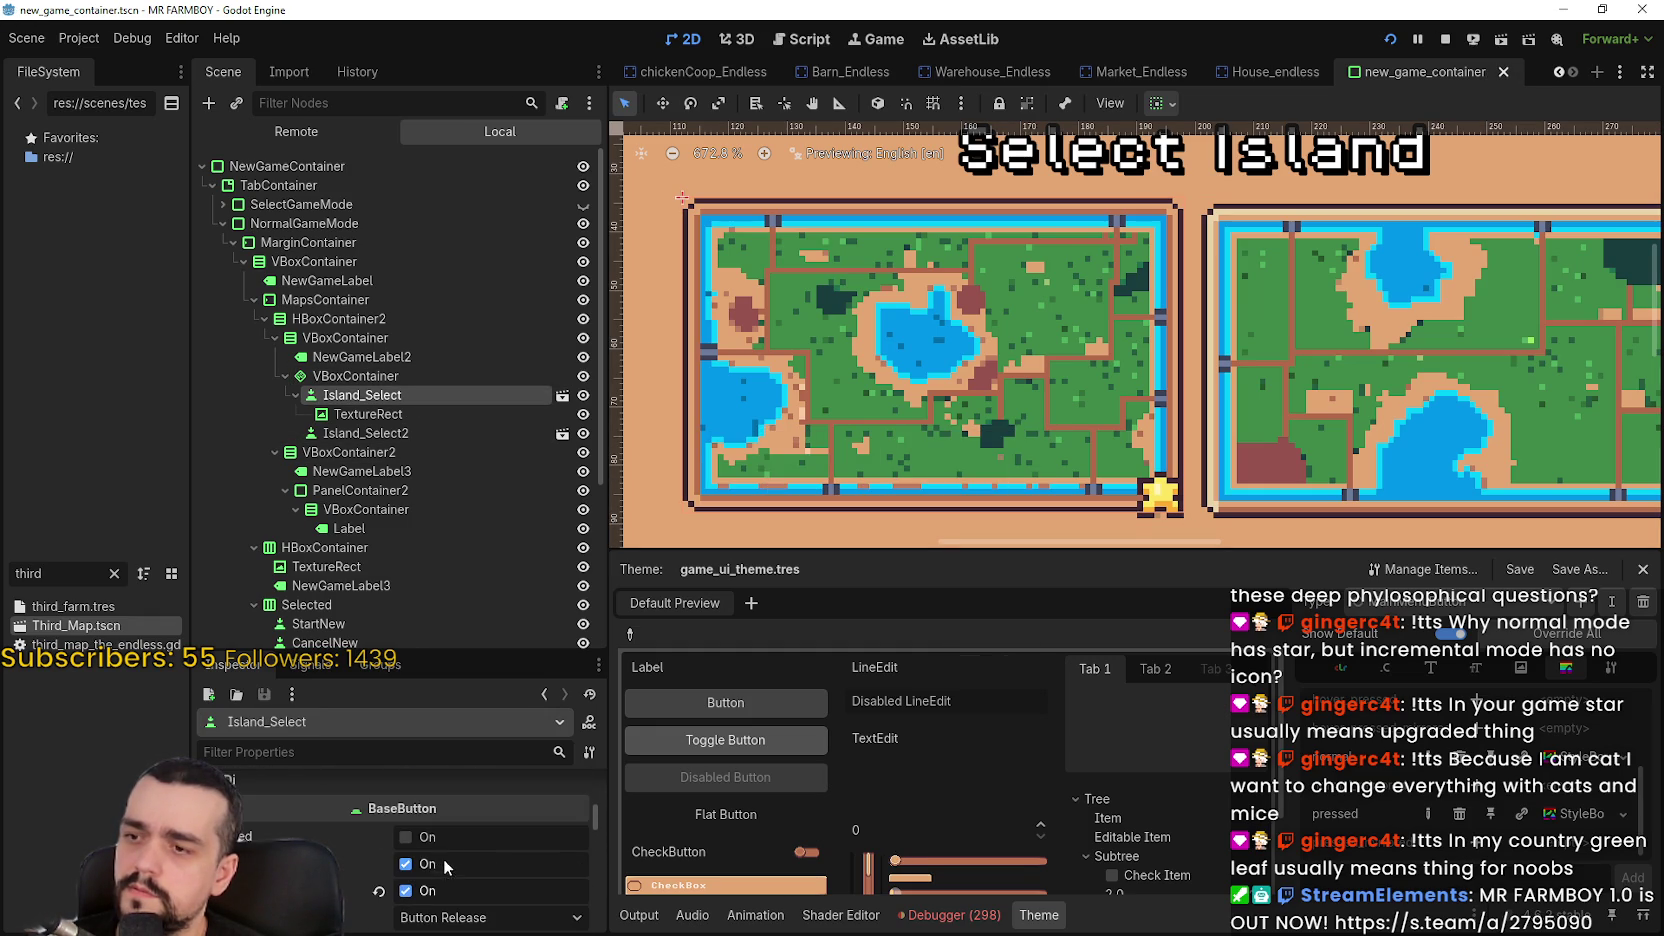
left_click(432, 865)
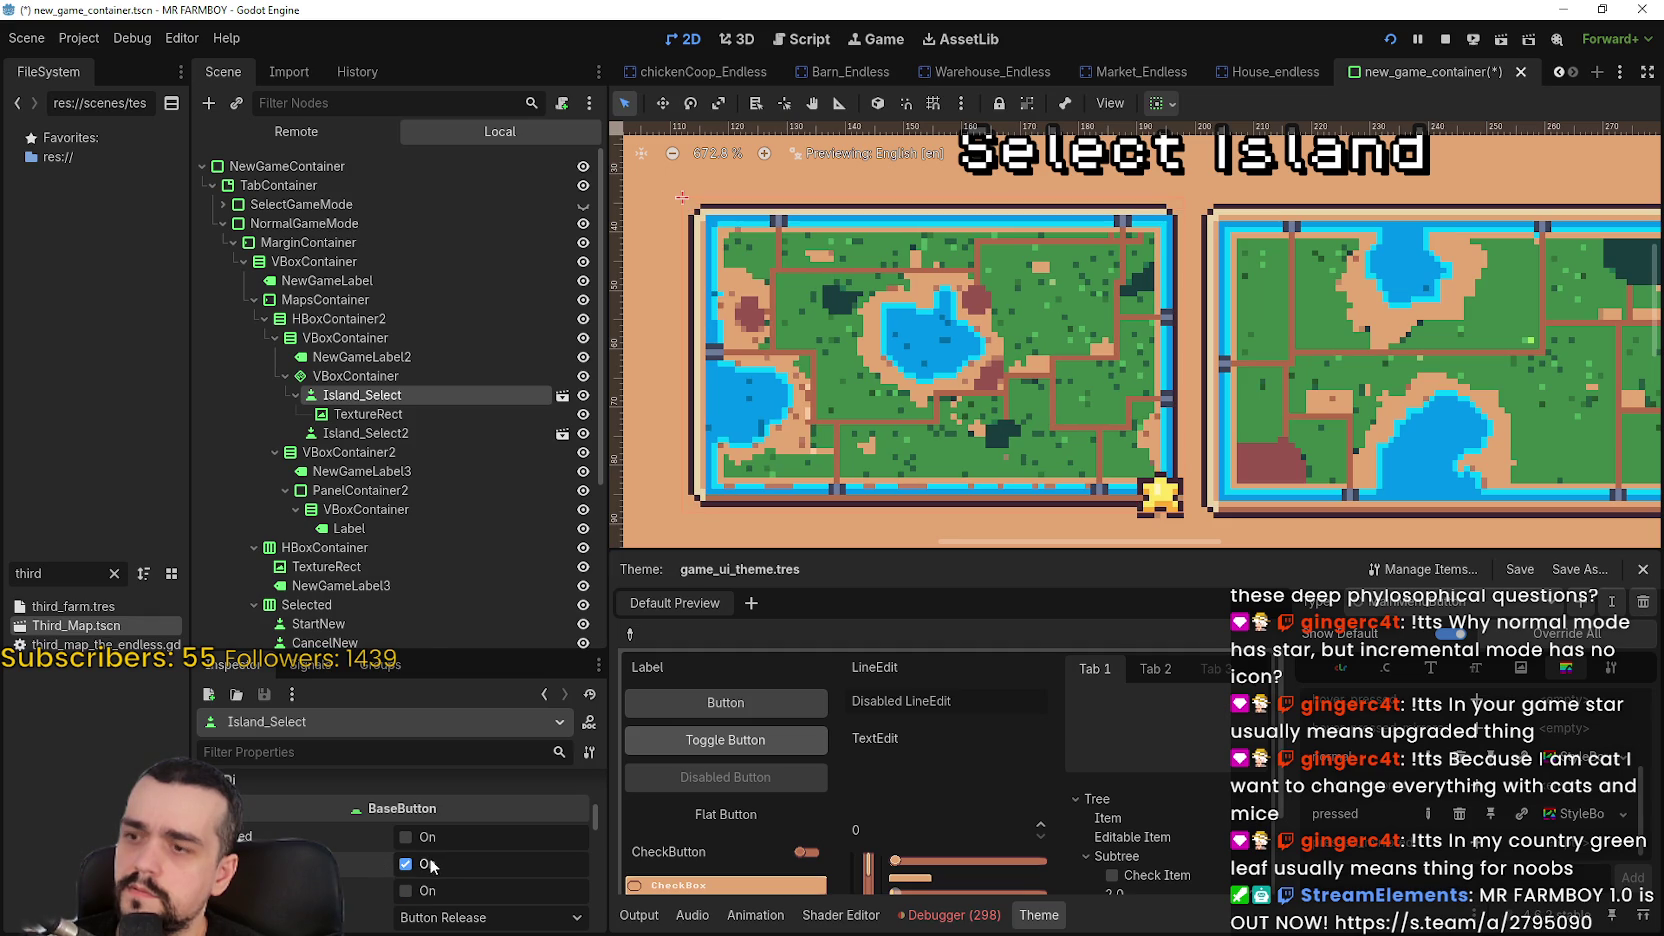
left_click(432, 890)
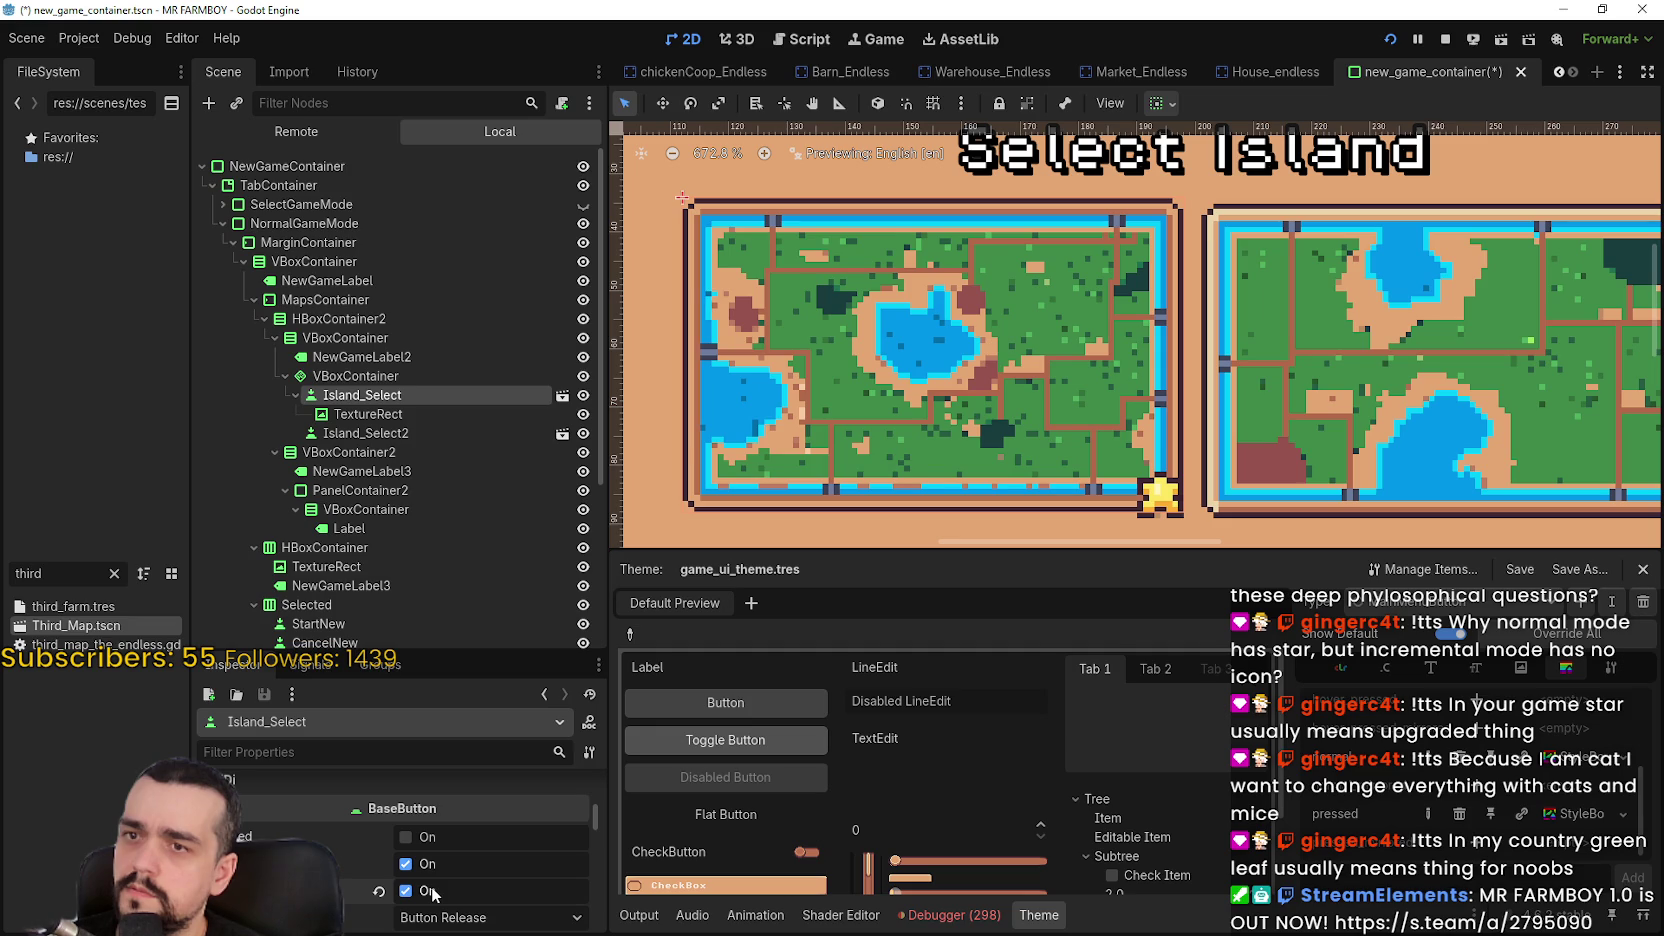
left_click(433, 891)
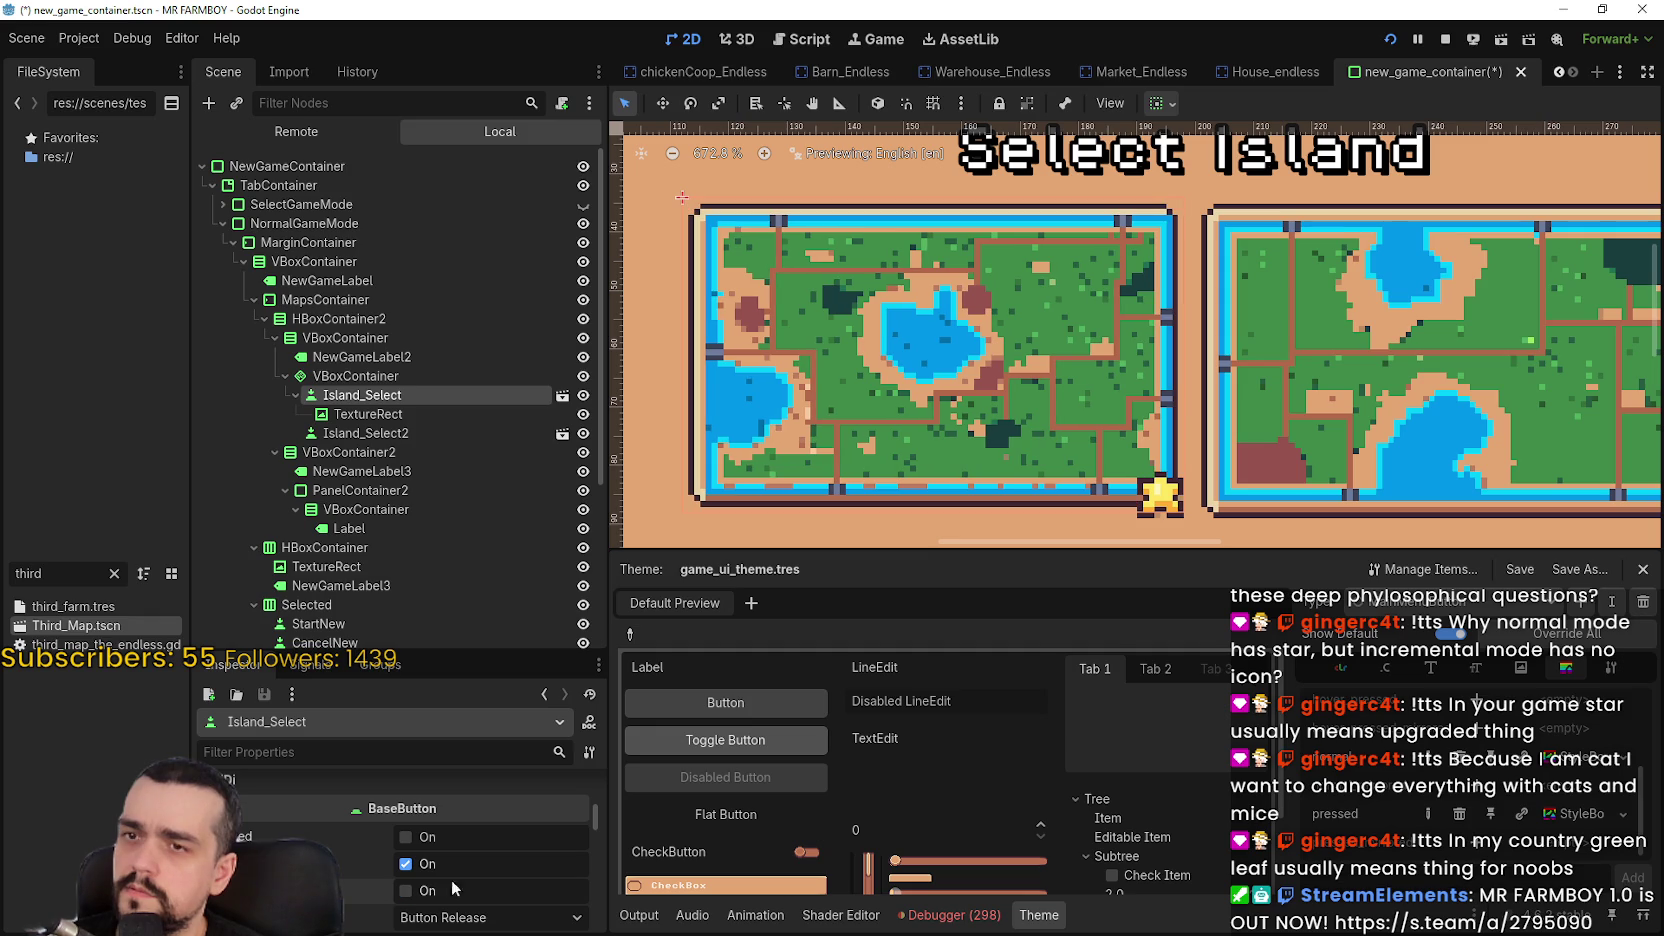
Open the pressed StyleBoxTexture and expand its Texture Margins in the Inspector
left_click(1572, 762)
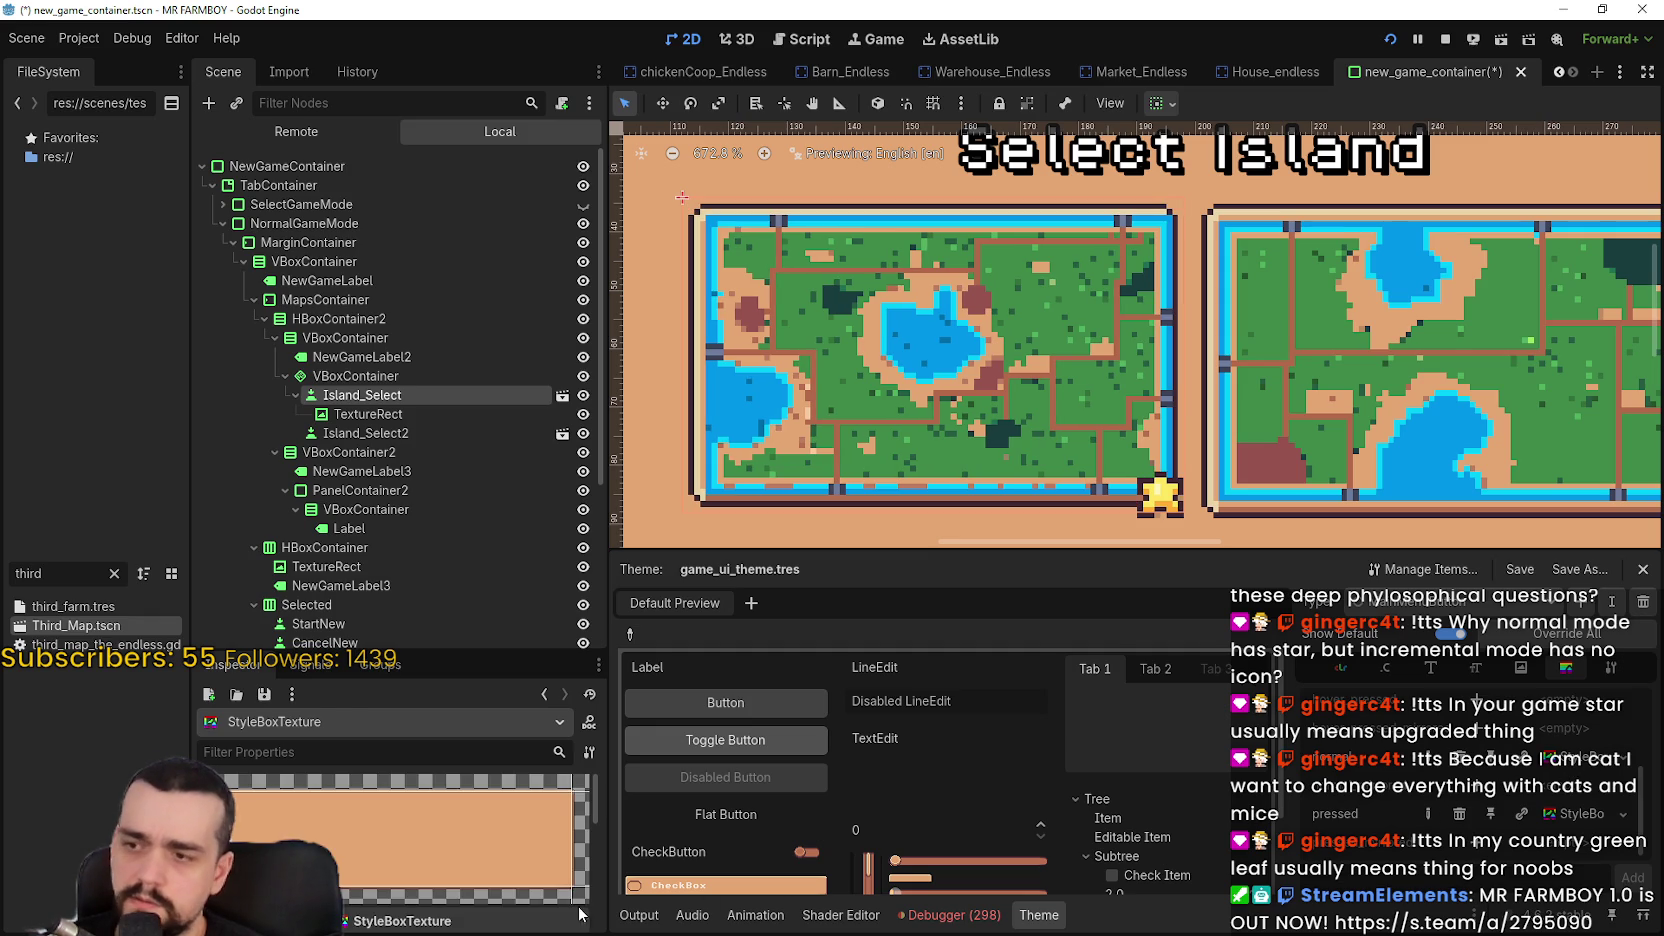
scroll(523, 852, "down", 5)
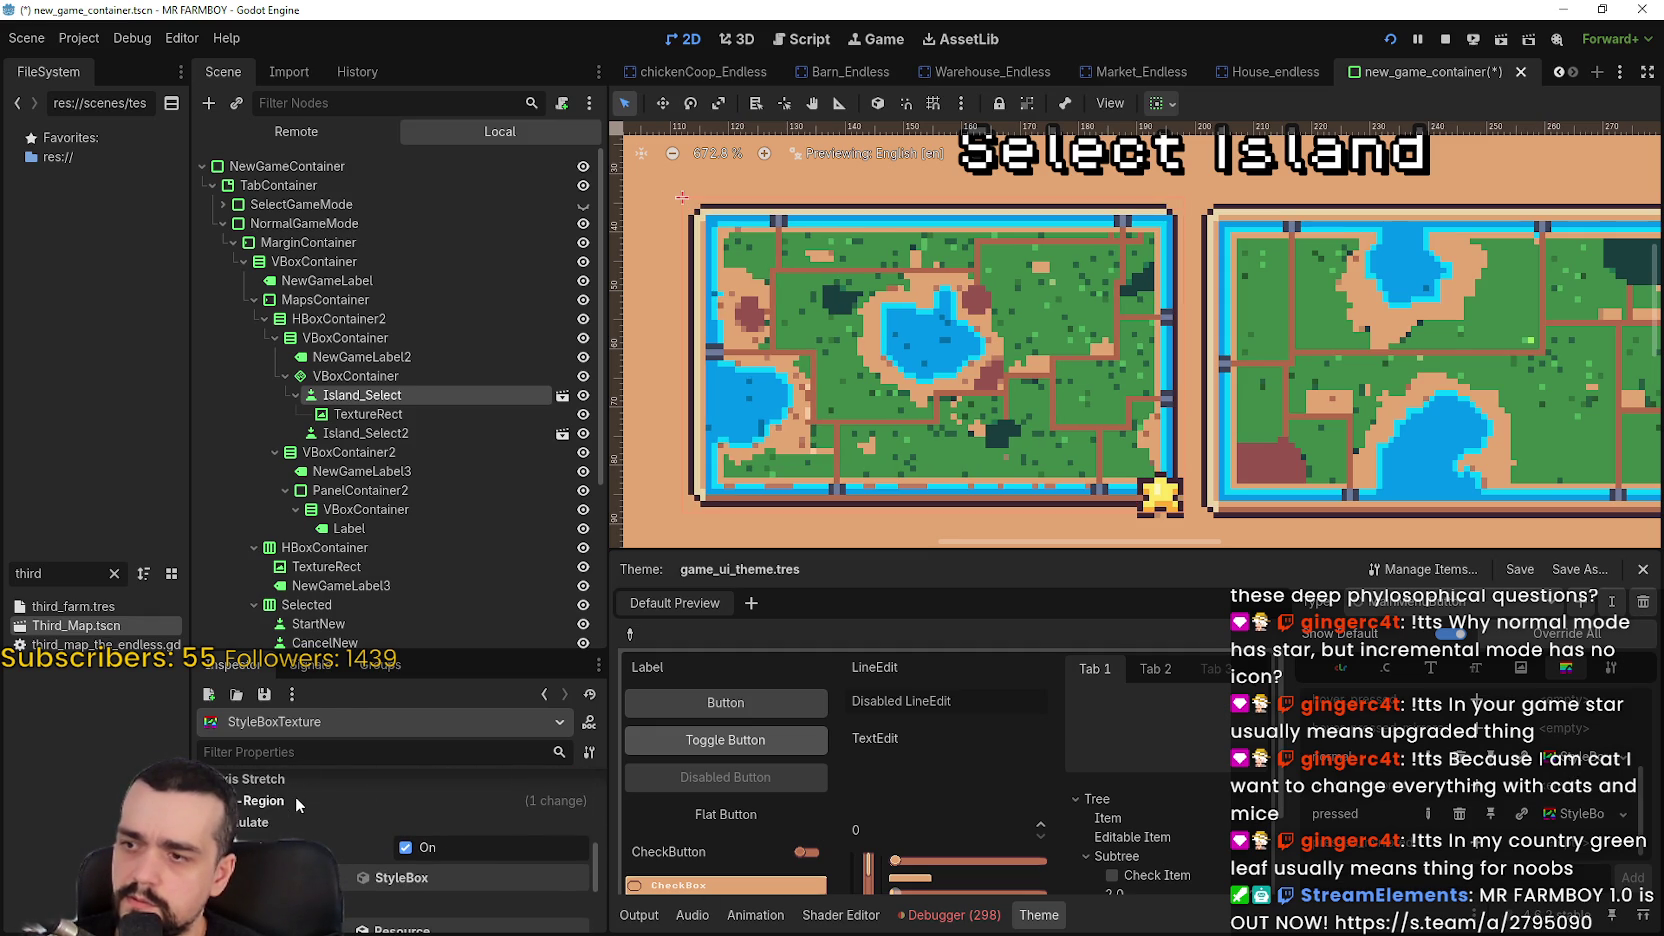
scroll(296, 796, "up", 2)
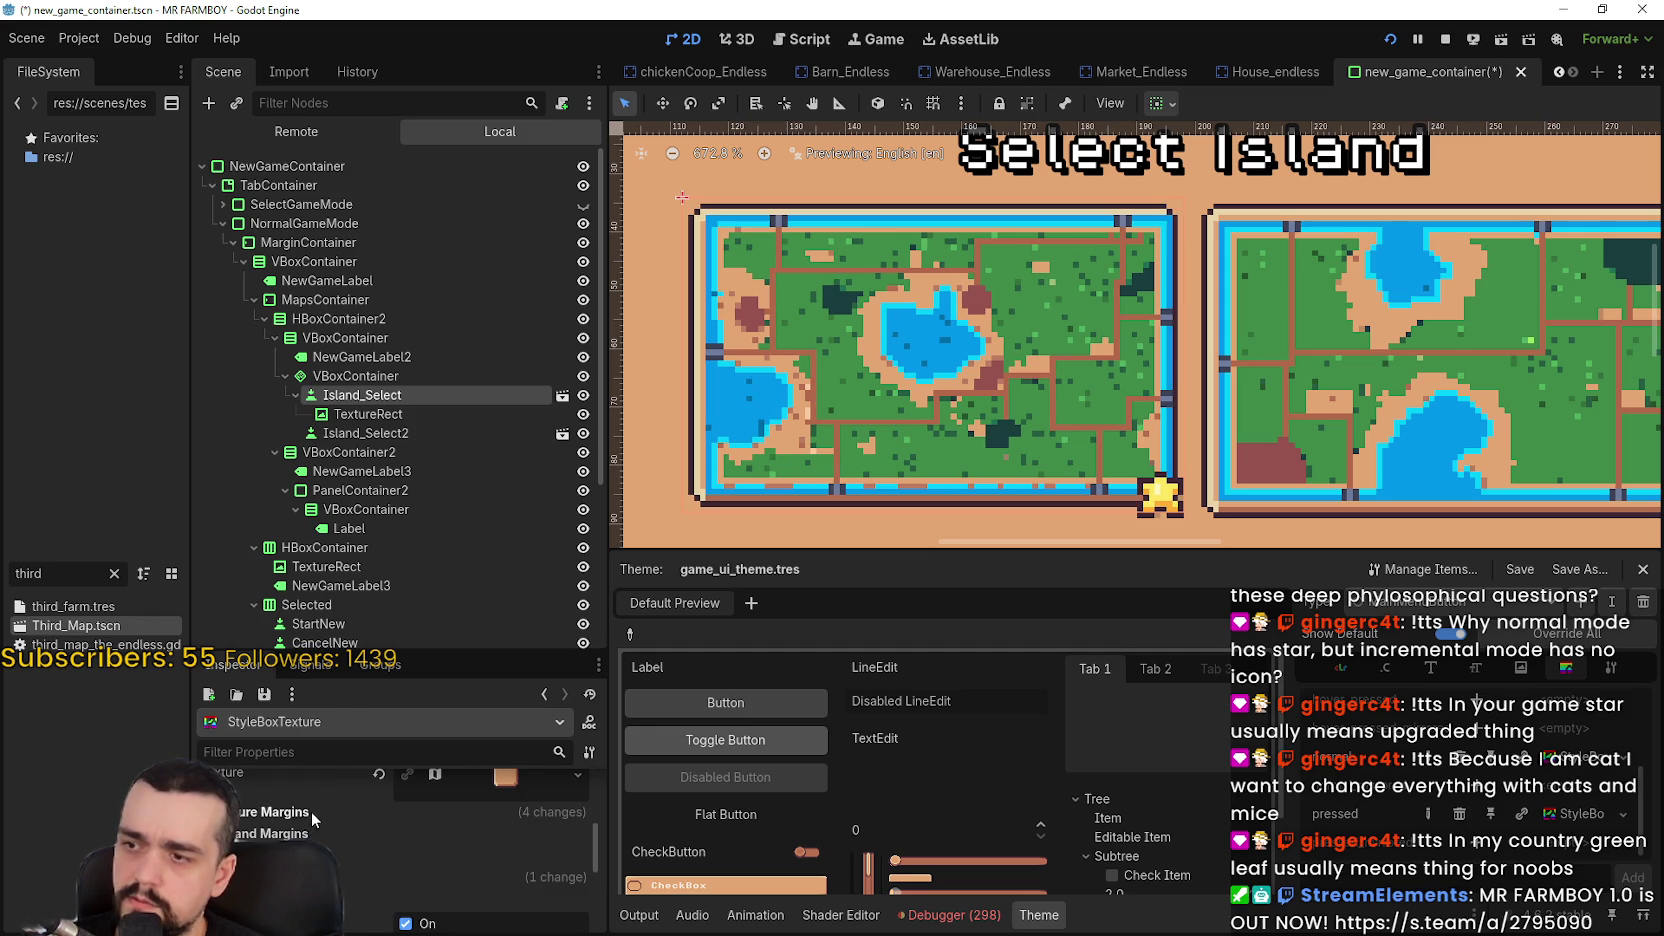
left_click(317, 810)
scroll(360, 835, "down", 1)
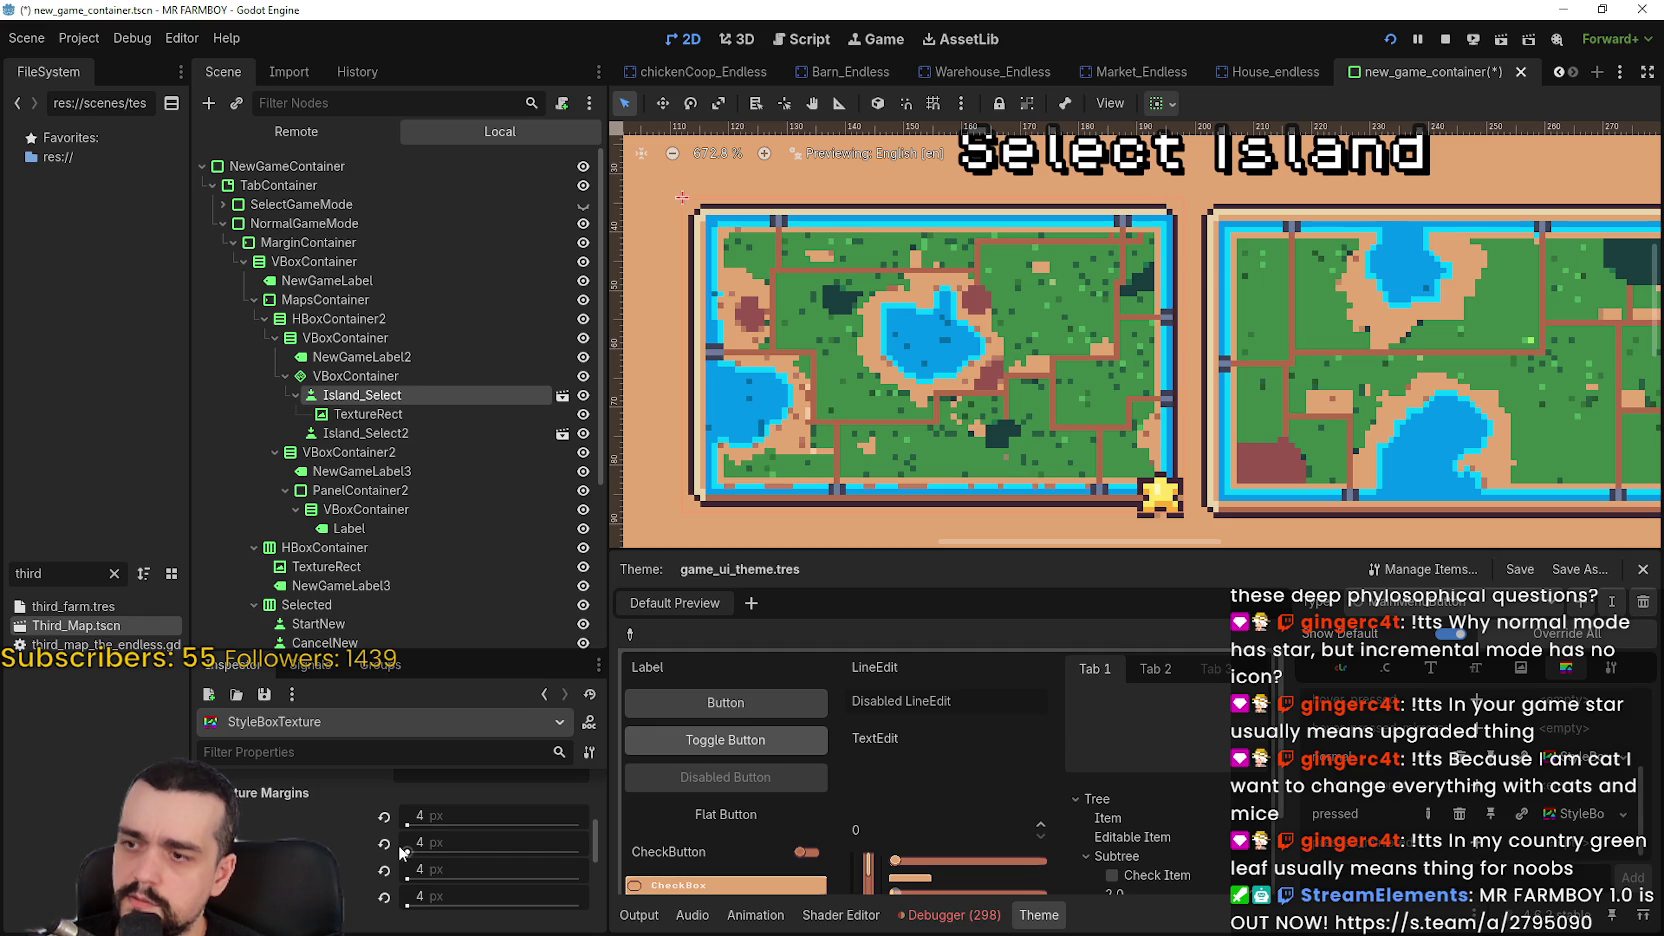
Change the third, fourth, second and first texture margins each from 4 to 3 px
left_click(447, 866)
type("3")
key("Return")
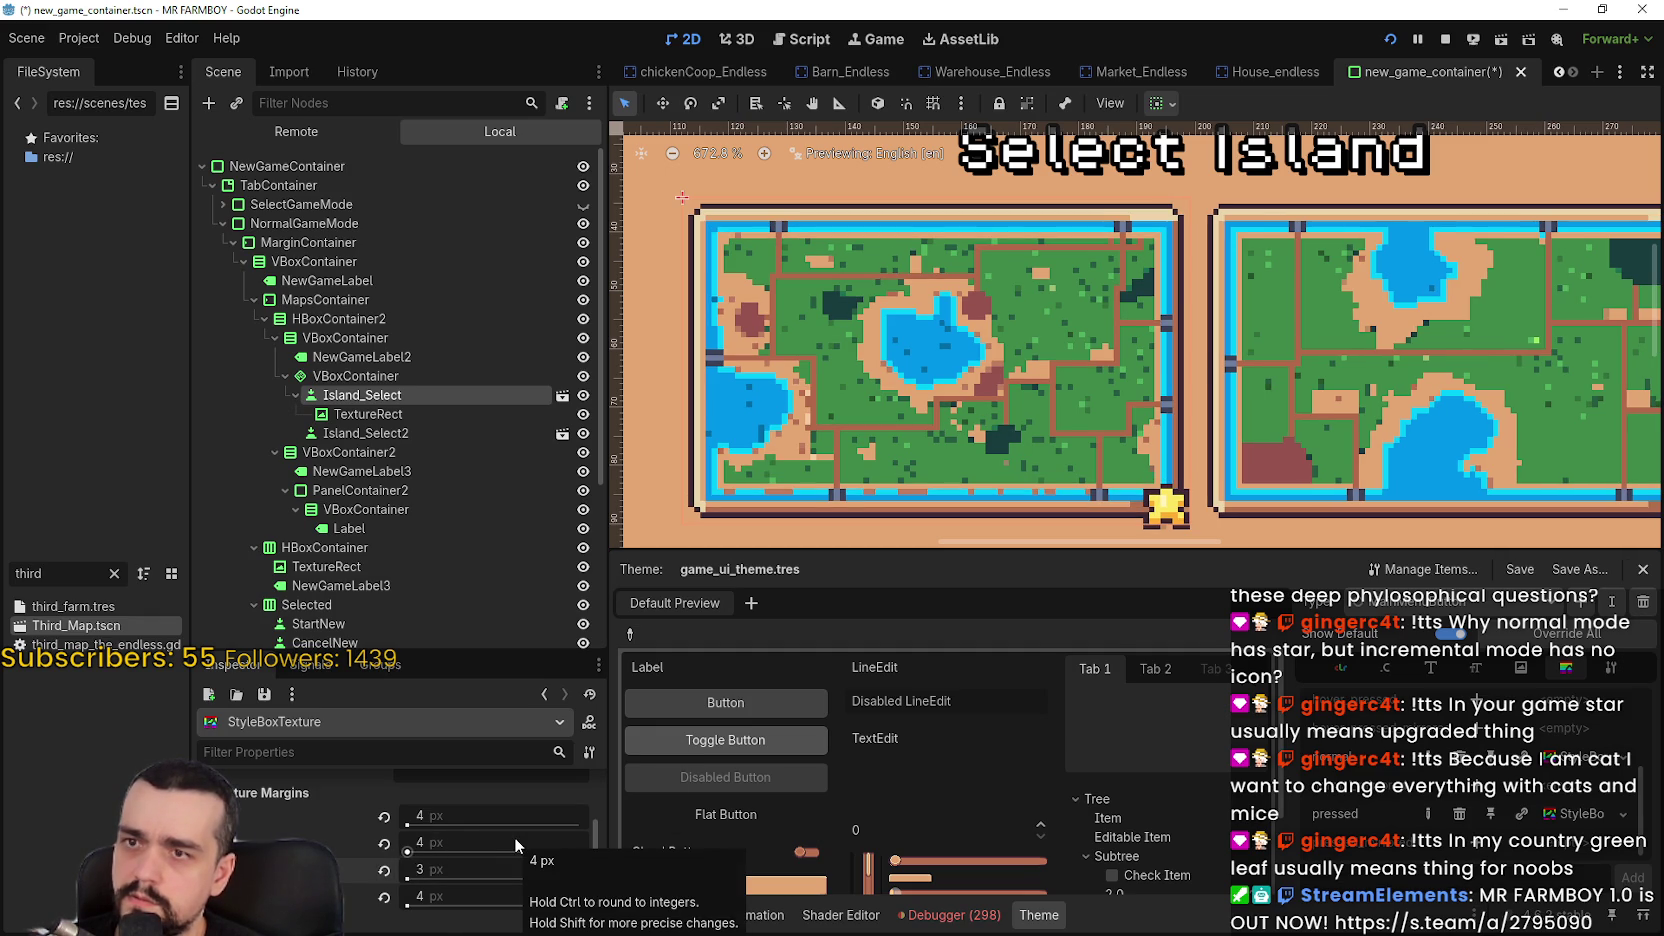
left_click(469, 893)
type("3")
key("Return")
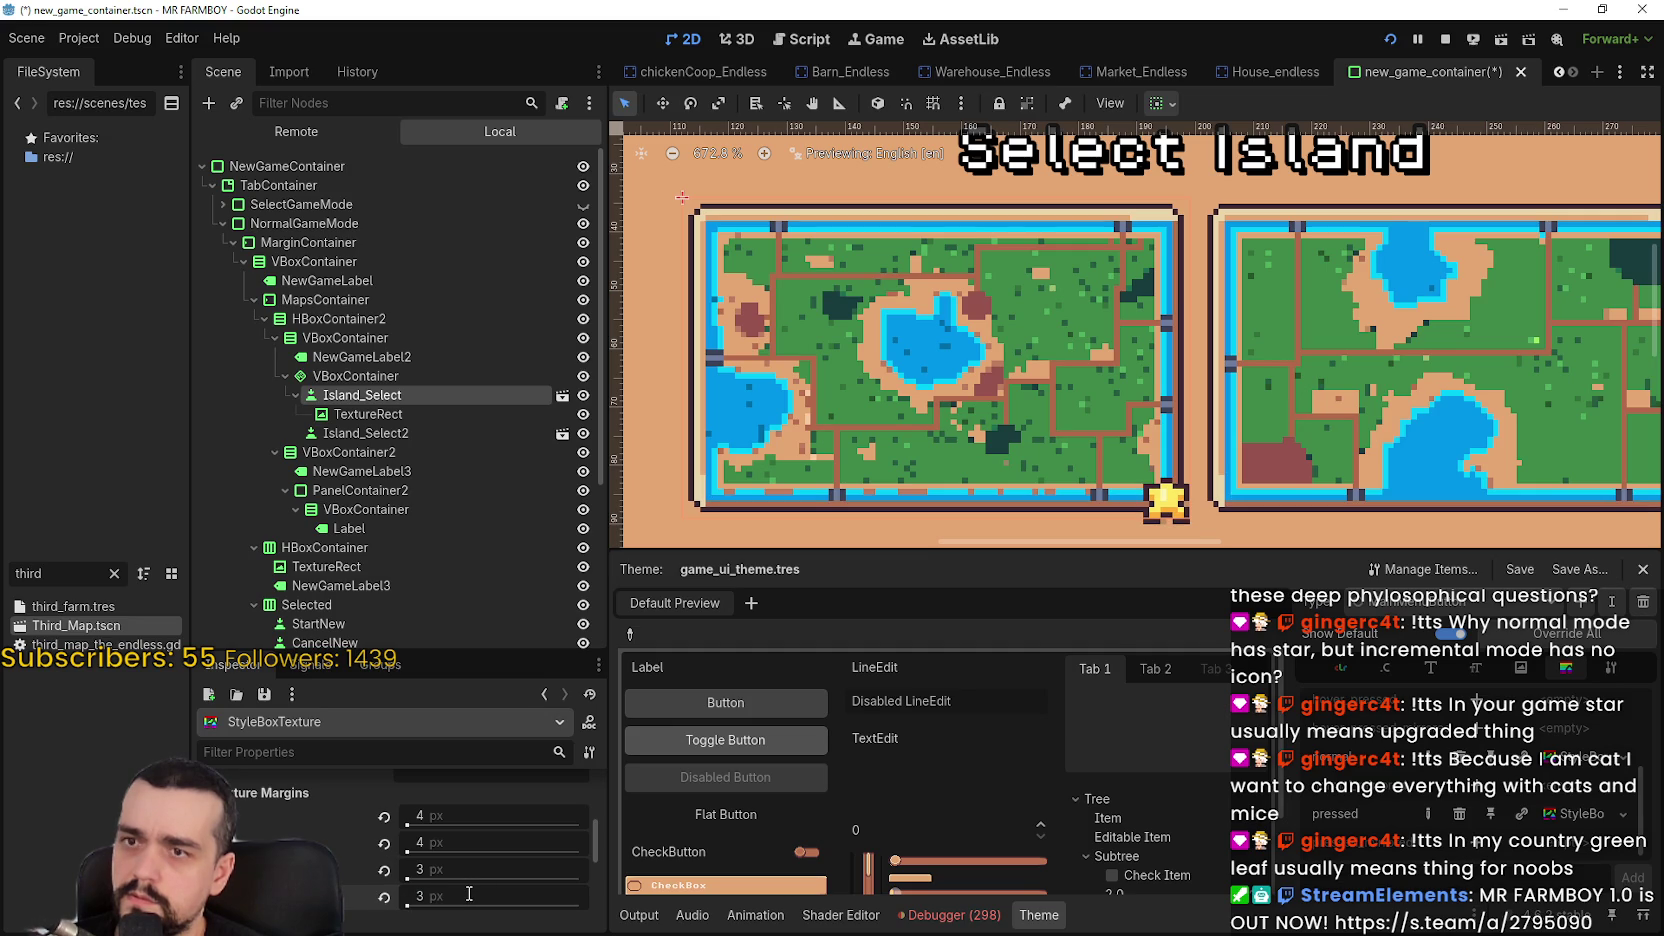
left_click(482, 843)
type("3")
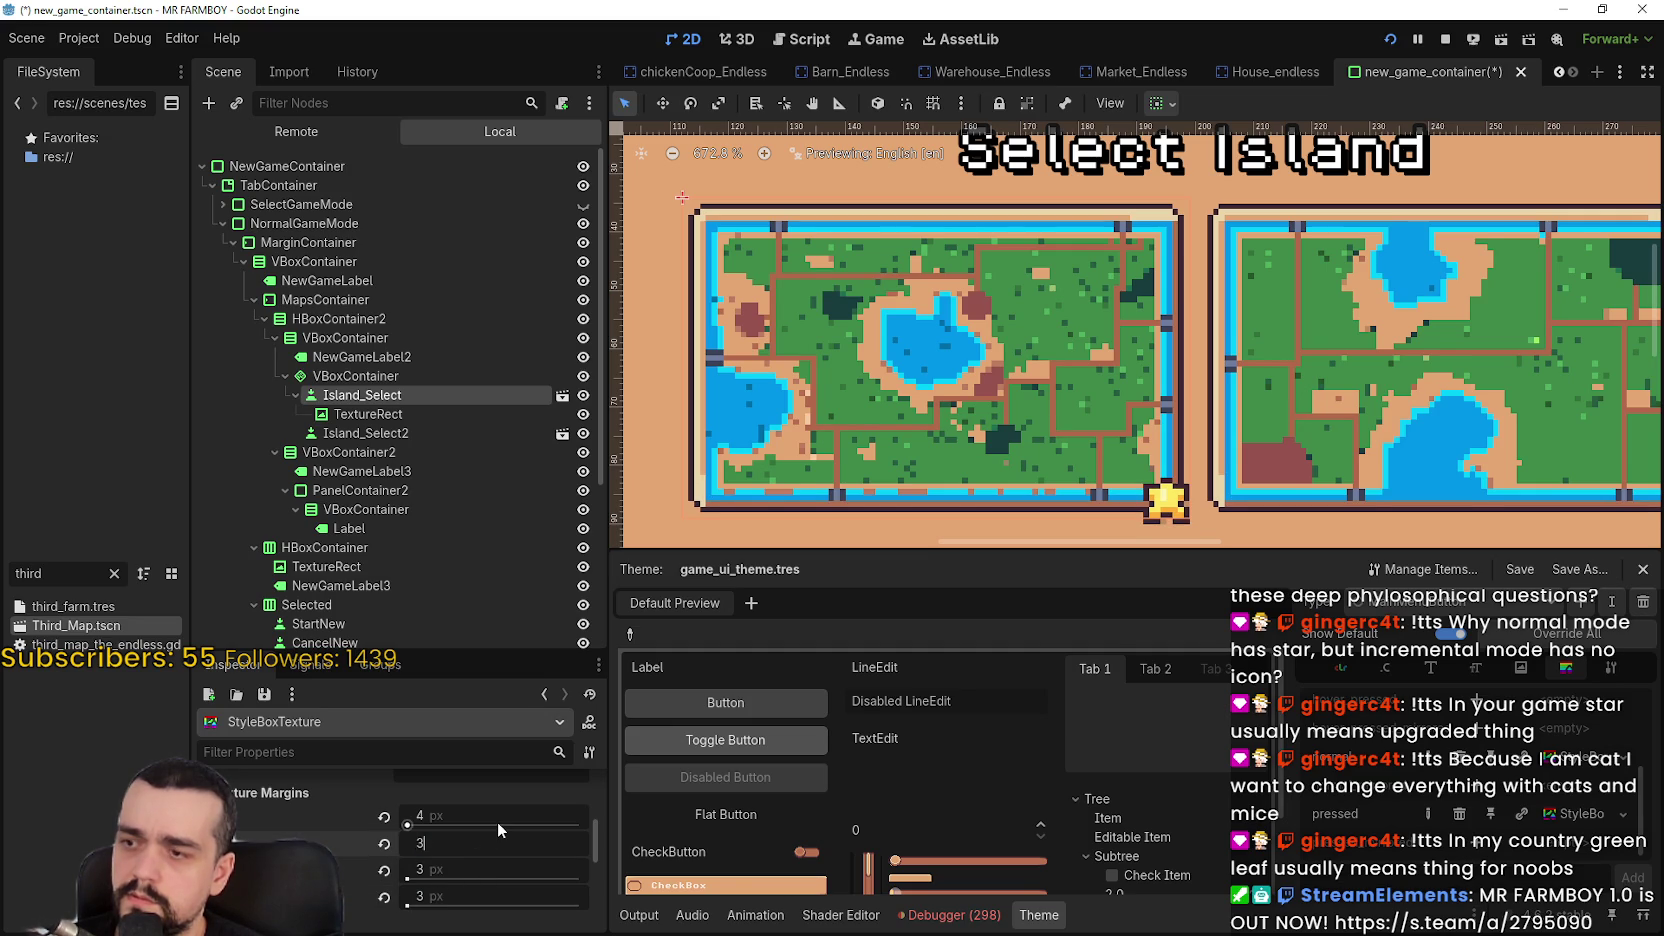
key("Return")
left_click(476, 815)
type("3")
key("Return")
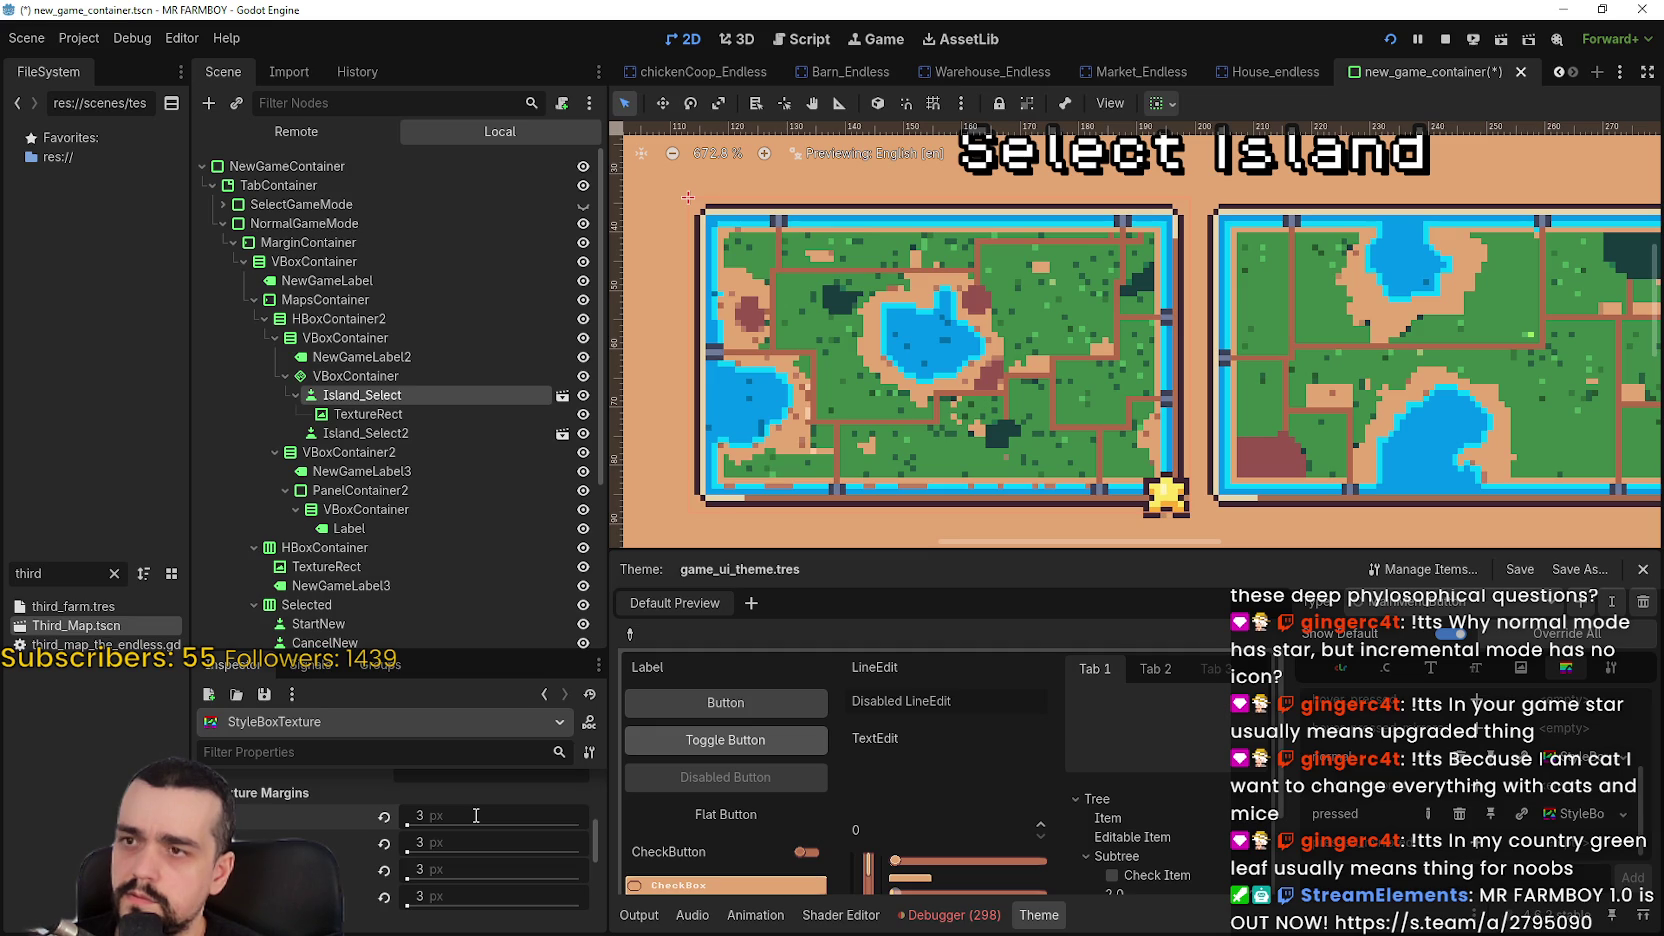
scroll(885, 426, "up", 2)
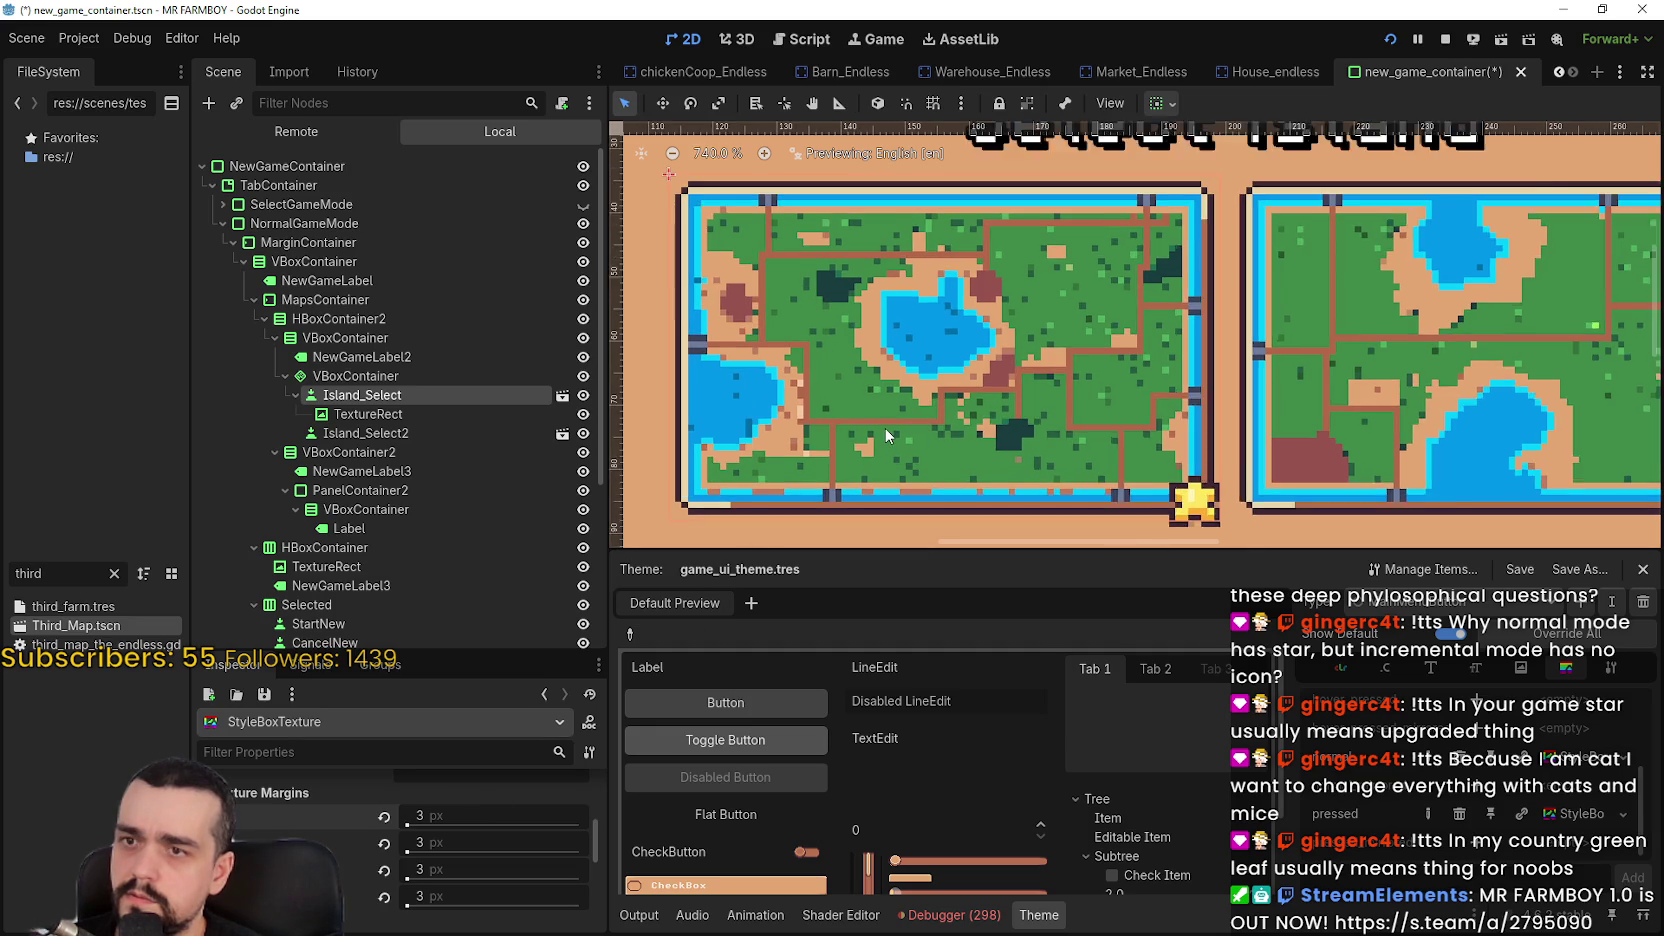
Select Island_Select and toggle its pressed state repeatedly to compare the border looks
scroll(885, 426, "down", 2)
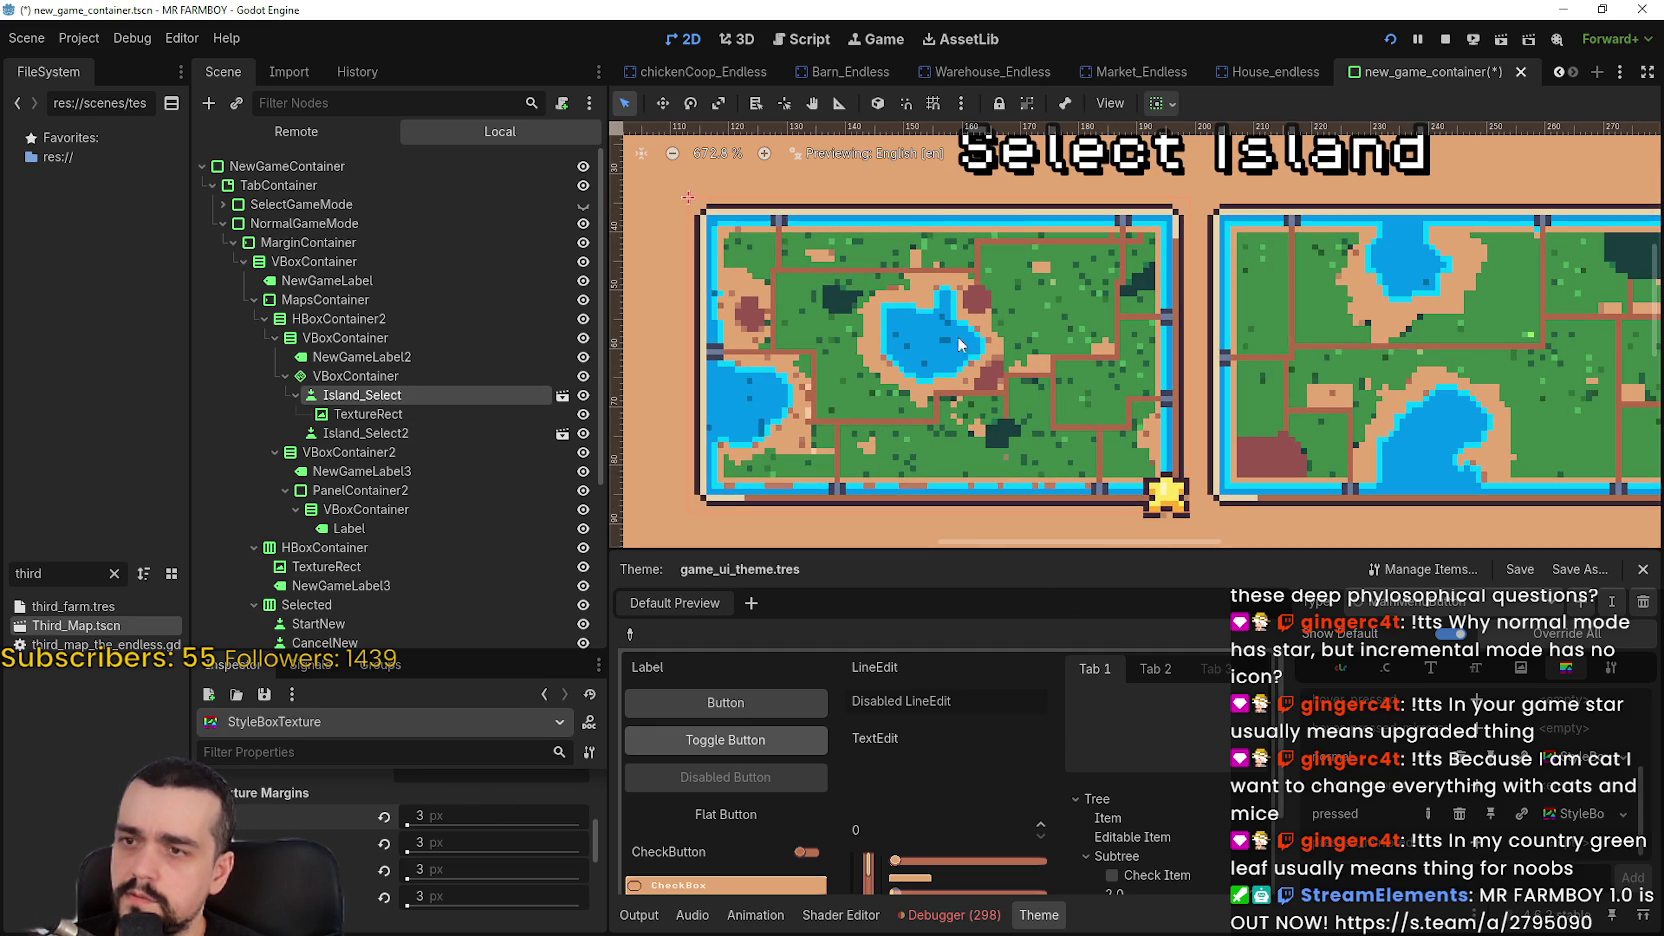
left_click(366, 433)
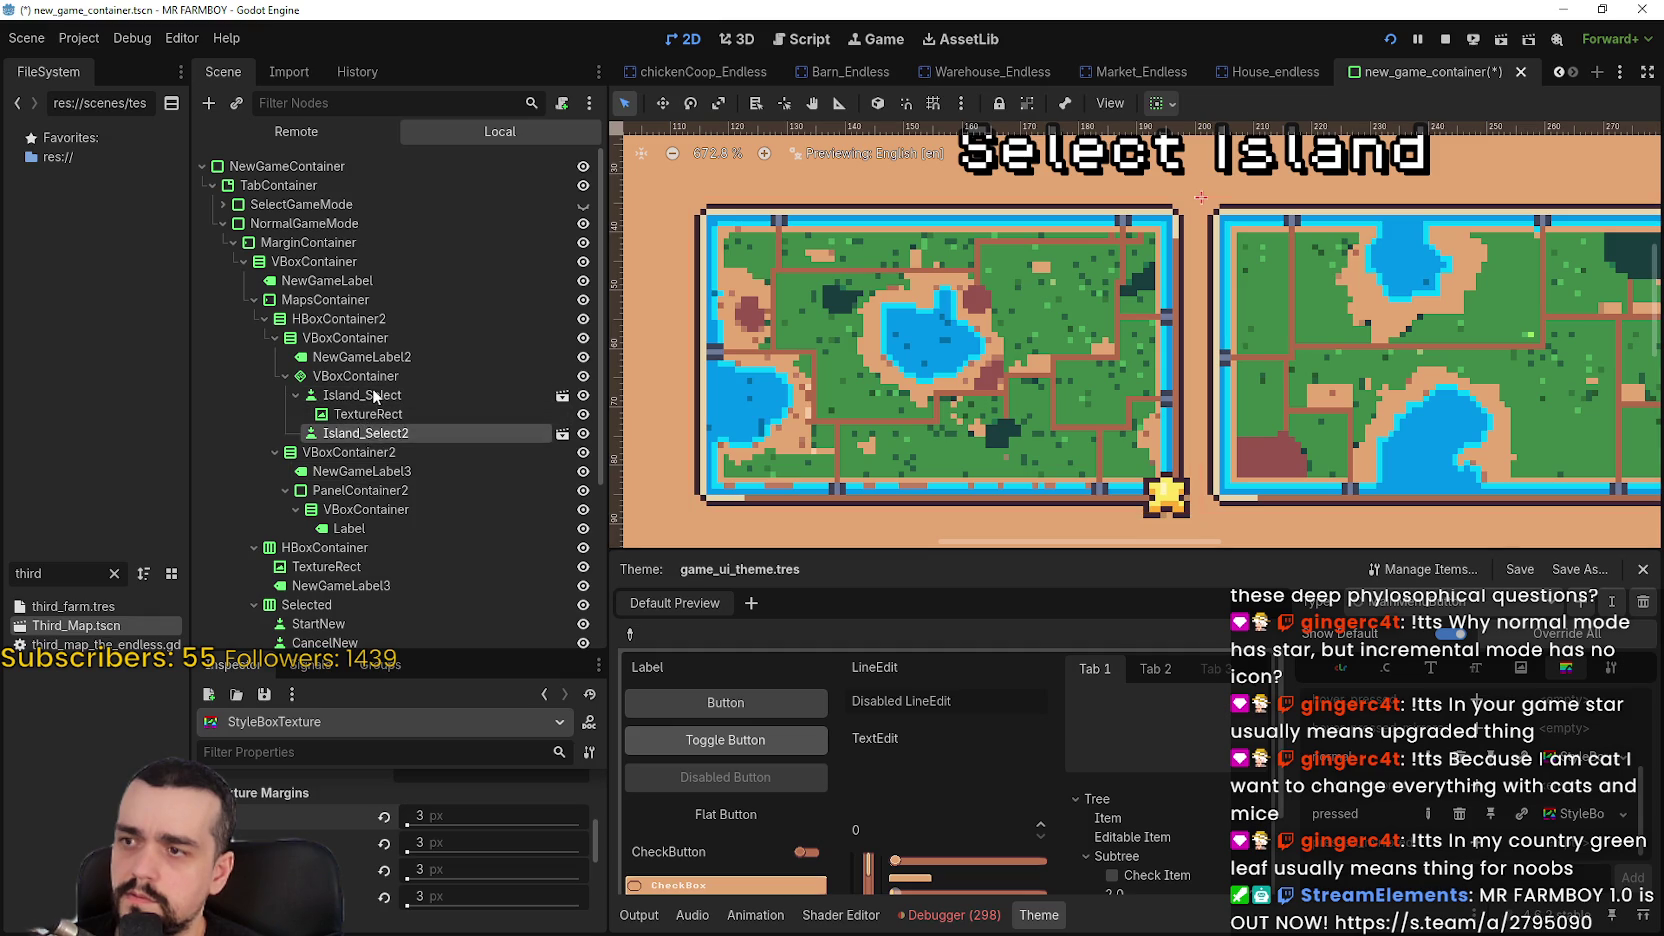
left_click(373, 396)
left_click(423, 891)
left_click(423, 891)
left_click(423, 891)
left_click(423, 891)
left_click(423, 891)
left_click(423, 891)
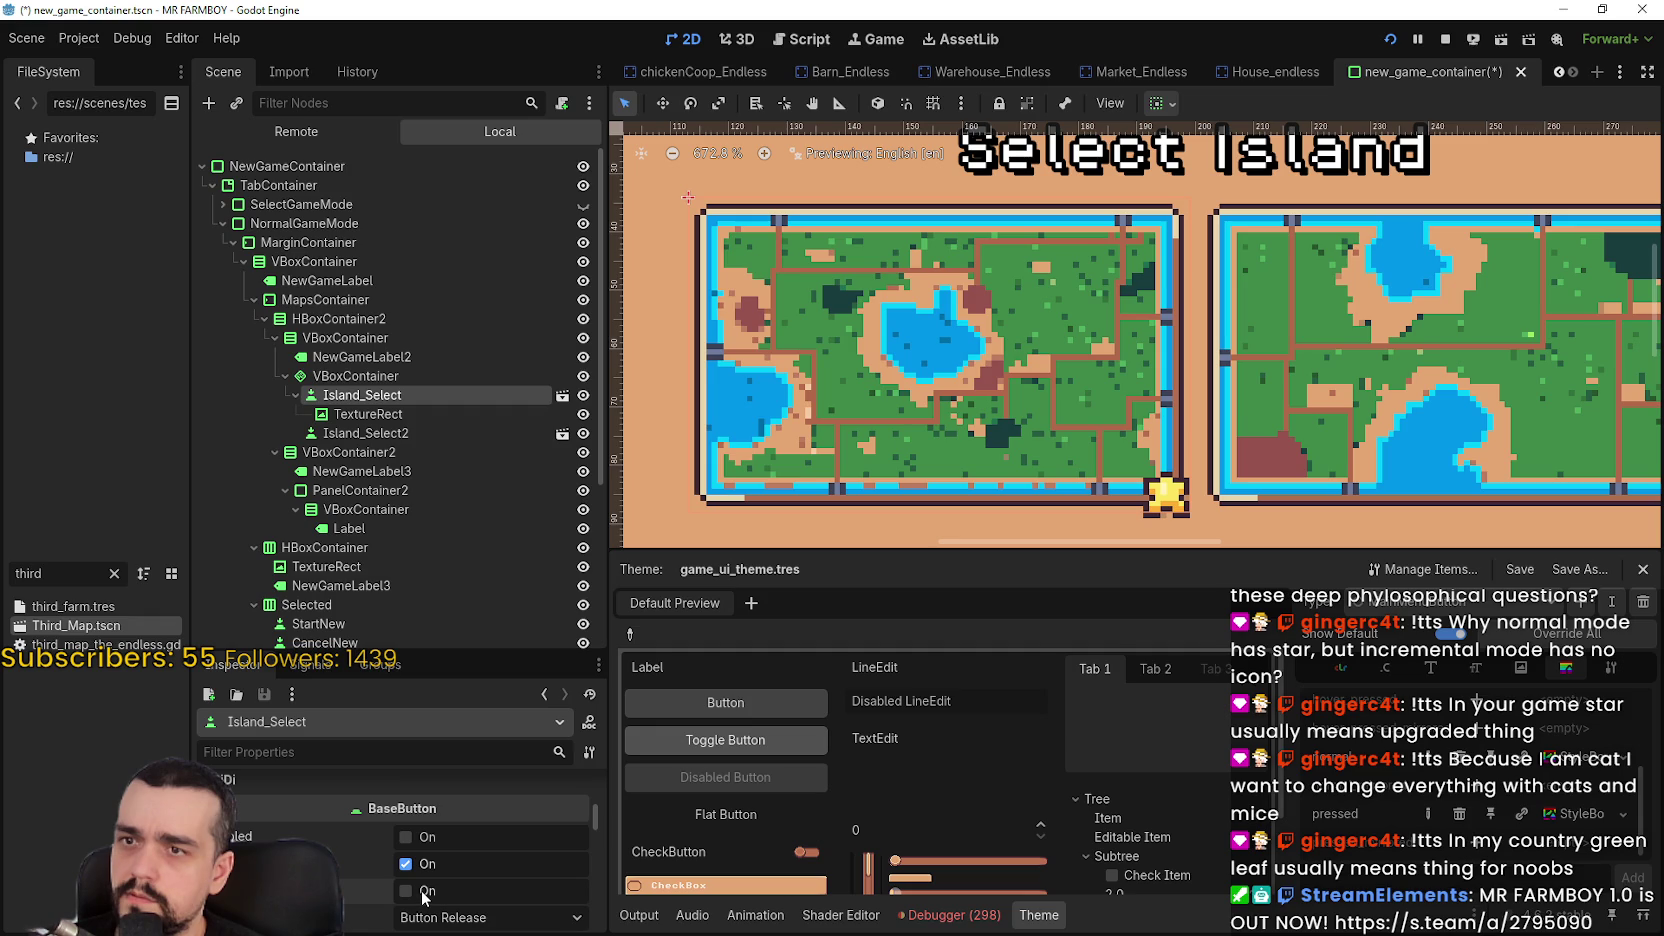
left_click(423, 891)
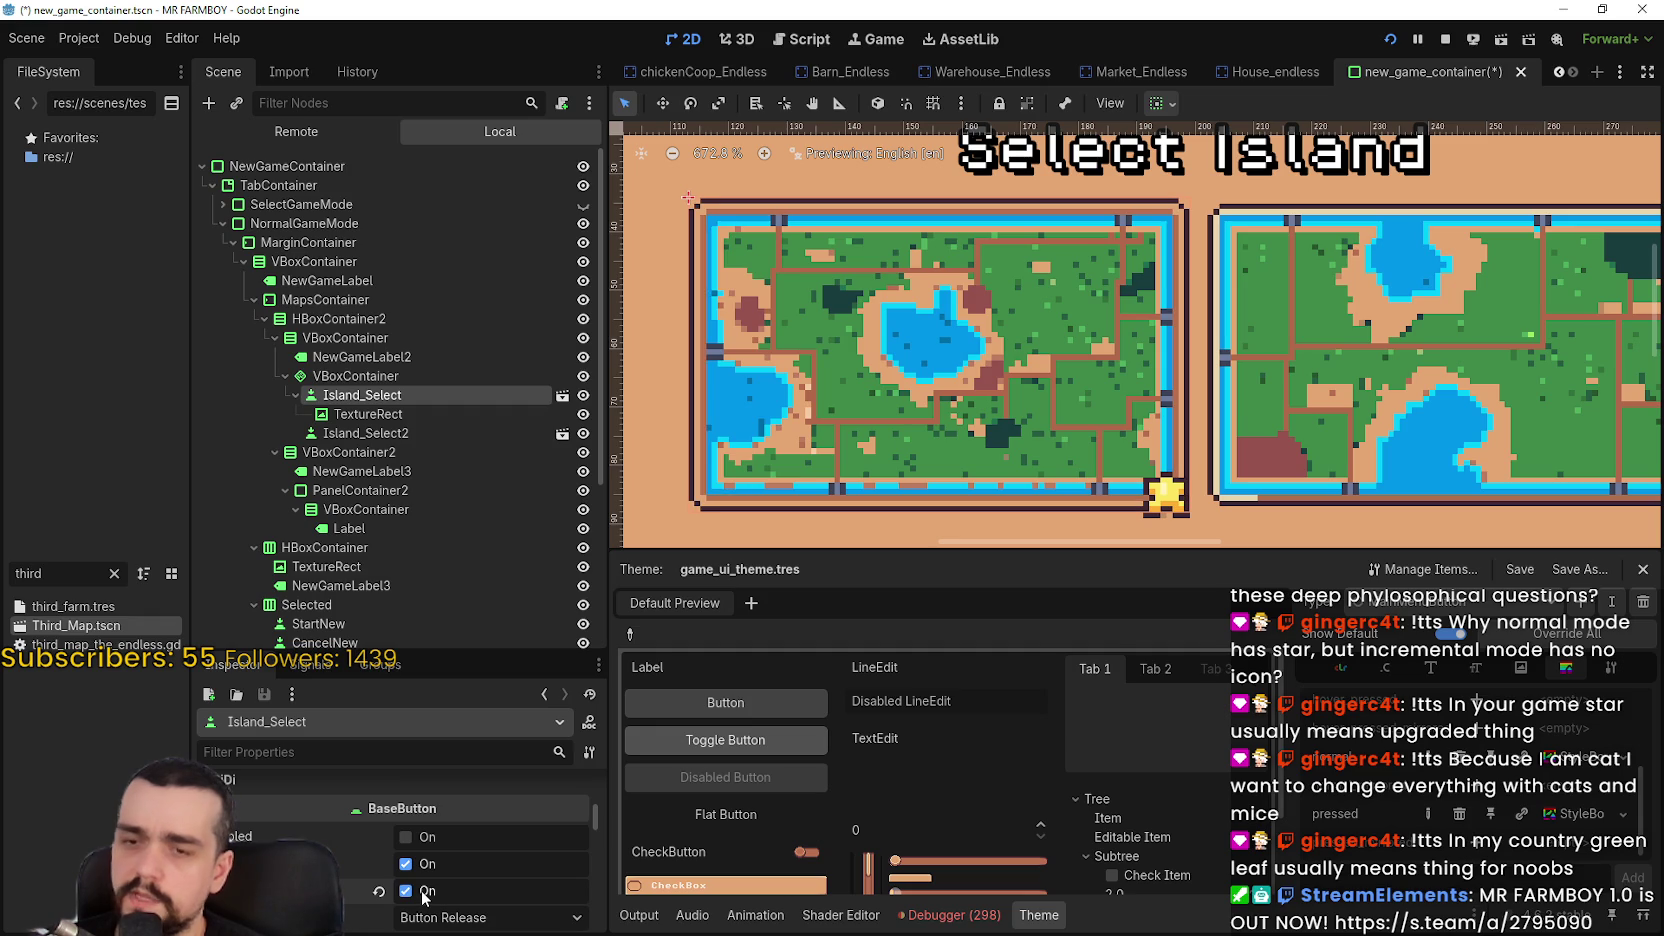
left_click(423, 891)
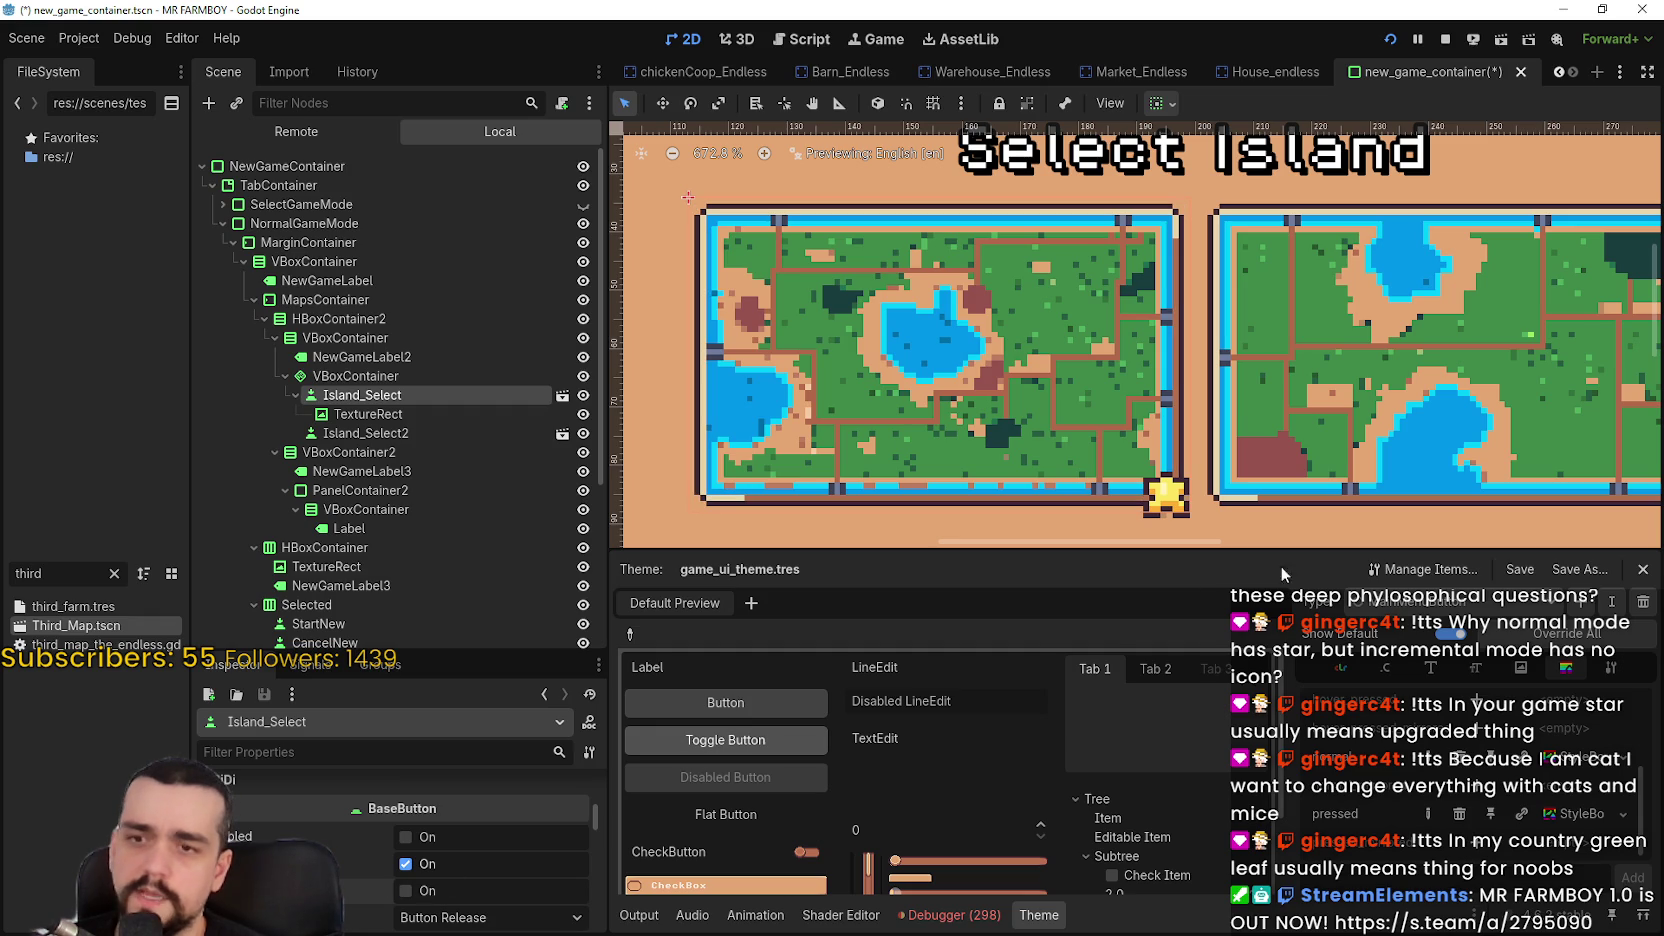
left_click(425, 891)
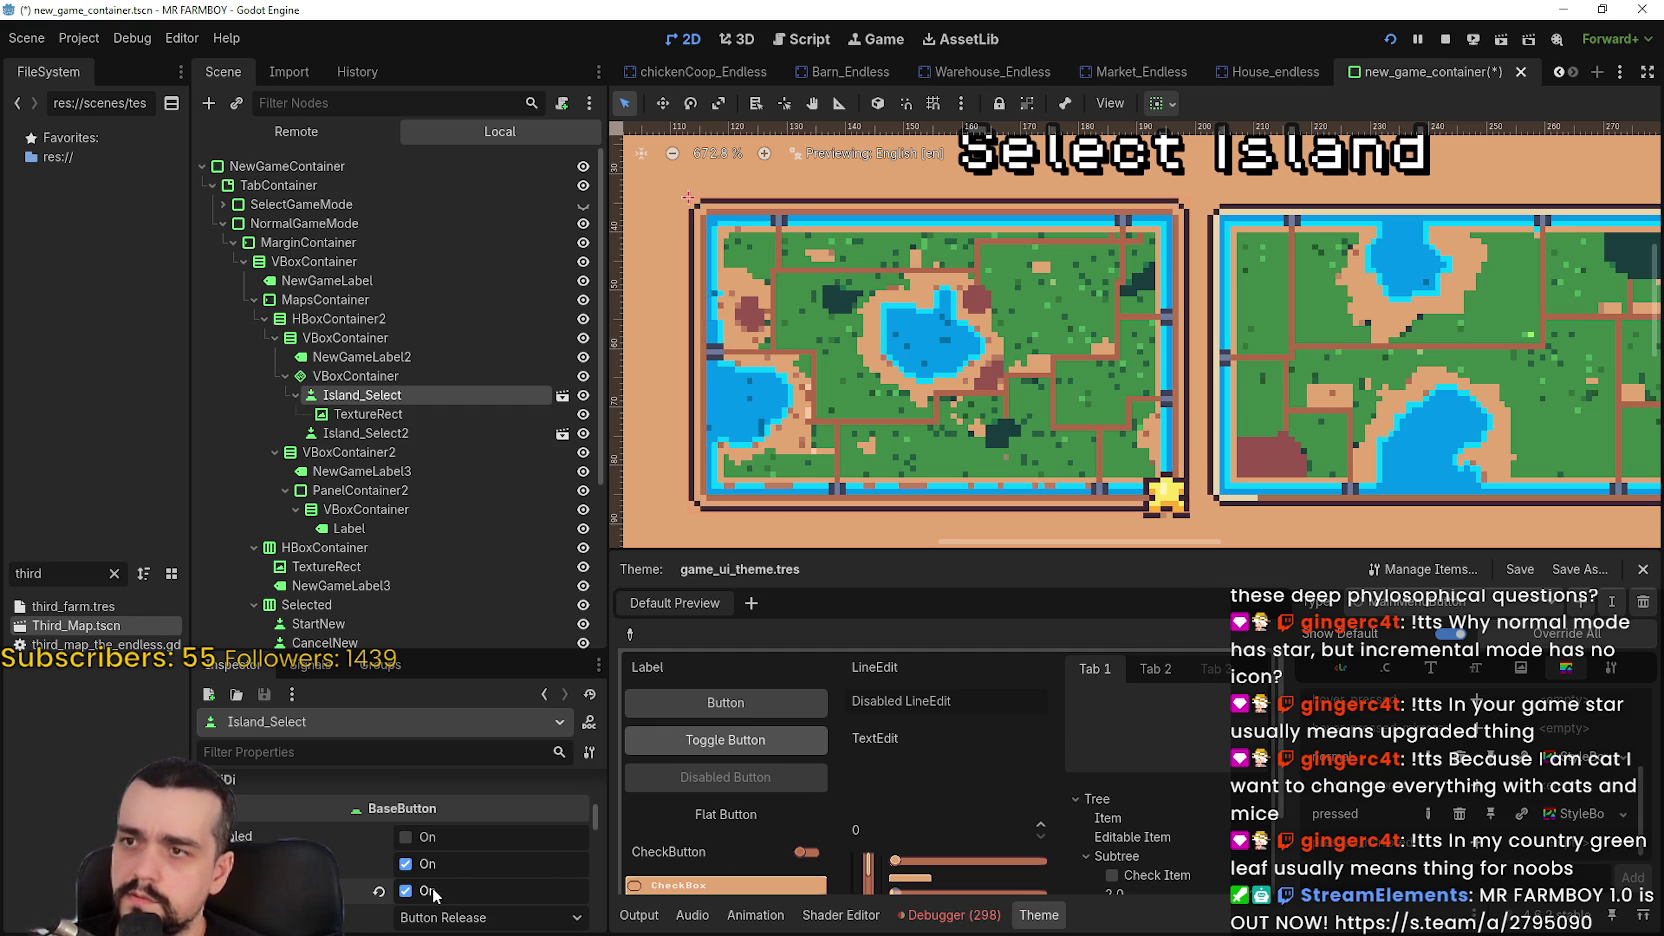
left_click(428, 891)
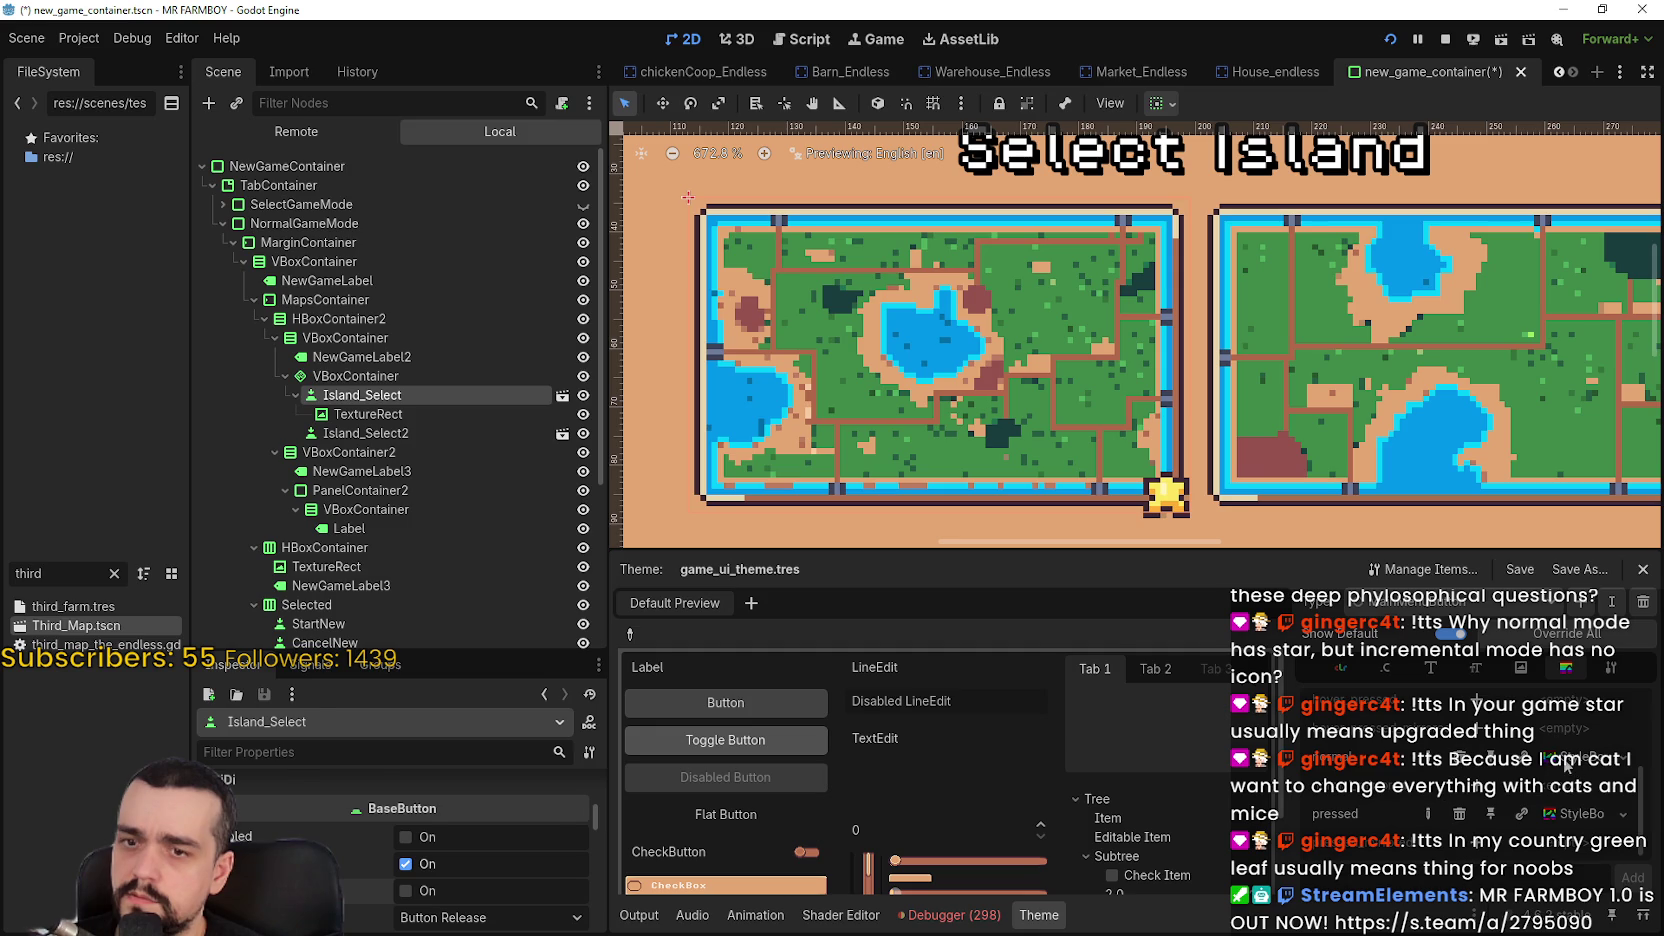
Set the StyleBoxTexture's left, top, right and bottom texture margins to 4 px and save
left_click(1566, 763)
left_click(454, 816)
type("4")
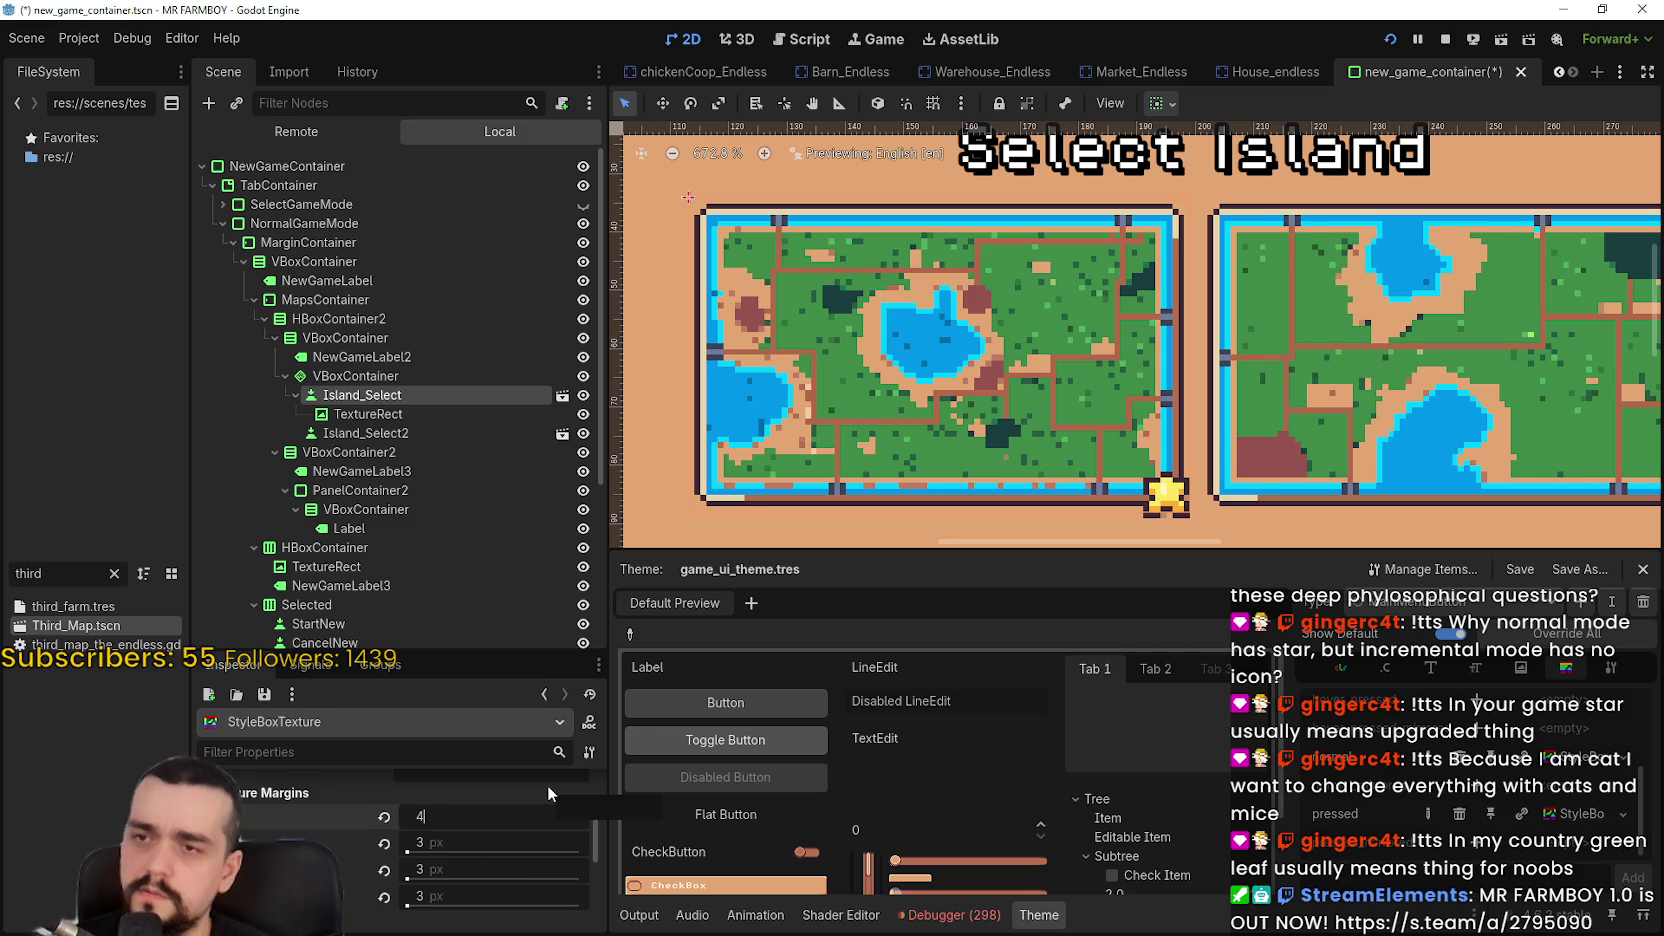
left_click(491, 840)
type("4")
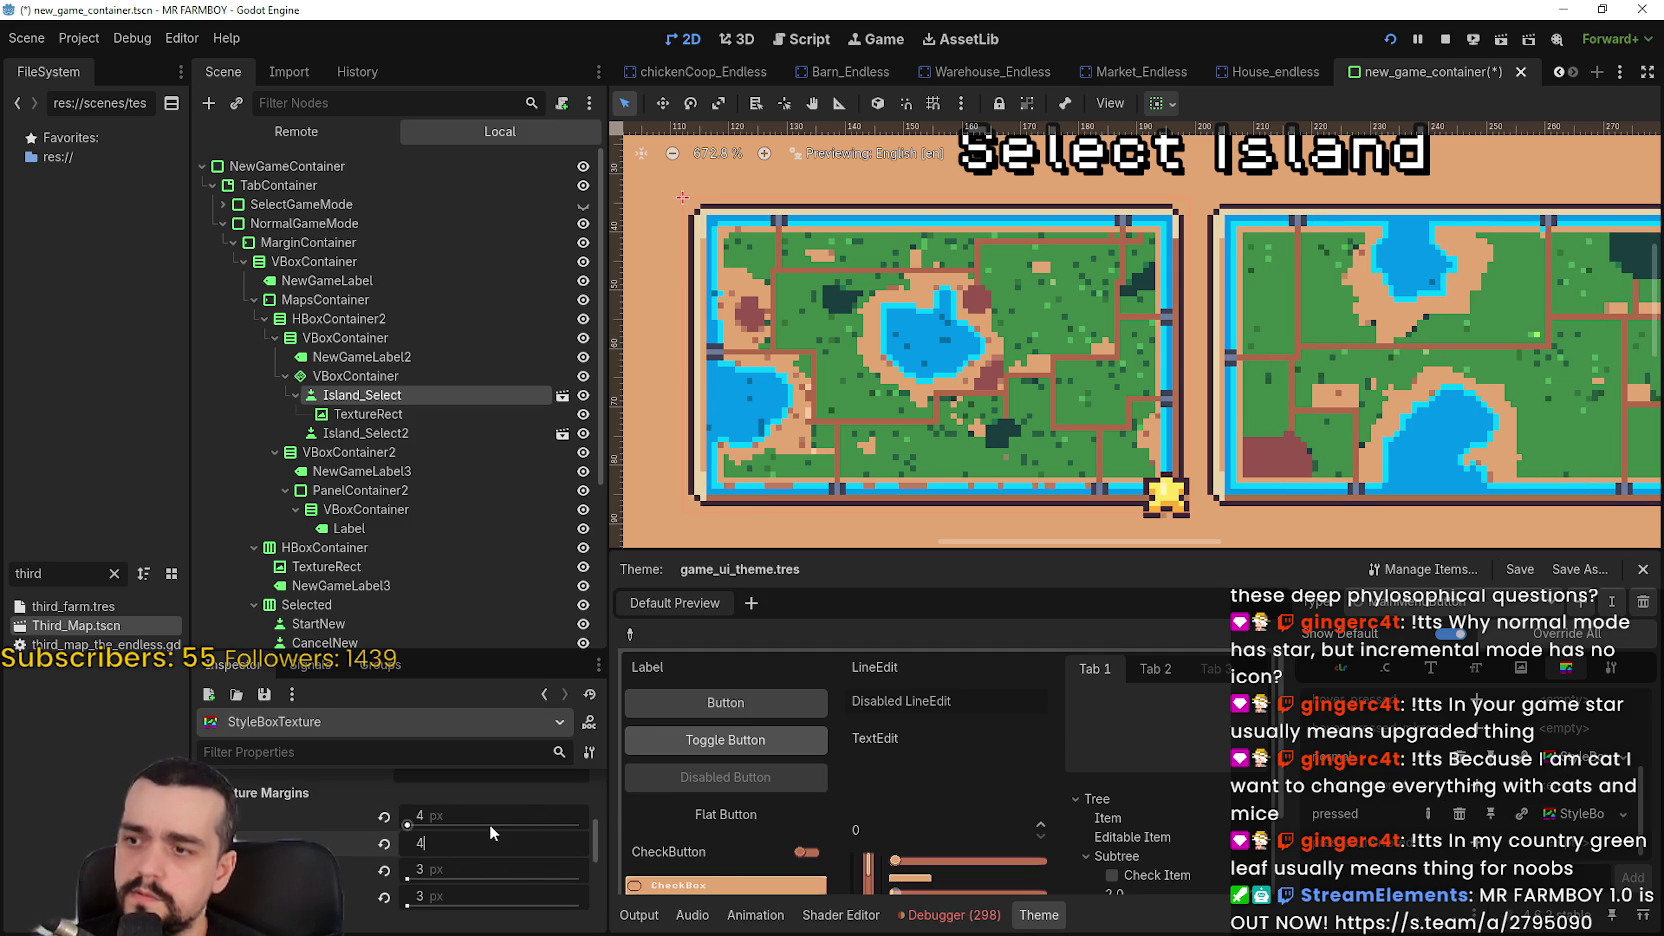
left_click(448, 856)
type("4")
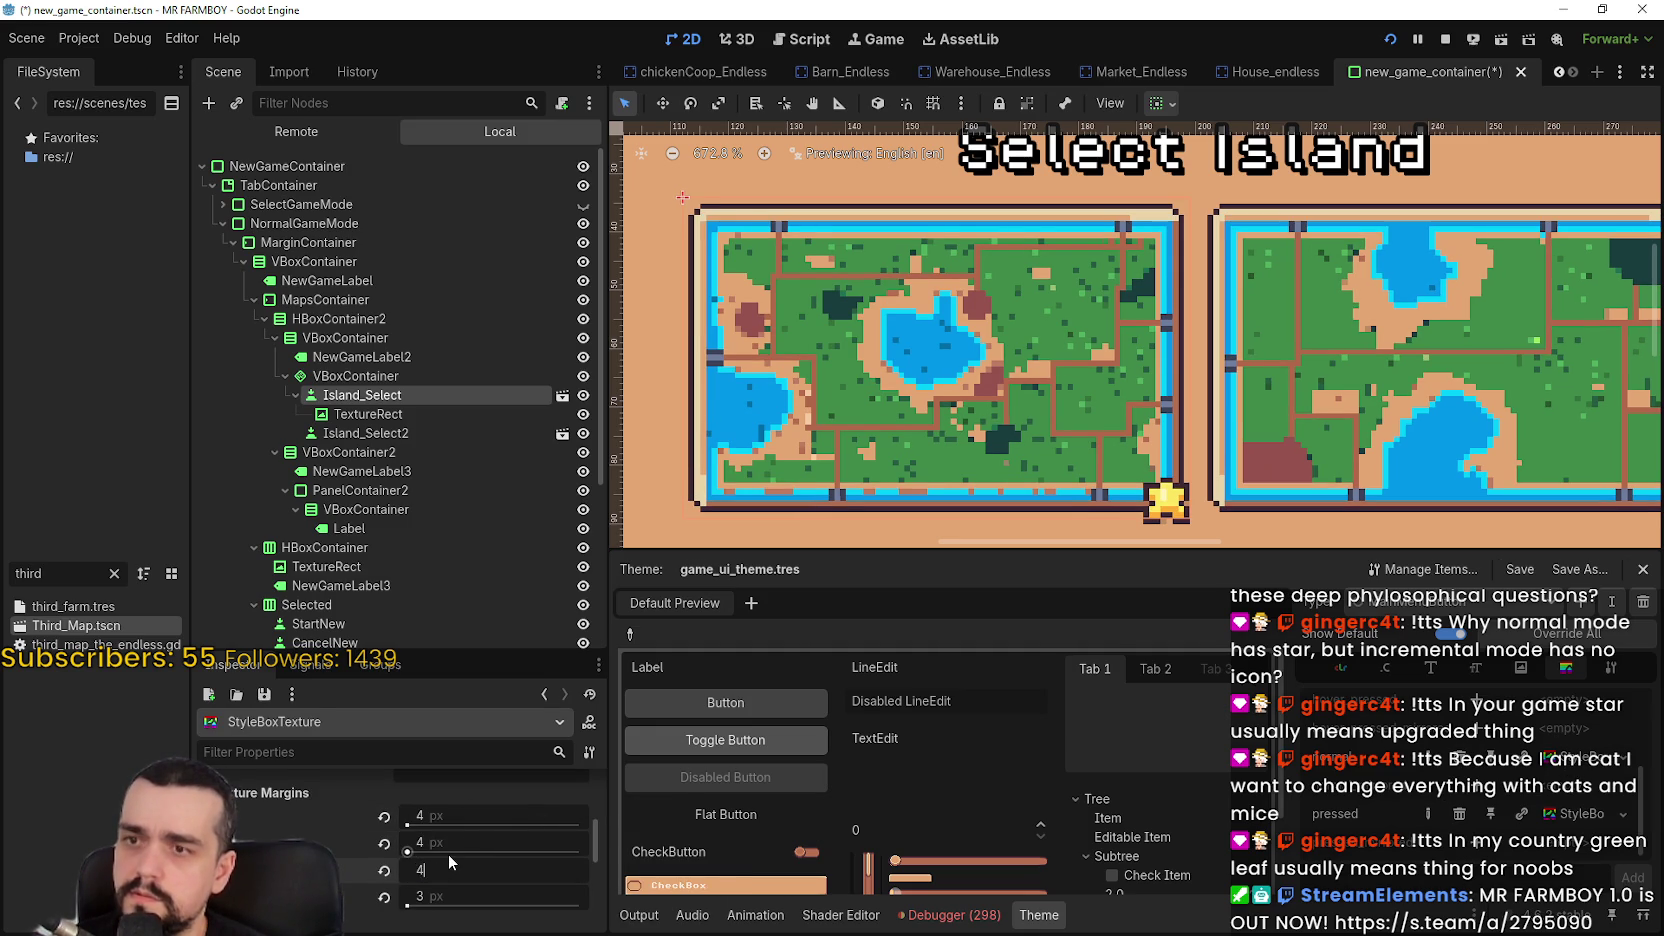
left_click(472, 889)
type("4")
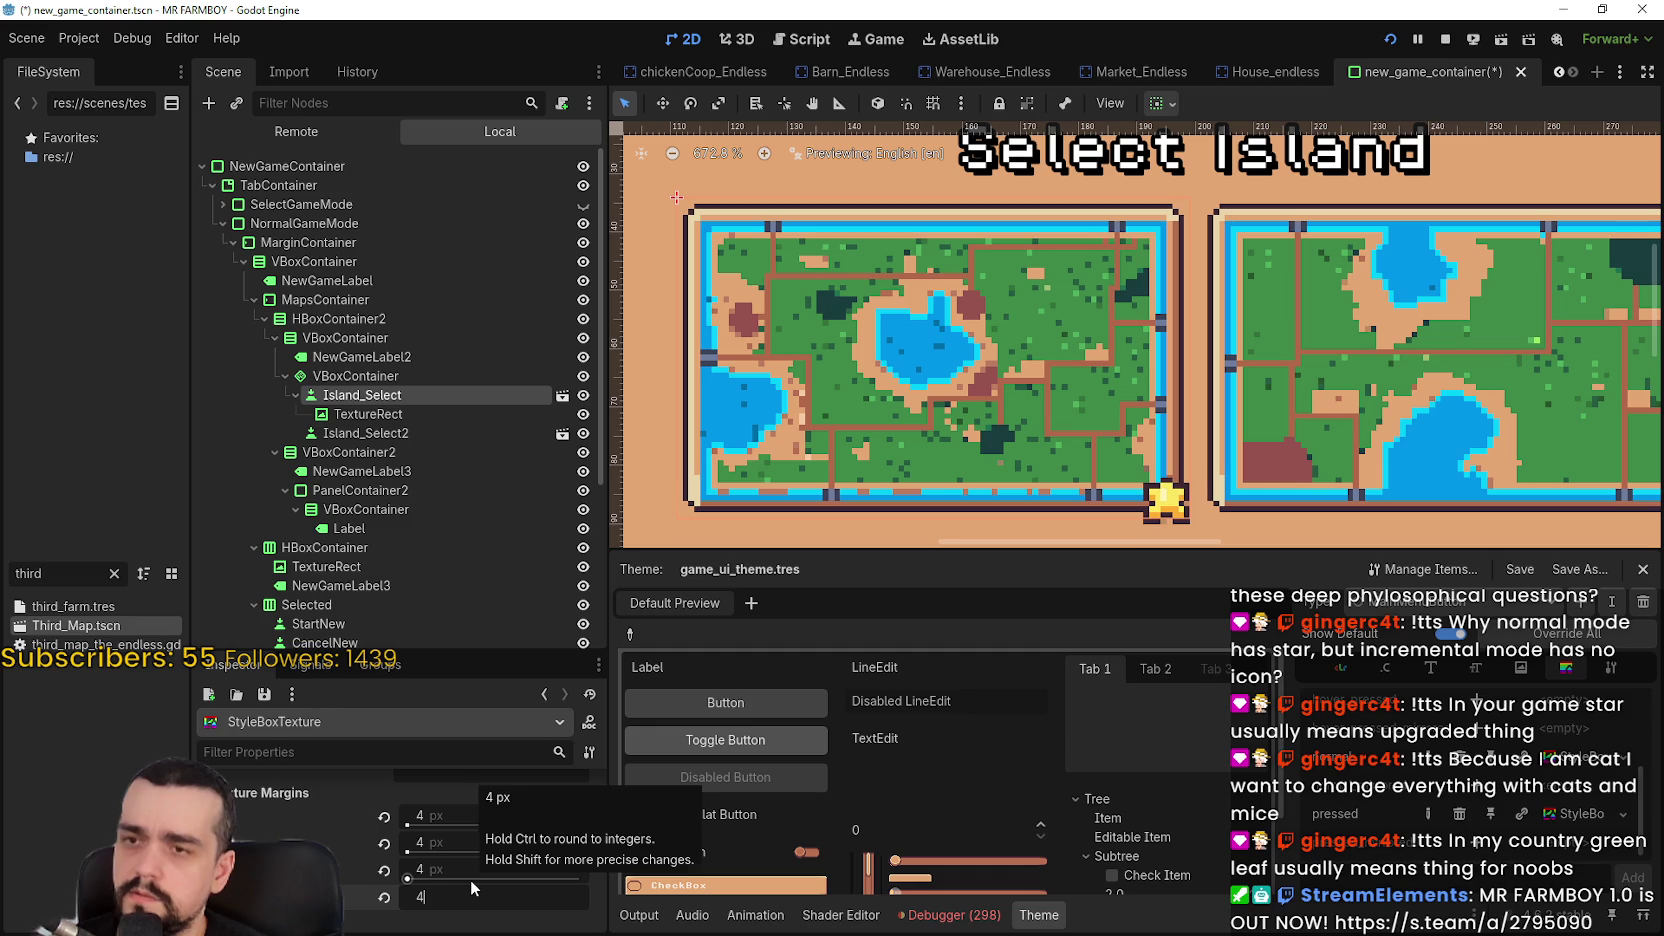
key("Return")
key("ctrl+s")
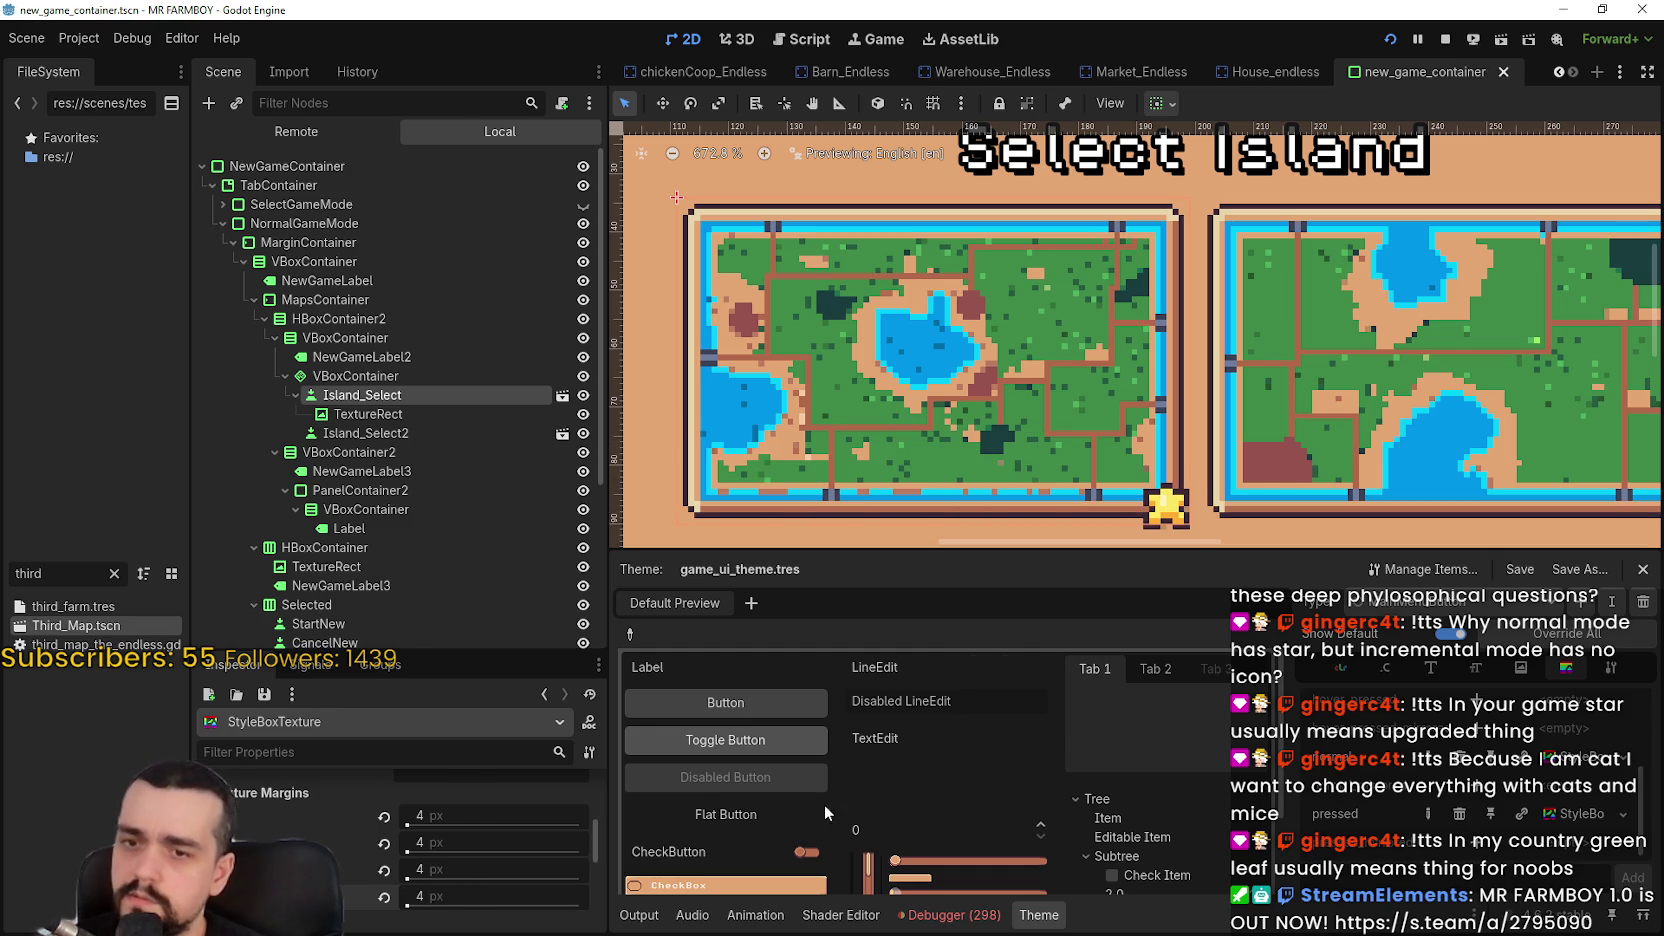
Undo the margins back to 3 px and re-preview Island_Select's pressed border
key("ctrl+z")
key("ctrl+z")
key("ctrl+z")
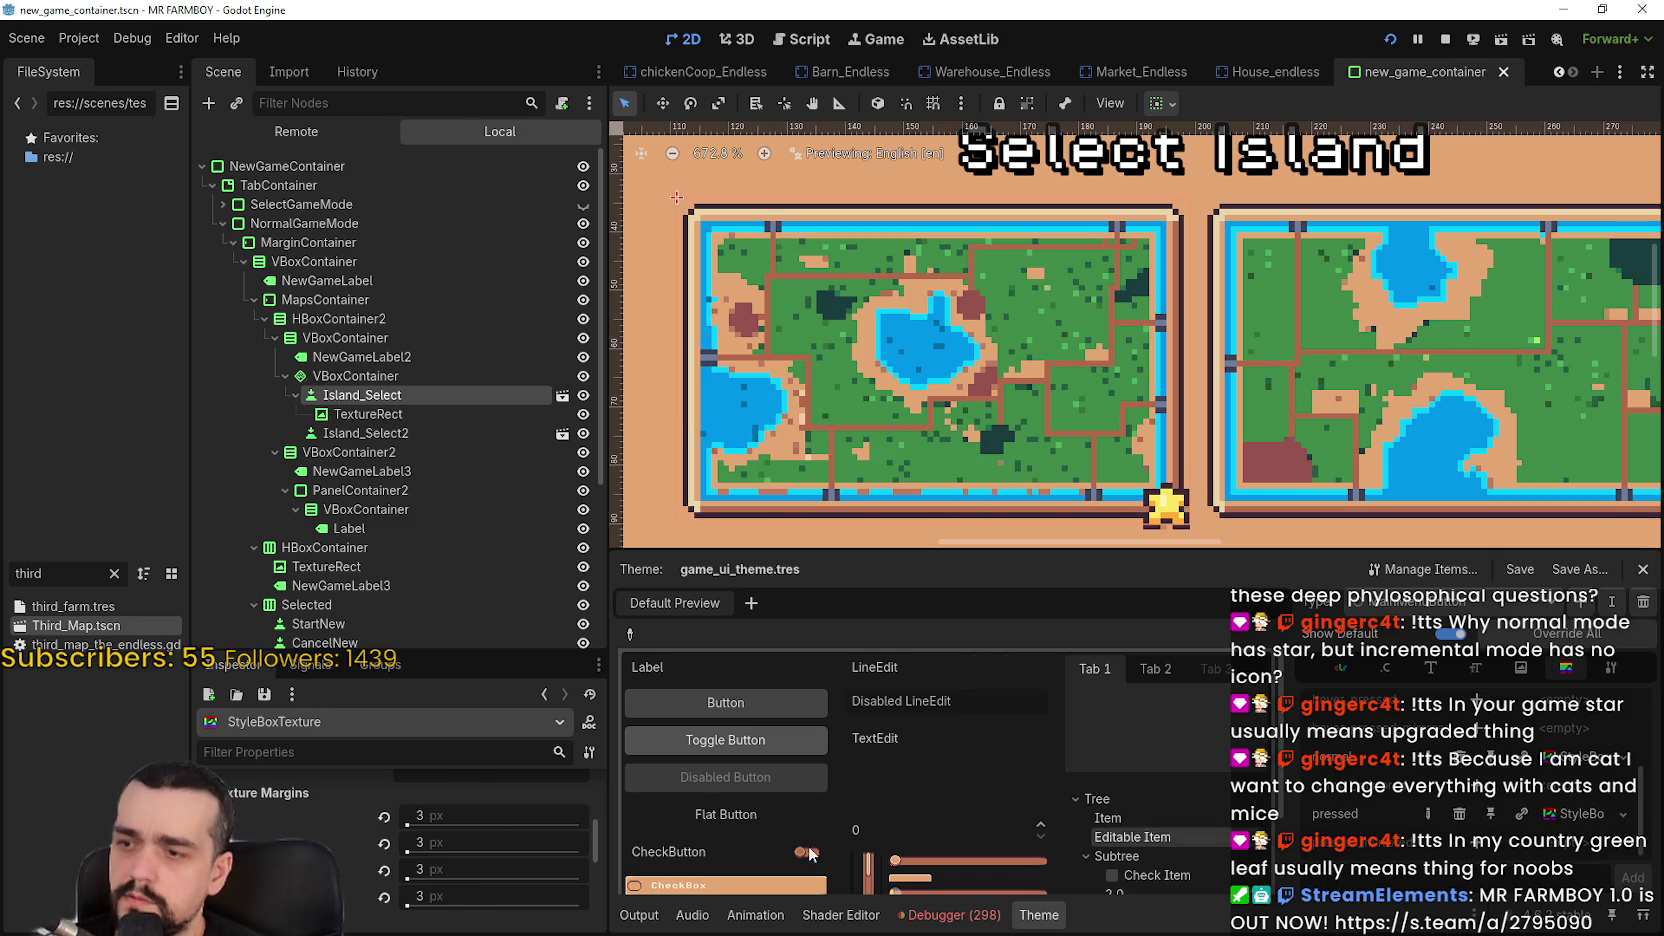
scroll(486, 815, "up", 1)
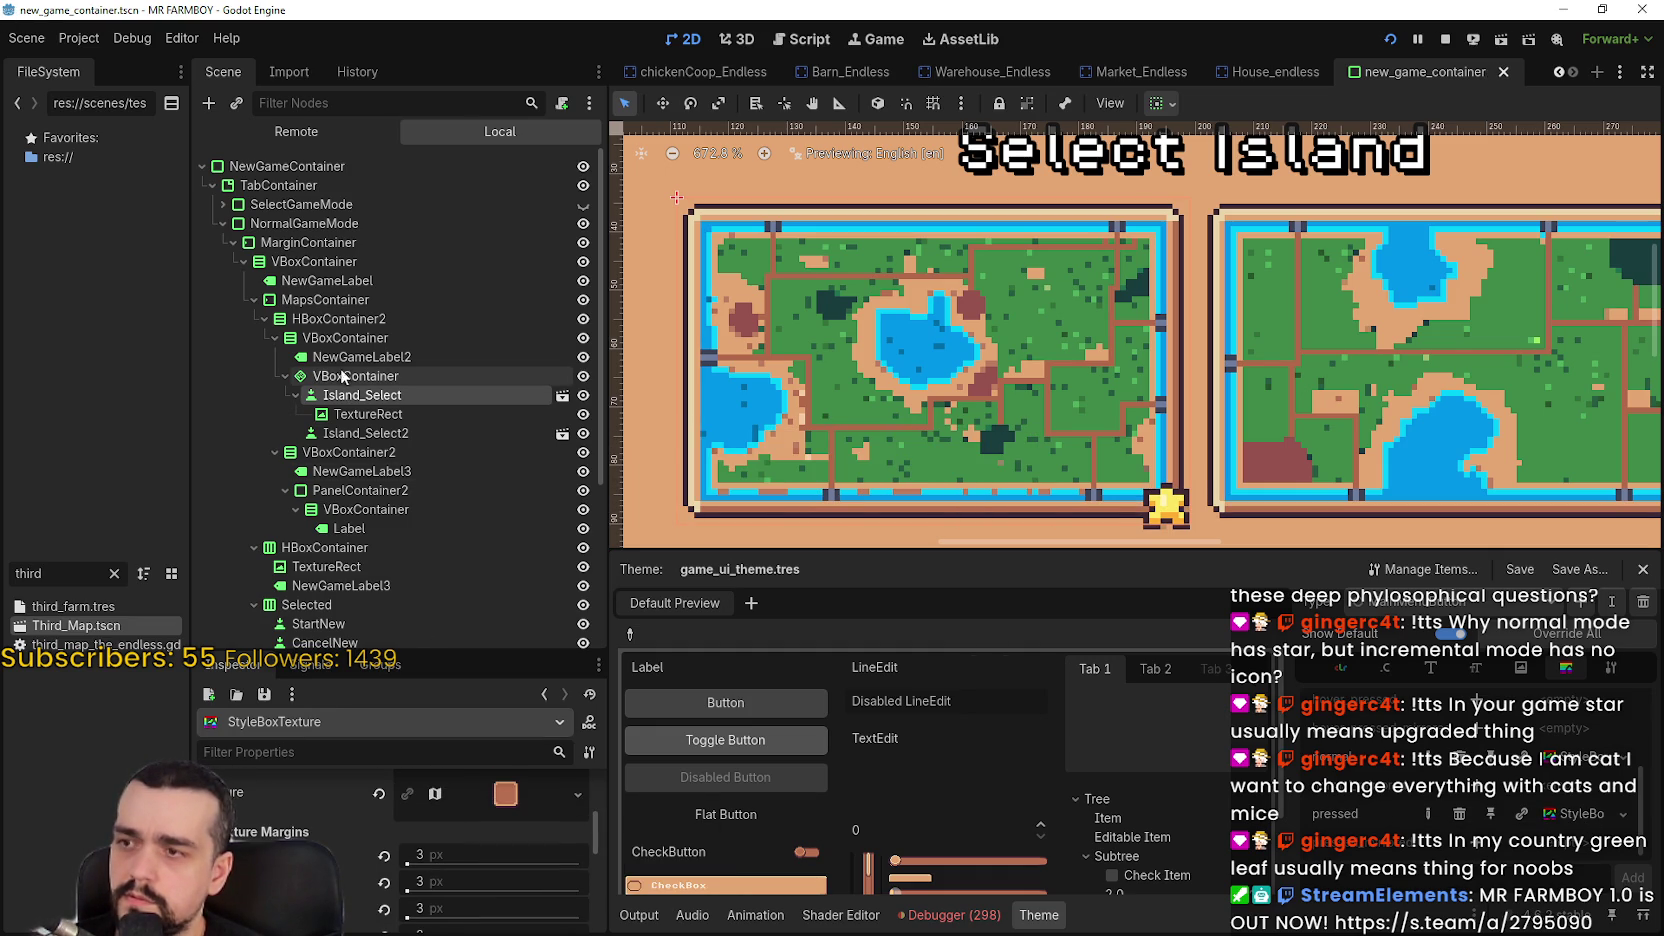
left_click(360, 398)
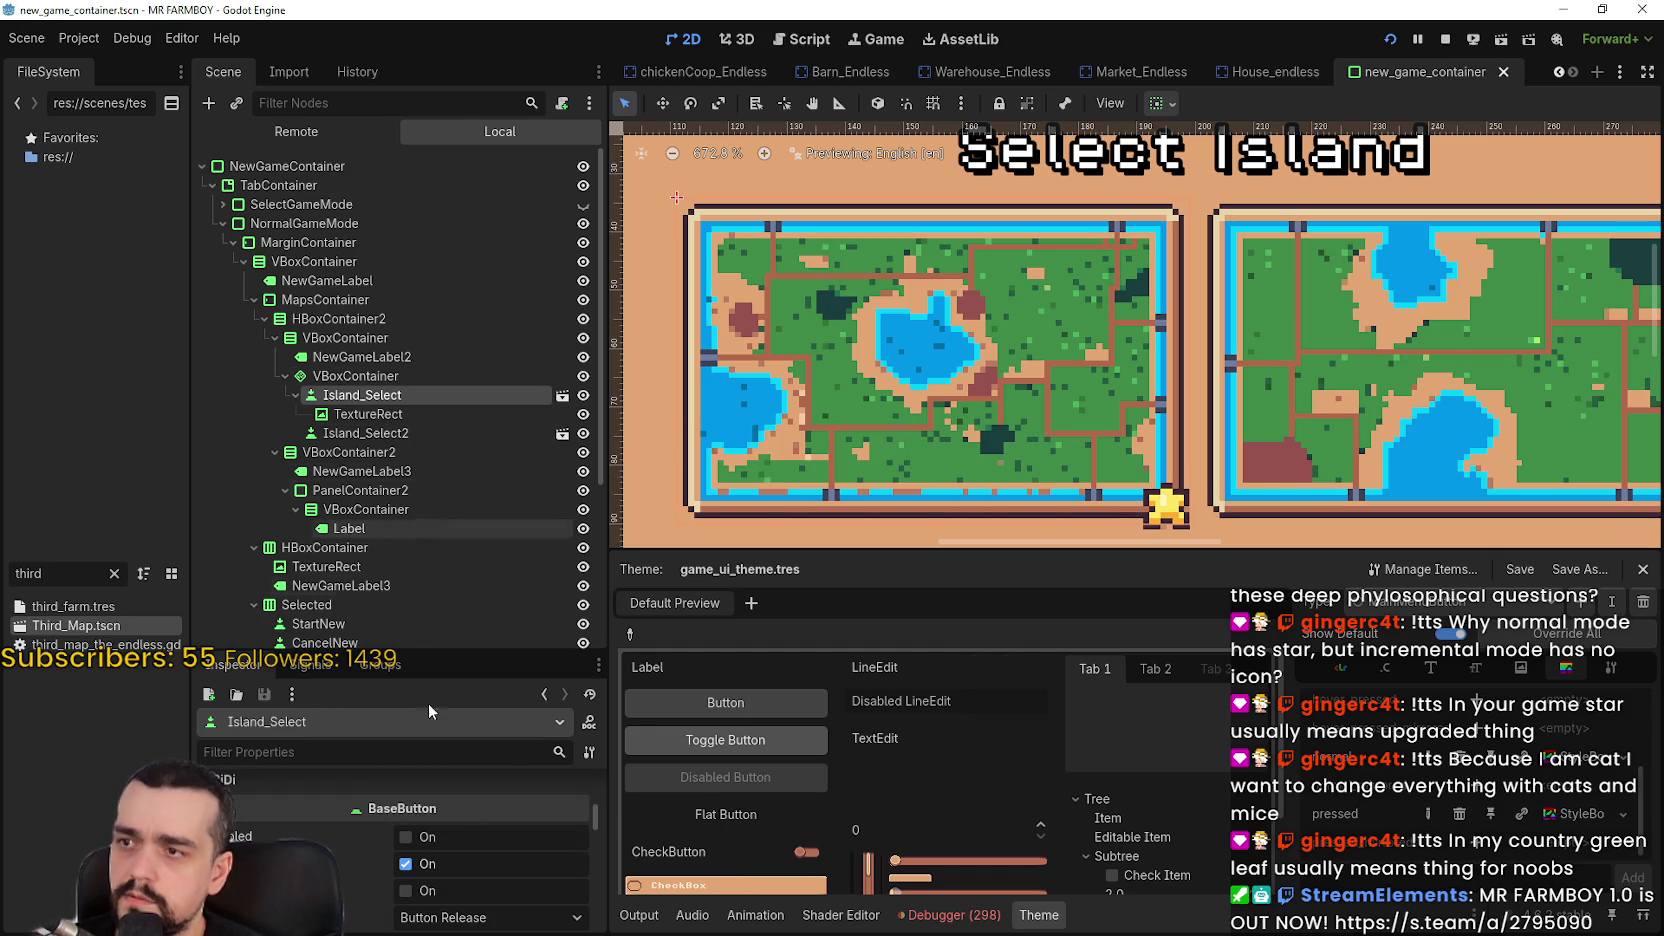
left_click(406, 891)
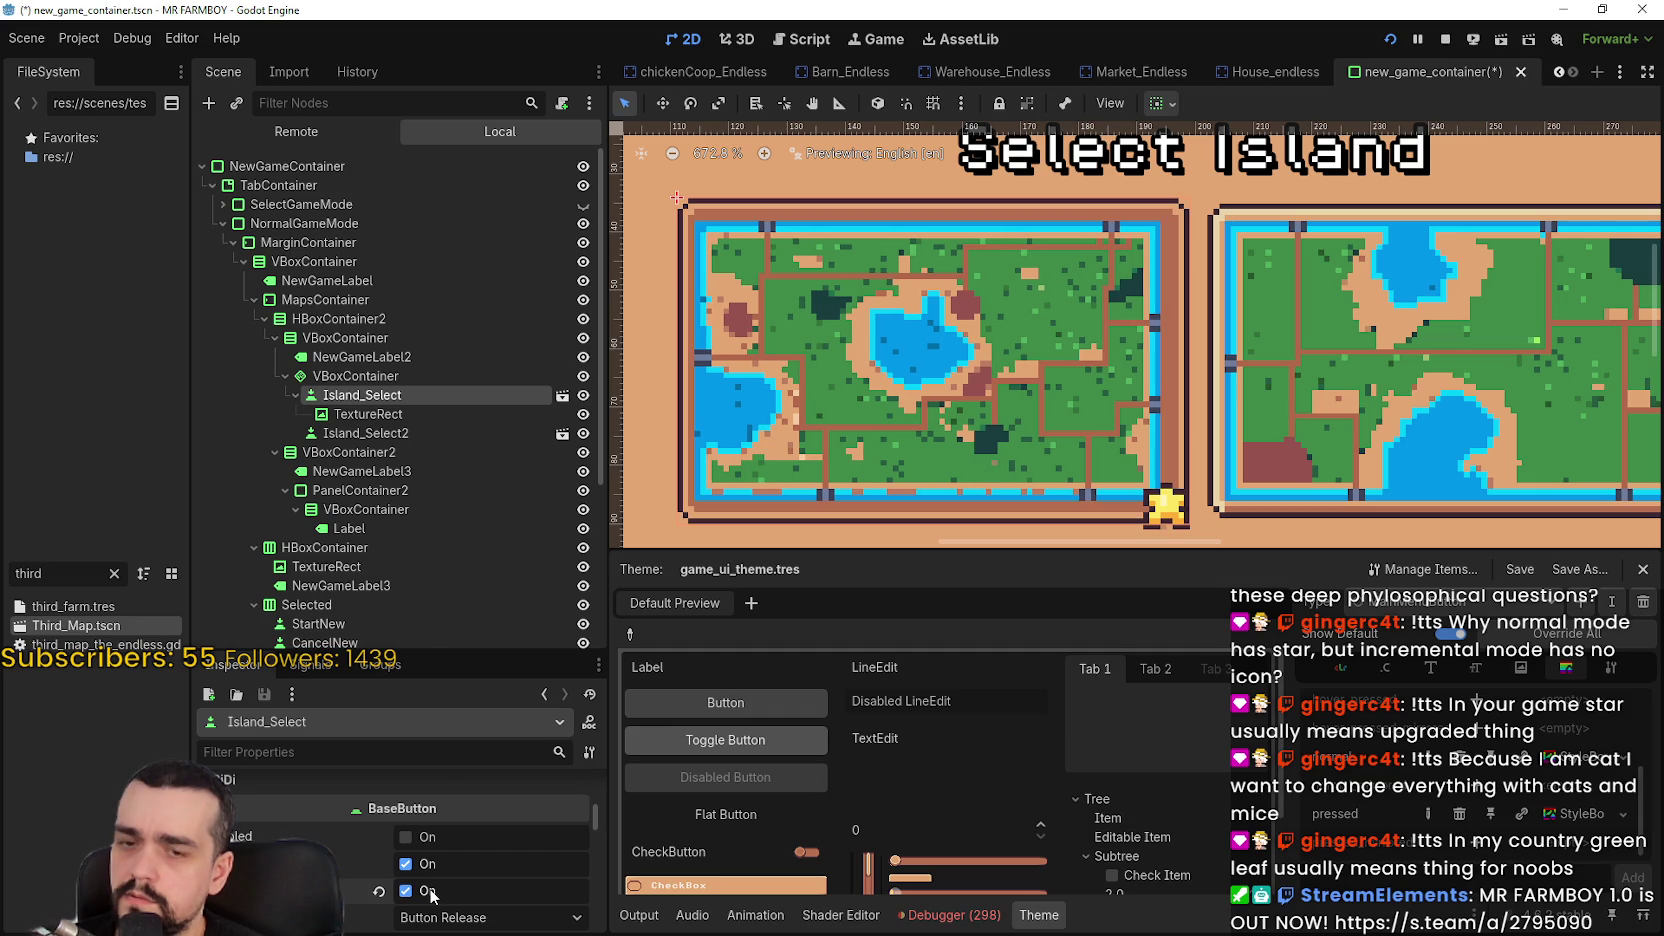
left_click(430, 892)
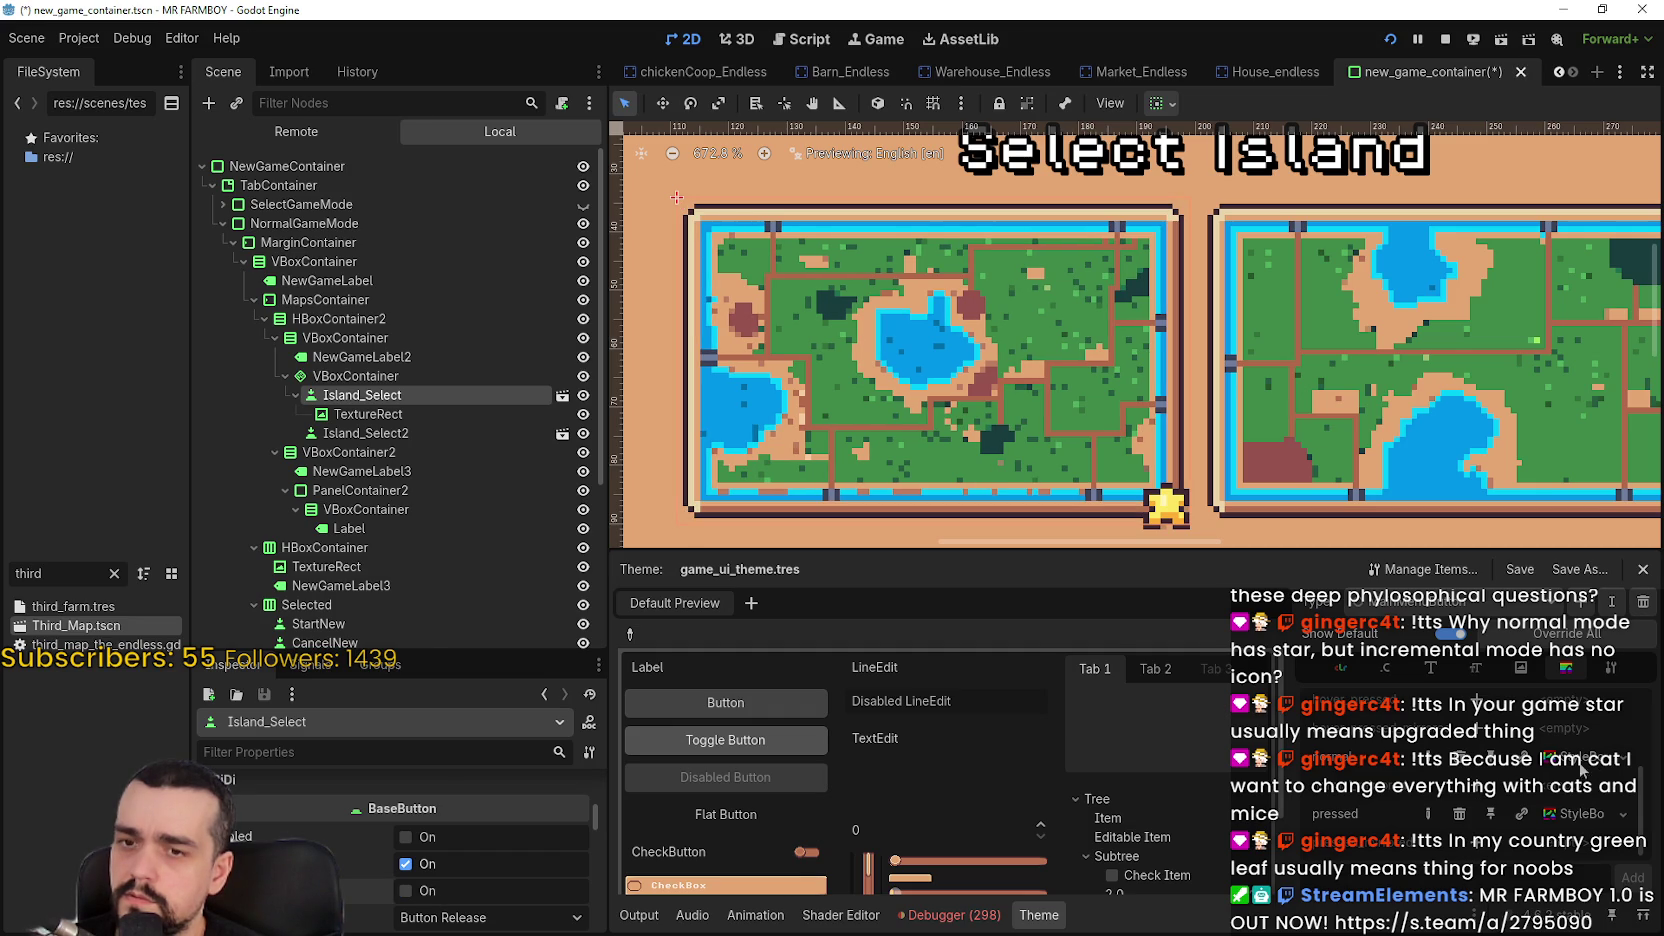
left_click(1568, 812)
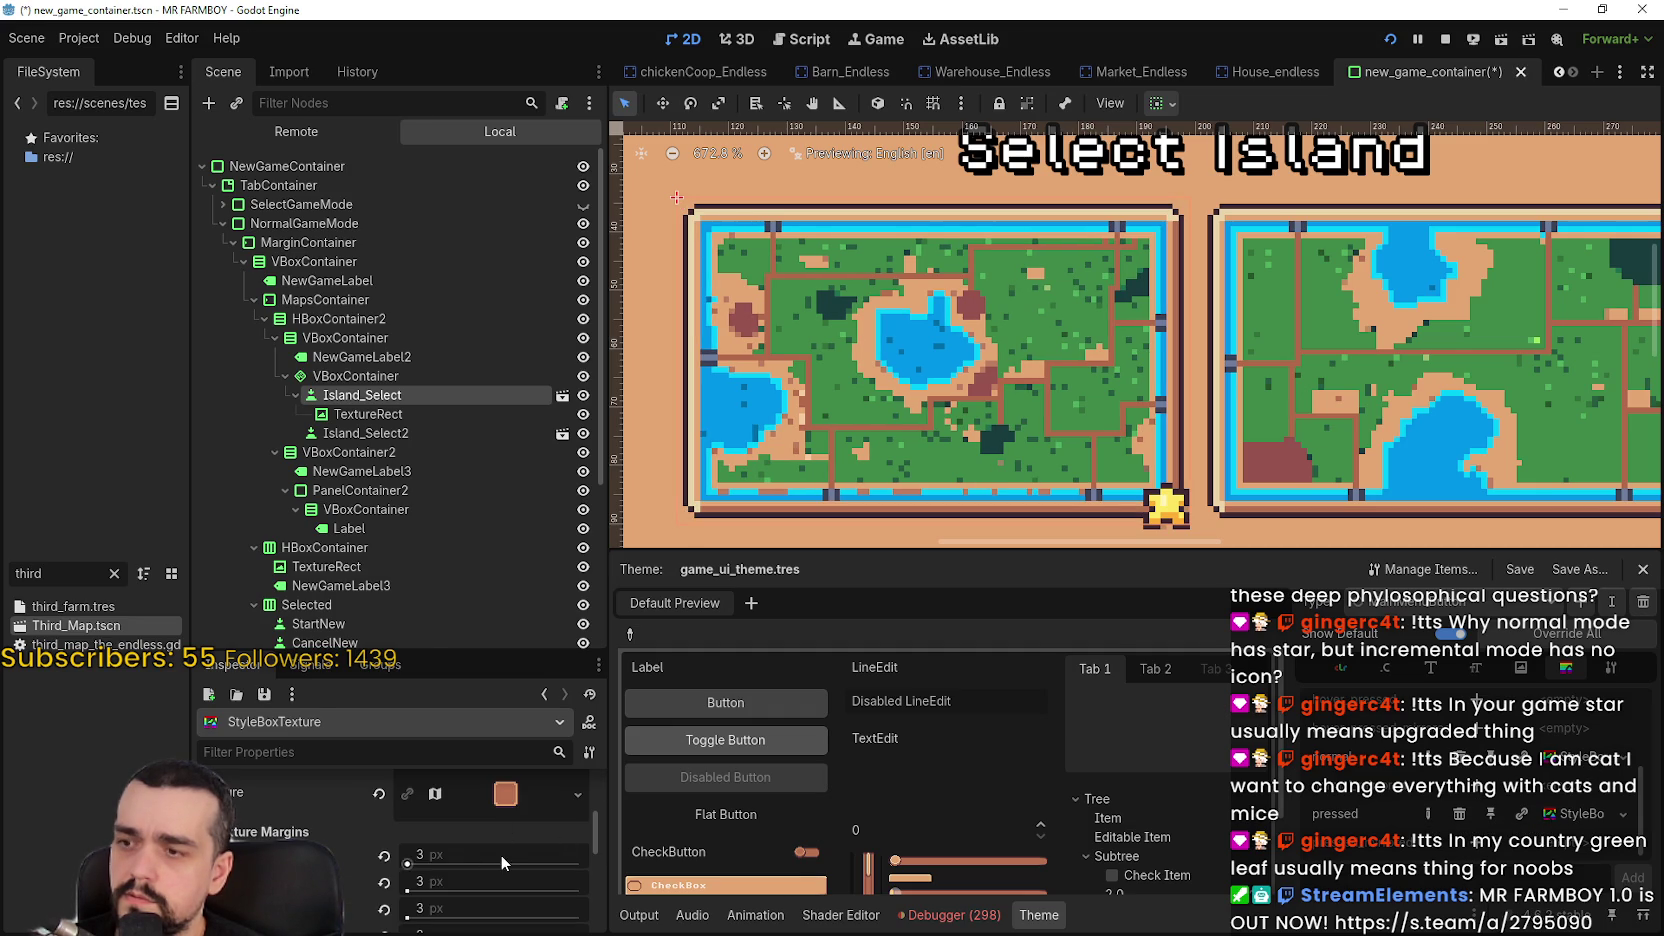
left_click(383, 397)
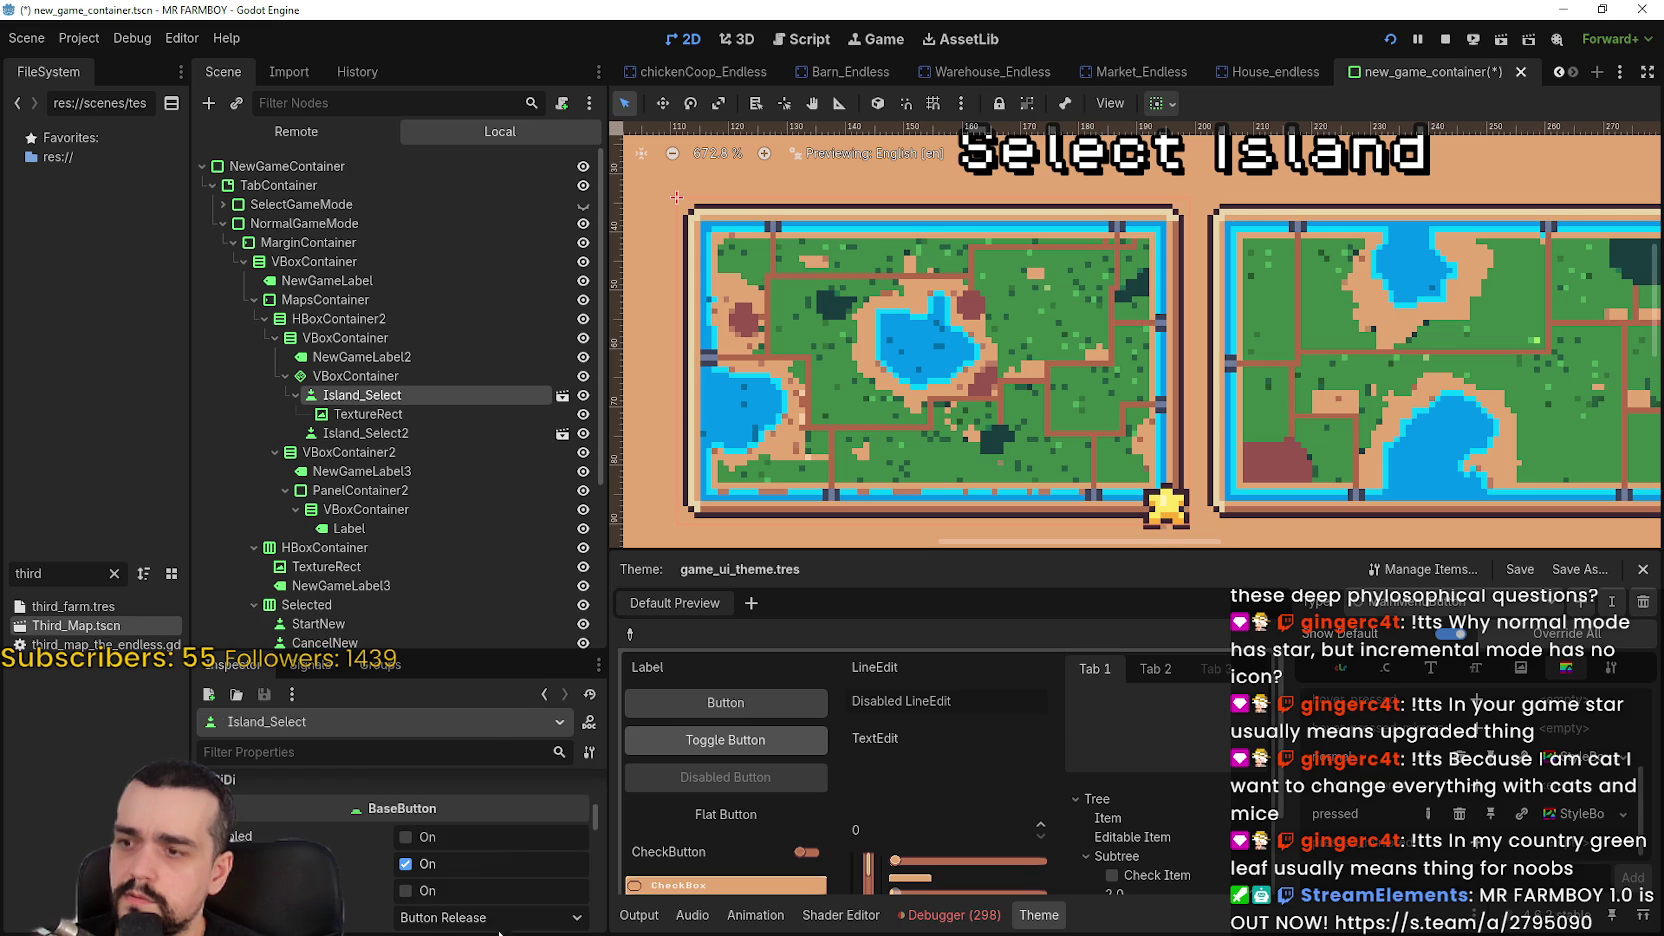
left_click(455, 890)
Re-enter 4 px for all four texture margins and save the new_game_container scene
left_click(1566, 812)
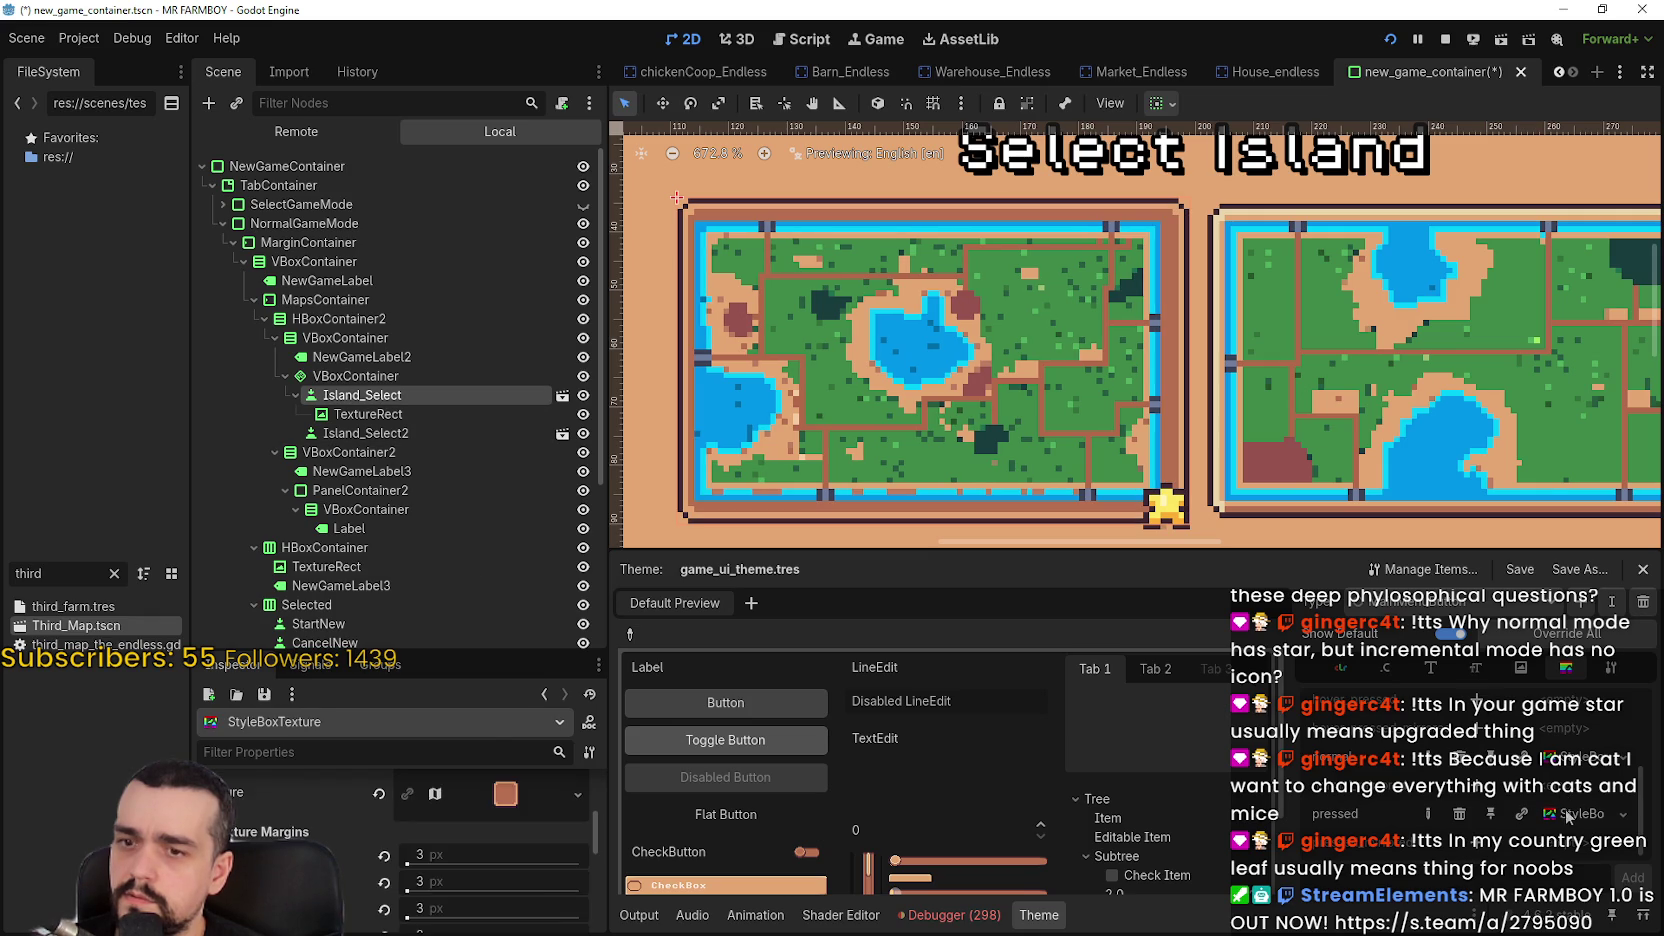
scroll(516, 879, "down", 1)
left_click(494, 816)
type("4")
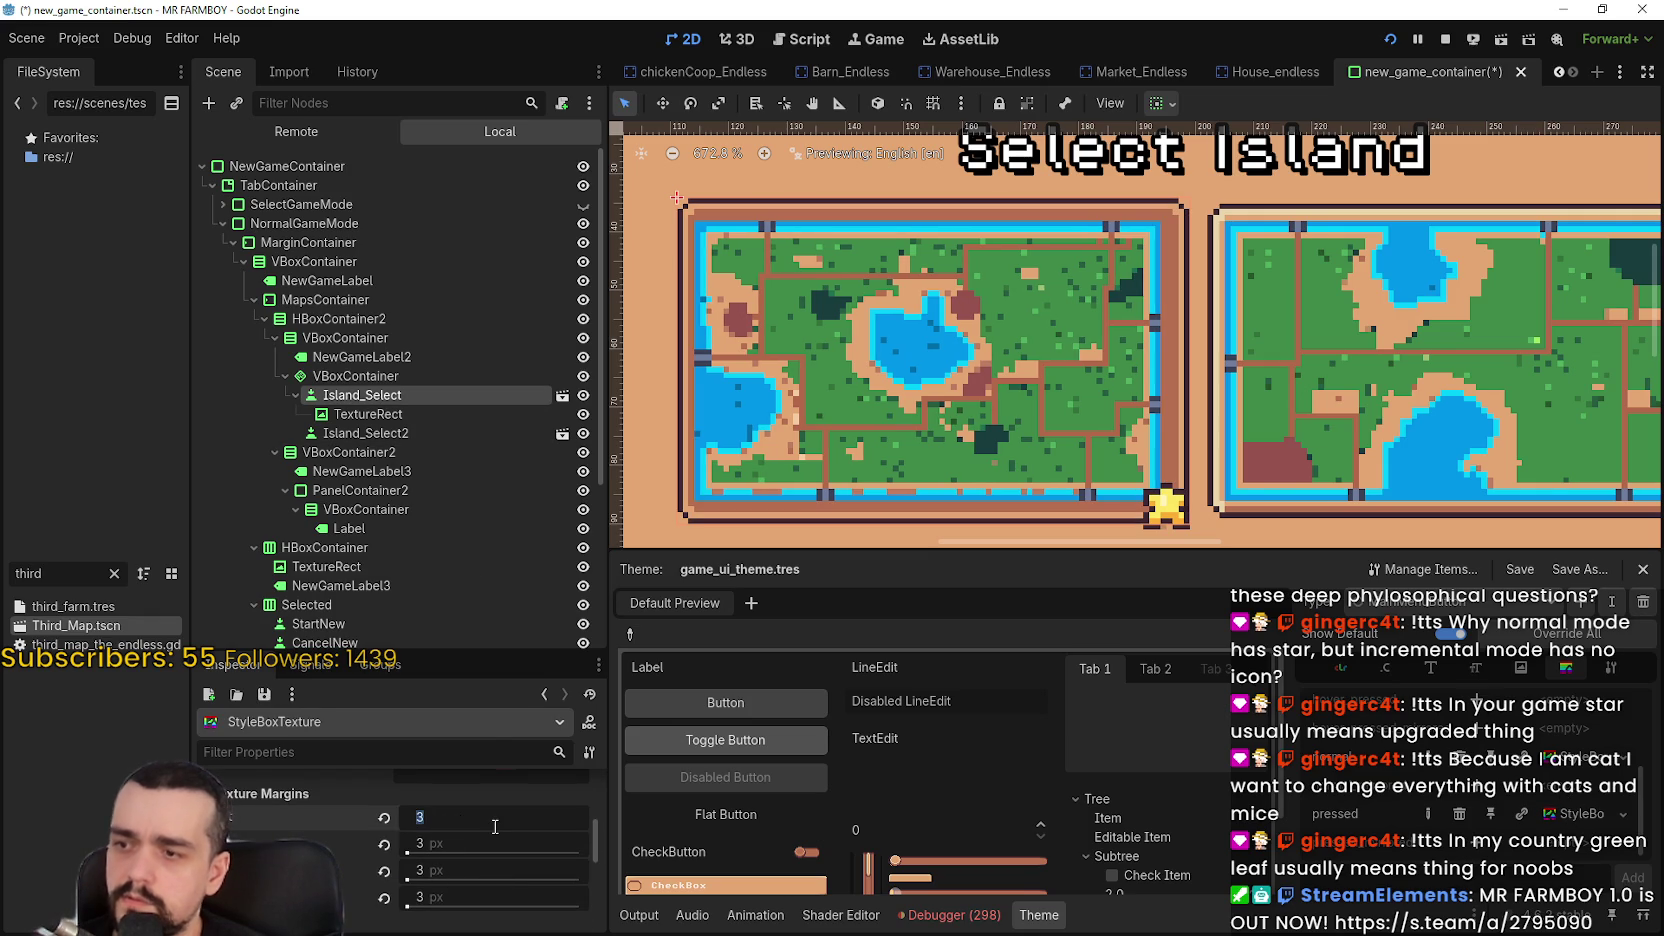
left_click(474, 843)
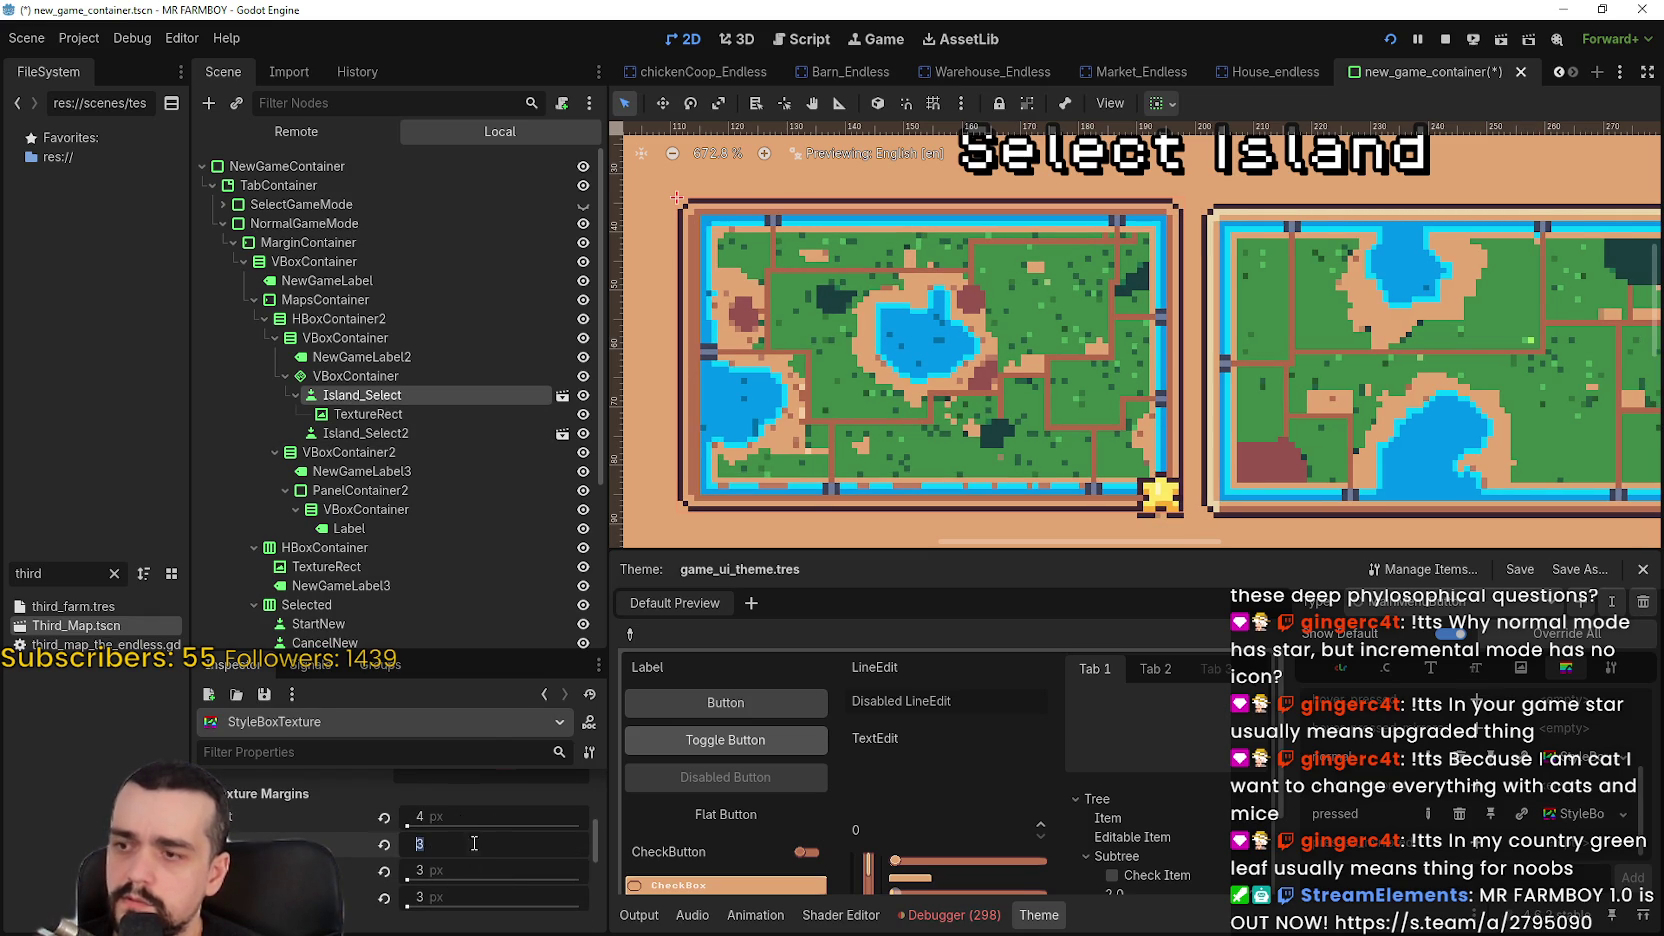
left_click_drag(467, 885, 483, 872)
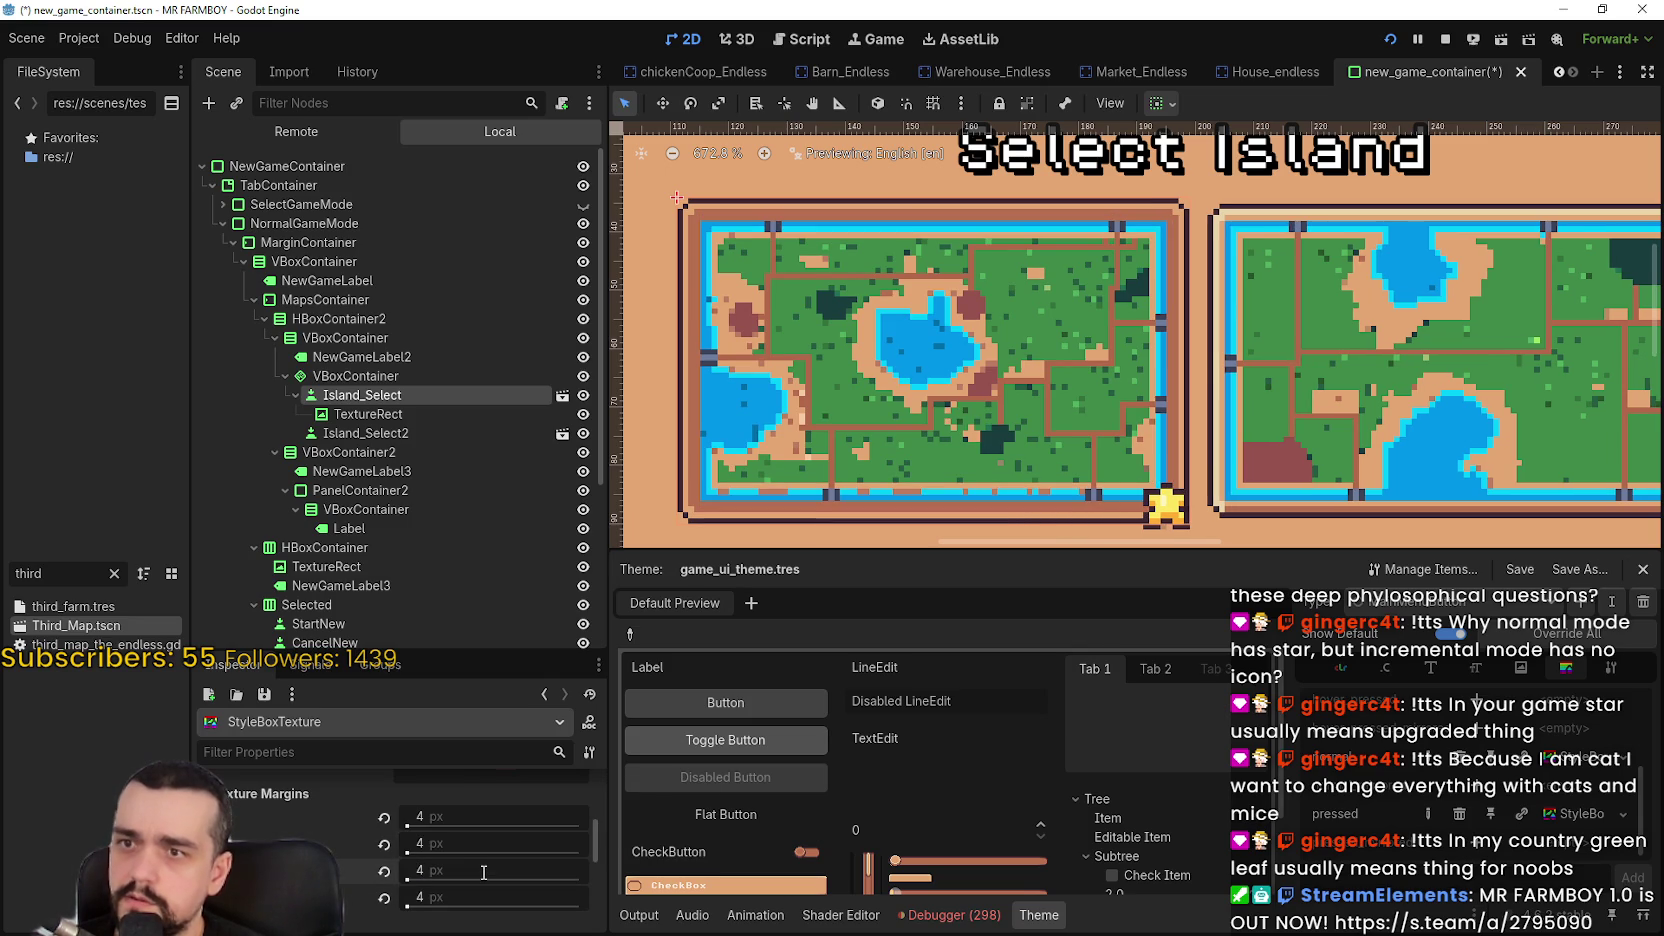
scroll(900, 455, "down", 3)
key("ctrl+s")
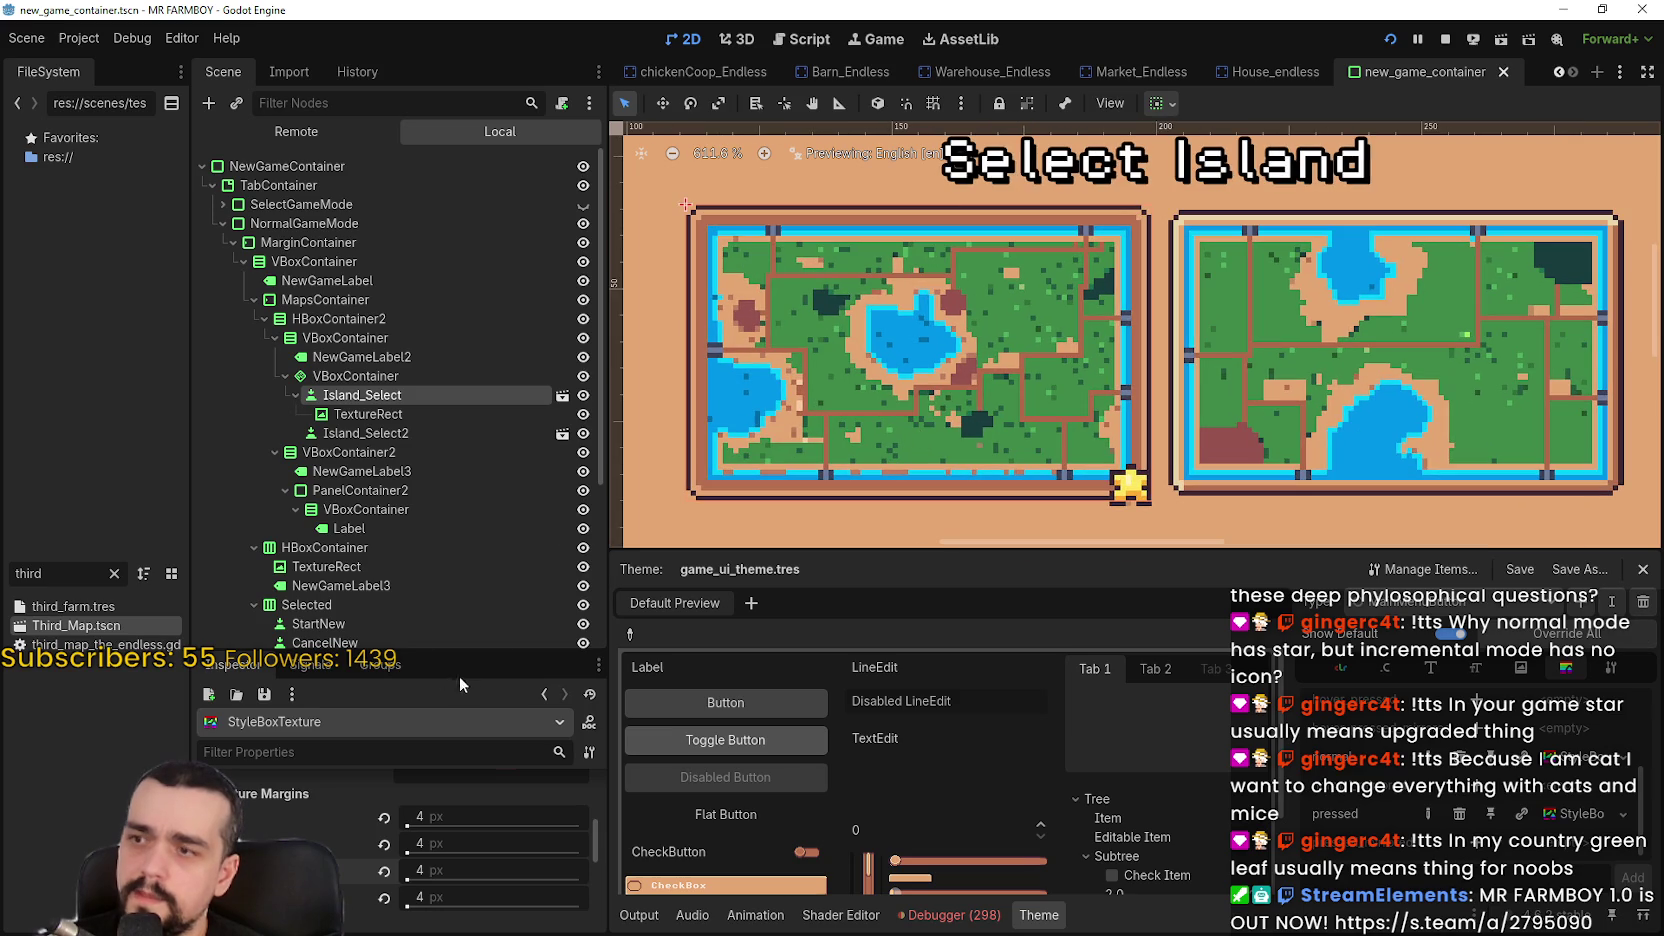
Select Island_Select and toggle button_pressed on and off to compare pressed and normal looks
left_click(386, 395)
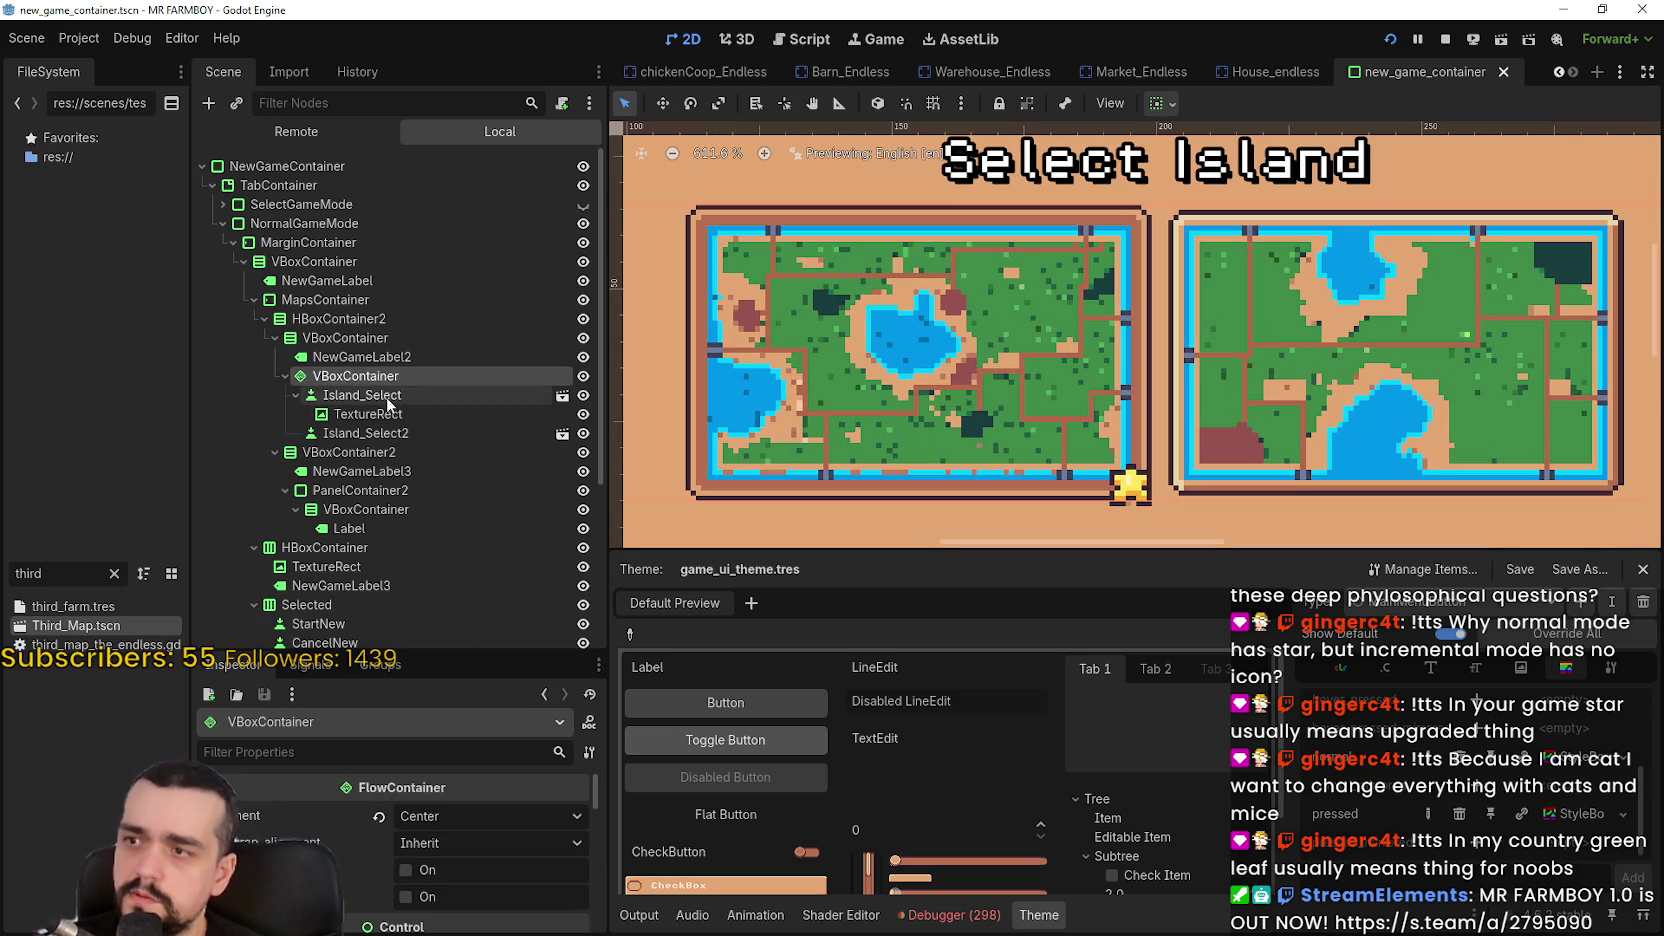
scroll(520, 878, "down", 5)
scroll(493, 870, "down", 6)
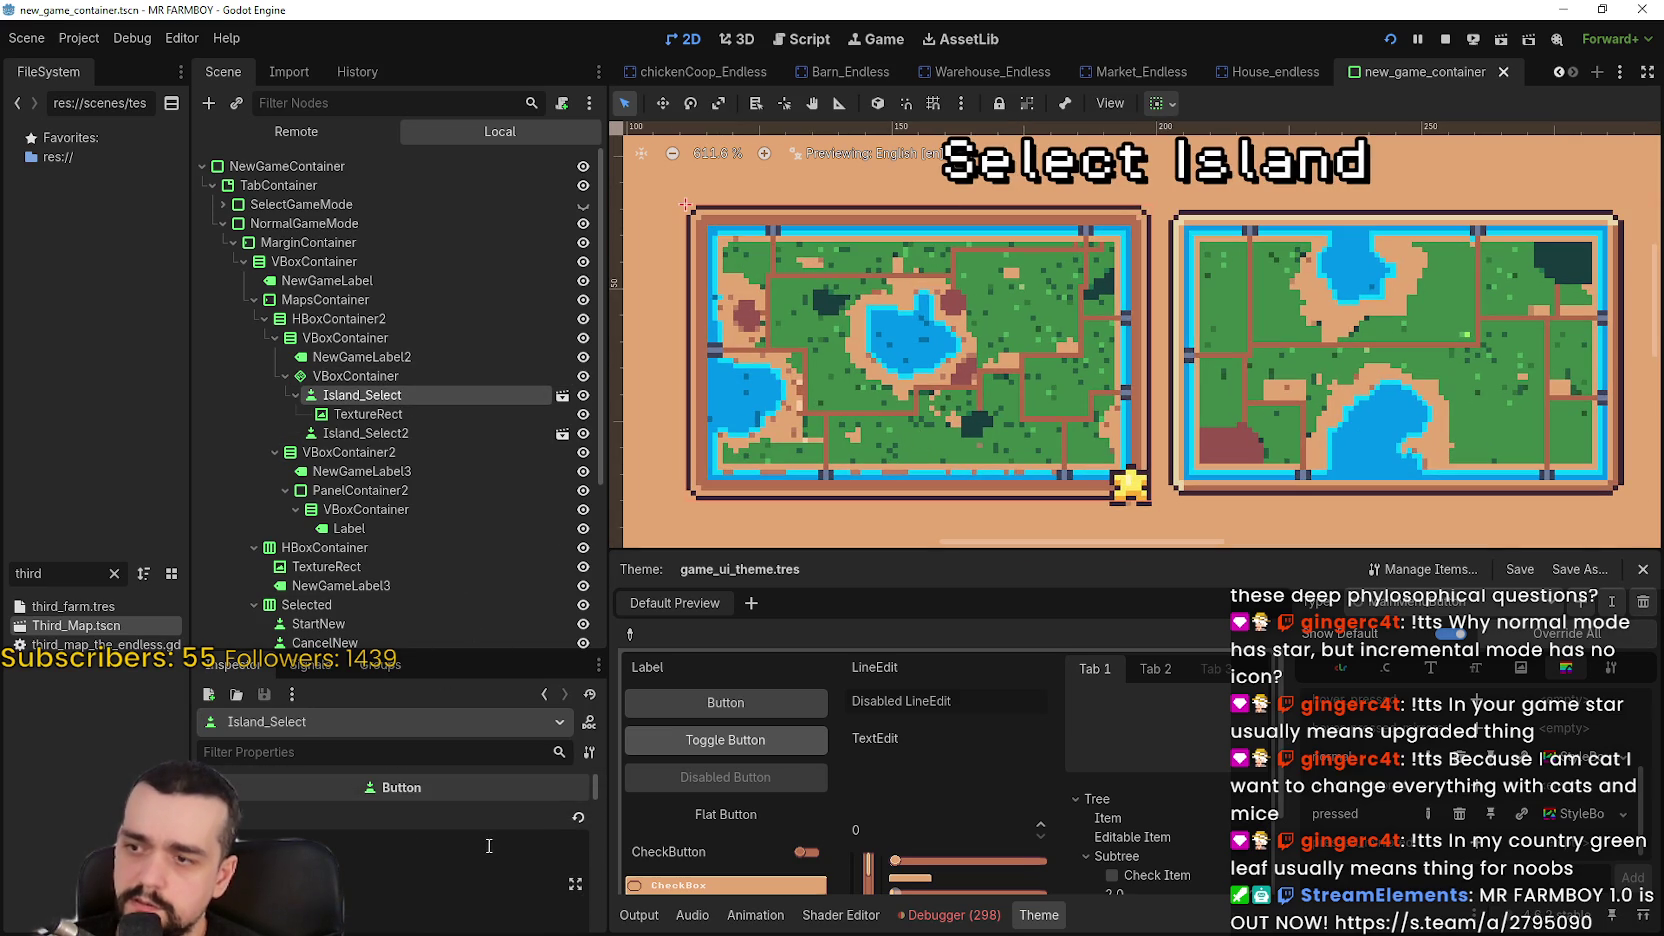
scroll(489, 846, "up", 5)
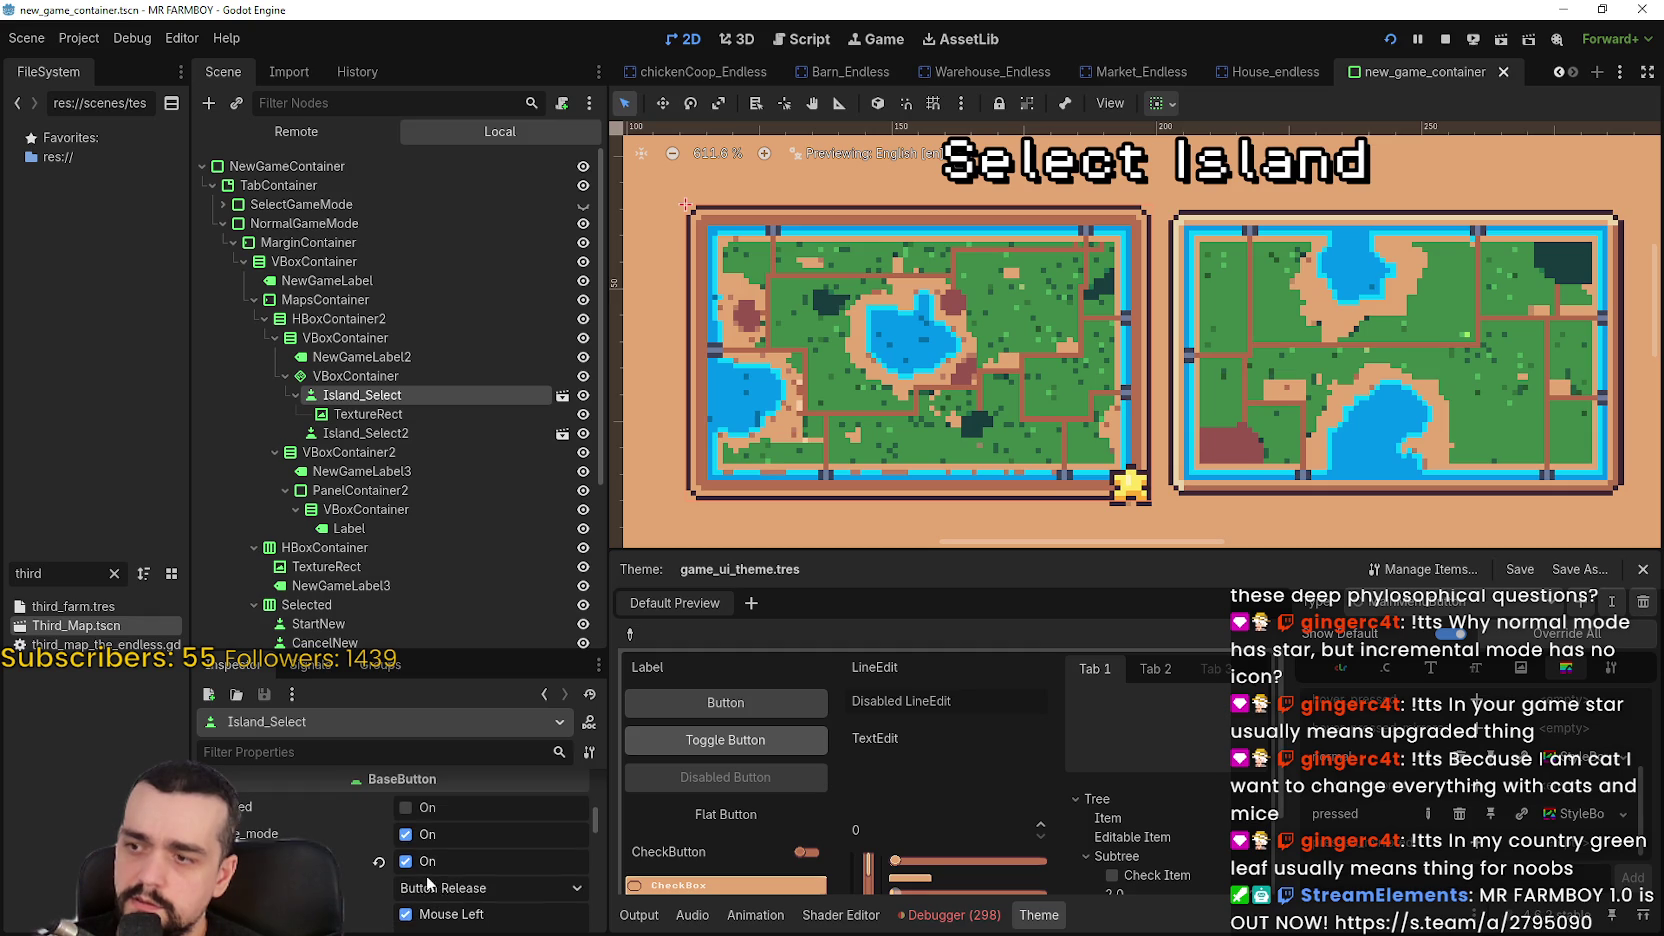
left_click(420, 866)
left_click(420, 866)
left_click(420, 866)
left_click(420, 866)
left_click(420, 866)
left_click(420, 866)
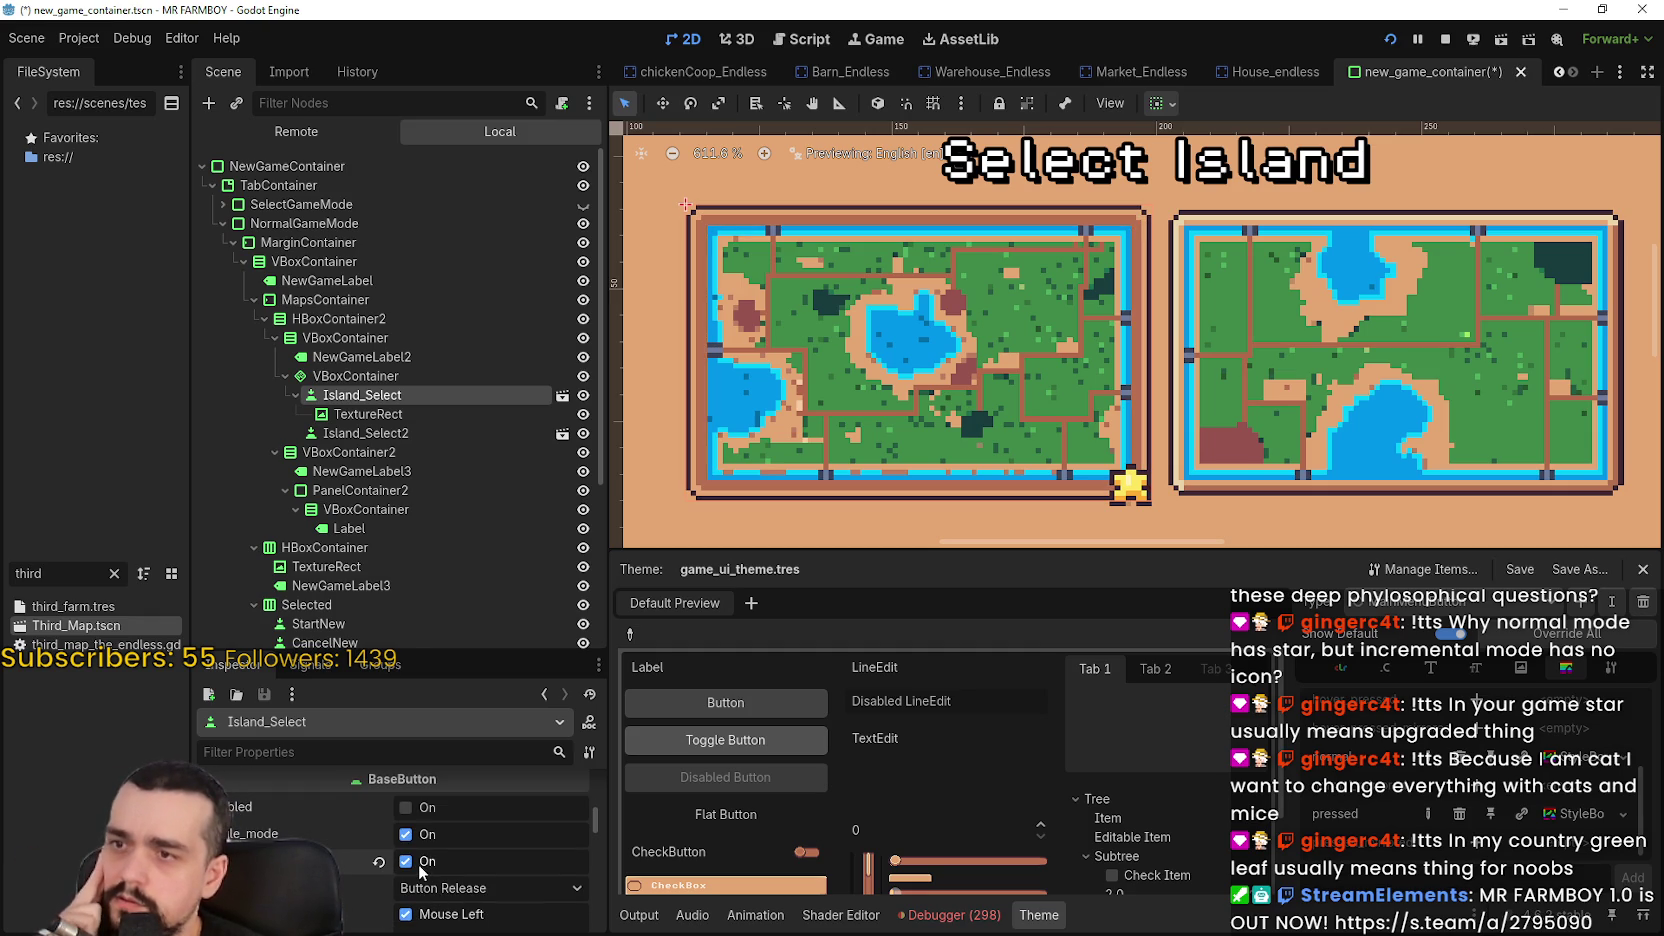
left_click(420, 866)
left_click(420, 866)
left_click(420, 866)
left_click(420, 866)
Open the pressed StyleBoxTexture, expand its texture preview, and launch the Sub-Region editor
left_click(1560, 762)
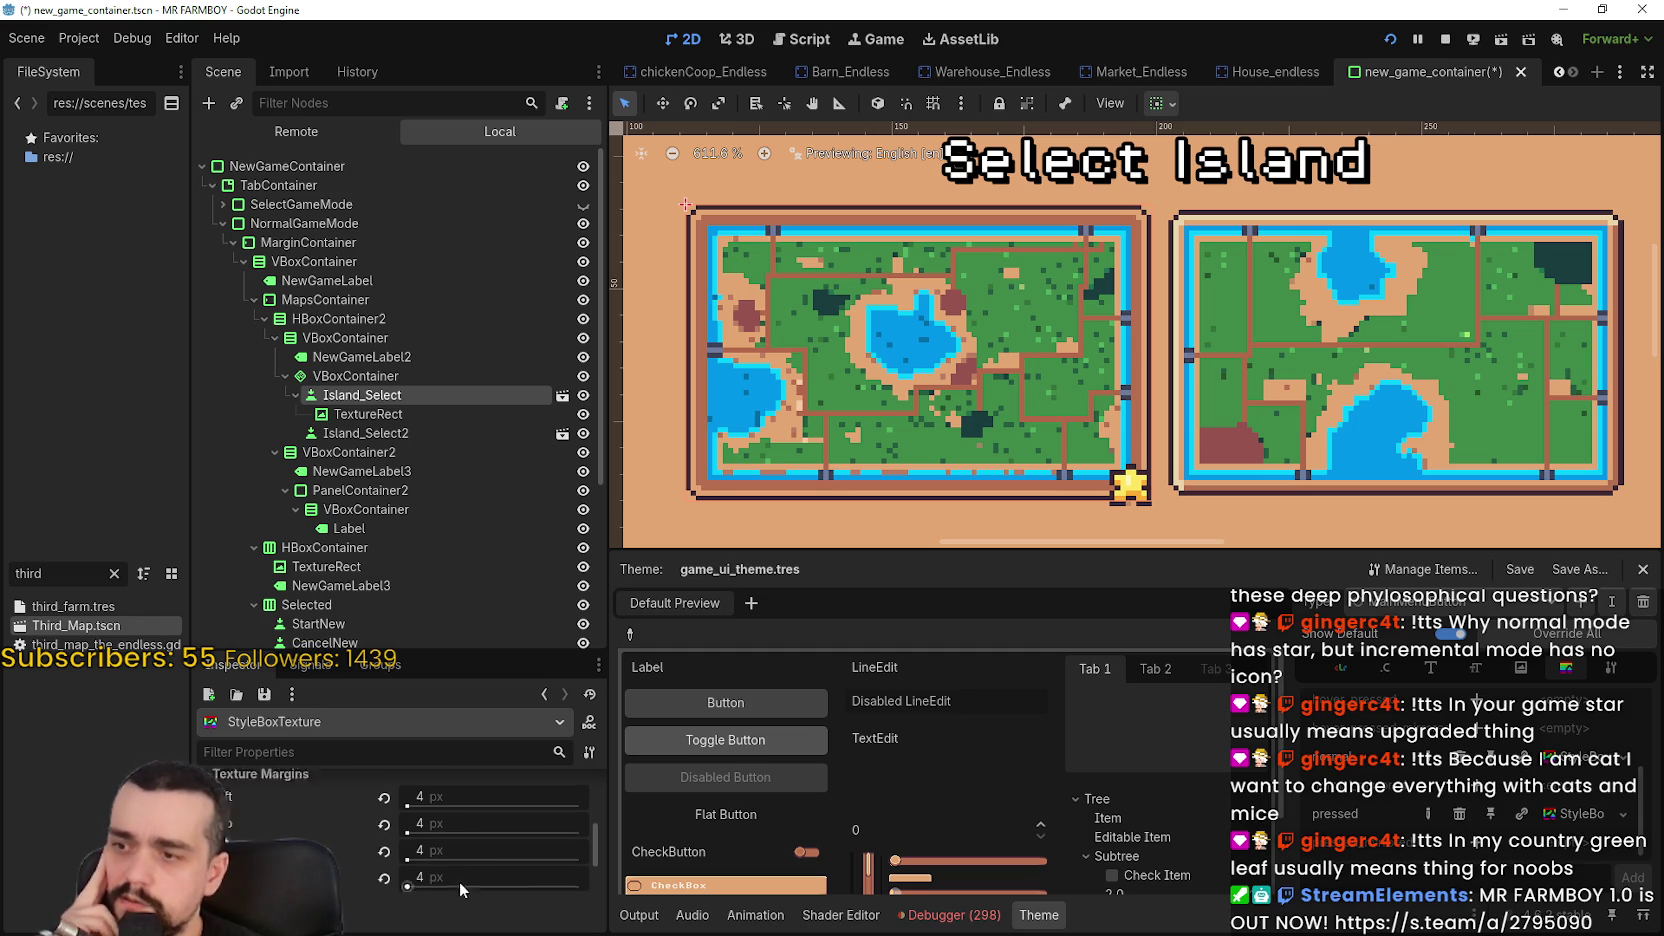
scroll(486, 861, "up", 2)
left_click(528, 857)
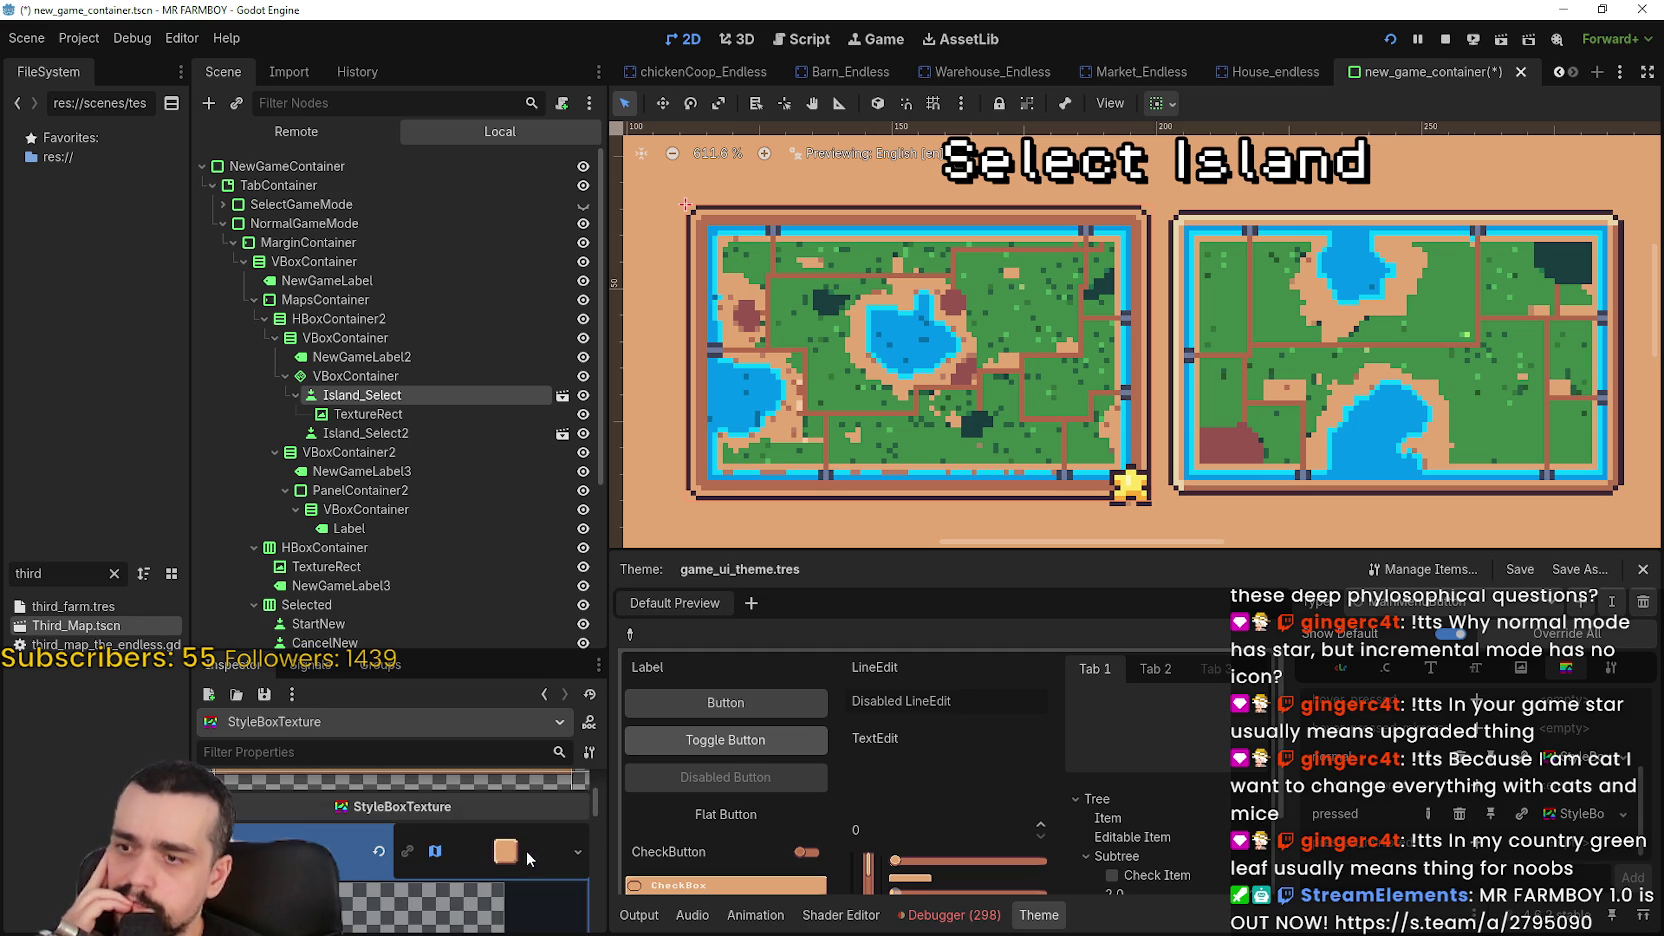
scroll(523, 848, "up", 2)
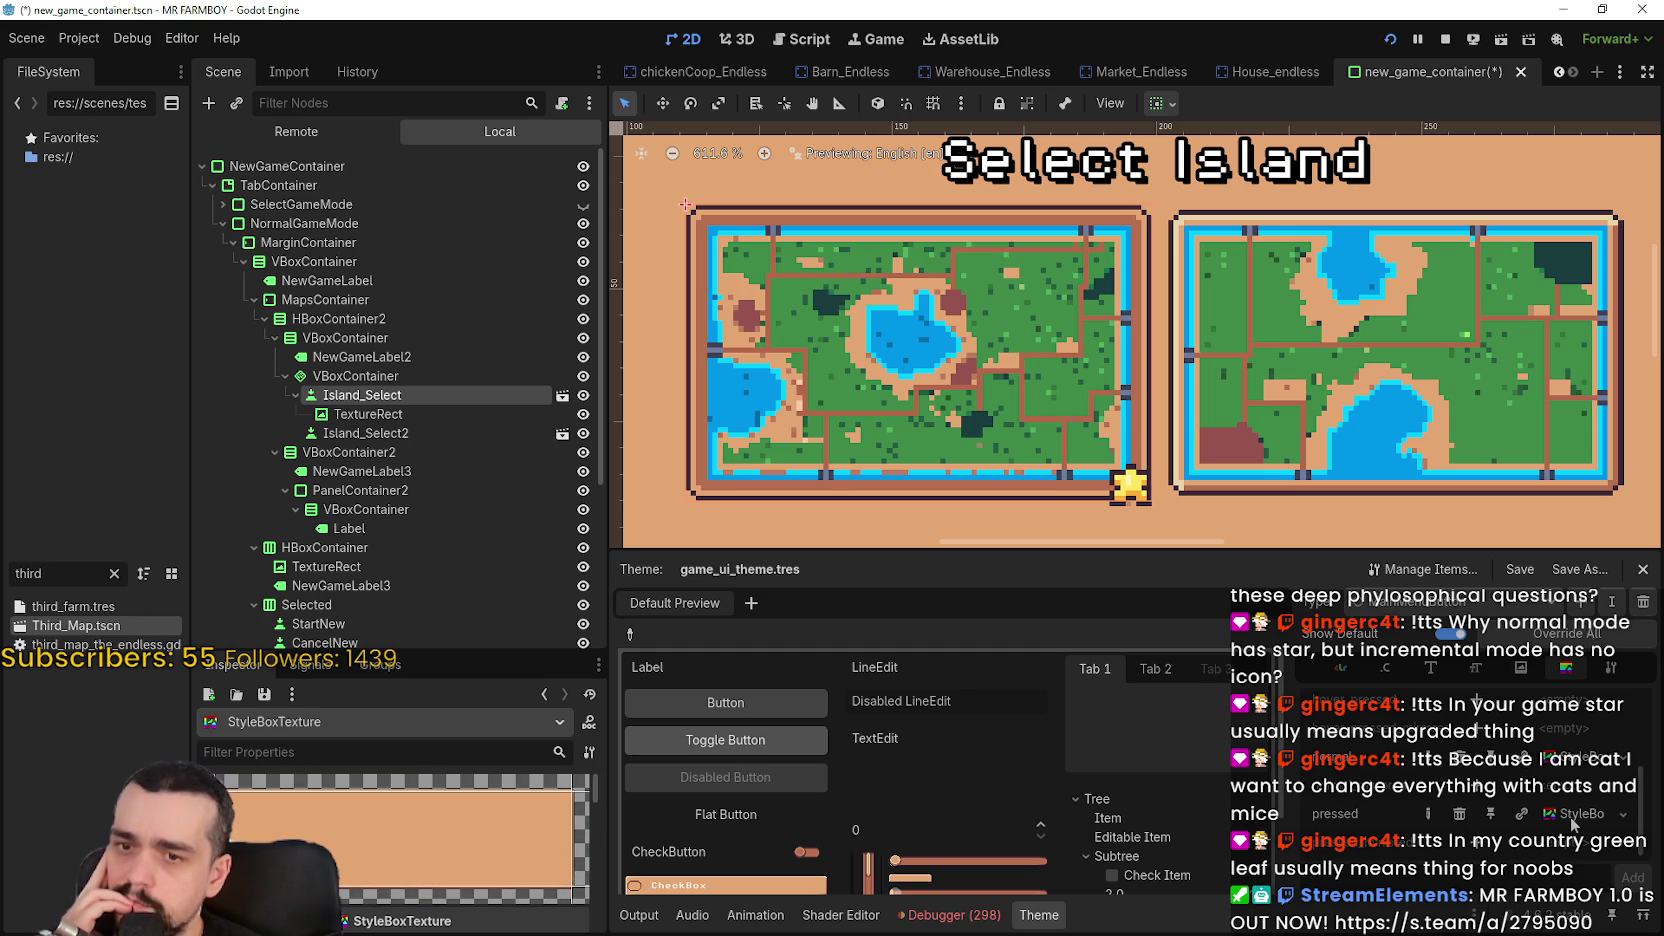
scroll(486, 861, "down", 3)
scroll(484, 884, "up", 1)
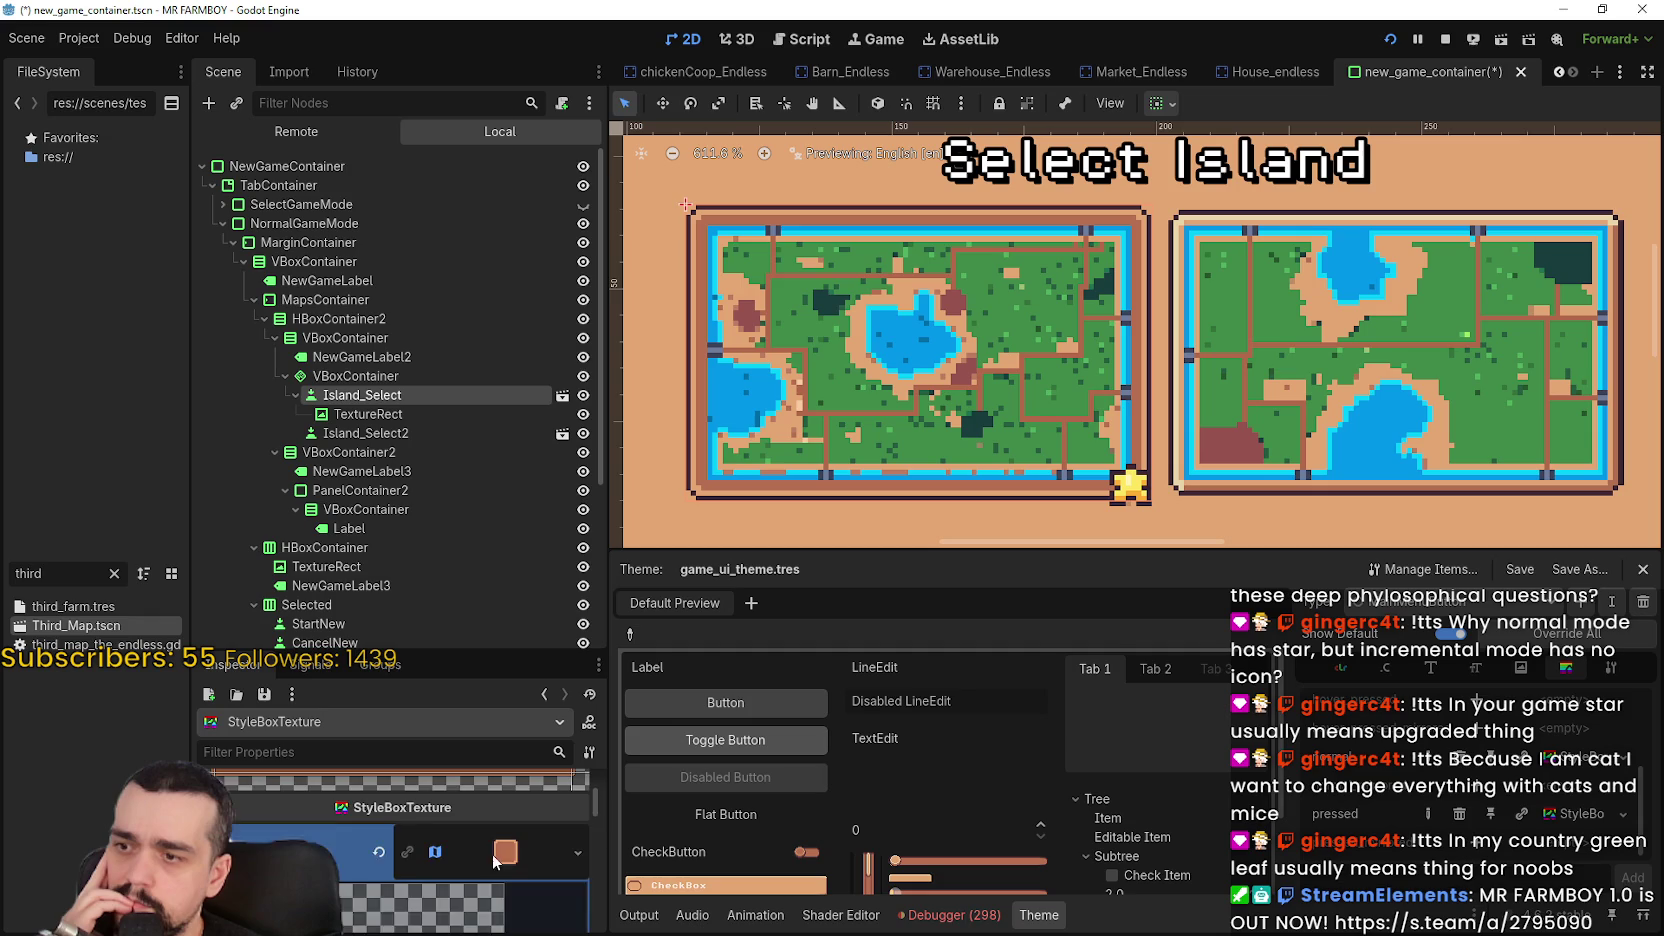
scroll(480, 866, "down", 2)
scroll(451, 864, "down", 5)
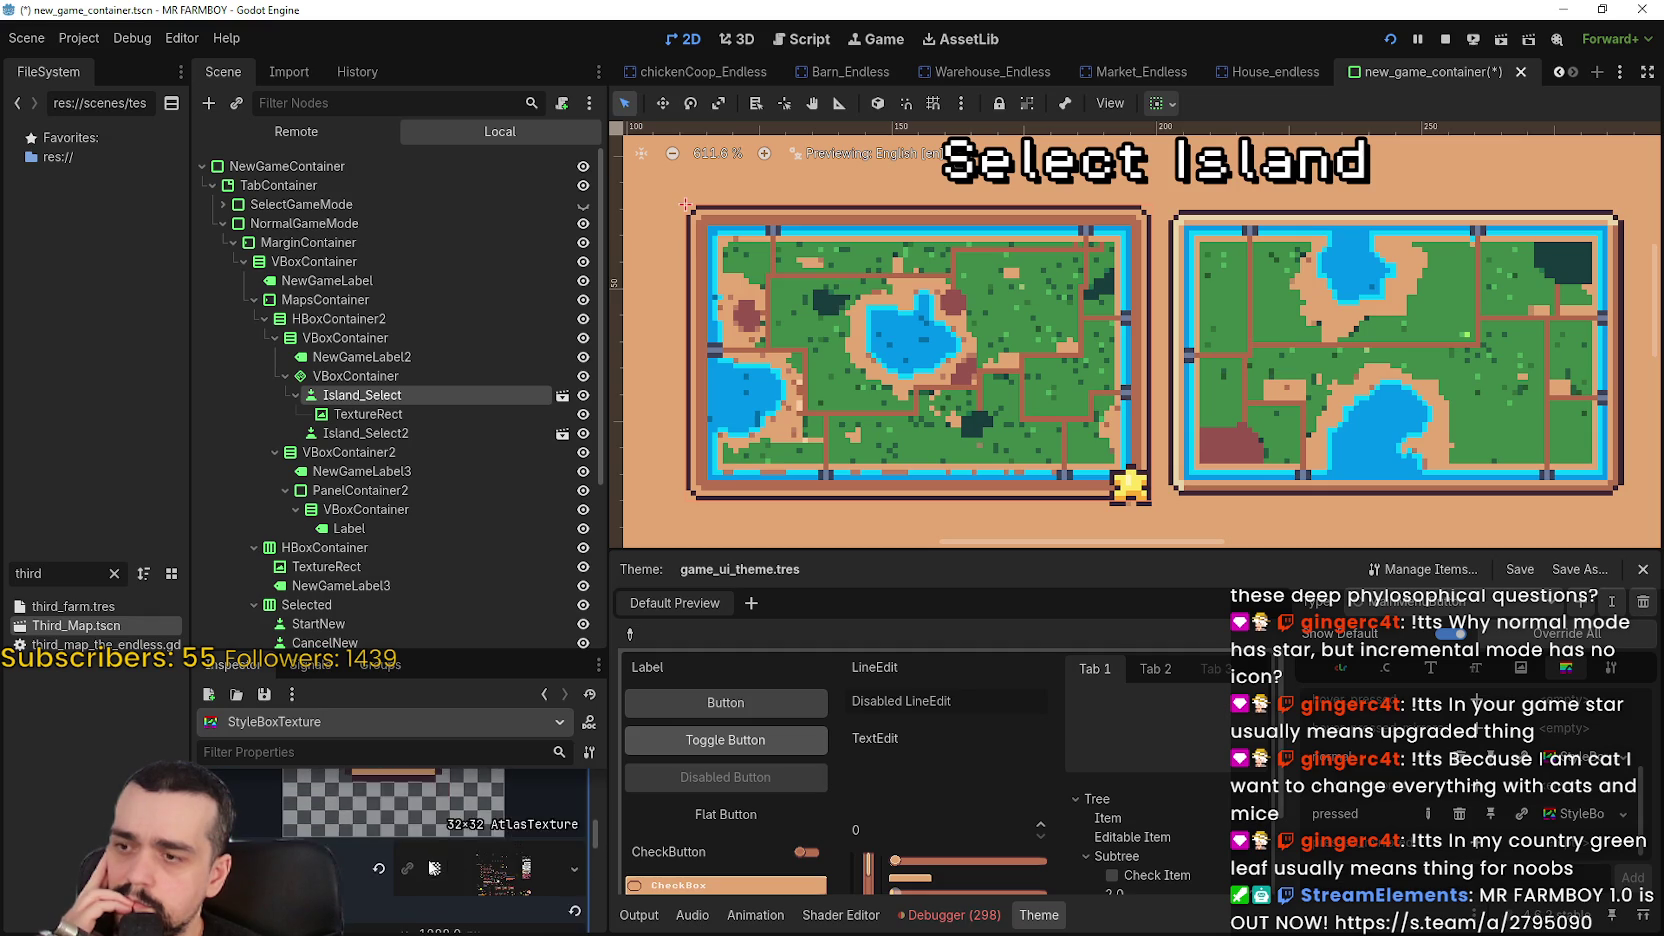
scroll(413, 855, "down", 4)
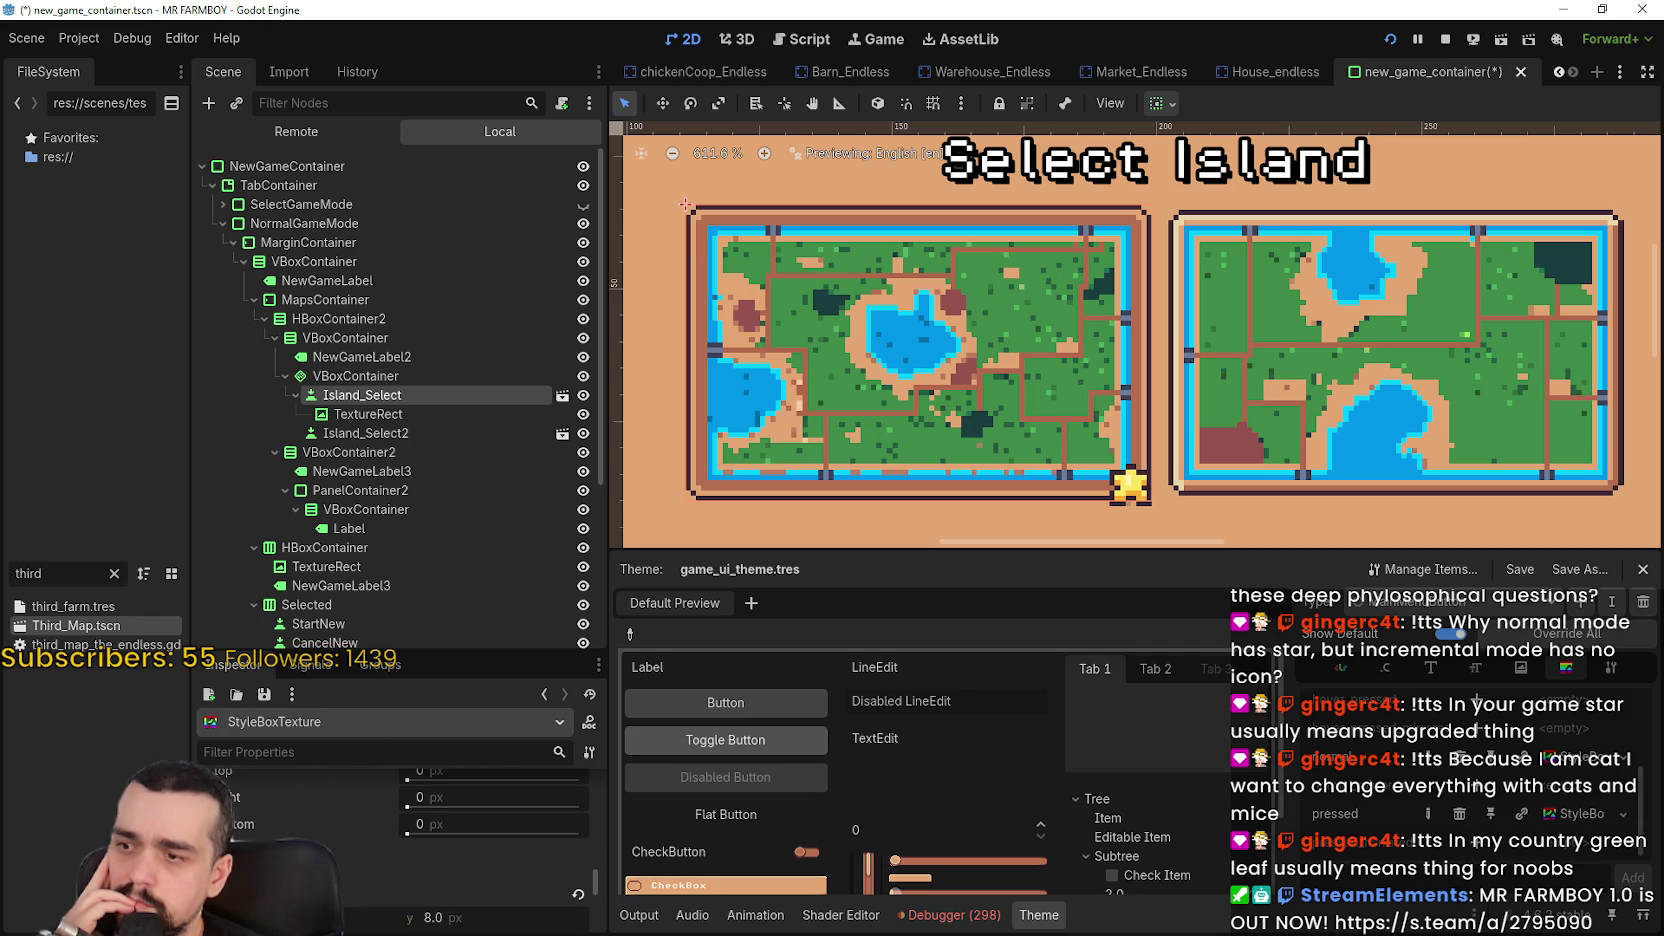
scroll(333, 795, "down", 3)
left_click(400, 899)
Pan the Region Editor to show the island texture and switch snapping to Pixel Snap
scroll(860, 470, "up", 5)
scroll(878, 466, "up", 3)
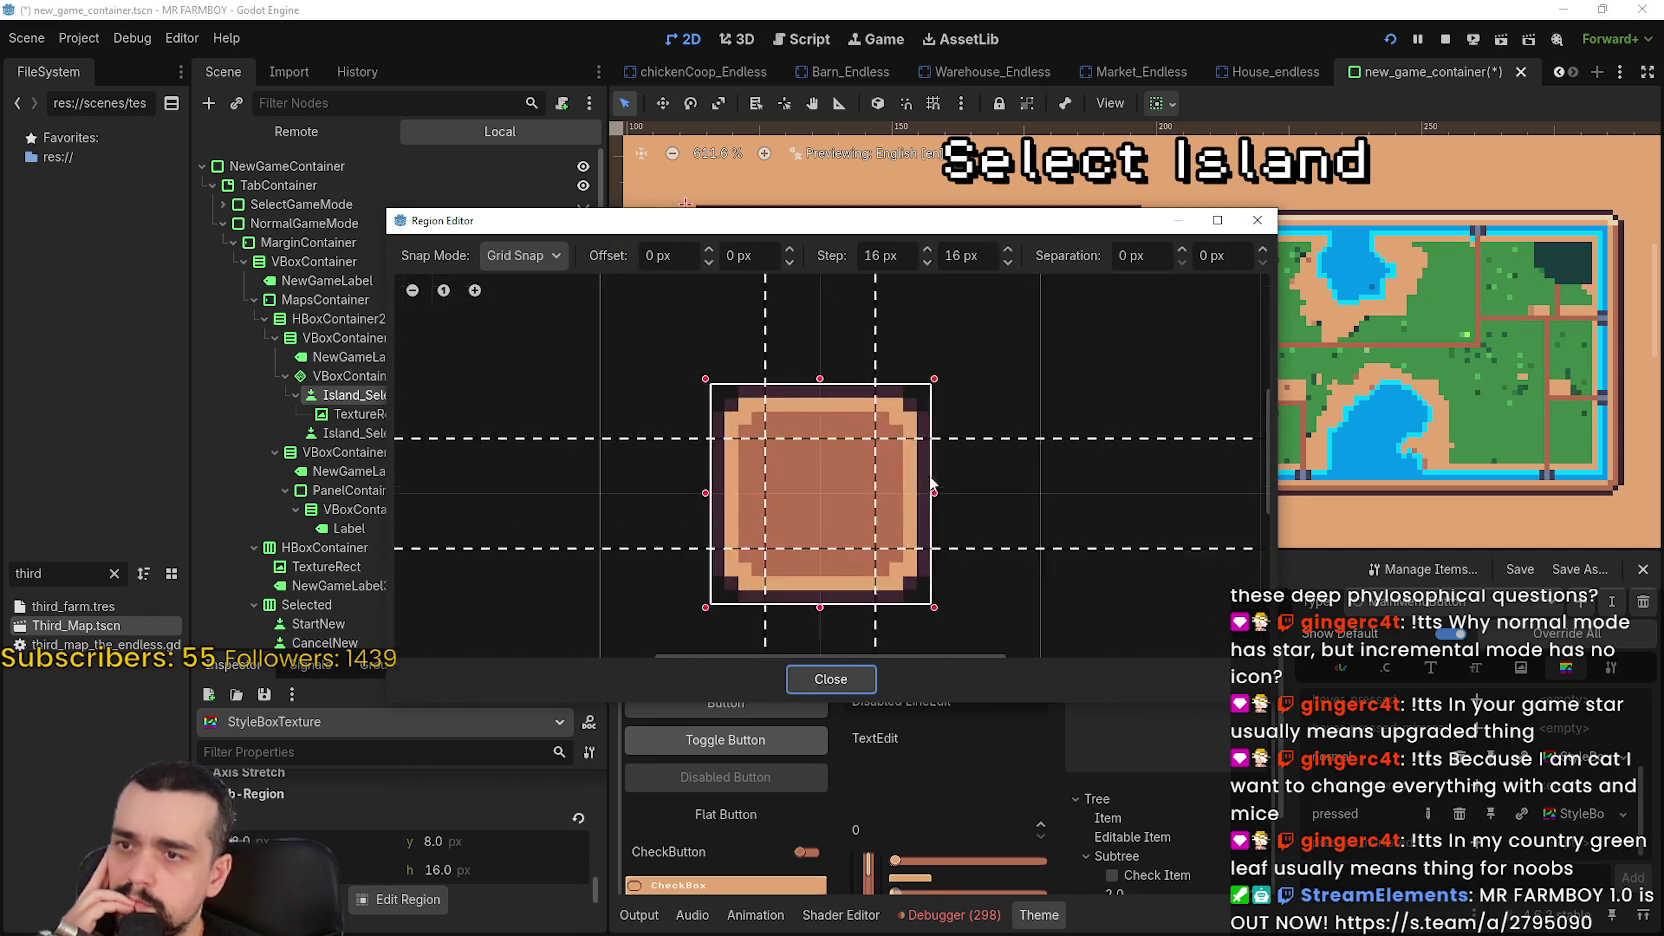
scroll(930, 483, "down", 1)
mouse_move(878, 220)
left_mouse_down()
mouse_move(863, 408)
mouse_move(956, 509)
mouse_move(1003, 523)
left_mouse_up()
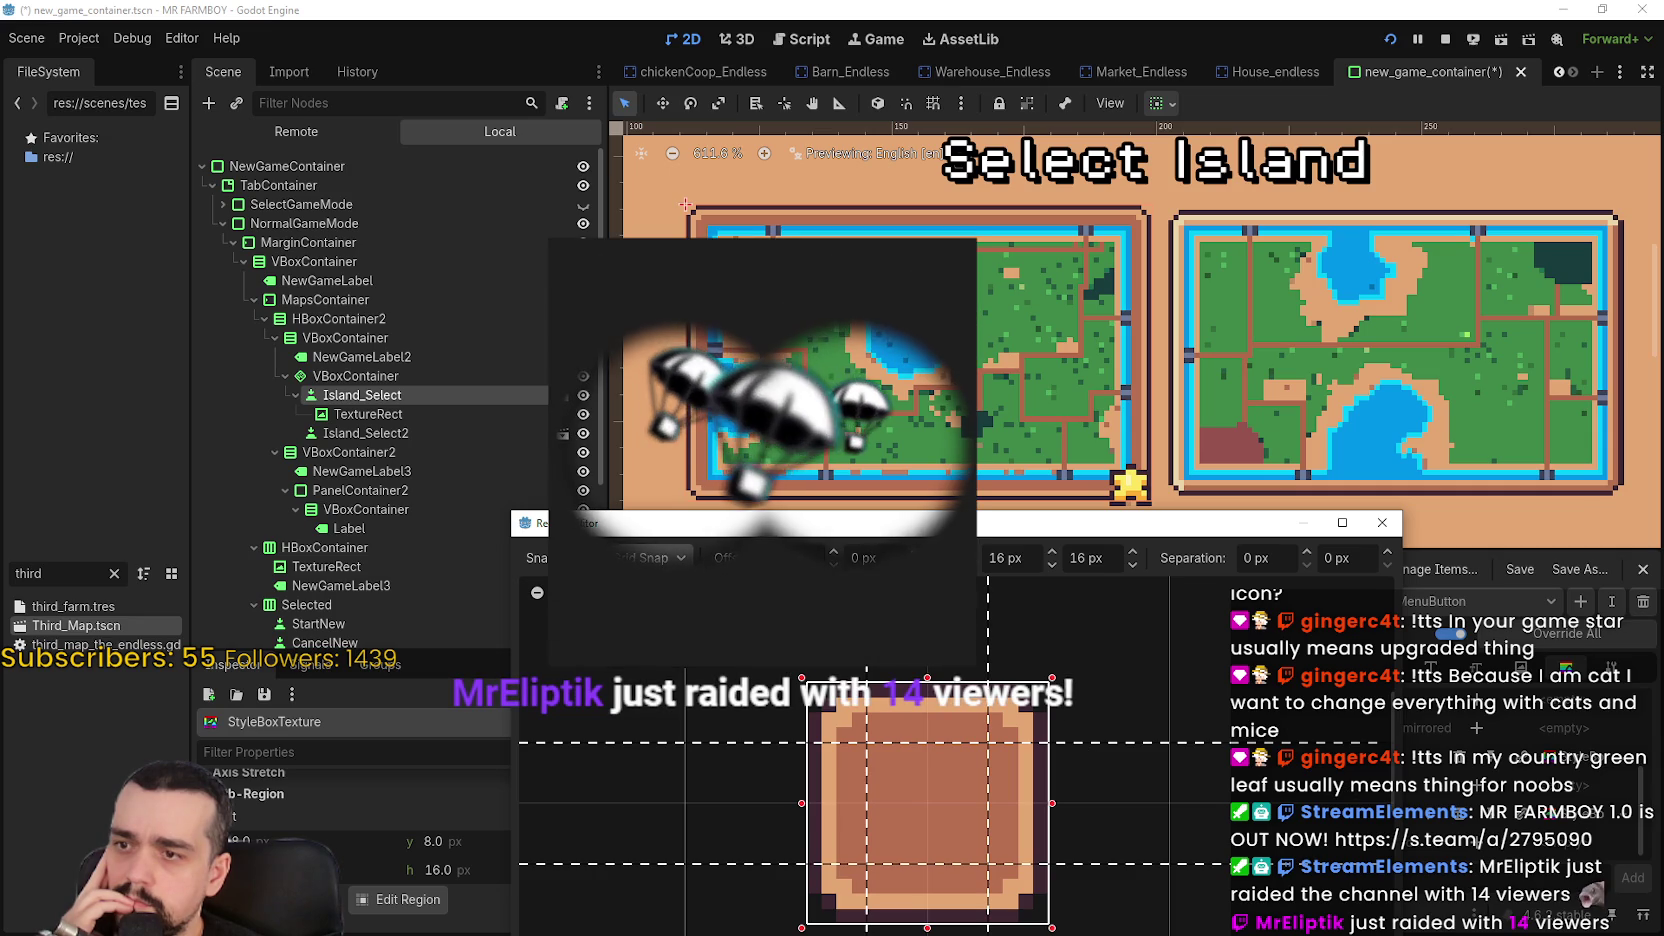
left_click(640, 607)
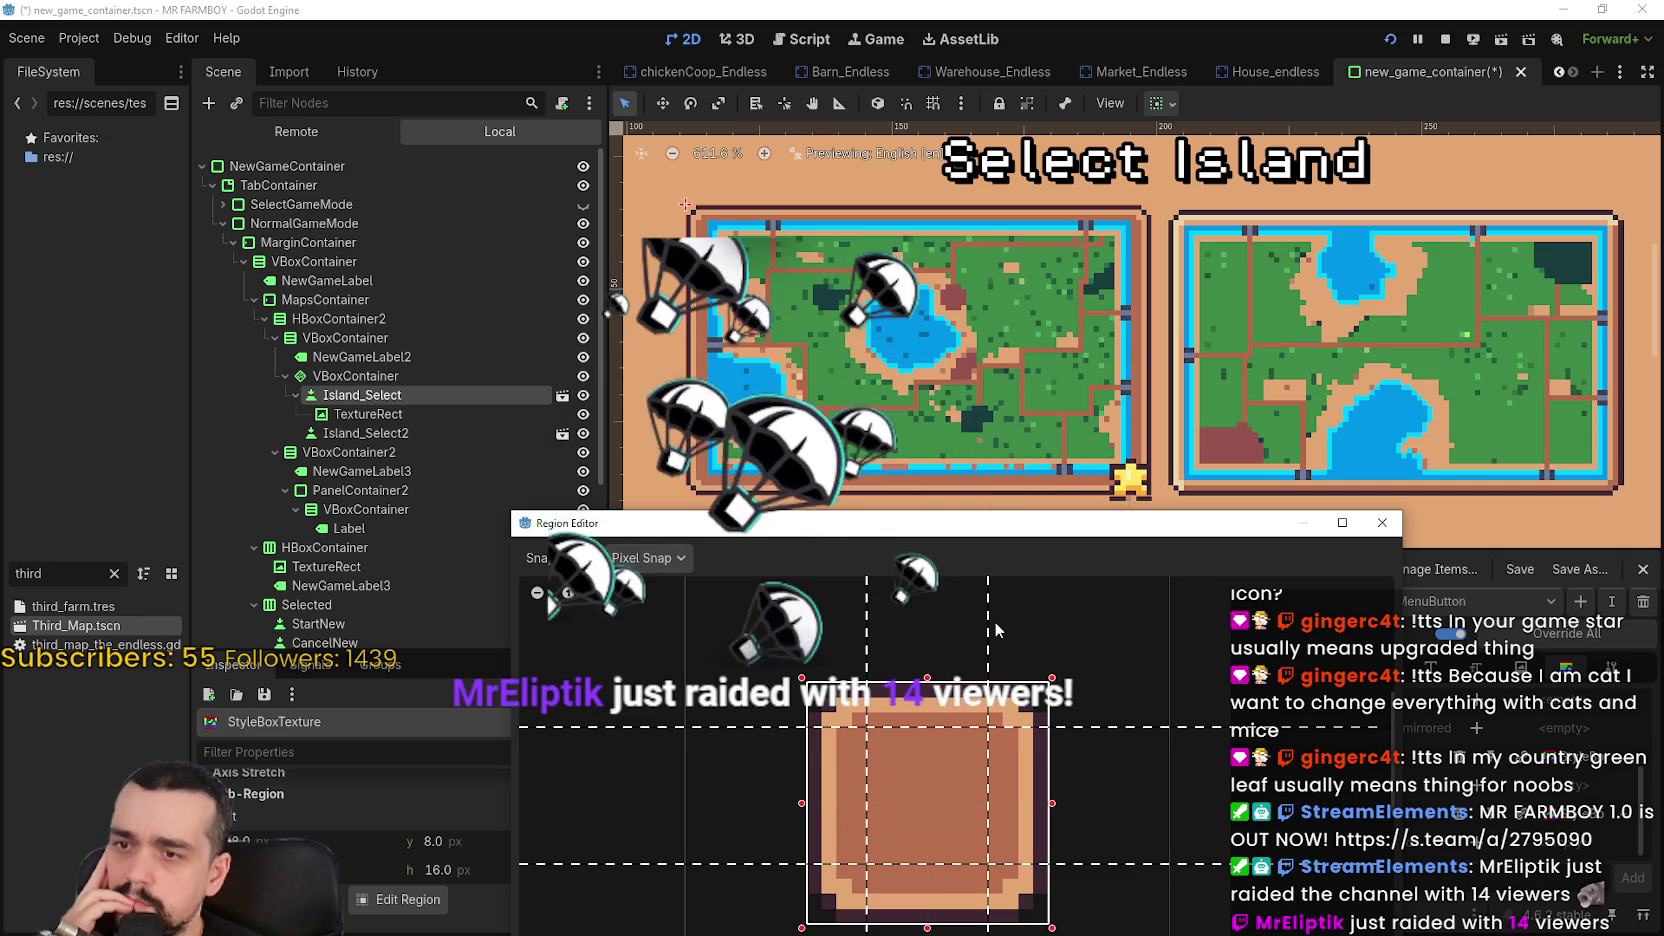
Drag the right, bottom and left margin guides outward toward the texture edges
left_click_drag(990, 630, 1003, 632)
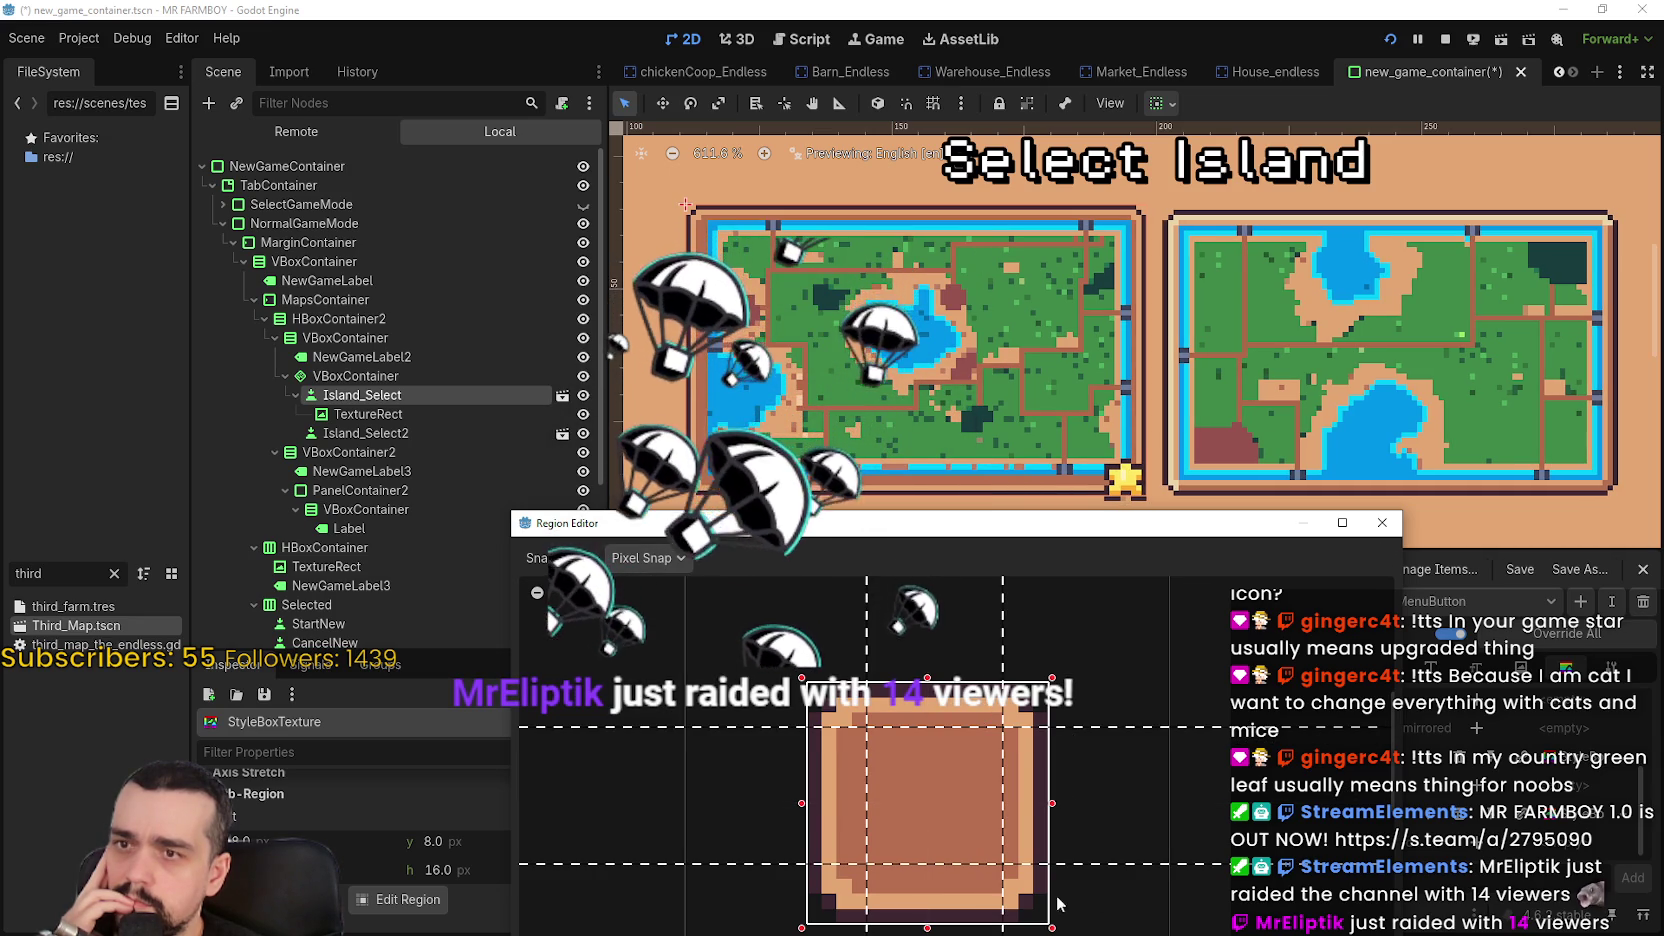
left_click_drag(1015, 863, 1015, 878)
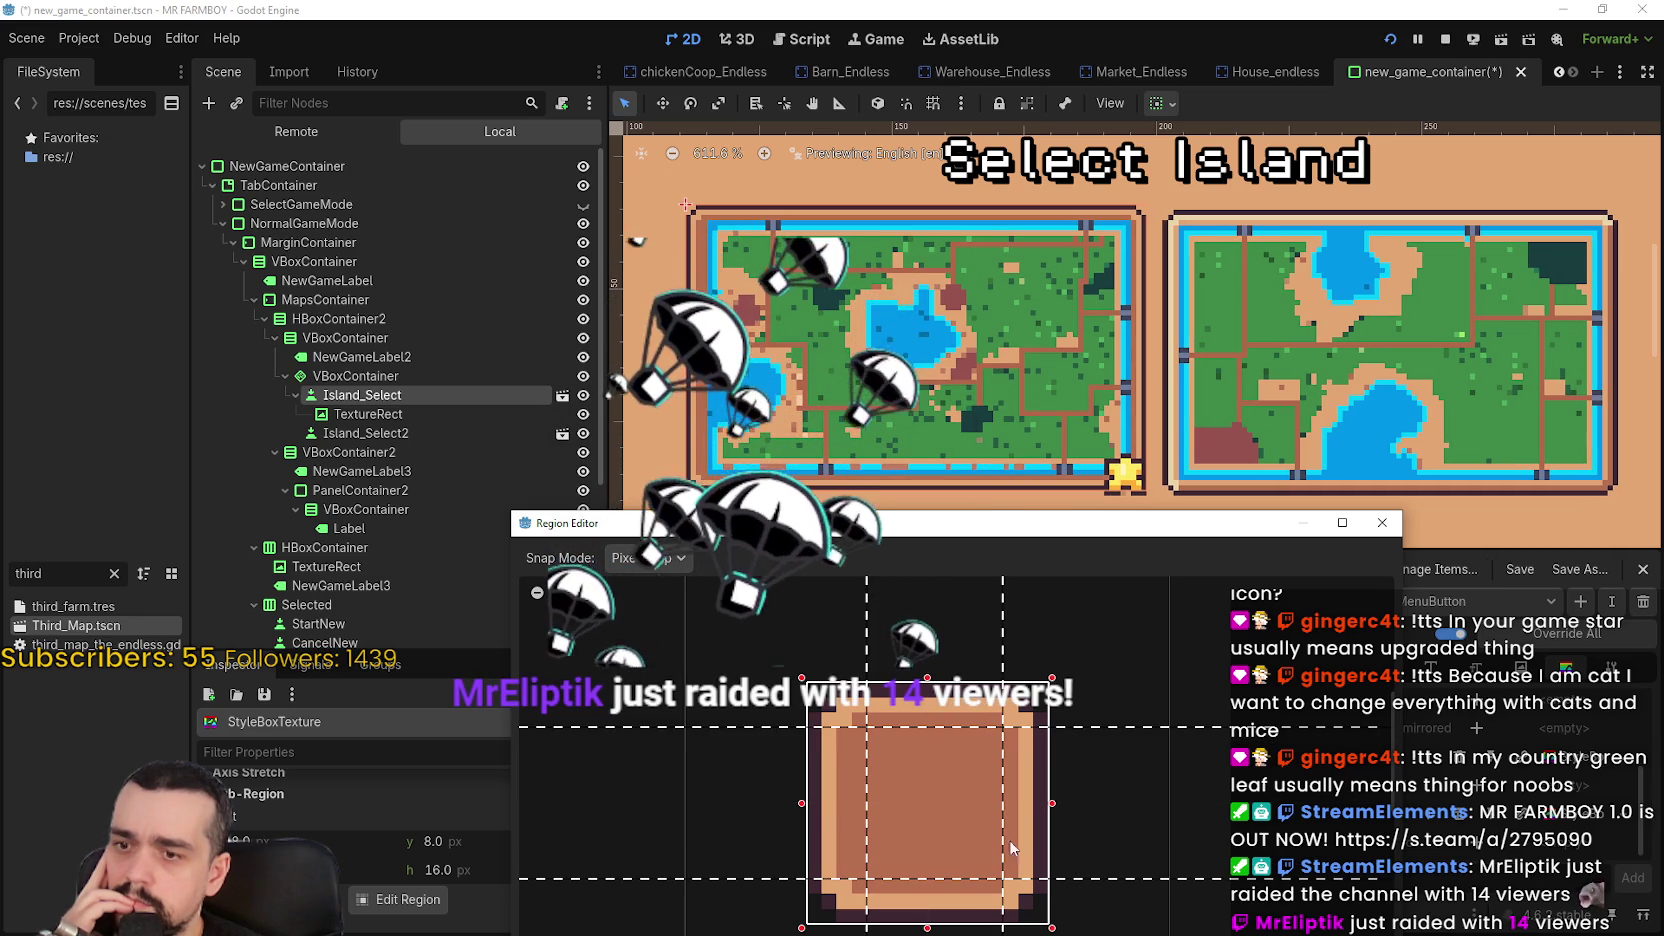
left_click_drag(866, 660, 852, 662)
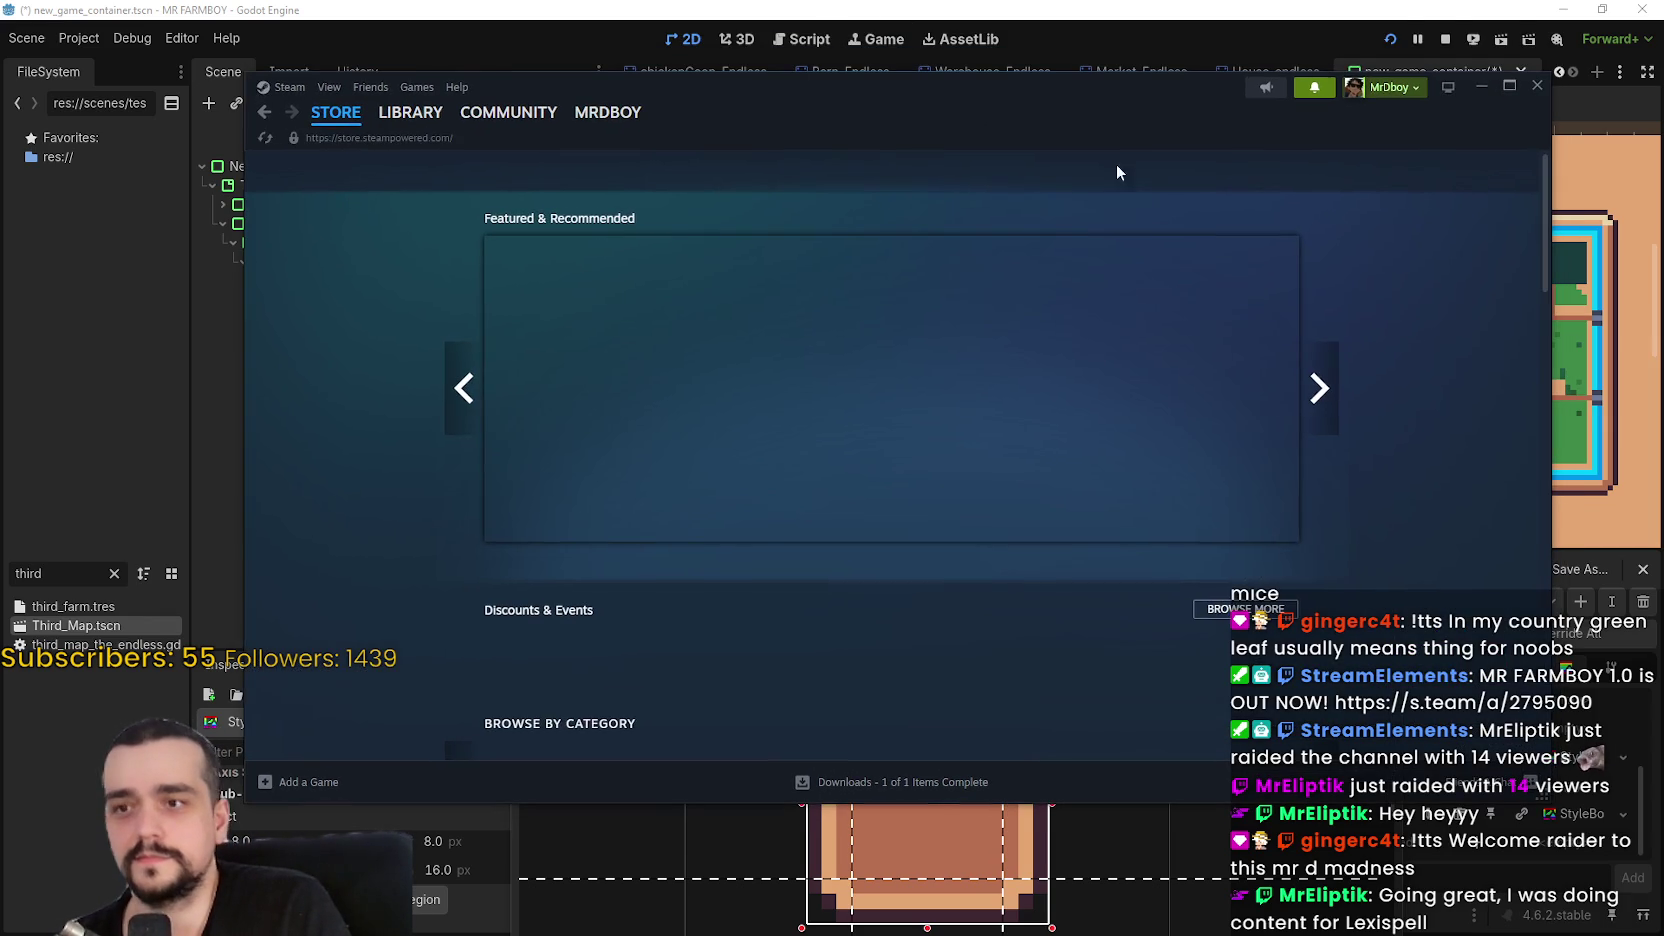
Search Steam for 'xispel', open the Lexispell store page and play its trailer full screen
left_click(1178, 172)
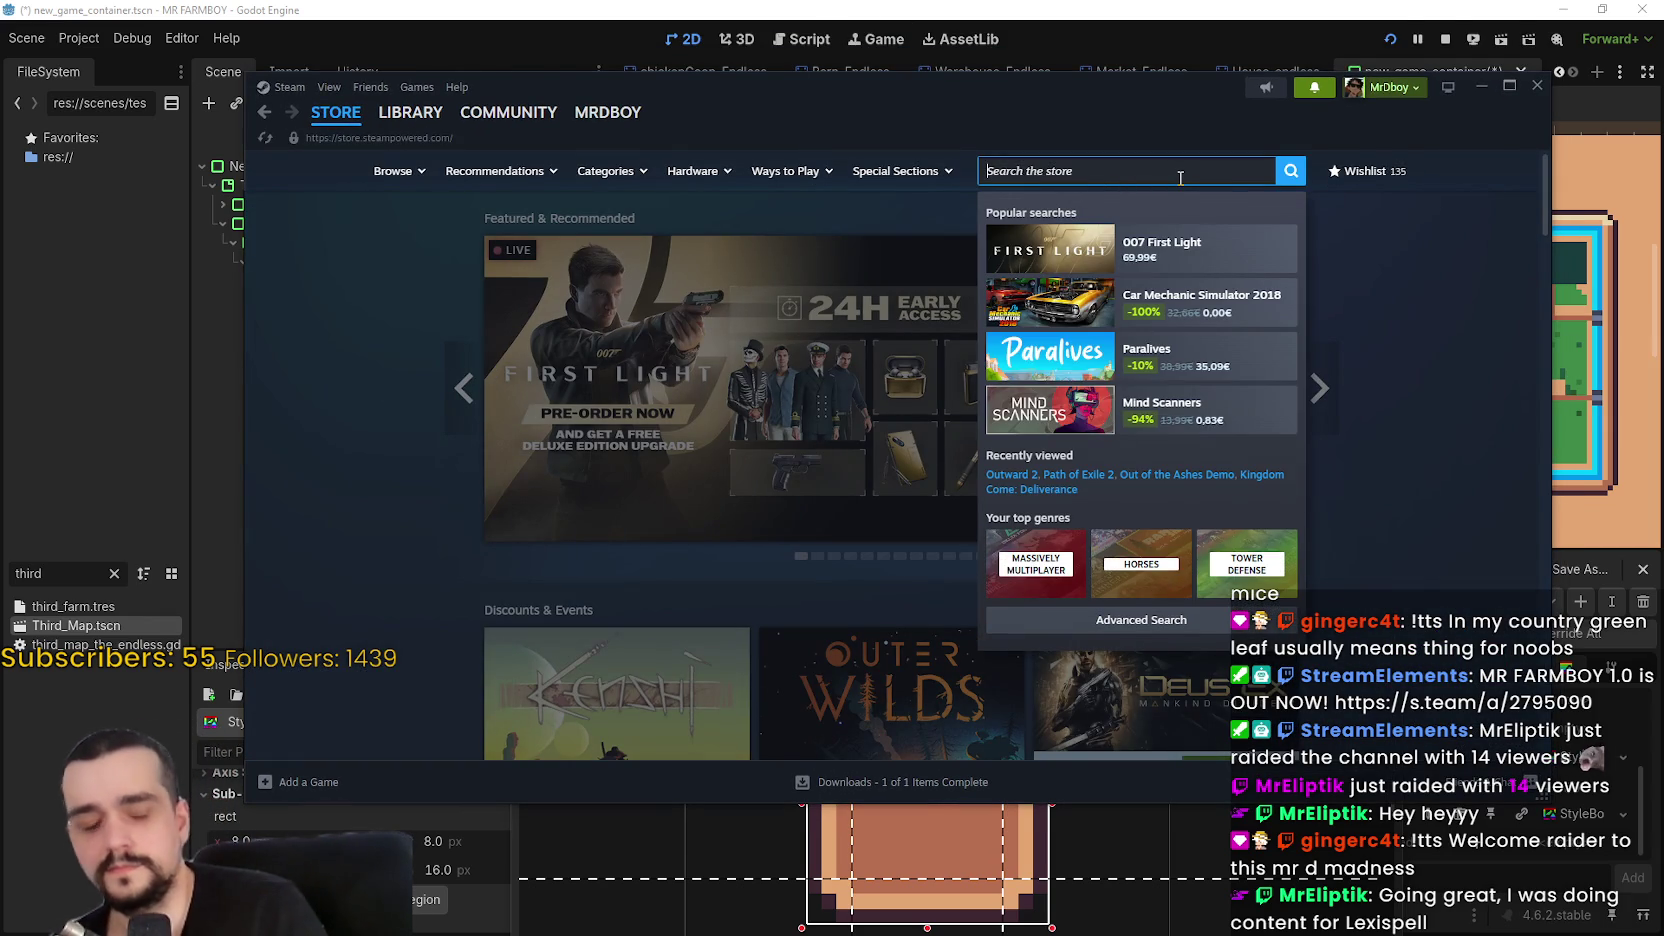
type("lexispell")
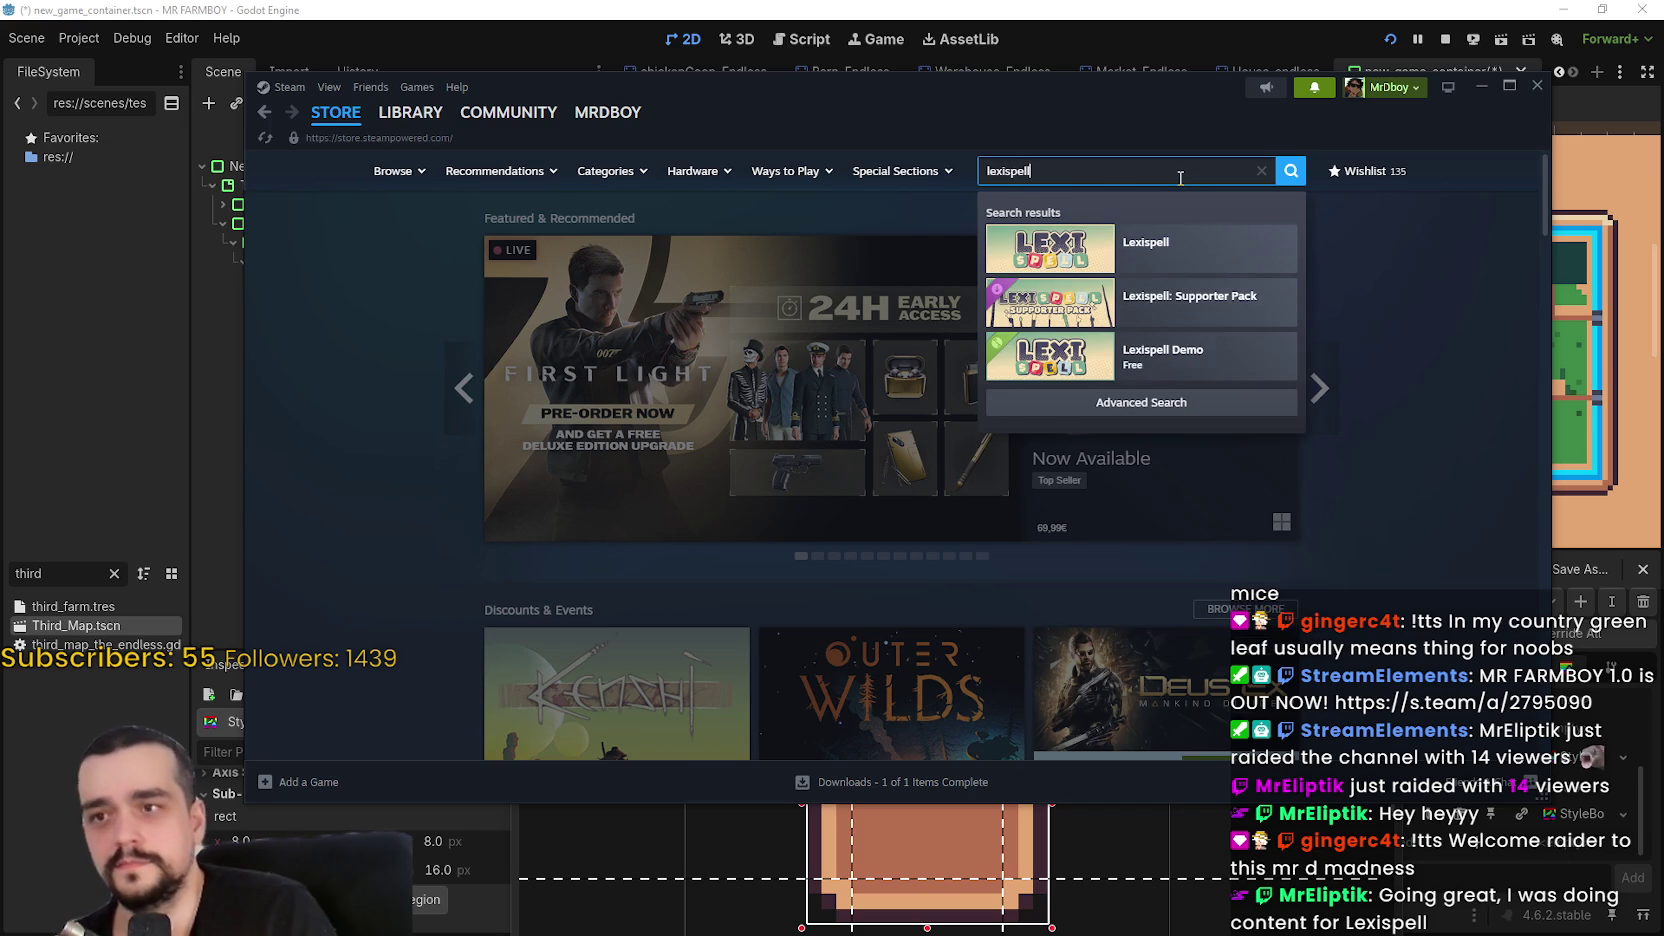
left_click(1170, 245)
left_click_drag(1167, 105, 1216, 118)
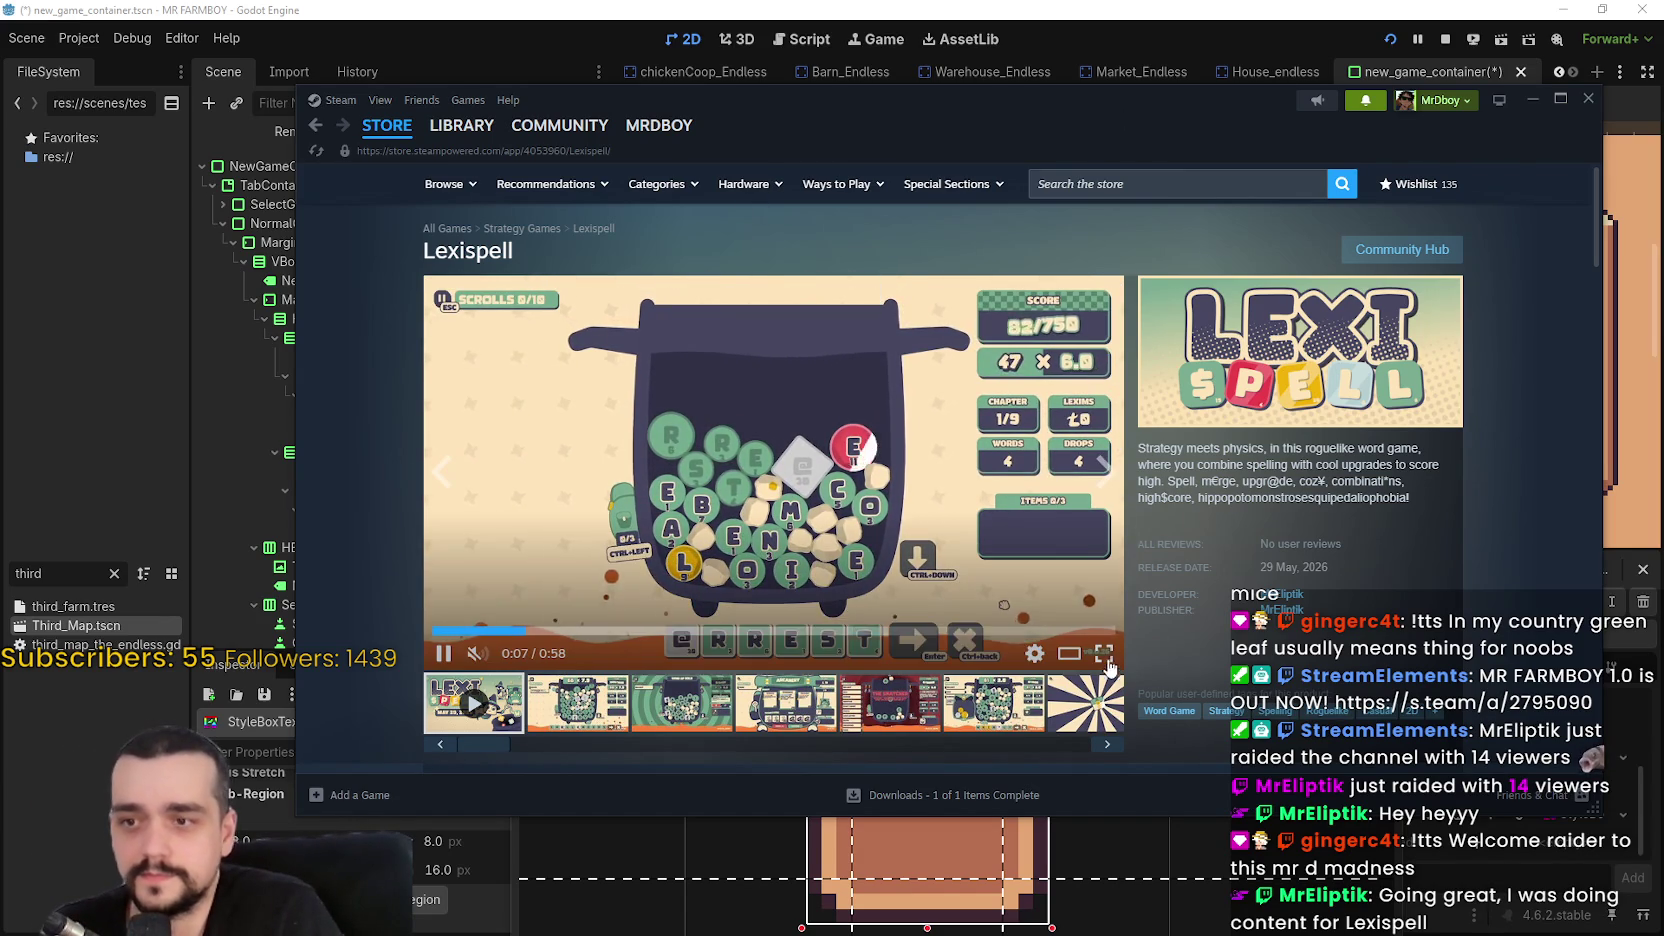
left_click(1104, 653)
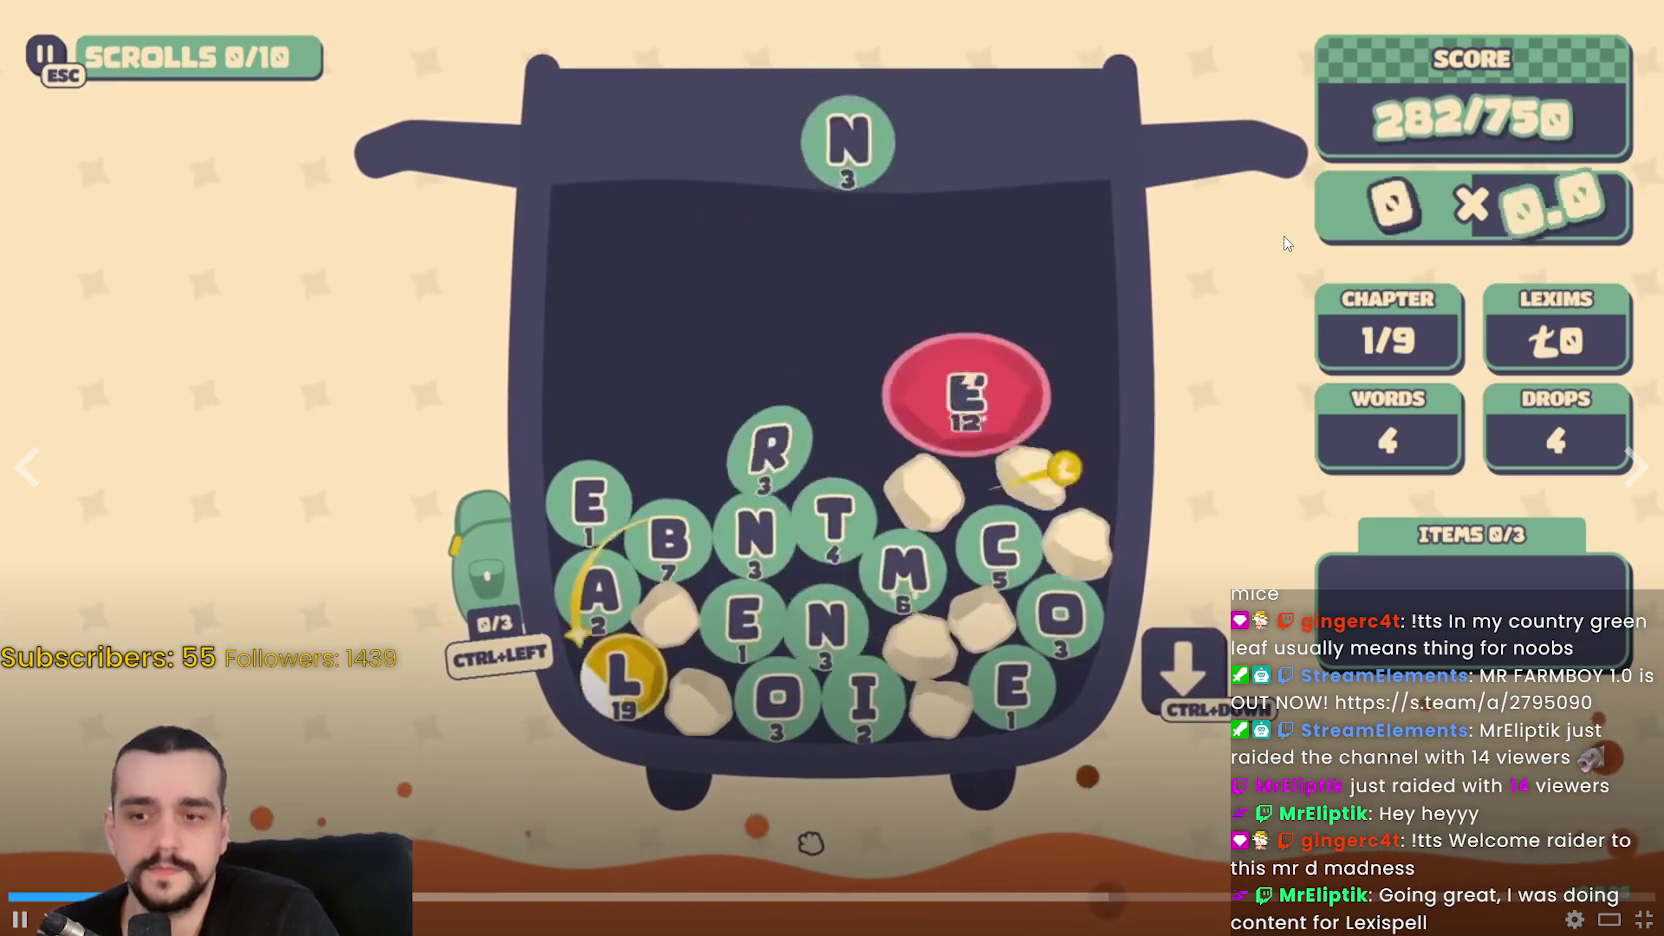
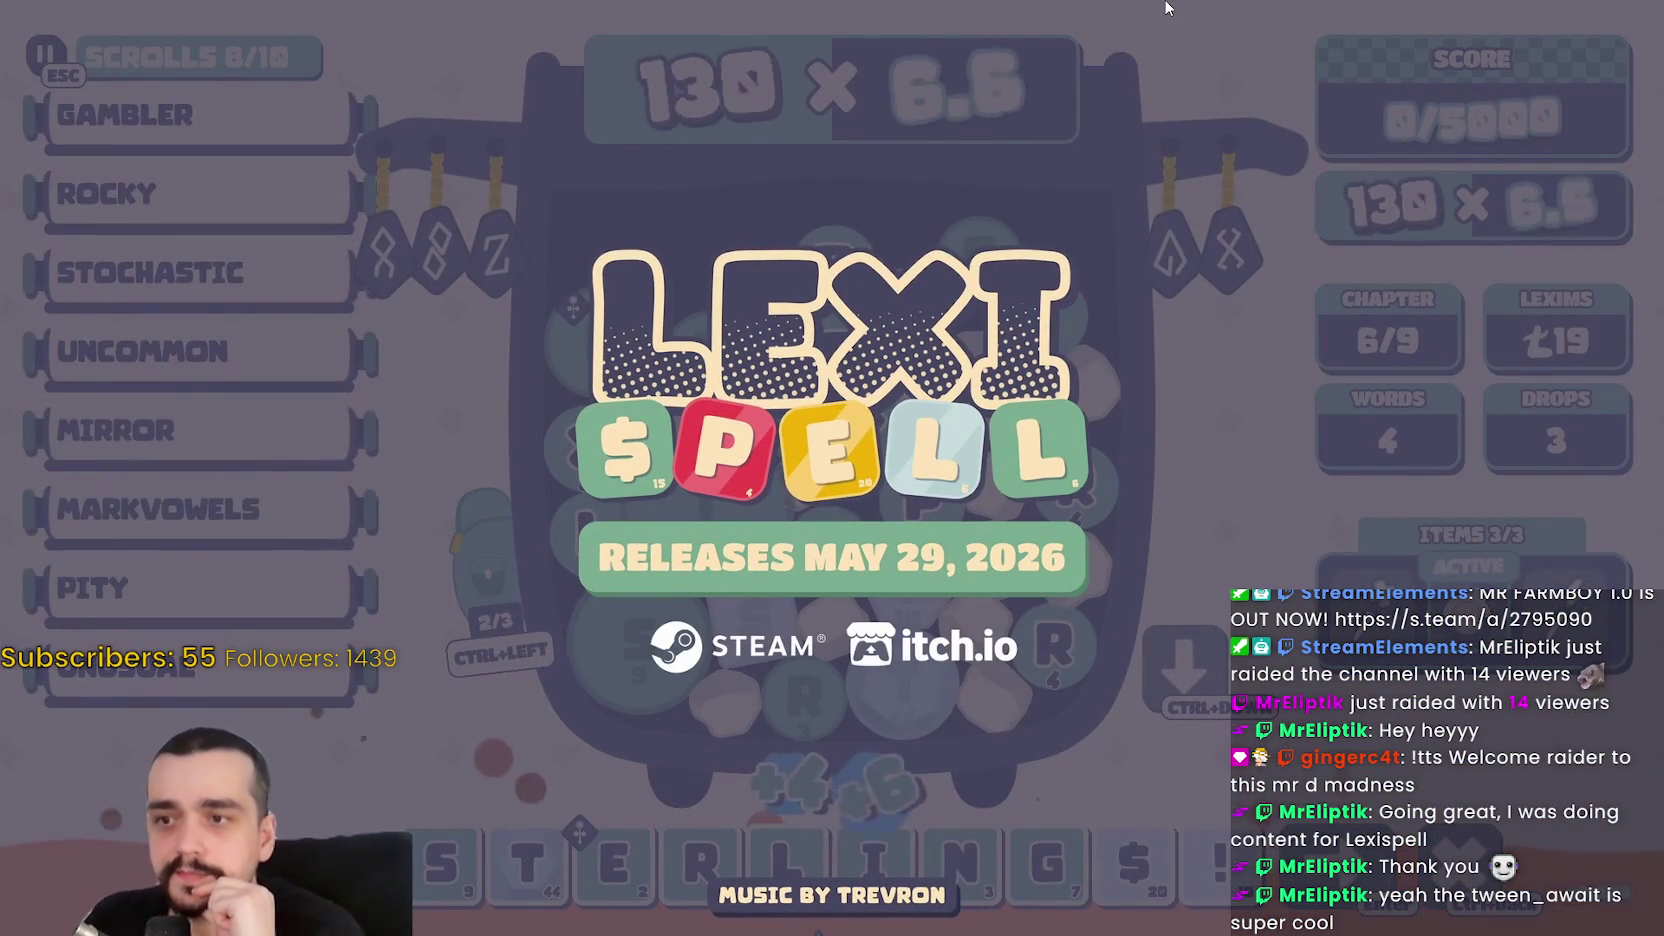
Exit the fullscreen Lexispell trailer back to the windowed store page
mouse_move(1075, 400)
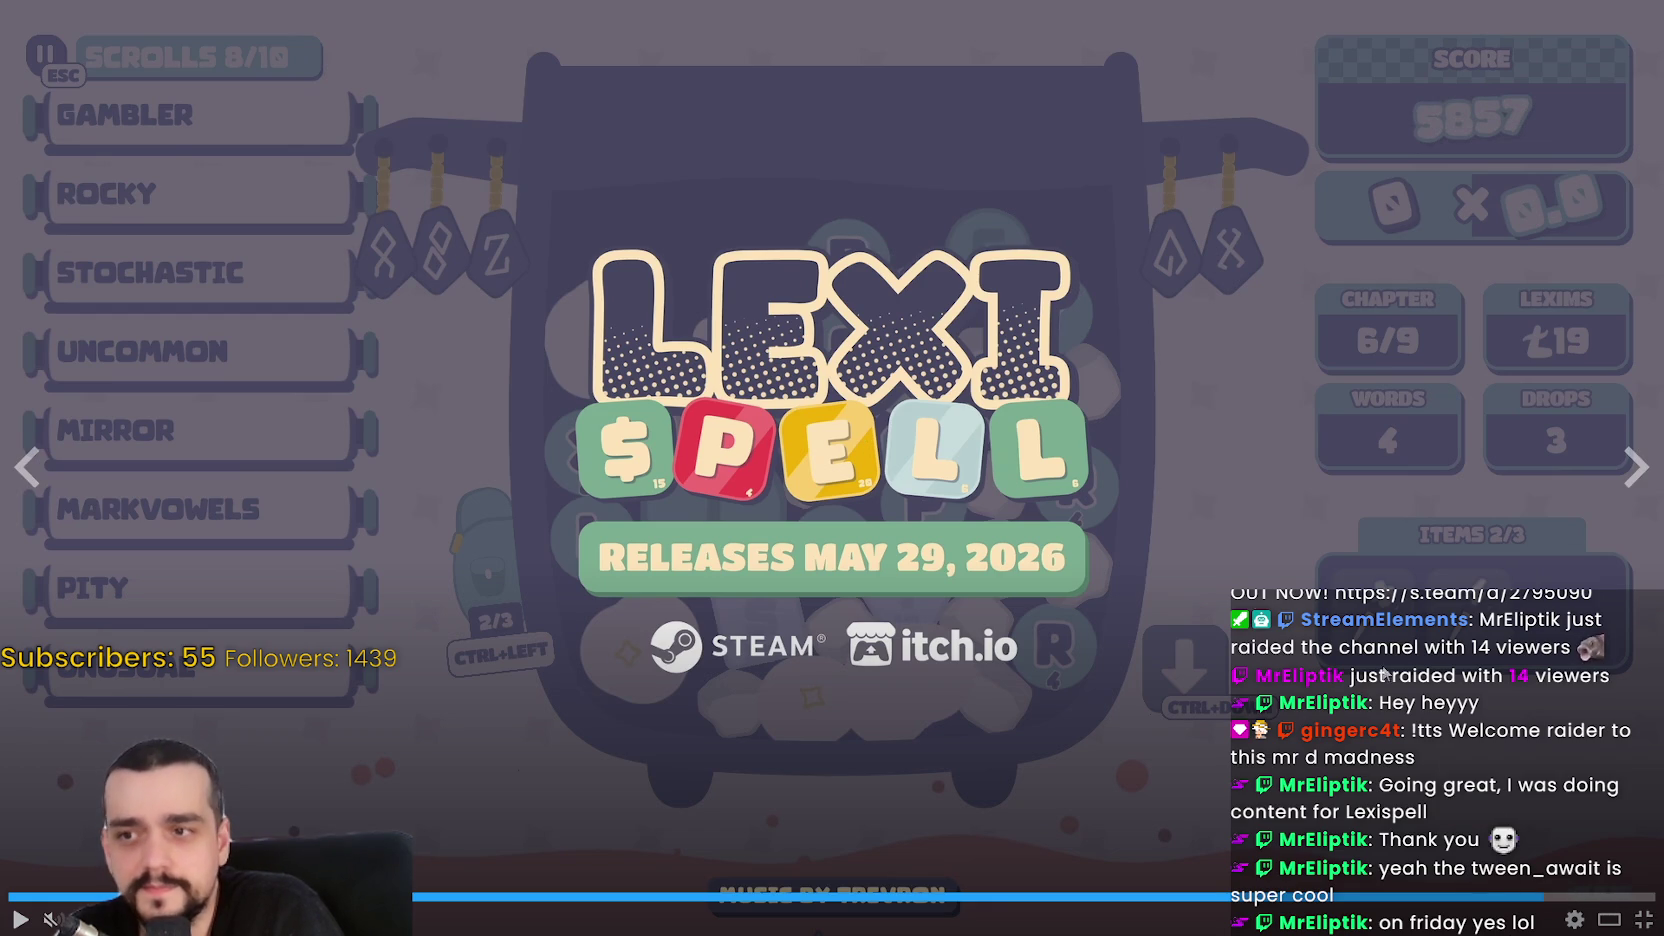
left_click(1643, 920)
scroll(1028, 481, "down", 2)
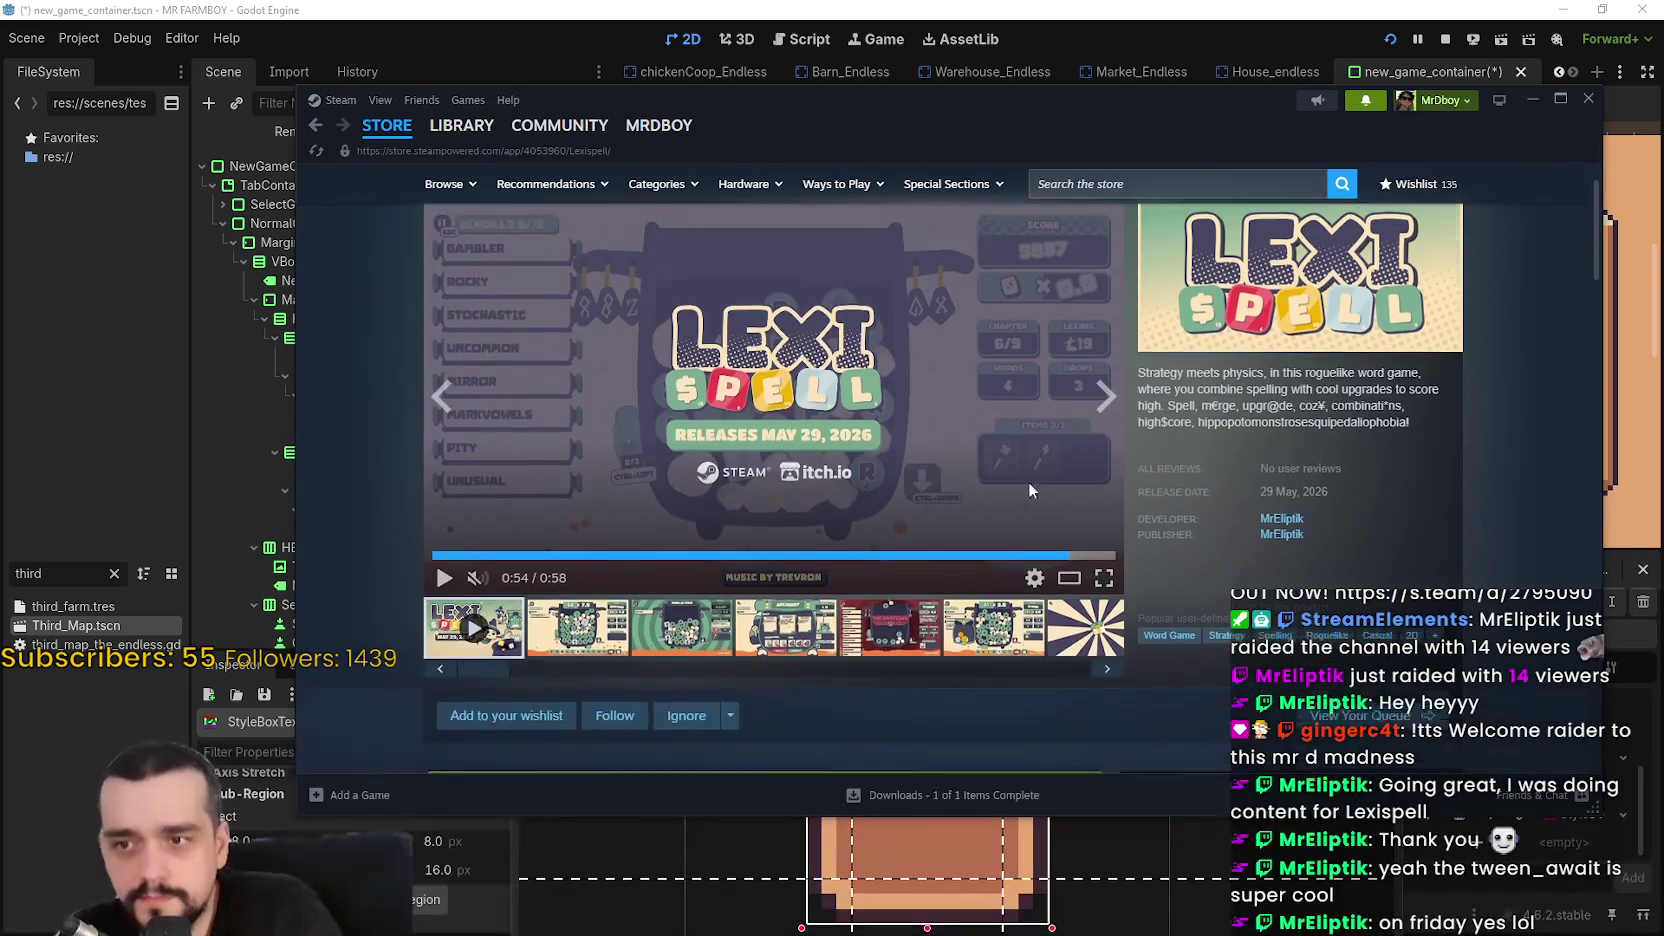
left_click(693, 635)
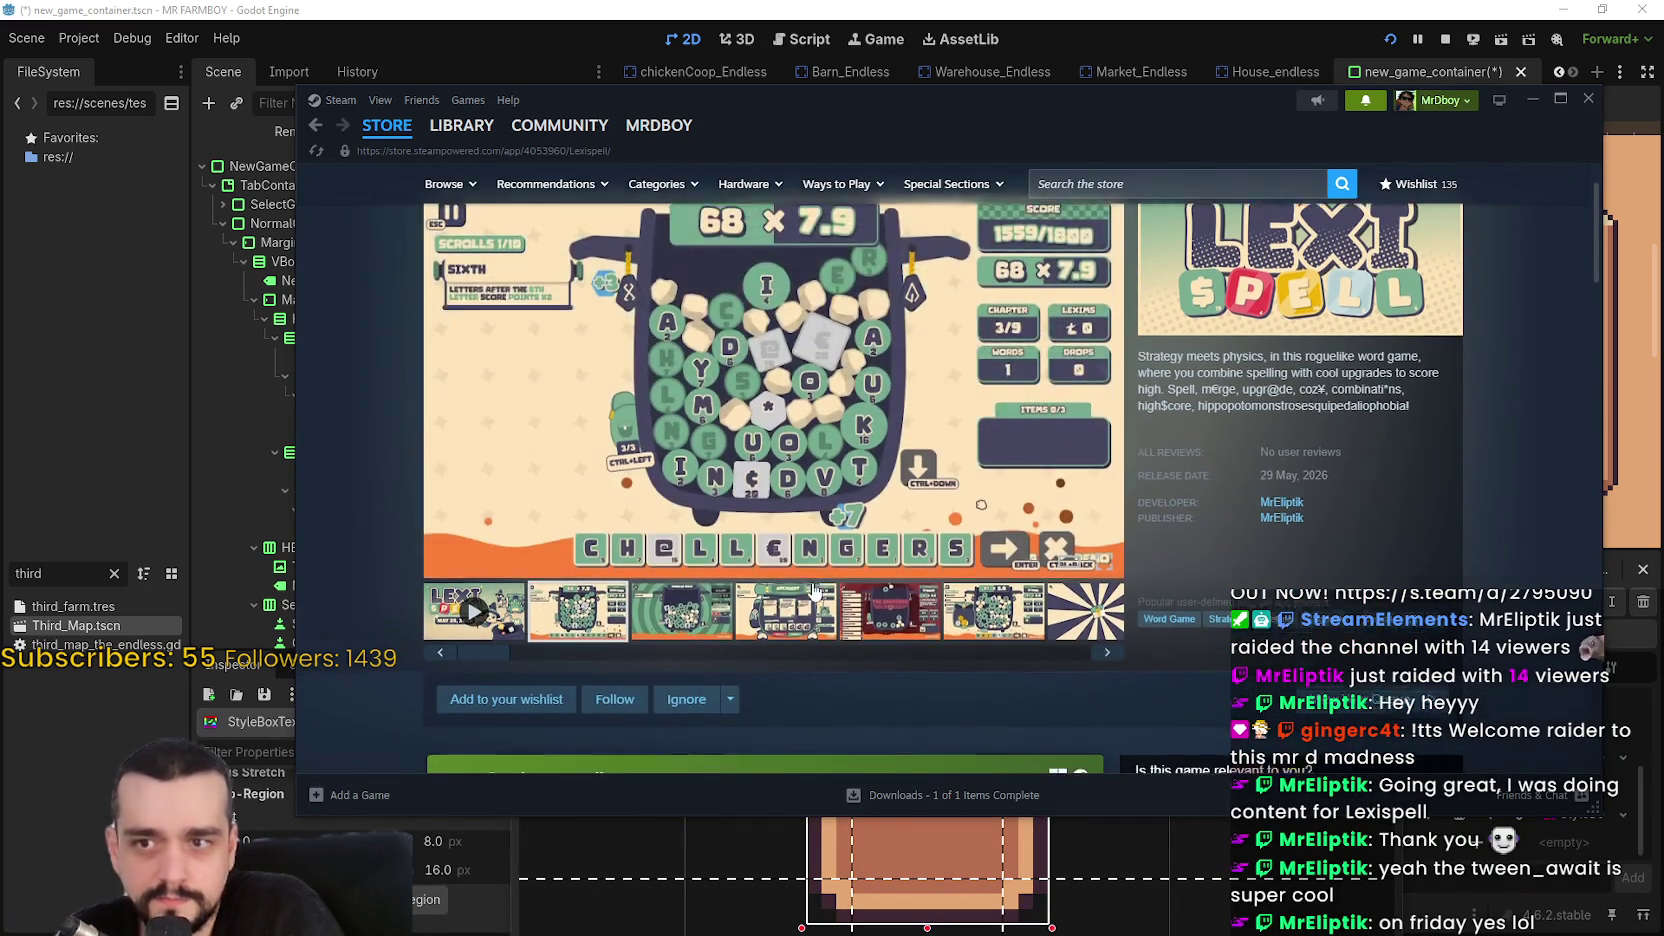
scroll(812, 578, "down", 4)
scroll(855, 632, "down", 1)
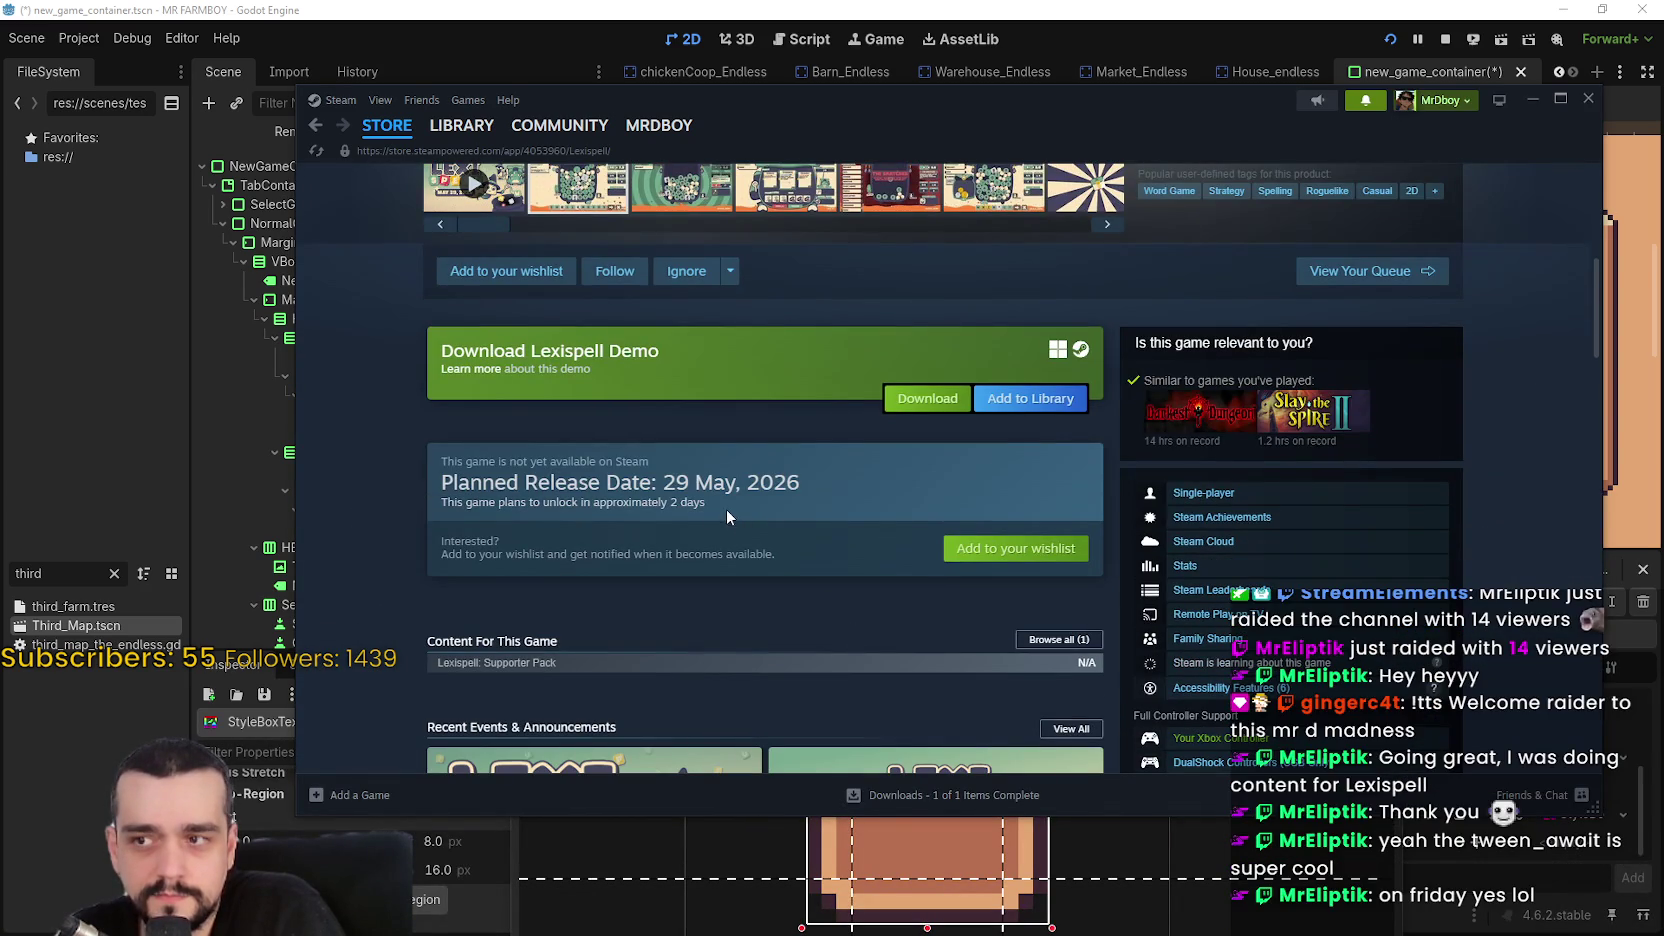
left_click_drag(725, 510, 444, 487)
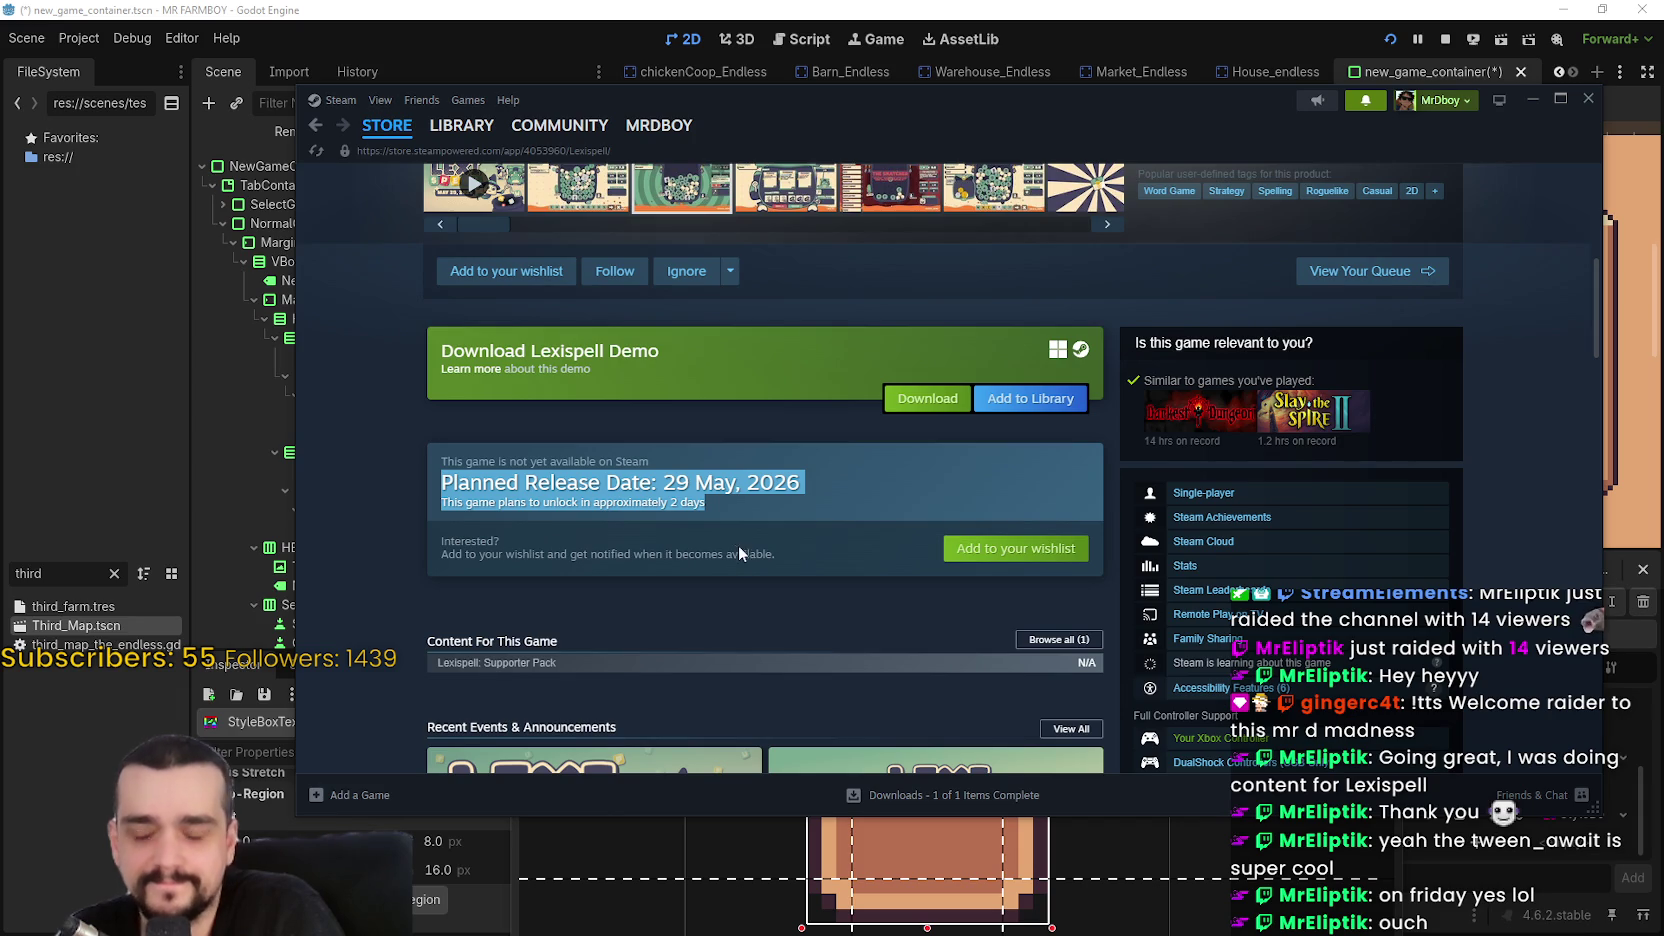
scroll(738, 549, "down", 3)
scroll(897, 524, "down", 2)
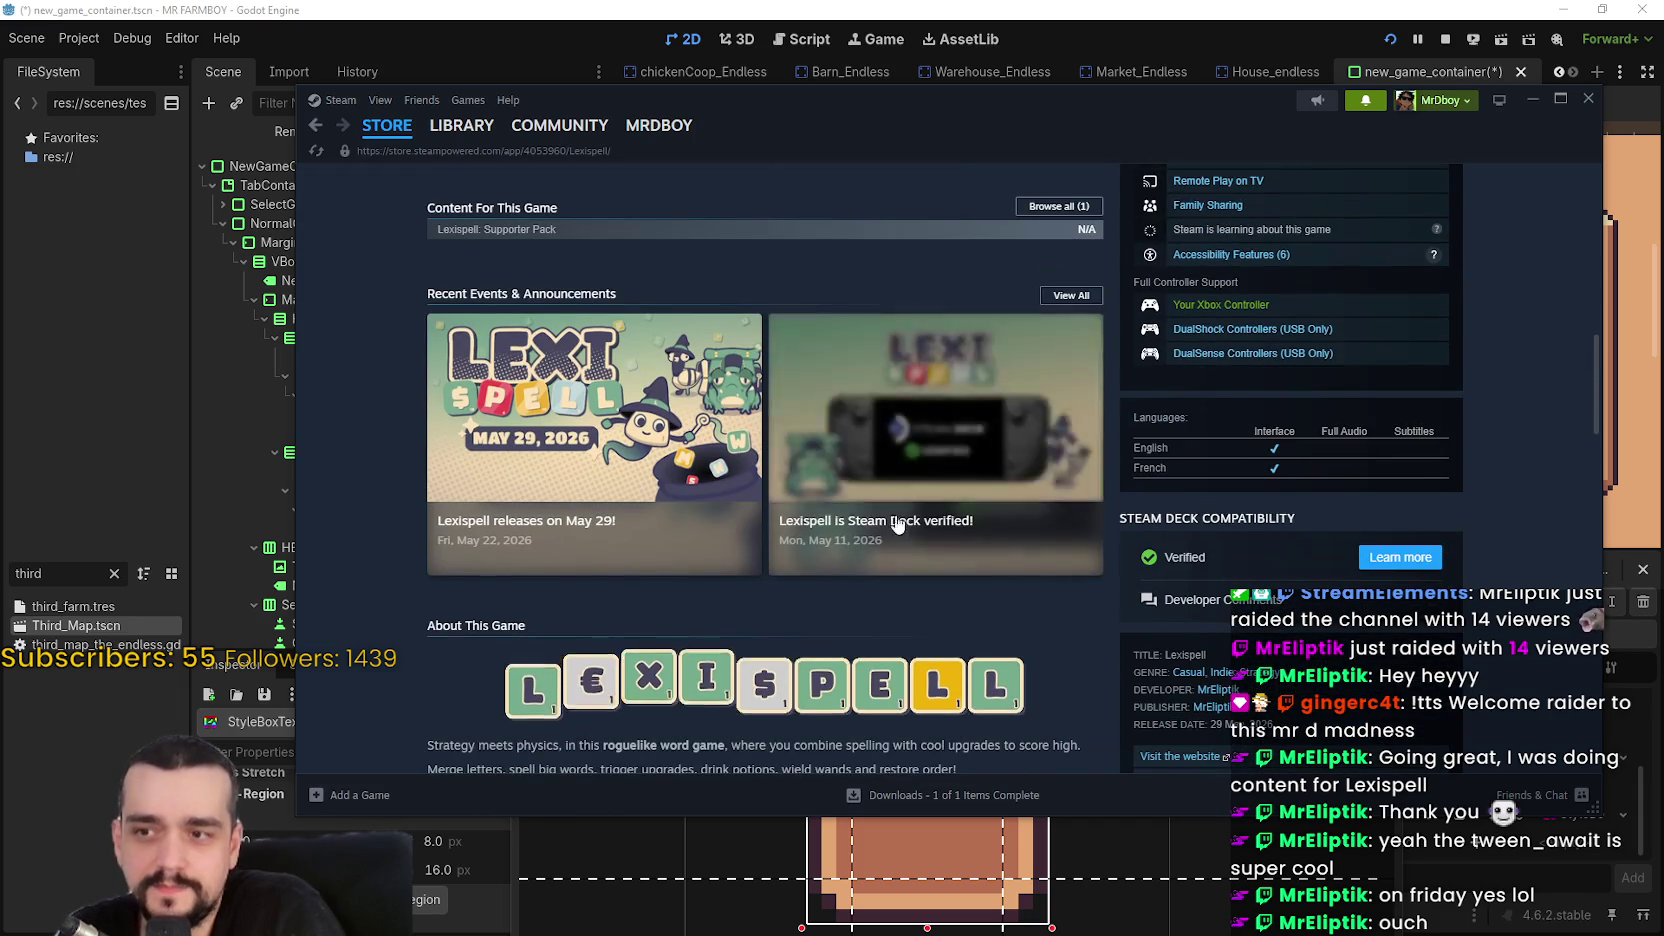
scroll(935, 645, "up", 2)
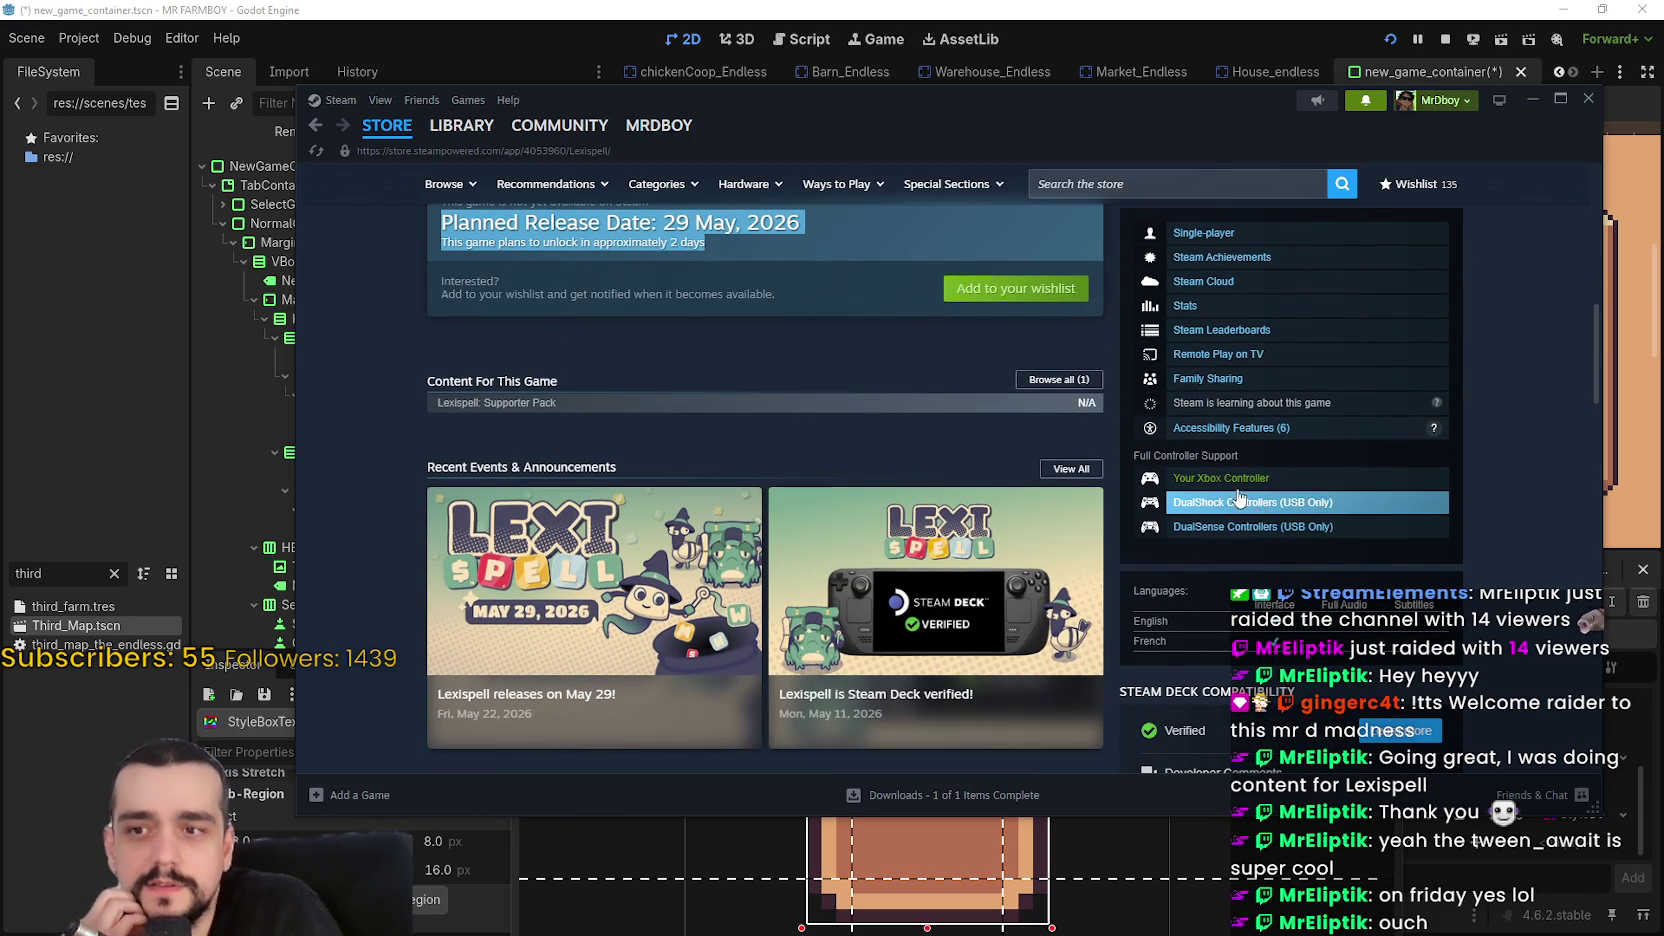
left_click(1132, 621)
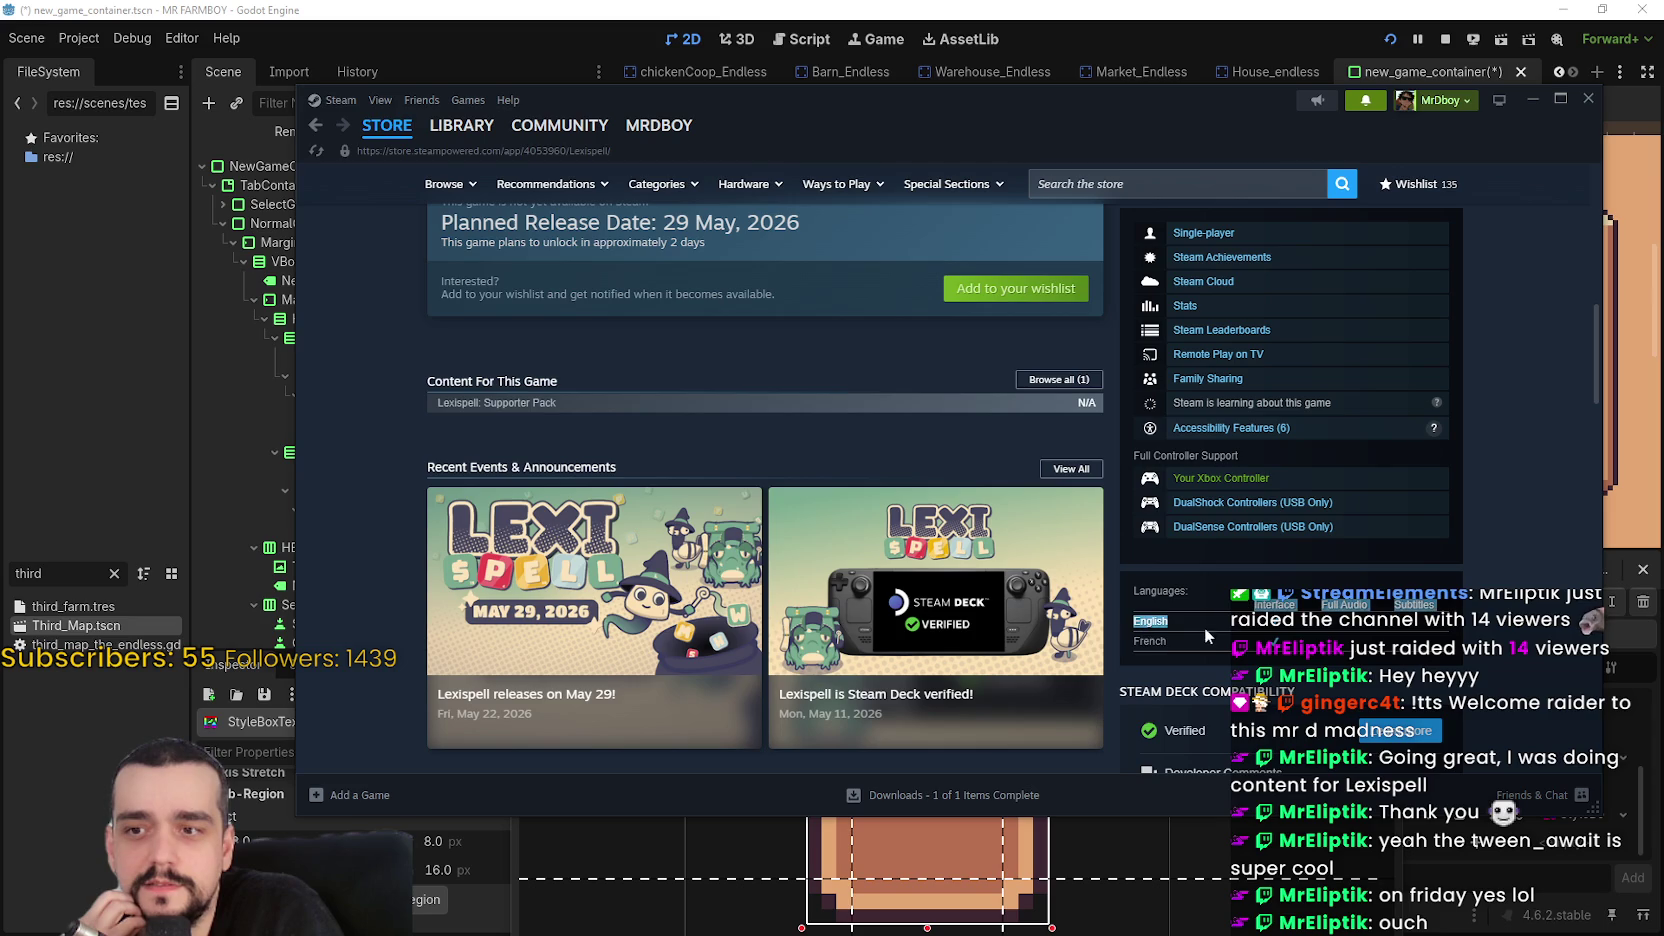
scroll(1290, 648, "up", 5)
scroll(1298, 650, "up", 4)
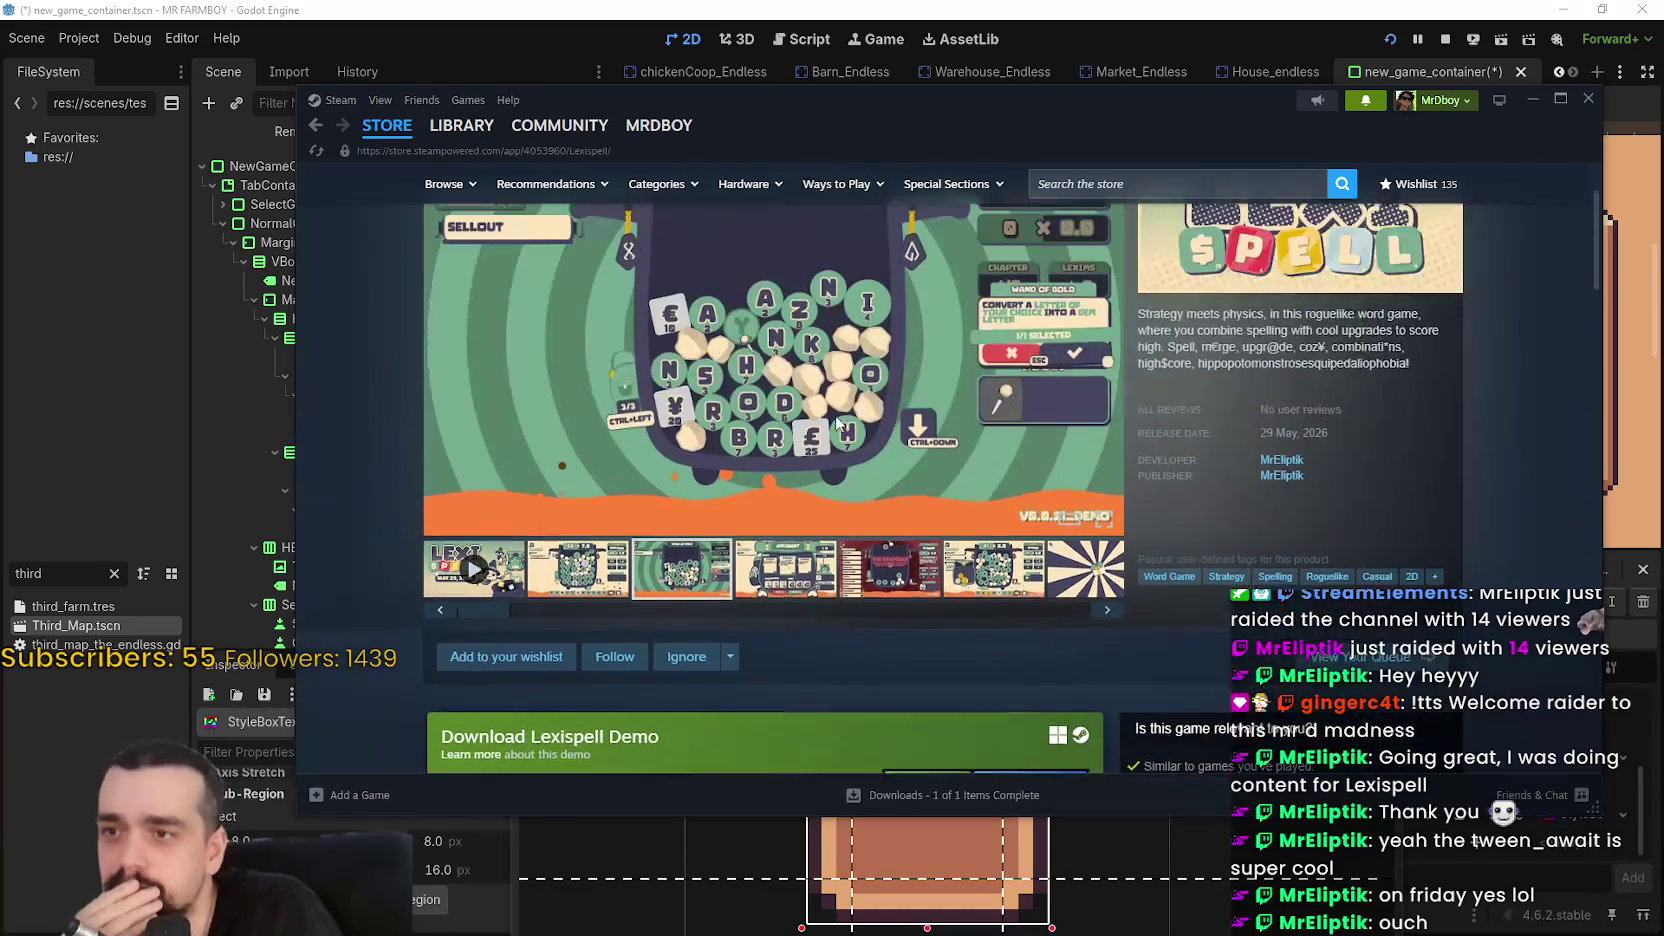
left_click(786, 703)
left_click(1090, 540)
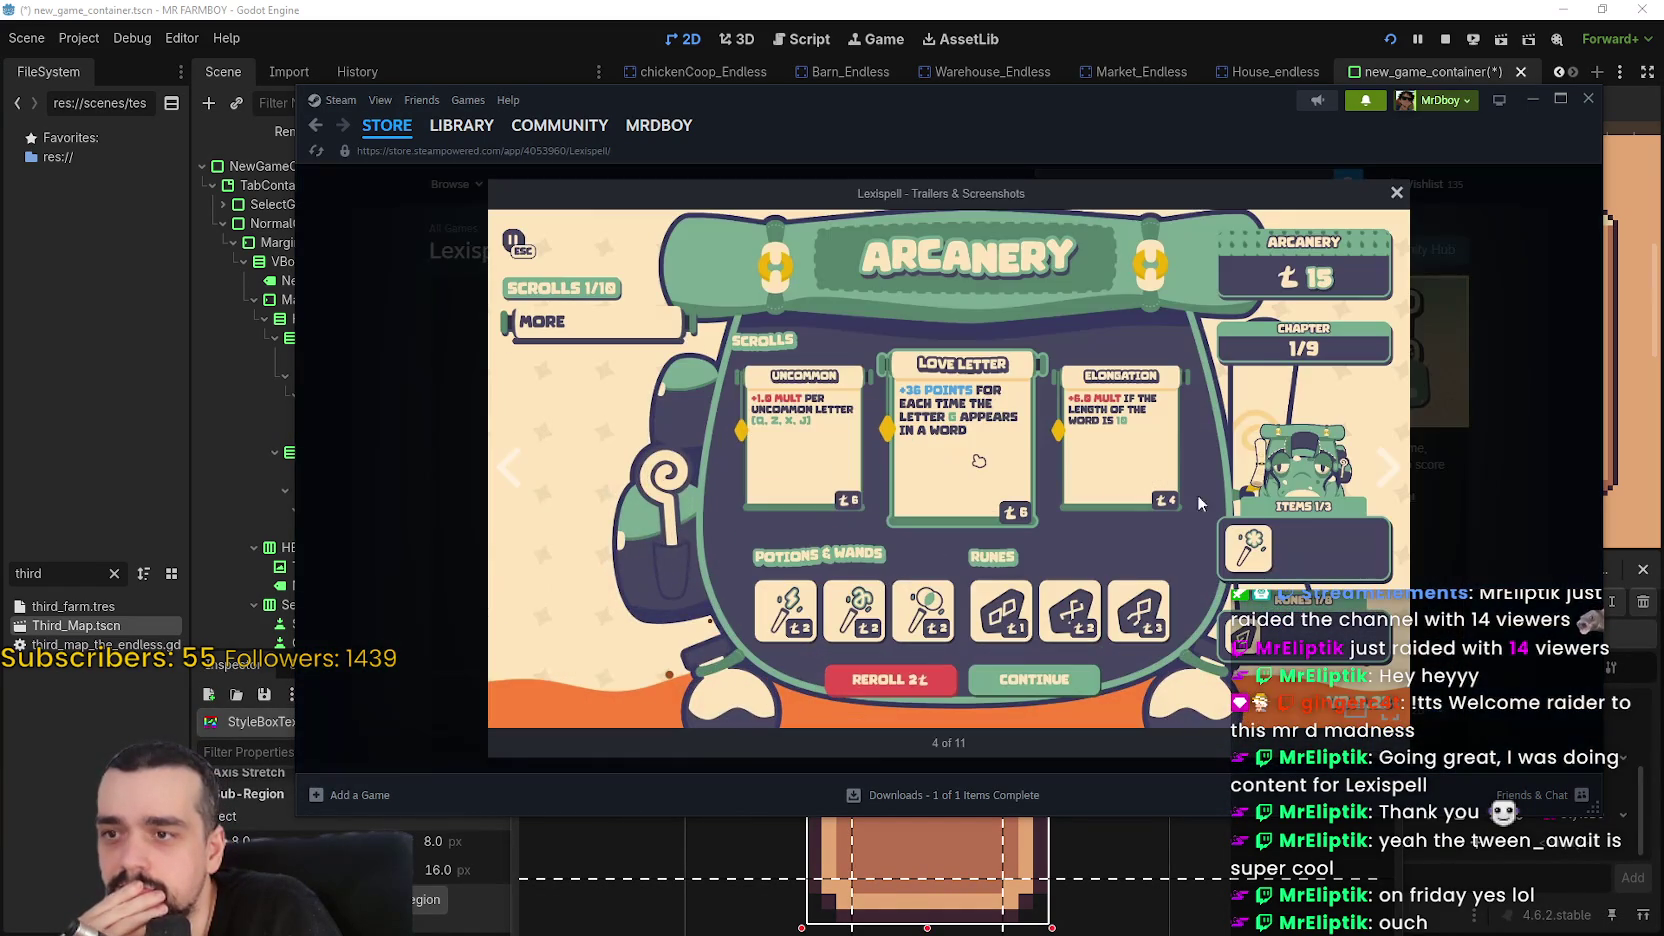
left_click(1400, 470)
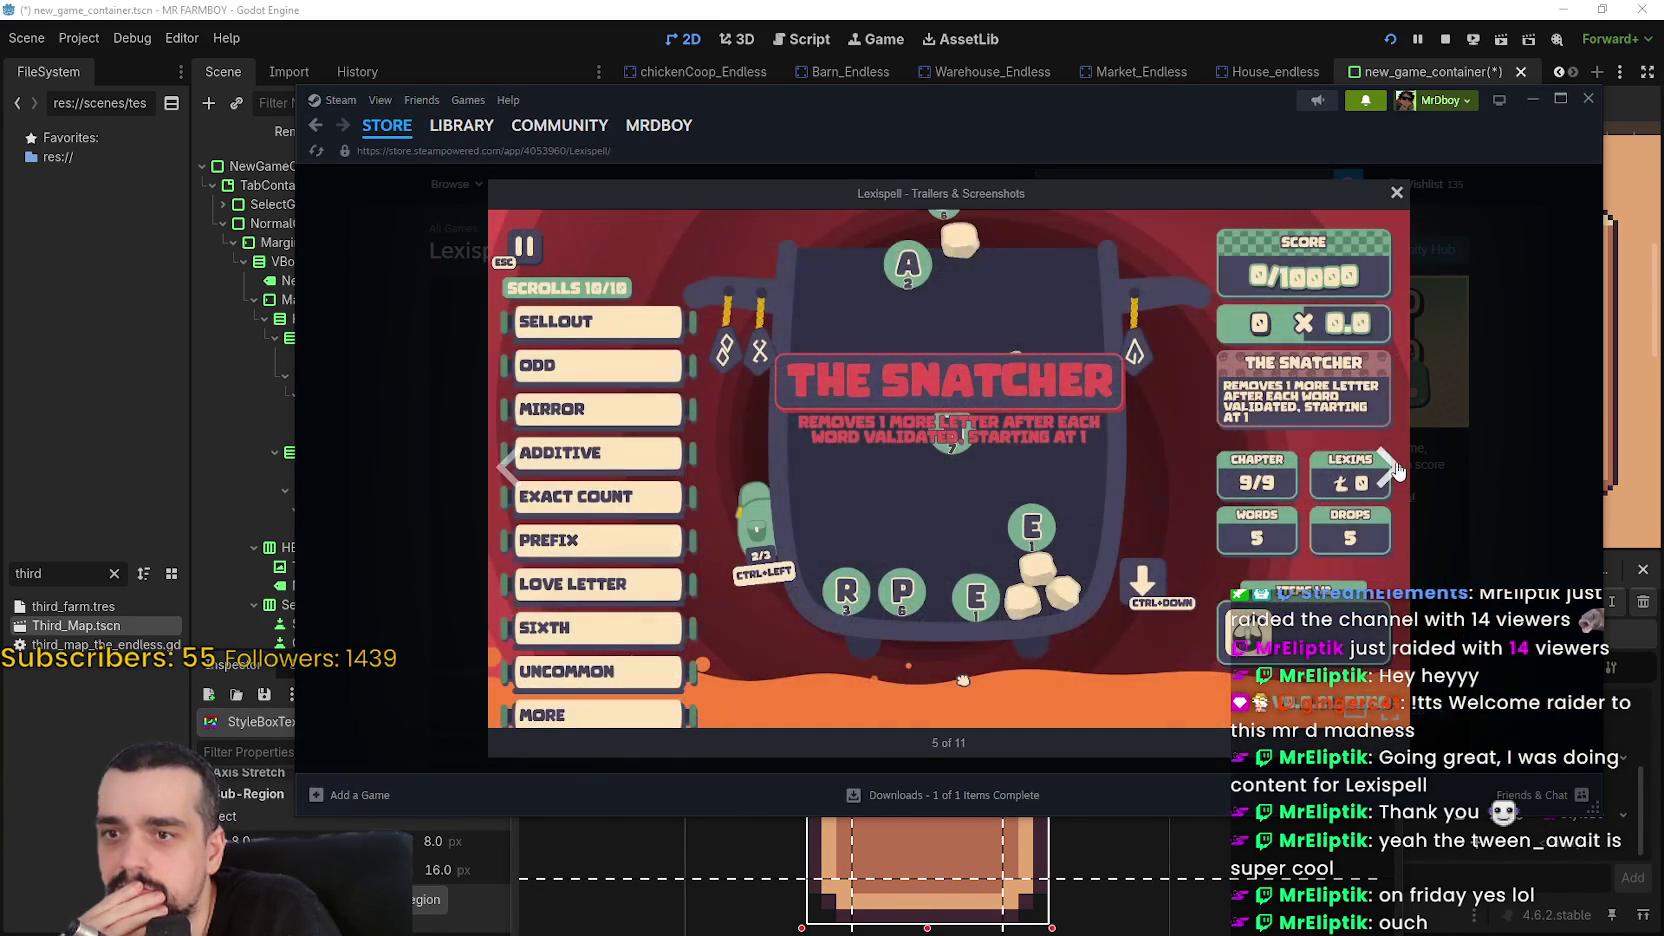
left_click(1397, 470)
left_click(1397, 470)
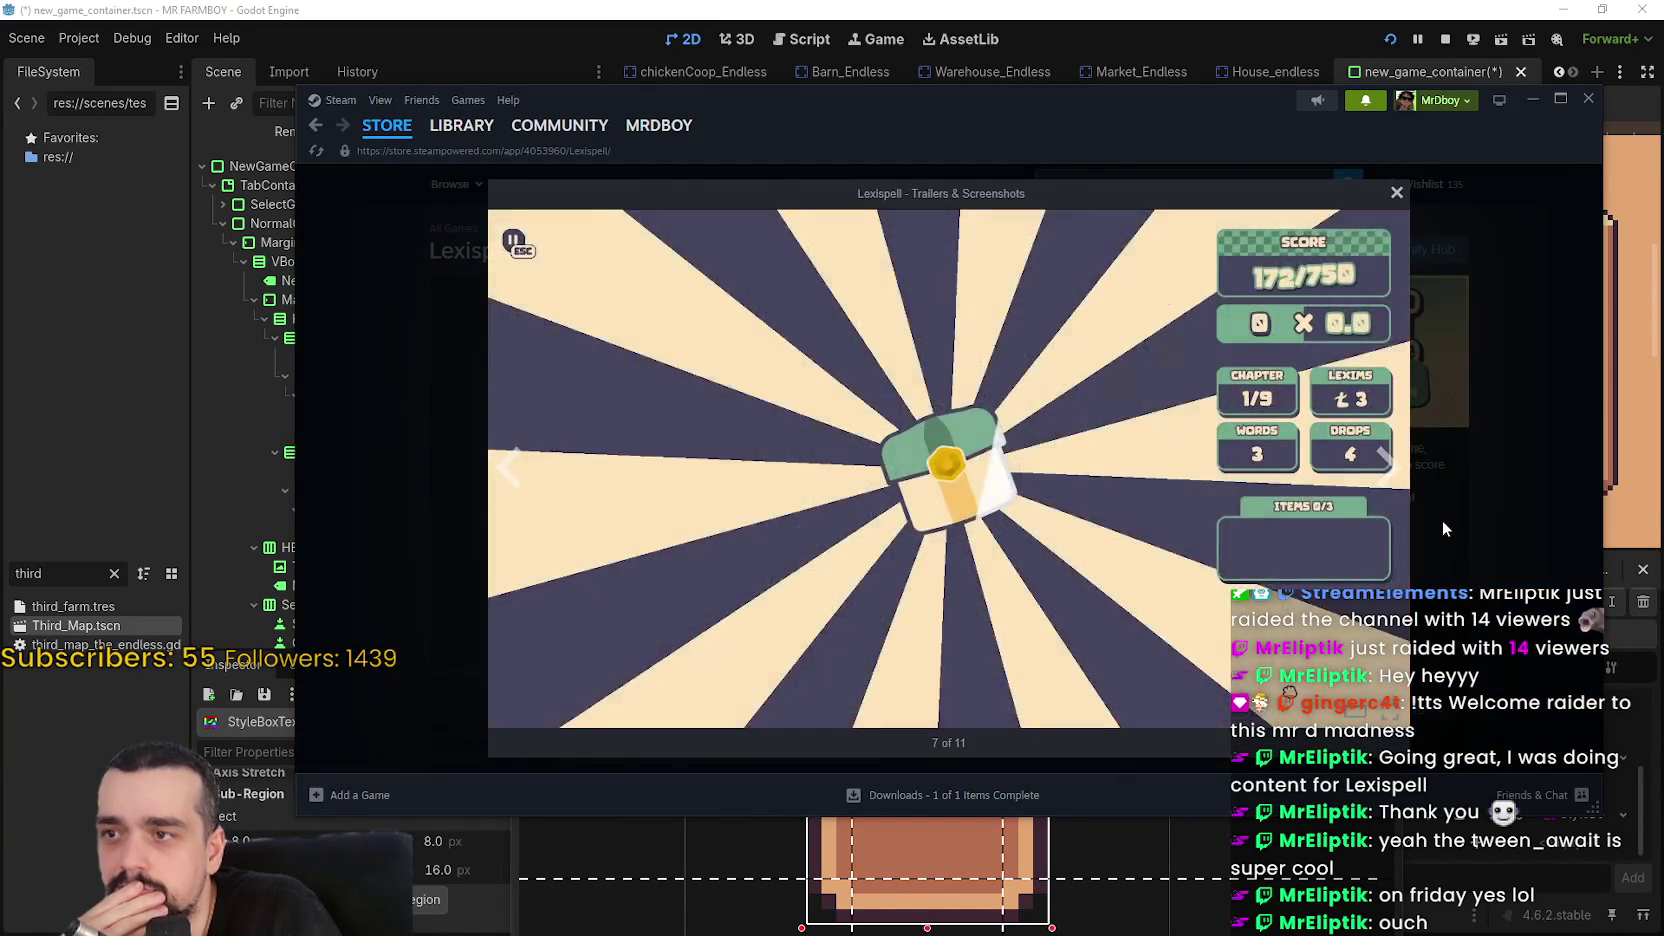
left_click(1440, 520)
left_click(475, 700)
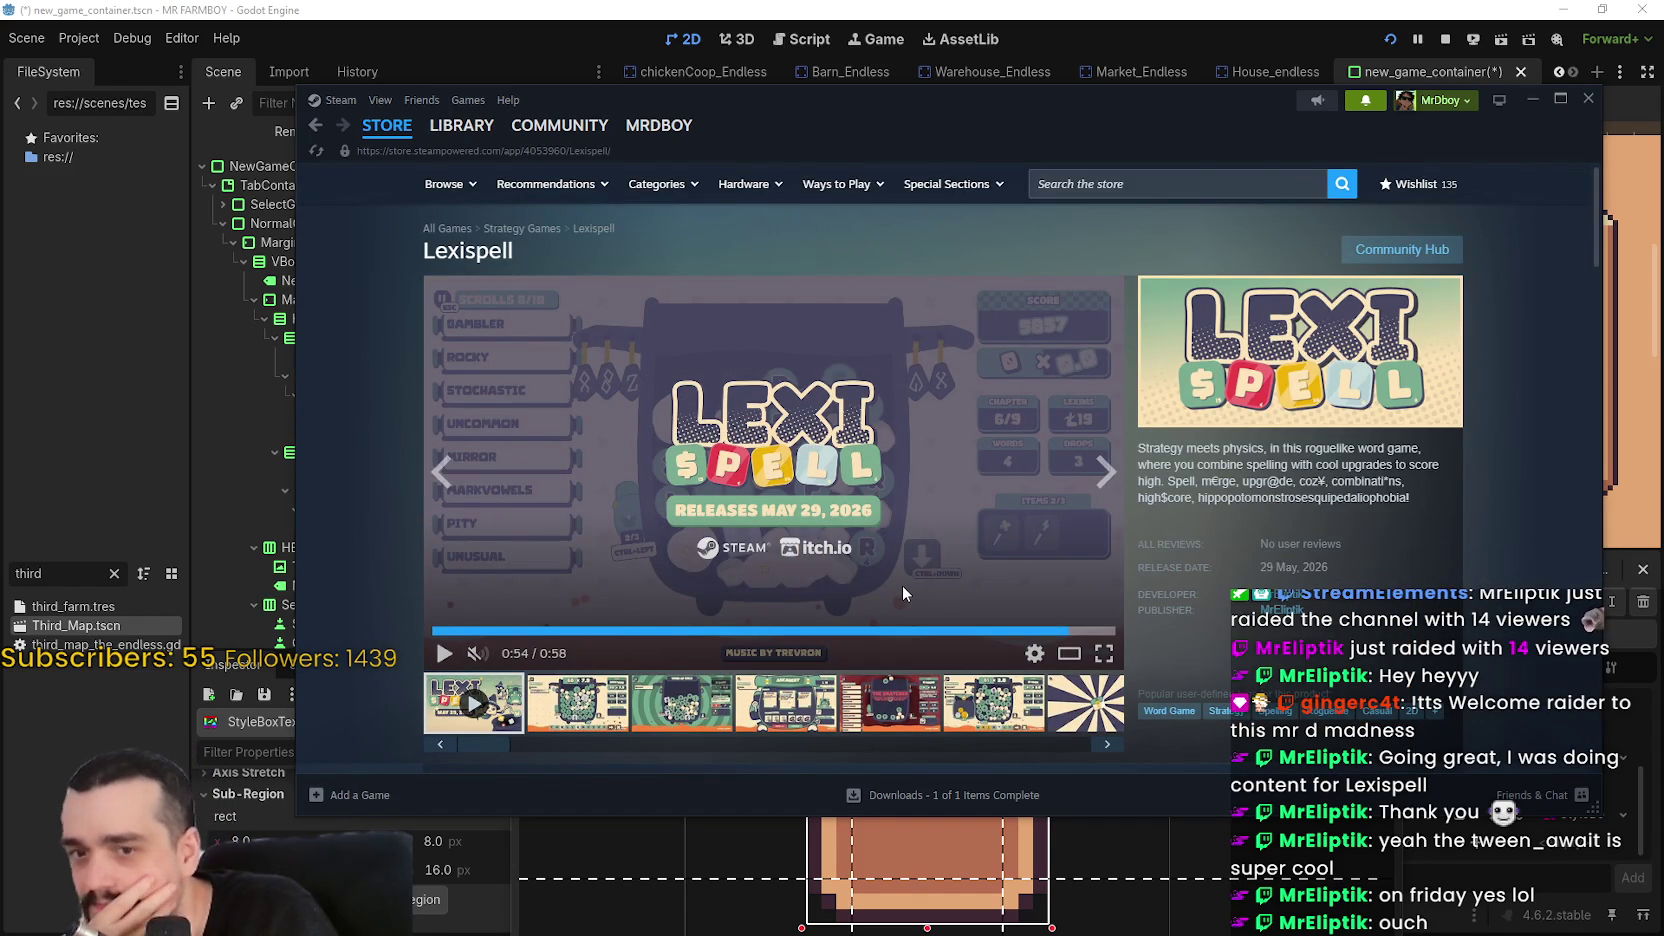
Rewind the Lexispell trailer from 0:20 back to near its start
left_click(665, 631)
left_click(533, 631)
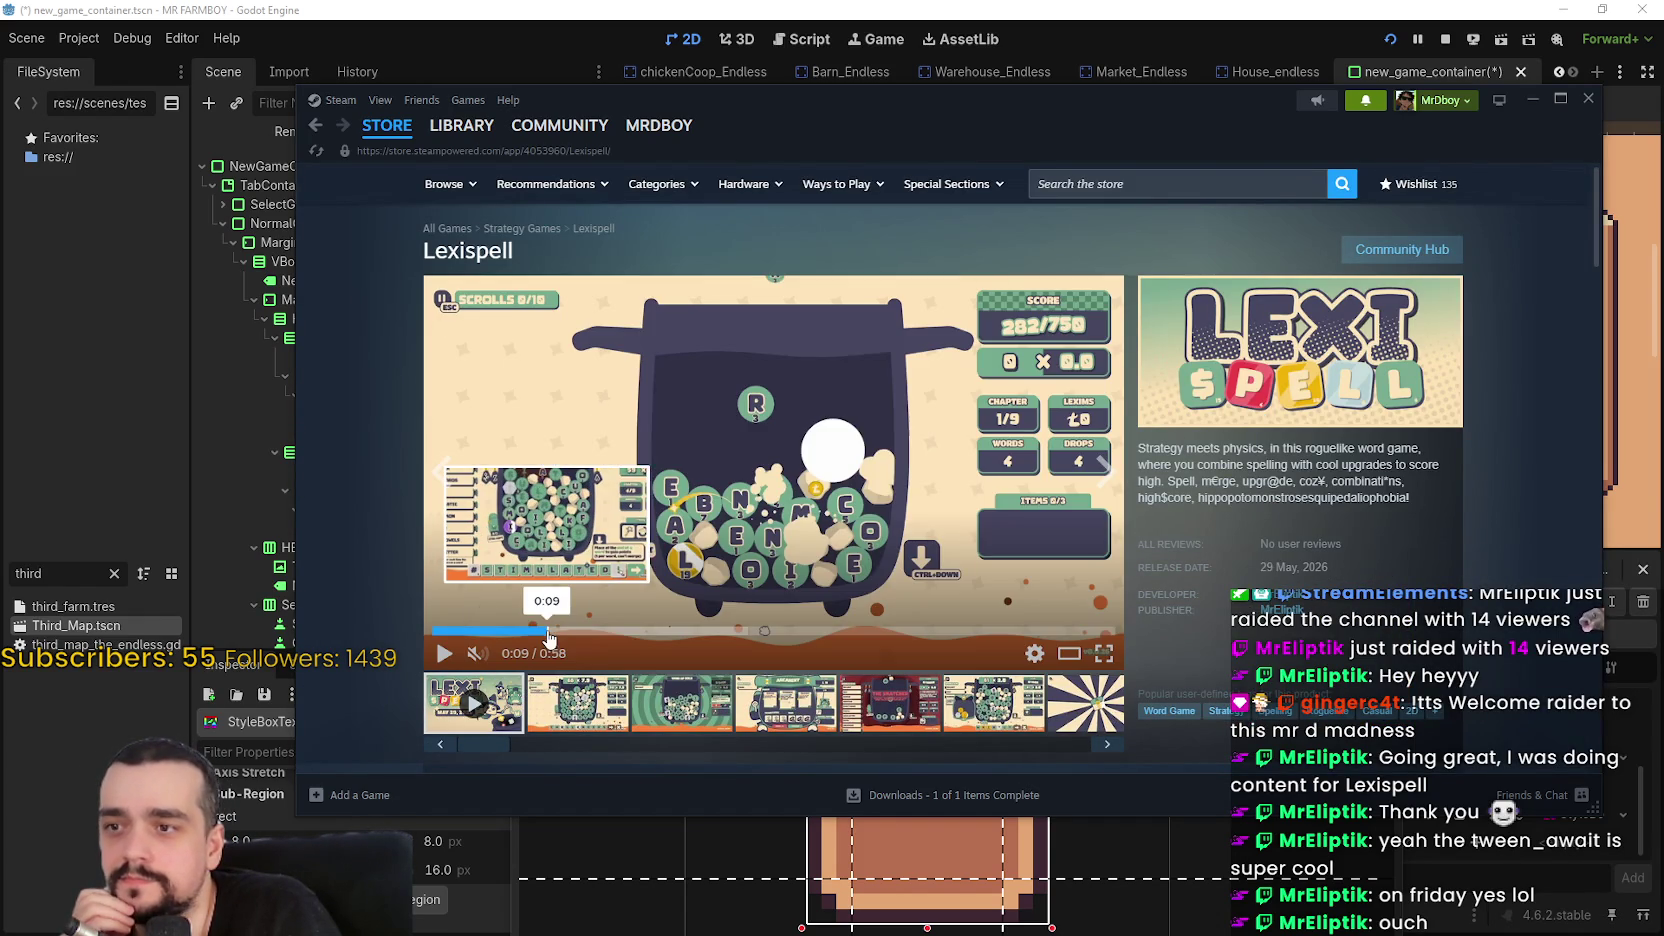
left_click(476, 631)
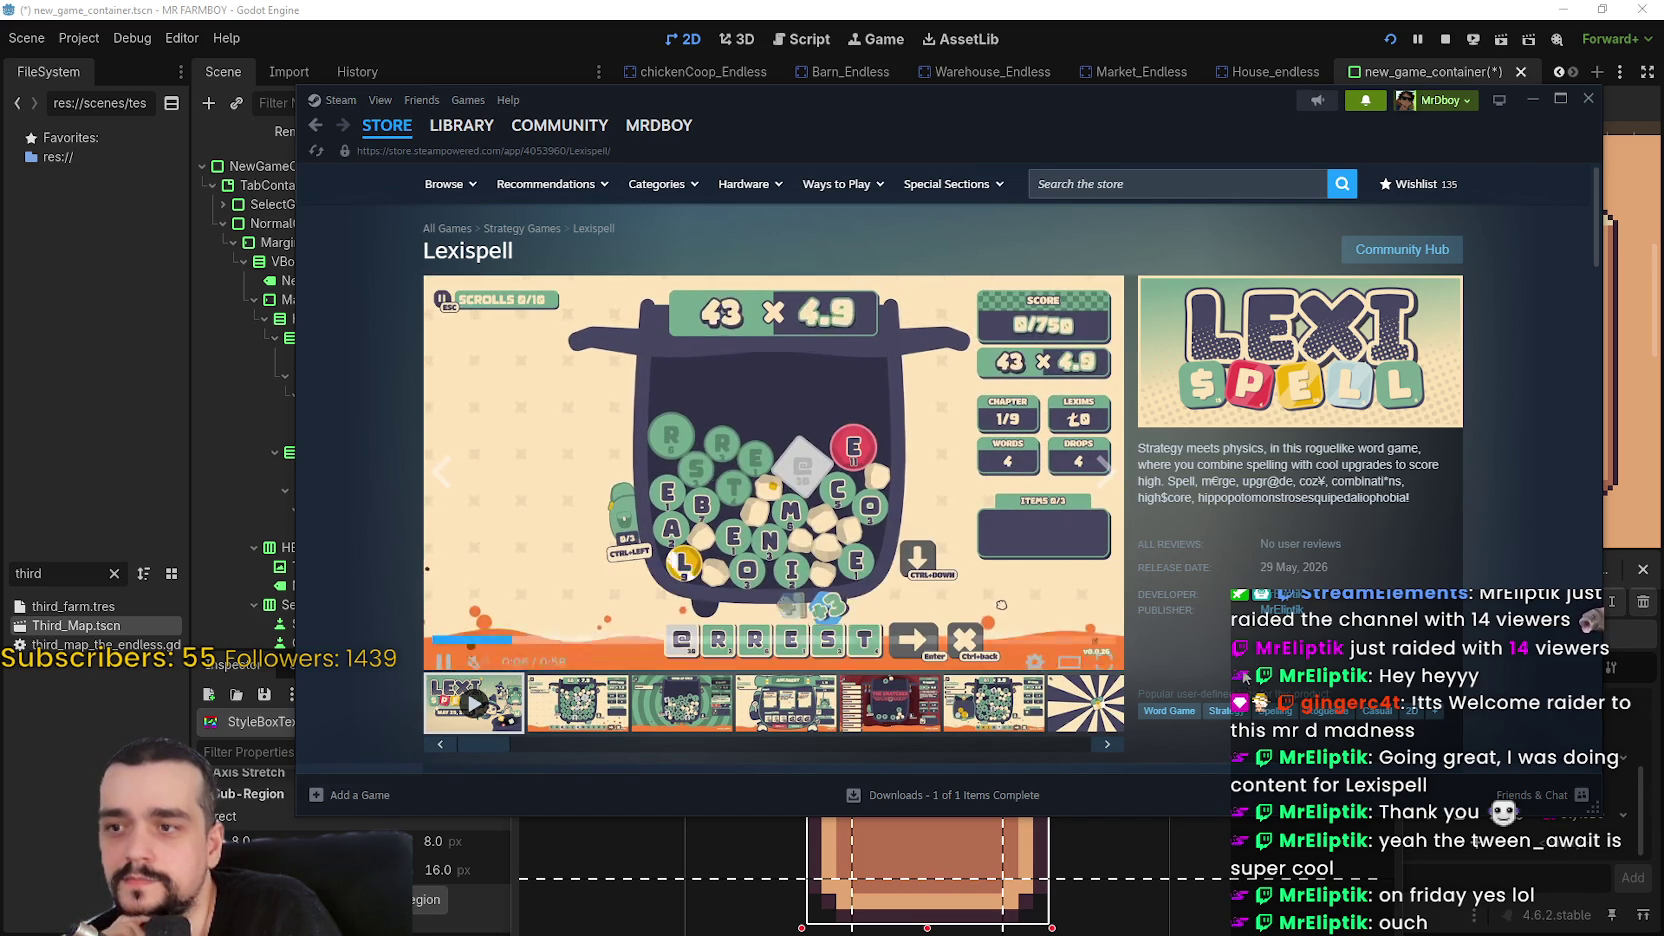
Add Lexispell to the wishlist, raising it to 136, then open the developer's page
scroll(1104, 620, "down", 3)
scroll(1010, 475, "down", 5)
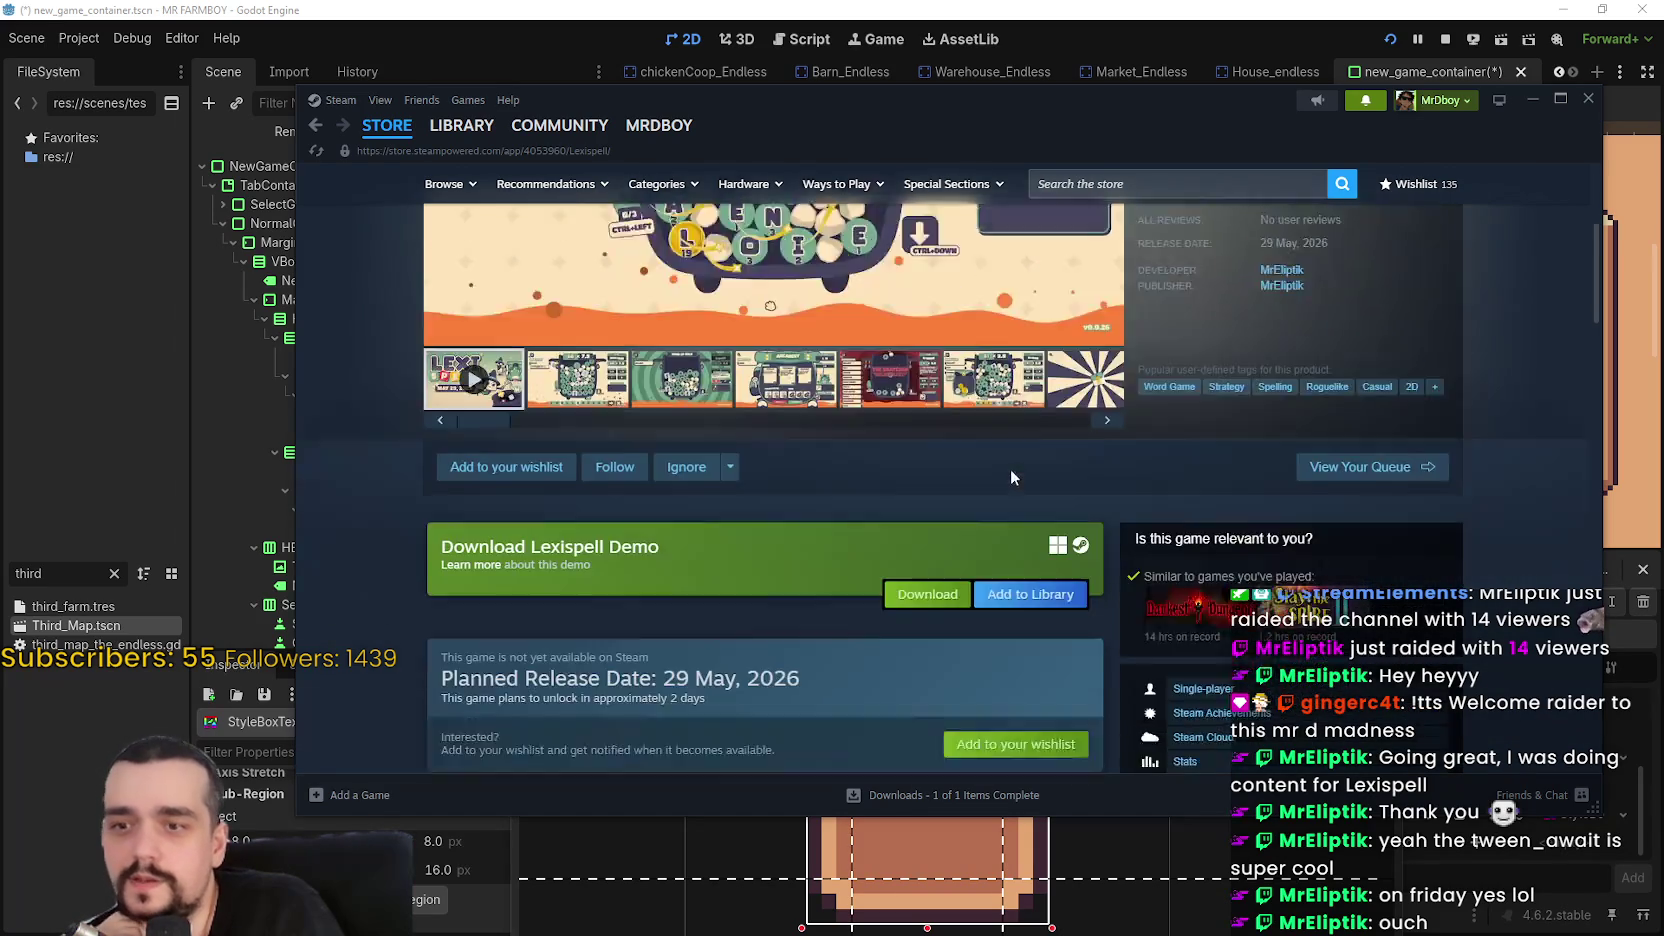
scroll(1096, 653, "down", 2)
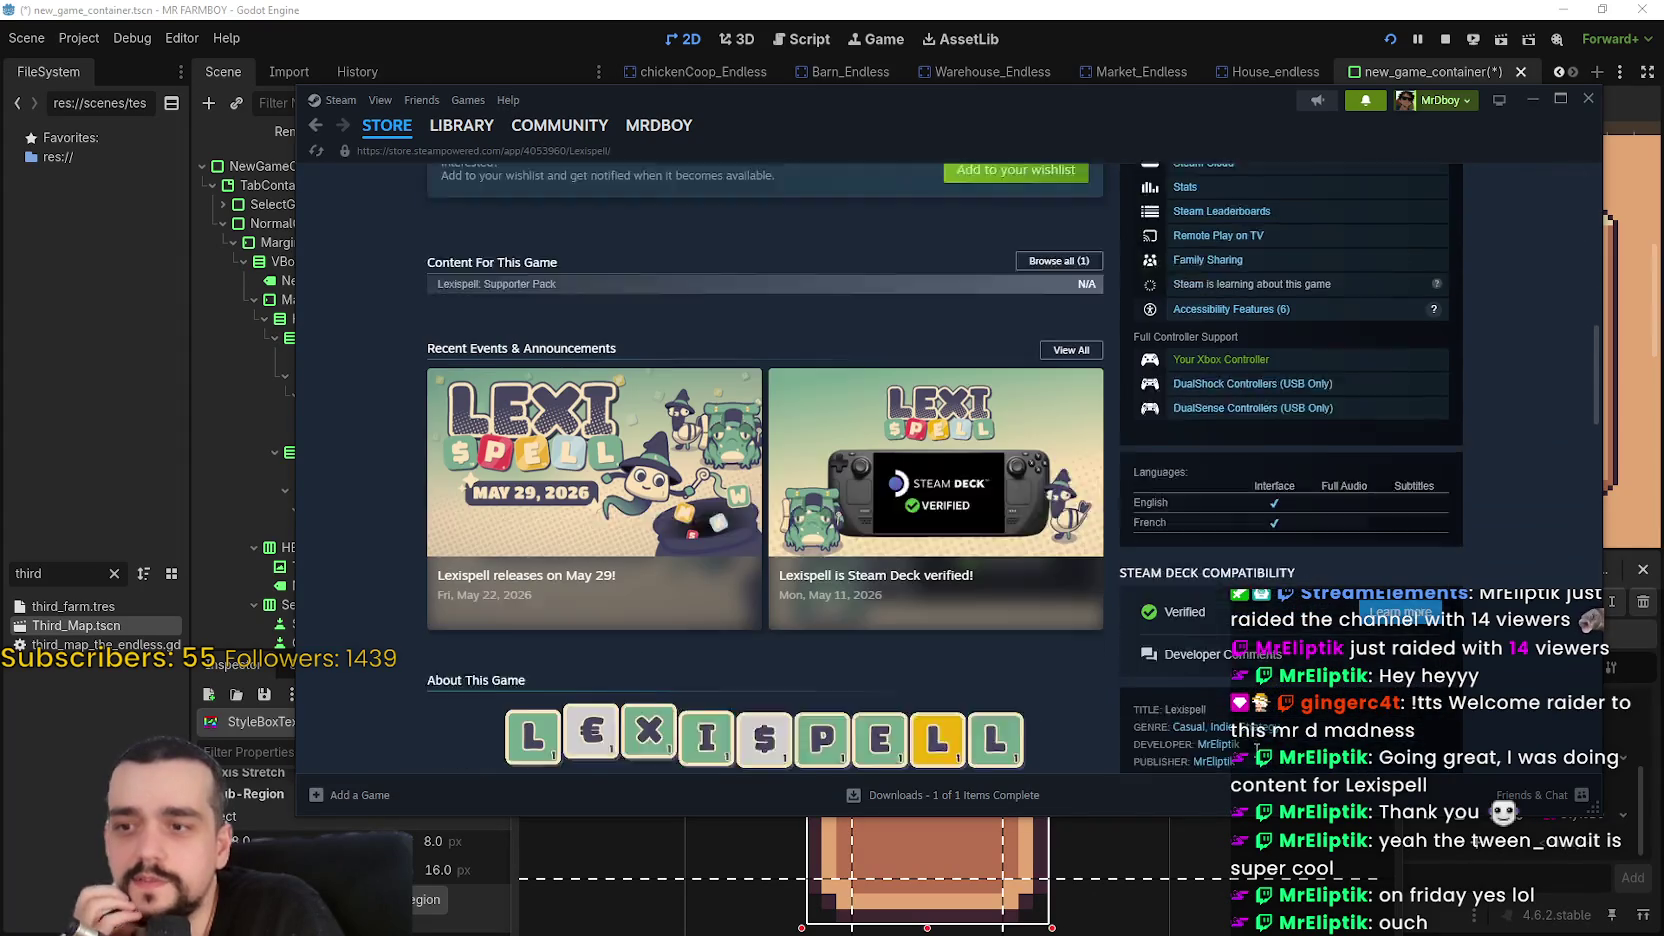
scroll(920, 567, "up", 6)
scroll(980, 618, "up", 3)
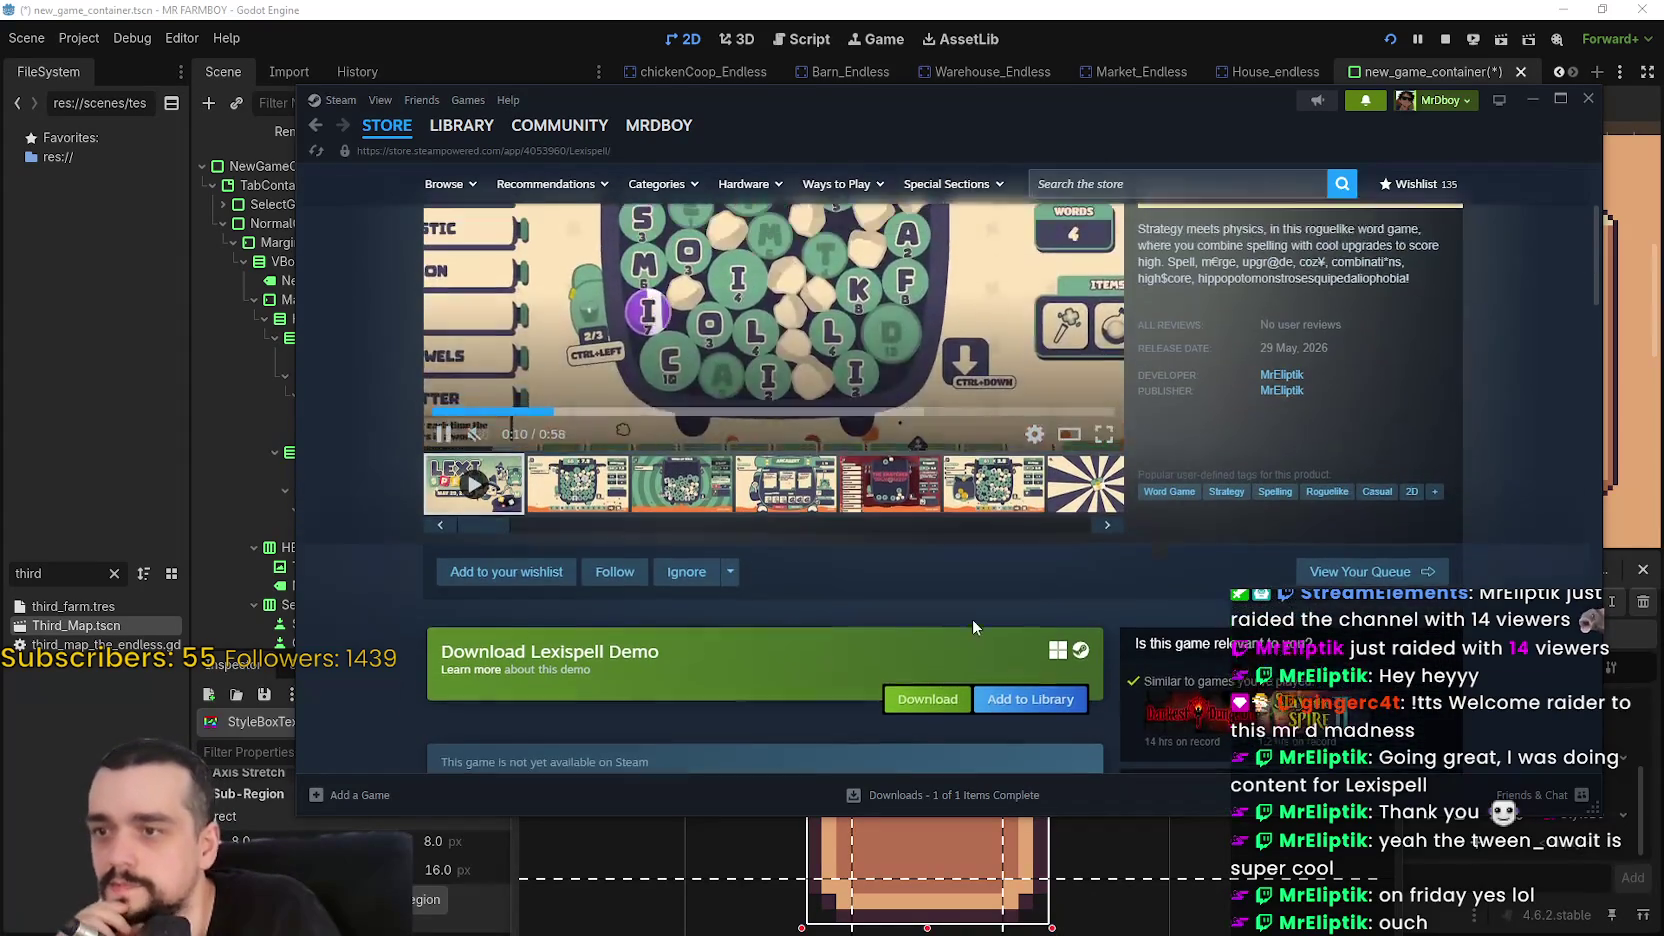
scroll(600, 632, "down", 3)
left_click(463, 531)
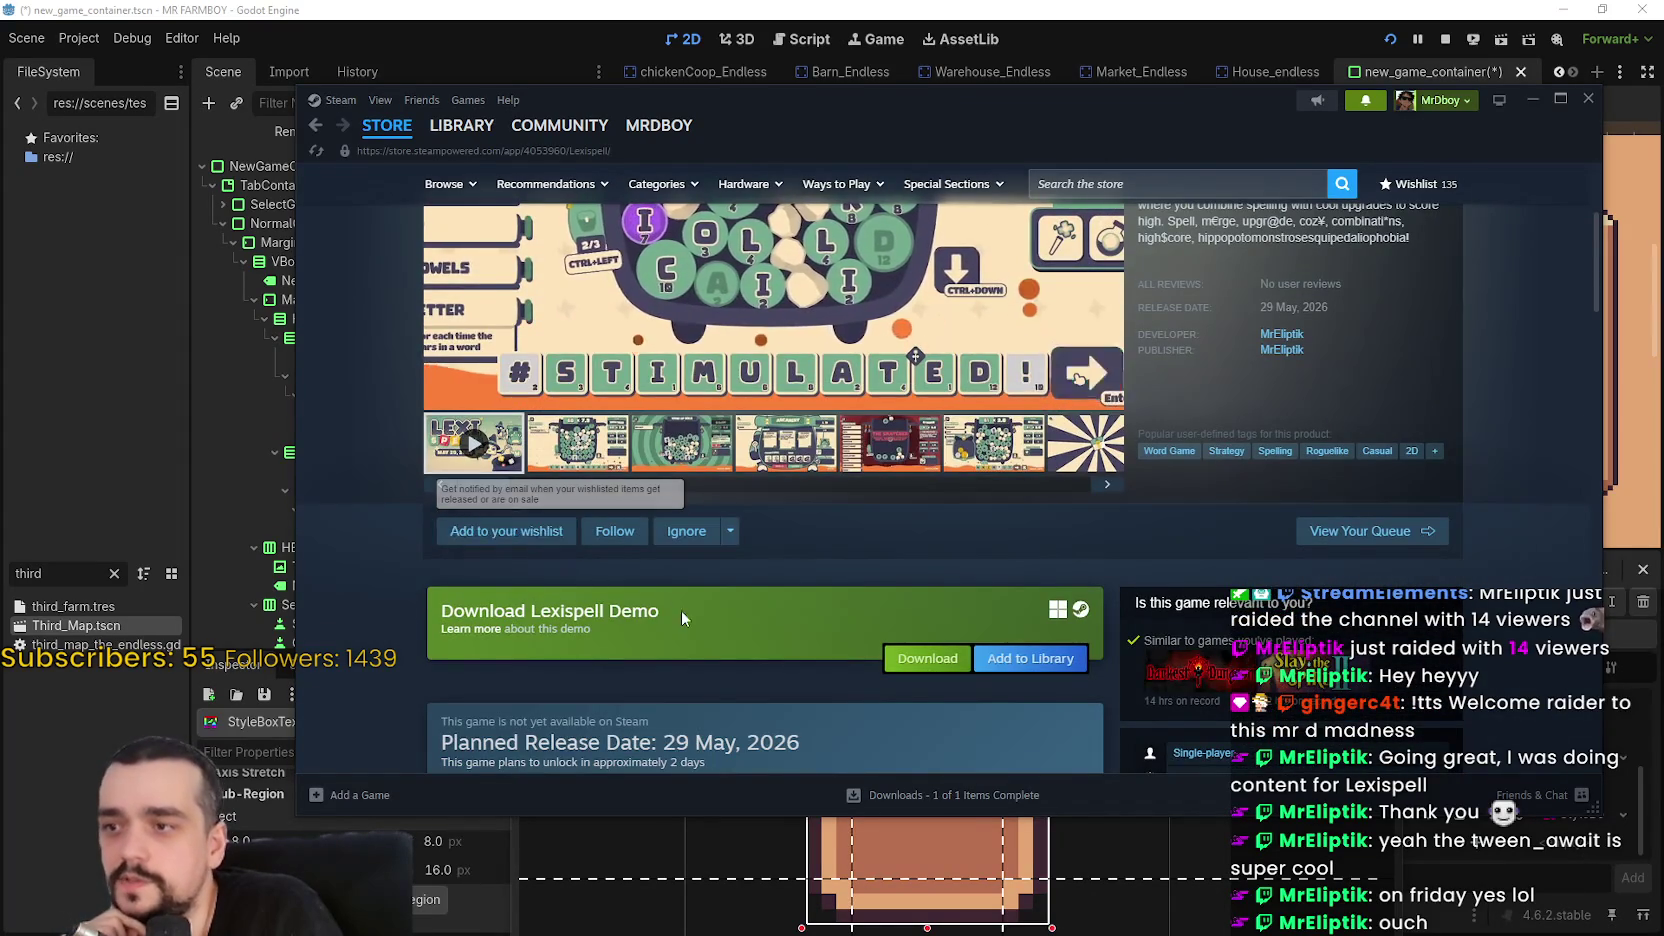
scroll(681, 610, "up", 3)
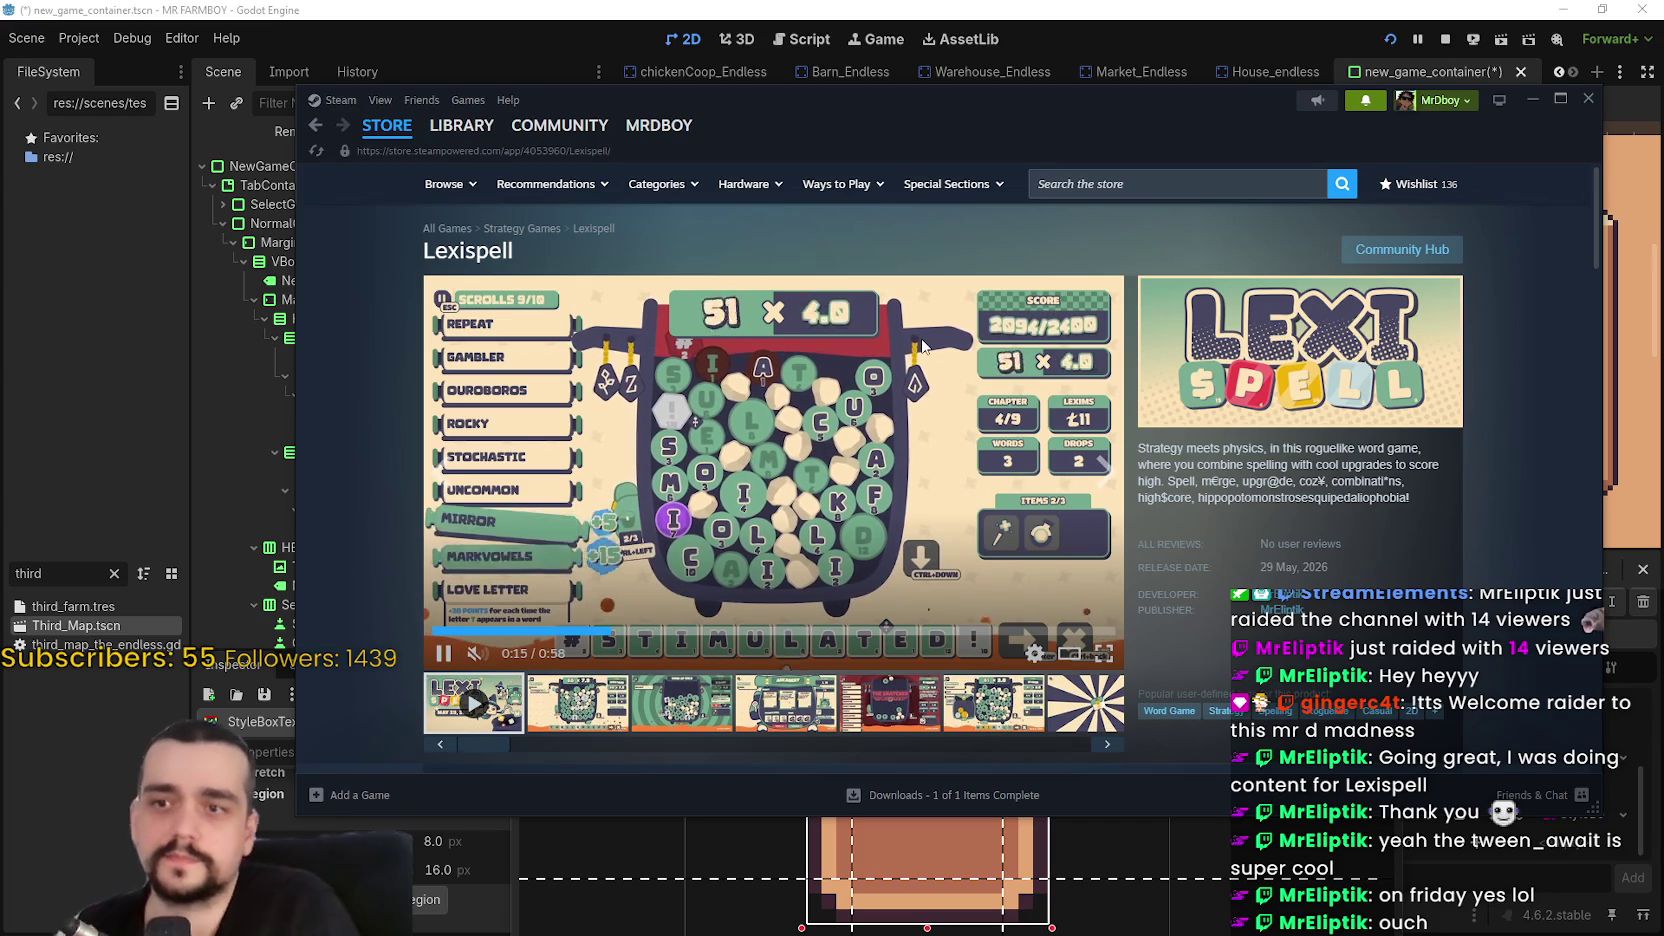
left_click(1281, 609)
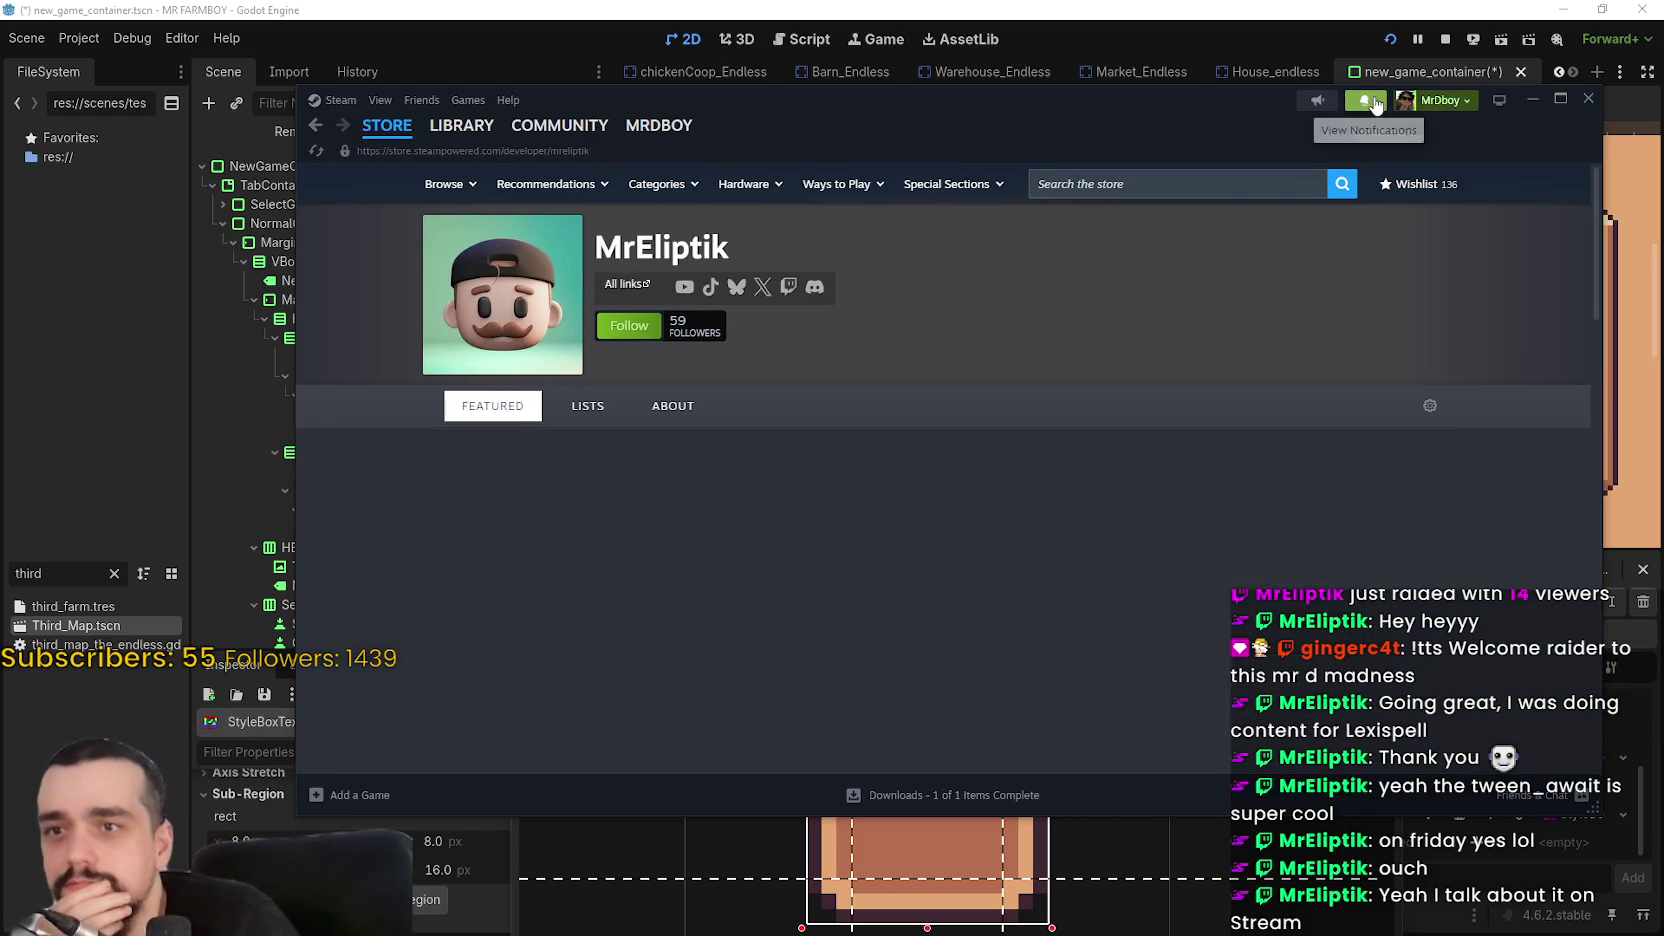
Scroll to the developer's games list and open the Hyperslice store page
scroll(900, 540, "down", 9)
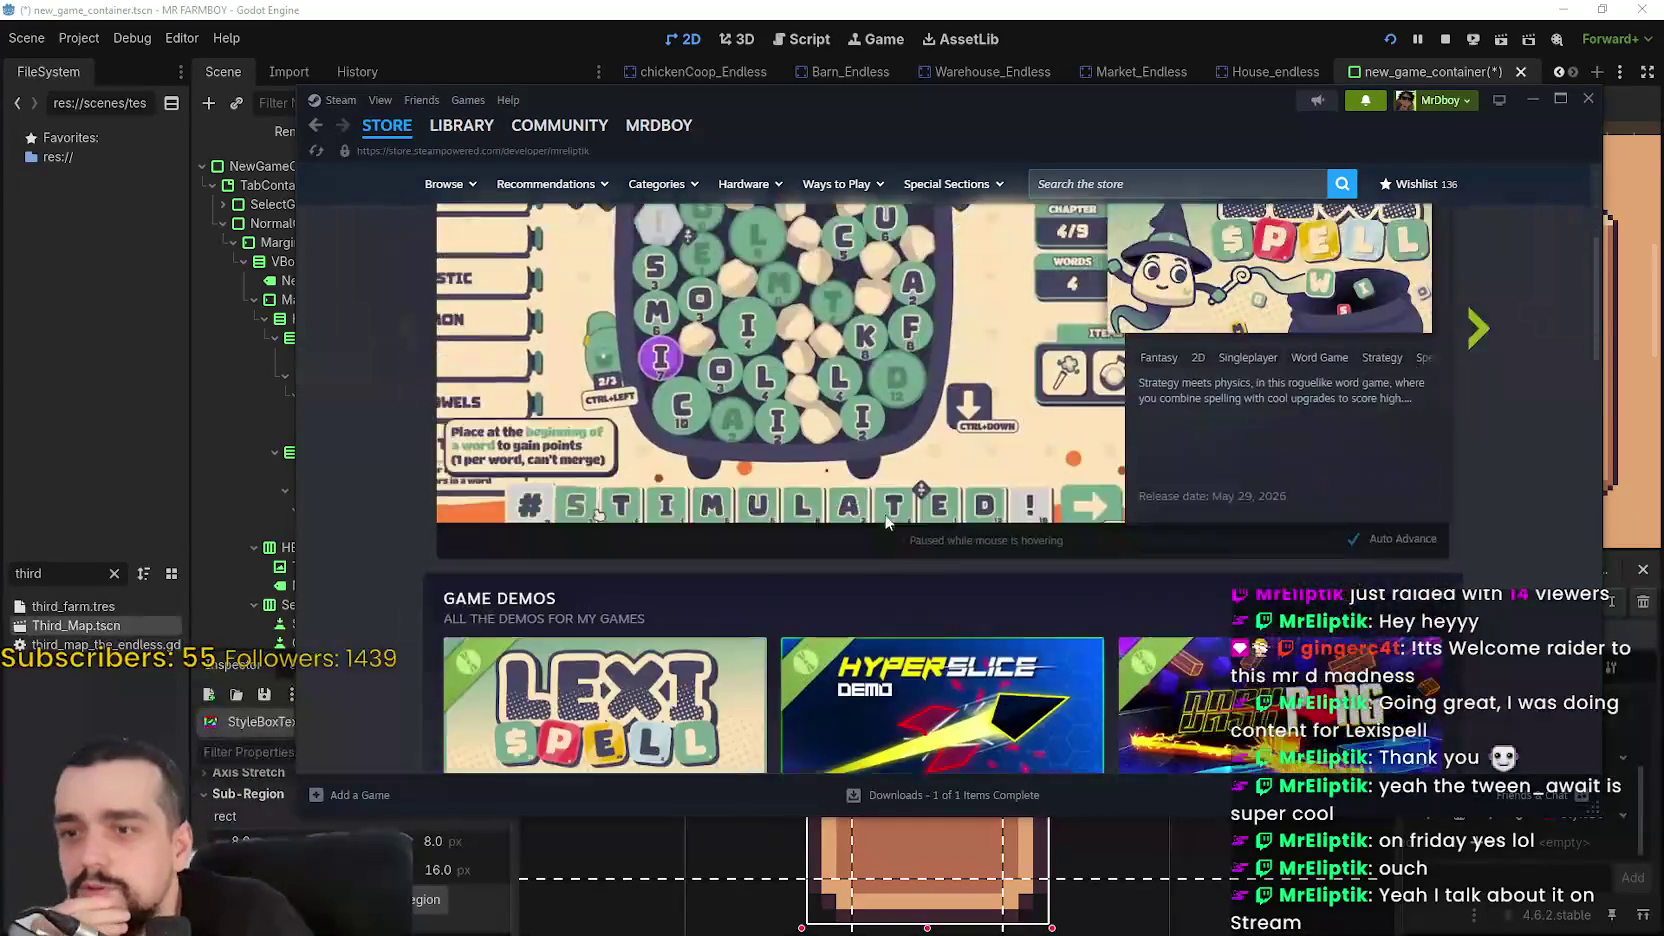
scroll(915, 549, "up", 3)
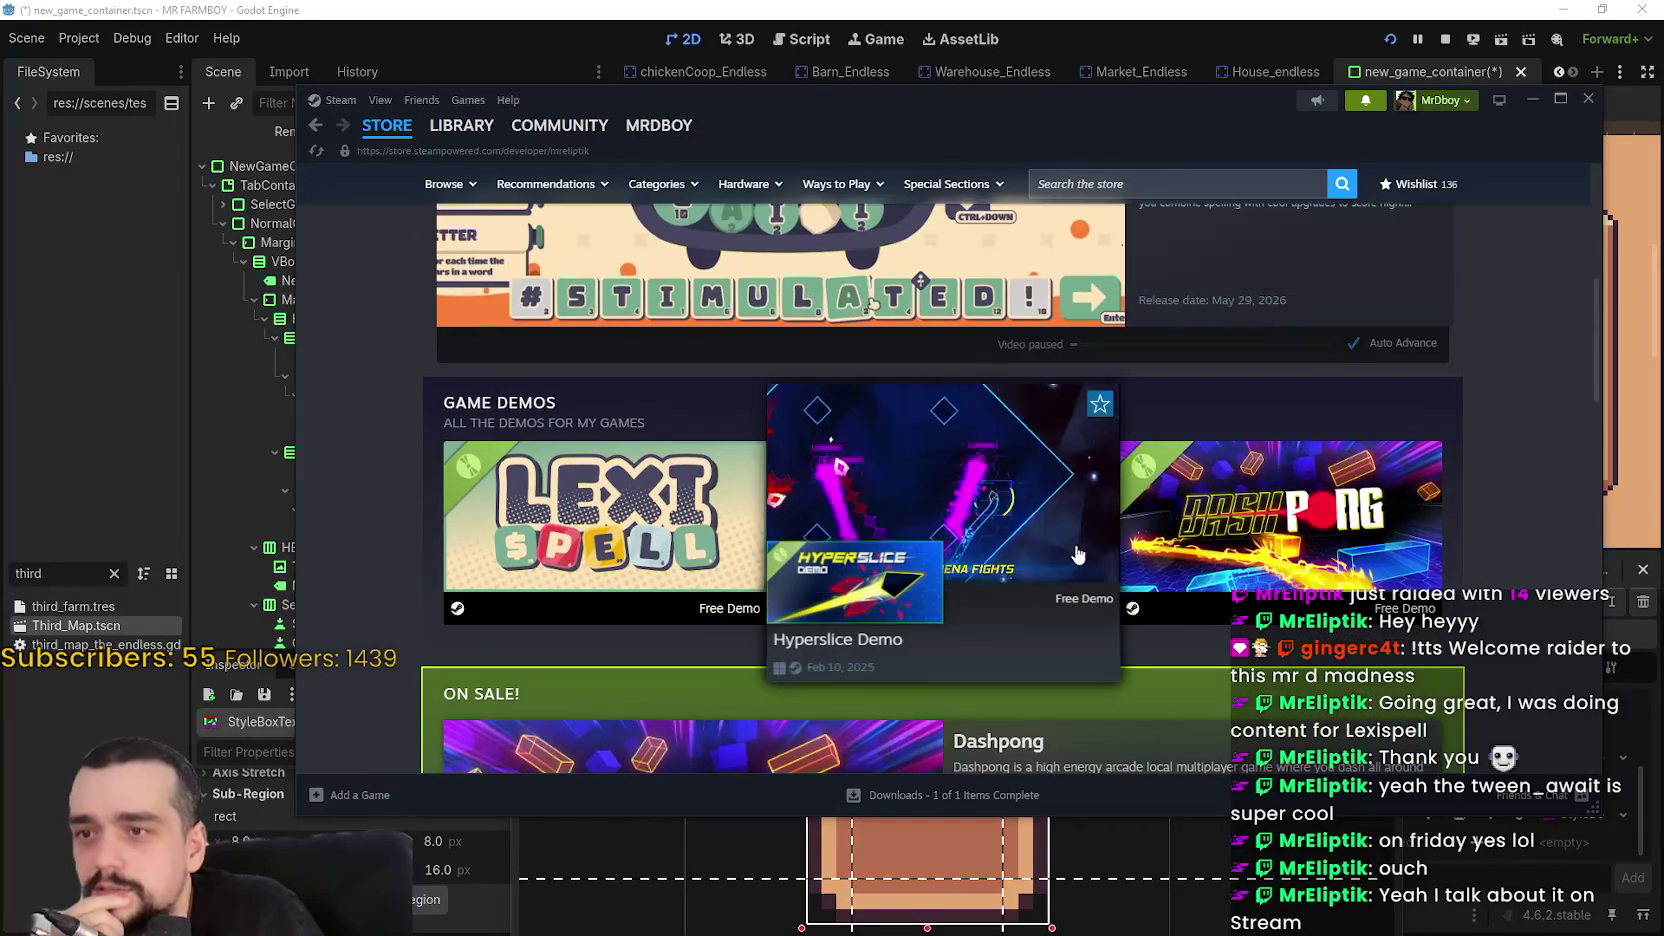
scroll(1034, 524, "down", 1)
scroll(1077, 665, "down", 8)
mouse_move(797, 441)
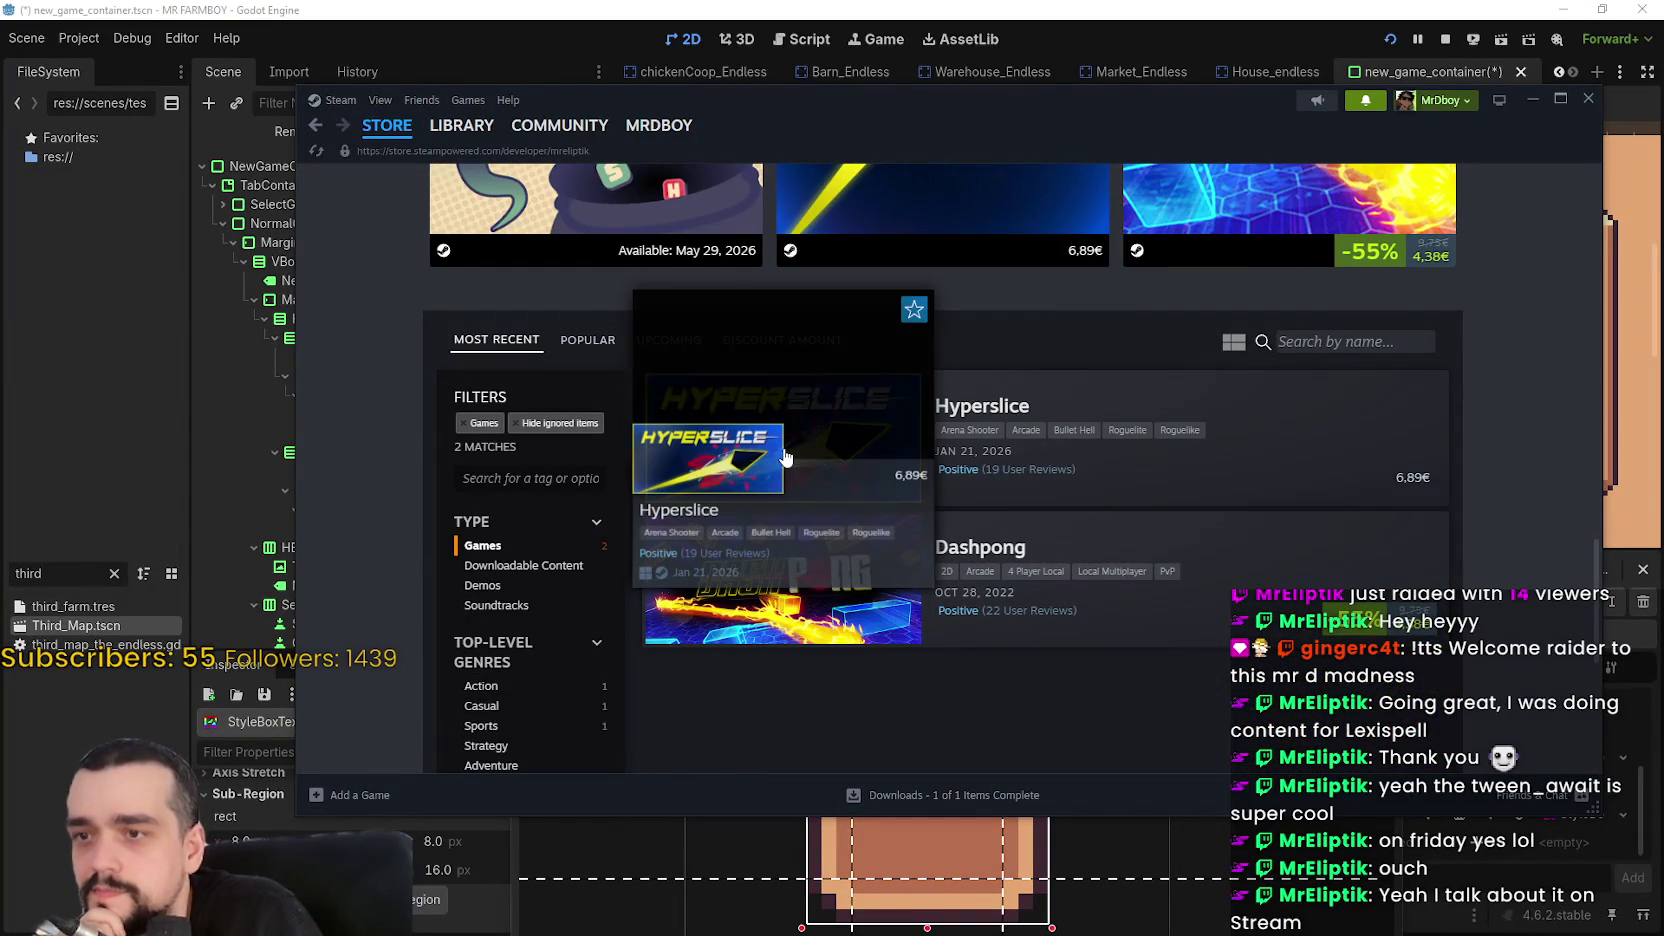
mouse_move(805, 628)
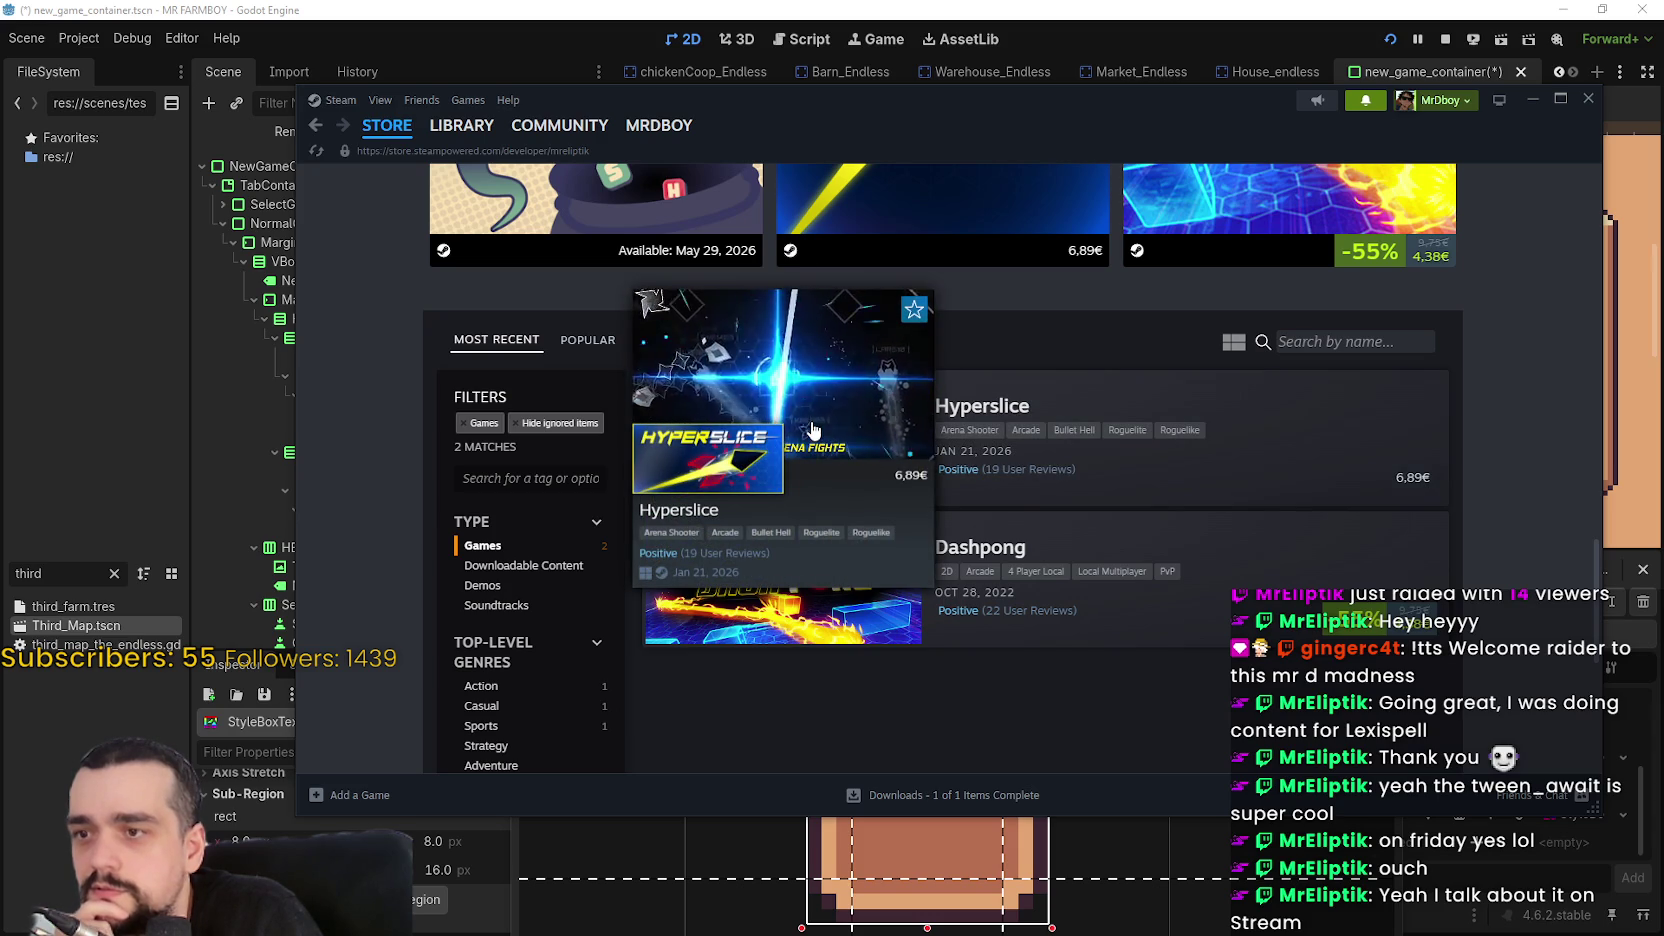
left_click(820, 417)
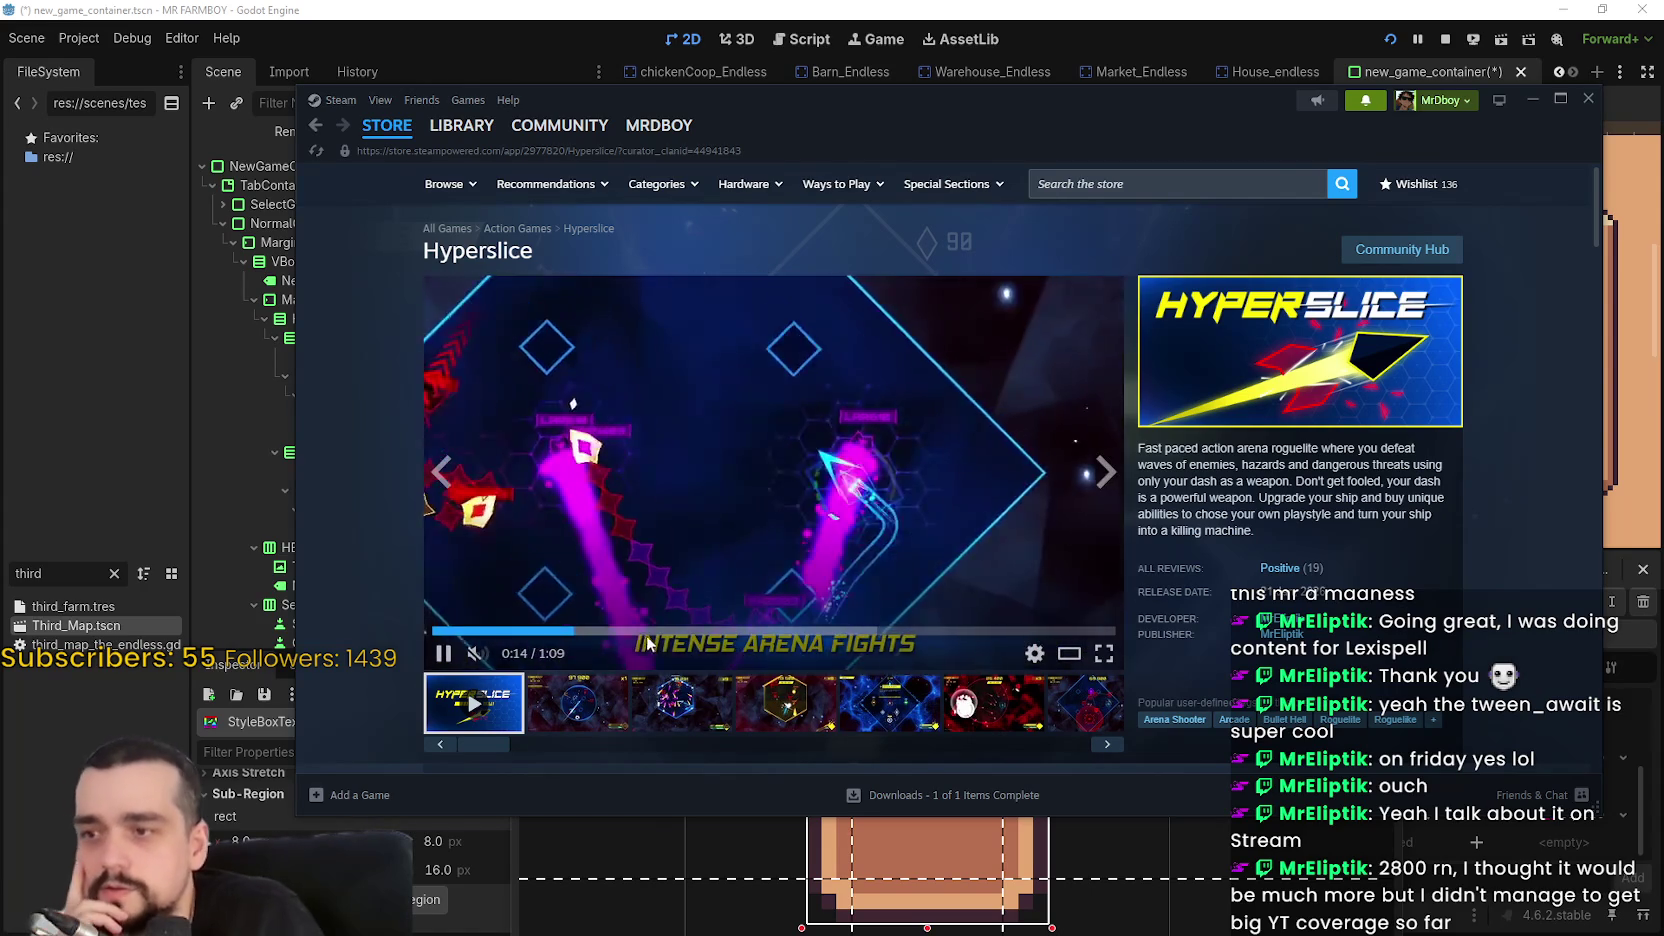
Skip the Hyperslice trailer to 0:53 and view screenshots three to six, enlarging the sixth
left_click(830, 631)
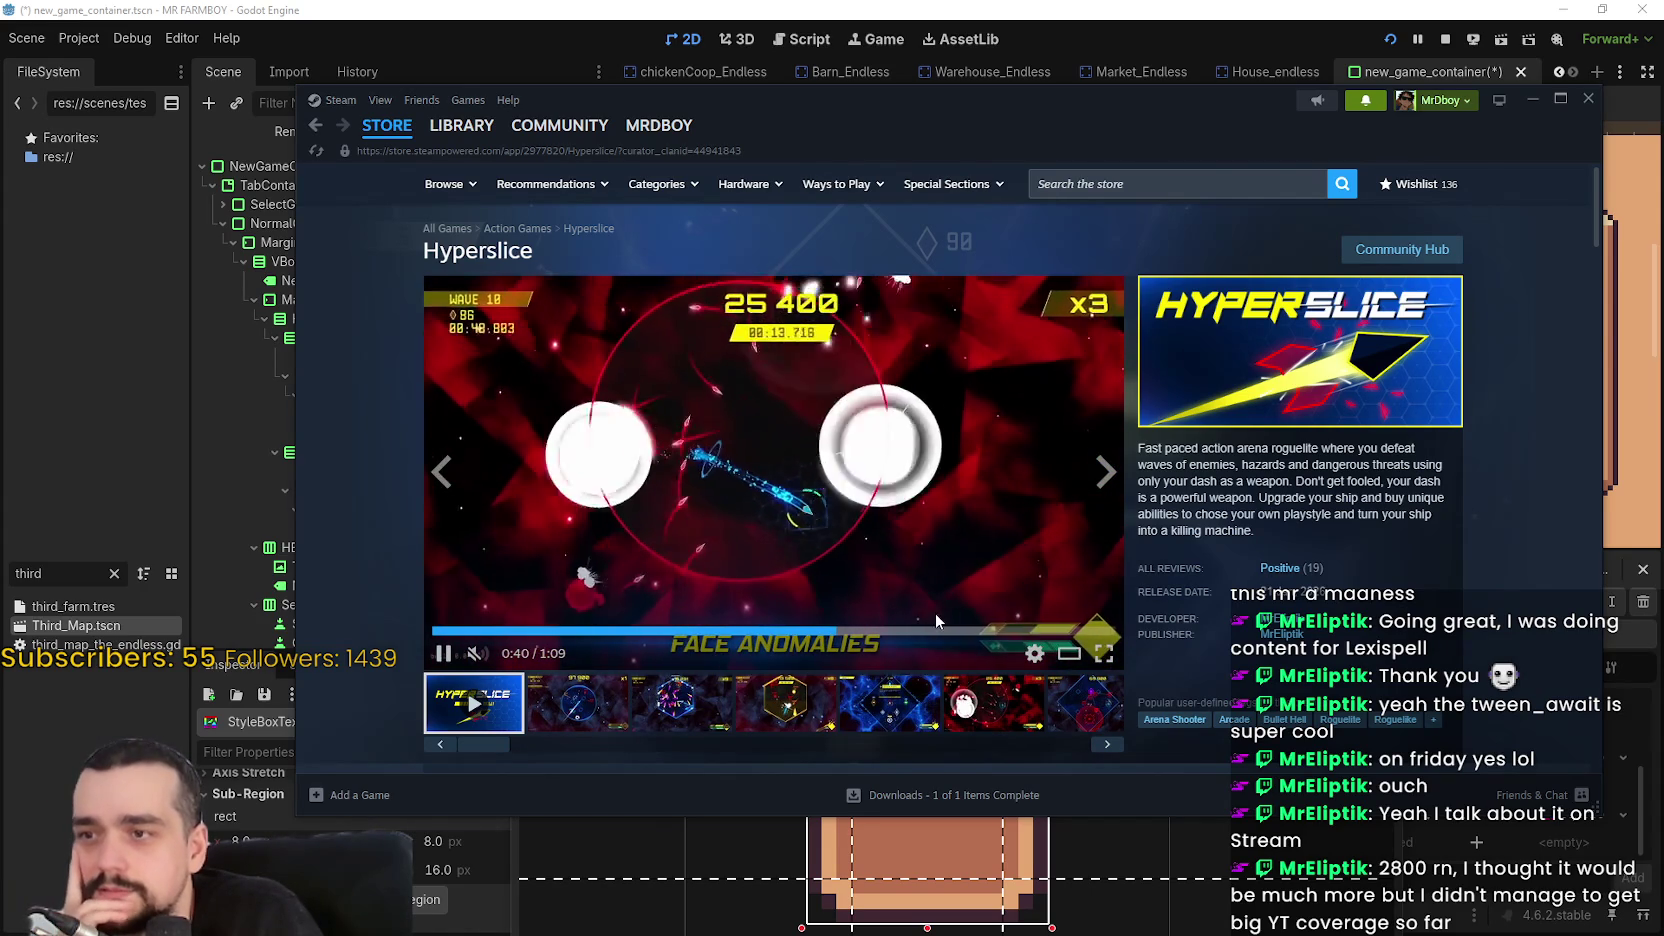
left_click(962, 631)
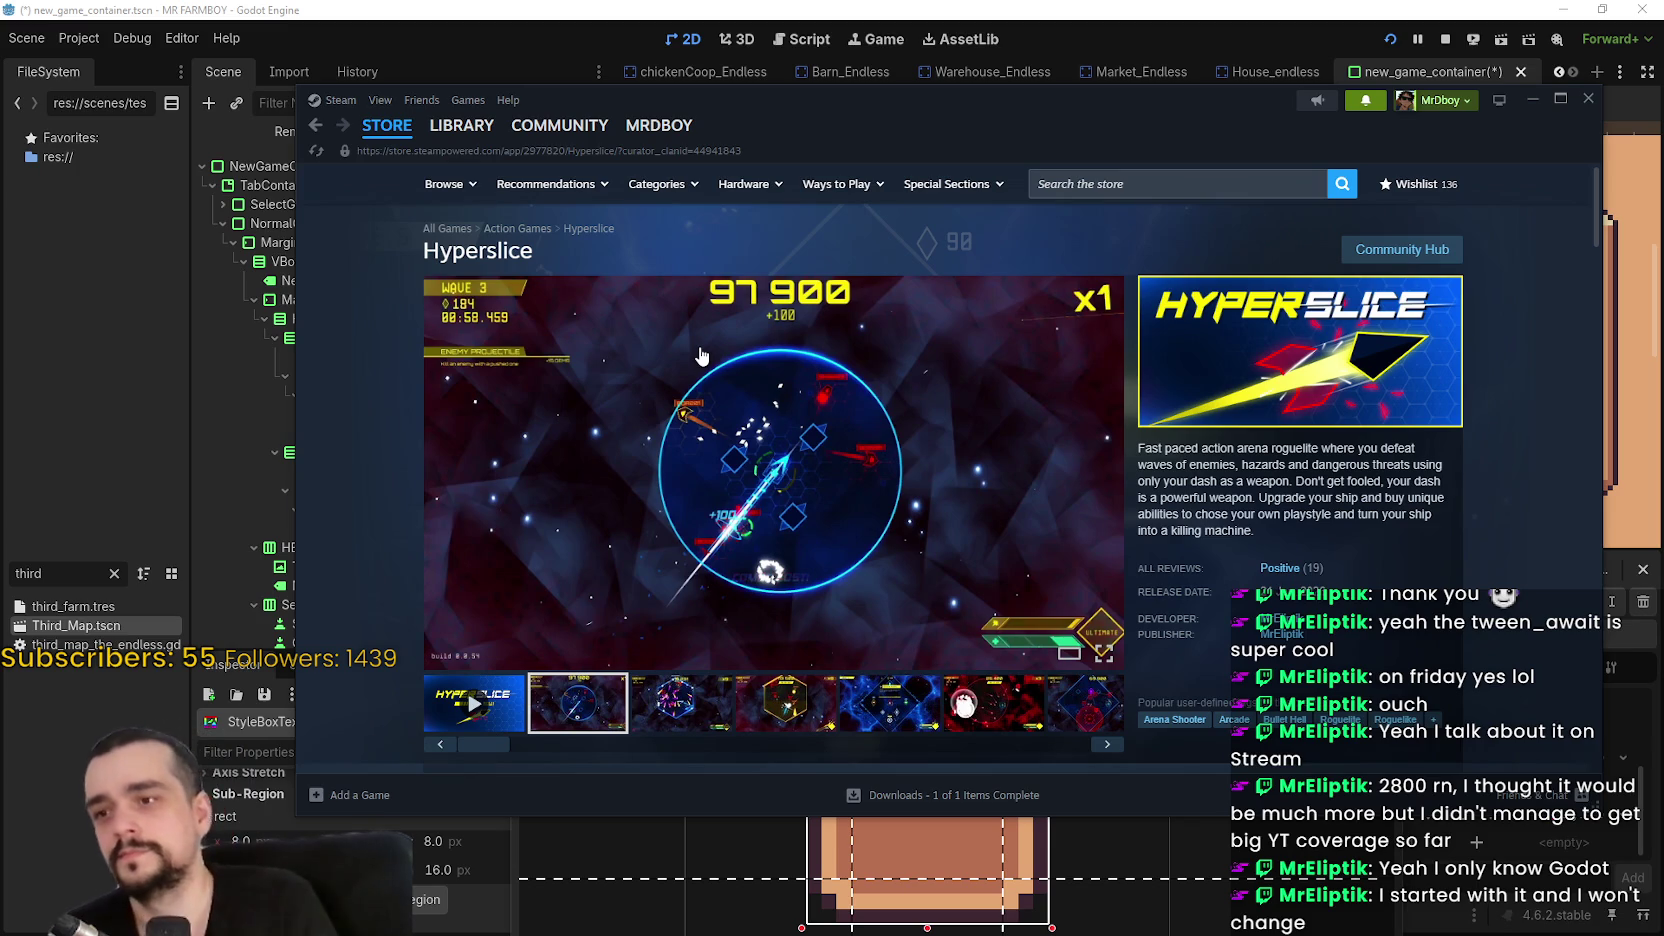
left_click(648, 698)
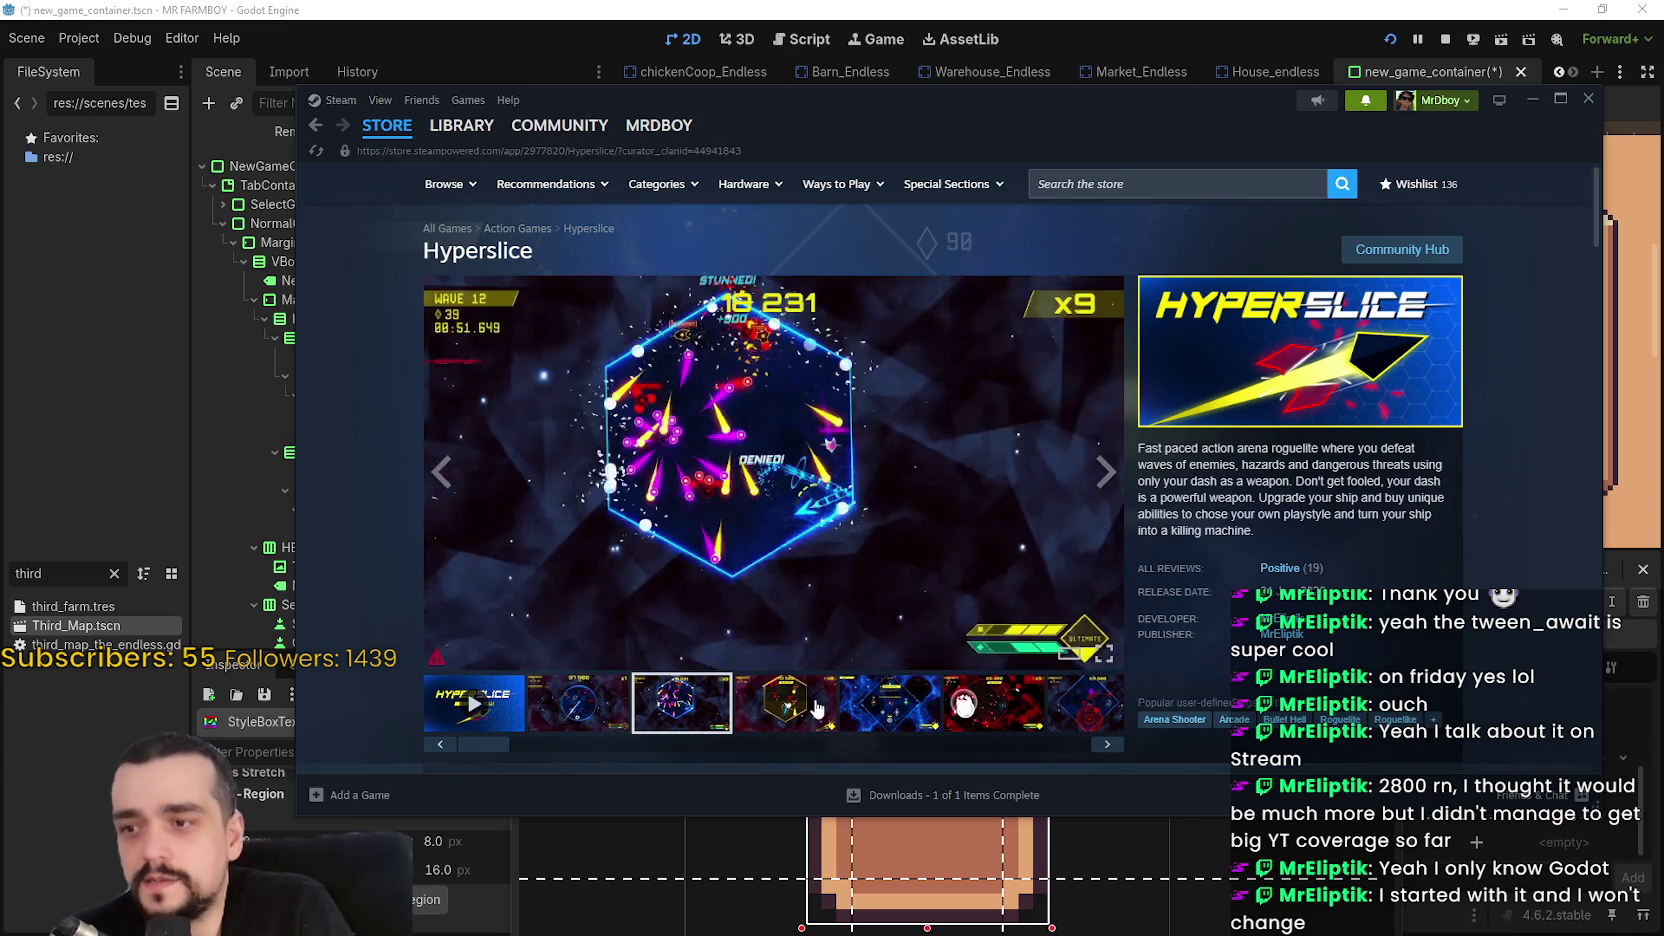
left_click(786, 703)
left_click(888, 703)
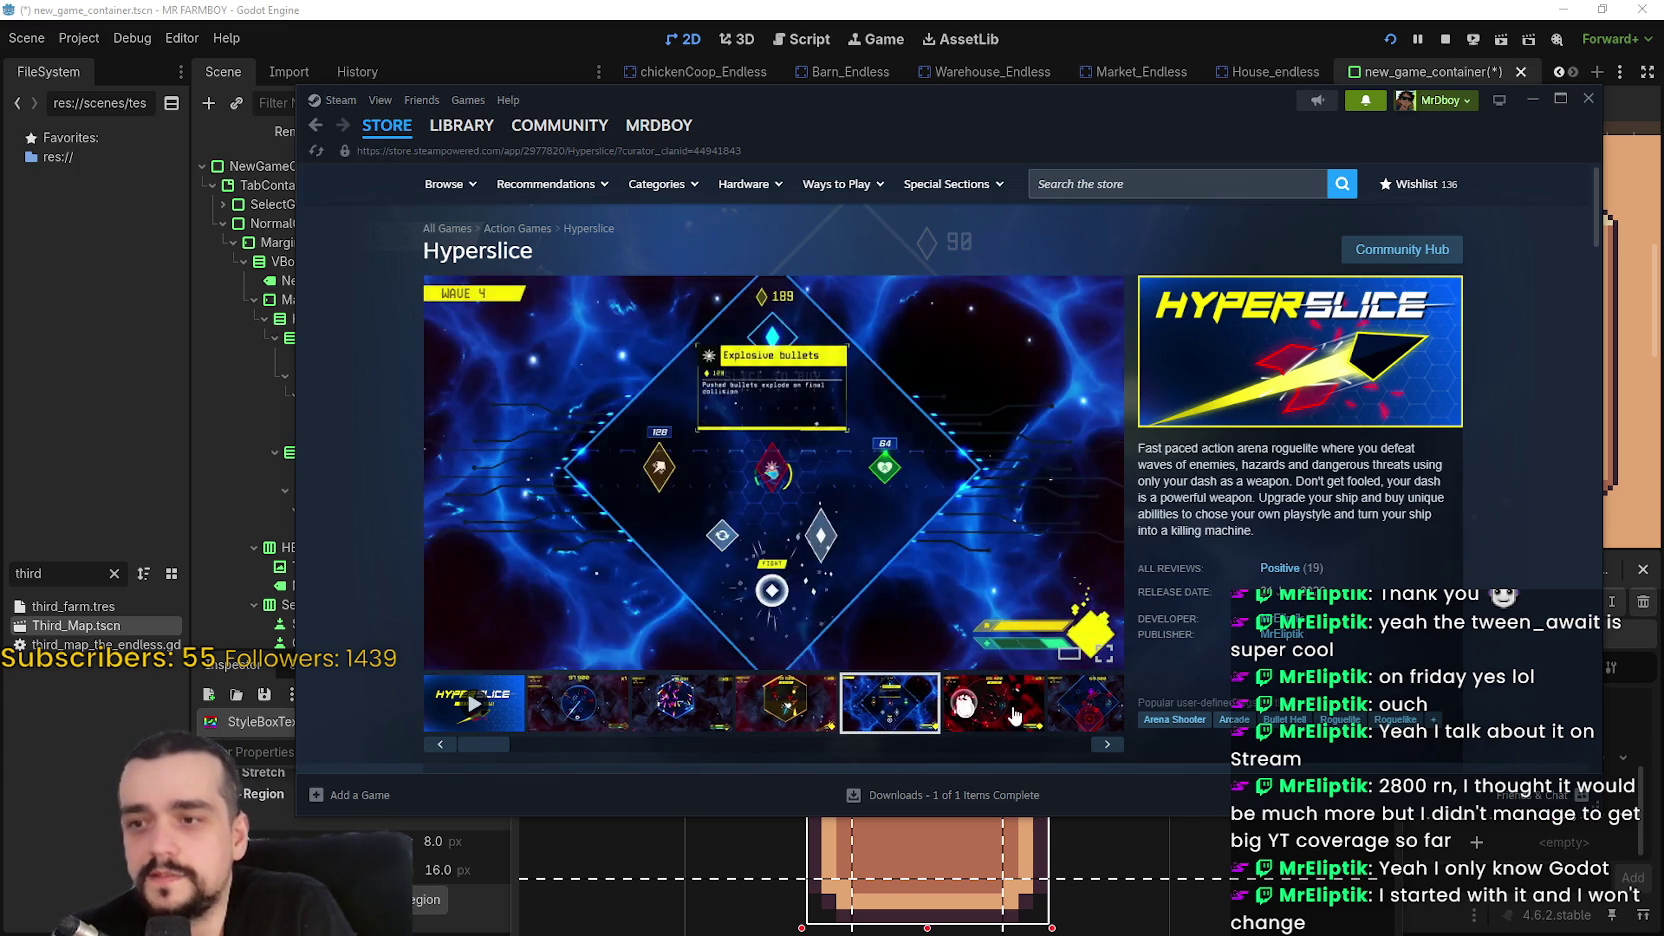
left_click(990, 703)
left_click(890, 510)
left_click(1440, 491)
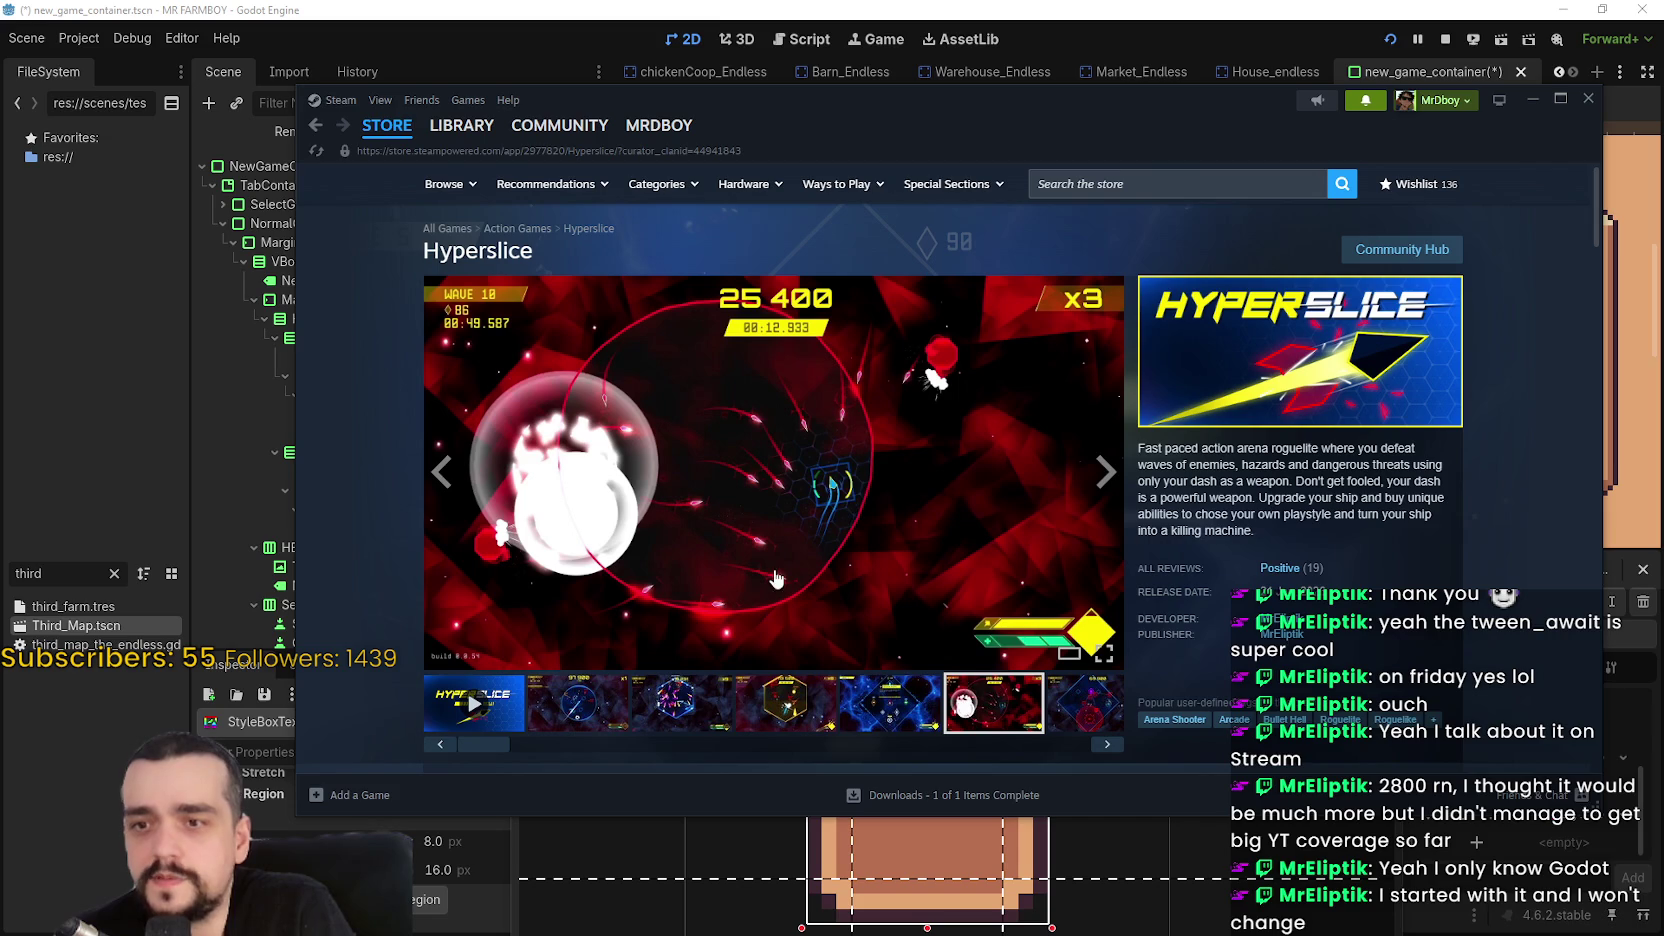
Go back to the previously viewed Lexispell store page
scroll(803, 585, "down", 3)
scroll(760, 510, "up", 3)
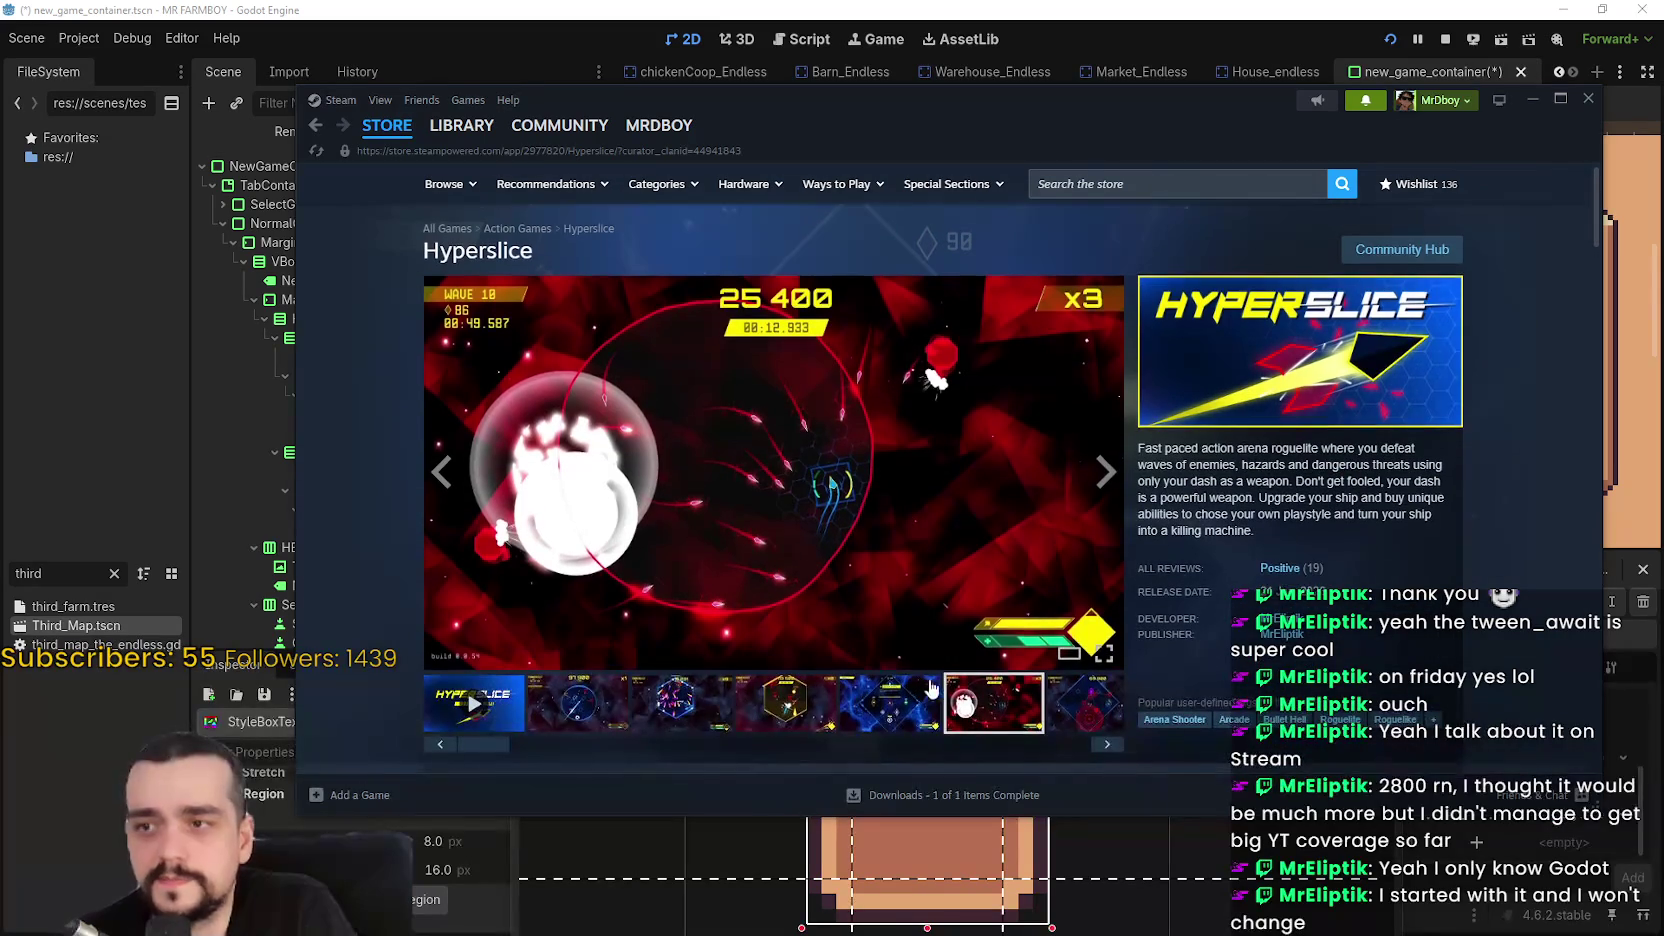
left_click(1090, 705)
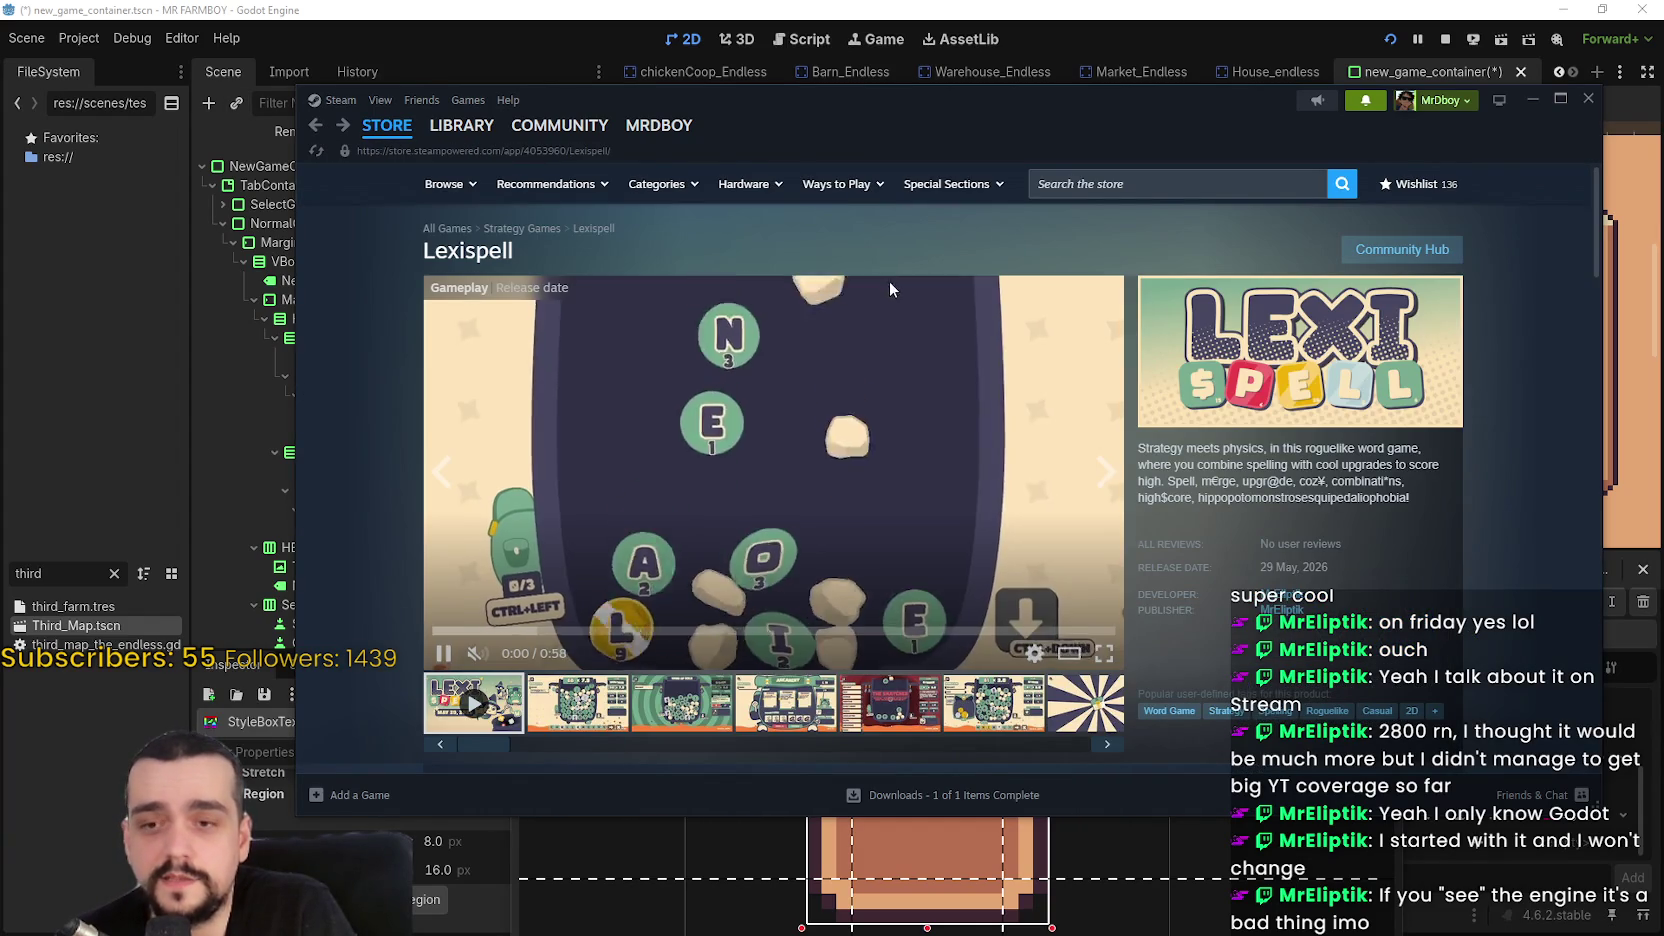
Search the store for 'Outward 2' and open its store page
left_click(800, 692)
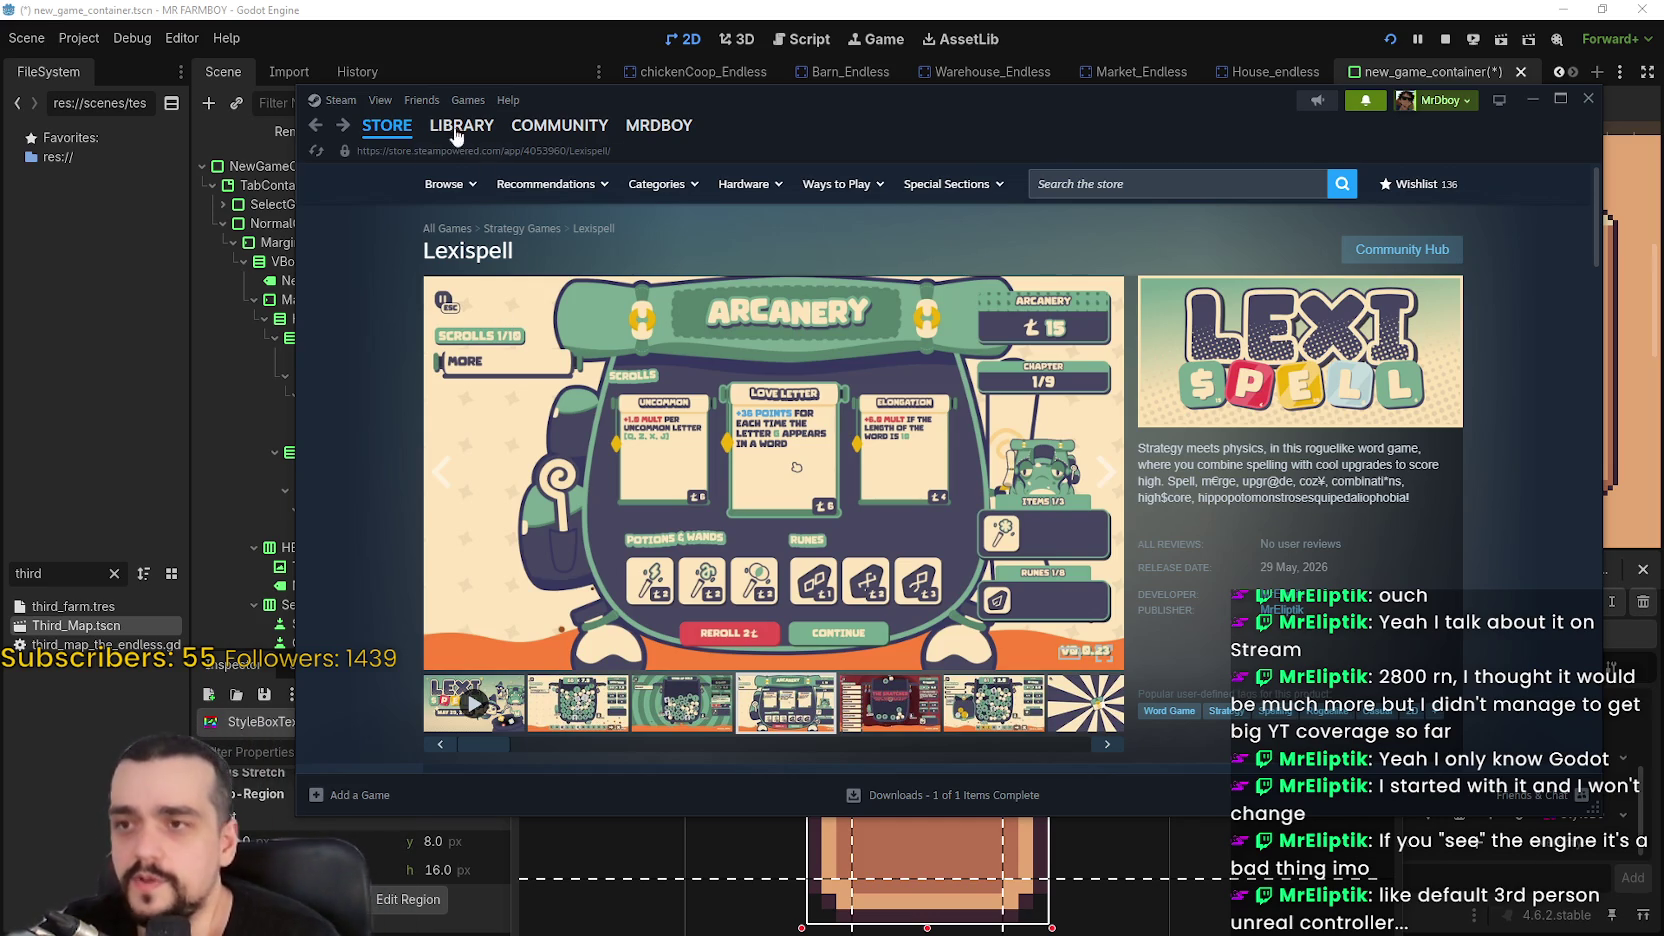
left_click(1203, 184)
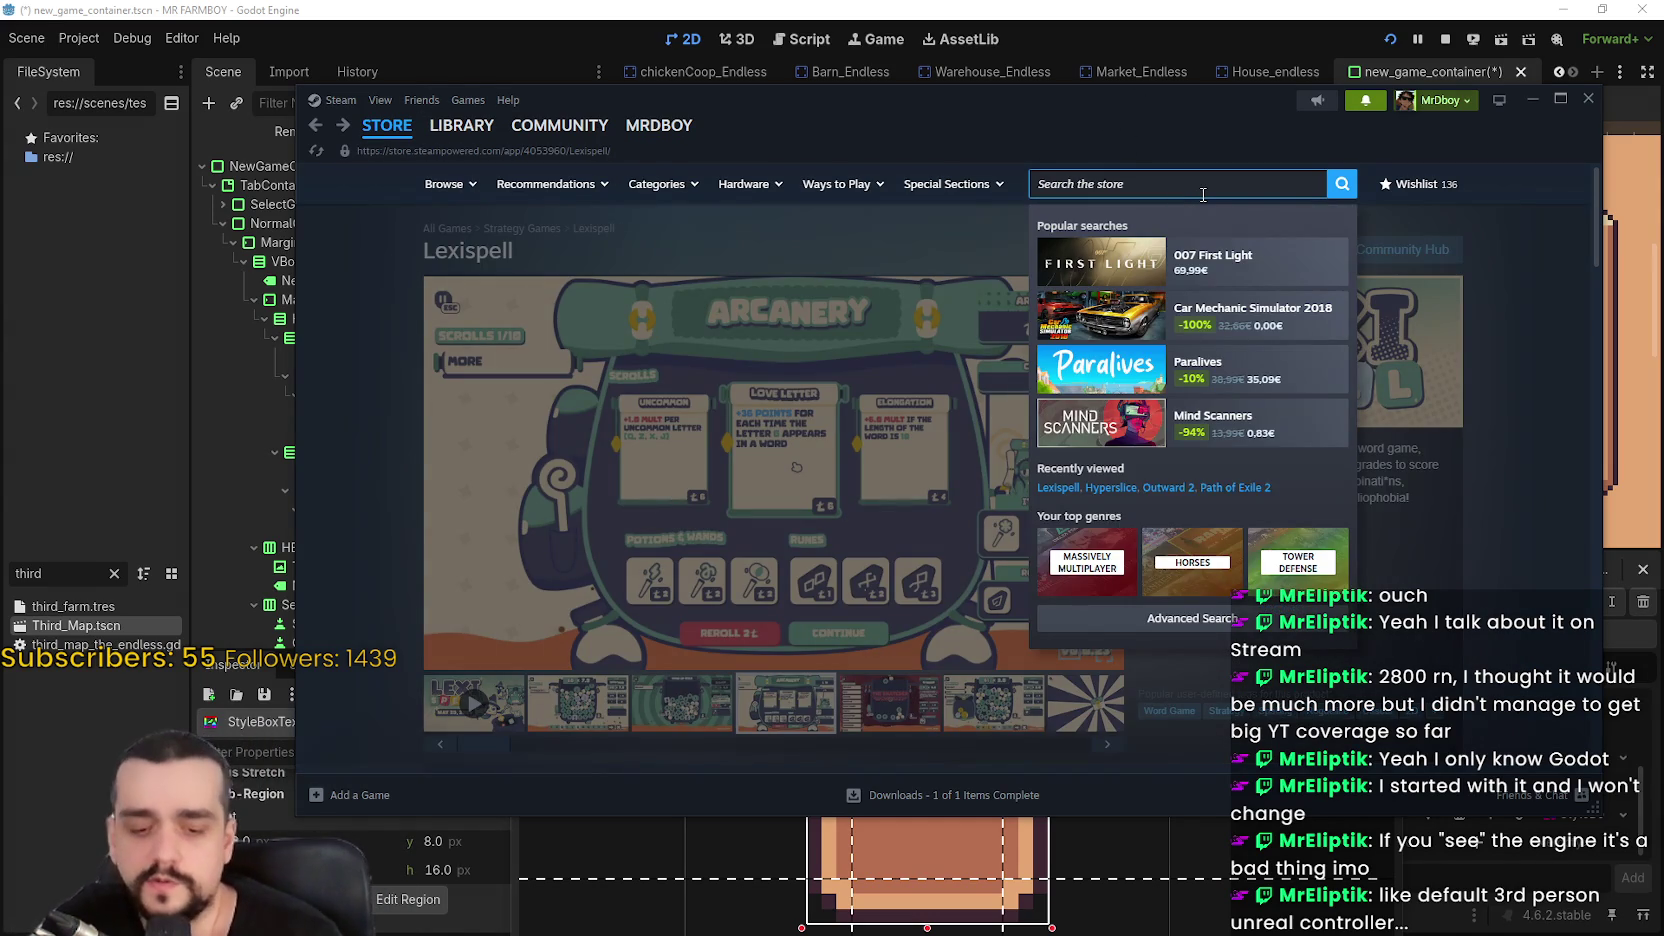
type("outward 2")
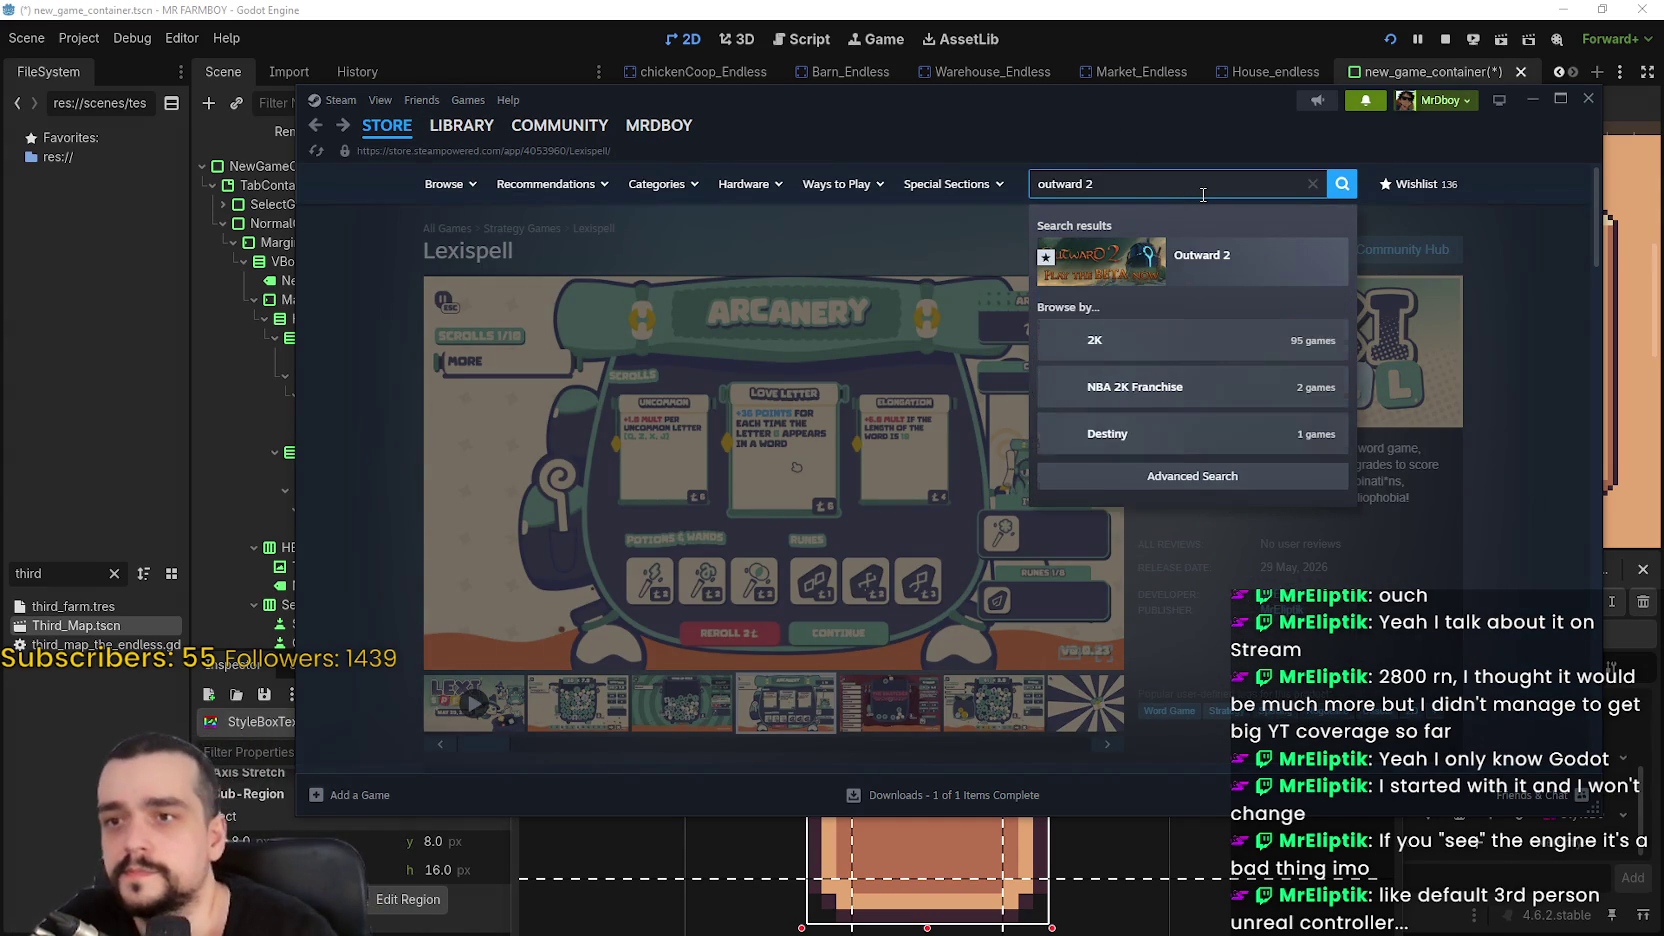
left_click(1240, 264)
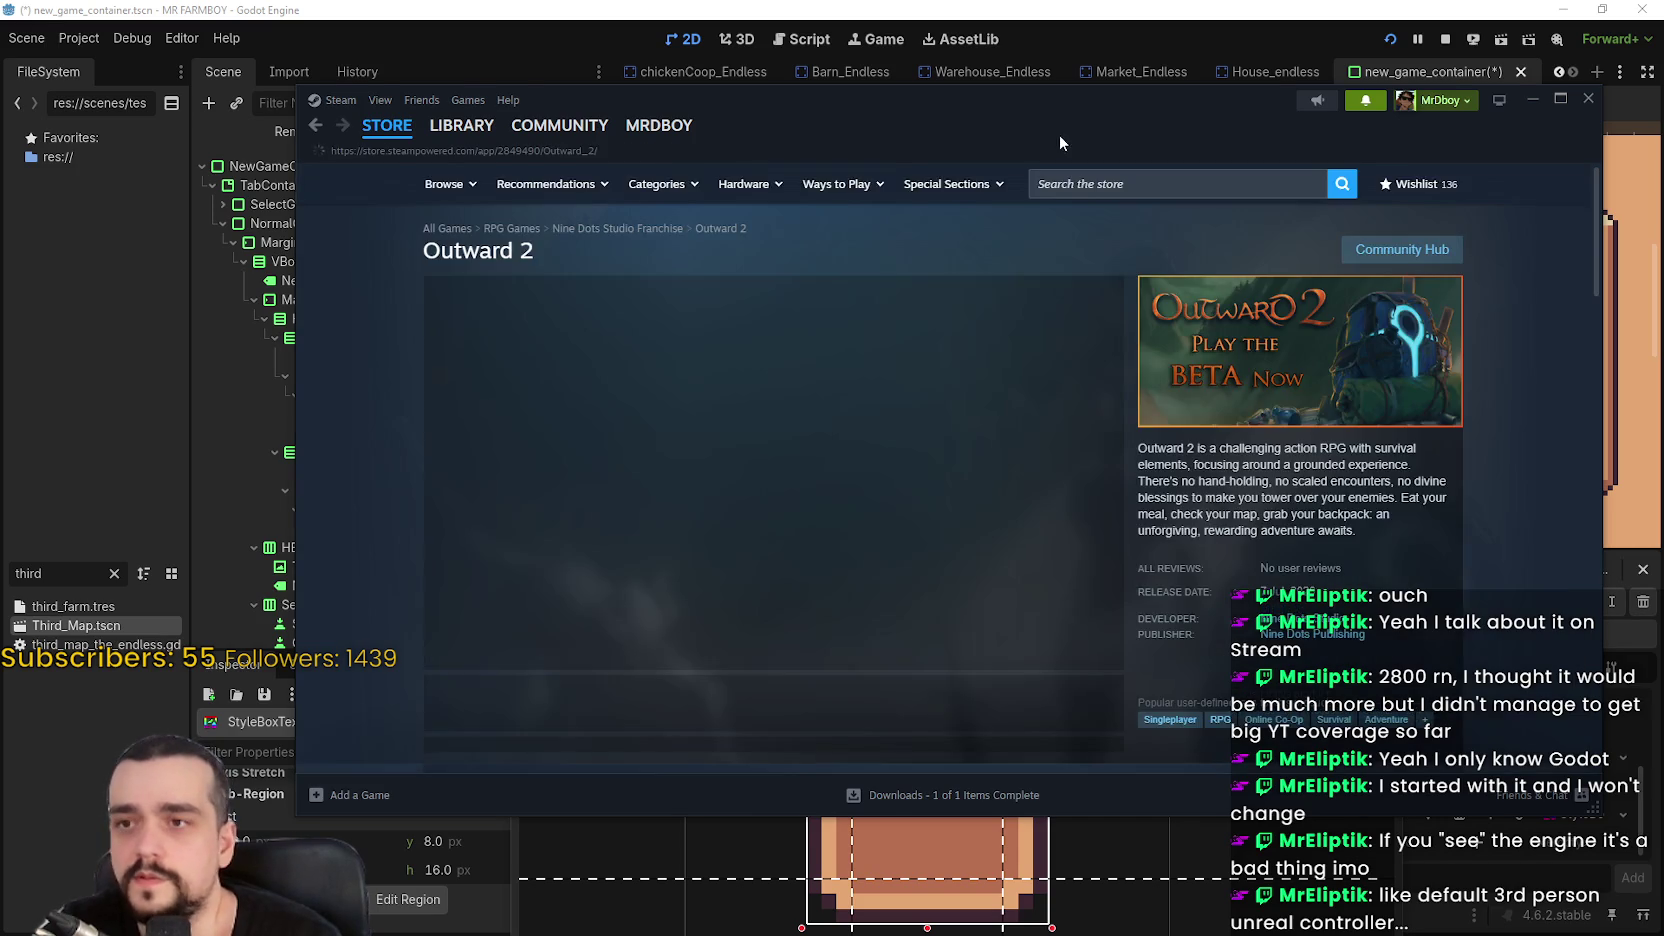
left_click_drag(1055, 159, 1095, 146)
Enlarge an Outward 2 screenshot and page the gallery forward to 8 of 18
left_click(736, 708)
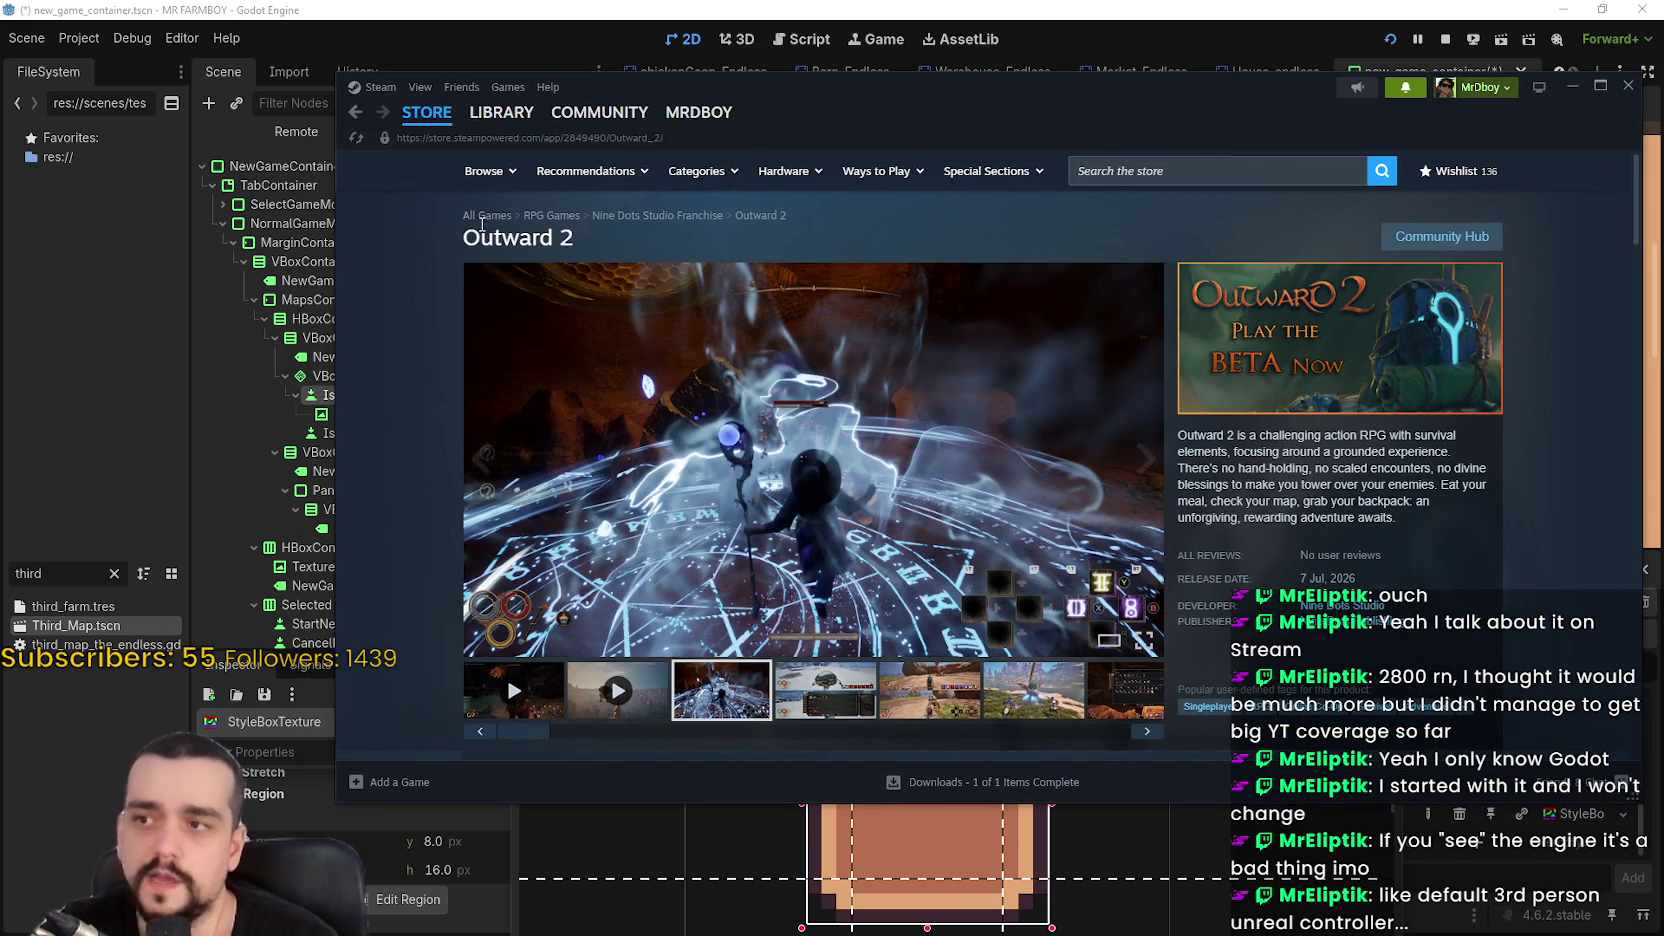
double_click(481, 225)
left_click(845, 700)
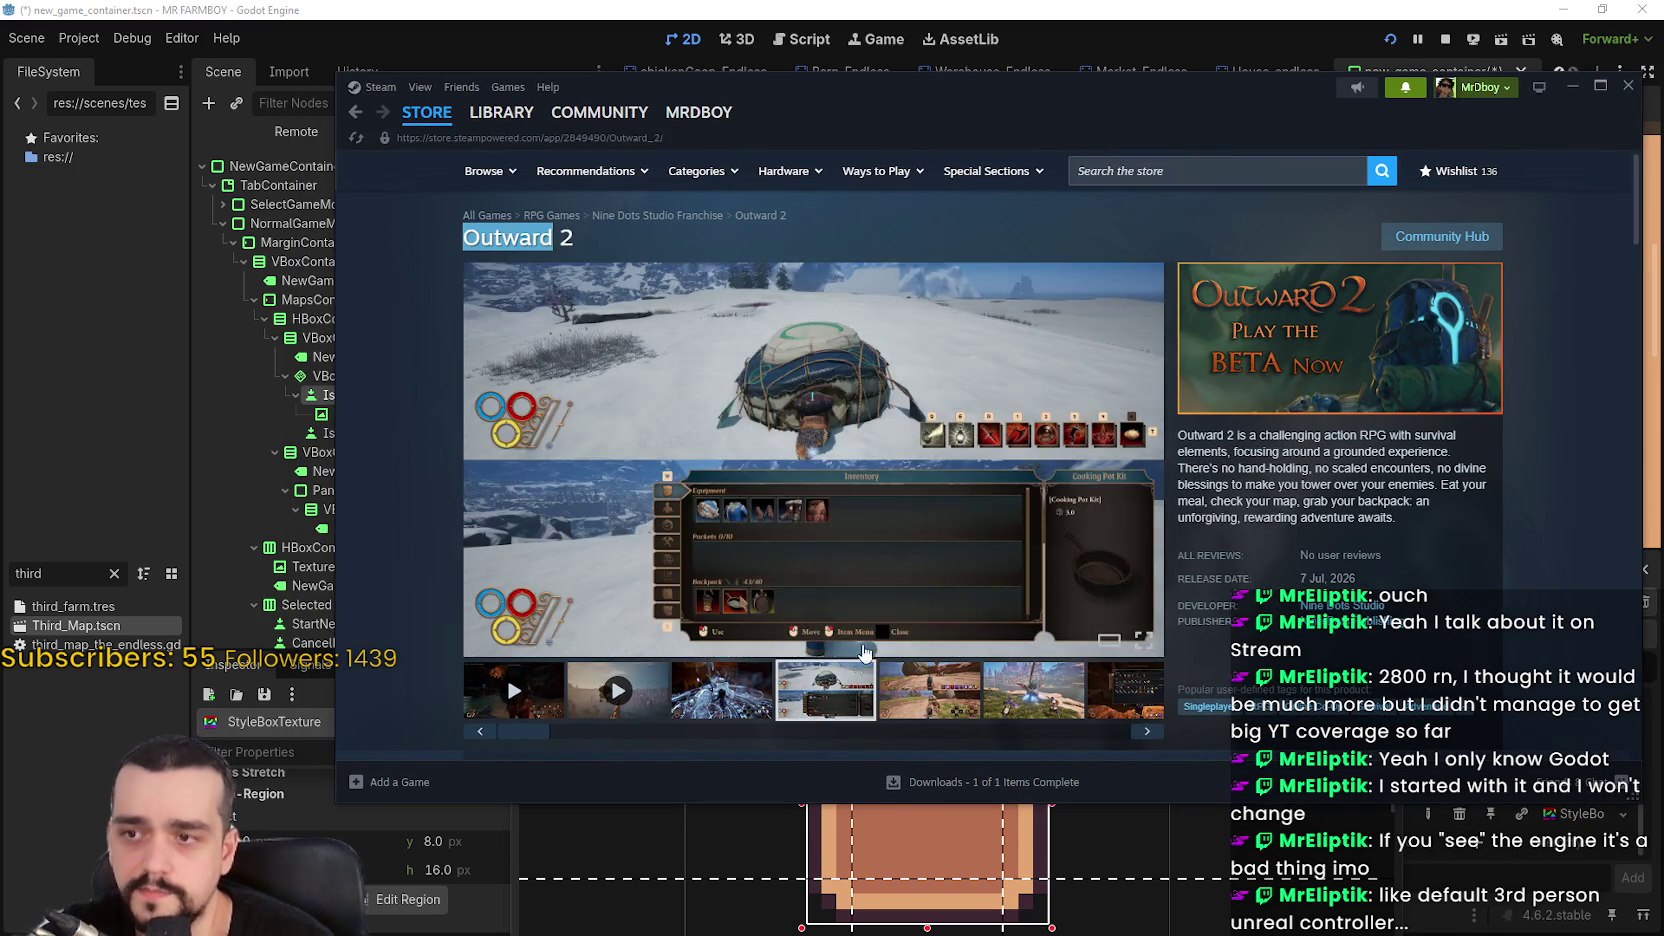
left_click(865, 652)
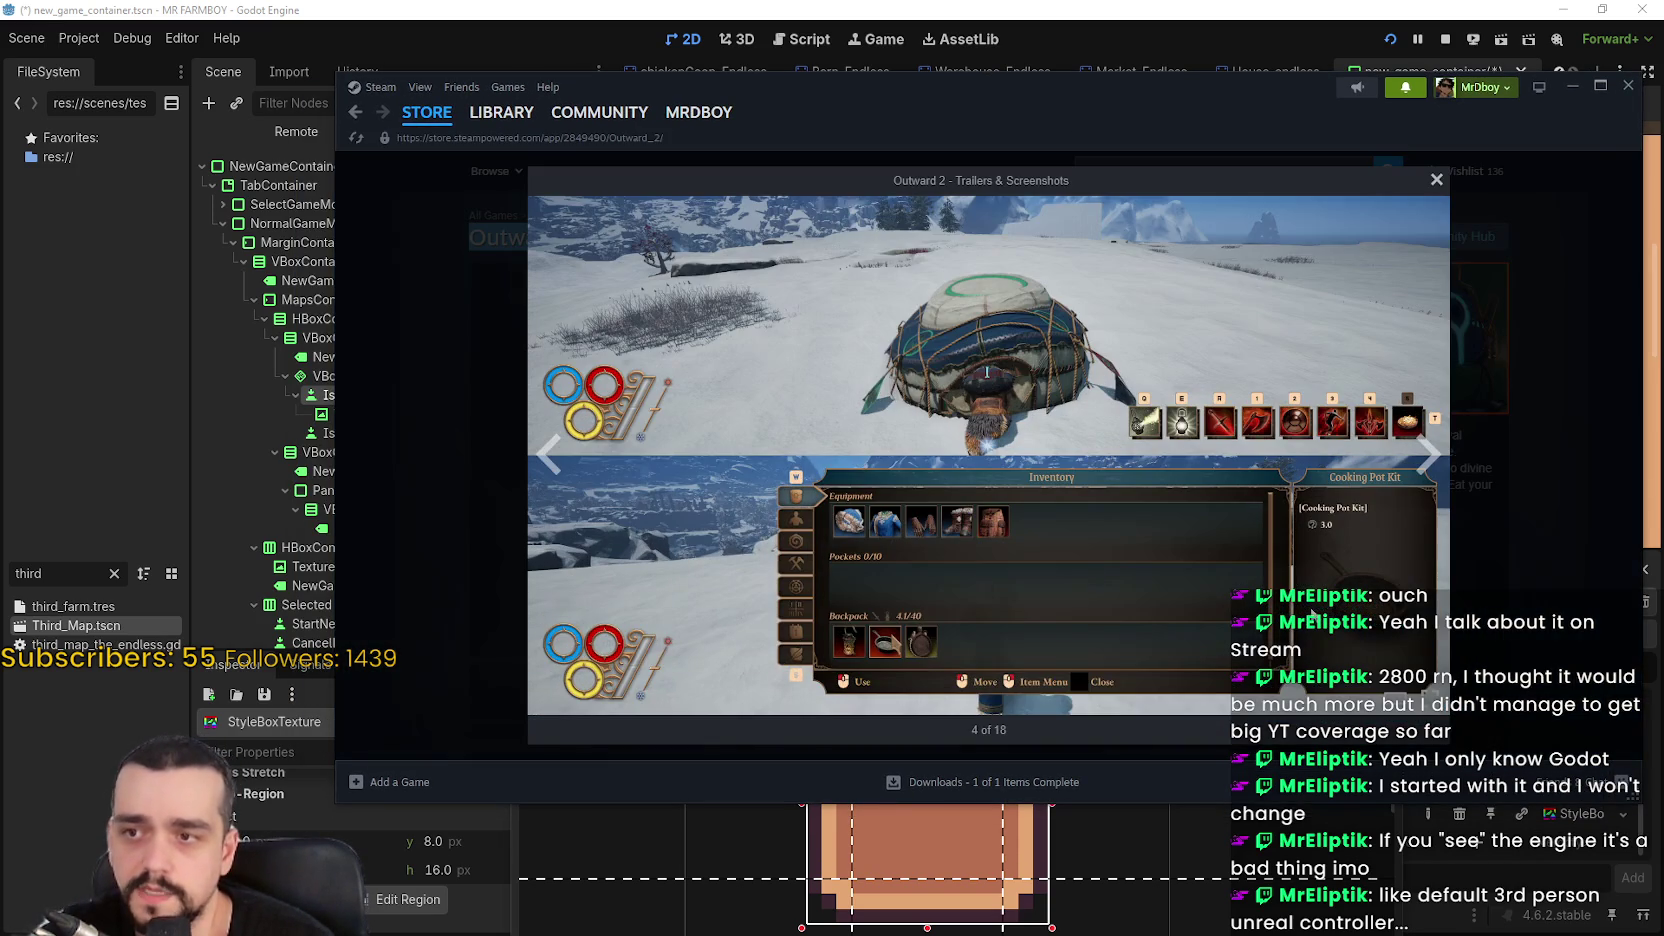
left_click(1420, 485)
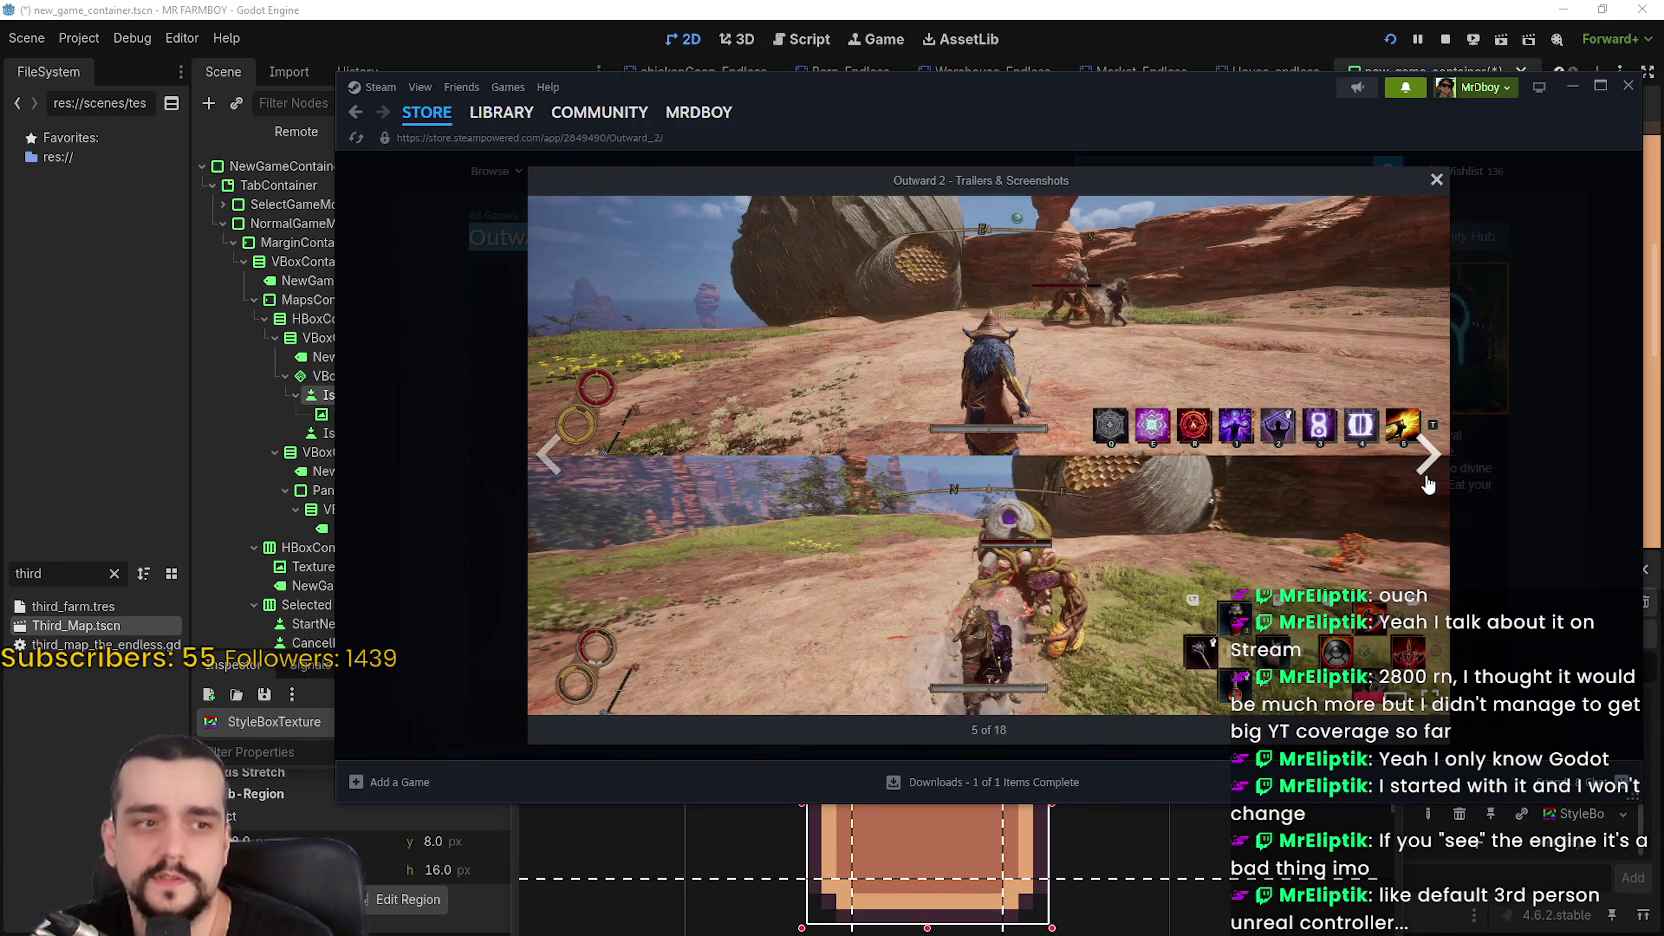
left_click(1430, 482)
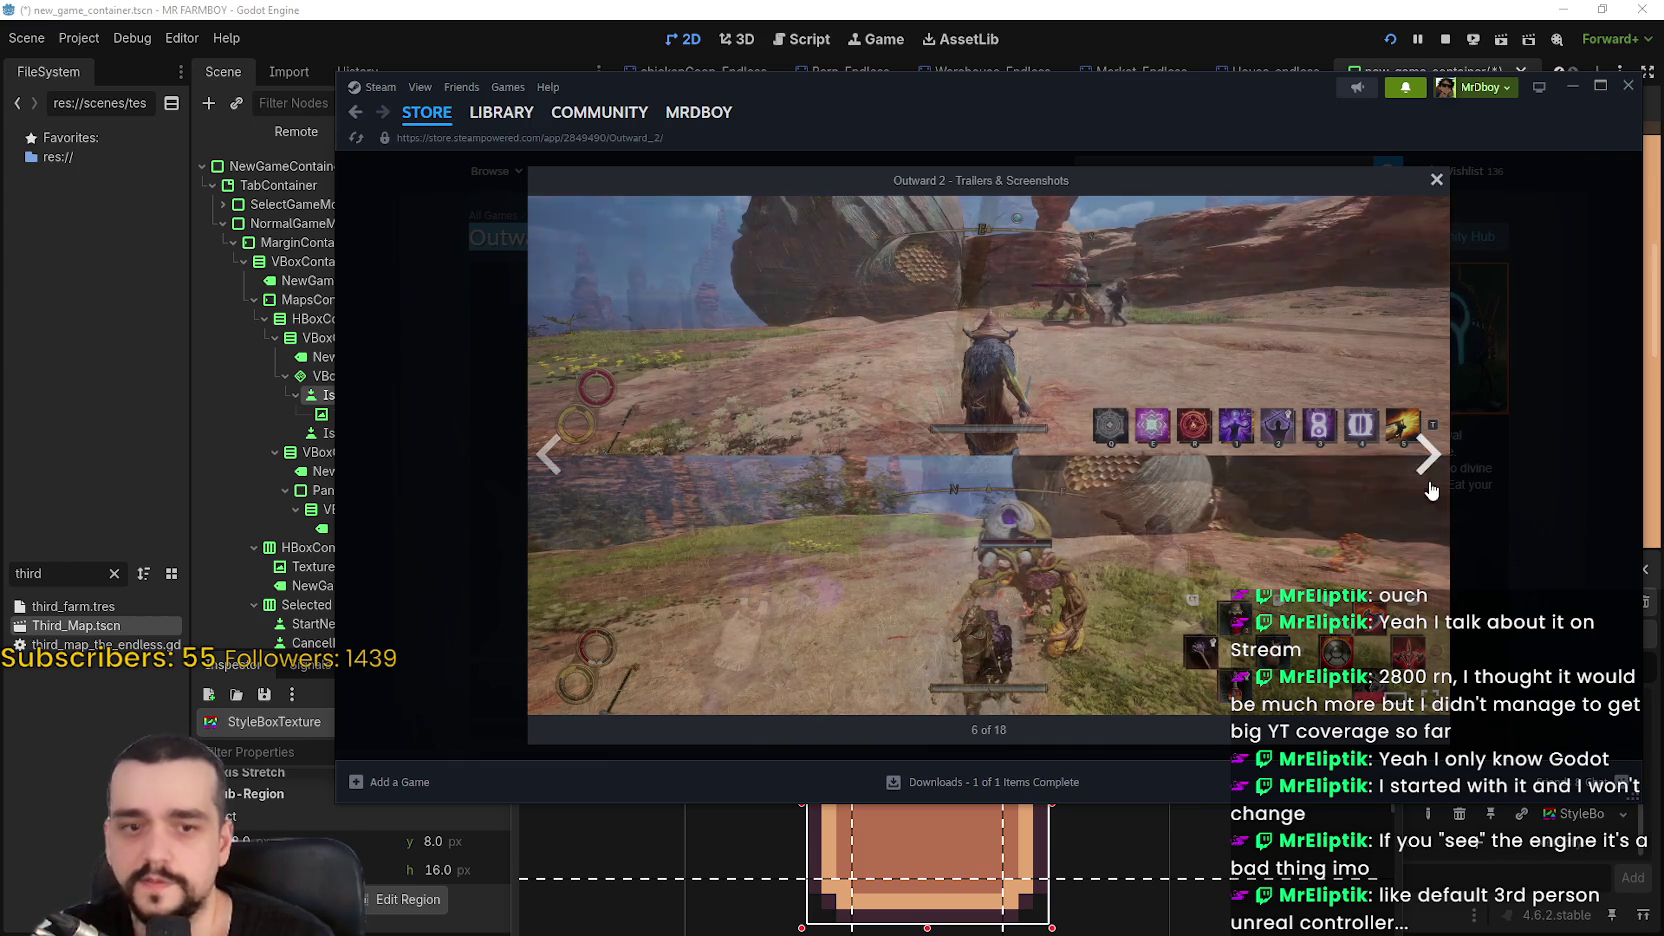
left_click(1432, 482)
left_click(1440, 483)
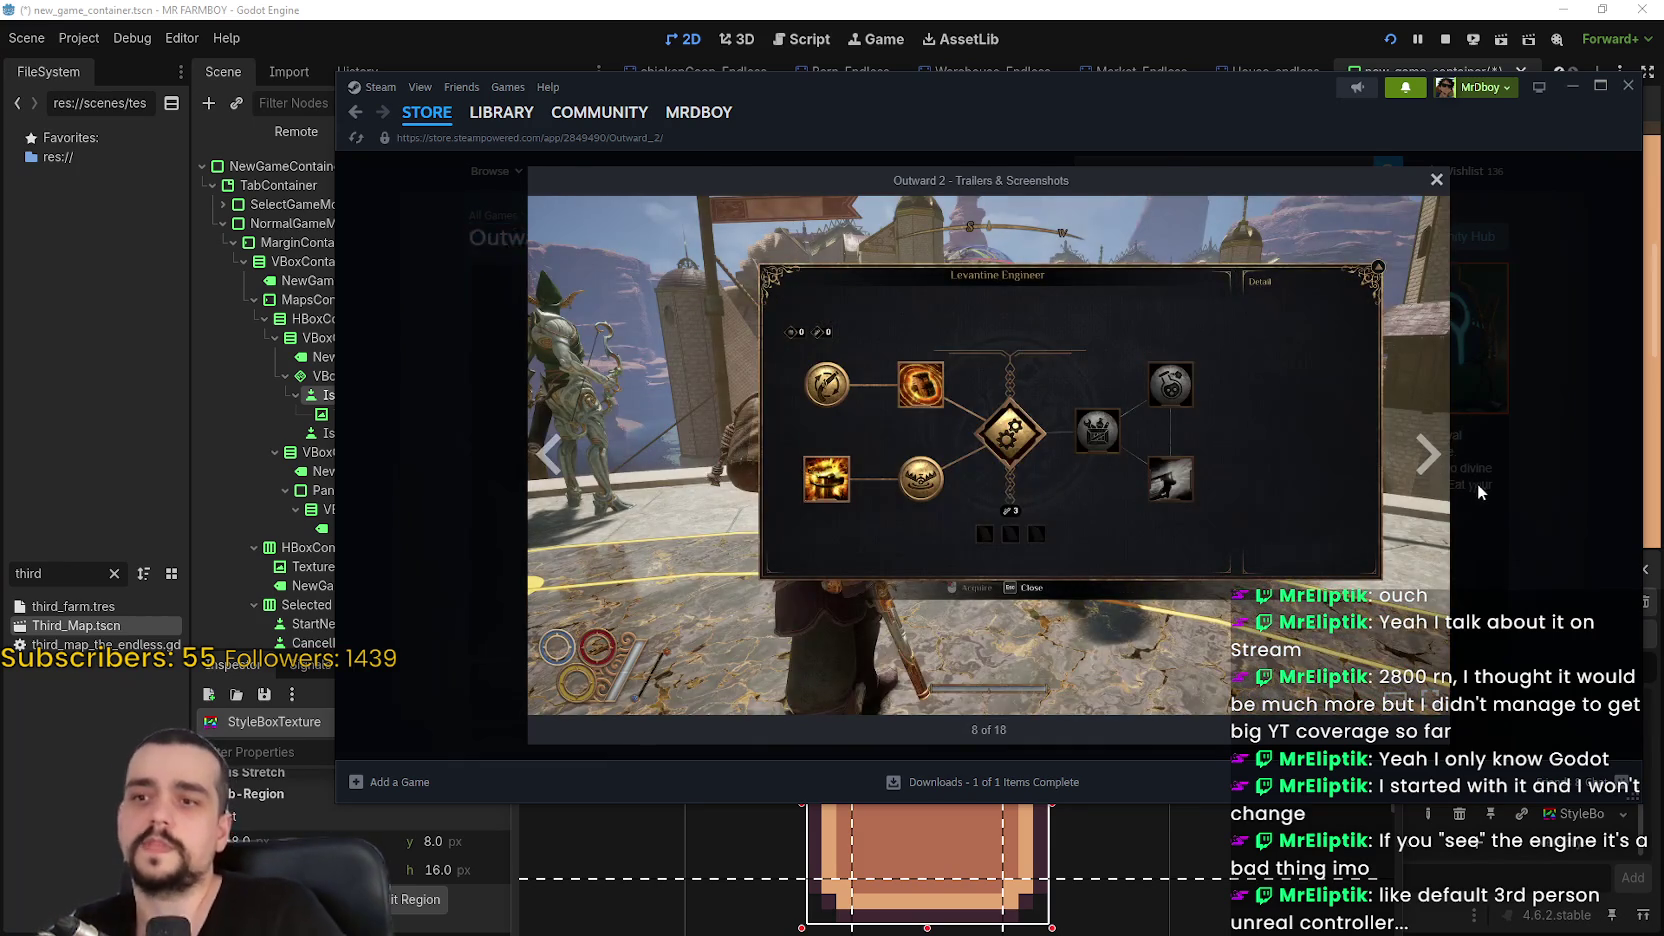
Close the gallery and open the Outward Definitive Edition store page
left_click(1477, 488)
type("Outwar")
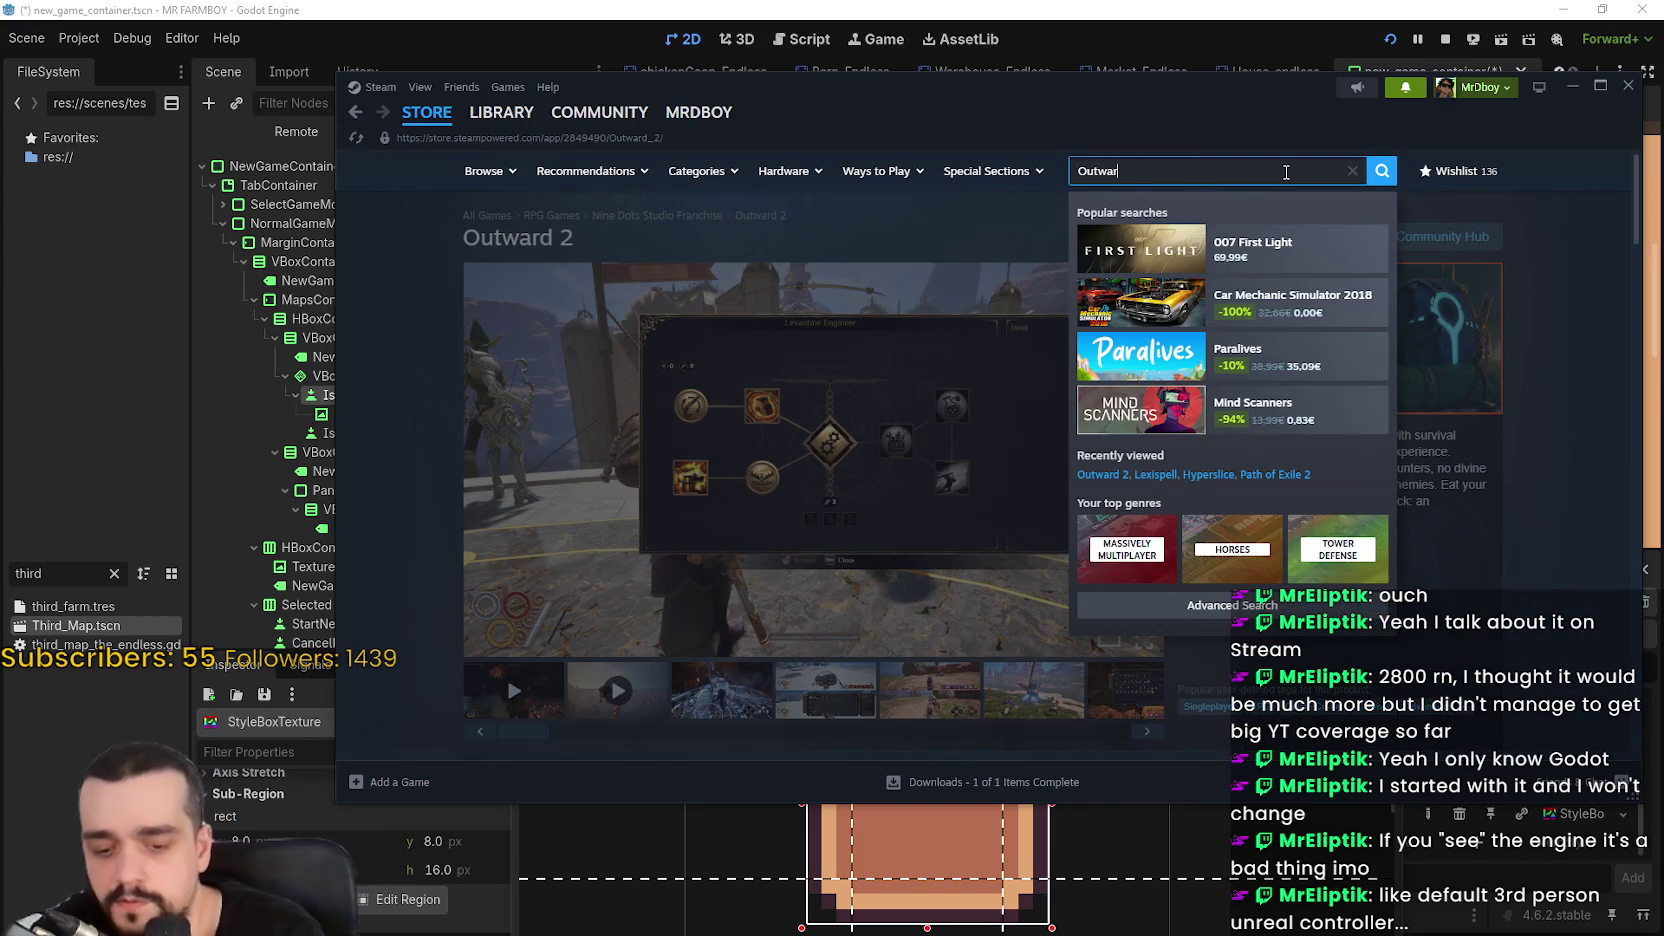
type("d")
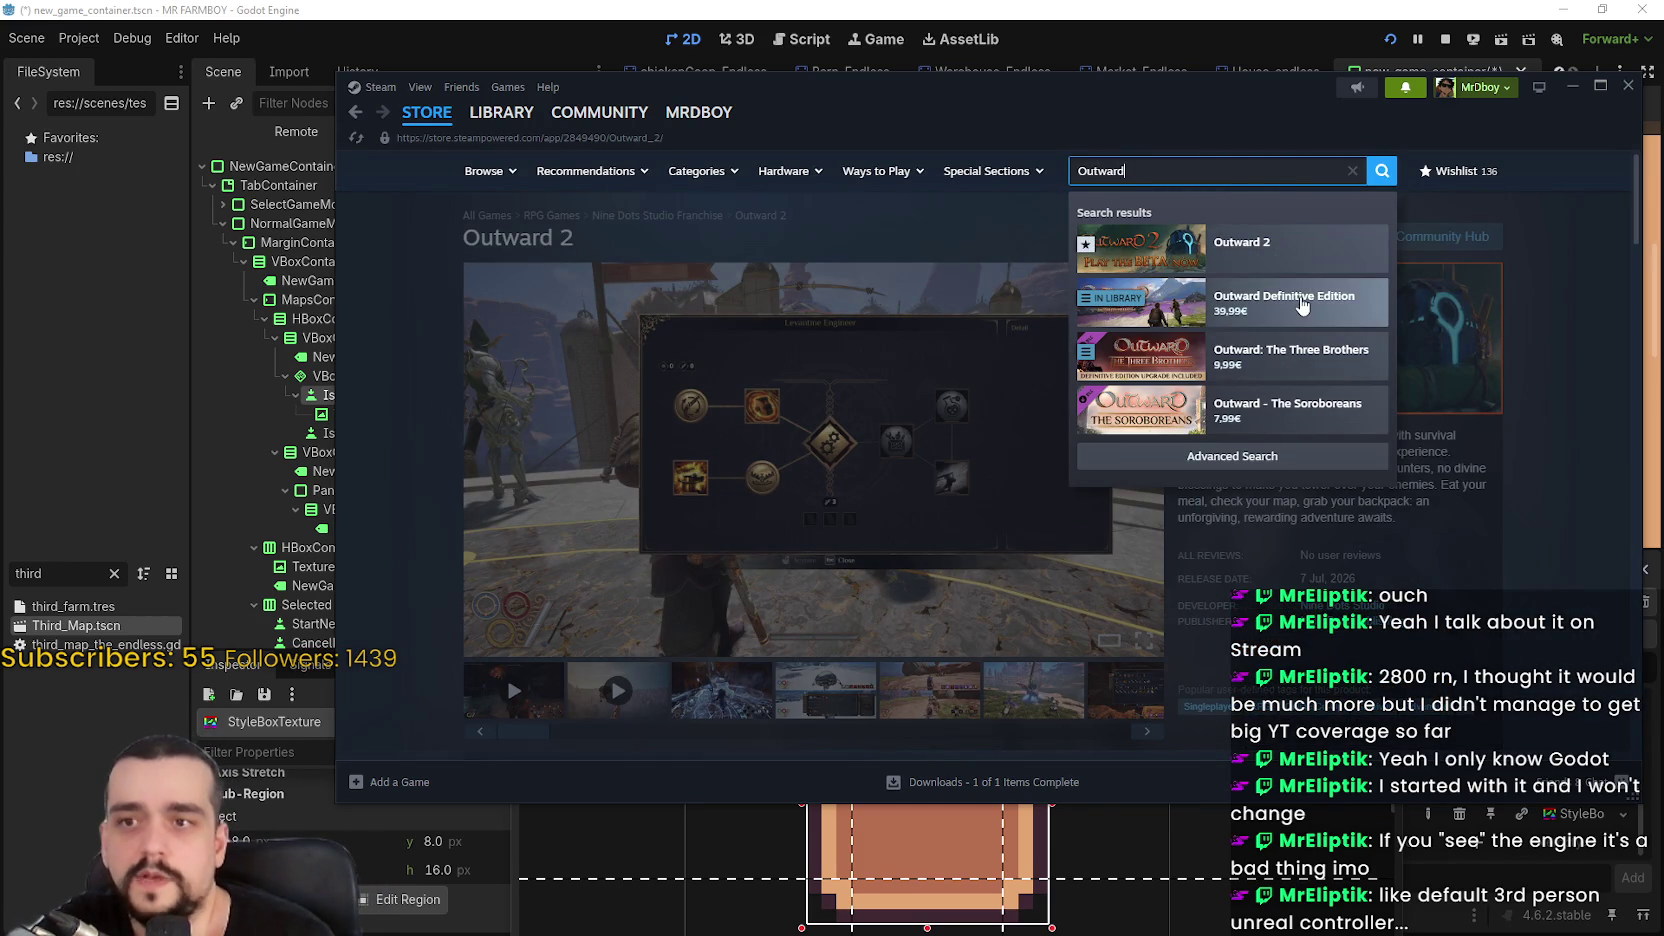
left_click(1312, 290)
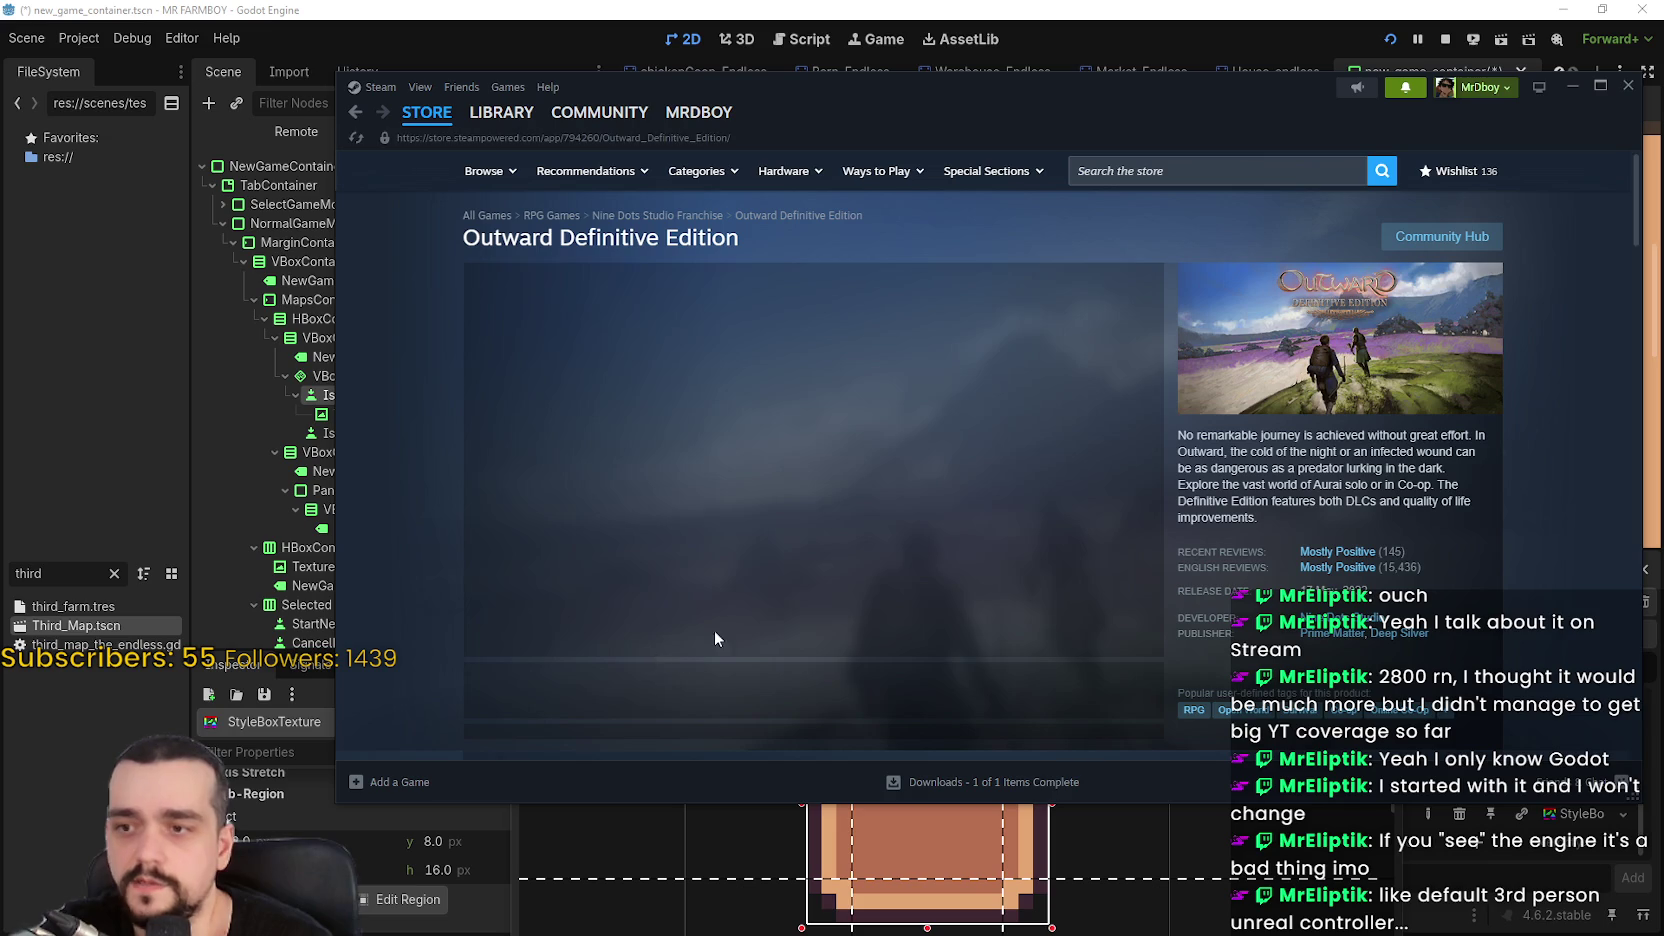
Enlarge the desert ship screenshot and page through the gallery to 12 of 14
left_click(725, 685)
left_click(830, 680)
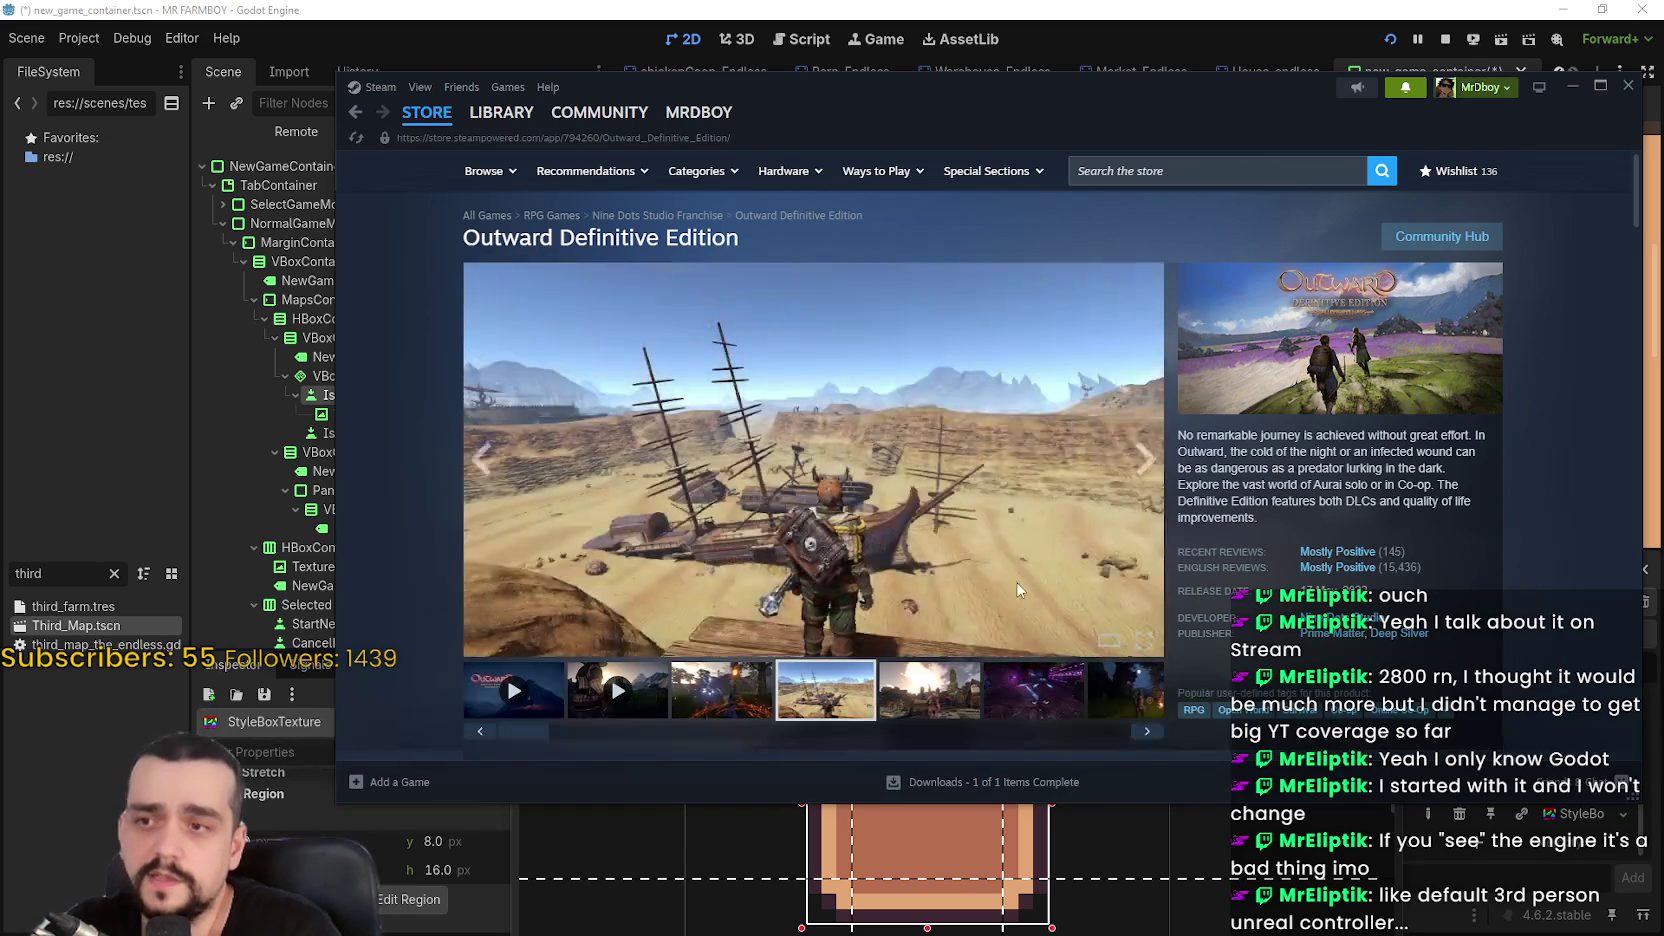
left_click(1020, 598)
left_click(1445, 475)
left_click(1437, 469)
left_click(1435, 468)
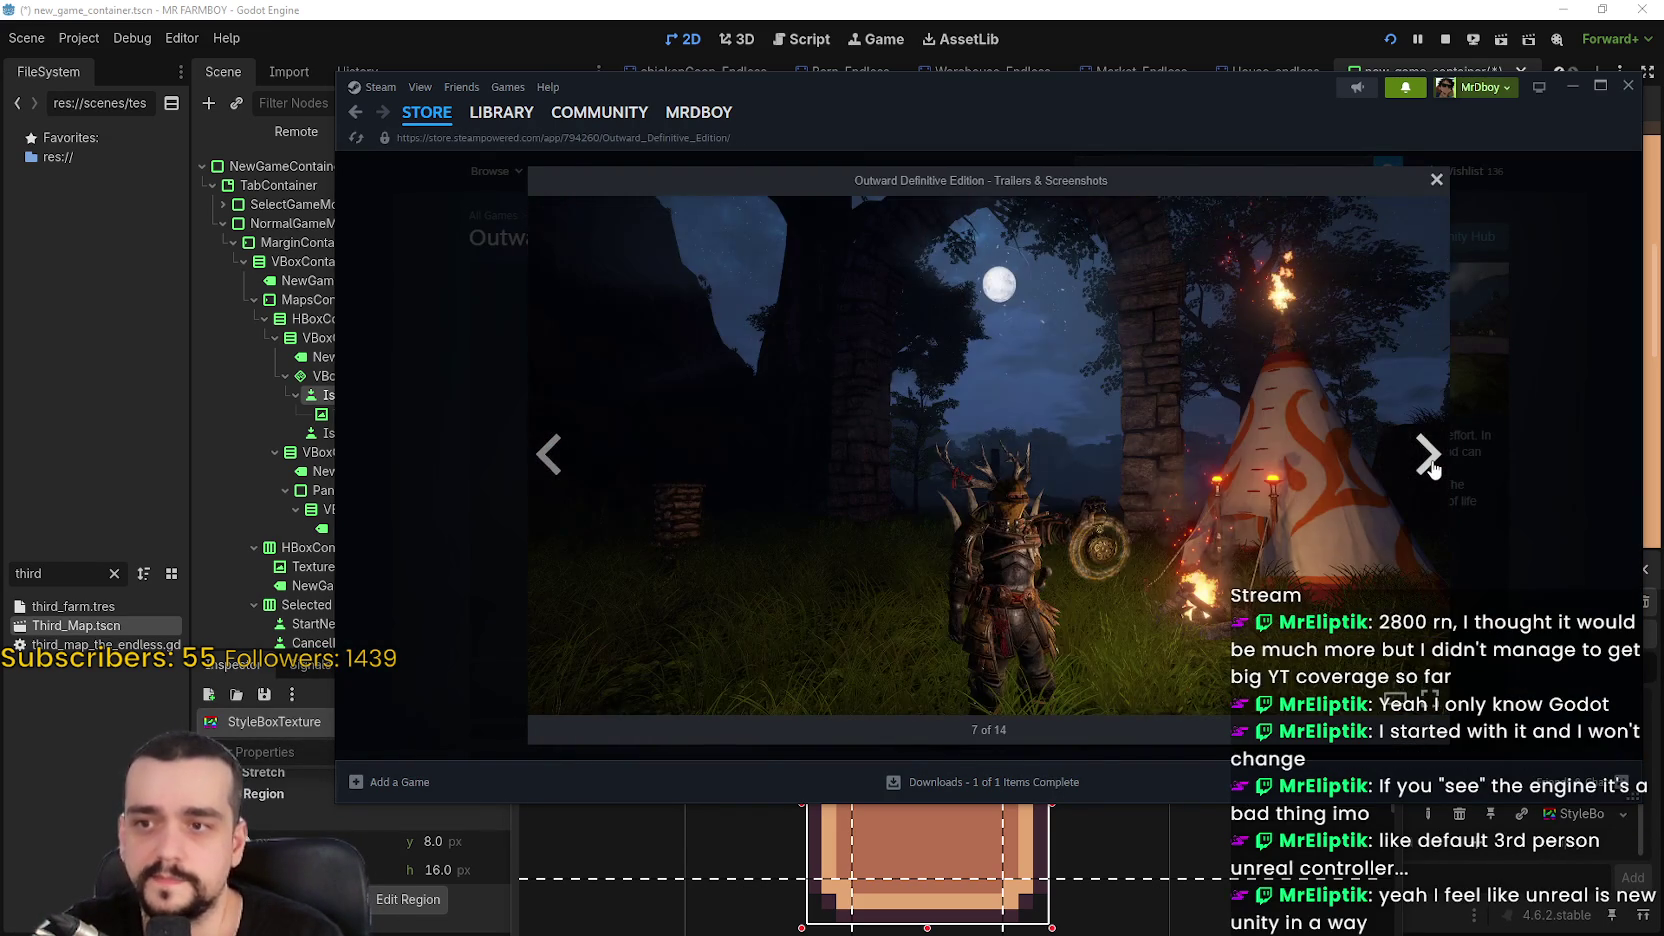
left_click(1433, 468)
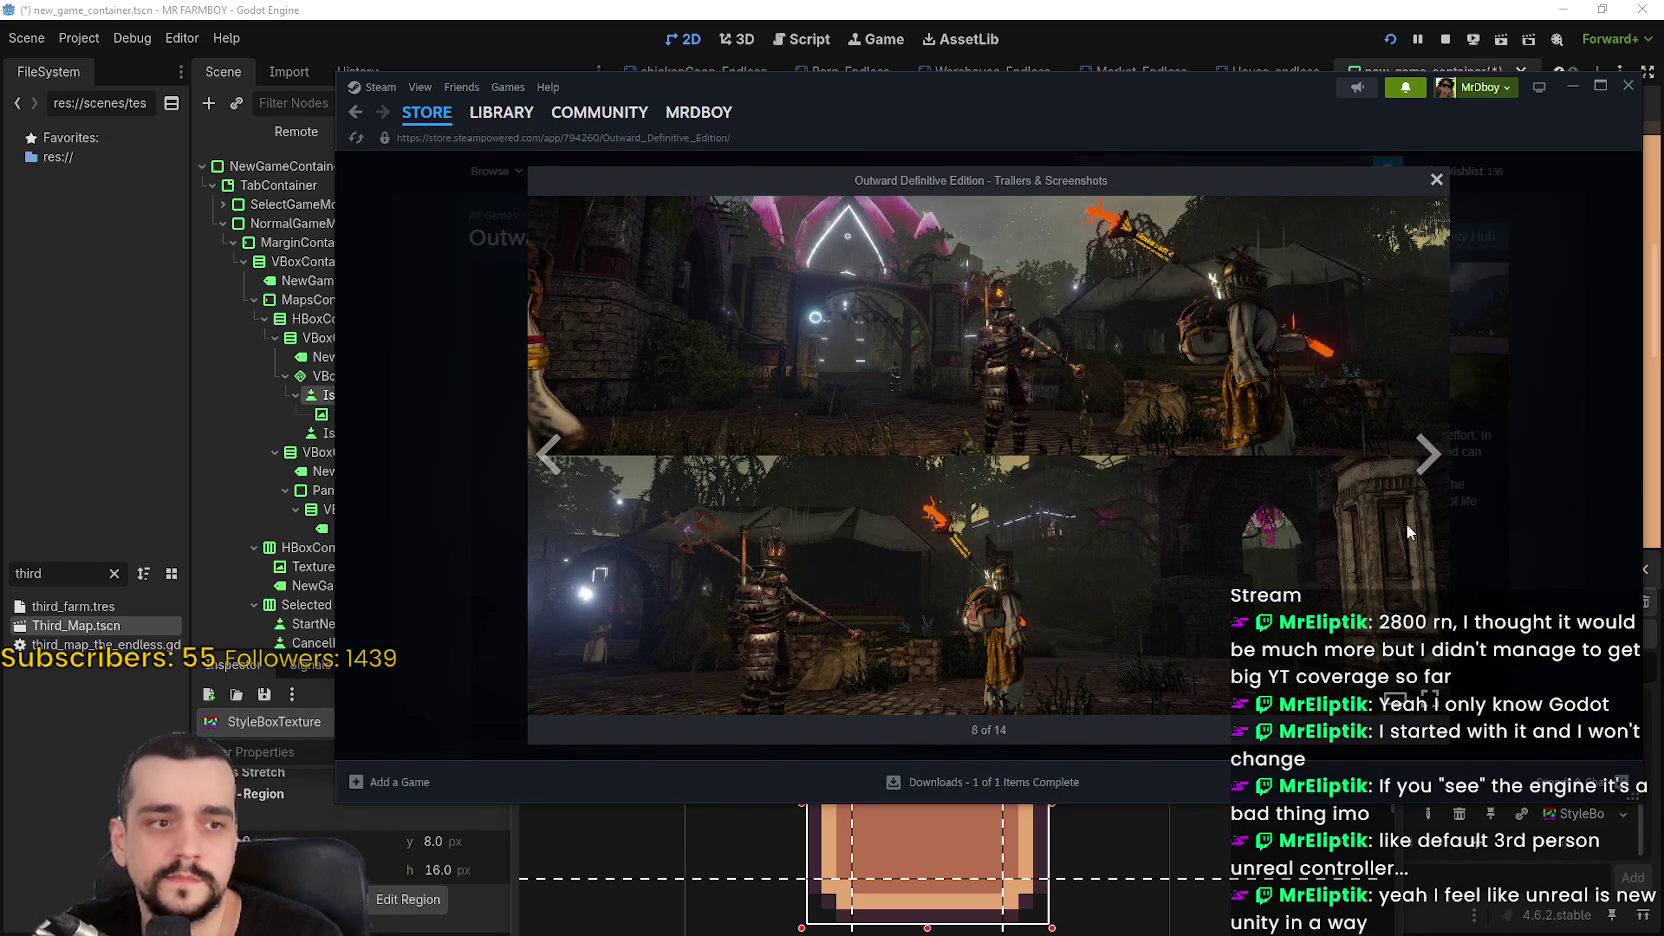
left_click(1432, 470)
left_click(1432, 470)
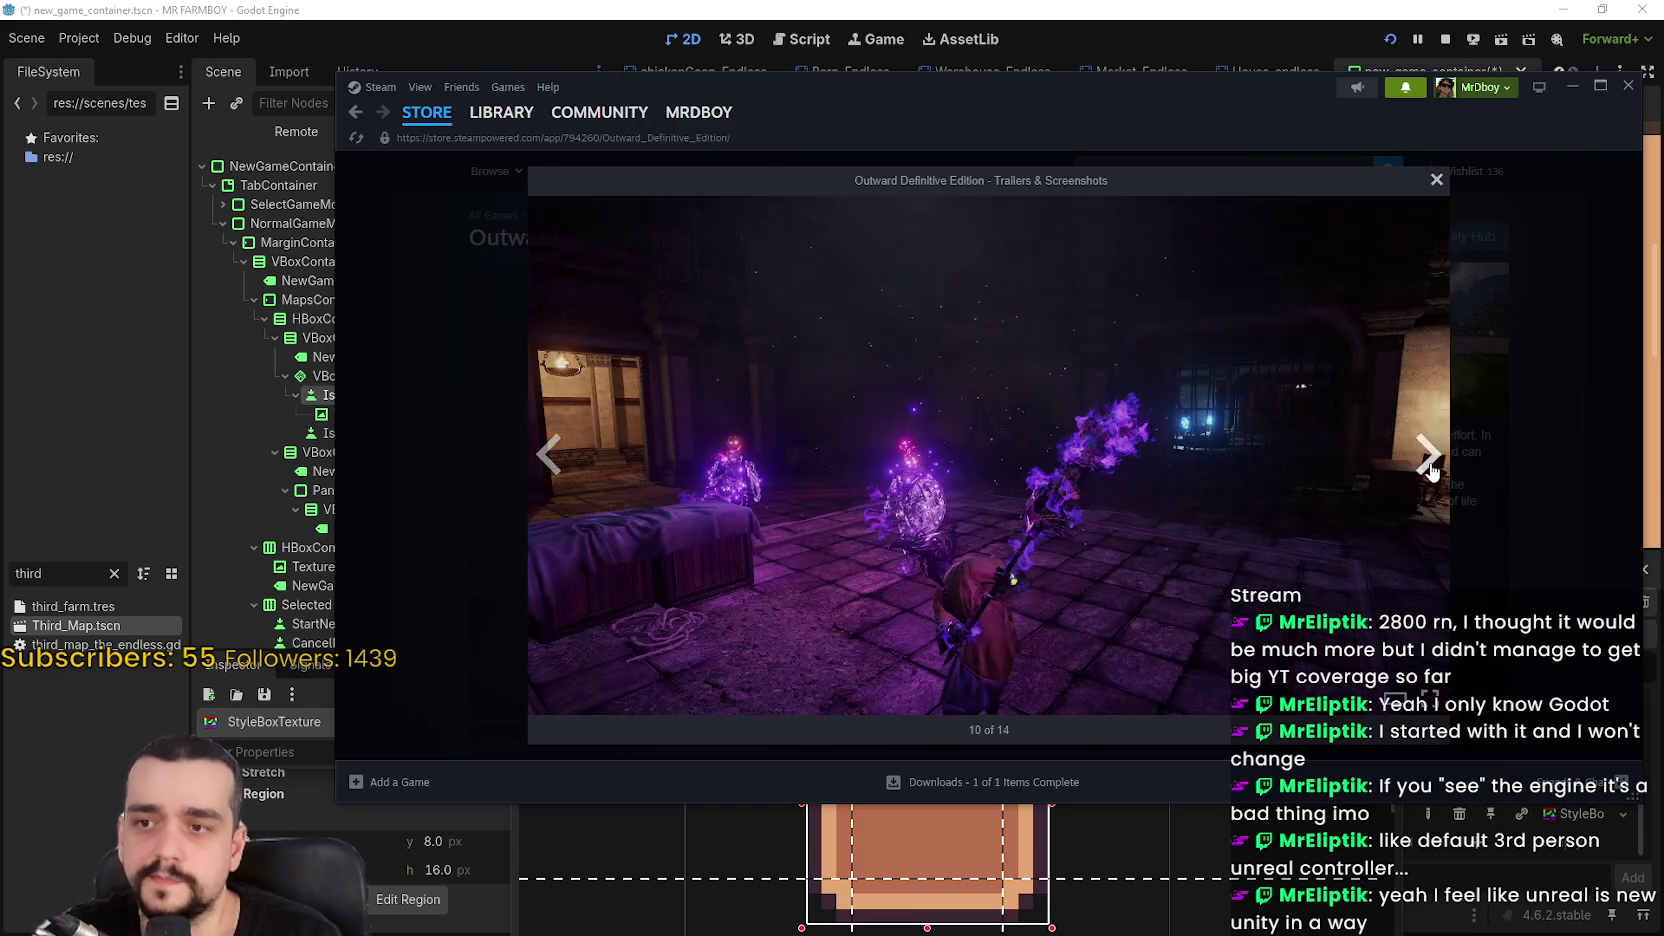
left_click(1432, 470)
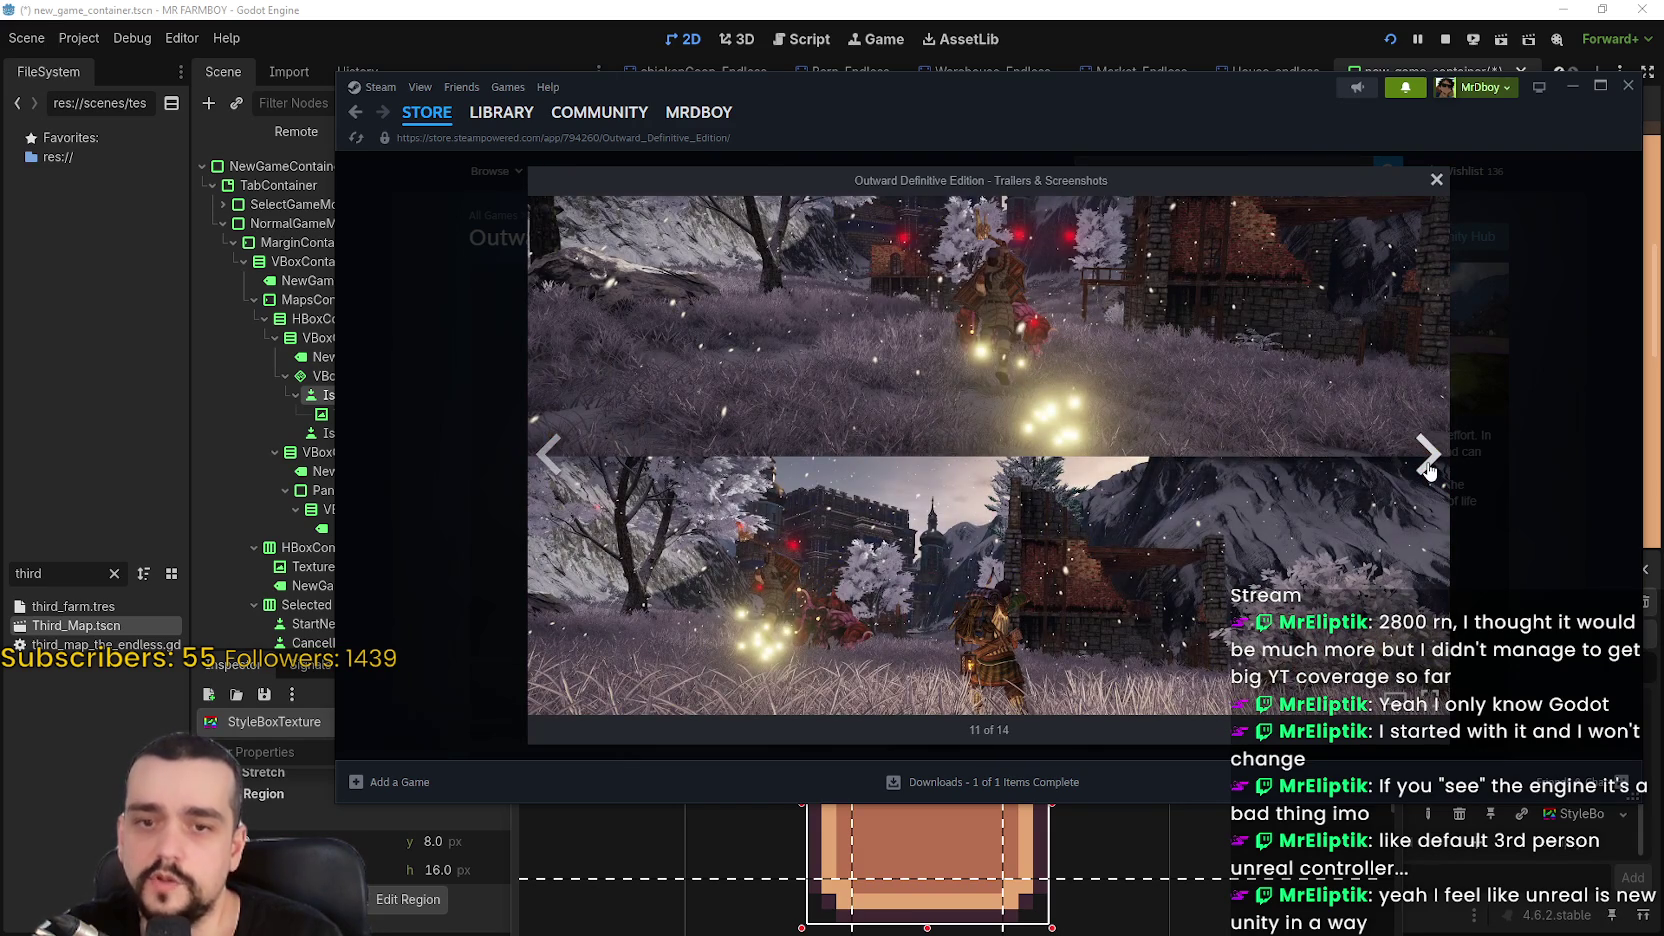
left_click(1430, 470)
left_click(1453, 537)
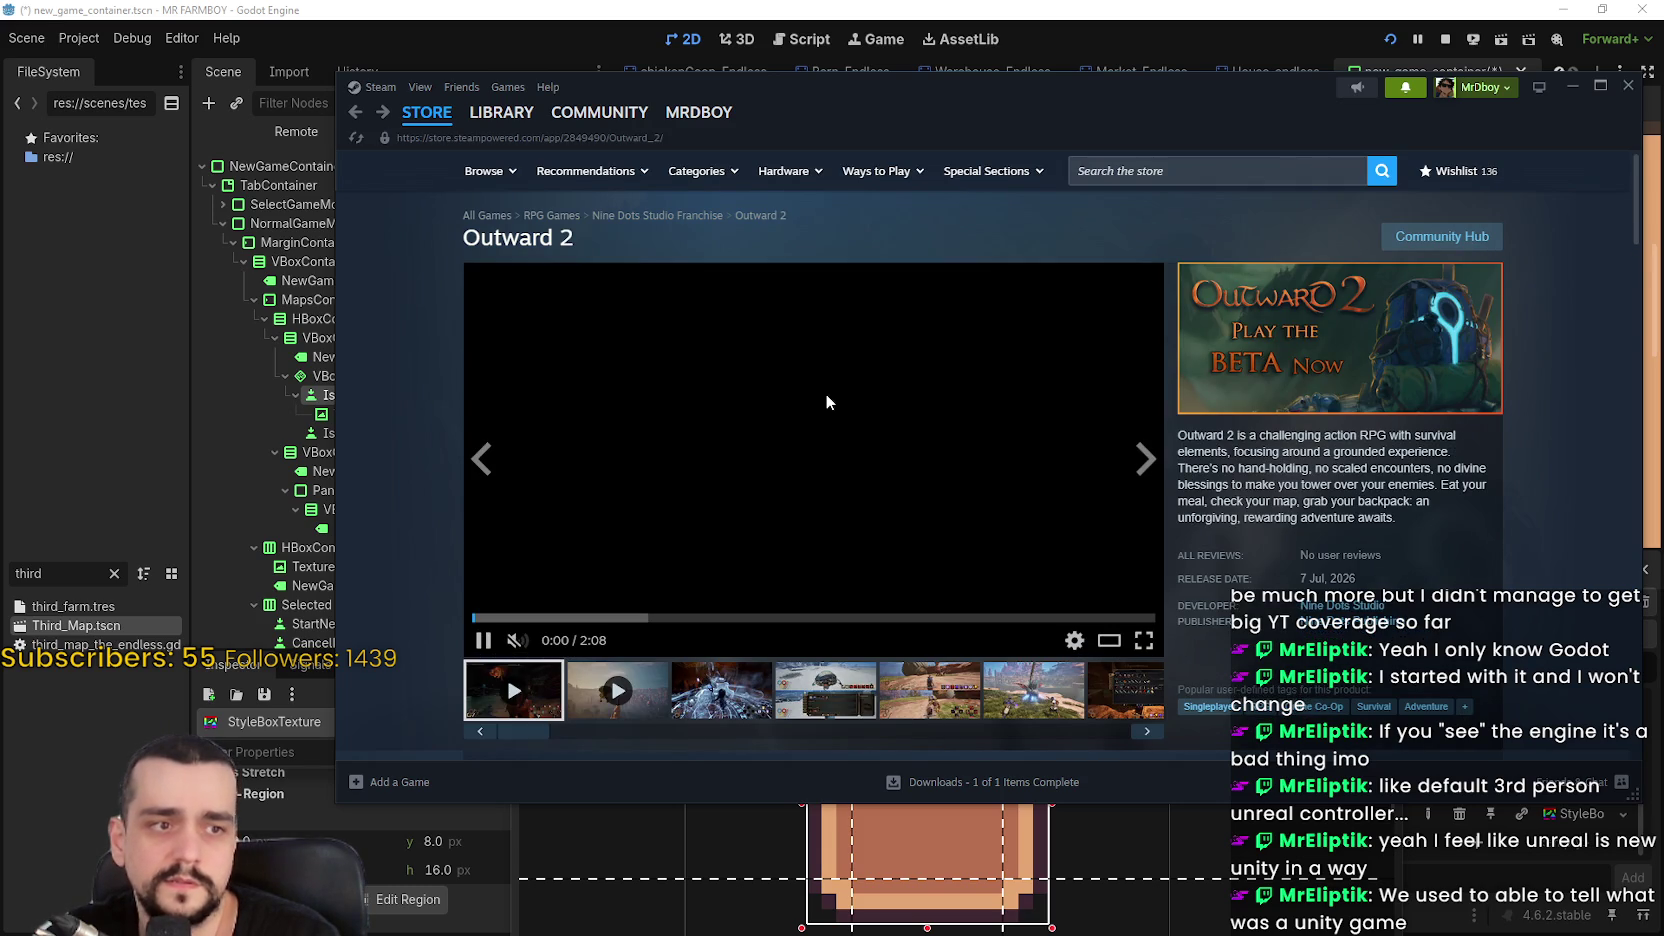
Step through Outward 2 screenshots, then switch to the Google endfield image results
left_click(825, 690)
left_click(929, 690)
left_click(1025, 700)
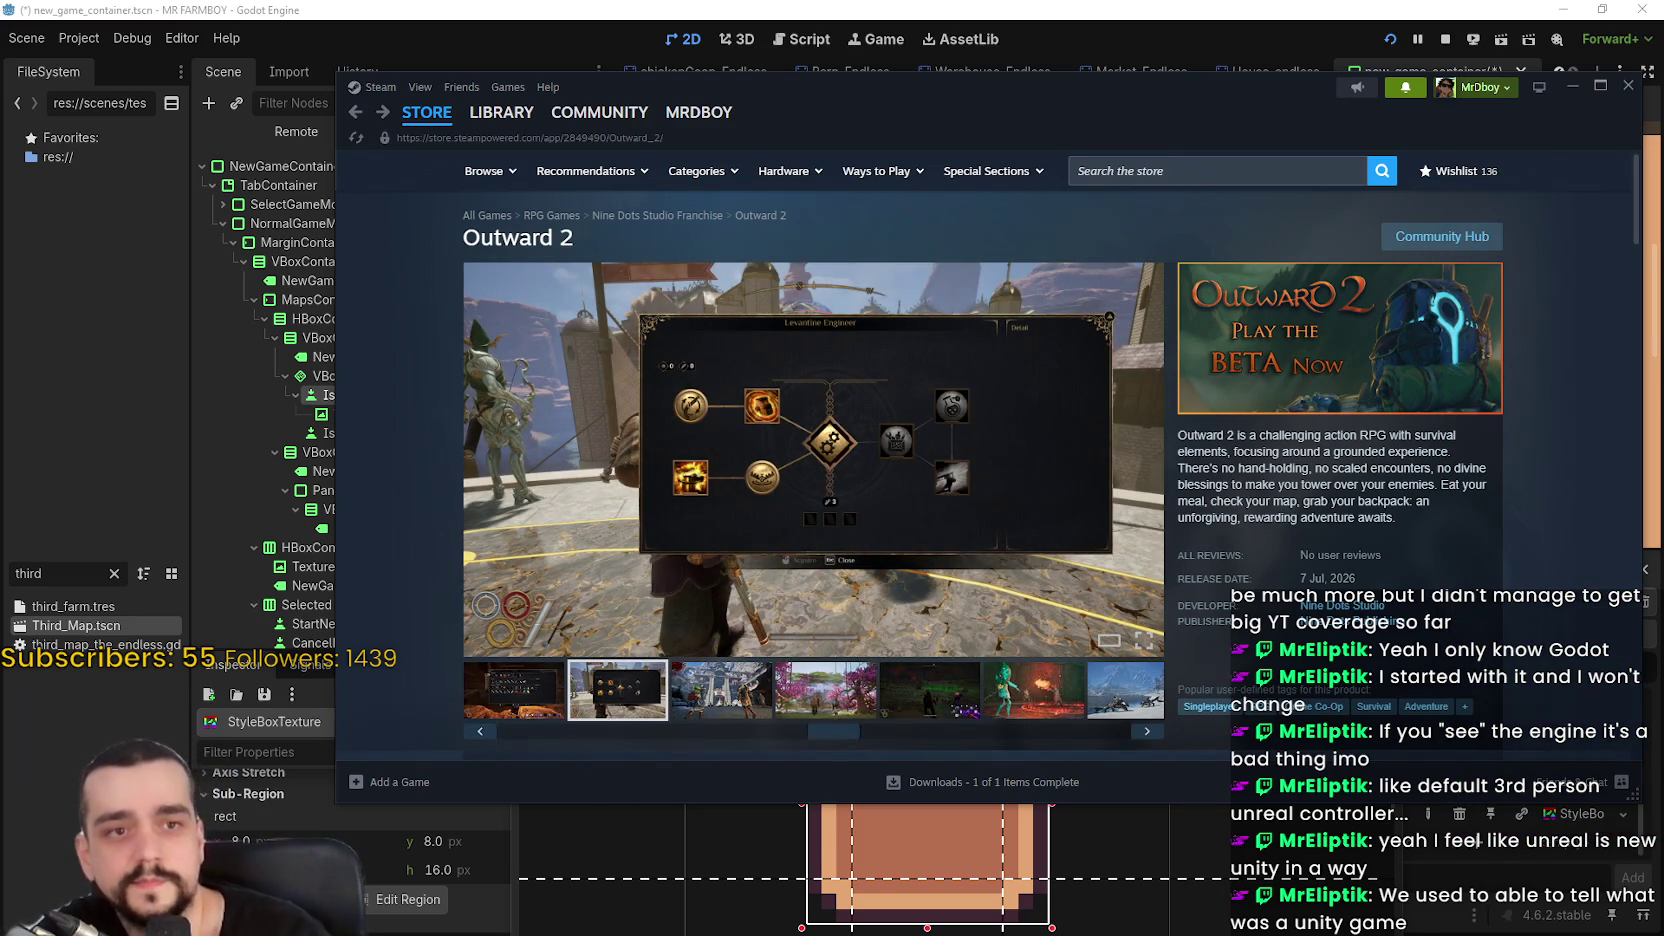
key("alt+Tab")
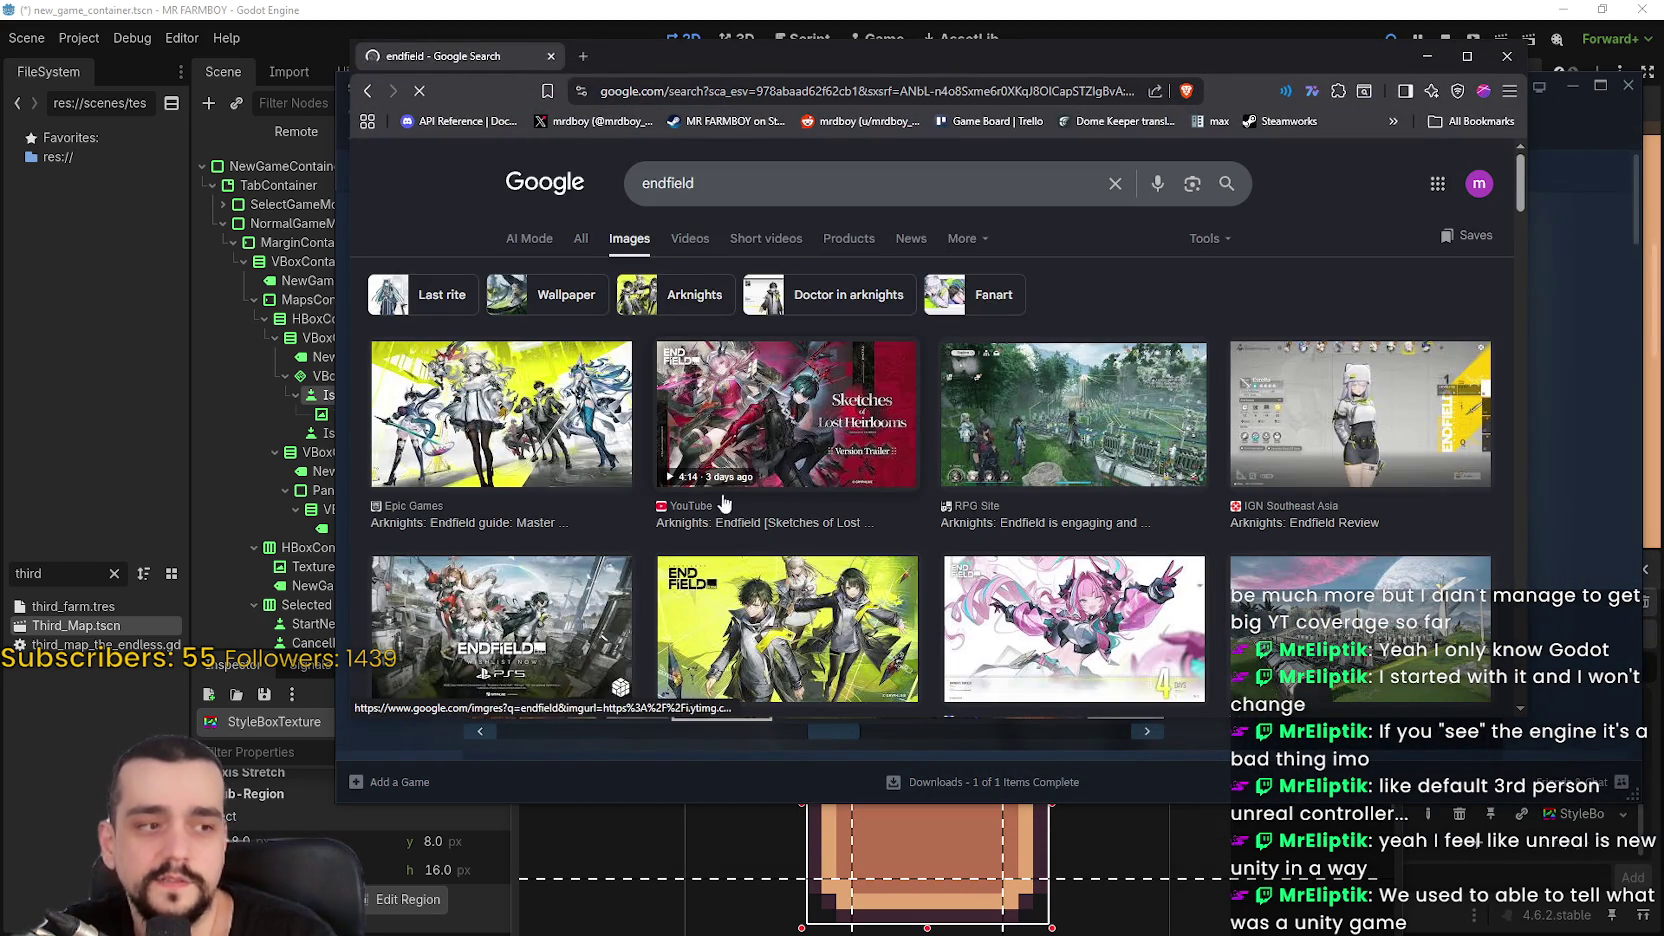
Open the IGN Endfield review image in a new tab, then close it
left_click(1347, 430)
right_click(1188, 430)
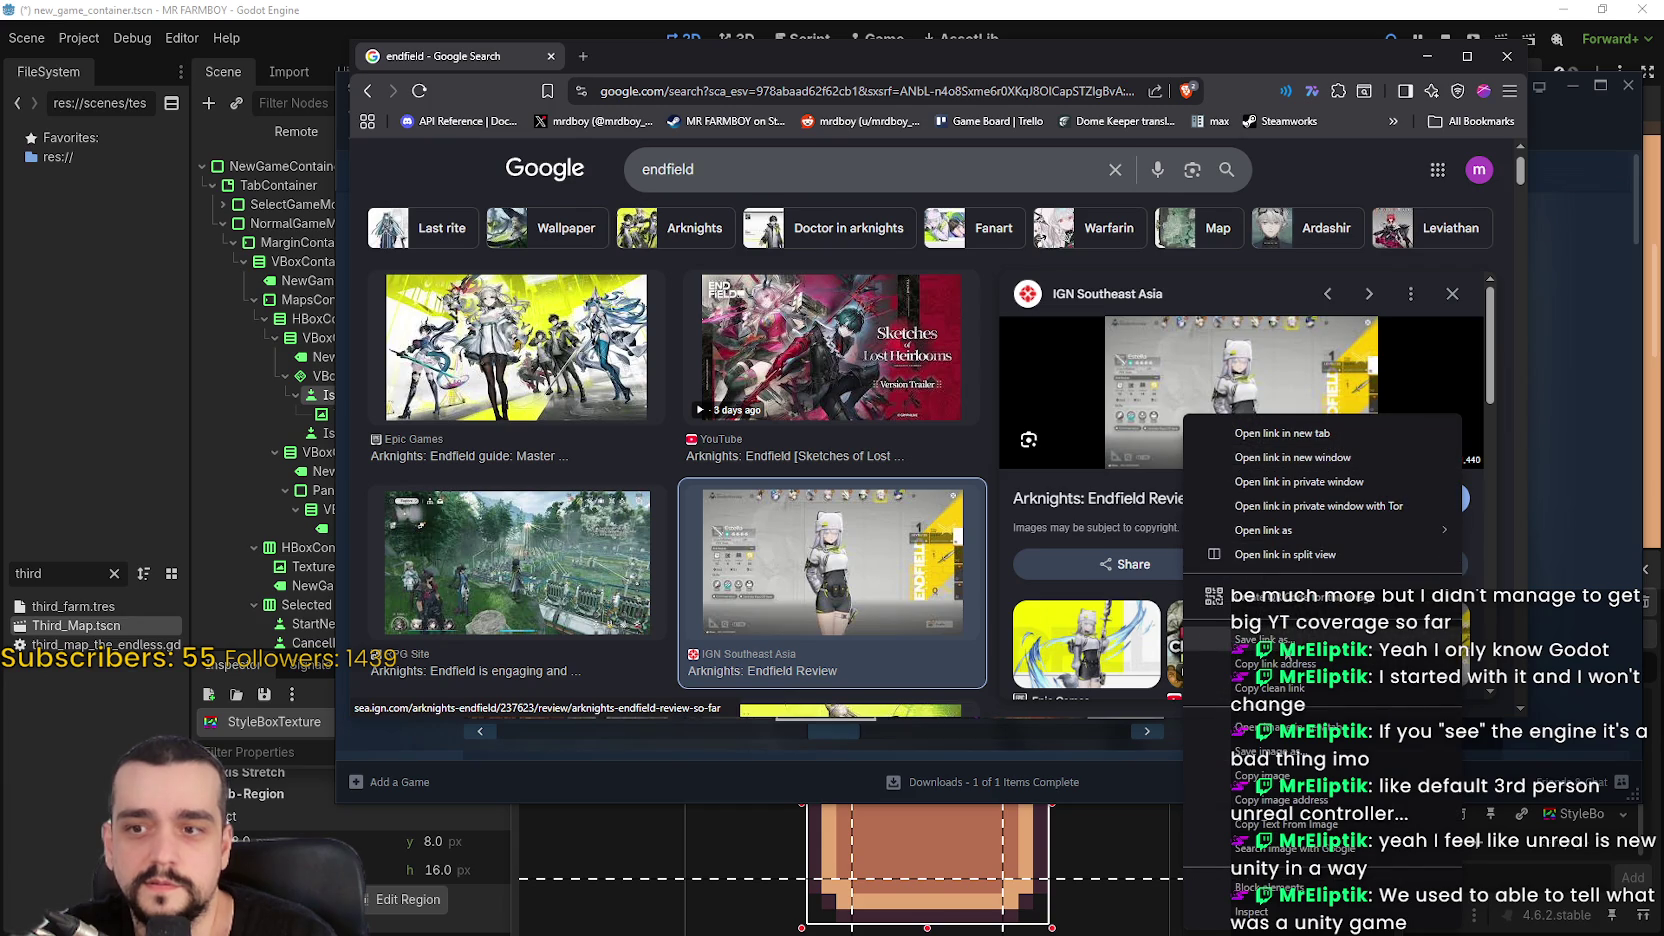
left_click(1280, 727)
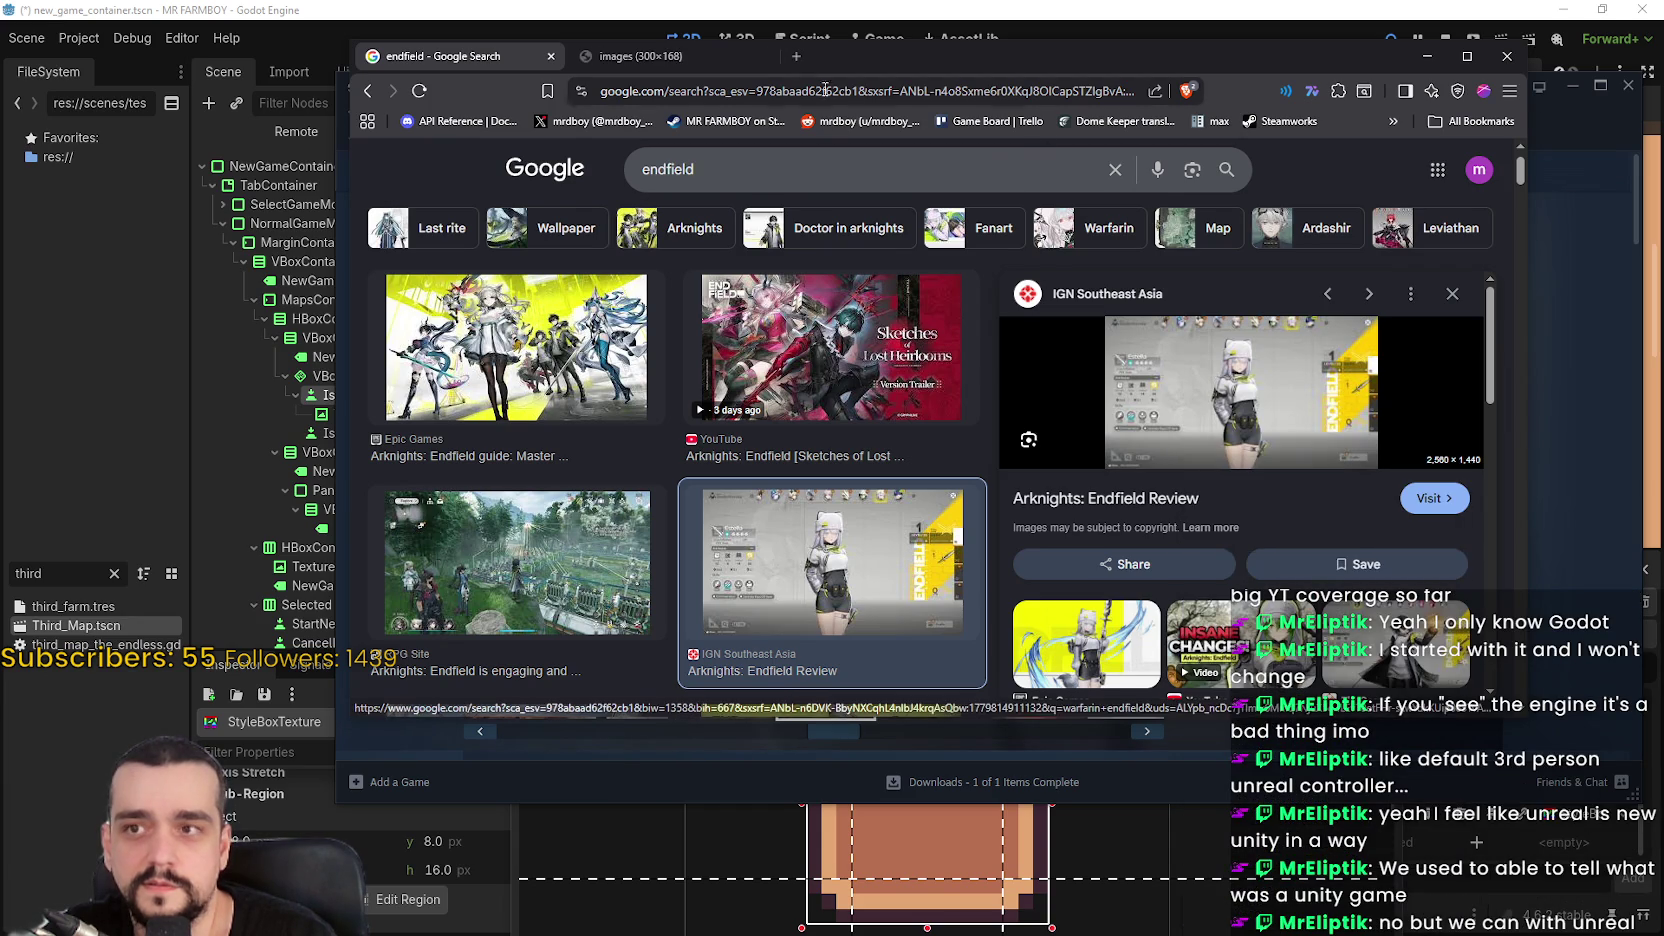
left_click(669, 61)
left_click(764, 57)
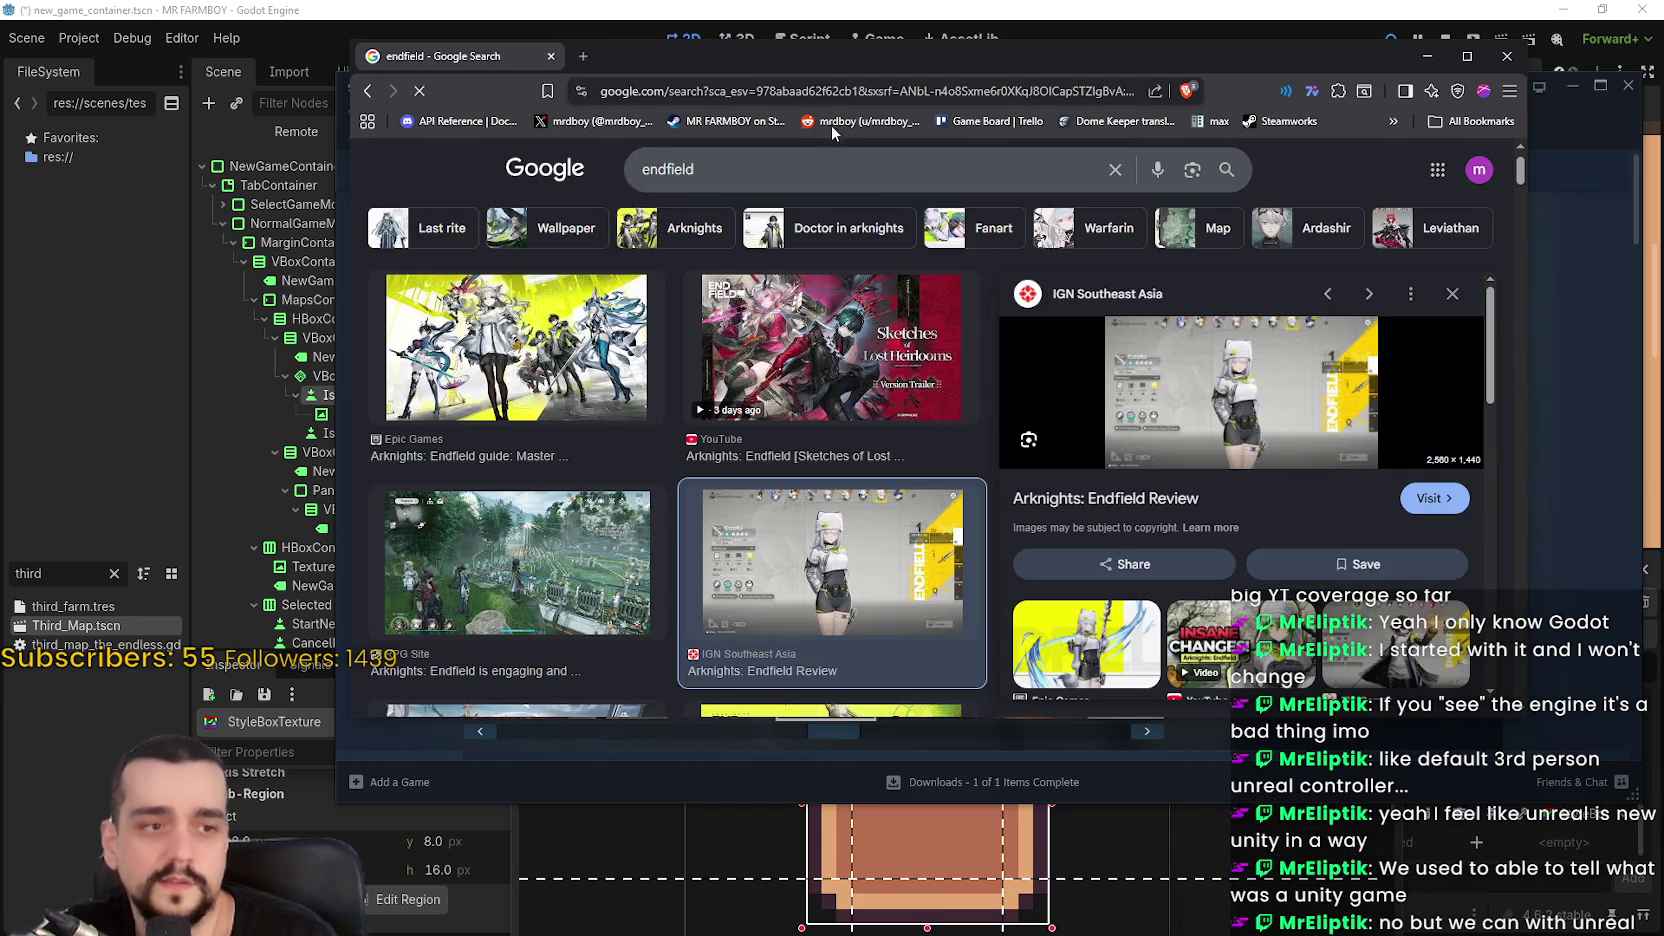
Open the GRYPHLINE Endfield image in a new tab, view it, then close it
scroll(1183, 476, "down", 4)
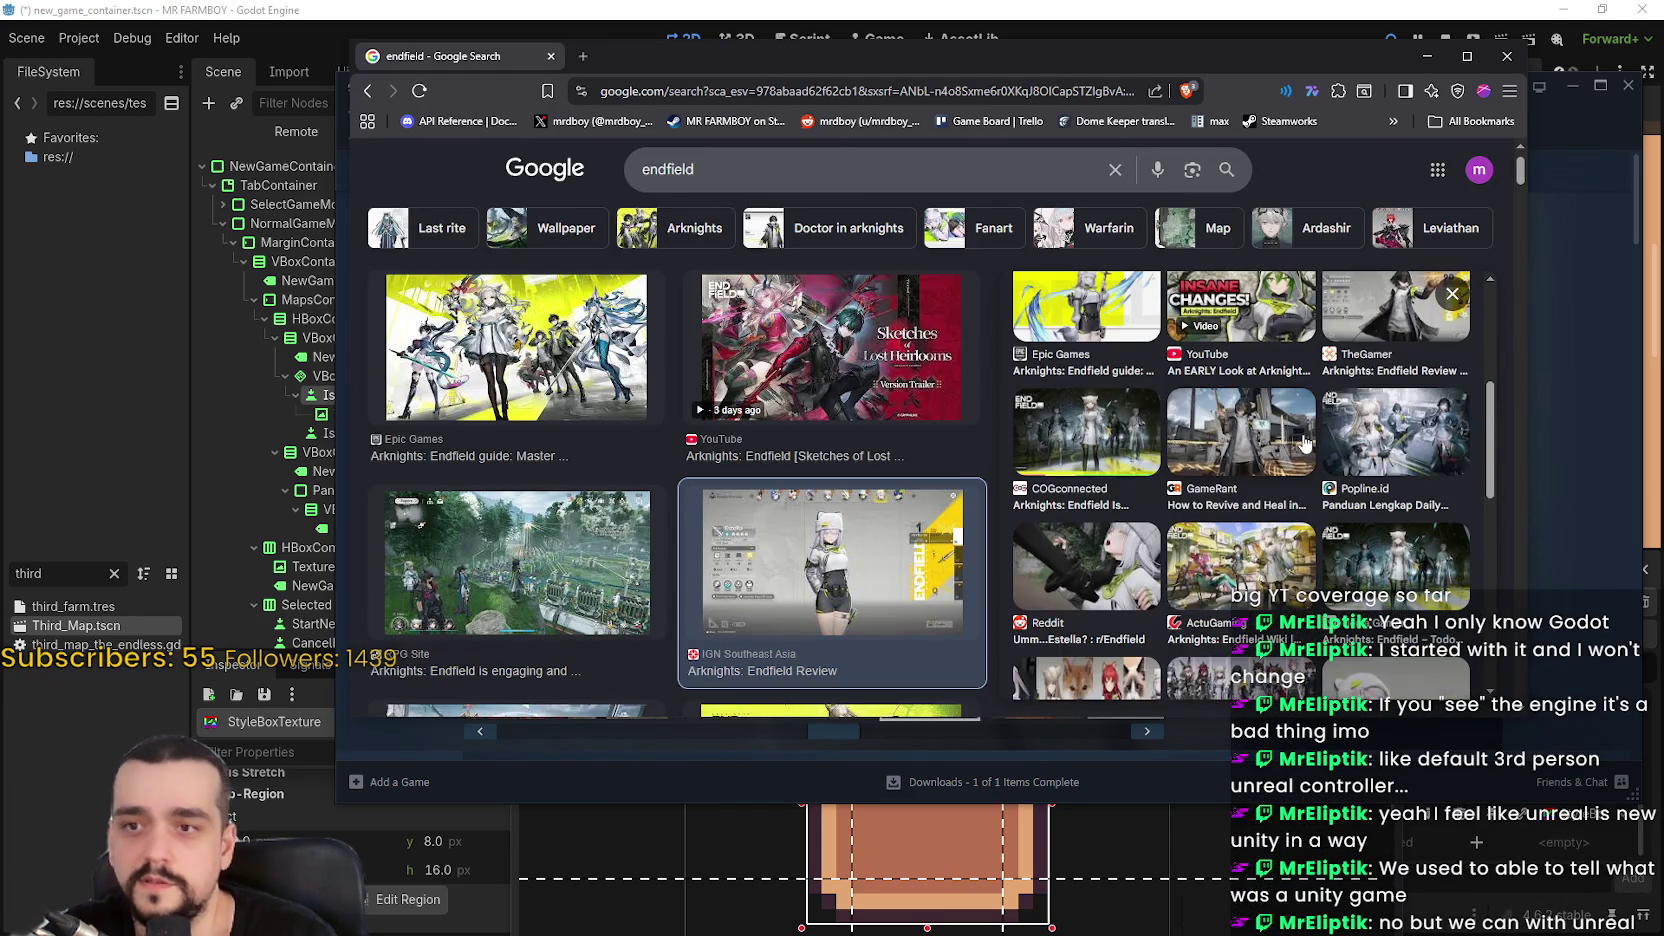
scroll(1250, 465, "down", 2)
scroll(742, 487, "down", 3)
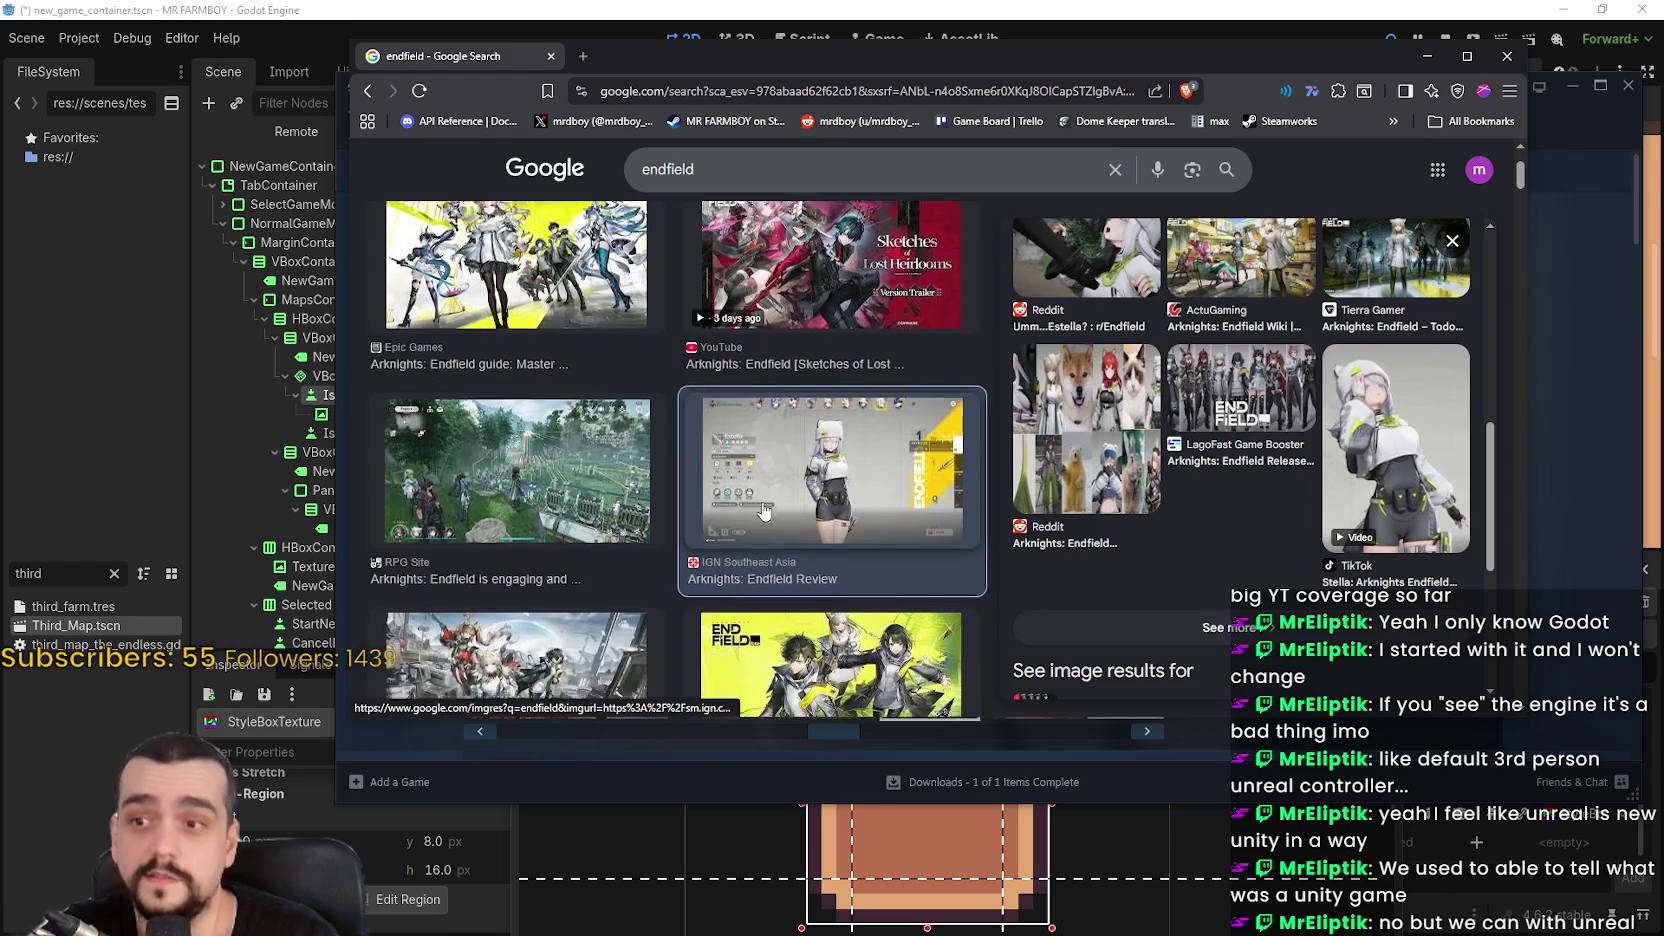
scroll(830, 488, "down", 3)
left_click(830, 488)
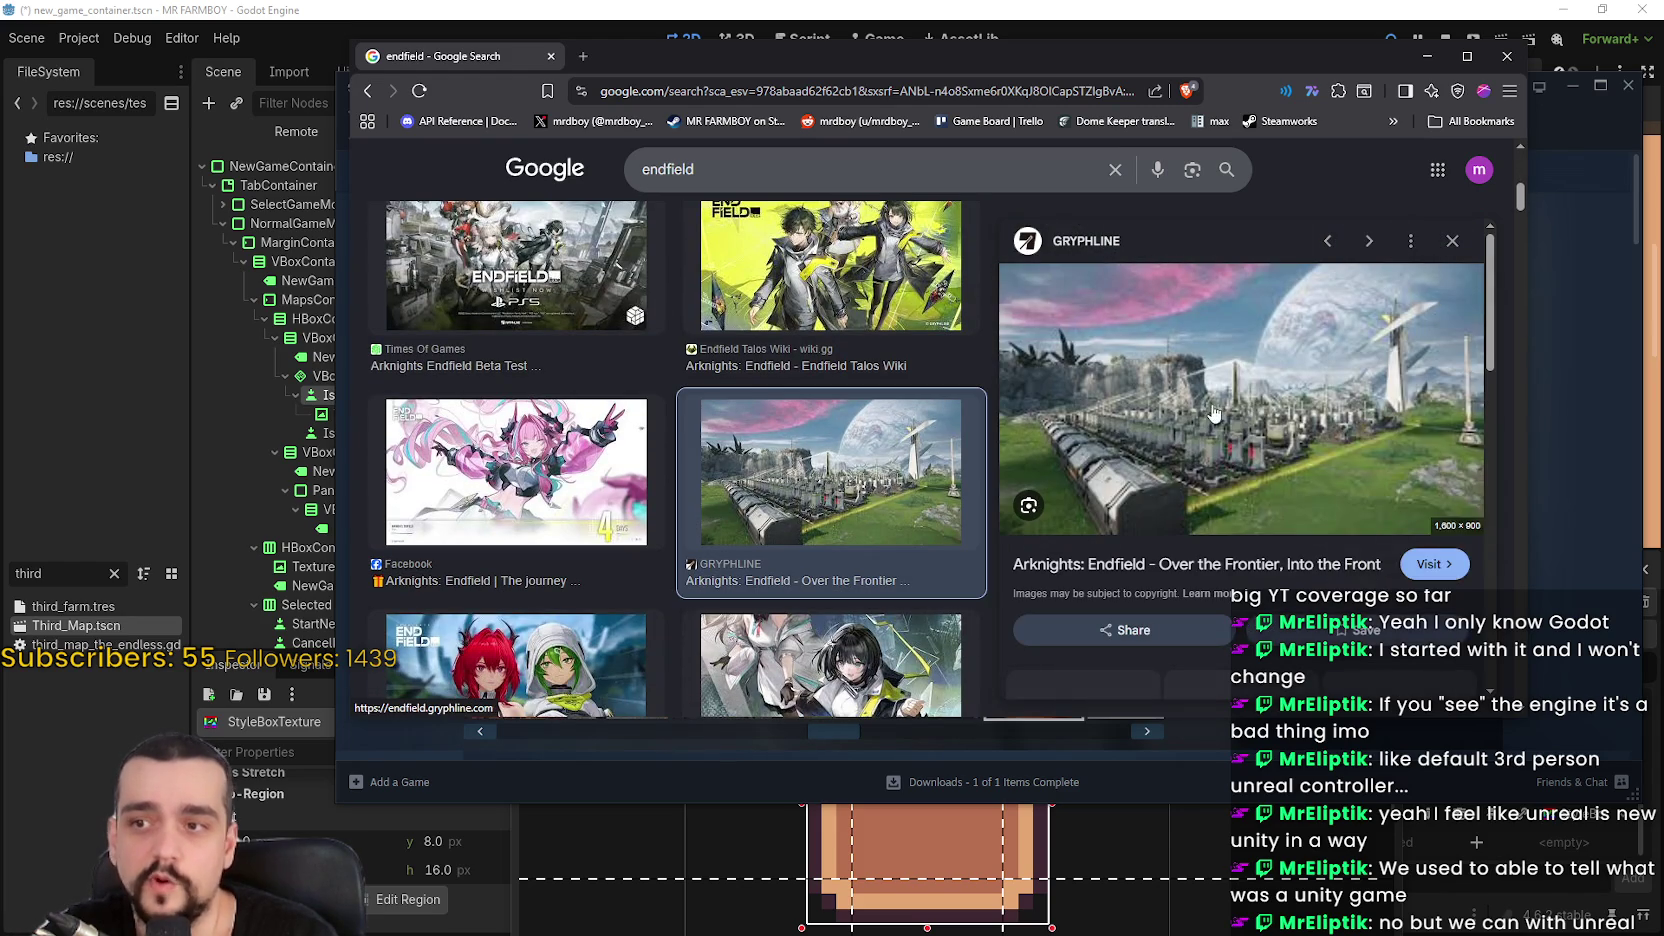
right_click(1210, 410)
left_click(1347, 723)
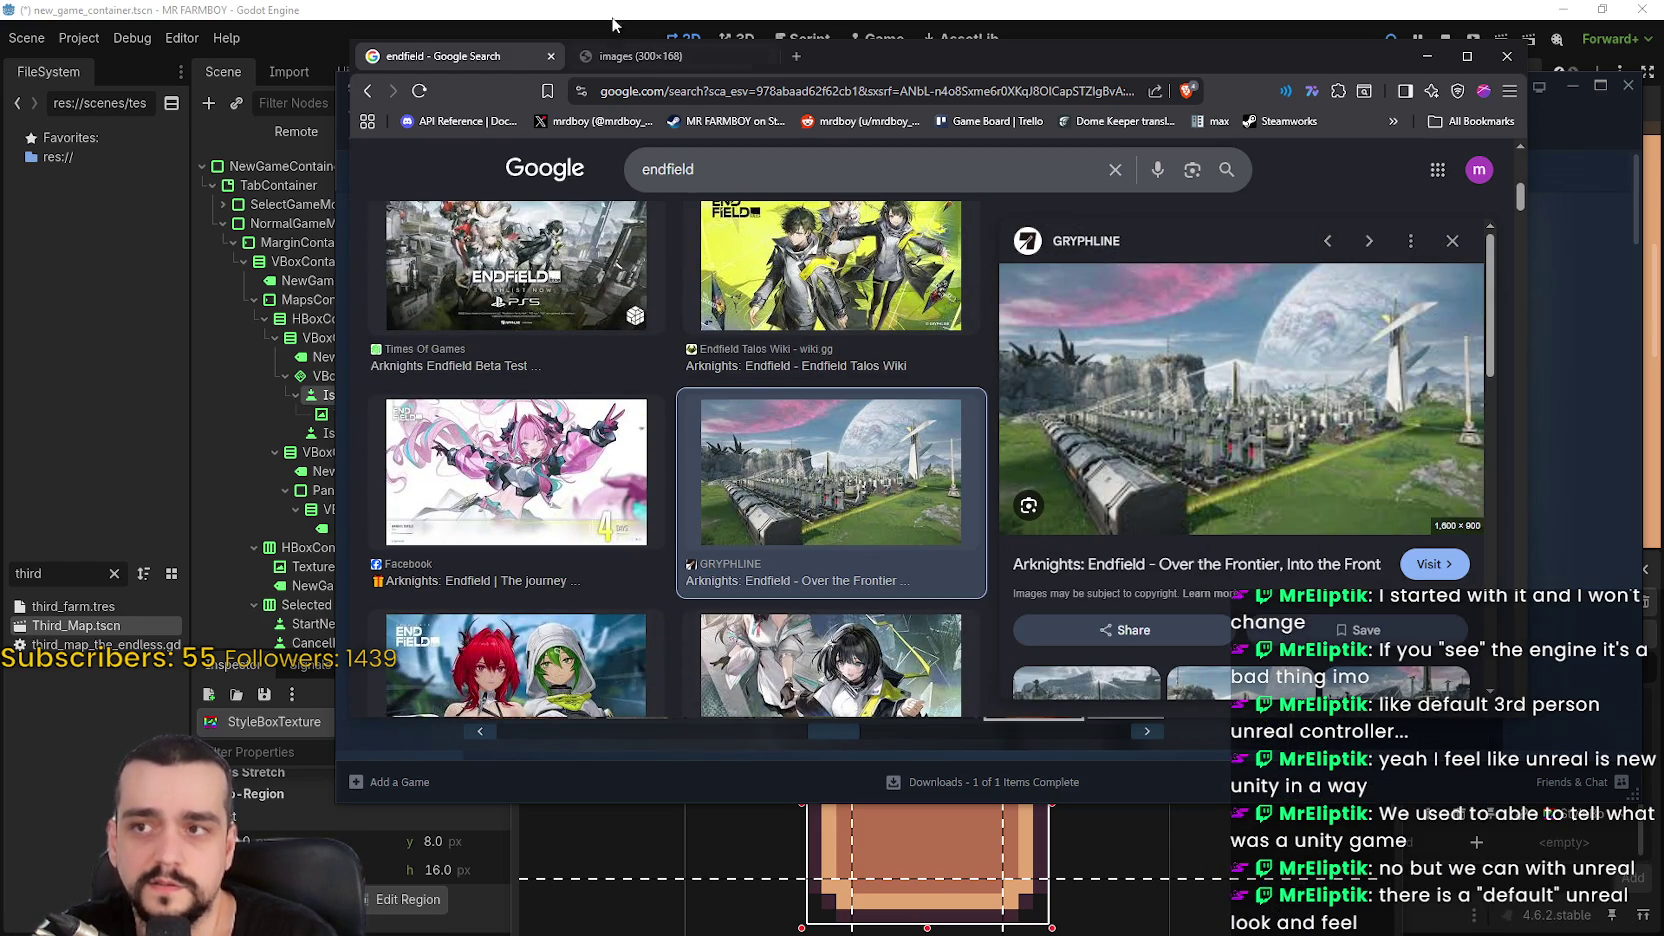
left_click(650, 56)
left_click(765, 57)
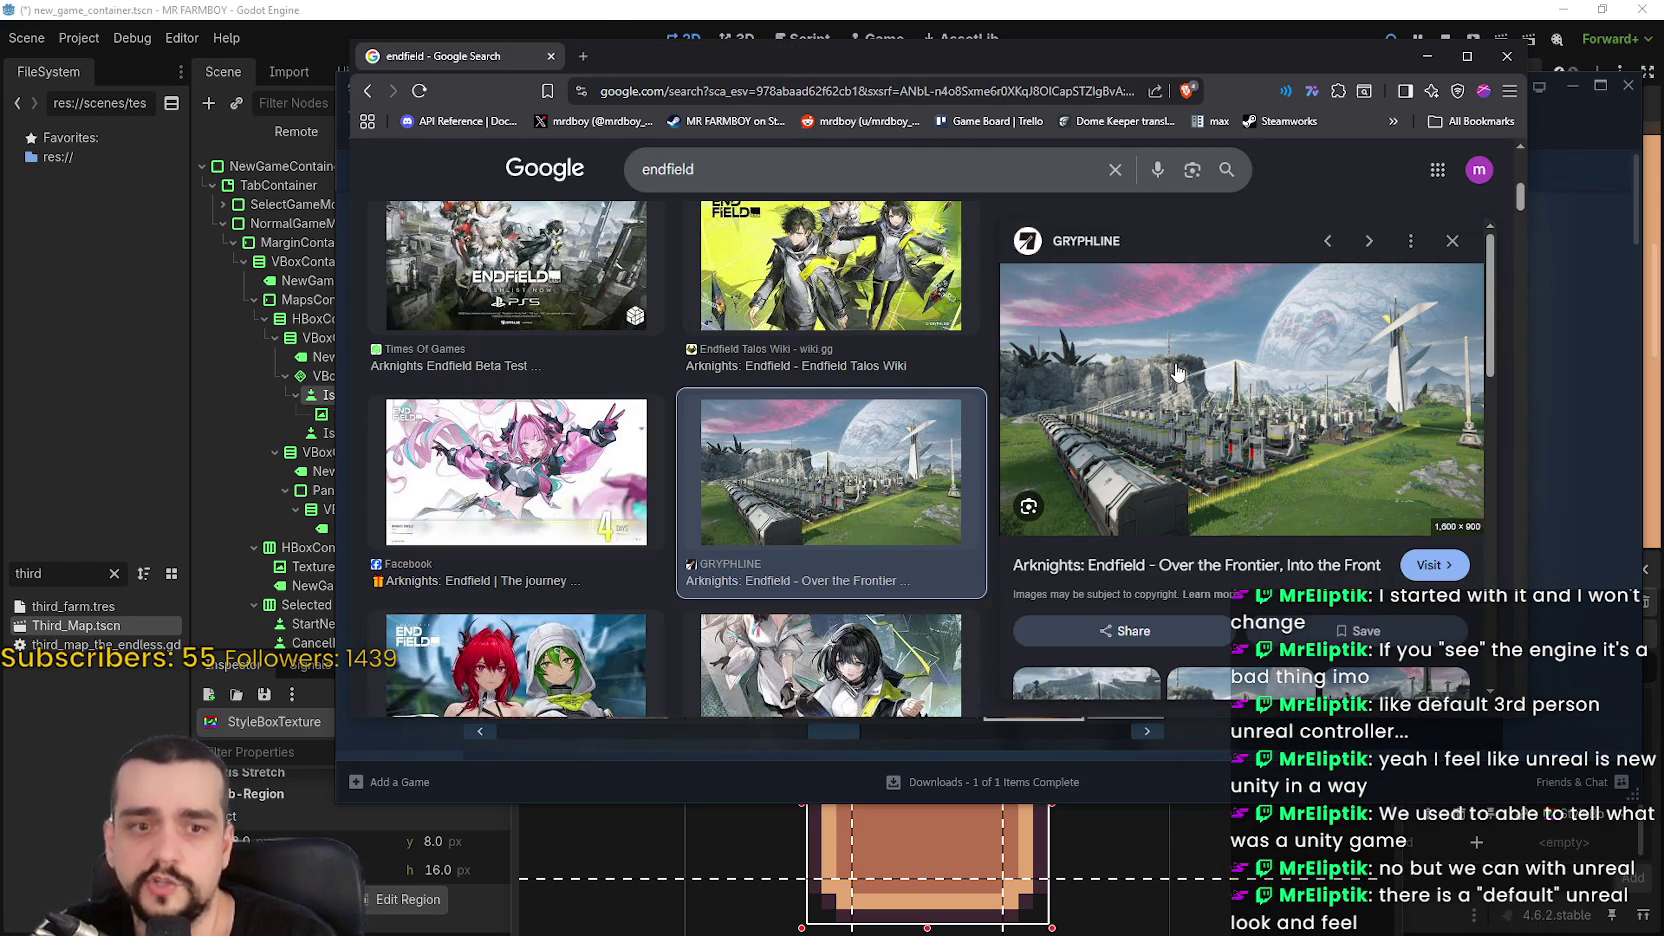
Find the Gematsu Endfield launch image and open it in a new tab
scroll(1180, 558, "down", 5)
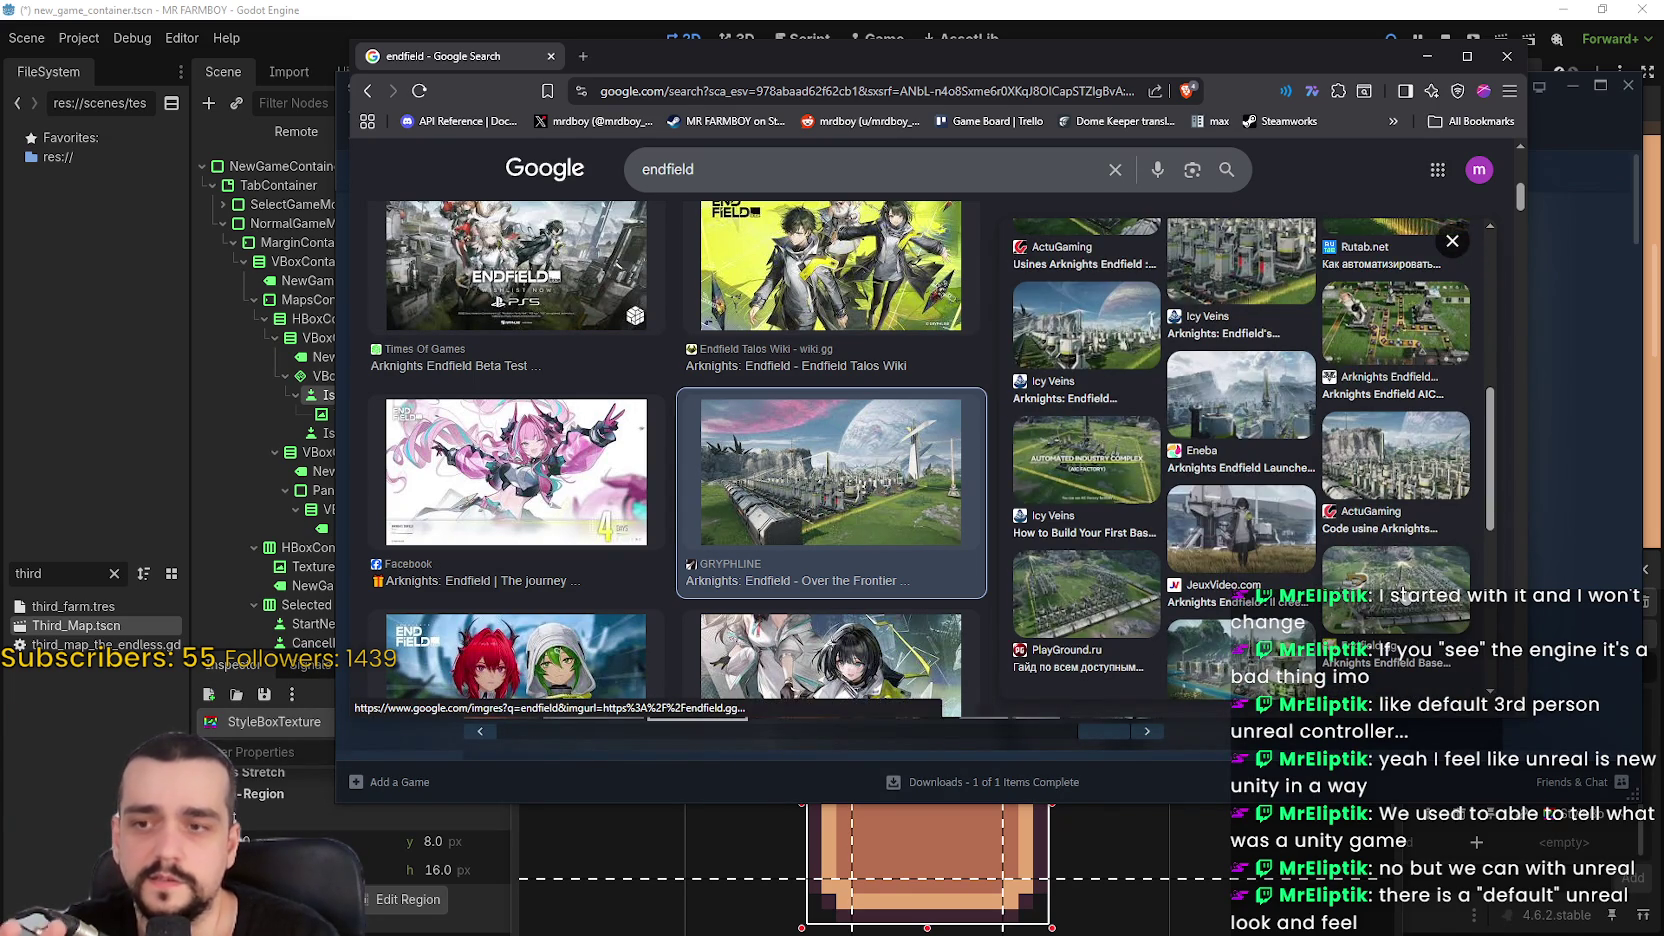
scroll(1391, 585, "up", 3)
scroll(1391, 585, "down", 2)
scroll(583, 549, "down", 6)
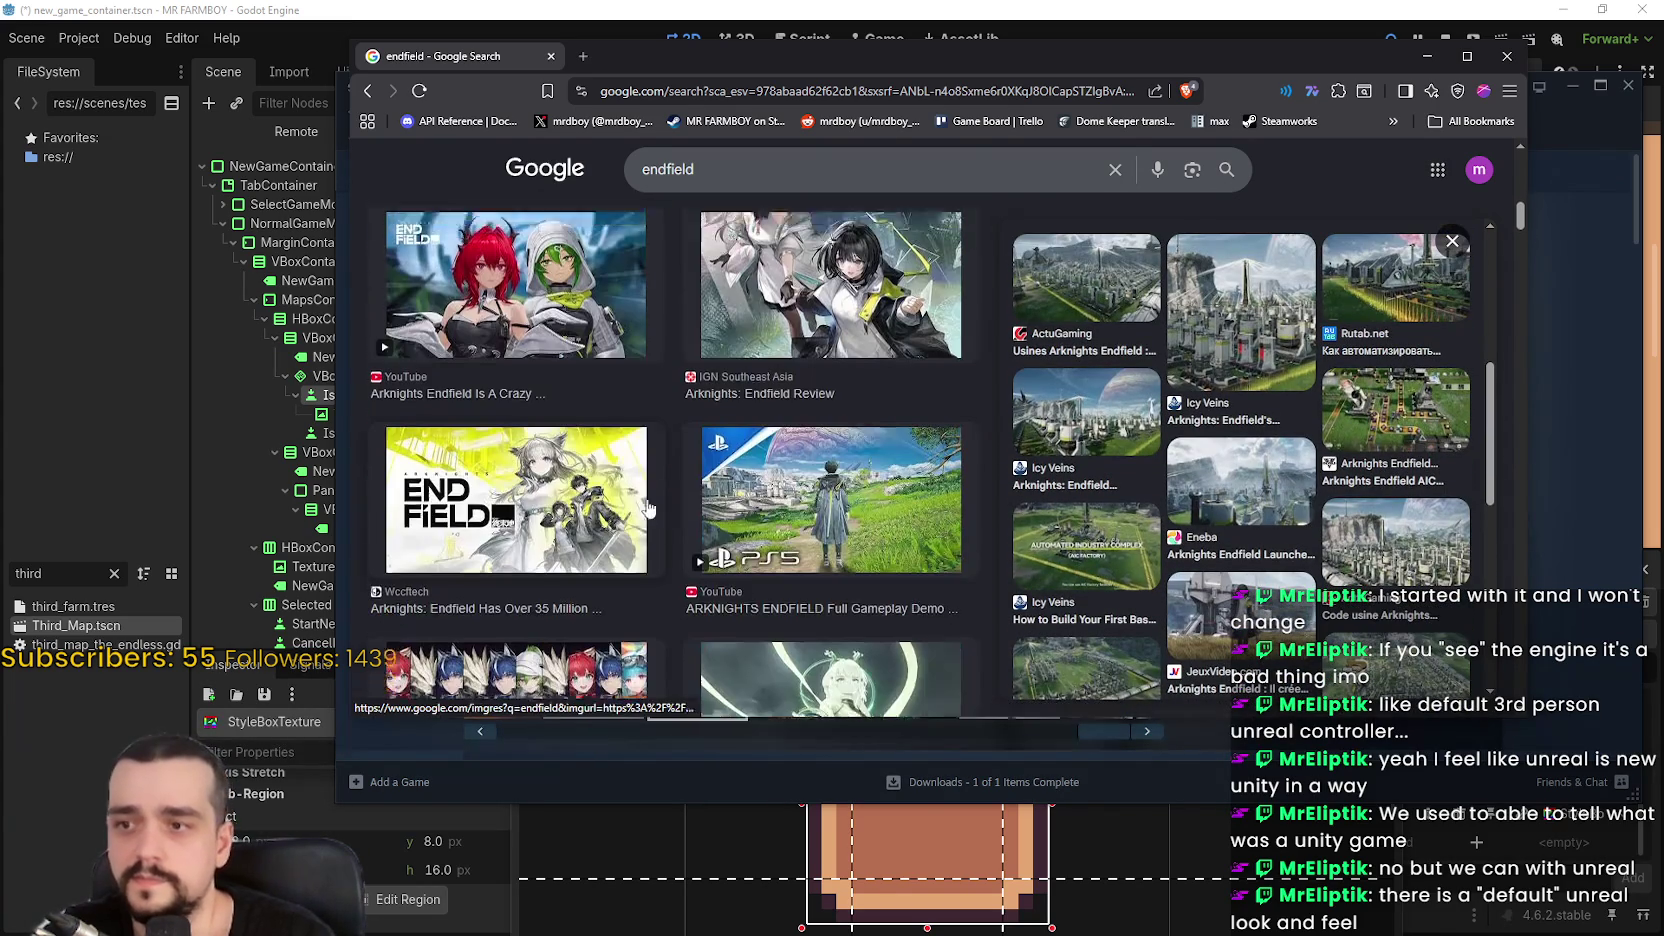
scroll(843, 456, "down", 3)
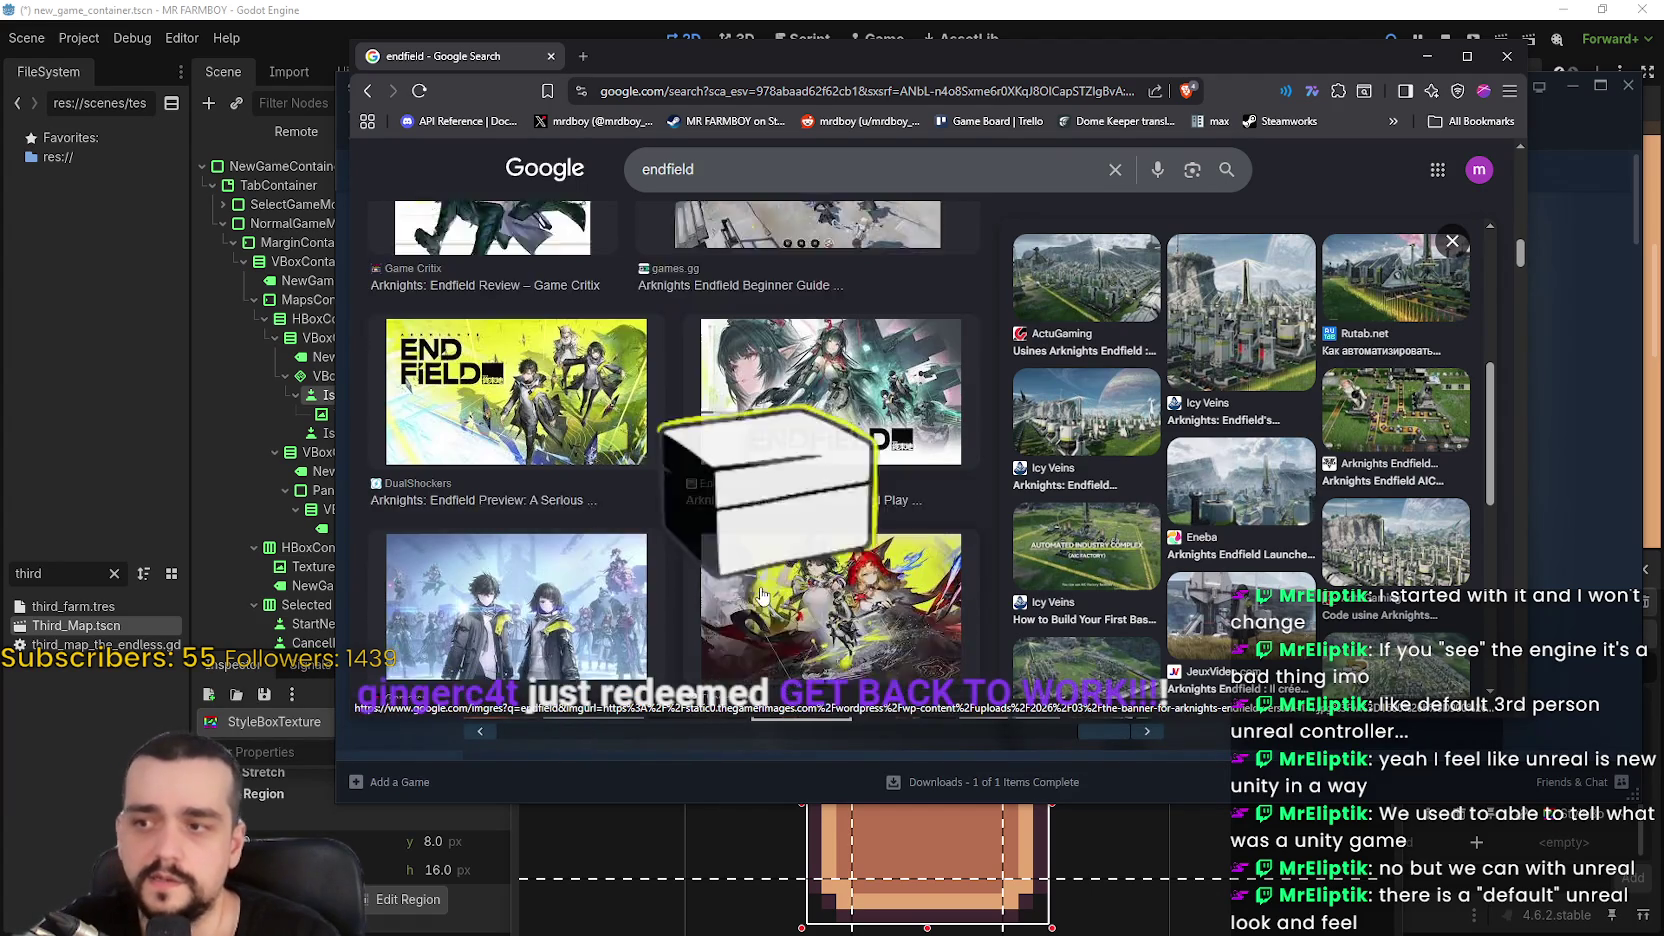
scroll(890, 480, "down", 1)
left_click(515, 548)
right_click(1292, 340)
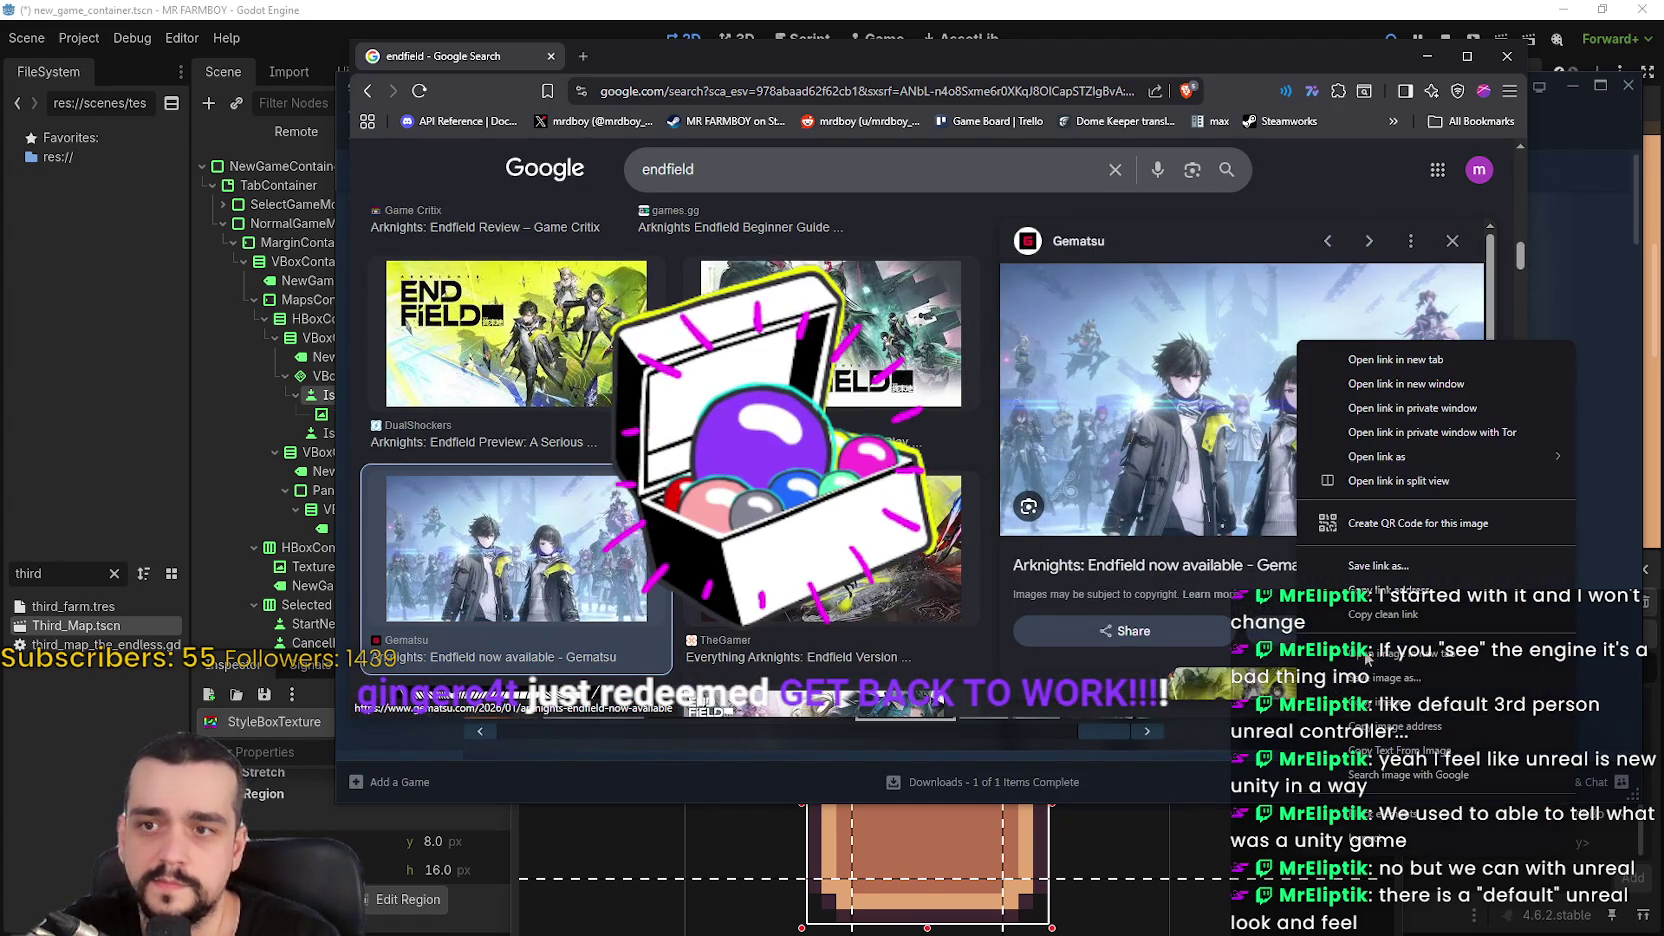
left_click(1340, 354)
View the Gematsu launch artwork at full size, then return to the endfield results
left_click(629, 62)
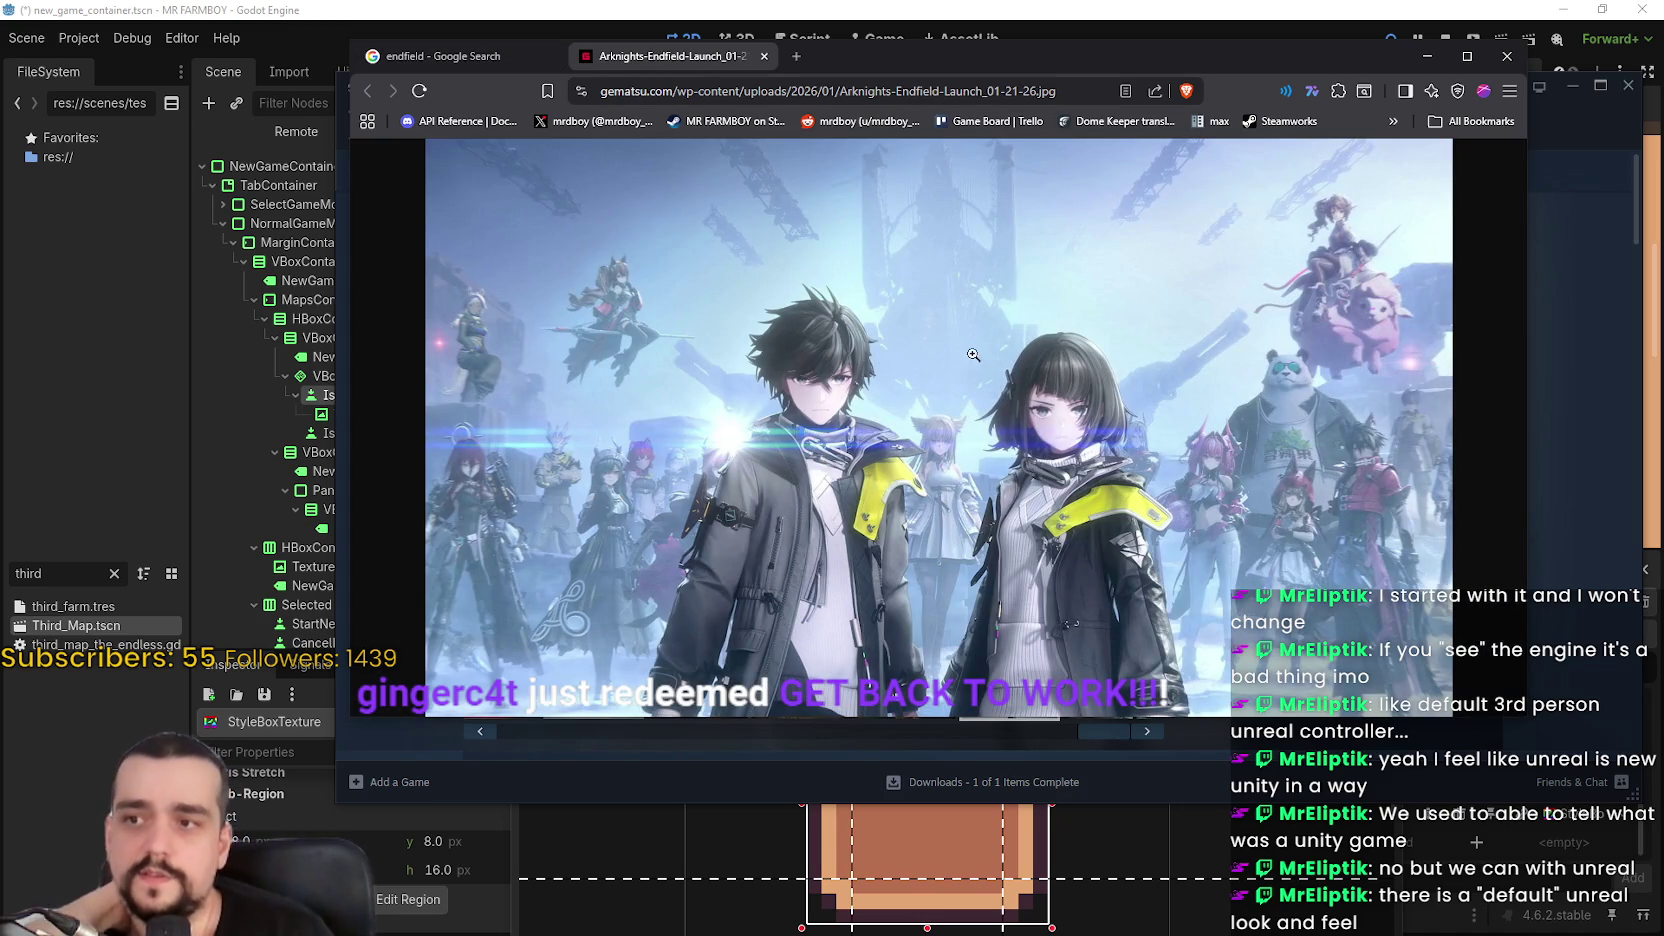
left_click(952, 396)
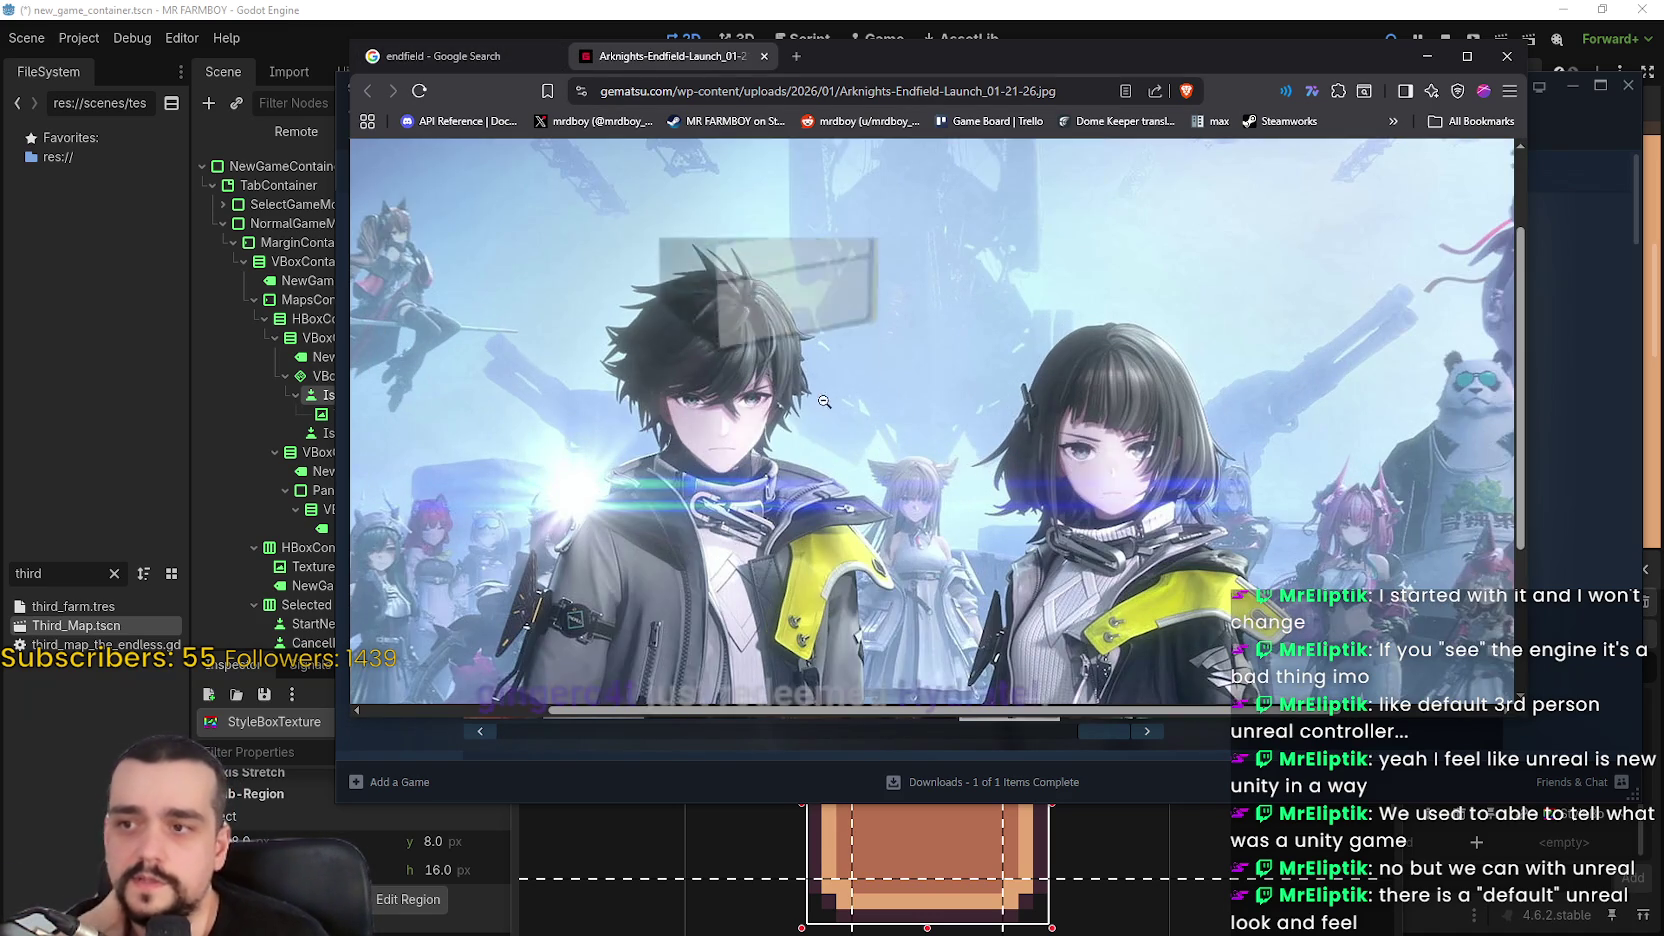
scroll(824, 401, "down", 3)
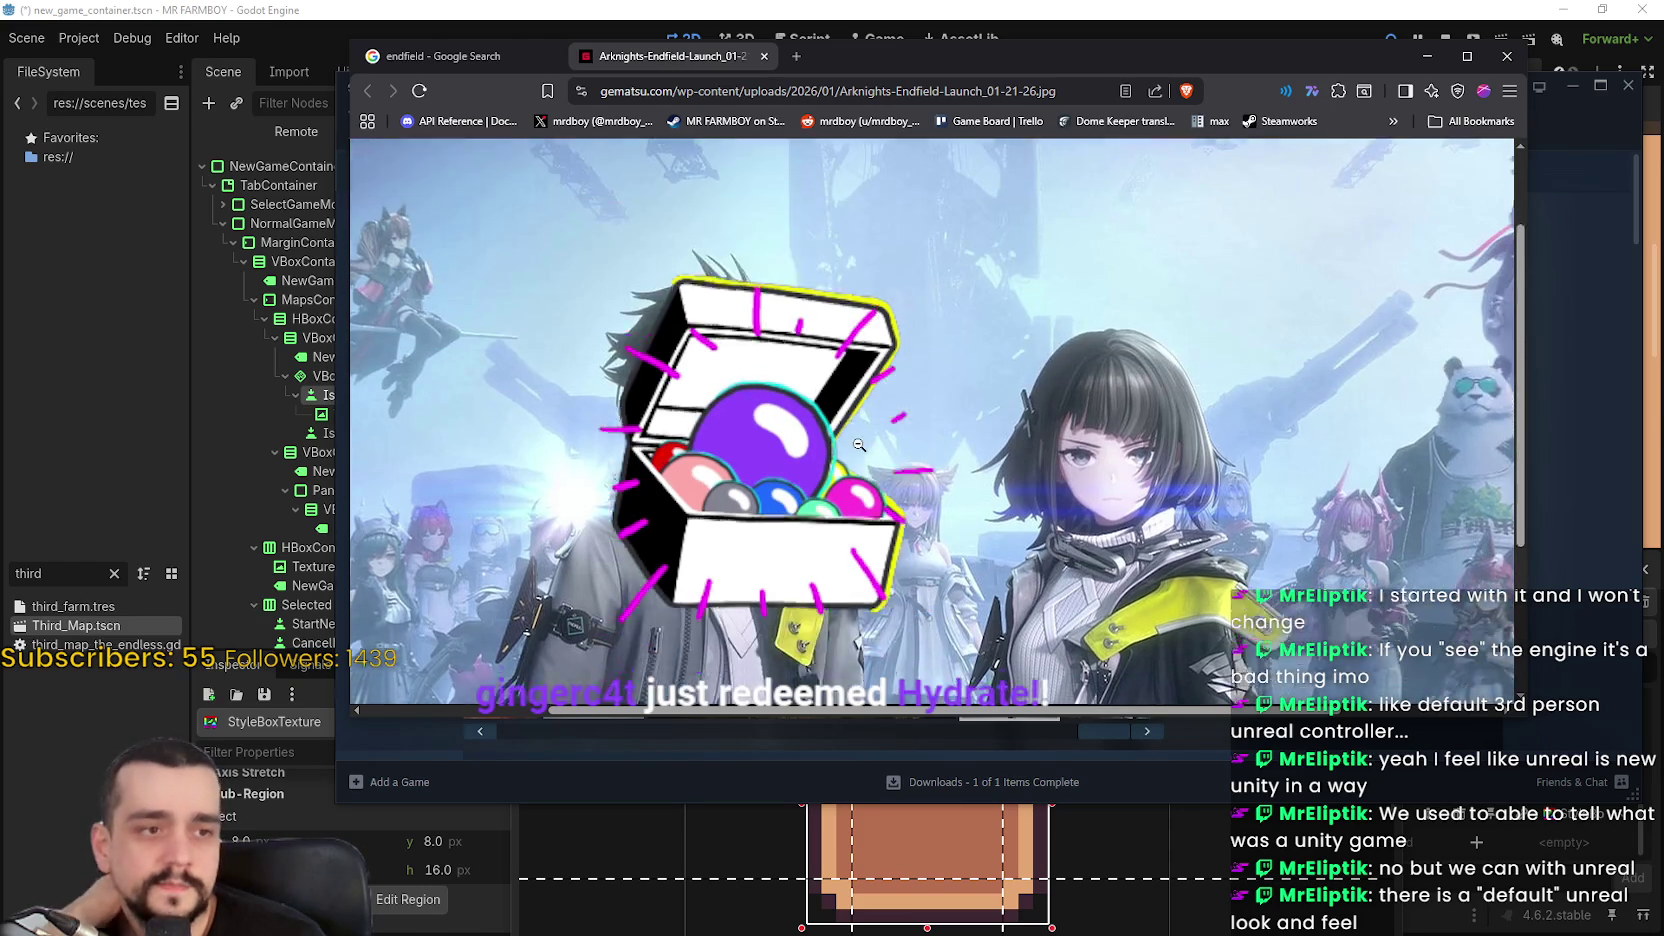
scroll(937, 420, "up", 2)
left_click(450, 56)
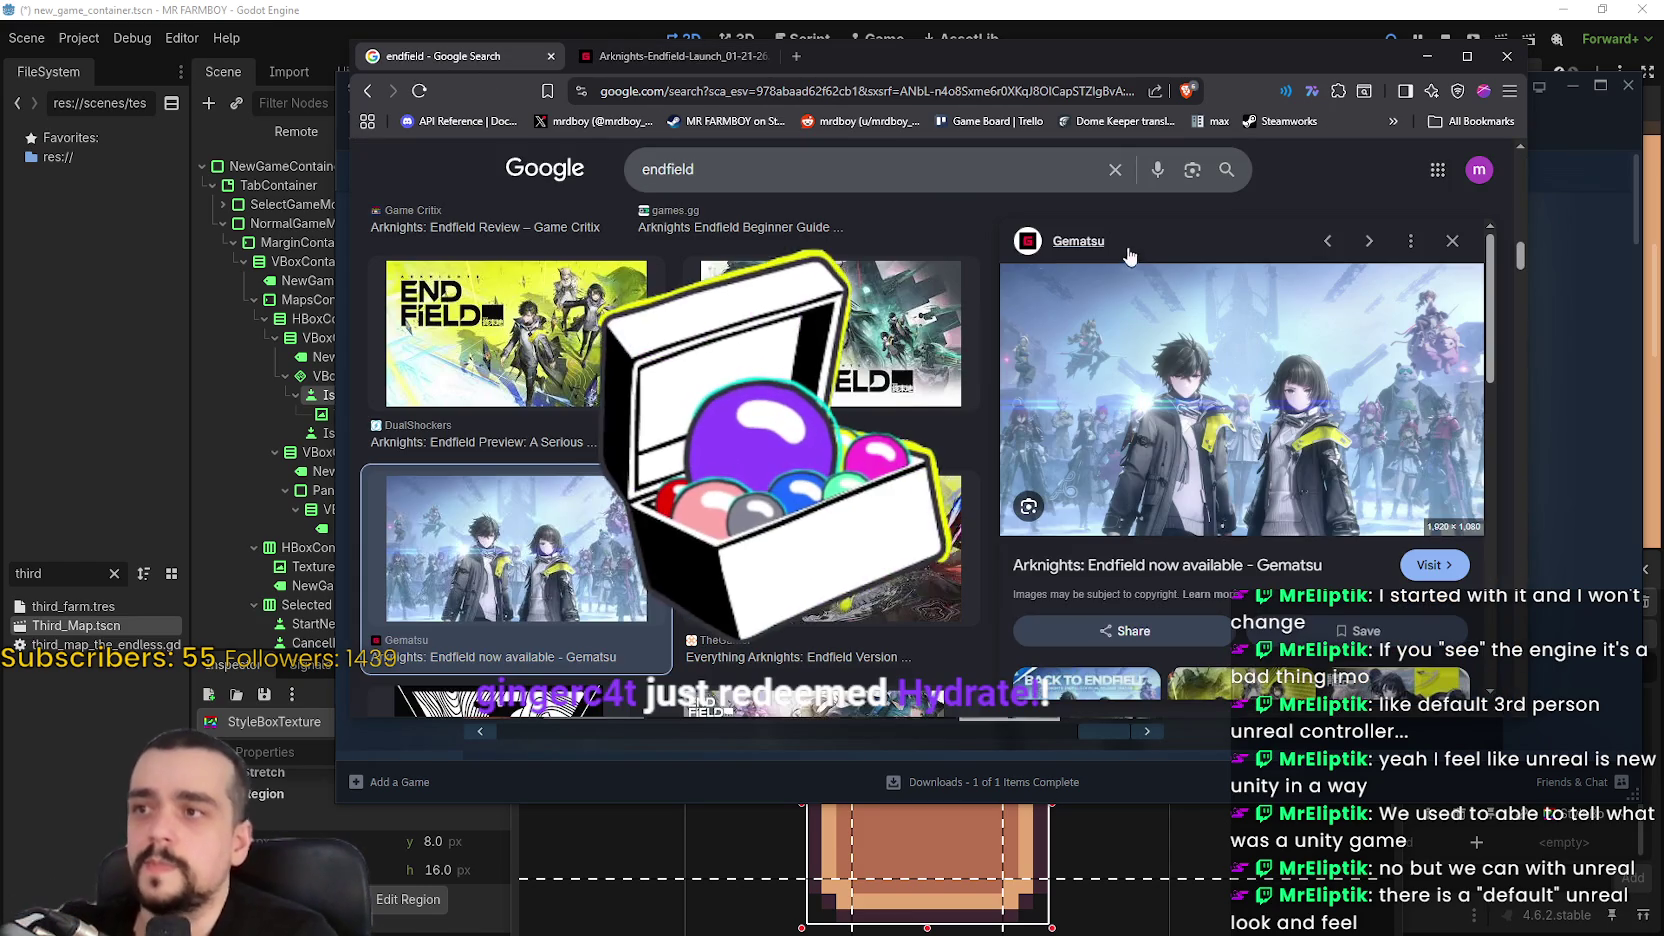
key("slash")
Search images for 'genshin impact' and preview the PCMag gameplay screenshot
type("gen")
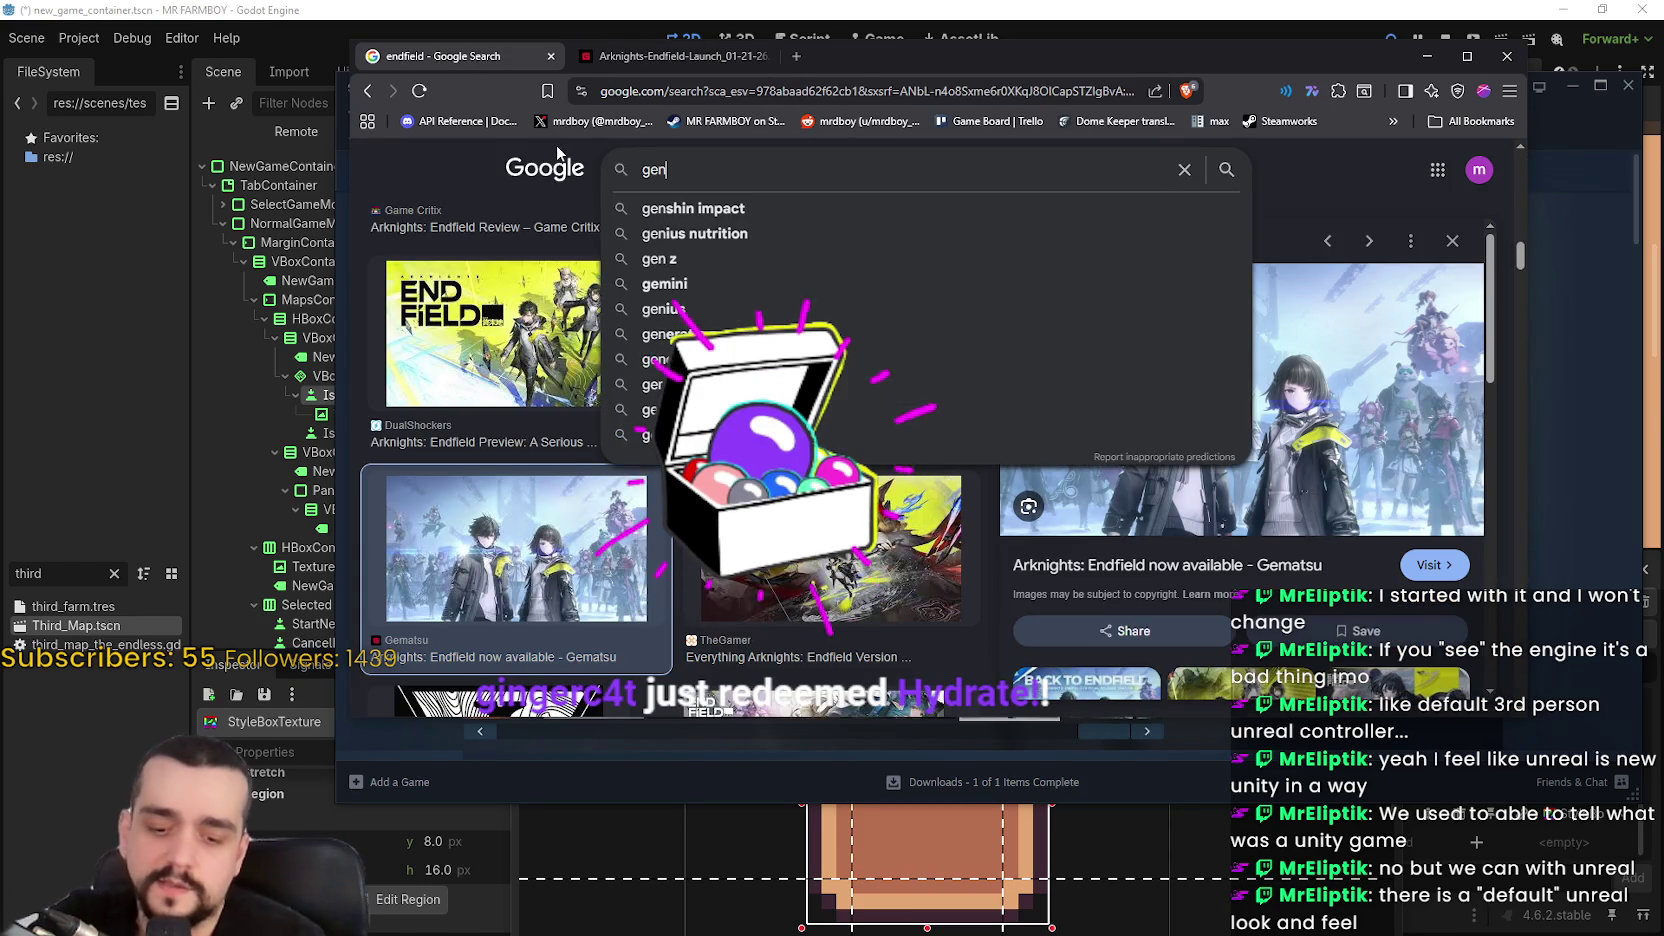
key("Down")
key("Return")
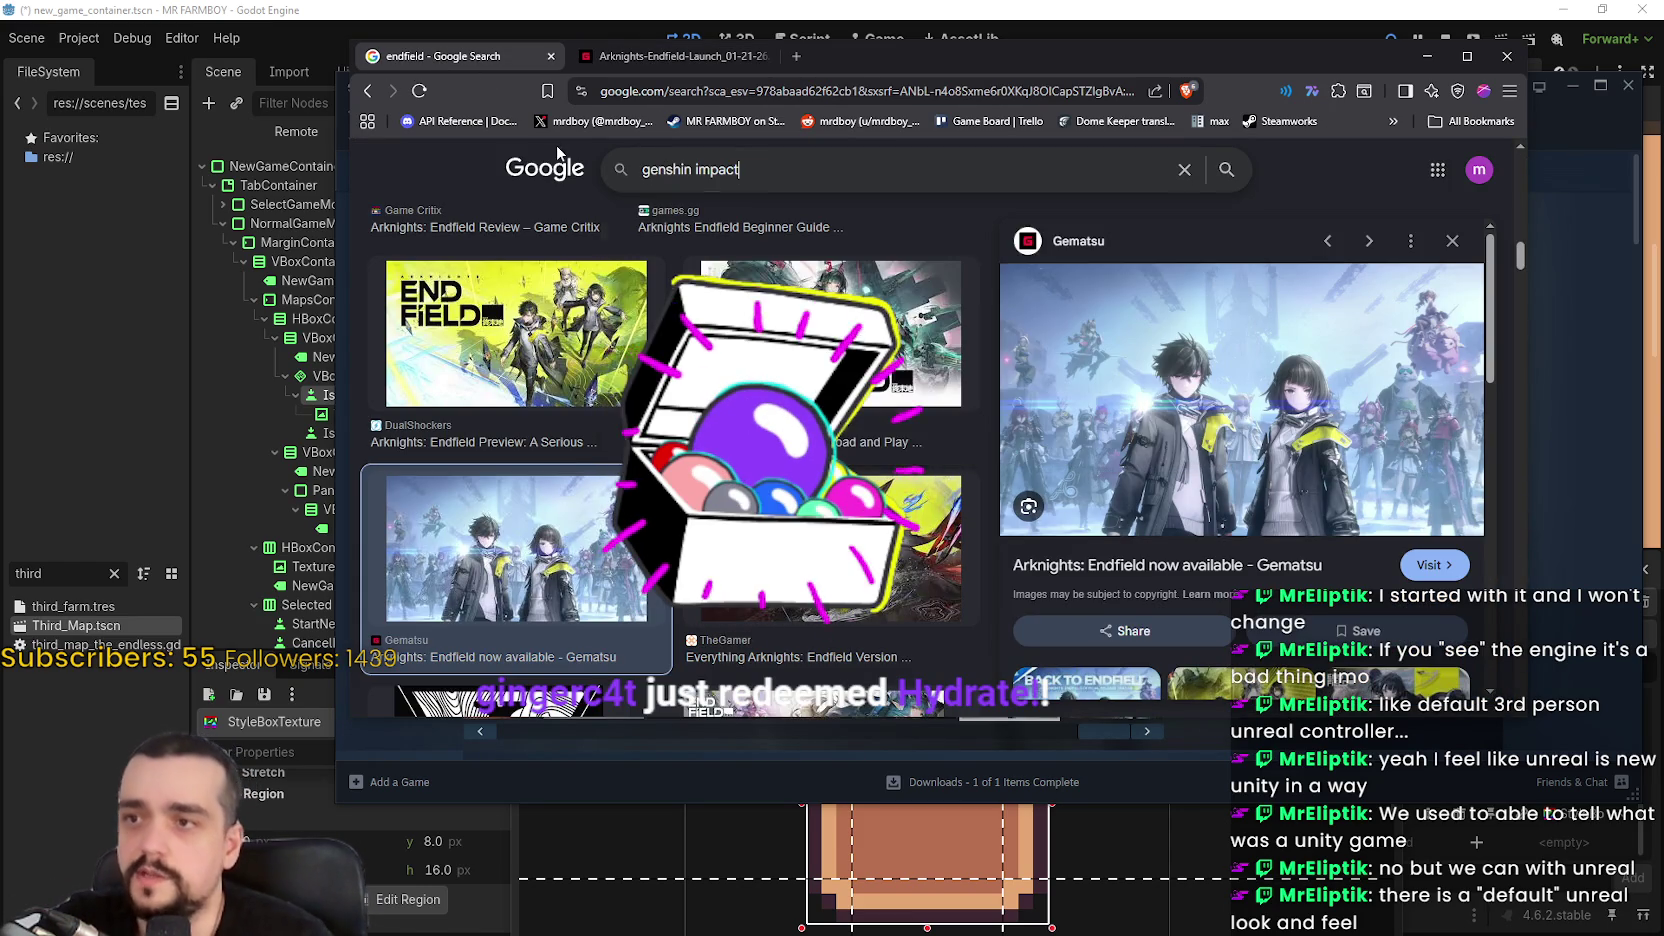
scroll(1072, 447, "down", 3)
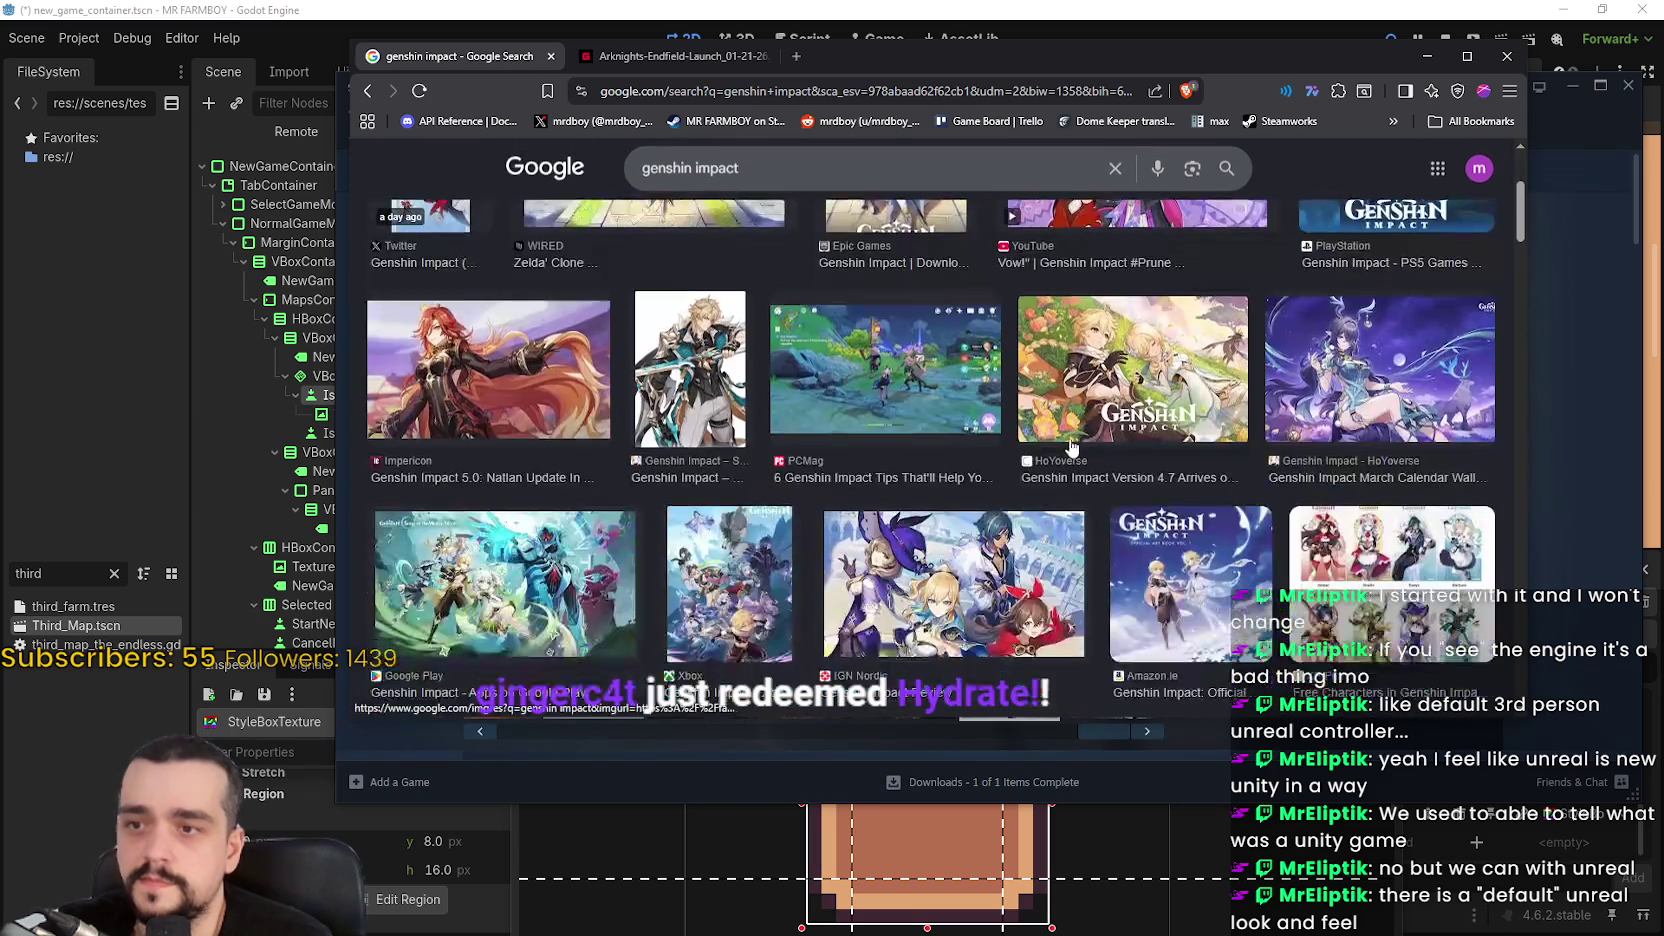
left_click(916, 366)
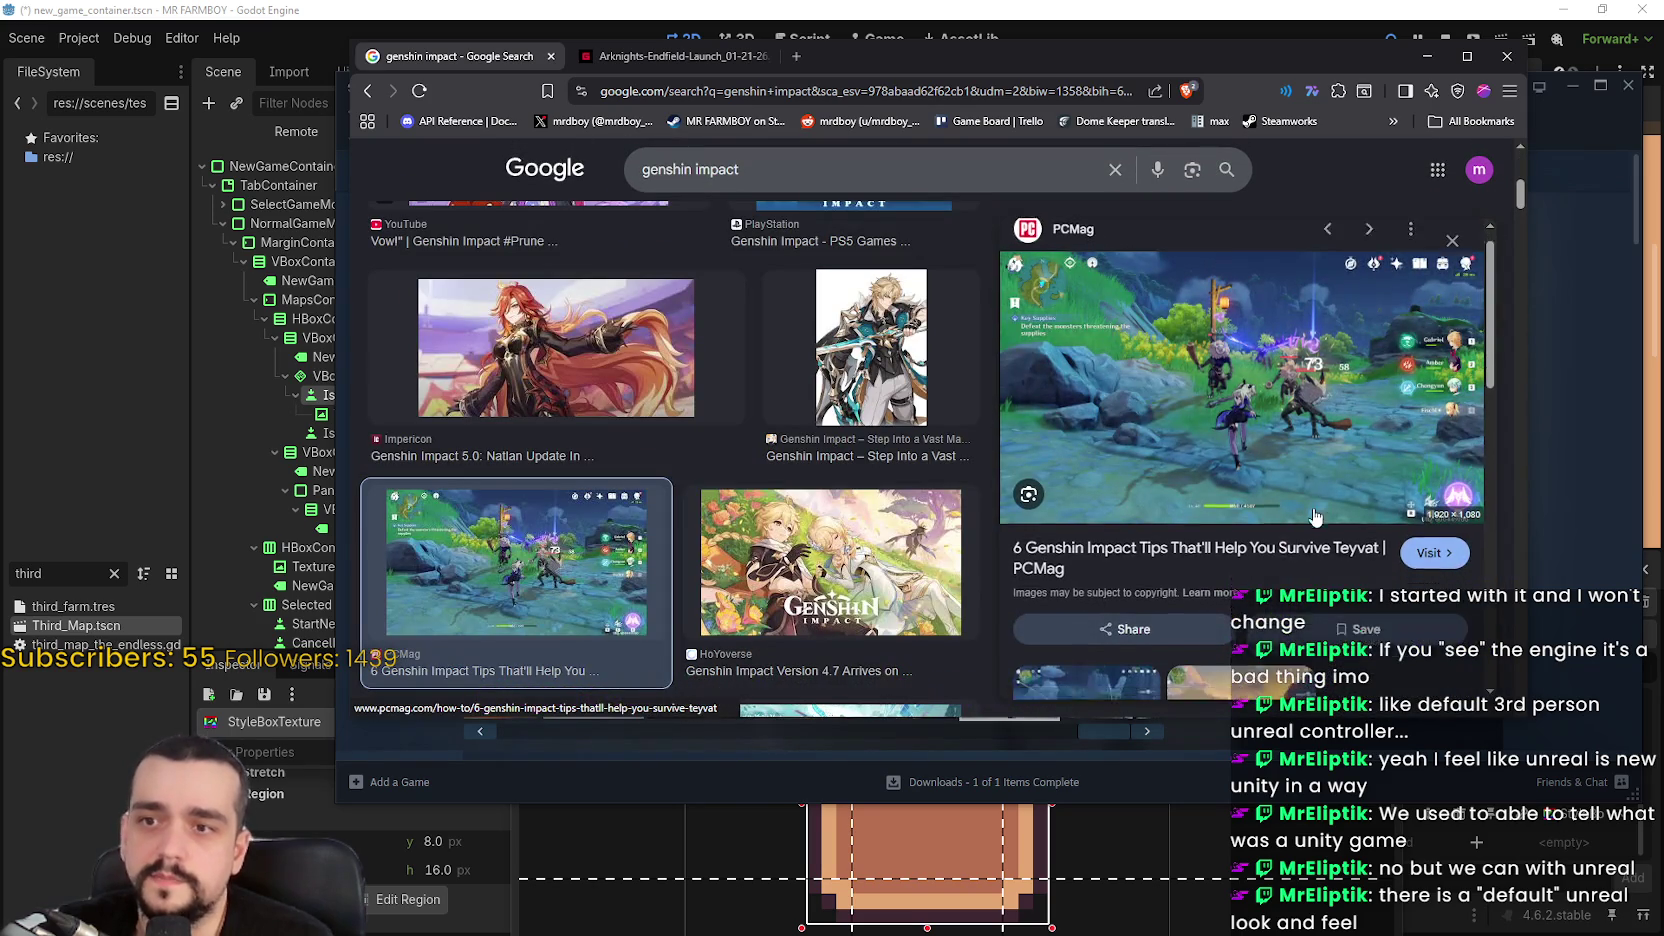
scroll(1315, 516, "down", 4)
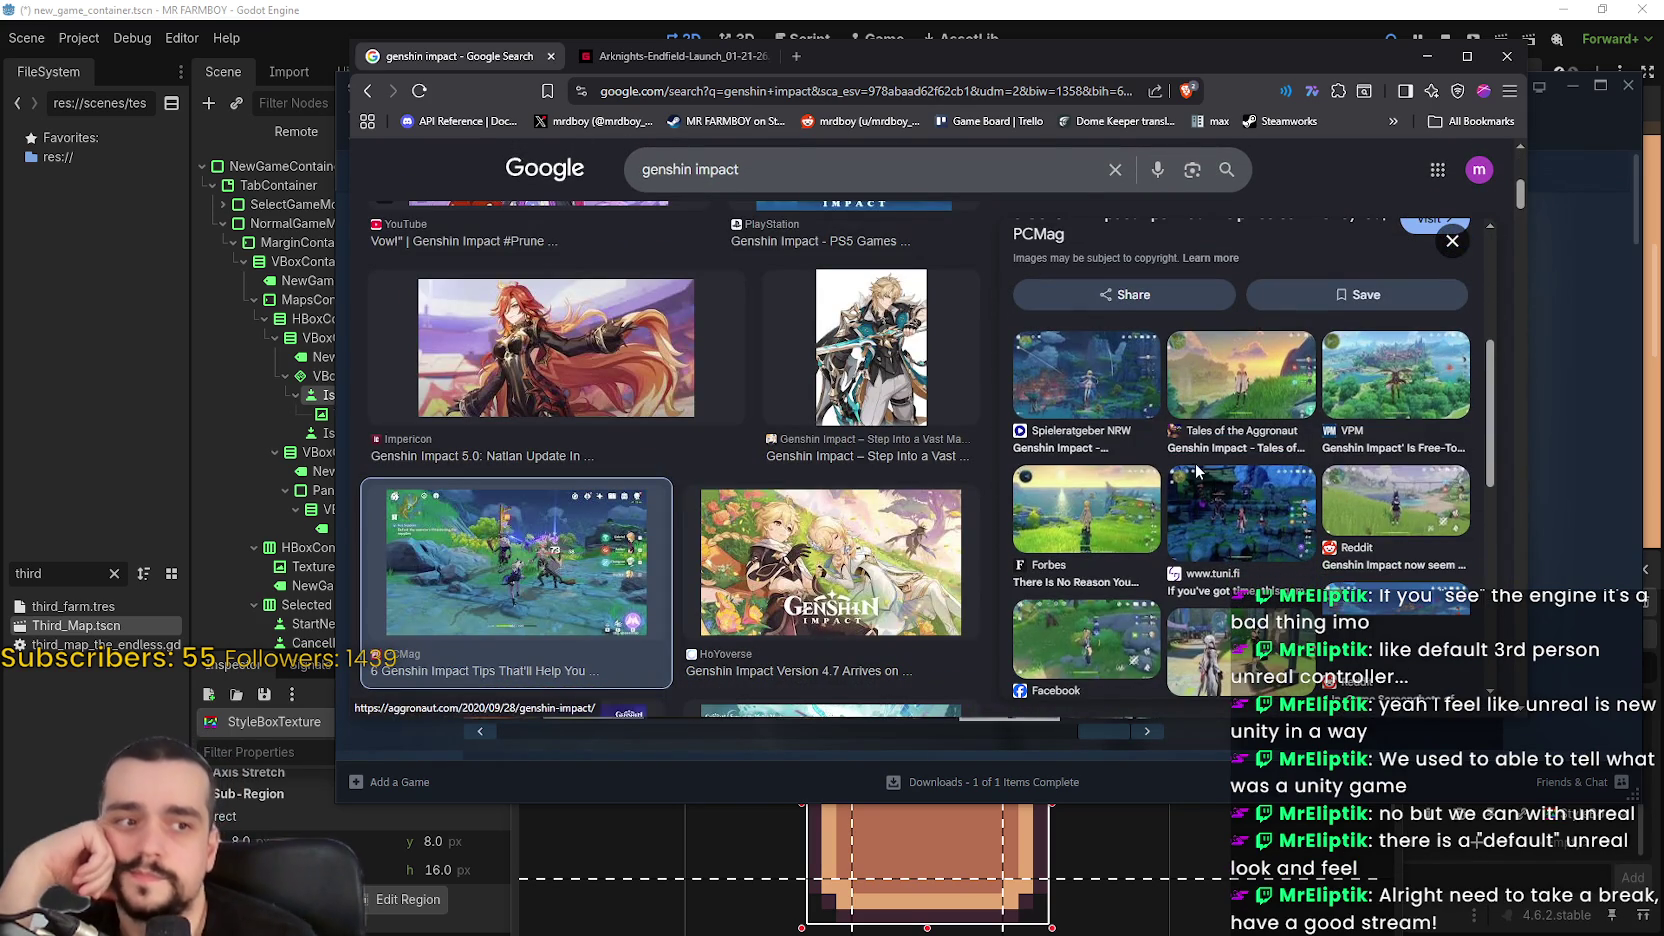
scroll(1195, 460, "up", 4)
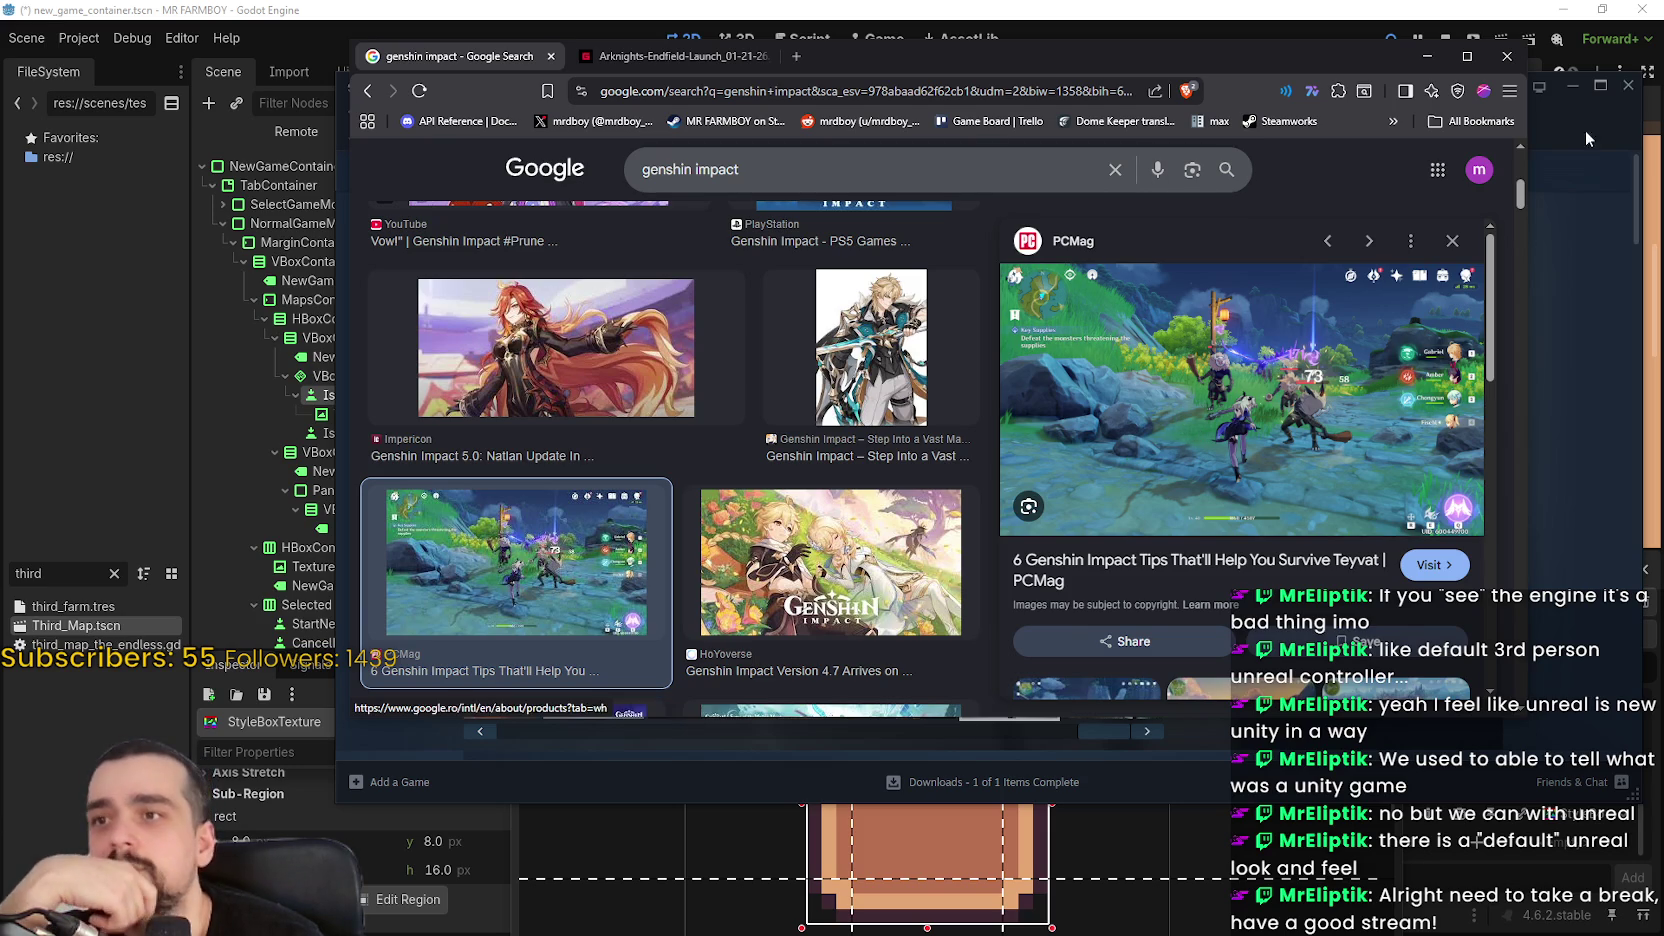
Close the browser with all its tabs and view Outward 2's torch-lit cave screenshot
left_click(1508, 57)
left_click(957, 258)
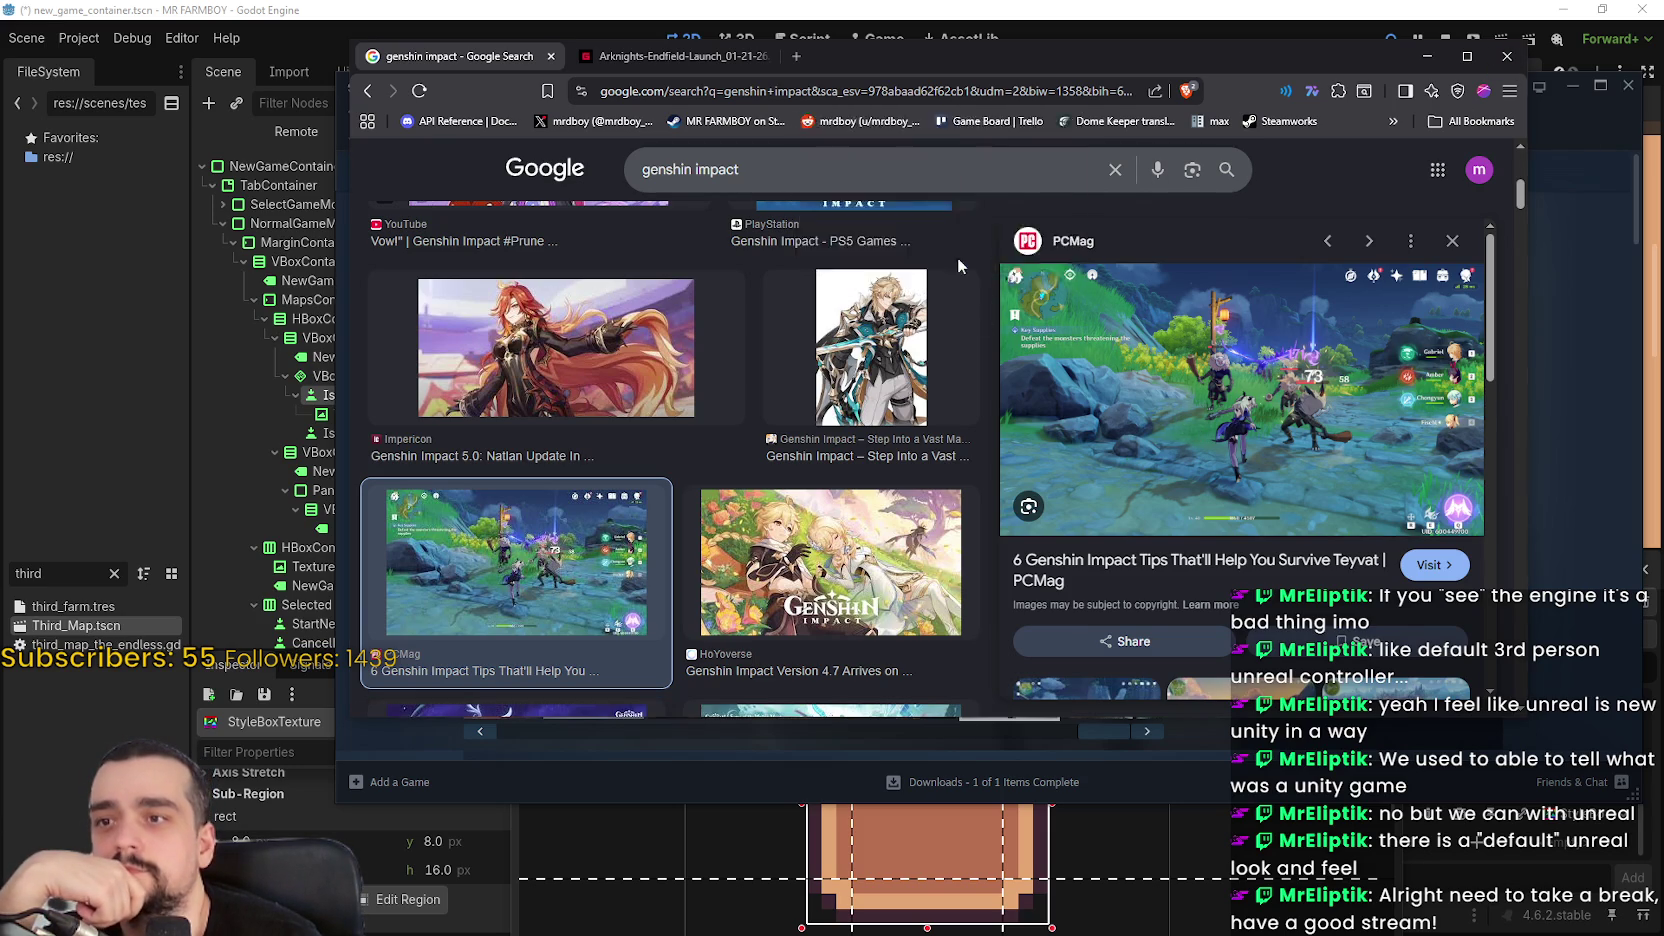
left_click(818, 708)
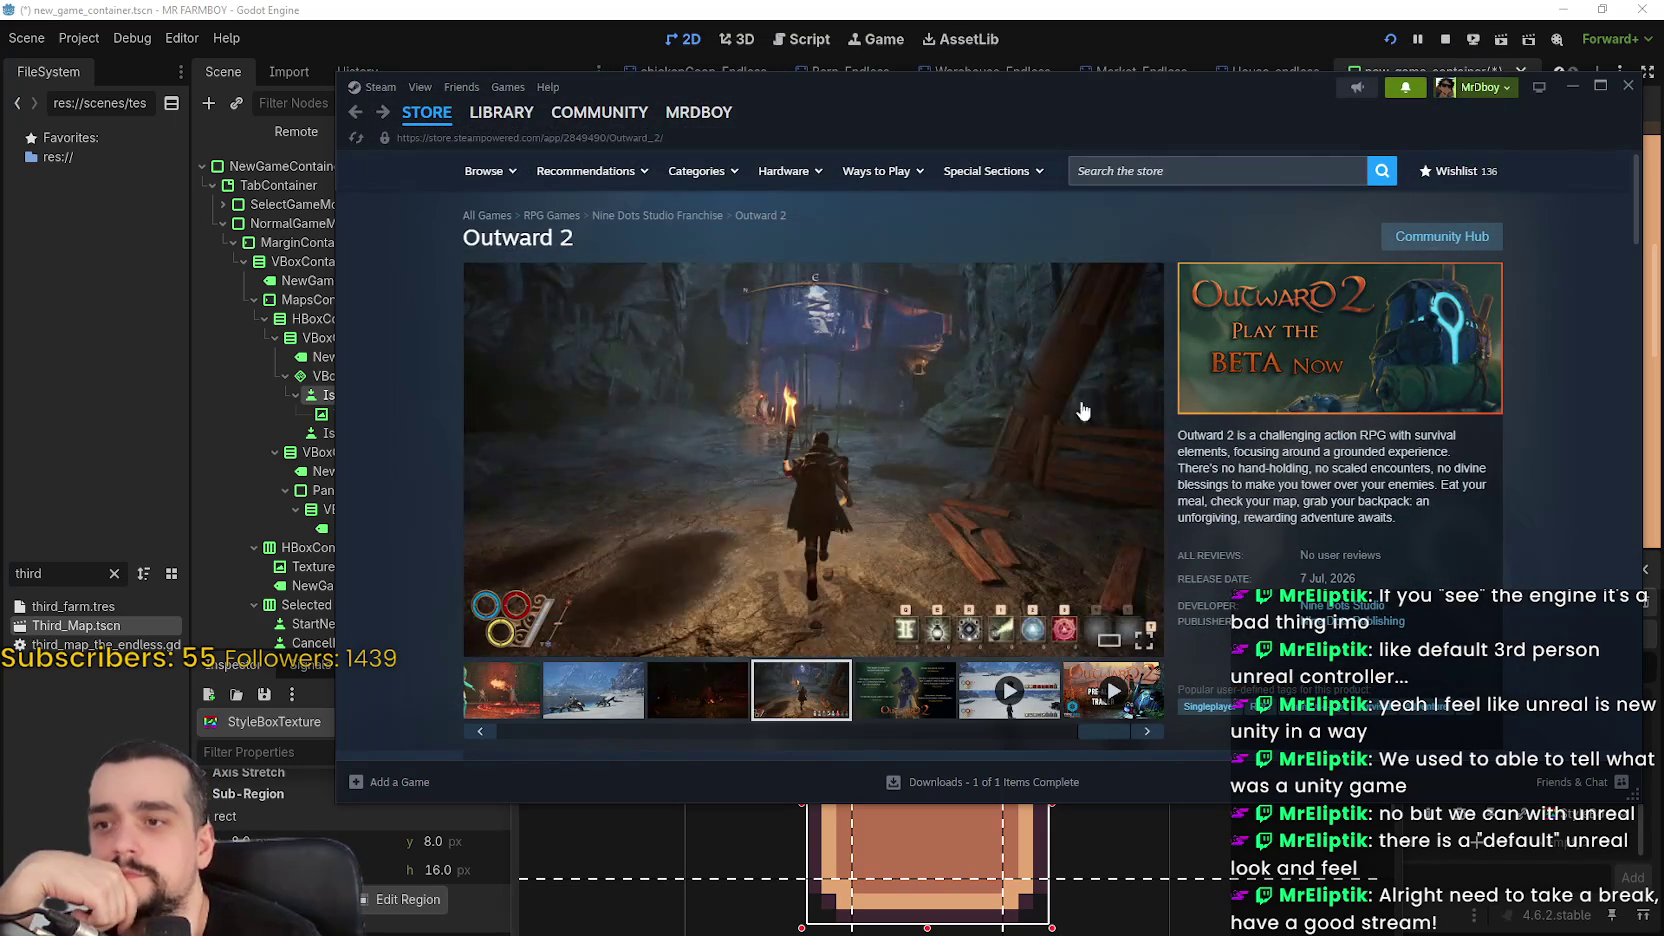
Search Steam for 'FA' to open MR FARMBOY, then reposition and enlarge the window
left_click(1293, 175)
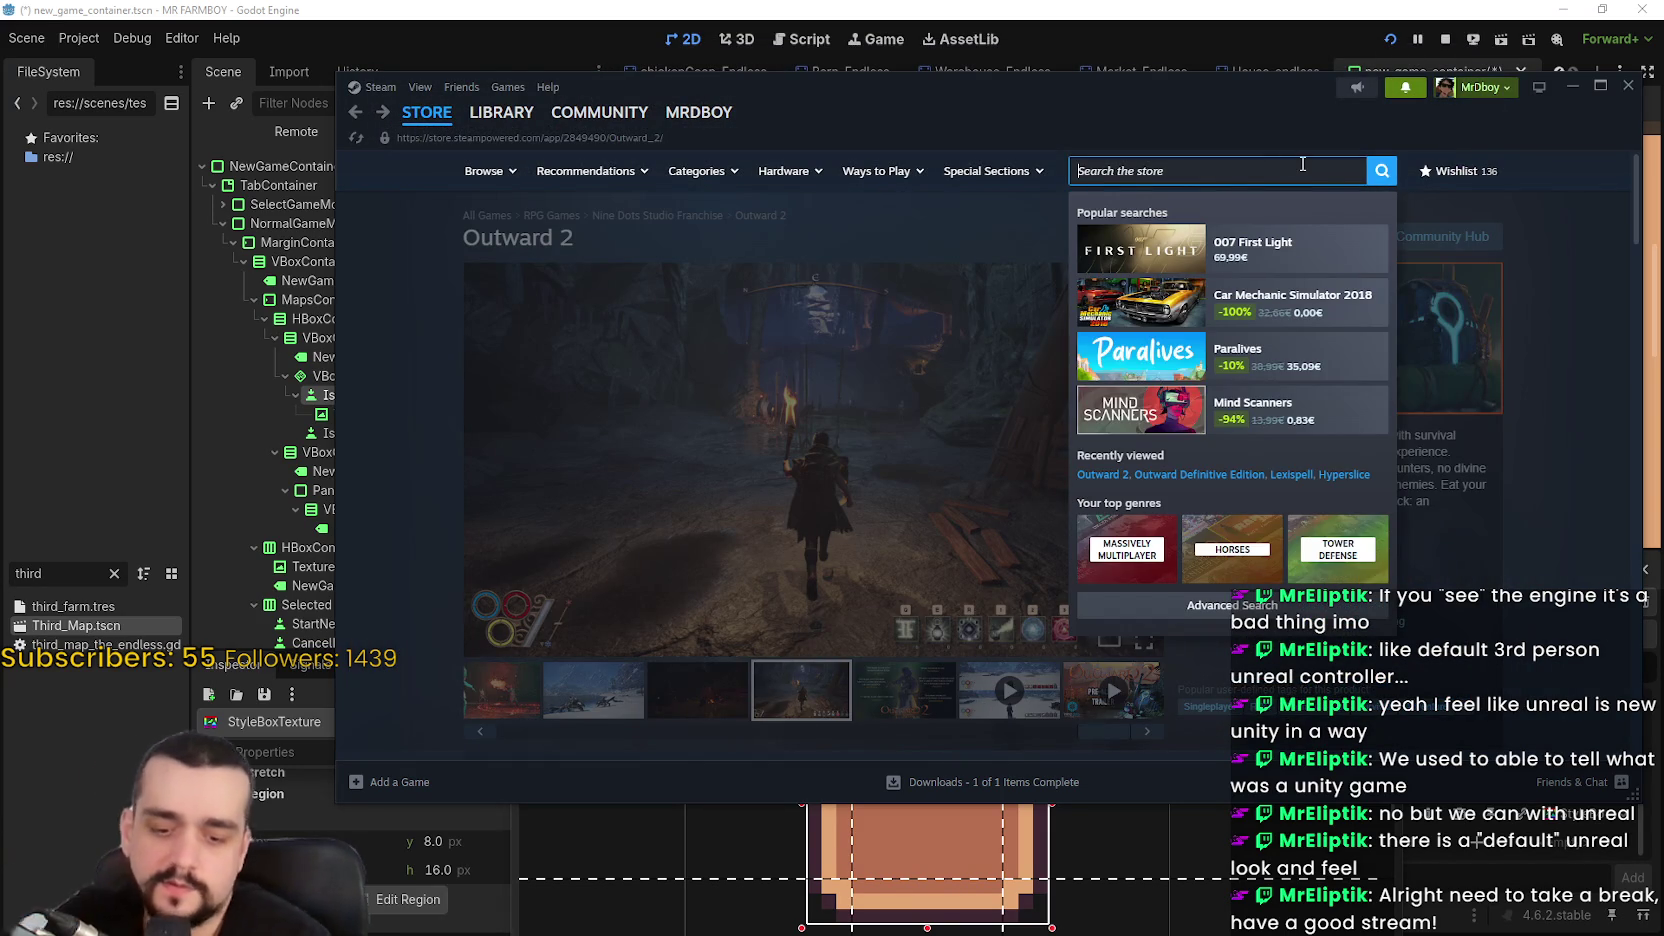
type("MRFARM")
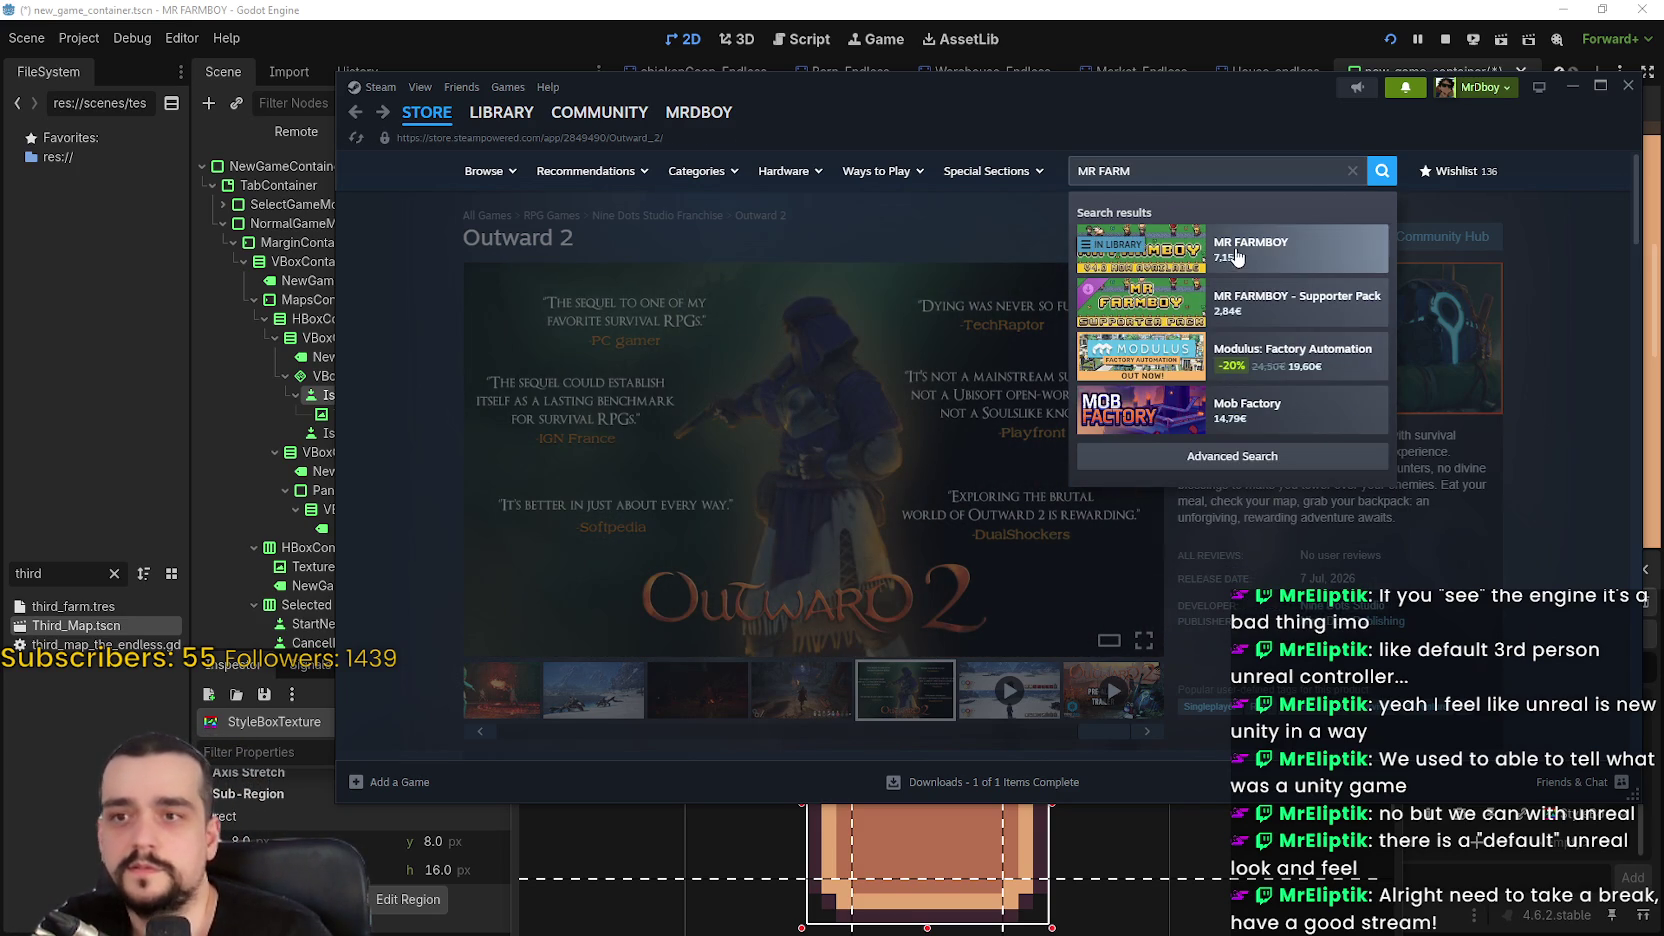
left_click_drag(1187, 102, 1208, 59)
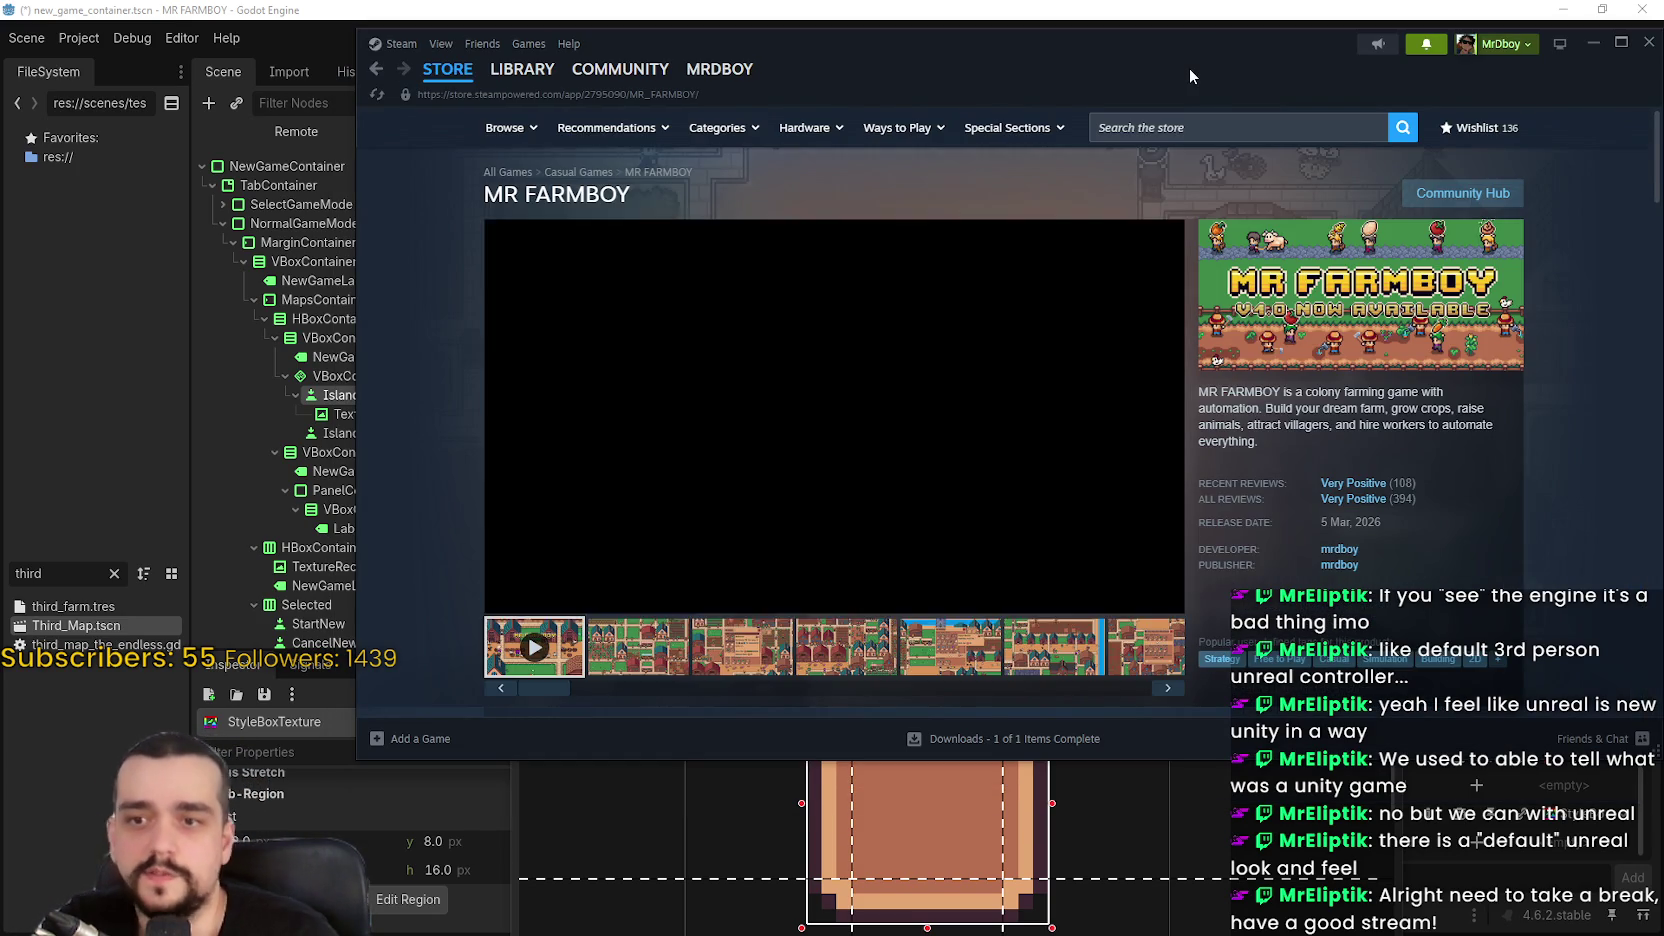
left_click_drag(1255, 56, 1165, 44)
left_click_drag(1572, 746, 1546, 863)
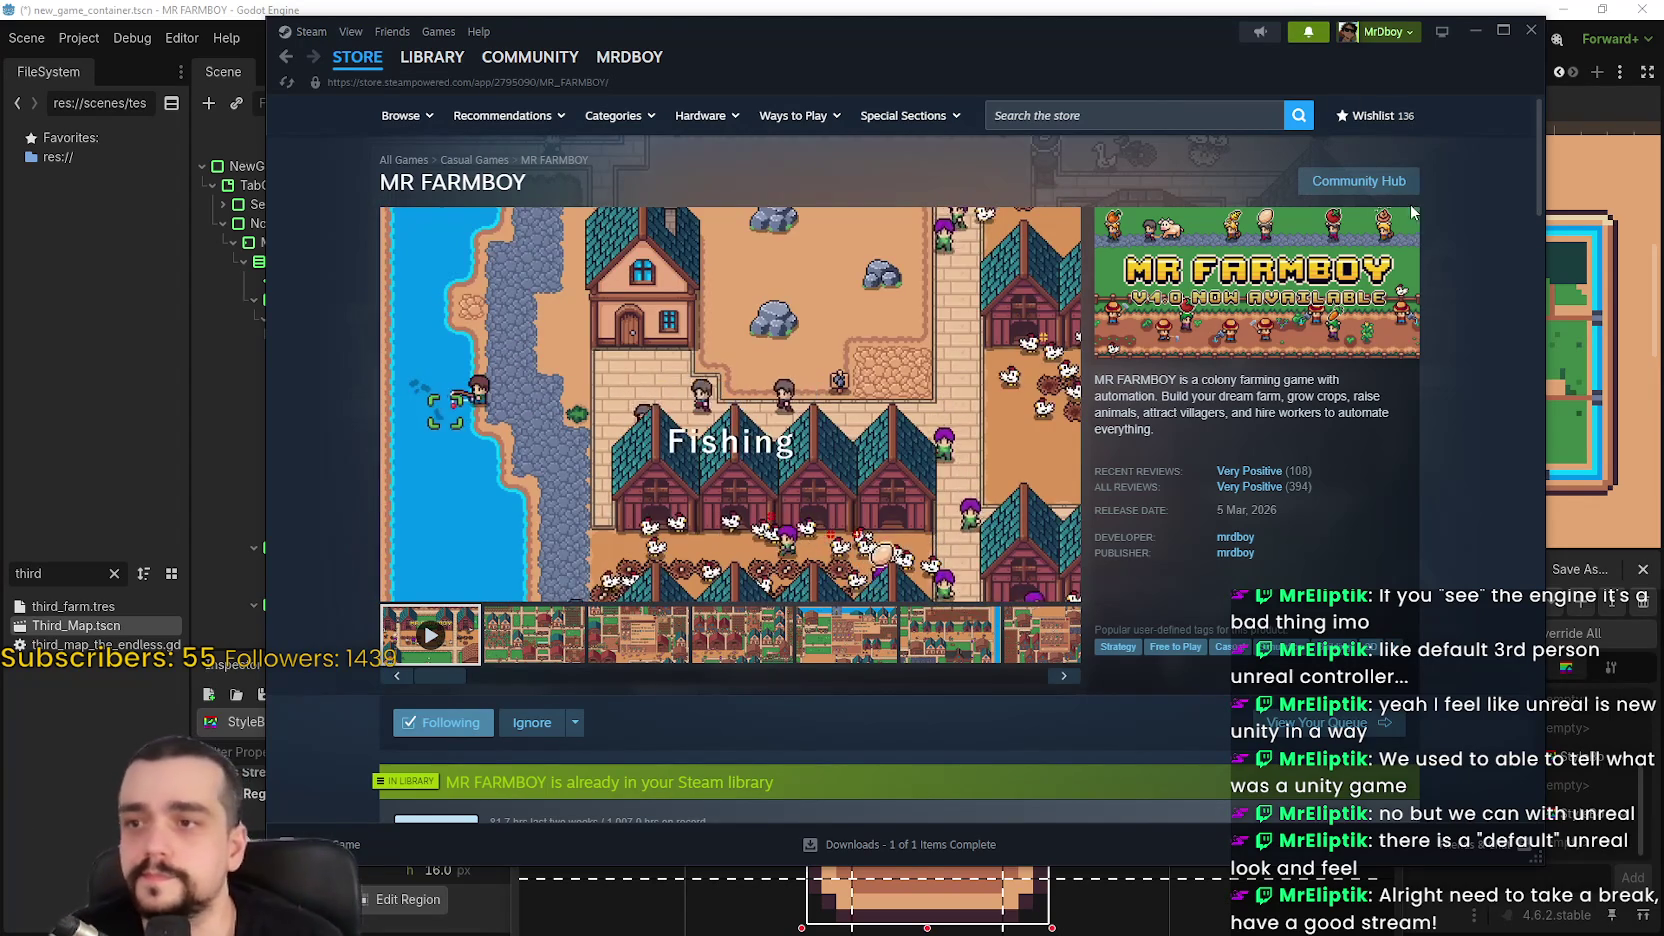
Check and dismiss Steam notifications, then return to the Godot editor
left_click(1316, 37)
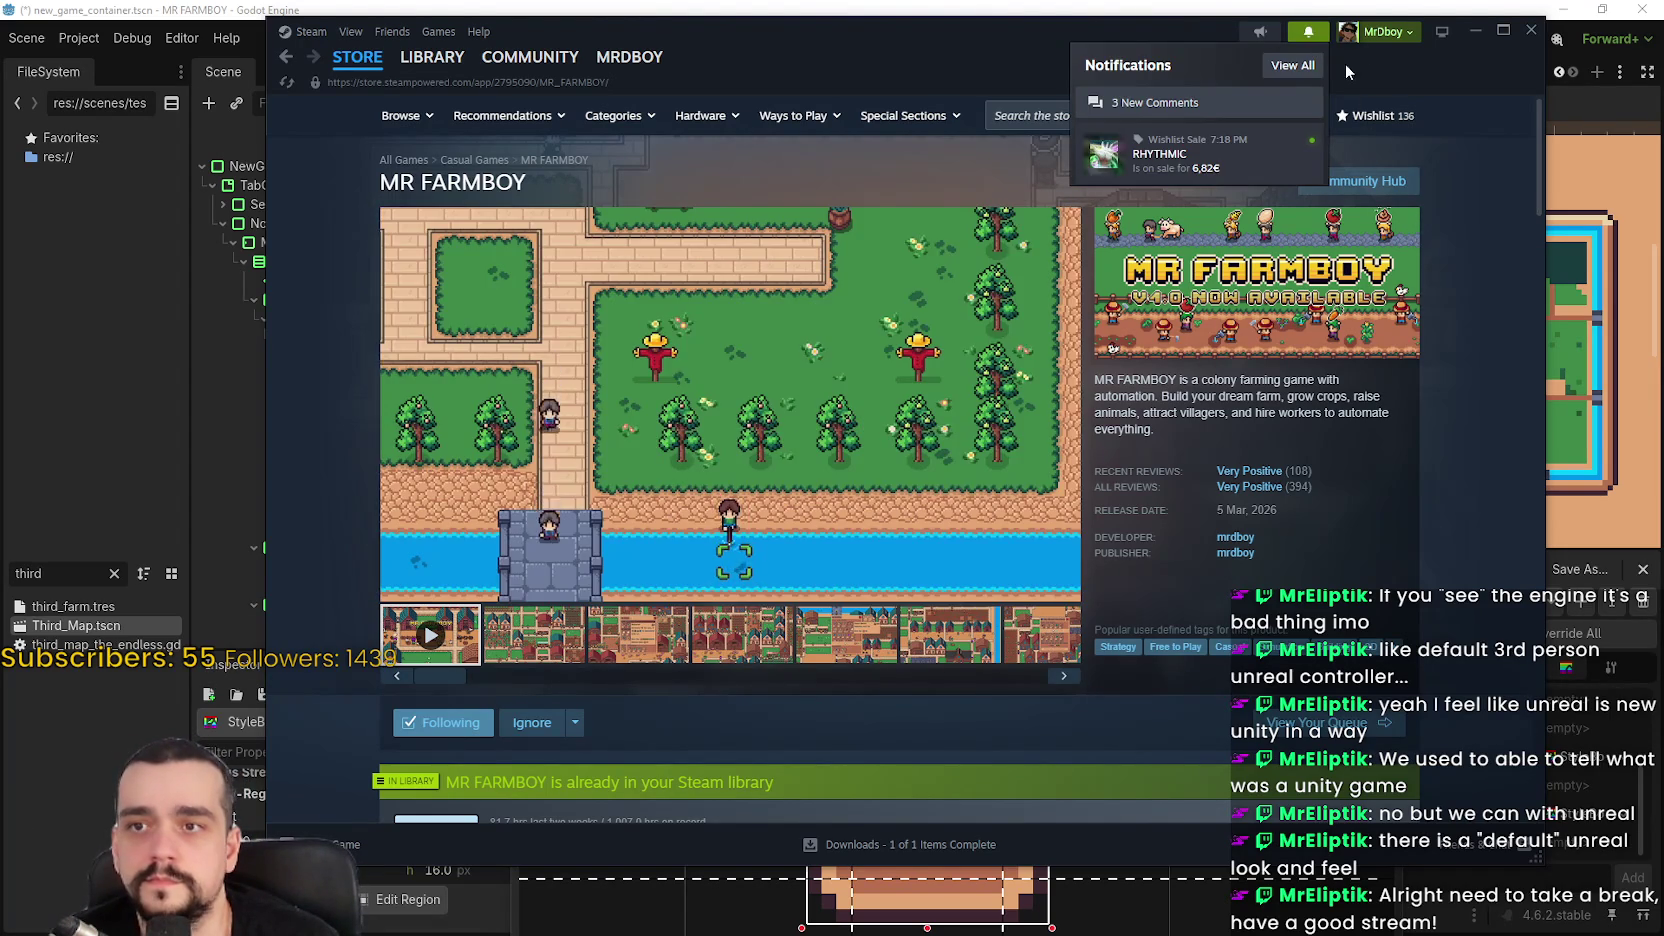
left_click(1335, 84)
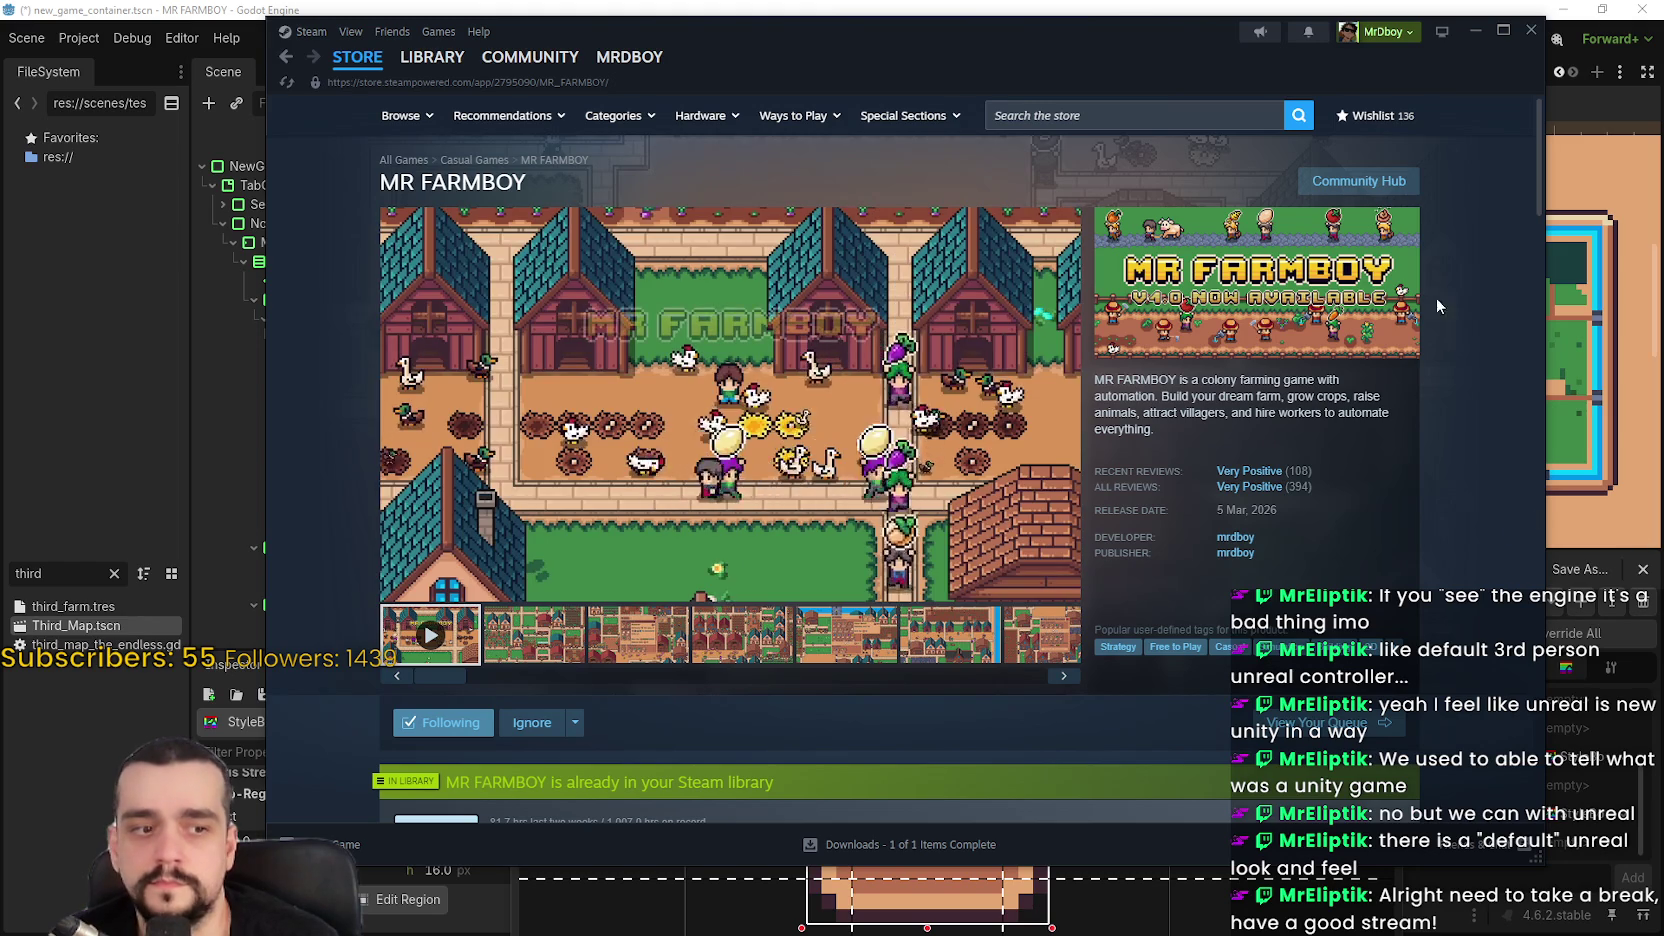
left_click(1124, 8)
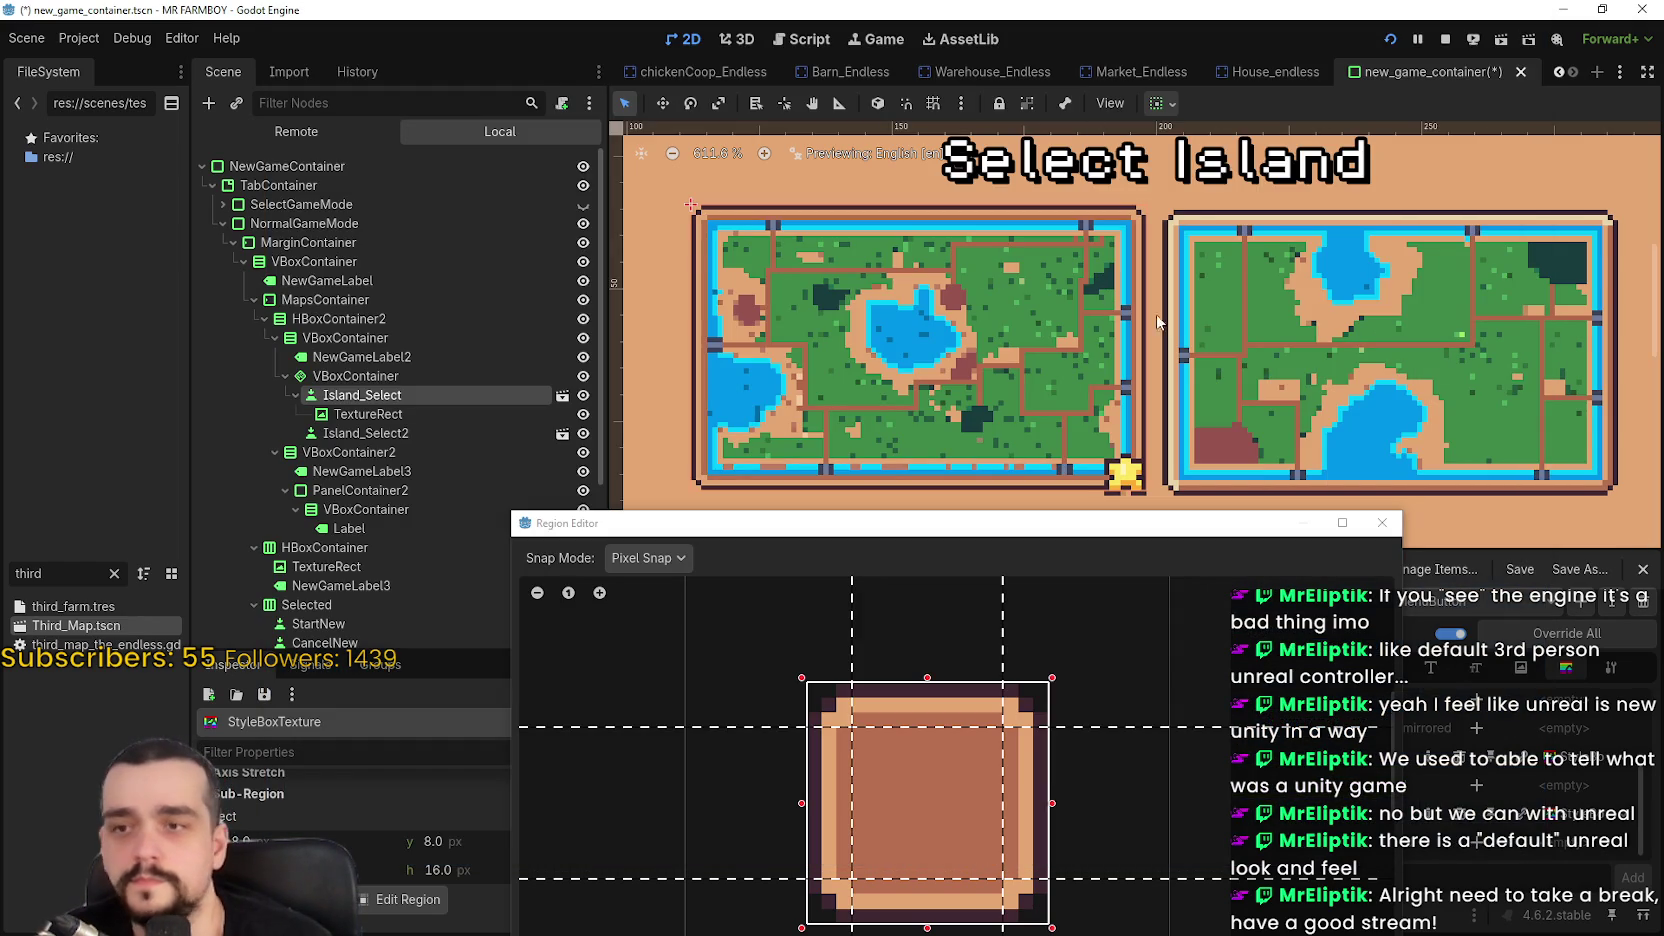
Close the Region Editor and zoom the 2D canvas around the island maps
mouse_move(1055, 527)
left_mouse_down()
mouse_move(1004, 400)
mouse_move(1000, 323)
left_mouse_up()
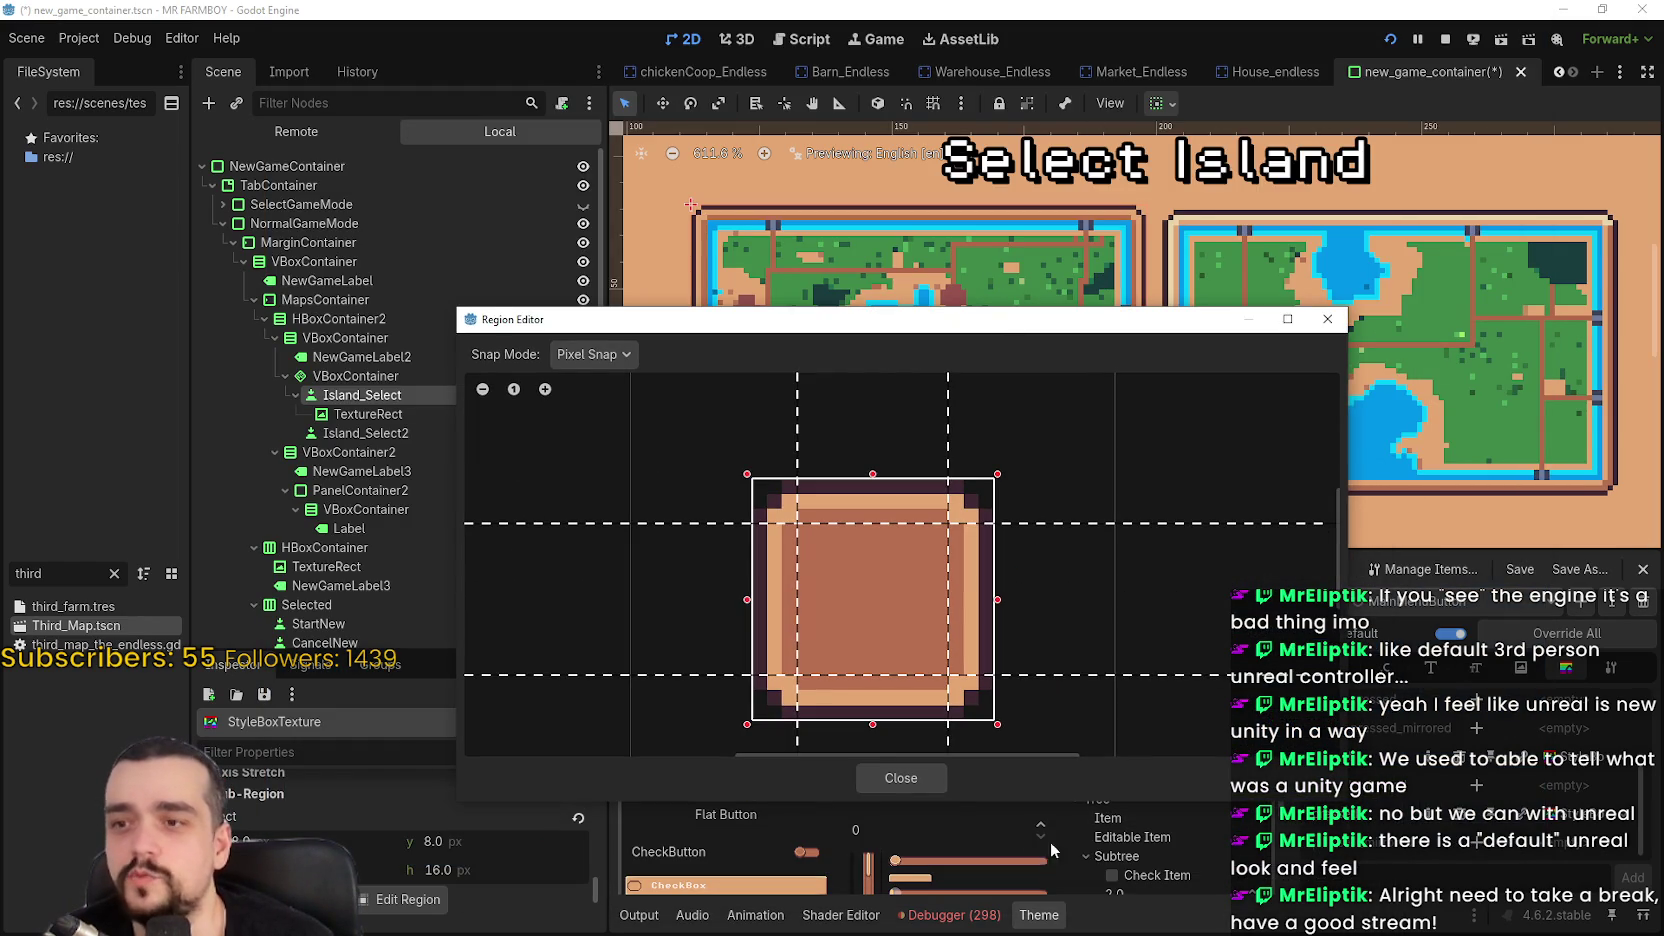
left_click(920, 783)
scroll(1135, 308, "down", 3)
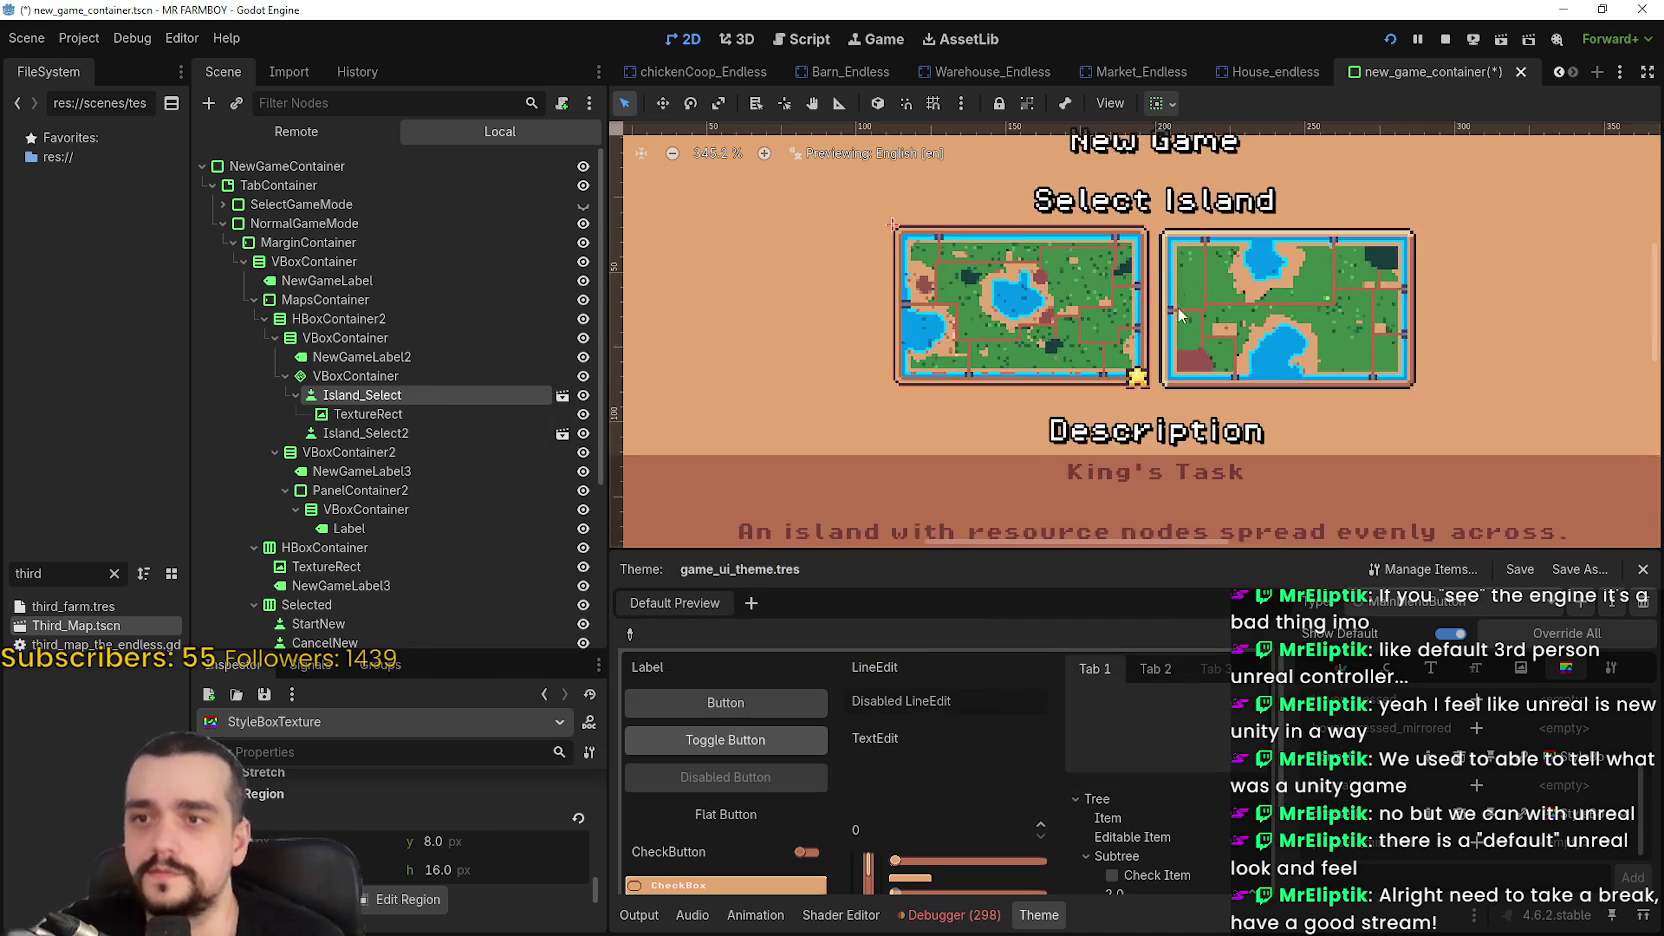
scroll(1135, 308, "up", 2)
scroll(1022, 400, "up", 3)
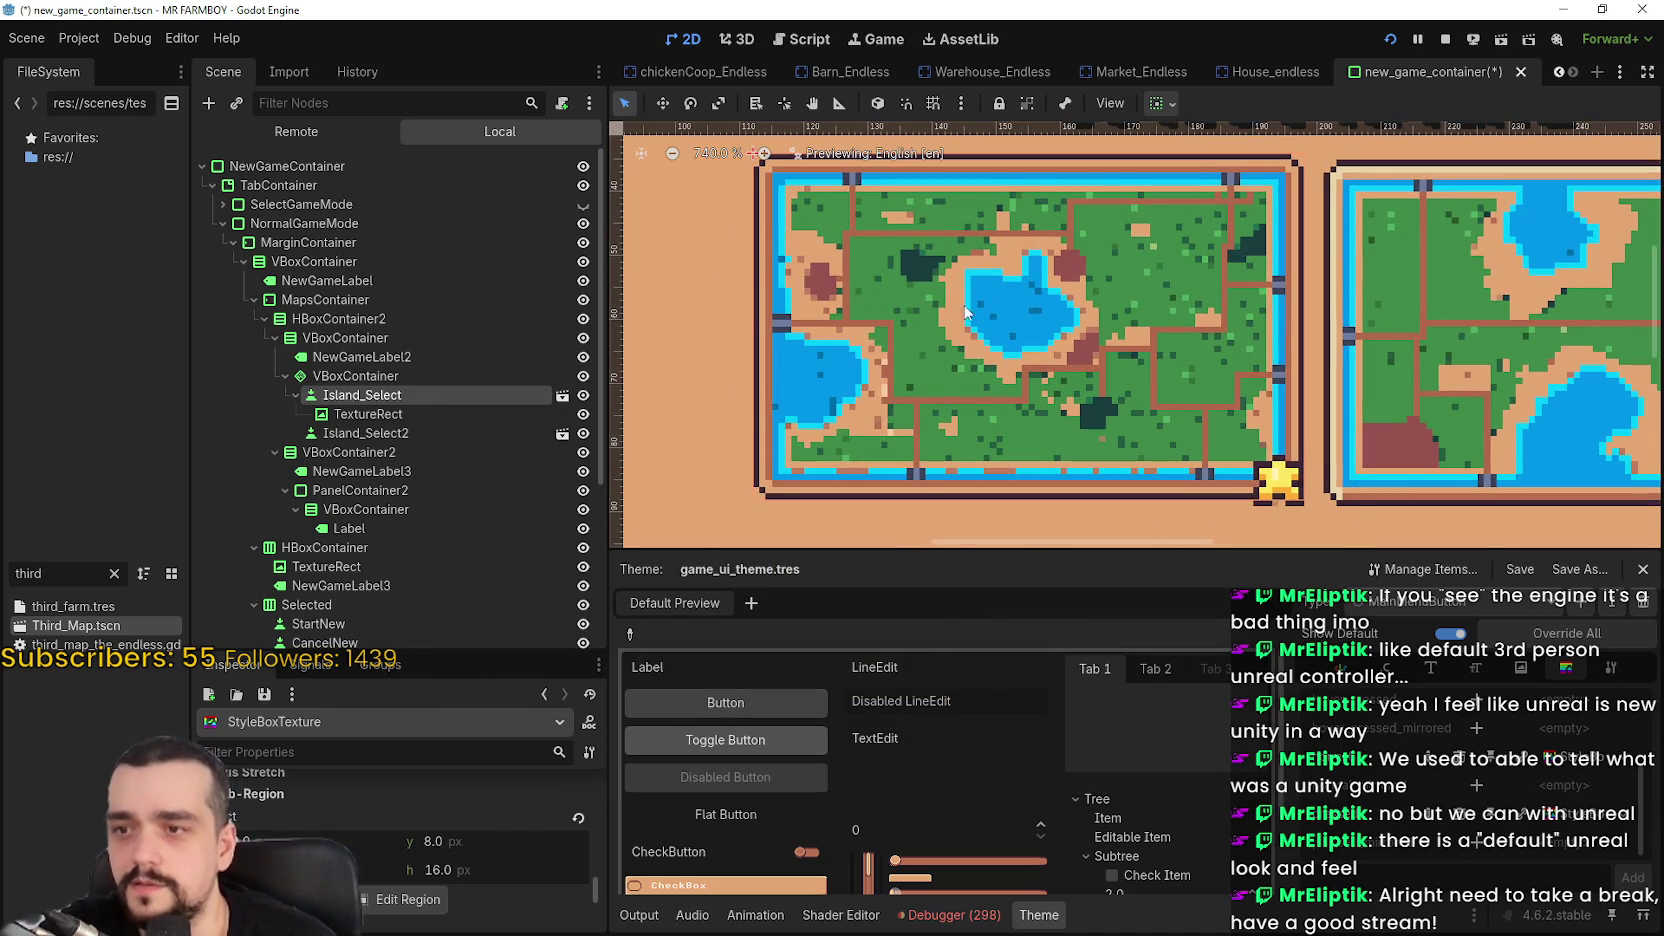
scroll(1338, 395, "up", 3)
scroll(1290, 352, "down", 2)
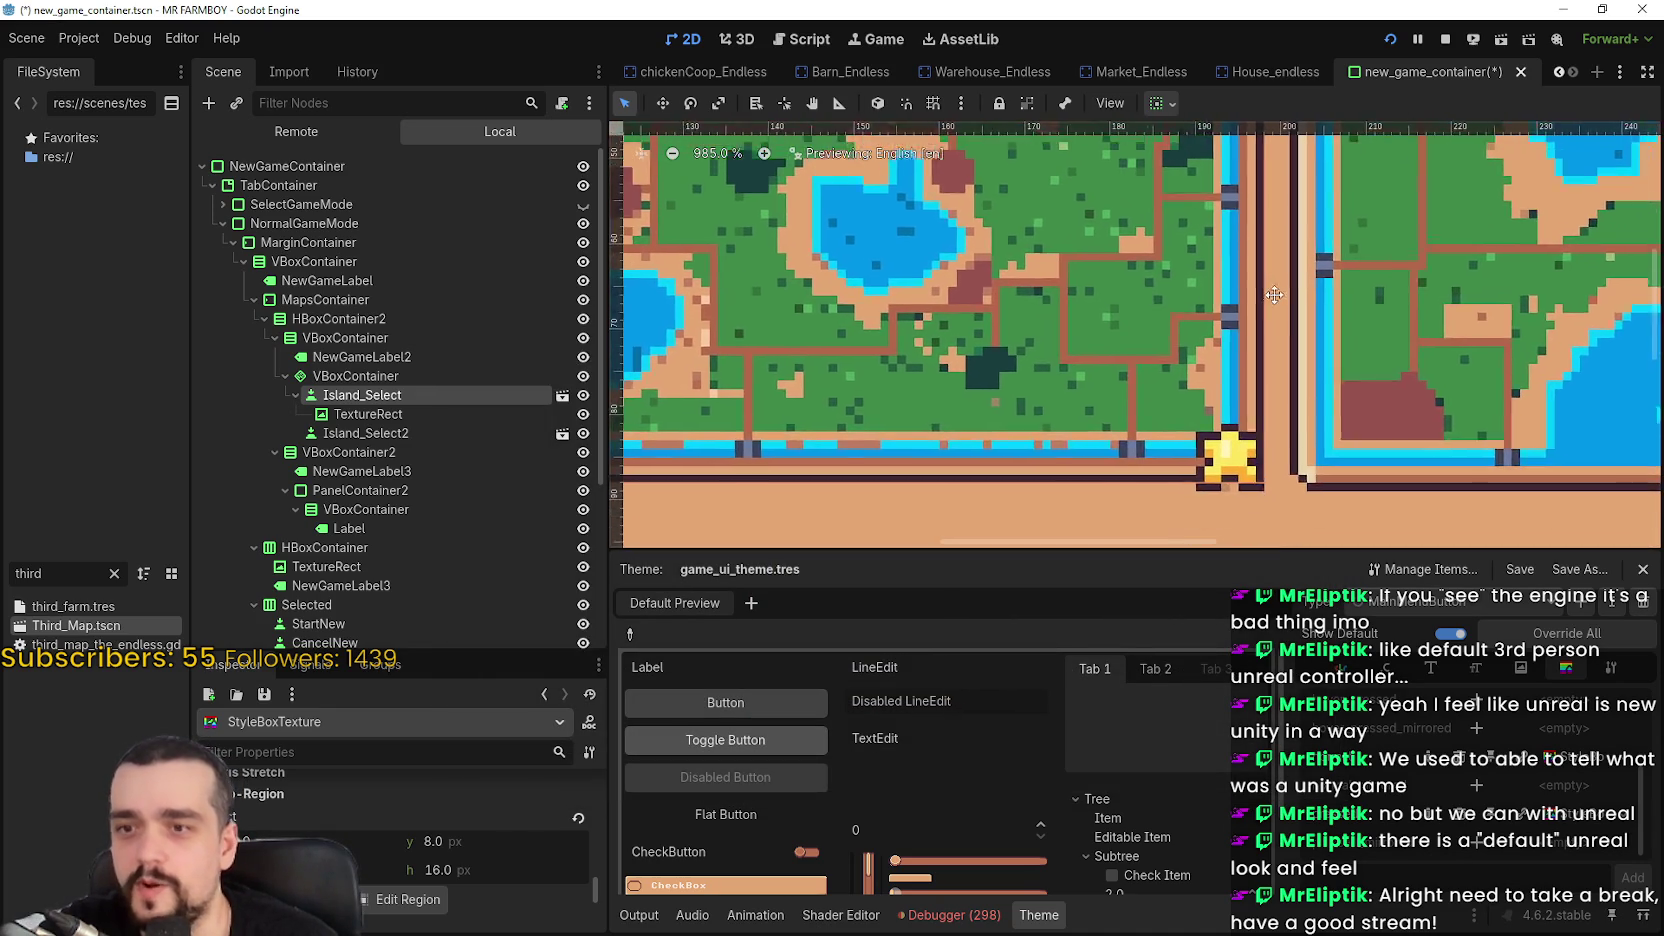
scroll(1050, 480, "down", 2)
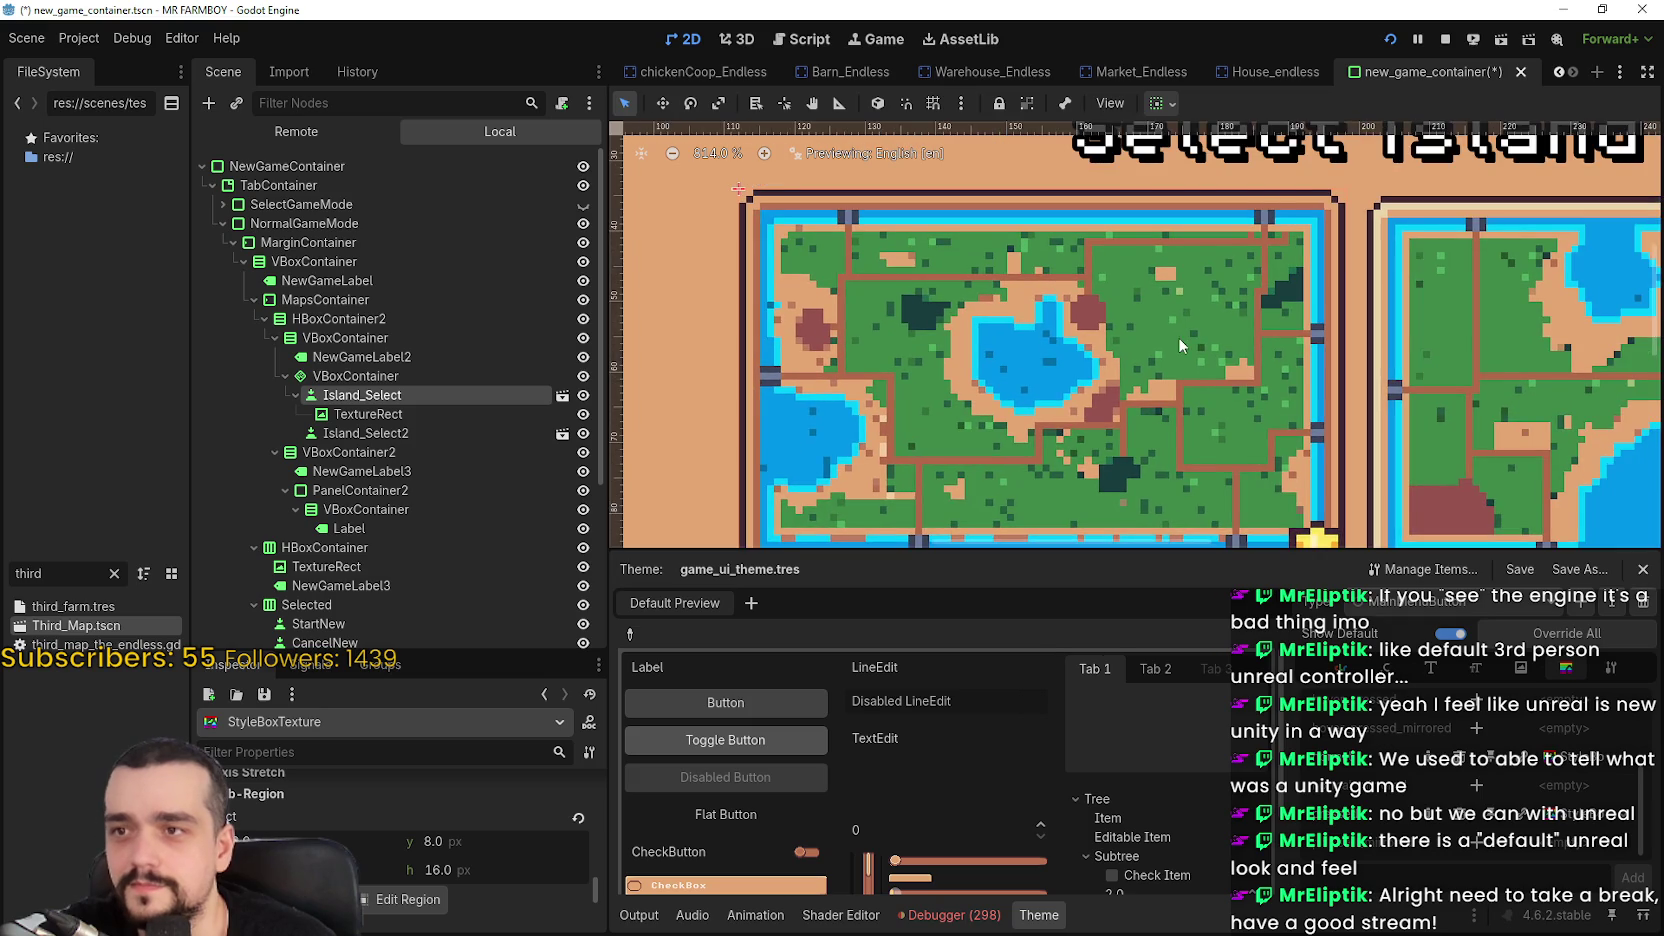
Zoom in on the island maps and select Island_Select to show its BaseButton properties
scroll(1180, 345, "down", 2)
scroll(1160, 344, "down", 2)
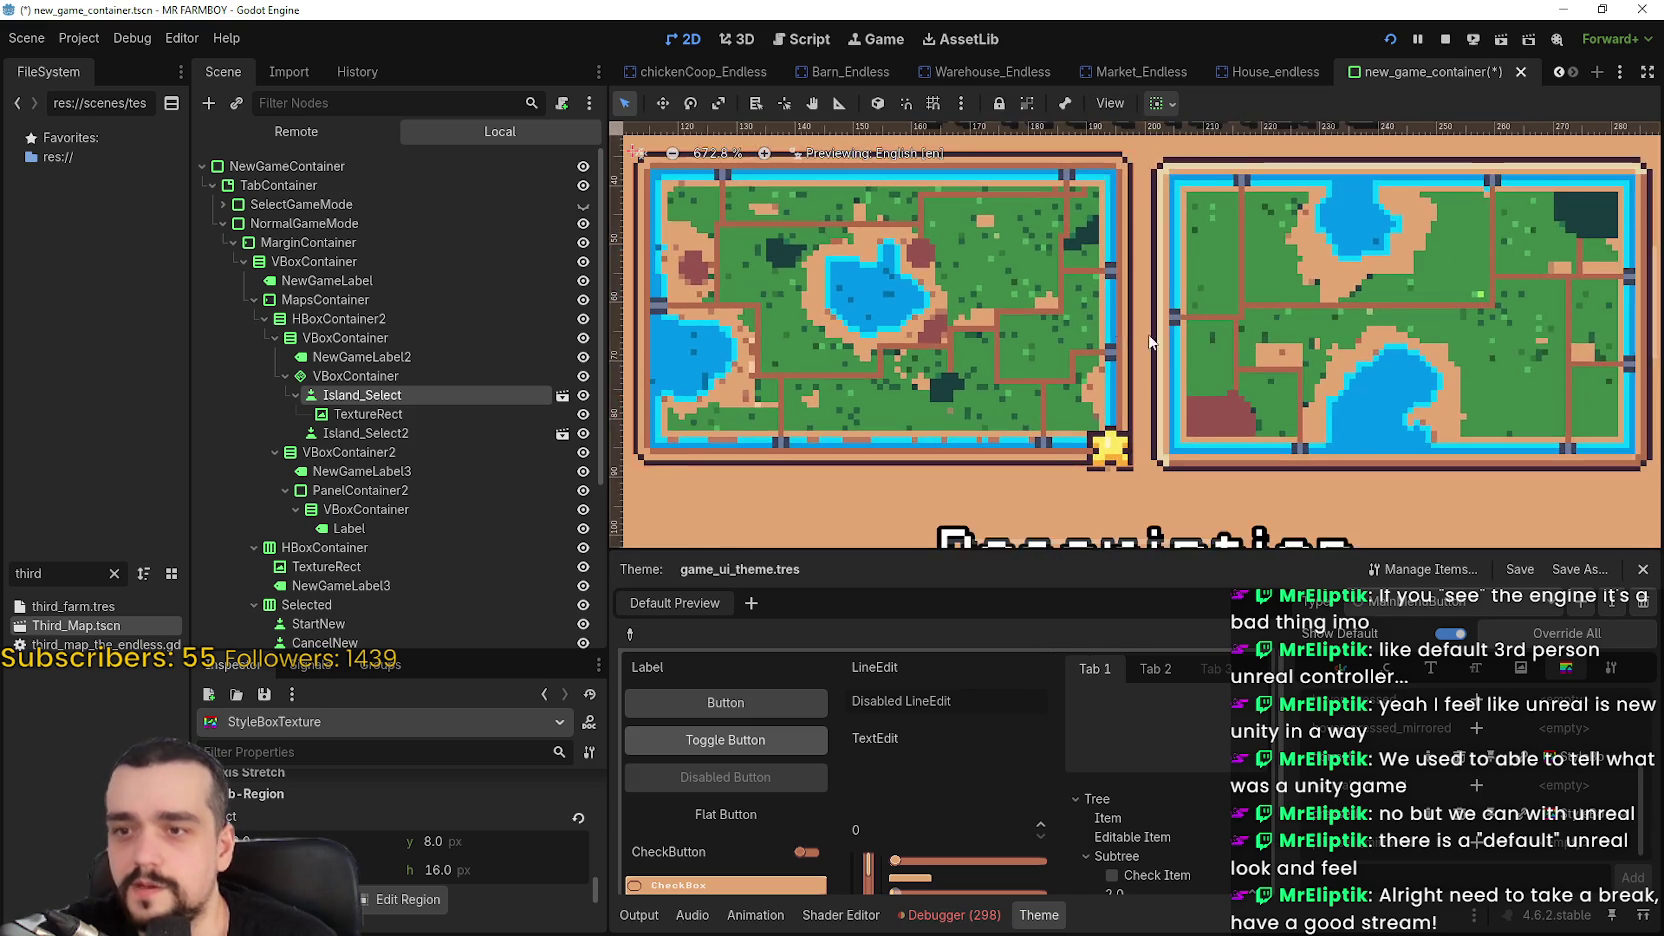
scroll(1150, 342, "down", 1)
scroll(1150, 345, "up", 1)
scroll(1148, 349, "down", 1)
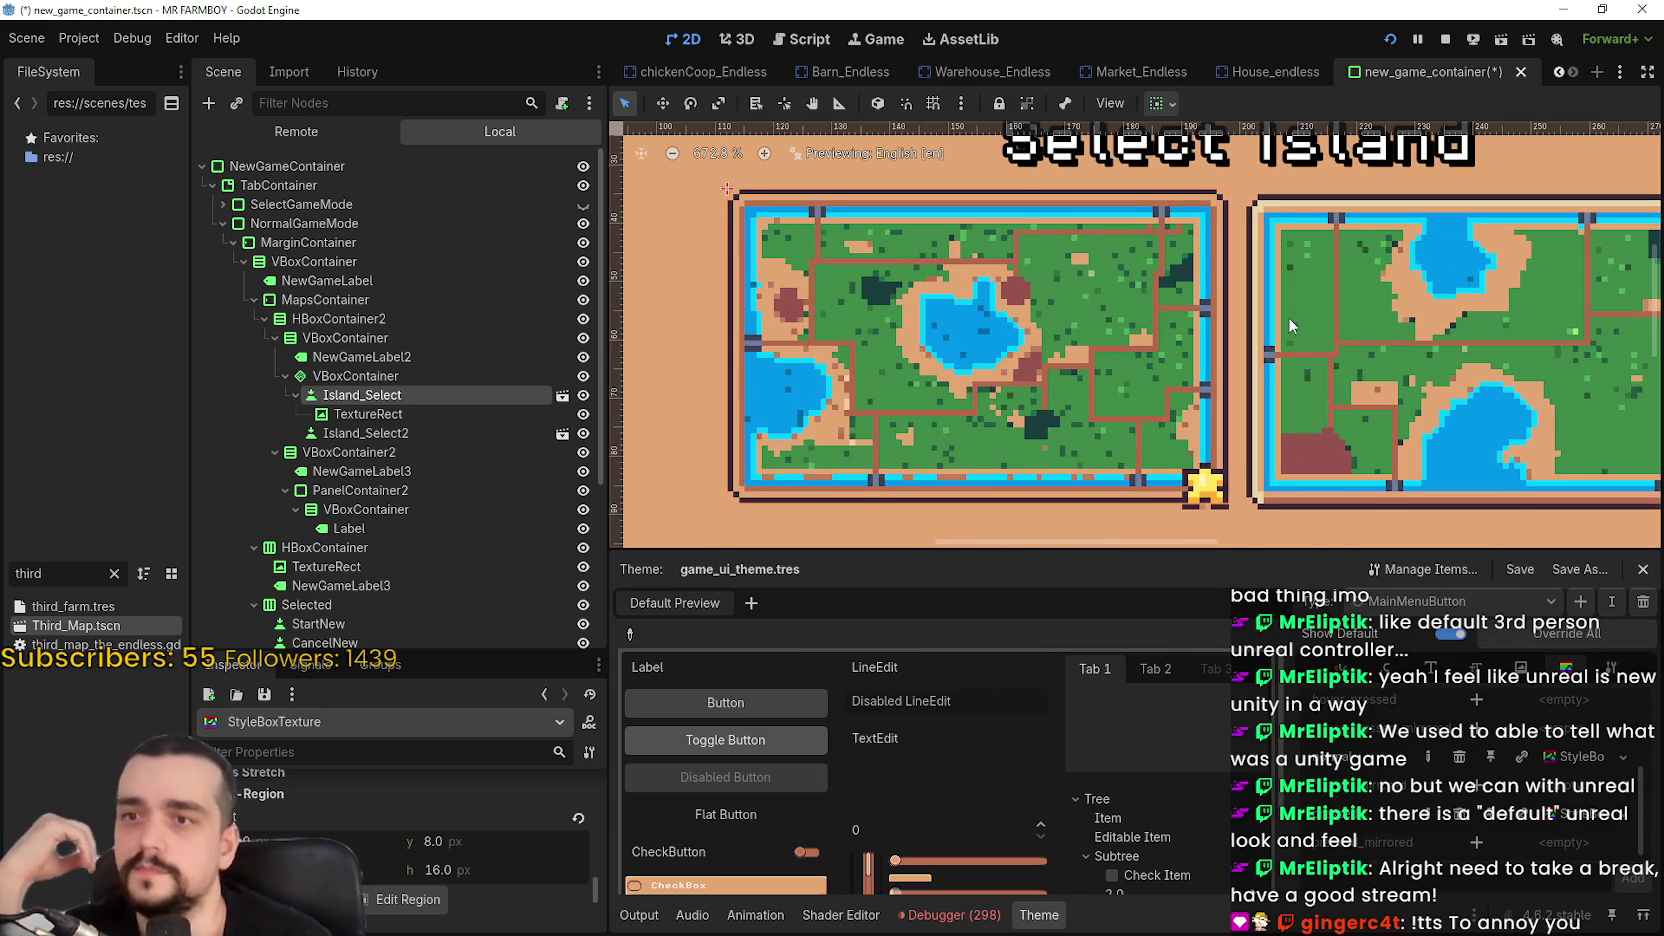
scroll(1229, 298, "up", 1)
scroll(1229, 298, "up", 1)
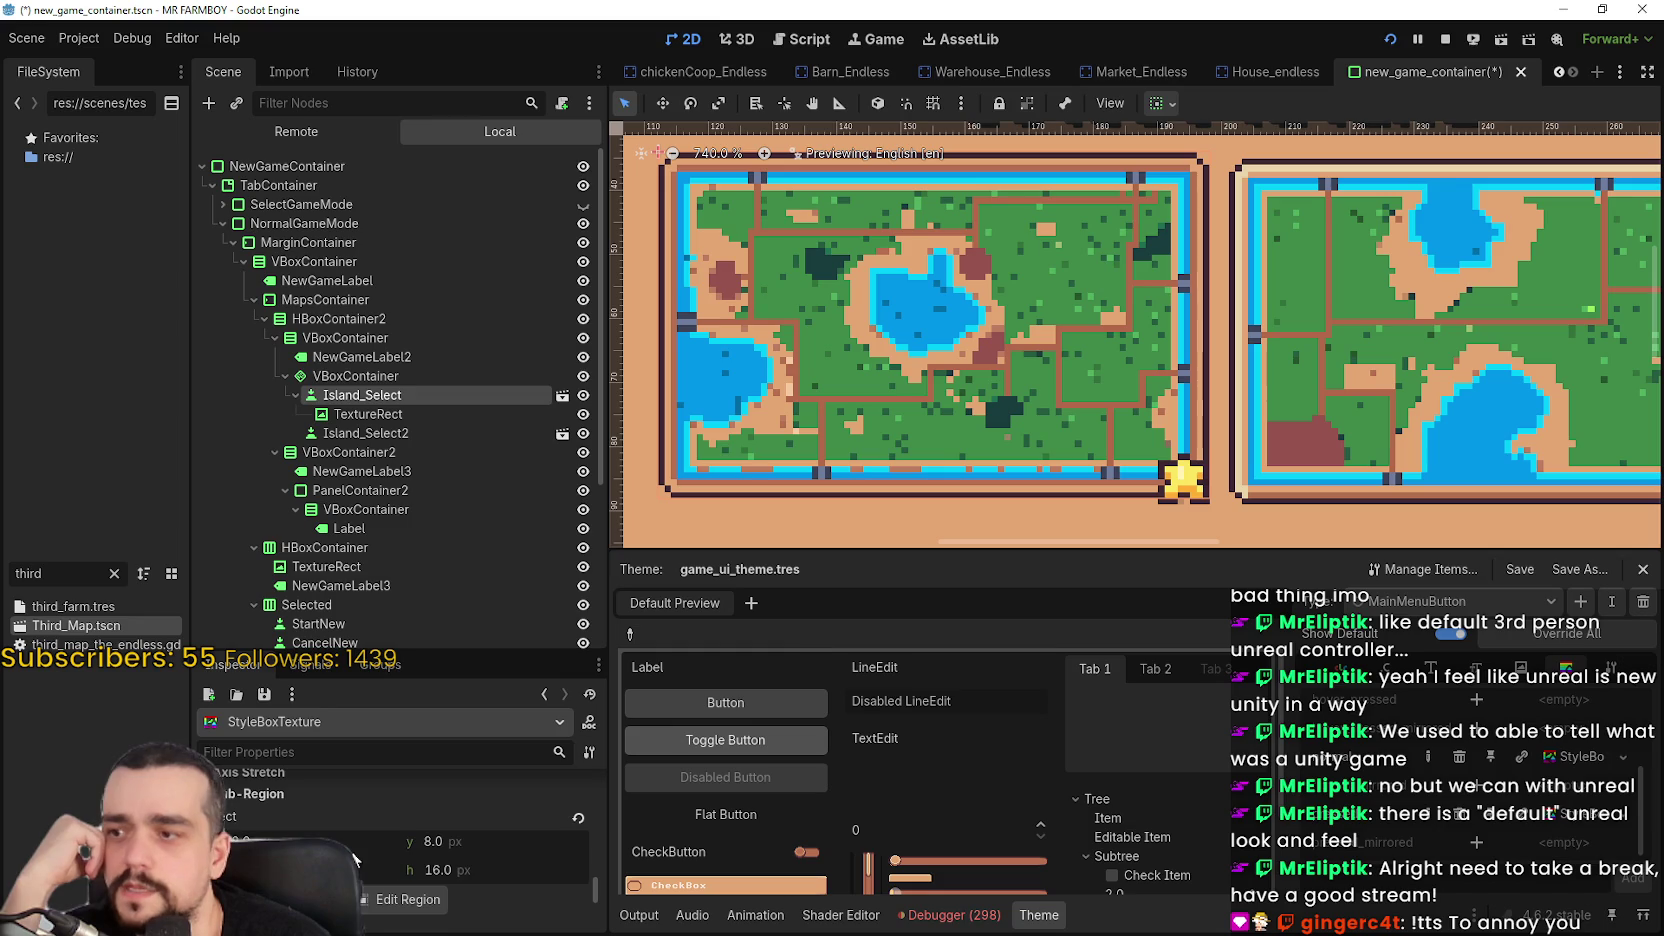
left_click(377, 395)
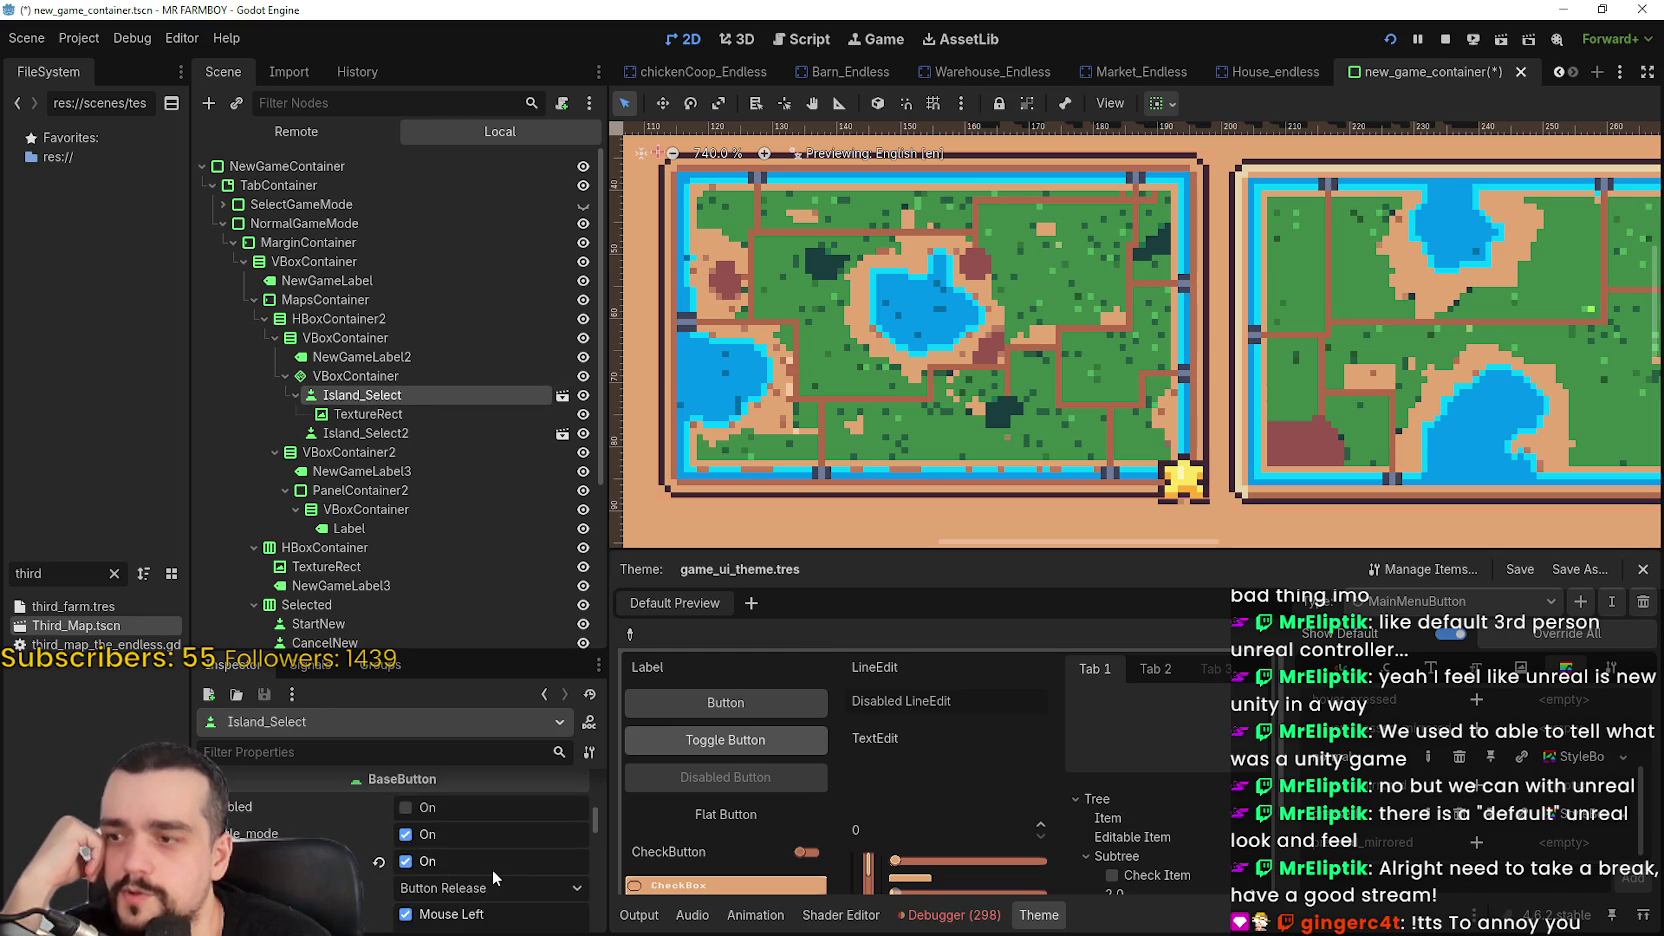
Untick button_pressed on Island_Select so it no longer starts pressed
scroll(493, 879, "up", 2)
left_click(427, 903)
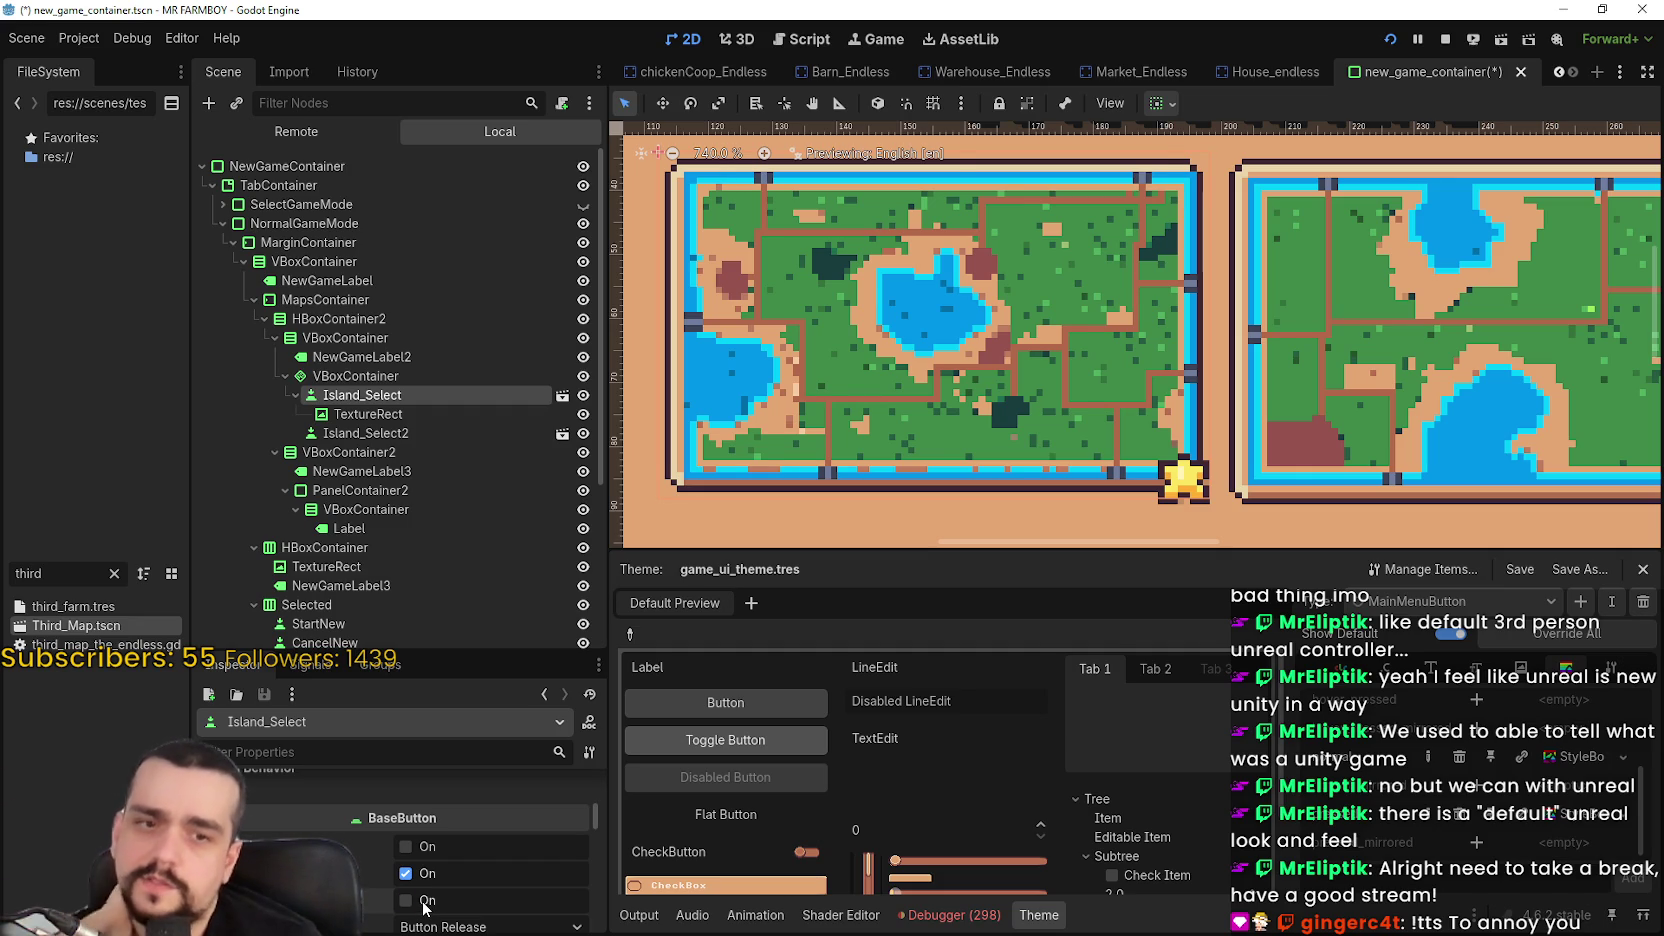
left_click(427, 903)
left_click(427, 903)
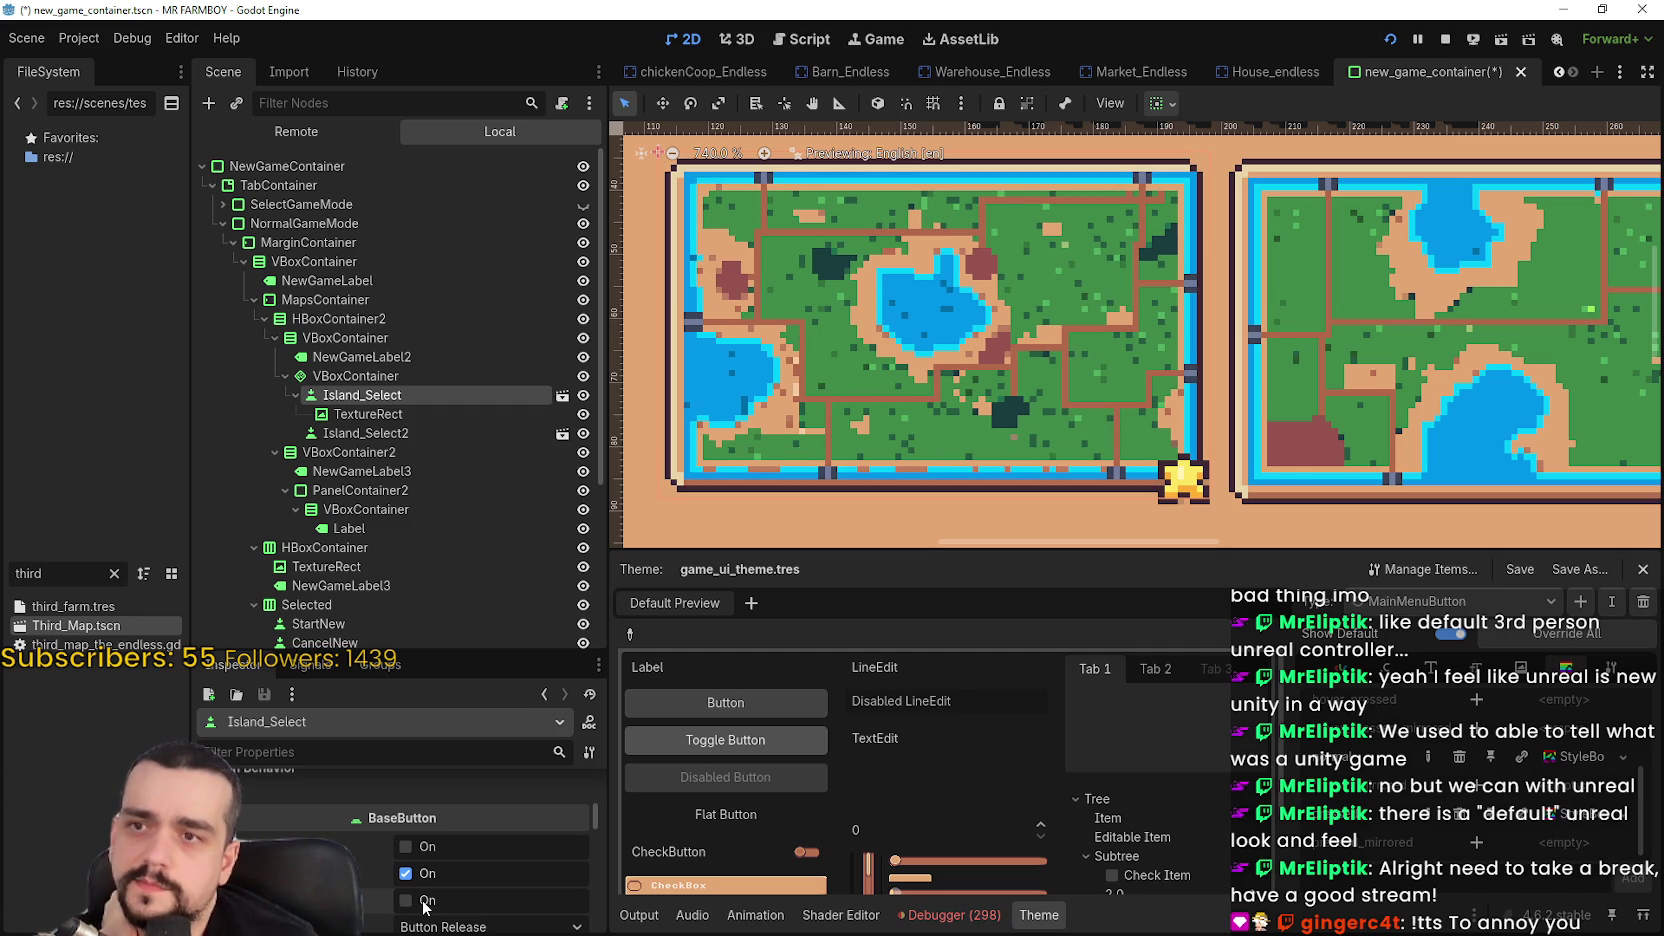
Open its StyleBoxTexture, expand Sub-Region, and launch the Region Editor
left_click(1545, 830)
left_click(1585, 757)
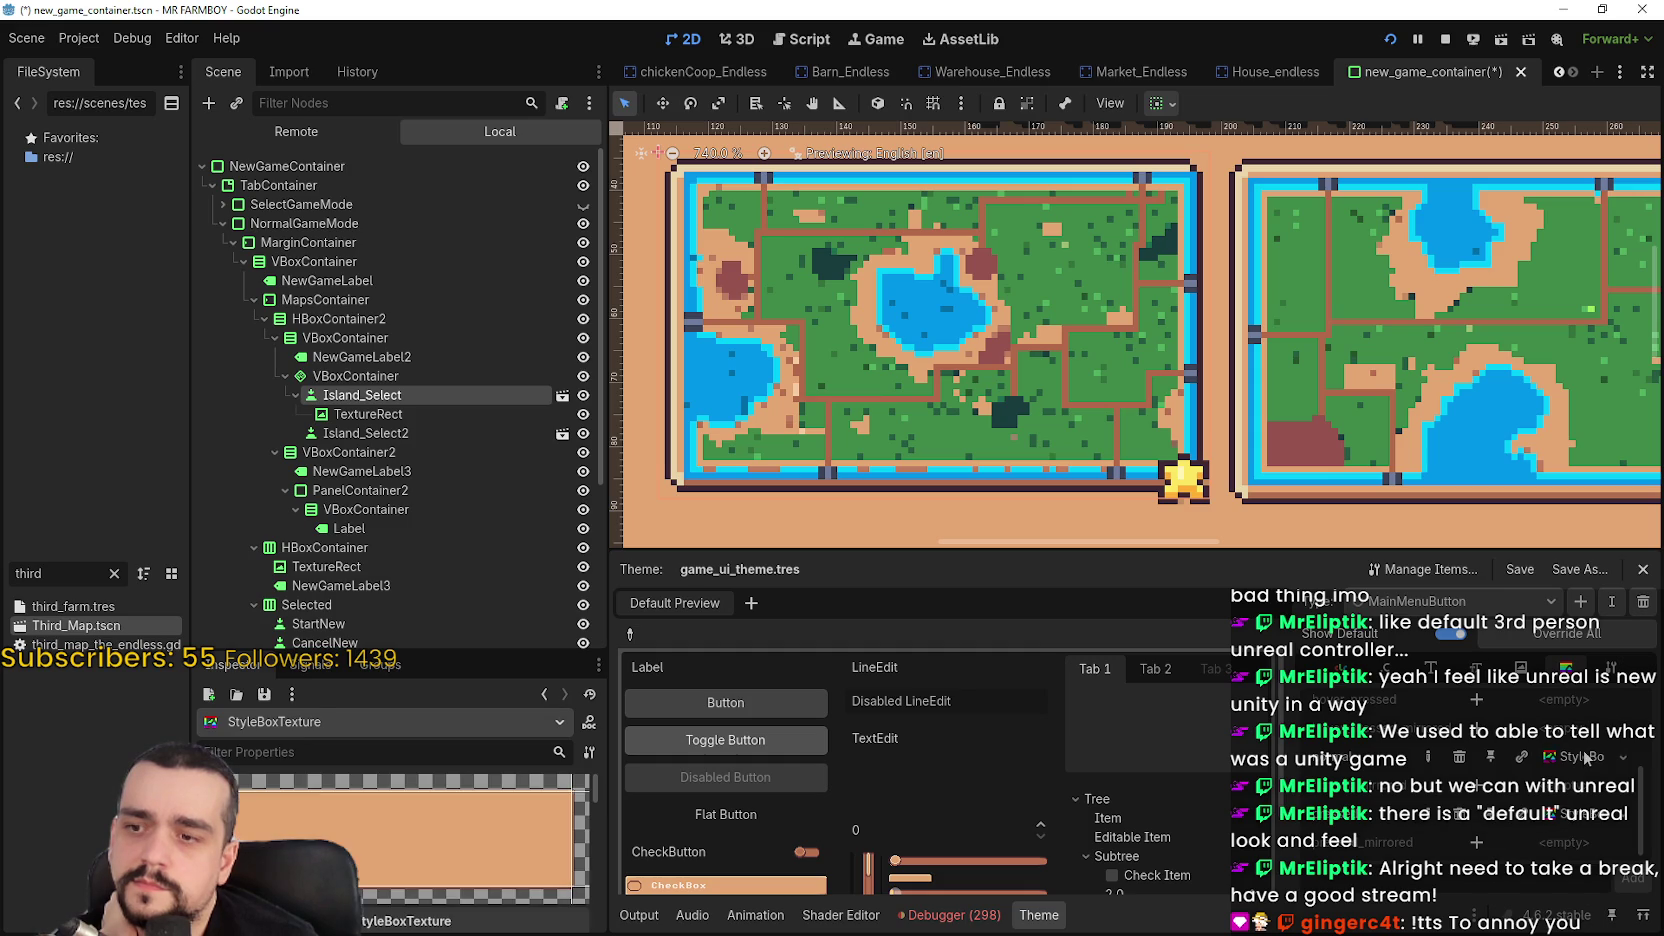
scroll(462, 846, "down", 5)
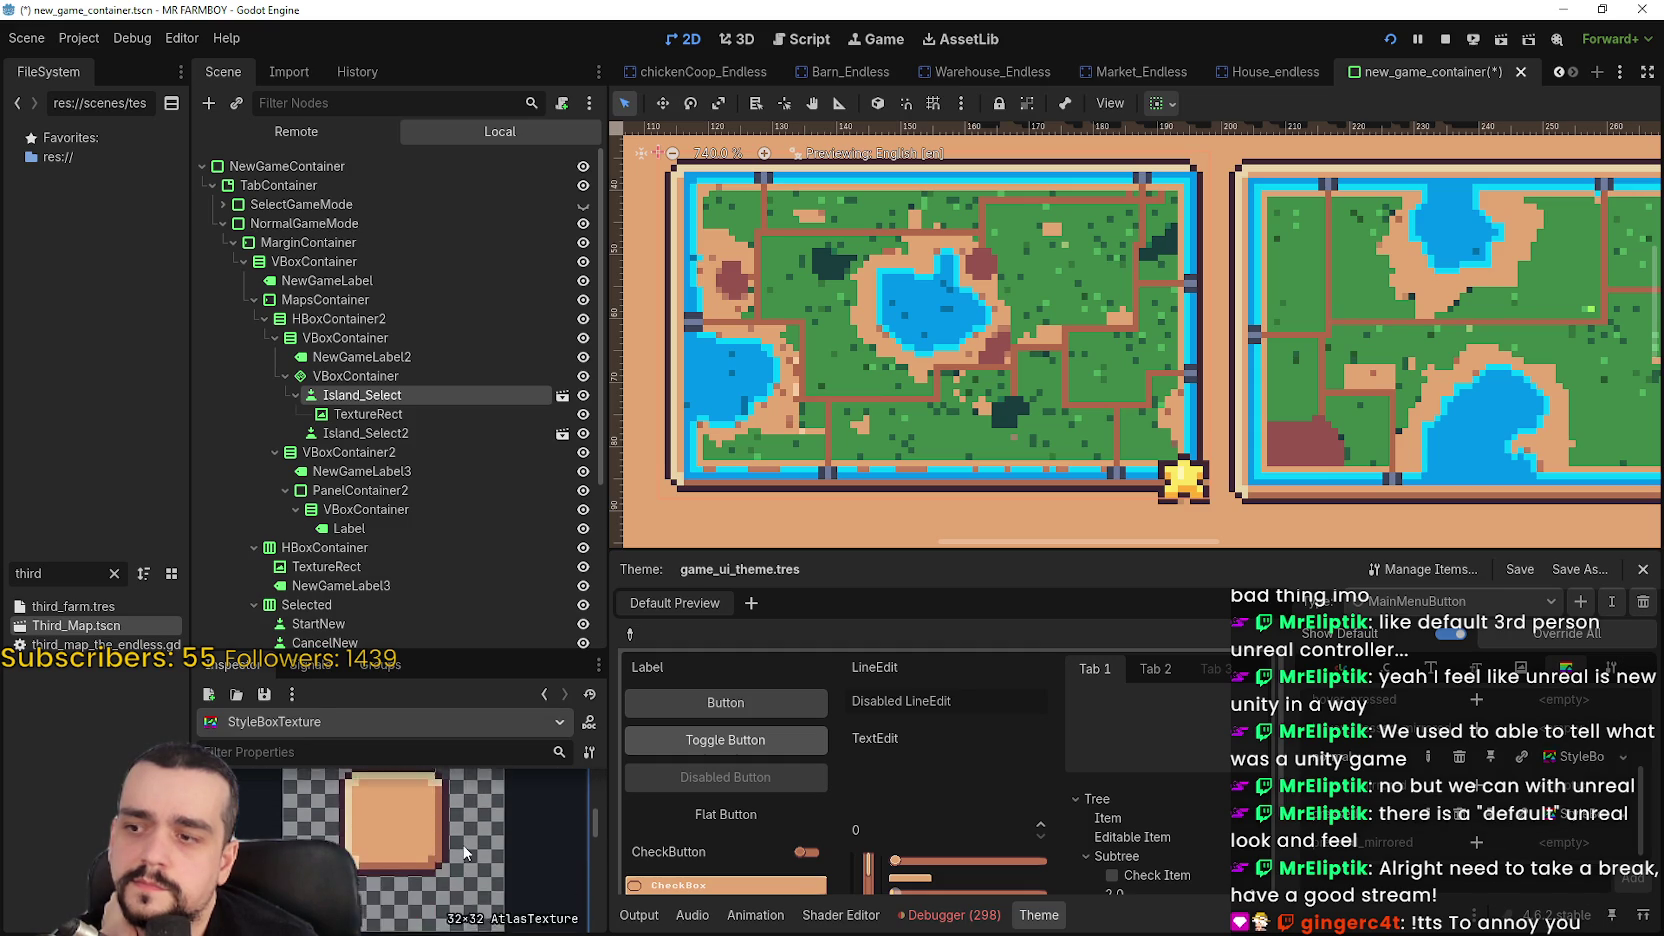
left_click_drag(442, 654, 440, 418)
scroll(326, 754, "down", 4)
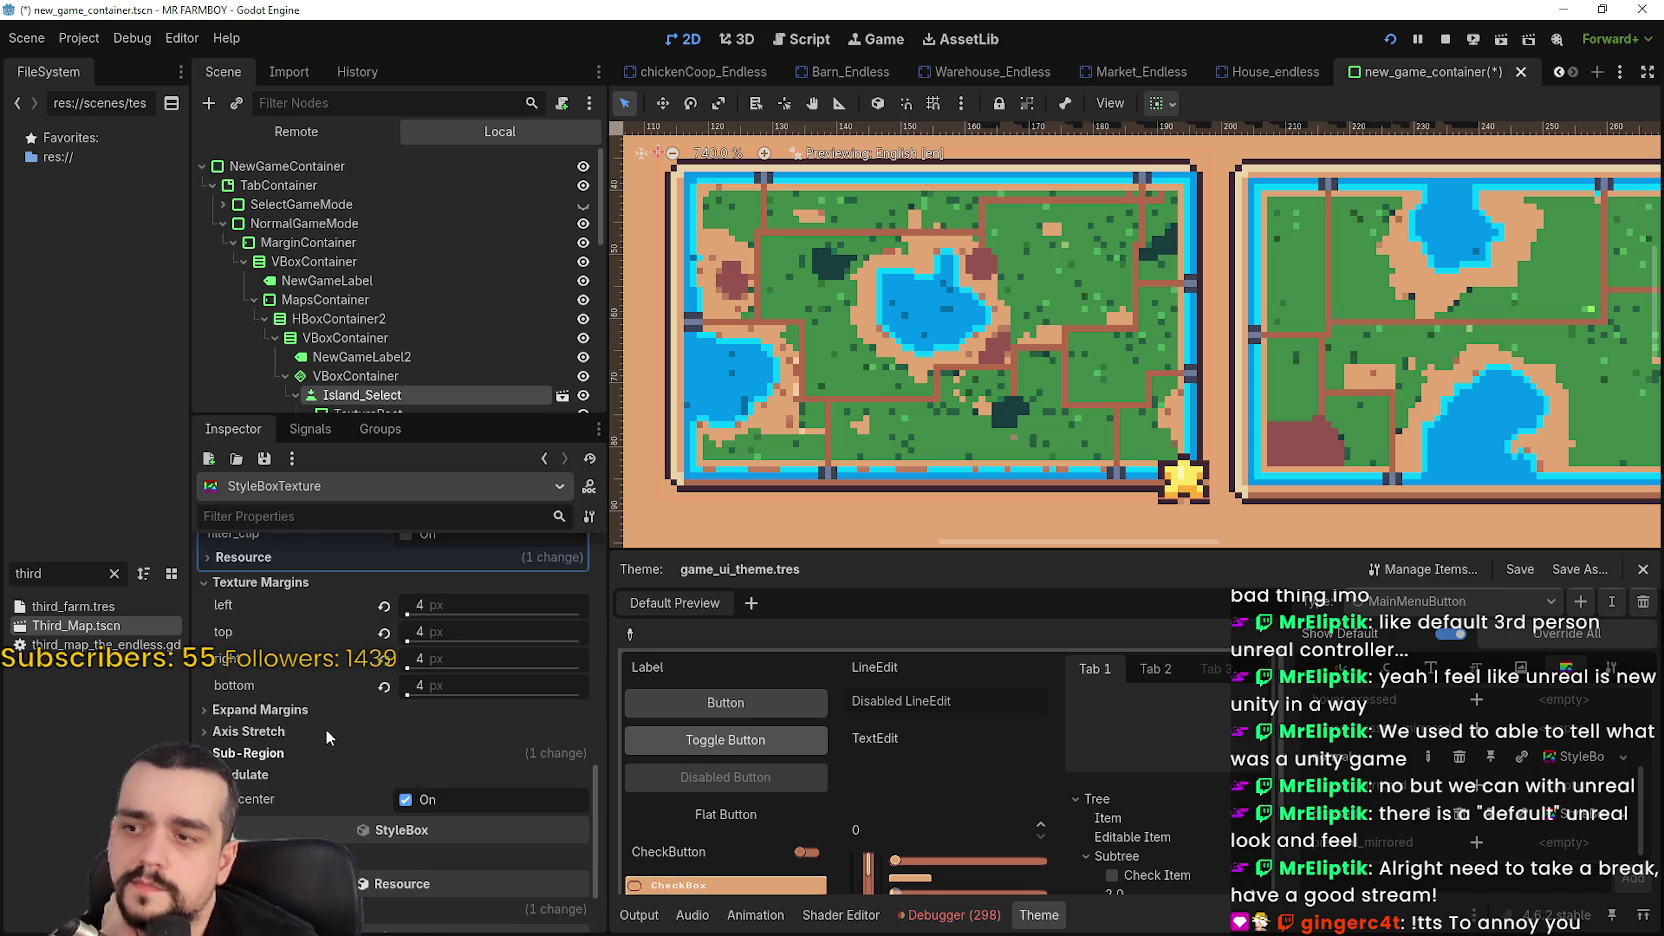
left_click(325, 755)
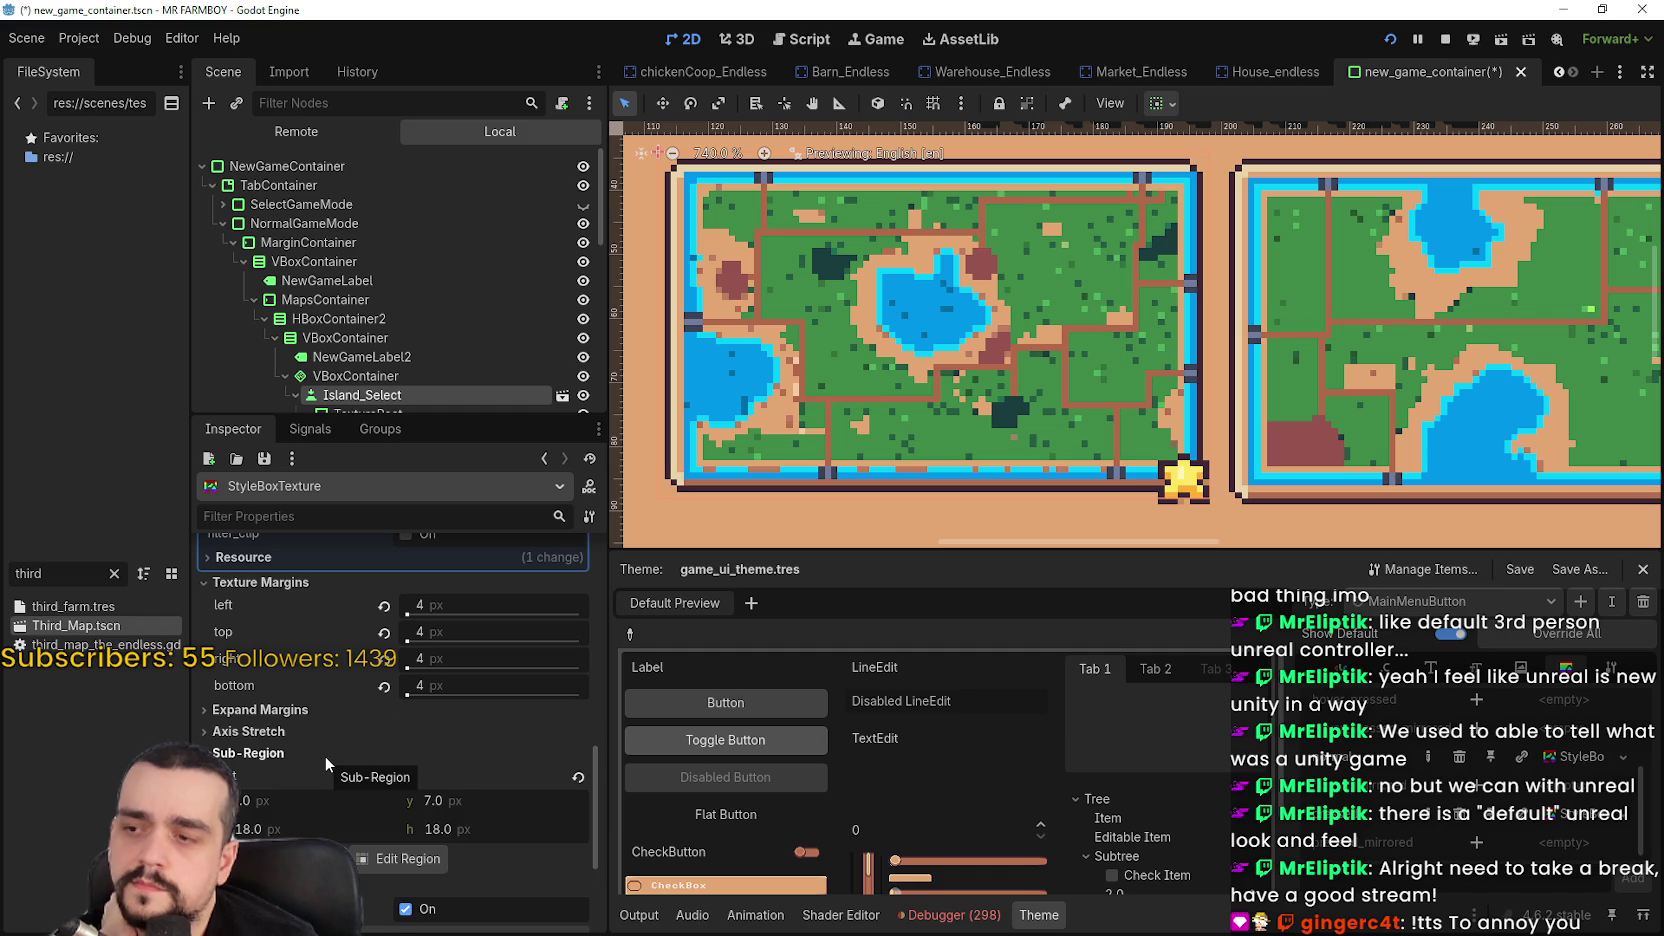
left_click(410, 862)
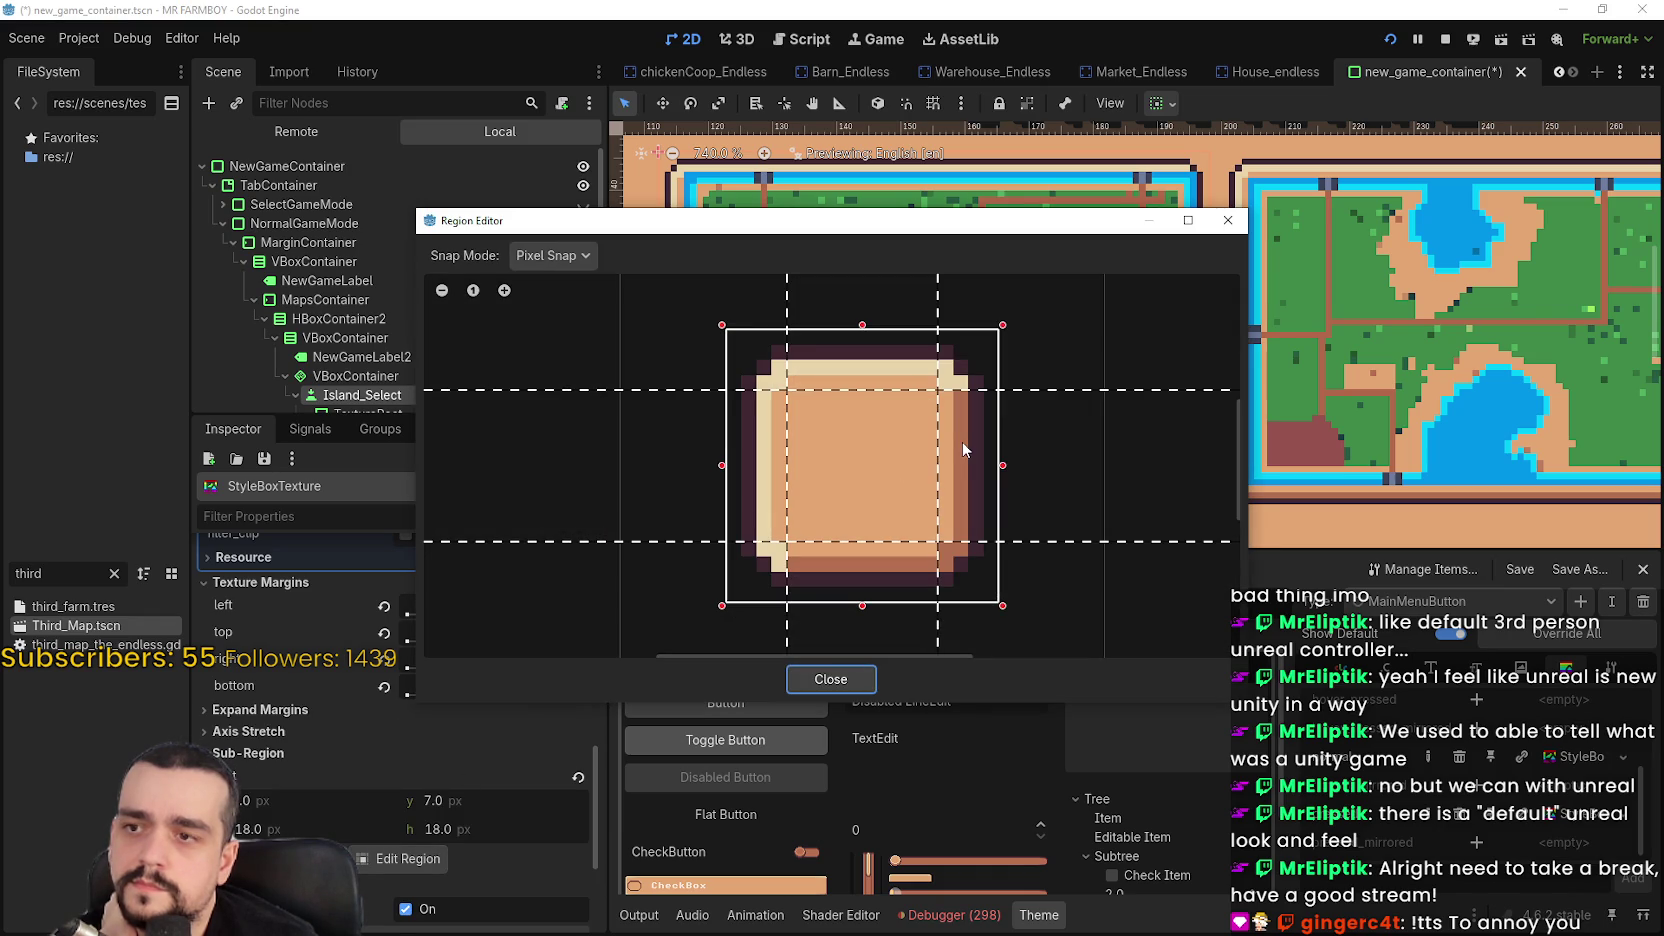
Inspect the 18 × 18 px sub-region at 7, 7 in the Region Editor, then close it
scroll(970, 573, "up", 1)
scroll(967, 575, "down", 1)
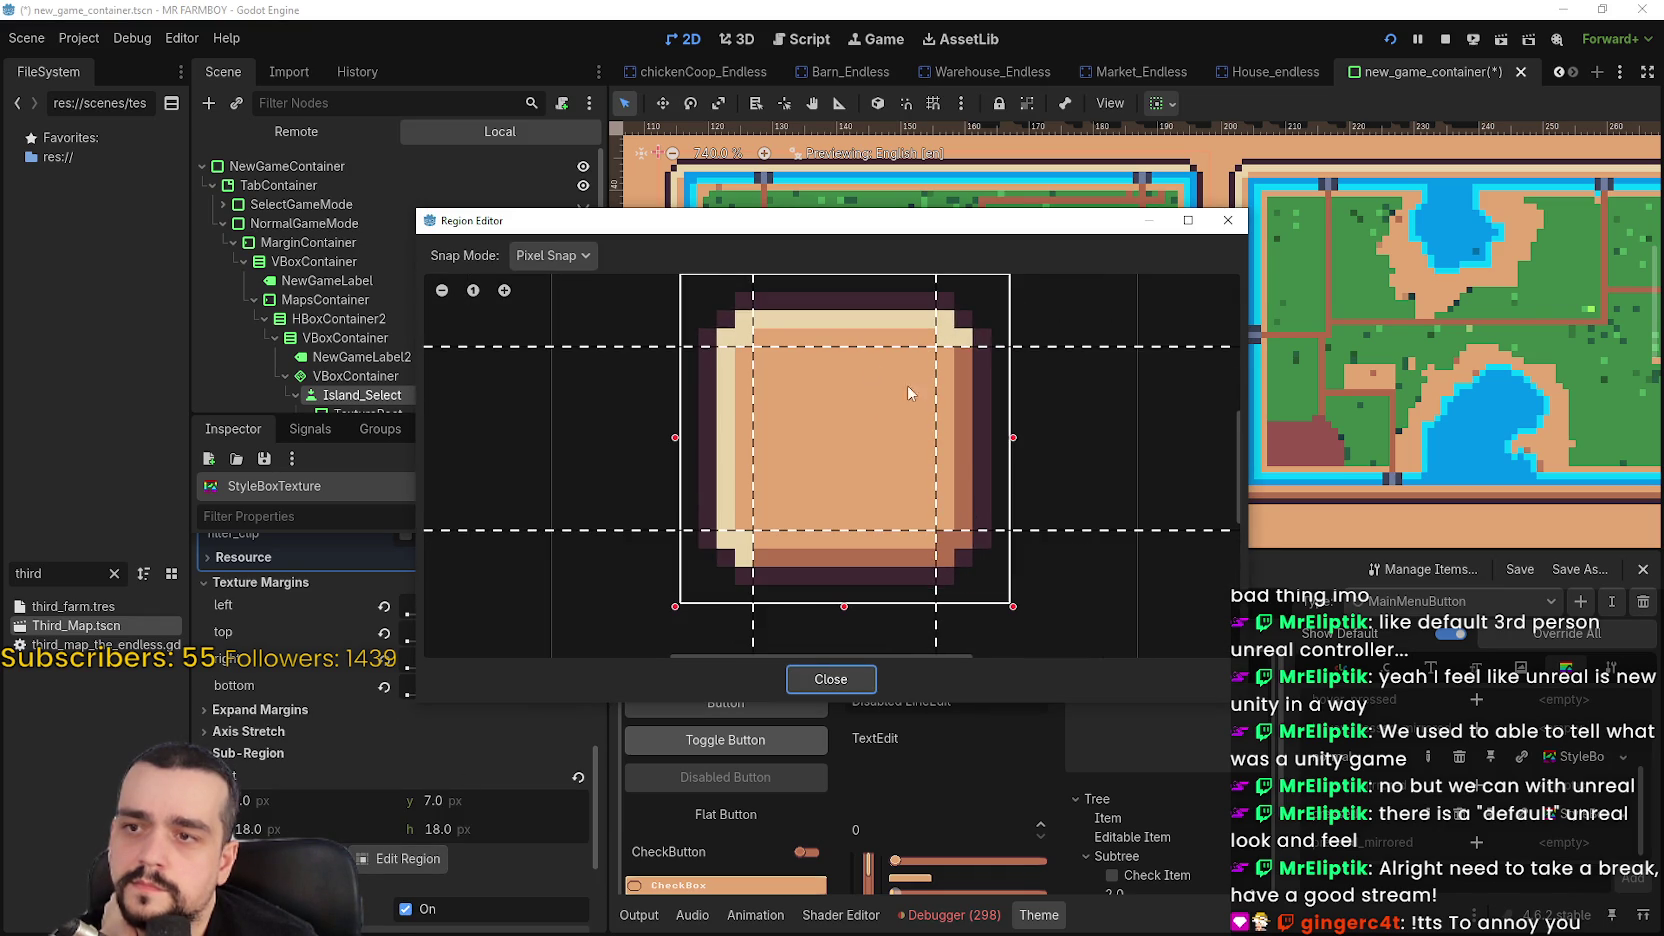
scroll(720, 302, "up", 2)
scroll(777, 396, "down", 2)
scroll(801, 546, "up", 1)
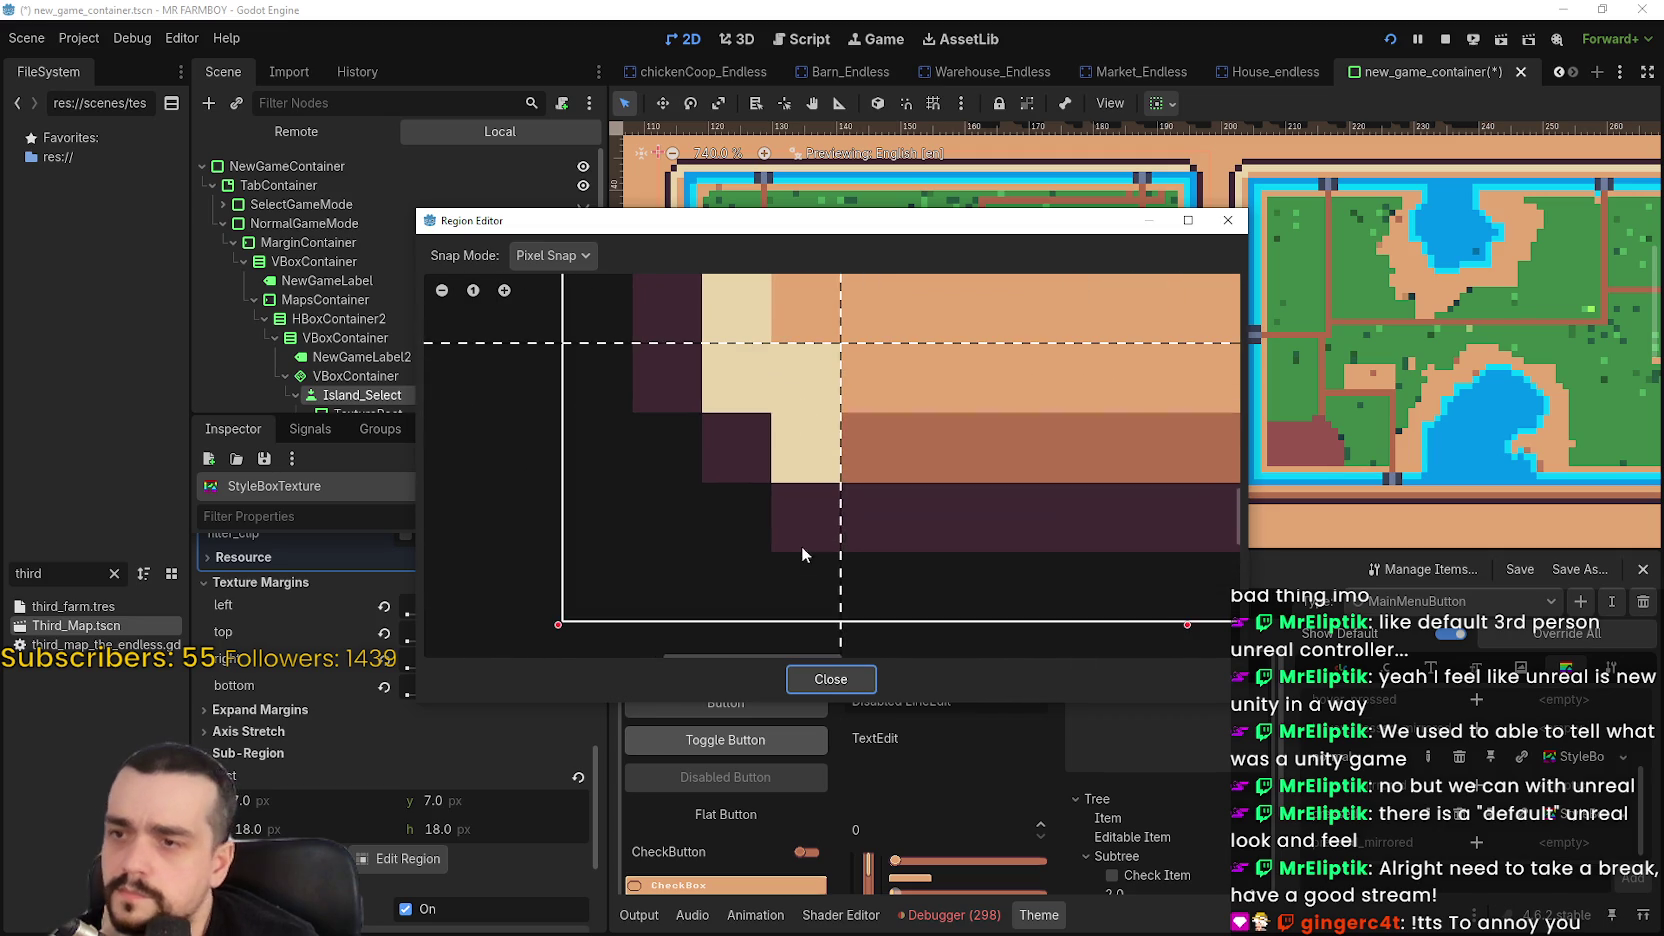
scroll(812, 526, "left", 2)
scroll(929, 249, "down", 3)
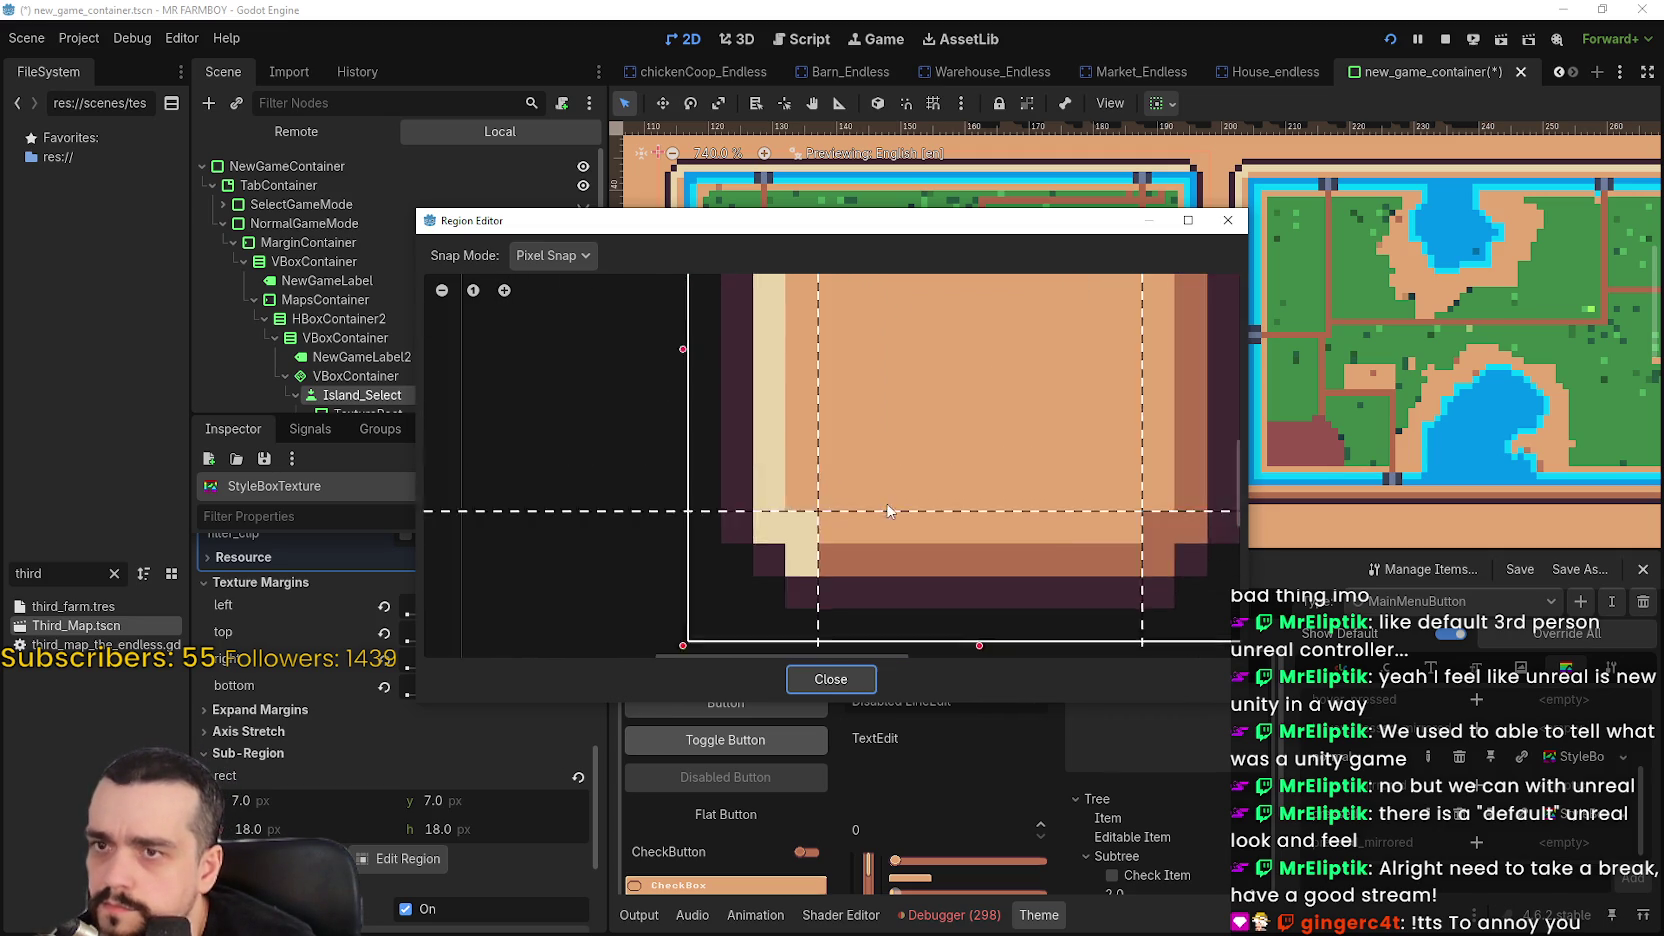
left_click(1228, 220)
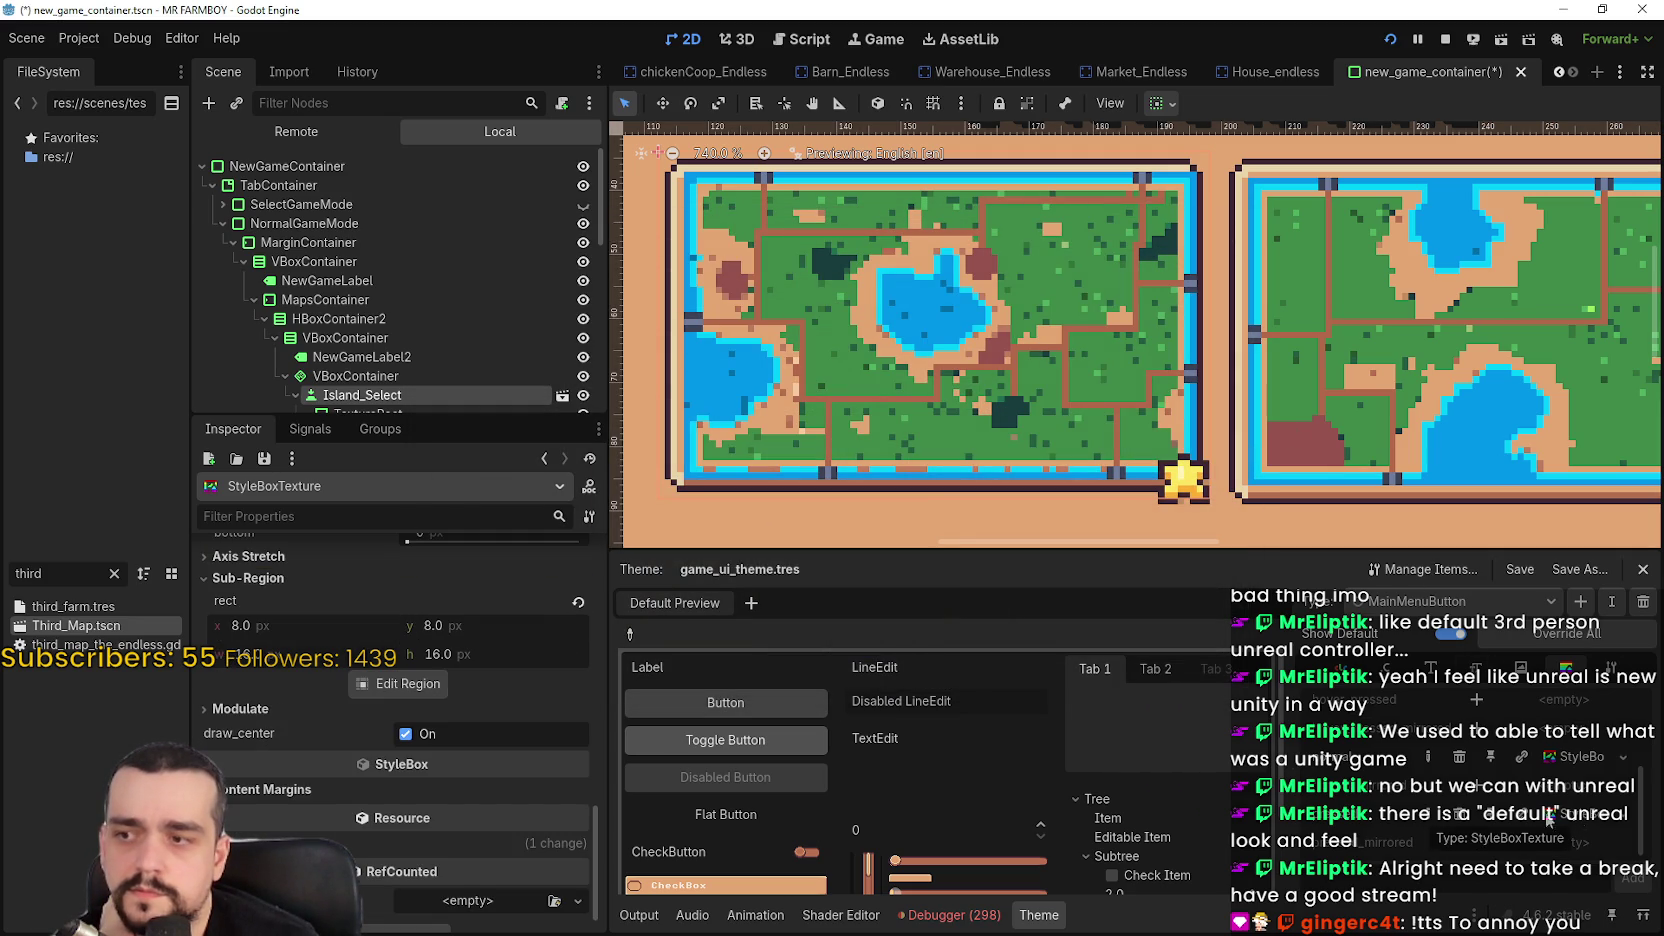
Set the StyleBoxTexture's texture margins to 4 px
scroll(436, 745, "up", 4)
scroll(500, 840, "up", 4)
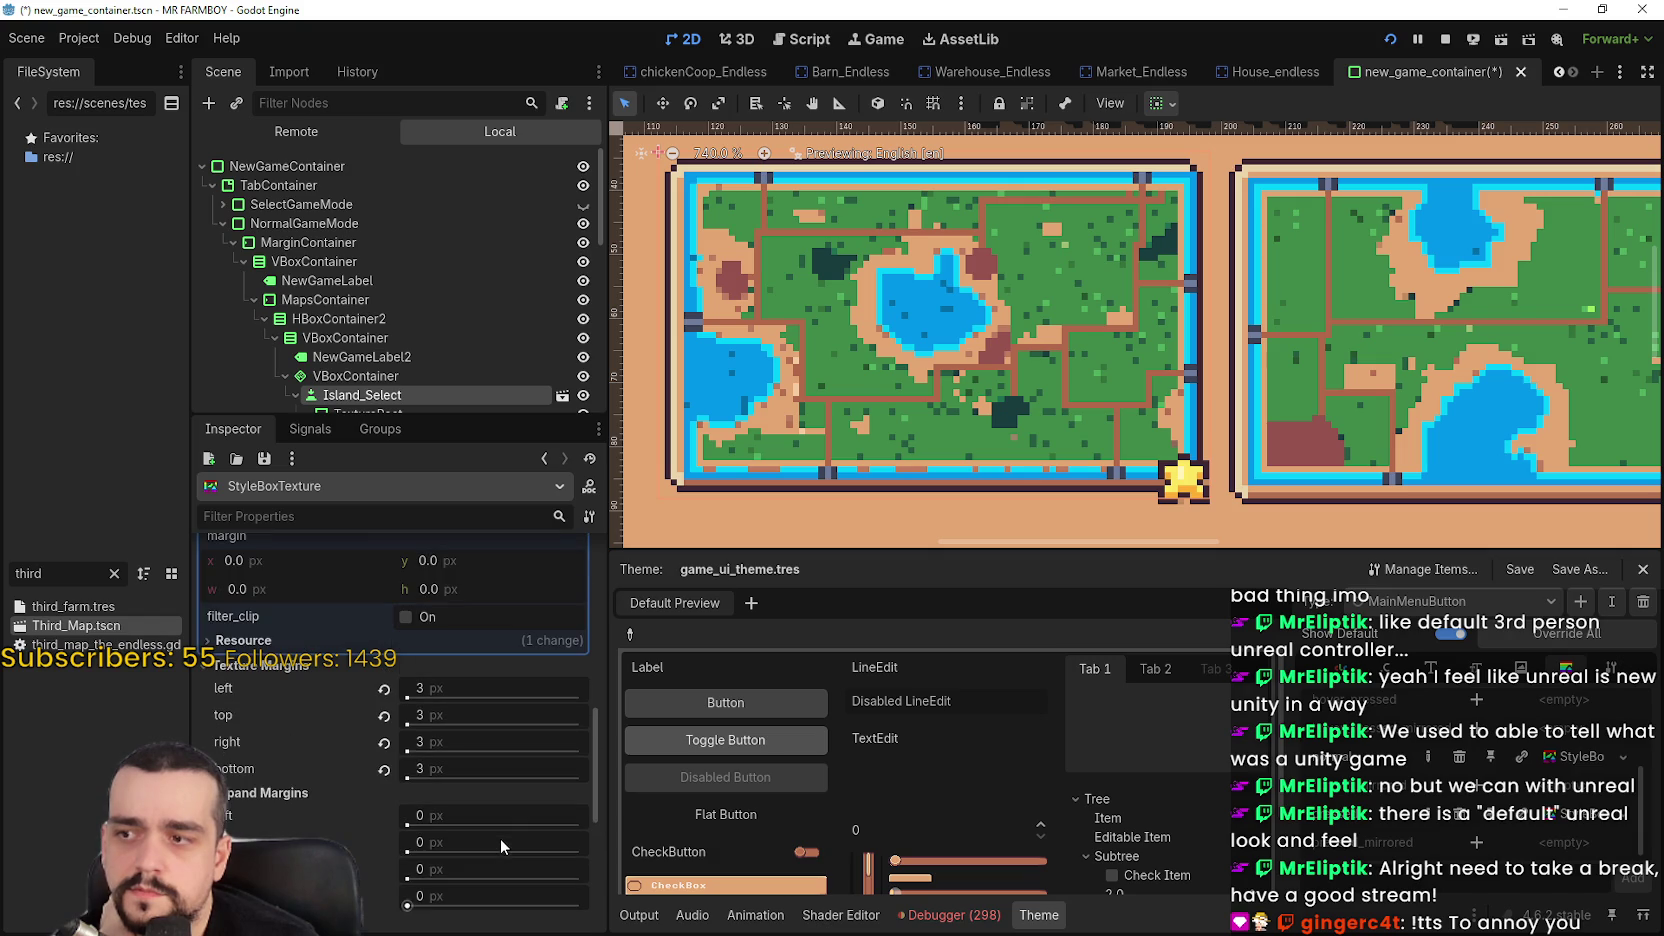
left_click(488, 689)
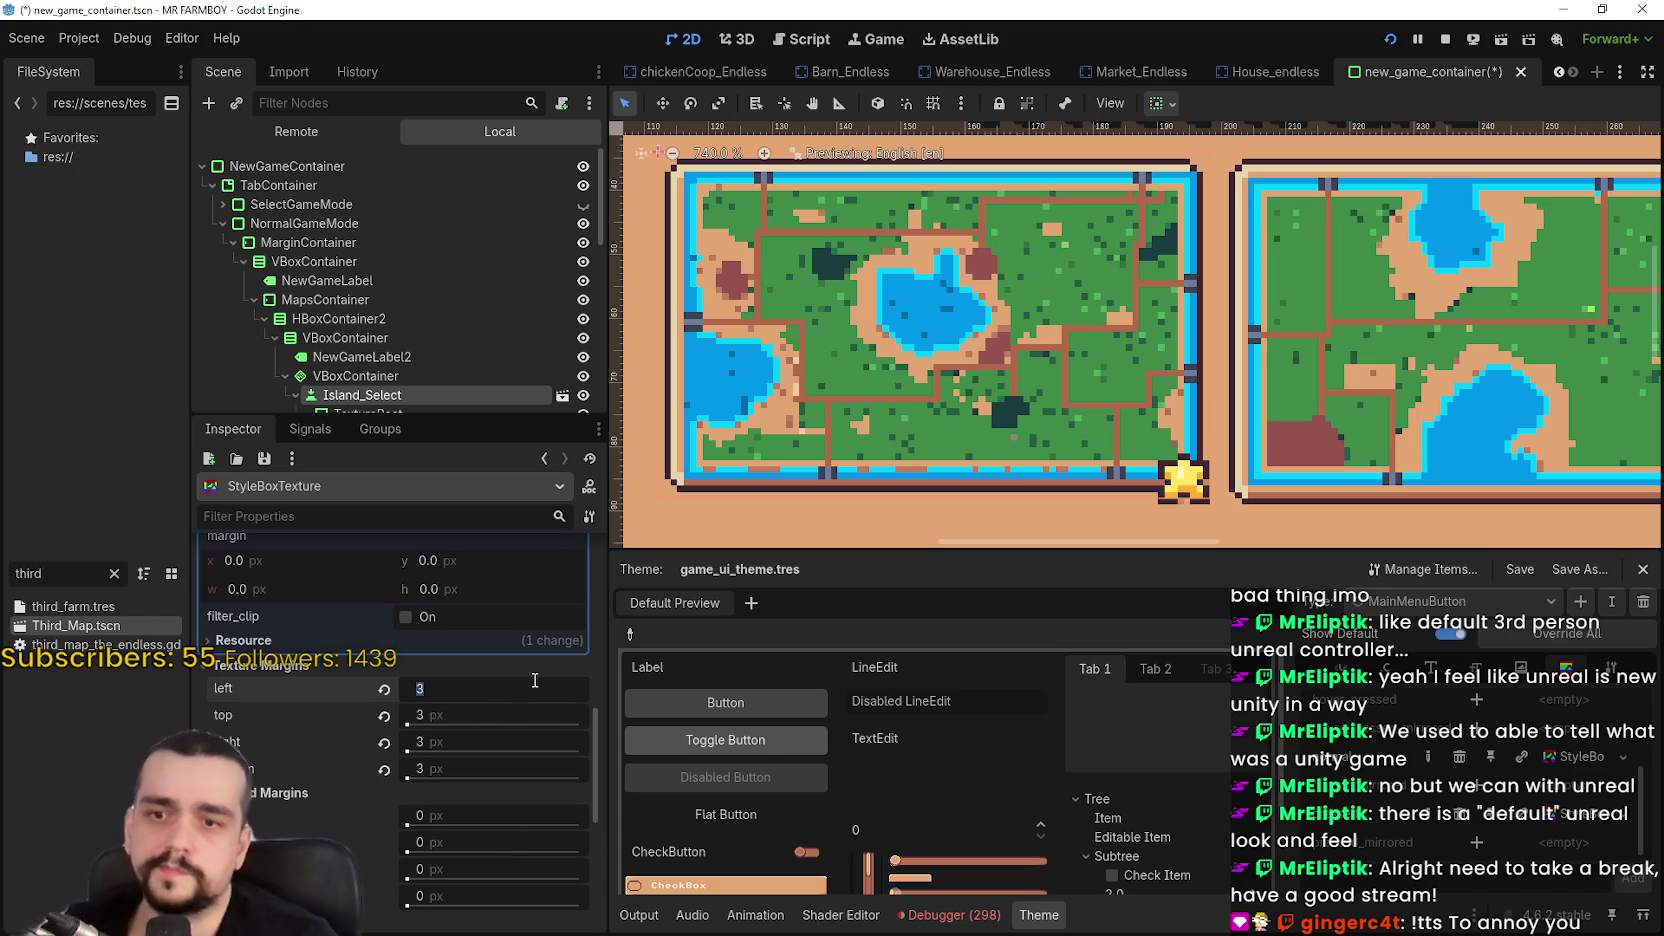
type("4")
key("Return")
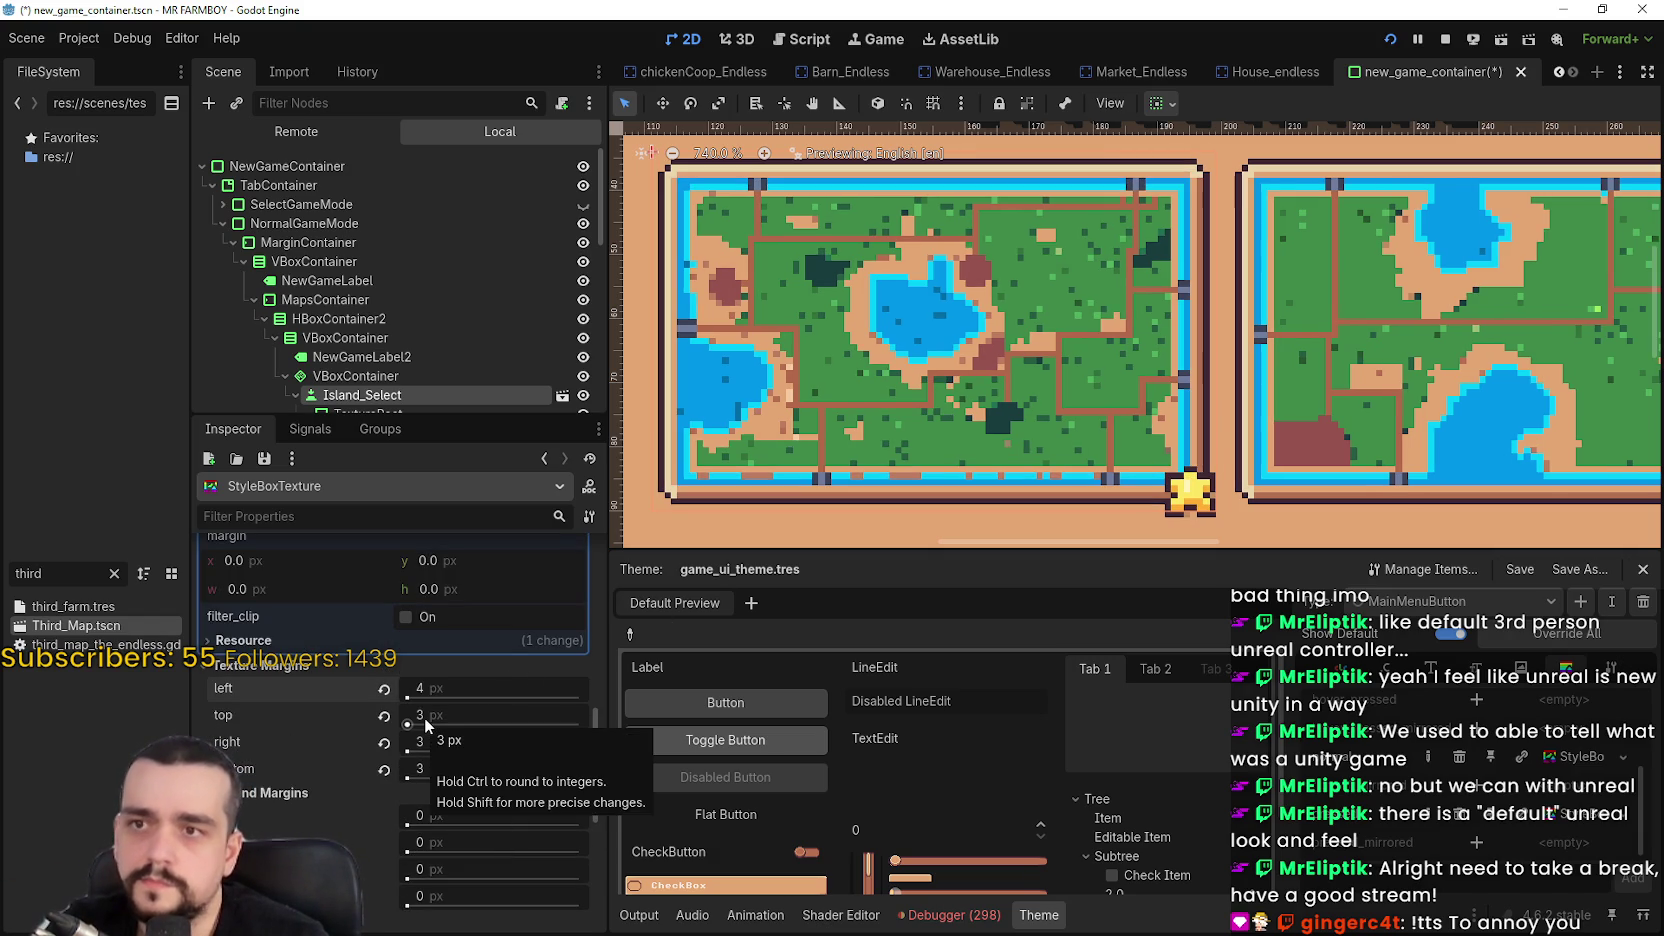
left_click(417, 714)
type("4")
left_click(454, 742)
type("4")
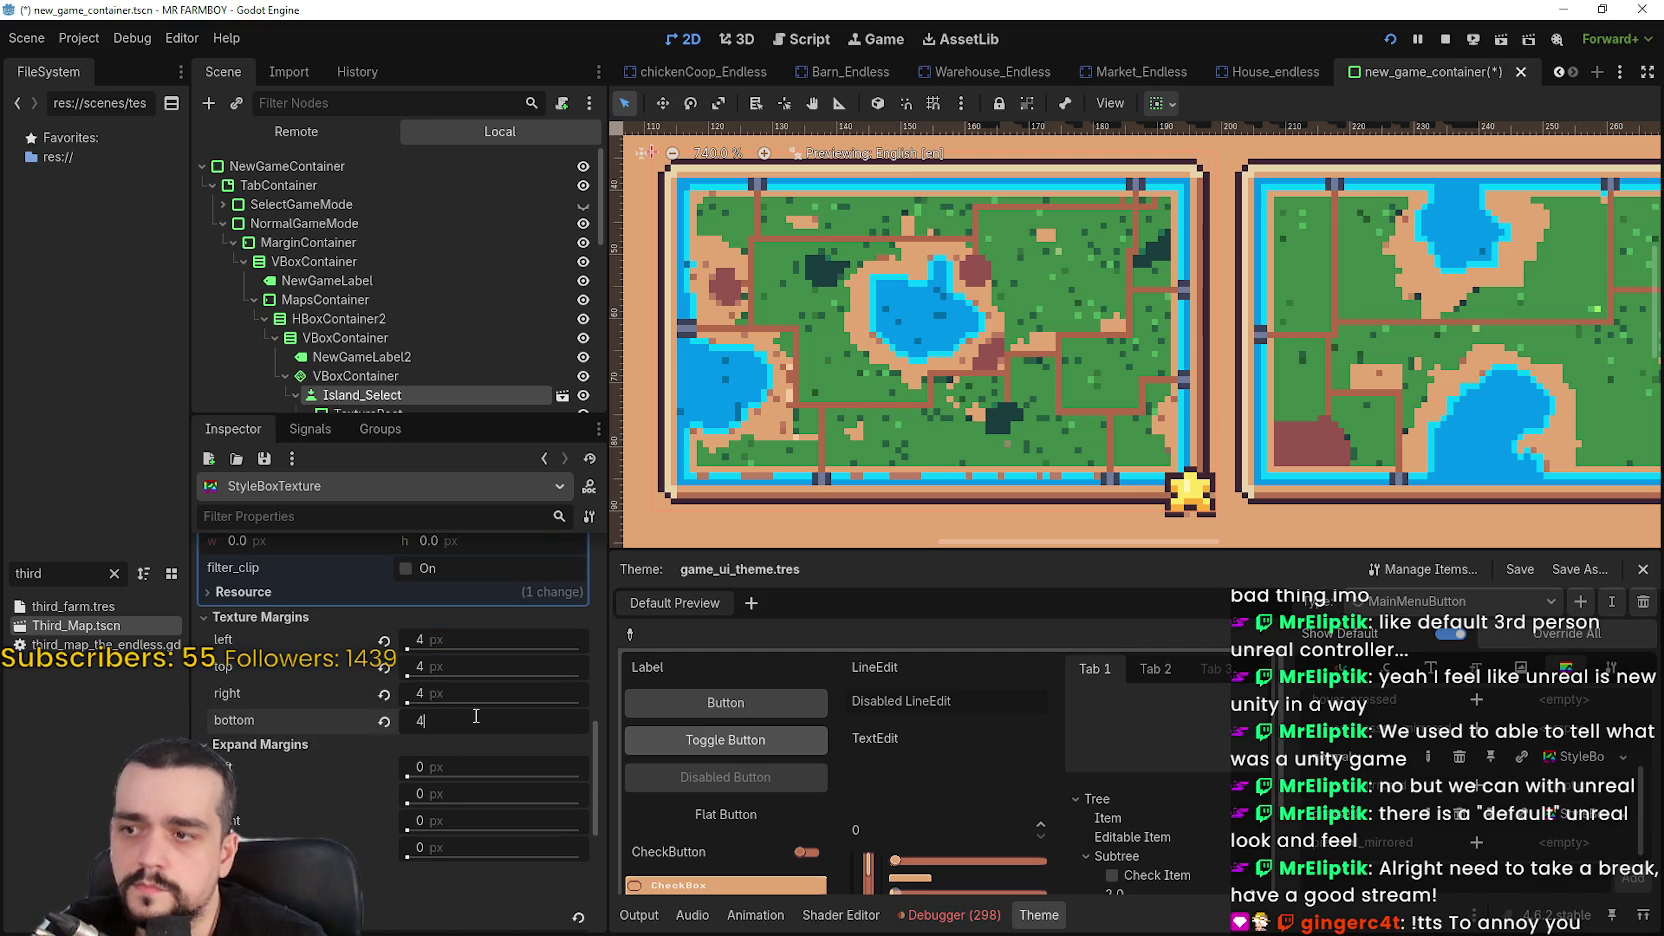
Set the sub-region y to 7, save the scene, and reselect Island_Select
scroll(292, 812, "down", 5)
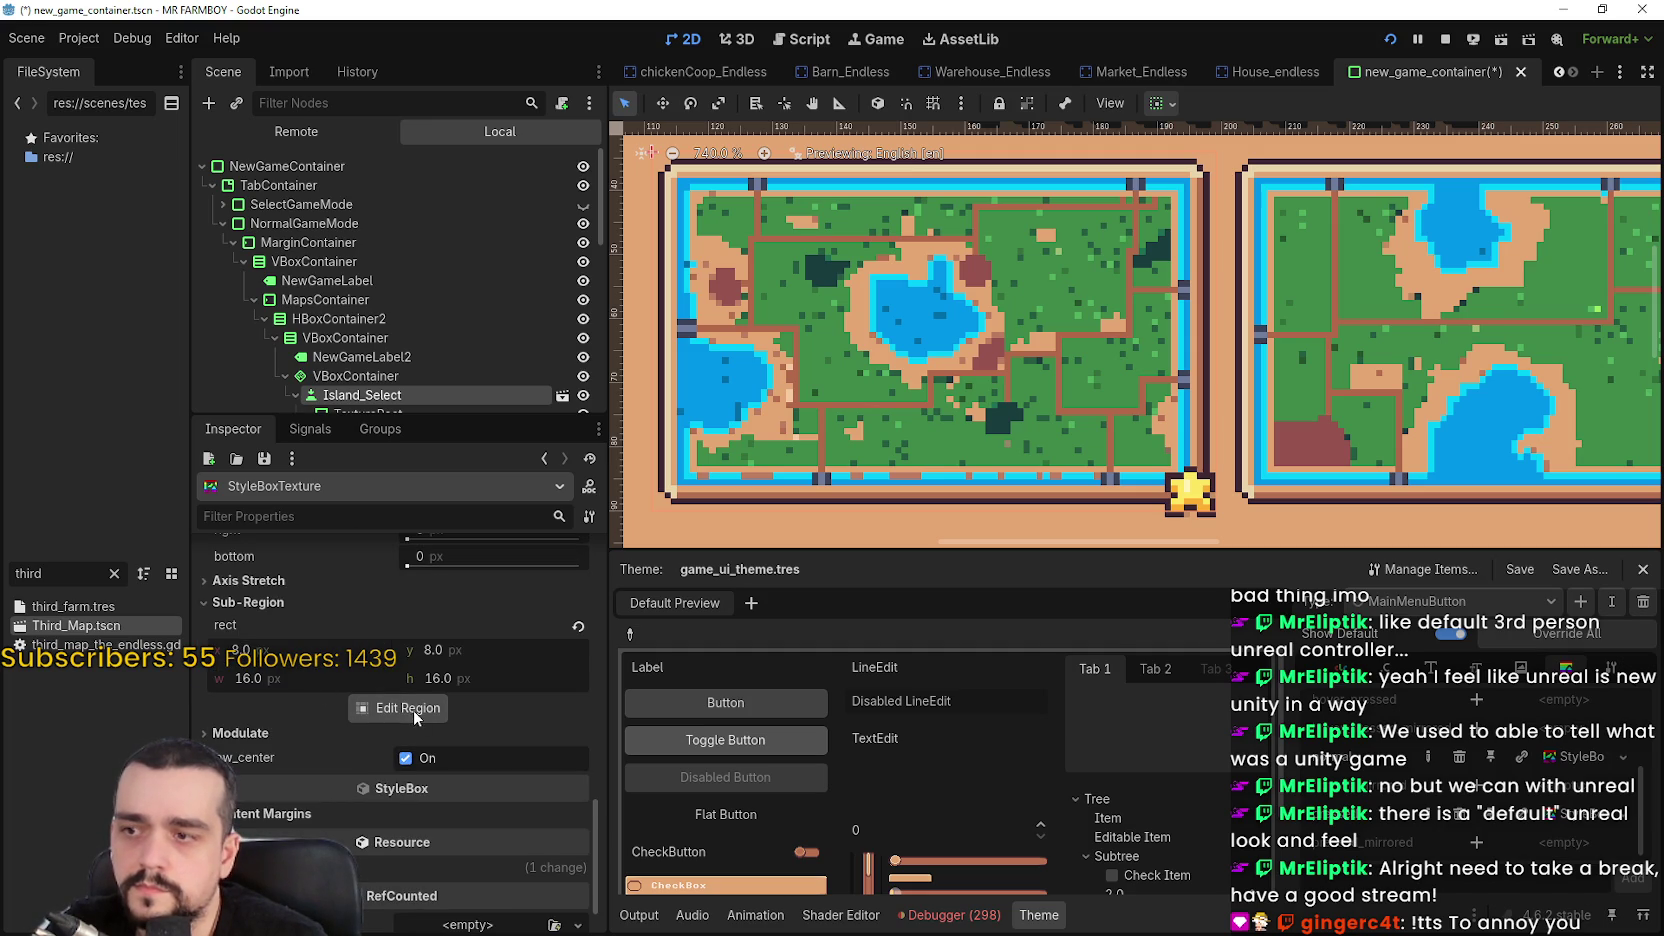
left_click(255, 655)
type("7")
key("Return")
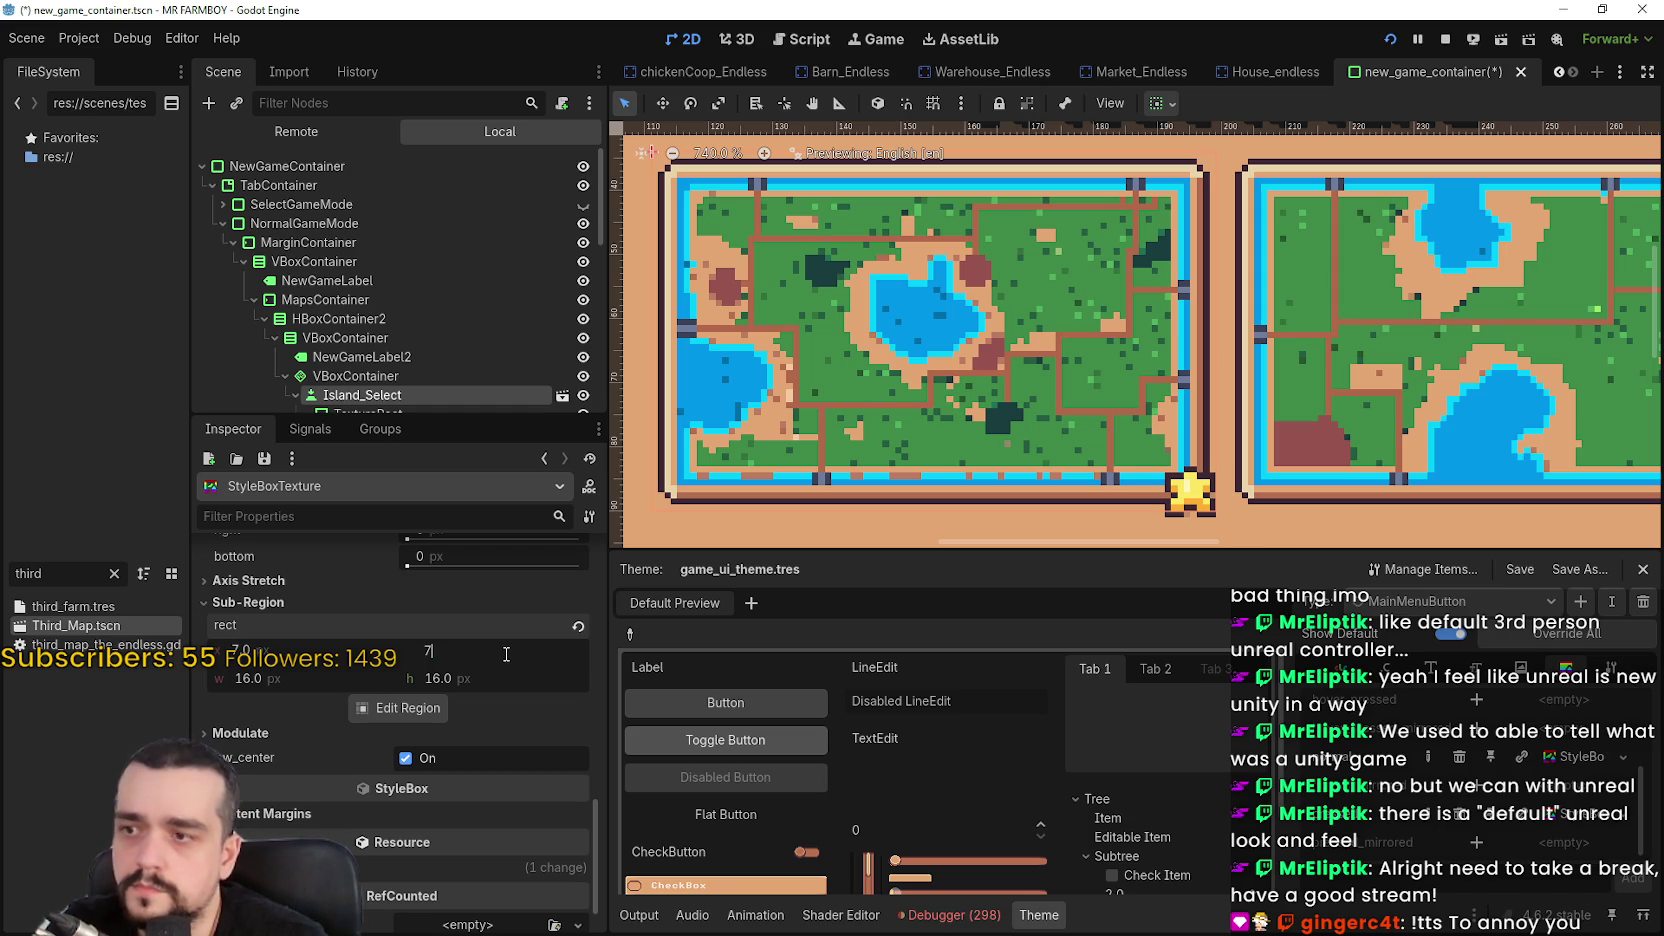
key("ctrl+s")
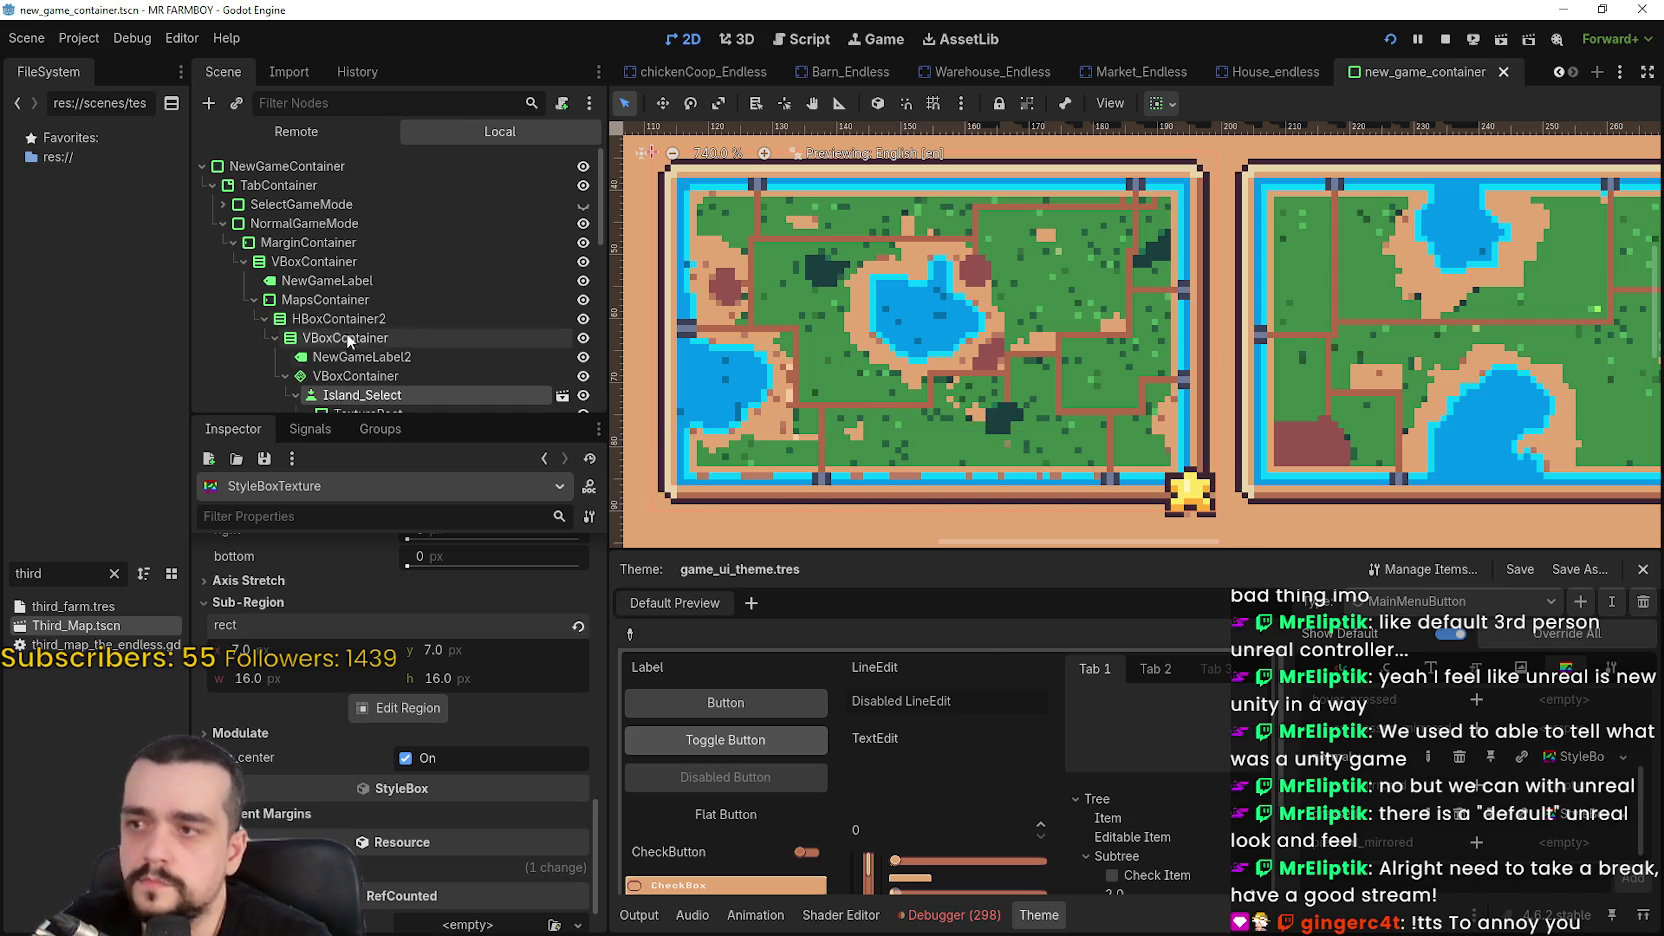
left_click(388, 377)
left_click(389, 395)
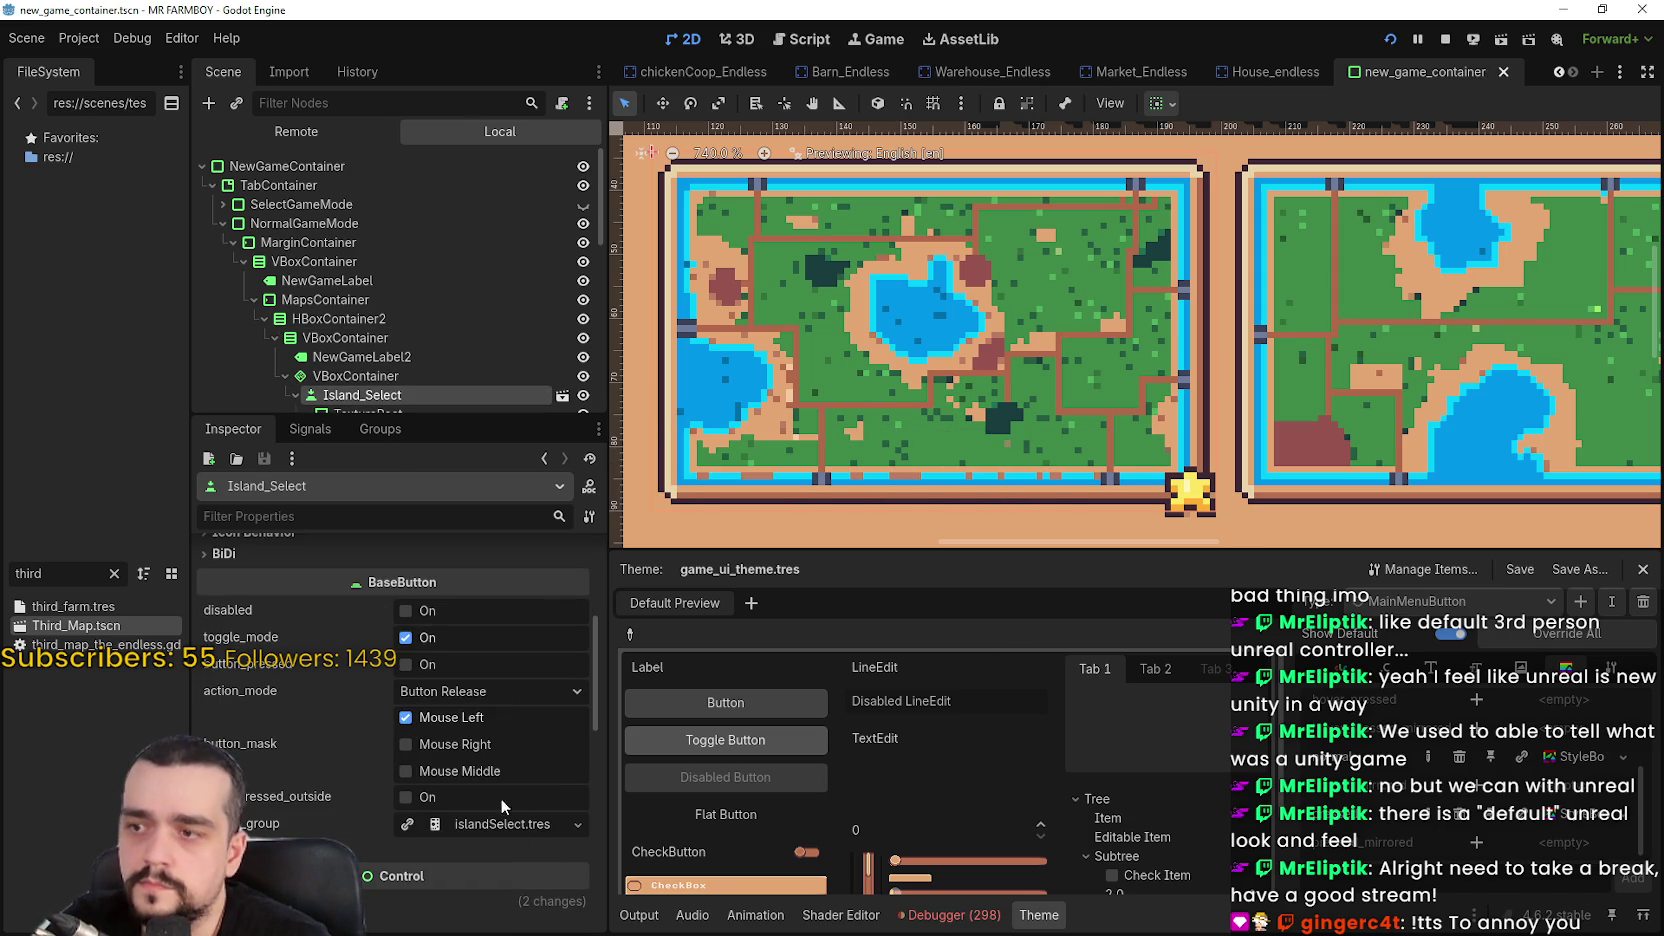
Tick button_pressed on Island_Select, check the first island map's frame, and reopen its StyleBoxTexture
left_click(406, 665)
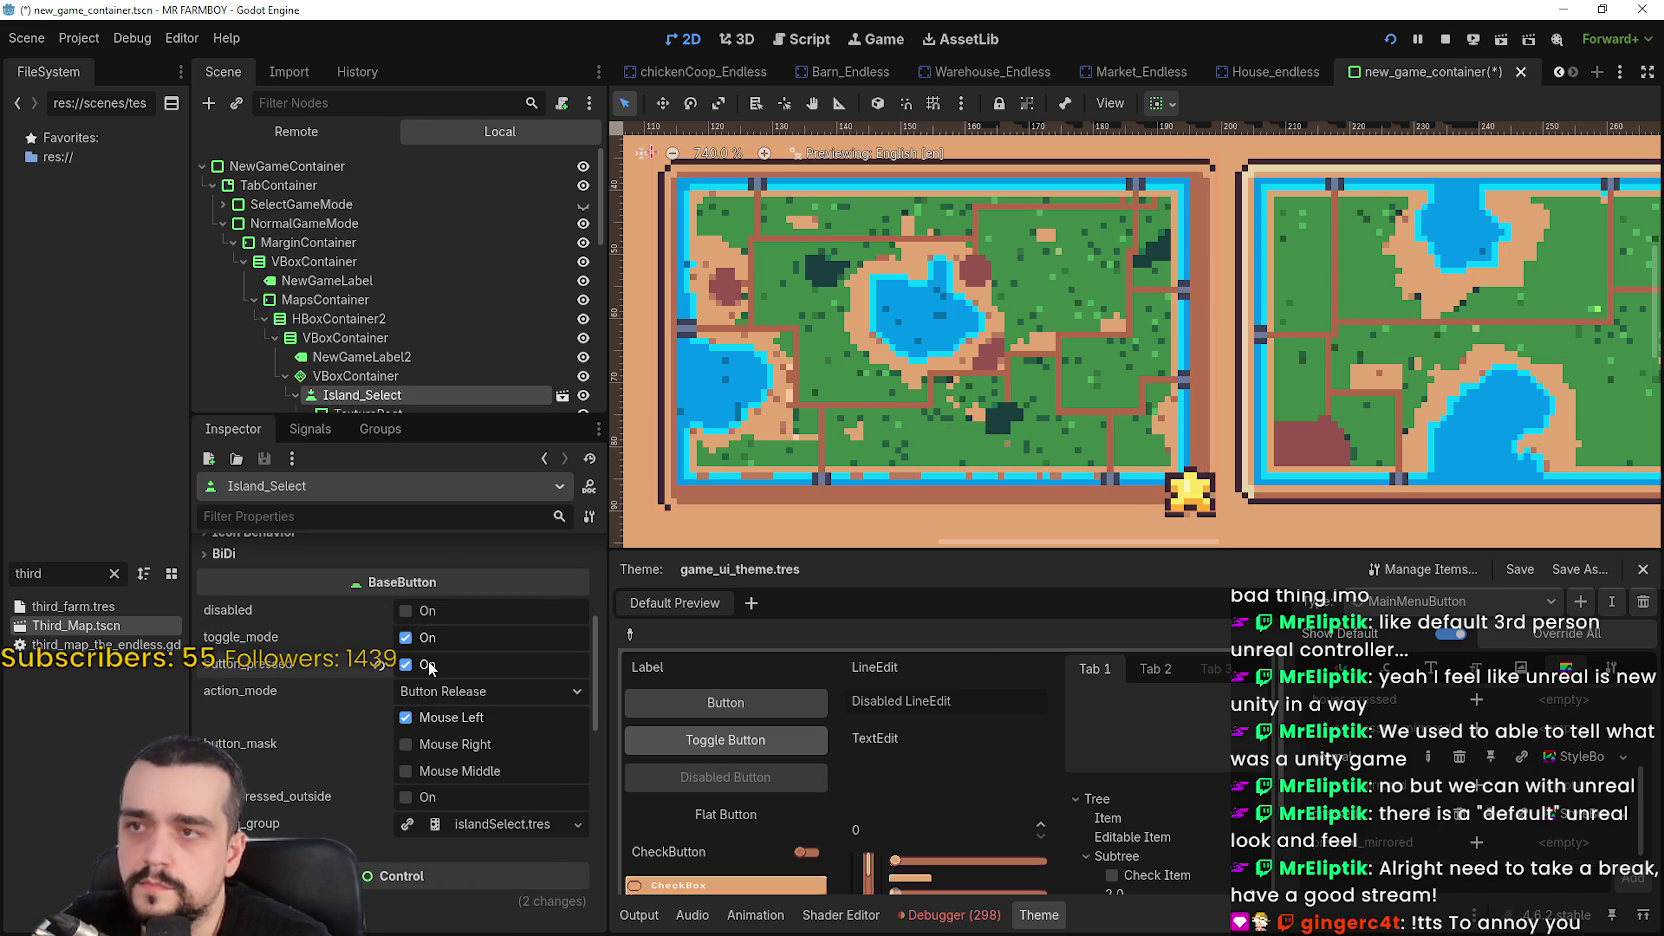
scroll(1219, 318, "down", 3)
scroll(1214, 309, "up", 2)
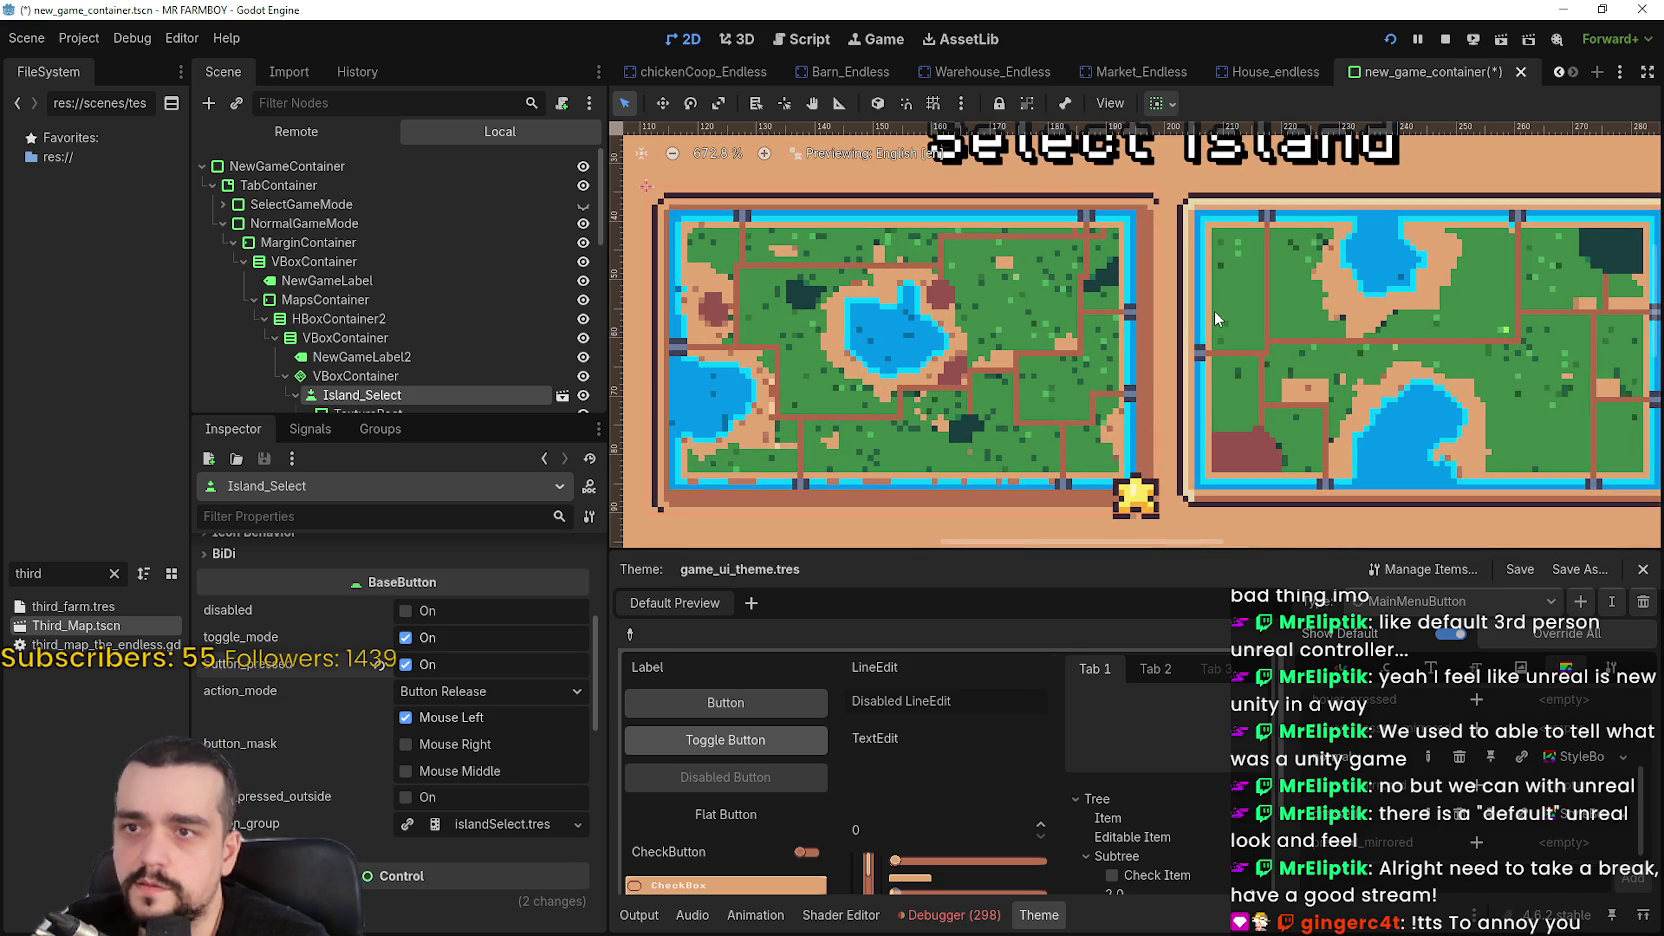
scroll(1127, 374, "up", 4)
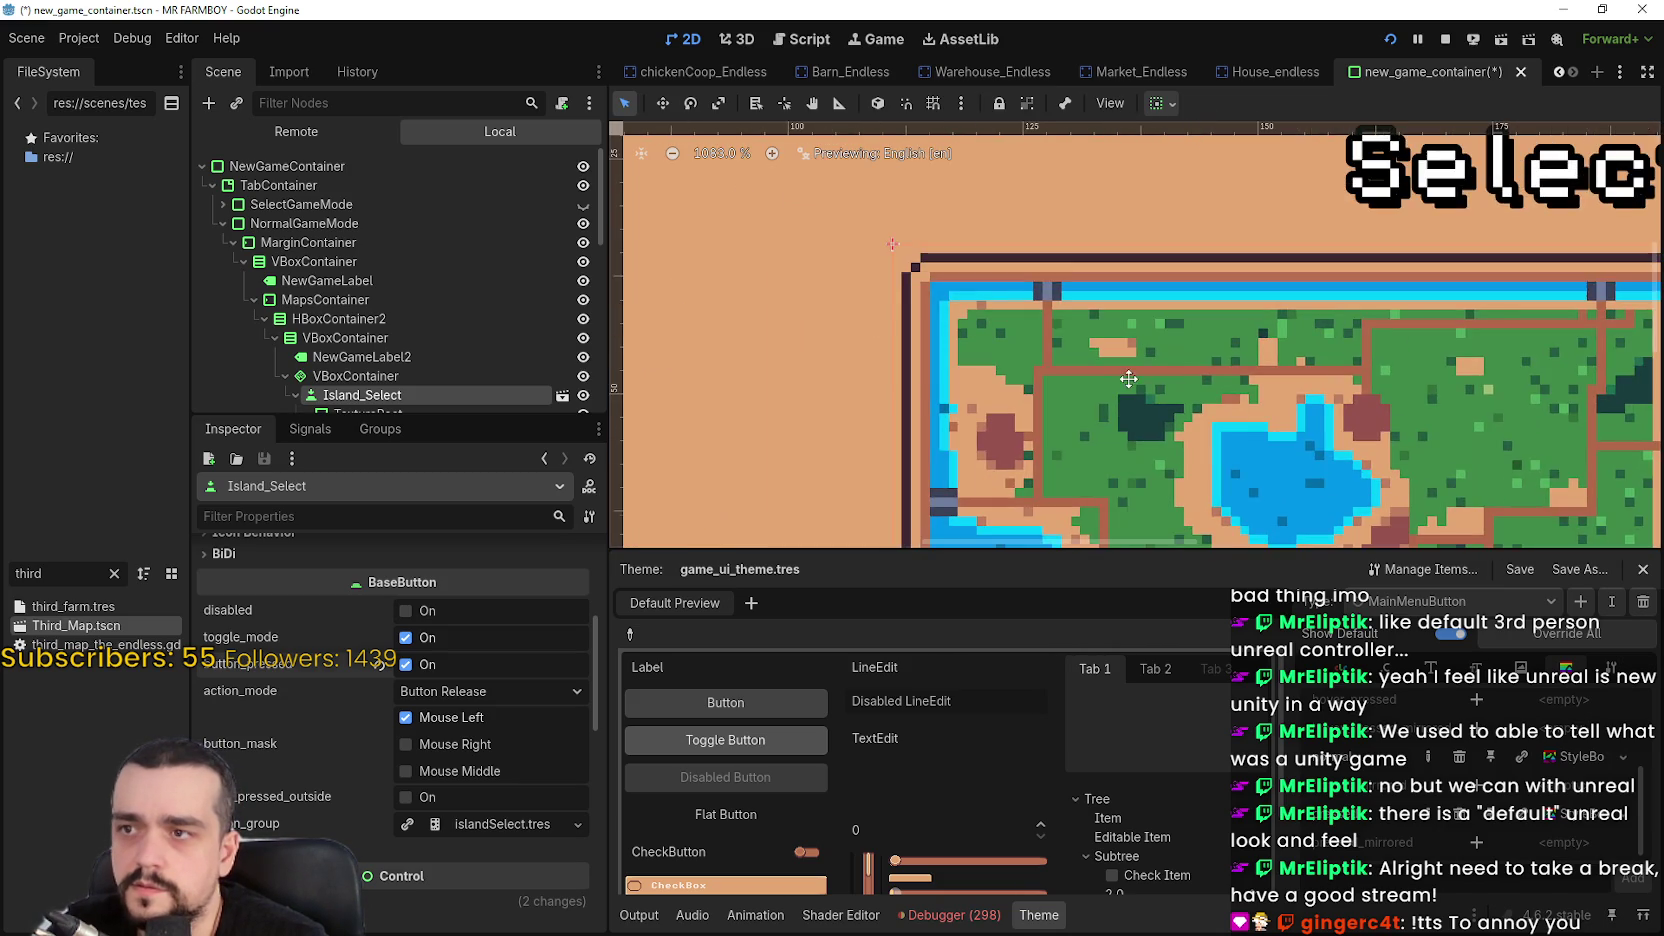
scroll(1127, 374, "down", 3)
scroll(930, 224, "up", 2)
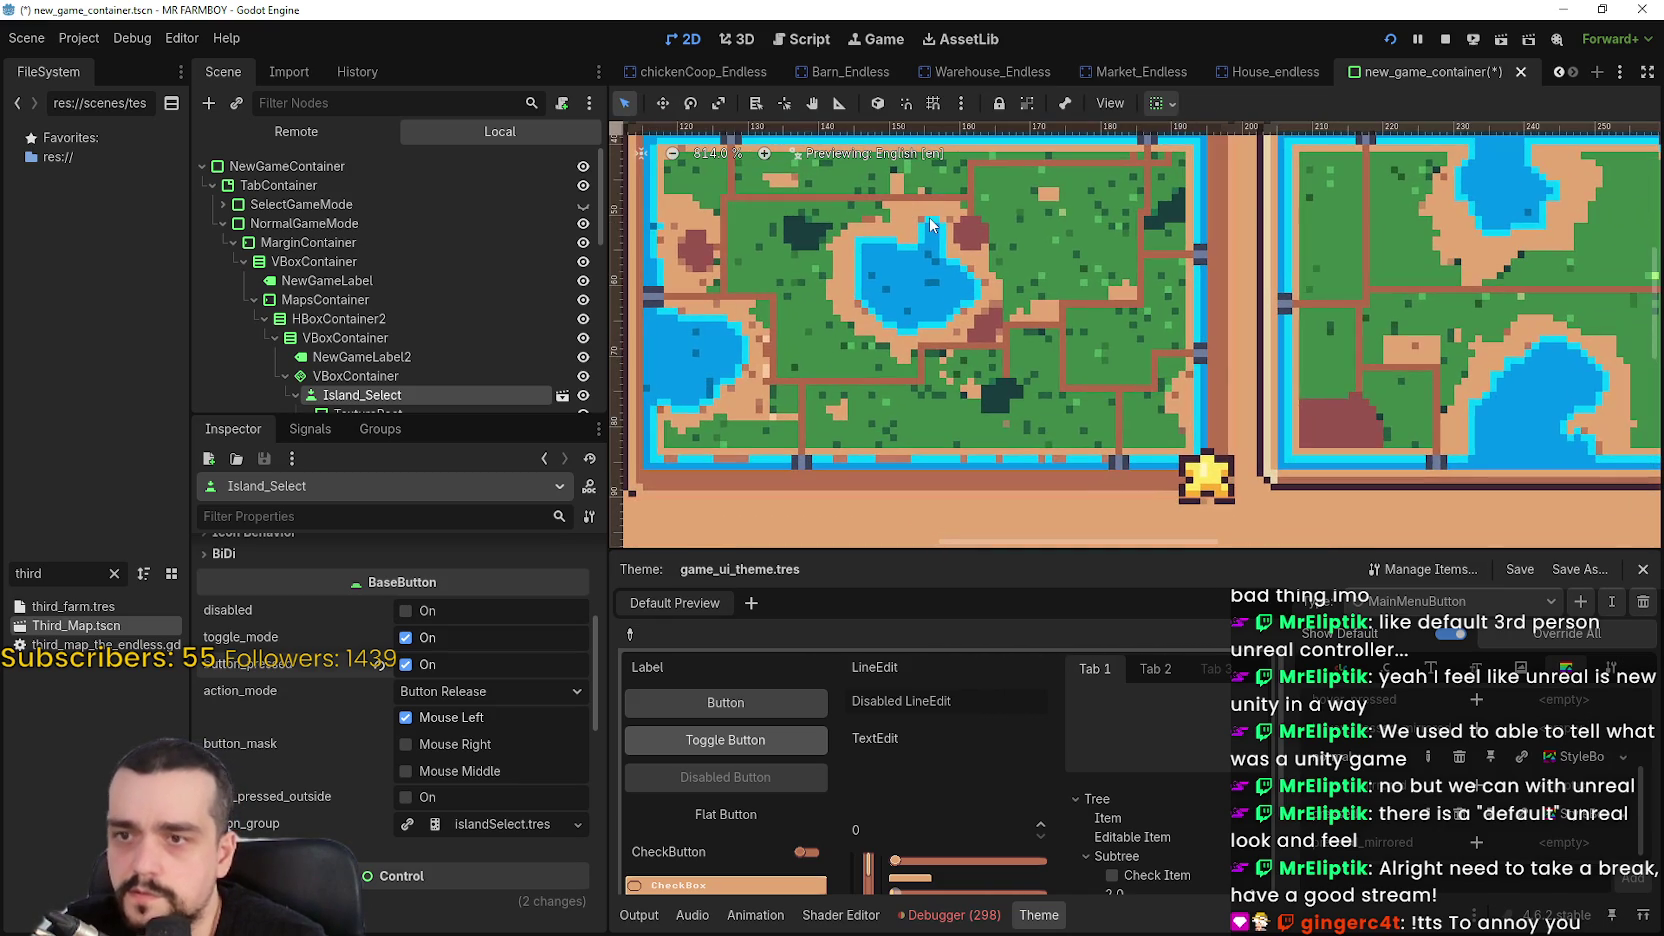
left_click_drag(1253, 372, 1287, 363)
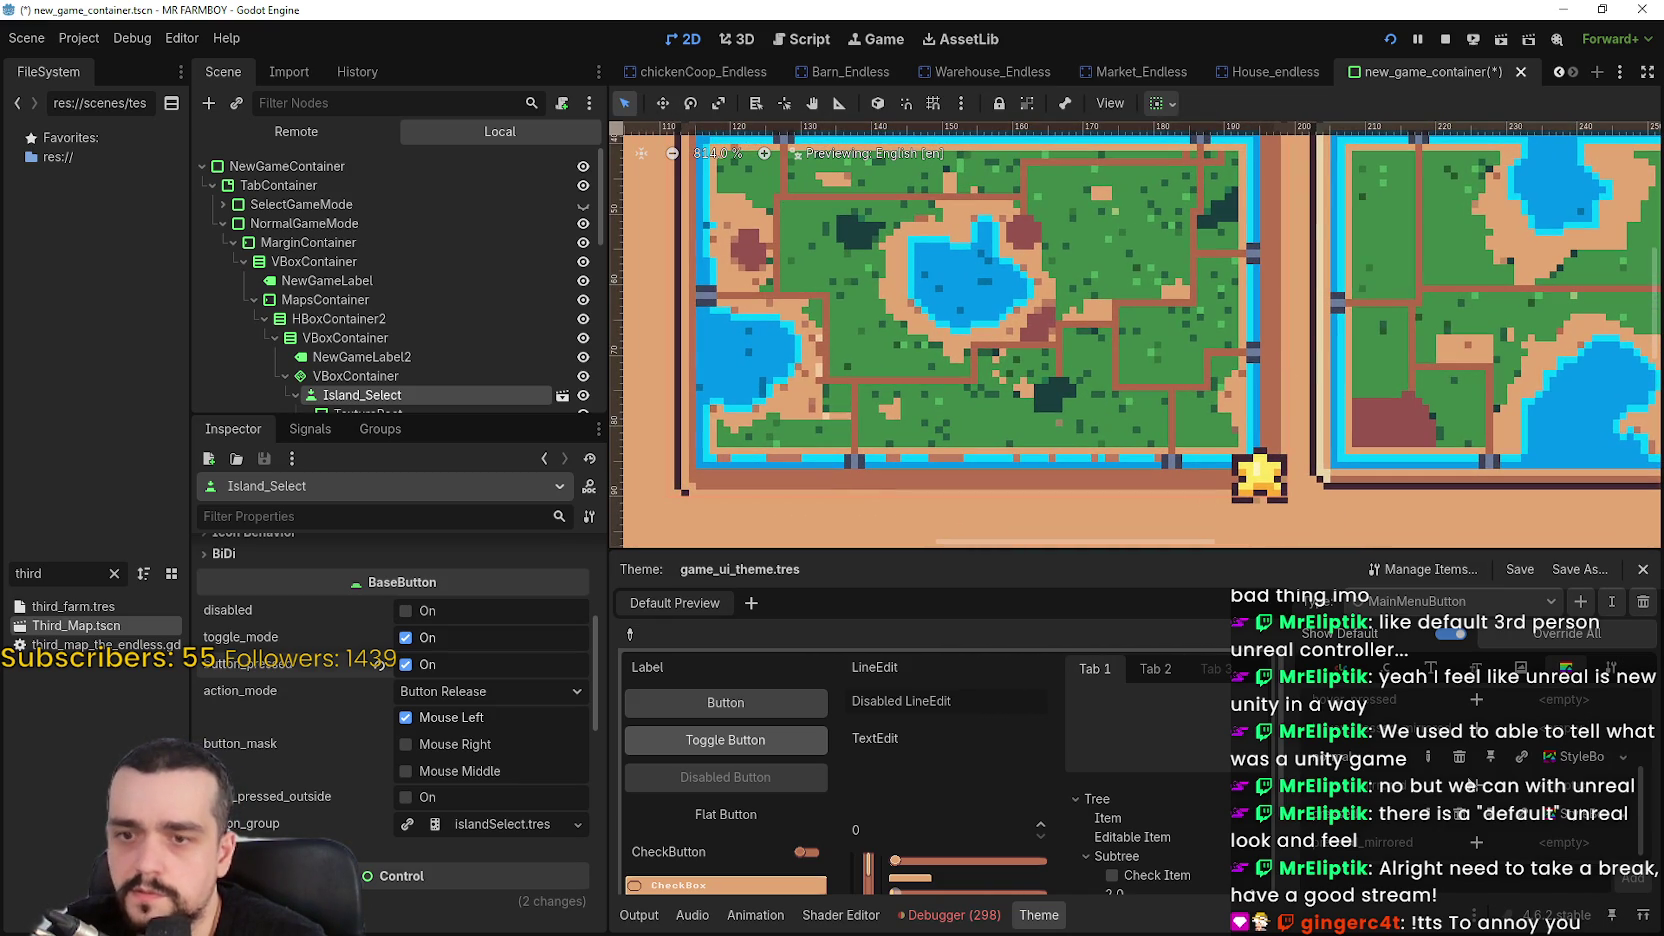
left_click(1572, 760)
scroll(543, 753, "up", 6)
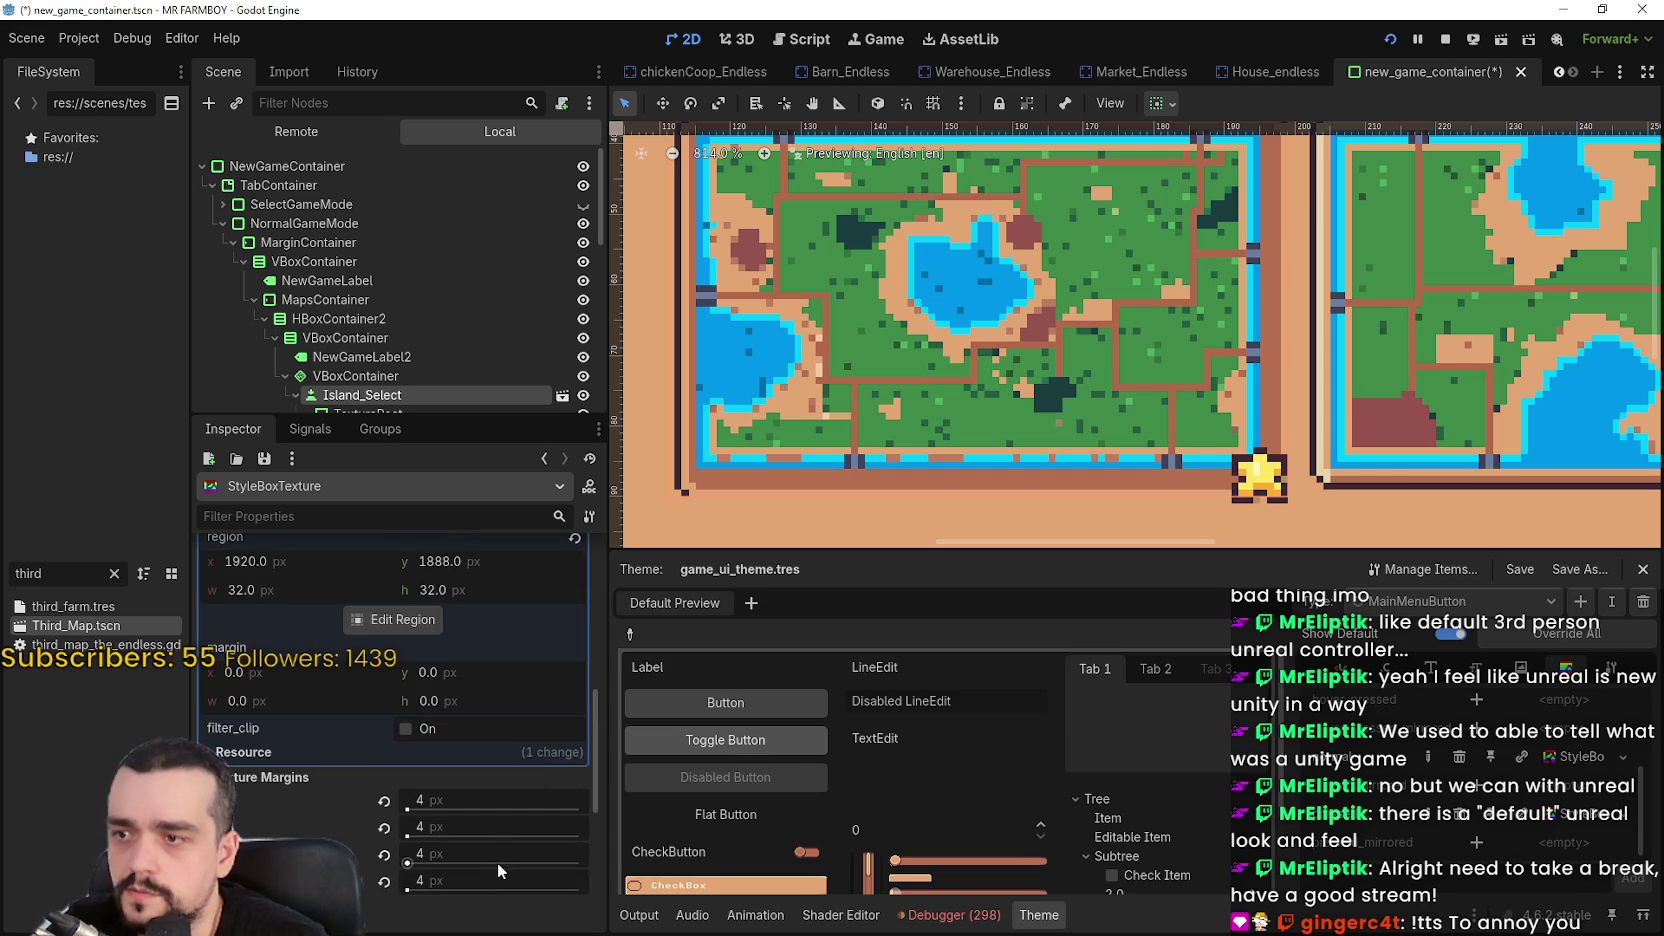
Set the StyleBoxTexture sub-region height to 18 px and save the scene
scroll(494, 826, "up", 5)
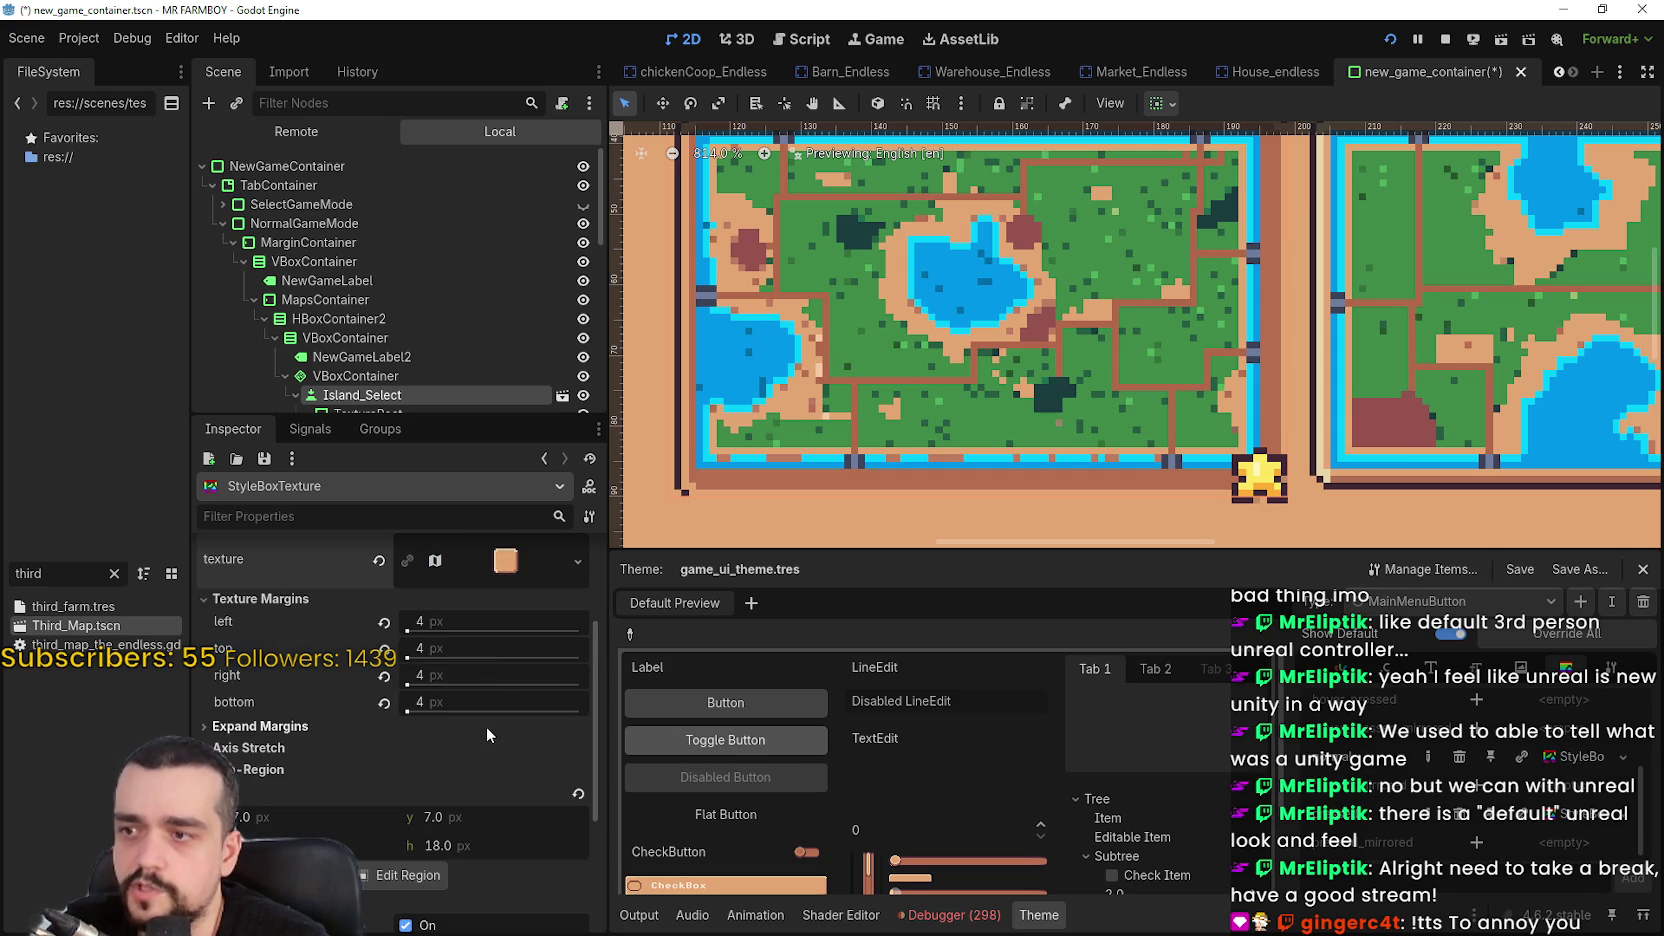
scroll(290, 753, "down", 2)
scroll(307, 727, "down", 2)
scroll(370, 715, "down", 1)
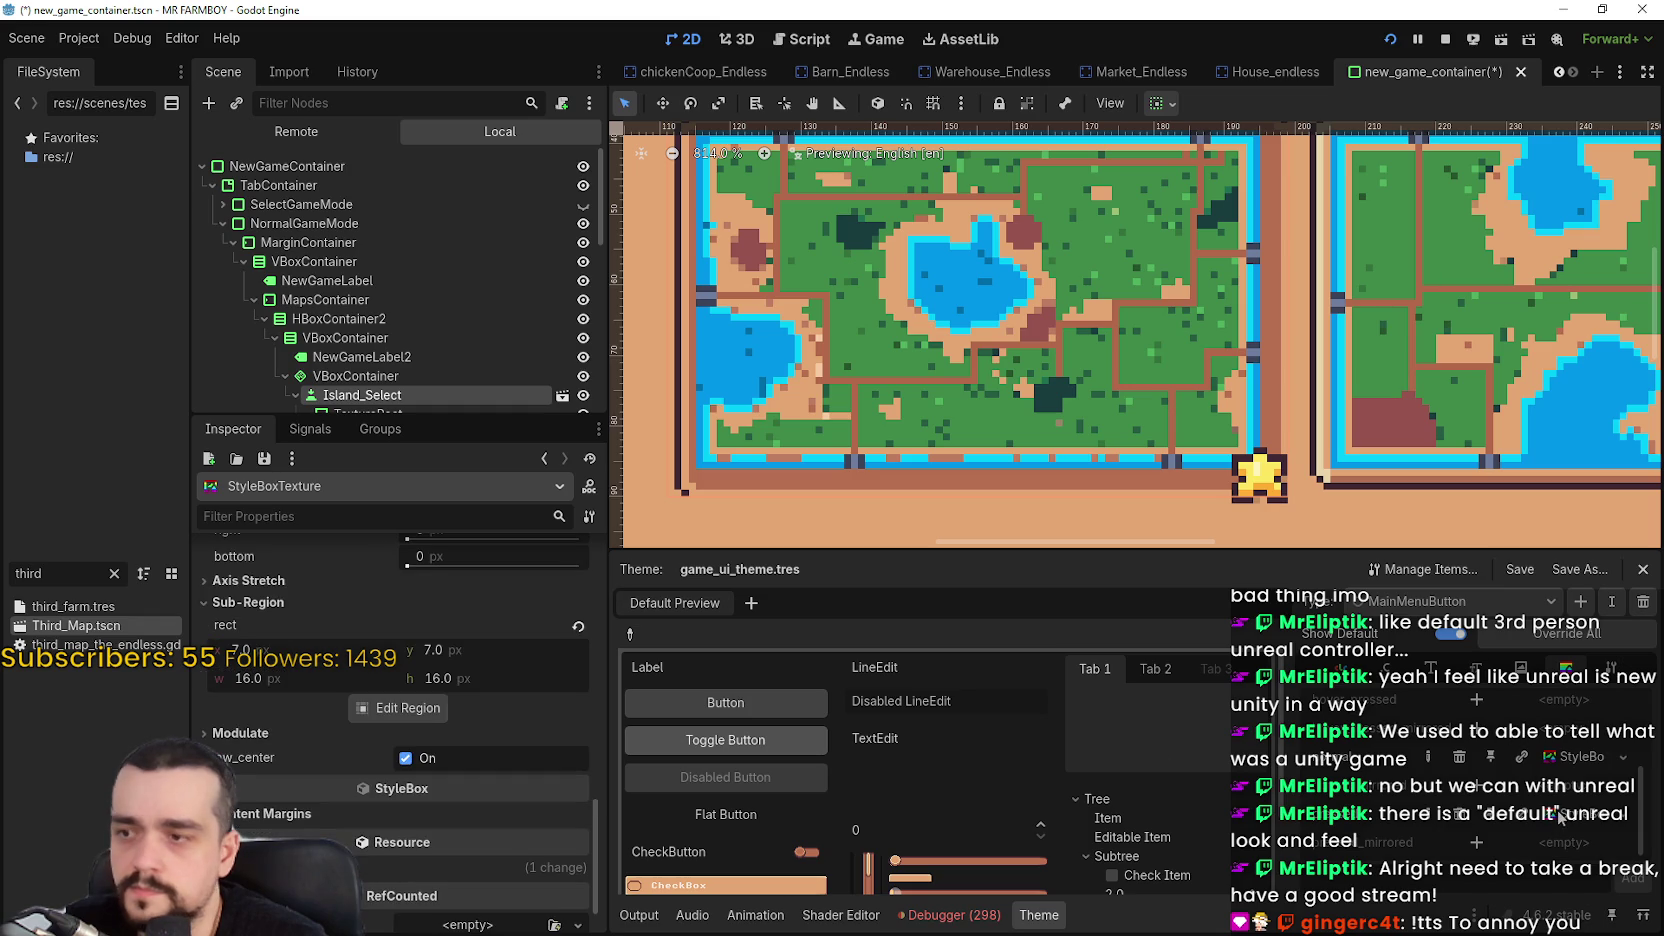
left_click(374, 718)
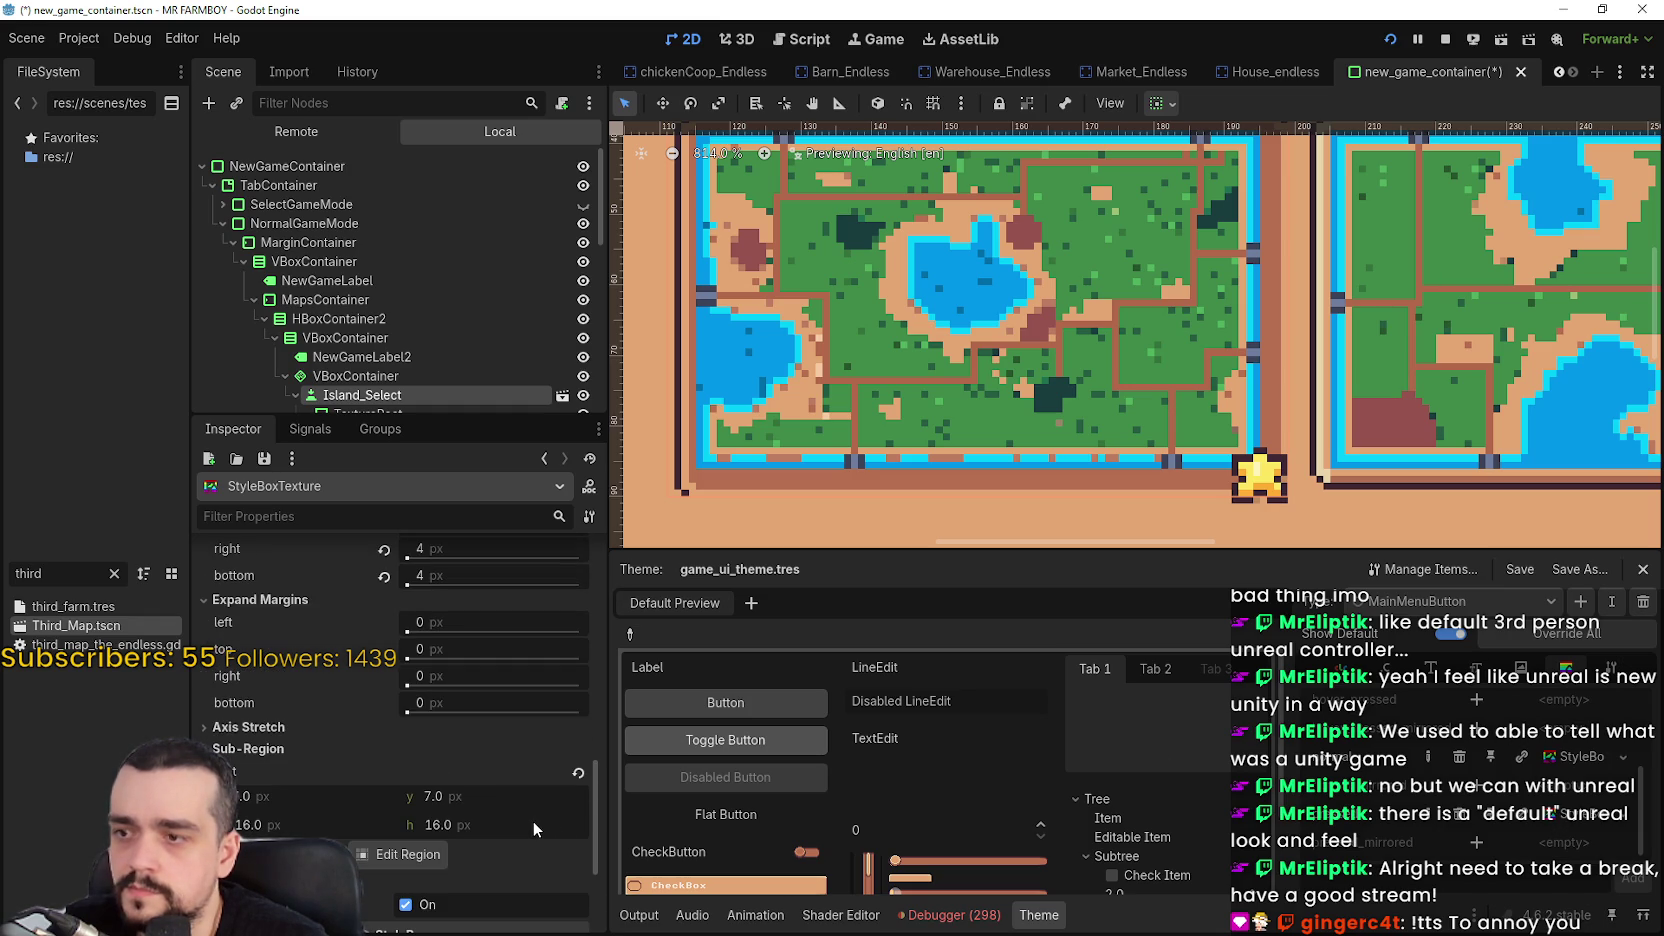
left_click(1581, 759)
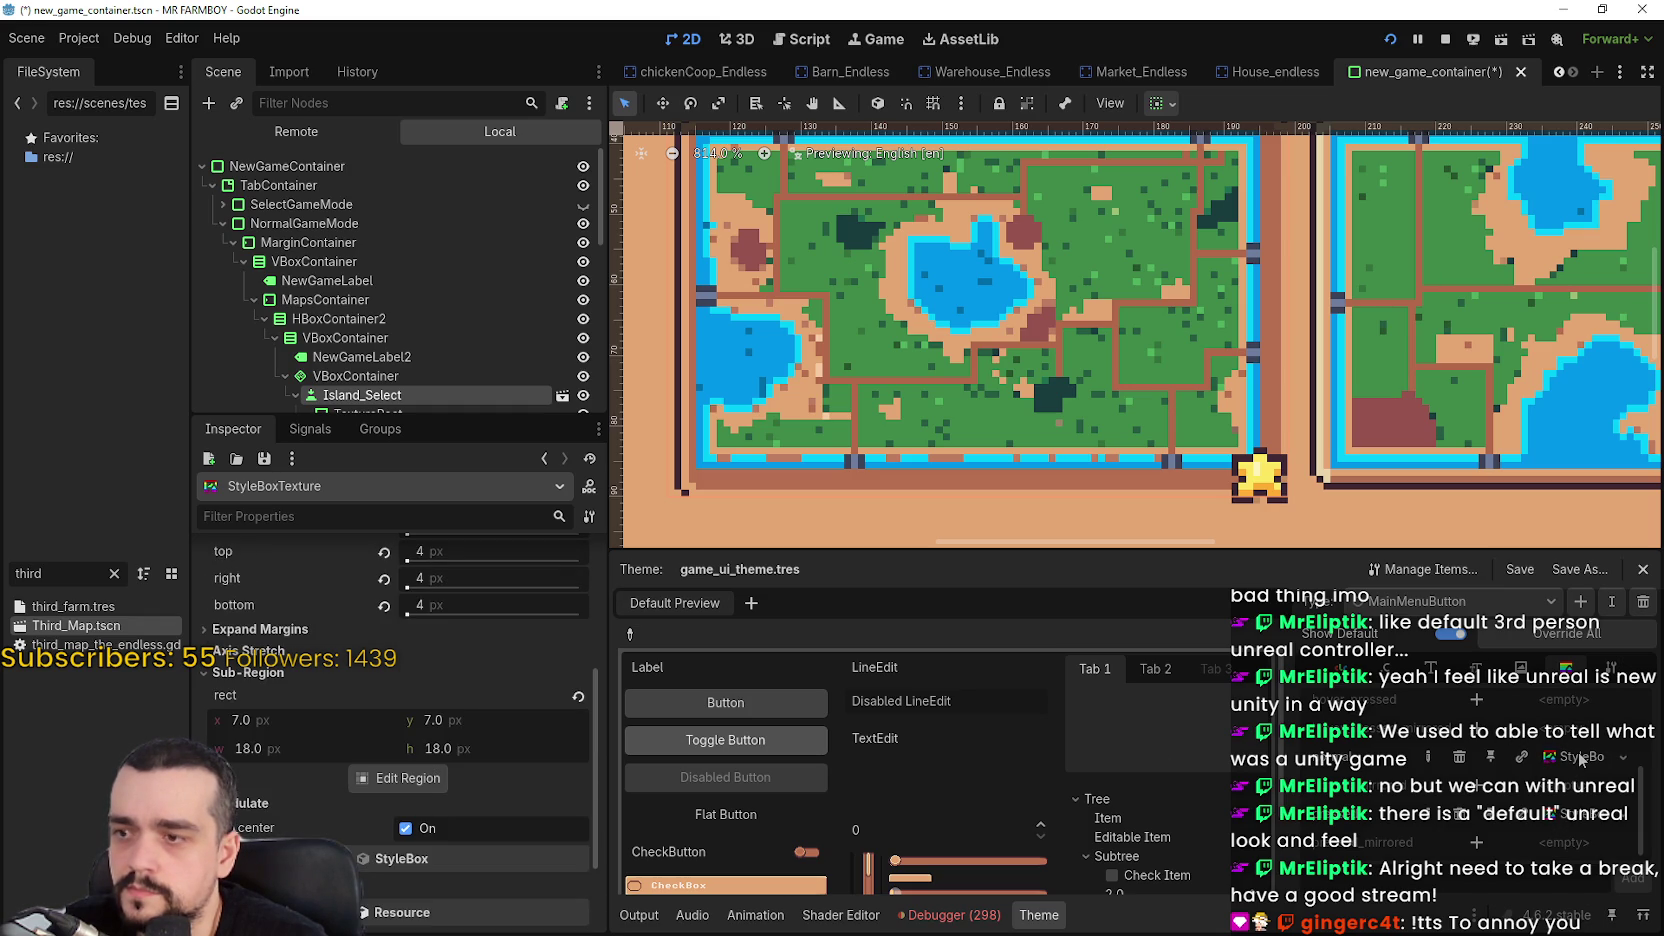
key("ctrl+z")
left_click(250, 826)
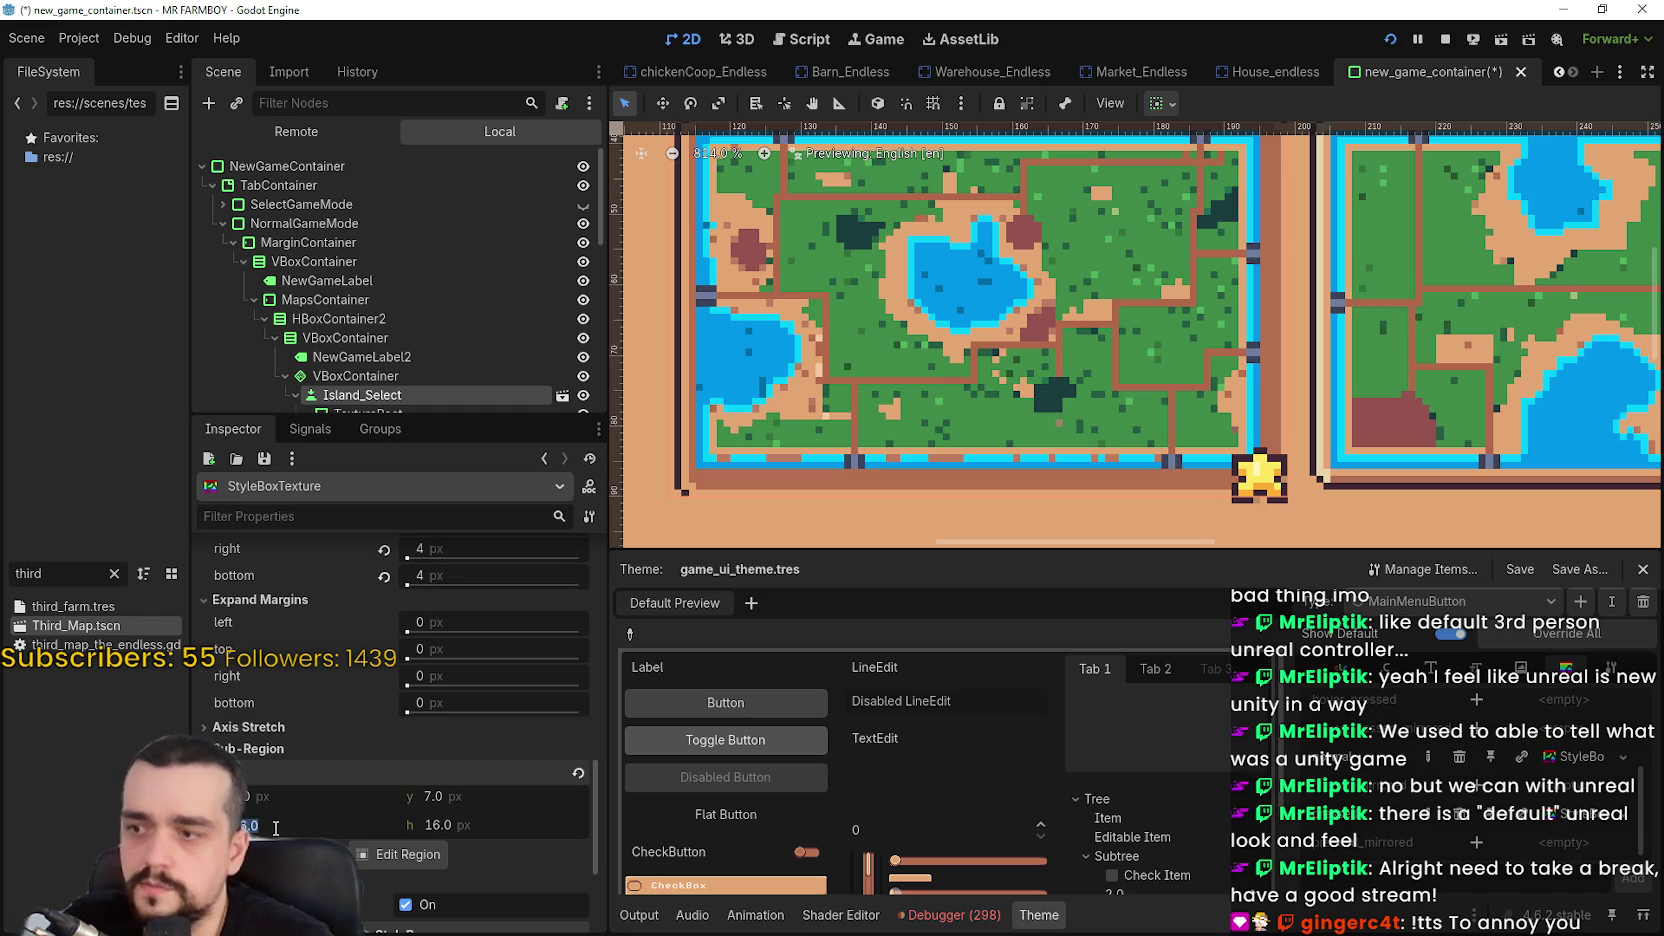
left_click(478, 824)
type("1")
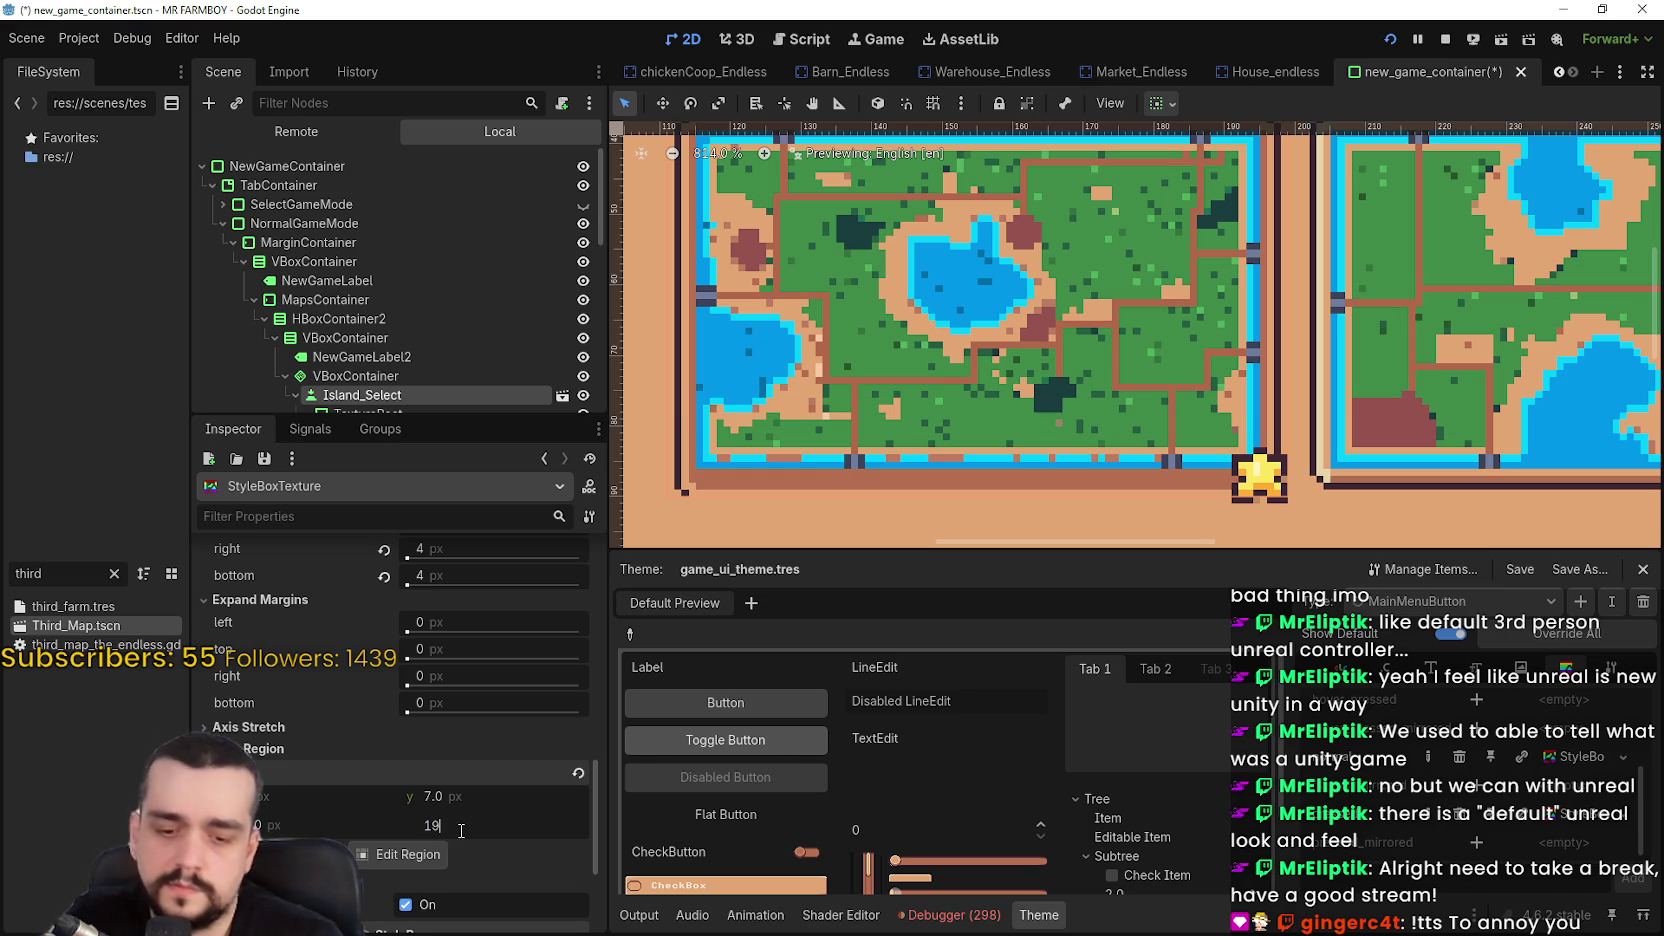
type("8")
key("Return")
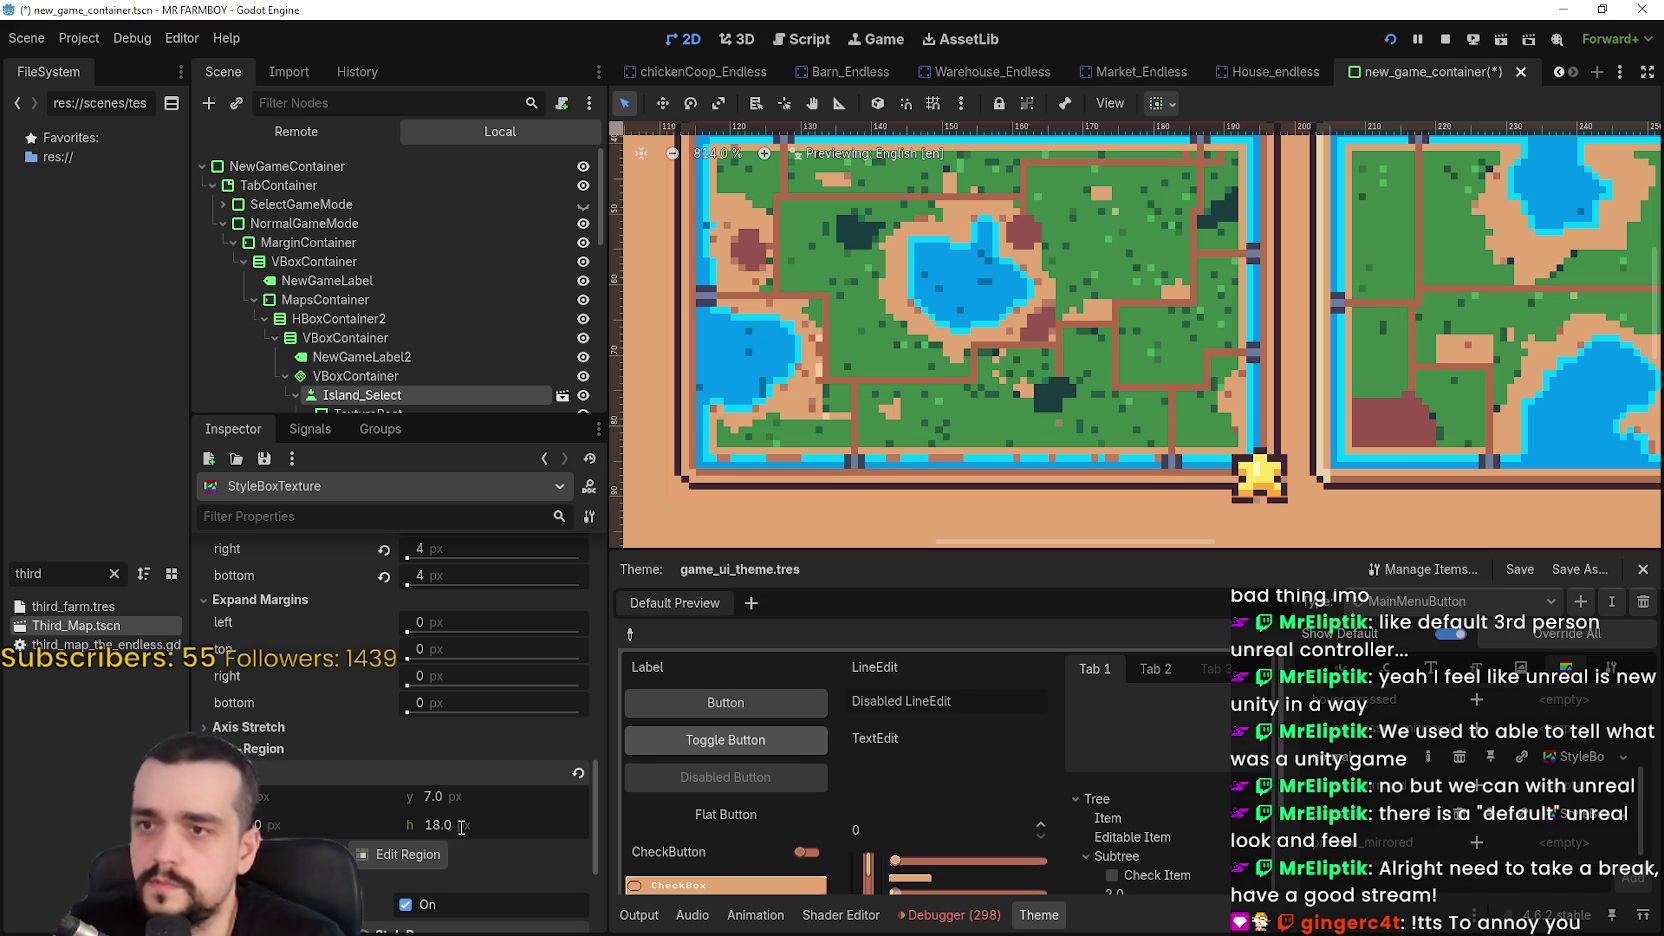
scroll(887, 408, "down", 2)
key("ctrl+s")
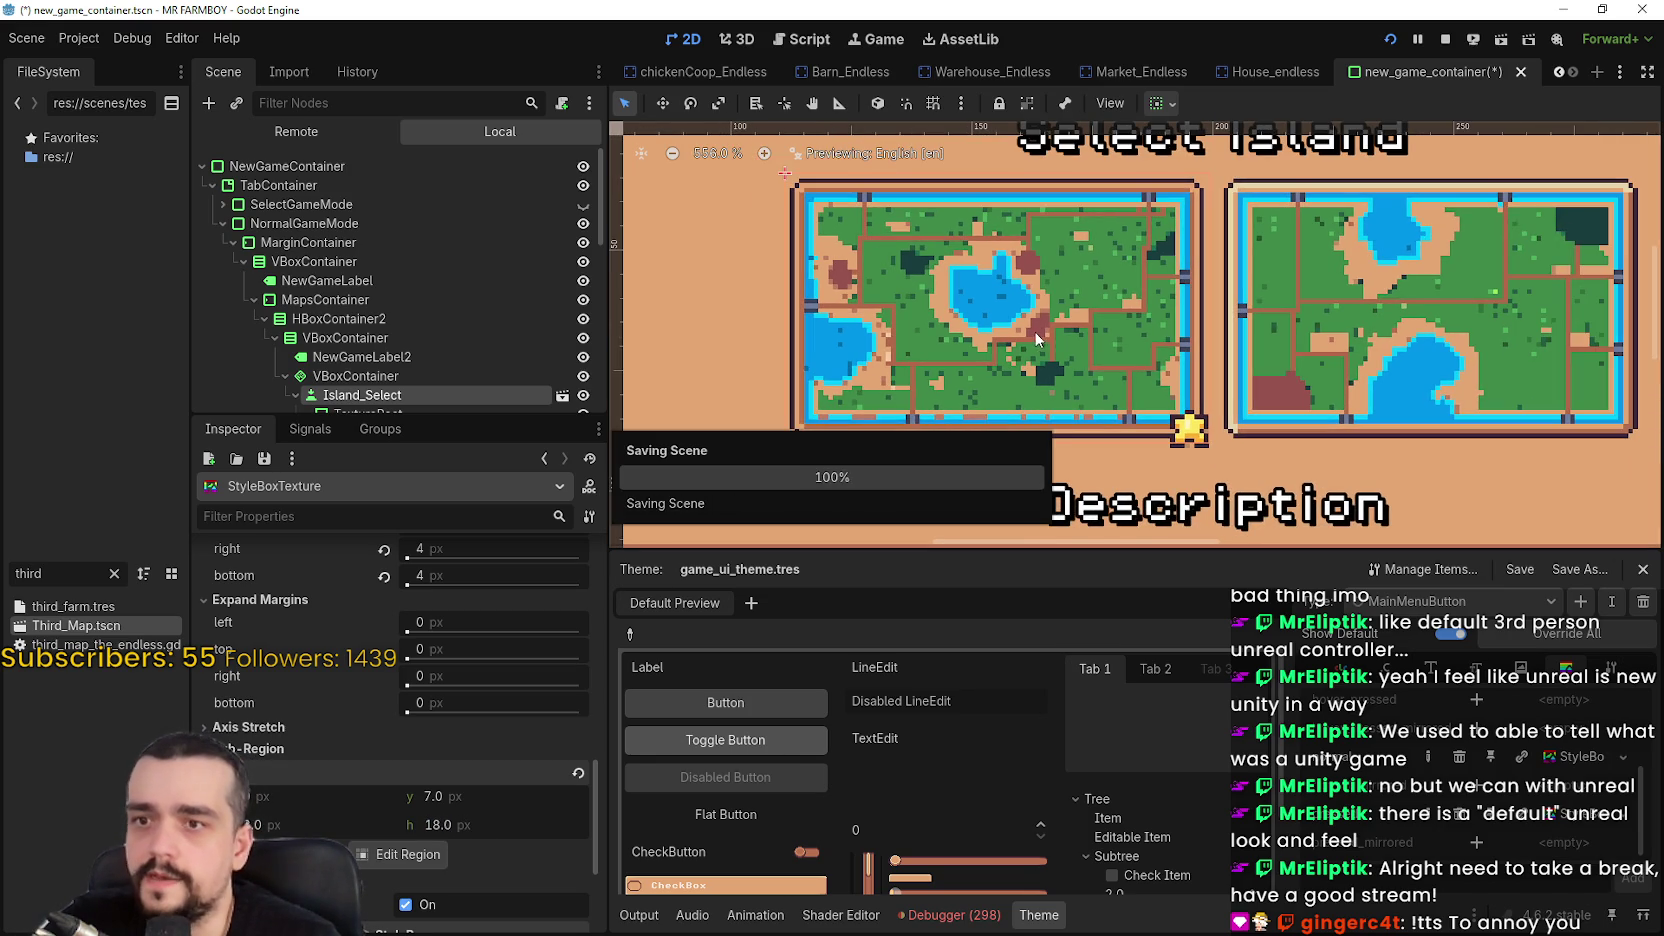
Select Island_Select, make it start pressed, and save the scene again
scroll(1618, 792, "down", 3)
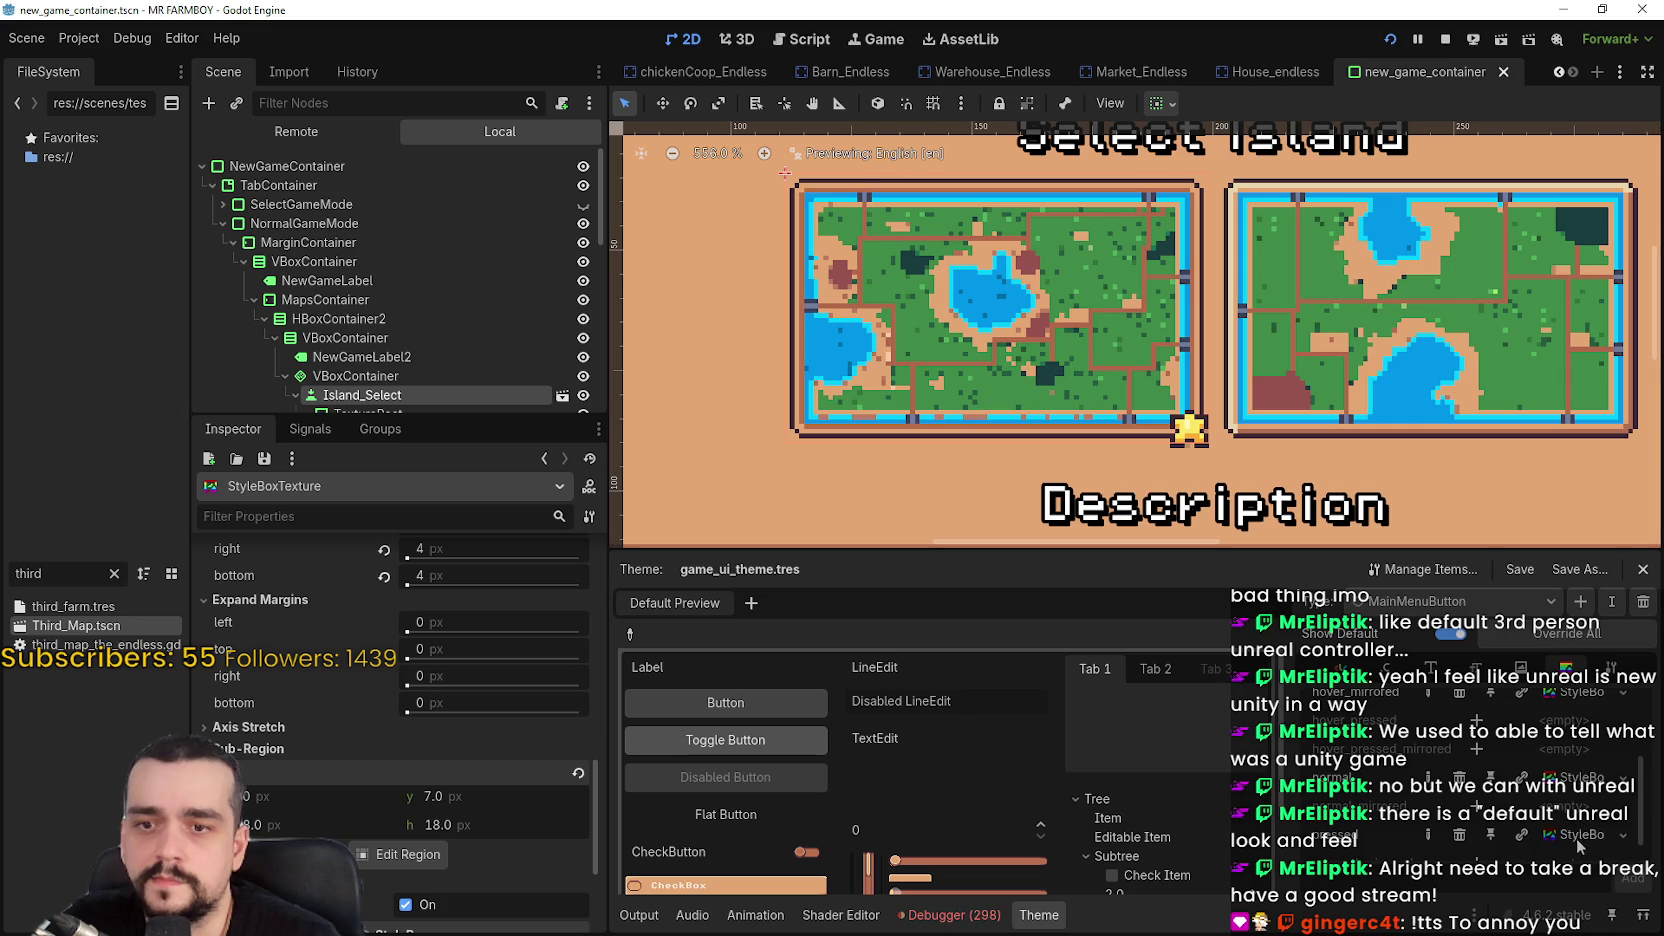
scroll(395, 700, "up", 5)
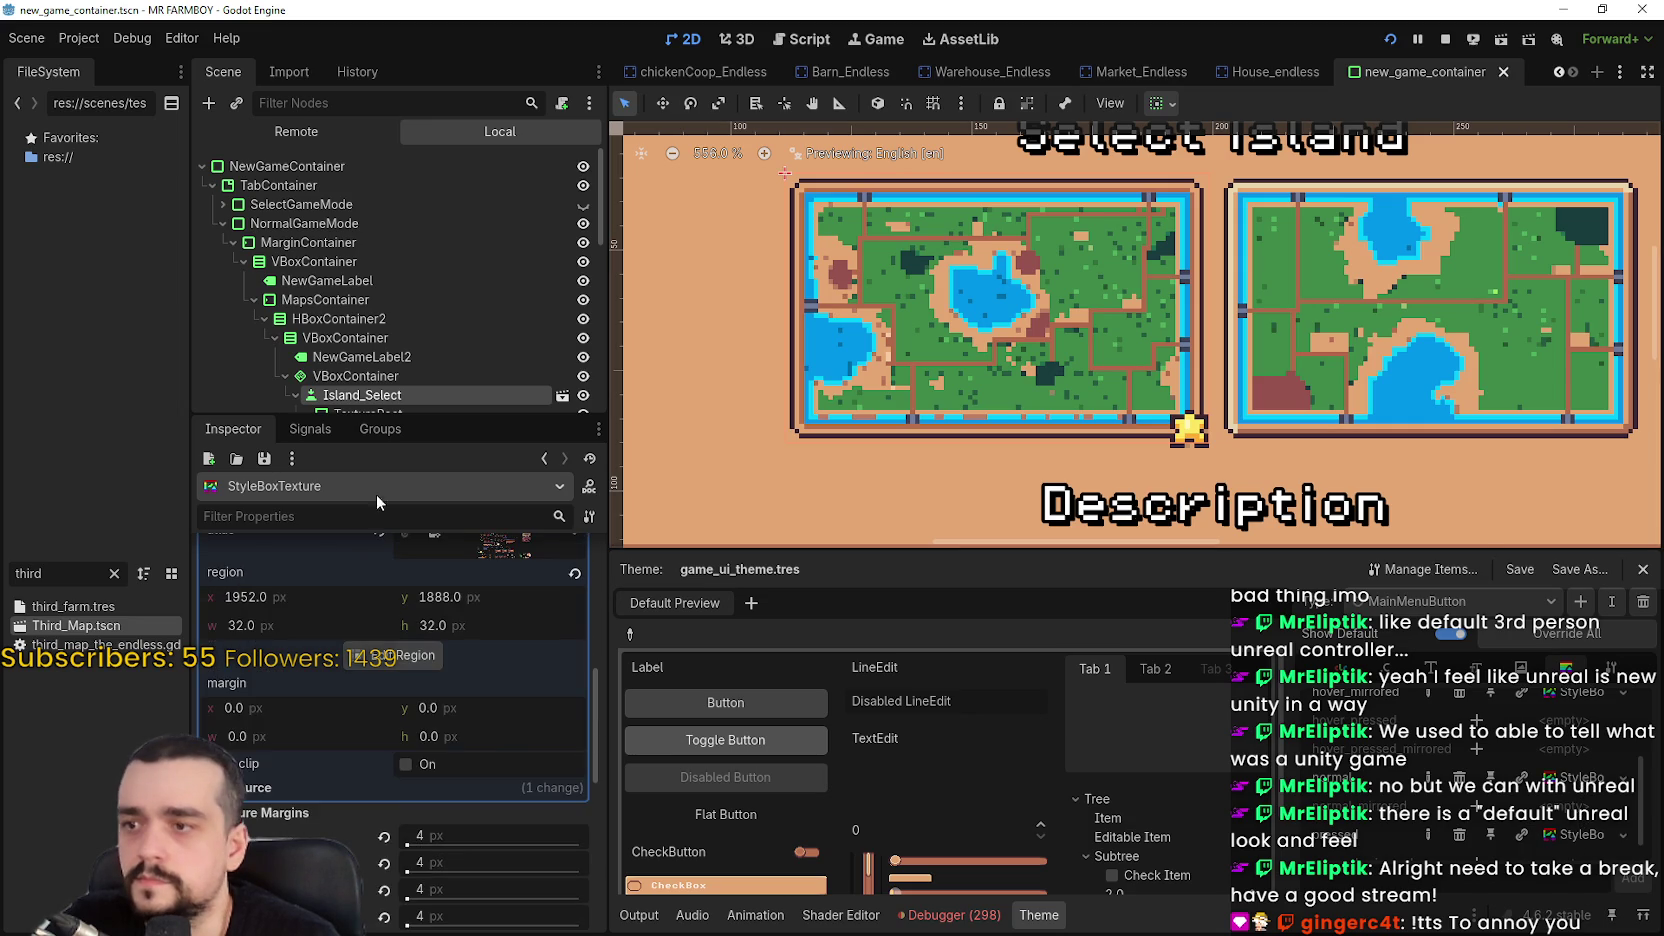
left_click(360, 395)
scroll(487, 836, "up", 4)
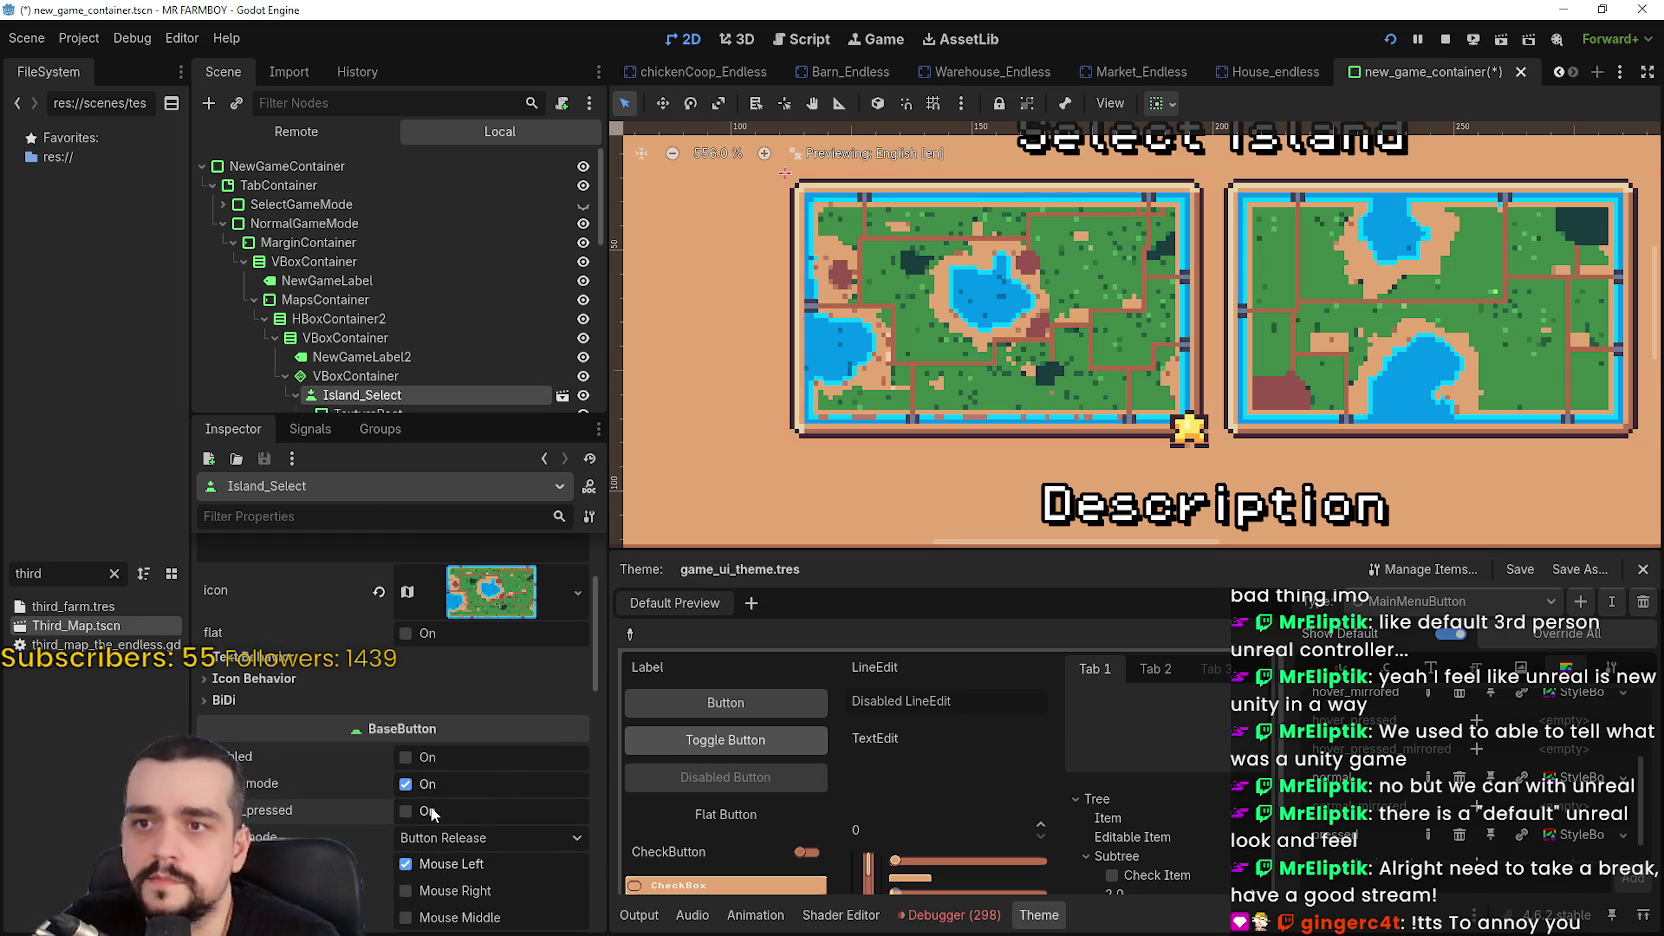
key("ctrl+s")
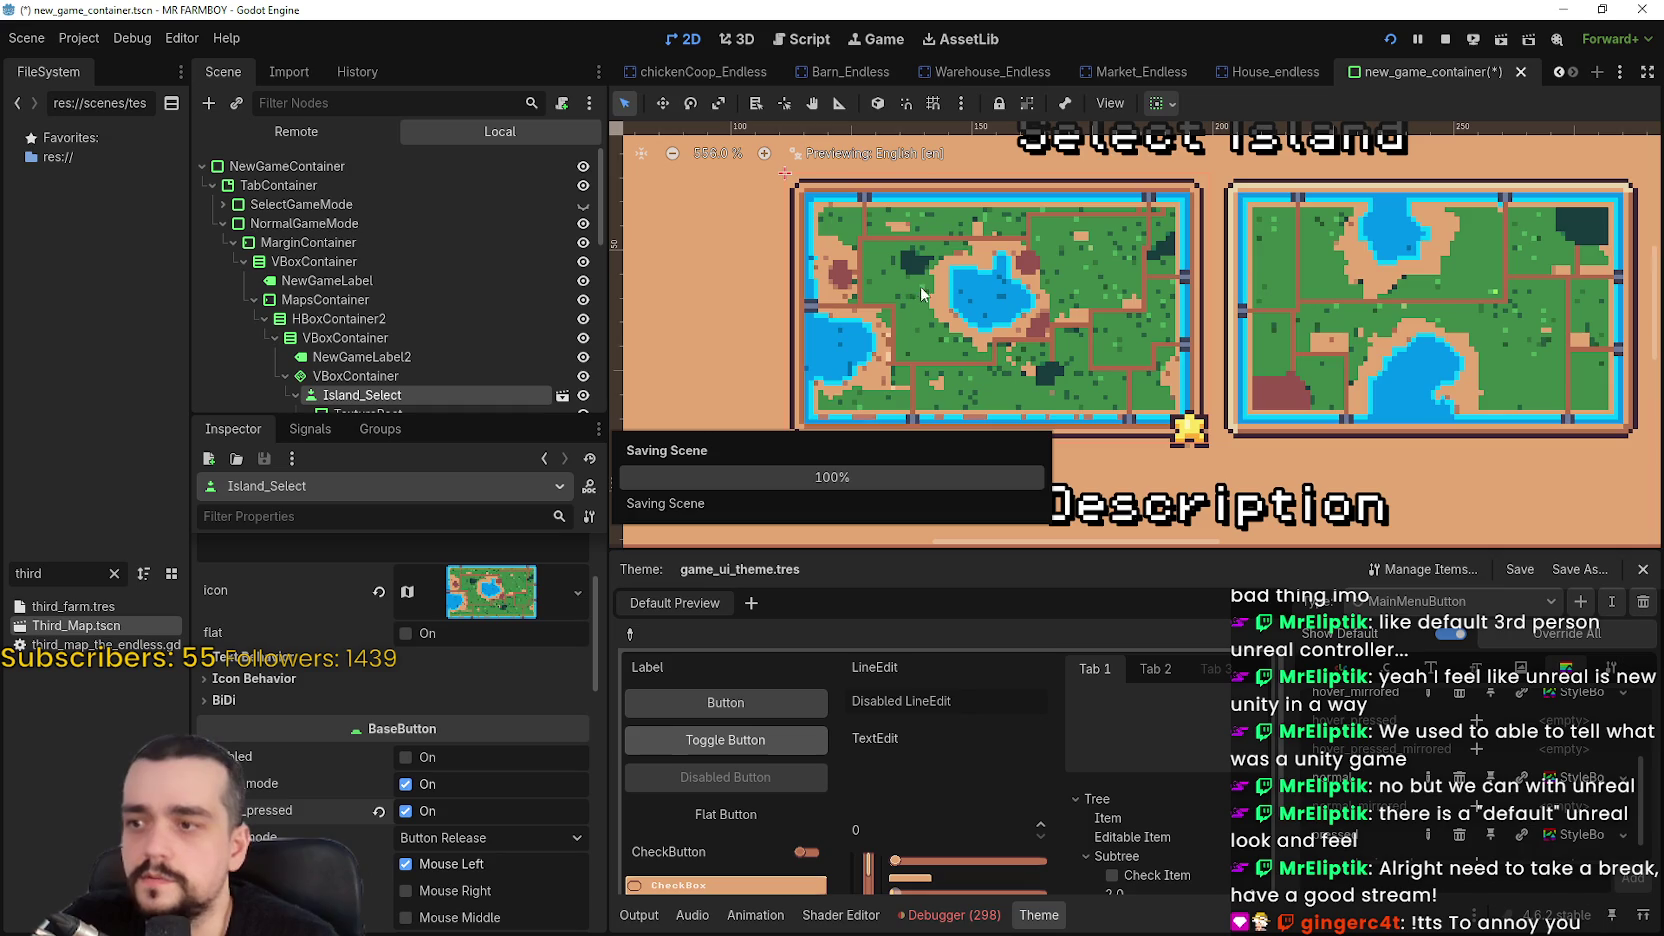
scroll(1027, 300, "down", 4)
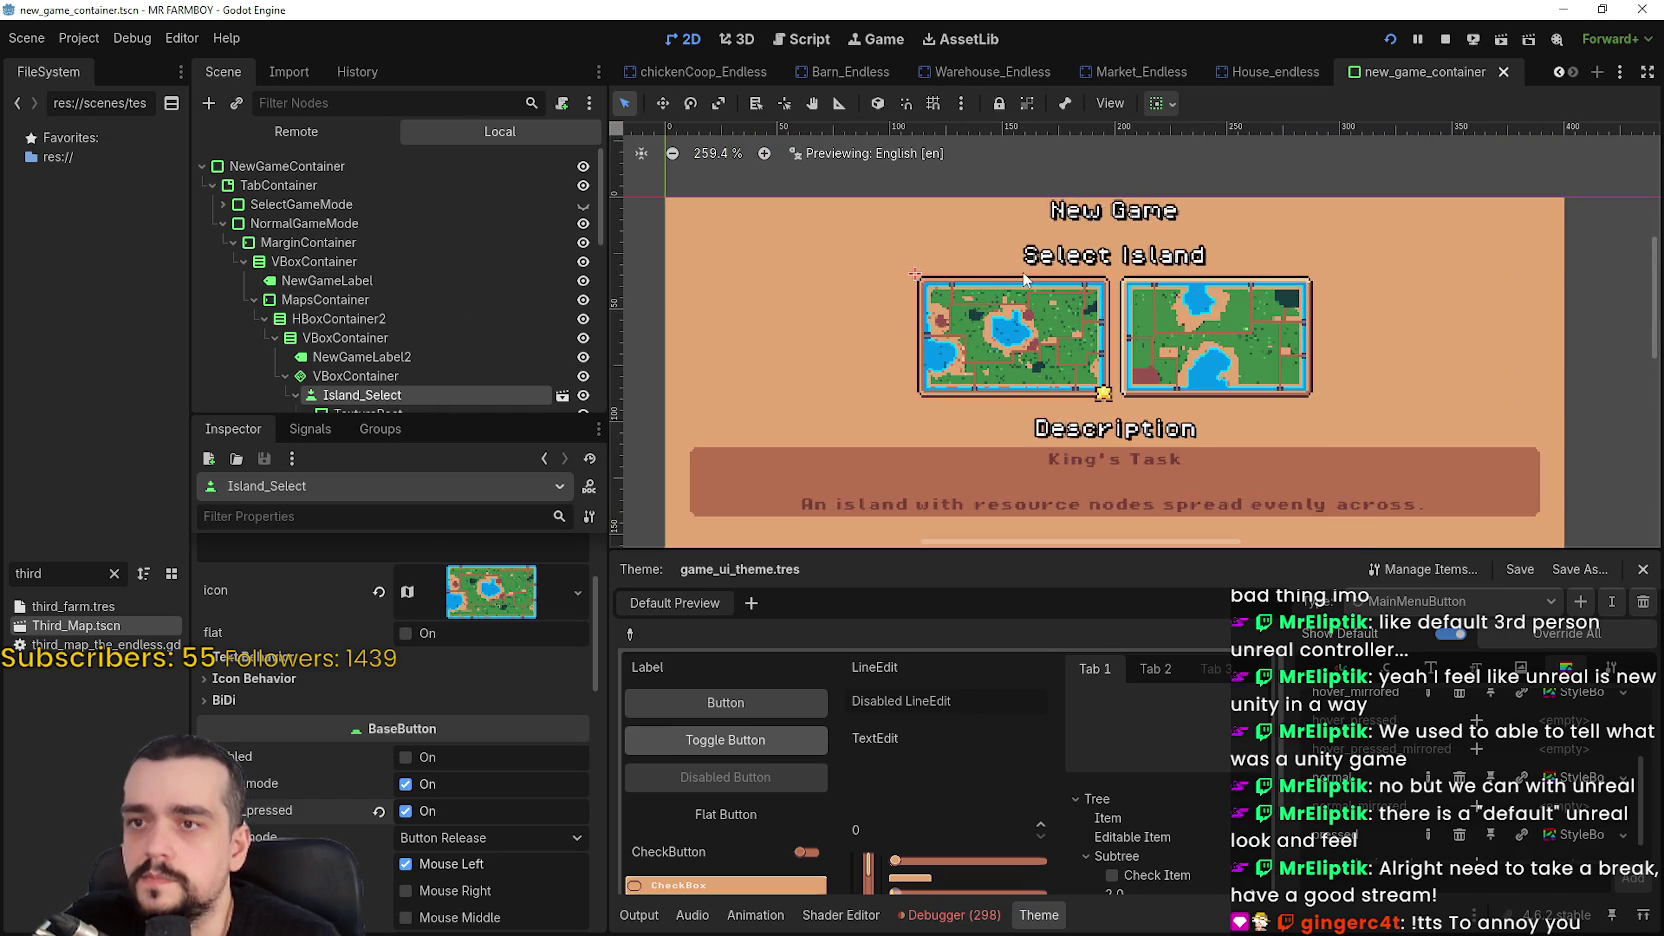
Hide SelectGameMode, make NormalMode start pressed, and save the scene
left_click(582, 206)
left_click(582, 208)
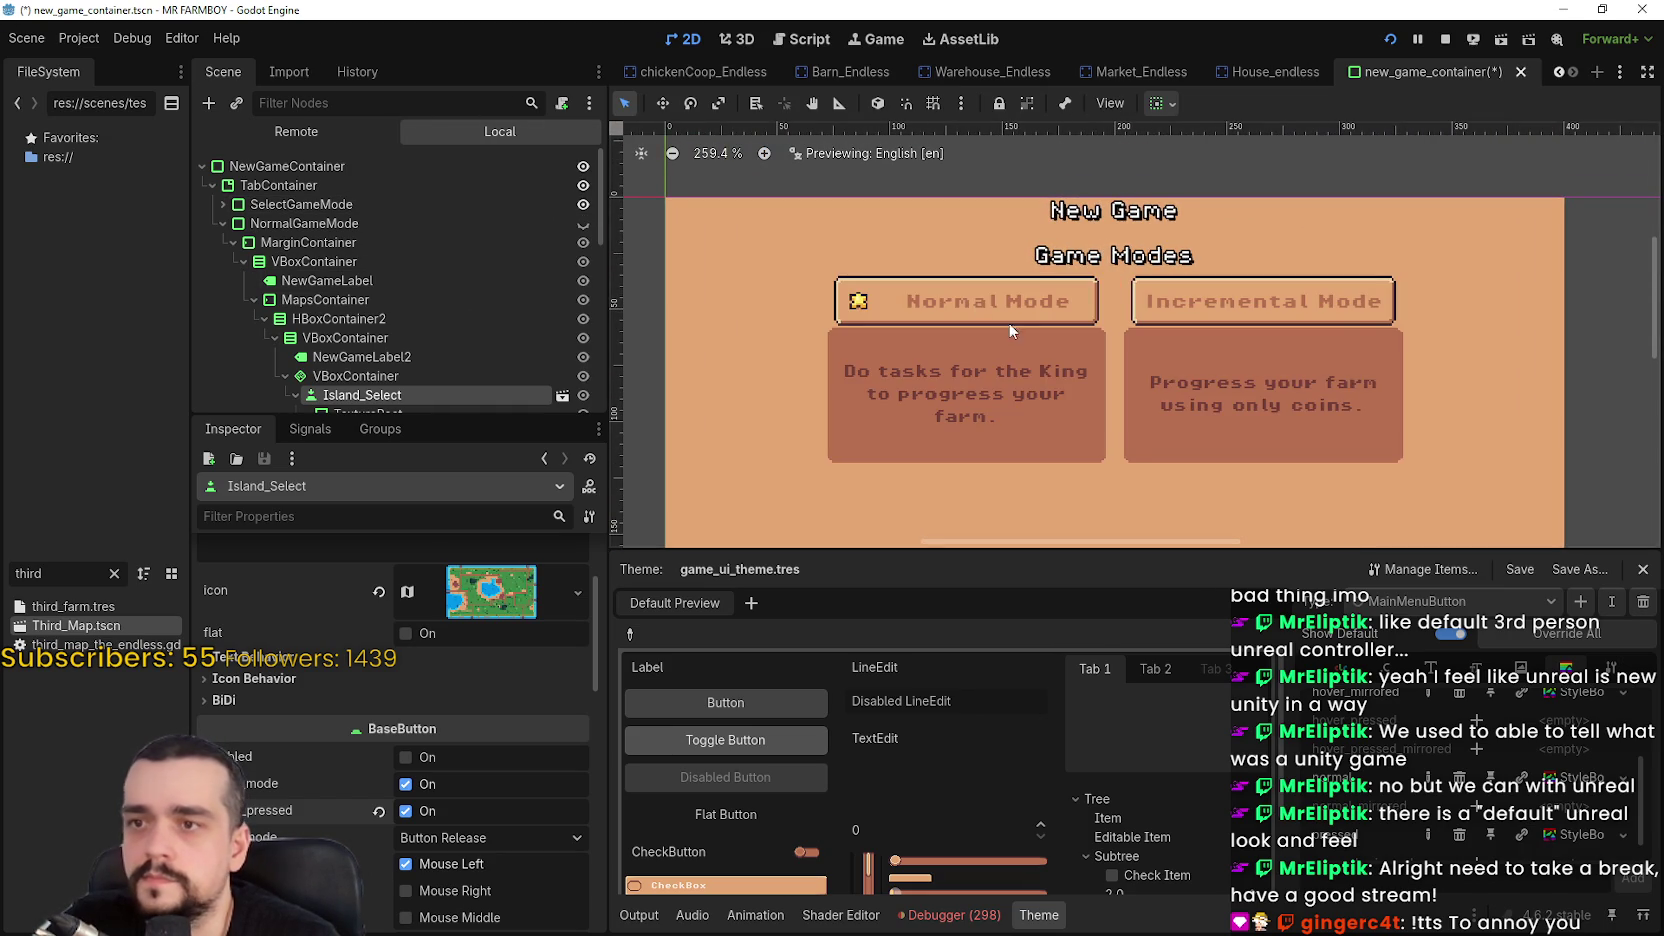
scroll(960, 312, "up", 2)
left_click(960, 300)
scroll(452, 393, "down", 1)
scroll(454, 401, "up", 1)
scroll(460, 788, "down", 5)
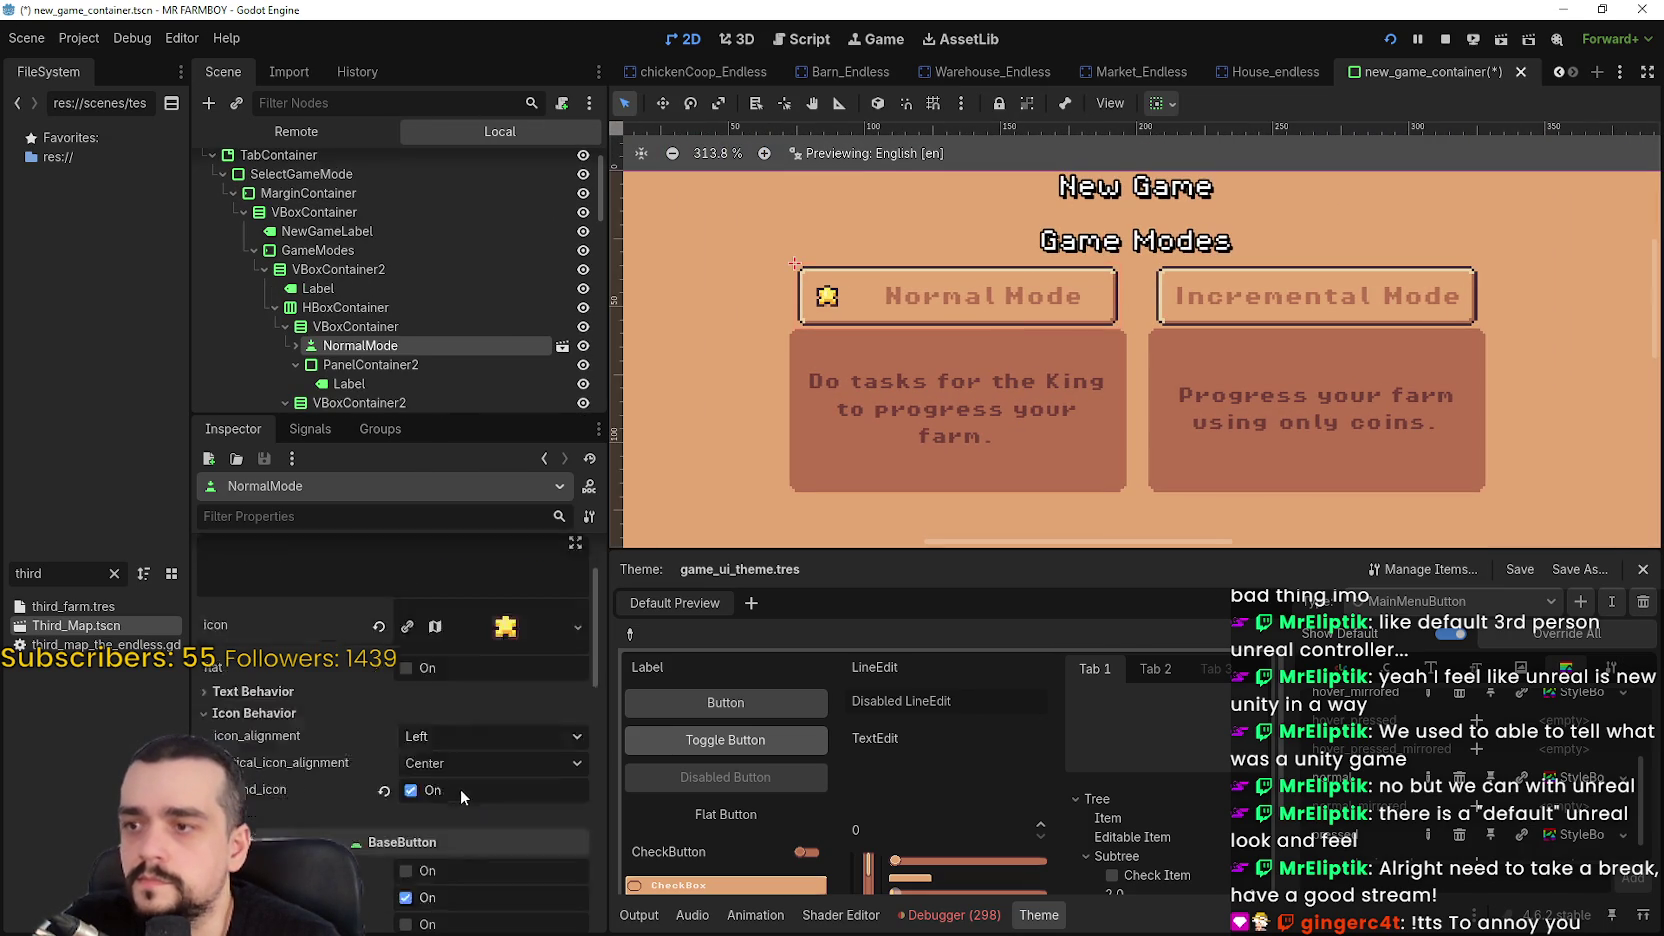
scroll(452, 786, "down", 1)
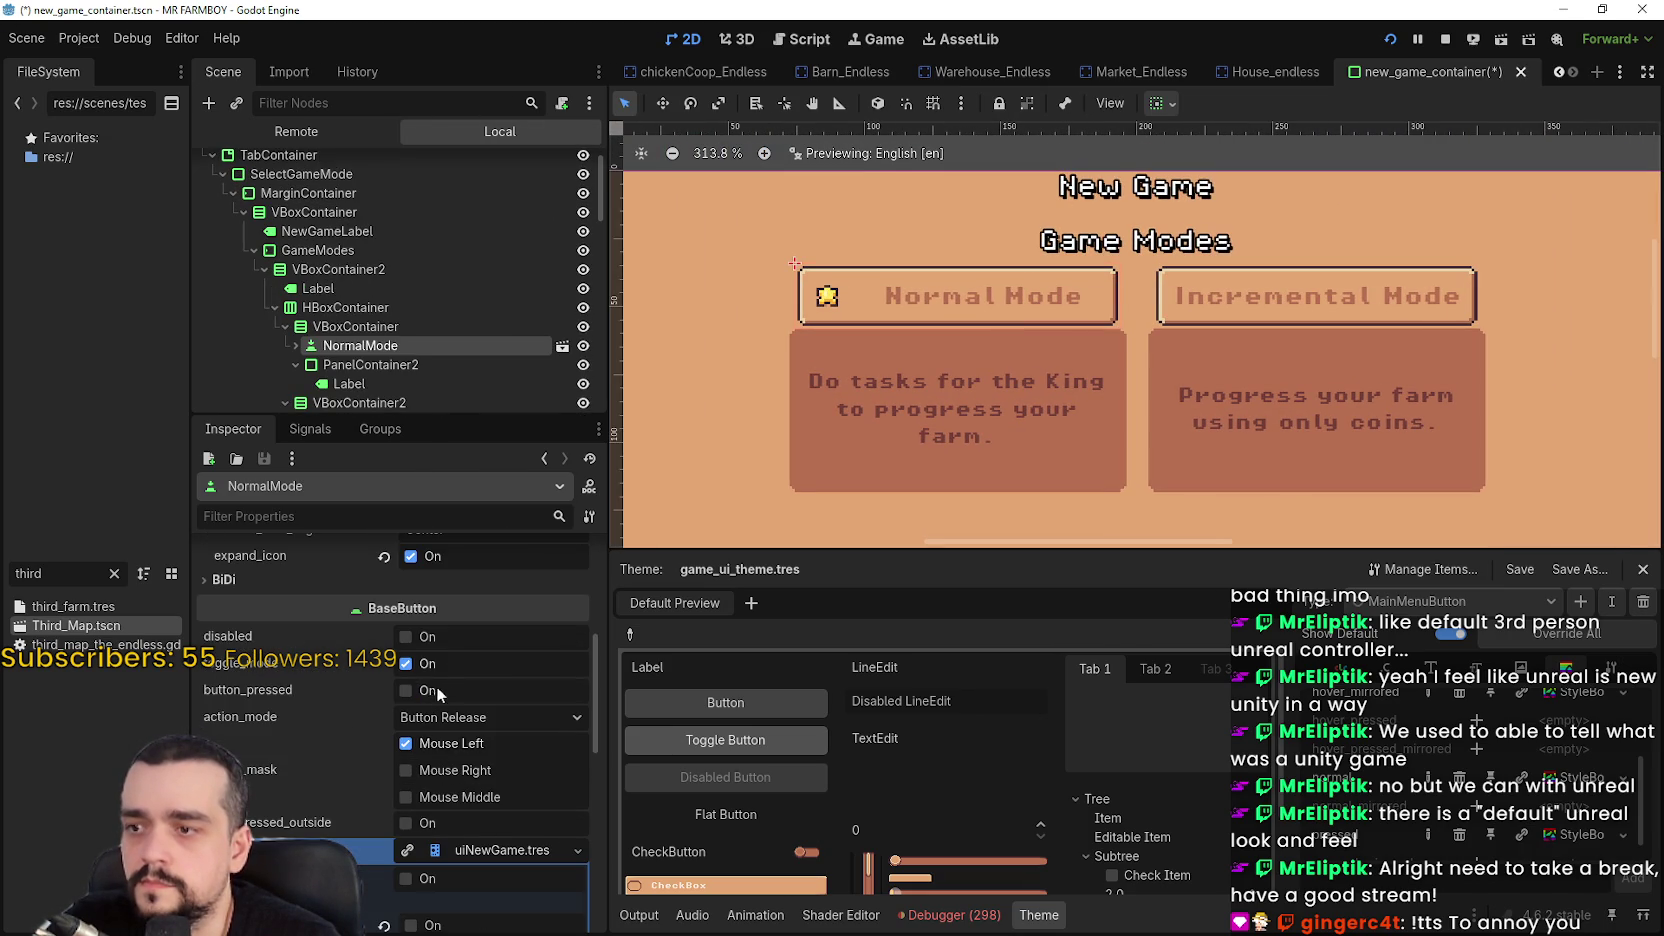
left_click(436, 692)
scroll(1039, 322, "down", 2)
key("ctrl+s")
Stop the running game and relaunch it to test the change
scroll(1193, 472, "down", 2)
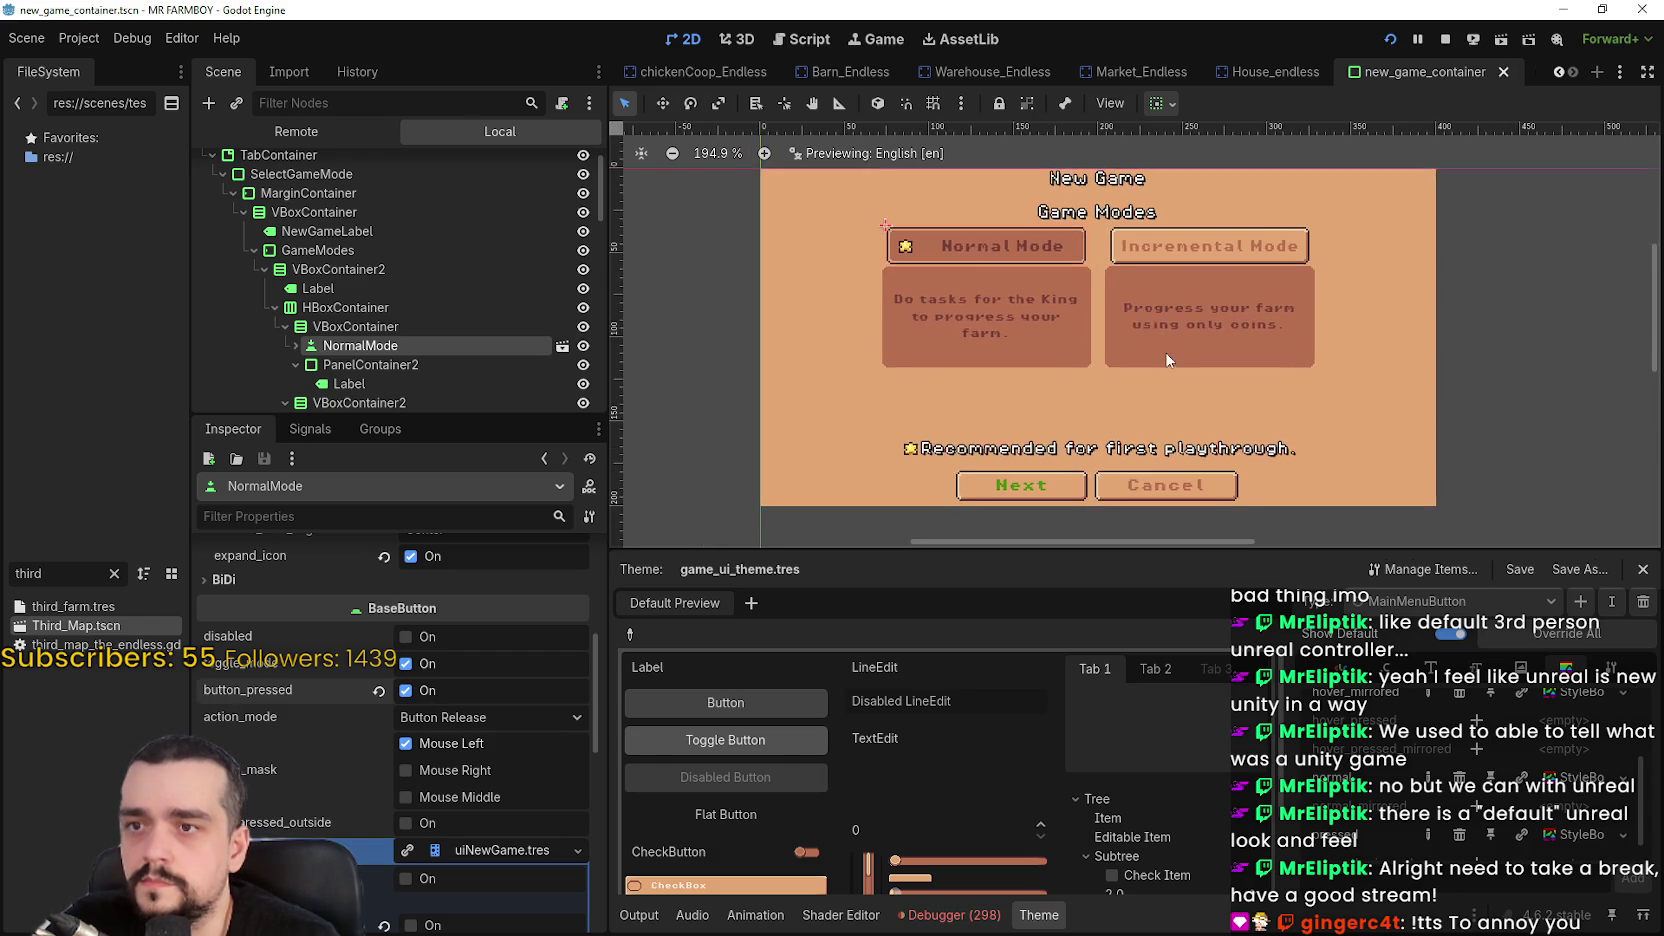
scroll(1078, 311, "up", 1)
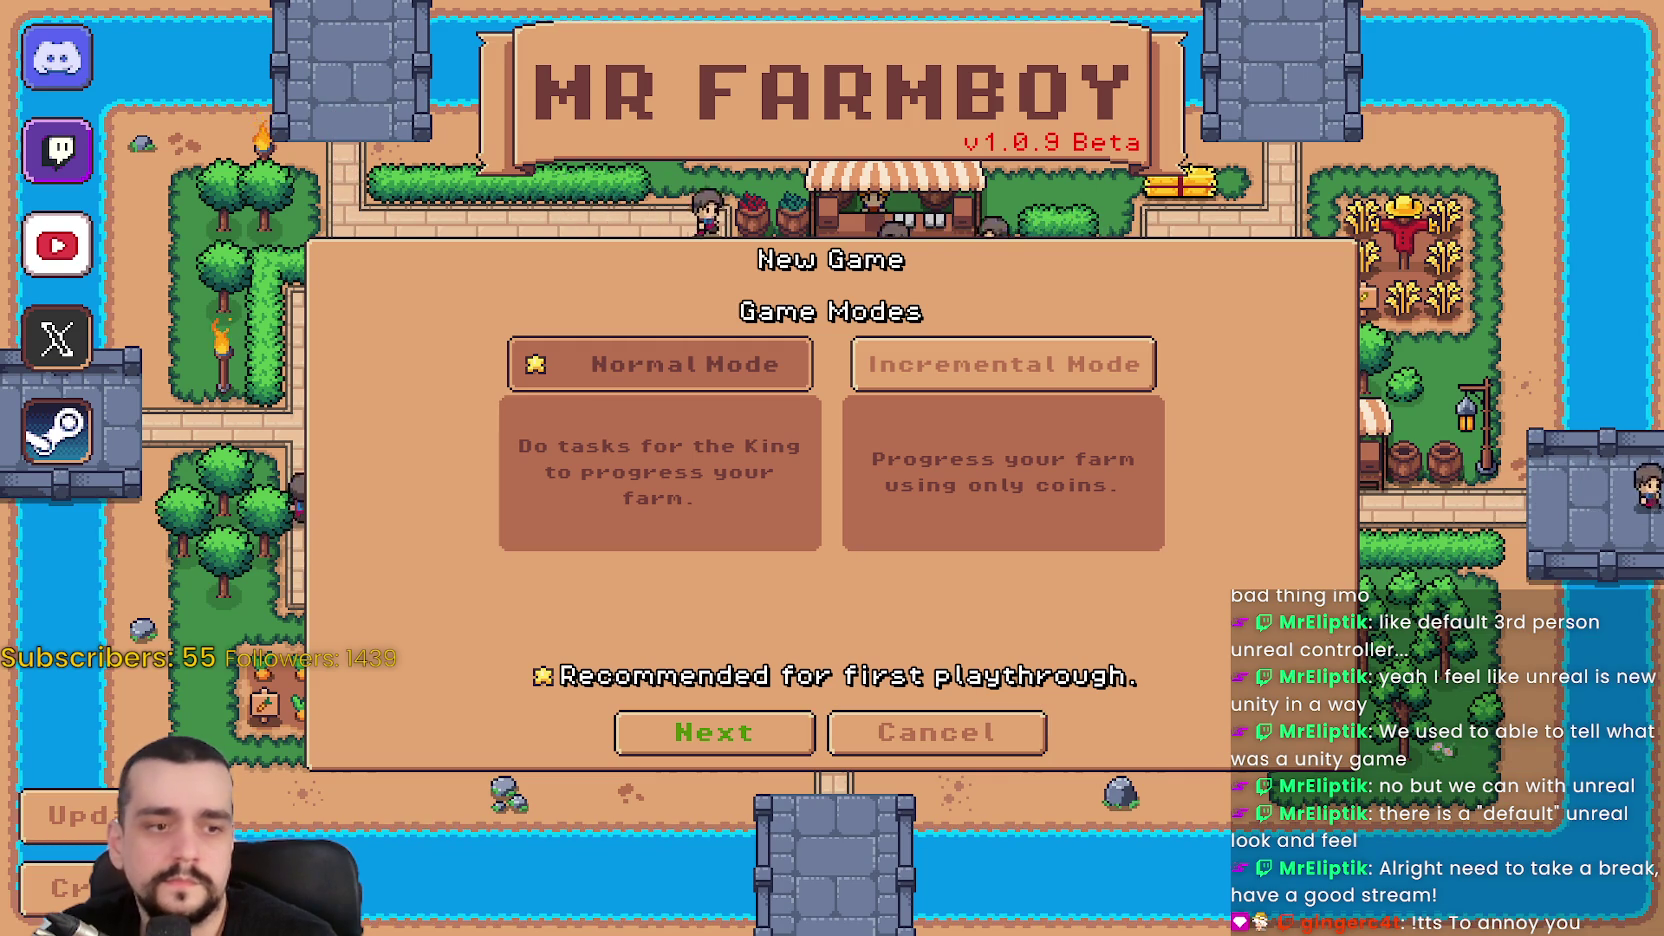
key("alt+Tab")
left_click(1445, 39)
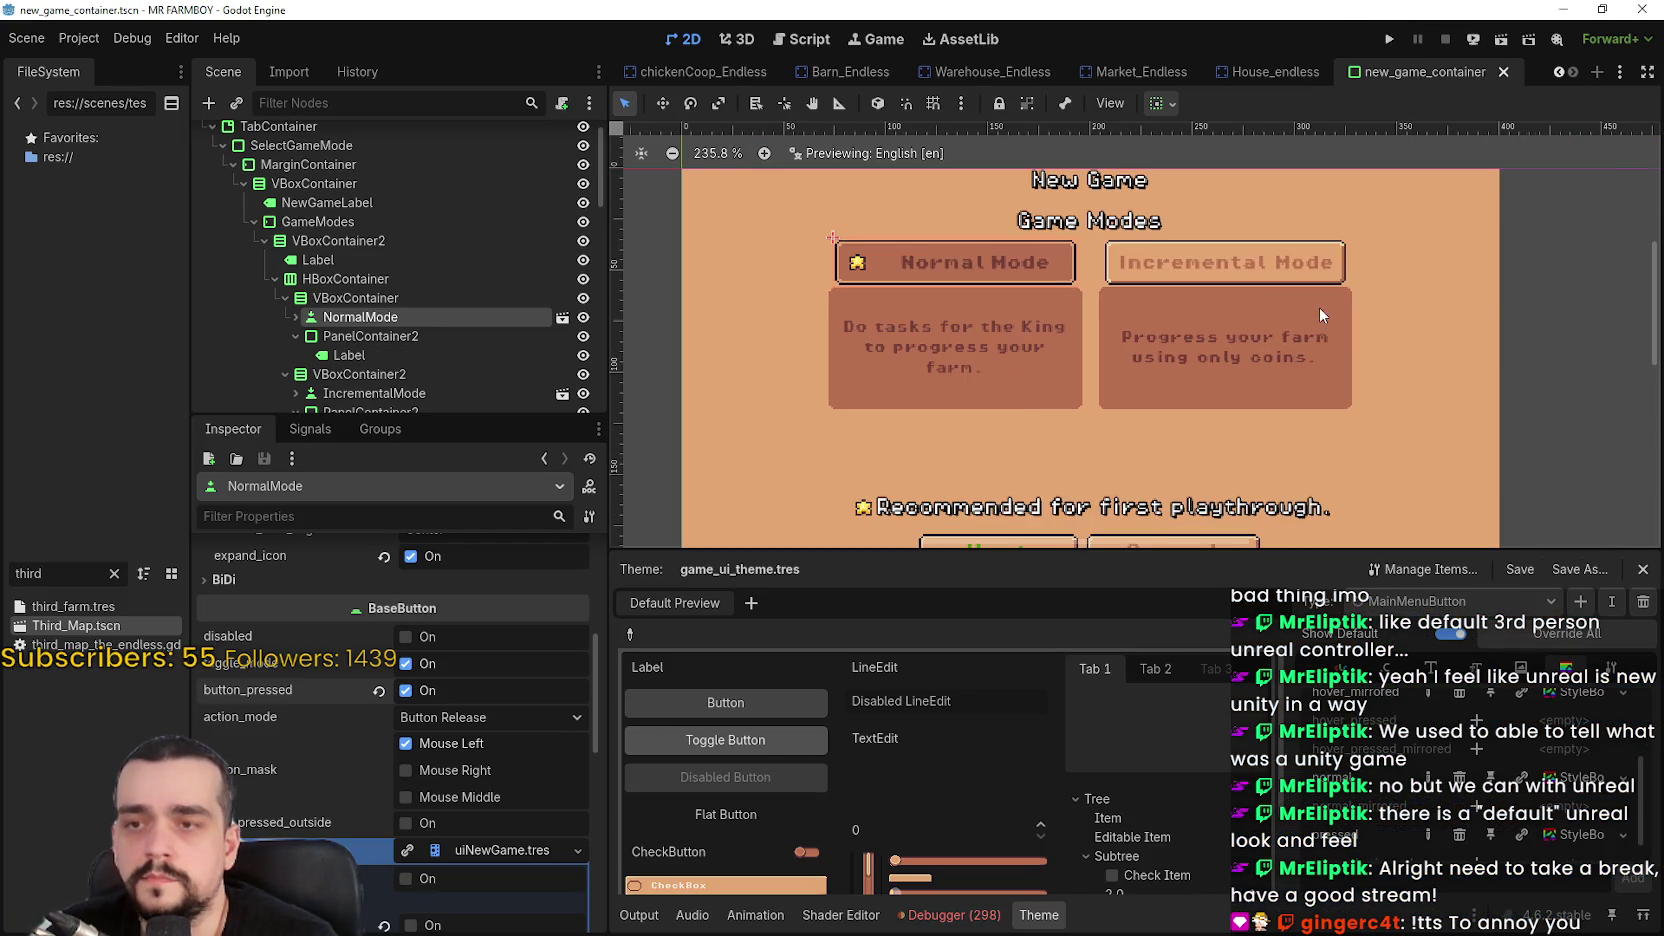
left_click(1385, 40)
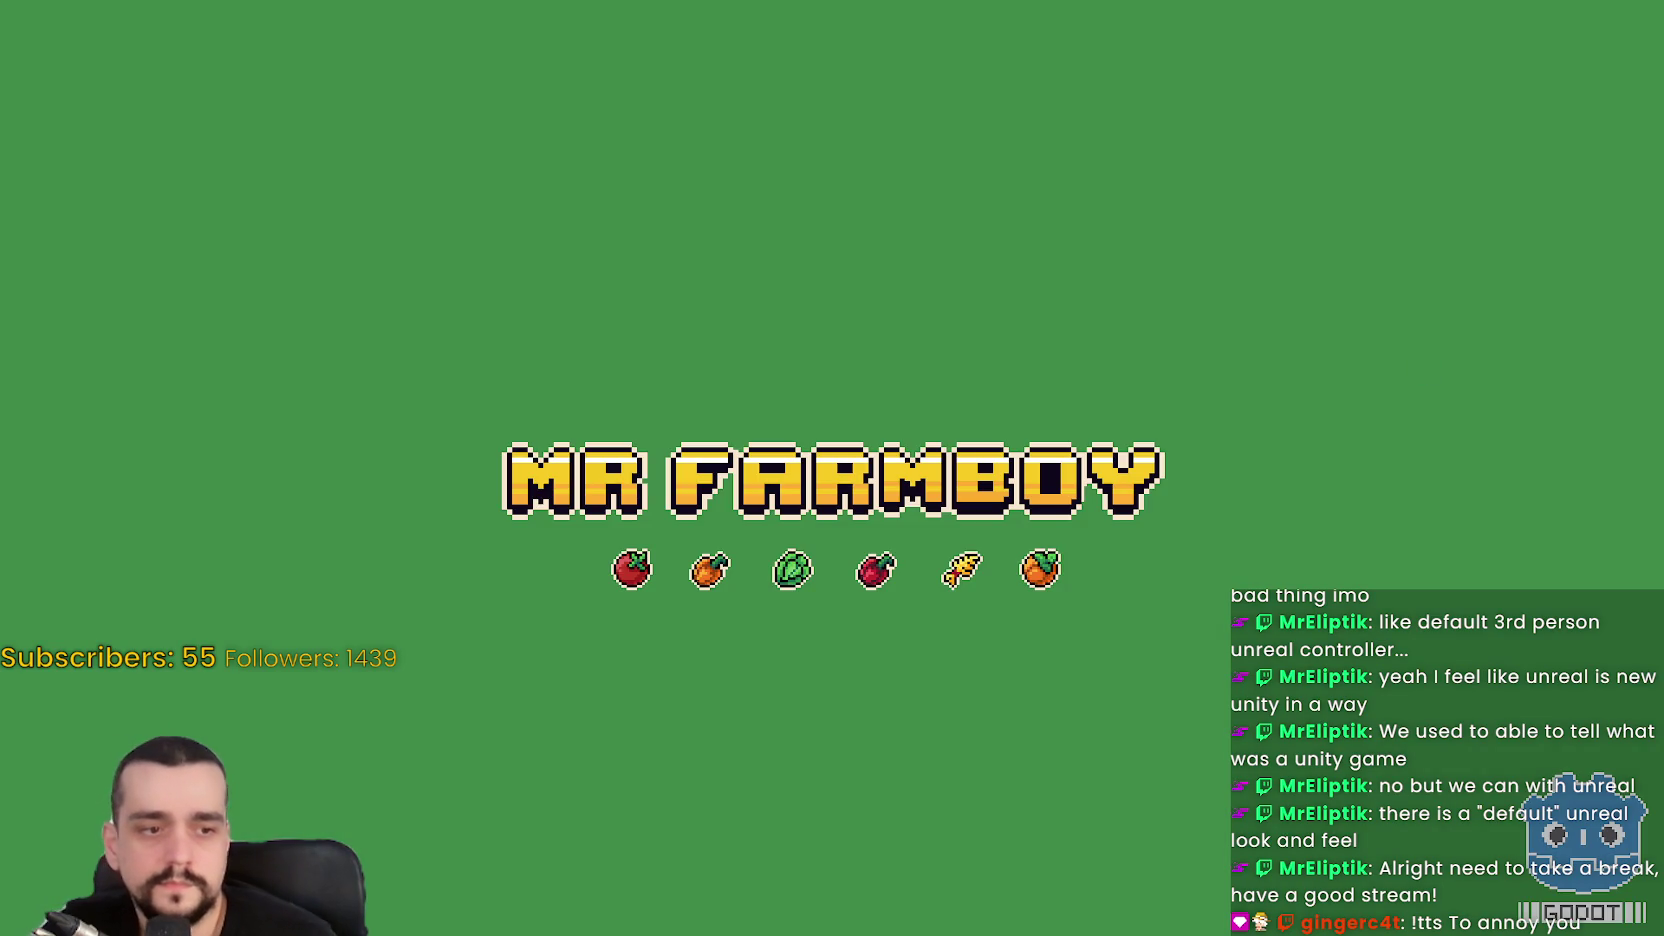
Commit the 43 changed files as 'v1.0.9-dev18' to v1.0.9-dev and push to origin
key("alt+Tab")
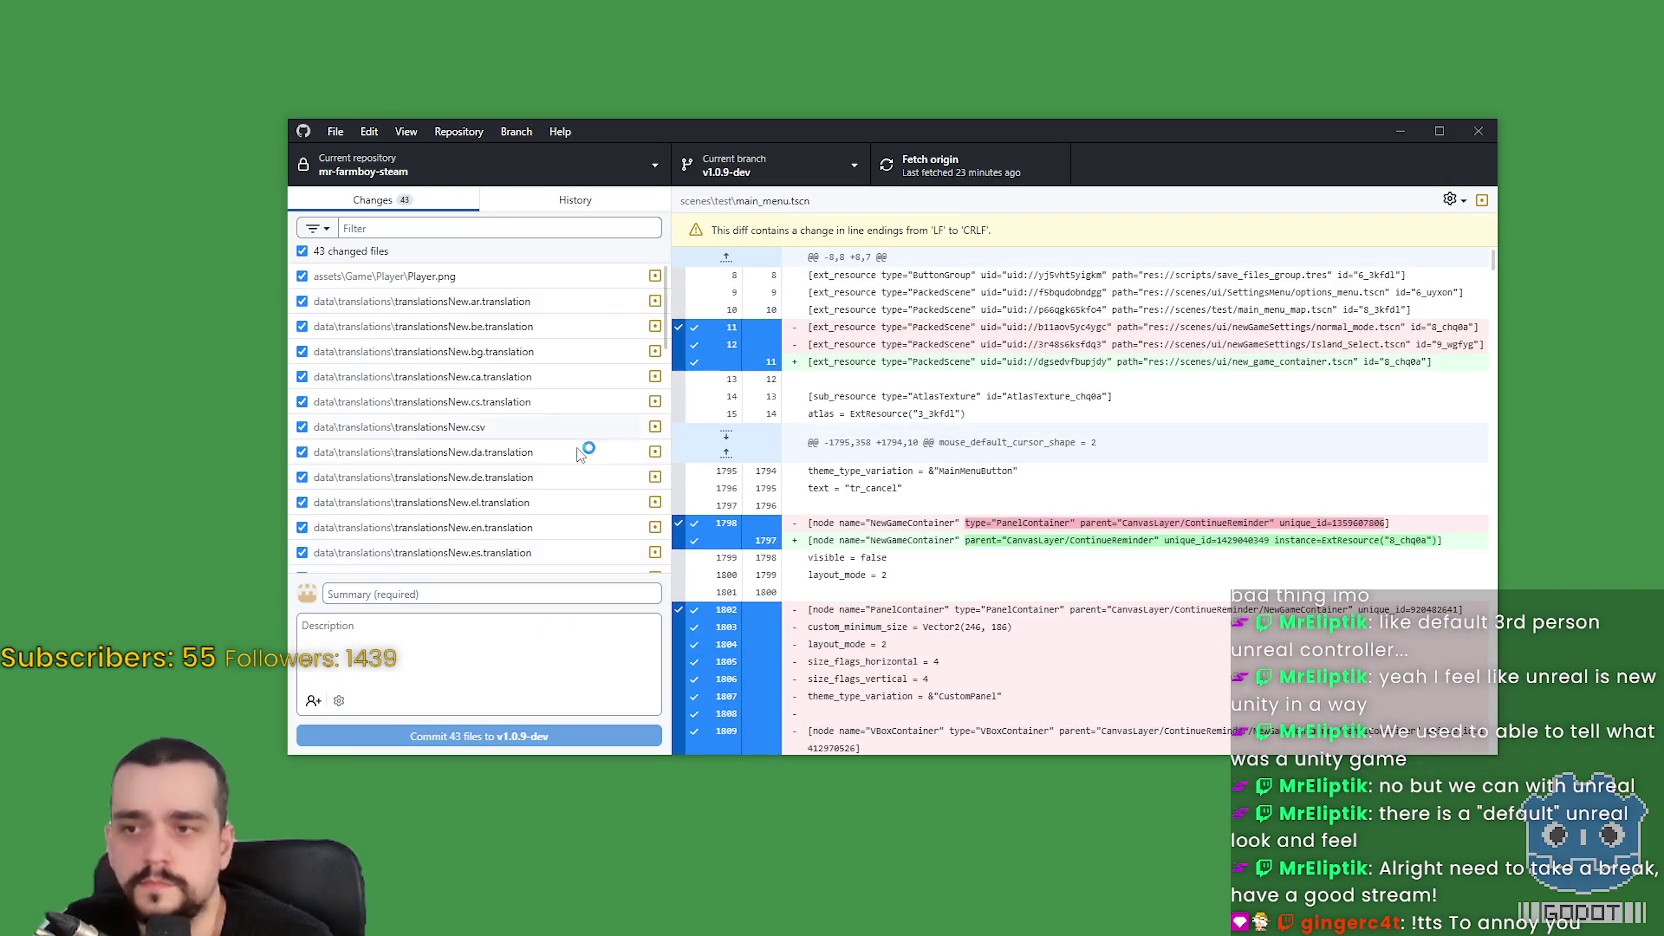
left_click(536, 199)
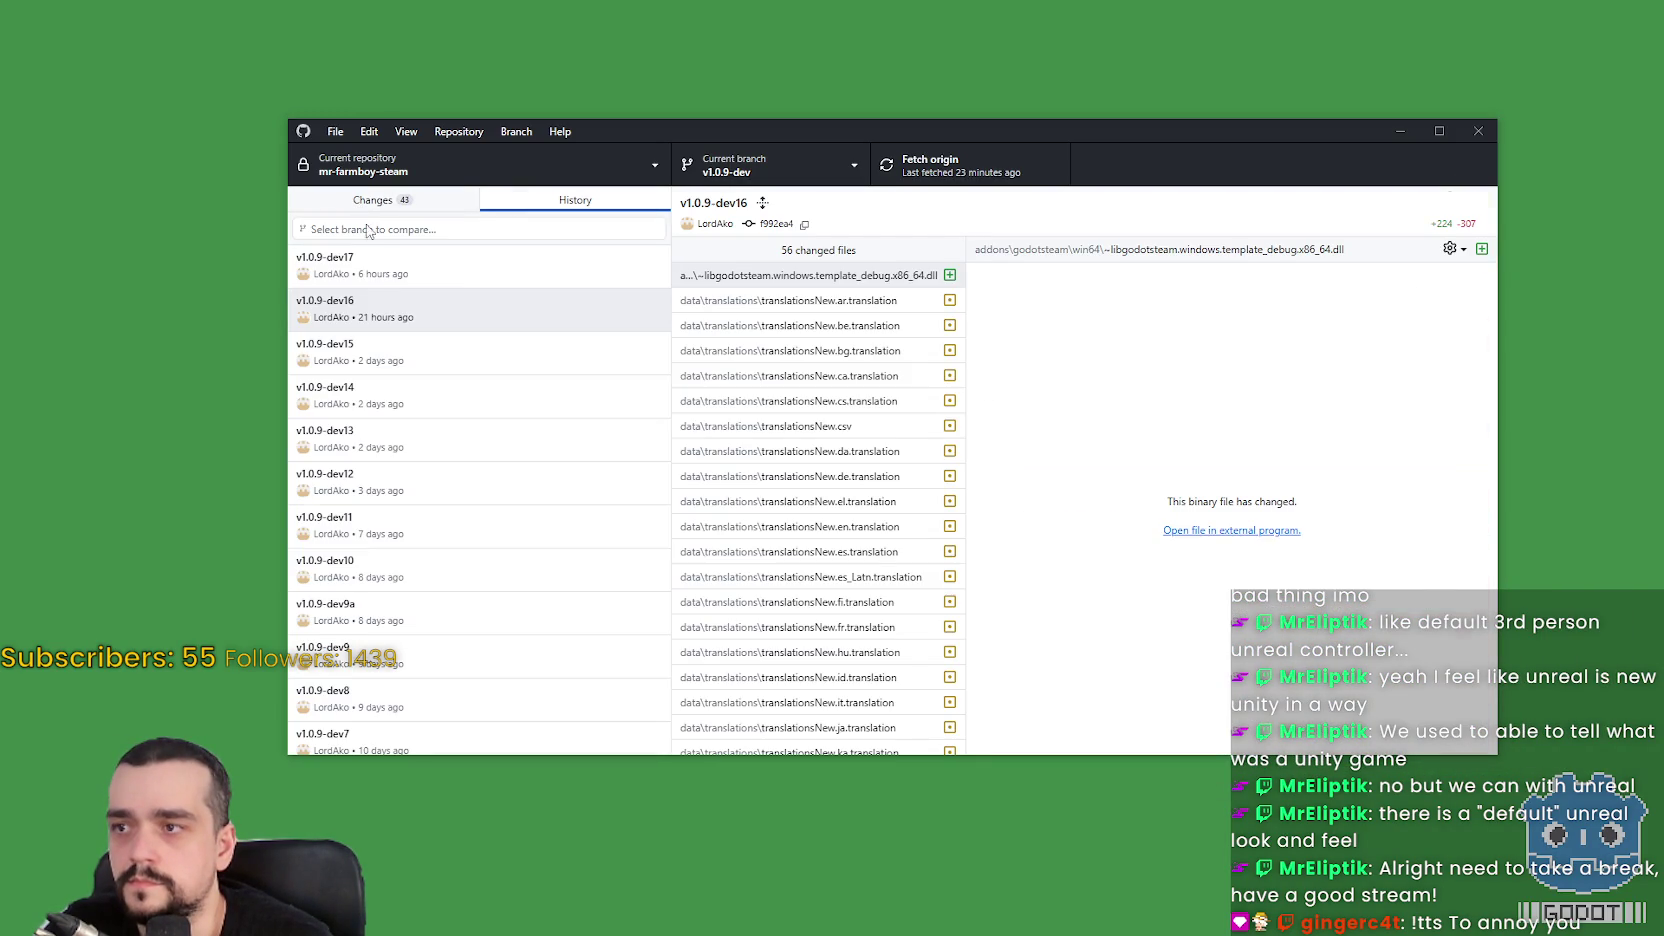
left_click(372, 199)
left_click(430, 594)
type("v1.0.9-dev18")
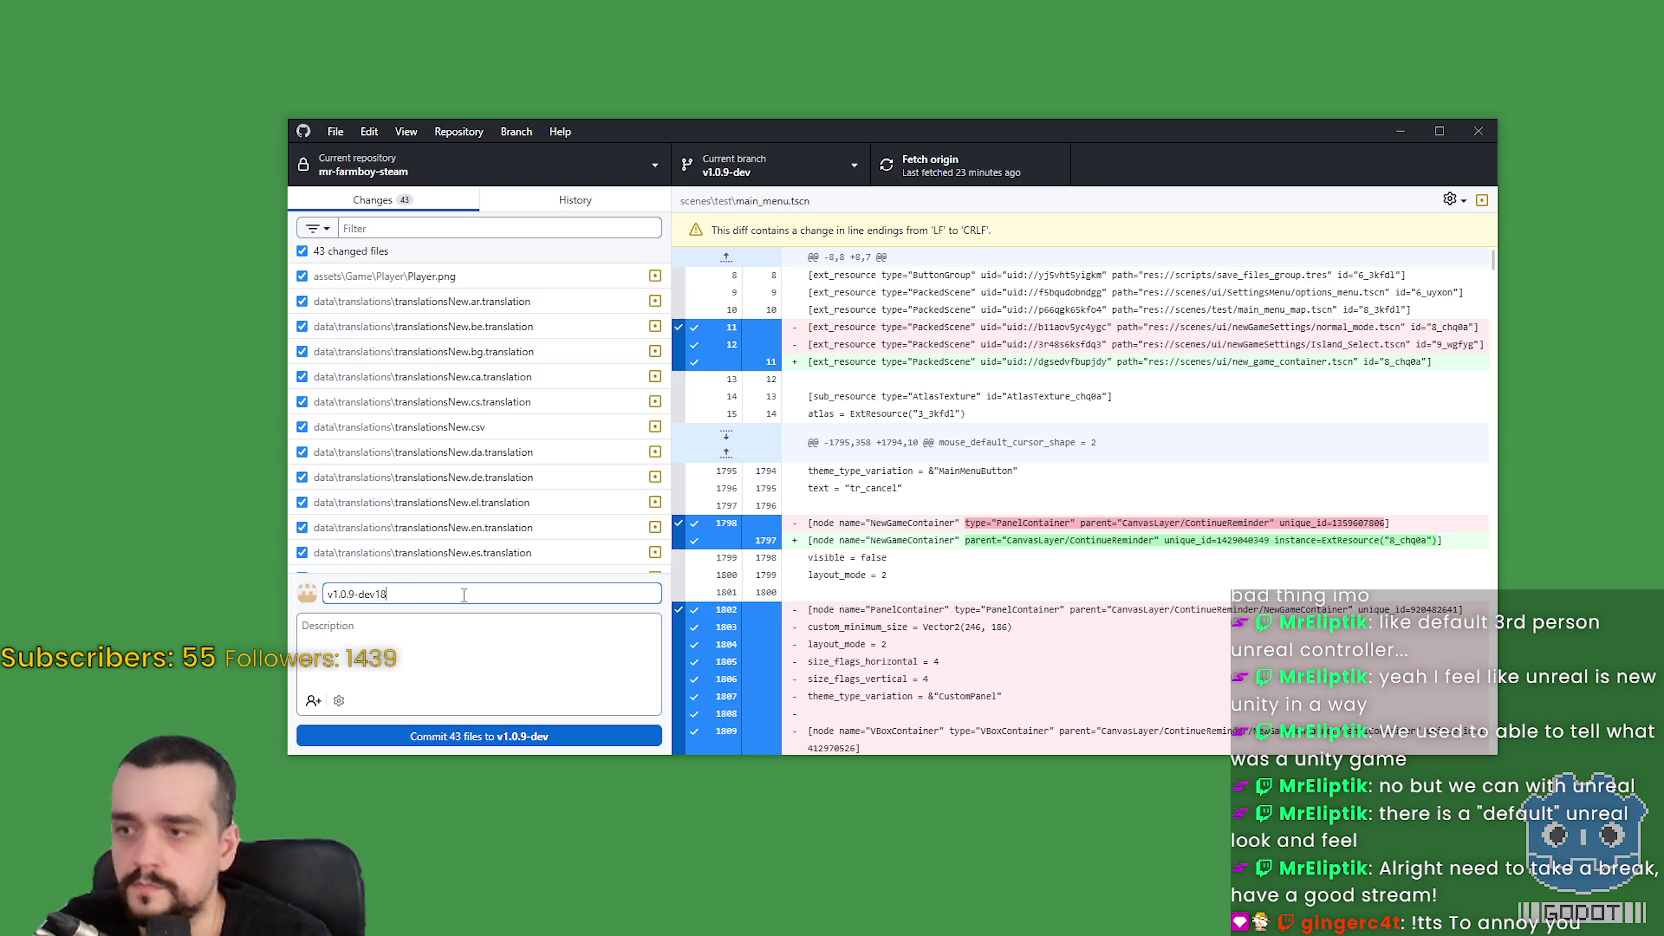
left_click(531, 736)
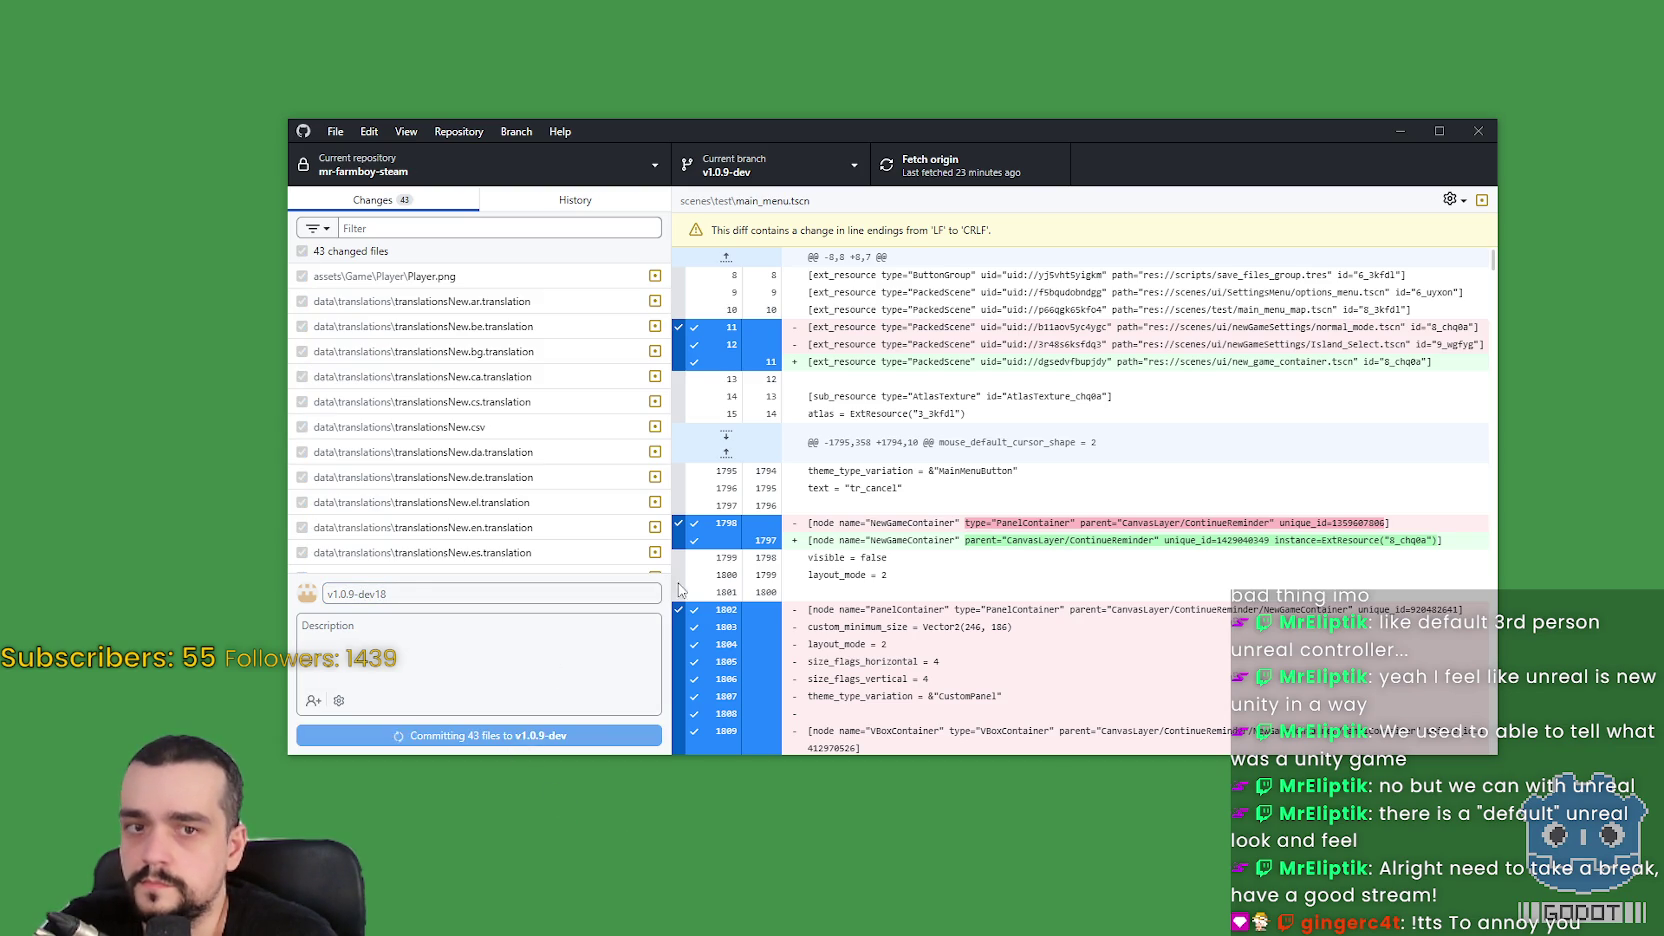
left_click(938, 180)
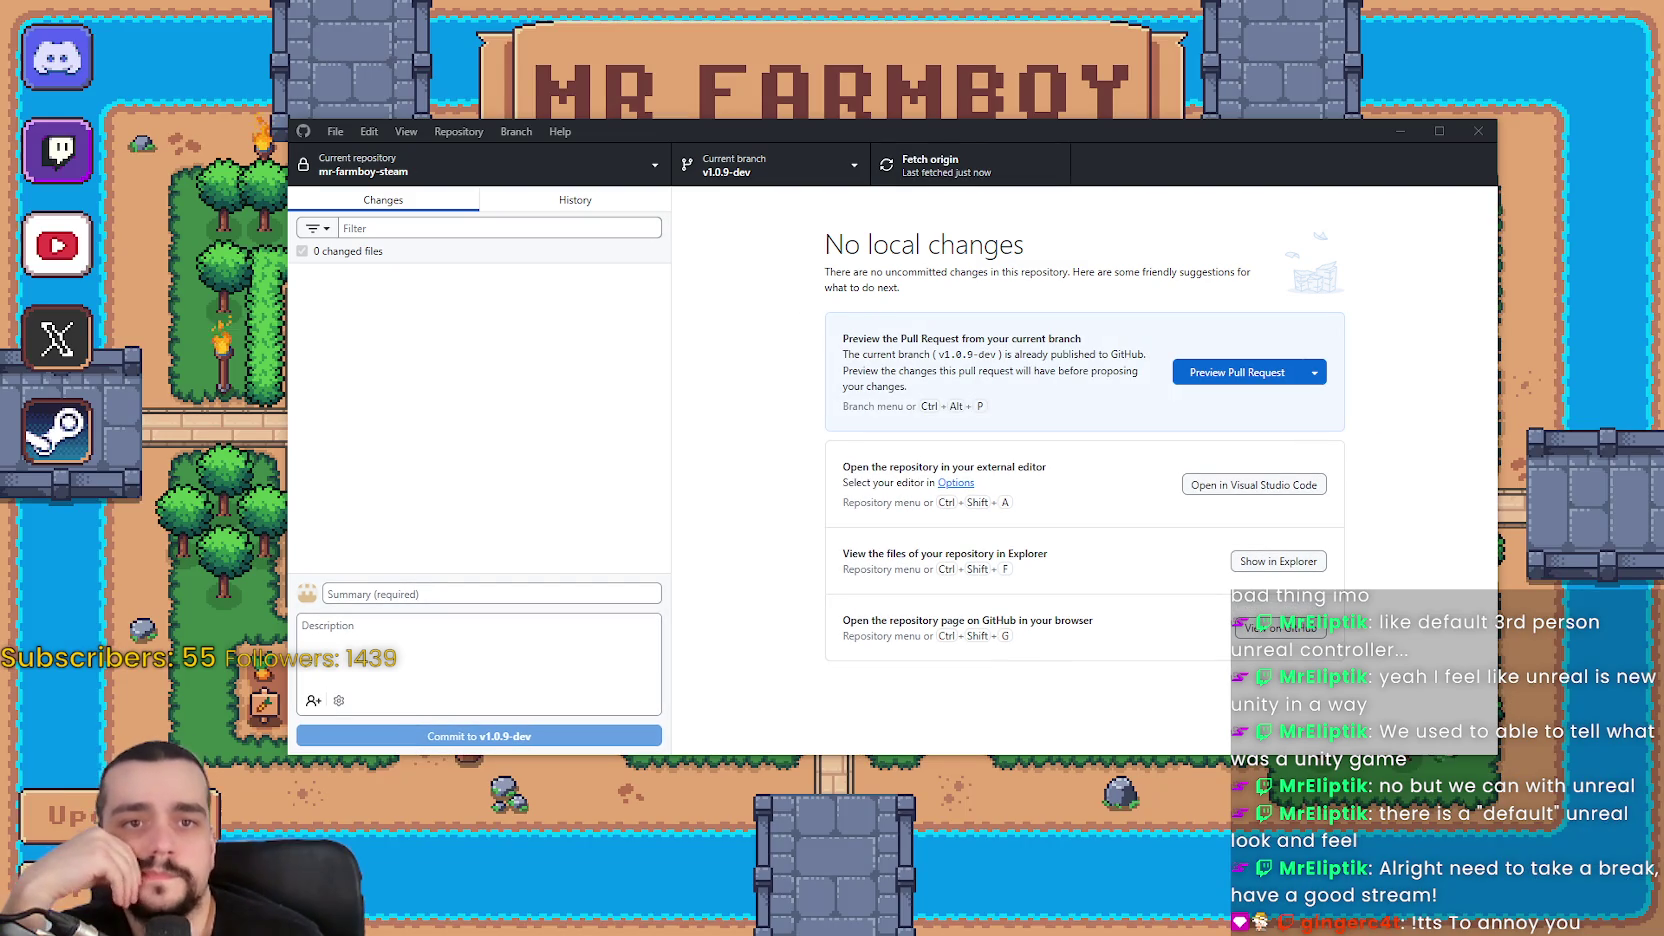
Close GitHub Desktop, open the game's New Game dialog via Continue and Create Save, then return to Godot
left_click(1479, 132)
left_click(825, 394)
scroll(866, 530, "down", 3)
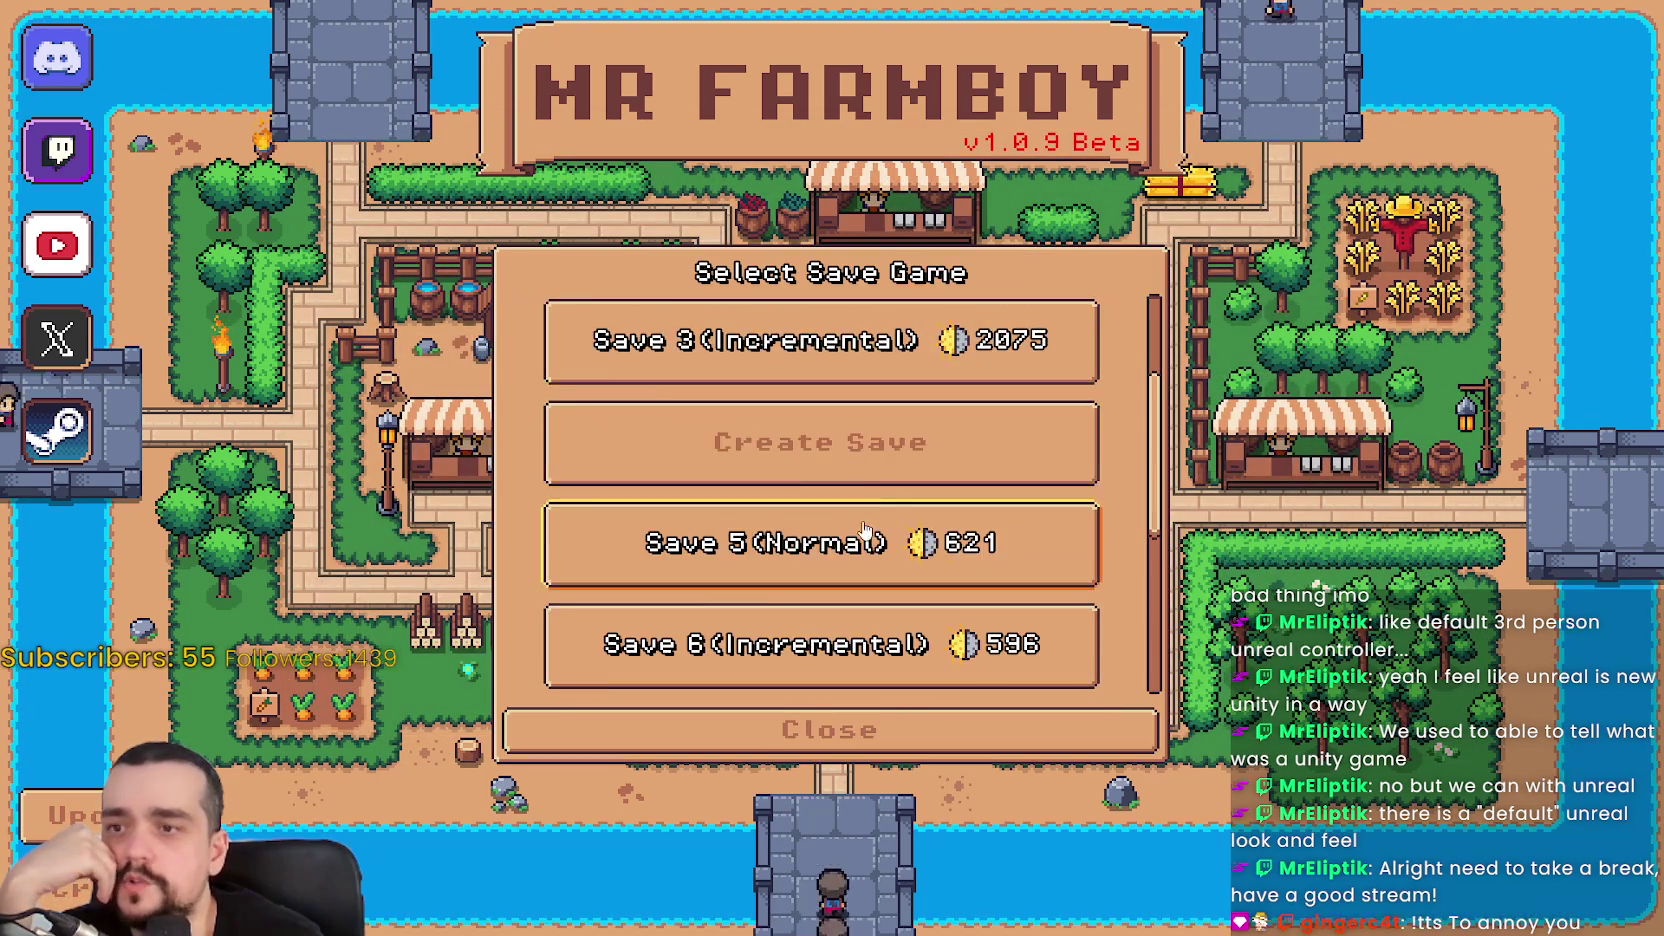
left_click(870, 470)
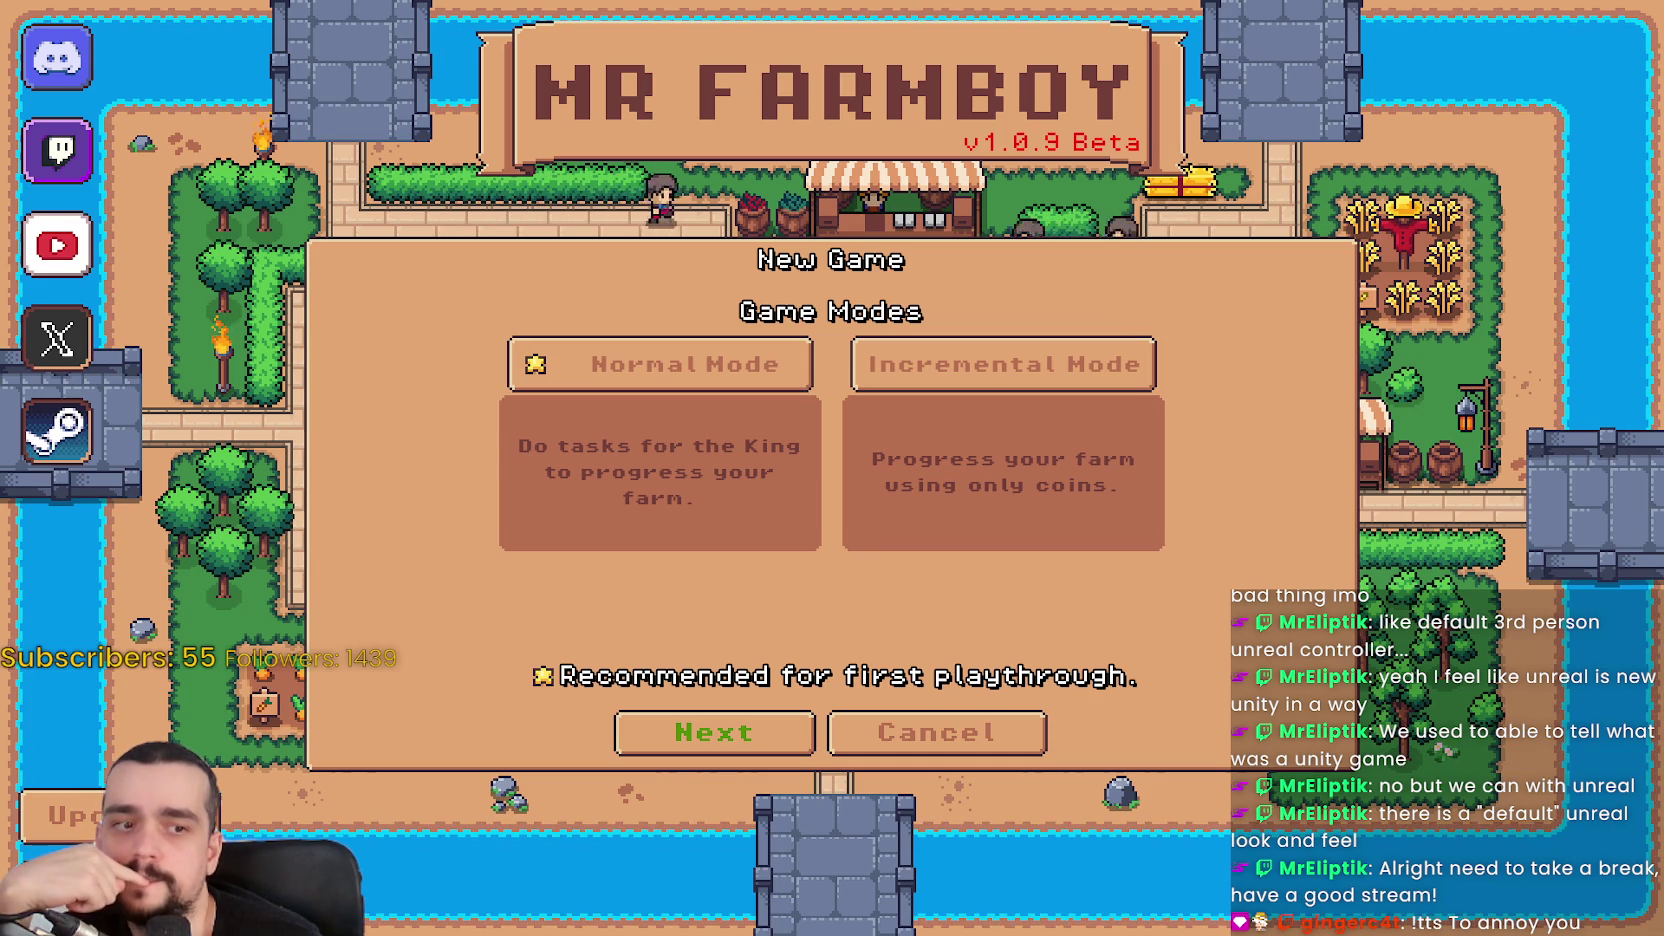
key("alt+Tab")
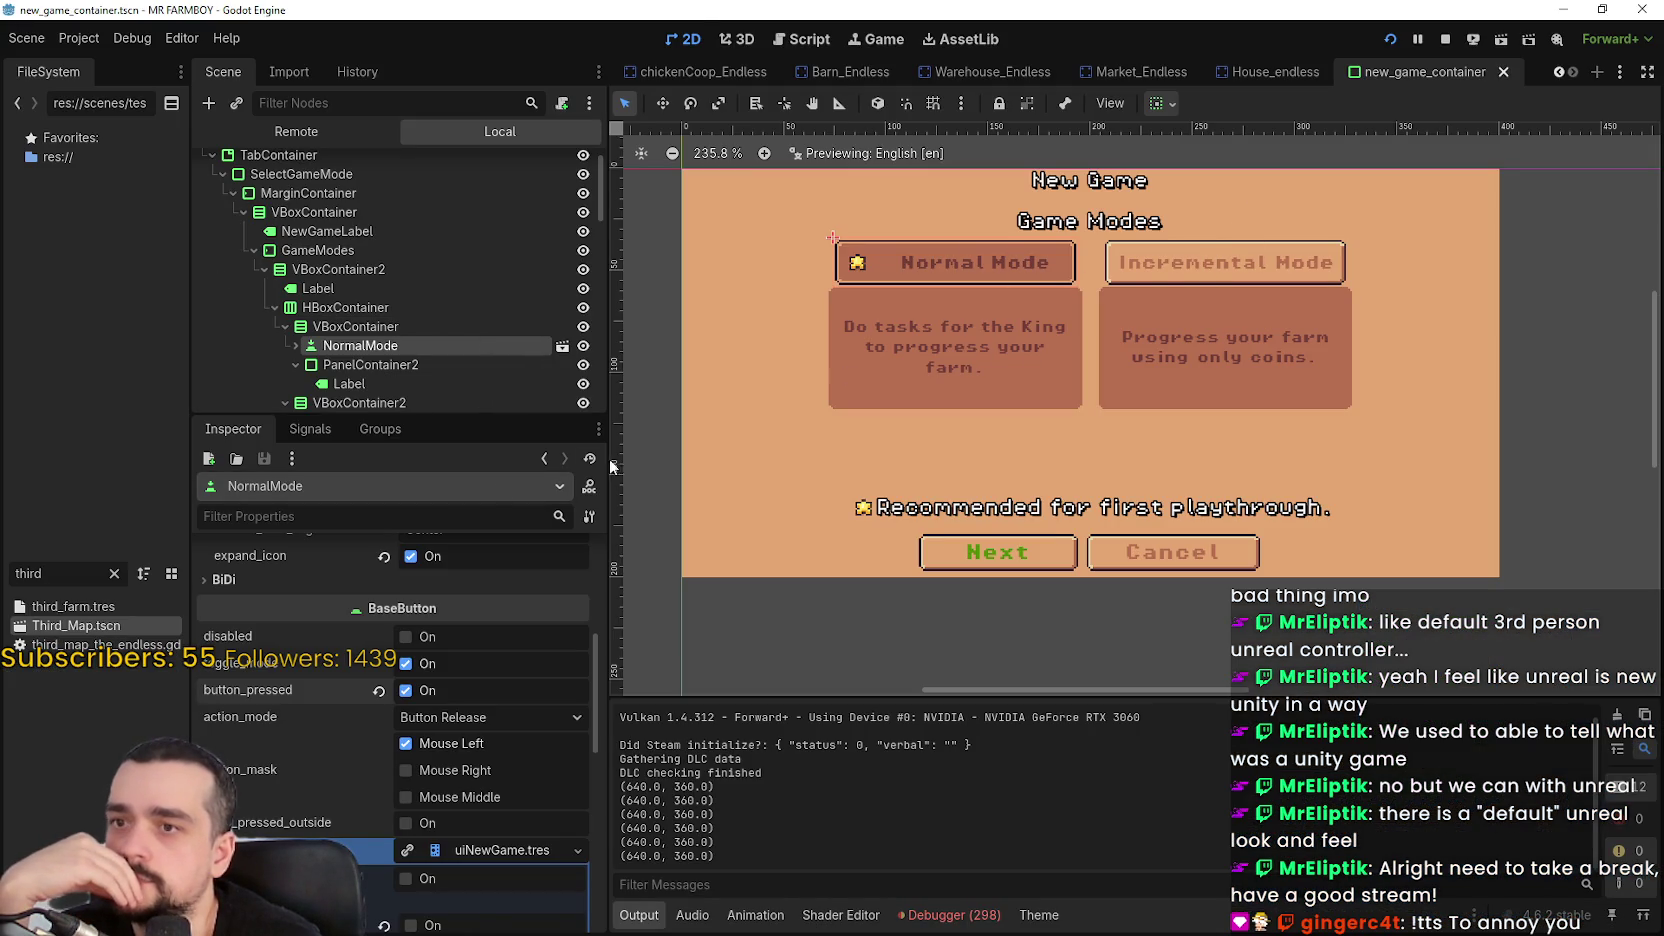
Compare IncrementalMode's BaseButton settings with NormalMode's, ending on IncrementalMode
scroll(420, 830, "down", 1)
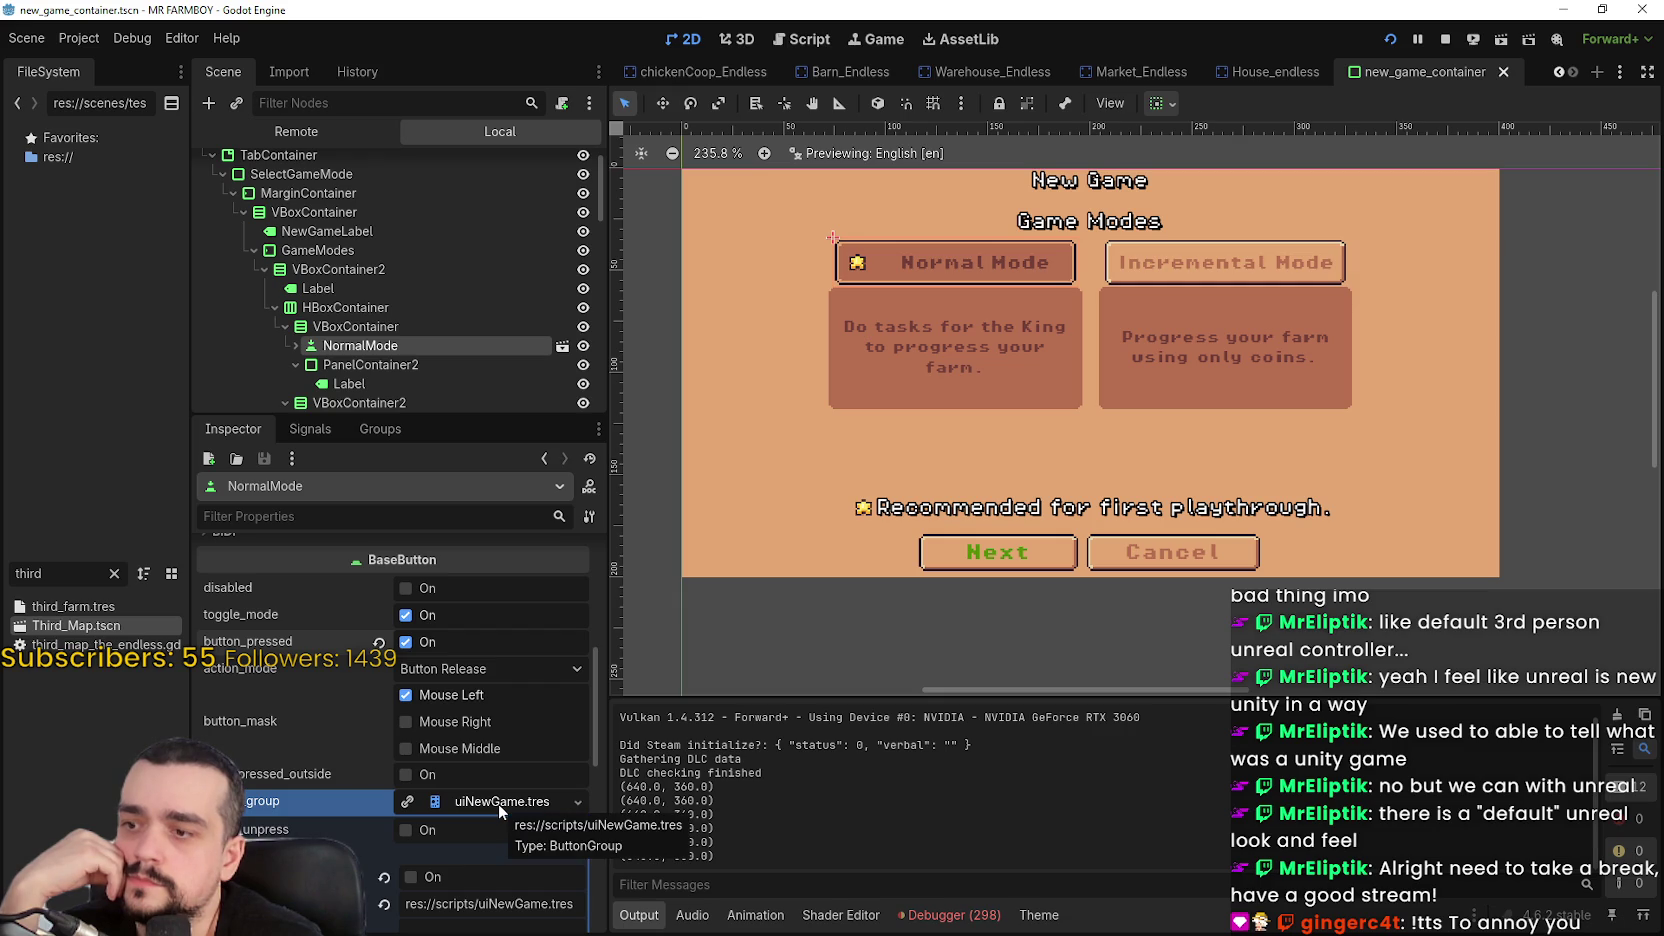
scroll(432, 211, "down", 3)
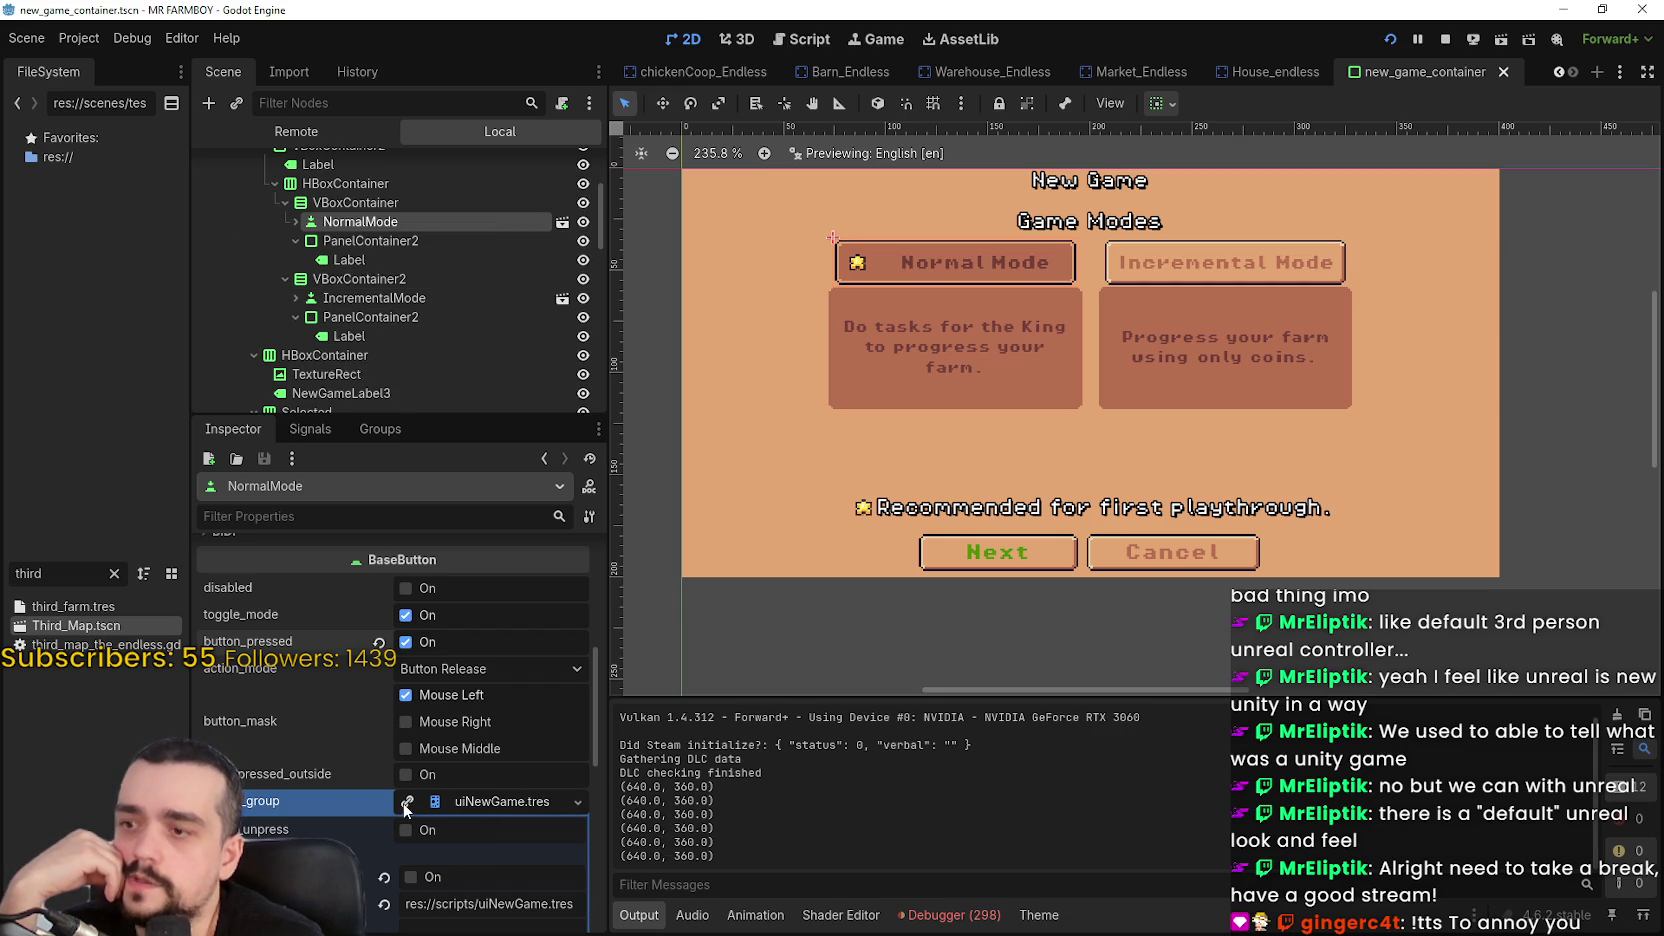
mouse_move(380, 805)
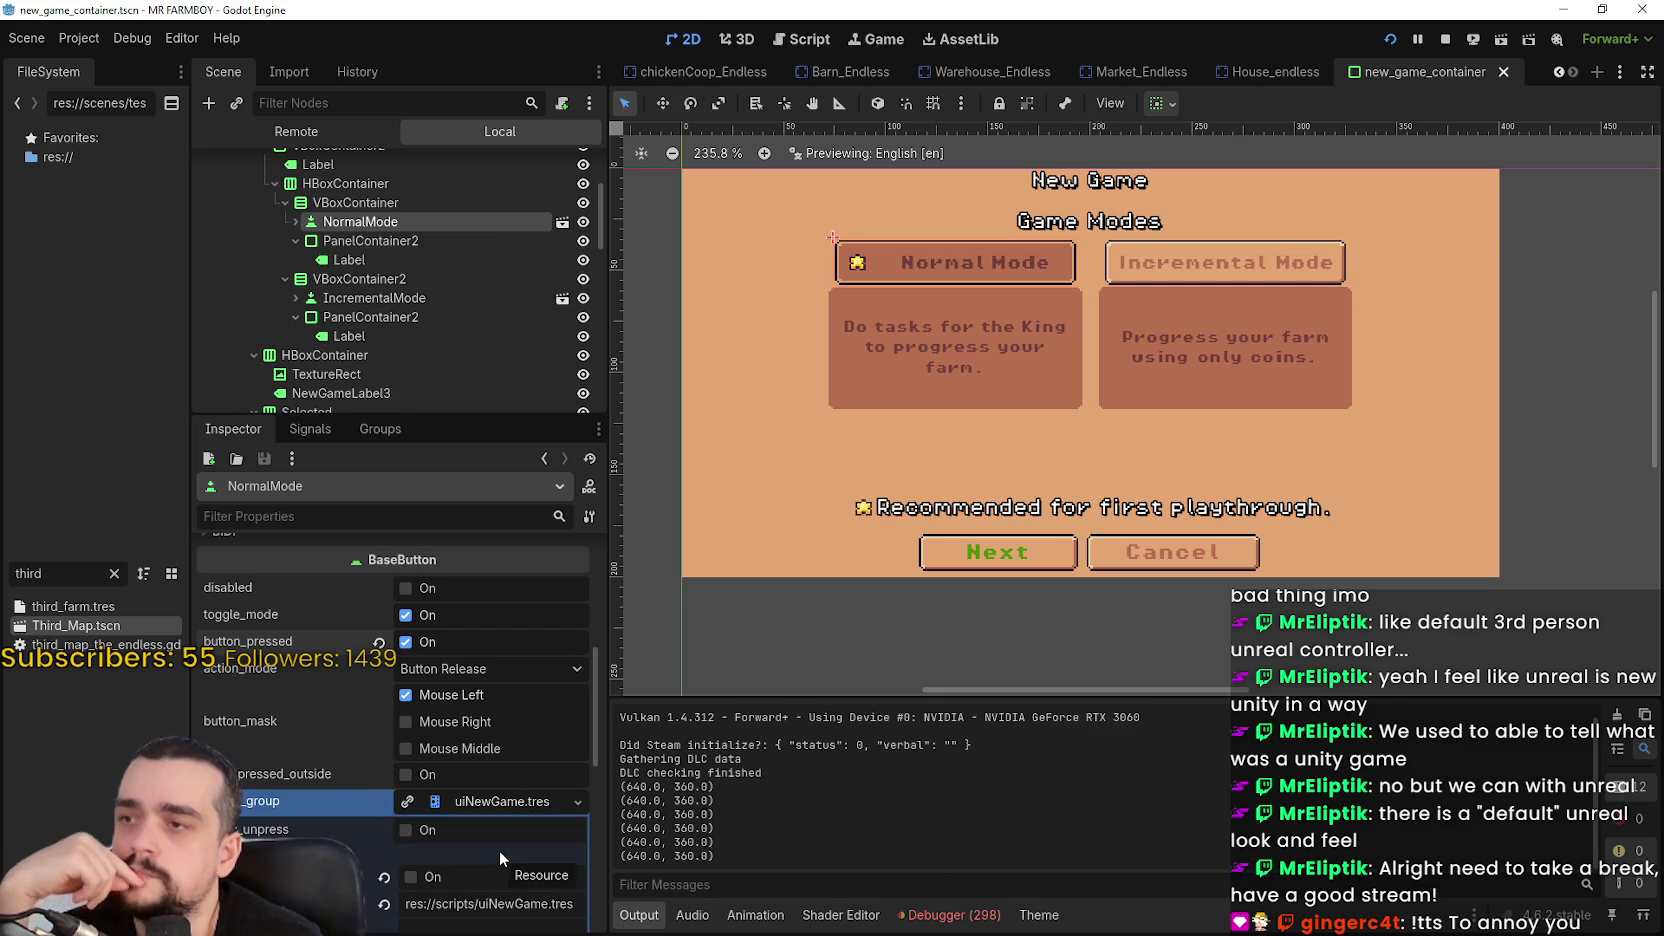
left_click(407, 296)
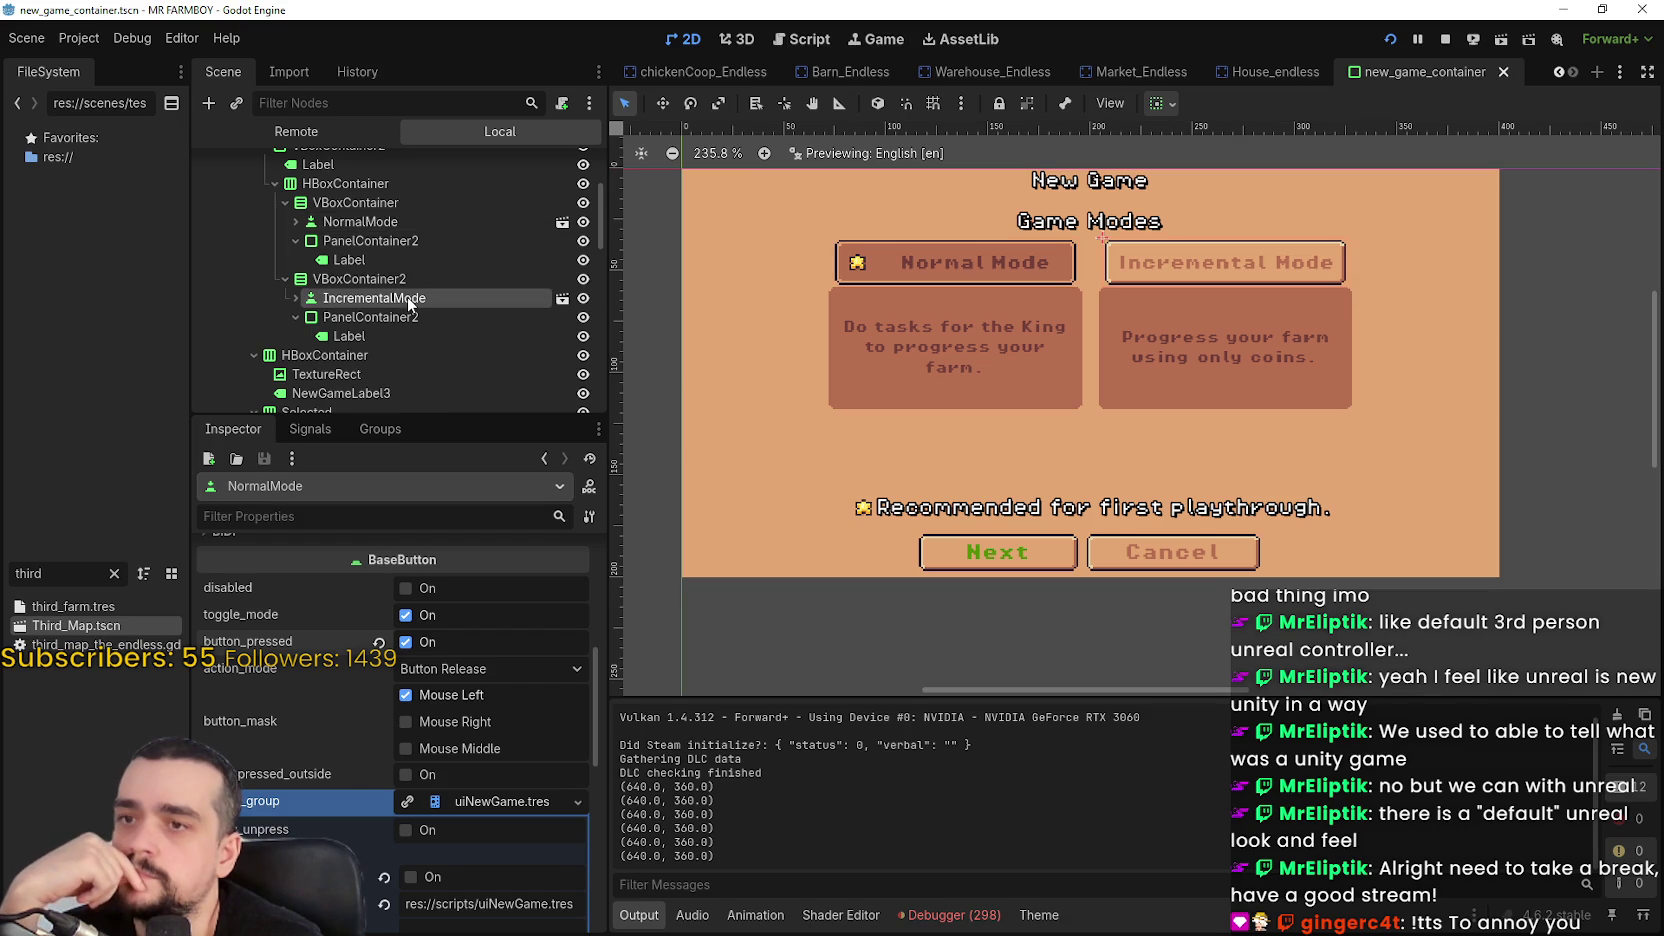
left_click(394, 222)
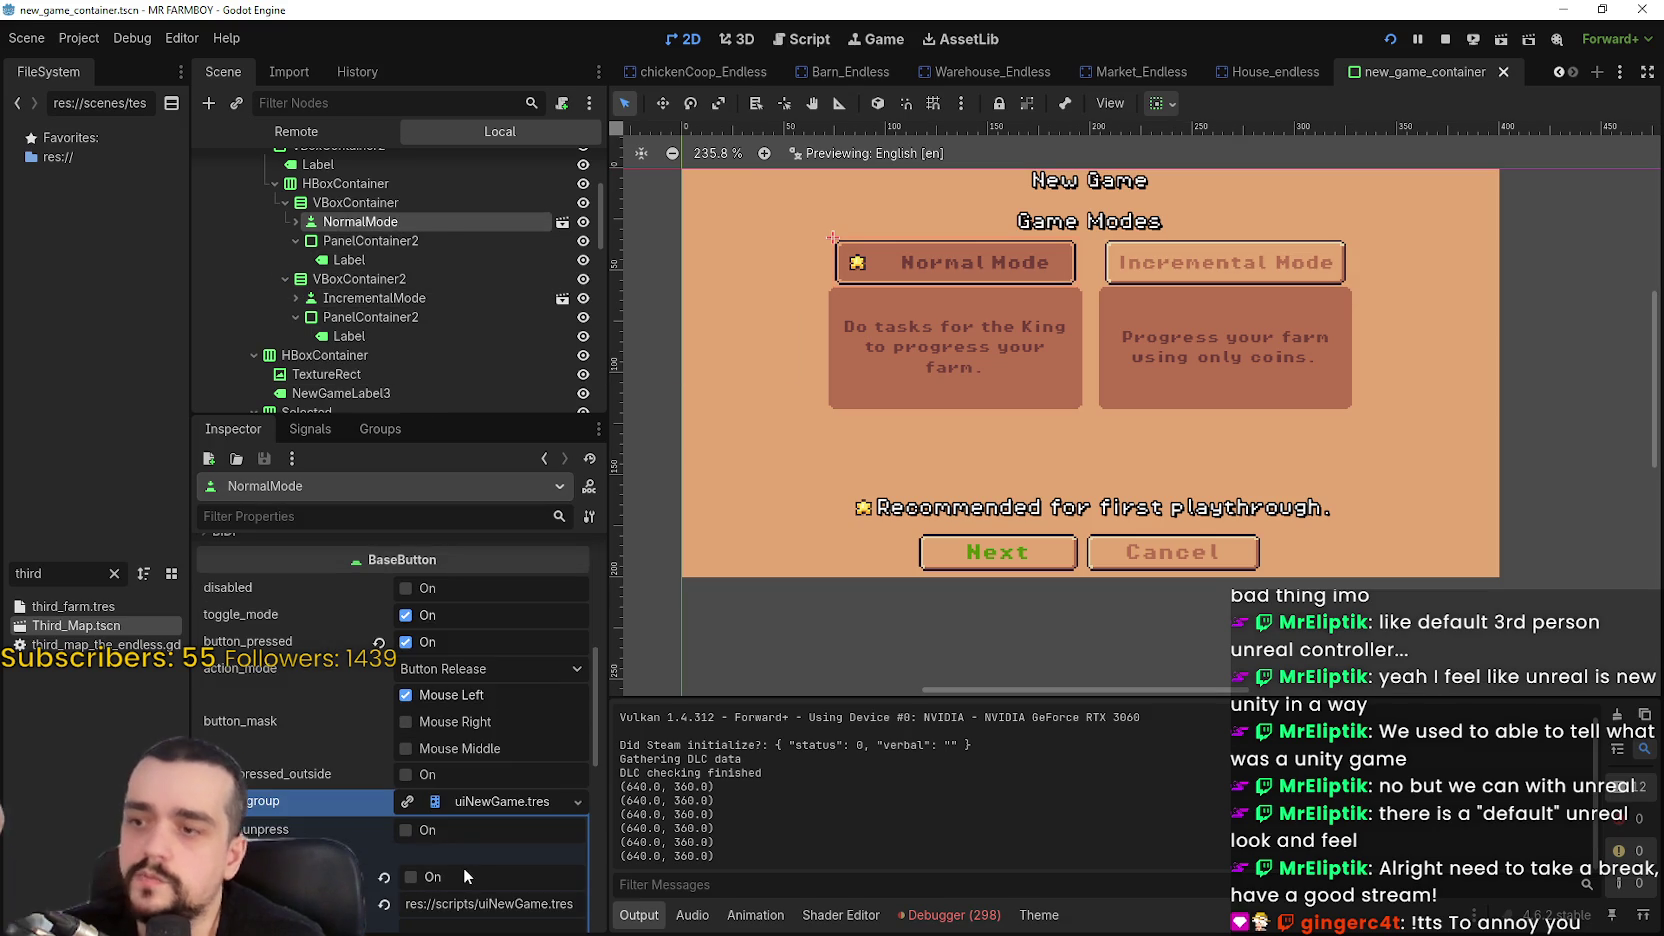
scroll(487, 806, "down", 2)
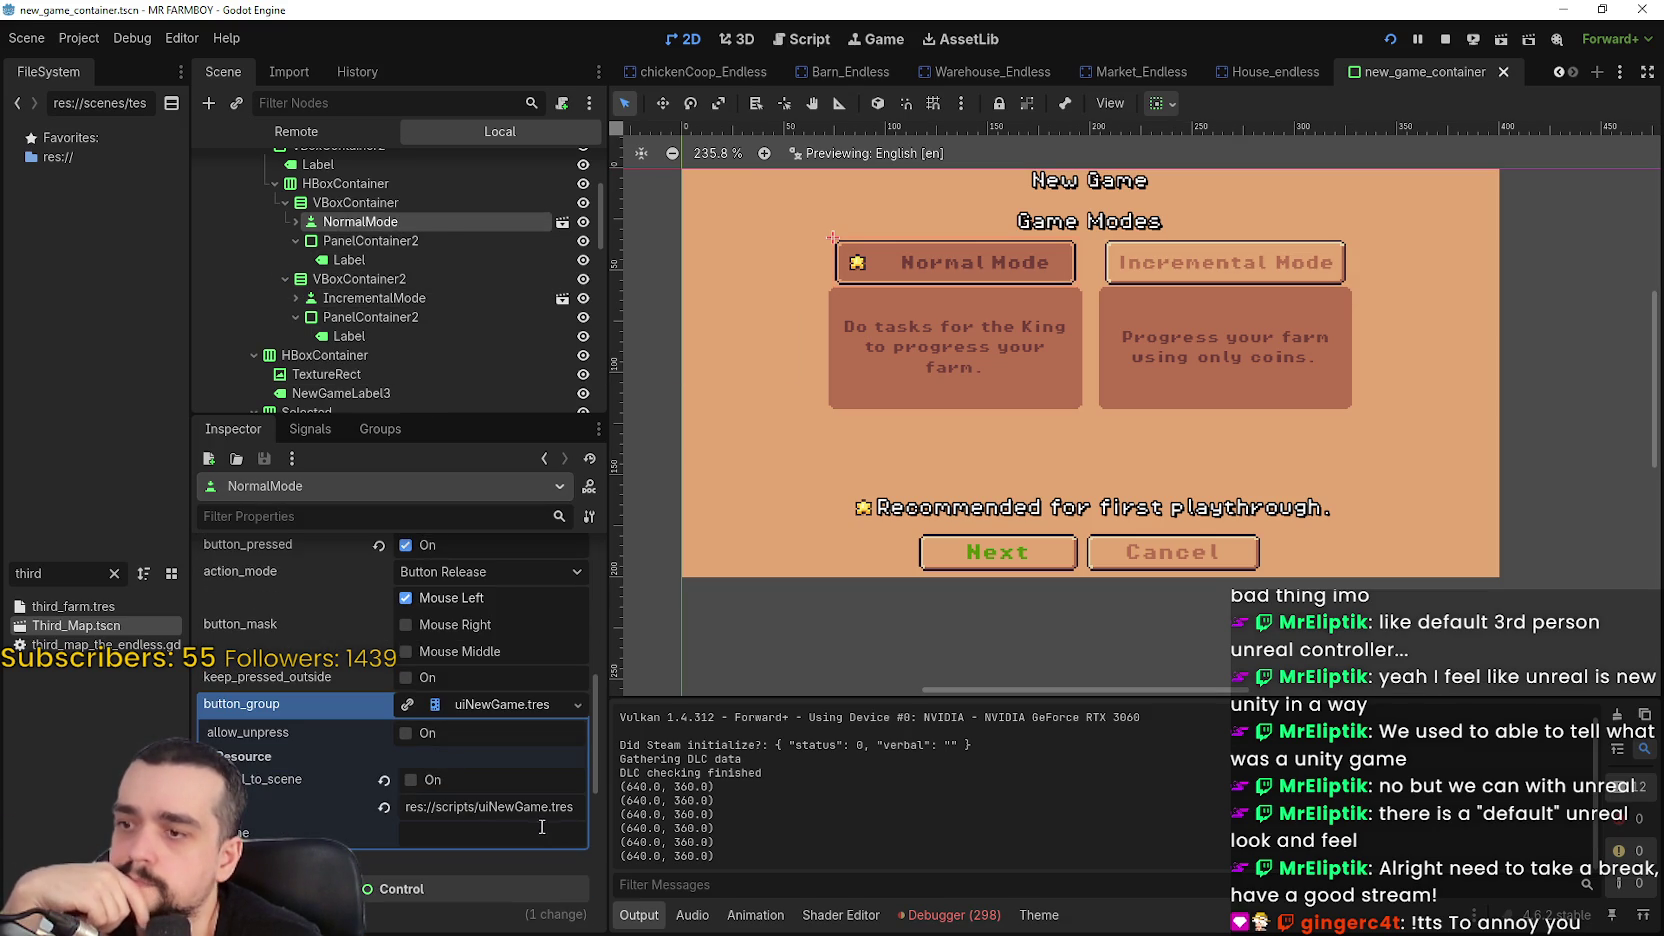
scroll(510, 780, "up", 4)
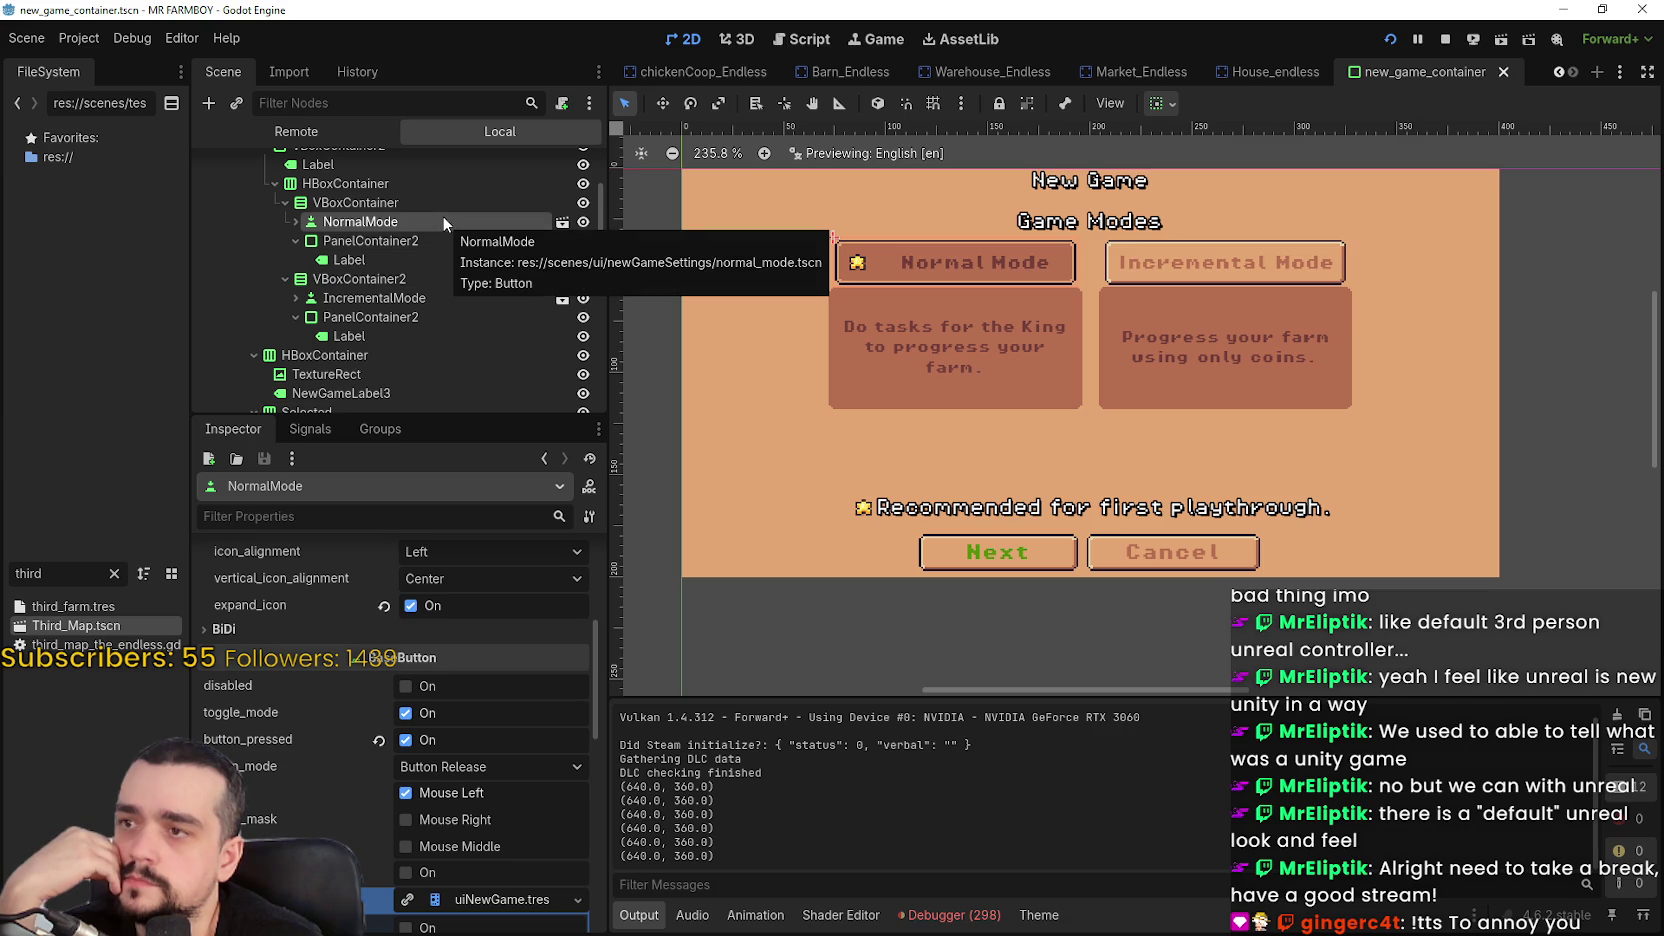
left_click(407, 298)
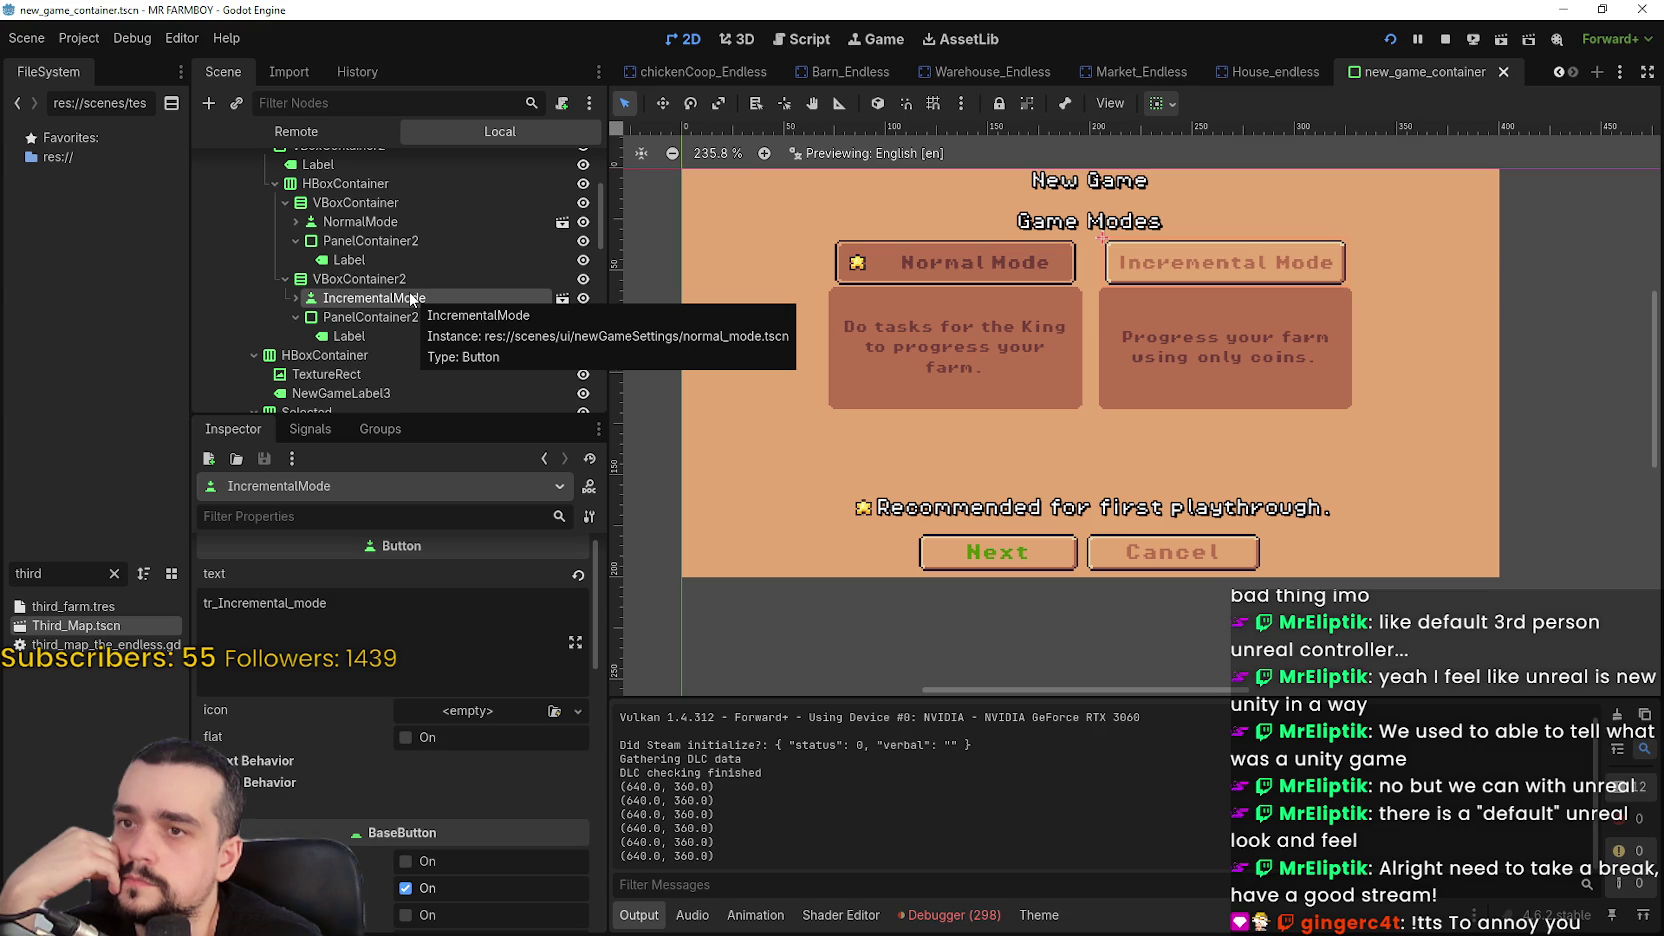
Replace IncrementalMode's uiNewGame.tres button group with a New ButtonGroup
scroll(410, 866, "down", 3)
left_click(410, 866)
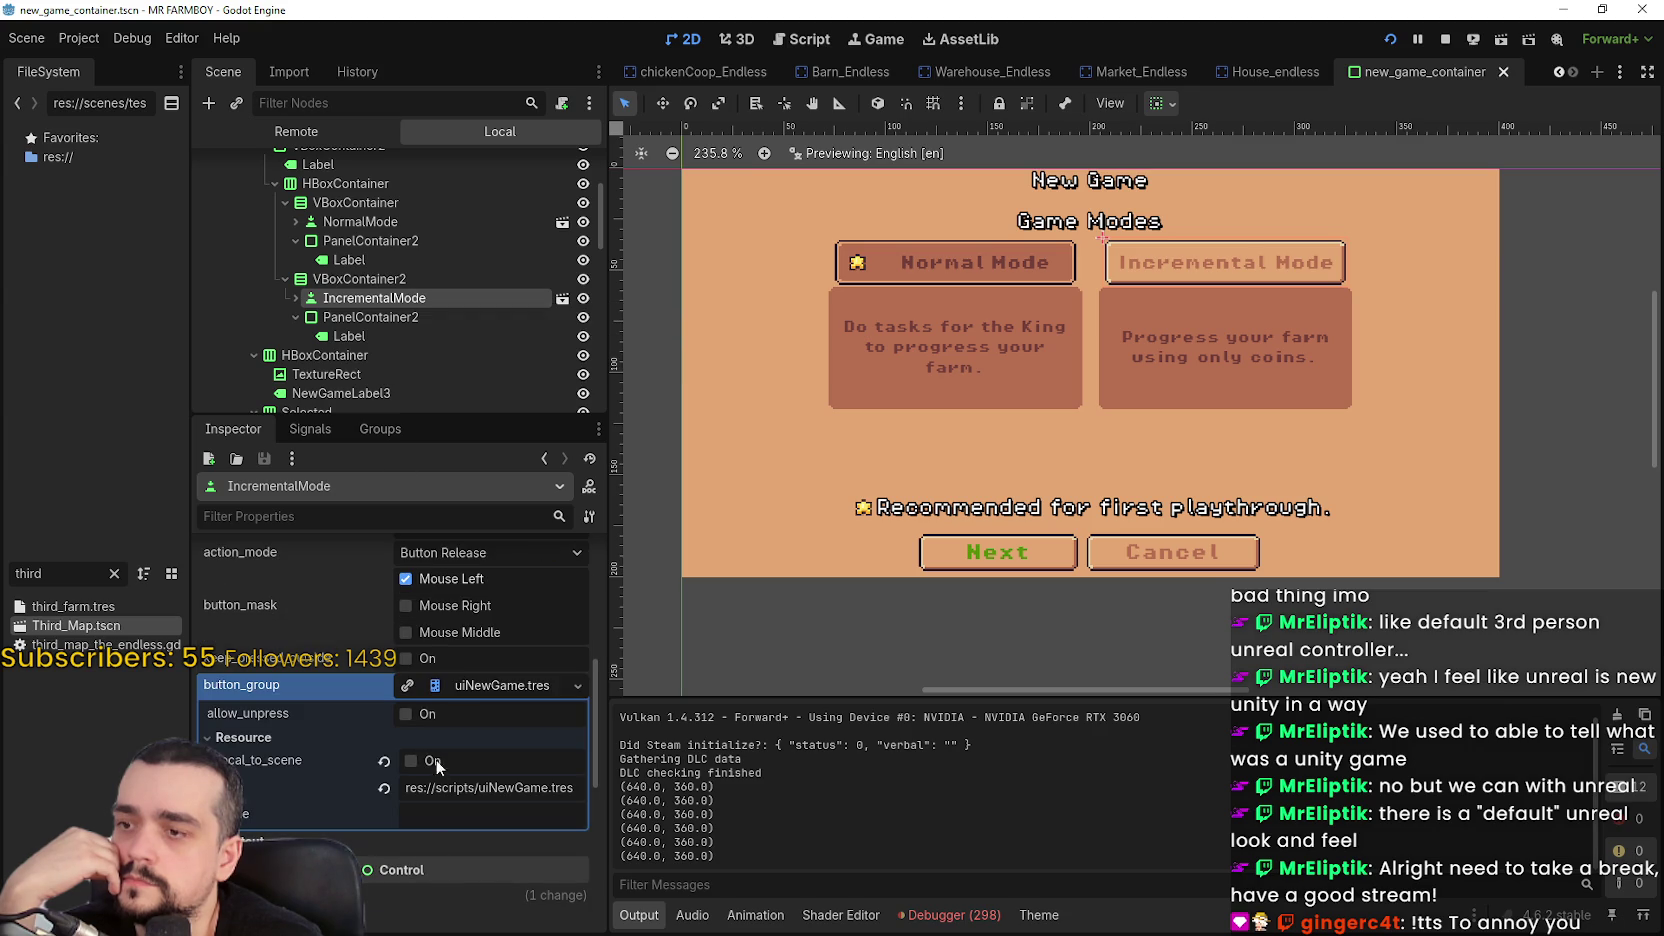
scroll(440, 765, "up", 5)
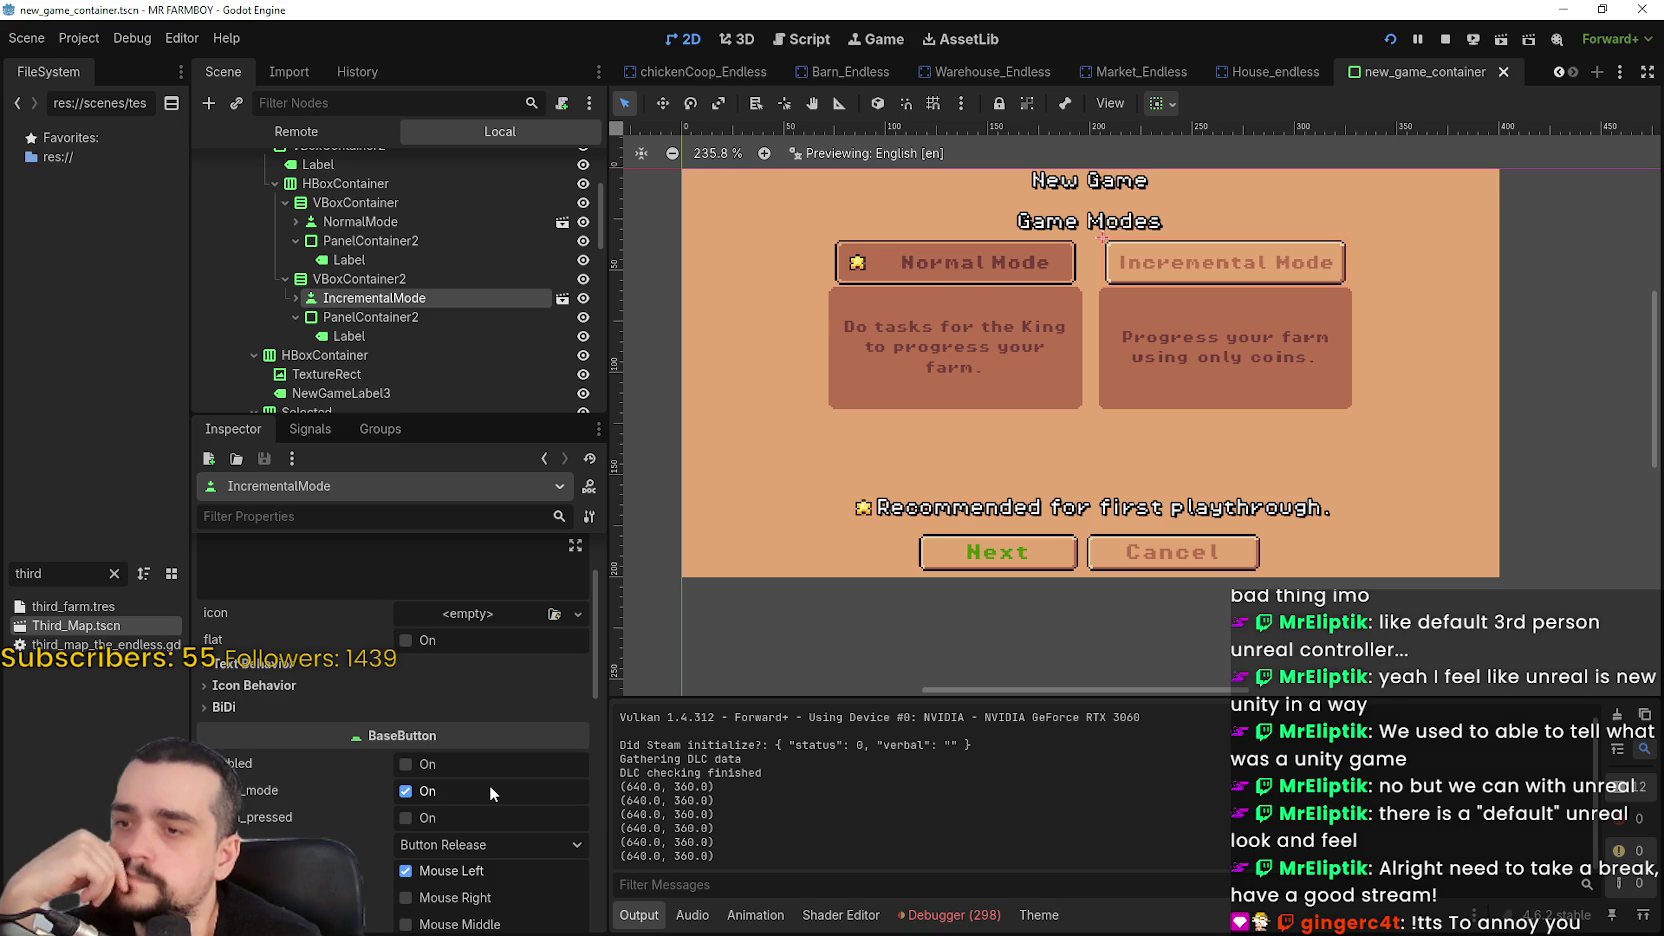
scroll(500, 830, "down", 8)
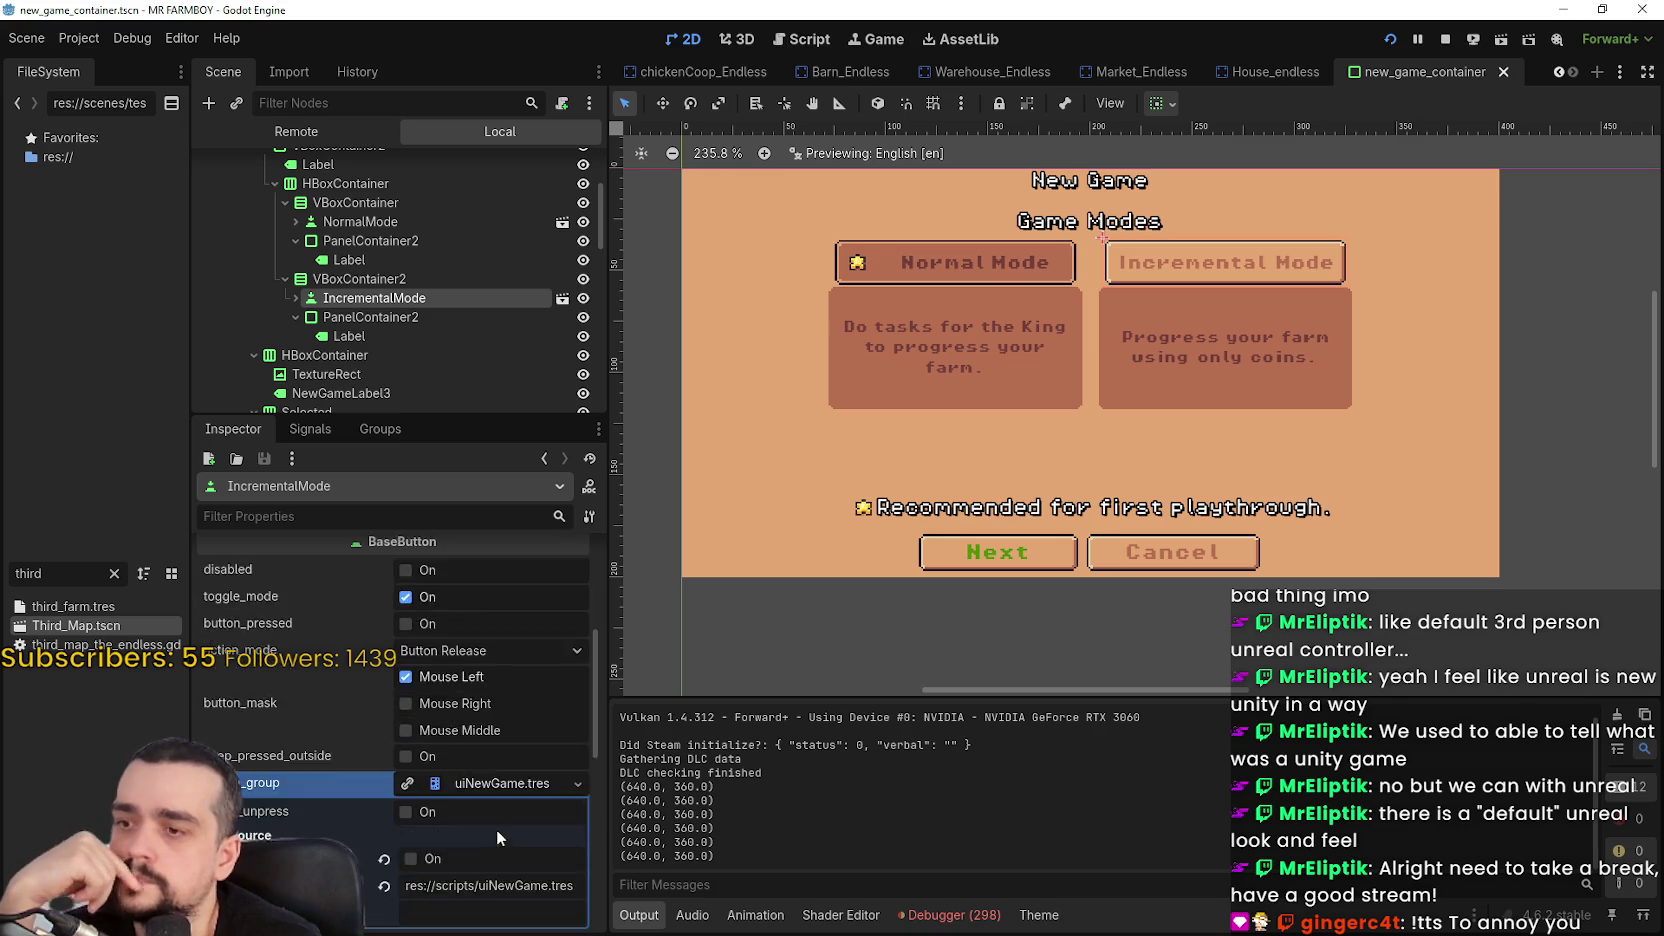
scroll(489, 818, "up", 5)
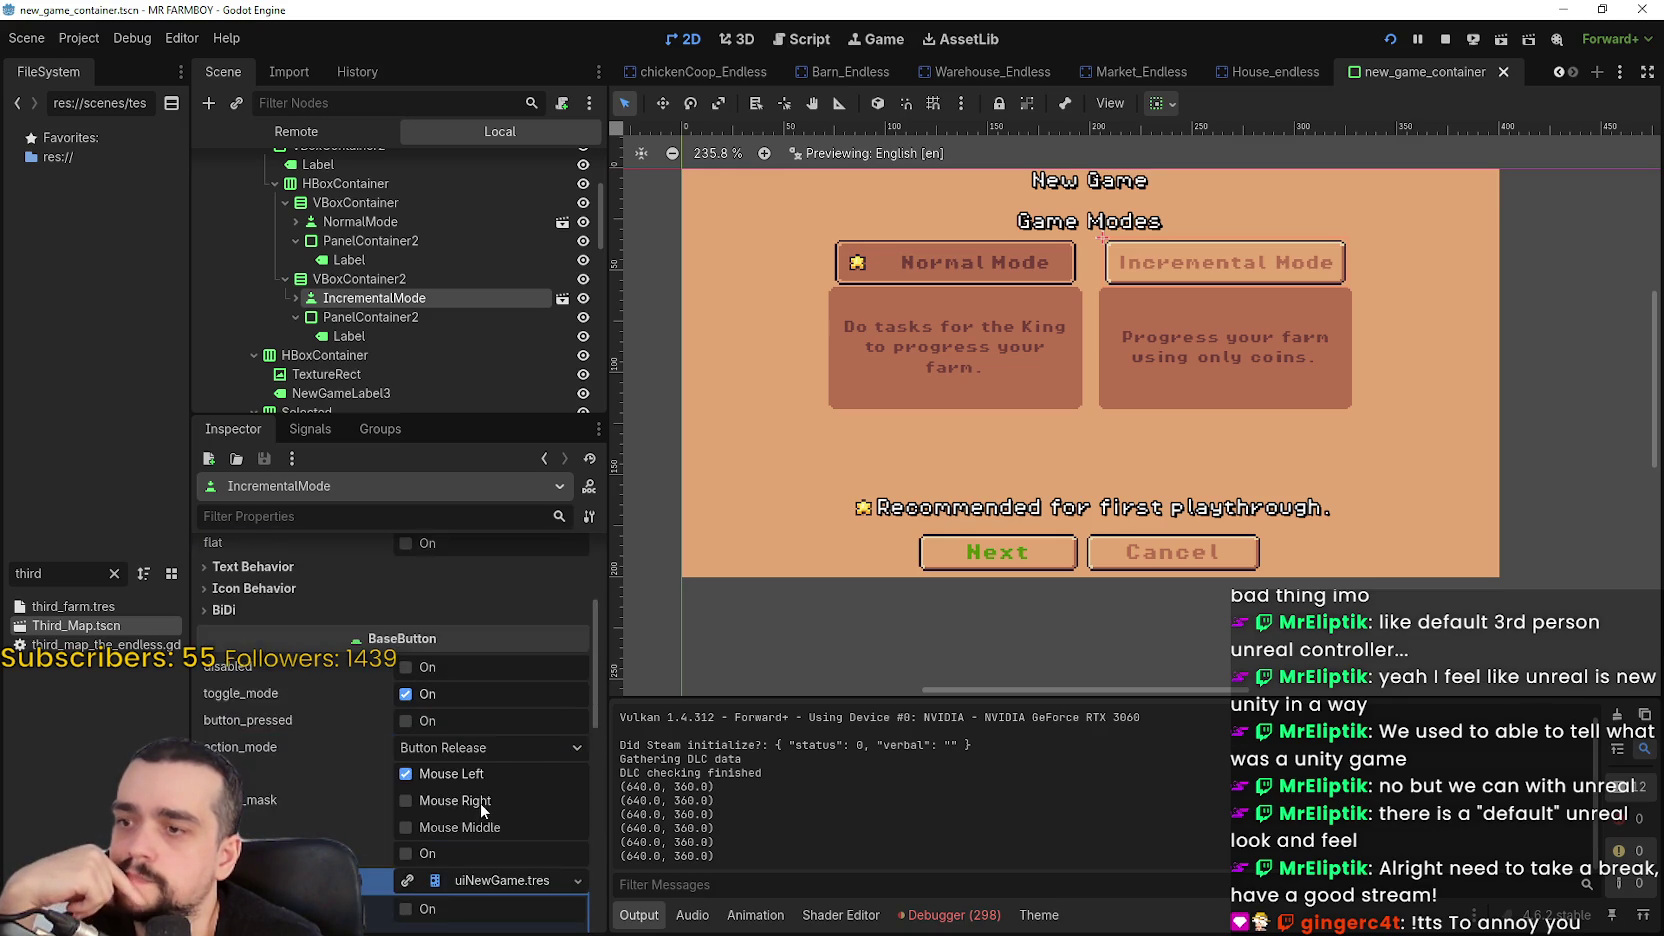
left_click(580, 786)
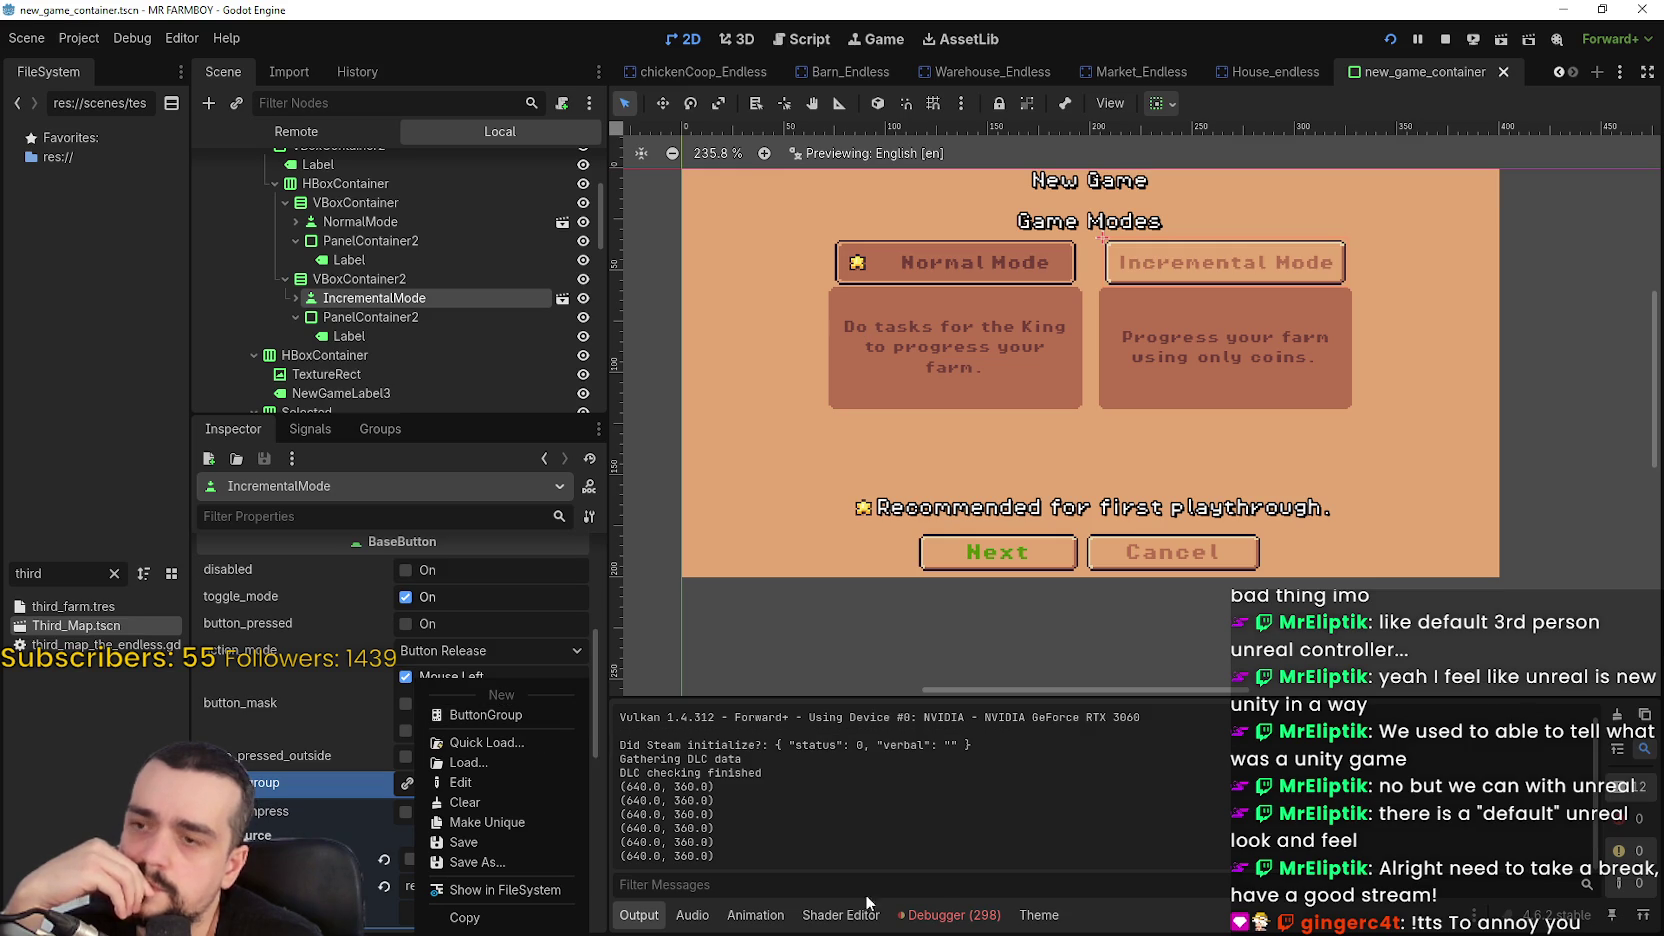
left_click(523, 715)
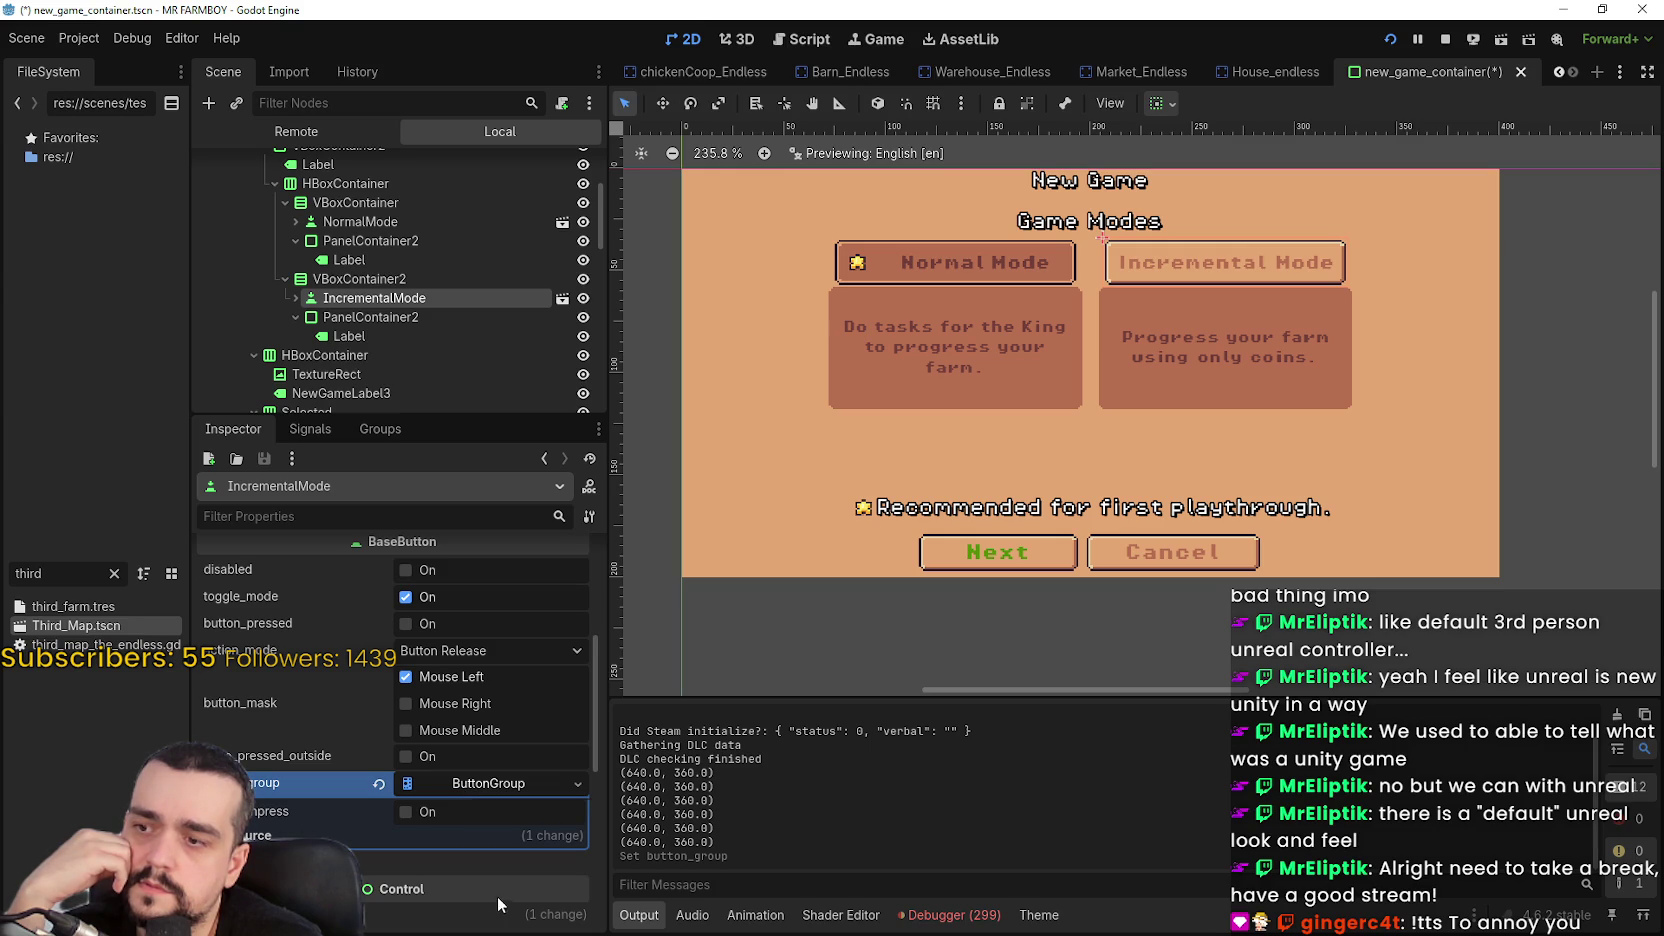
Save IncrementalMode's new button group as tilesets/game_mode_group.tres and save the scene
right_click(490, 785)
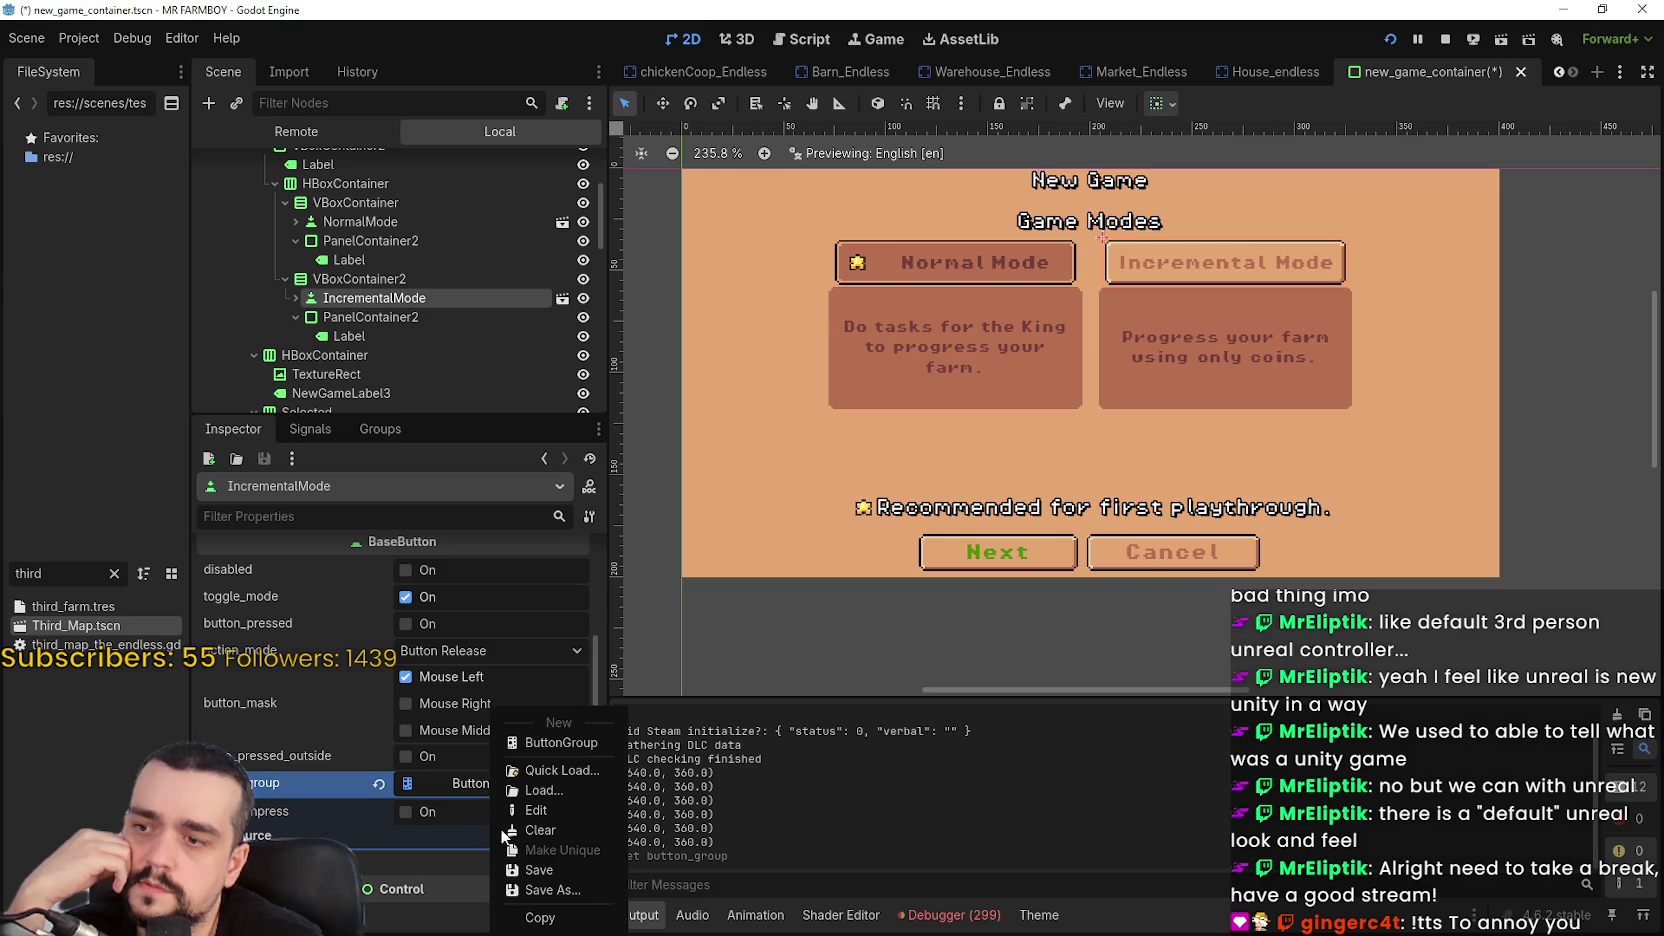
left_click(575, 893)
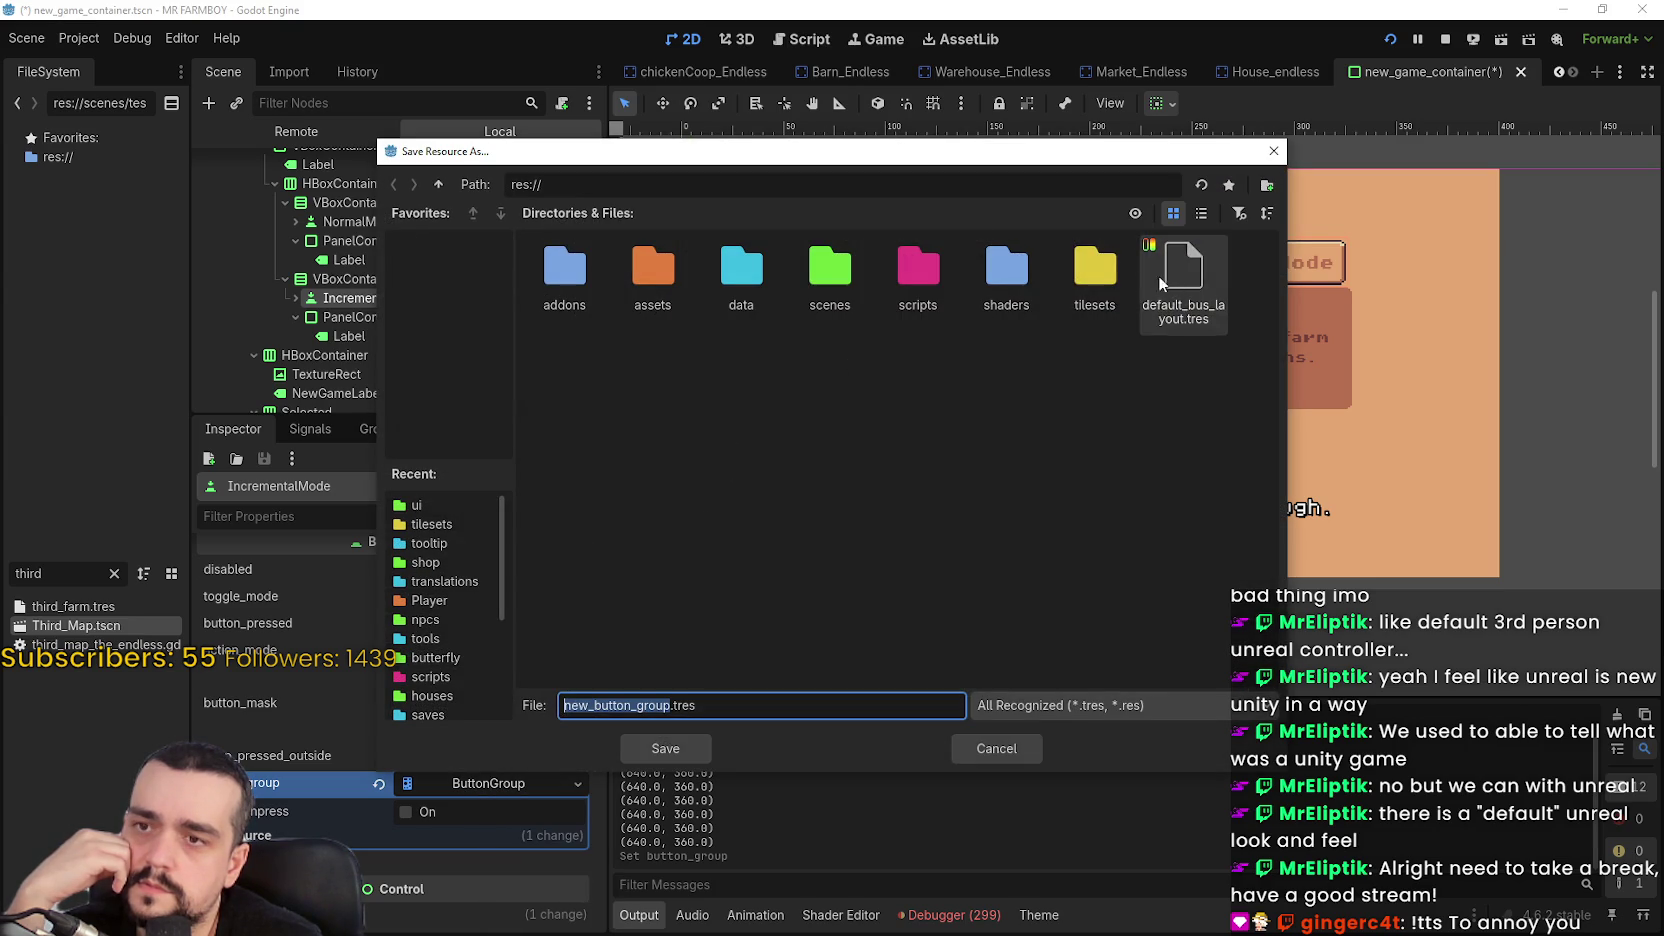
double_click(1118, 282)
left_click(1201, 213)
mouse_move(1102, 160)
left_mouse_down()
mouse_move(1380, 415)
mouse_move(1419, 304)
mouse_move(1398, 269)
left_mouse_up()
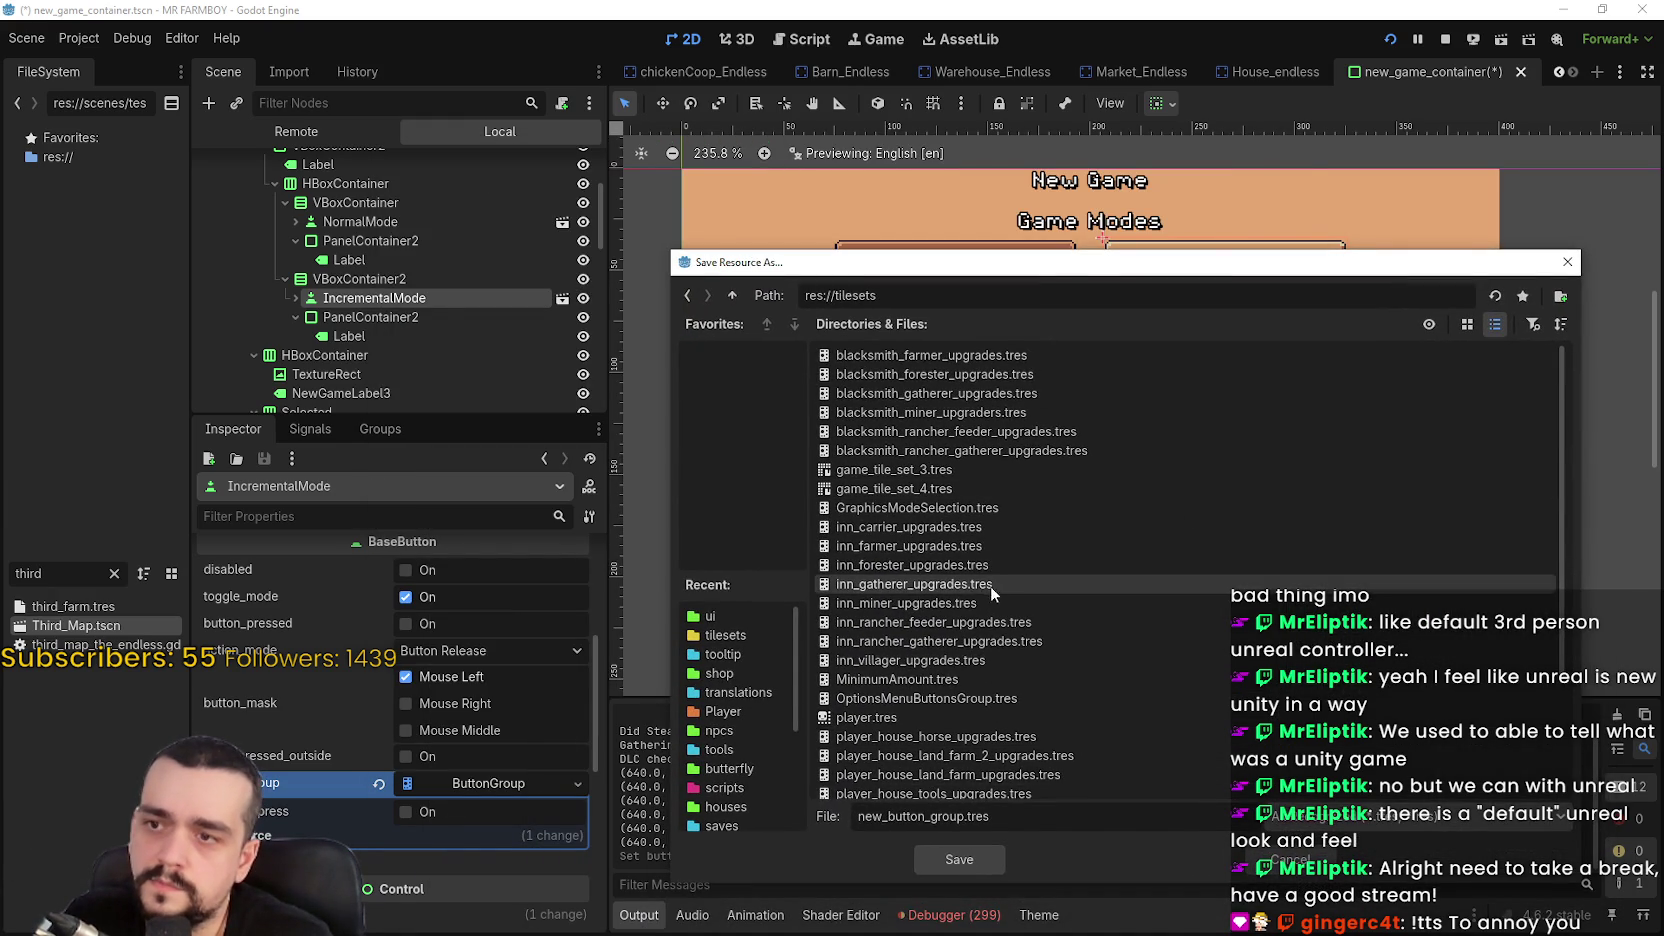
scroll(1069, 618, "down", 3)
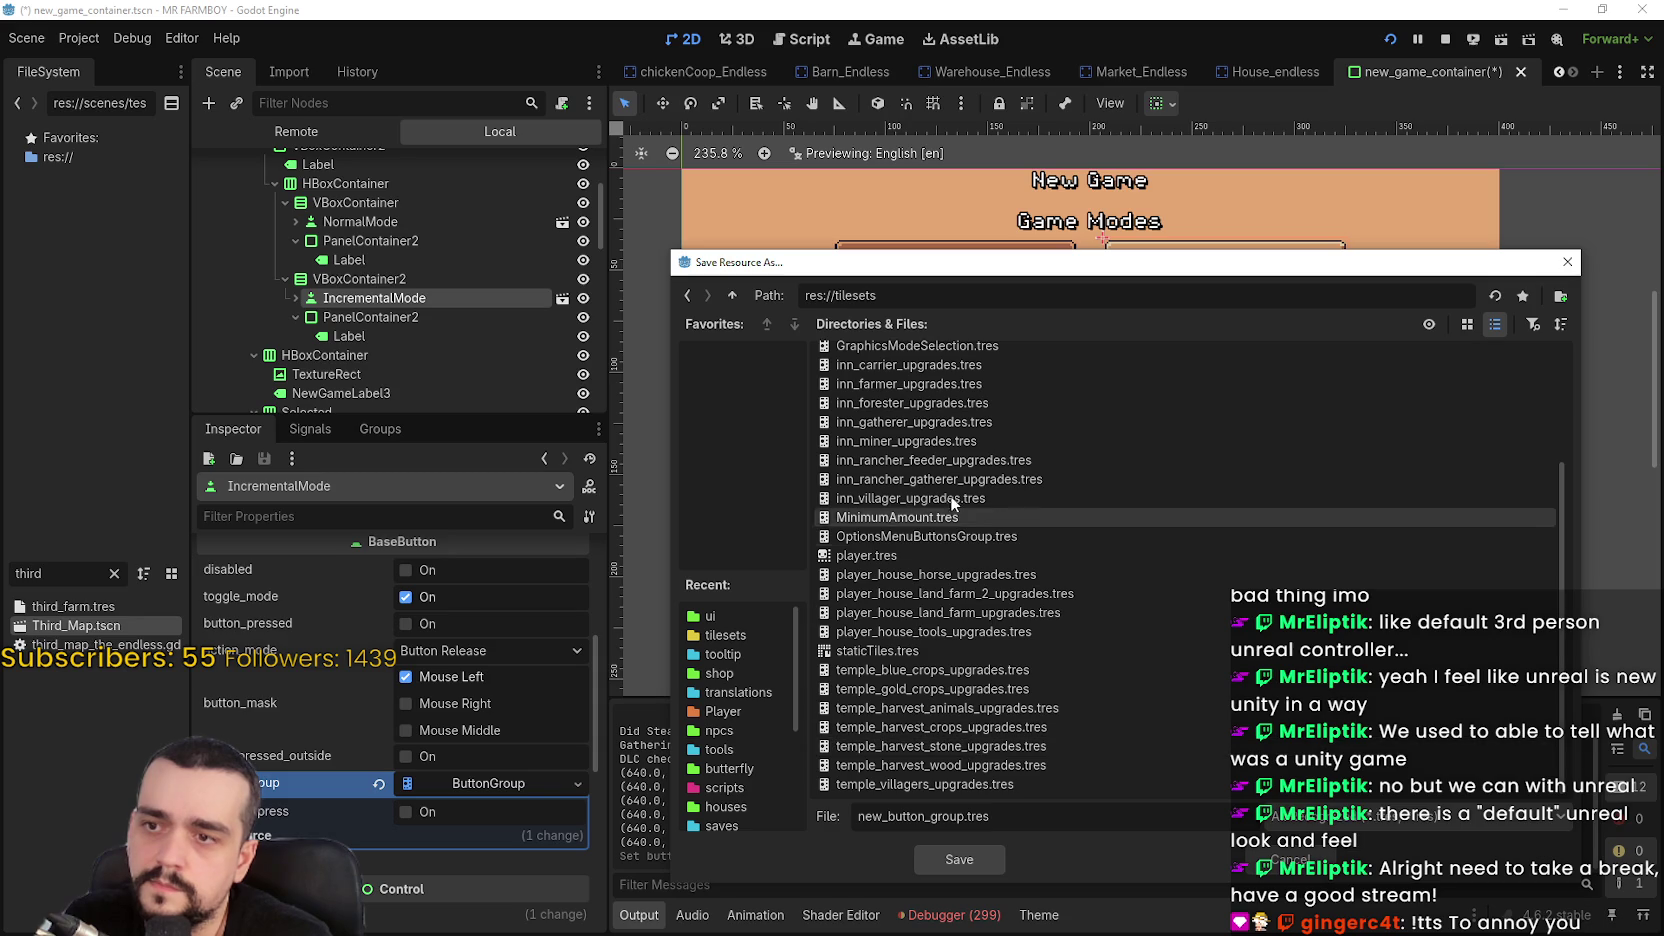
scroll(919, 727, "up", 1)
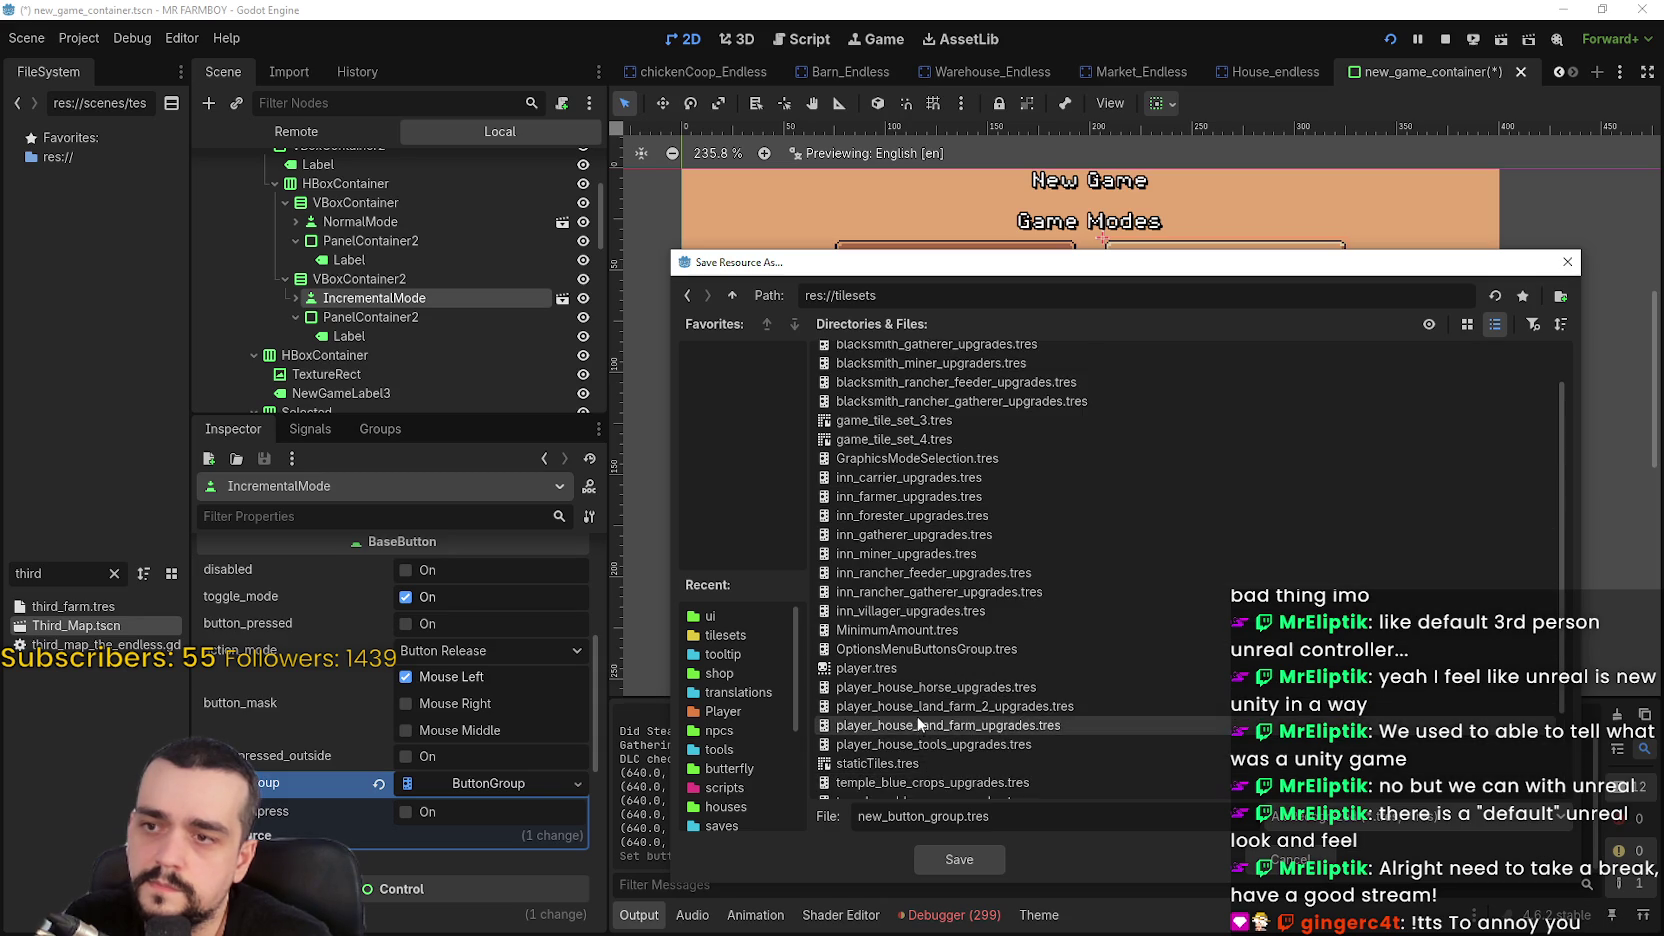
scroll(916, 716, "up", 2)
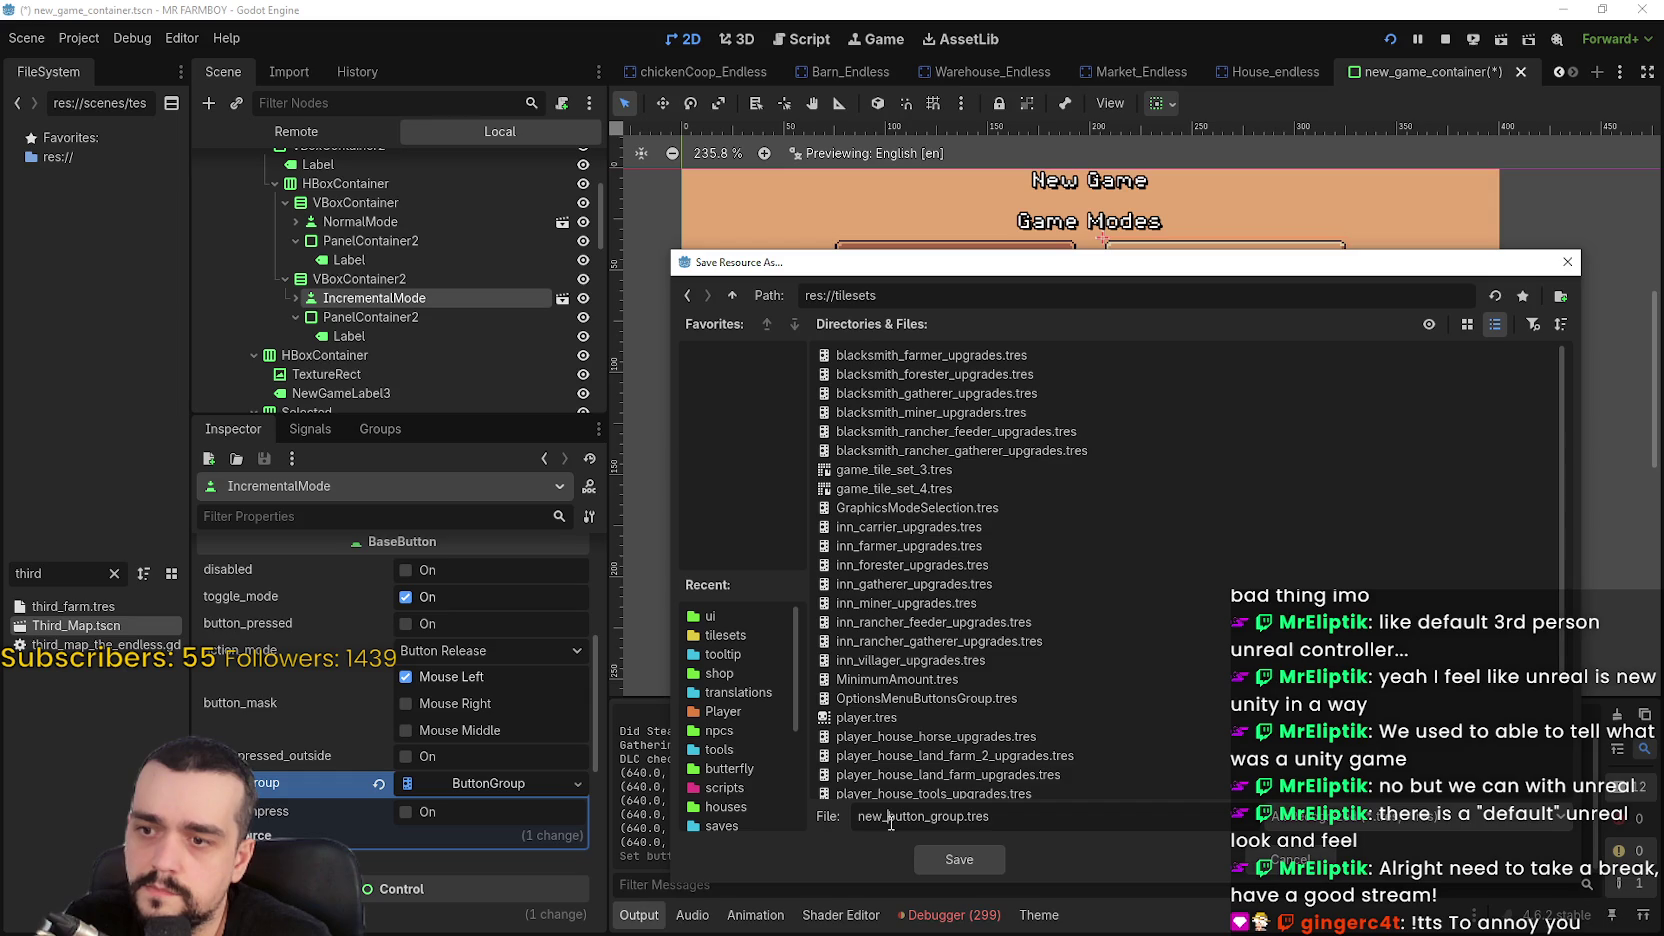
left_click_drag(965, 817, 858, 815)
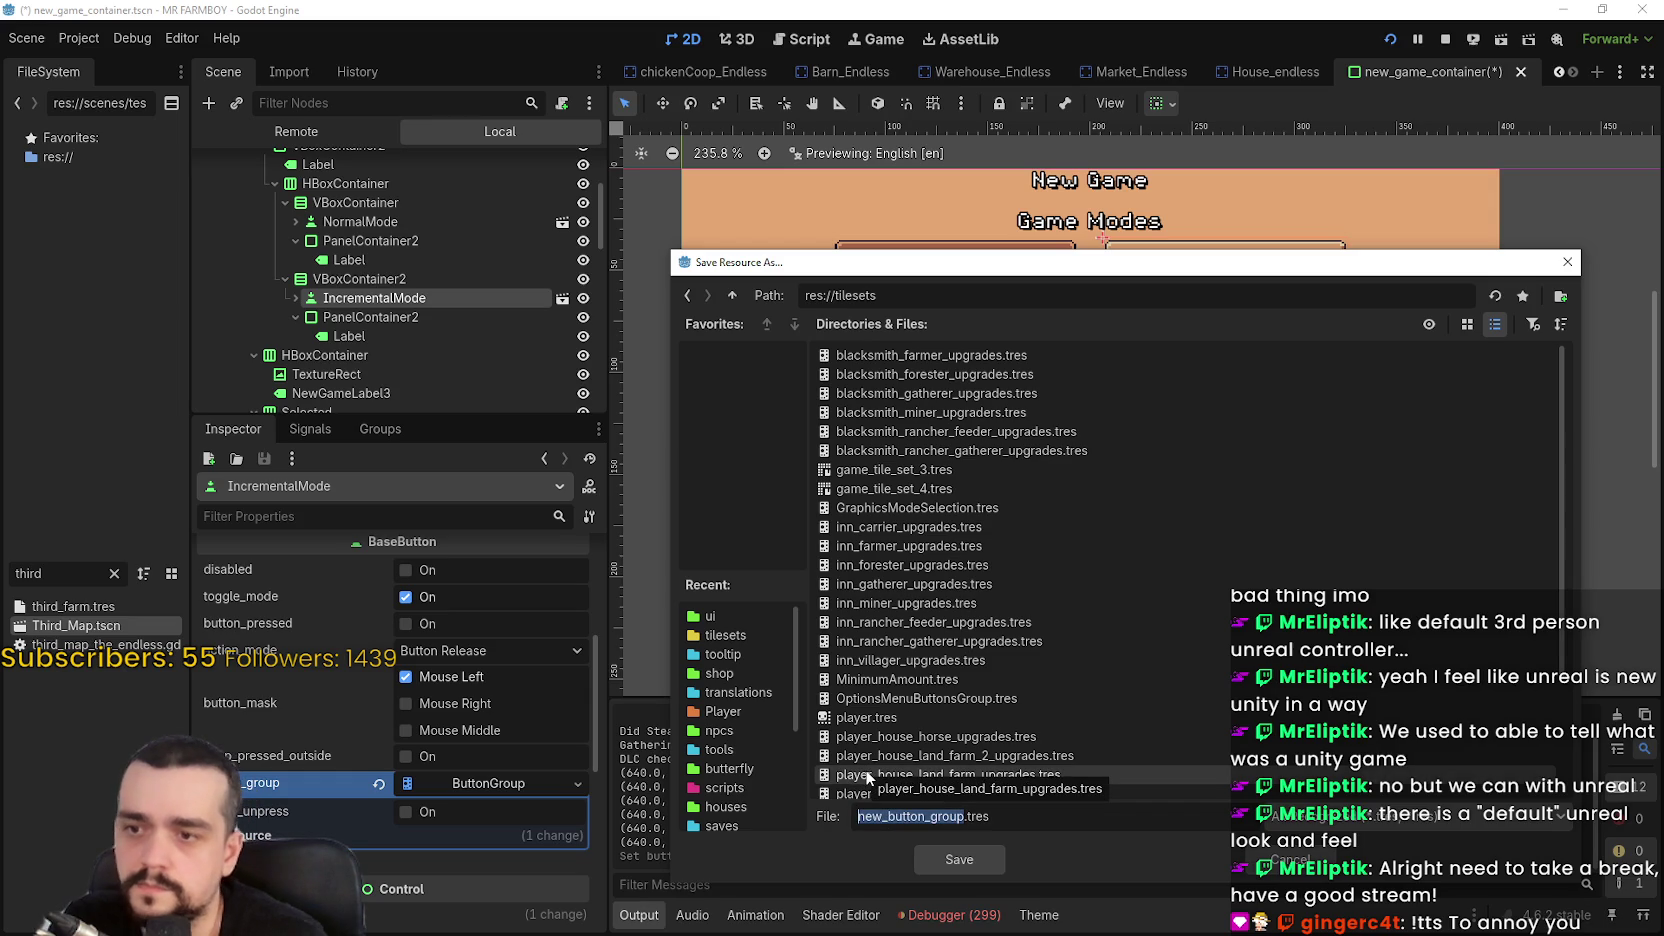
type("game_mode_")
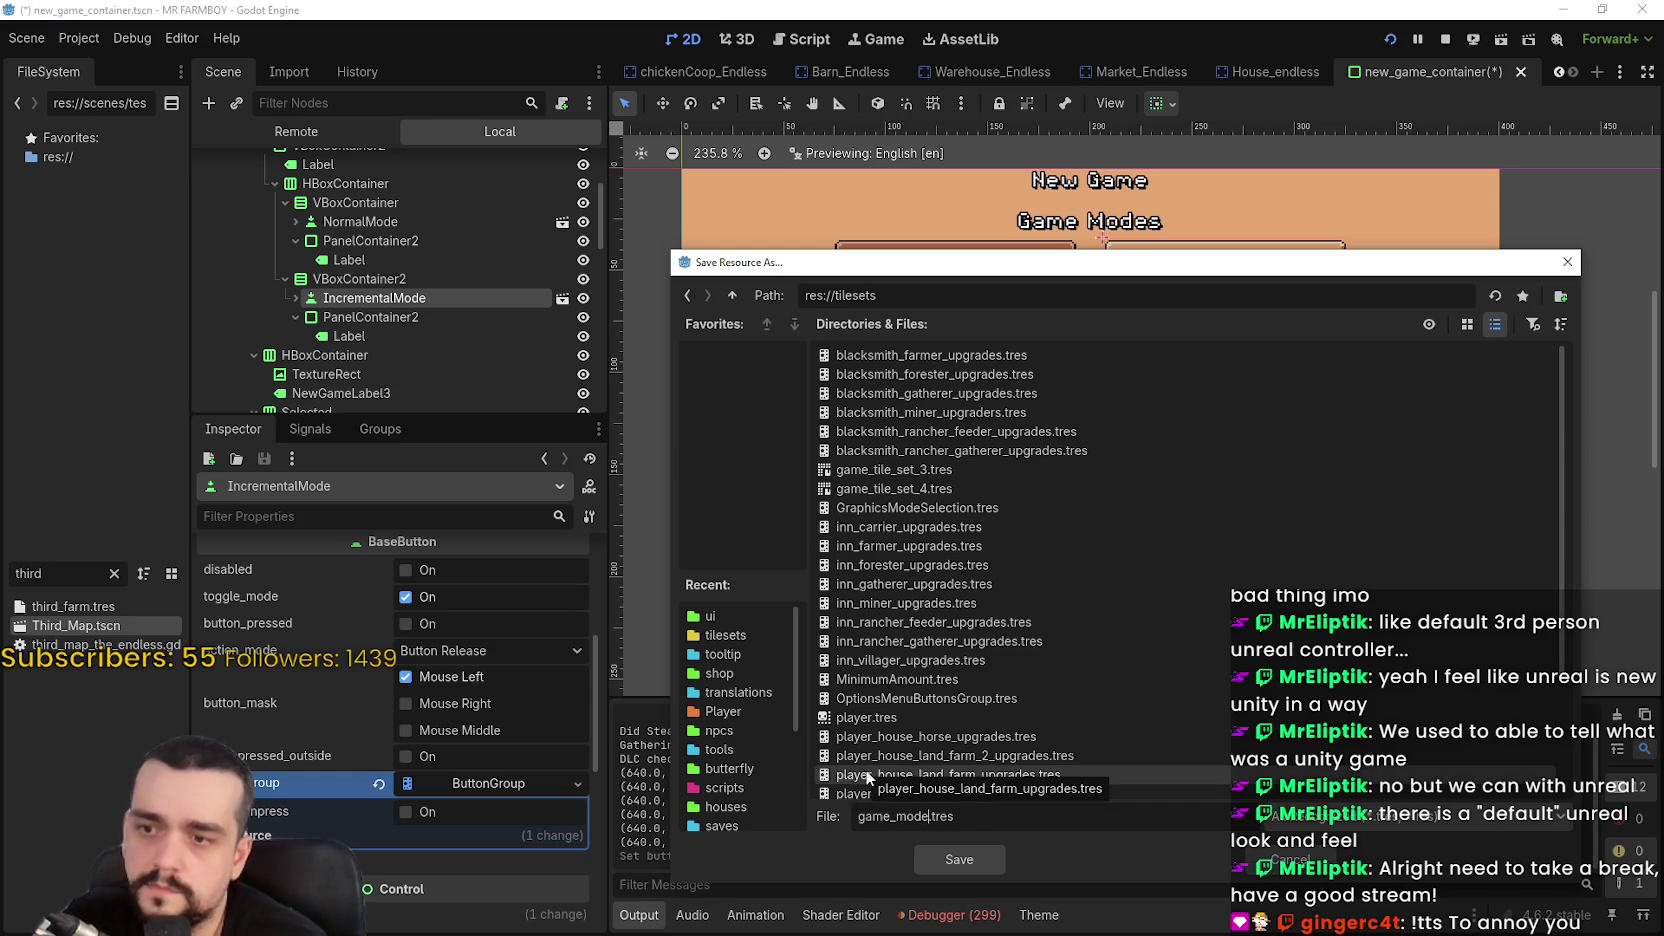
type("group")
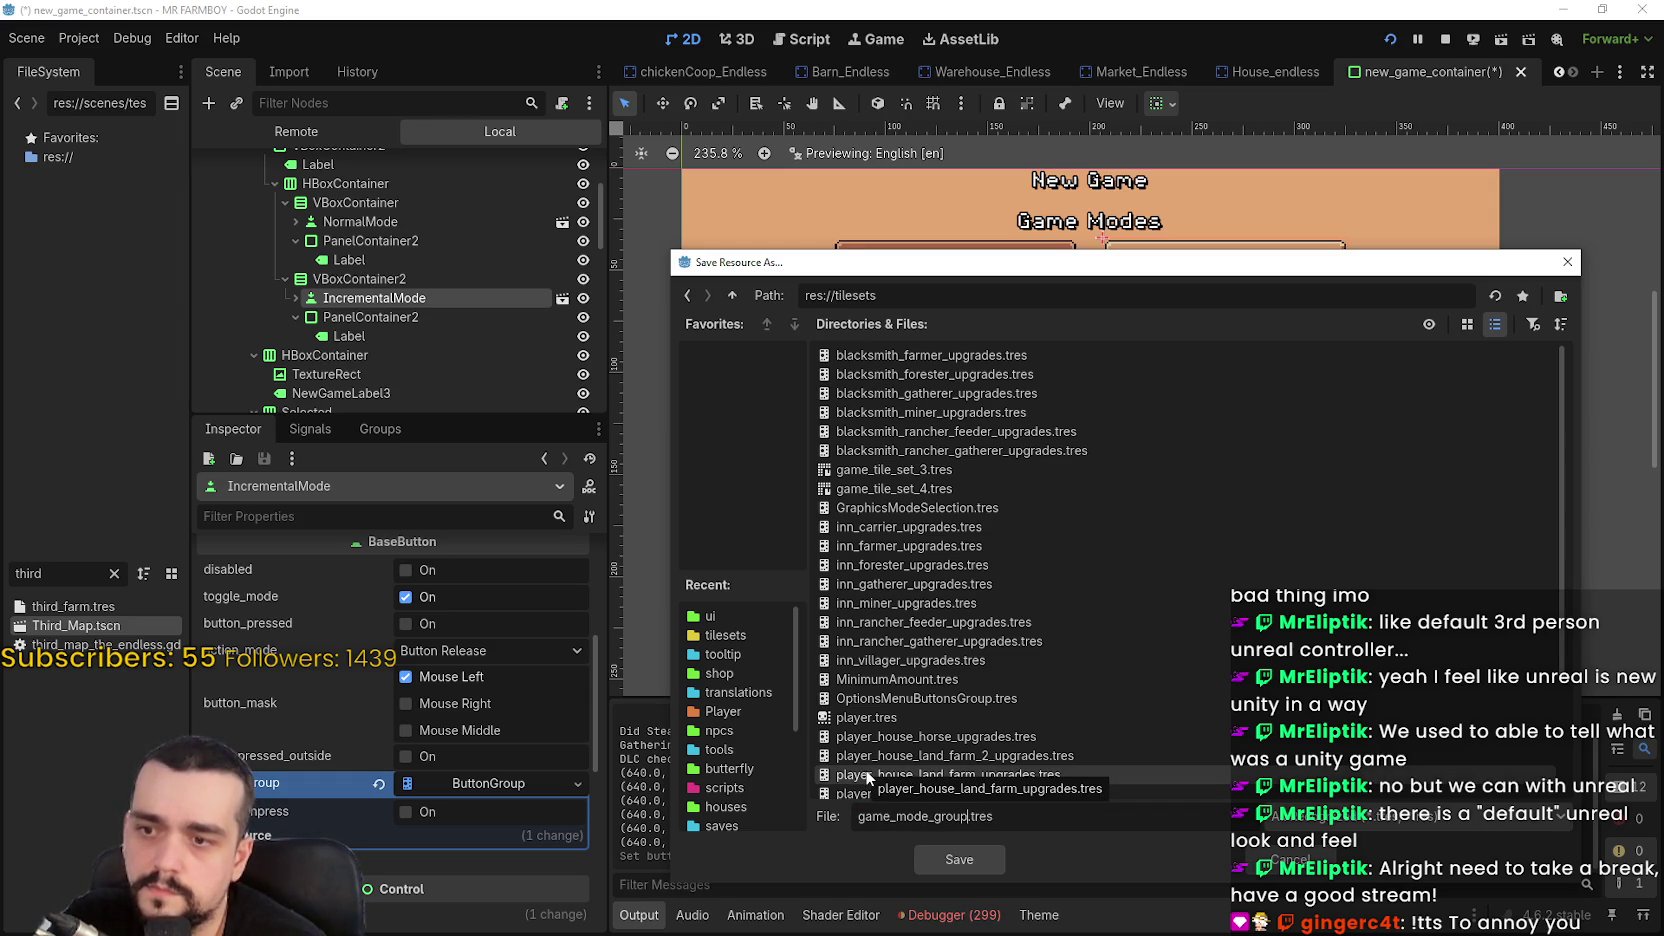
key("Return")
left_click(470, 783)
left_click(429, 858)
key("ctrl+s")
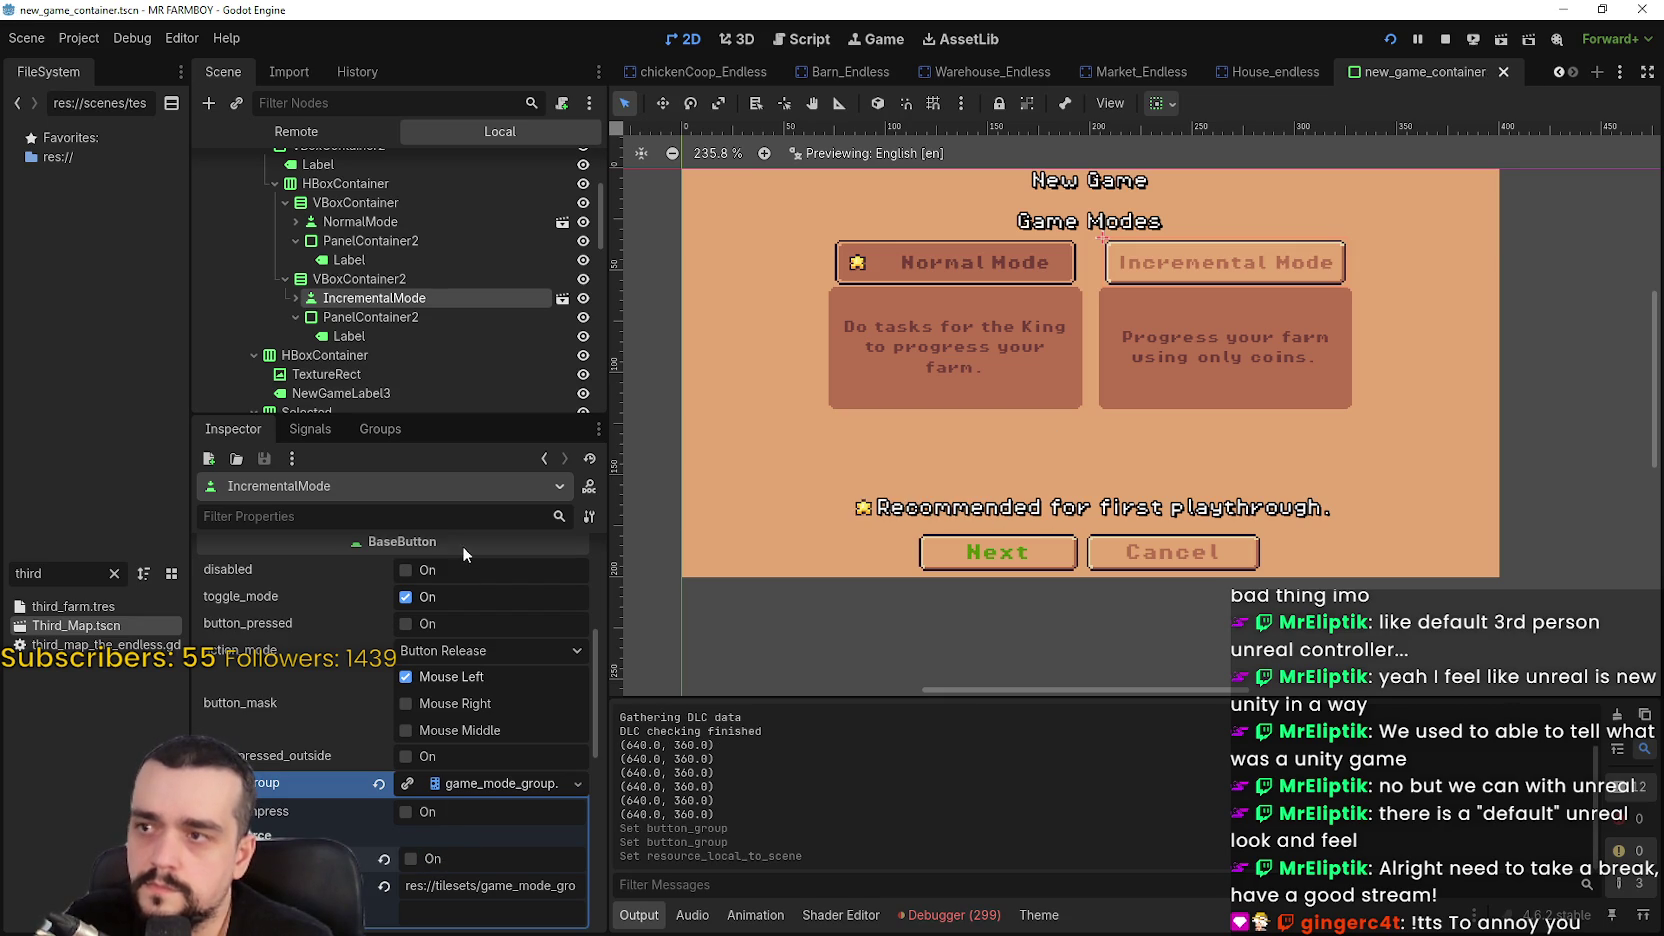
Quick Load game_mode_group.tres into NormalMode's button_group and save the scene
left_click(394, 228)
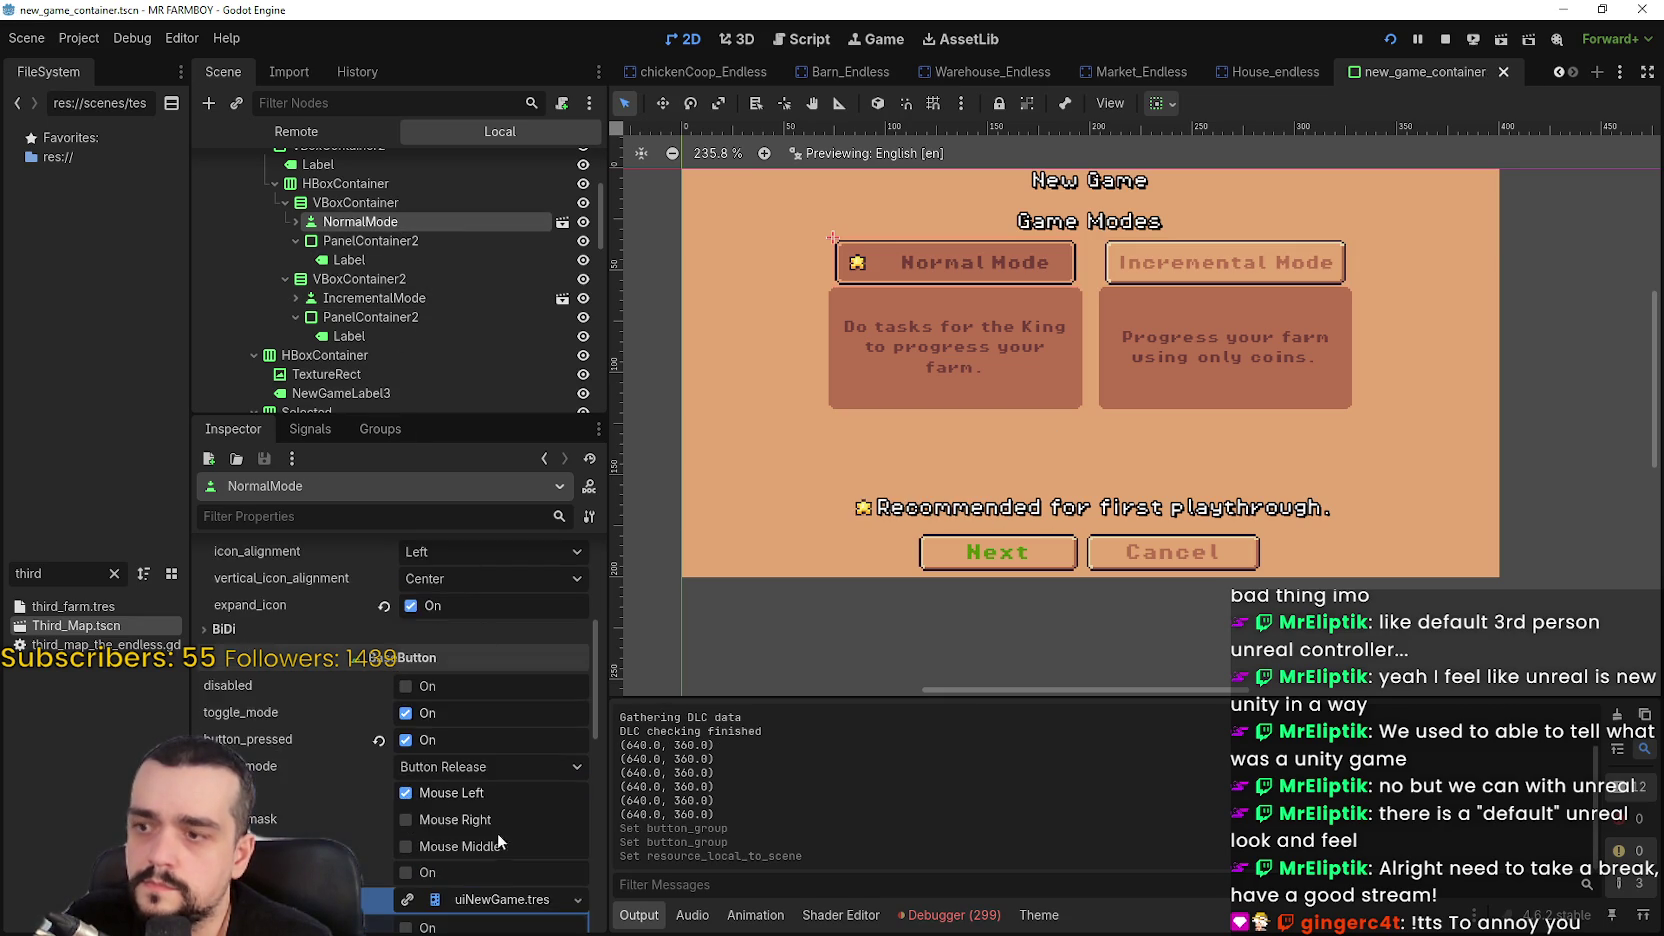
scroll(497, 832, "down", 3)
right_click(430, 764)
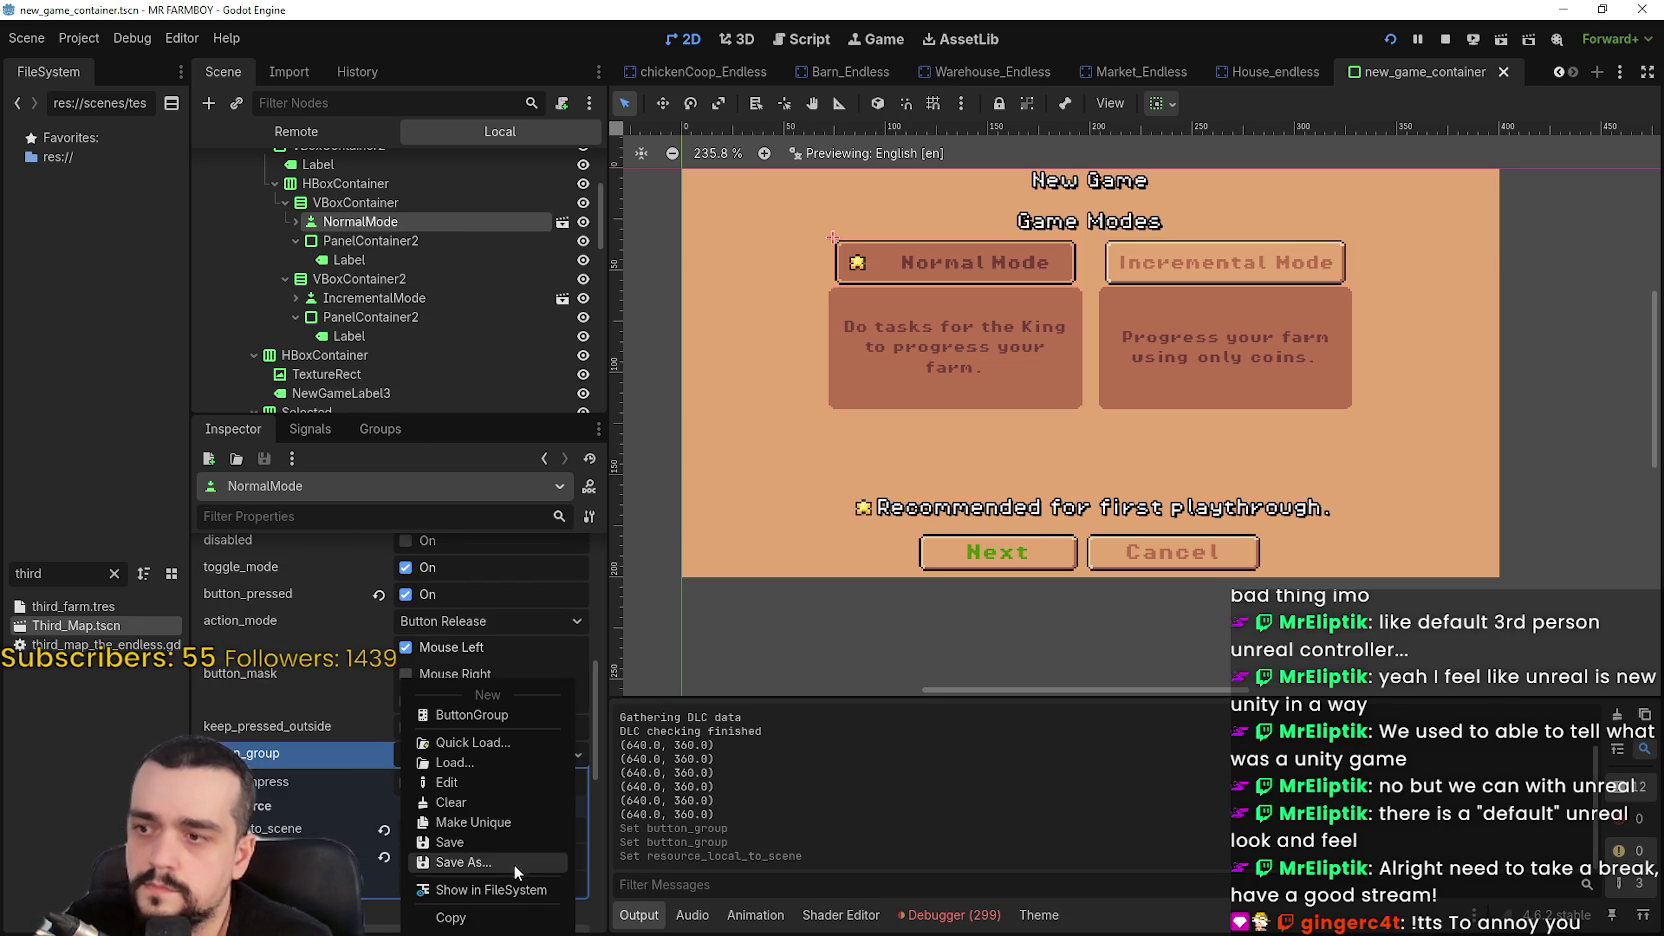
left_click(485, 742)
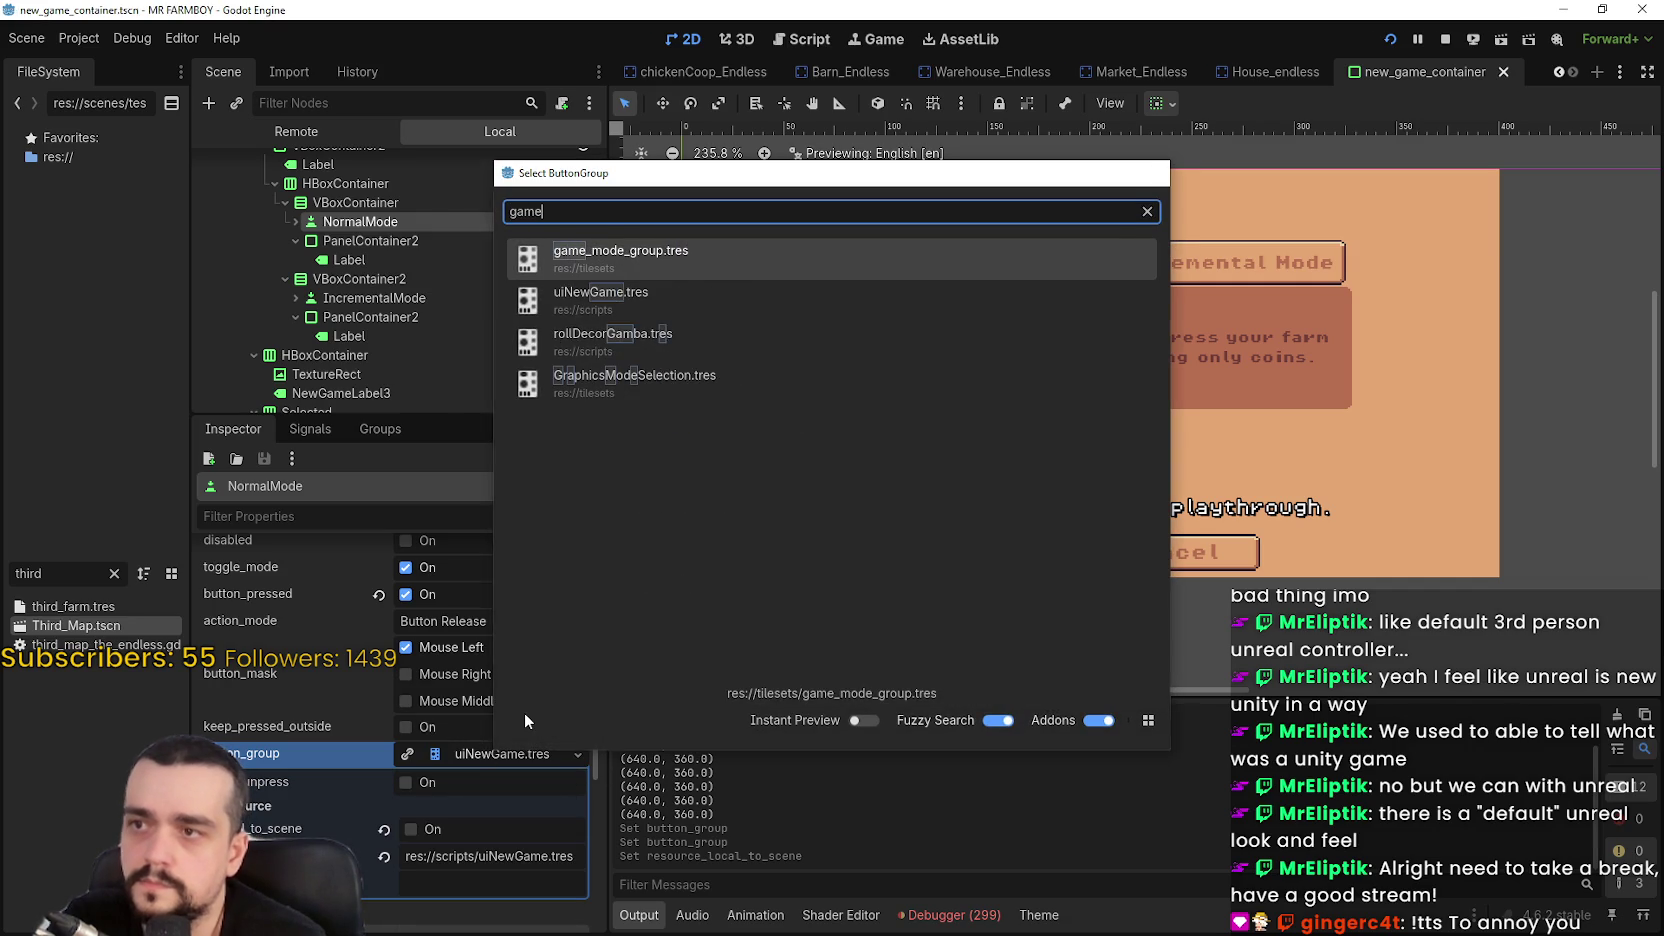
key("Return")
key("ctrl+s")
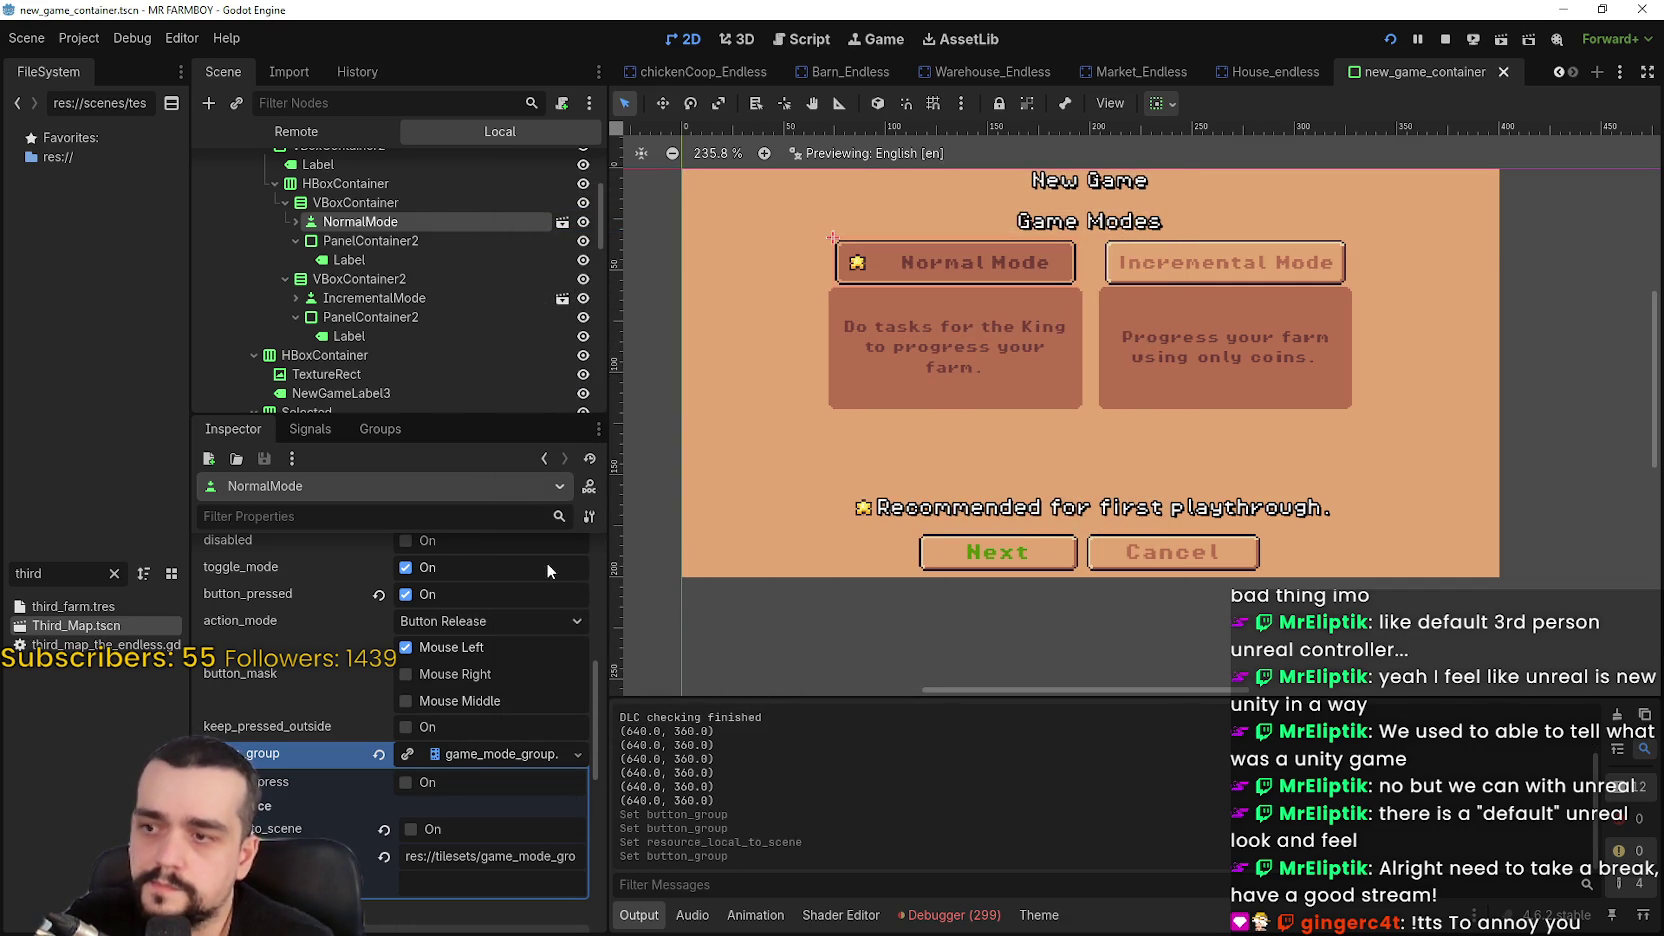
scroll(436, 317, "down", 2)
scroll(447, 303, "up", 5)
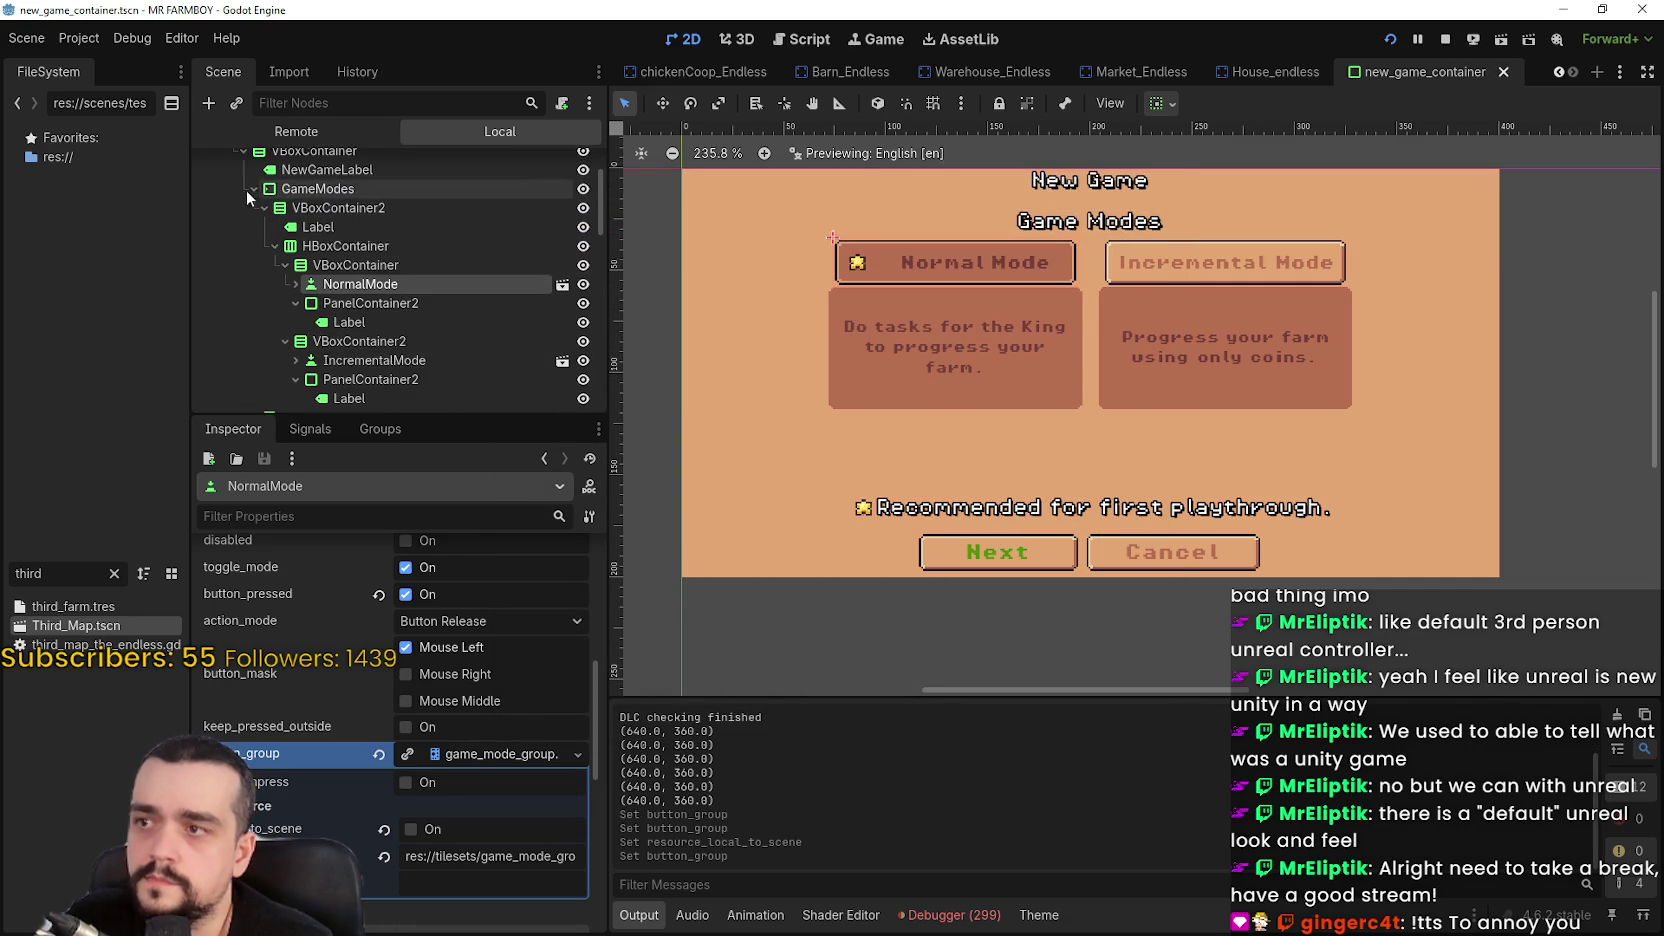
Check that the island buttons, including Island_Select2, use islandSelect.tres, then save the scene
left_click(222, 174)
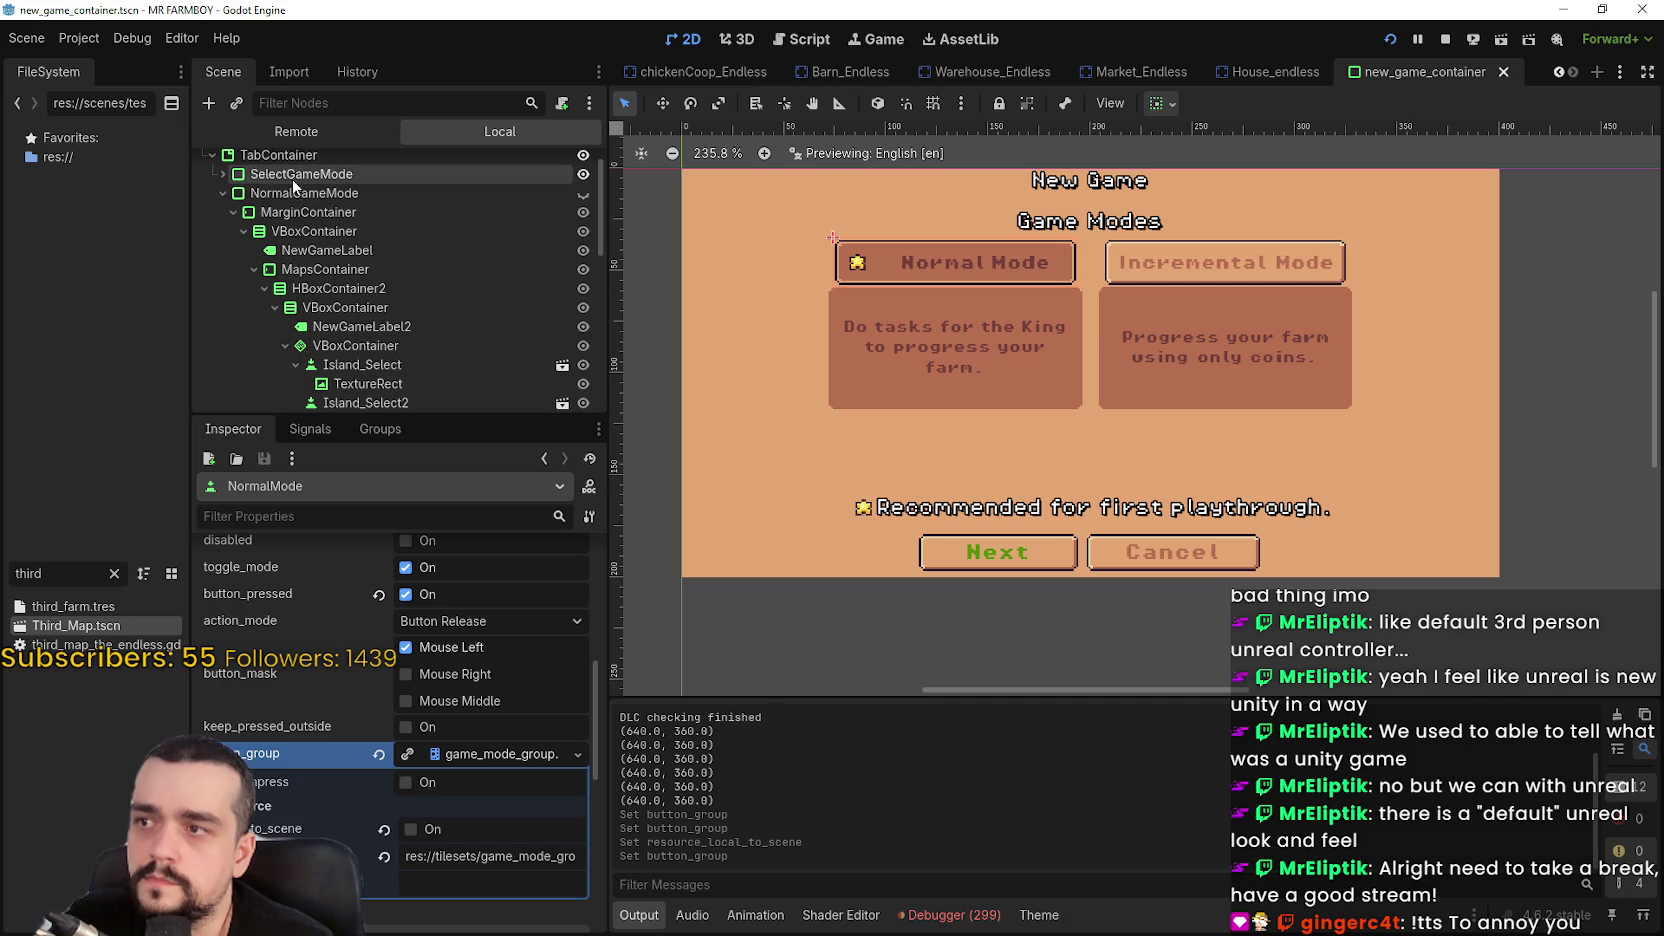
left_click(584, 193)
left_click(1032, 323)
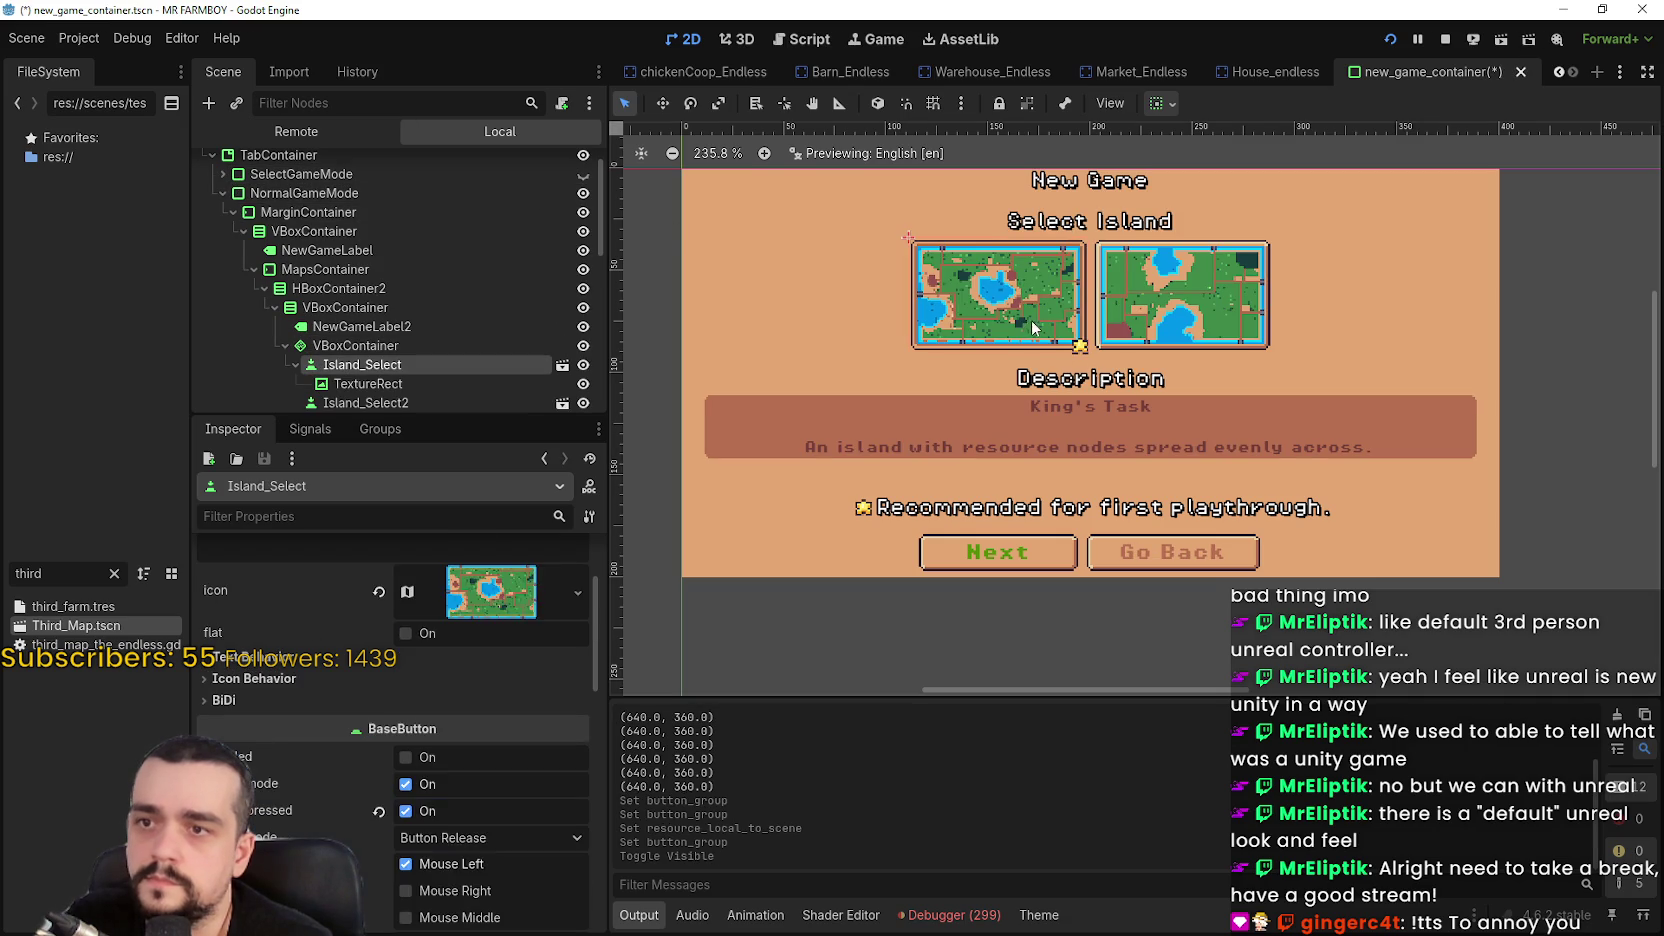
scroll(380, 762, "down", 8)
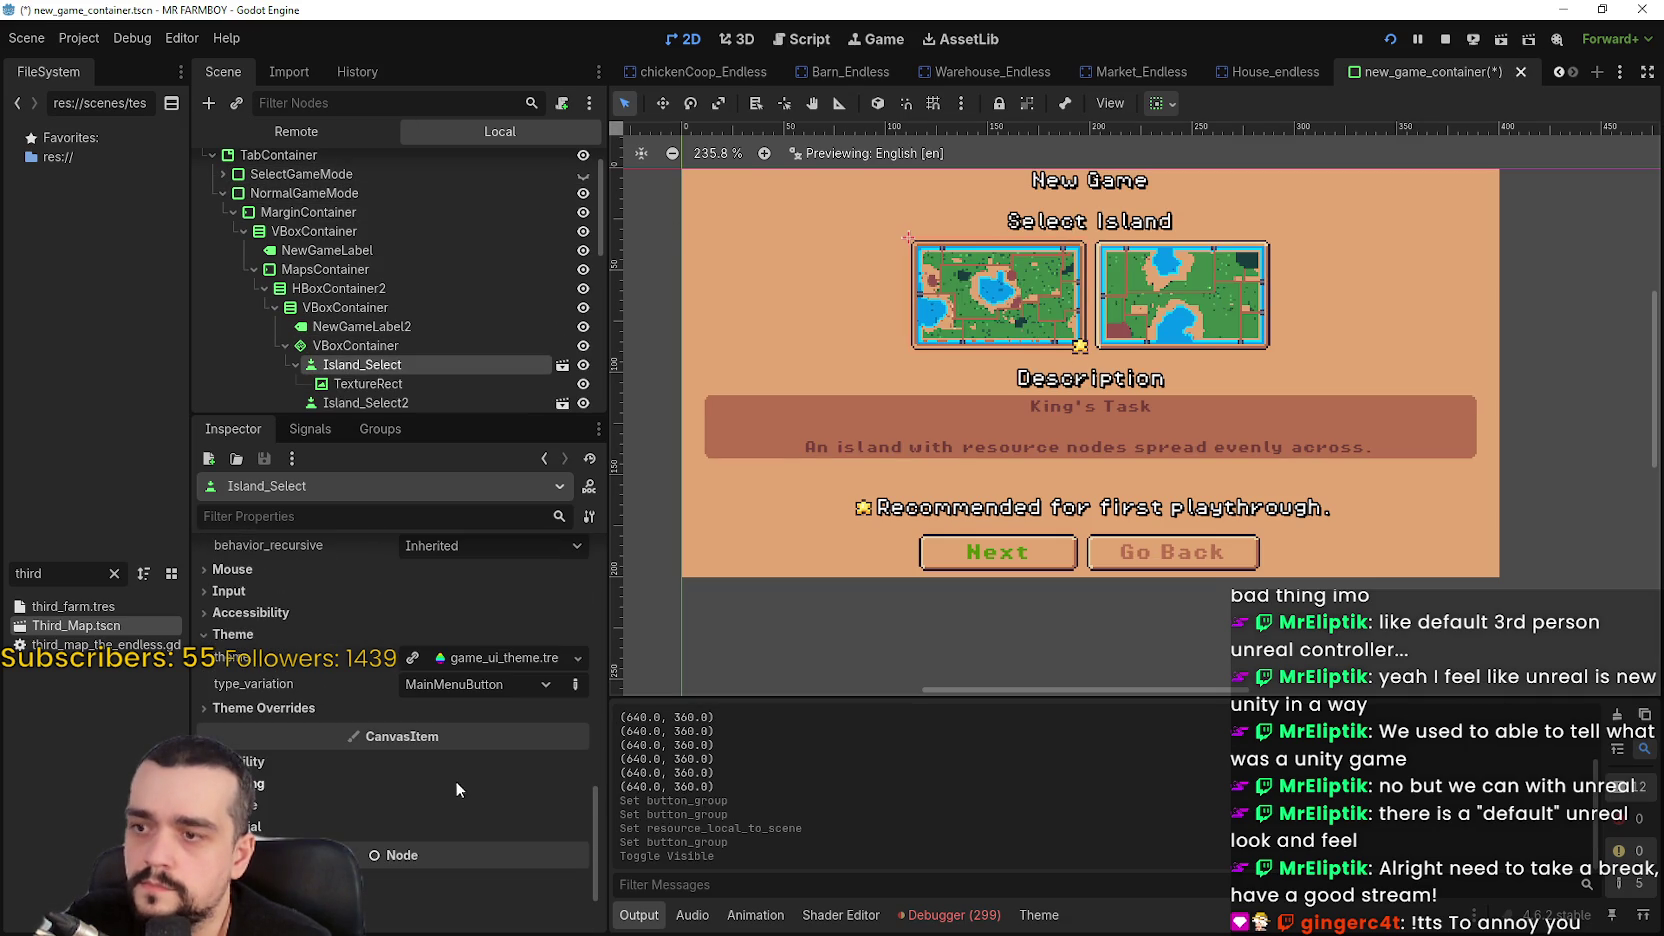
scroll(413, 757, "up", 5)
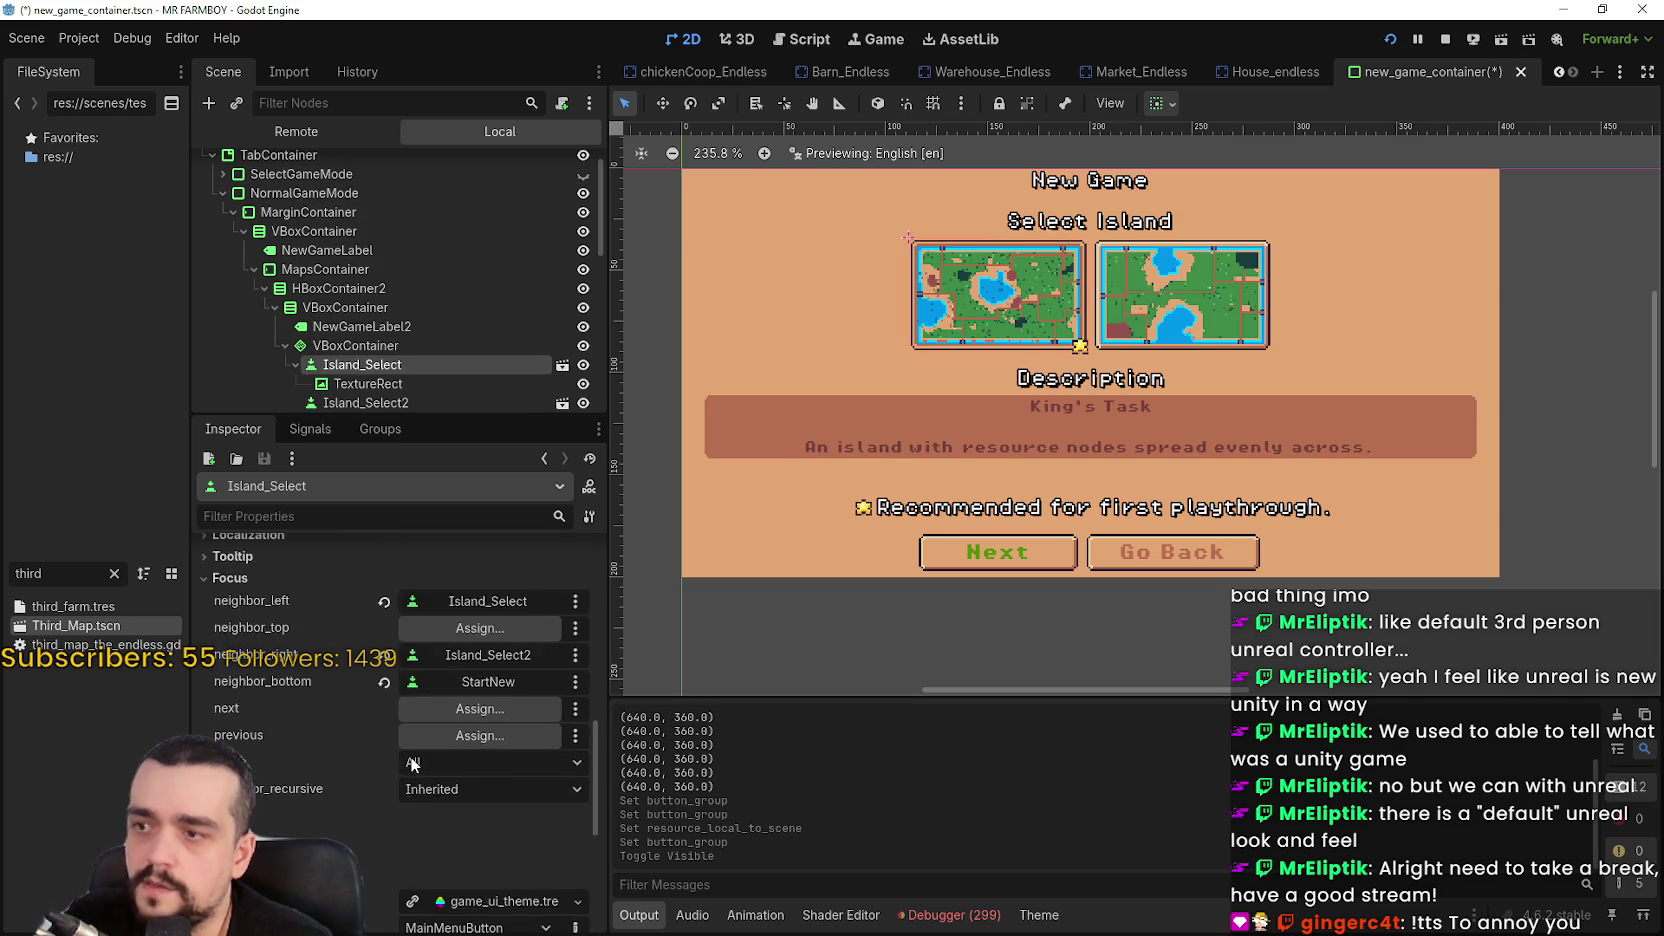
left_click(471, 684)
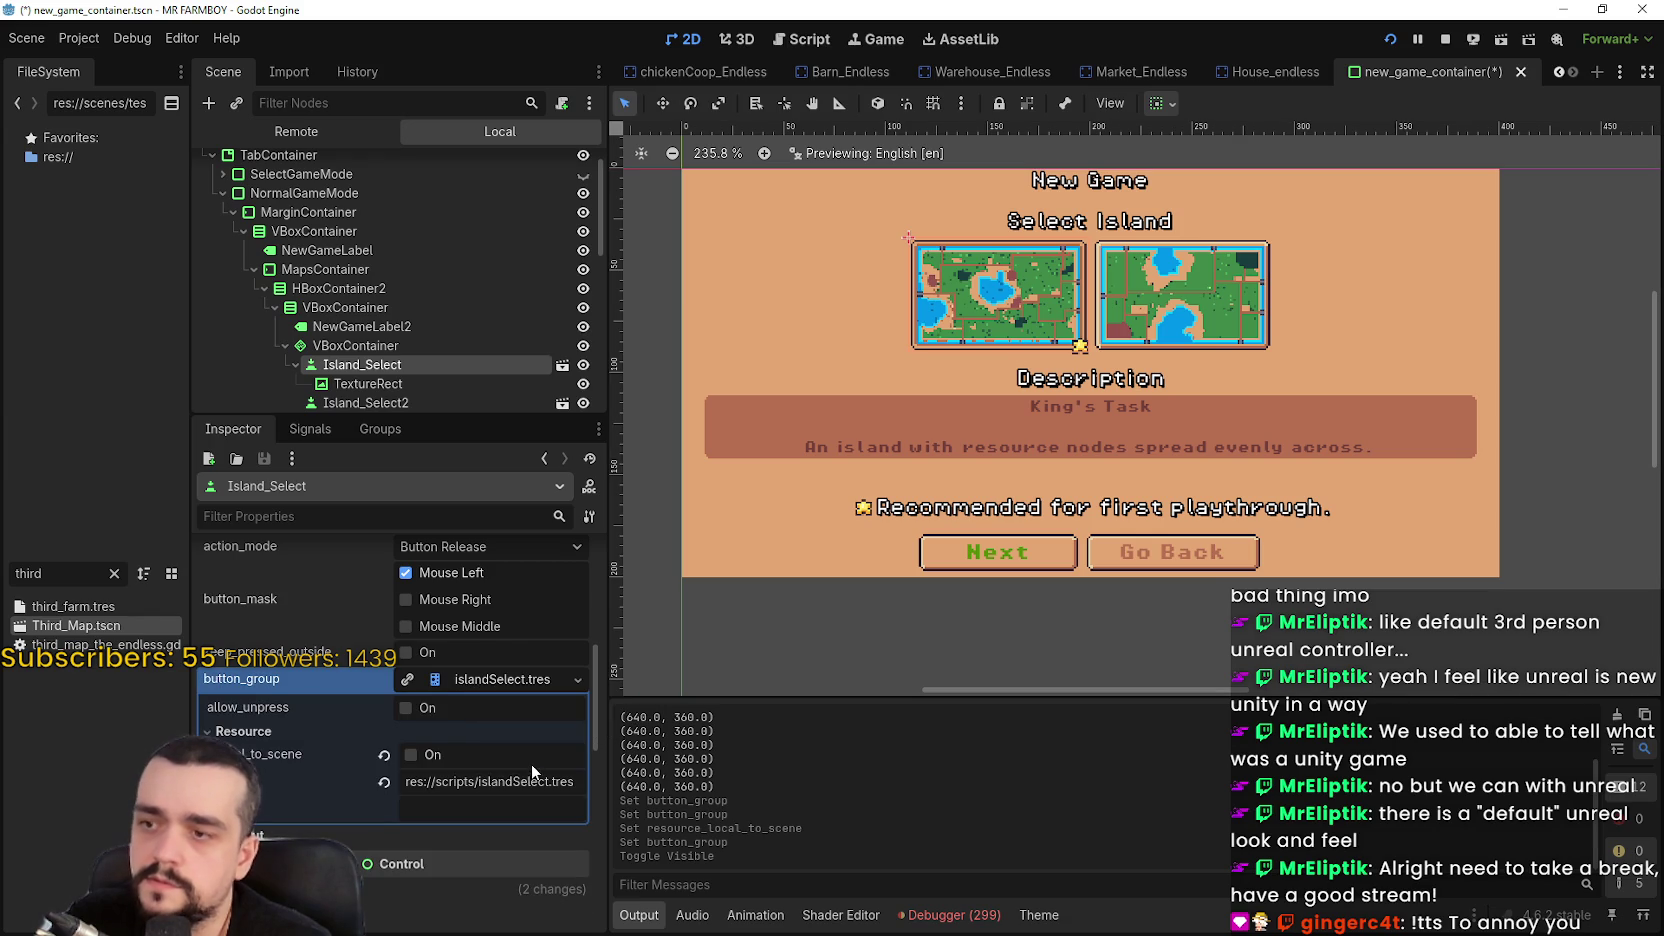
left_click(1170, 320)
scroll(320, 746, "down", 10)
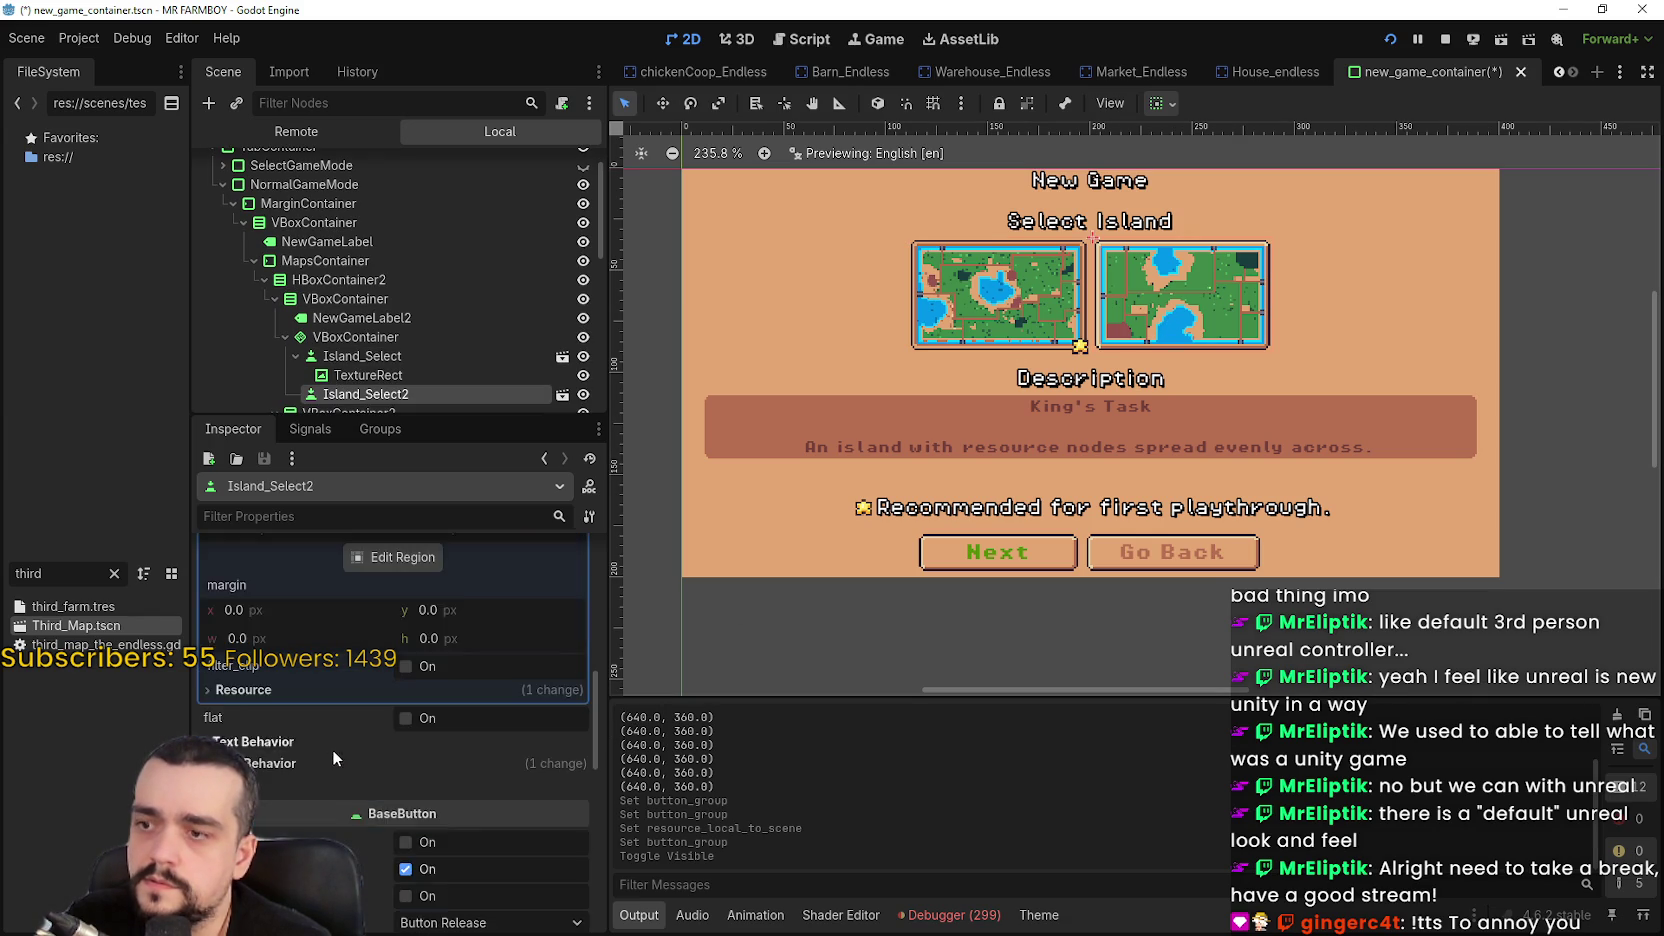
left_click(540, 621)
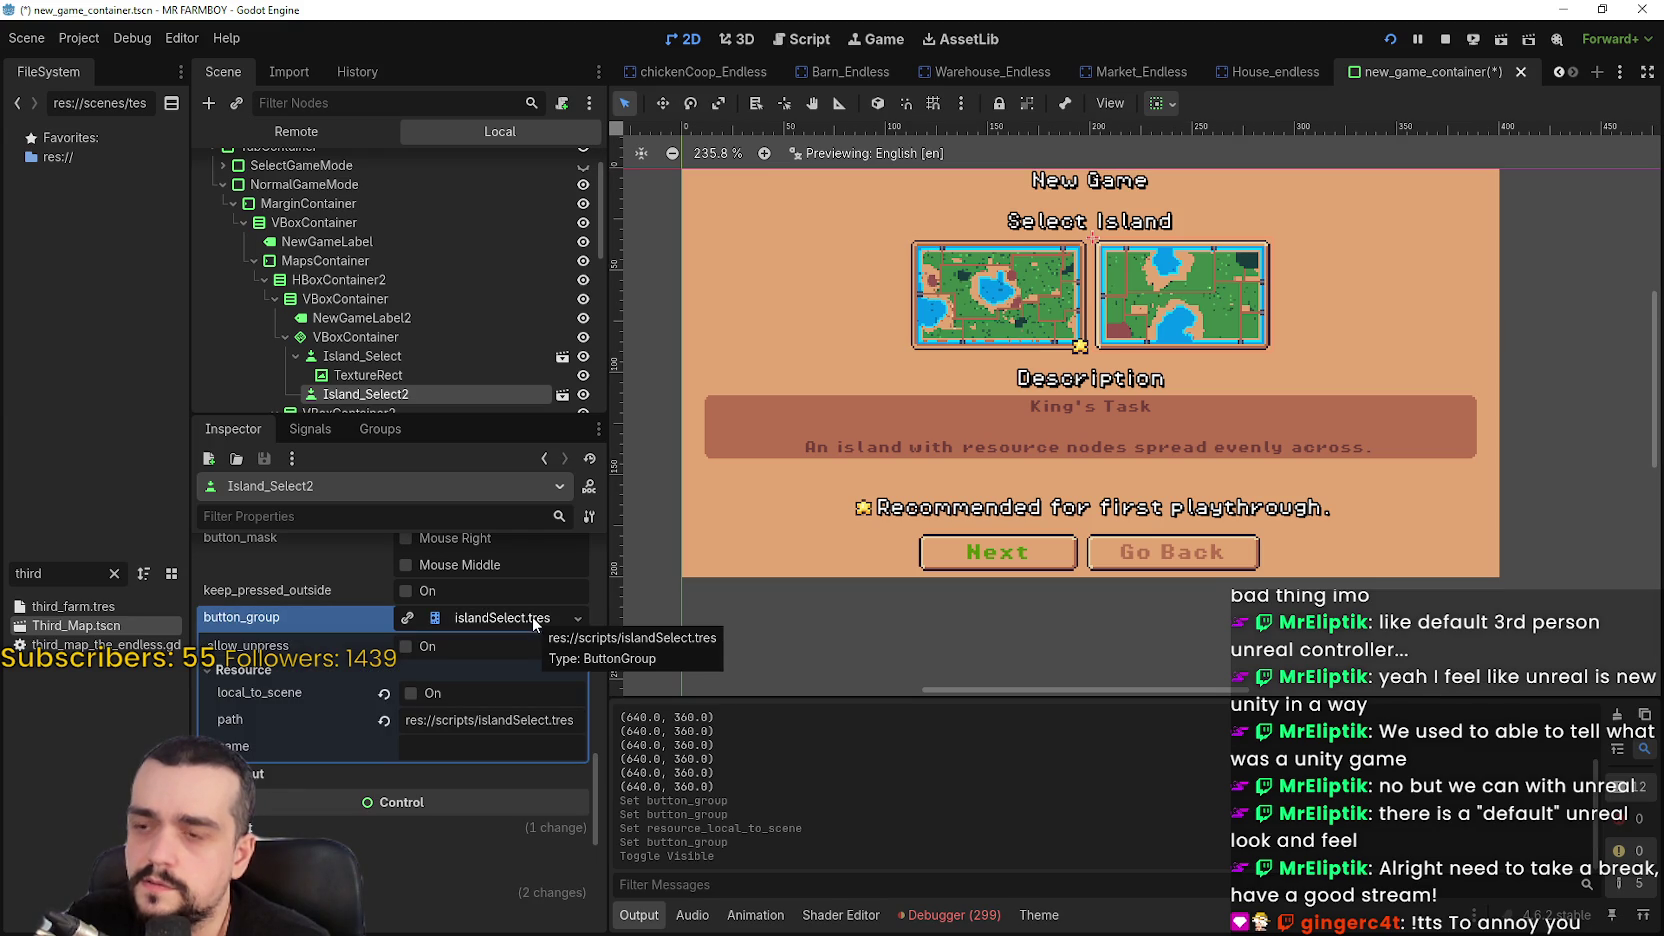
left_click(533, 619)
scroll(467, 718, "up", 6)
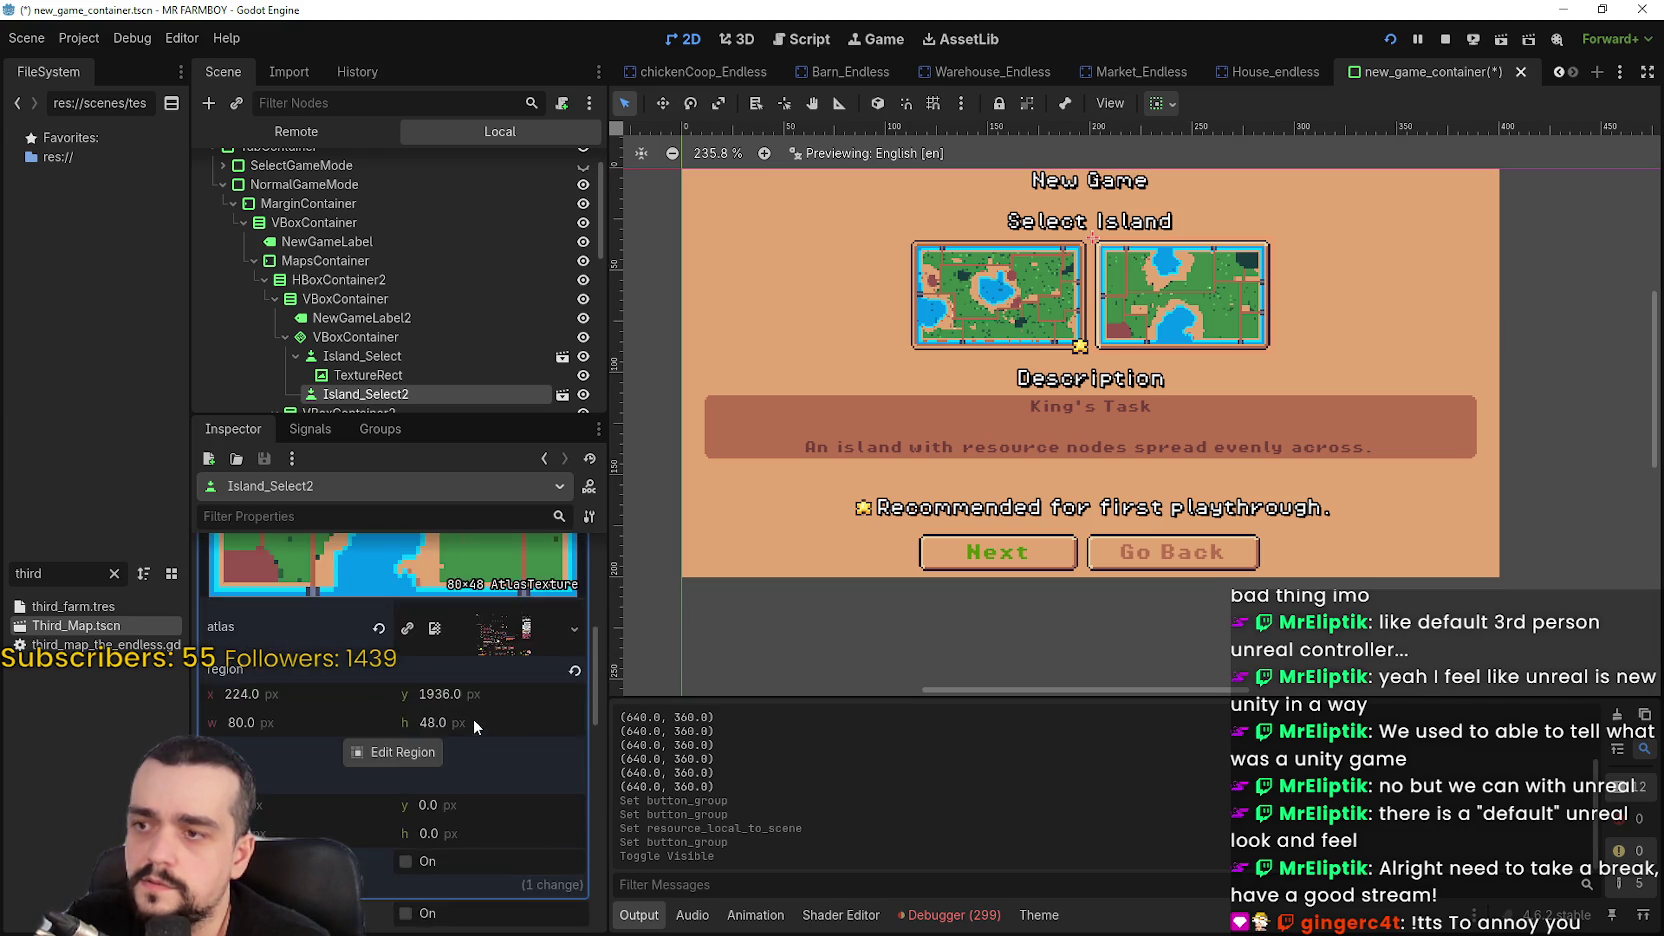
scroll(473, 718, "up", 3)
left_click(493, 685)
key("ctrl+s")
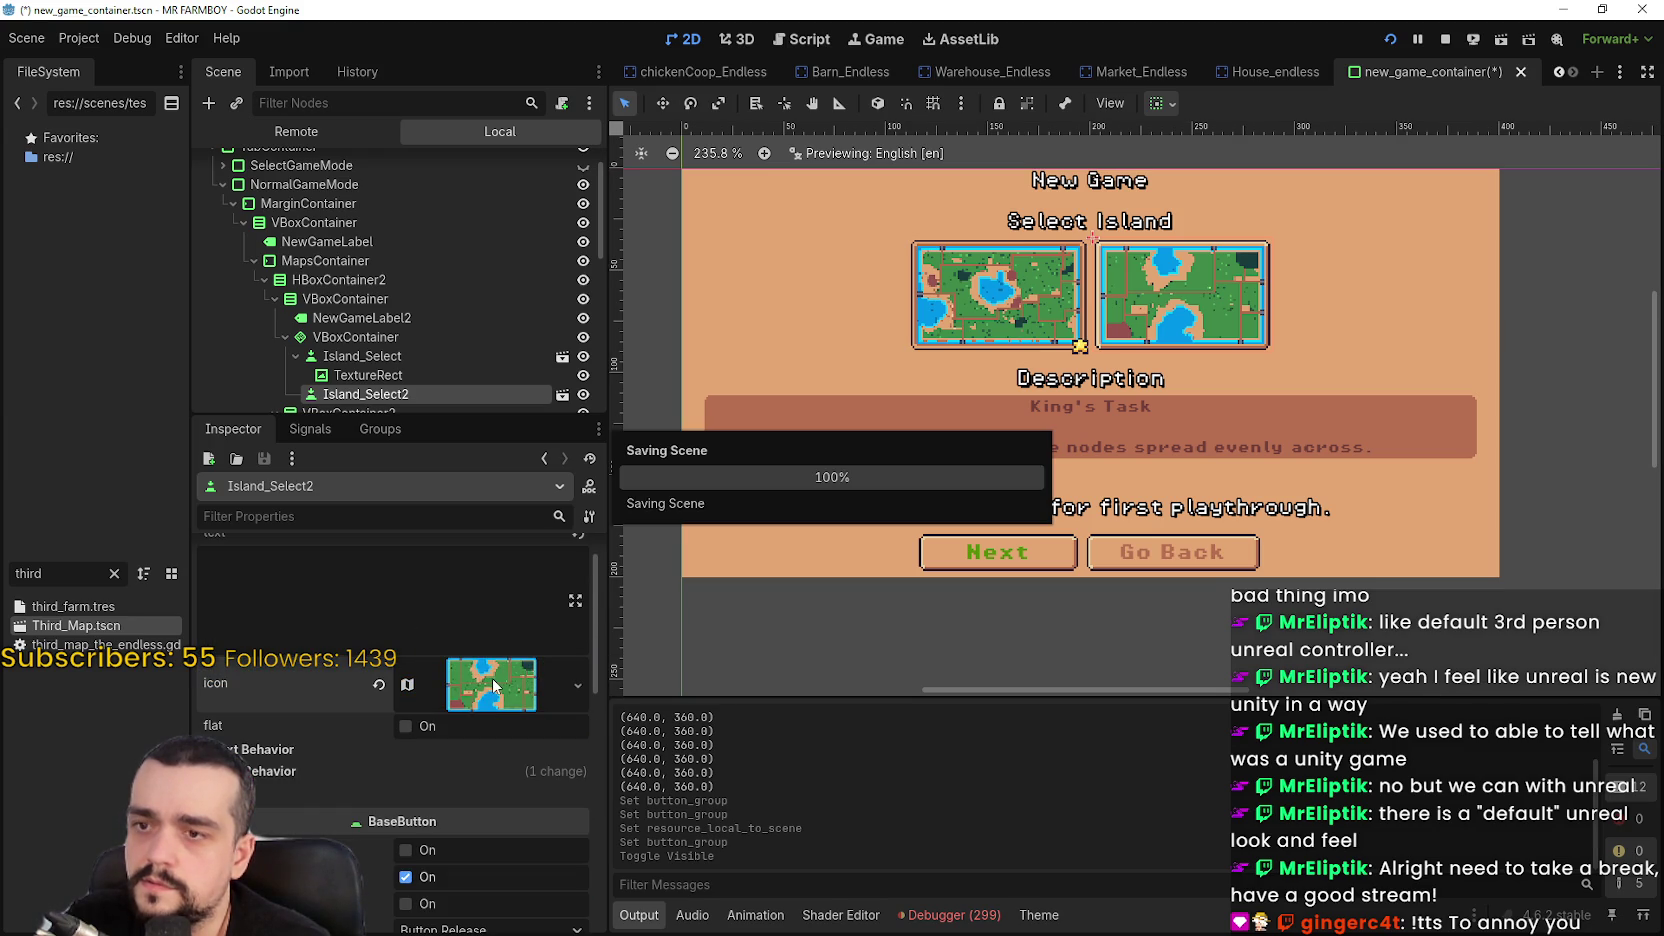
Hide NormalGameMode and show the IncrementalMode page with The Endless island
scroll(493, 685, "up", 1)
scroll(407, 310, "down", 3)
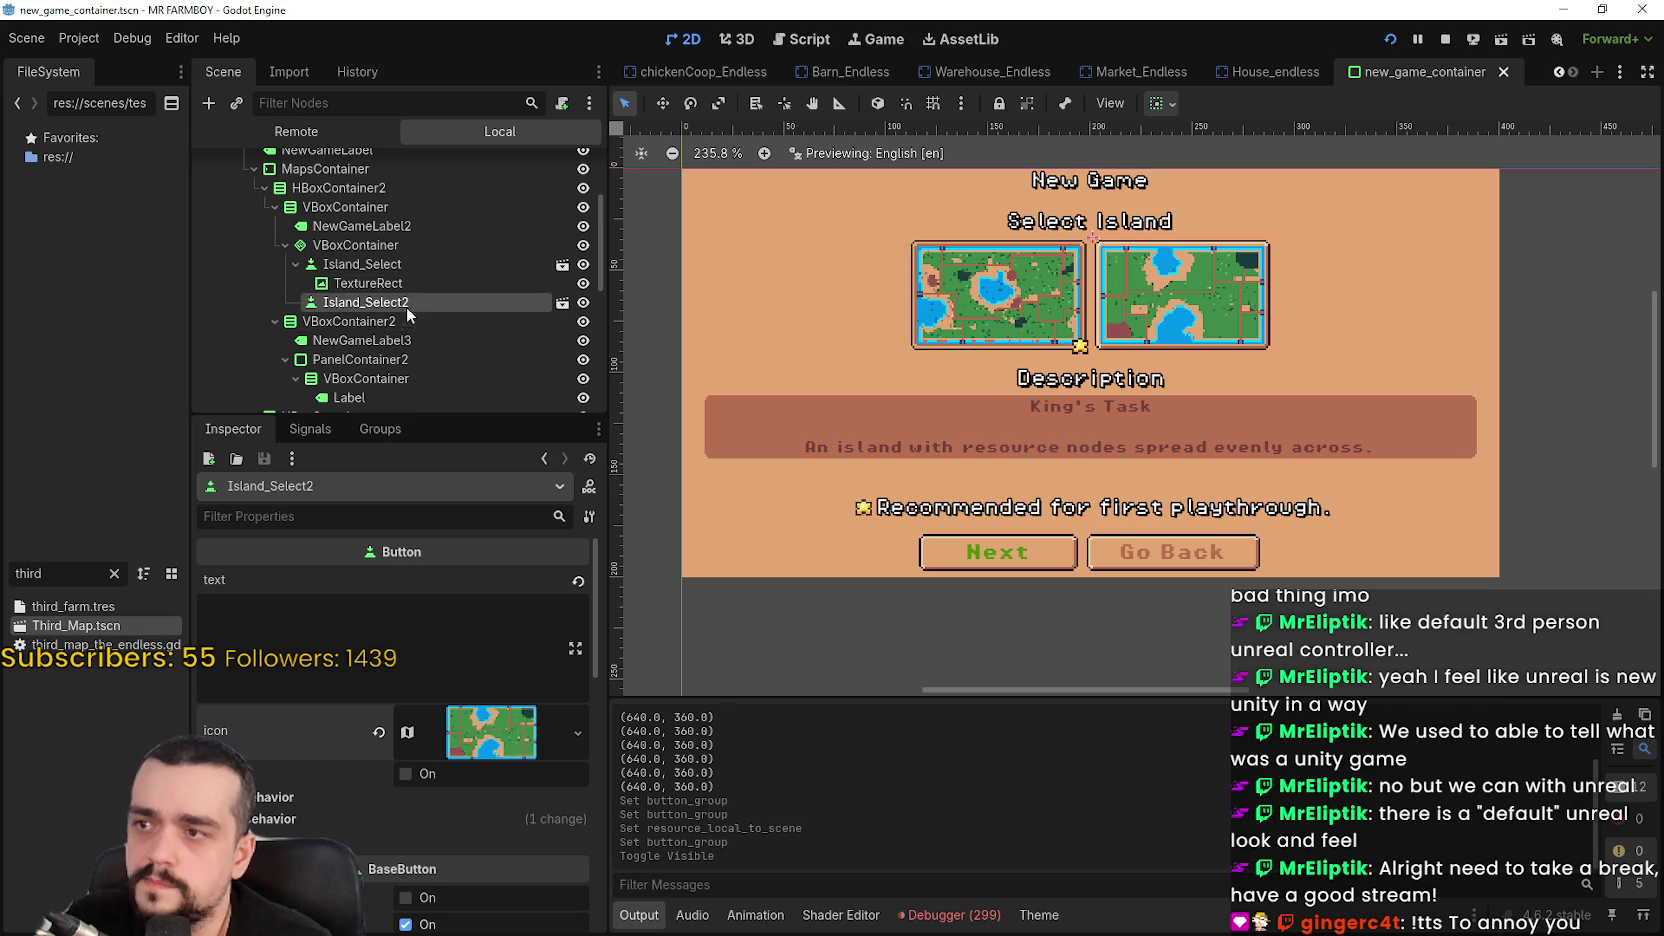
scroll(514, 325, "up", 3)
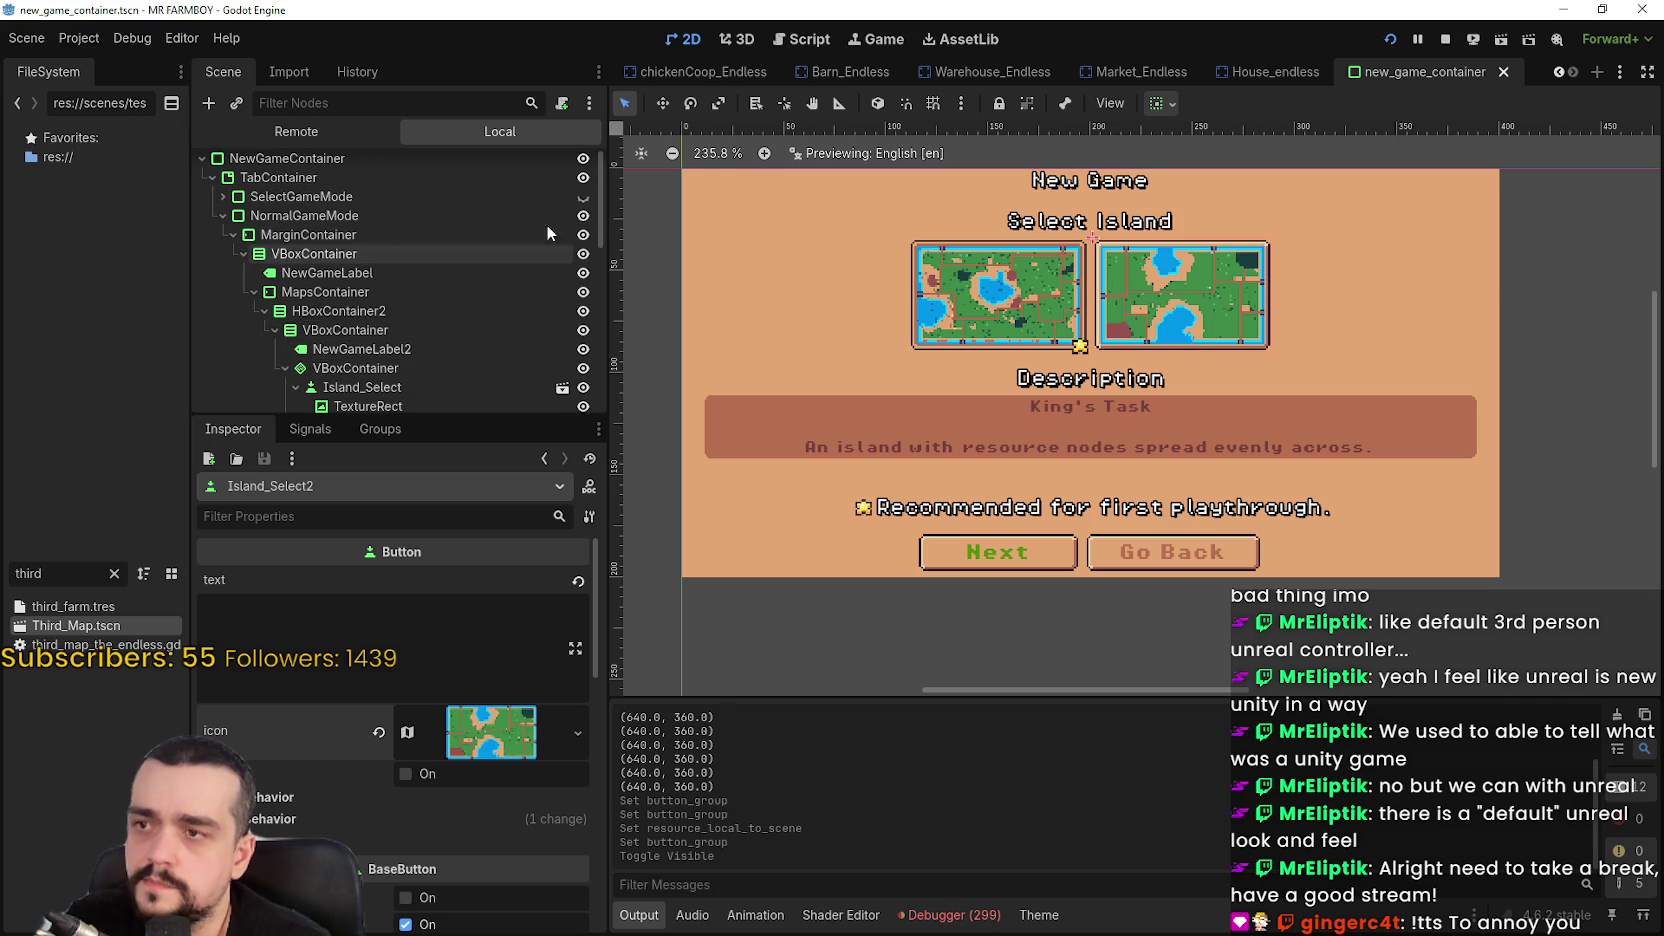
left_click(221, 215)
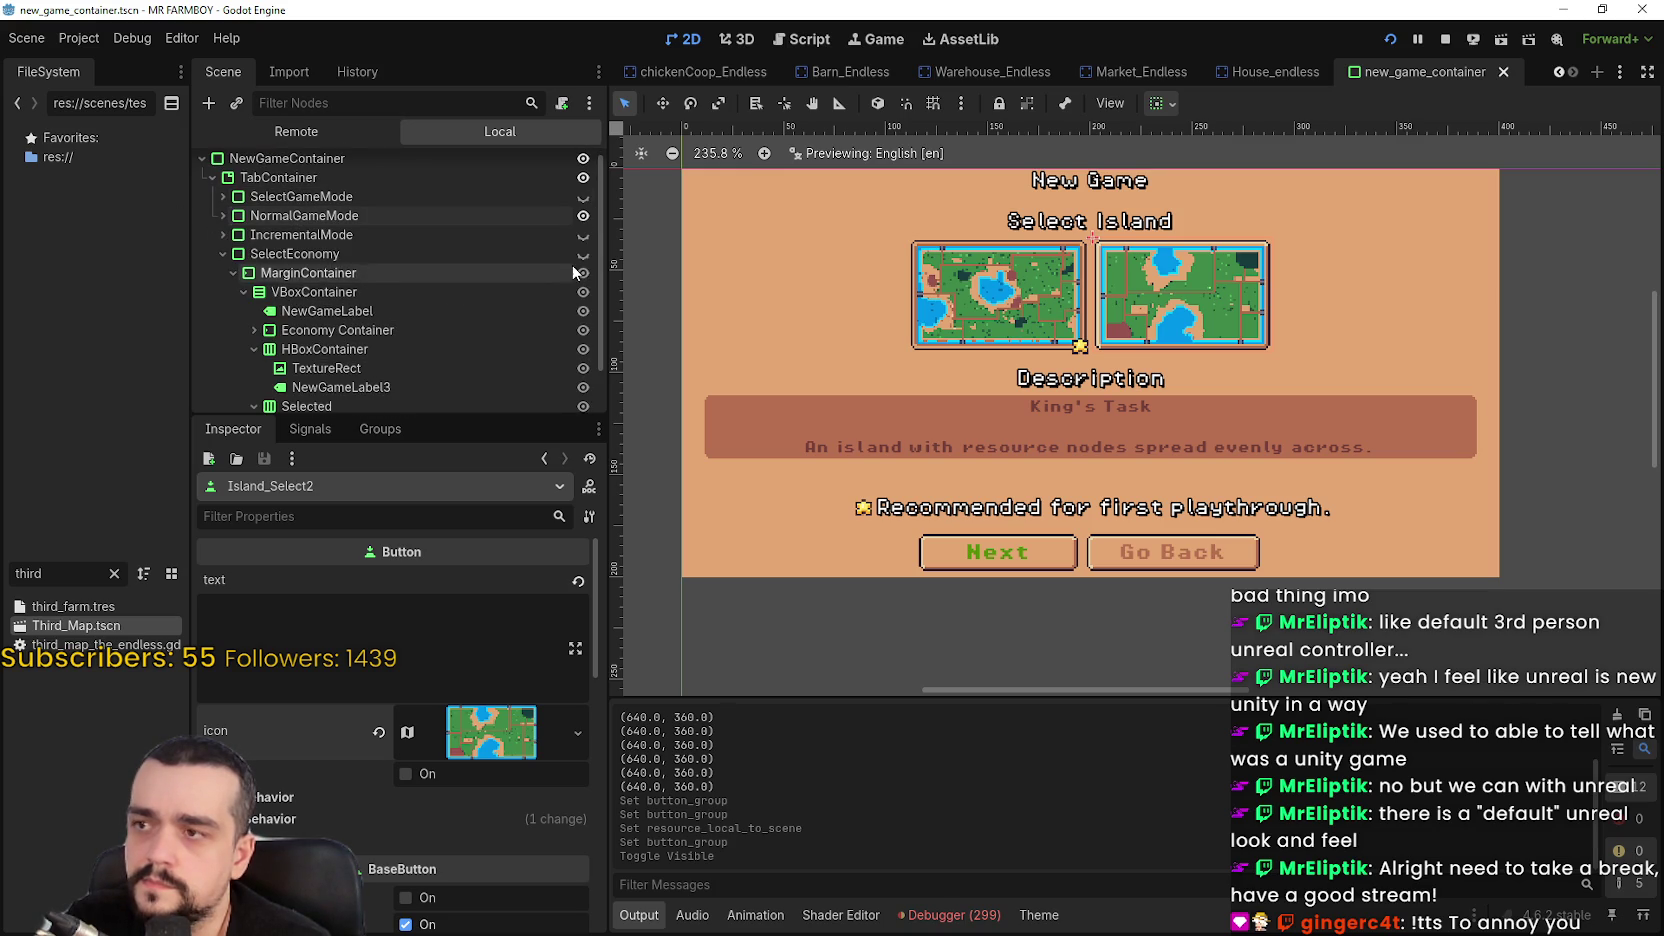
left_click(583, 234)
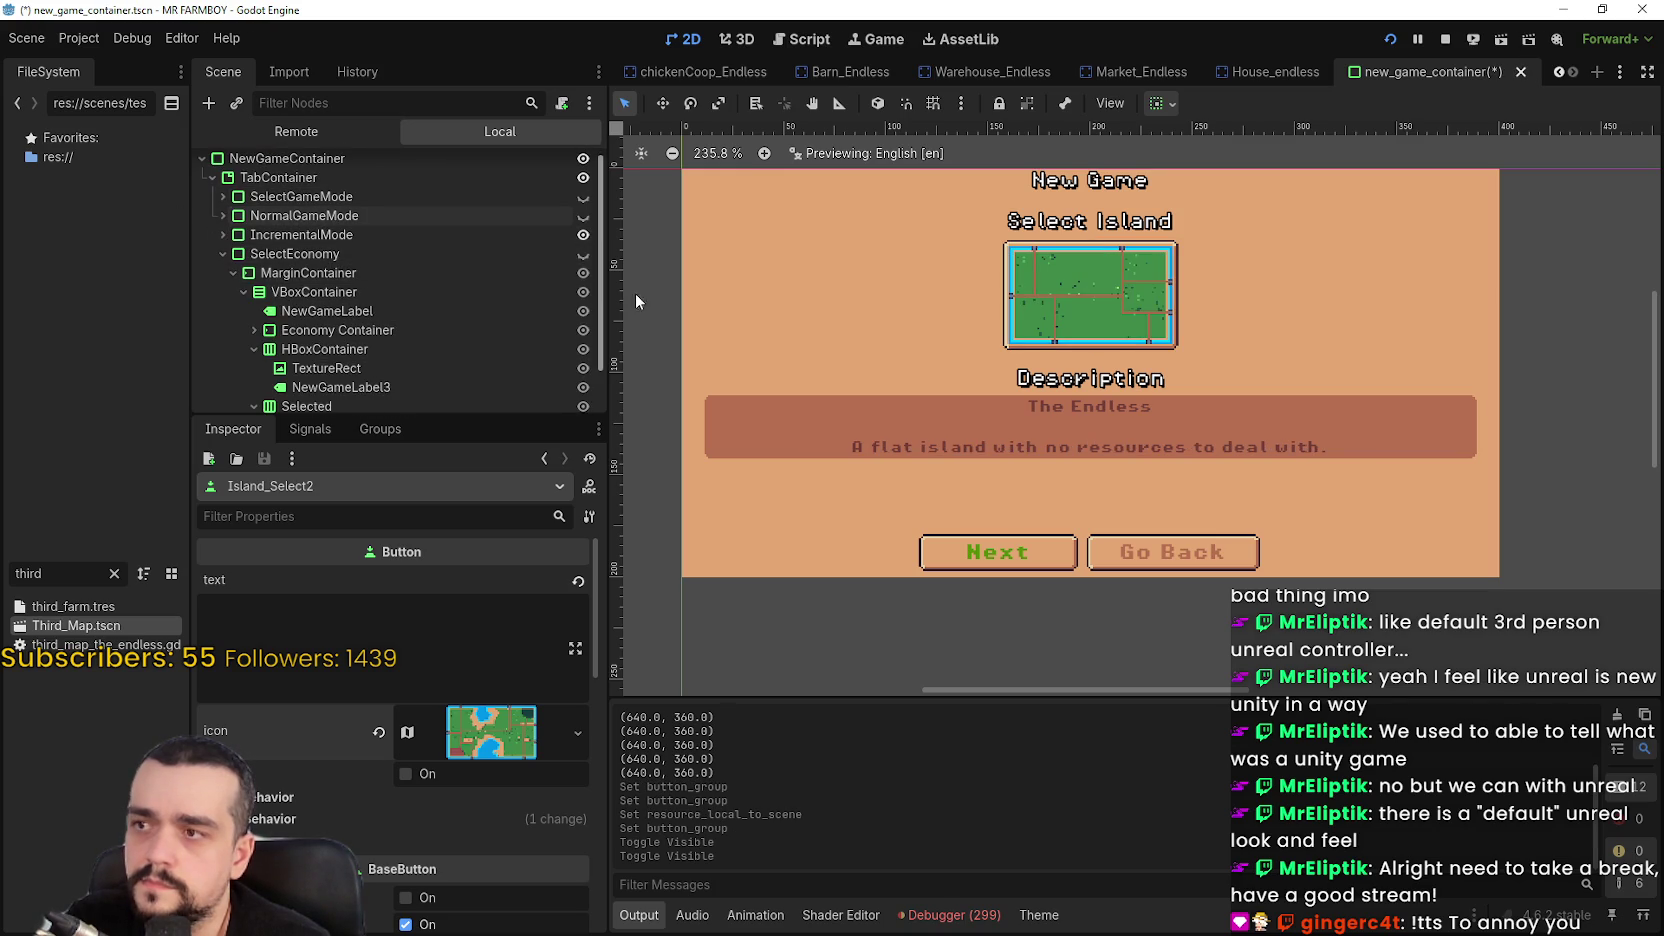
Replace Island_Select2's islandSelect.tres button group with a fresh ButtonGroup
scroll(488, 696, "down", 5)
left_click(494, 720)
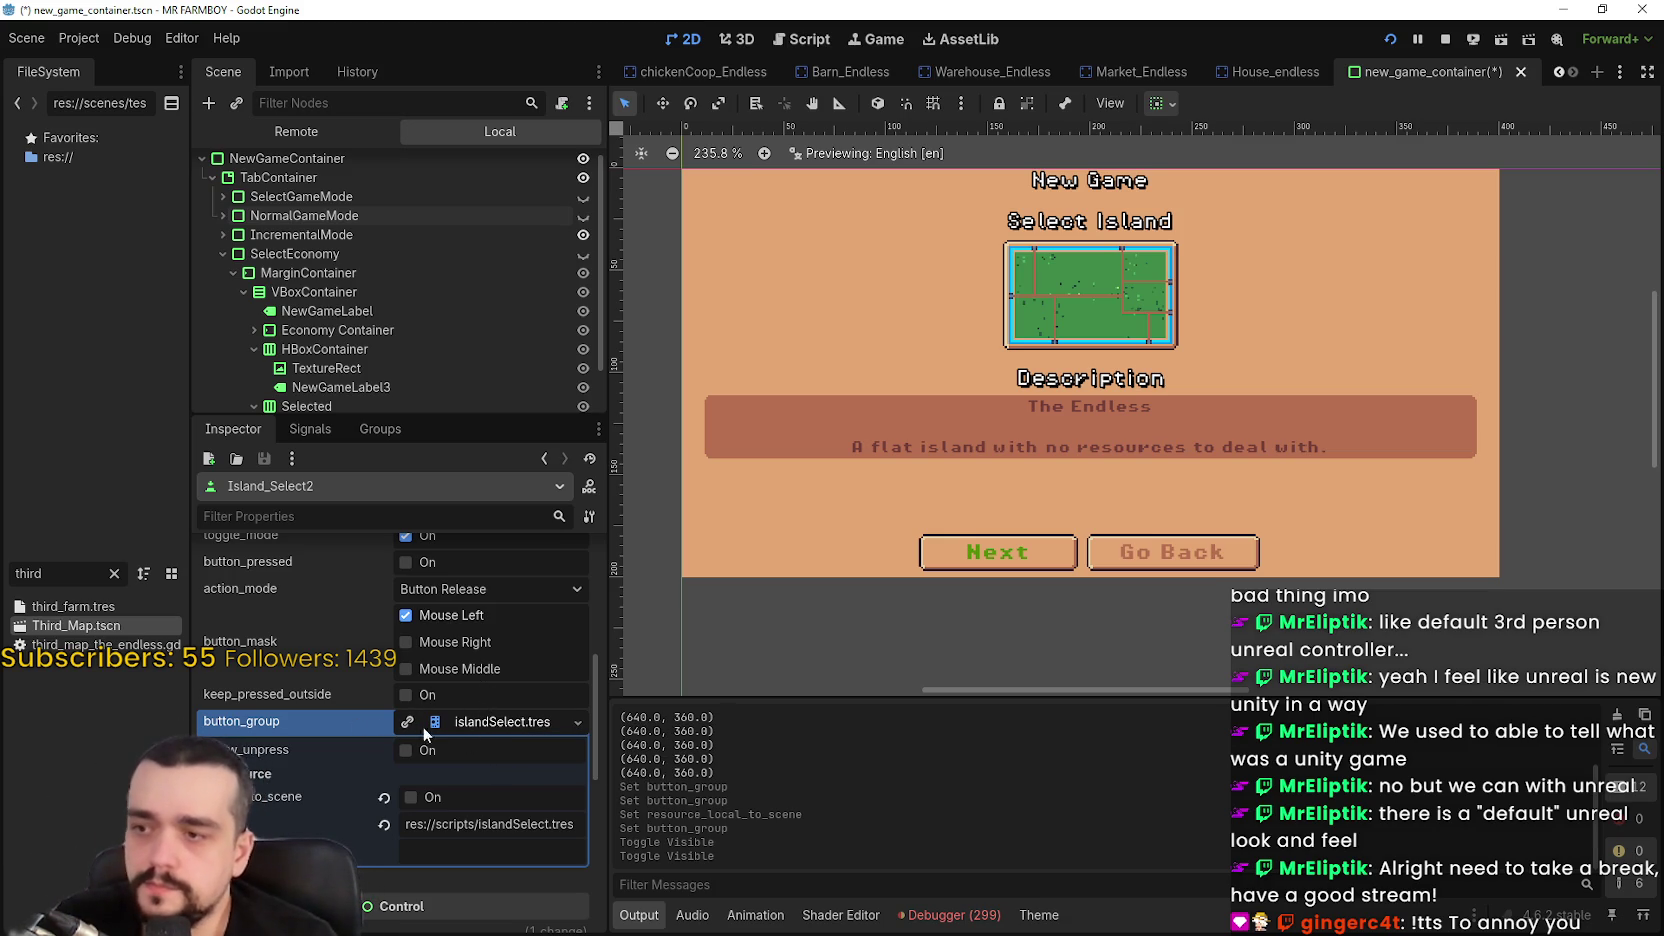
right_click(489, 725)
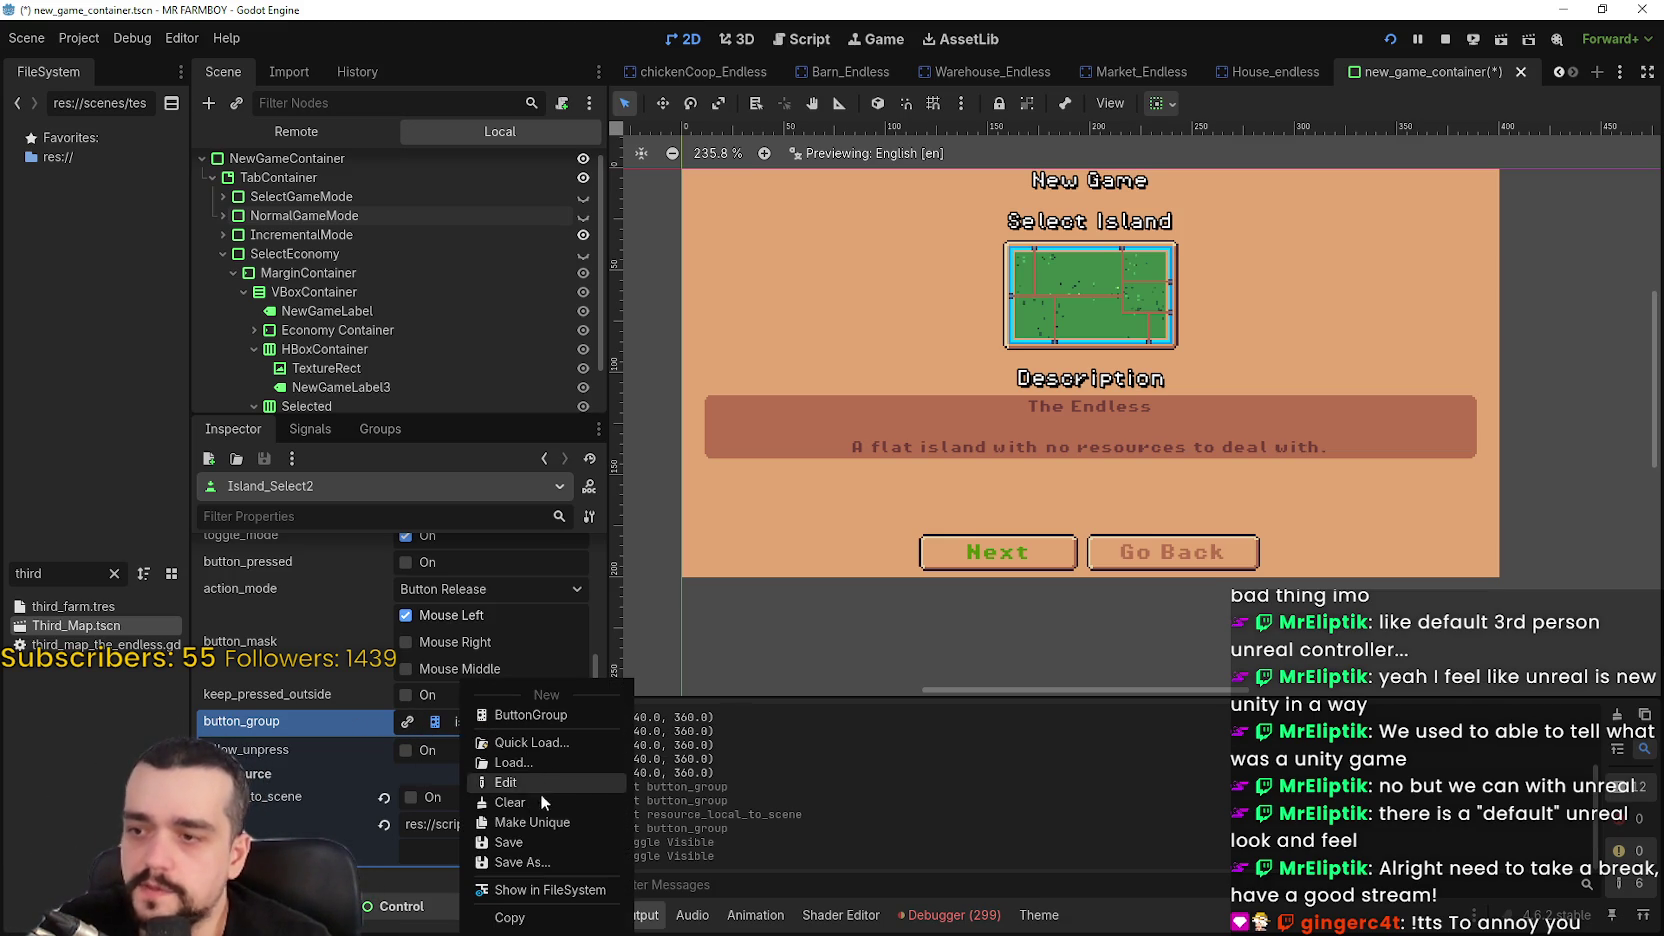
left_click(524, 716)
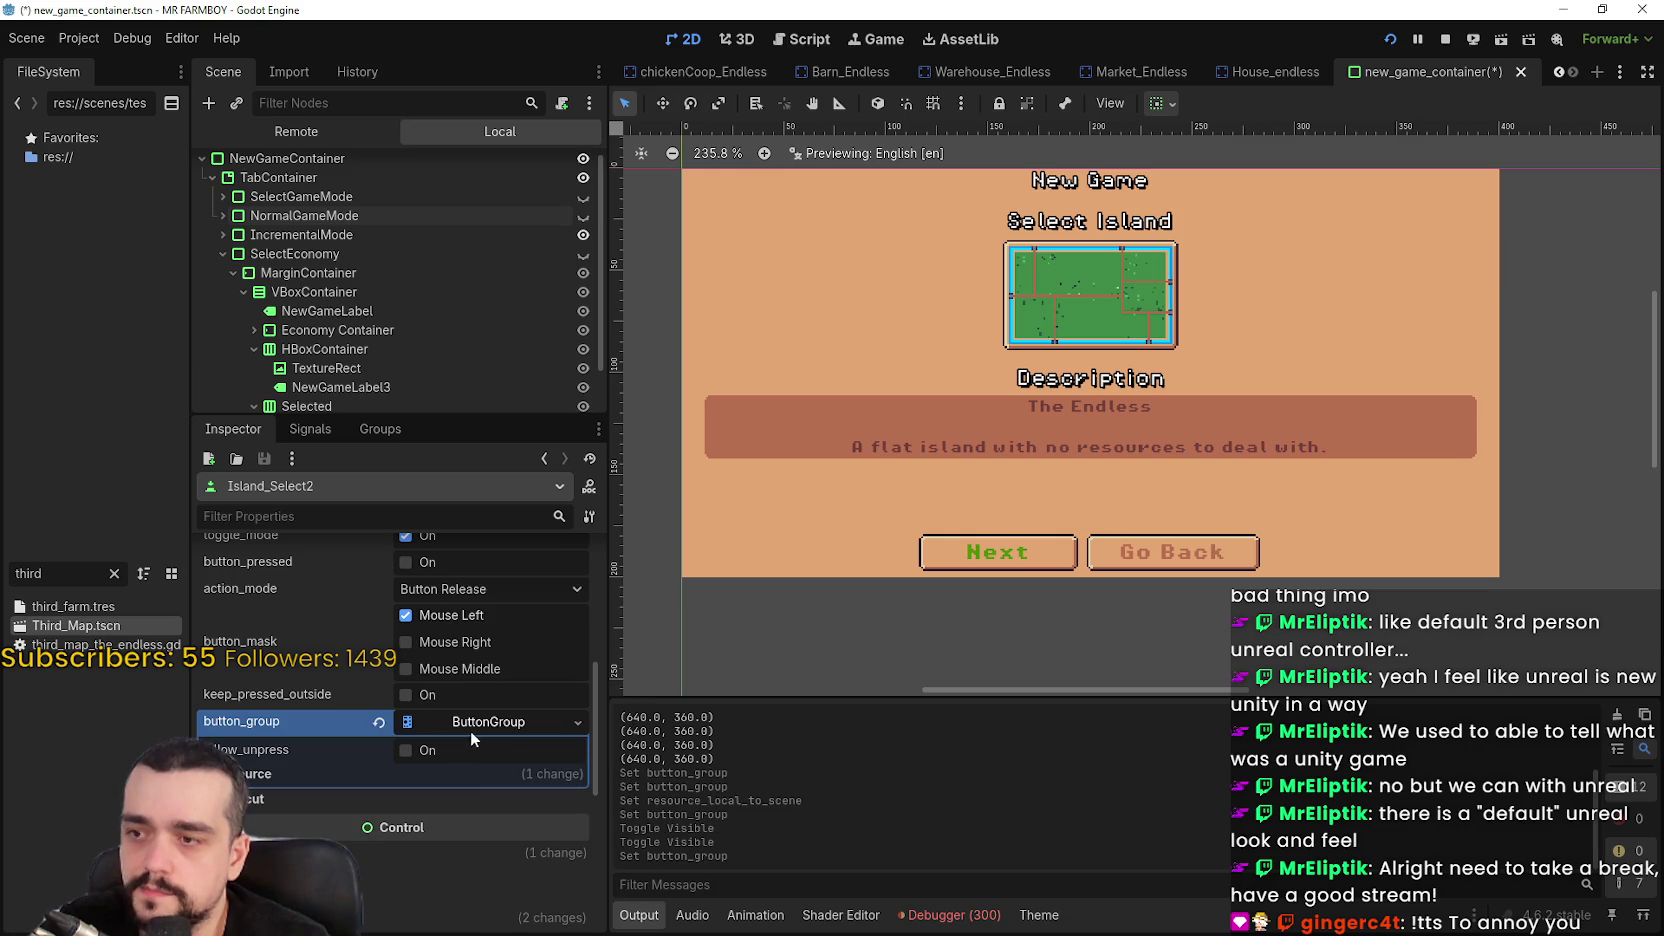
Save the new group as island_select_incremental.tres in tilesets and save the scene
right_click(472, 727)
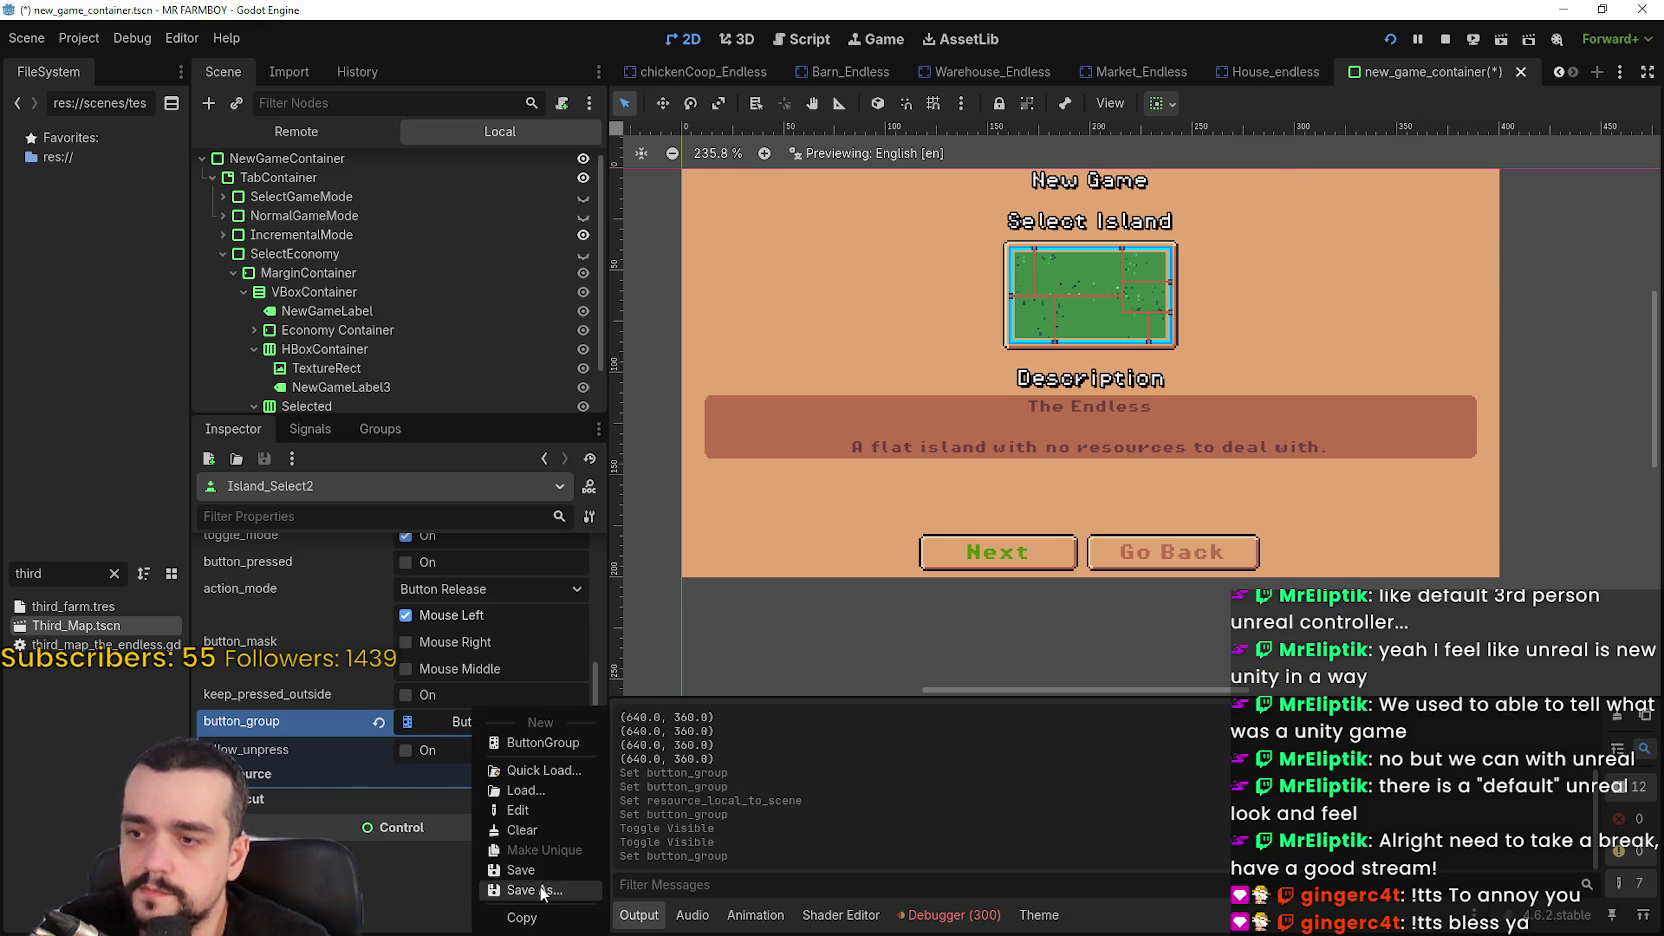
left_click(535, 890)
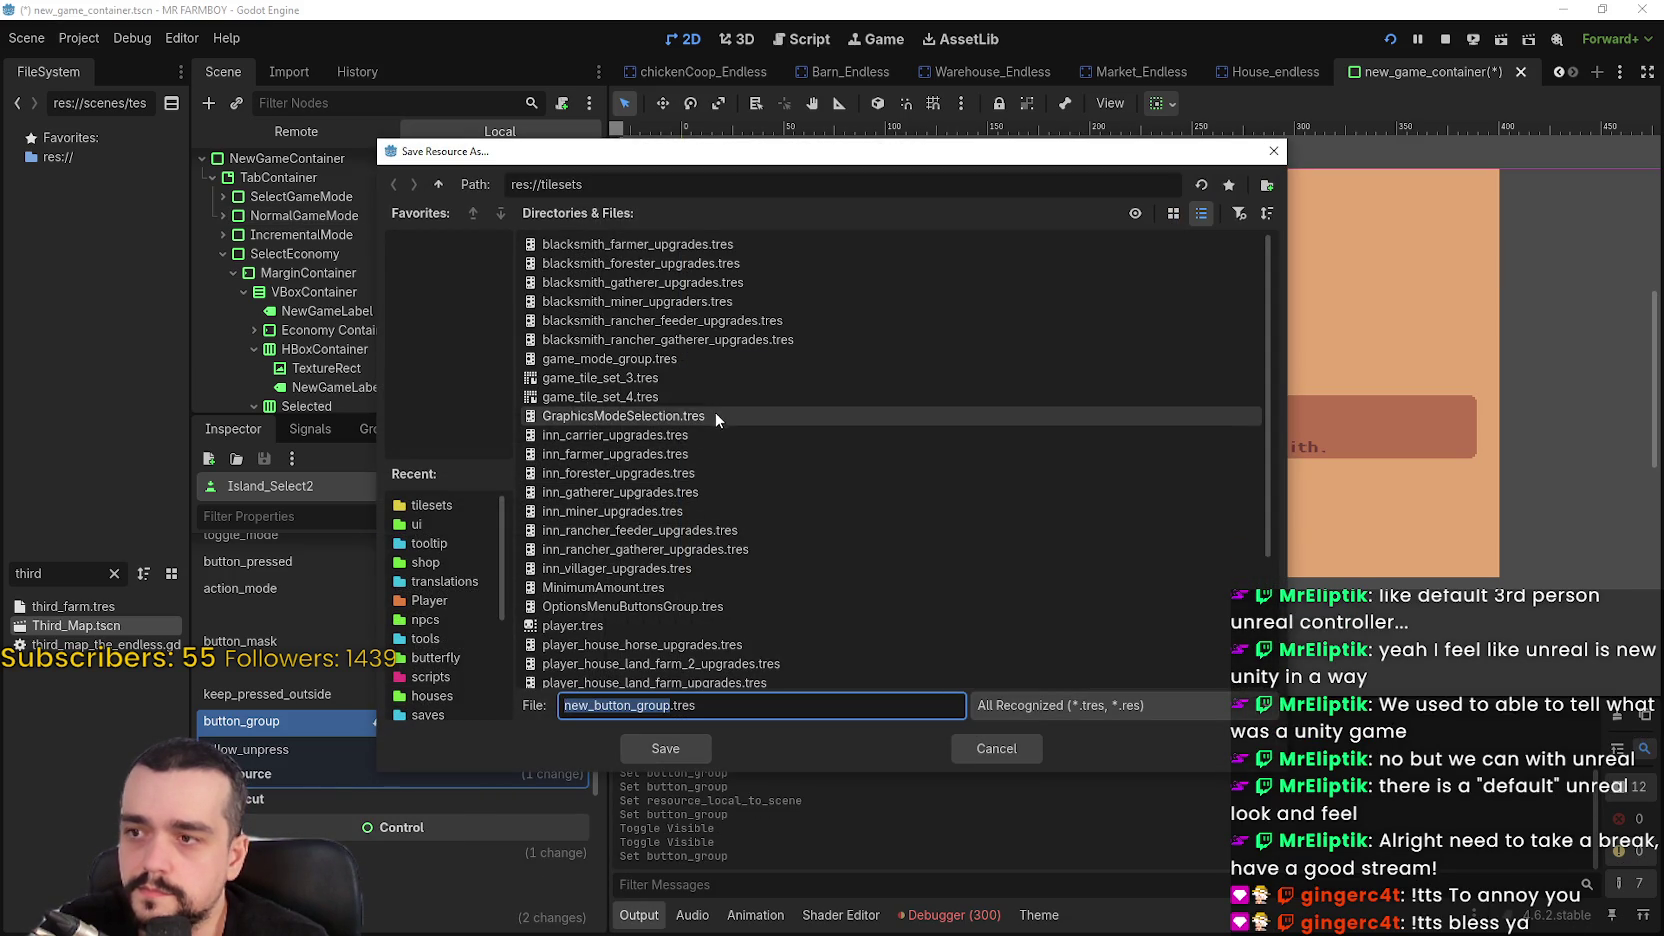
scroll(675, 333, "down", 5)
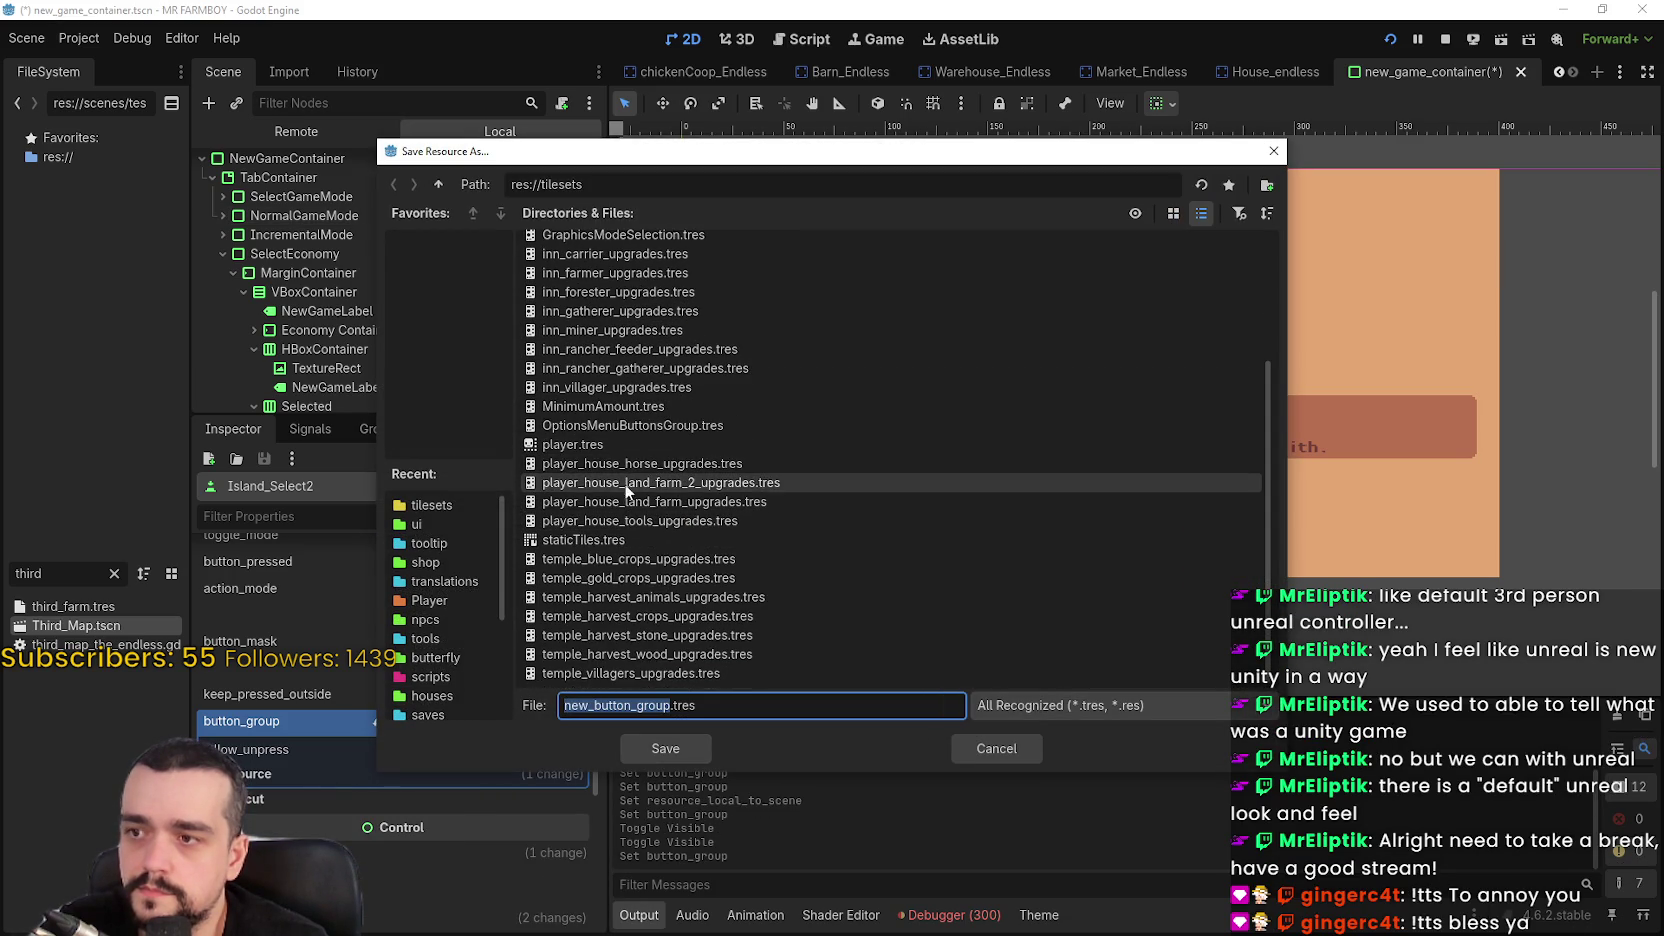
scroll(655, 400, "up", 3)
scroll(656, 400, "down", 3)
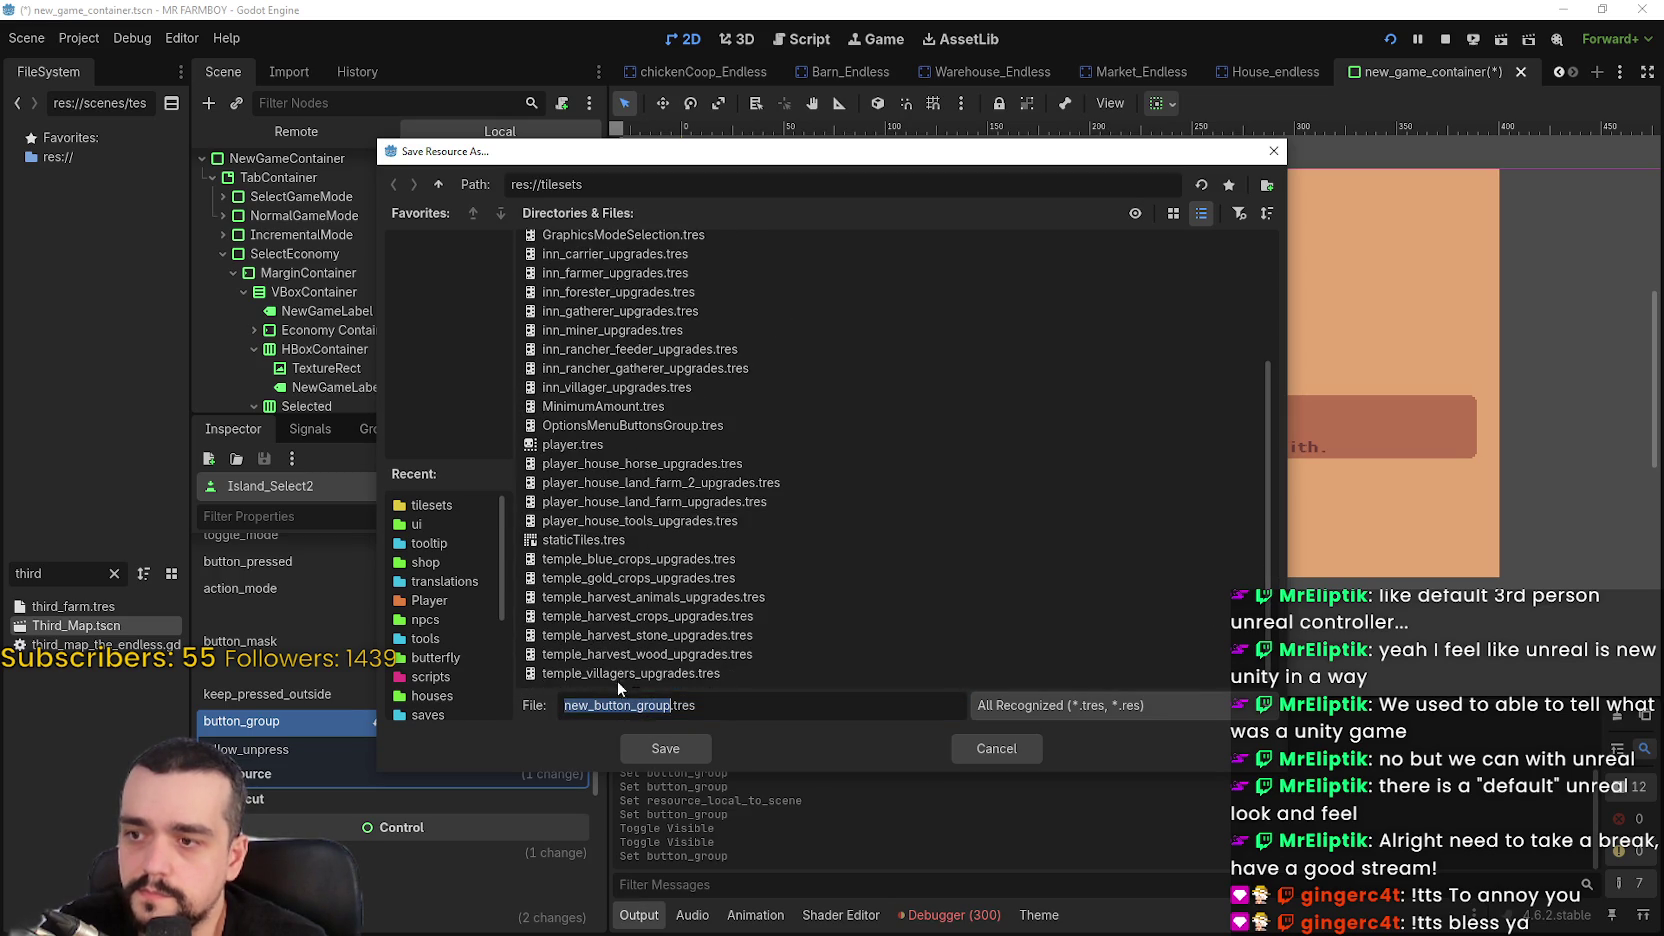
type("island_select_")
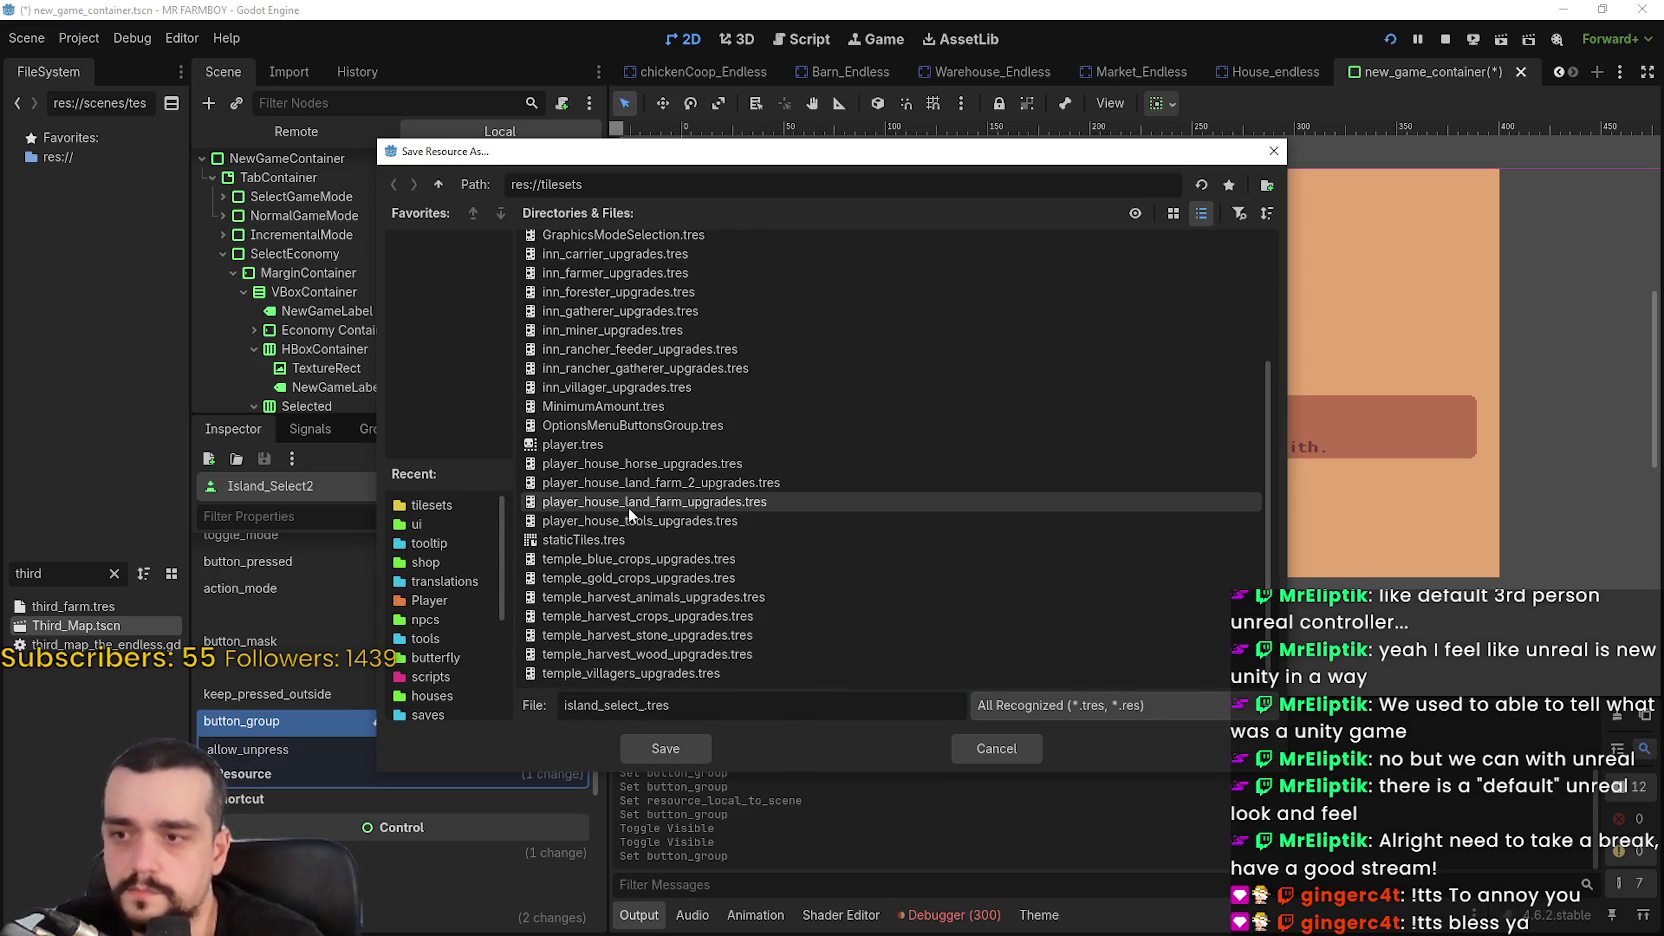
type("incremental")
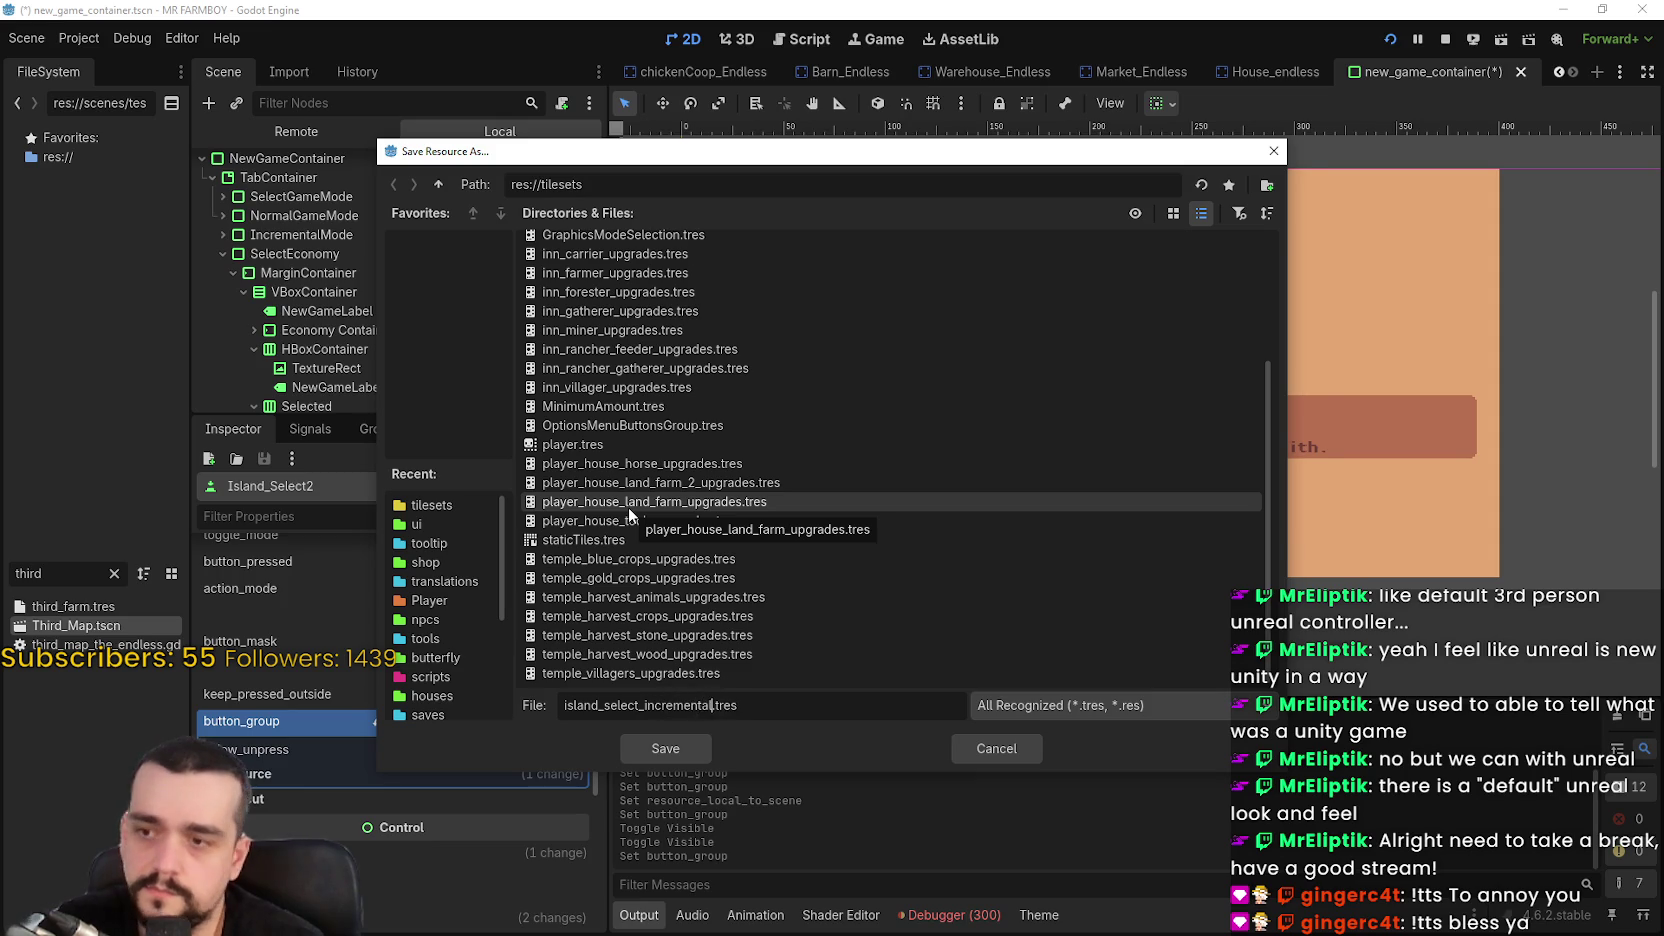
key("Return")
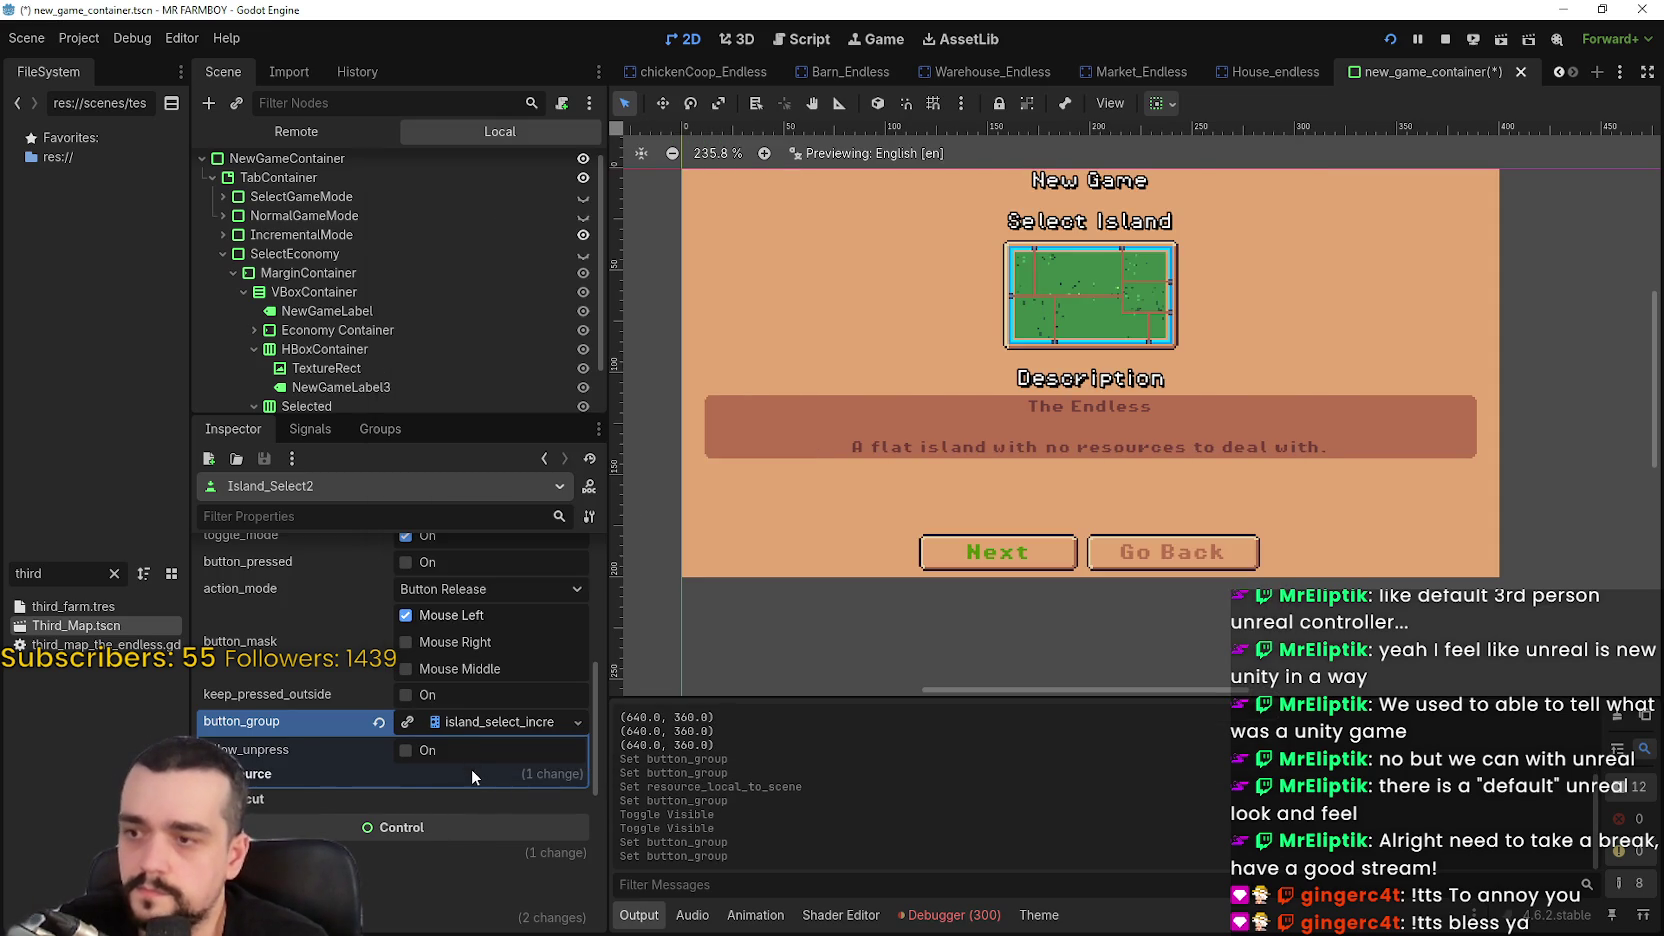
left_click(471, 772)
key("ctrl+s")
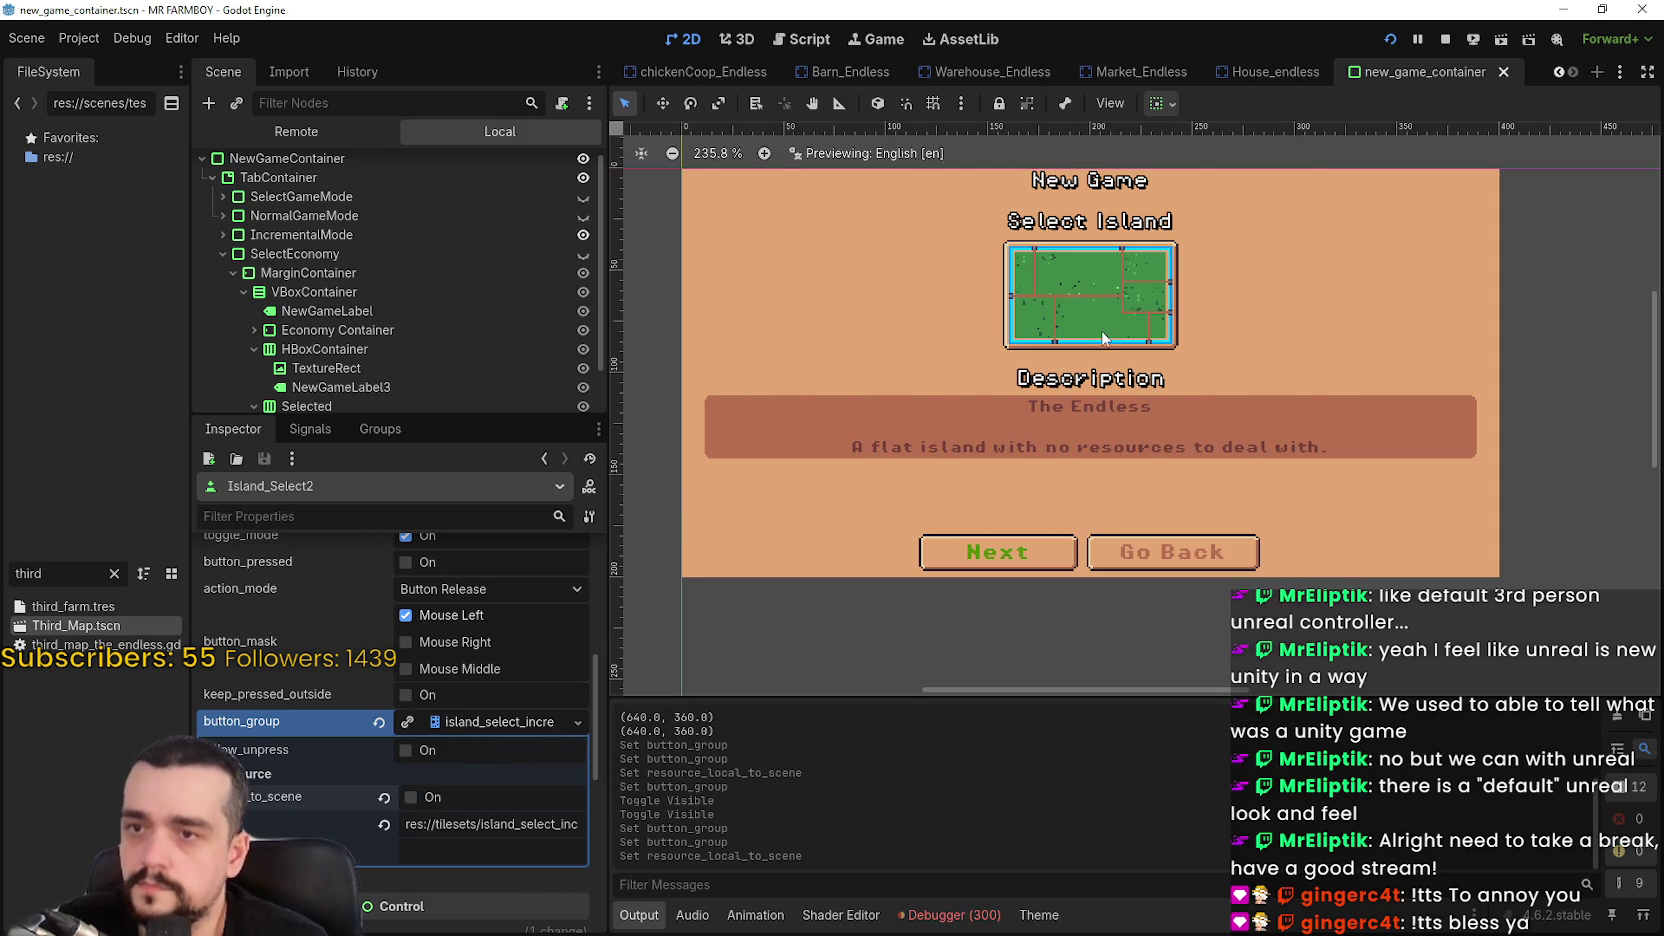
Toggle button_pressed on and off, Quick Load islandSelect.tres as the button group, and save
scroll(494, 800, "up", 3)
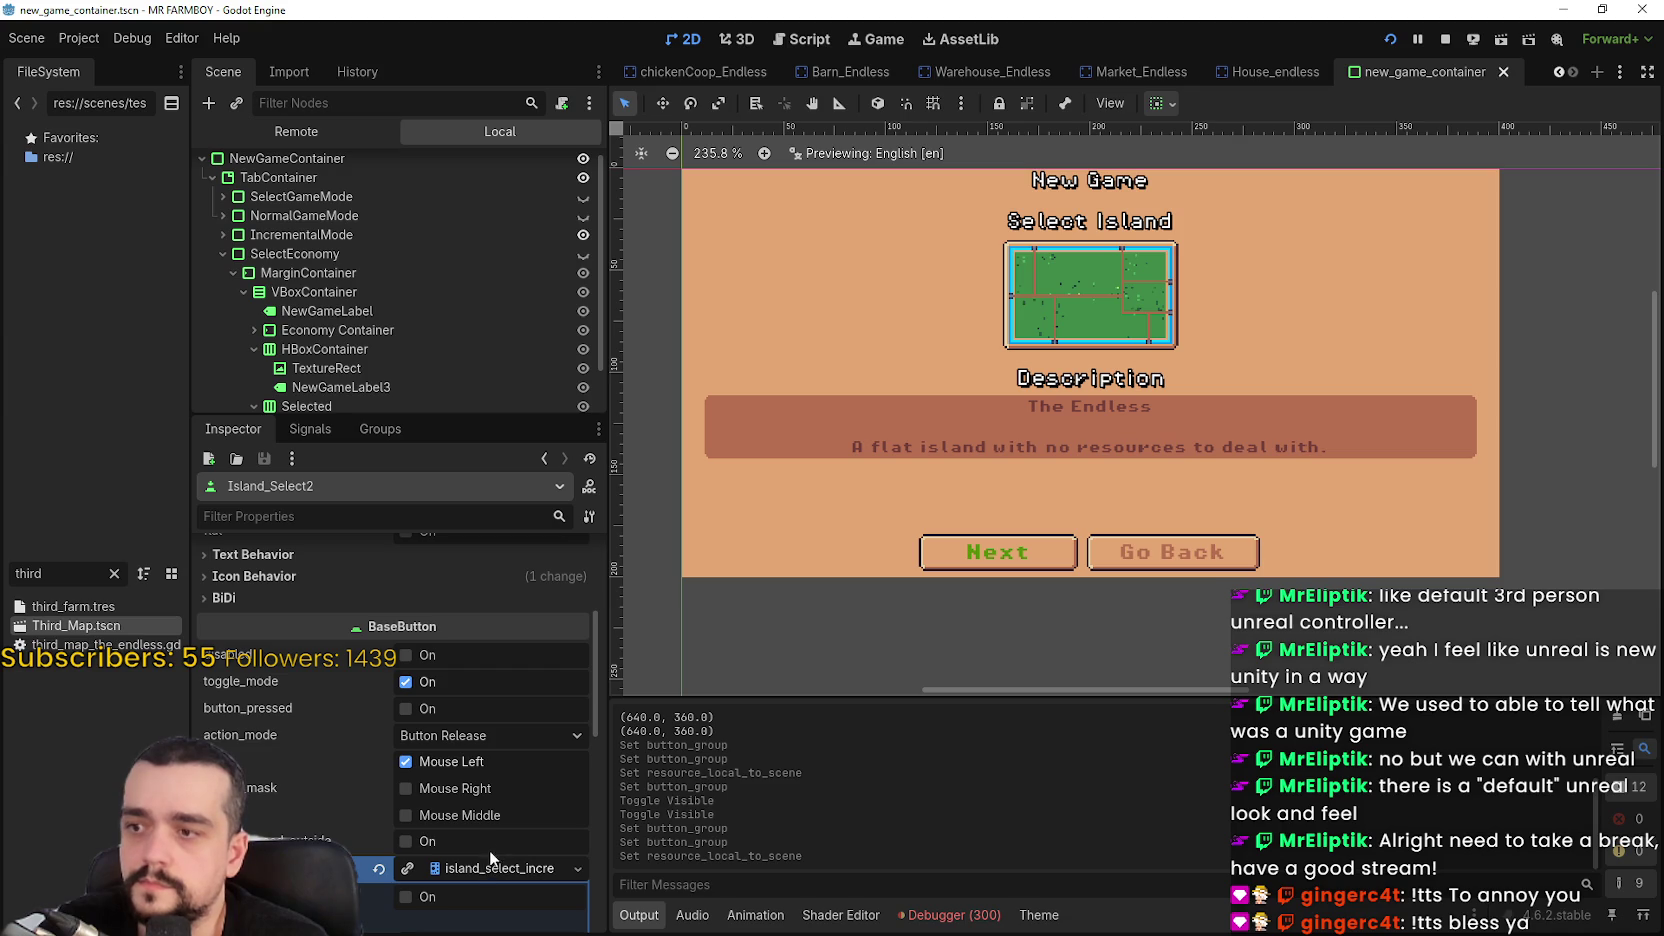
left_click(430, 713)
left_click(436, 711)
scroll(488, 280, "down", 2)
scroll(1119, 264, "down", 1)
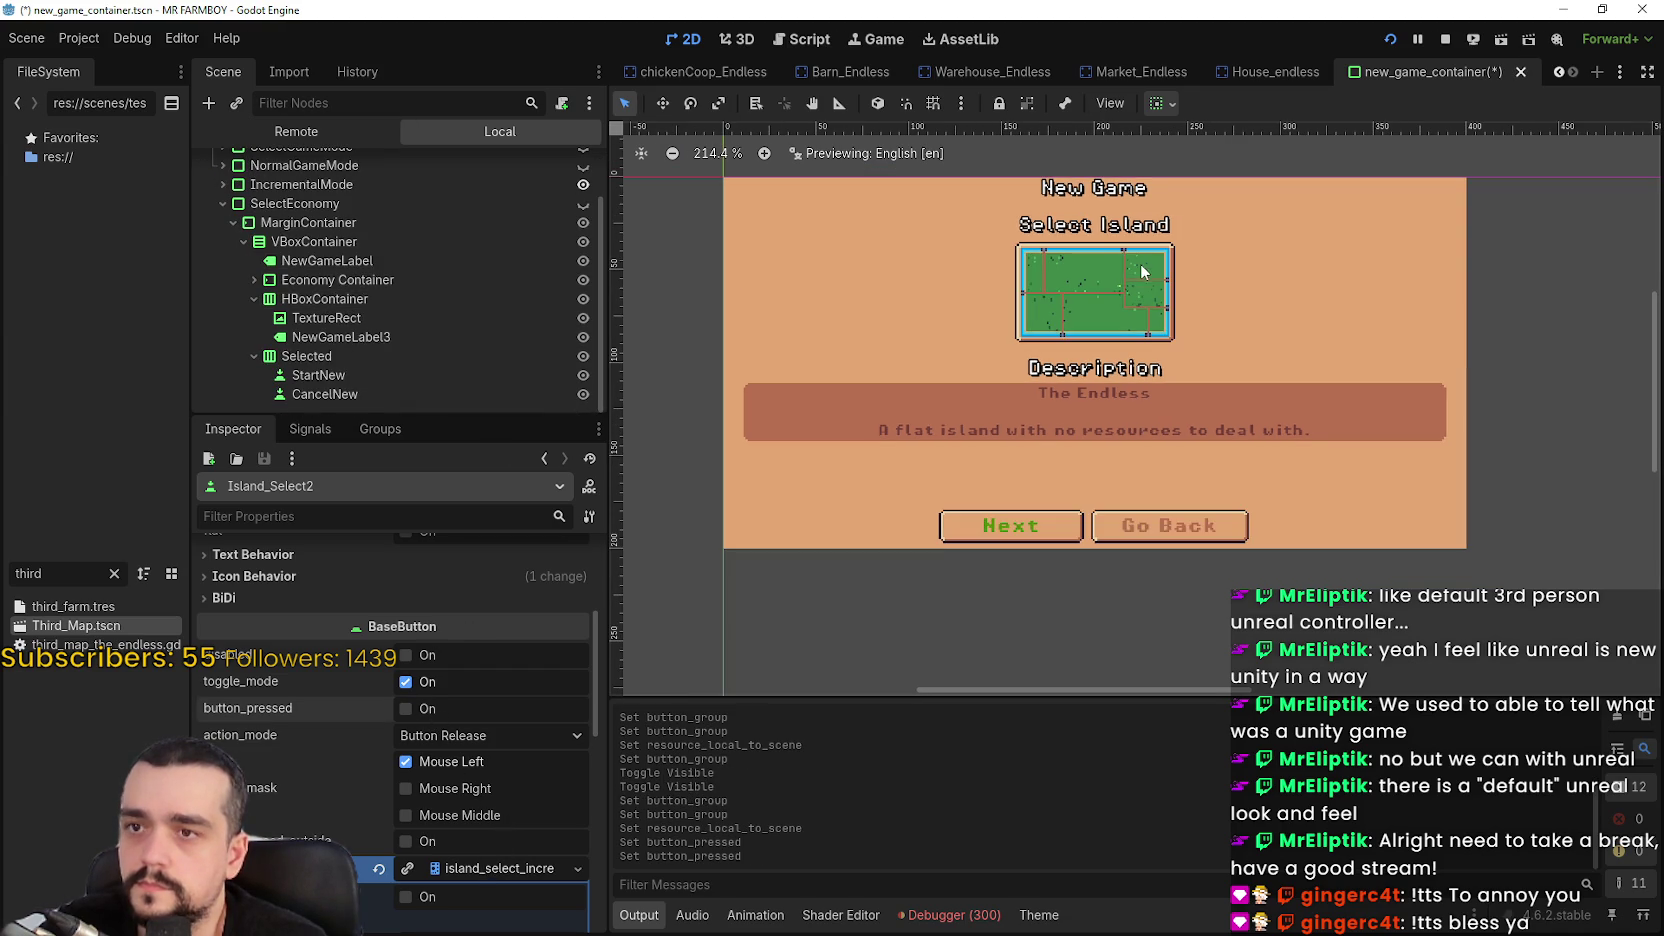
scroll(1110, 270, "up", 1)
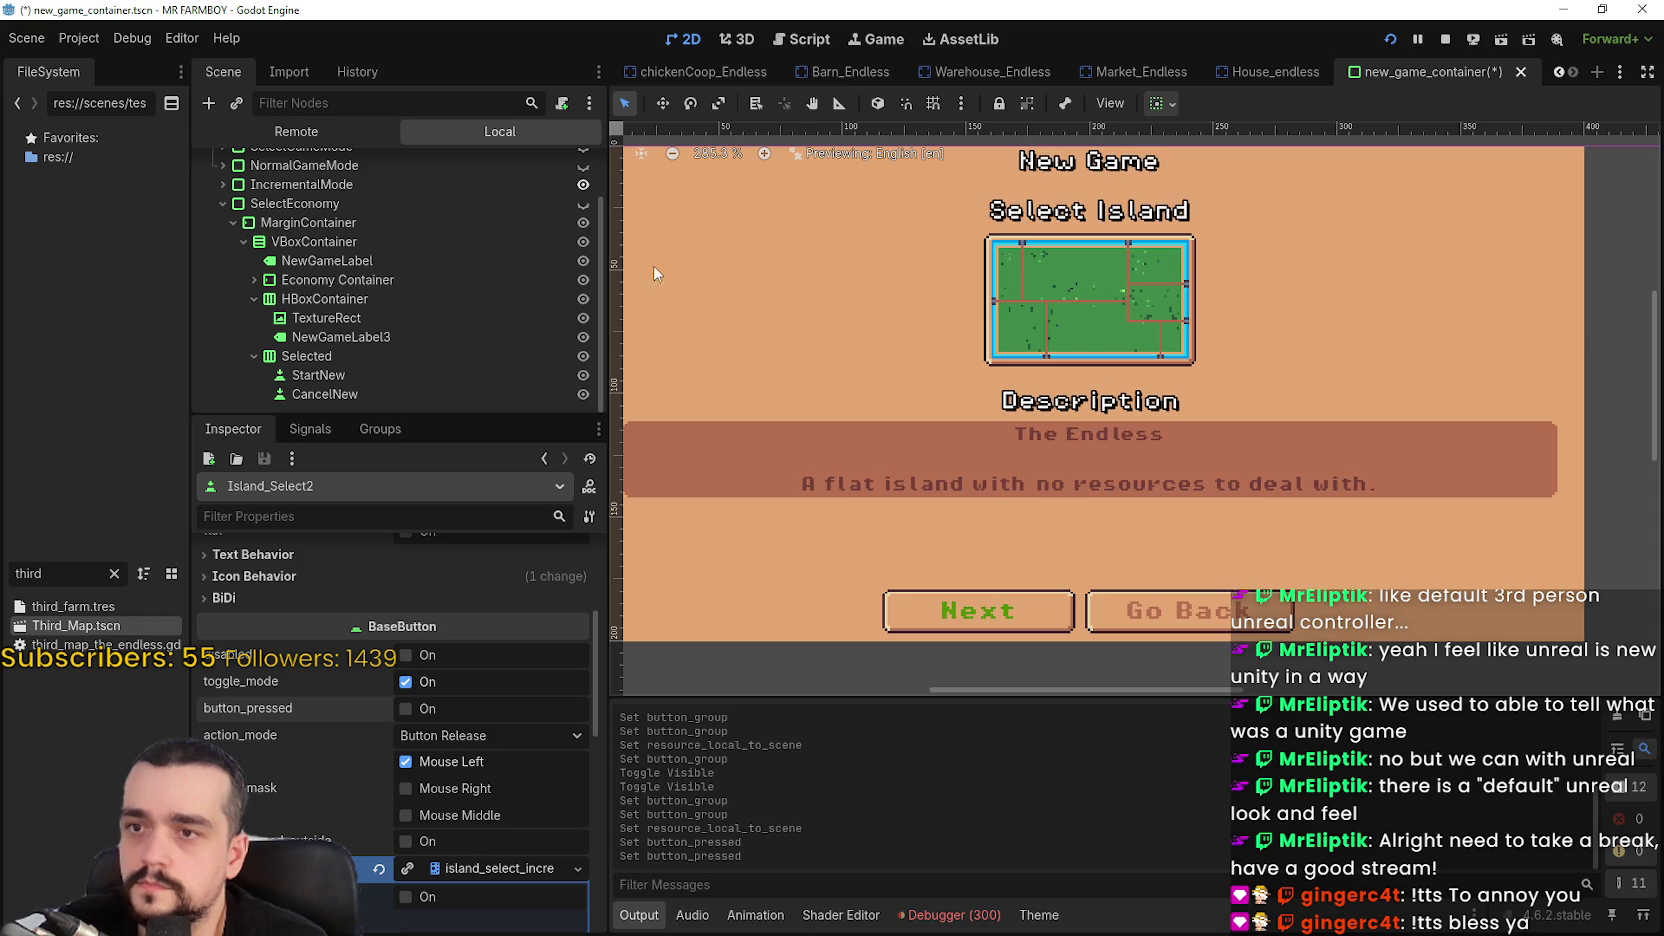
scroll(504, 299, "up", 2)
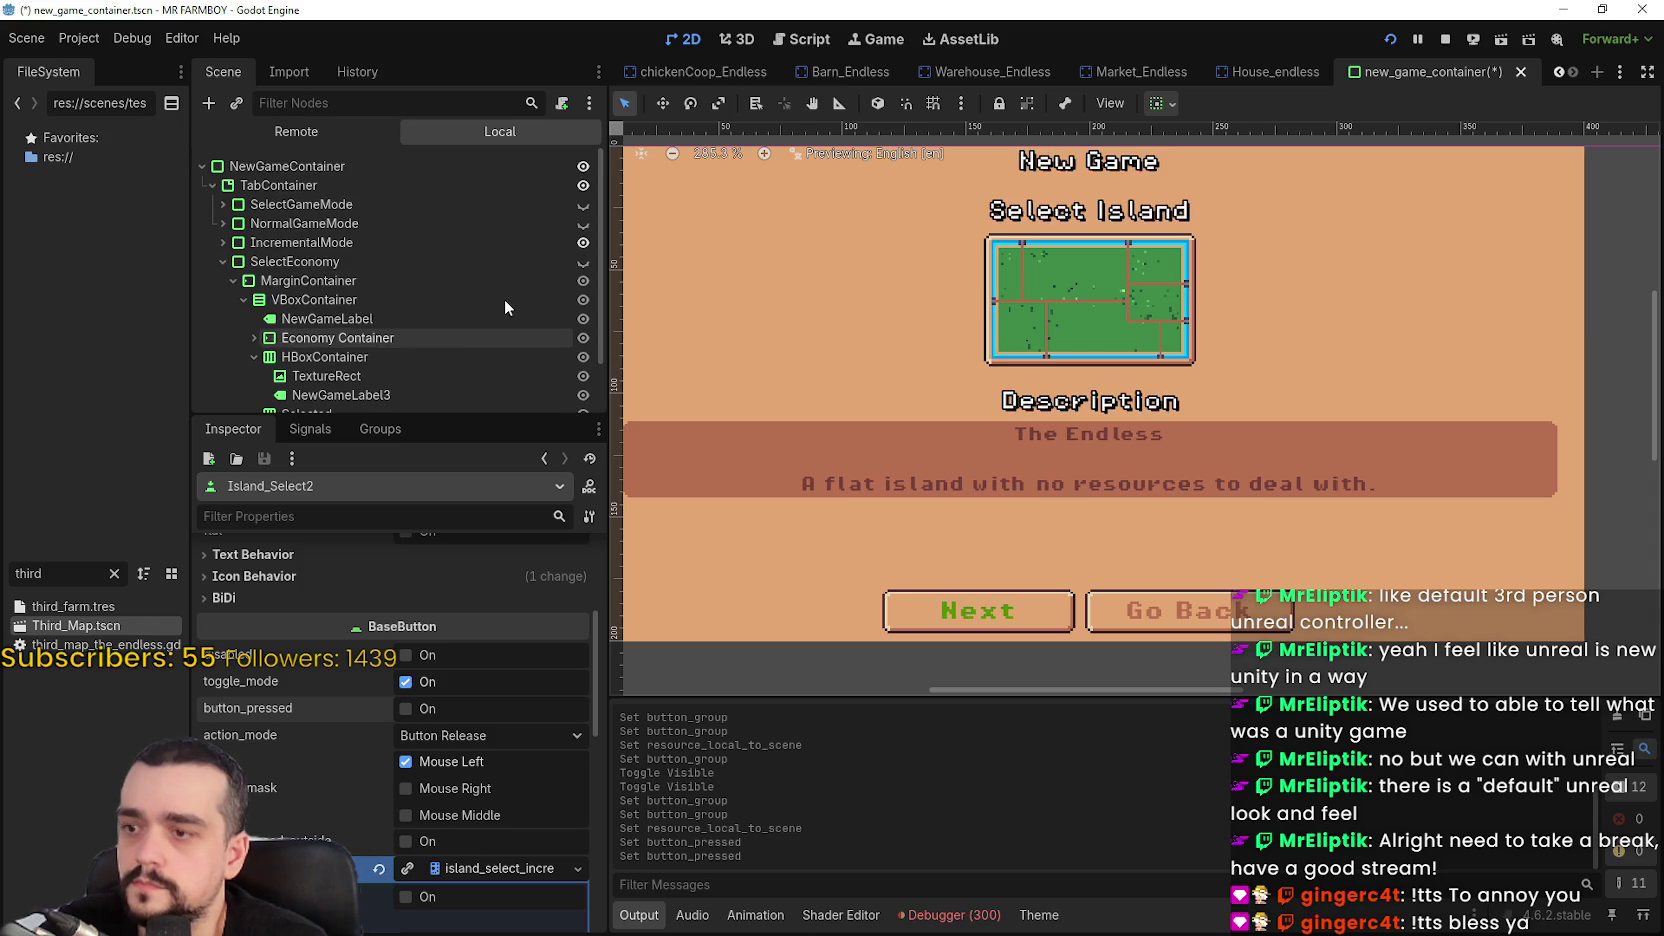
scroll(467, 679, "up", 4)
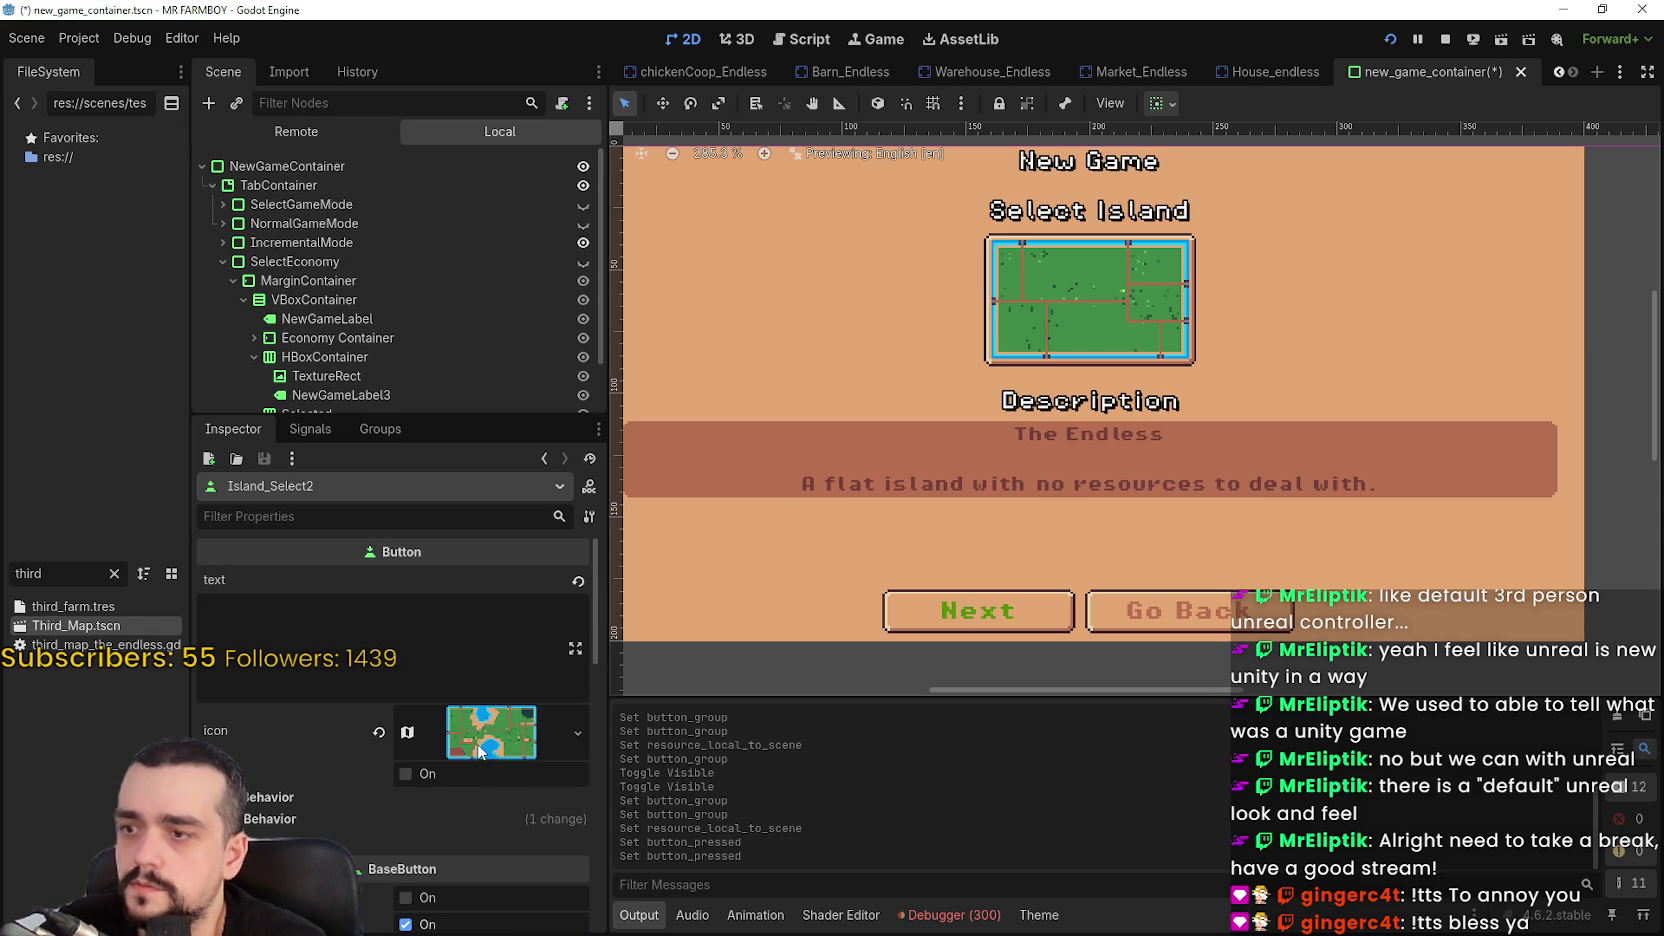
scroll(478, 745, "down", 5)
right_click(462, 723)
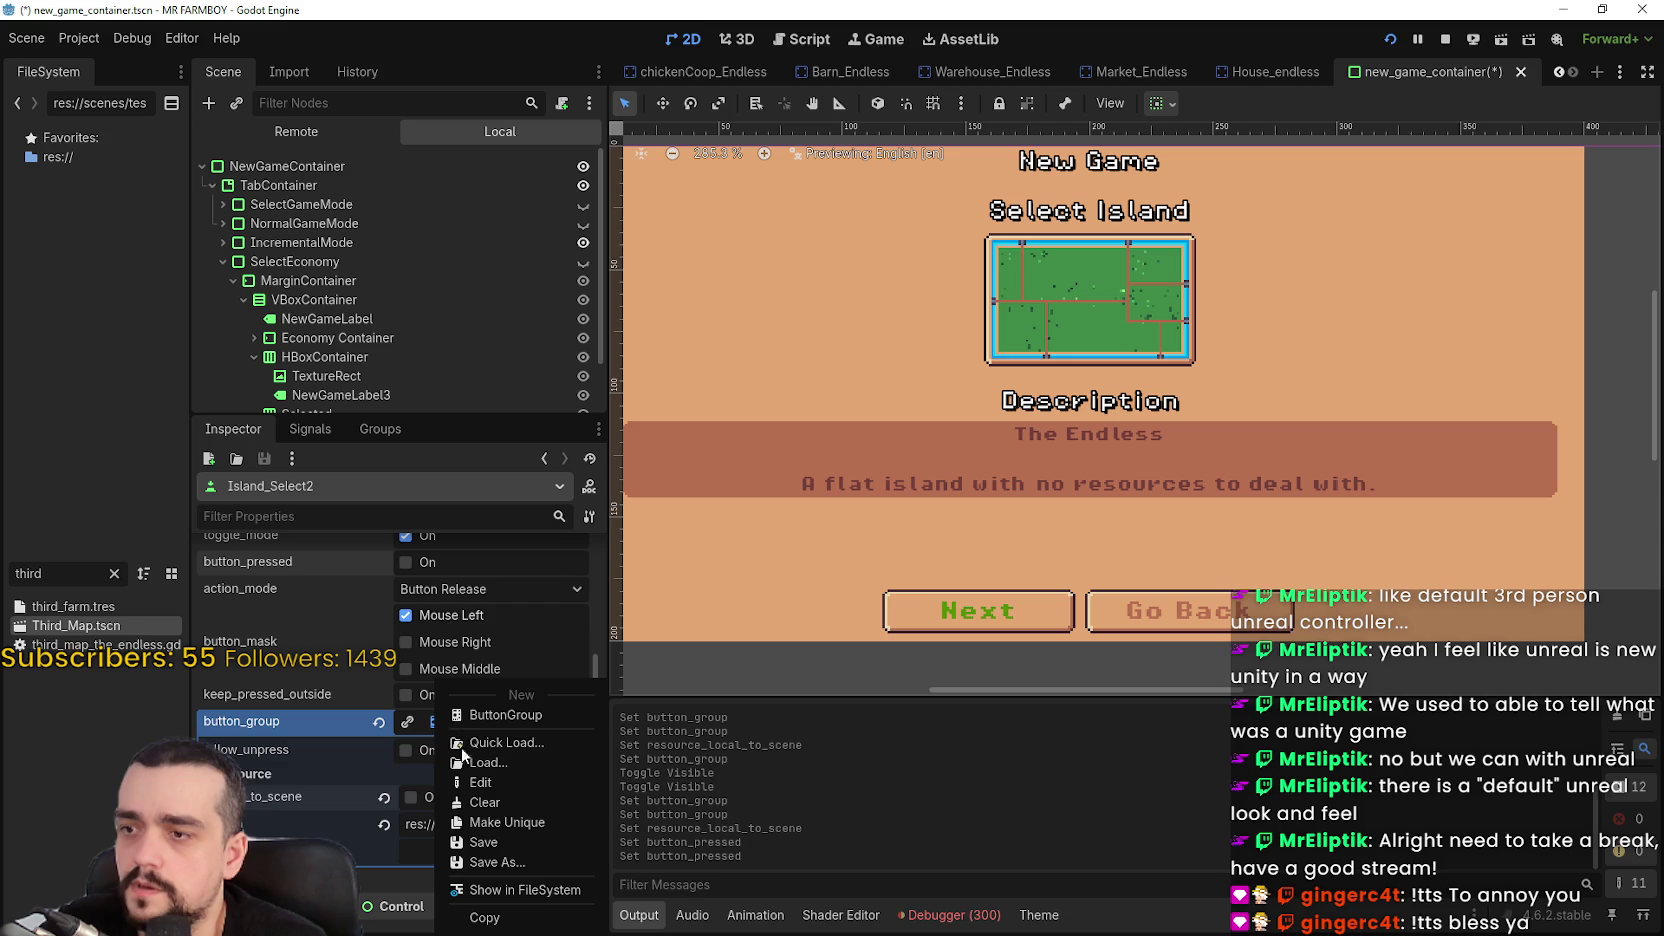
left_click(517, 745)
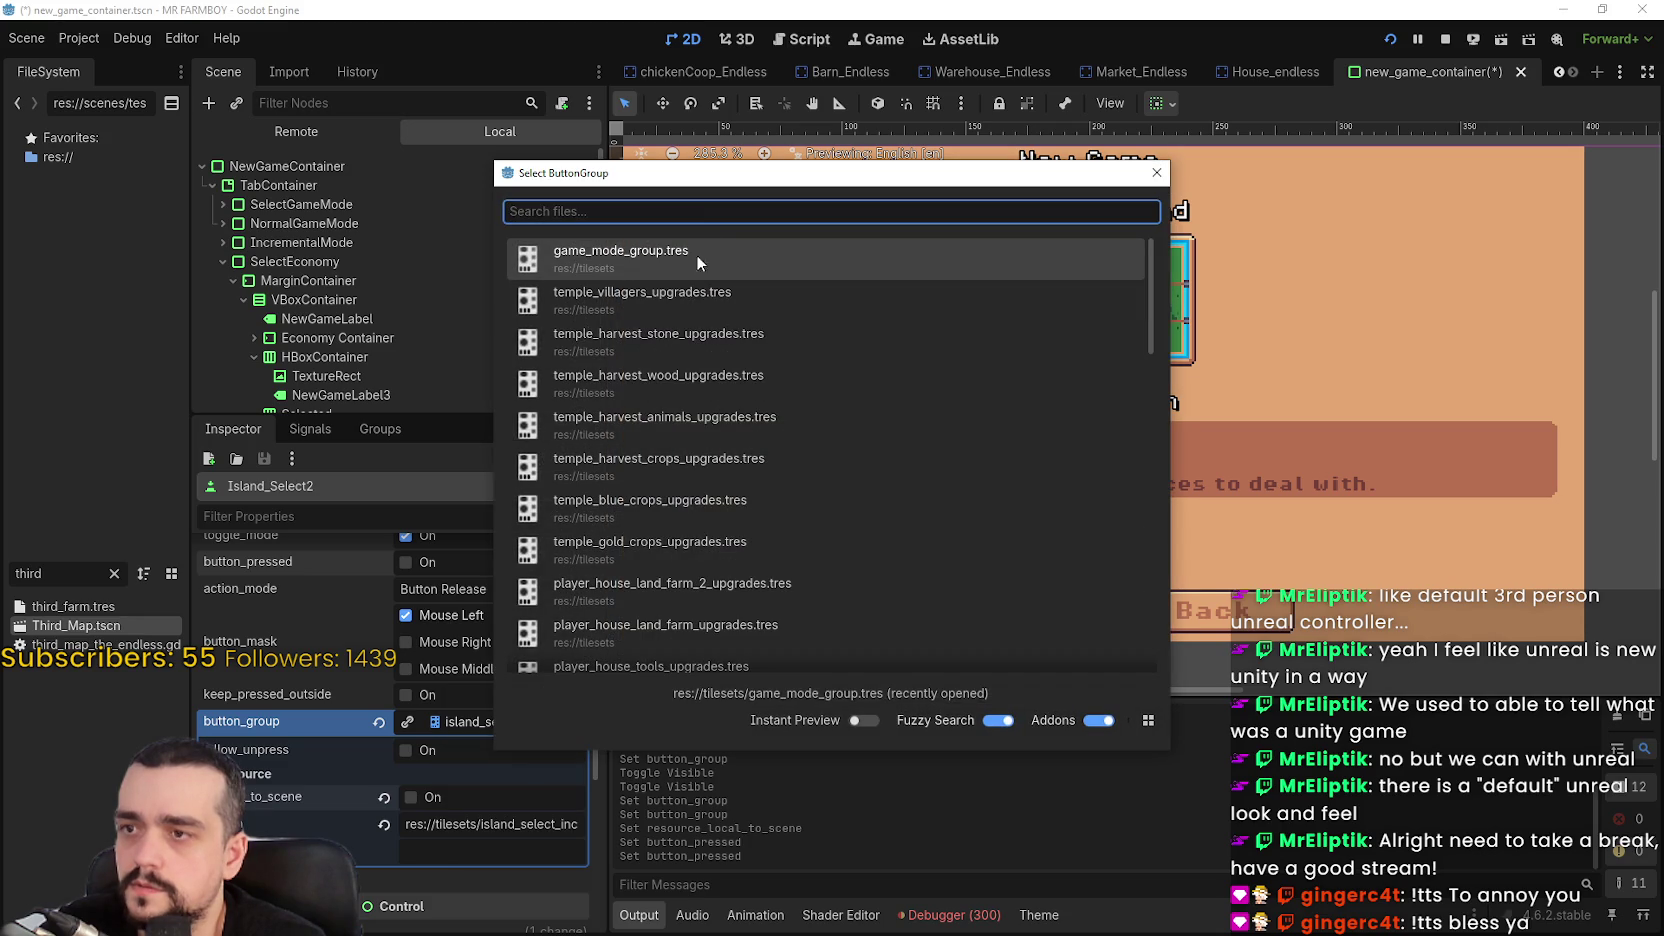
type("island")
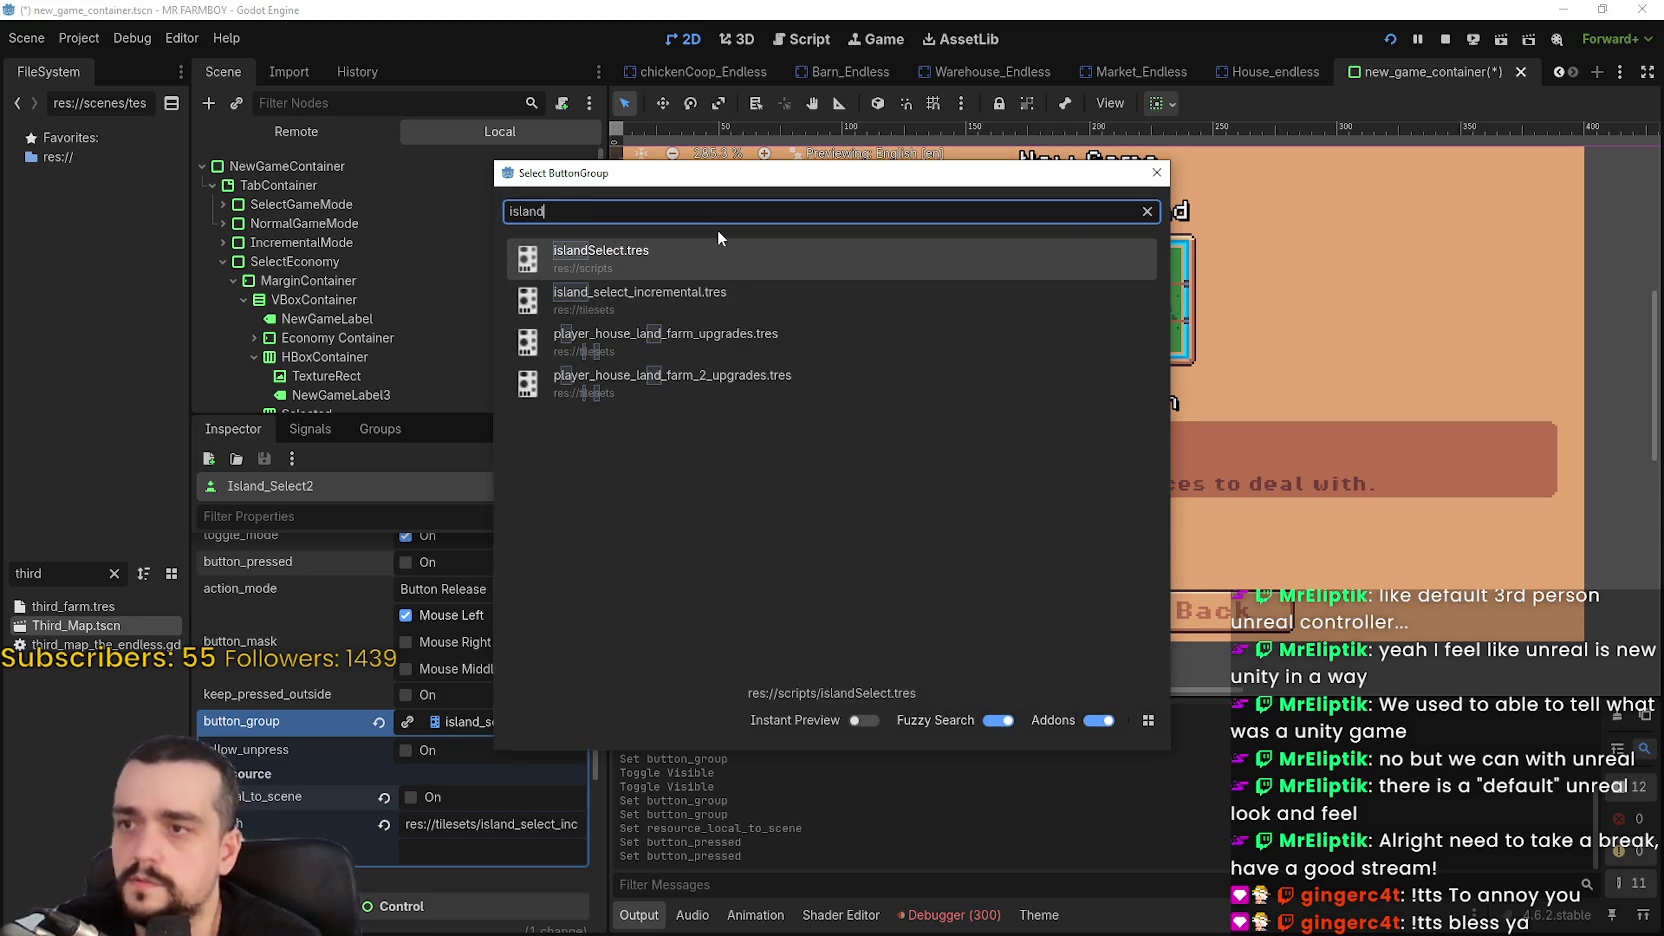
key("Return")
key("ctrl+s")
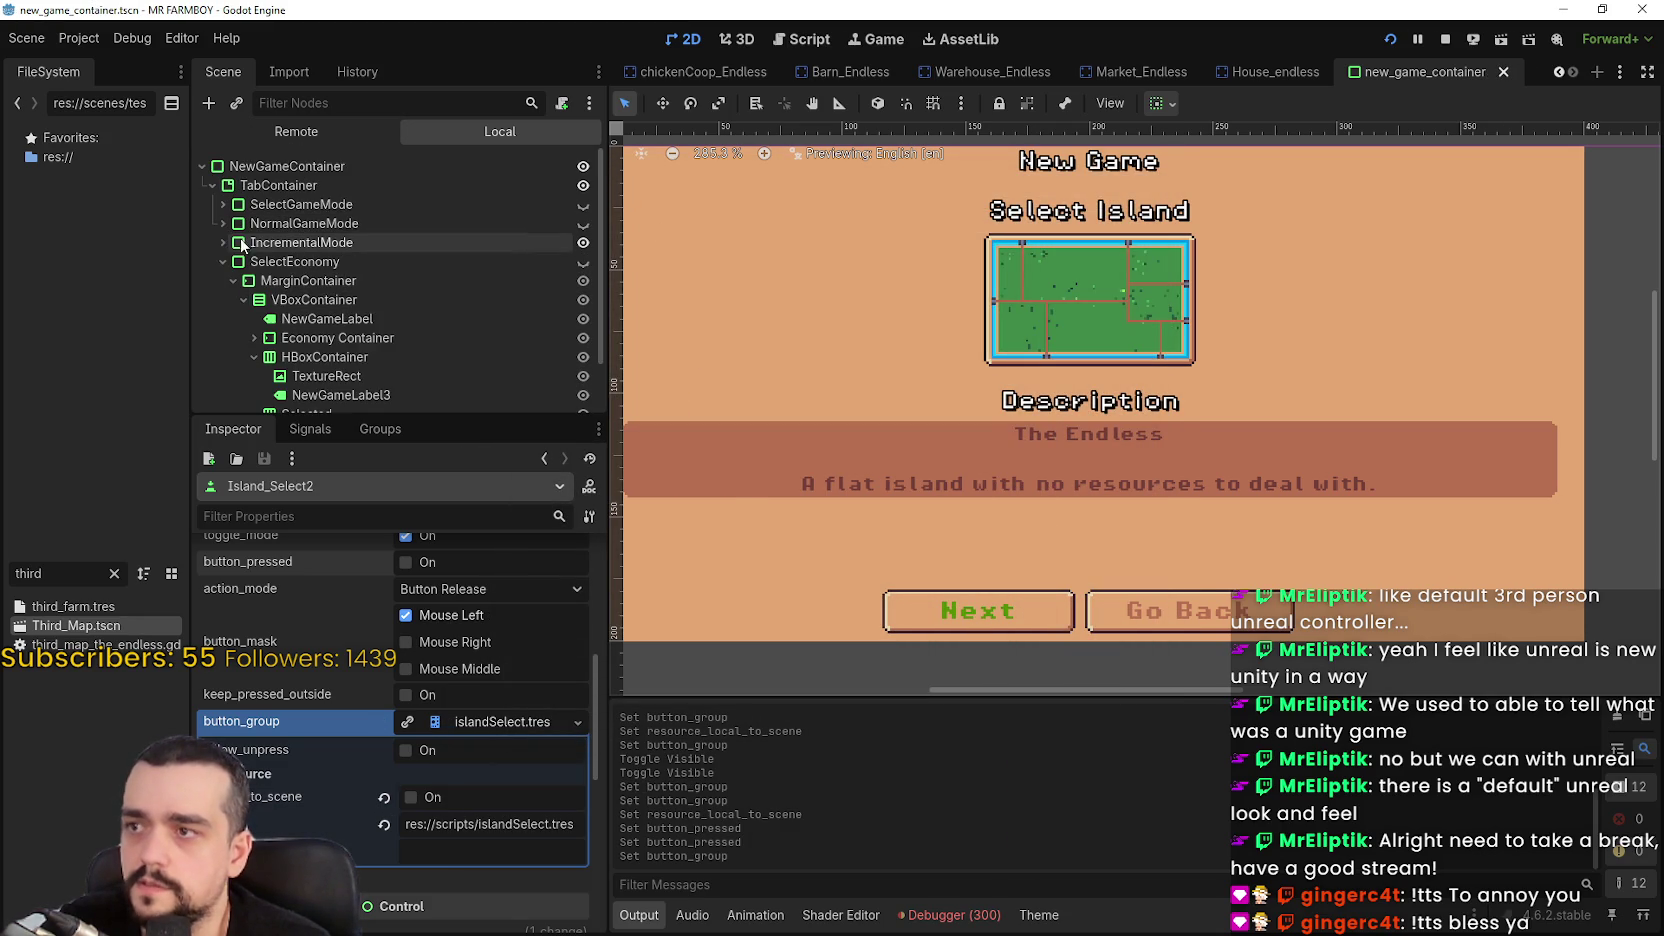
Assign island_select_incremental.tres to the Island_Select button's button_group and save the scene
scroll(393, 355, "down", 5)
left_click(387, 262)
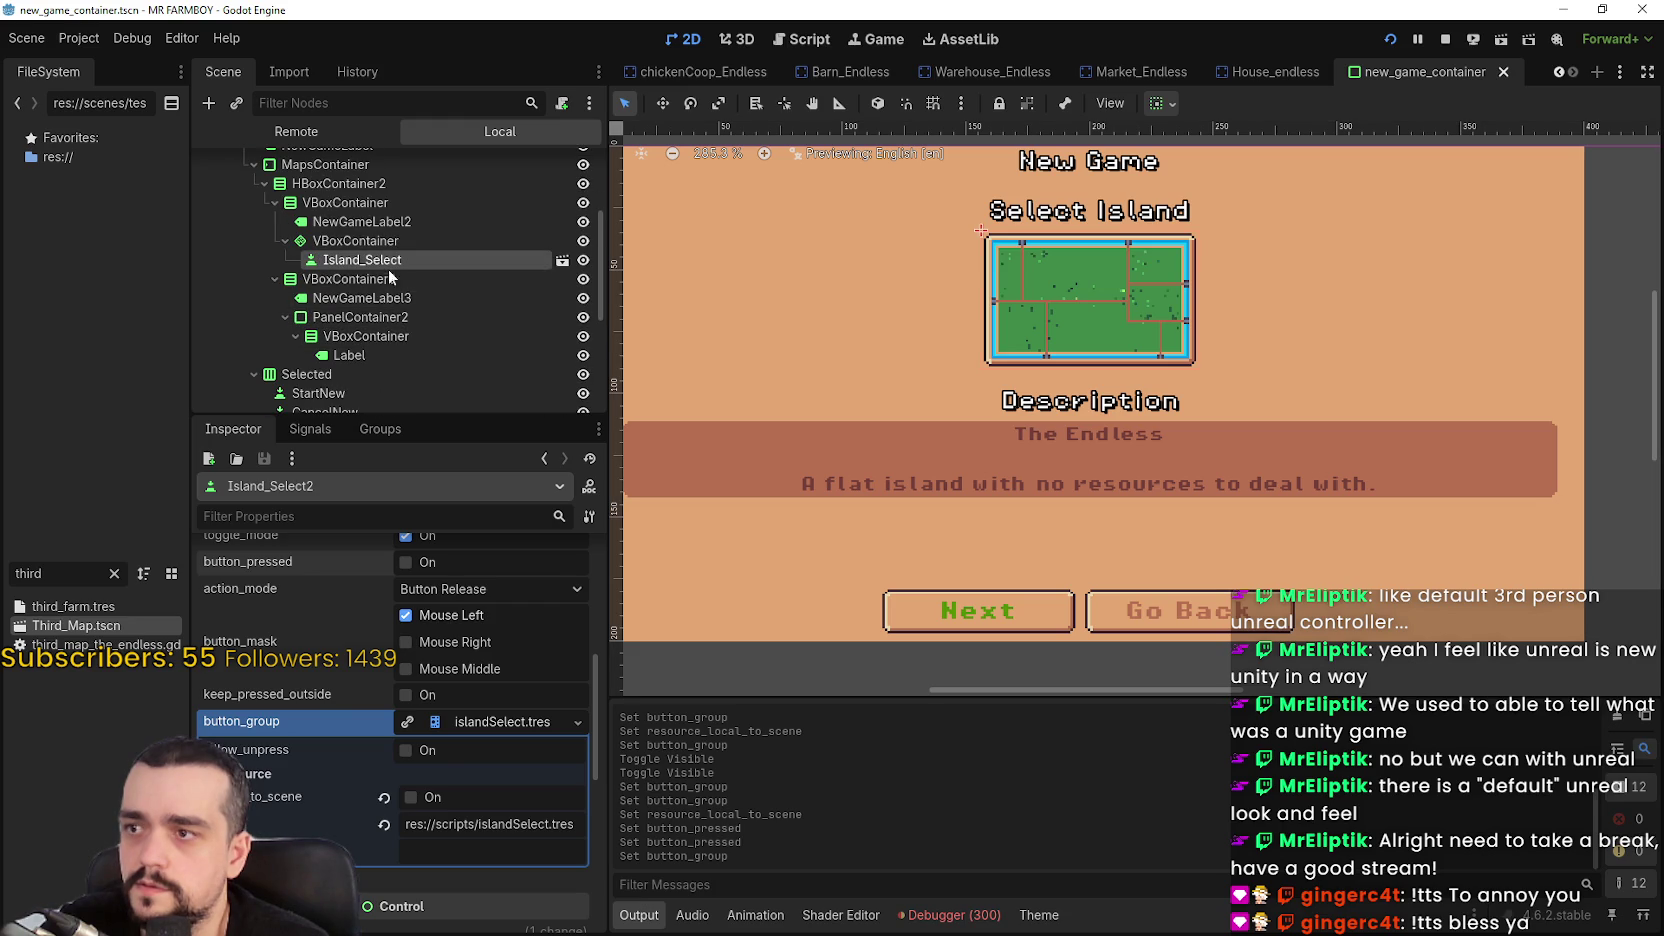
scroll(406, 806, "down", 10)
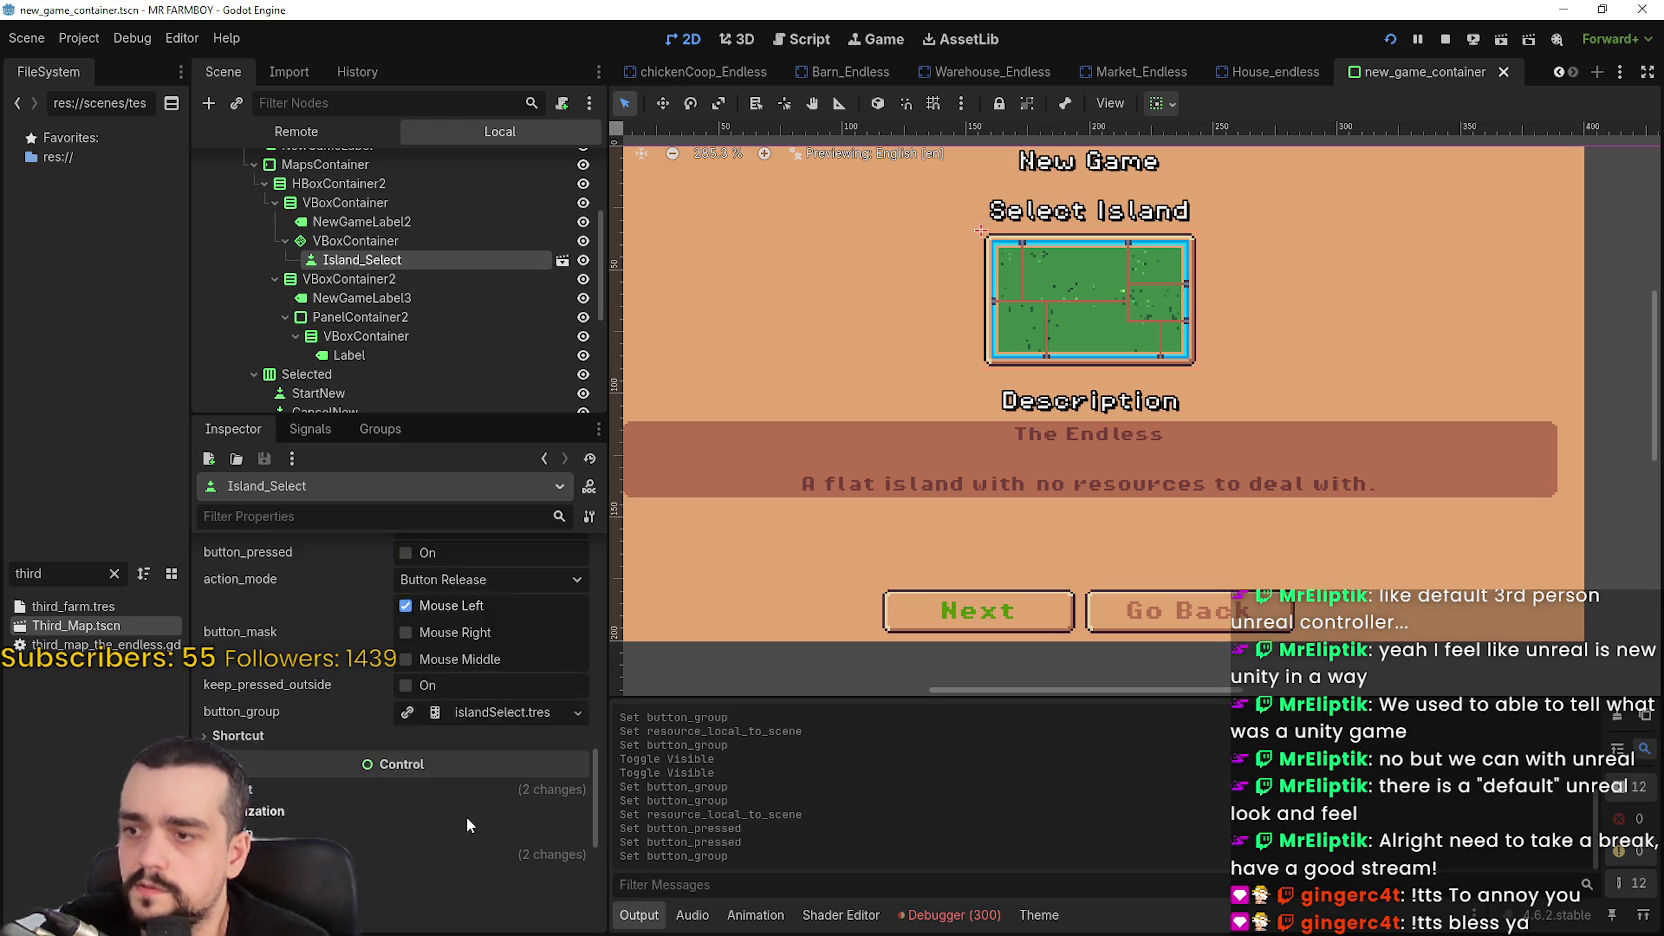
right_click(432, 762)
left_click(525, 743)
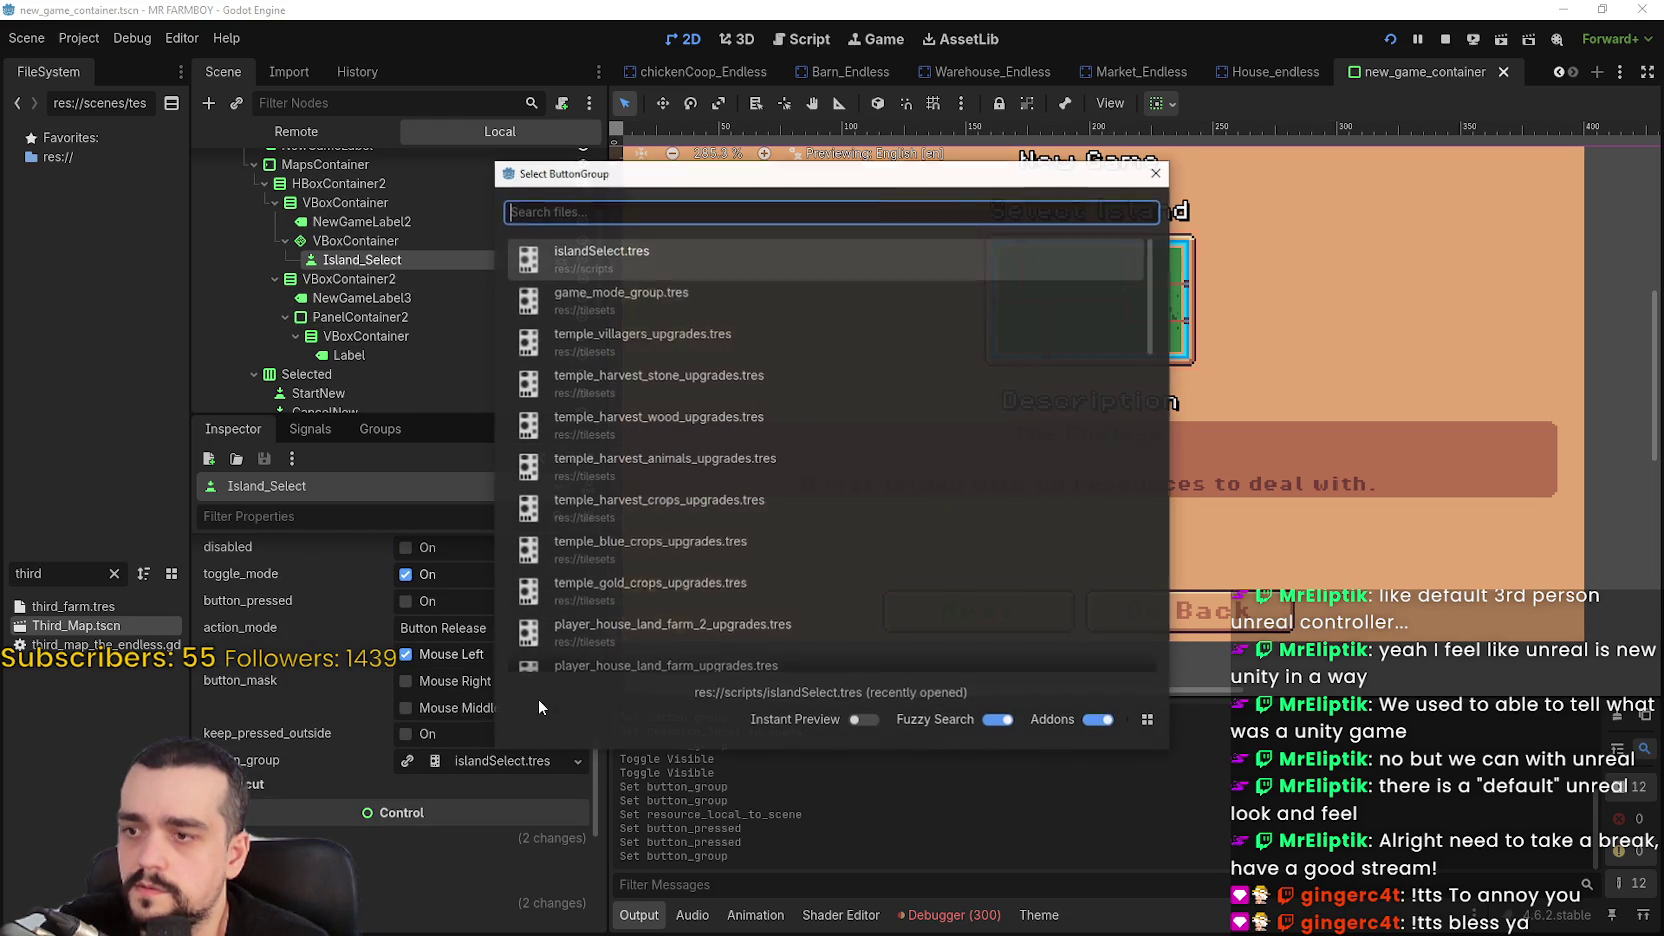
type("island")
key("Down")
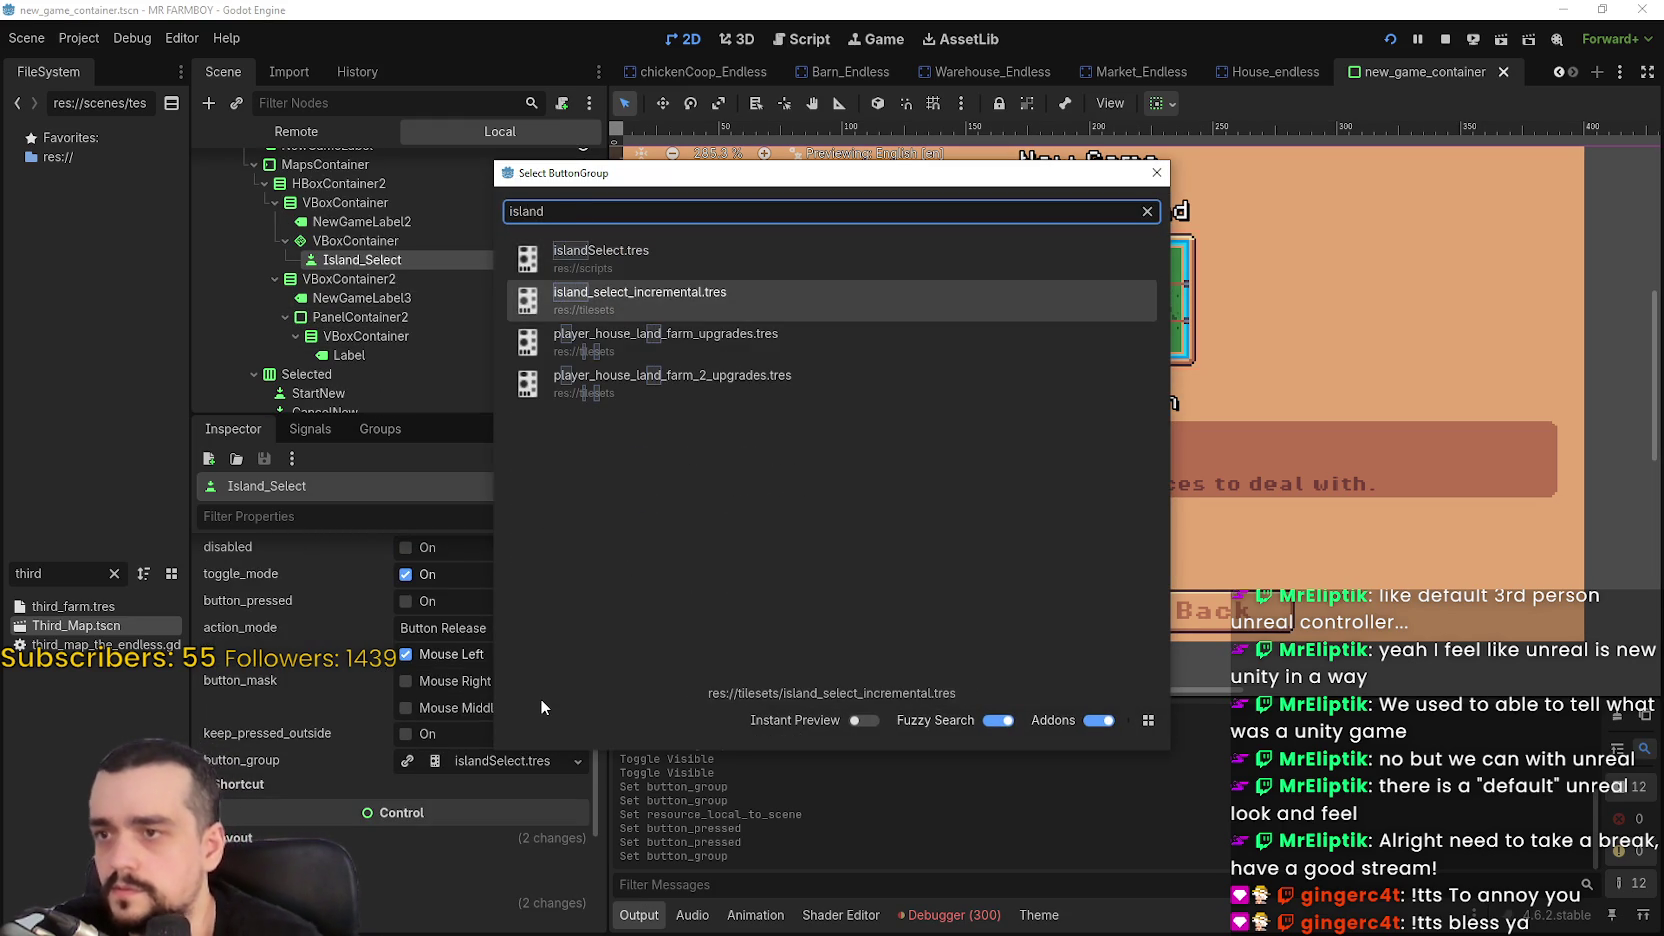
key("Return")
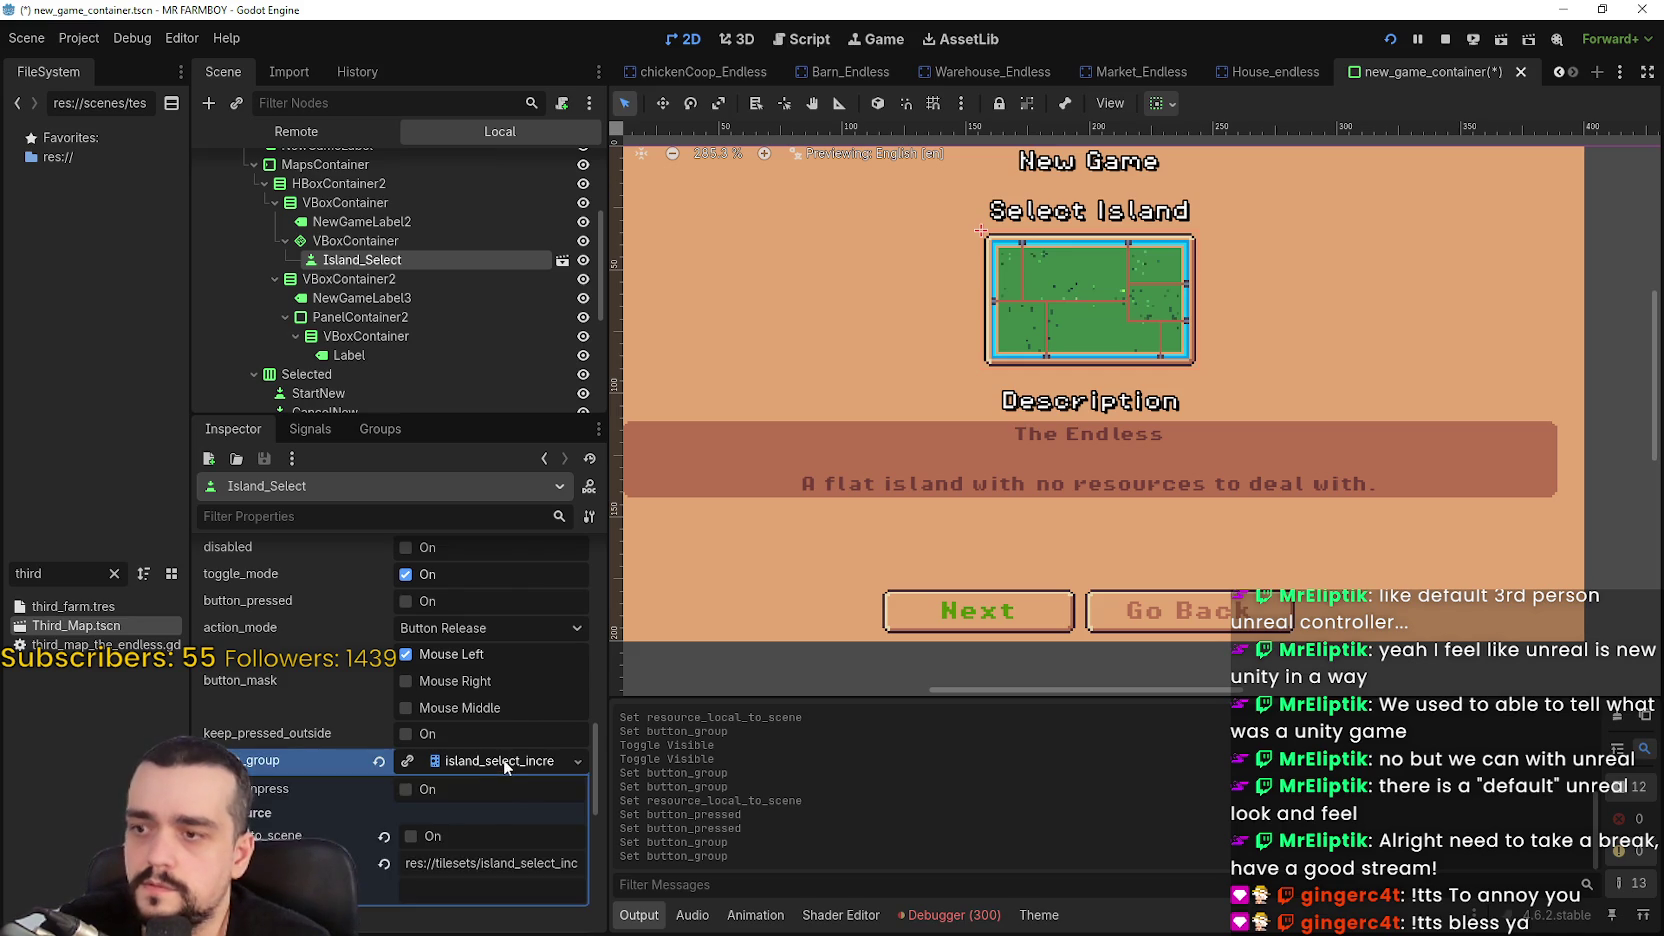
key("ctrl+s")
scroll(484, 707, "up", 5)
Make the Island_Select button start pressed and save the scene
left_click(406, 892)
key("ctrl+s")
scroll(1025, 345, "down", 2)
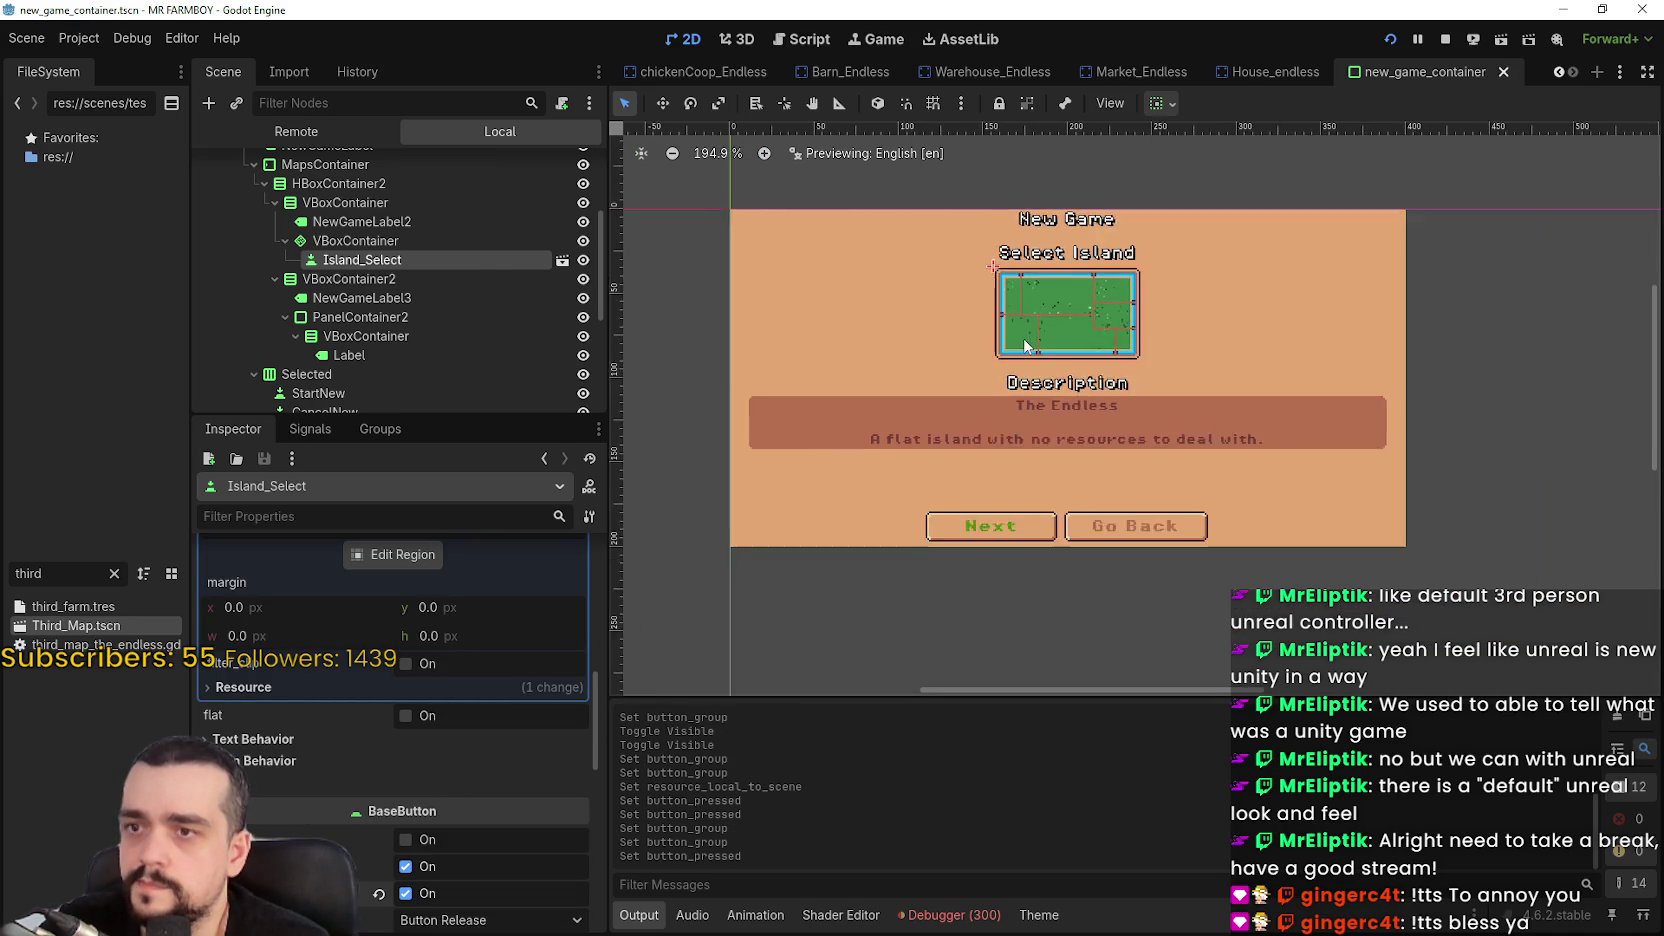
scroll(1071, 372, "up", 3)
scroll(592, 296, "up", 3)
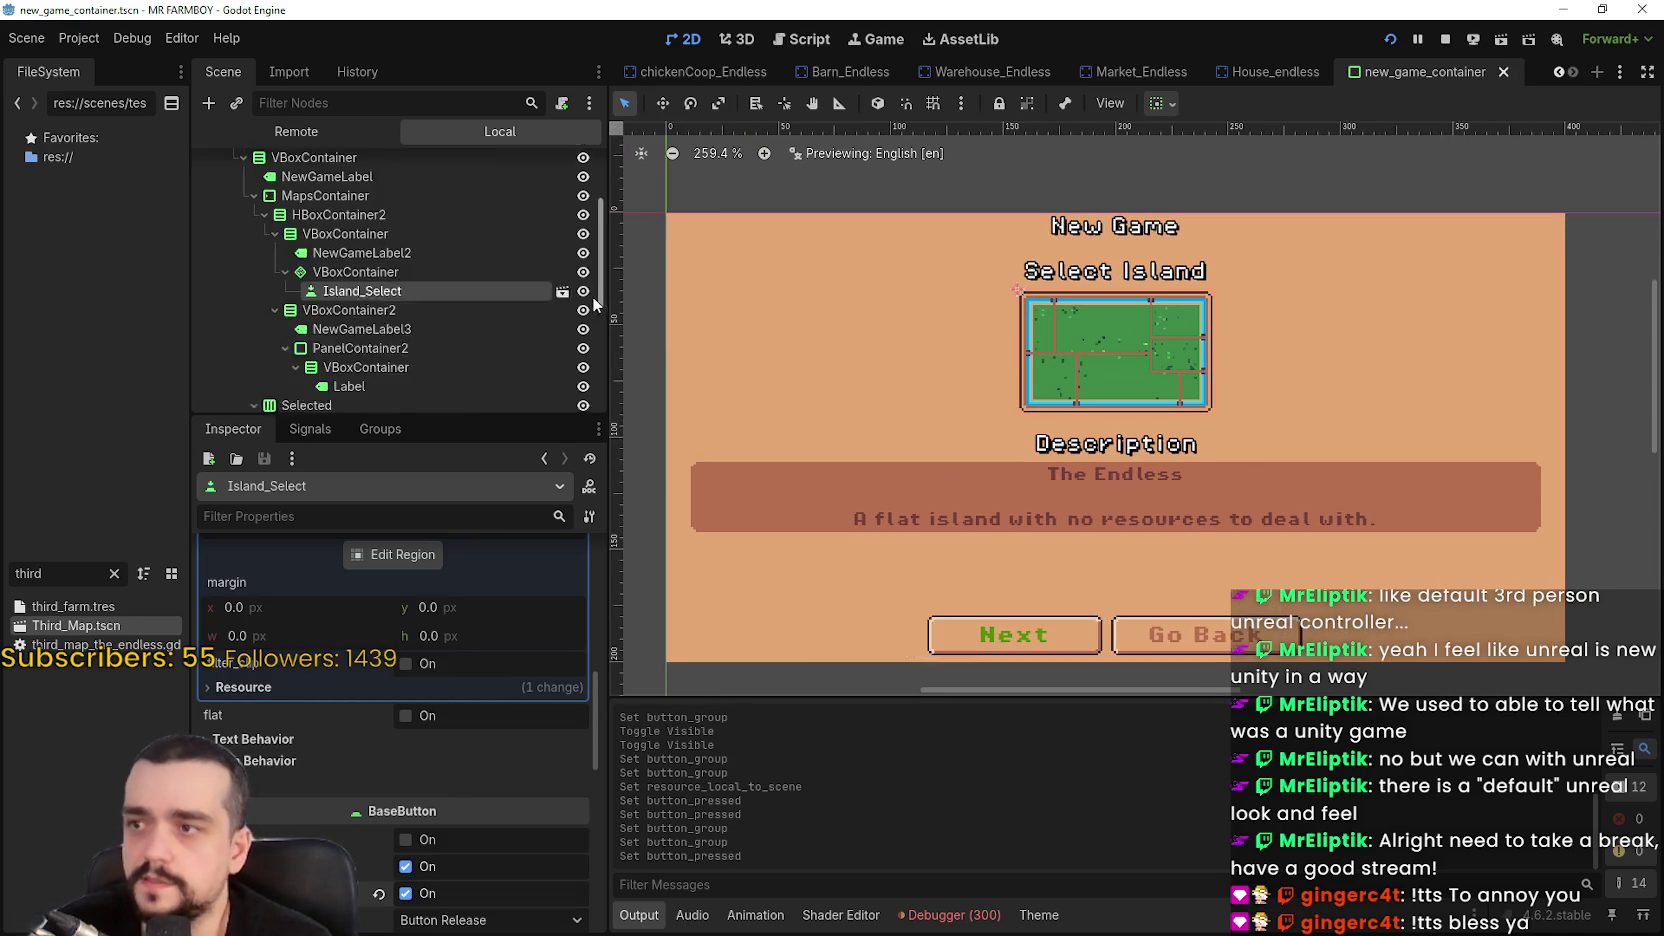
scroll(564, 217, "up", 2)
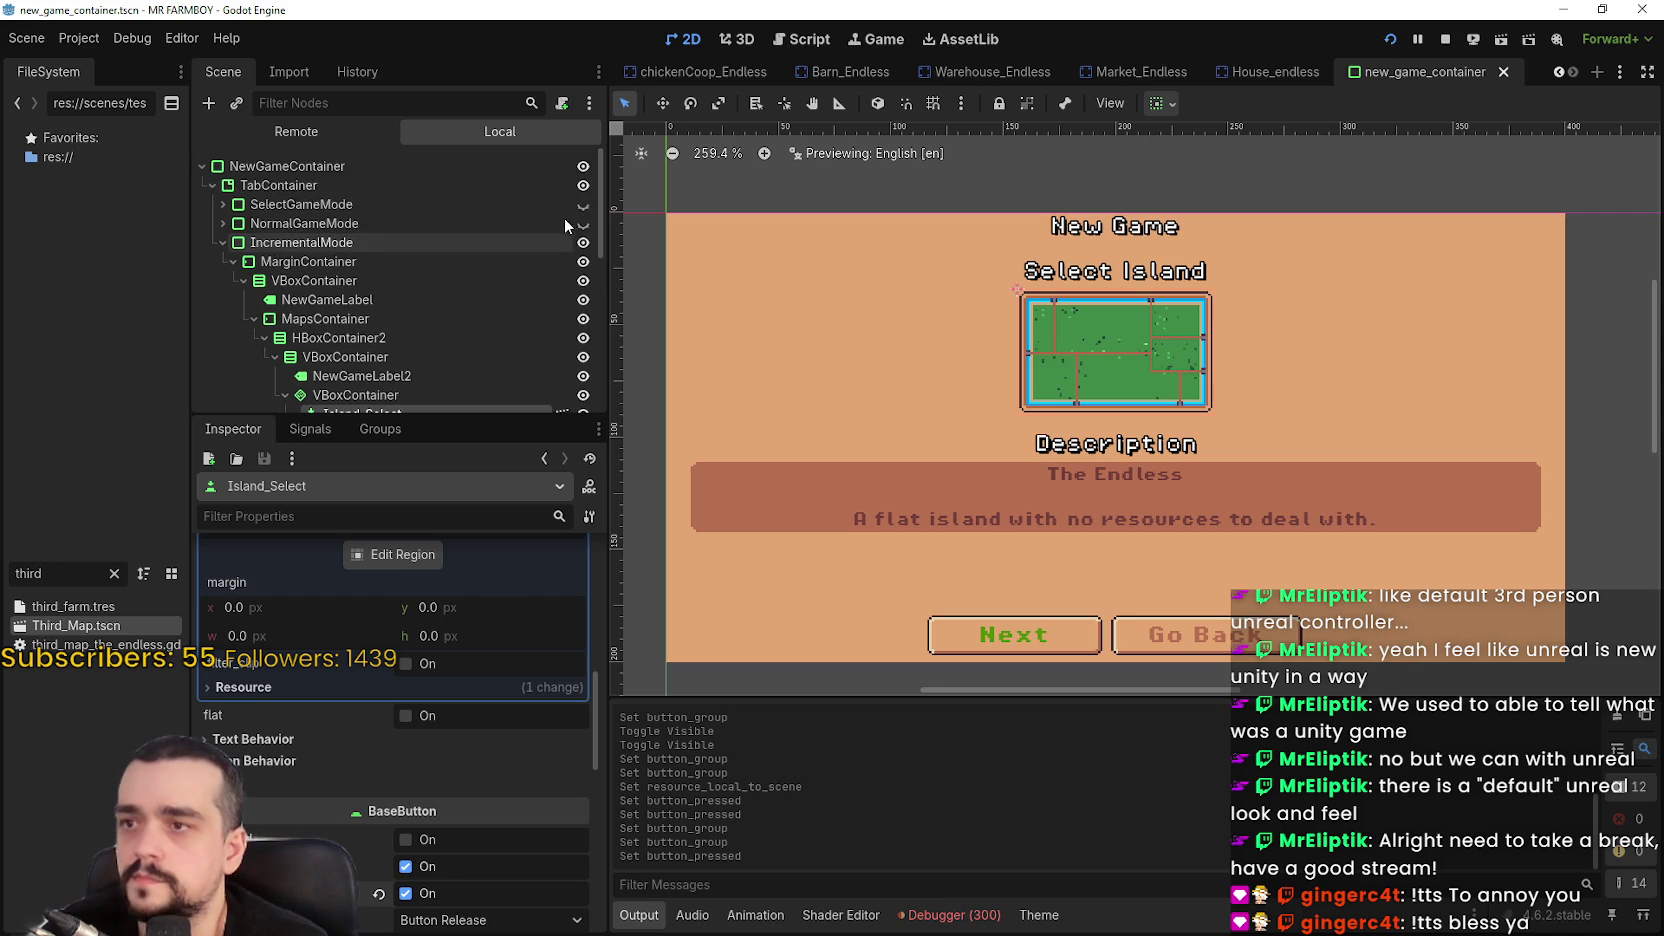
Show the game-mode selection page, stop the running game and relaunch it
left_click(584, 211)
left_click(584, 205)
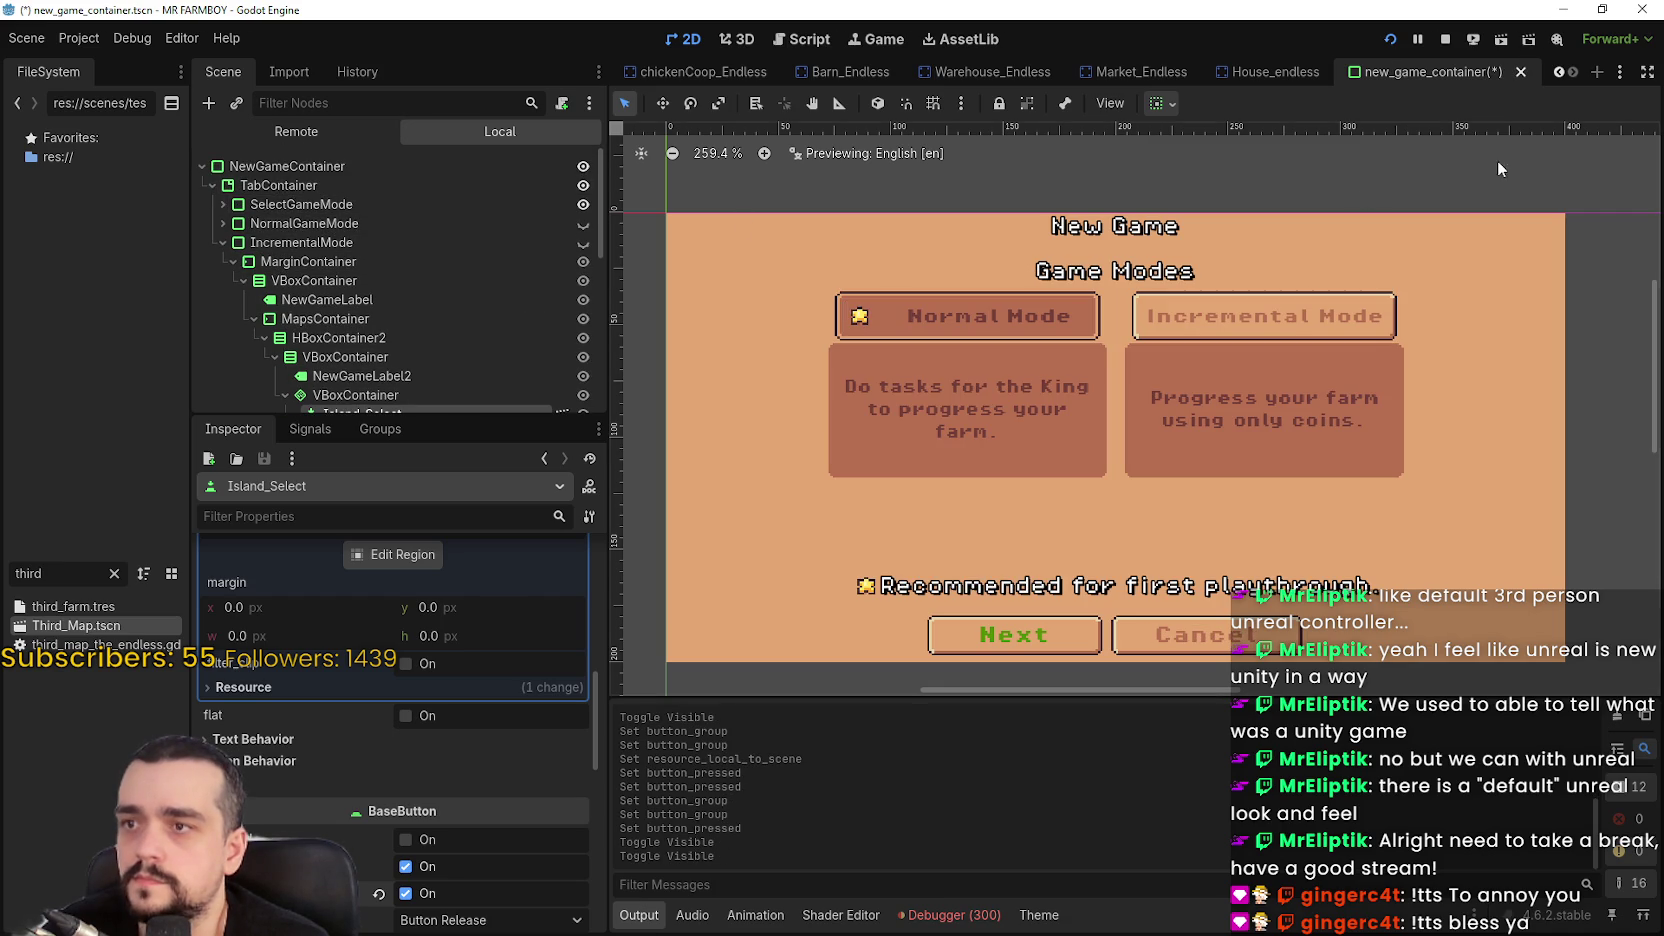
left_click(1447, 37)
left_click(1391, 39)
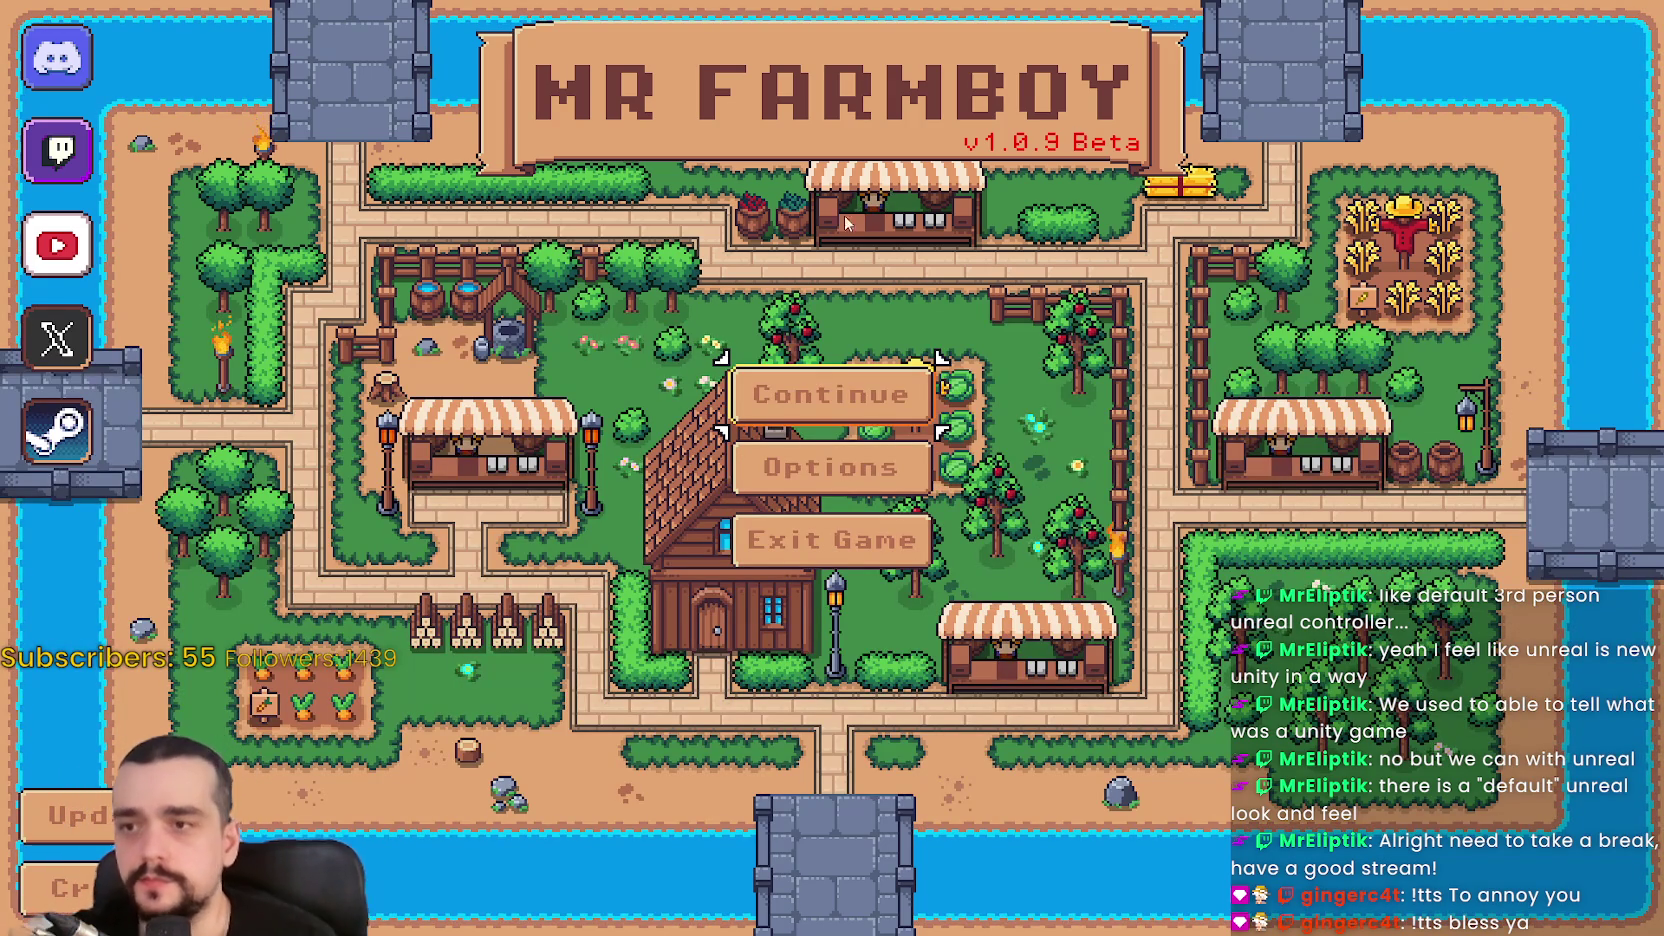
Start a new save from Continue, make NormalGameMode visible in the editor, and choose the first island
left_click(830, 394)
left_click(818, 643)
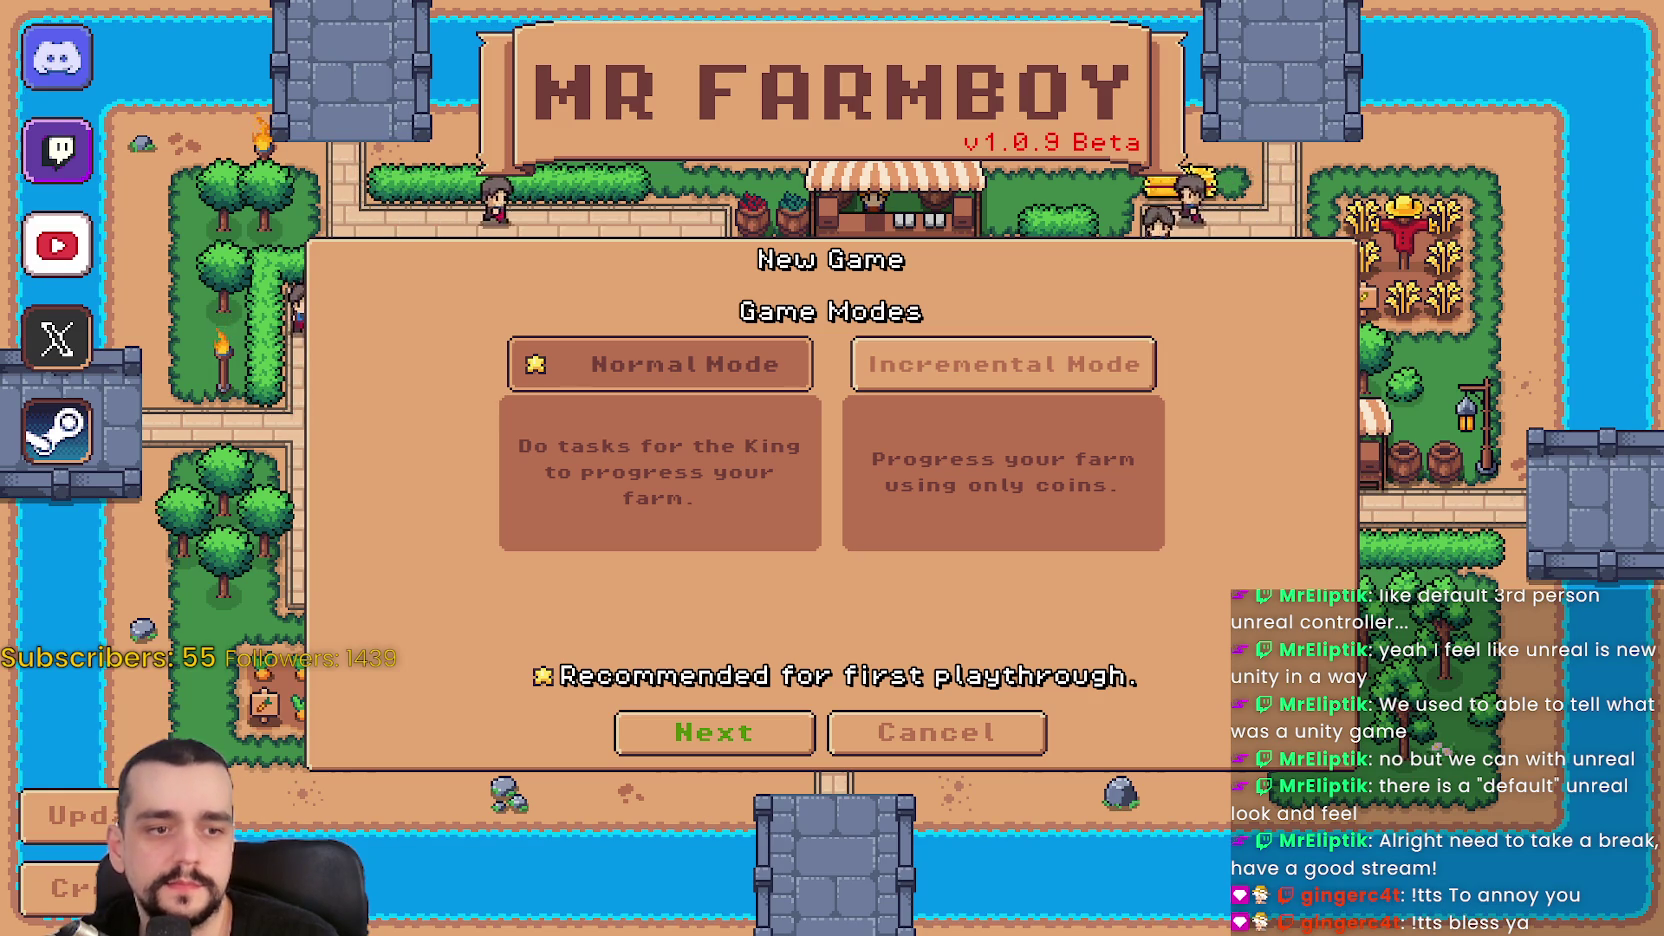
key("alt+Tab")
scroll(556, 395, "down", 1)
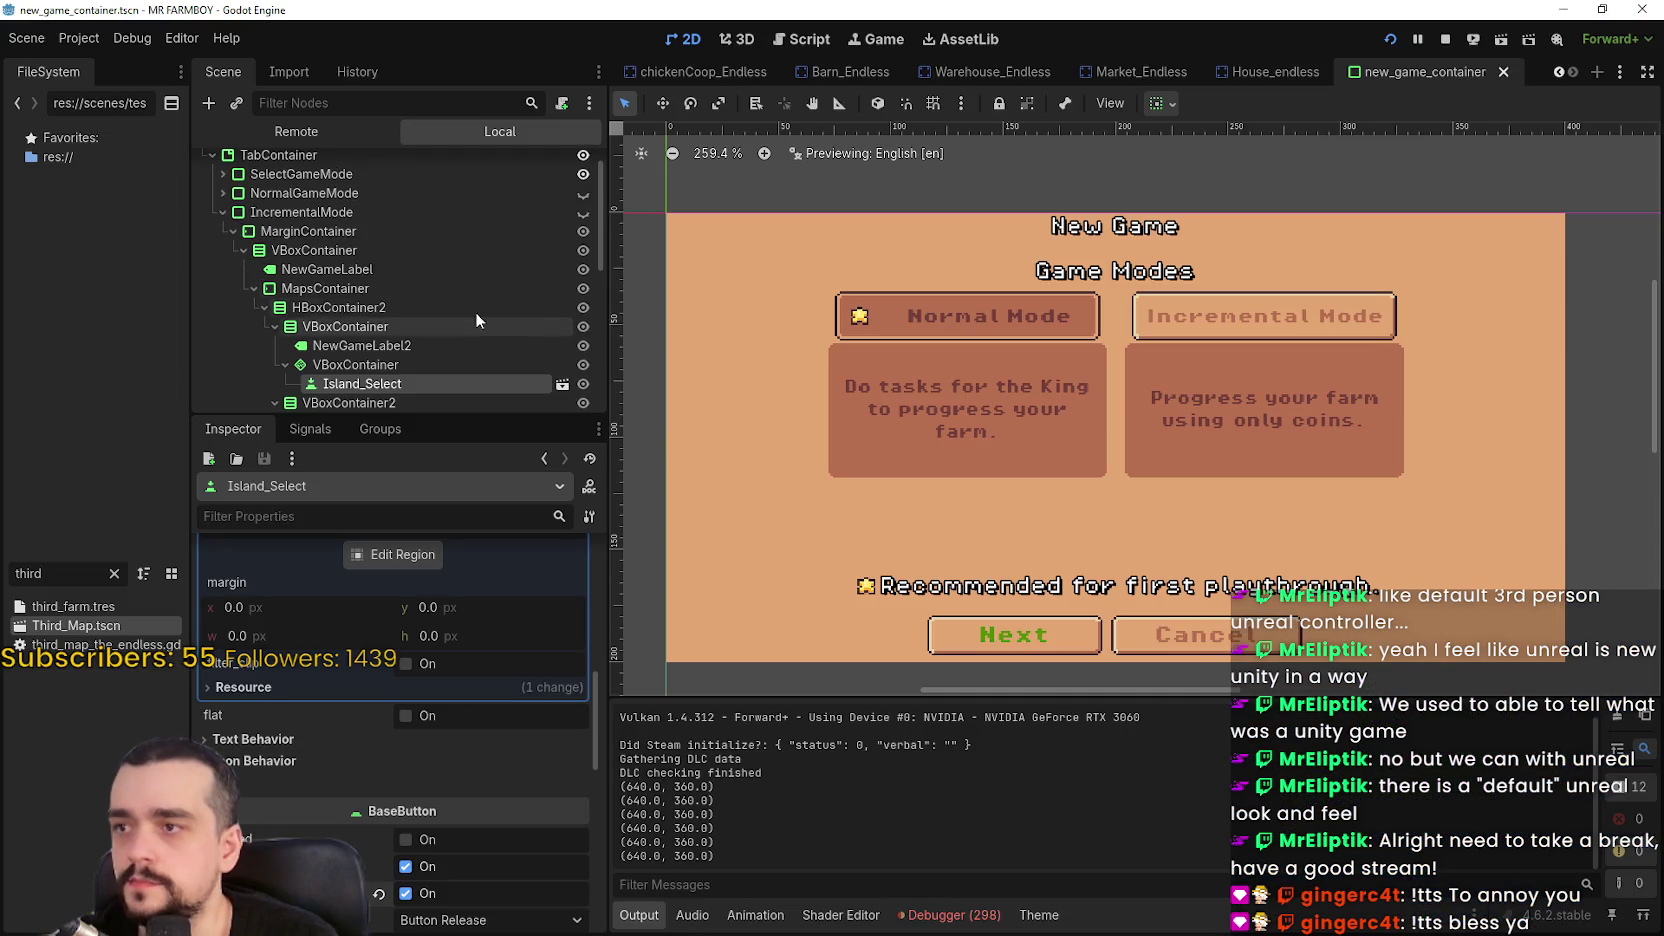
left_click(583, 193)
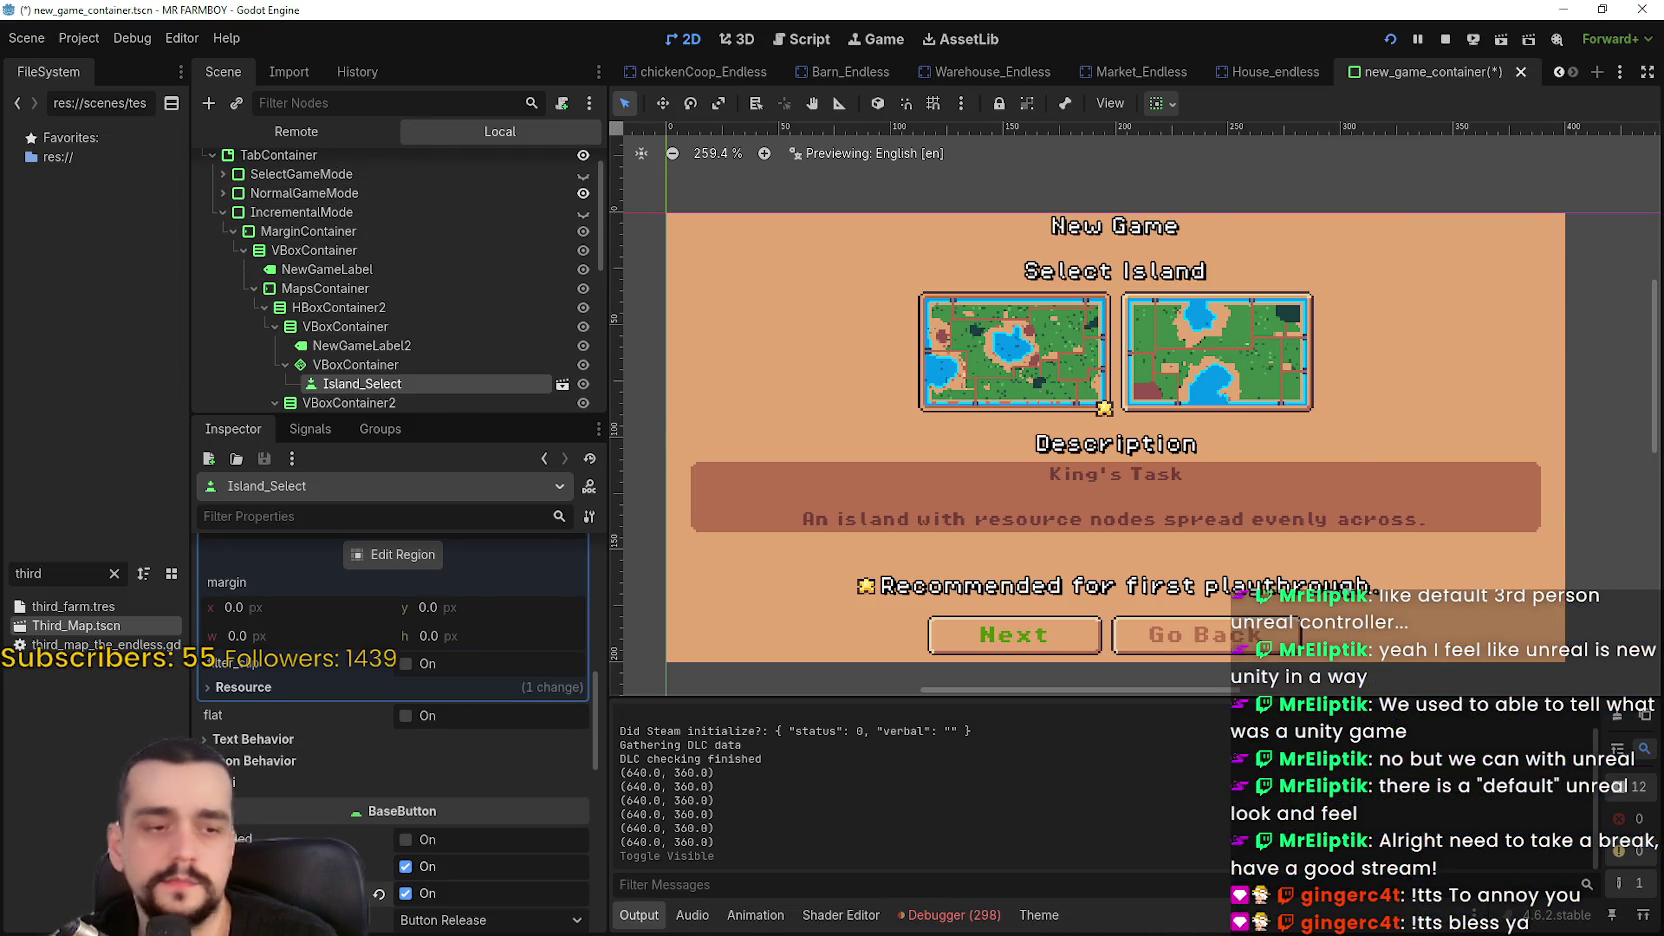
key("alt+Tab")
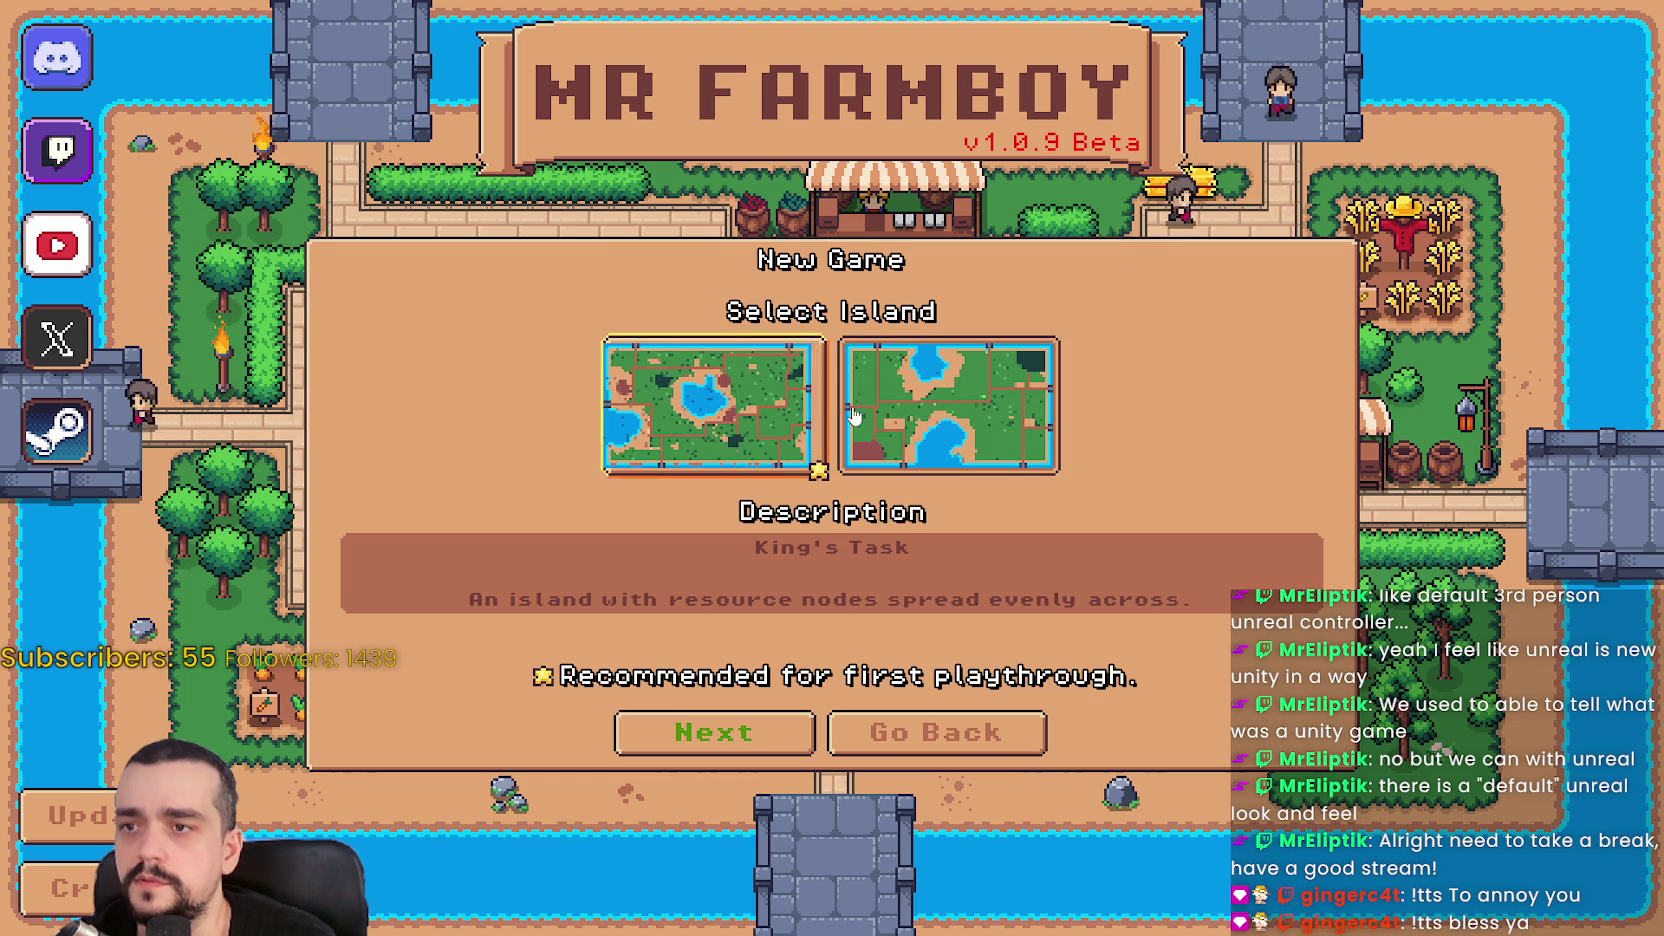
left_click(712, 405)
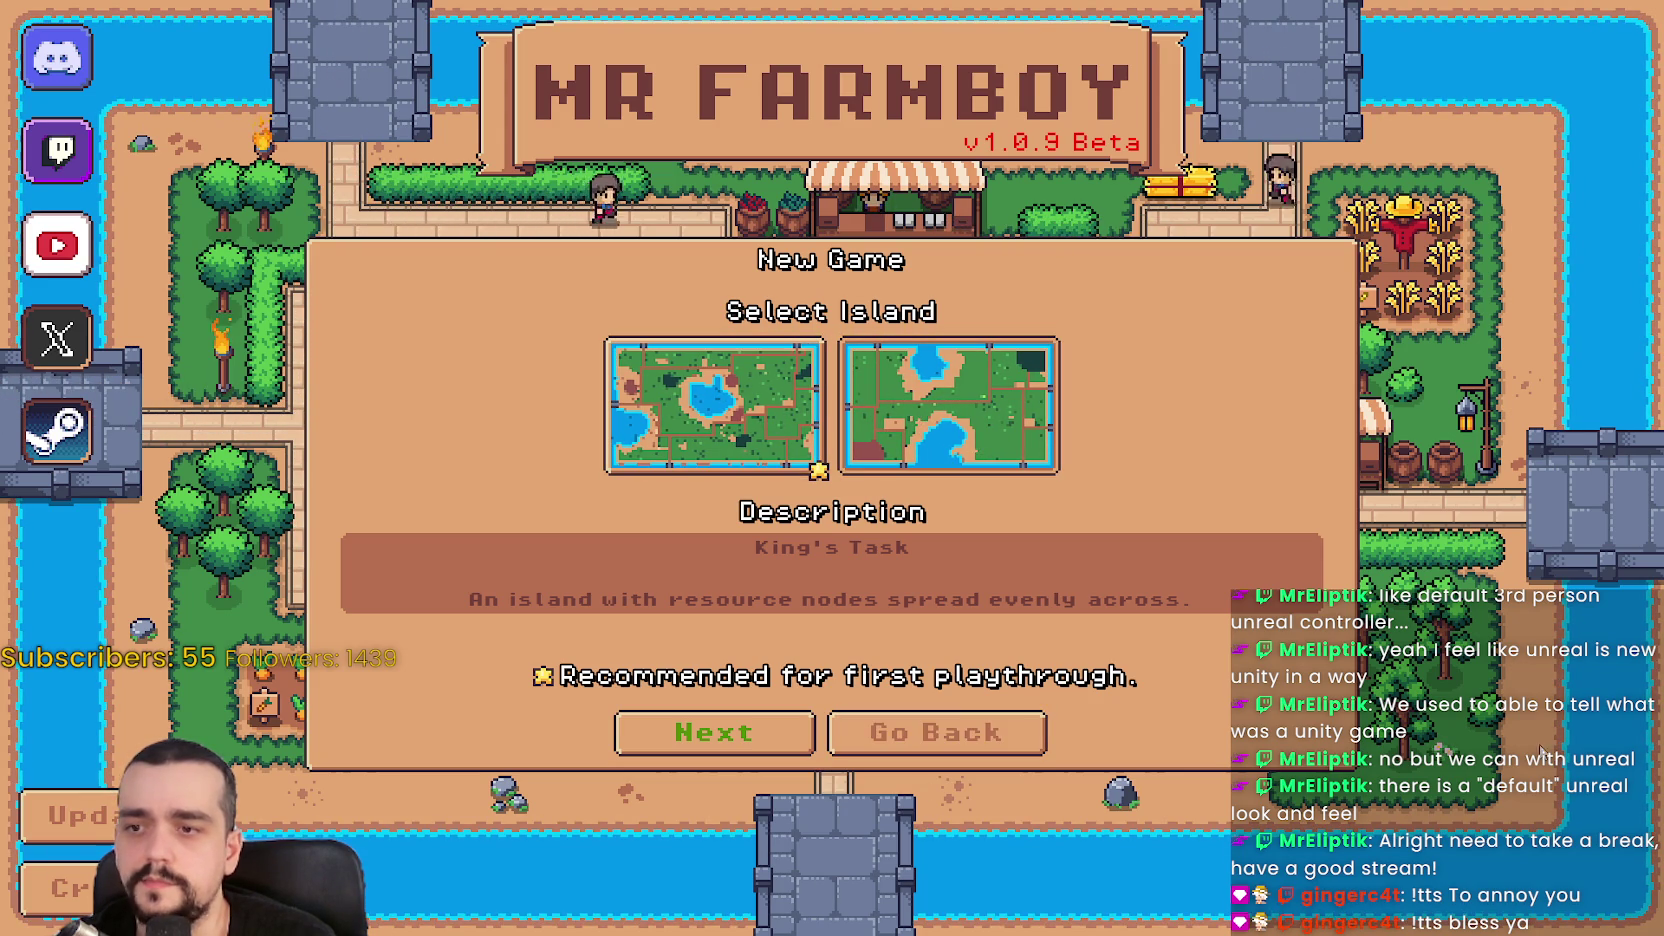
Back in Godot, stop the game, save the scene and minimize the editor
key("alt+Tab")
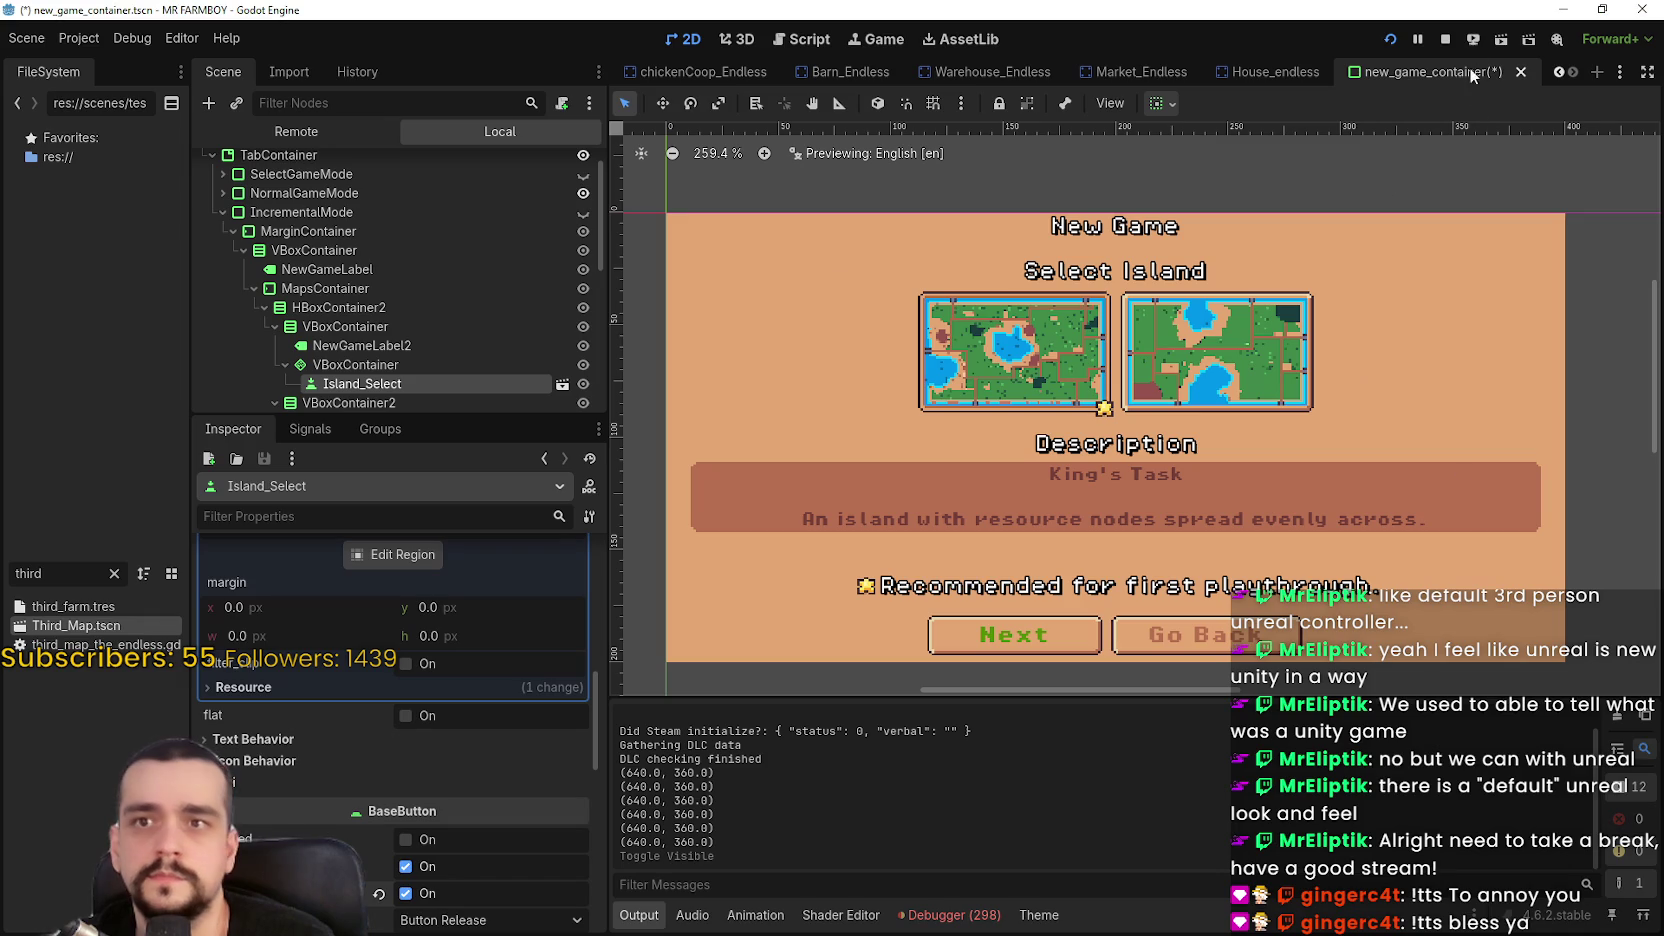
left_click(1447, 39)
key("ctrl+s")
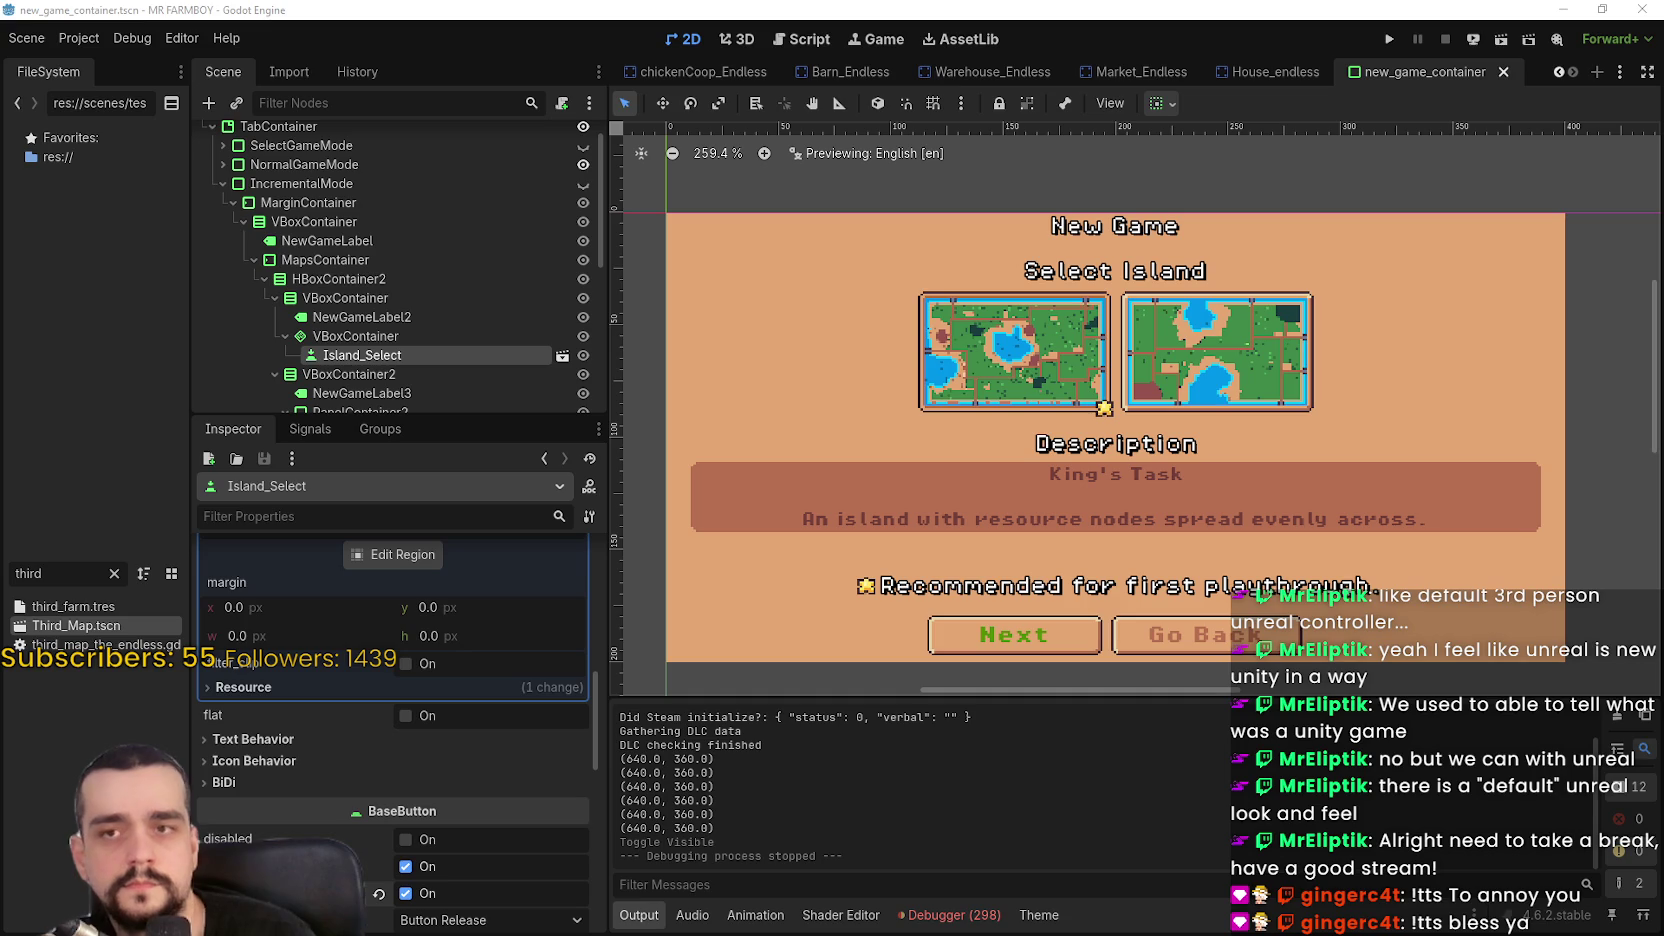
left_click(1562, 10)
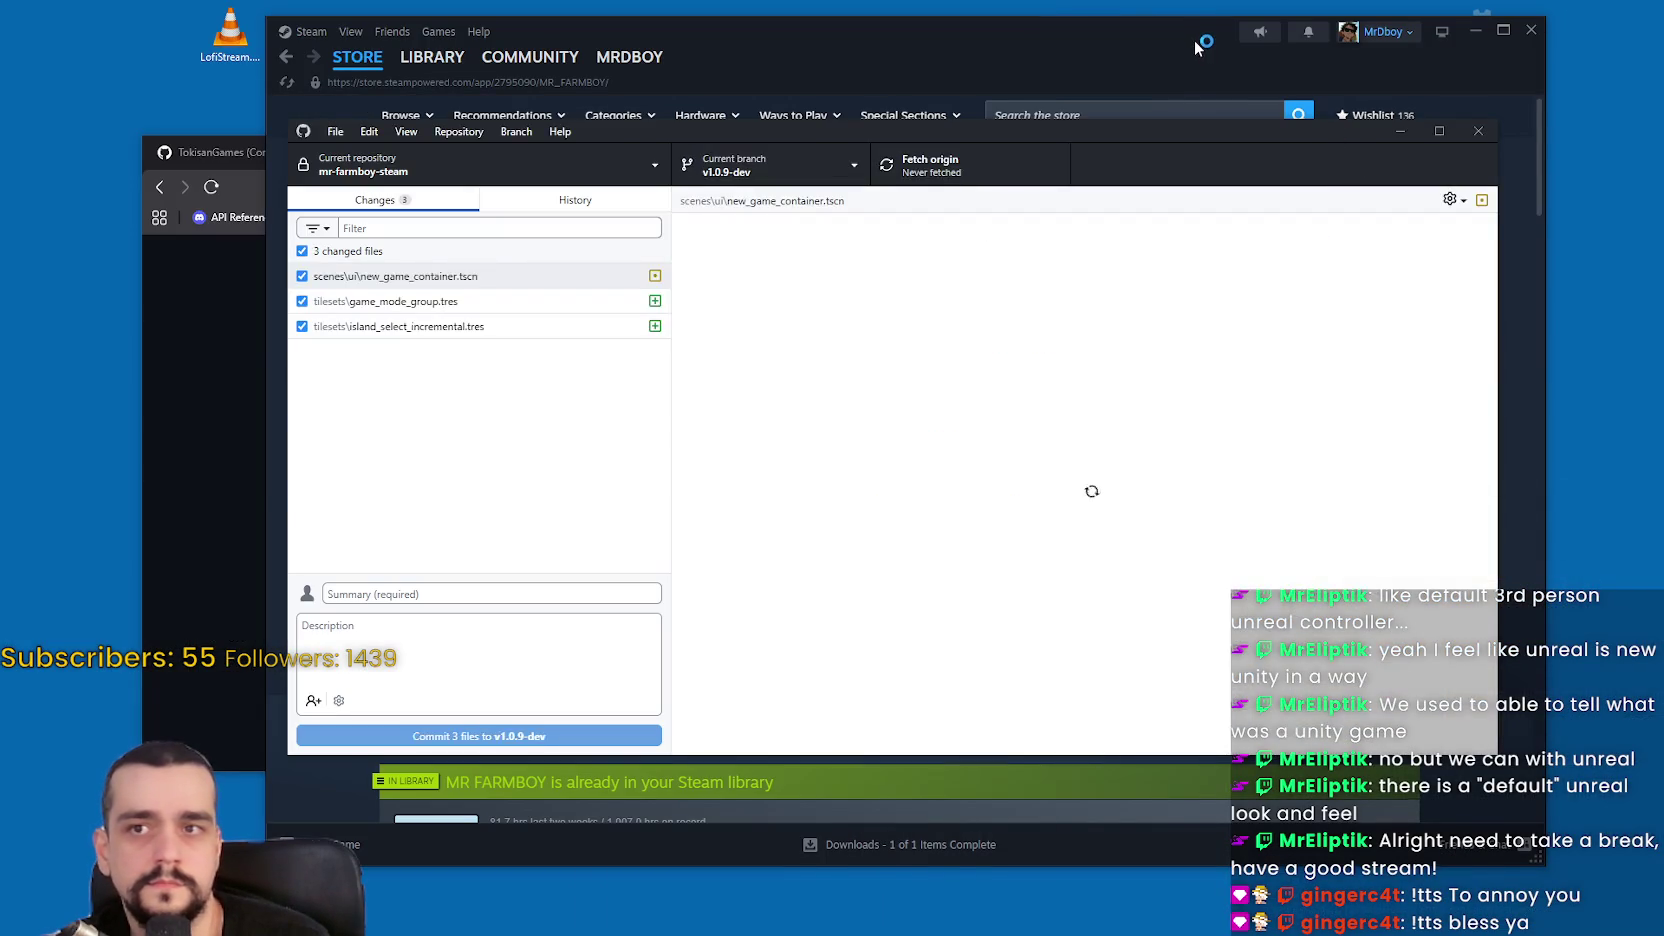
Bring GitHub Desktop to the front past Steam and the browser, and glance at the history
left_click(1196, 46)
mouse_move(433, 60)
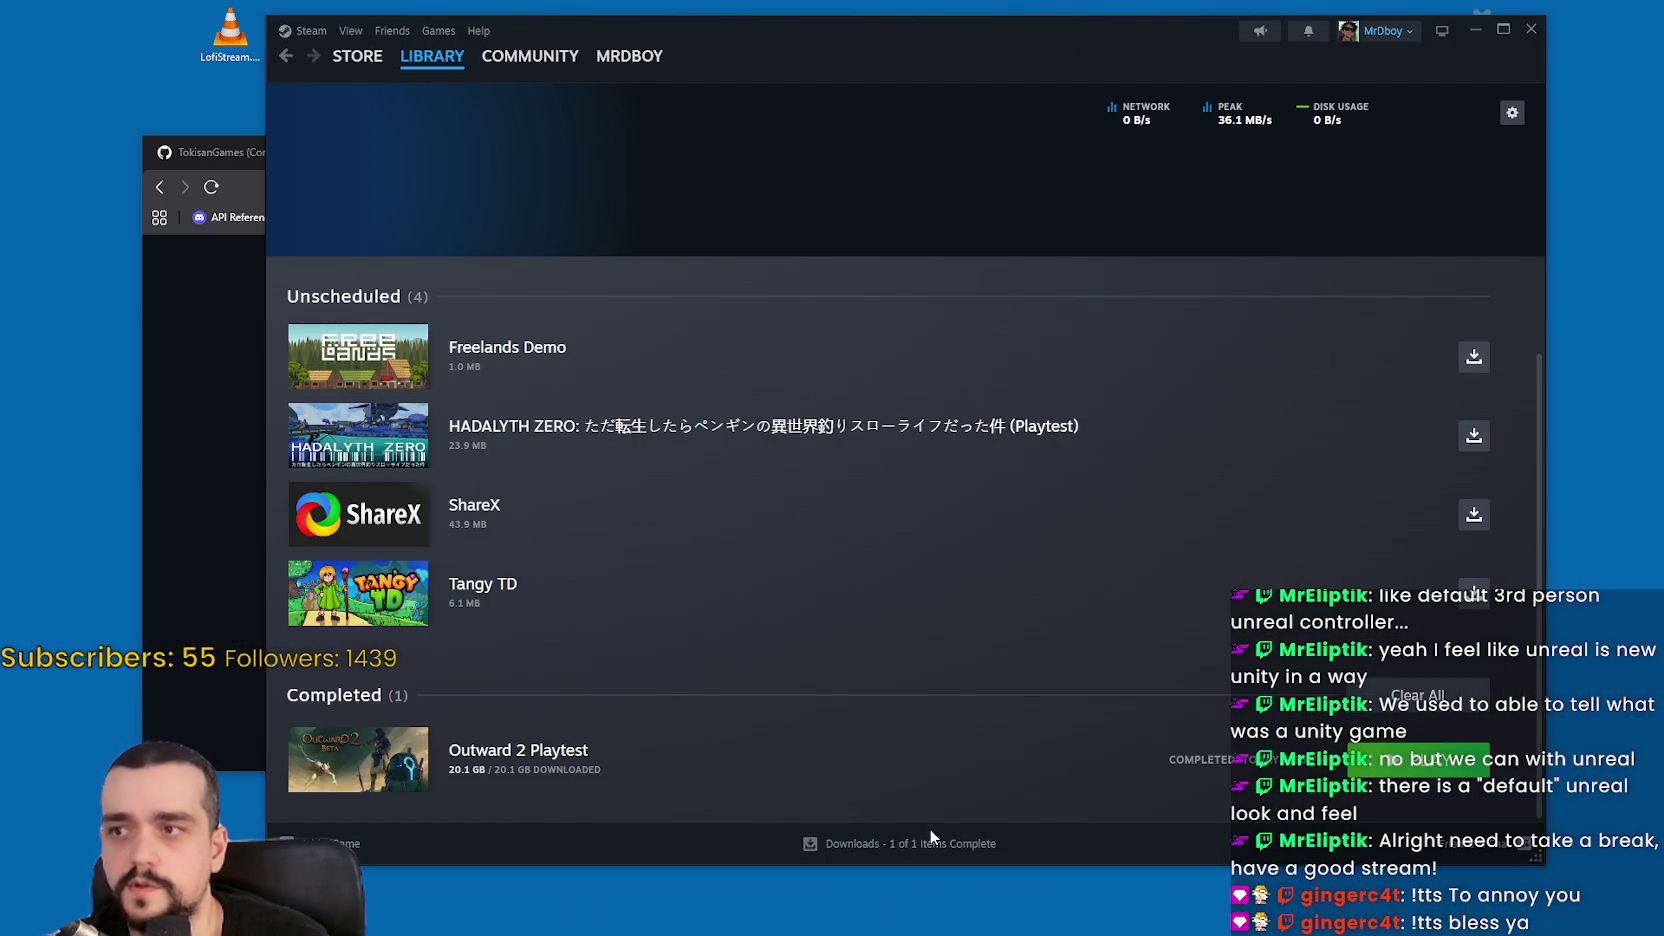
left_click(250, 536)
left_click(1399, 152)
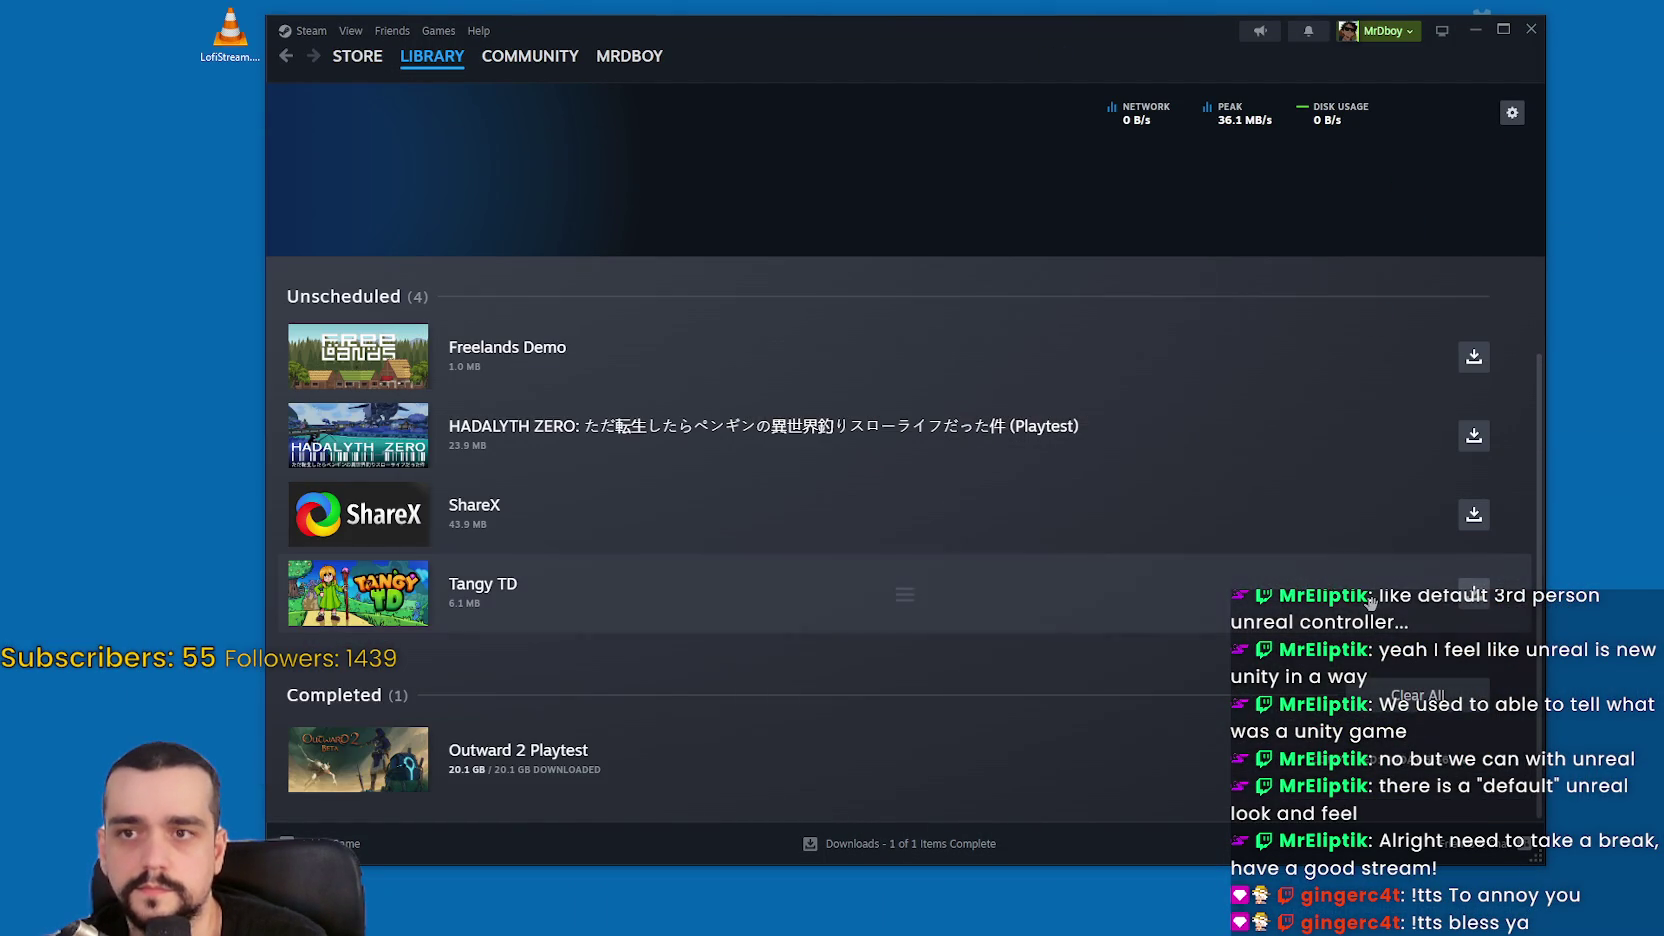
key("alt+Tab")
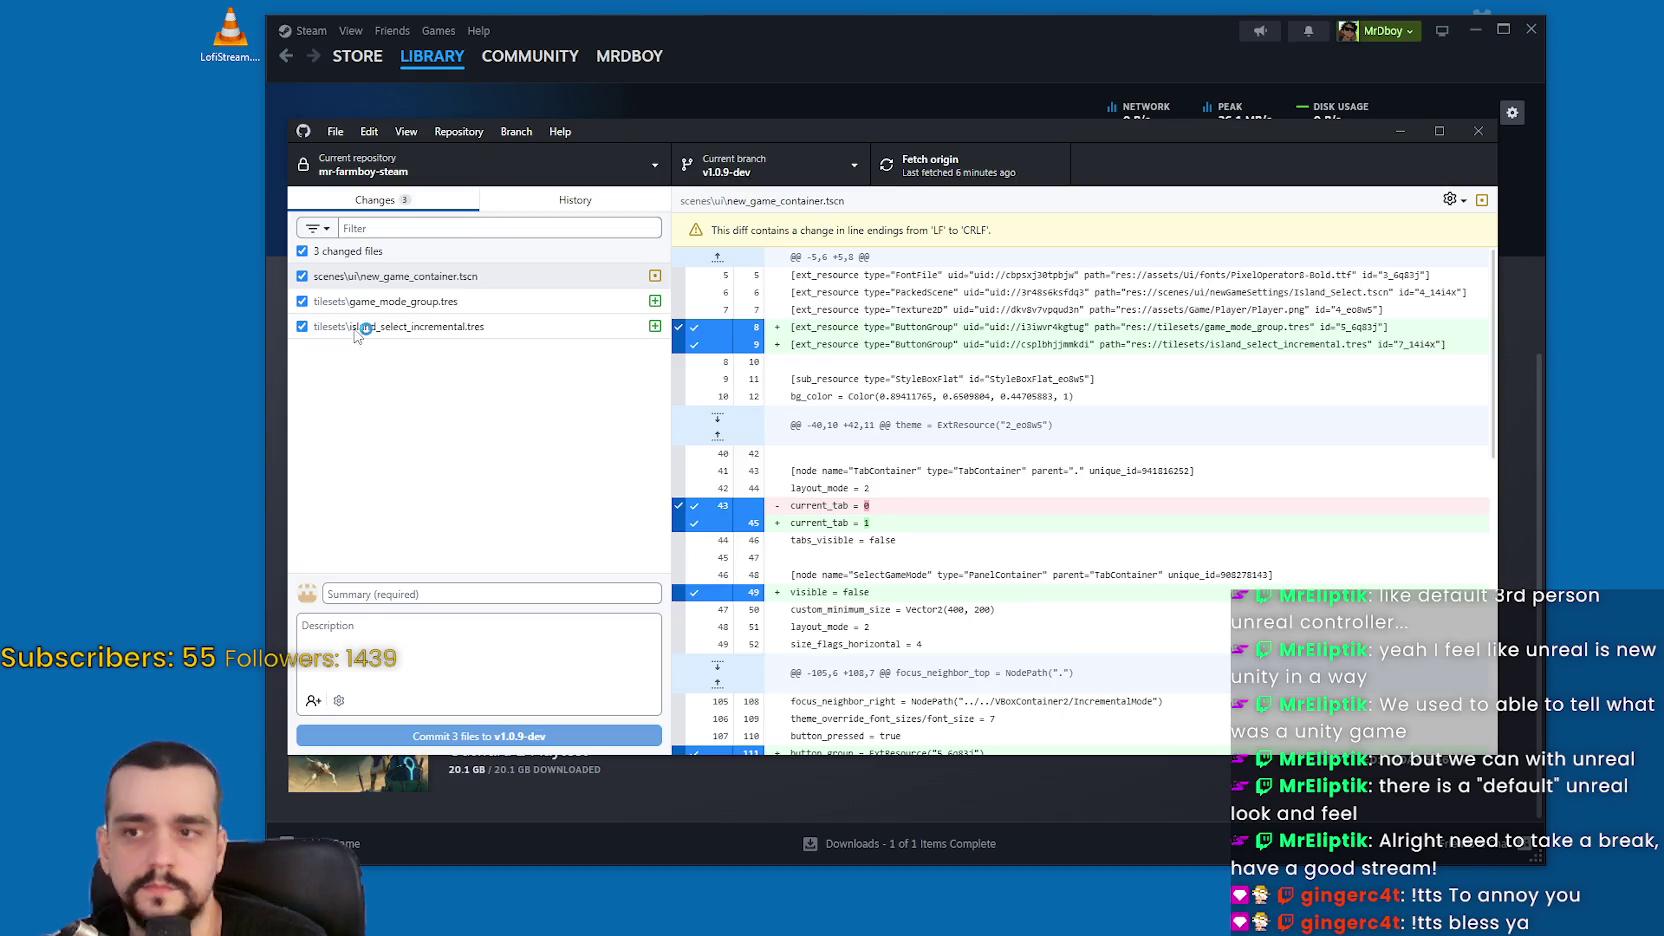
left_click(512, 205)
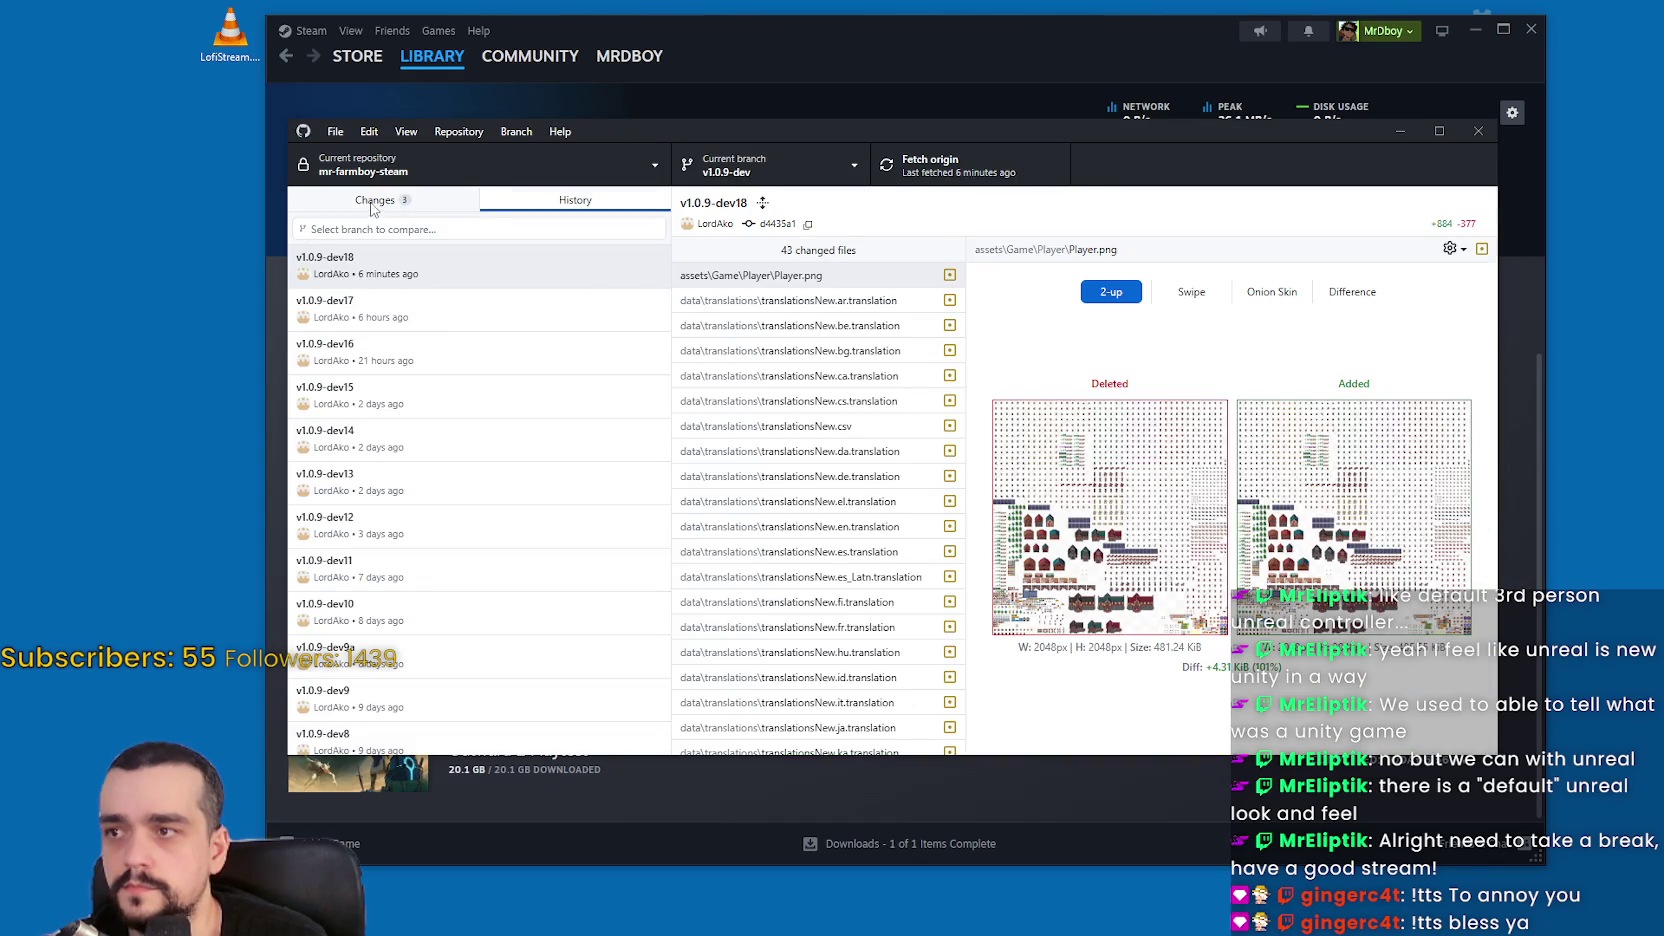
left_click(373, 203)
Write the commit summary v1.0.9-dev19, checking previous commit names in History
left_click(413, 594)
type("v1.0.9-dev19")
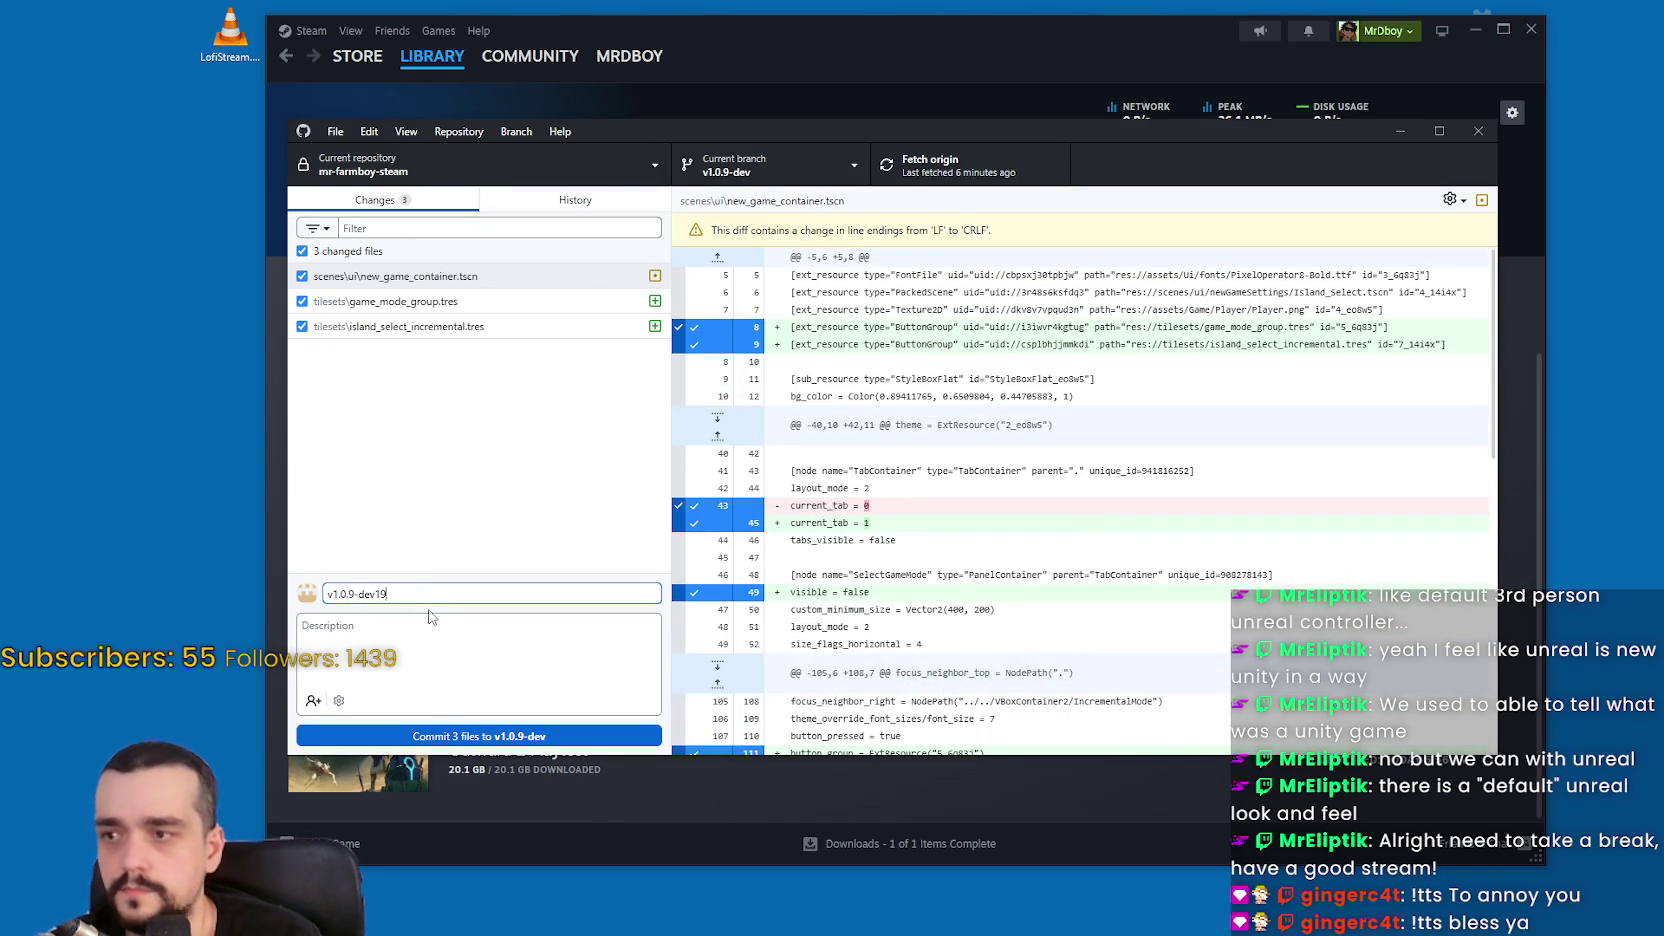
left_click(586, 198)
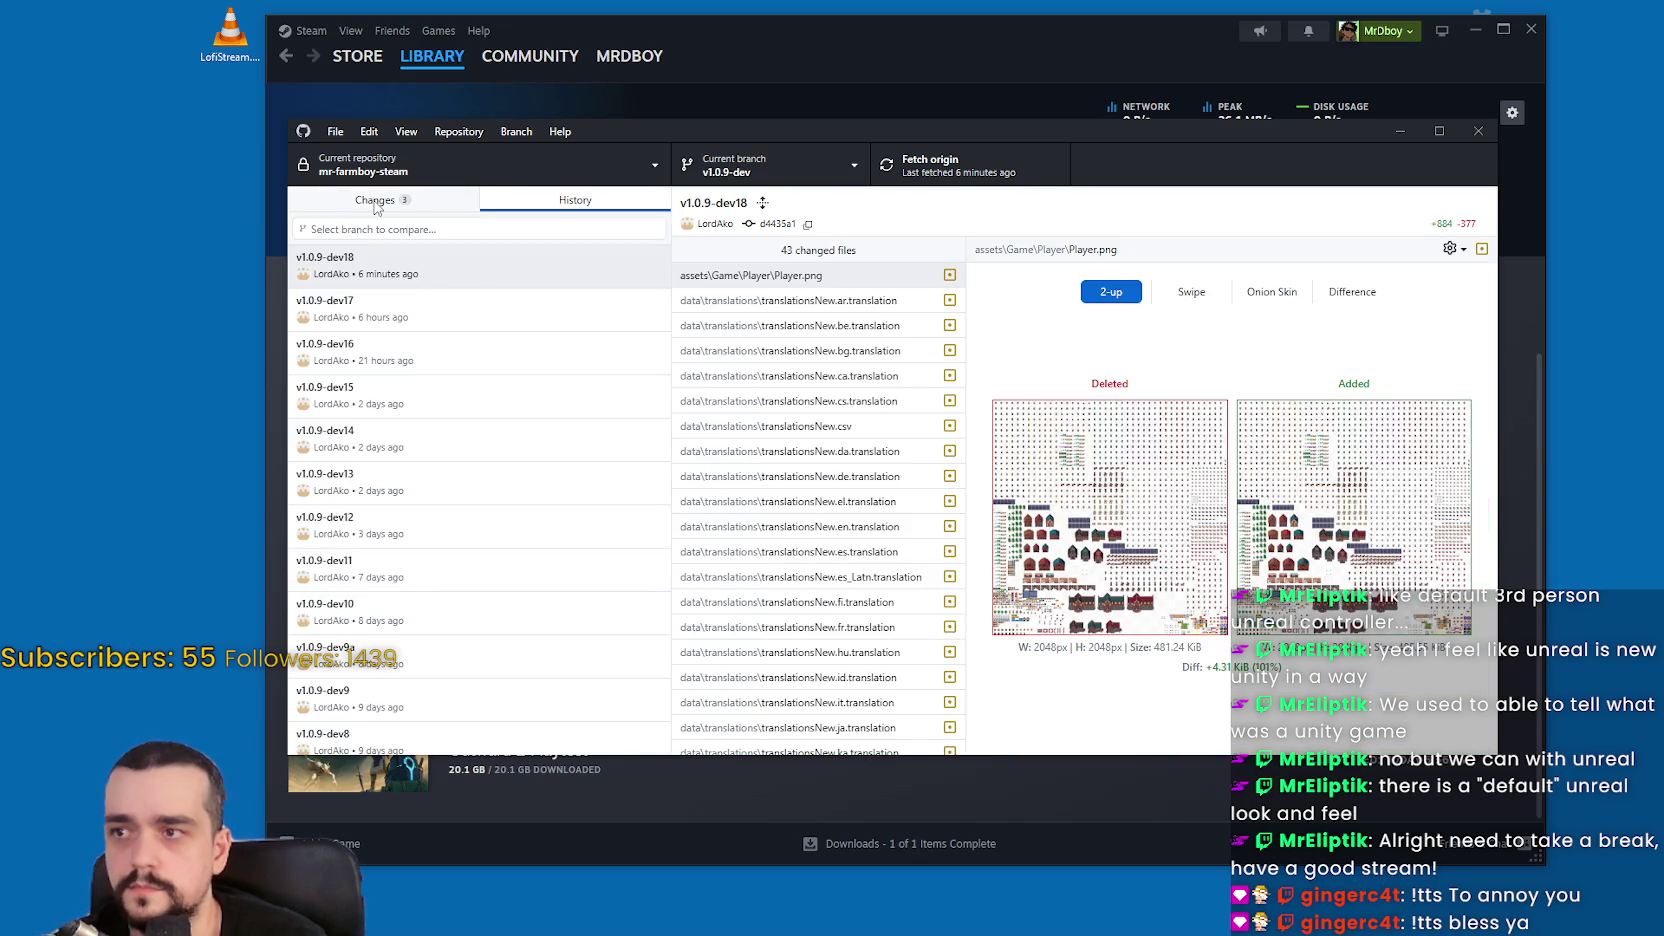
left_click(376, 205)
left_click(424, 598)
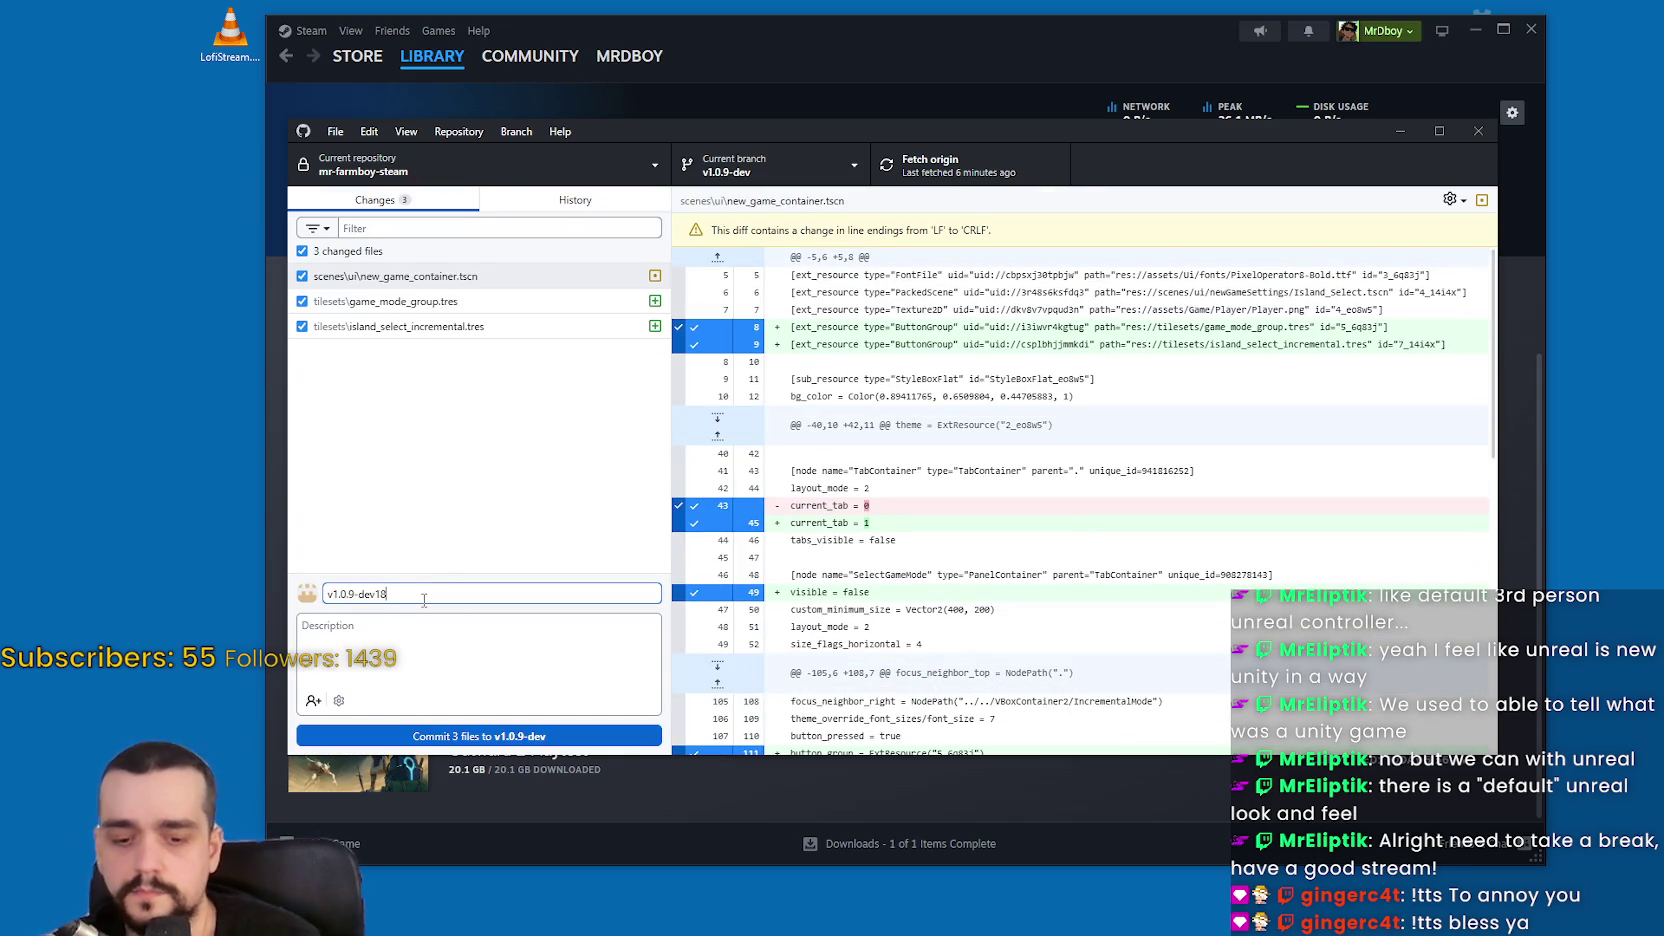
left_click(566, 206)
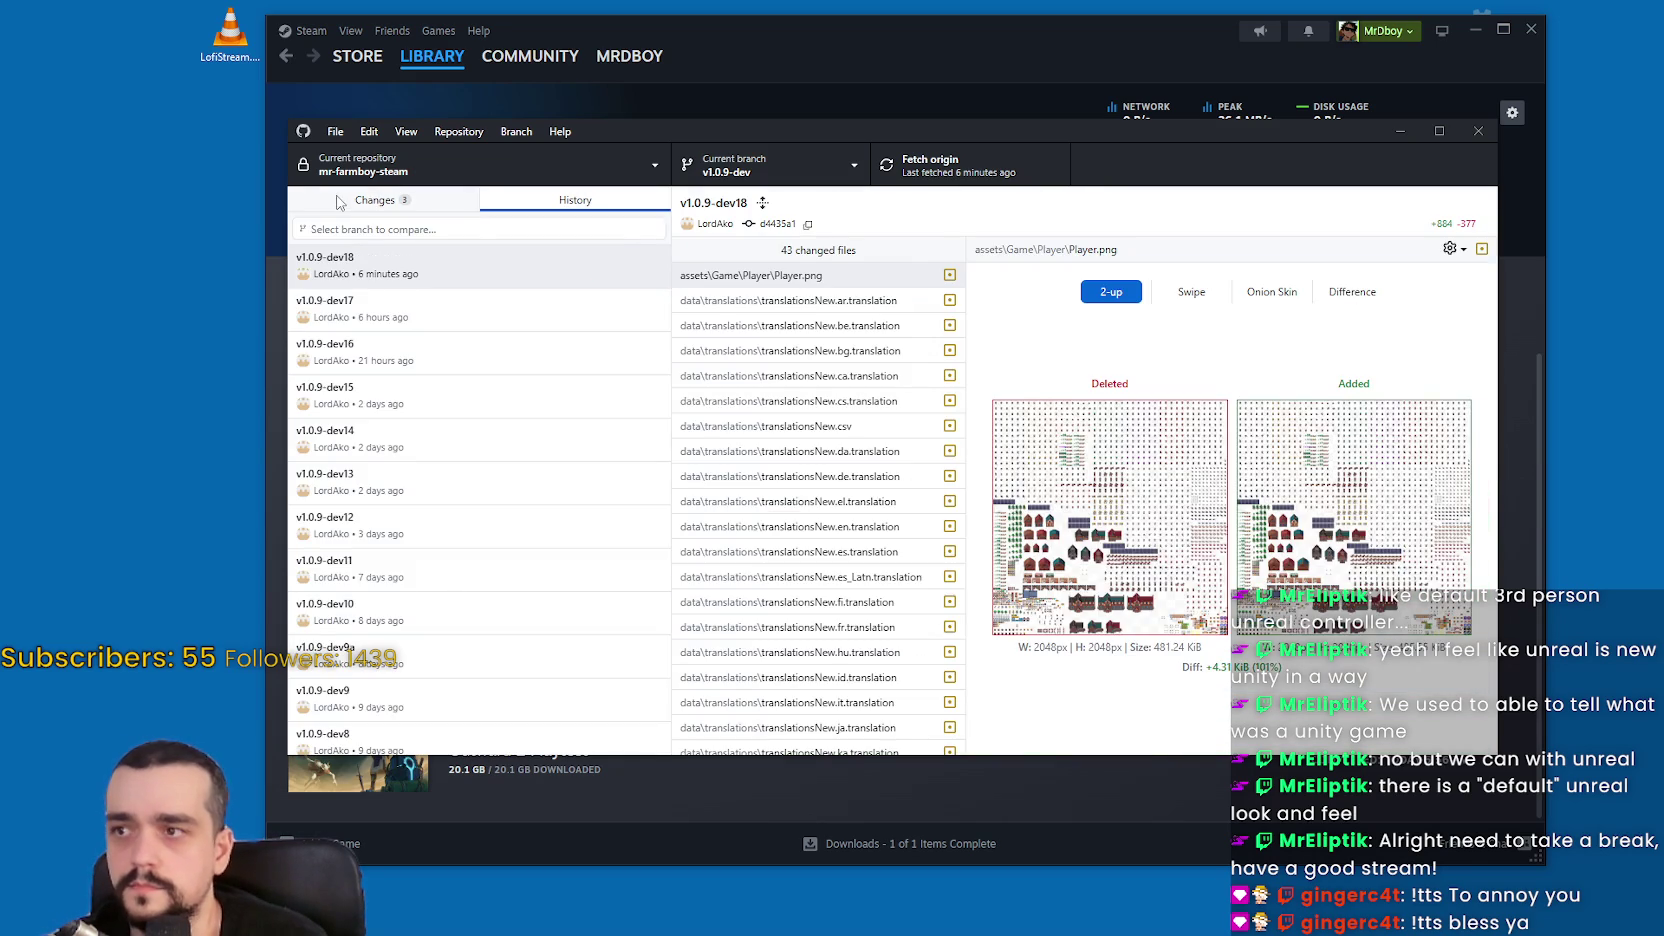
left_click(340, 202)
left_click(386, 595)
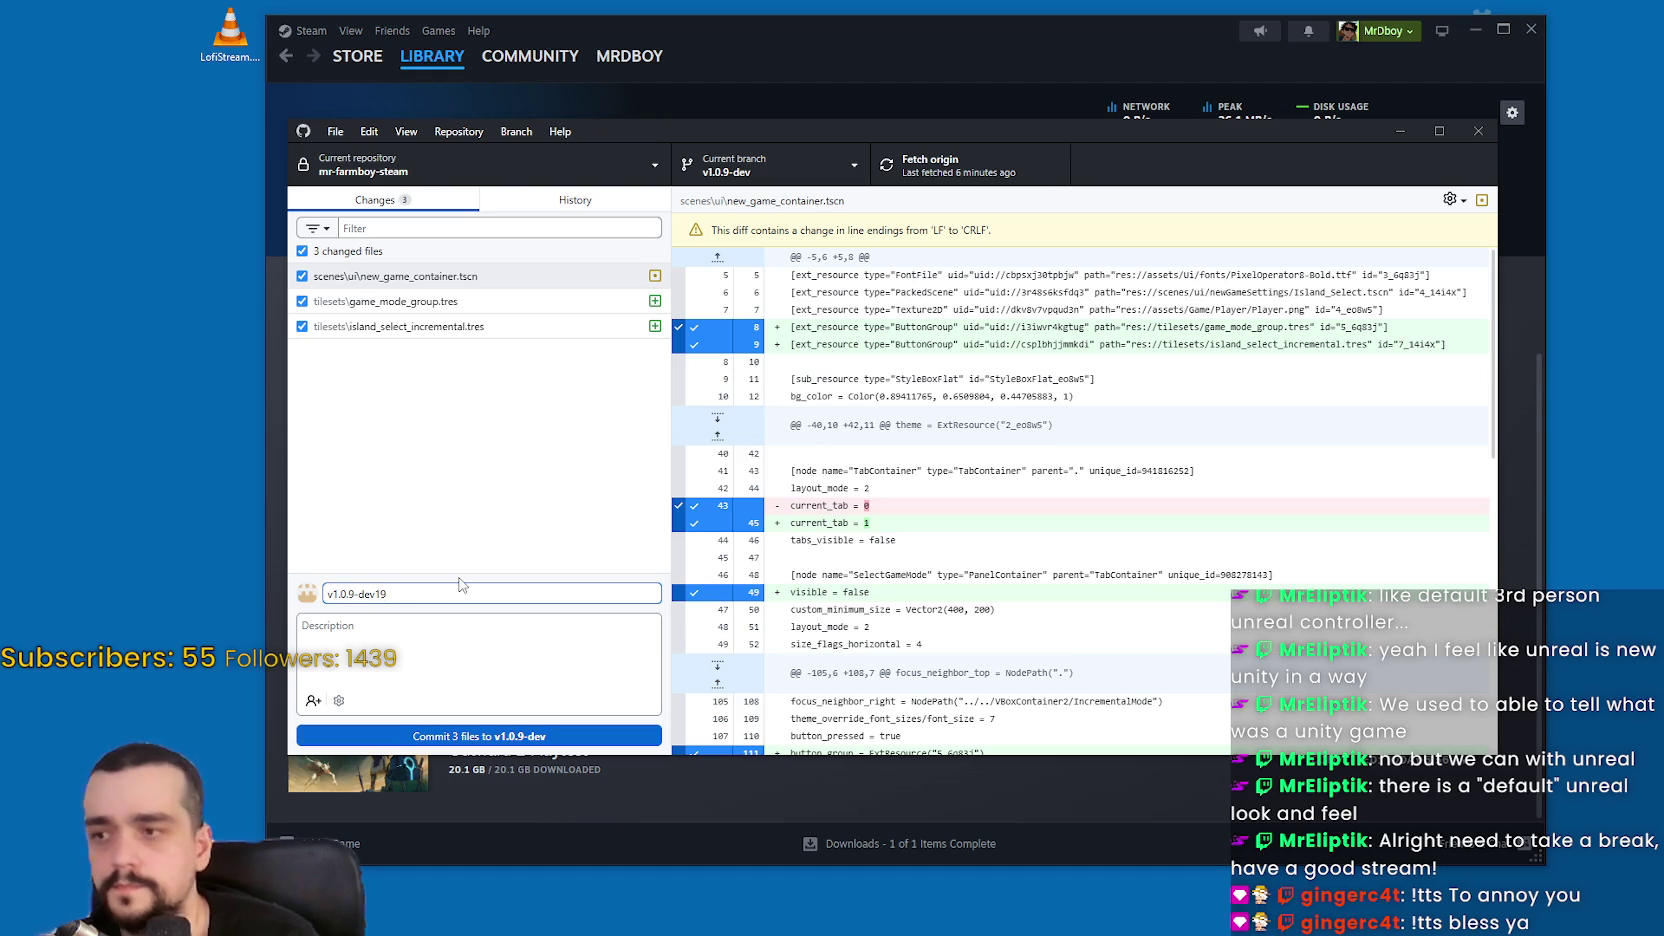
Commit the three files to v1.0.9-dev and push to origin
left_click(516, 737)
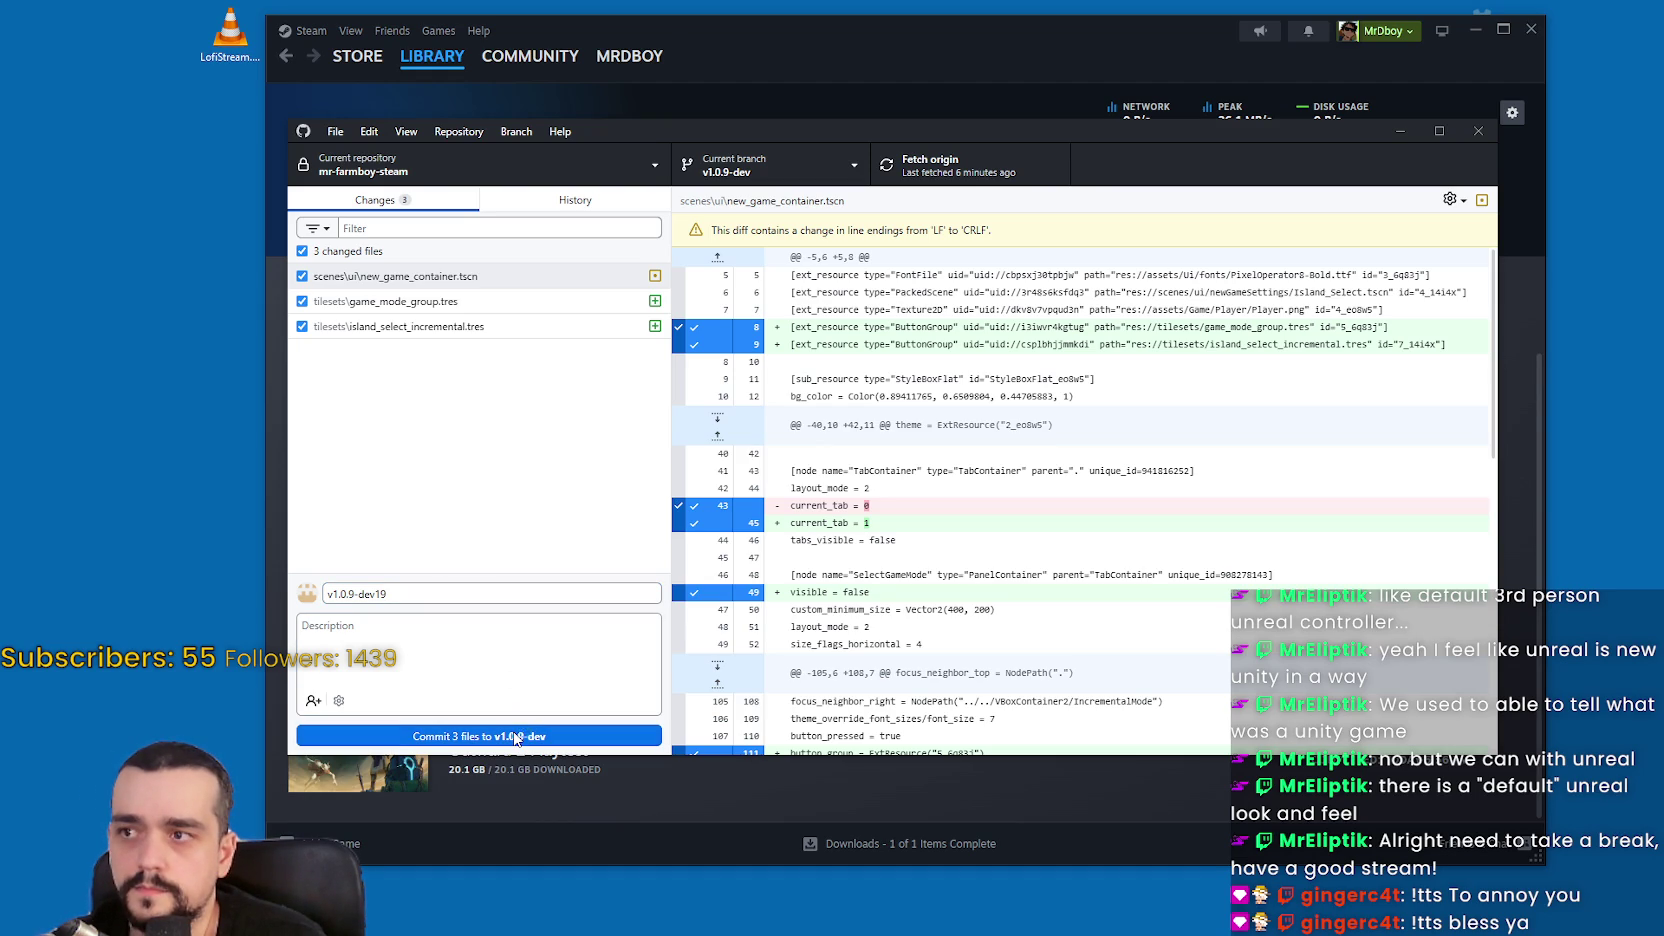
left_click(516, 737)
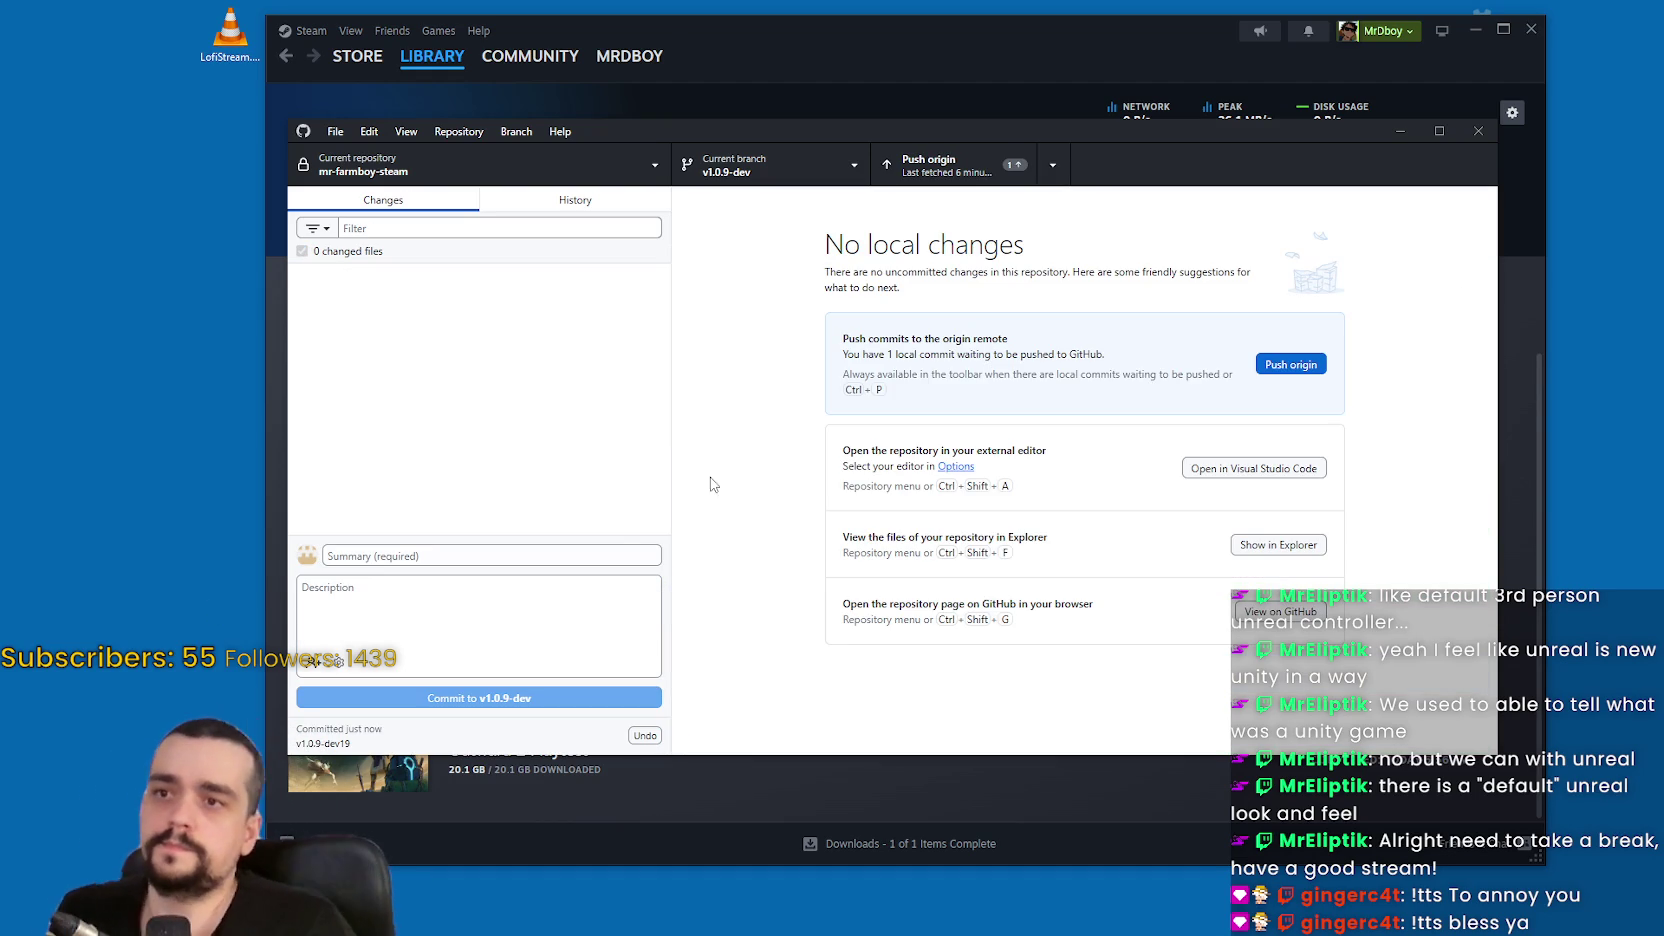
left_click(945, 165)
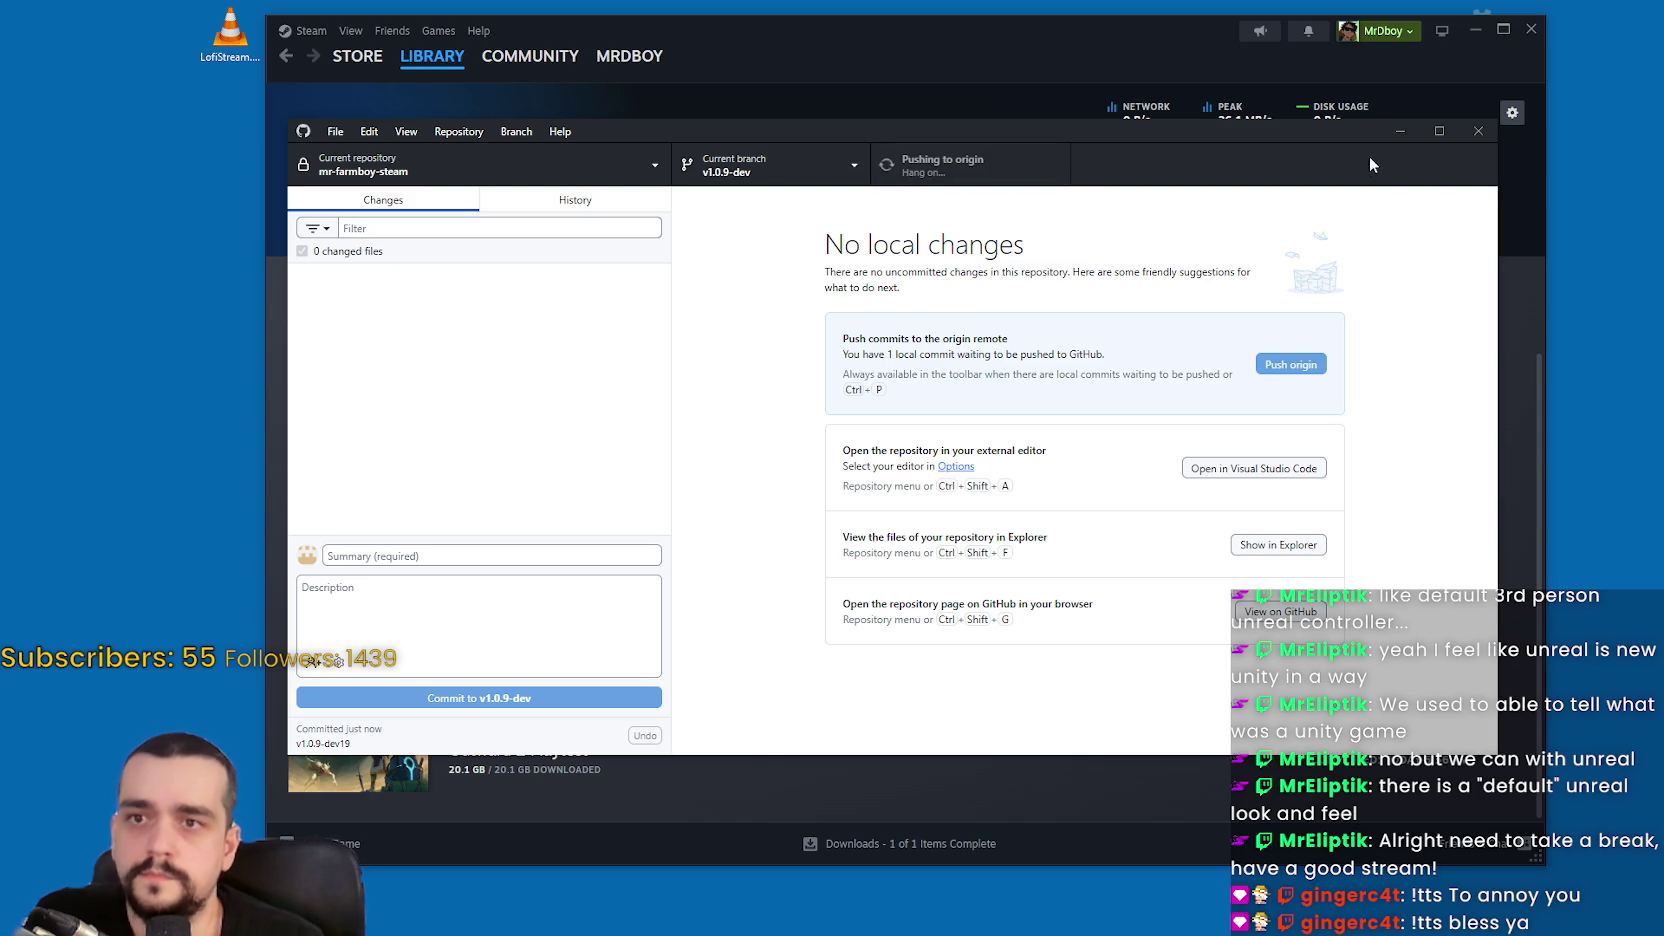
left_click_drag(1346, 130, 1316, 139)
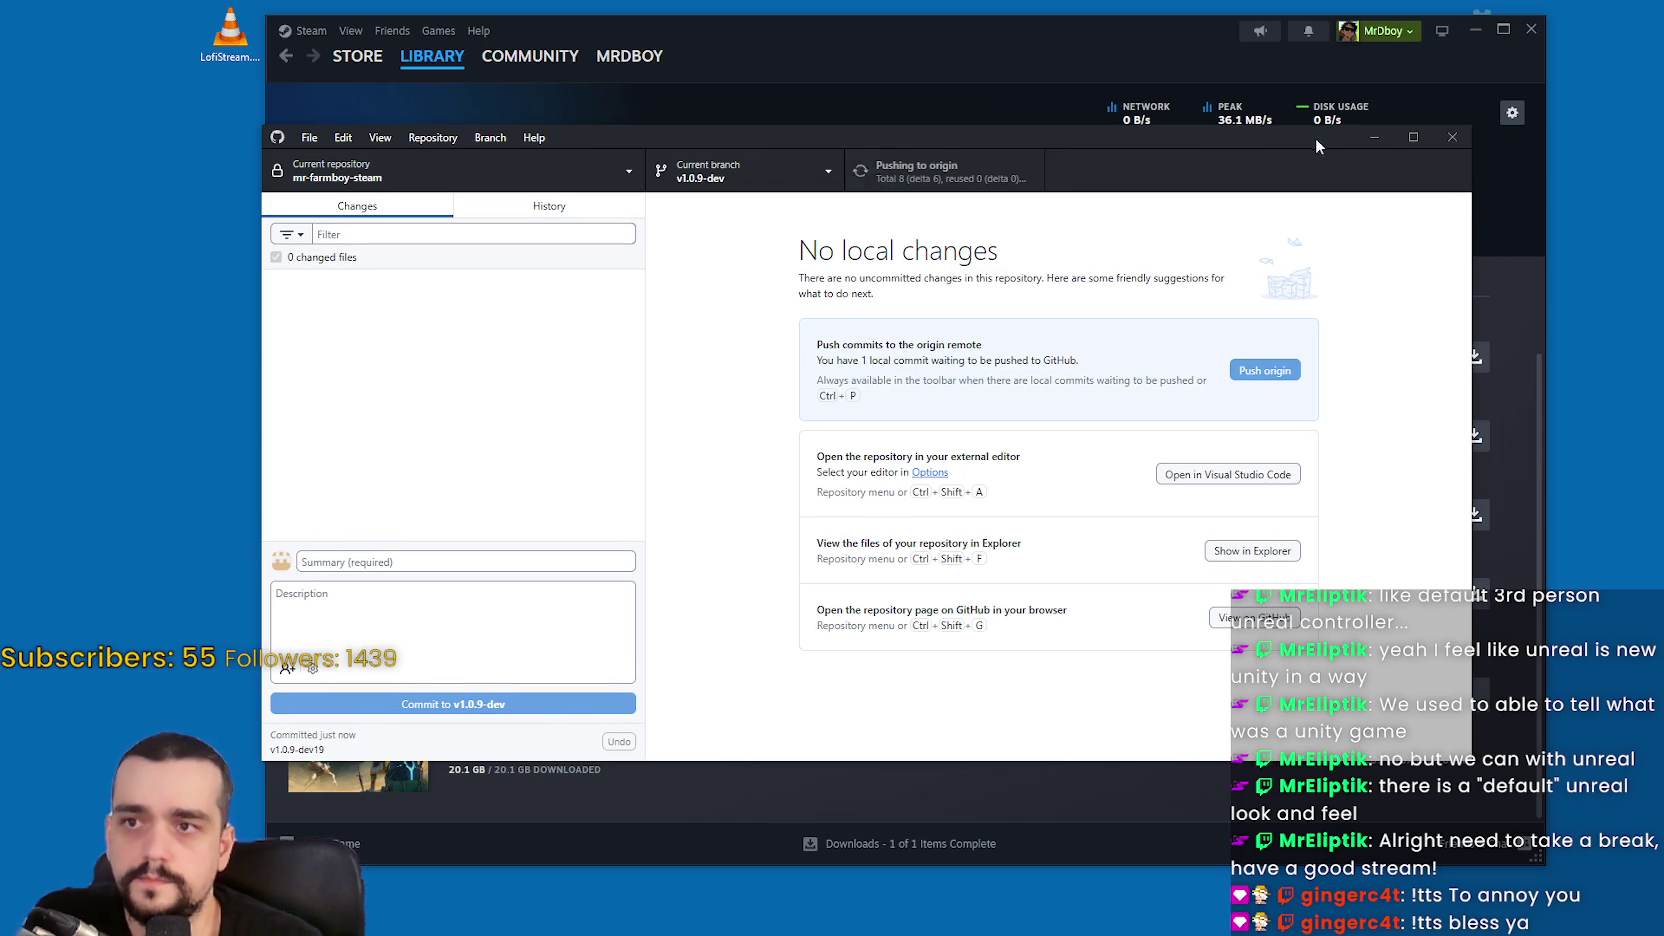
Close GitHub Desktop
left_click(1454, 142)
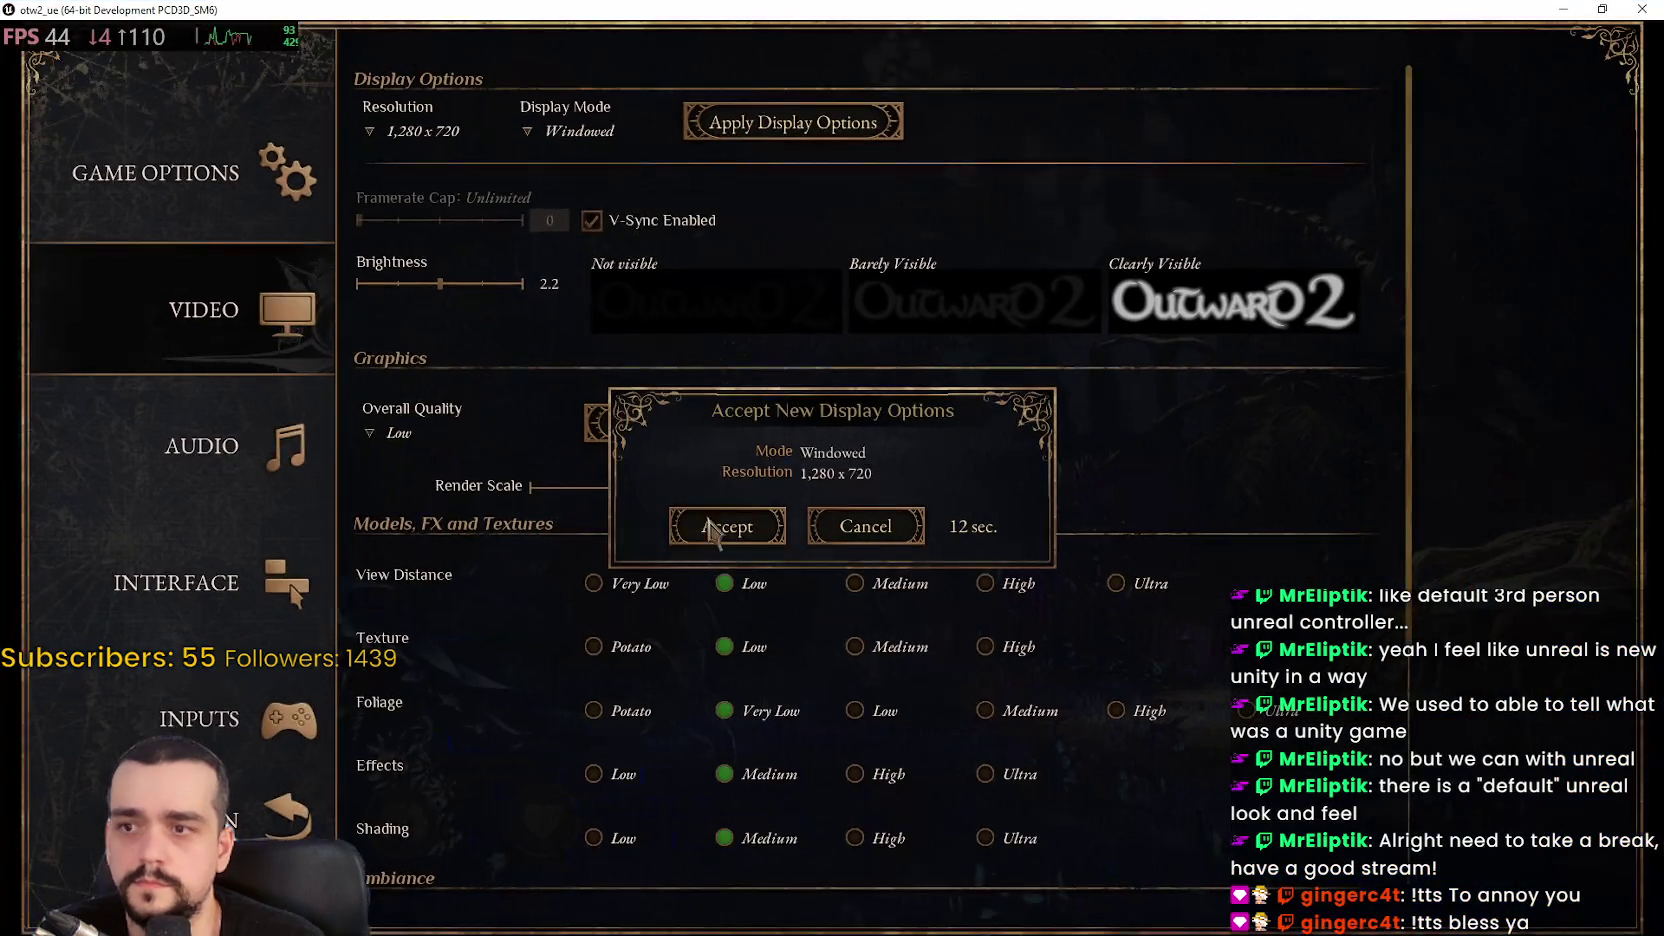
Switch the display to 1,920 x 1,080 WindowedFullscreen, then apply and keep it
left_click(690, 528)
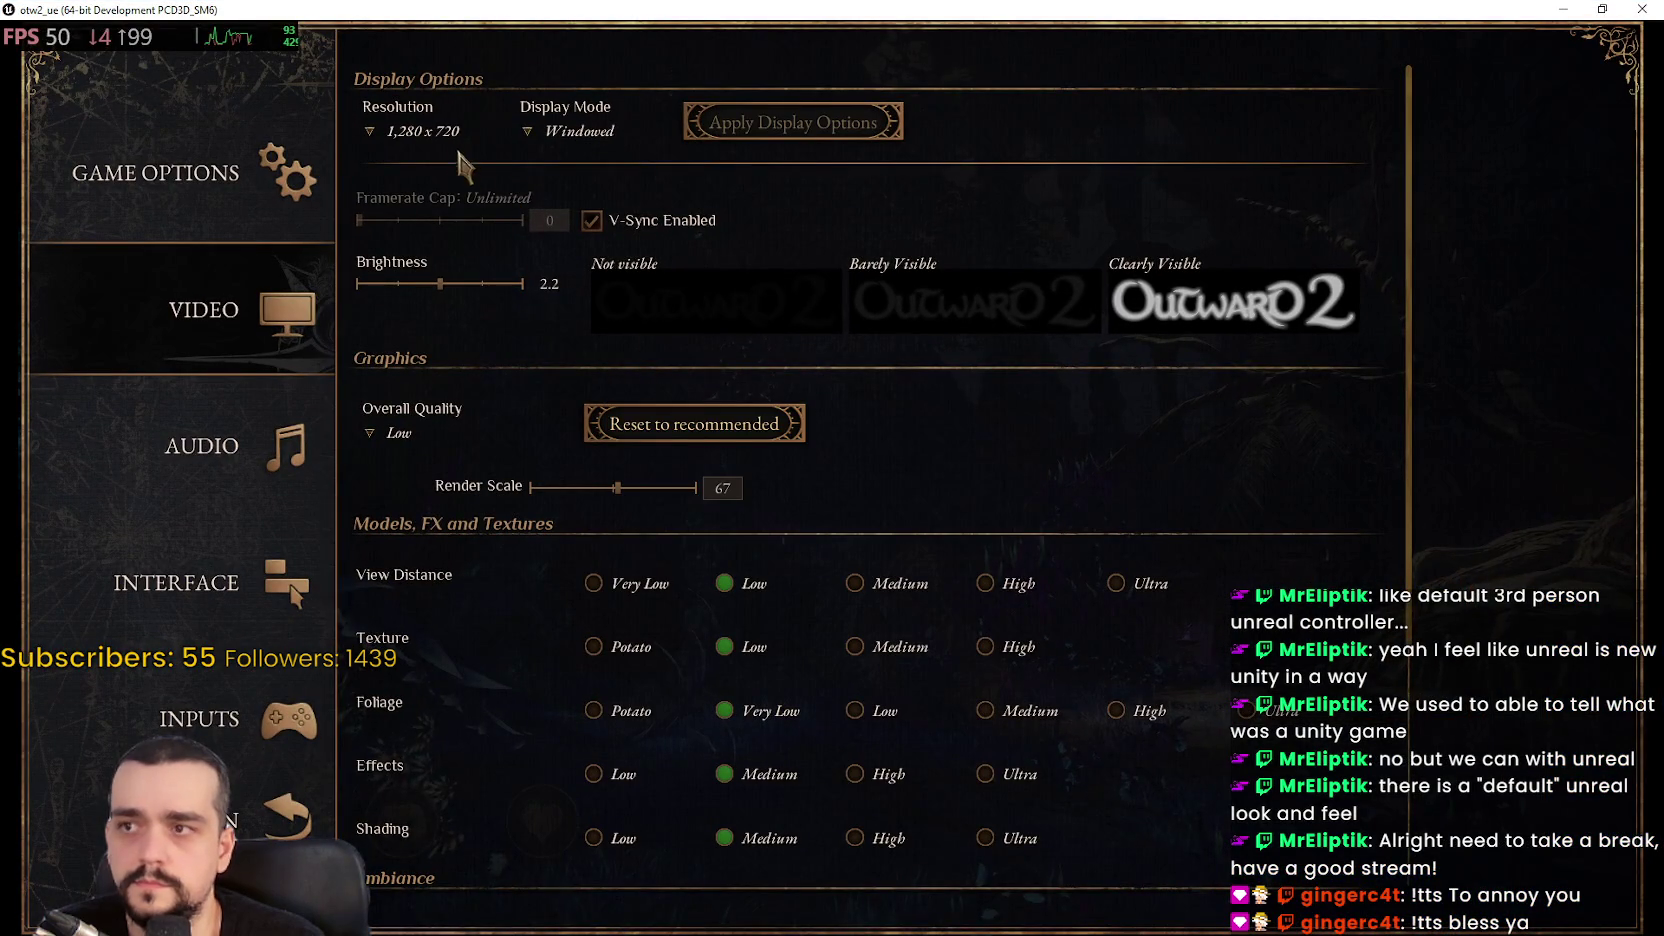
left_click(425, 134)
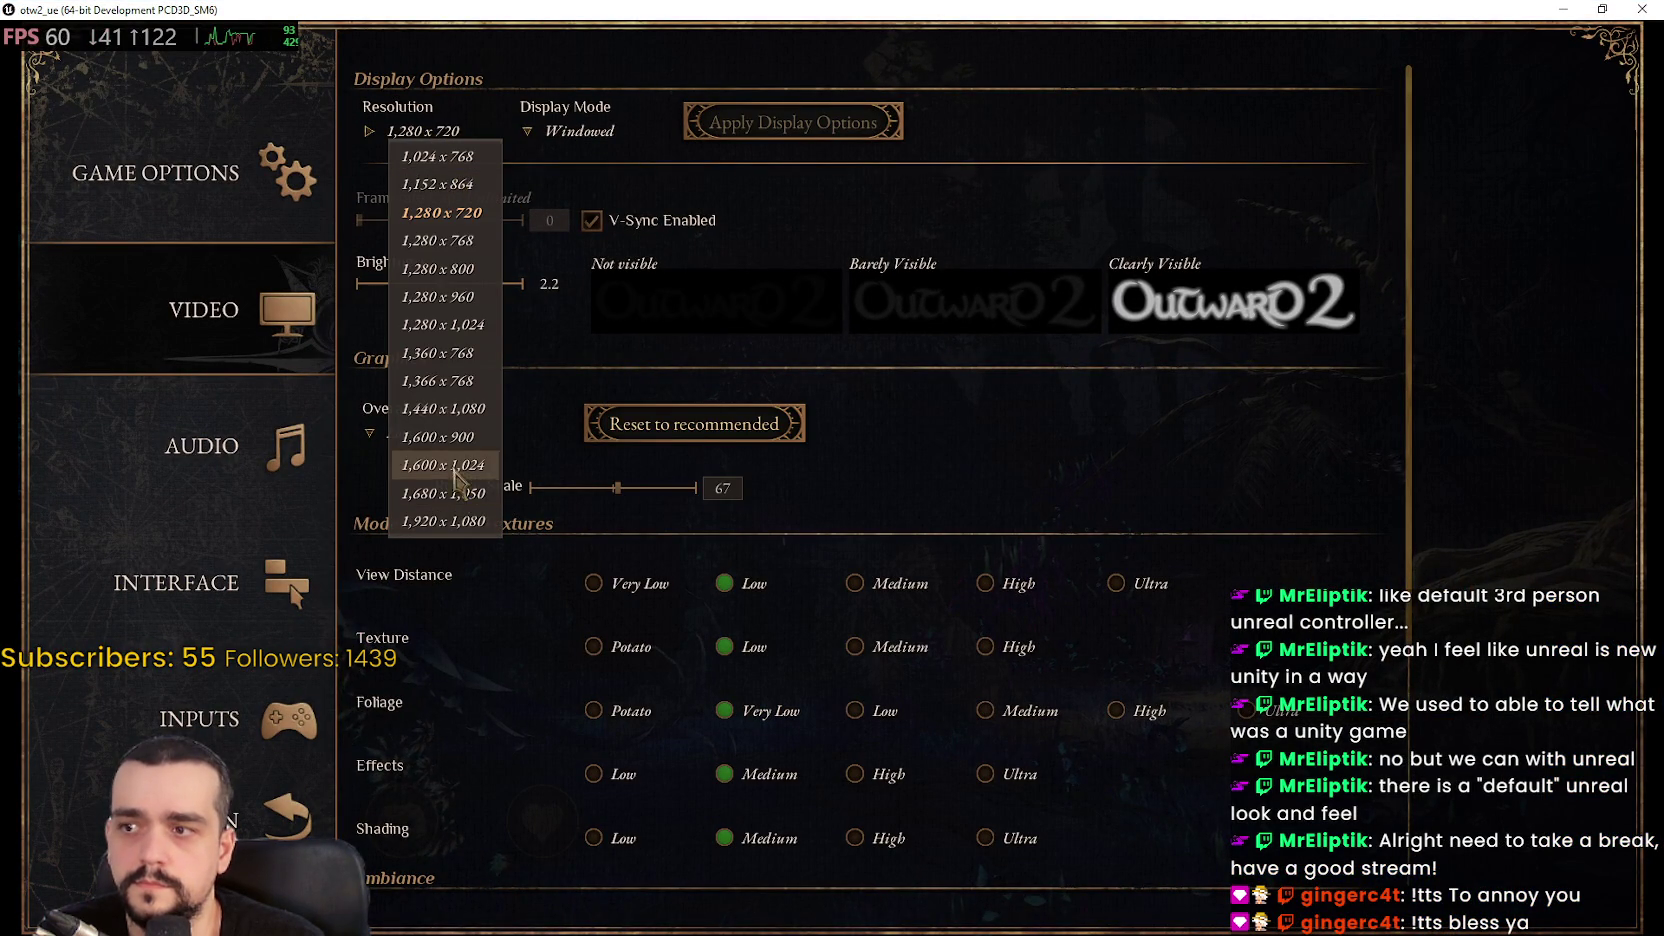
left_click(443, 521)
left_click(565, 140)
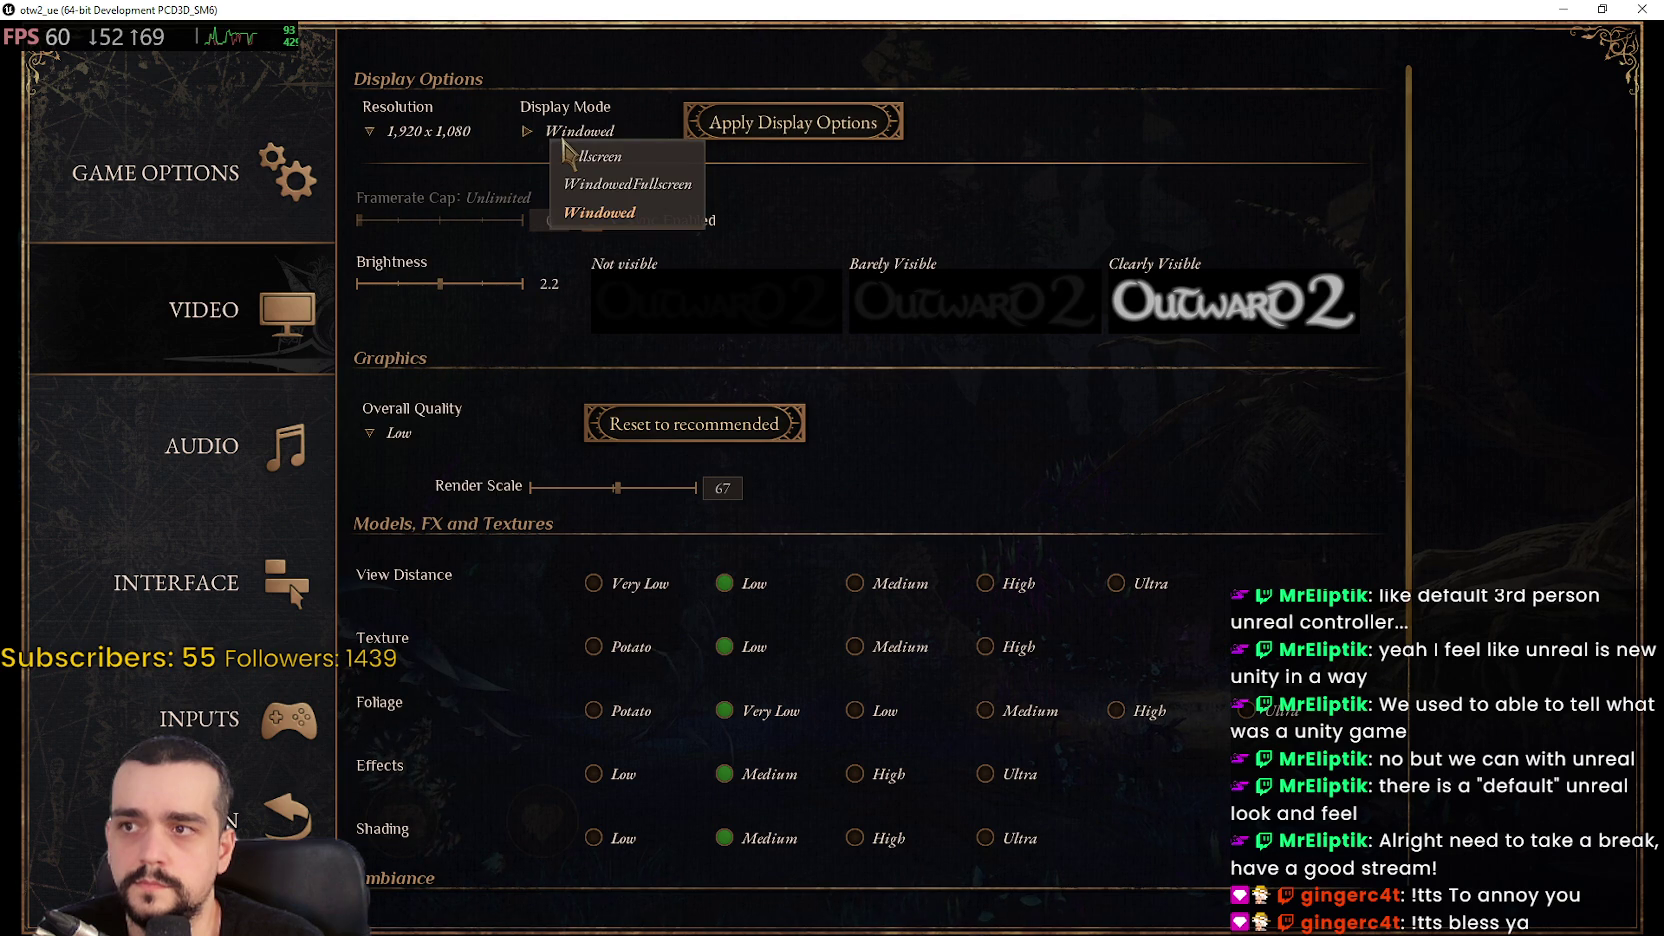
left_click(610, 184)
left_click(826, 117)
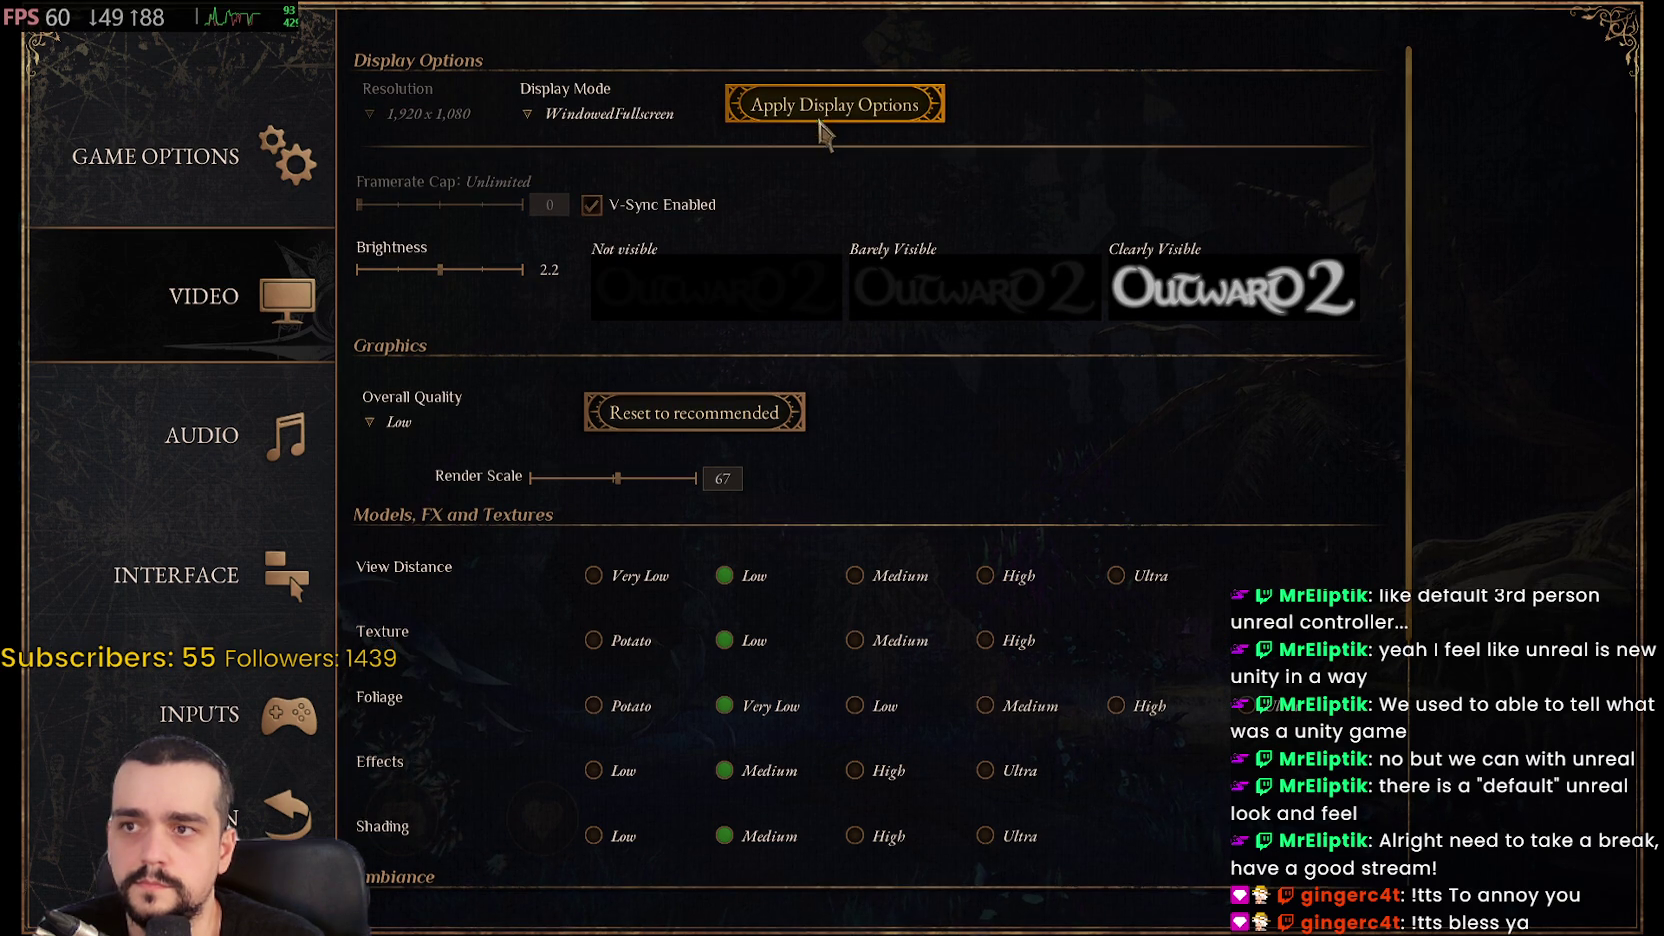
left_click(760, 520)
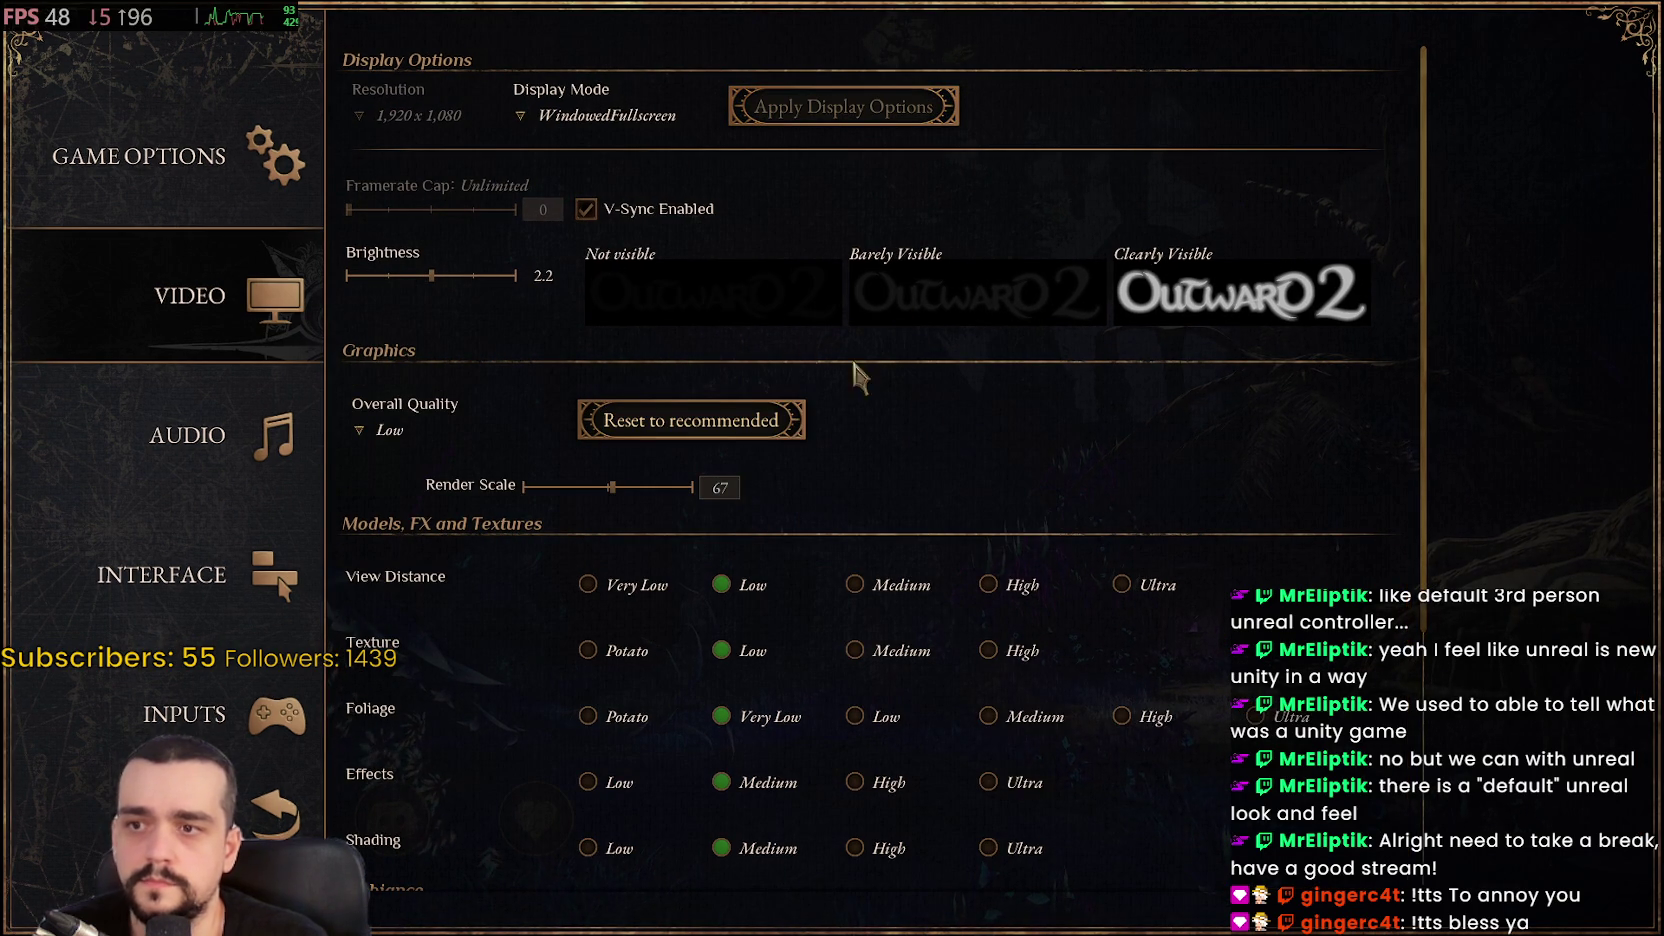
Lower the Shadow quality setting to Low
scroll(1145, 632, "down", 1)
scroll(1100, 700, "down", 5)
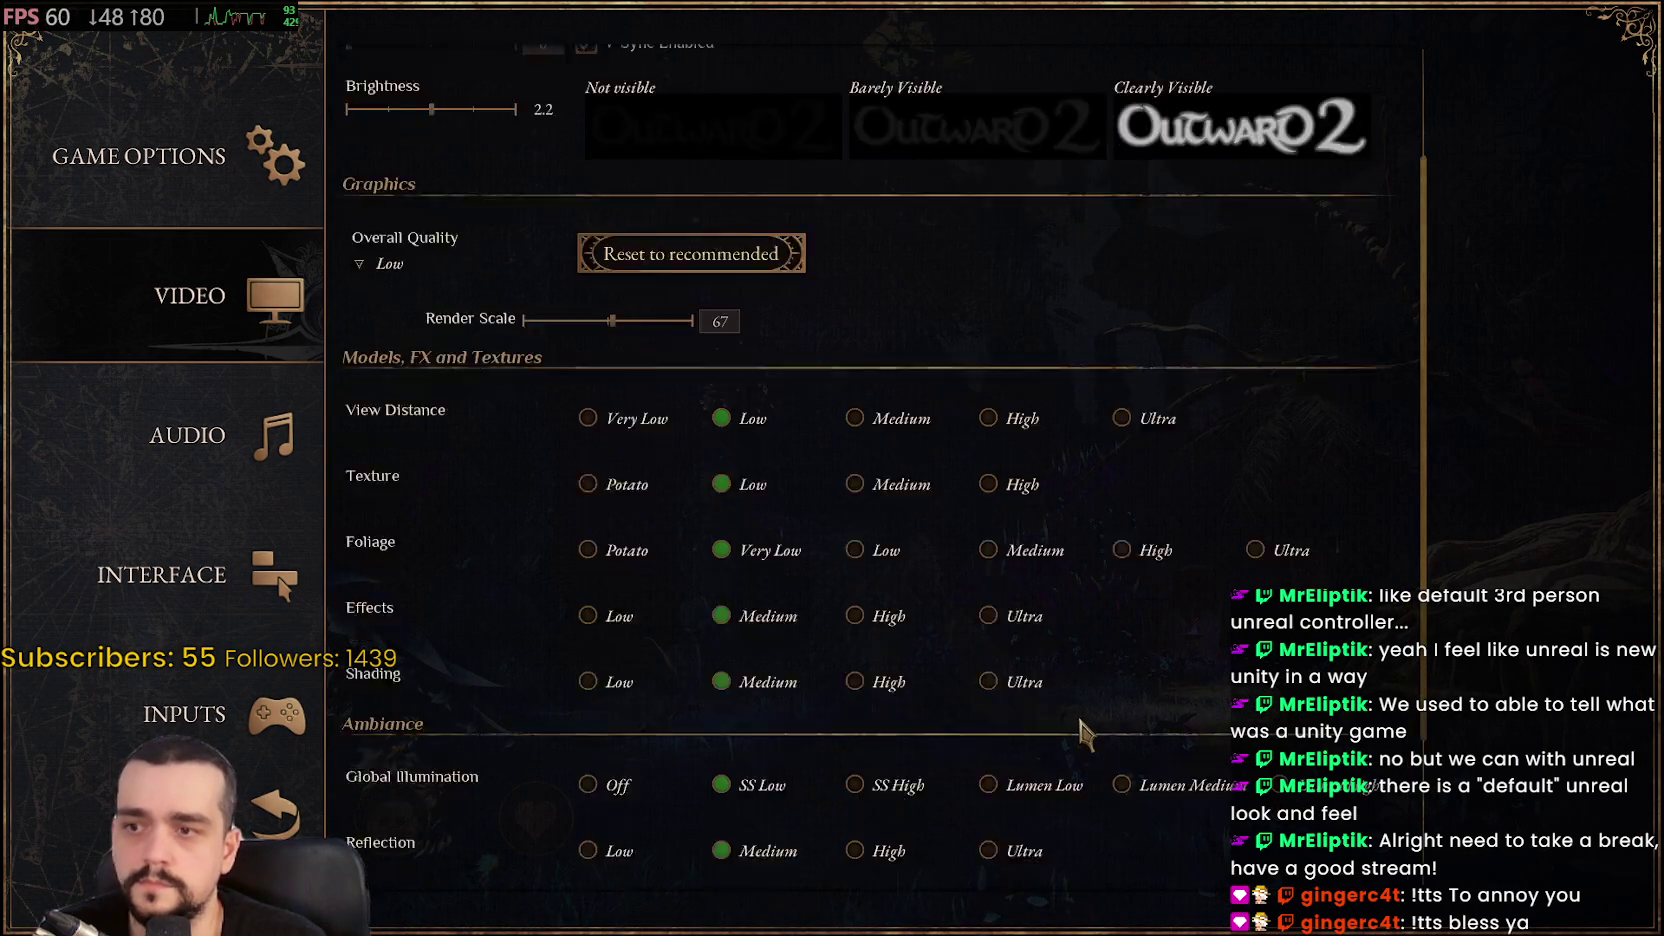
scroll(1080, 715, "down", 1)
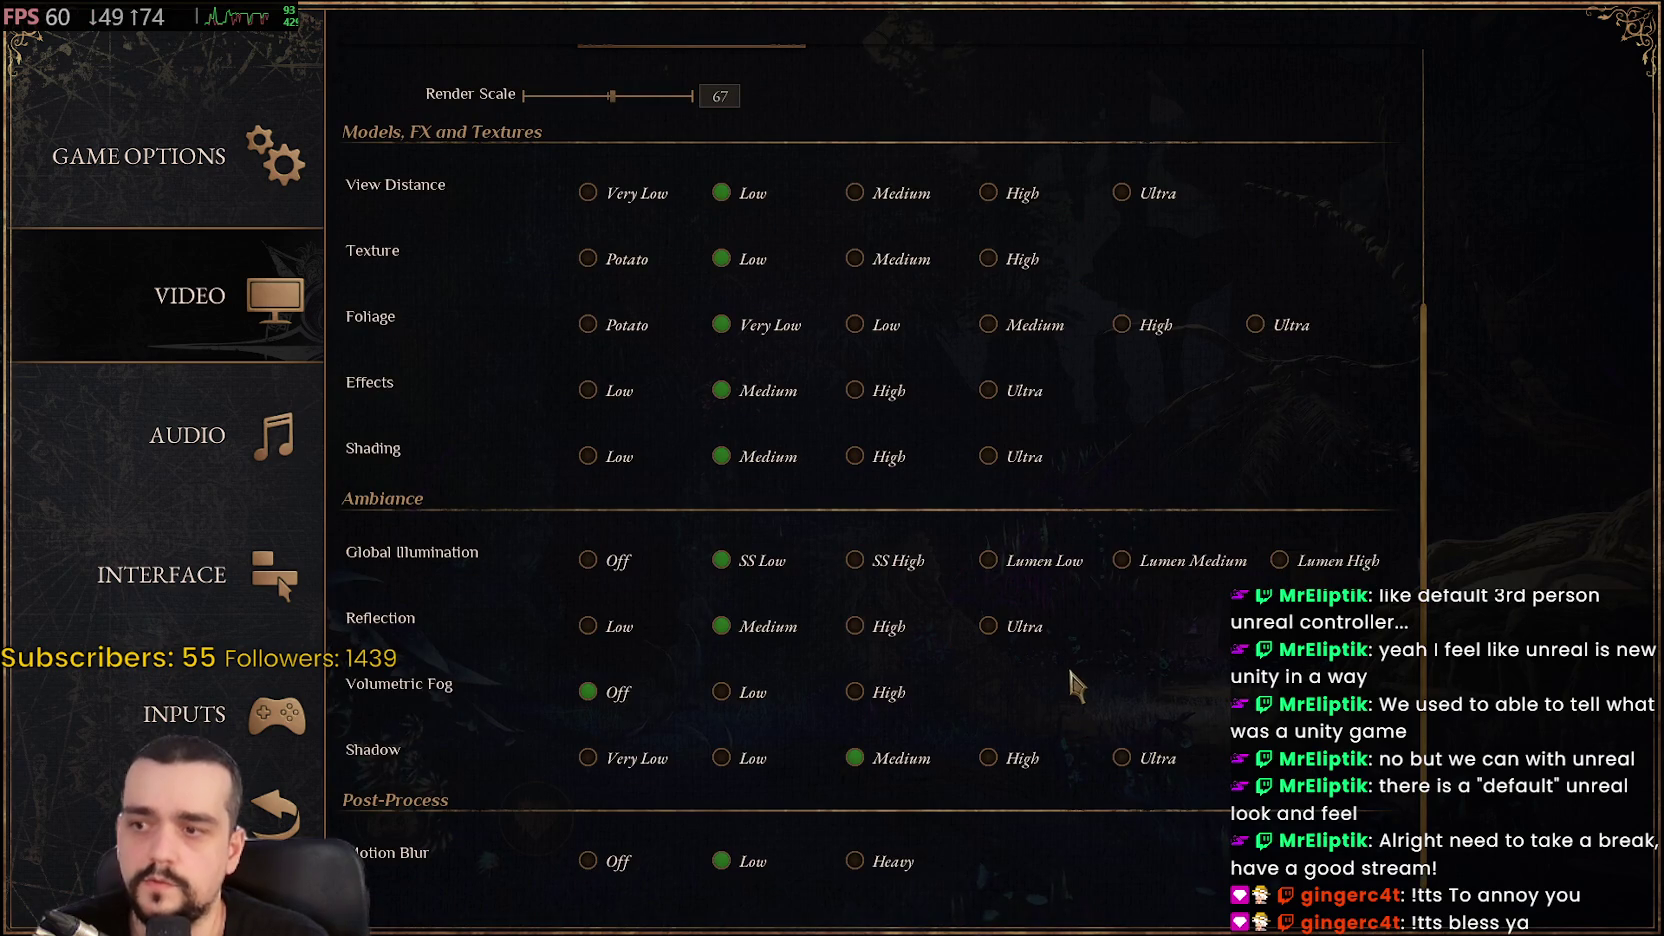
left_click(750, 762)
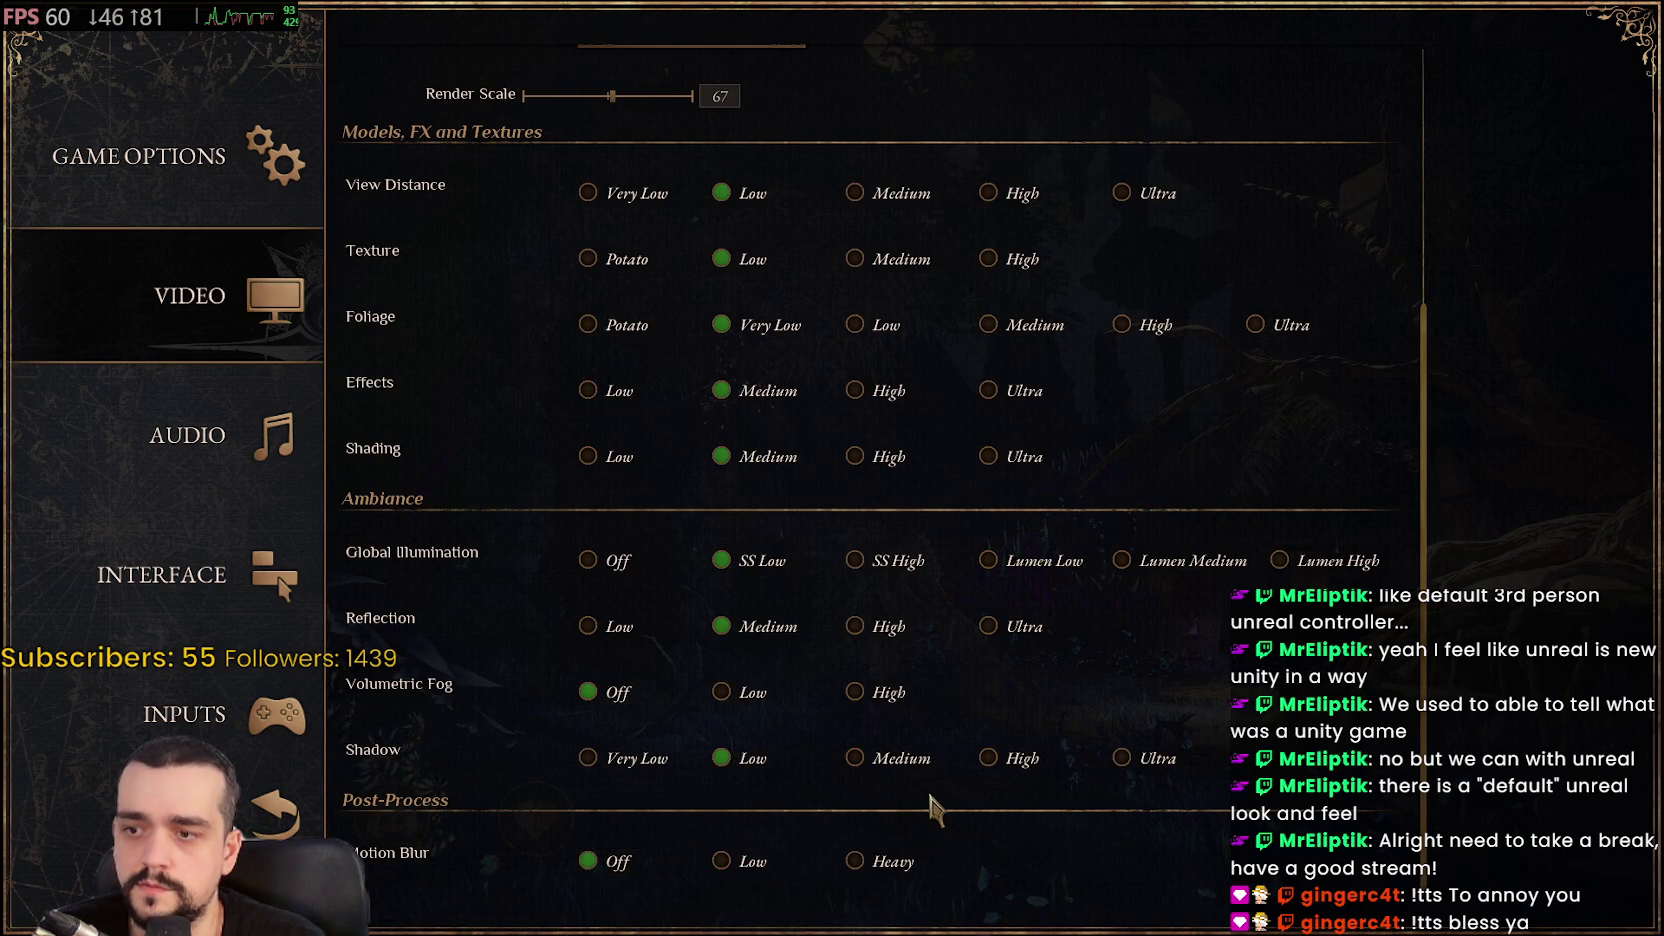
scroll(930, 800, "up", 2)
scroll(755, 560, "down", 2)
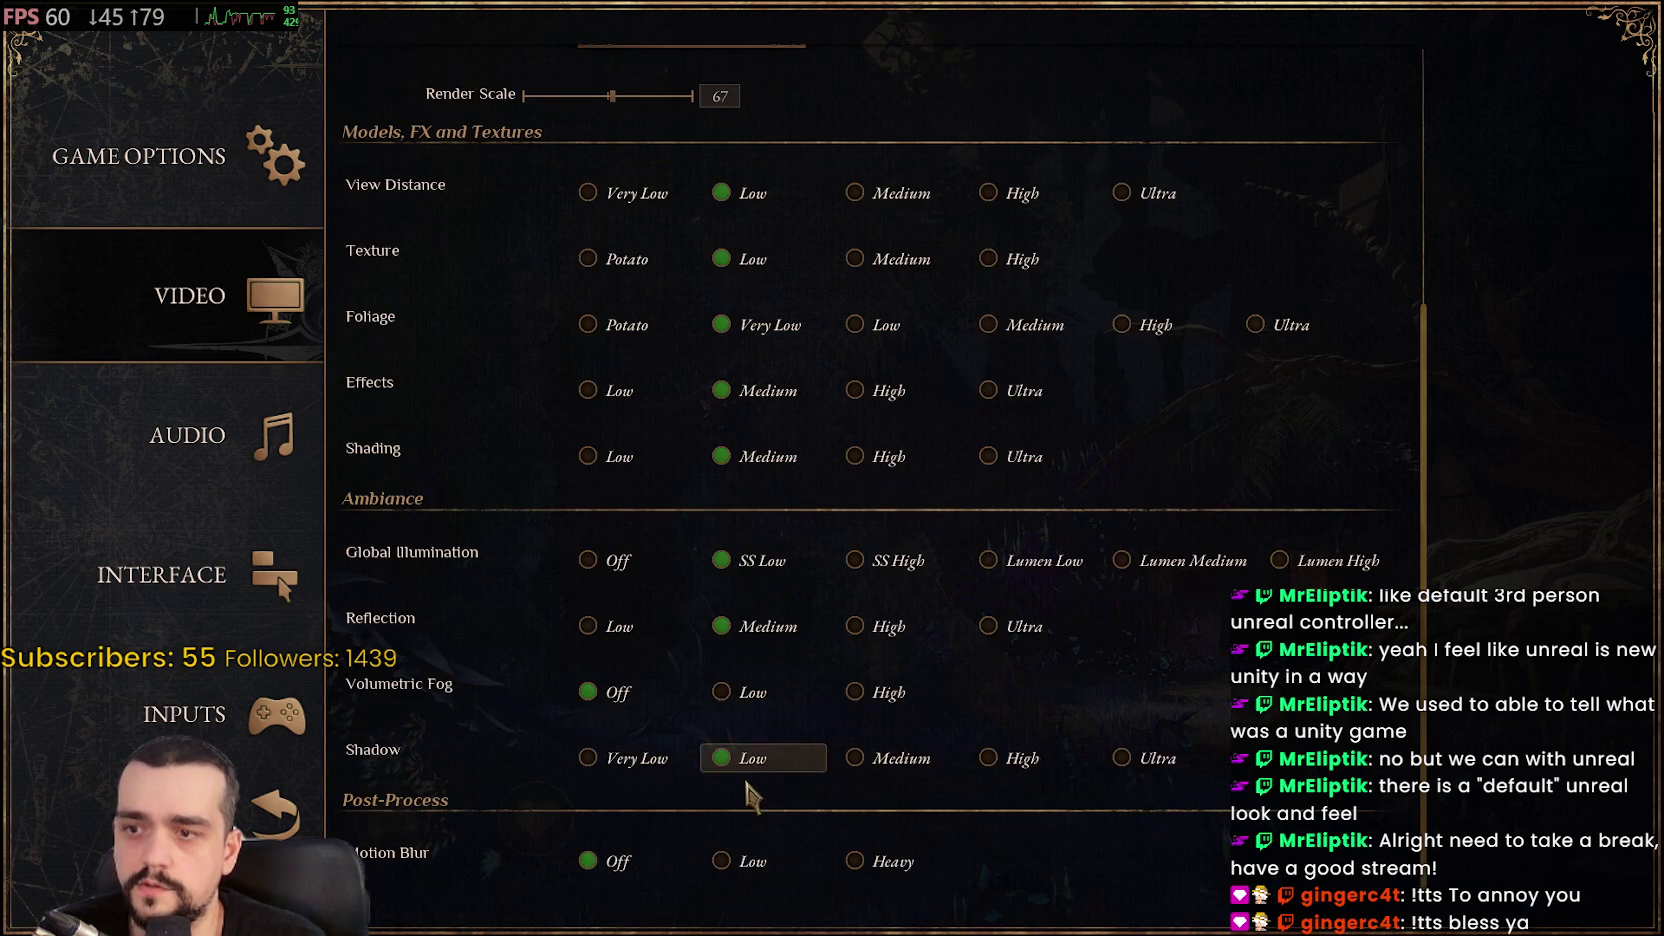
scroll(765, 700, "up", 1)
scroll(785, 230, "up", 3)
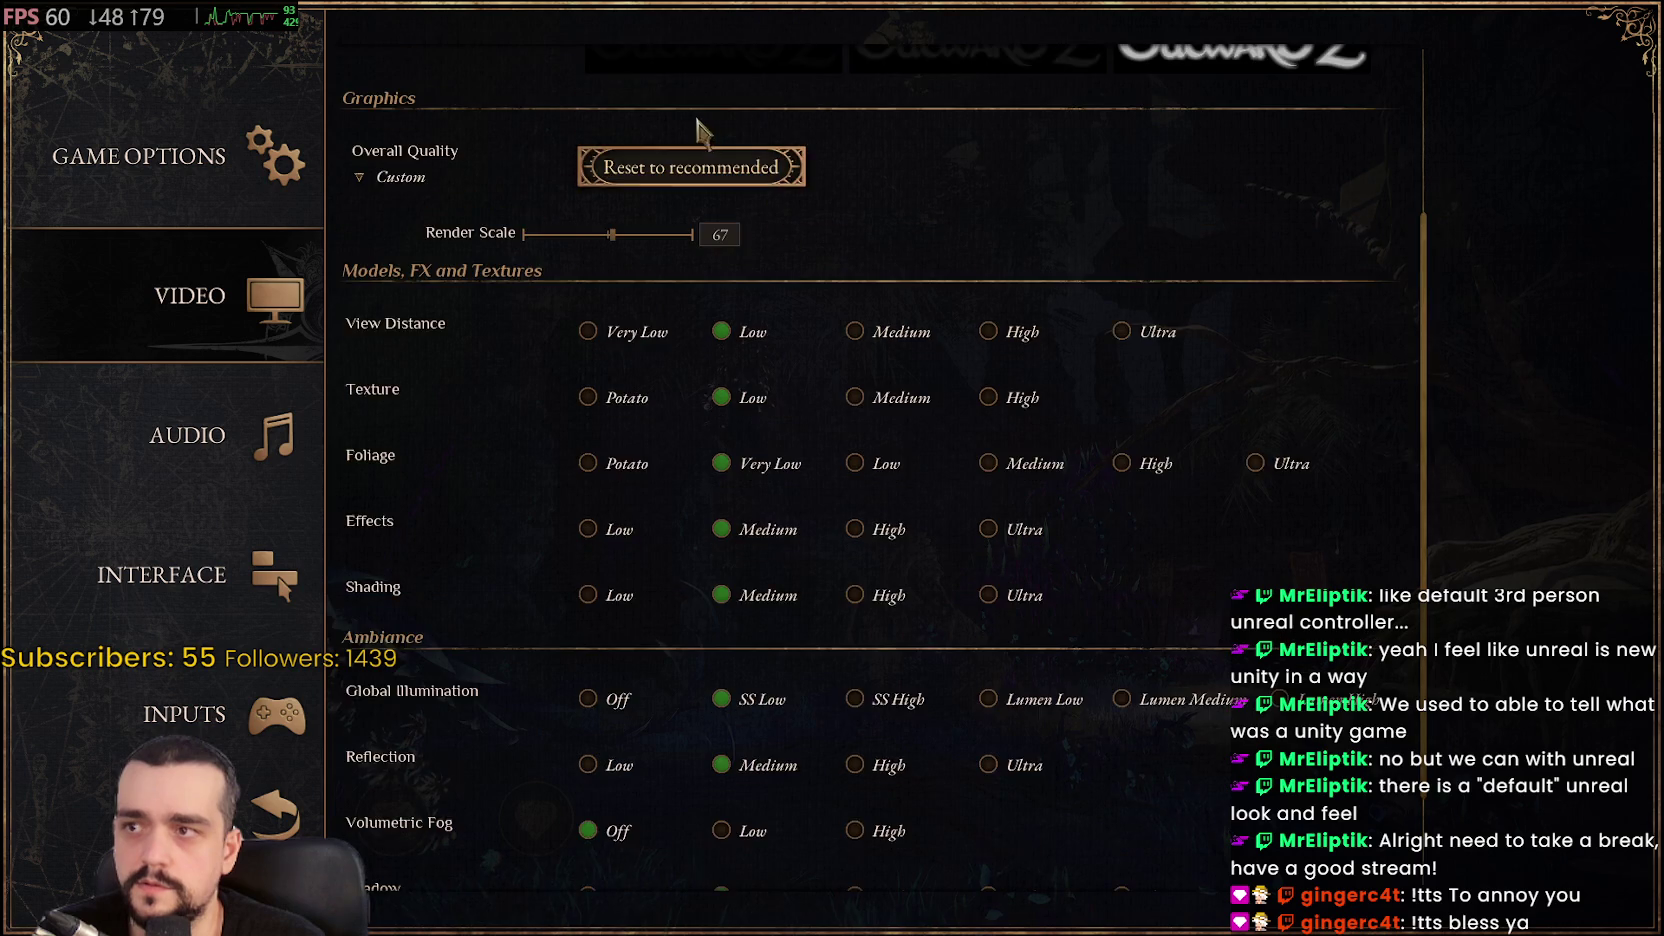
scroll(765, 100, "up", 2)
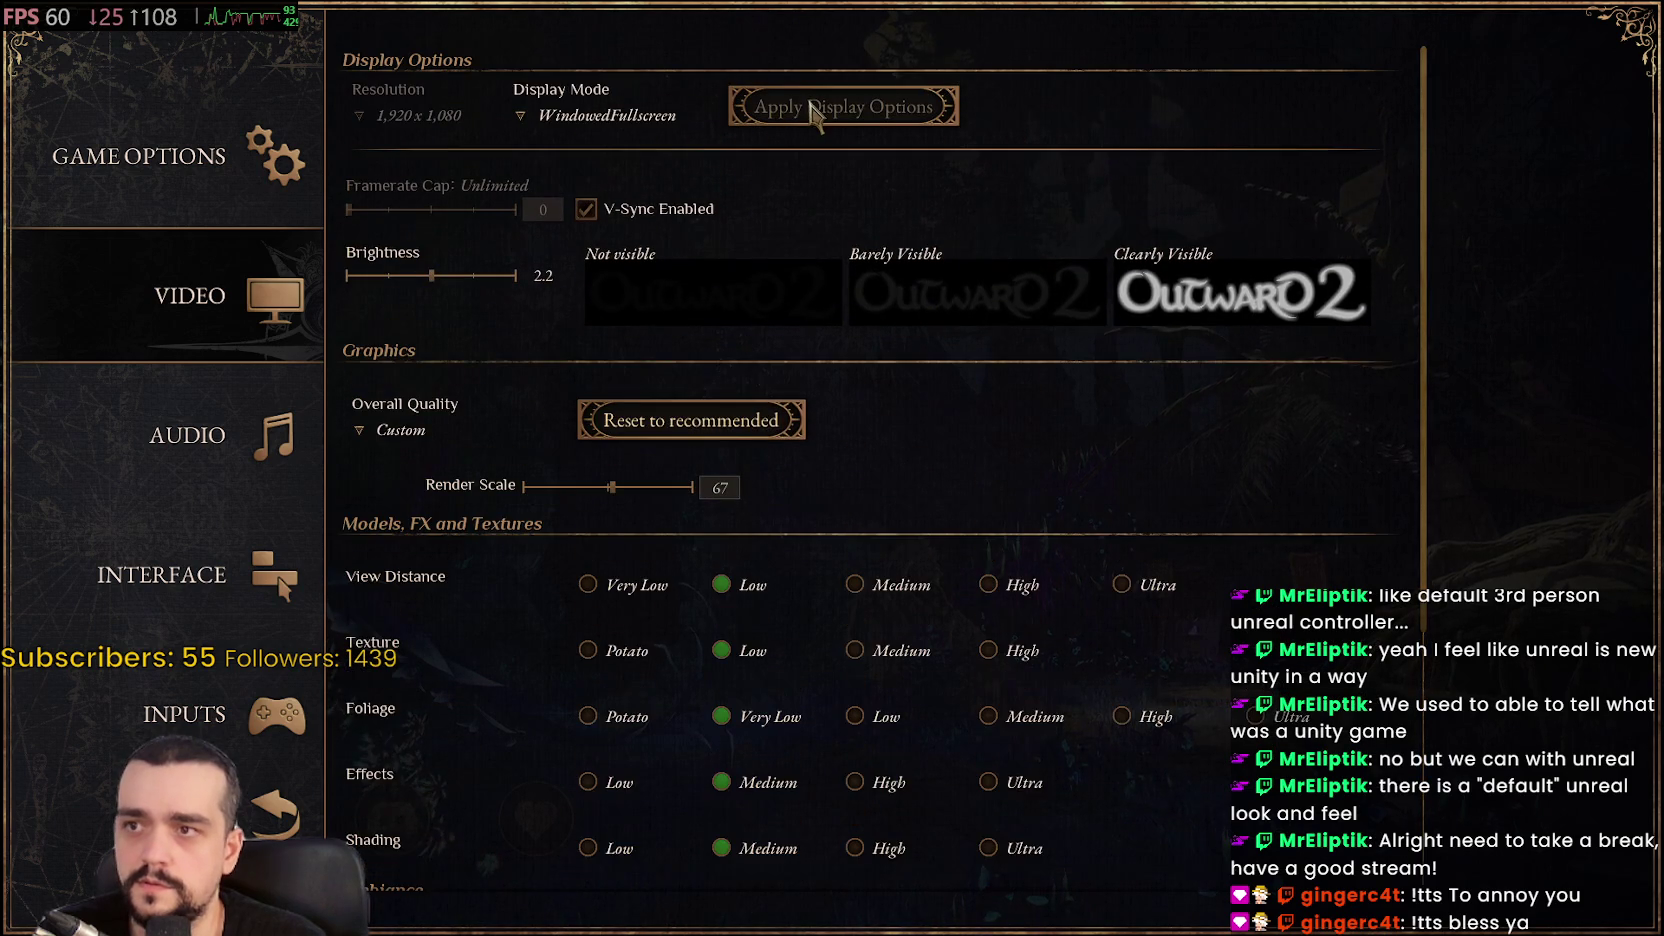
scroll(578, 678, "down", 2)
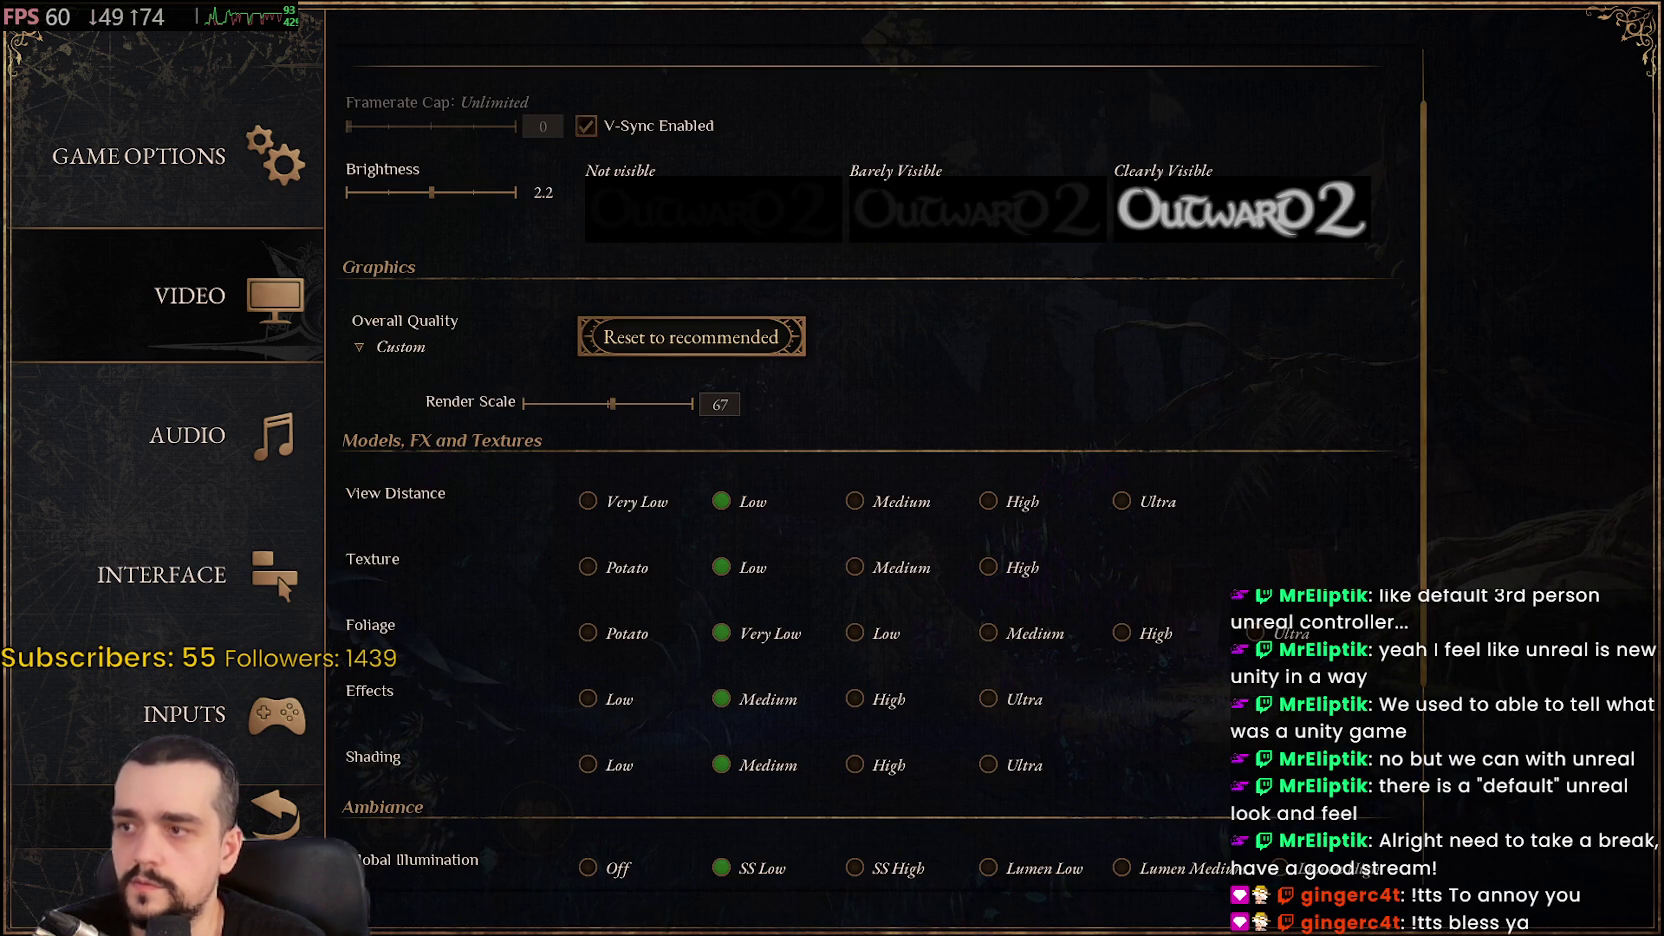
Return to the main menu, start a New Game and decline the tutorial
left_click(272, 812)
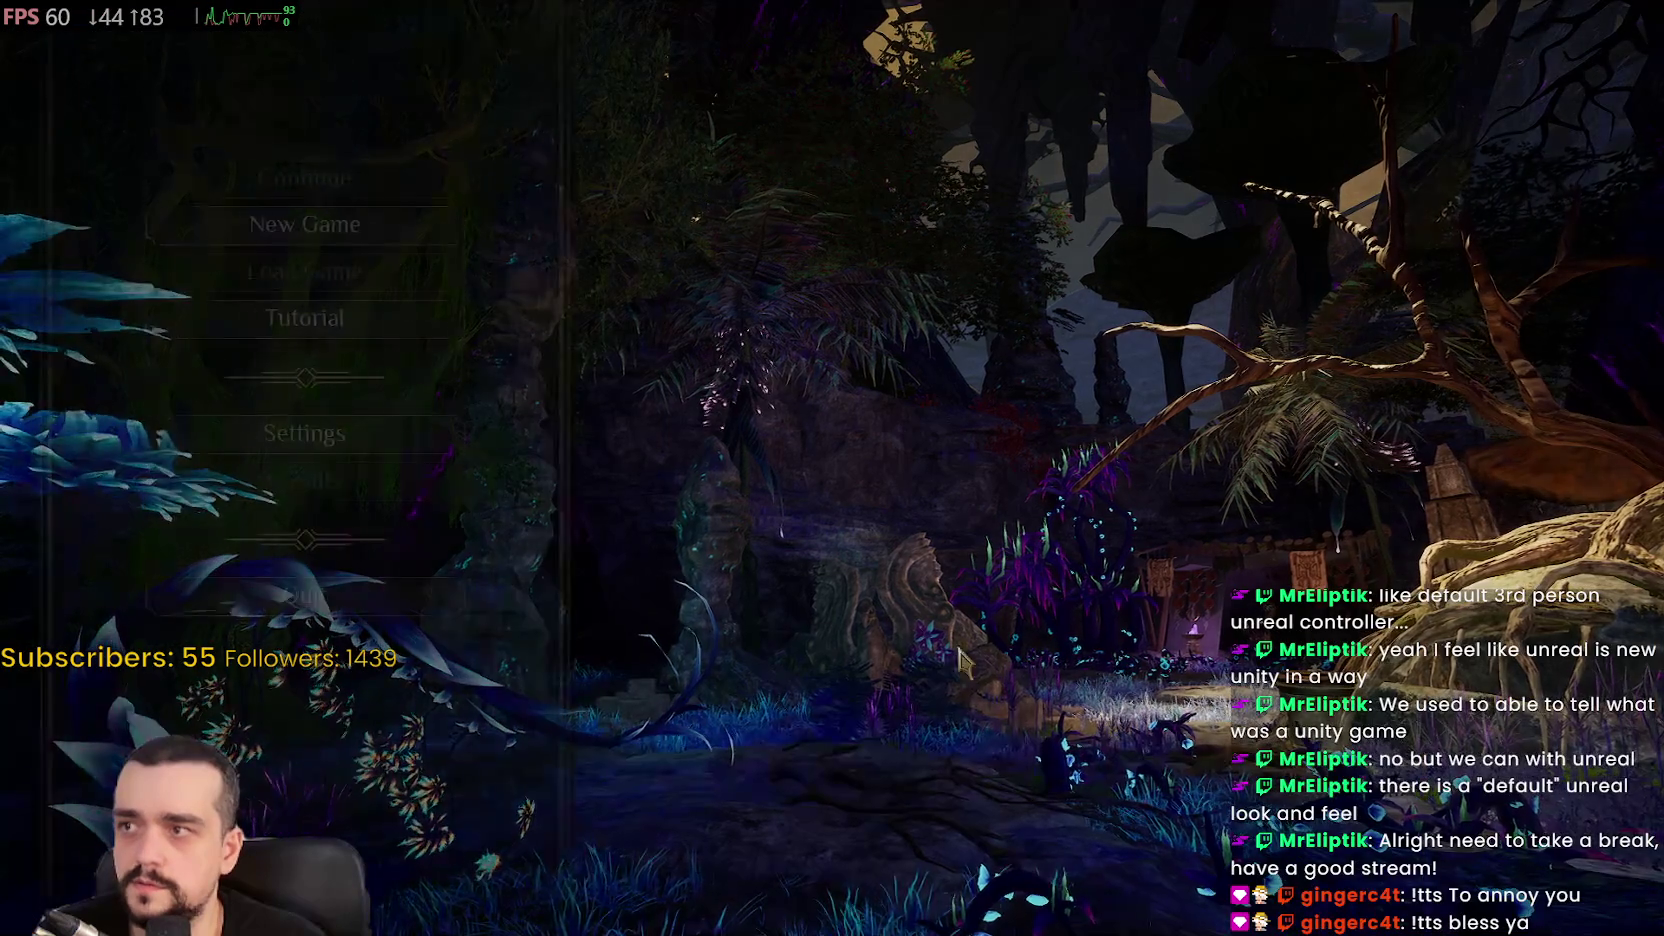
left_click(363, 222)
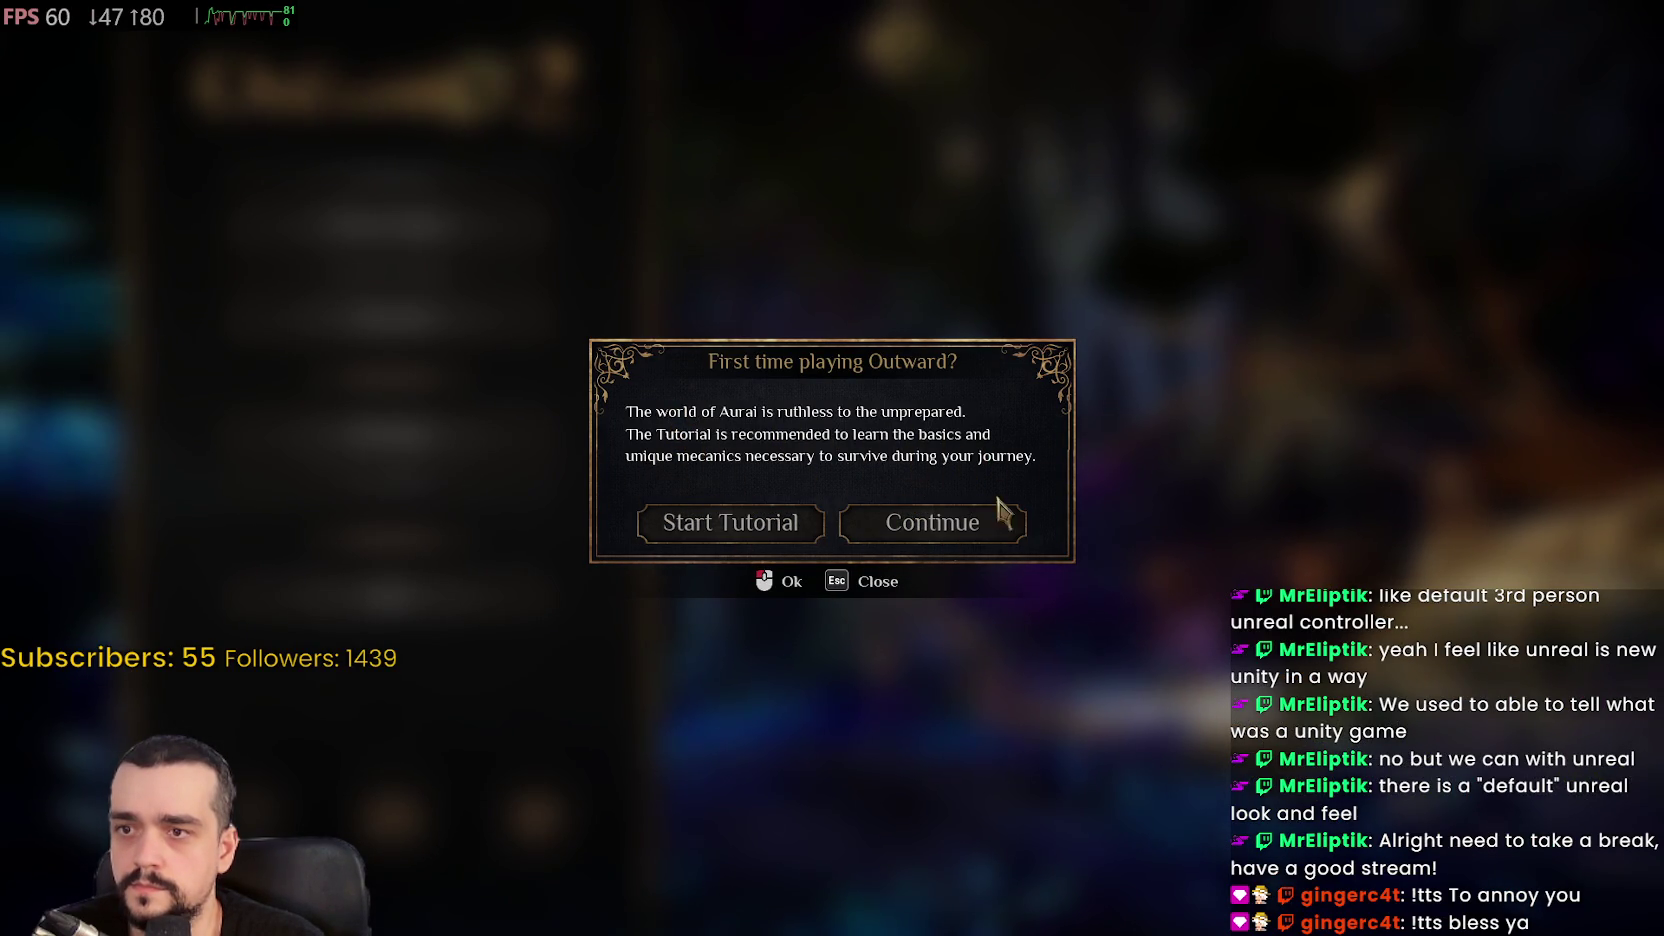
left_click(890, 512)
Skip the tutorial and begin a solo game on Normal mode
left_click(948, 527)
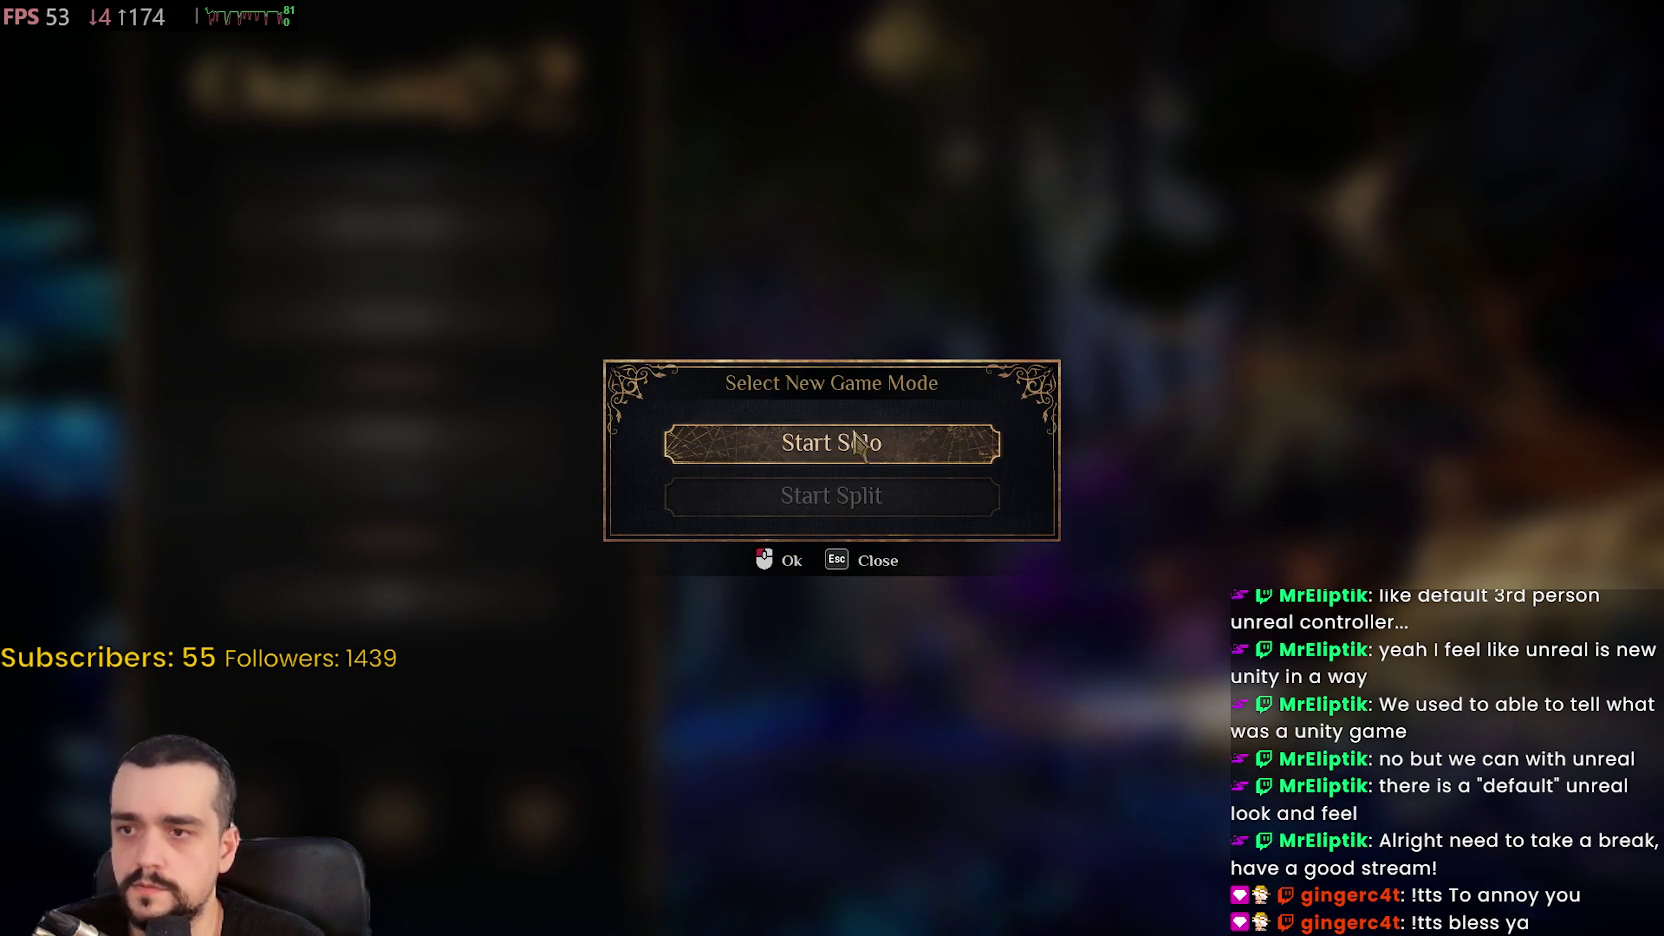
key("Return")
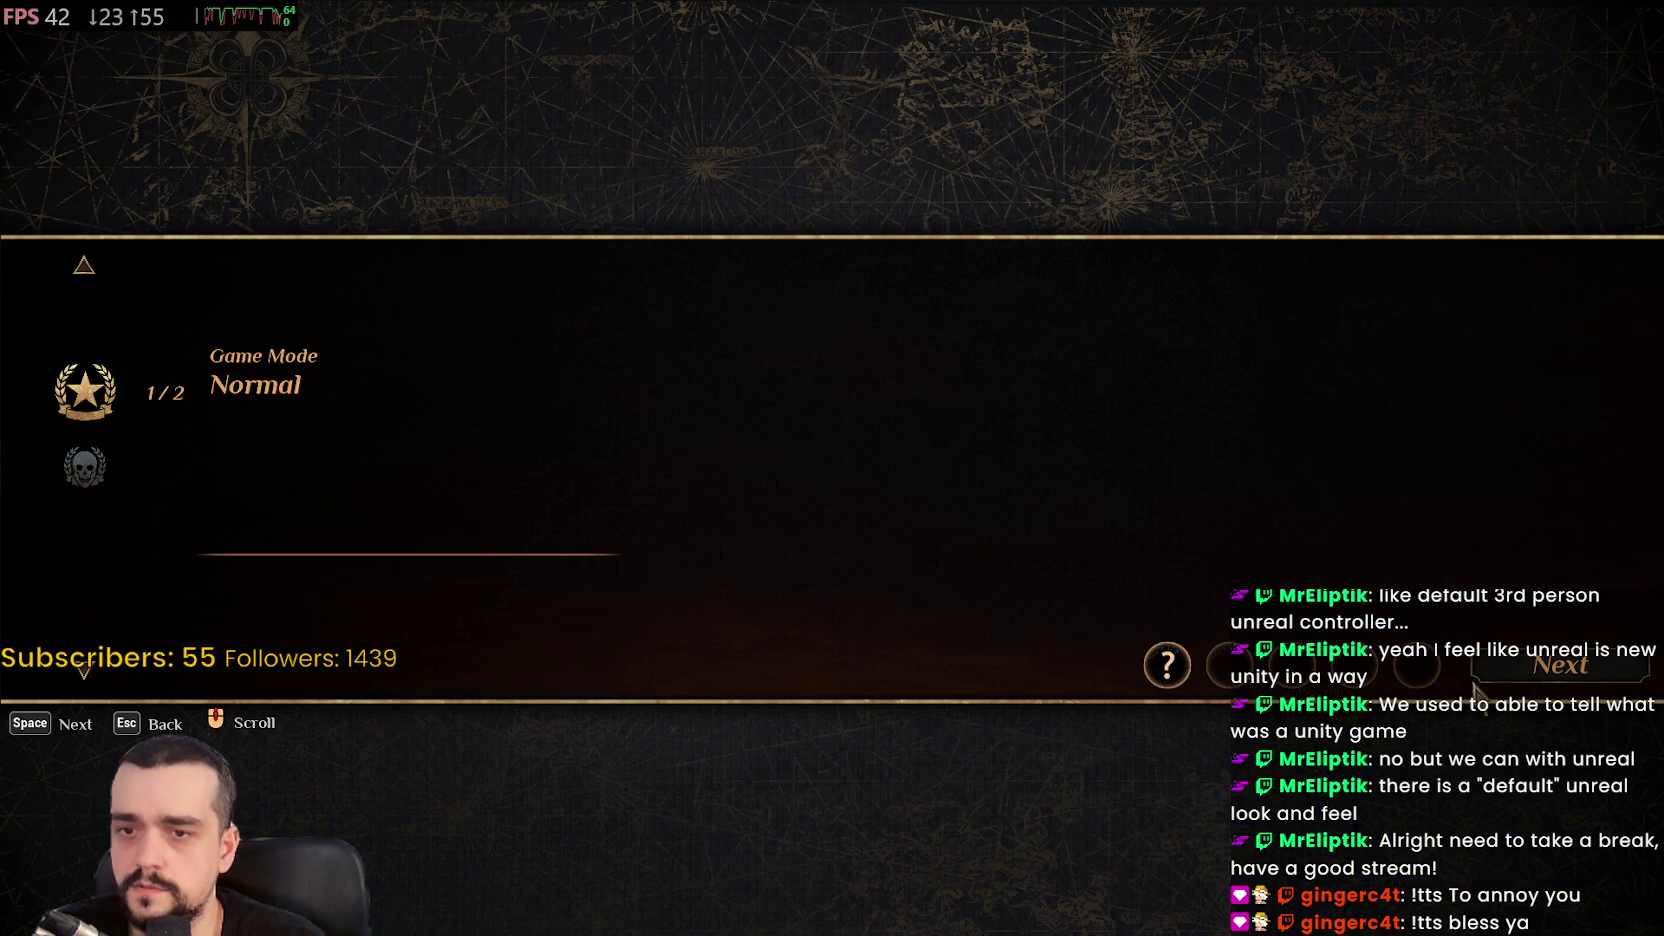
left_click(1563, 682)
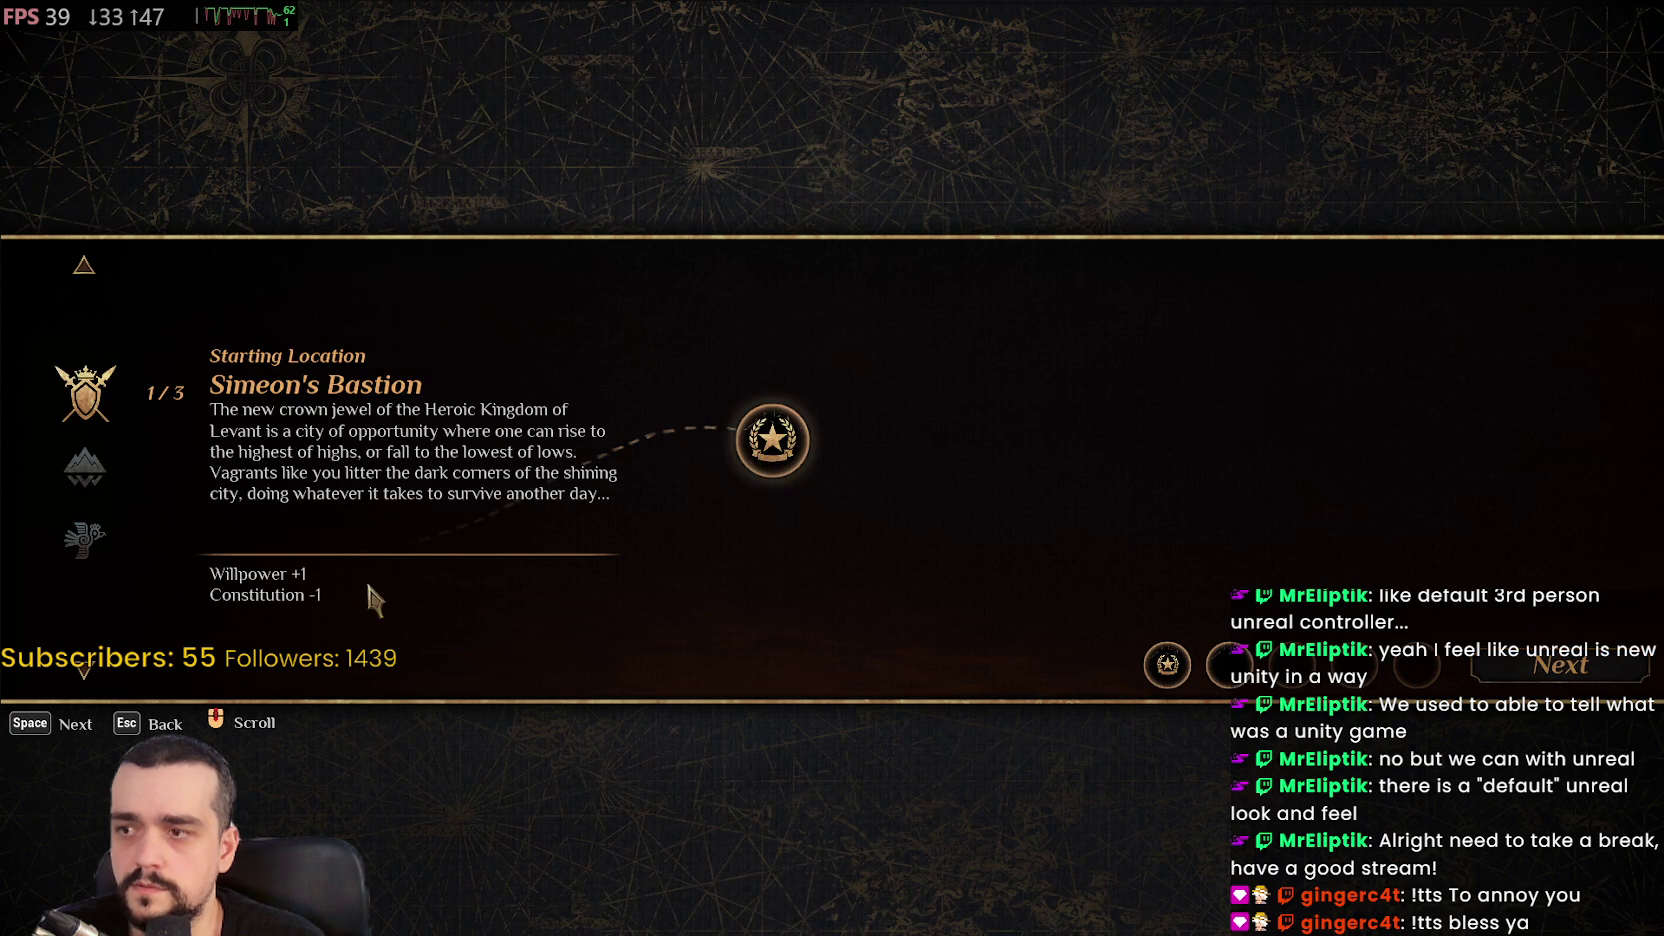
Cycle the starting locations, keep Simeon's Bastion, and confirm it
left_click(86, 669)
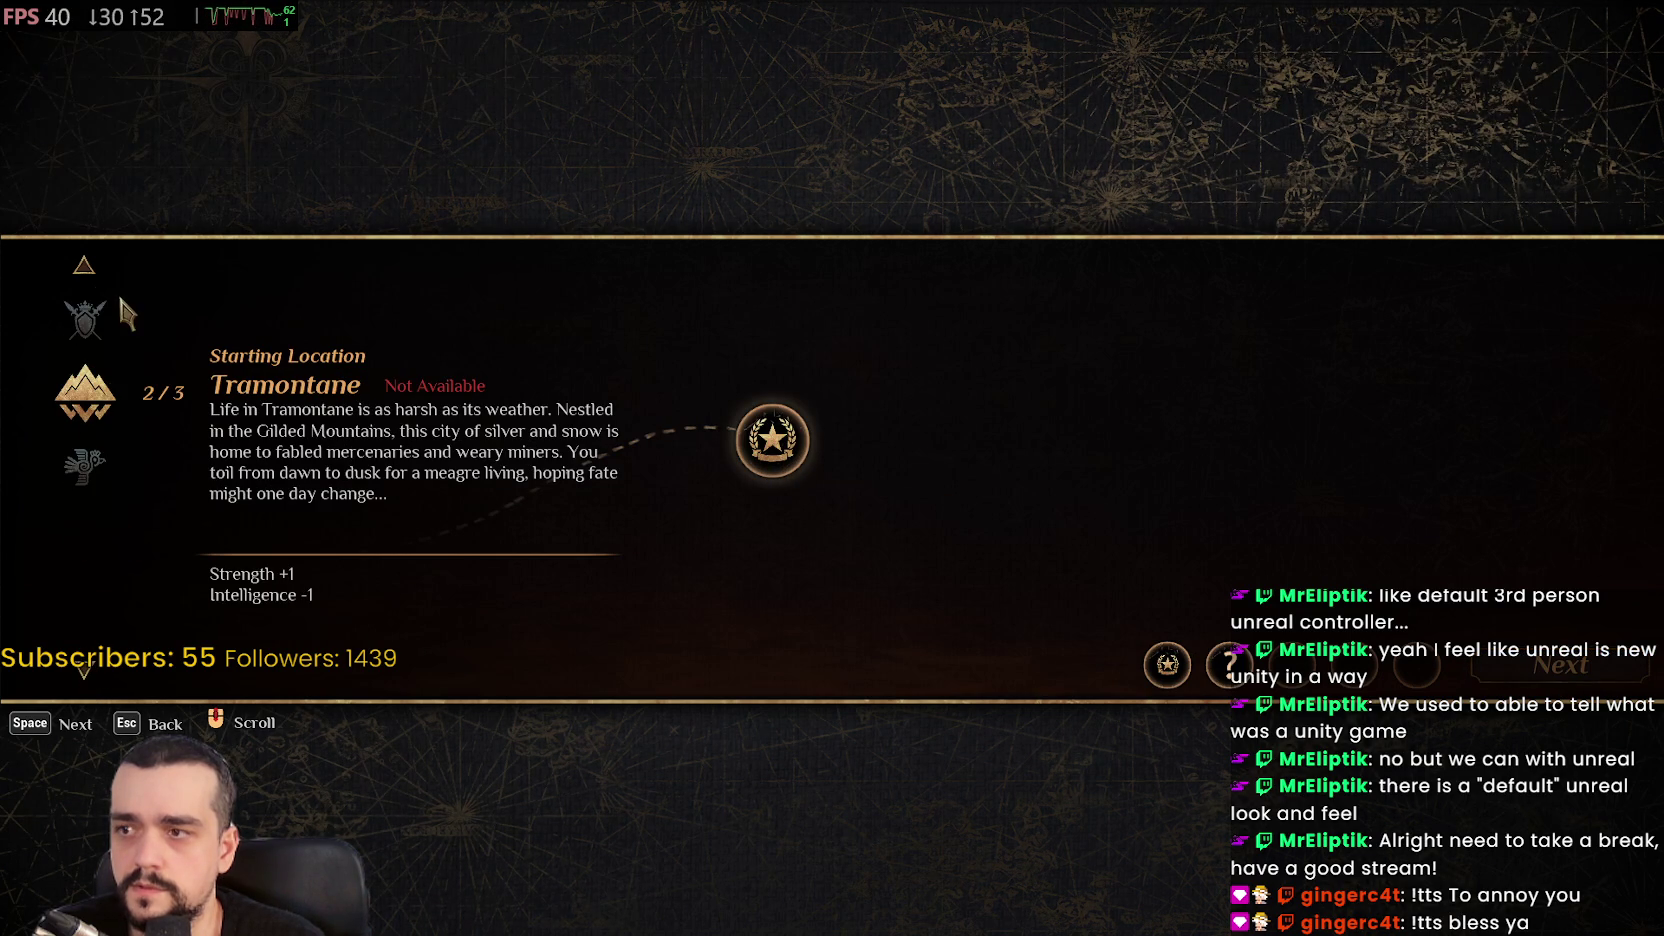
left_click(88, 268)
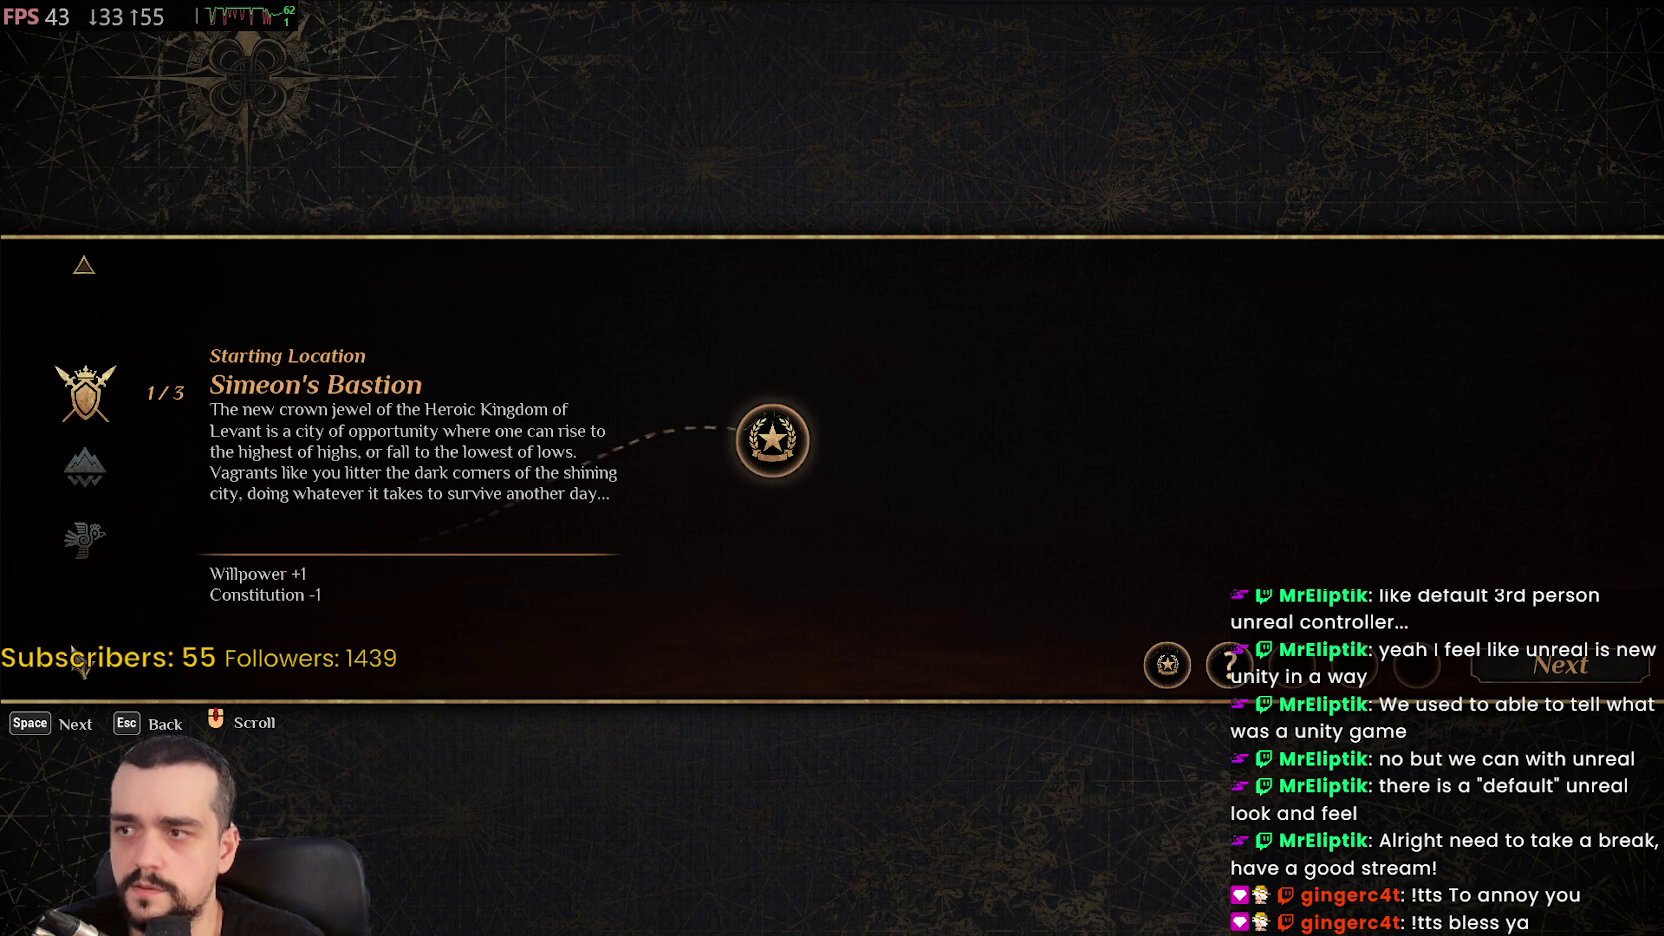
left_click(84, 668)
left_click(84, 668)
left_click(84, 668)
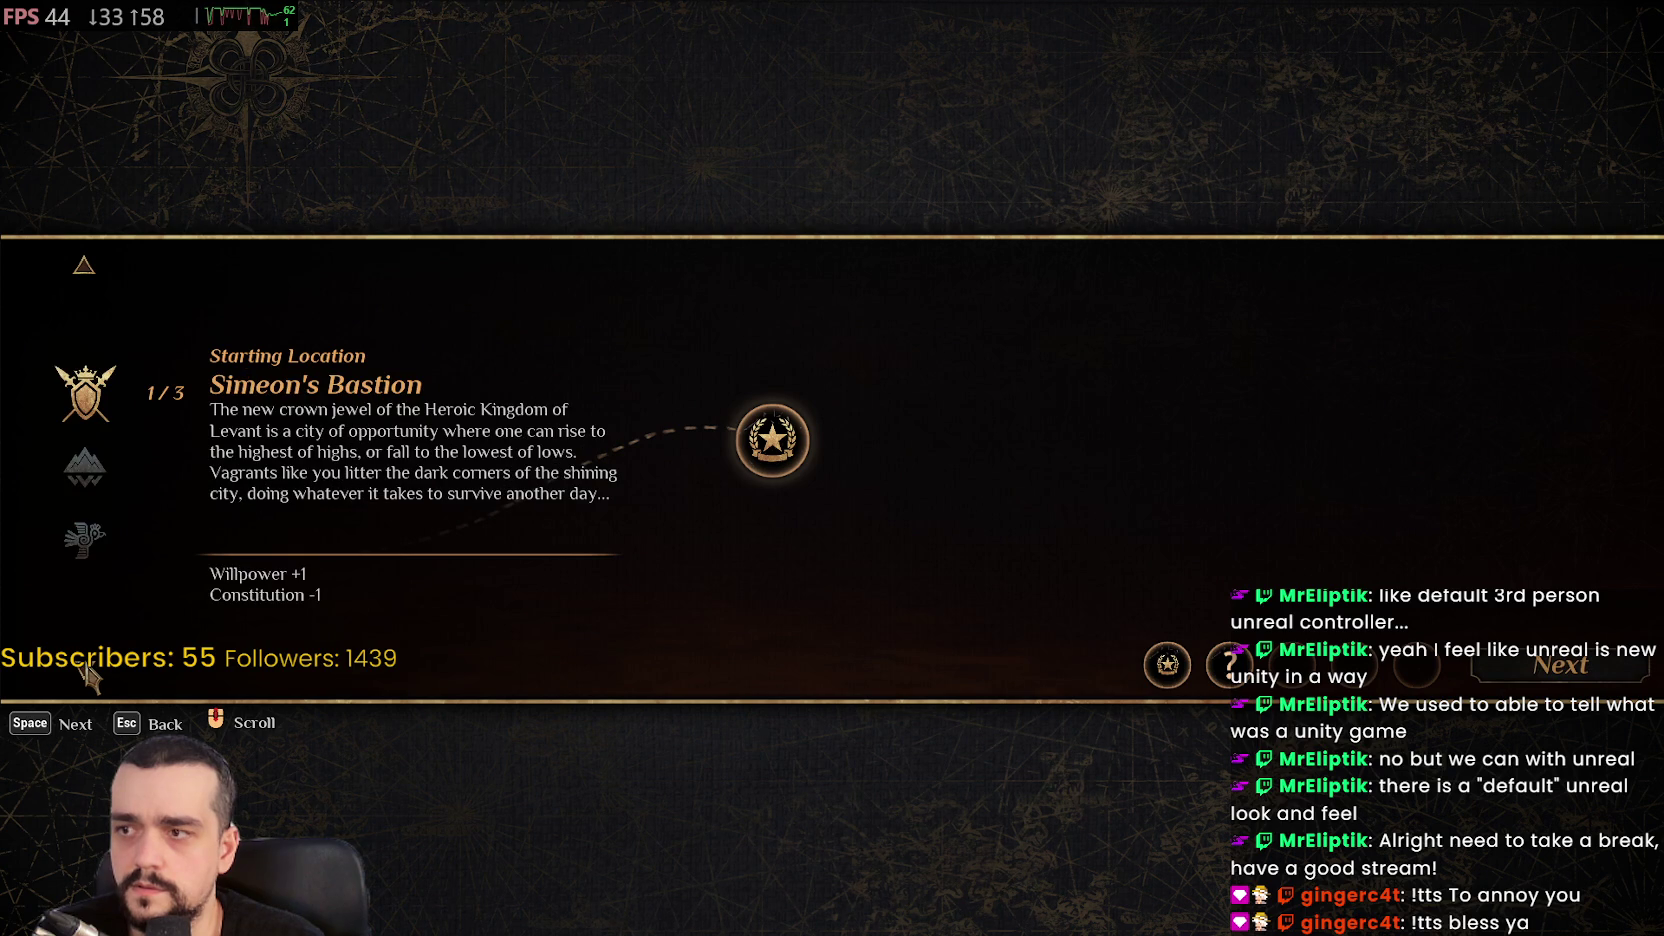
key("space")
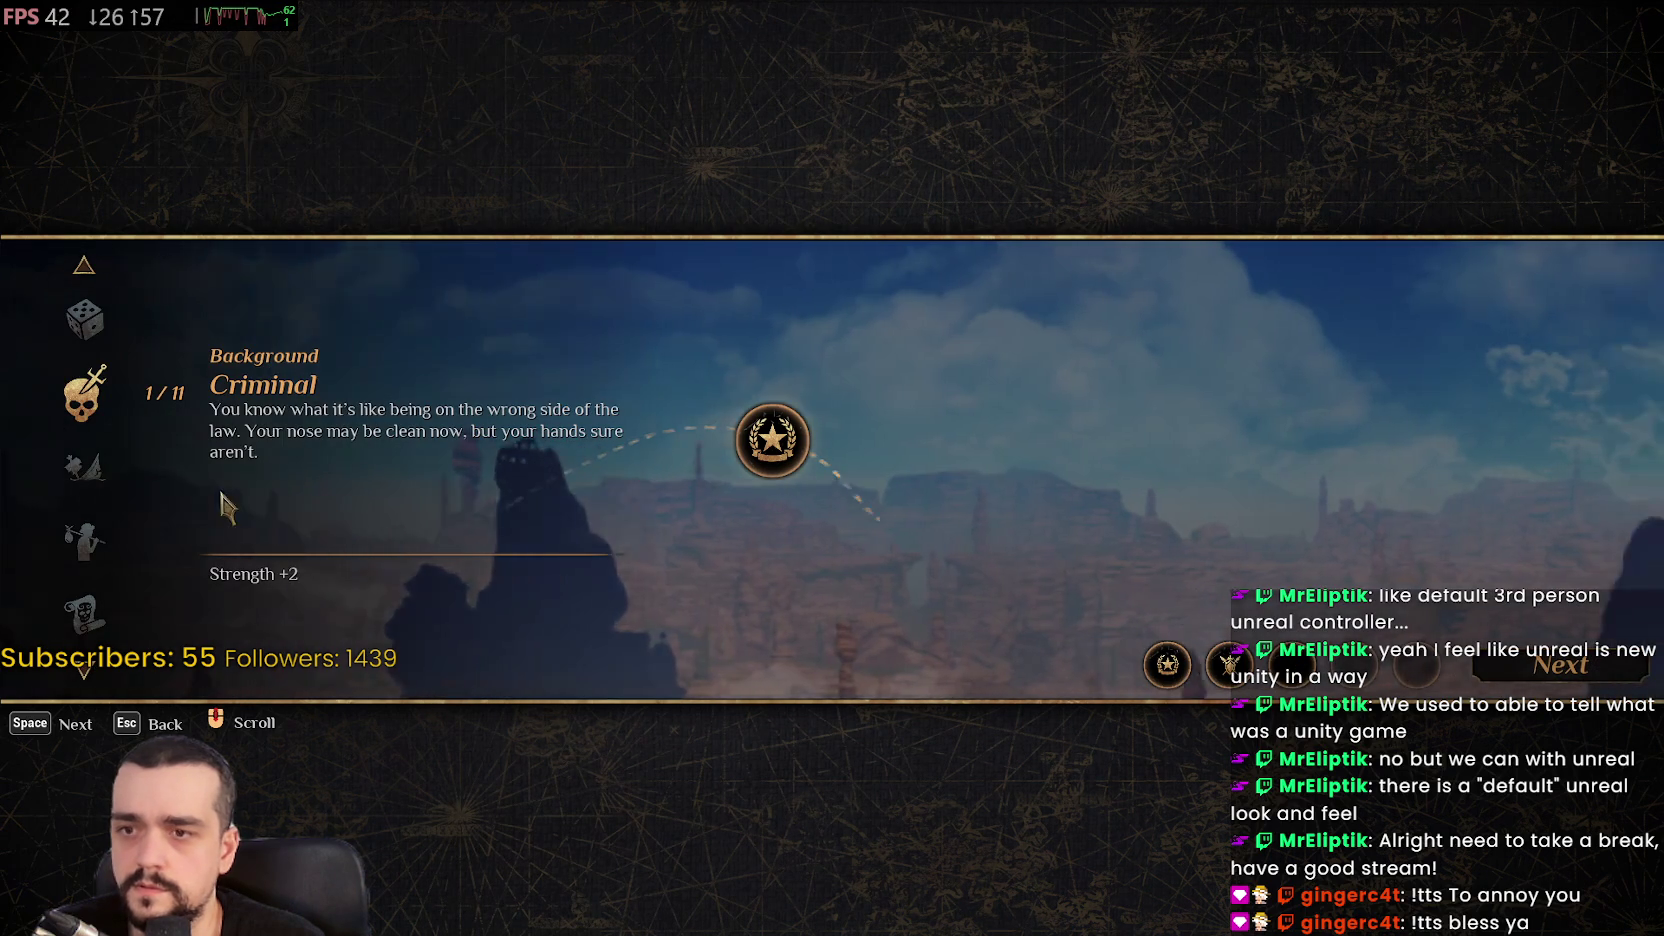
Browse the backgrounds from Shipwrecked through Aberdeen, Soroborean and Traveler, wrapping back to Criminal
left_click(78, 672)
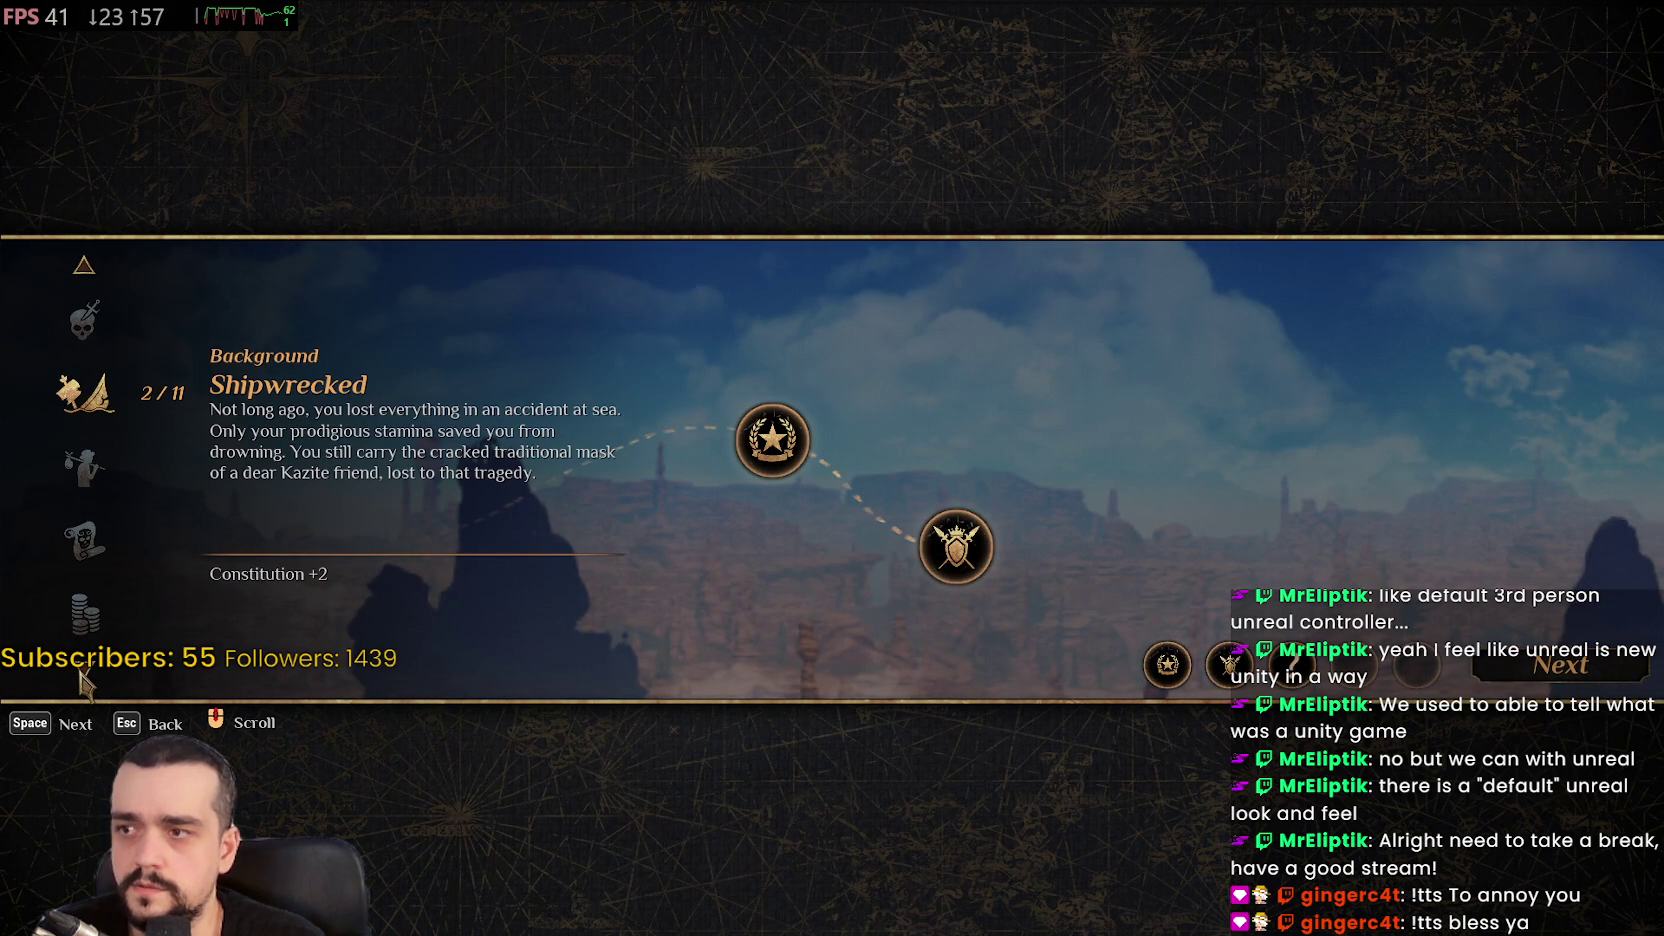
left_click(79, 672)
left_click(79, 672)
left_click(79, 672)
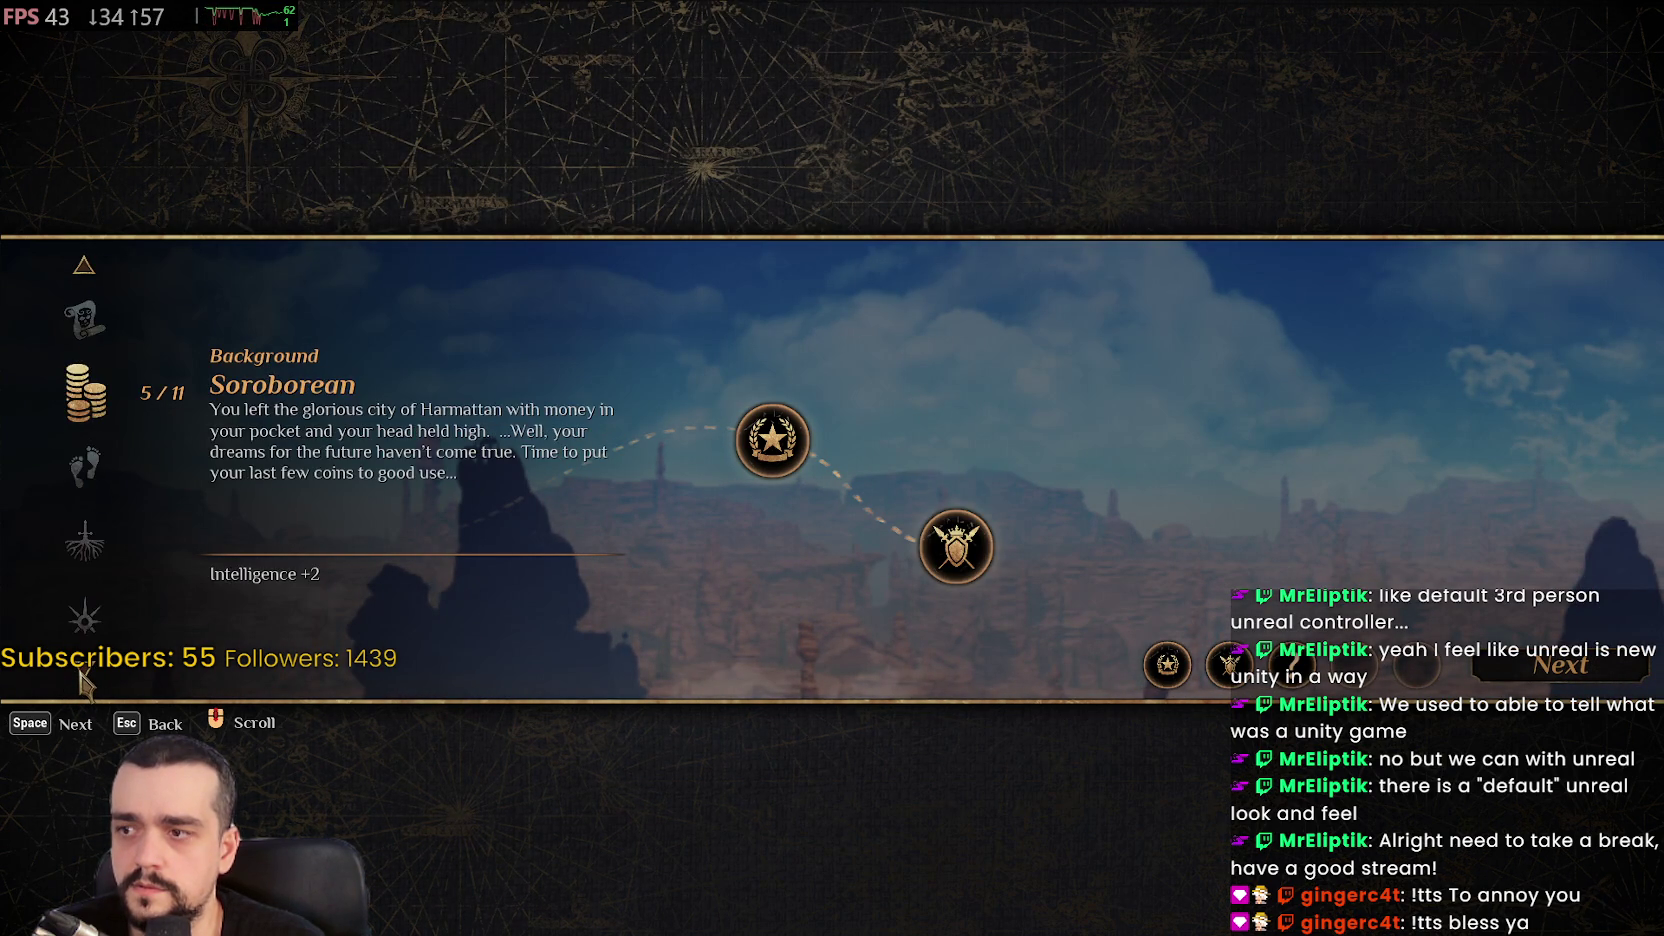
left_click(79, 672)
left_click(80, 673)
left_click(80, 673)
left_click(80, 673)
left_click(80, 673)
left_click(80, 673)
left_click(80, 673)
Settle on the Shipwrecked background (Constitution +2) and confirm it
left_click(92, 262)
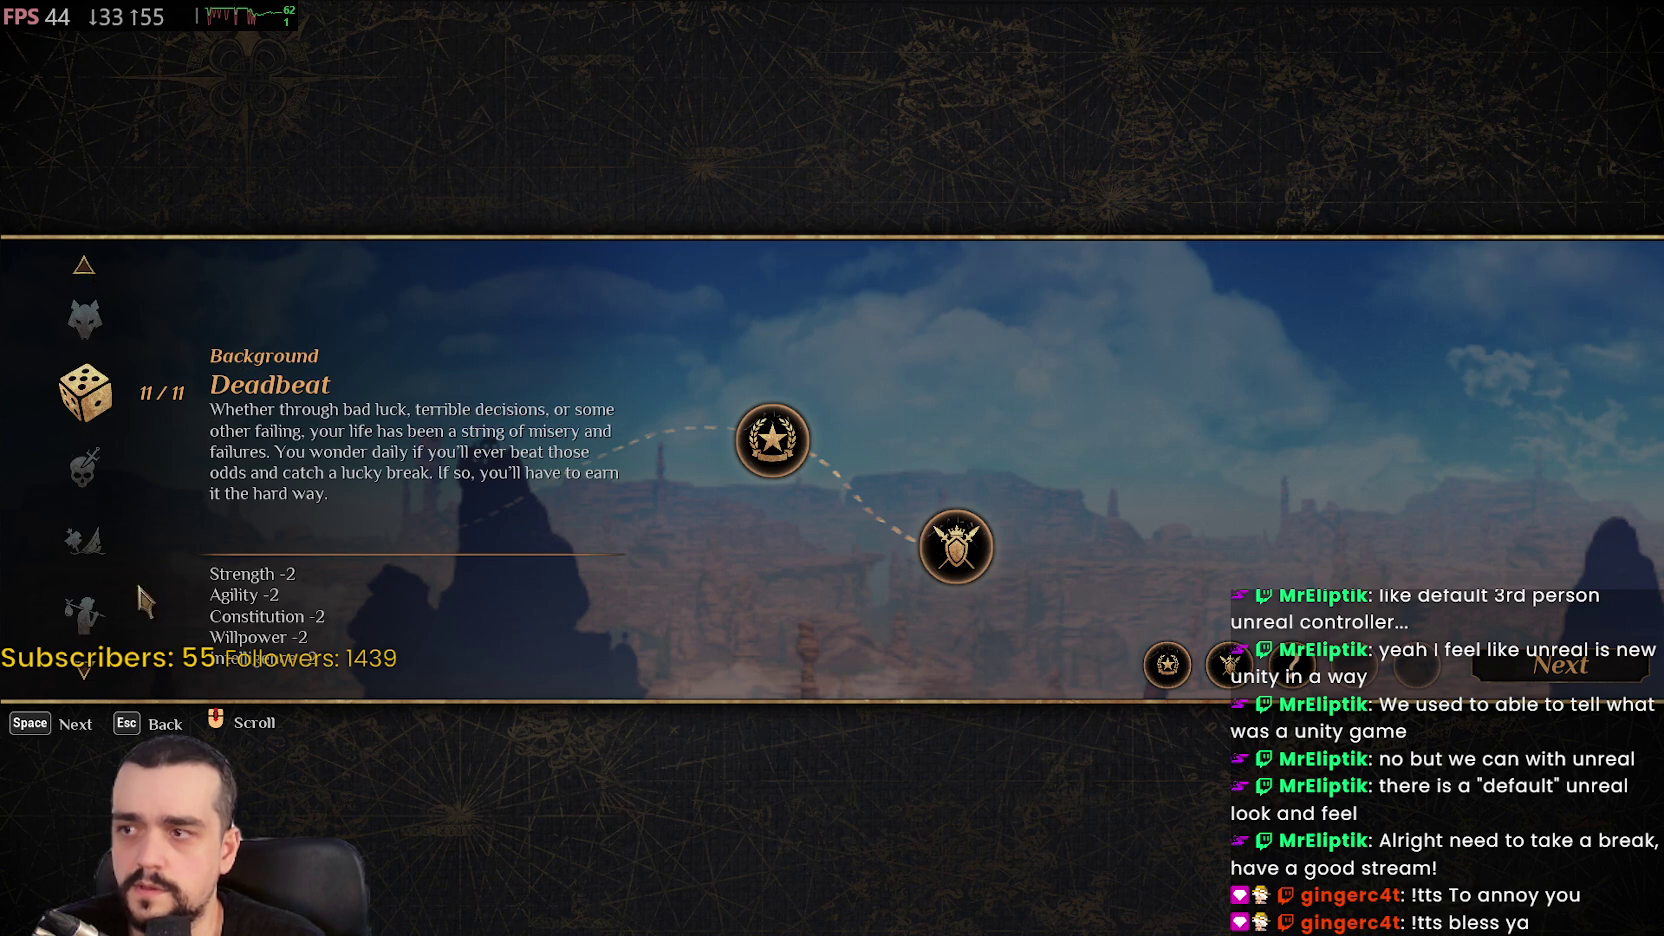
left_click(81, 671)
left_click(81, 671)
left_click(81, 672)
left_click(81, 672)
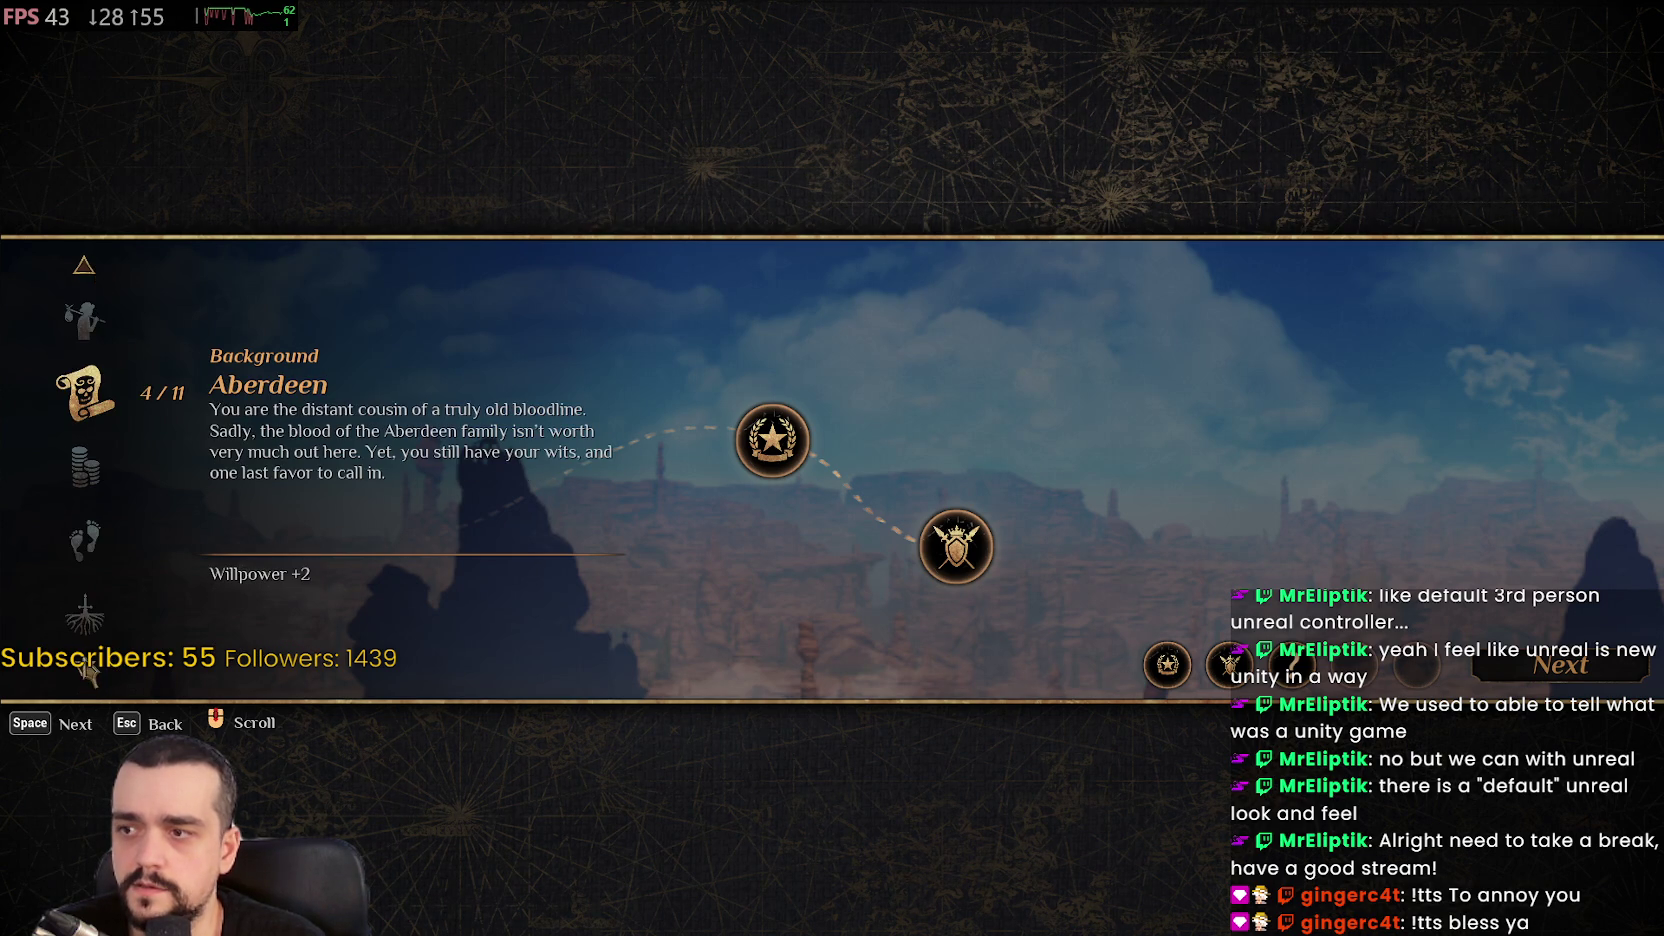
left_click(88, 268)
left_click(88, 268)
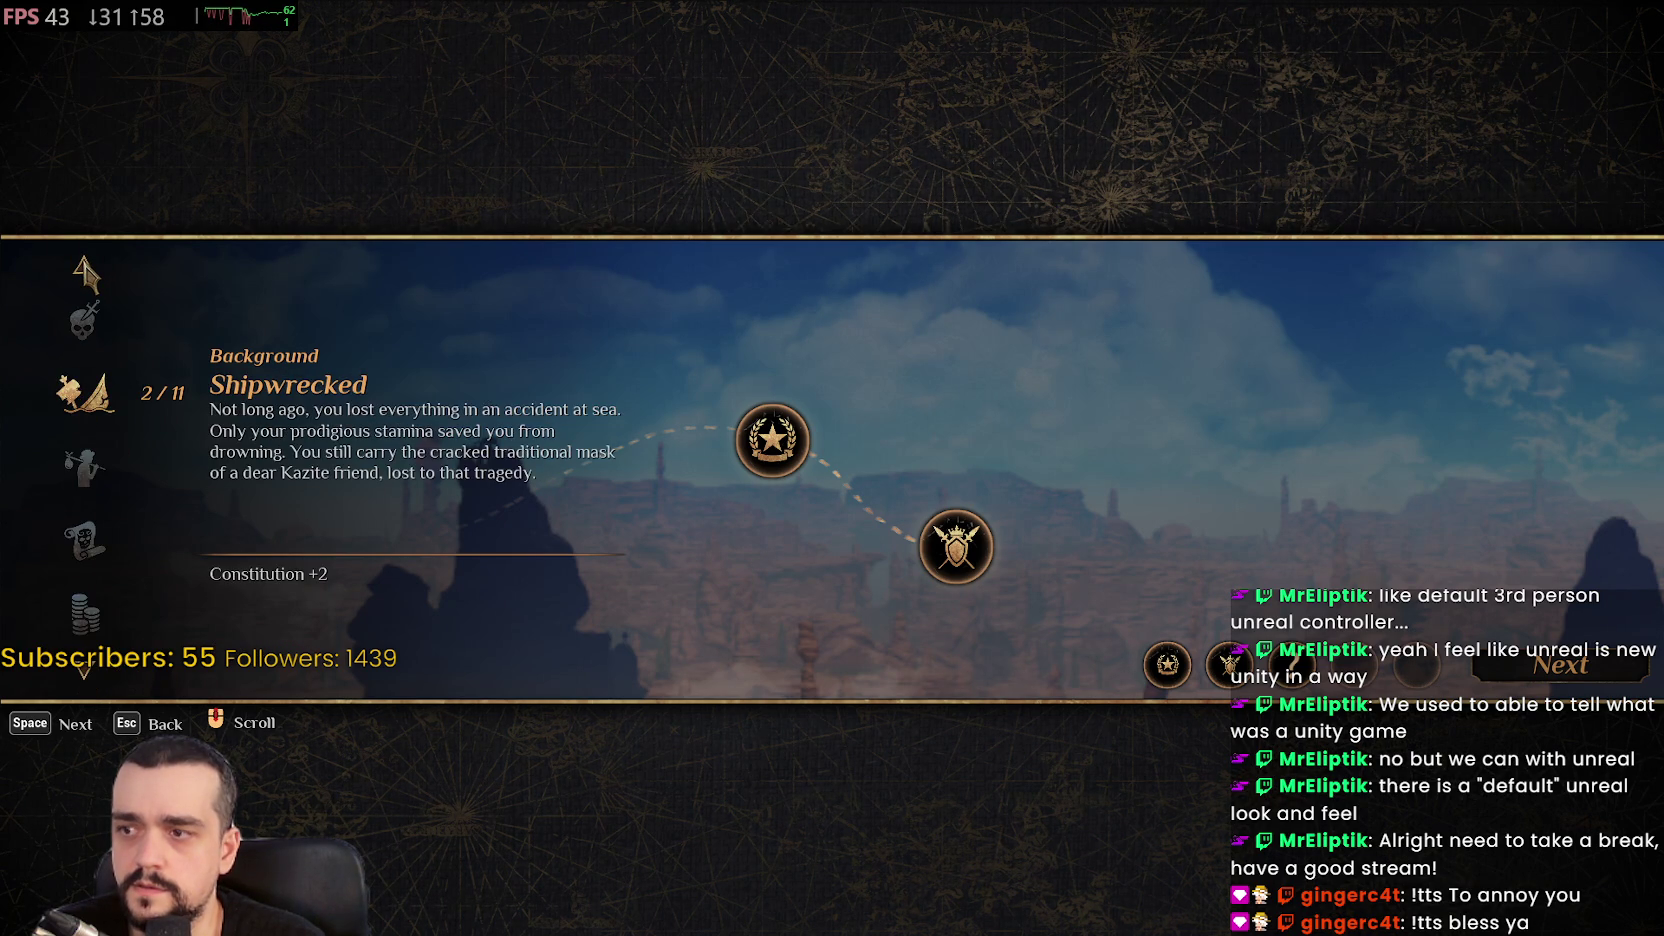
left_click(86, 270)
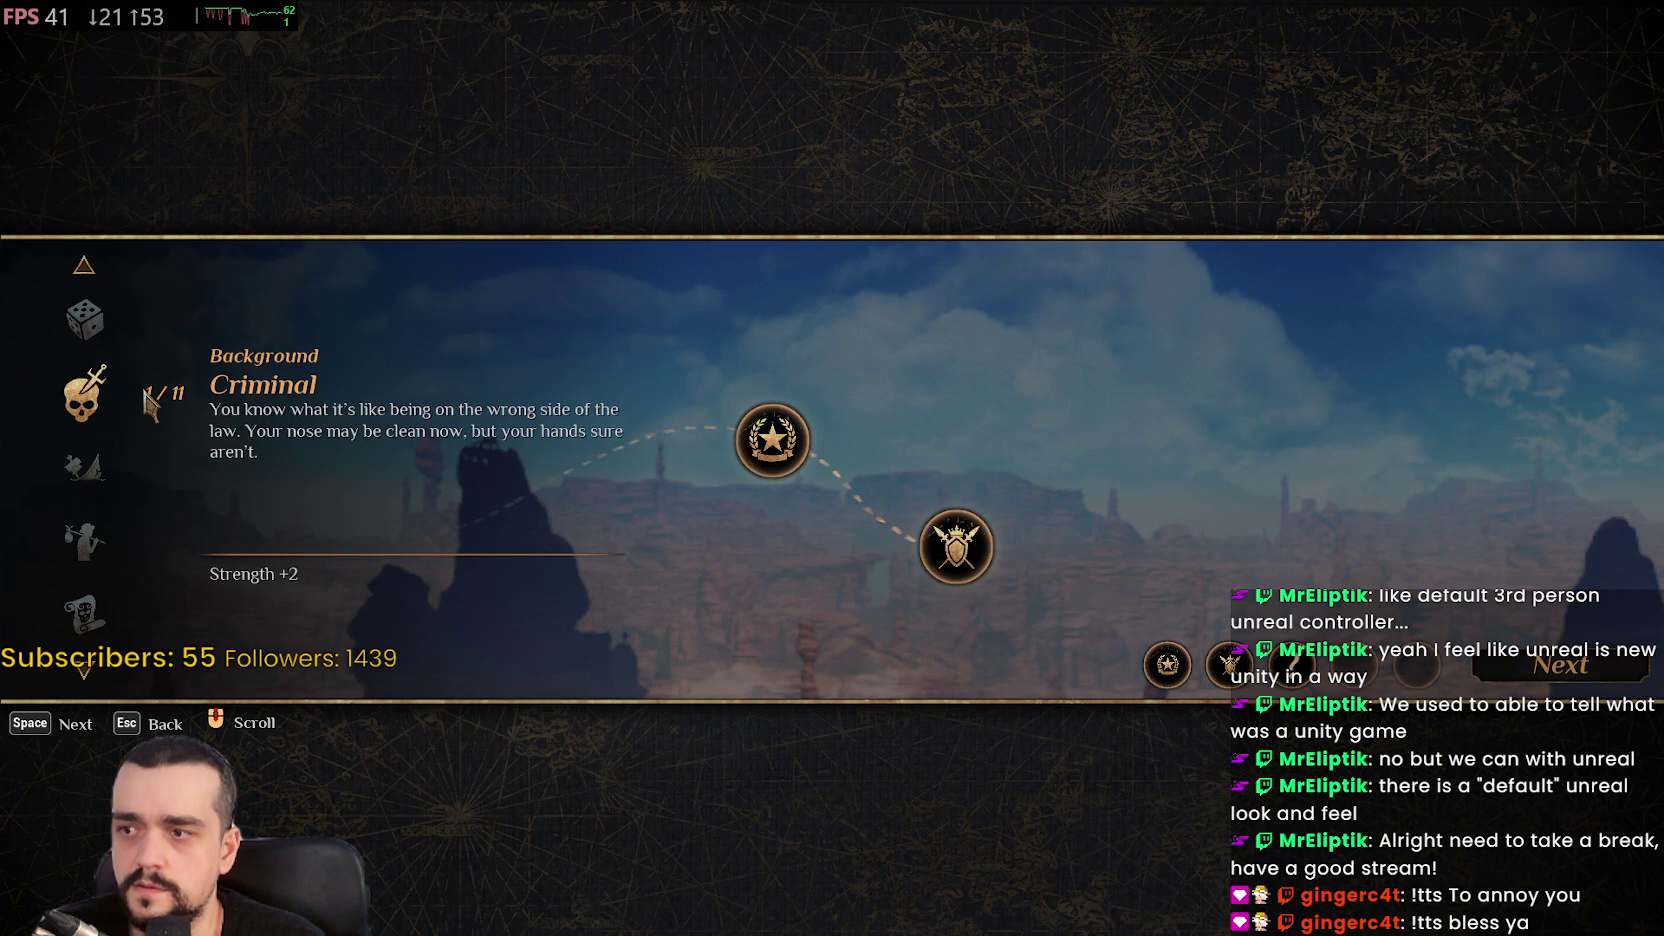
left_click(82, 670)
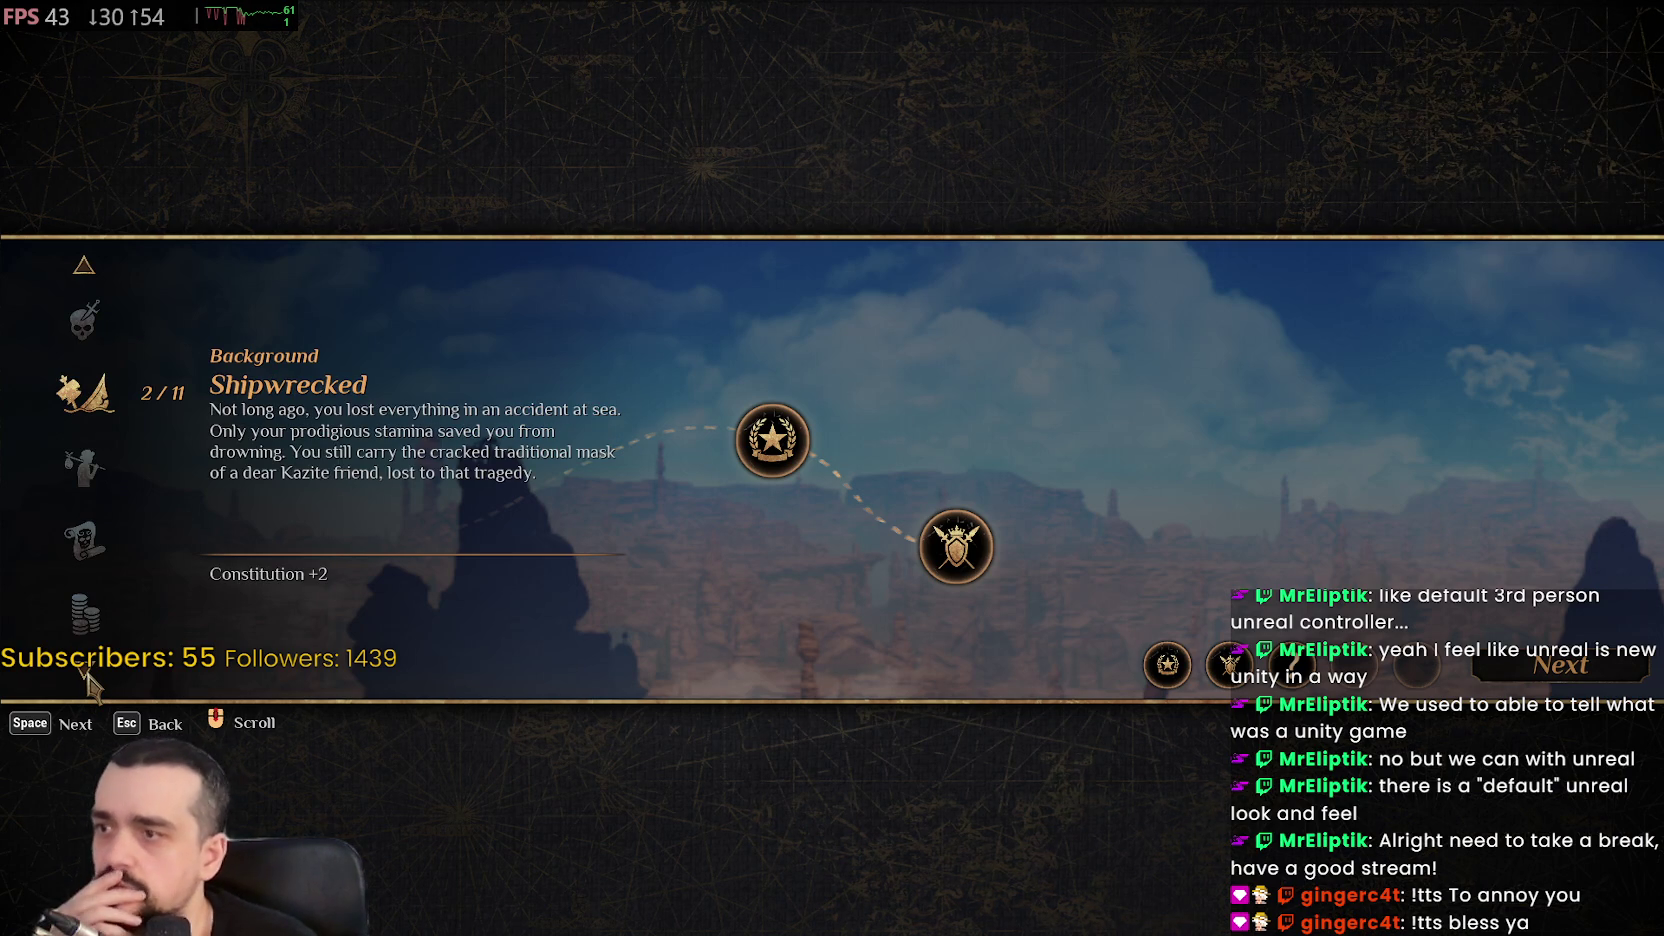
left_click(1503, 685)
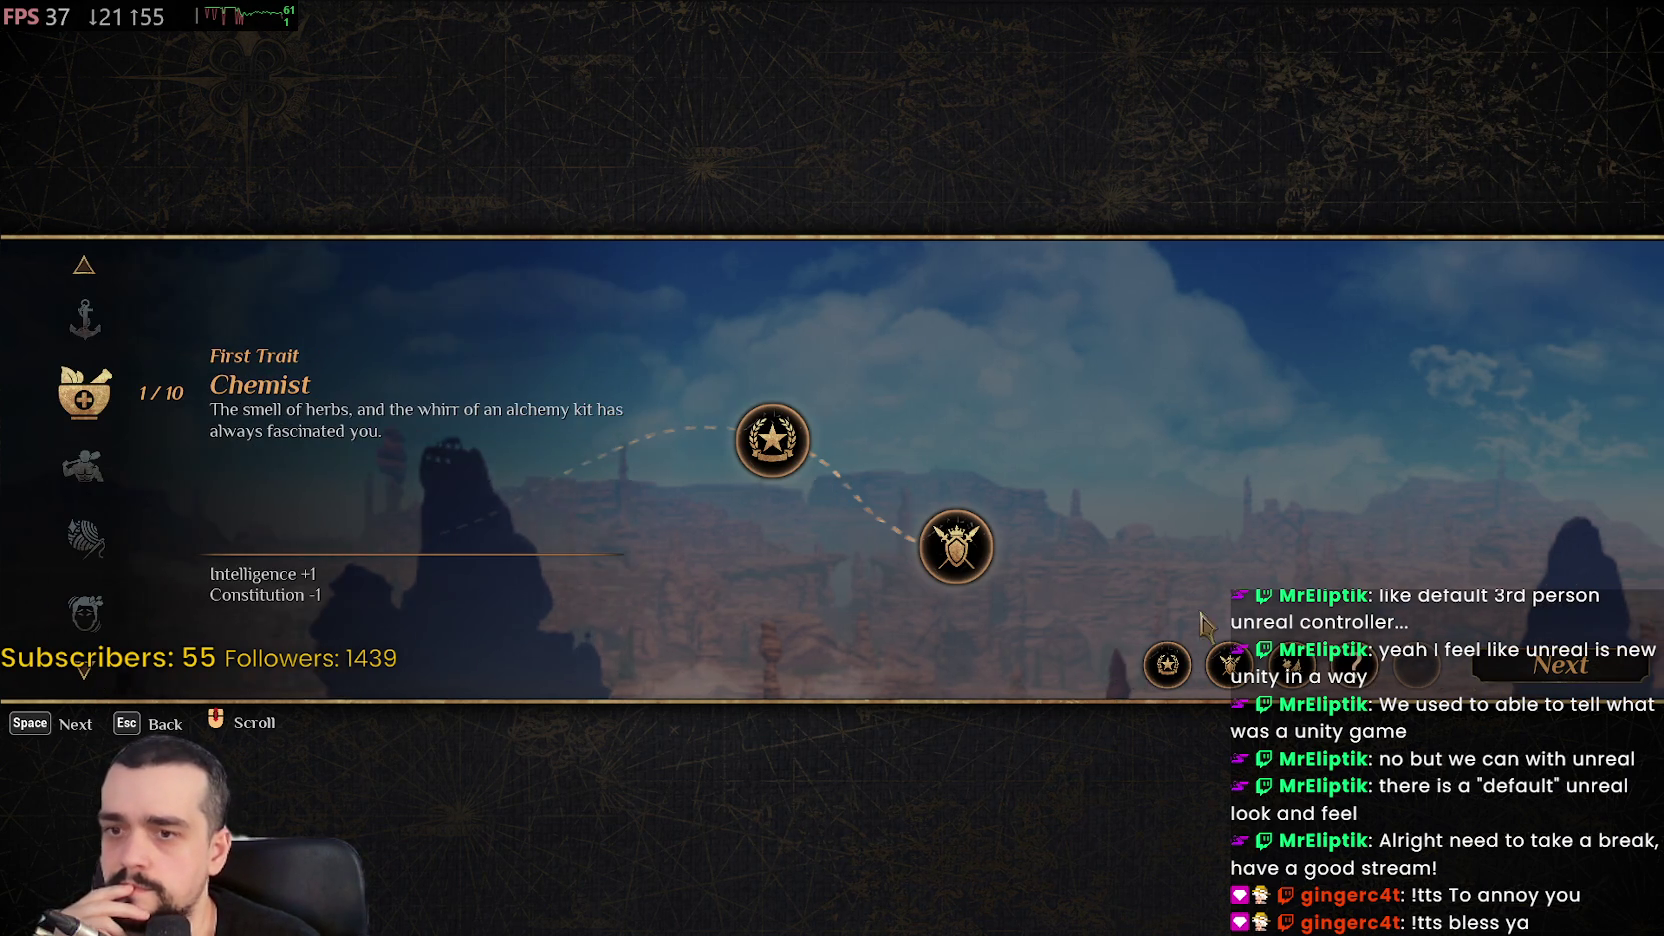
Browse the trait list and choose Brute as the first trait
left_click(82, 670)
left_click(82, 670)
left_click(82, 670)
left_click(82, 680)
left_click(82, 680)
left_click(82, 680)
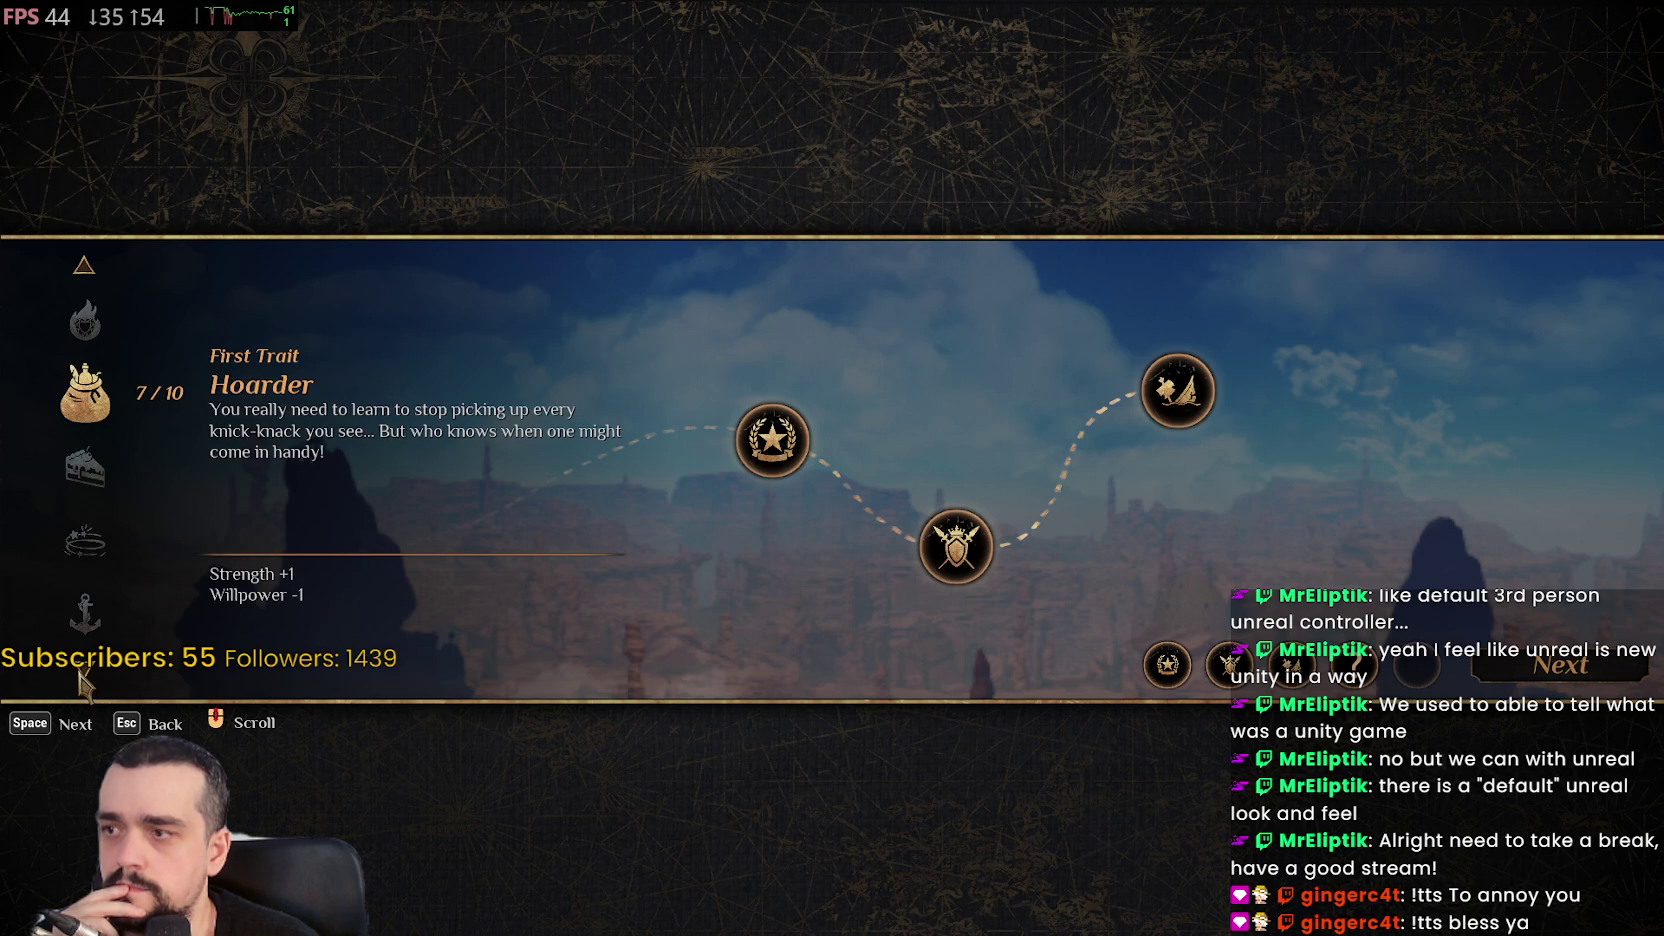
left_click(82, 680)
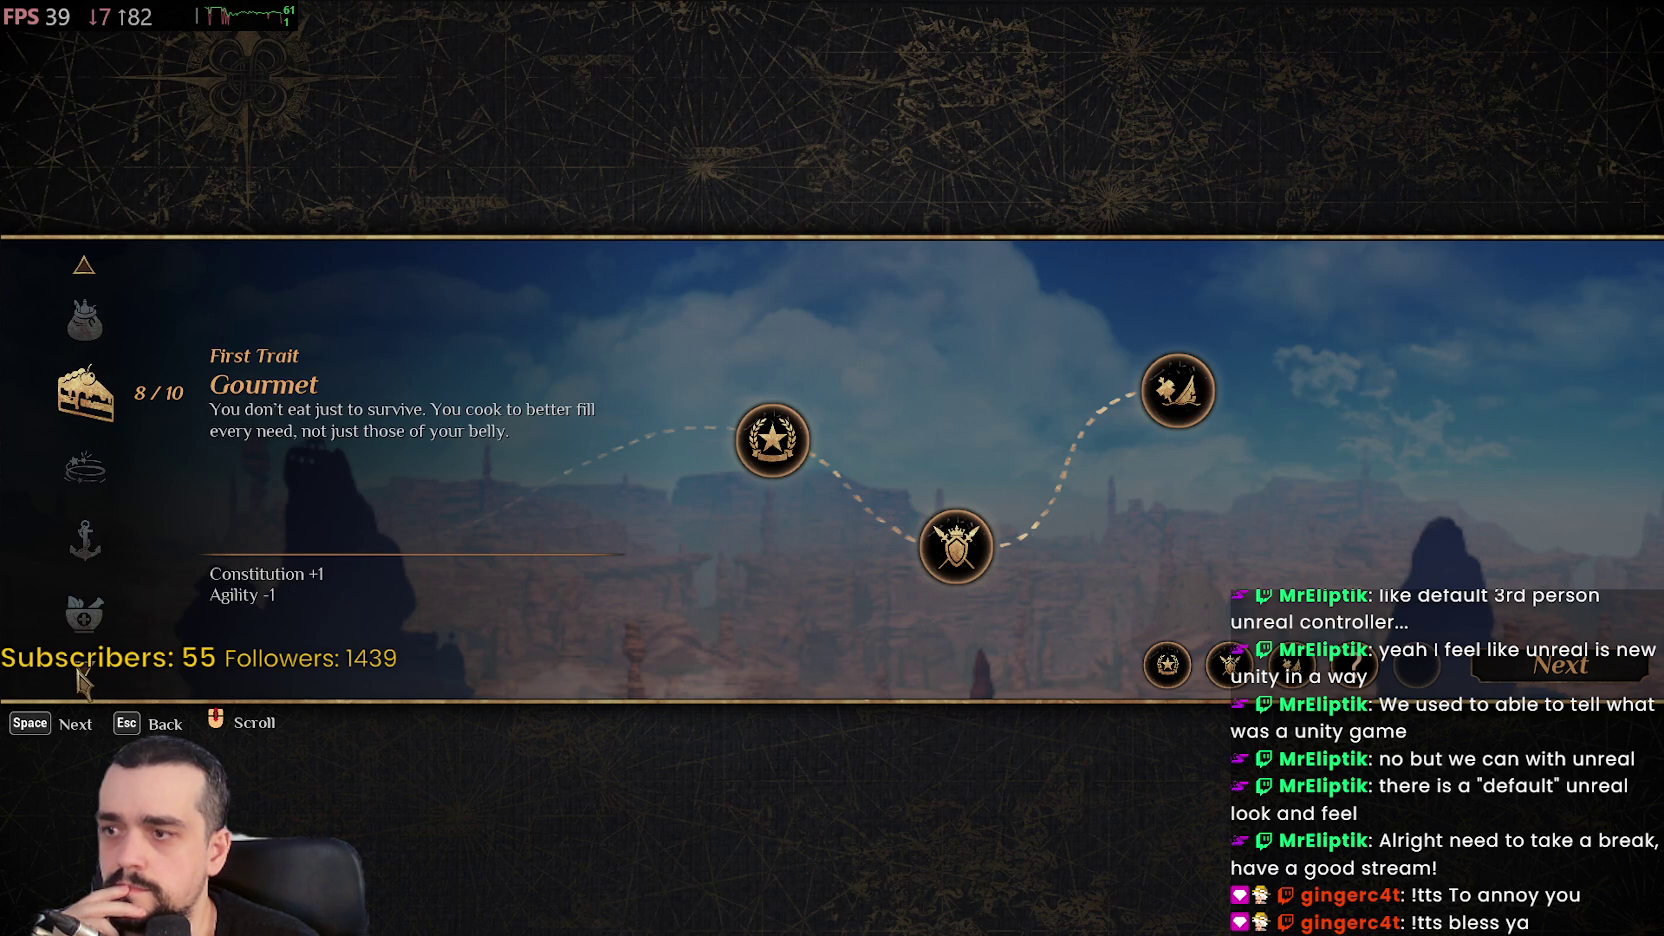
left_click(82, 680)
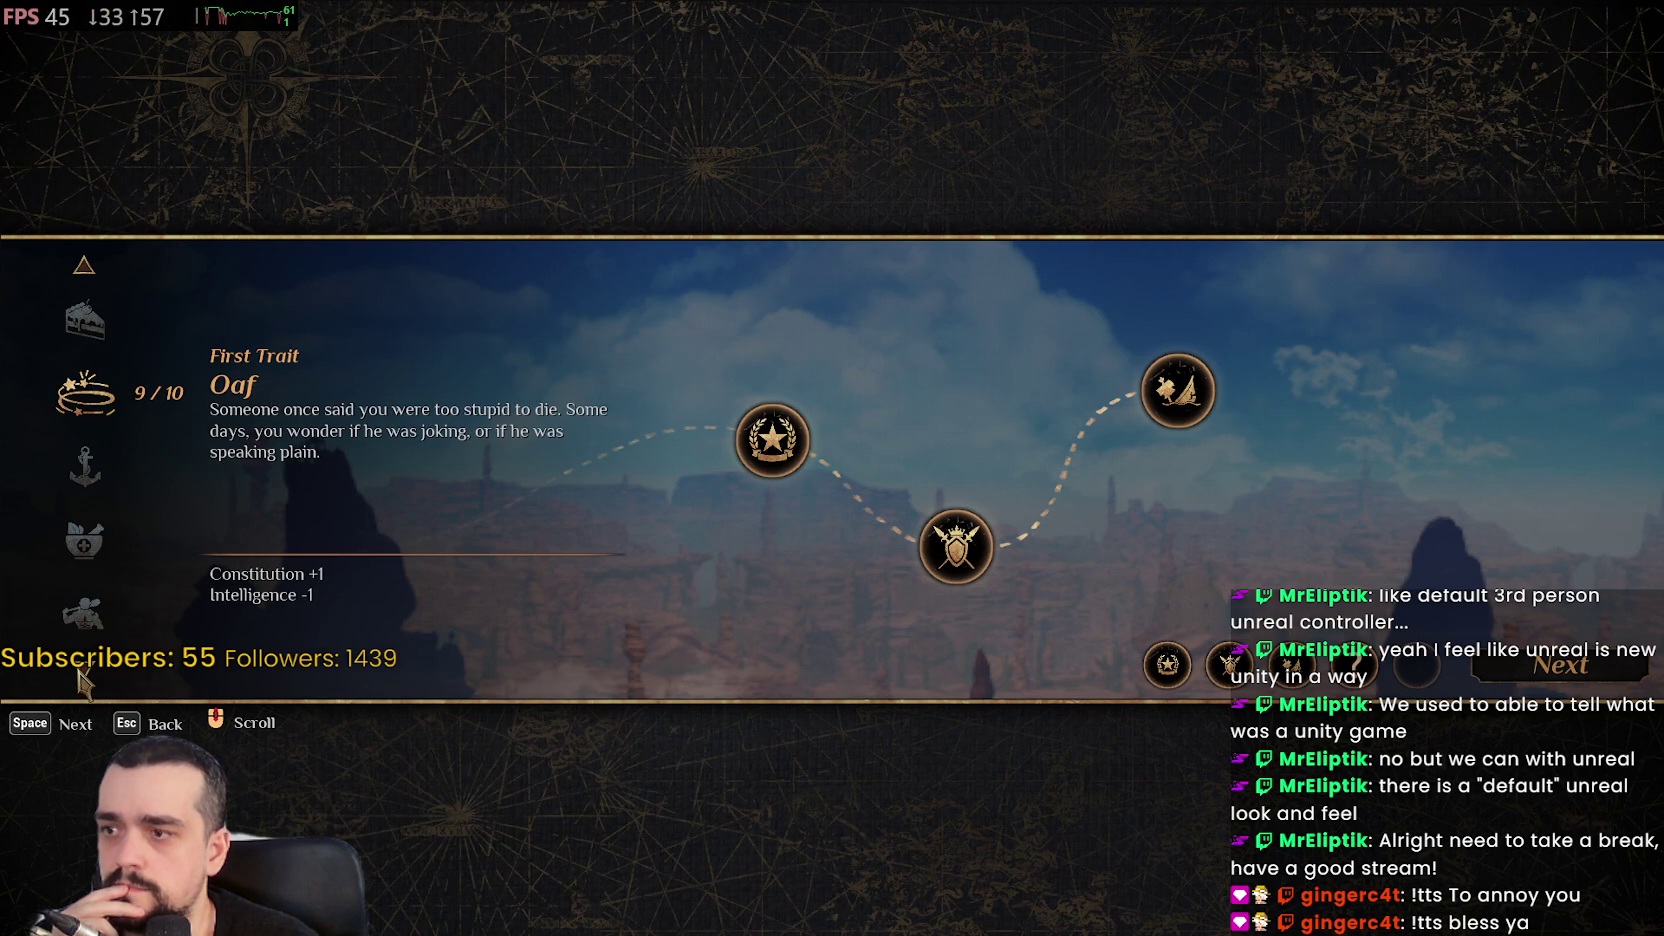
left_click(84, 682)
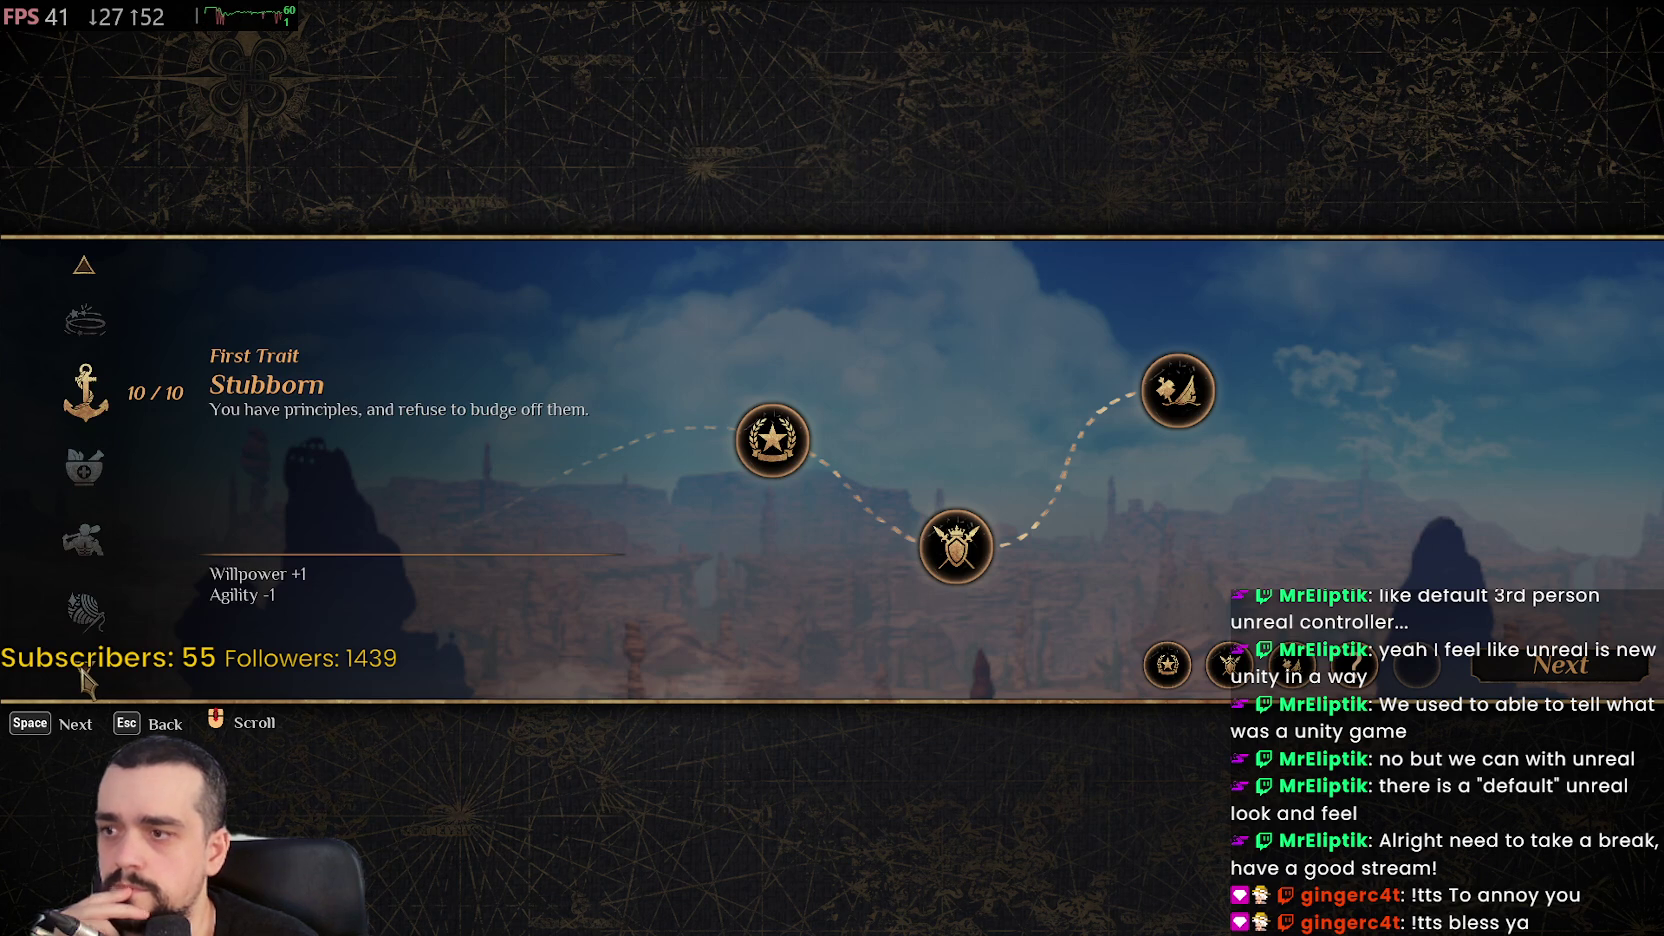
left_click(84, 682)
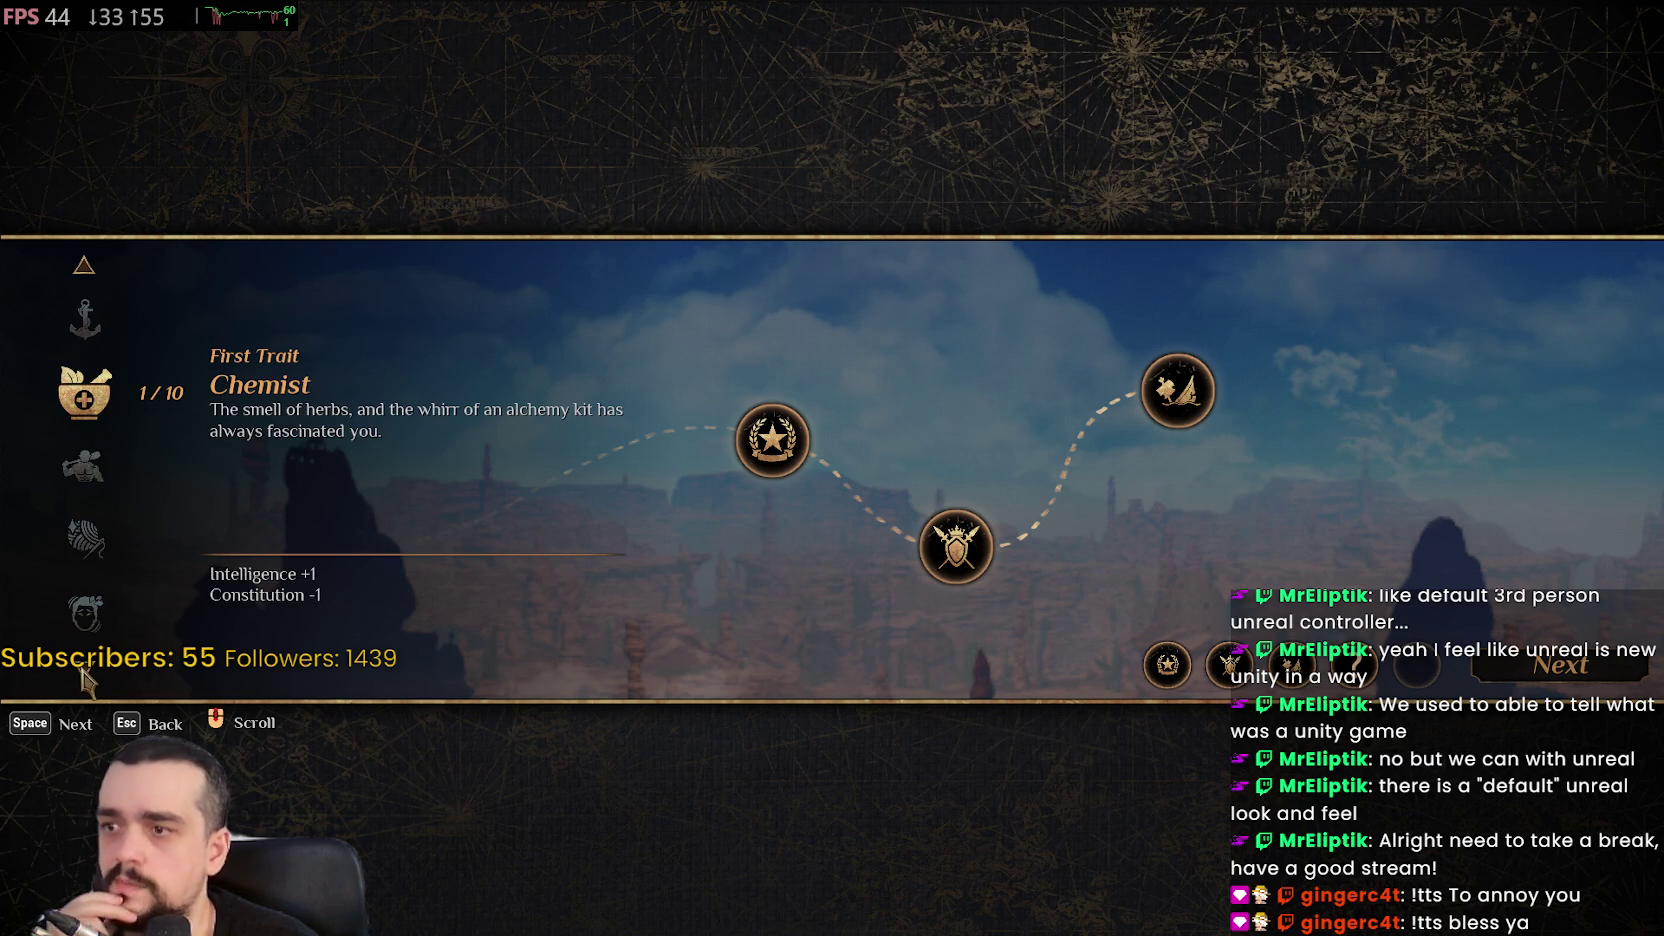
left_click(84, 682)
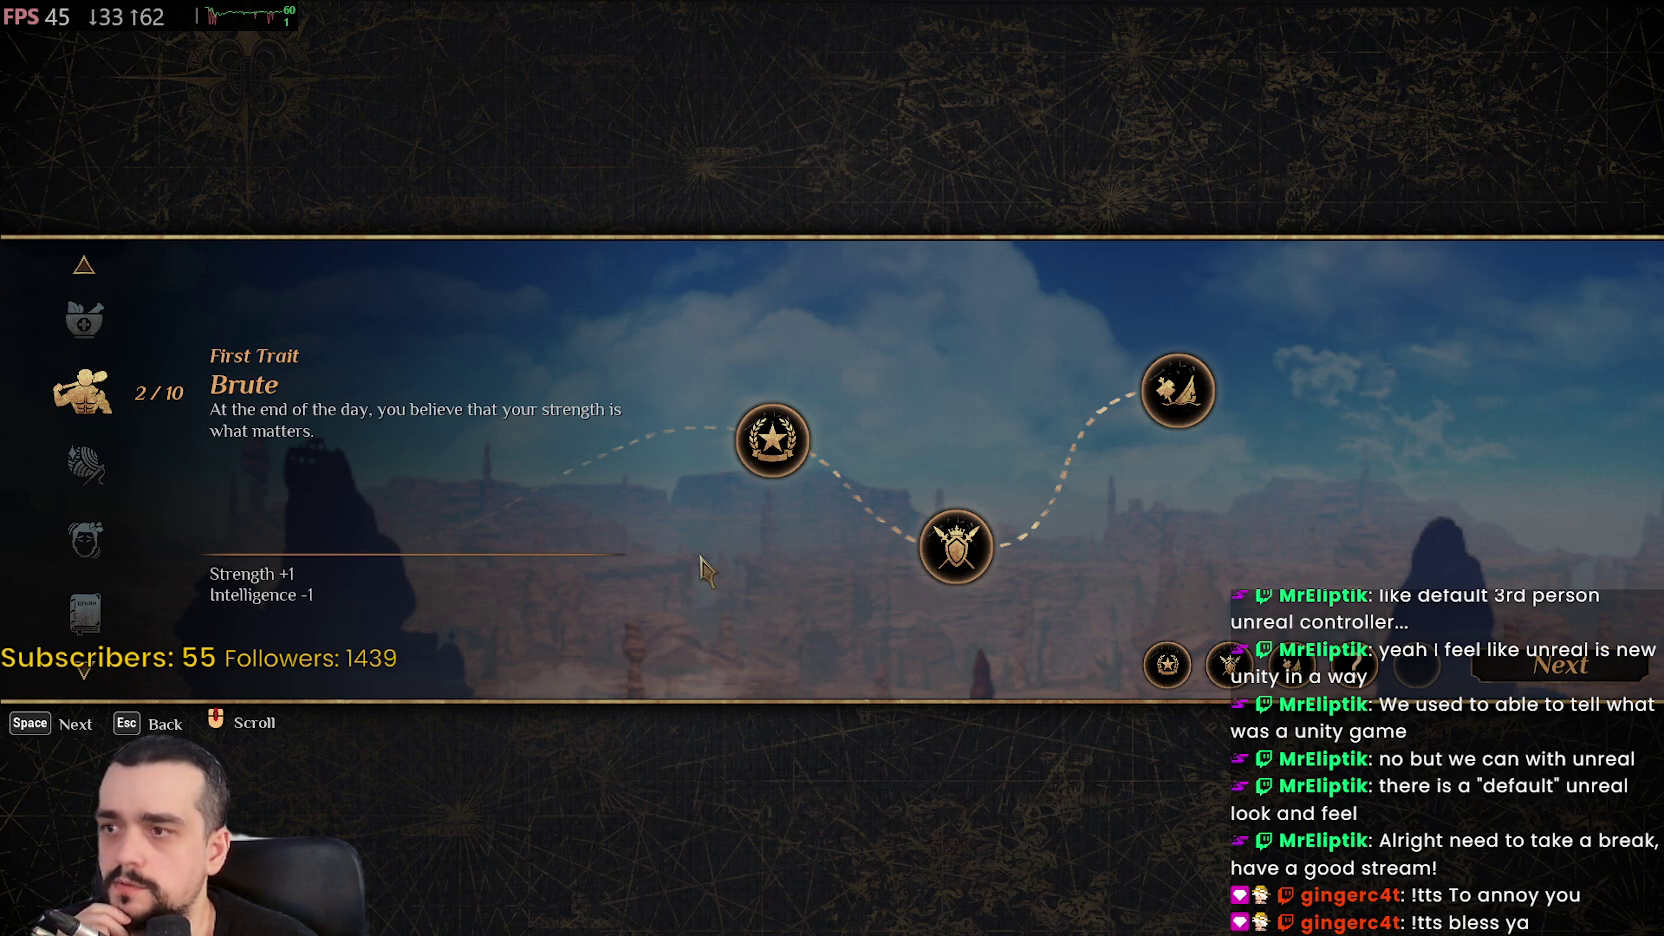
key("space")
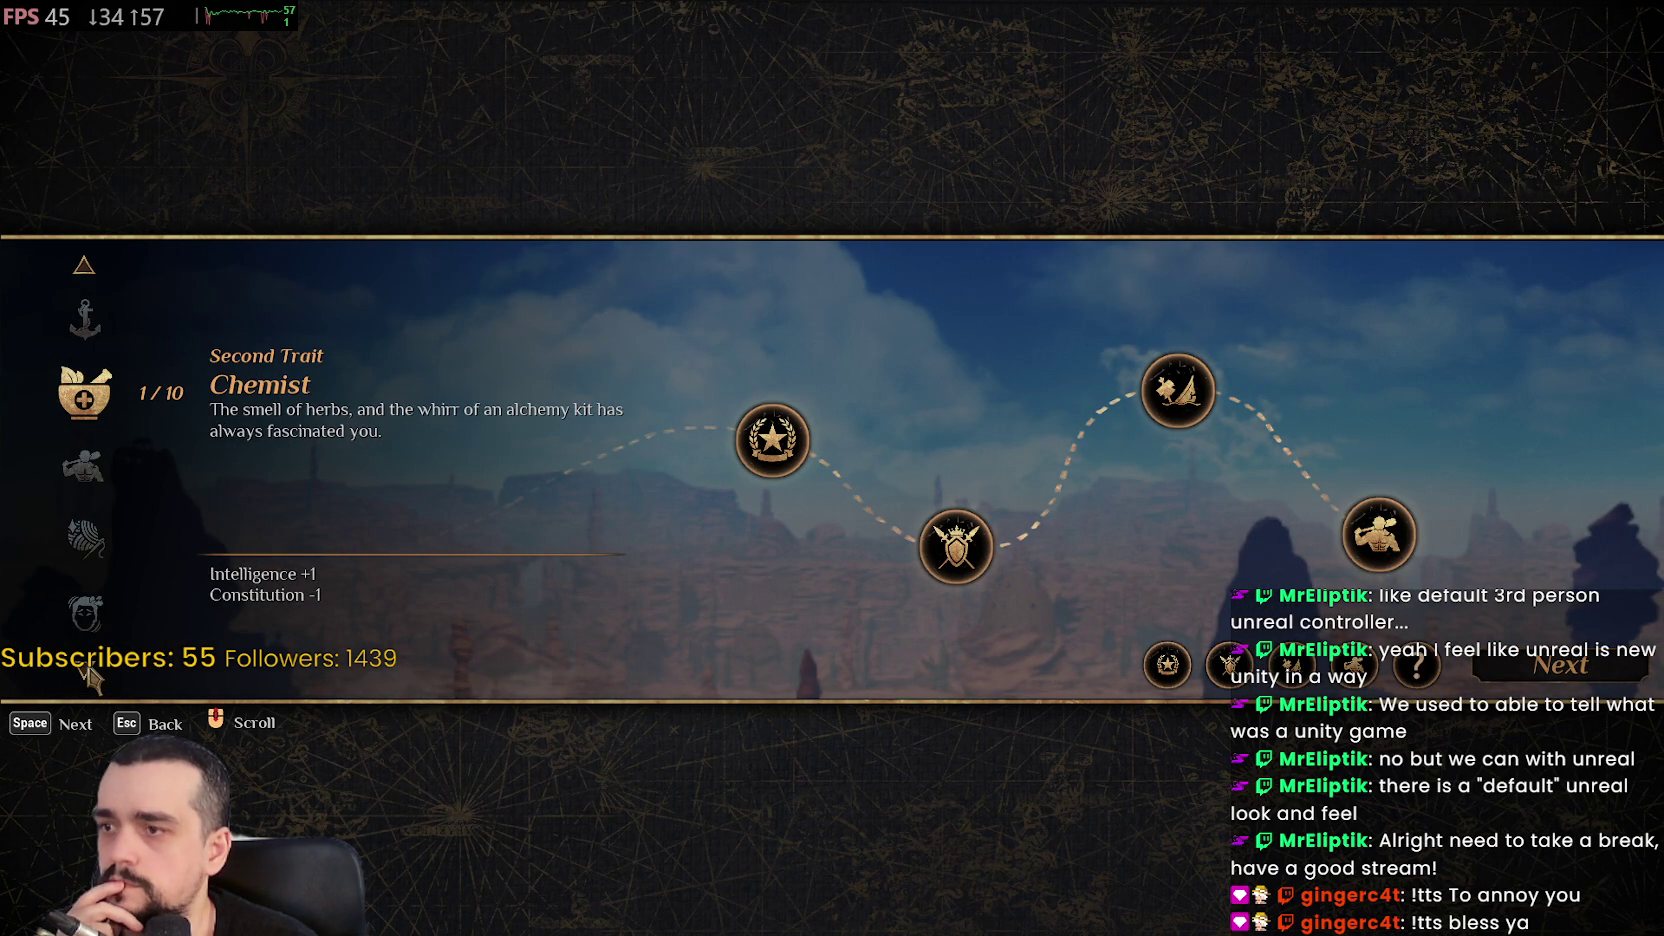
Choose Hoarder (Strength +1, Willpower -1) as the second trait and confirm past the summary
left_click(84, 666)
left_click(84, 666)
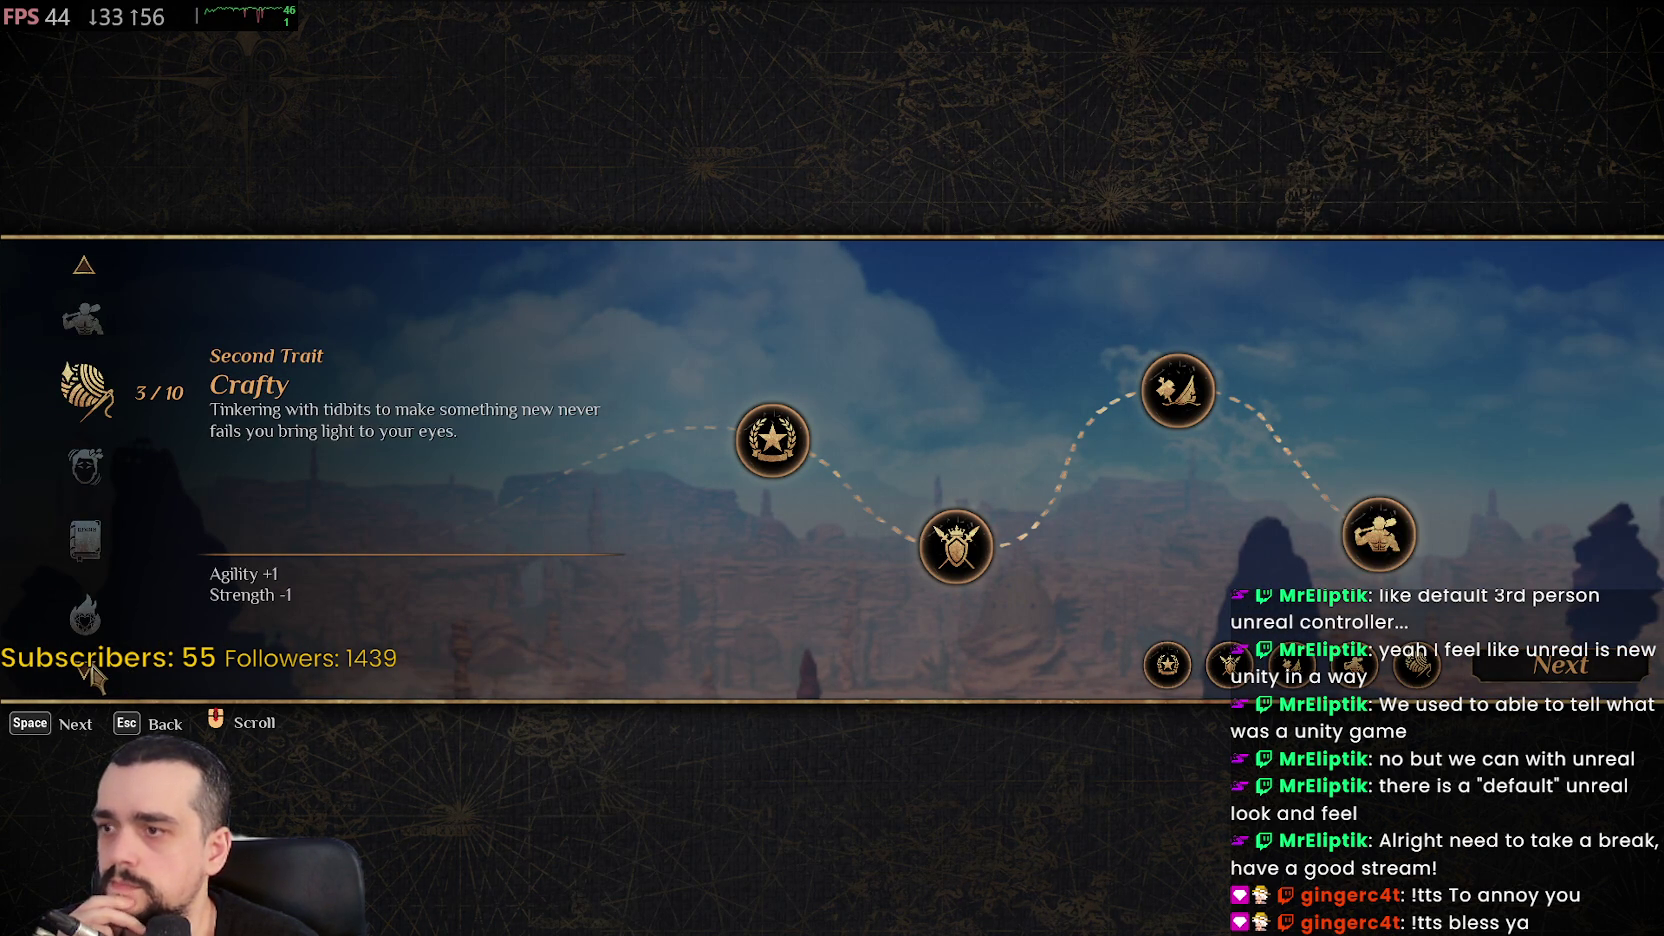
left_click(84, 666)
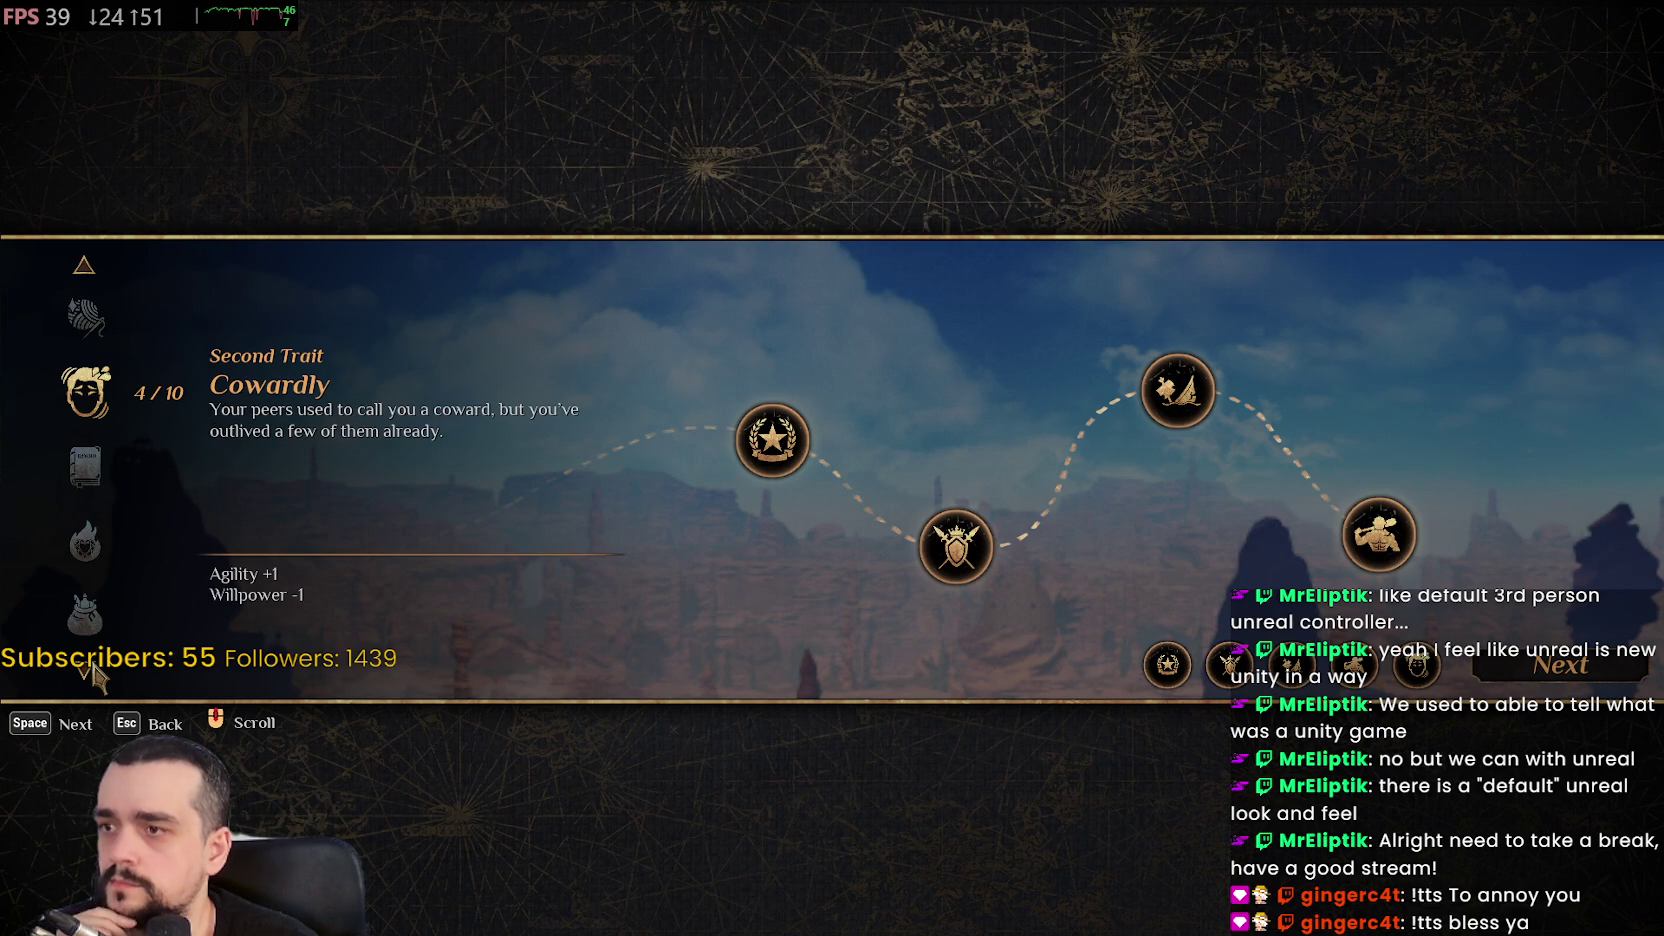
left_click(84, 666)
left_click(84, 666)
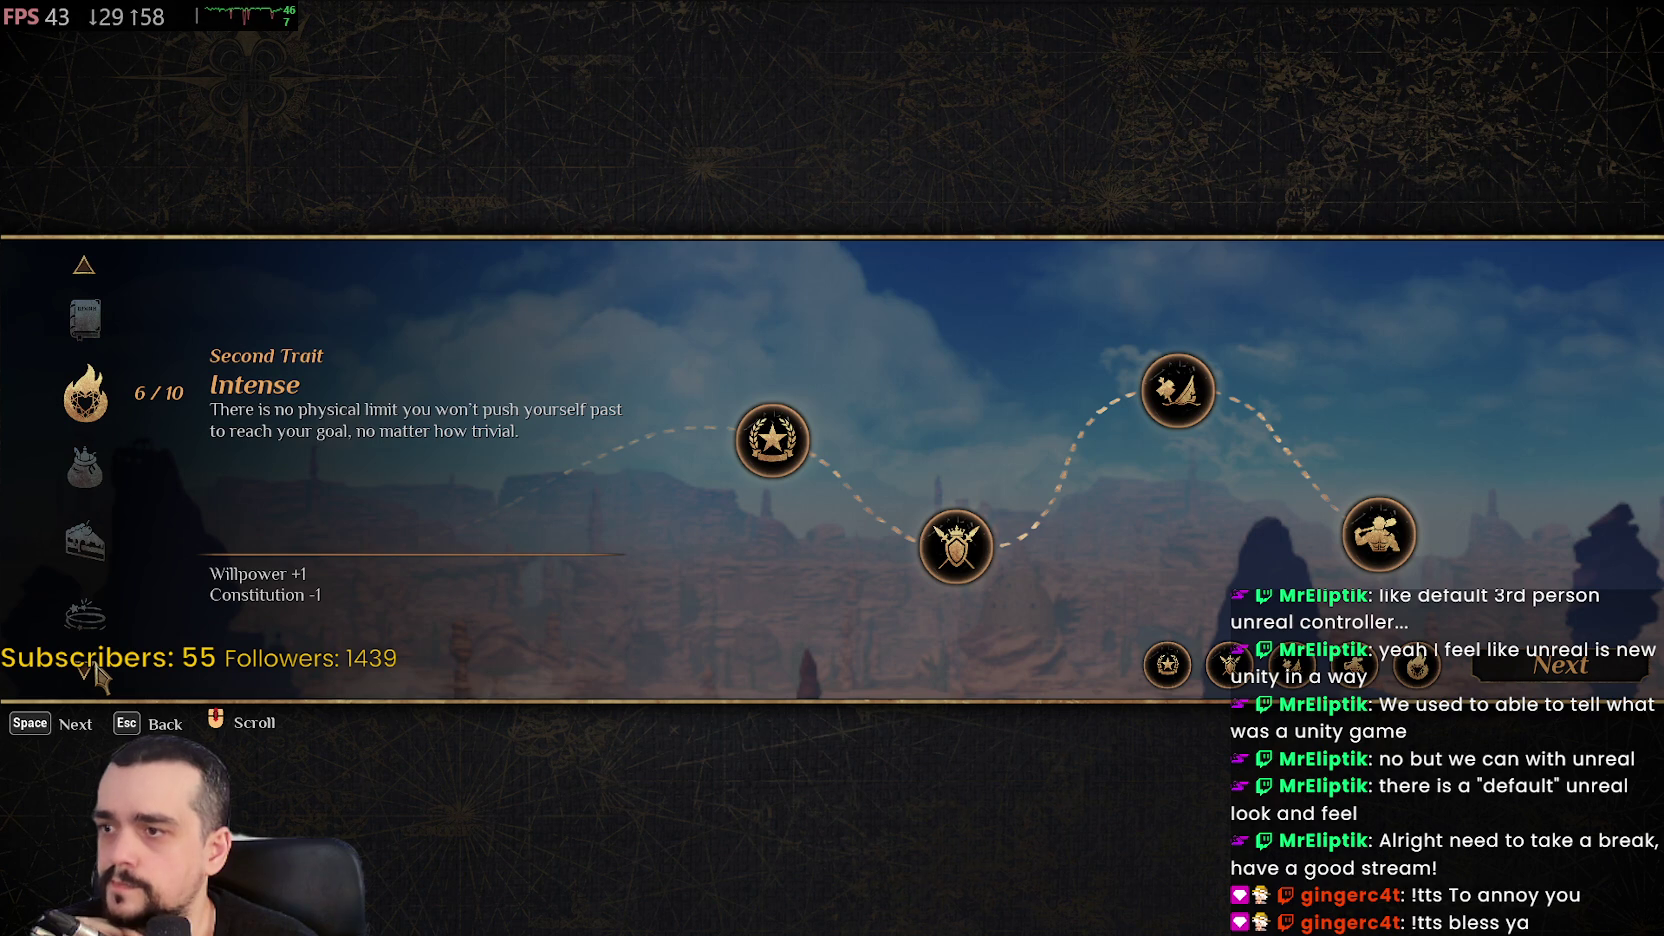
left_click(95, 671)
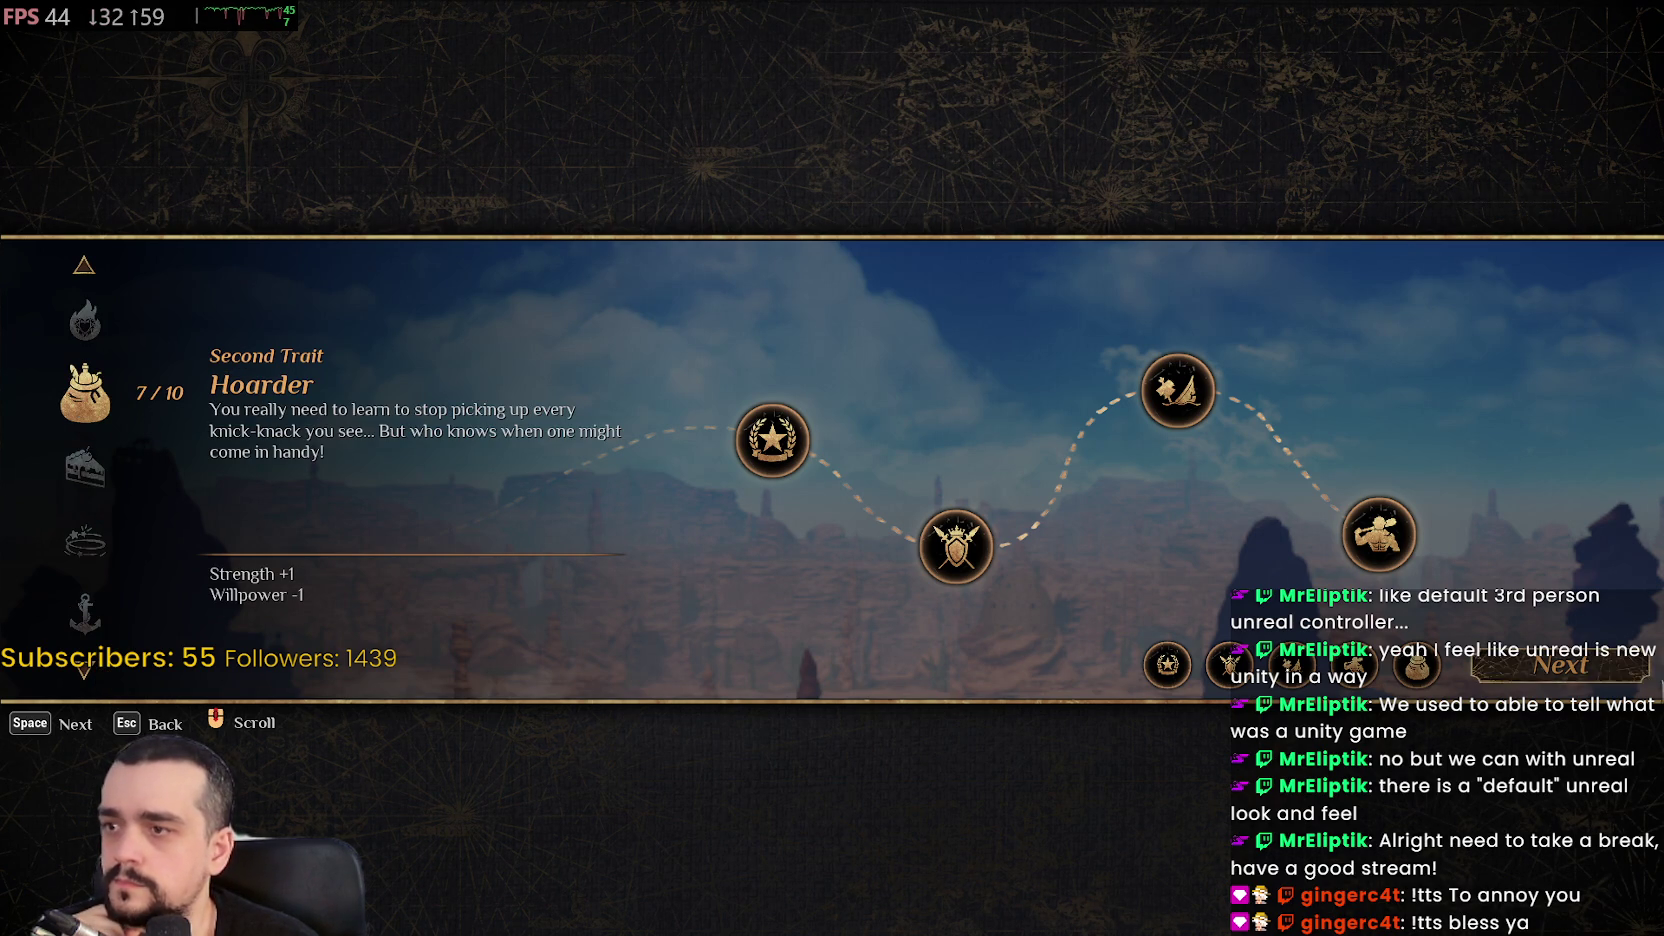
left_click(1588, 678)
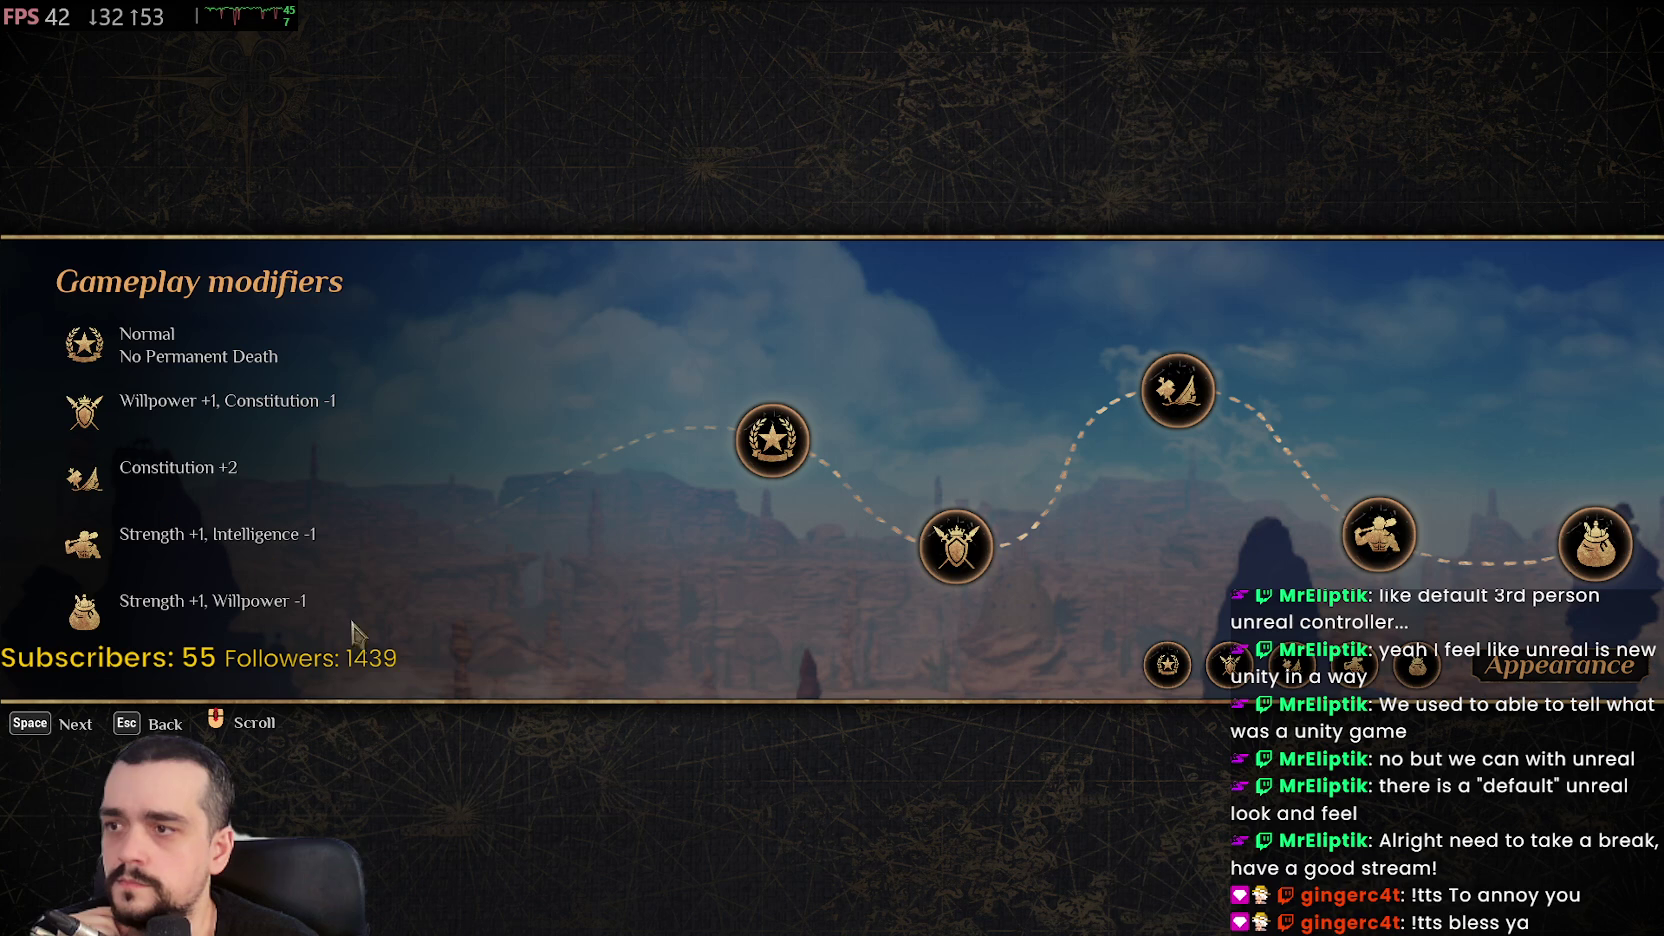
left_click(1593, 686)
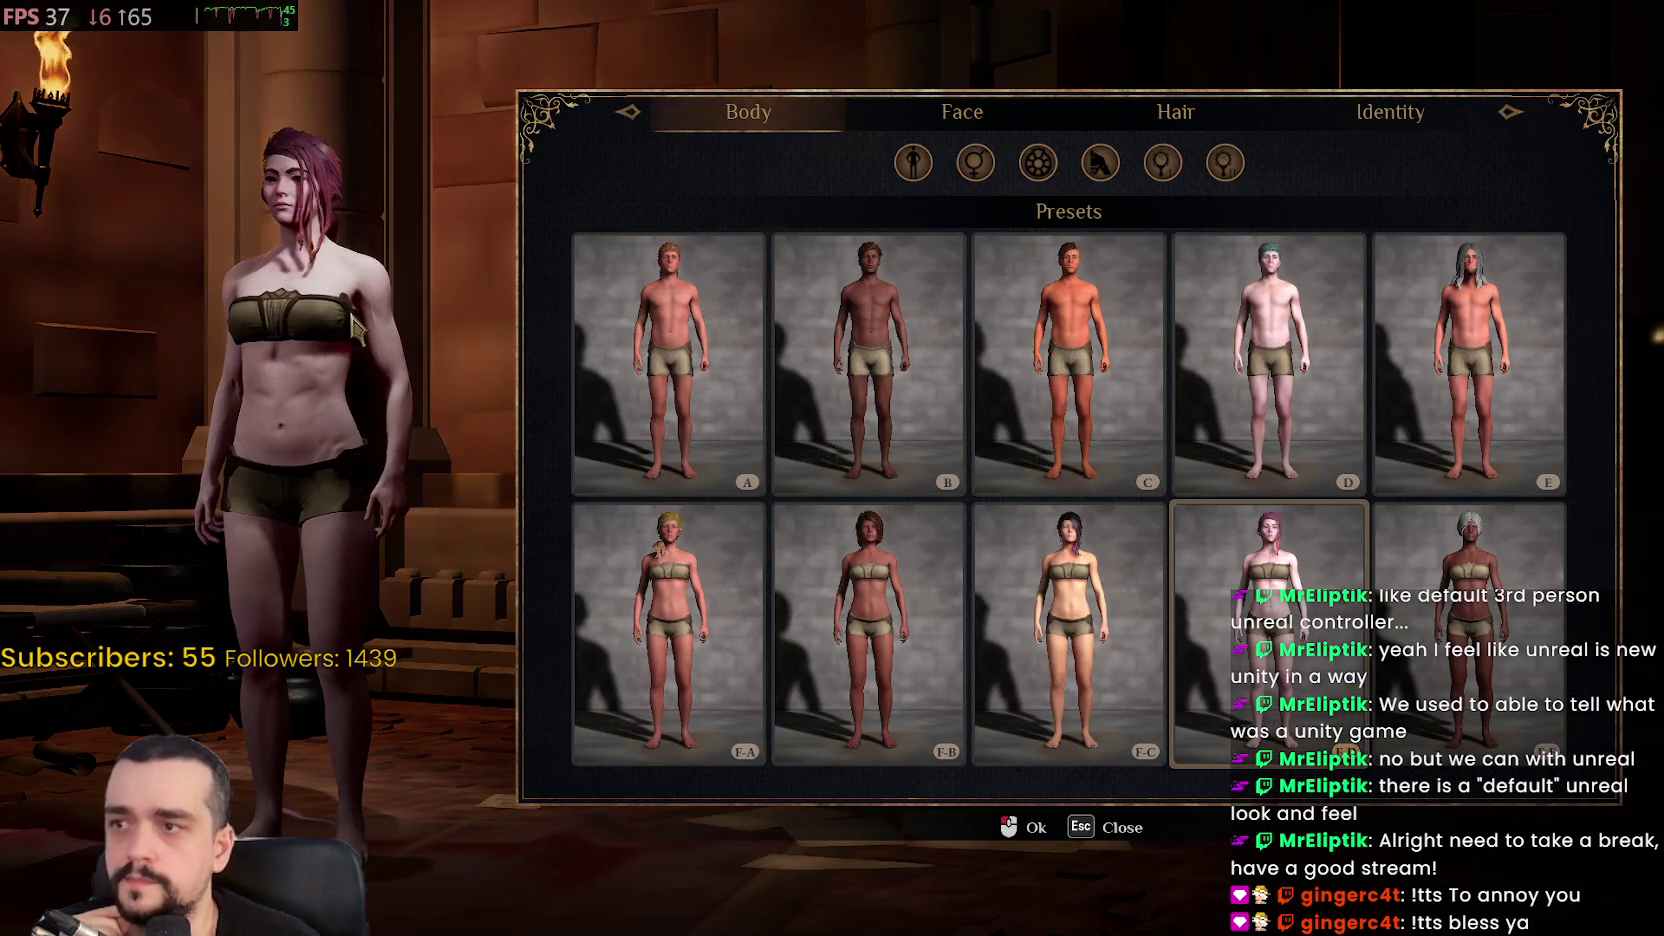
Apply body preset E, the grey-haired bearded male, to the character
left_click(978, 163)
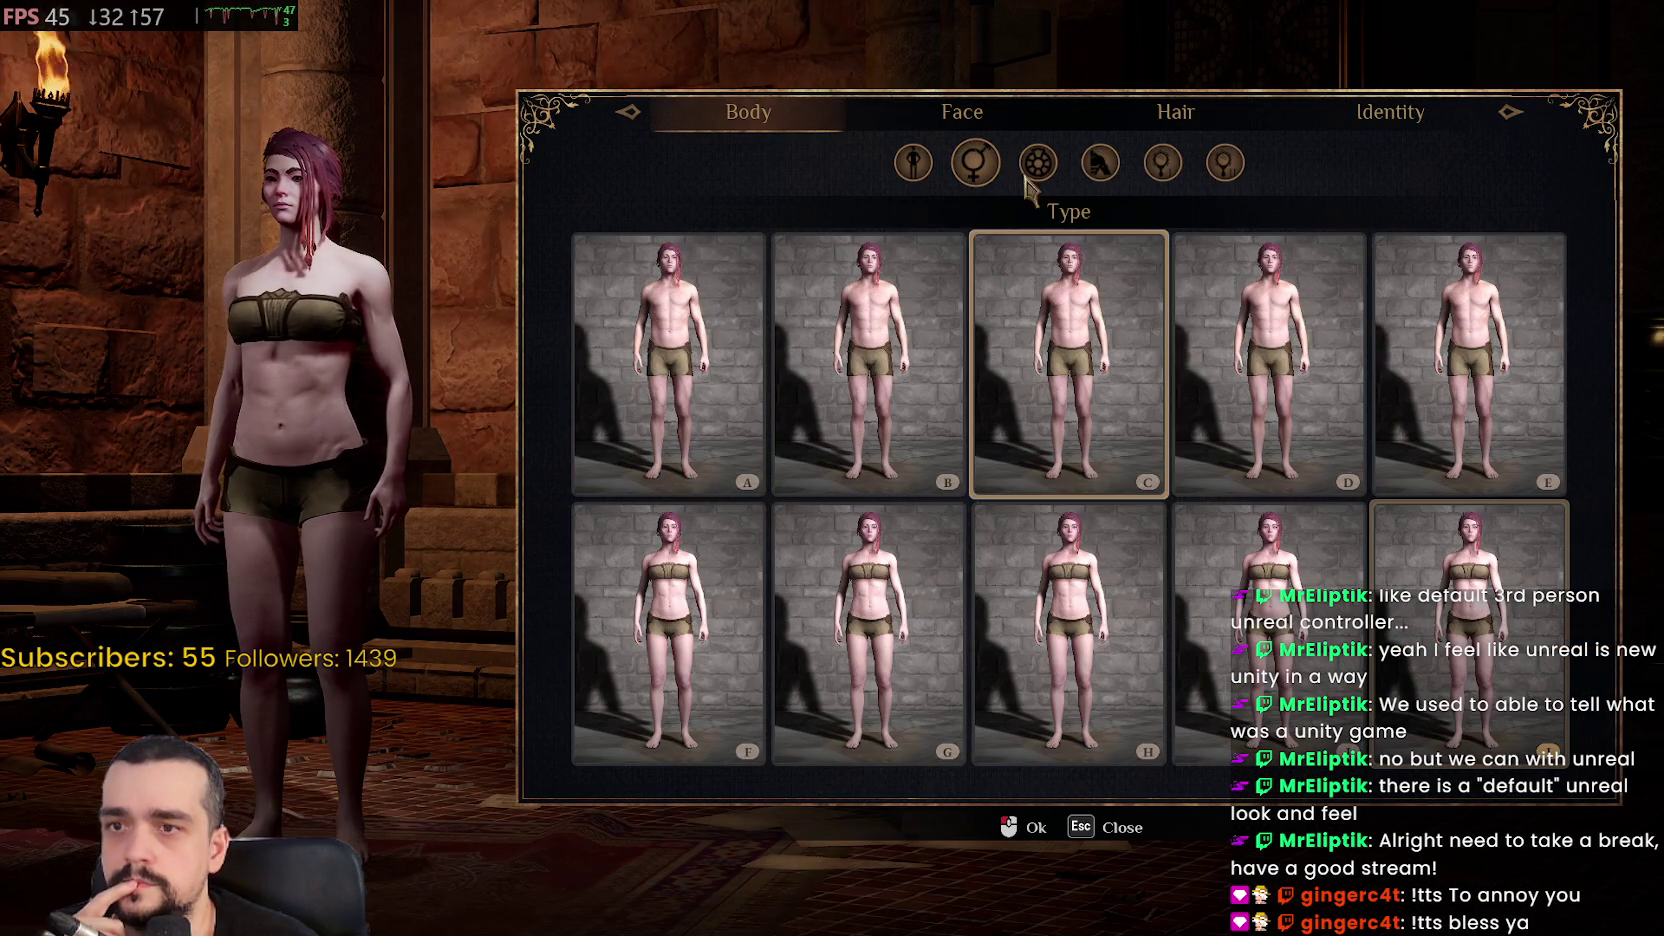
left_click(978, 168)
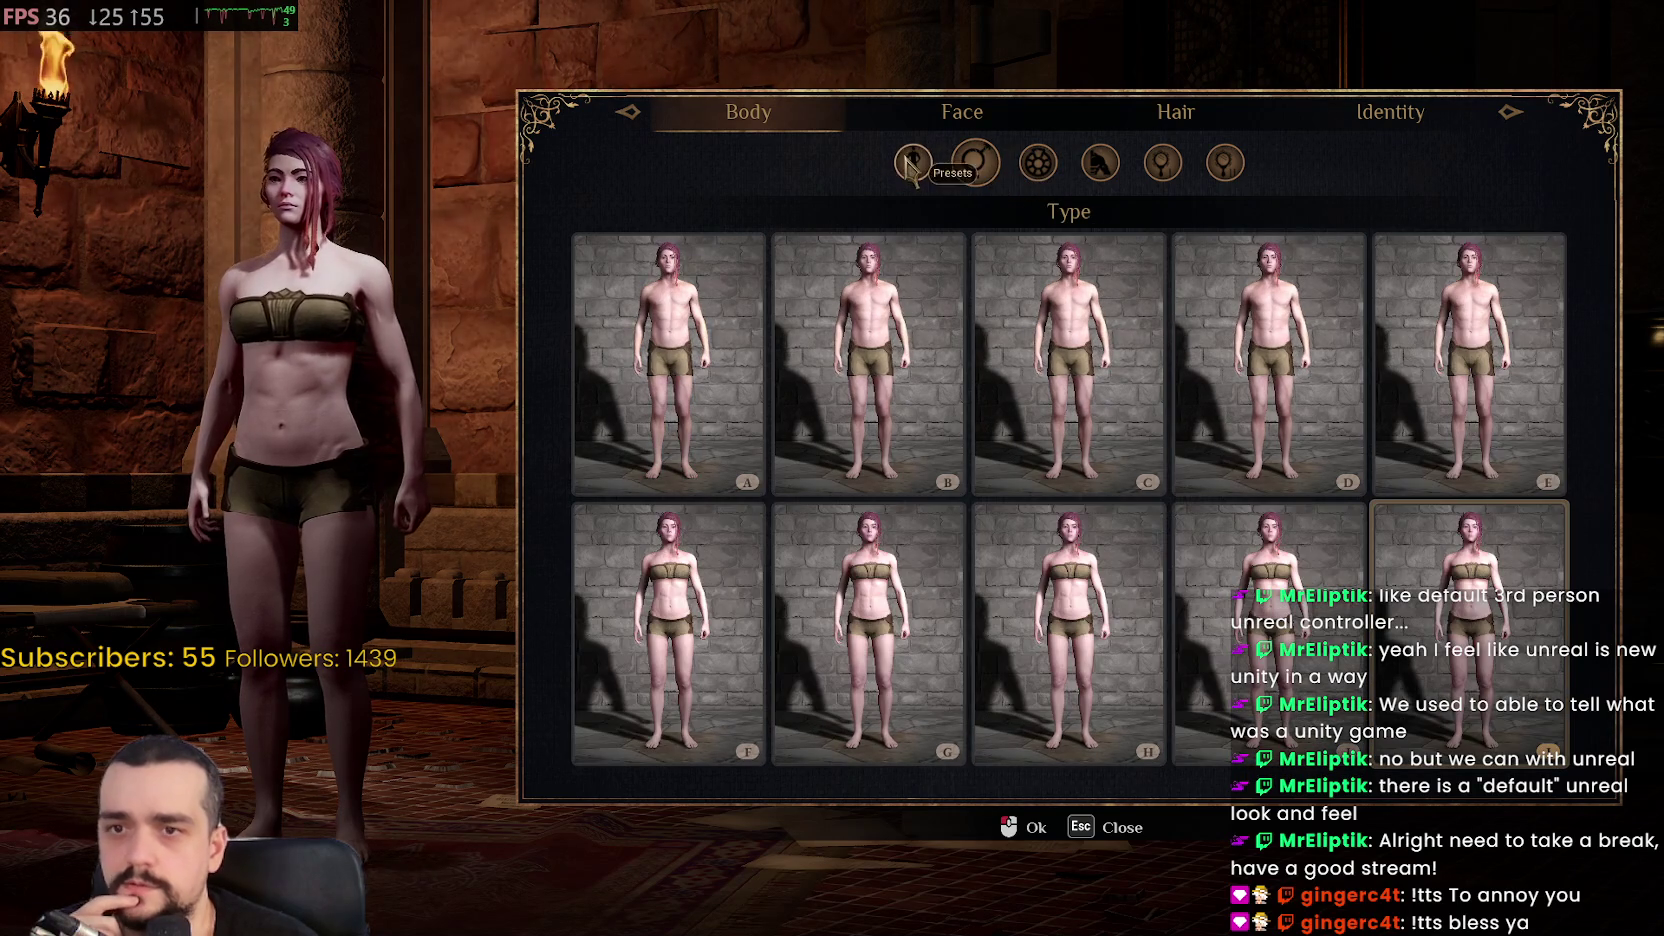
left_click(910, 162)
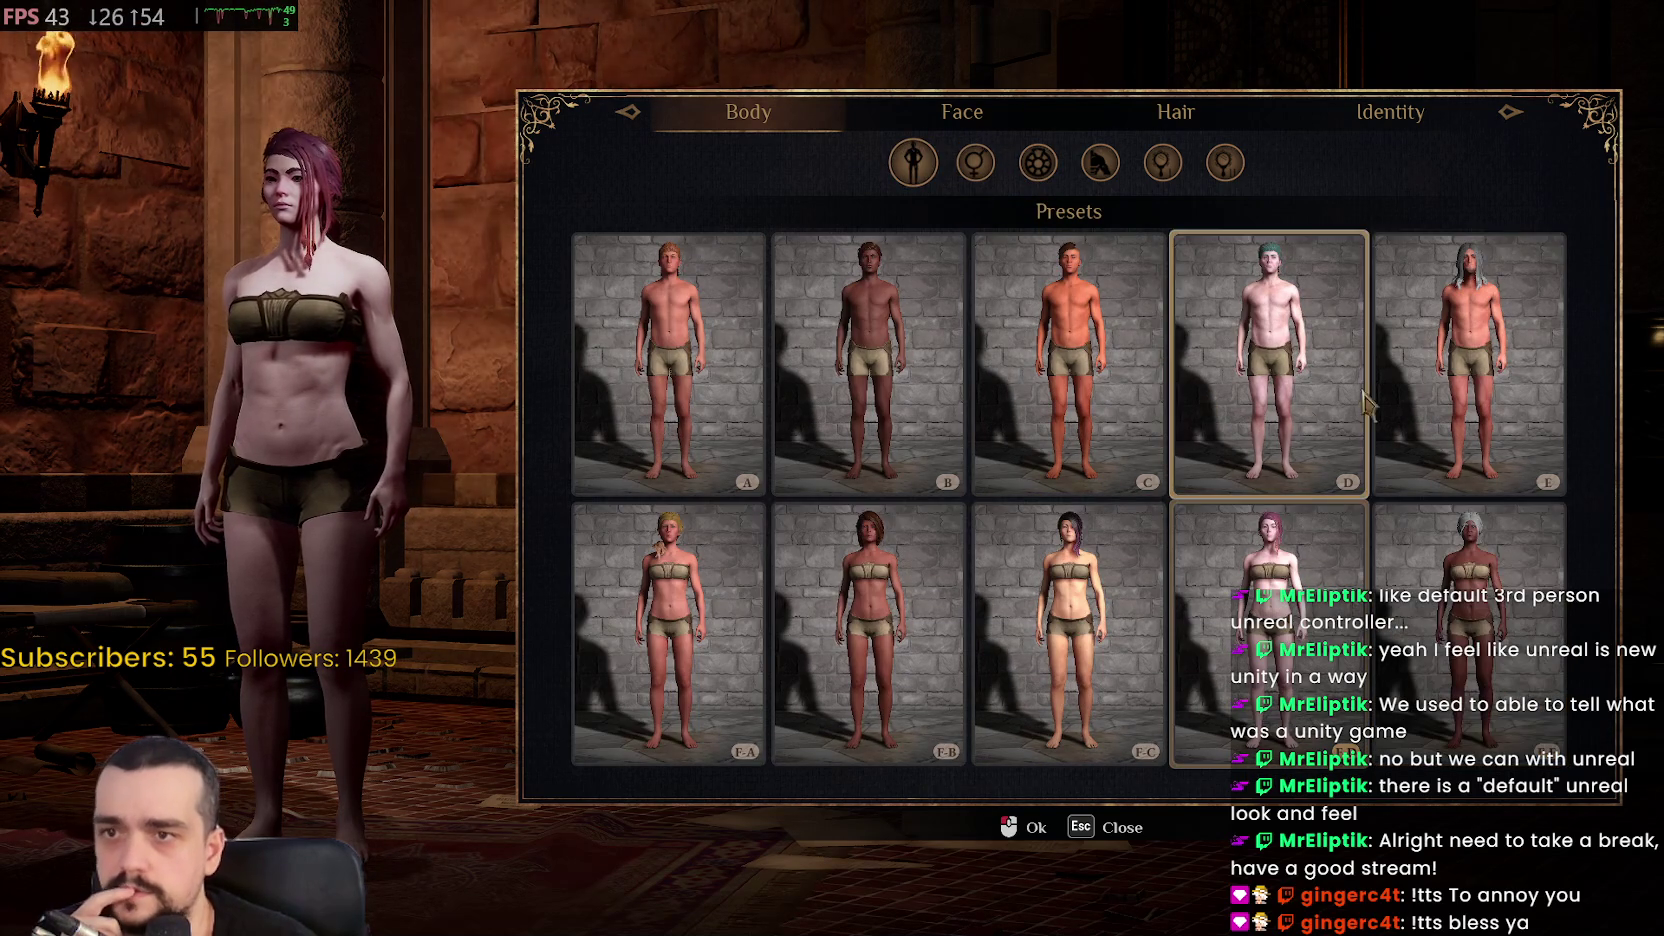
left_click(1448, 360)
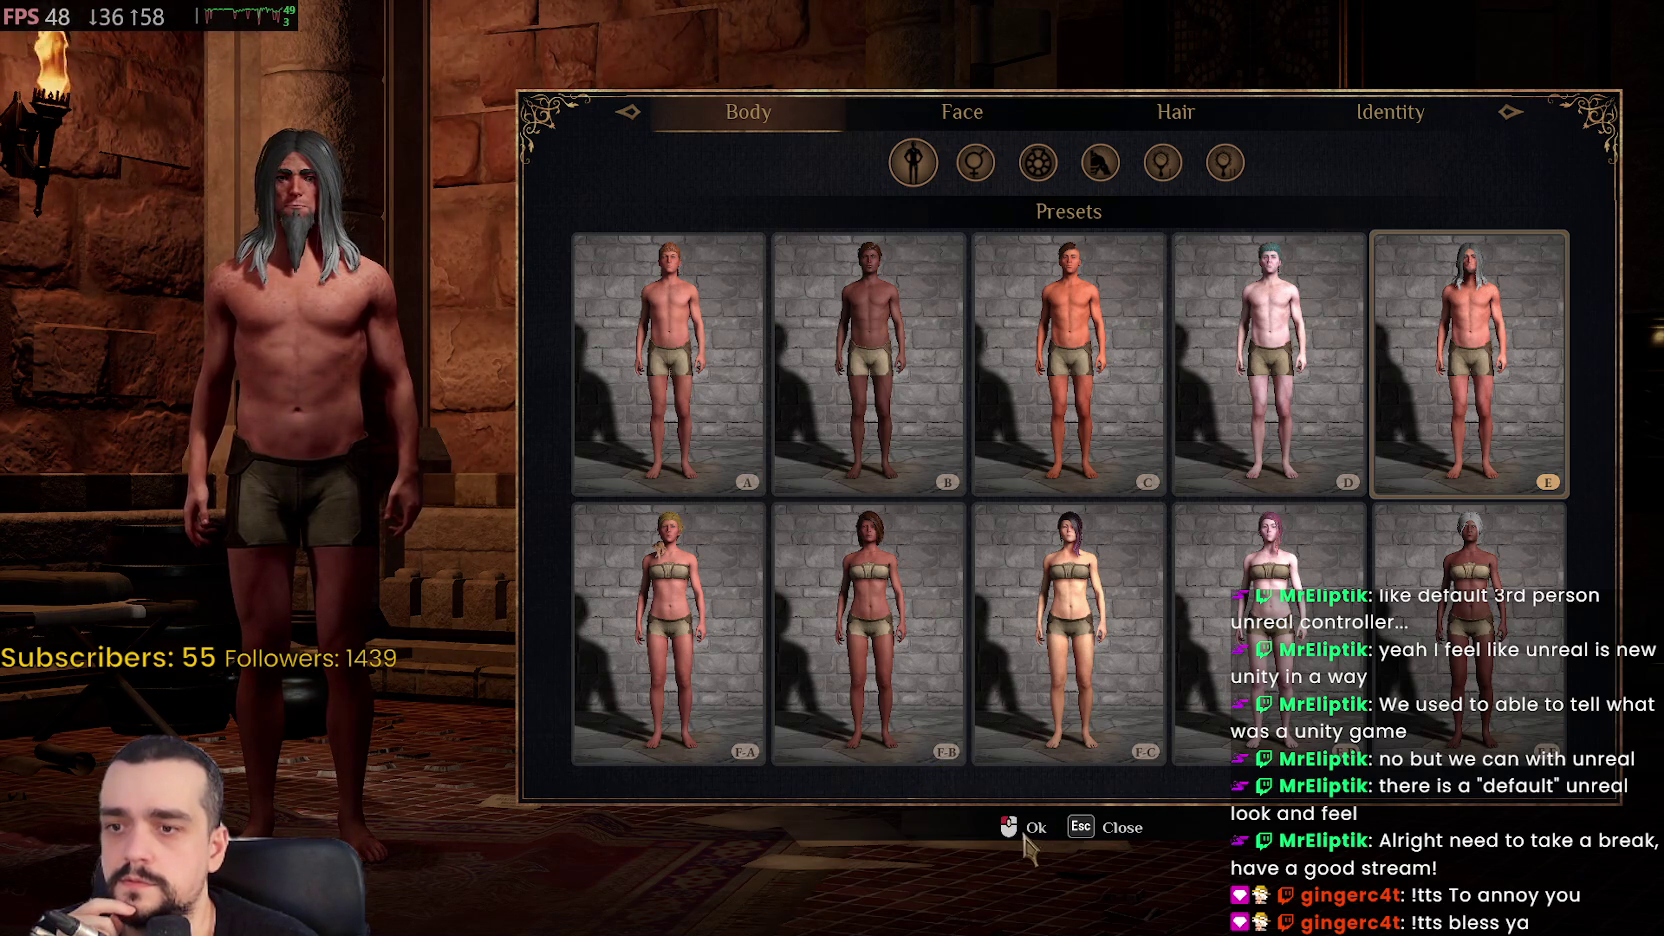
left_click(1170, 112)
left_click(777, 104)
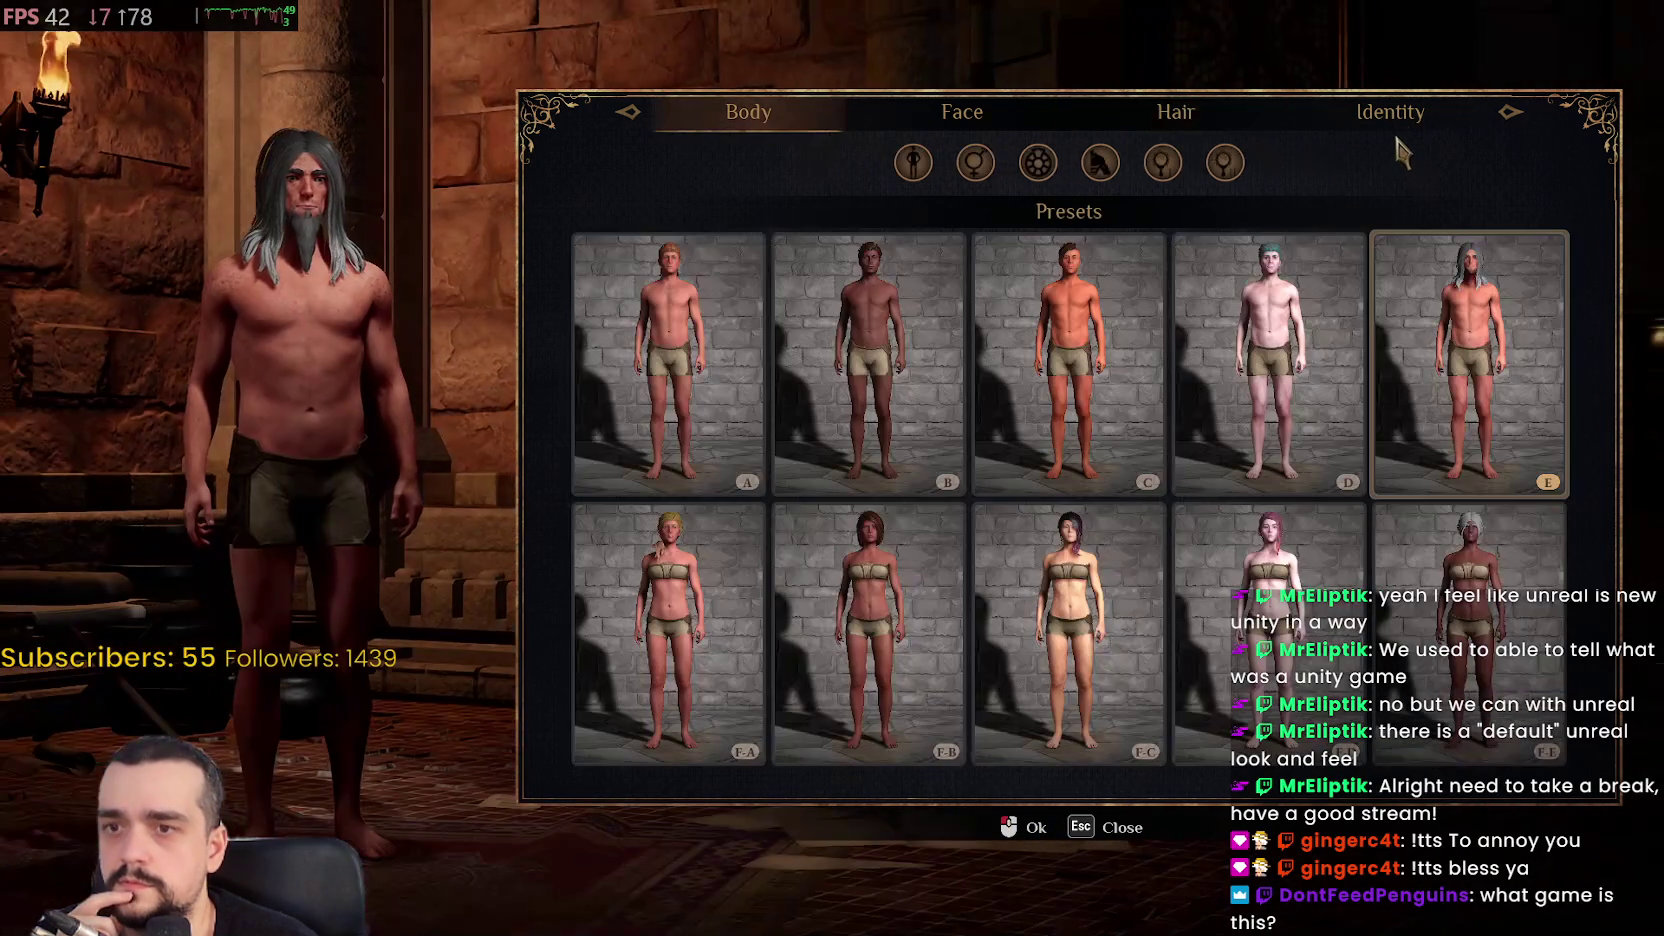
left_click(1394, 124)
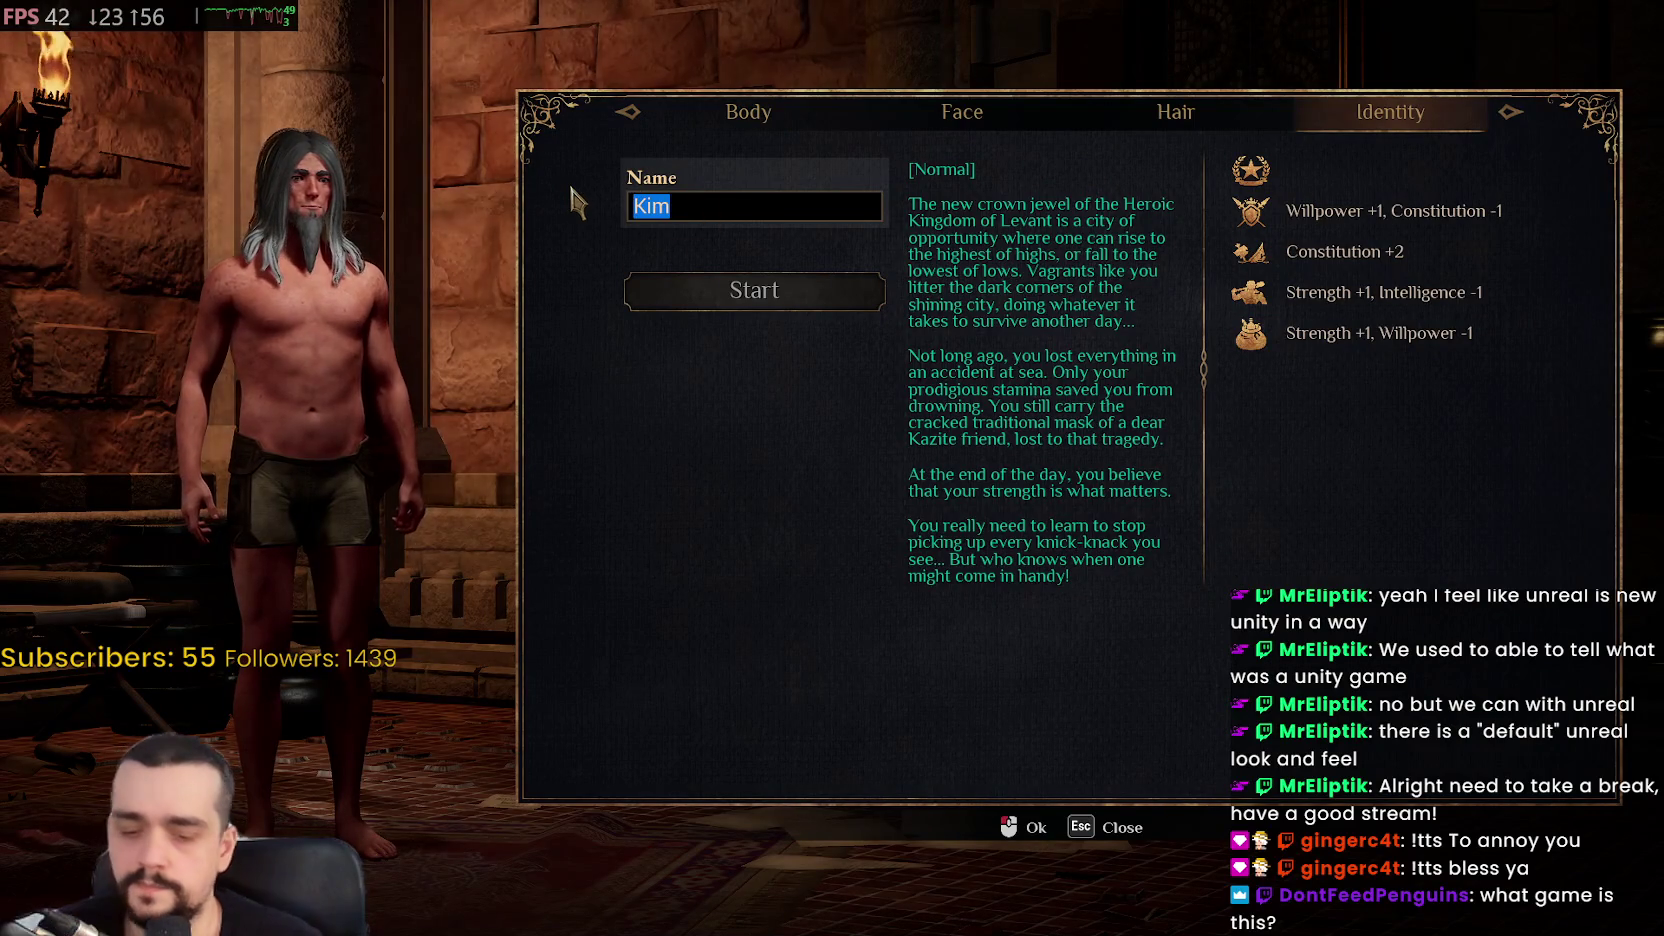
Enter a character name, start the game, and dismiss the resume prompt after loading
type("MrDboy")
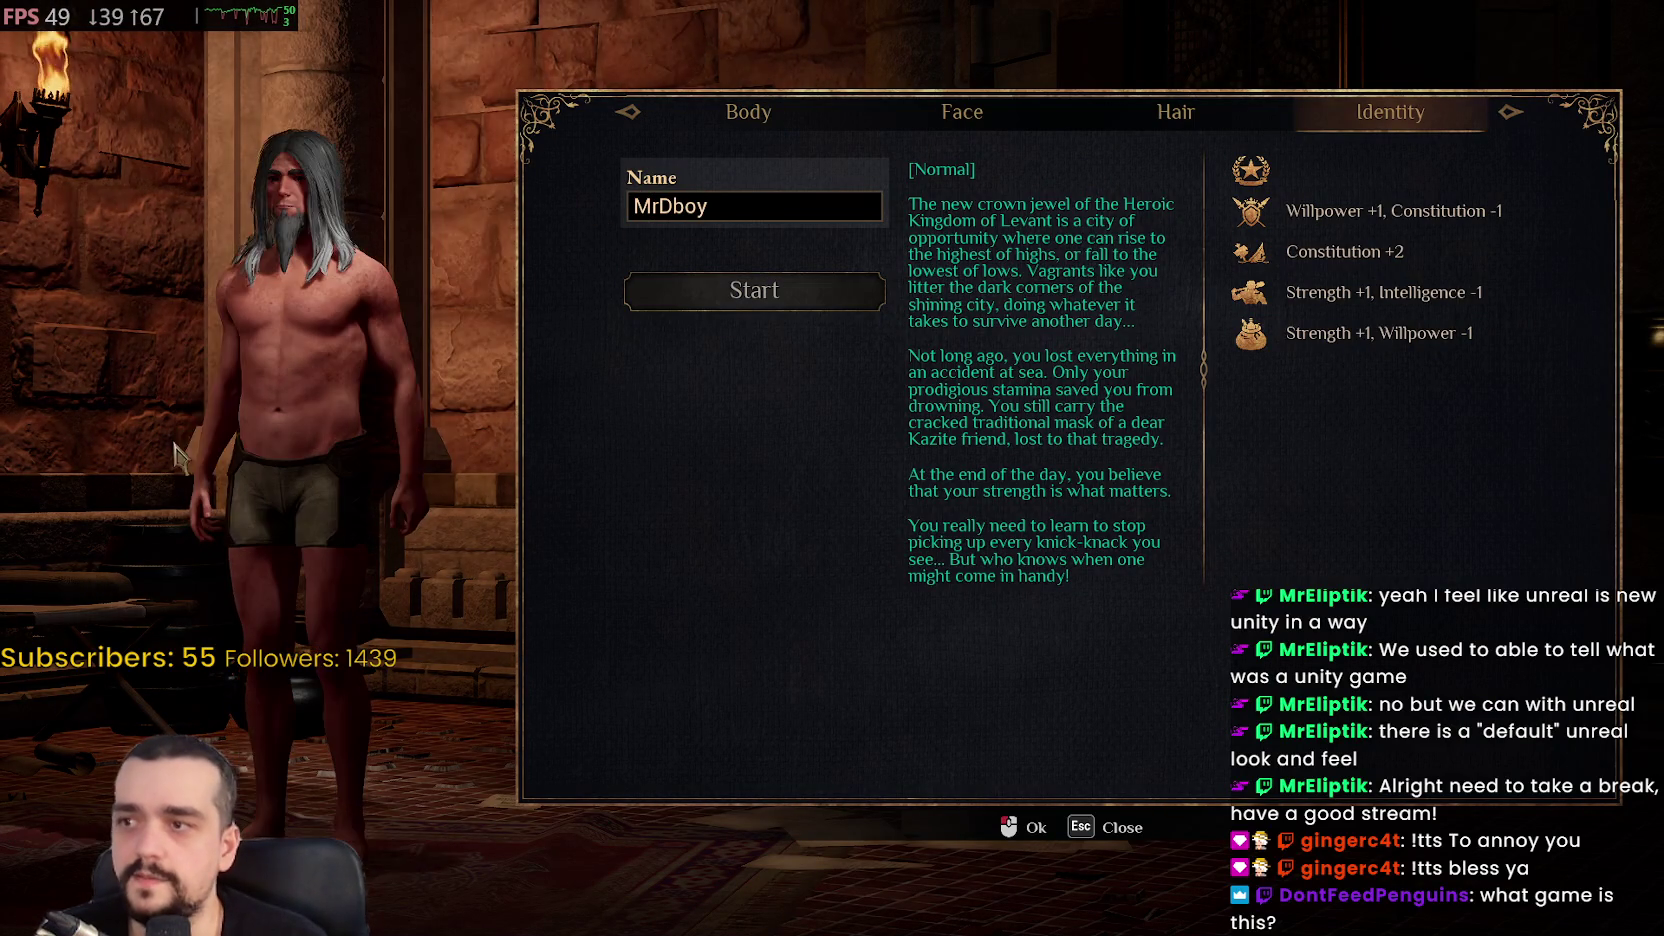
left_click(818, 305)
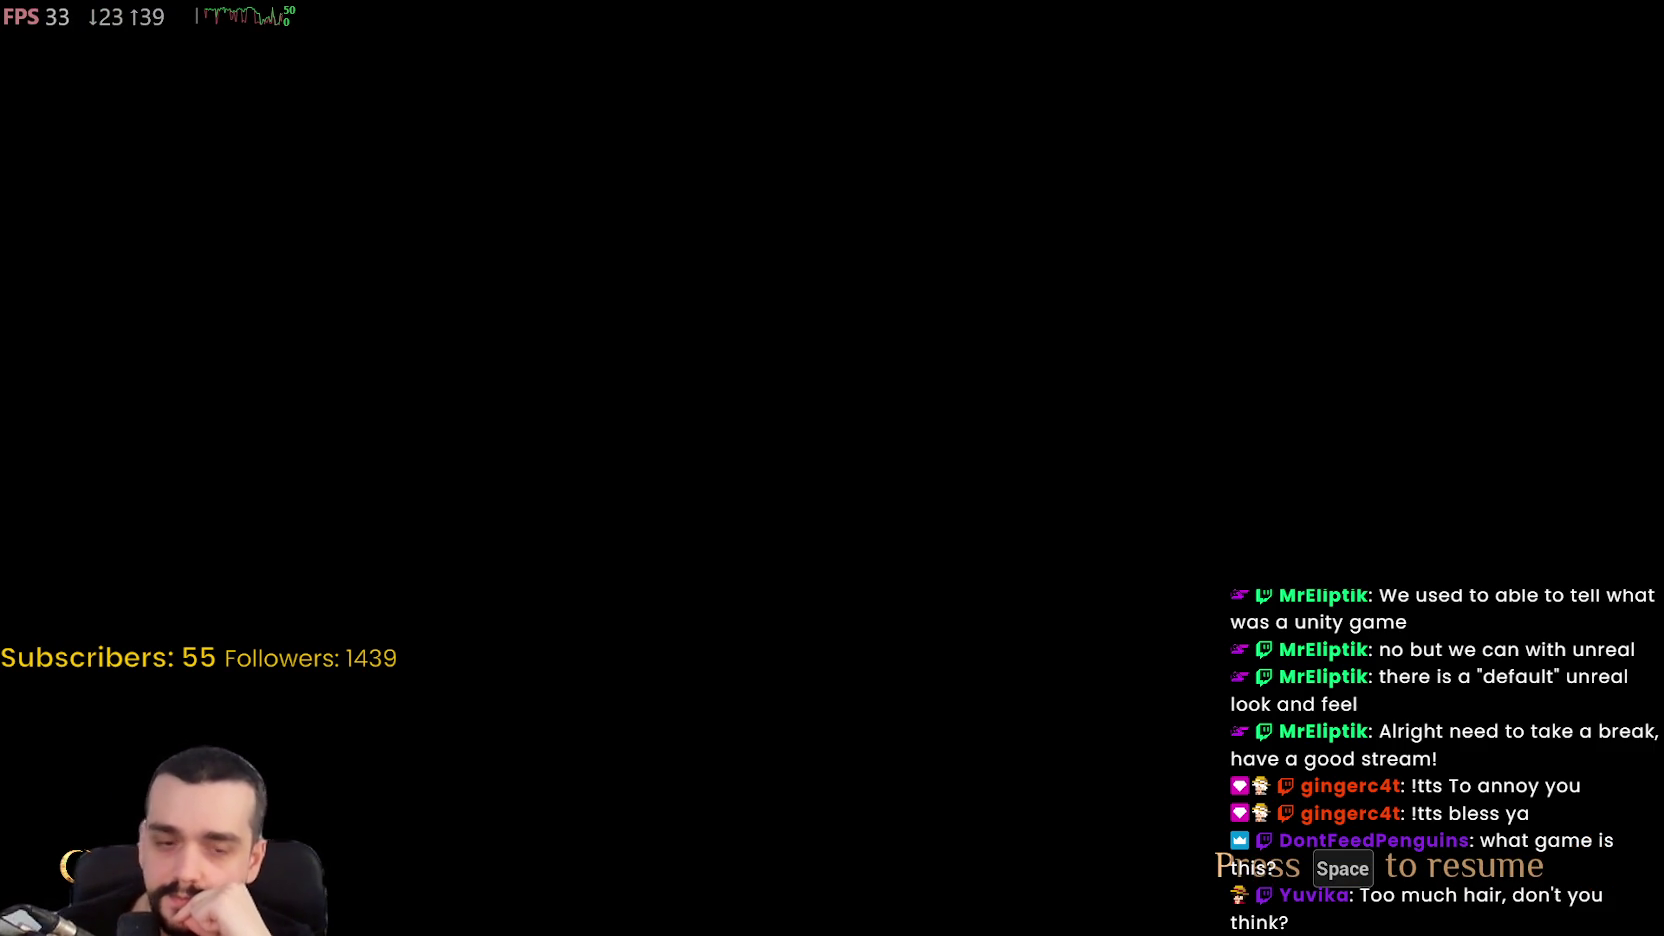
key("space")
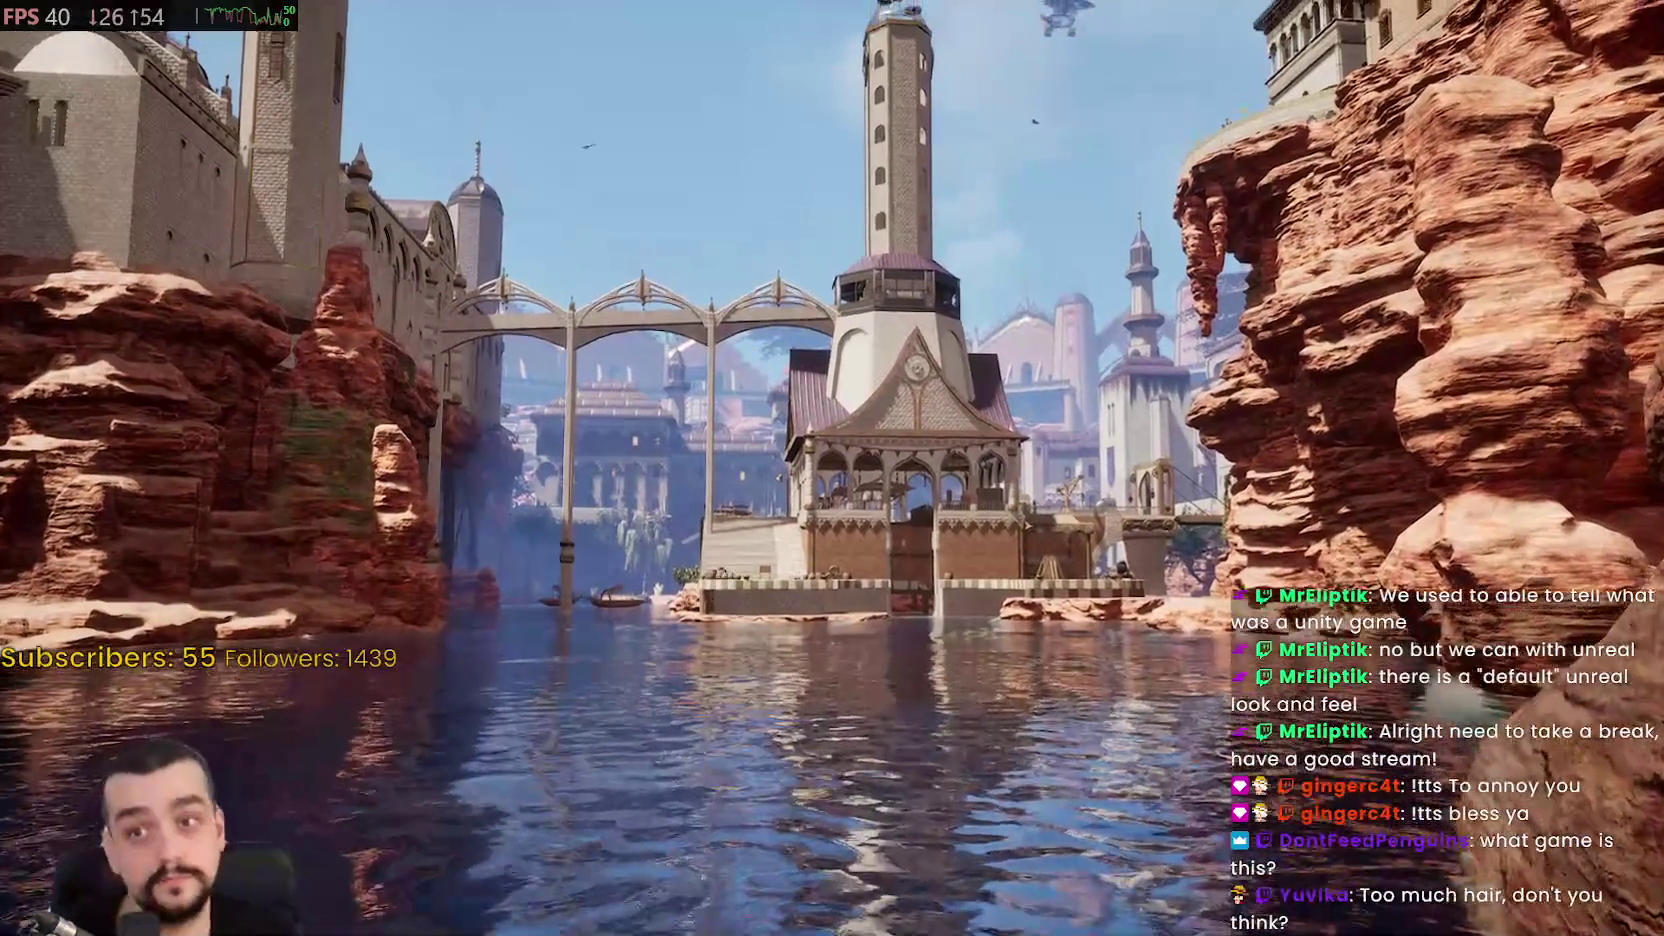
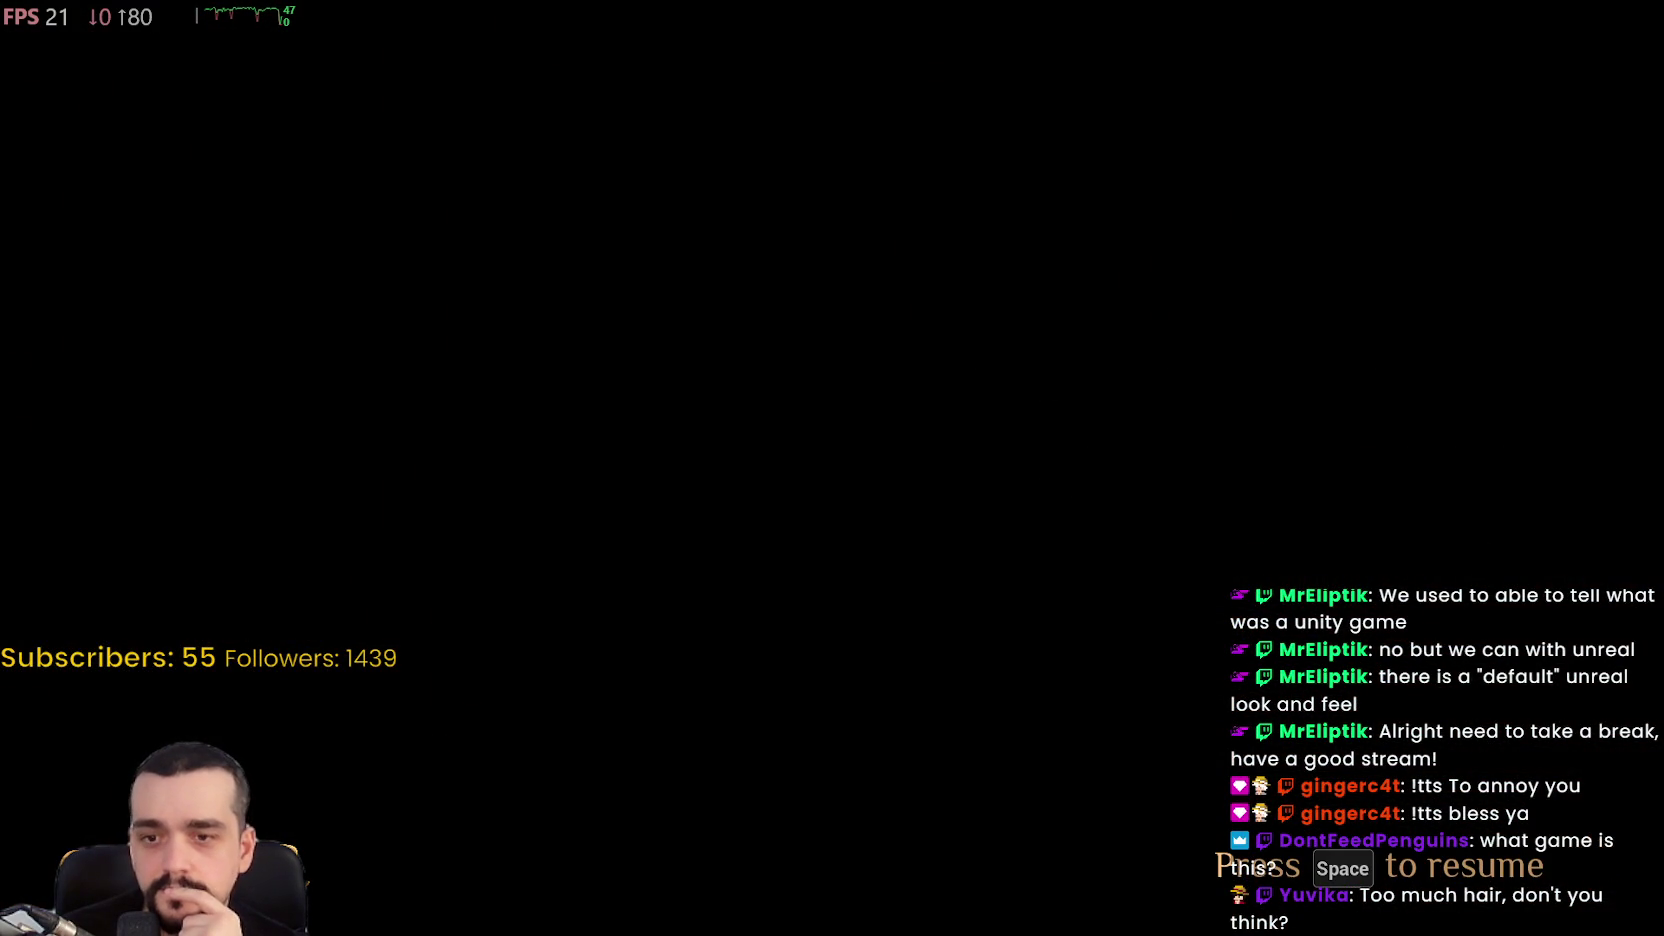
Resume the game, walk across the infirmary to Vitrys at the table, and bring up Task Manager
key("space")
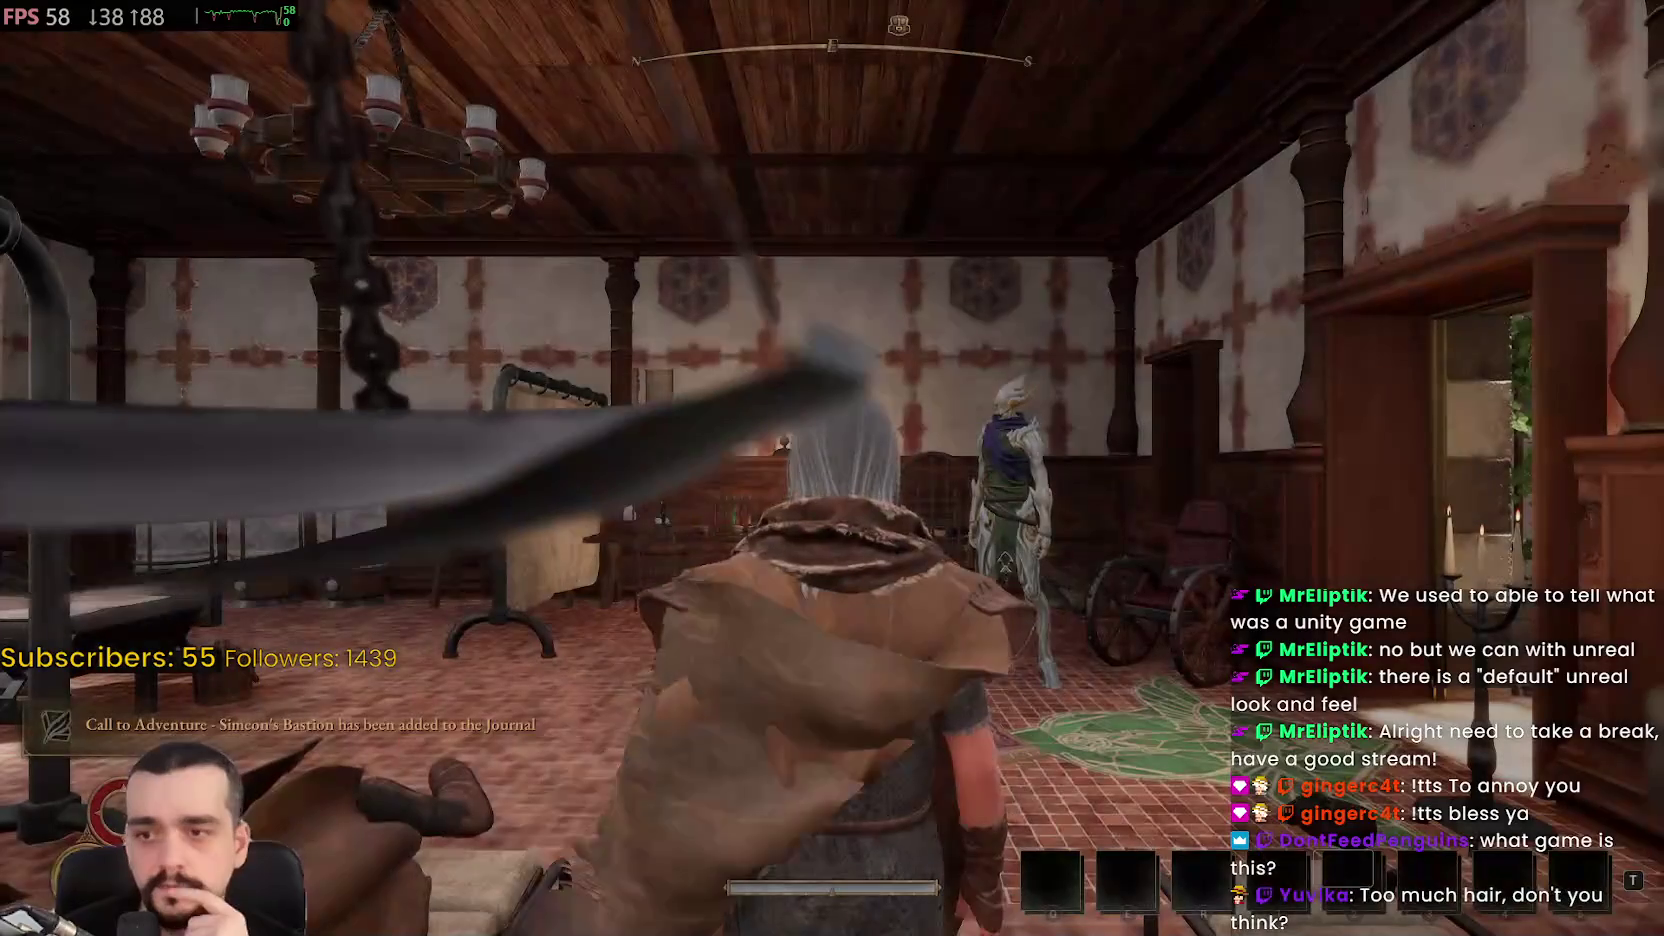
key("w")
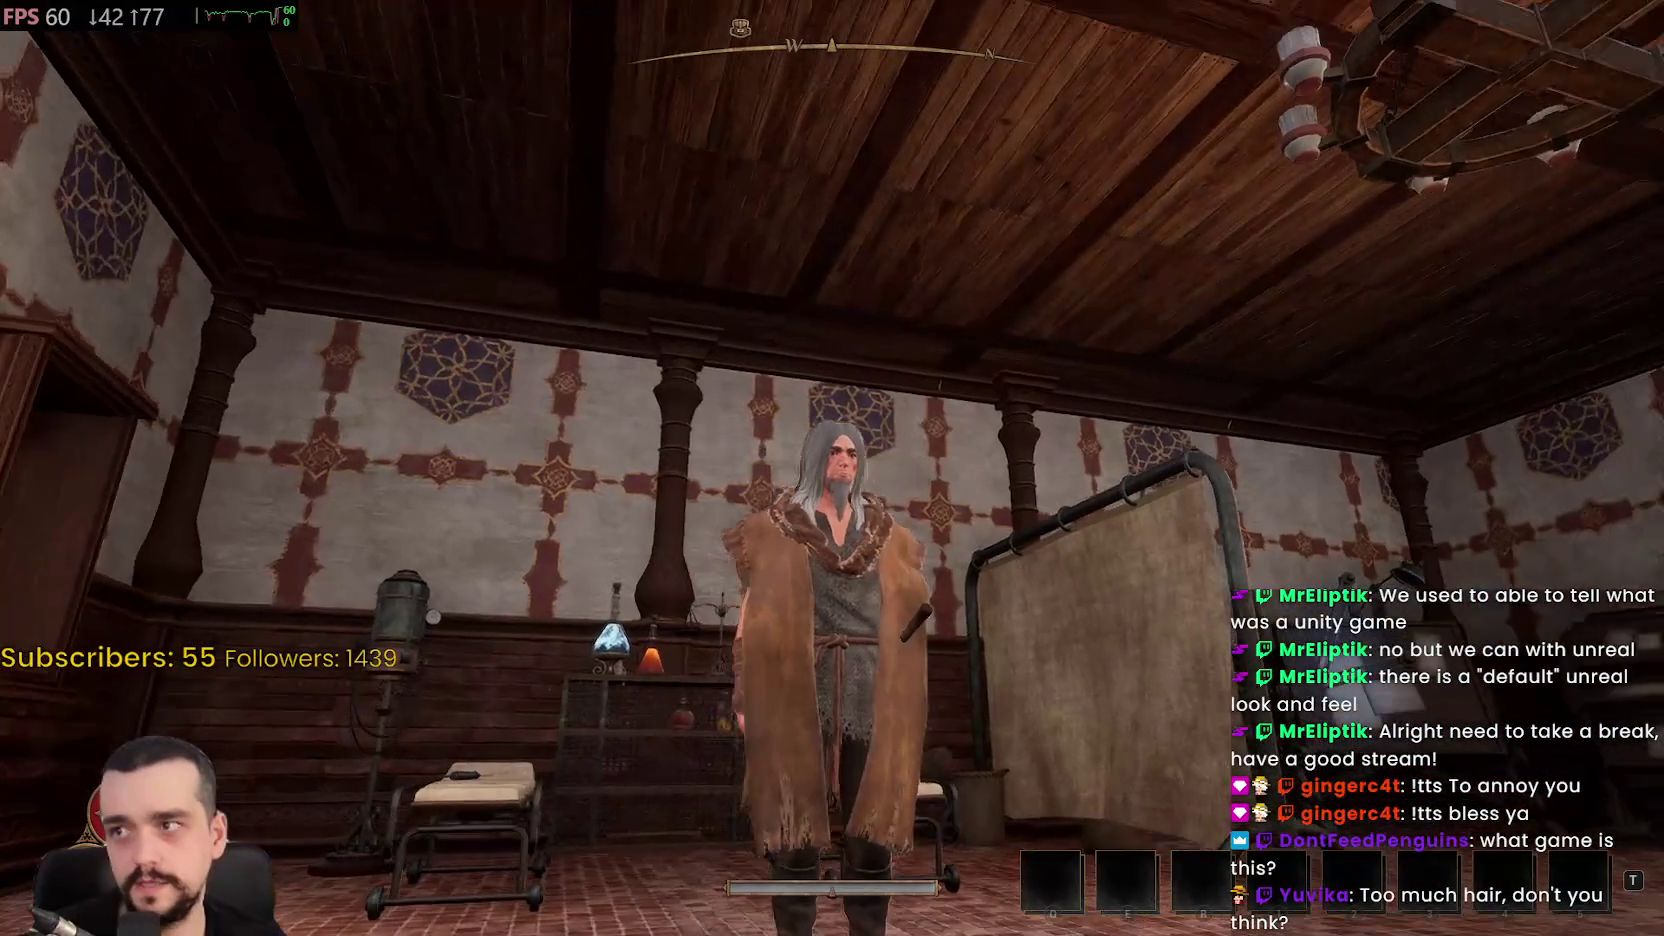
key("w")
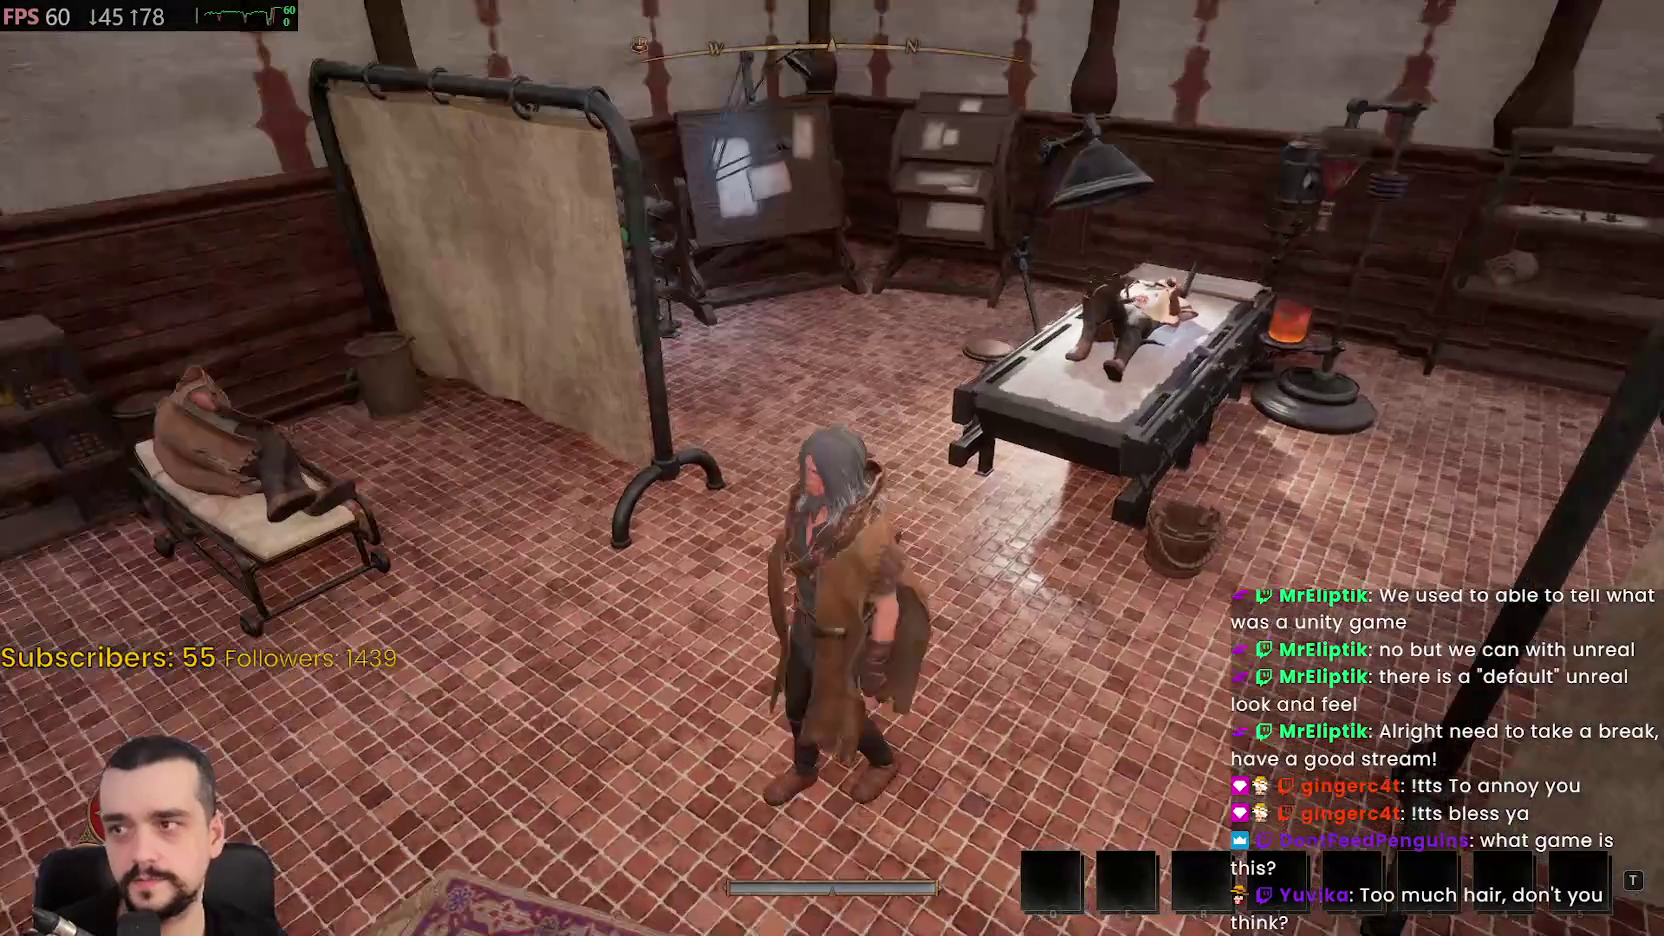
key("w")
key("w")
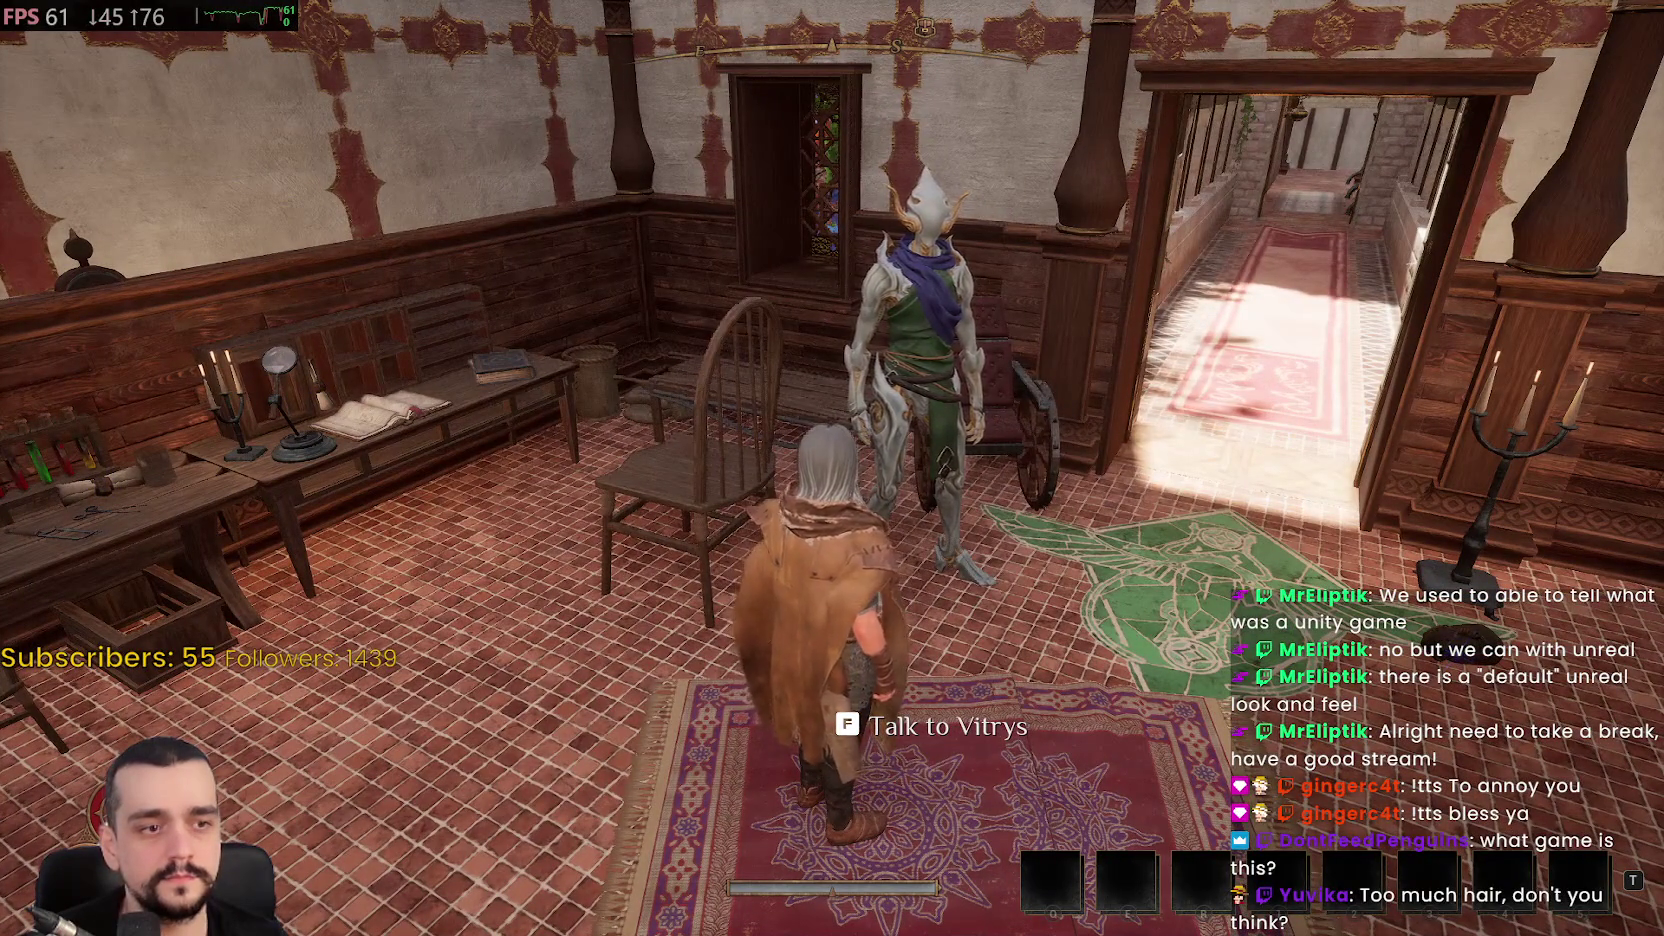
key("ctrl+shift+Escape")
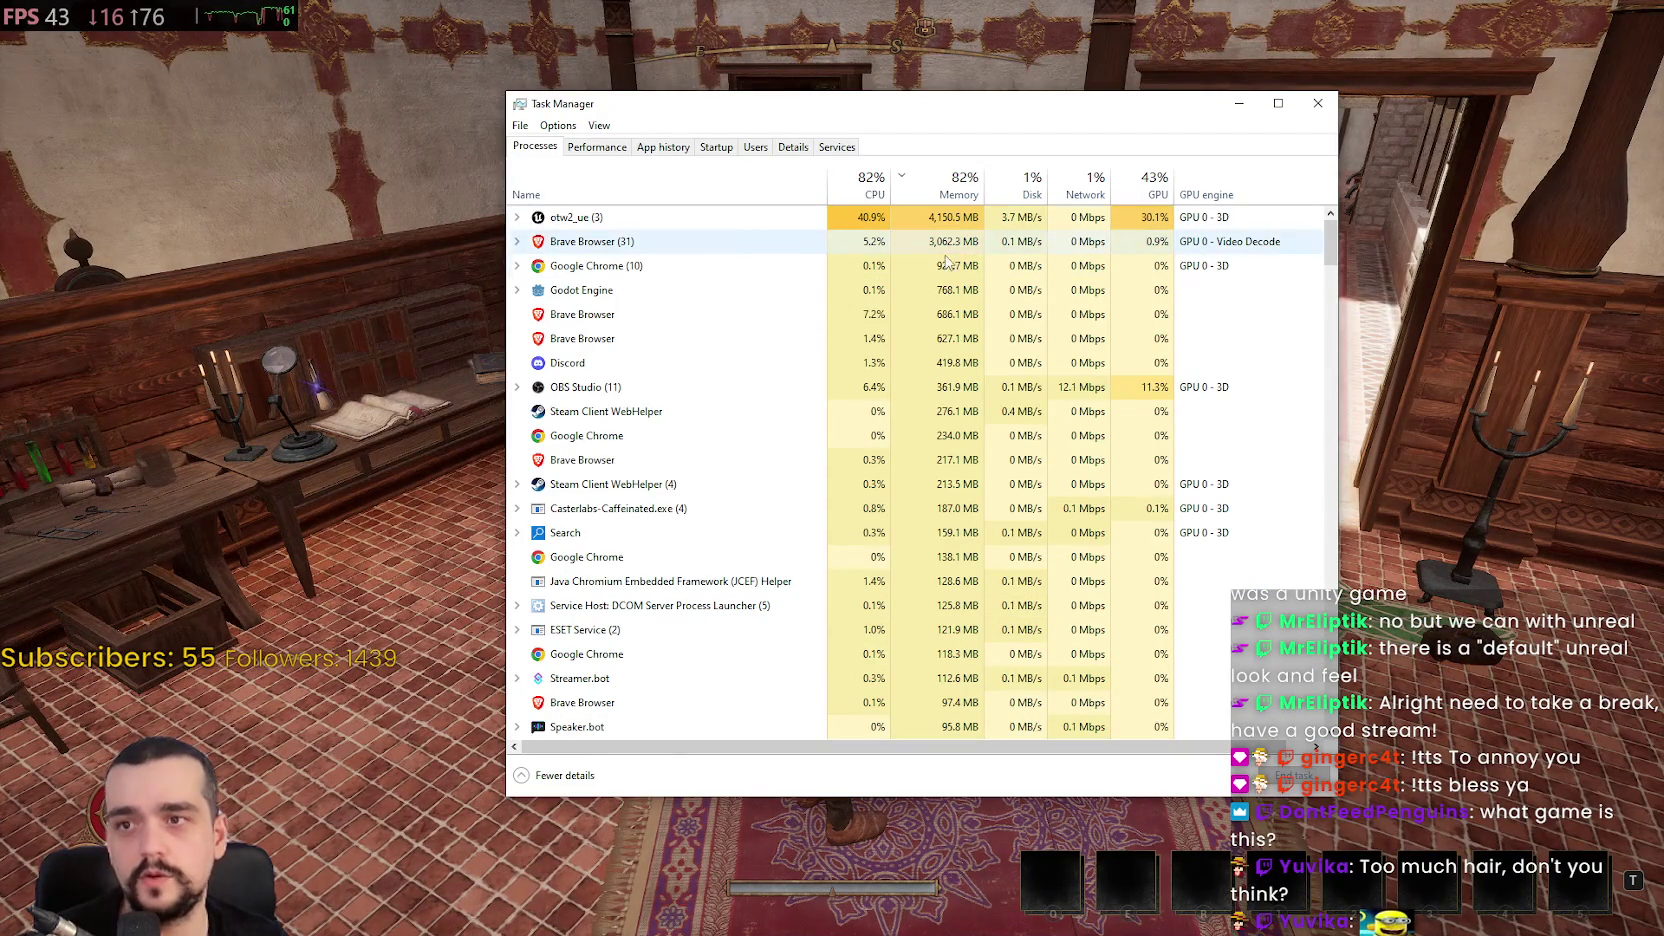
Check otw2_ue's usage (about 4.1 GB memory, 43% GPU), close Task Manager, and refocus the game
left_click(1035, 222)
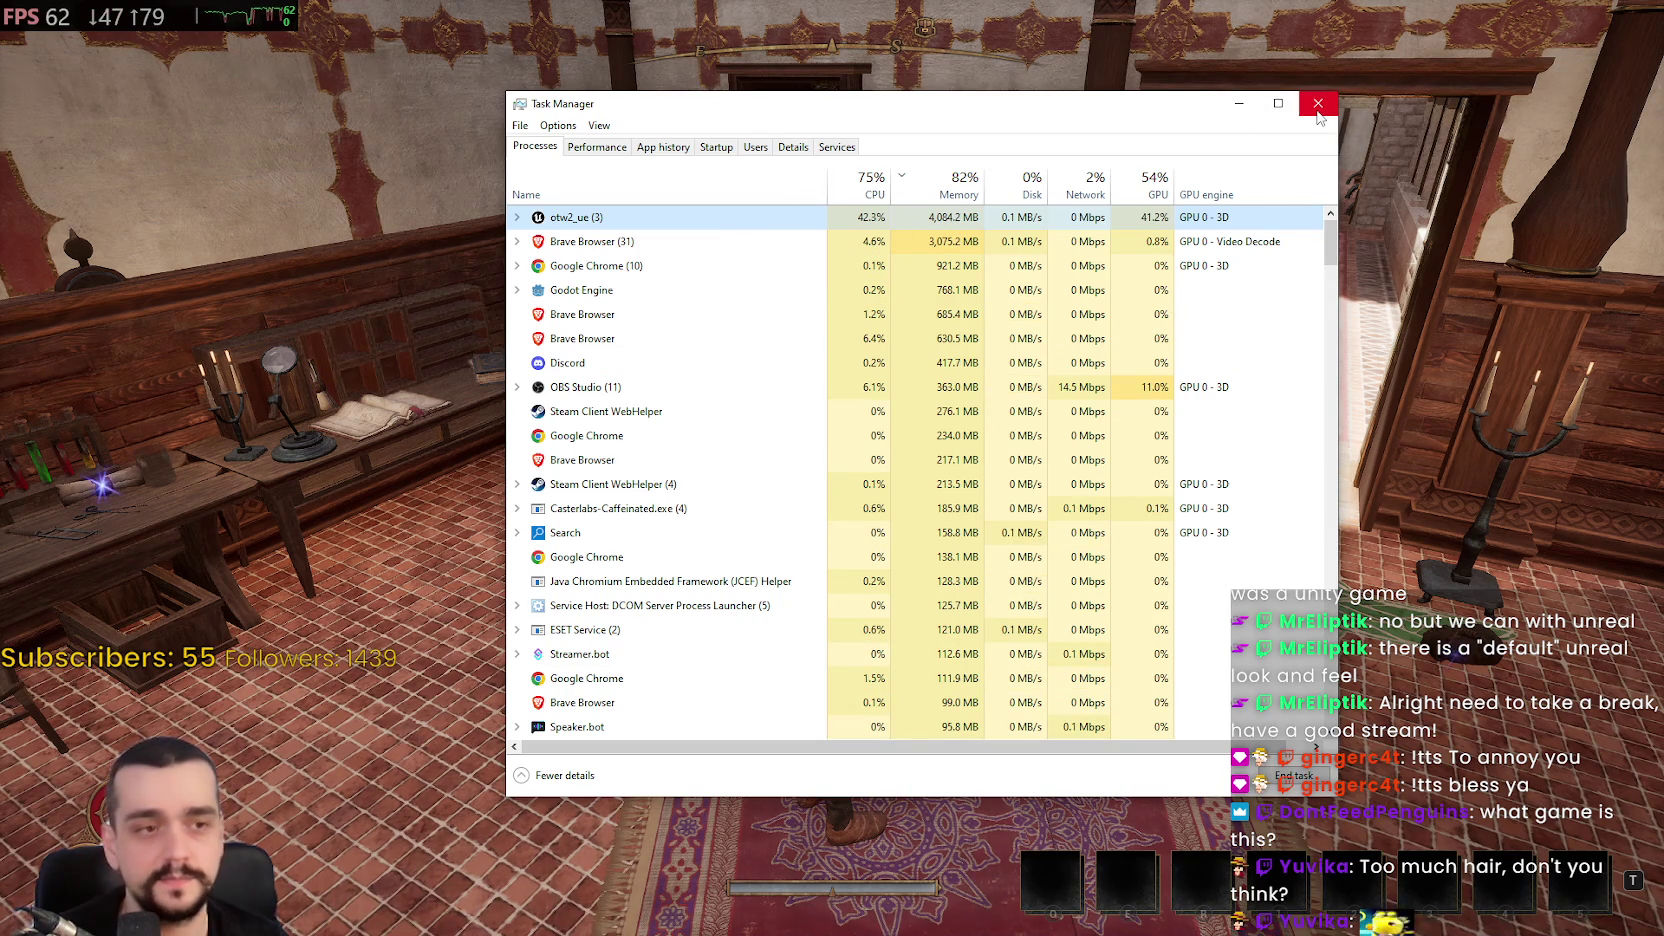
left_click(1318, 103)
left_click(982, 506)
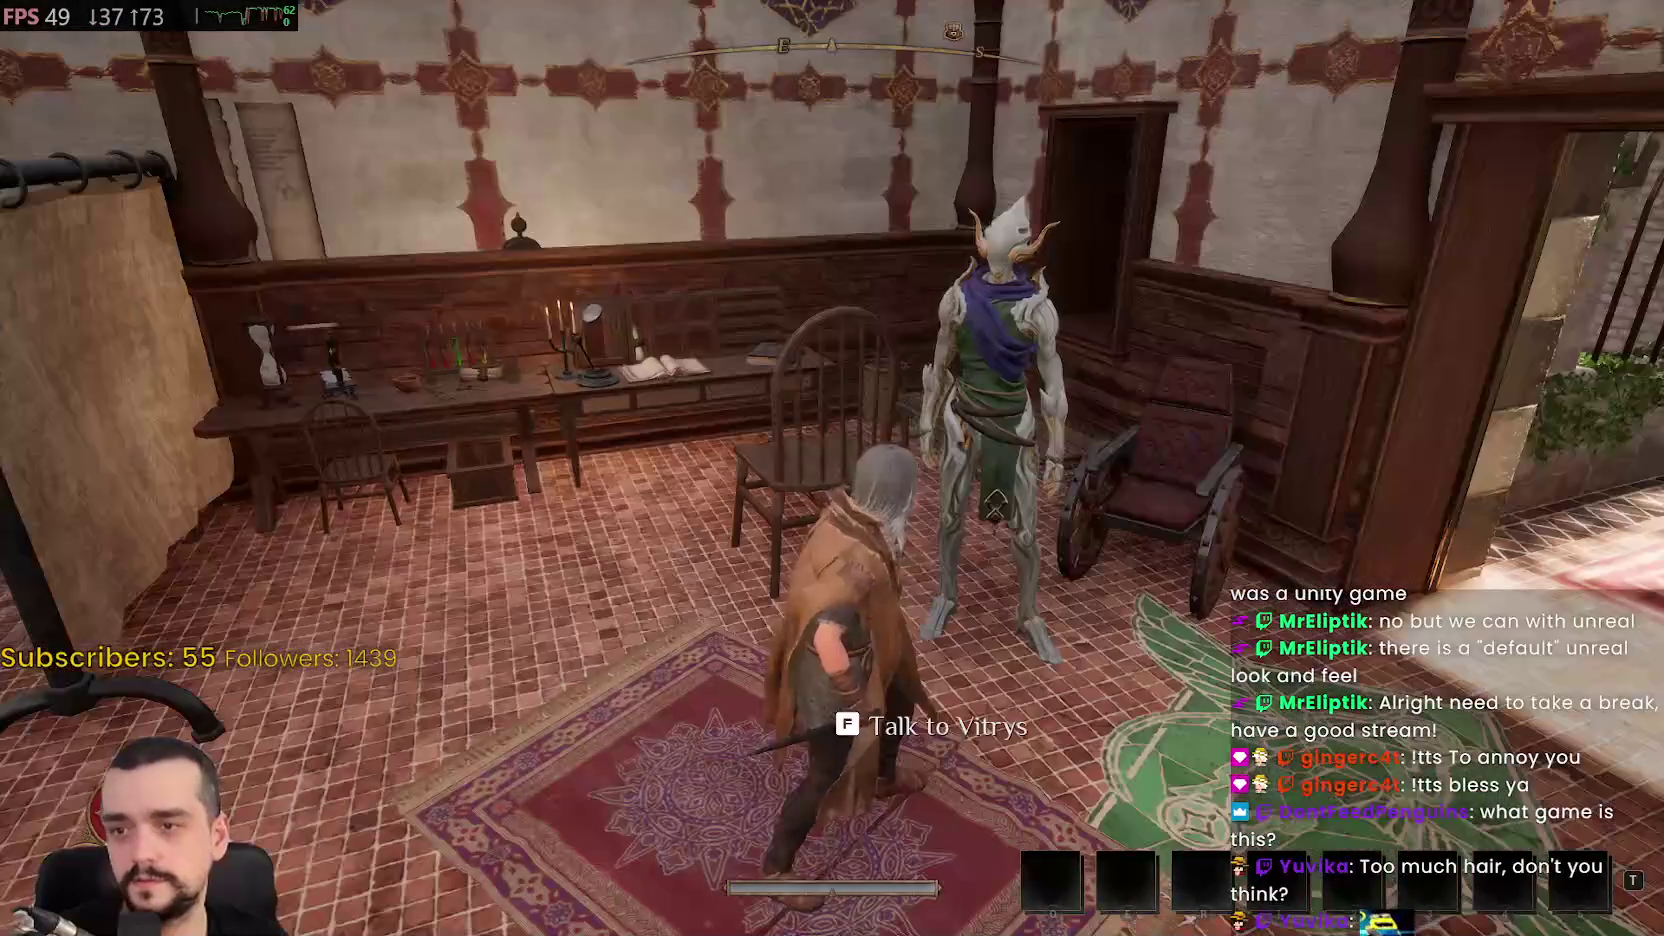
Start talking to Vitrys and answer 'I'm fine, I think.'
key("f")
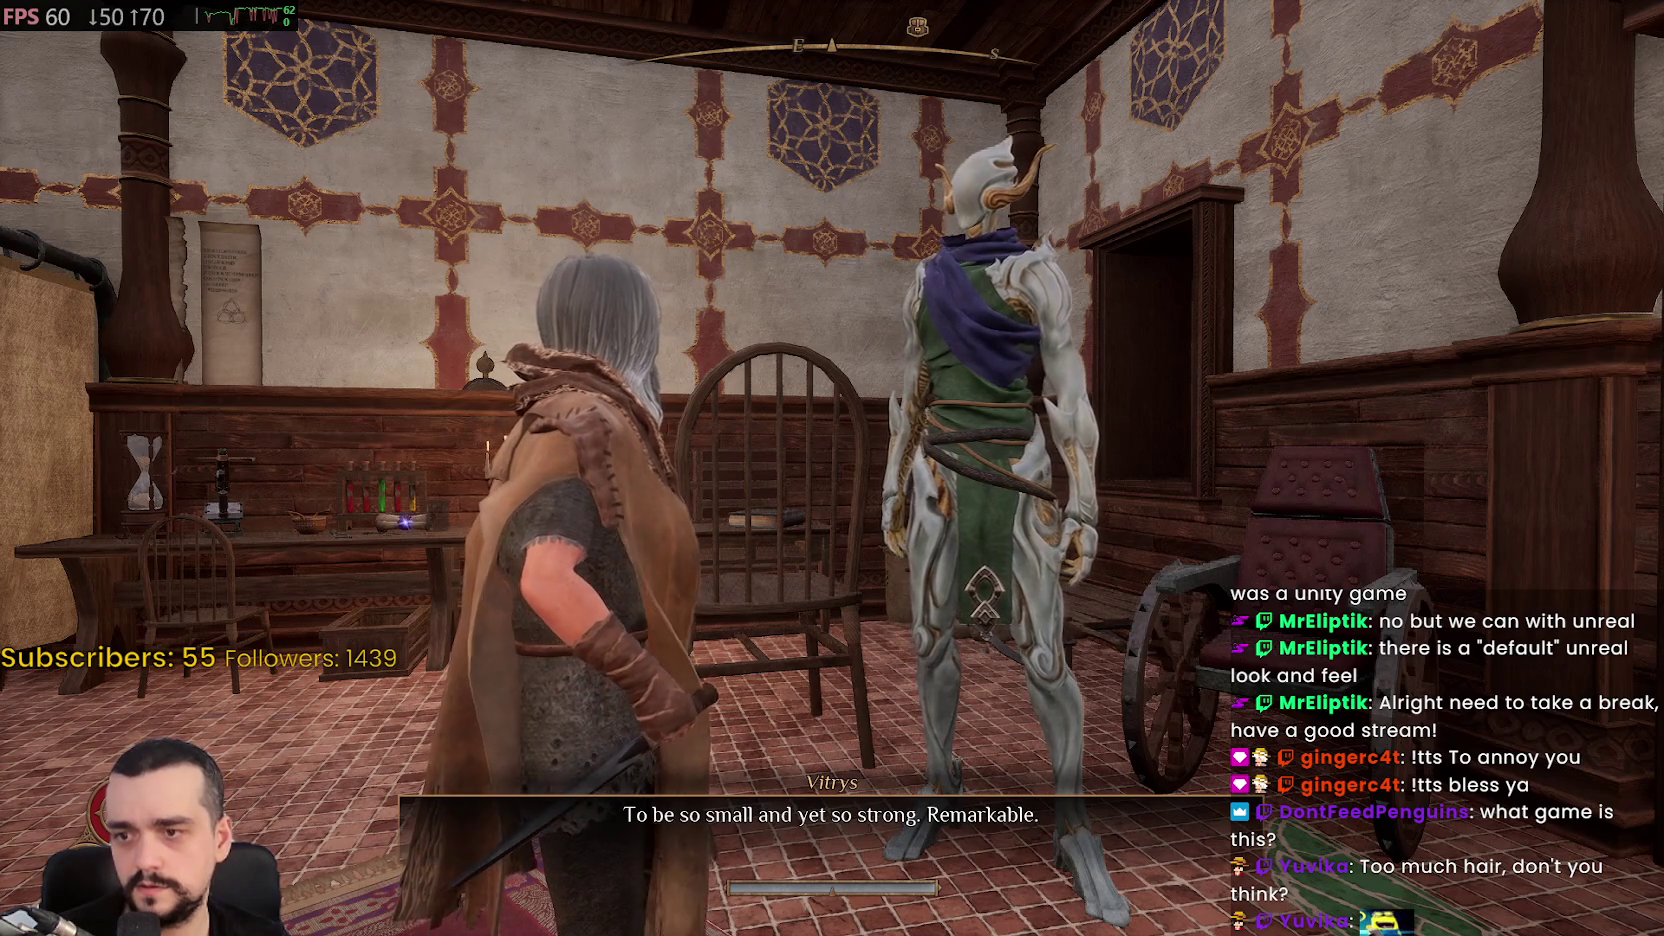
key("Down")
key("Up")
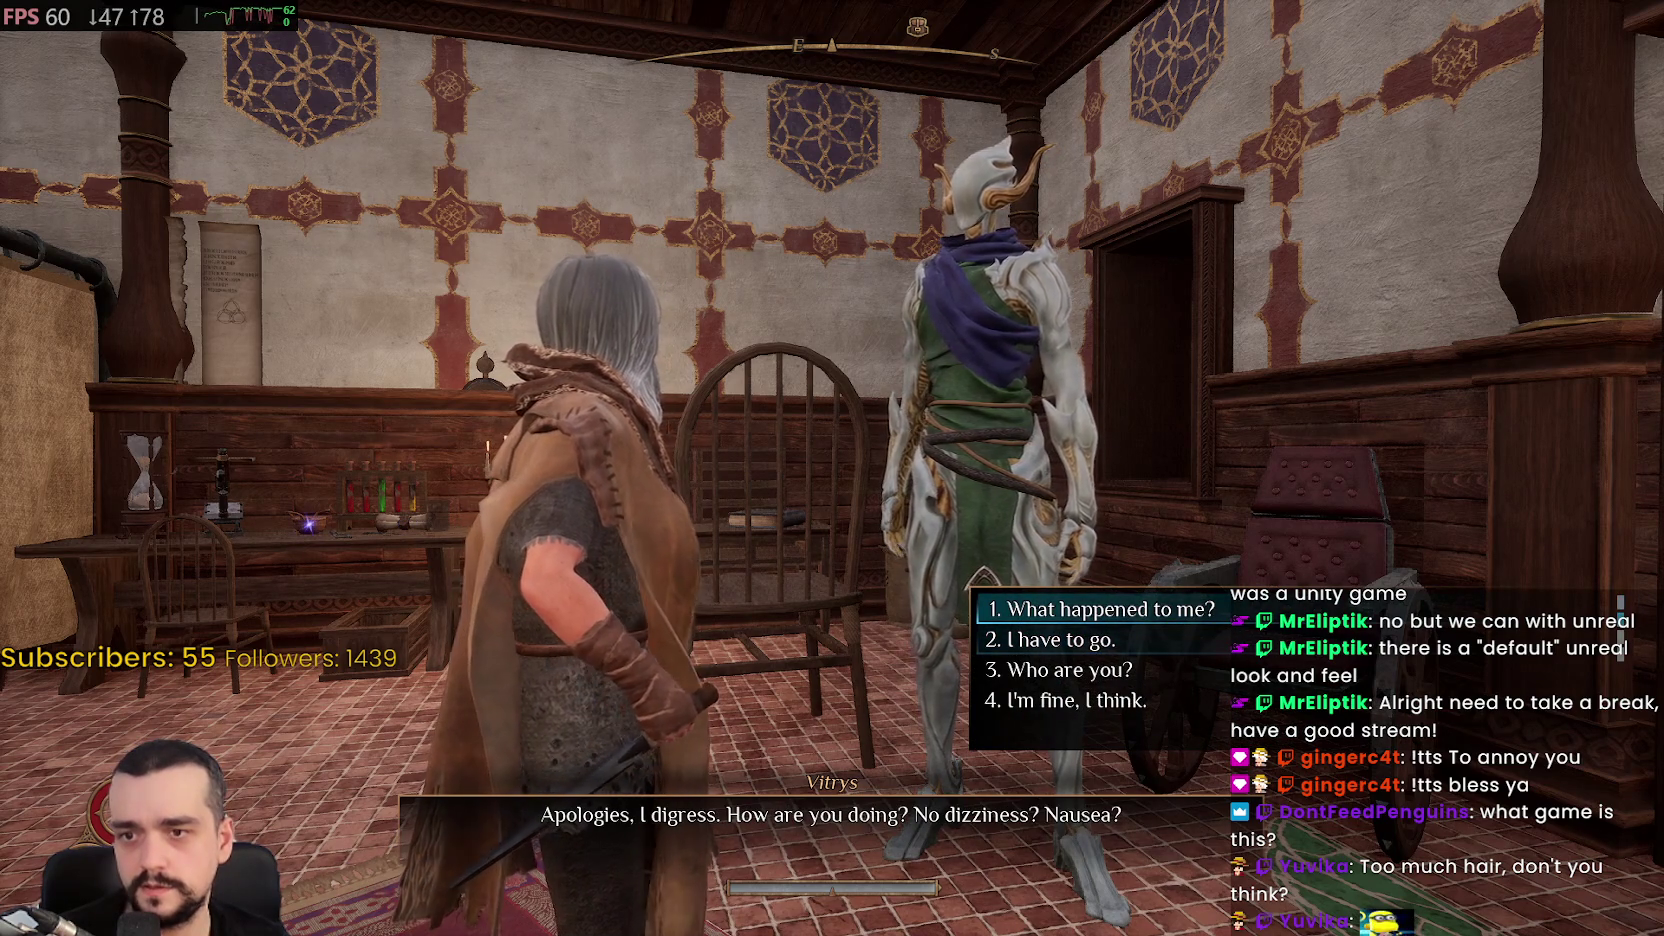
key("Down")
key("Down")
key("Down")
key("Return")
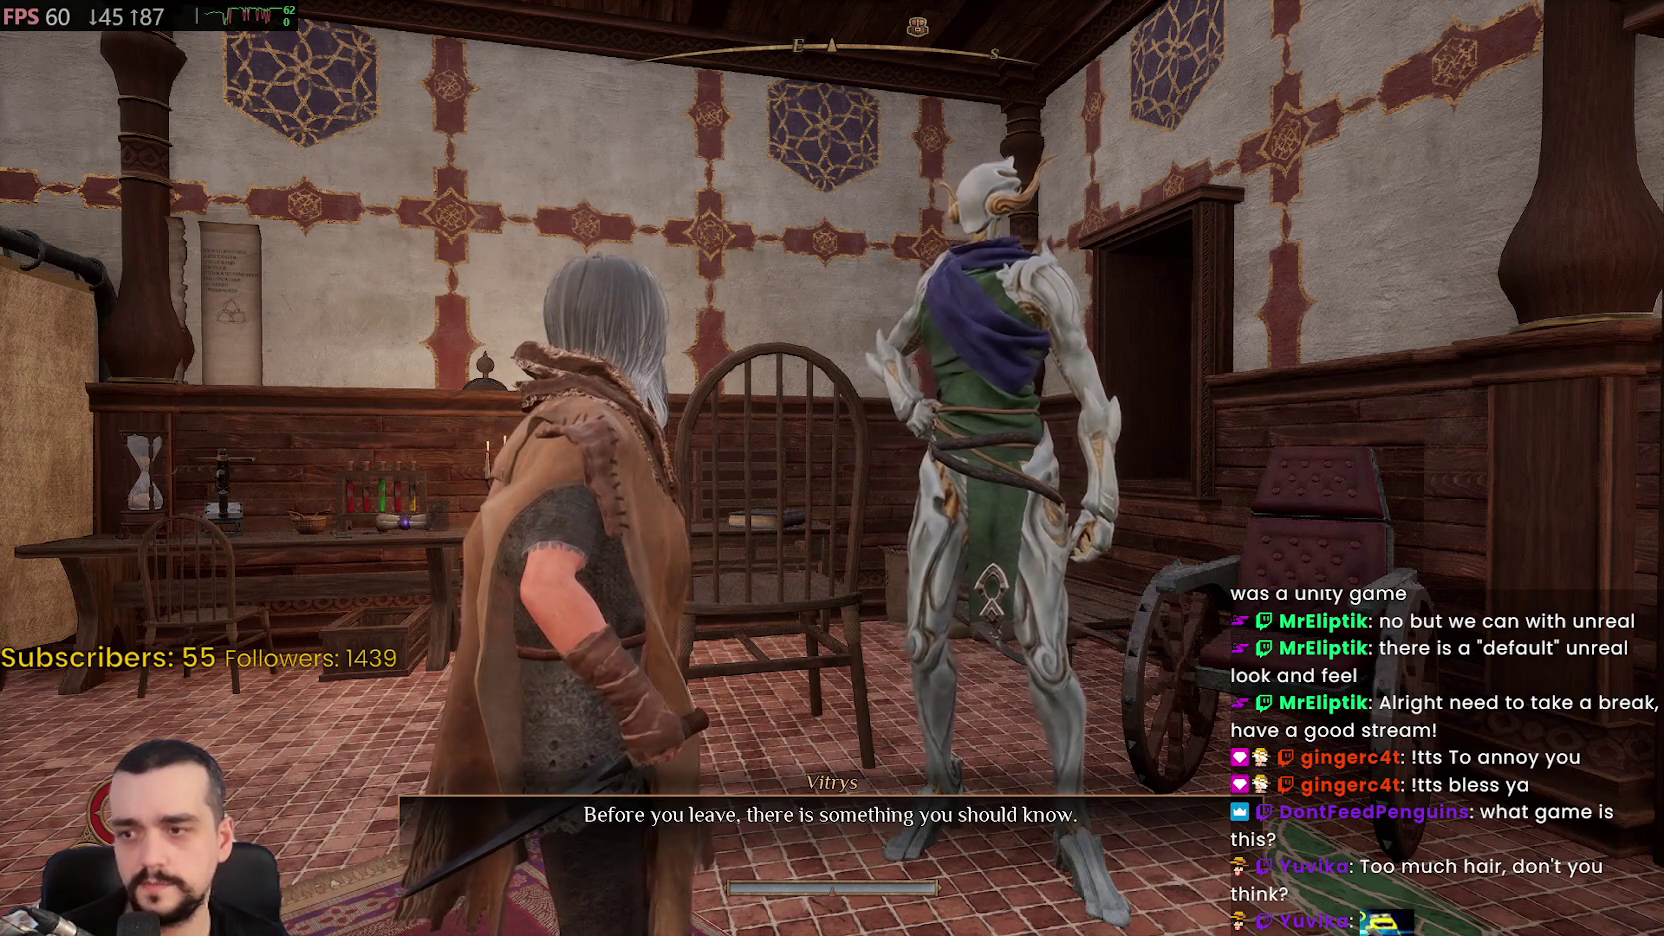
Browse the valuable-item answers and choose 'My dad's trinket.'
key("Down")
key("Down")
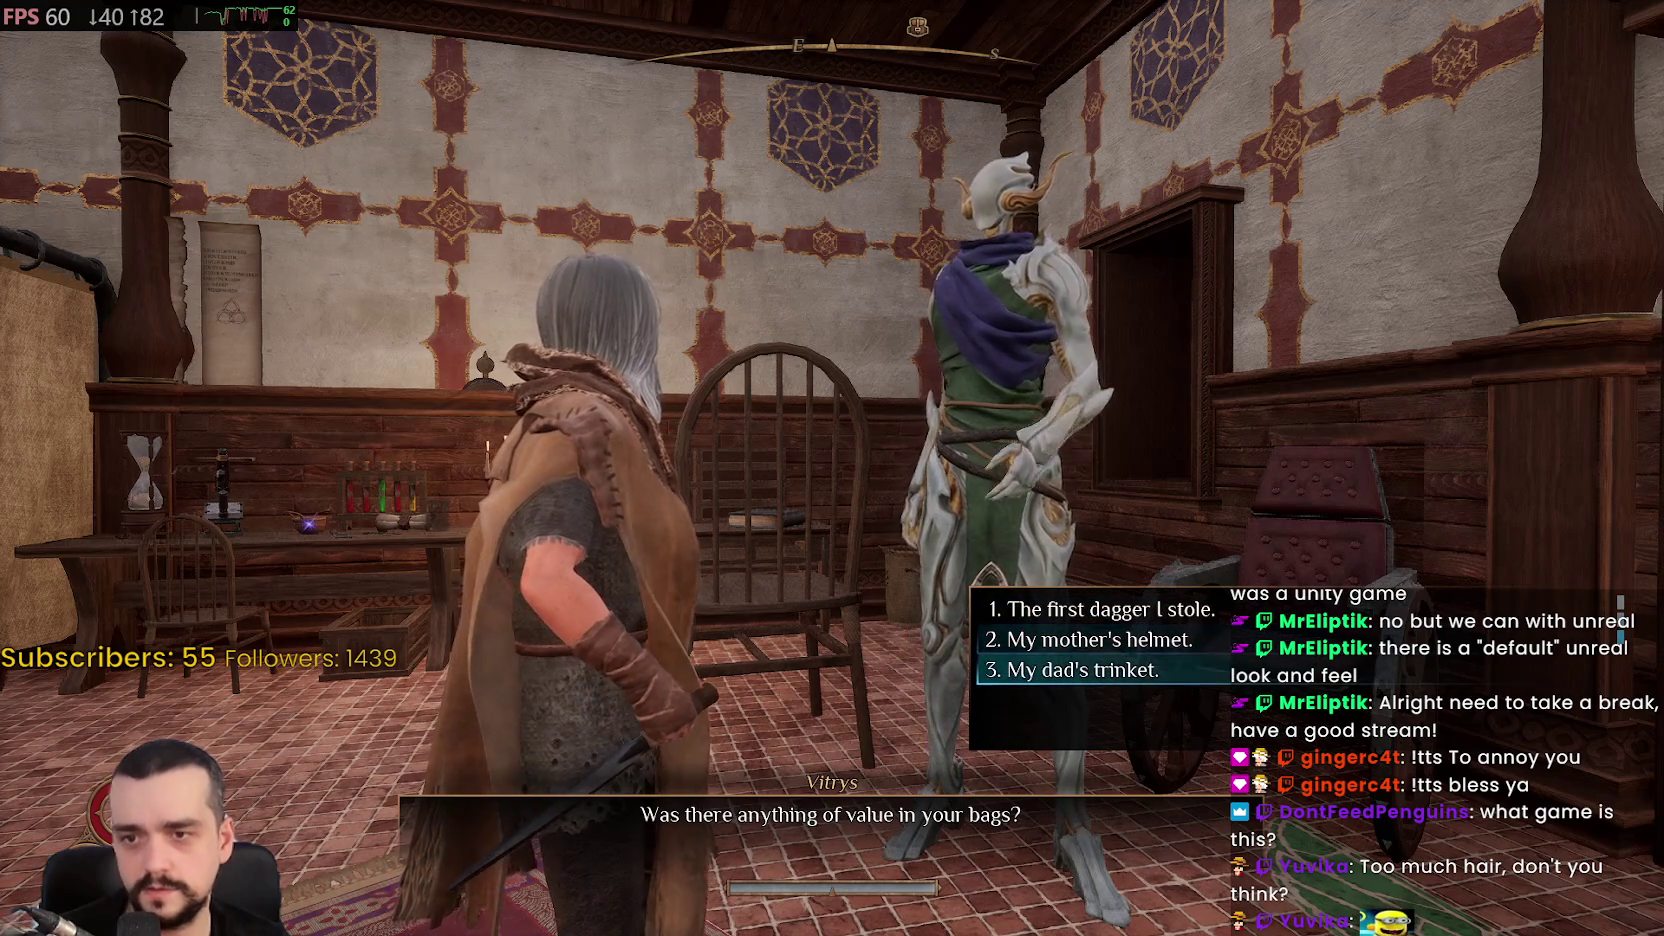
key("Up")
key("Up")
key("Down")
key("Down")
key("Up")
key("Down")
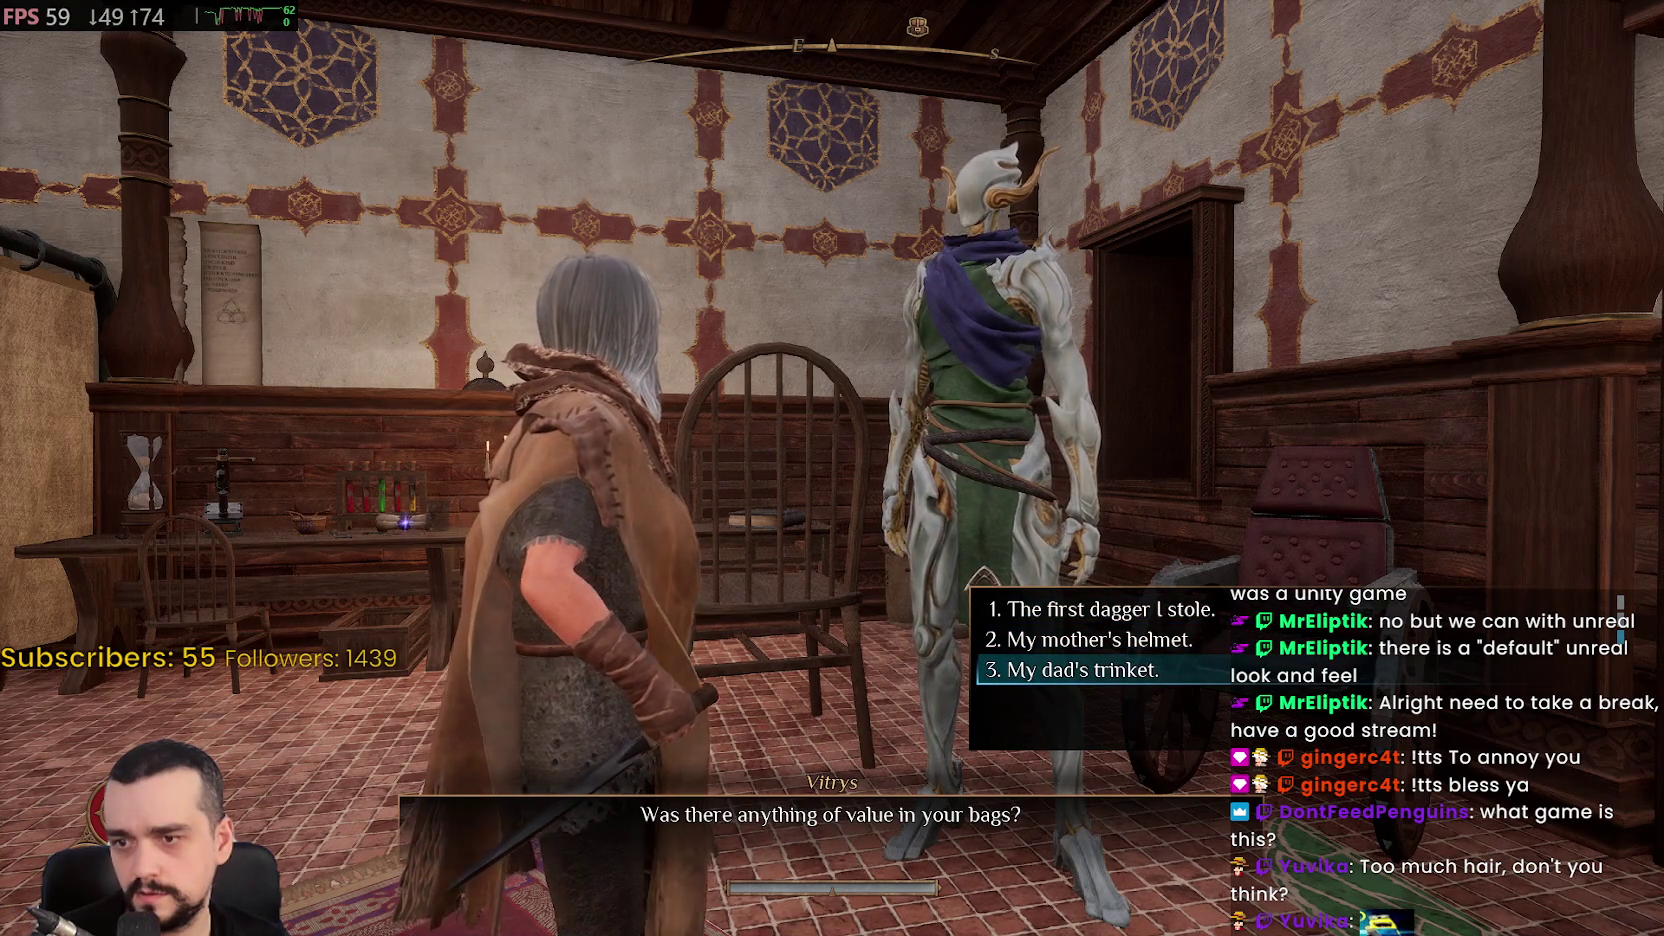
key("Up")
key("Down")
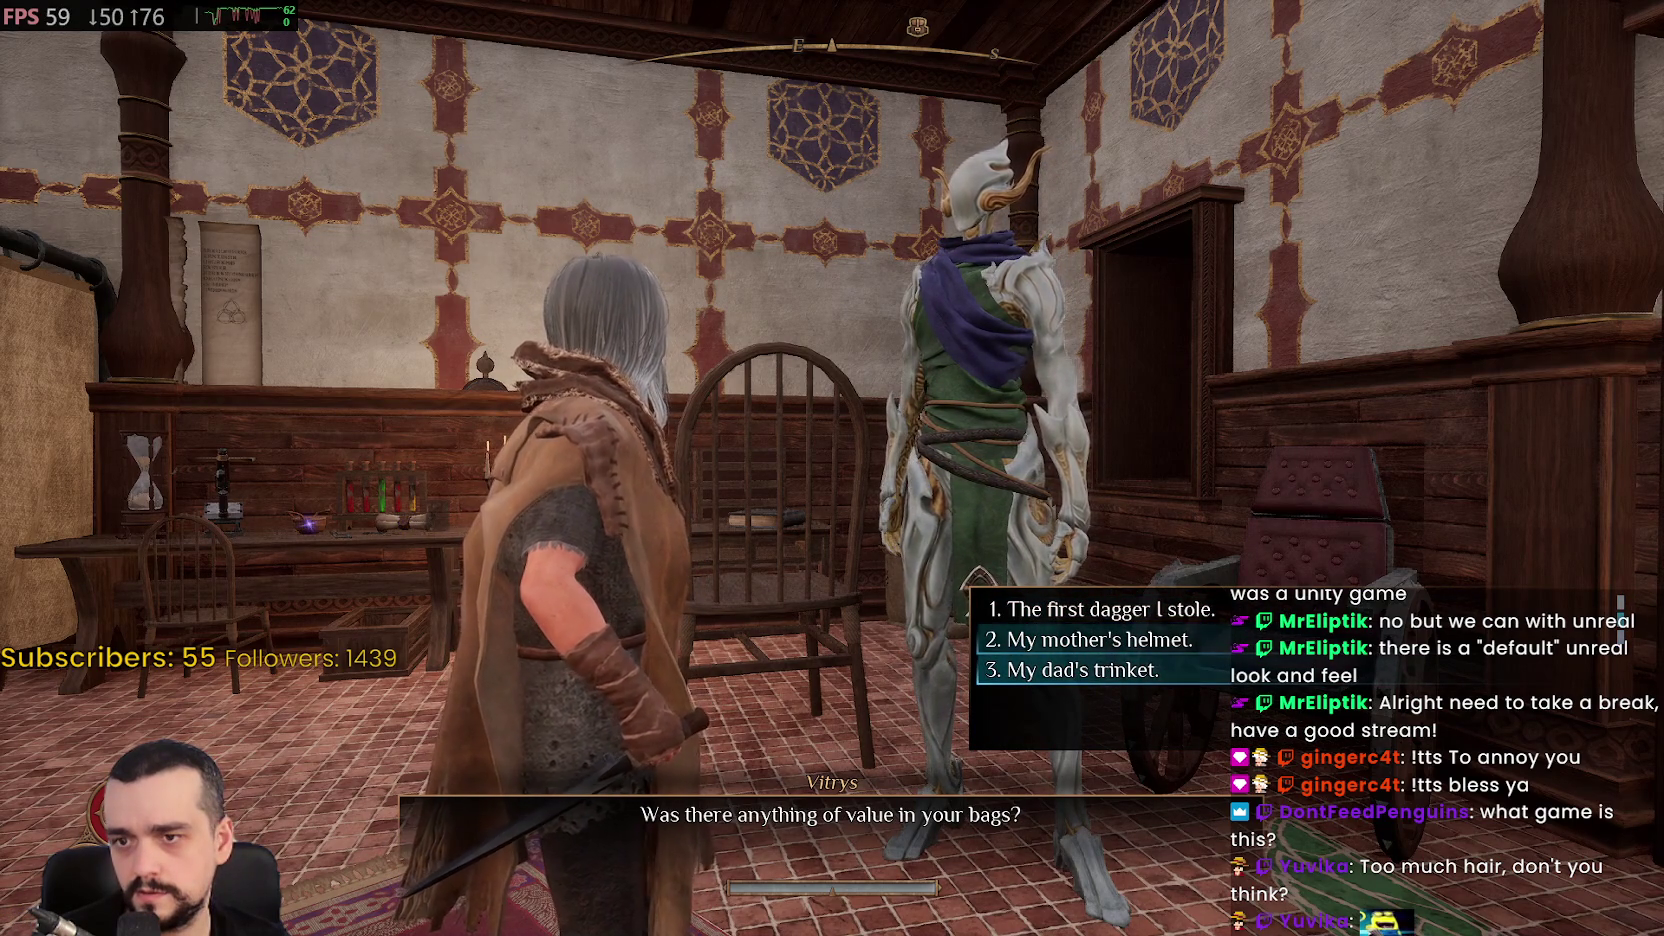
key("Down")
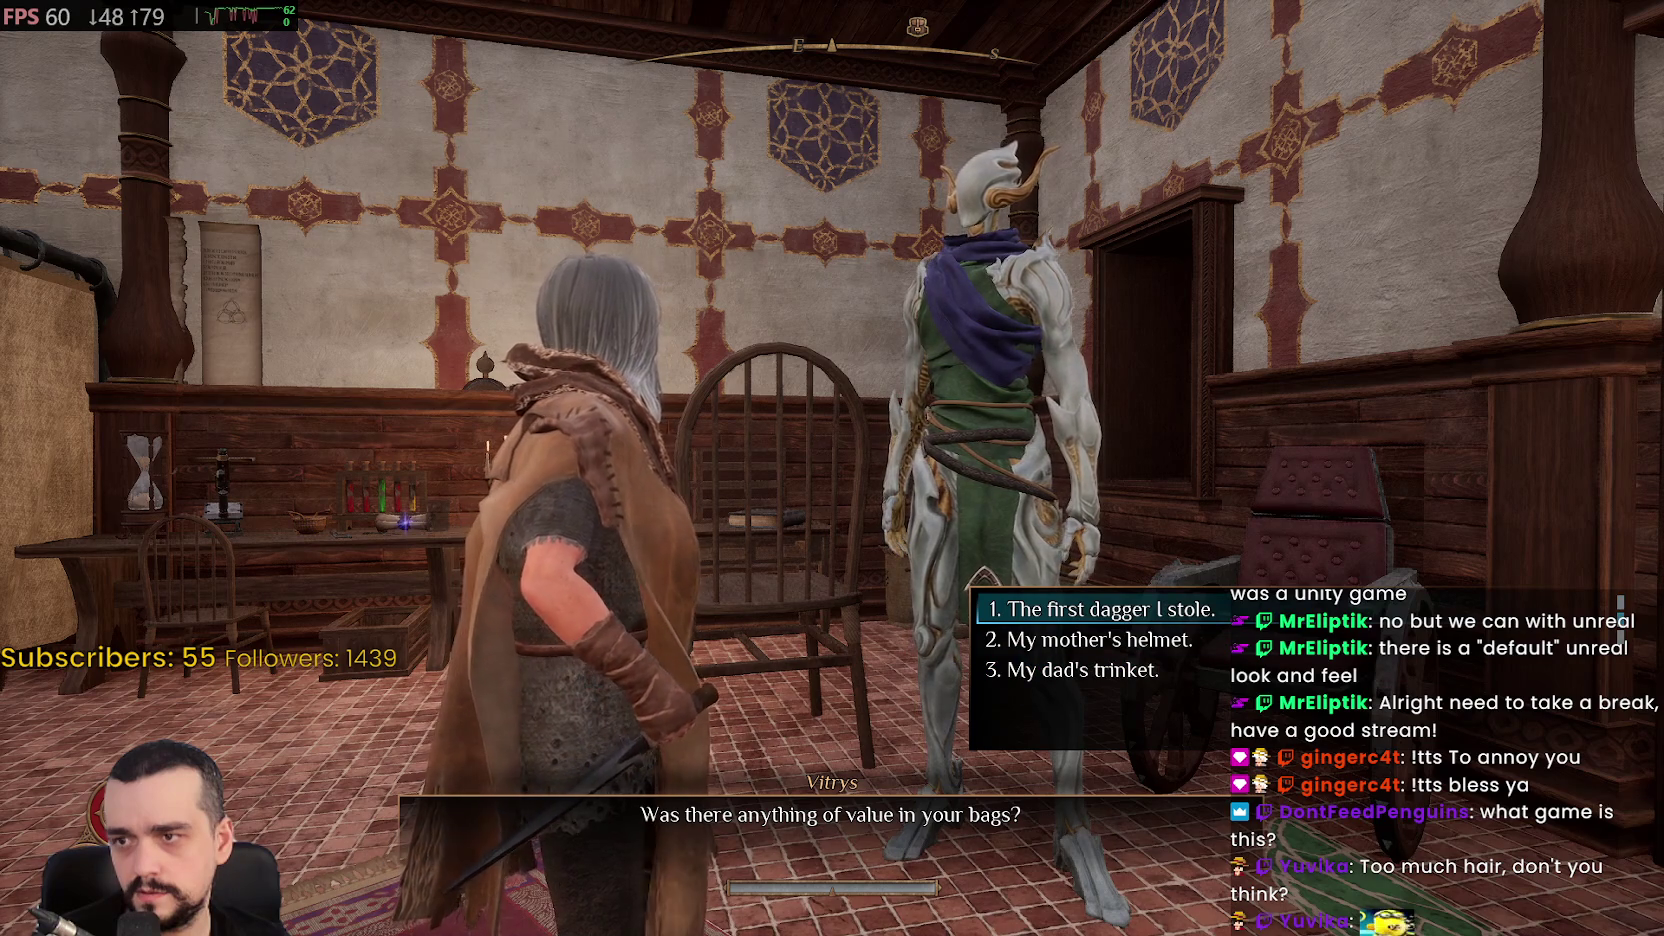
key("Down")
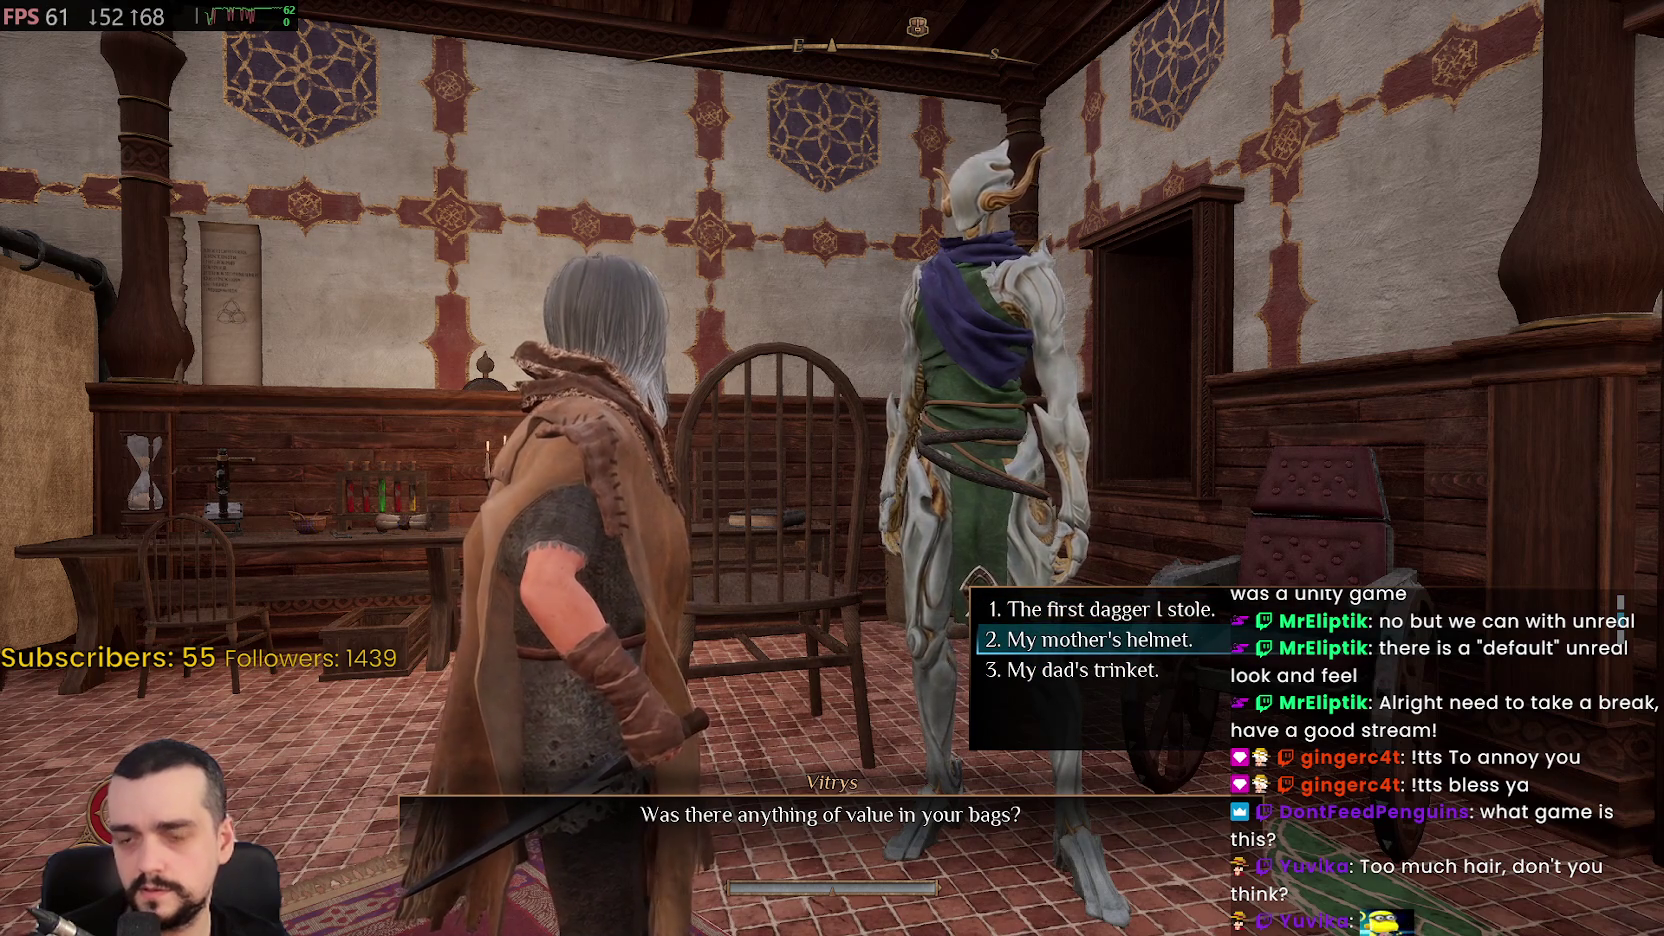
key("Down")
key("Return")
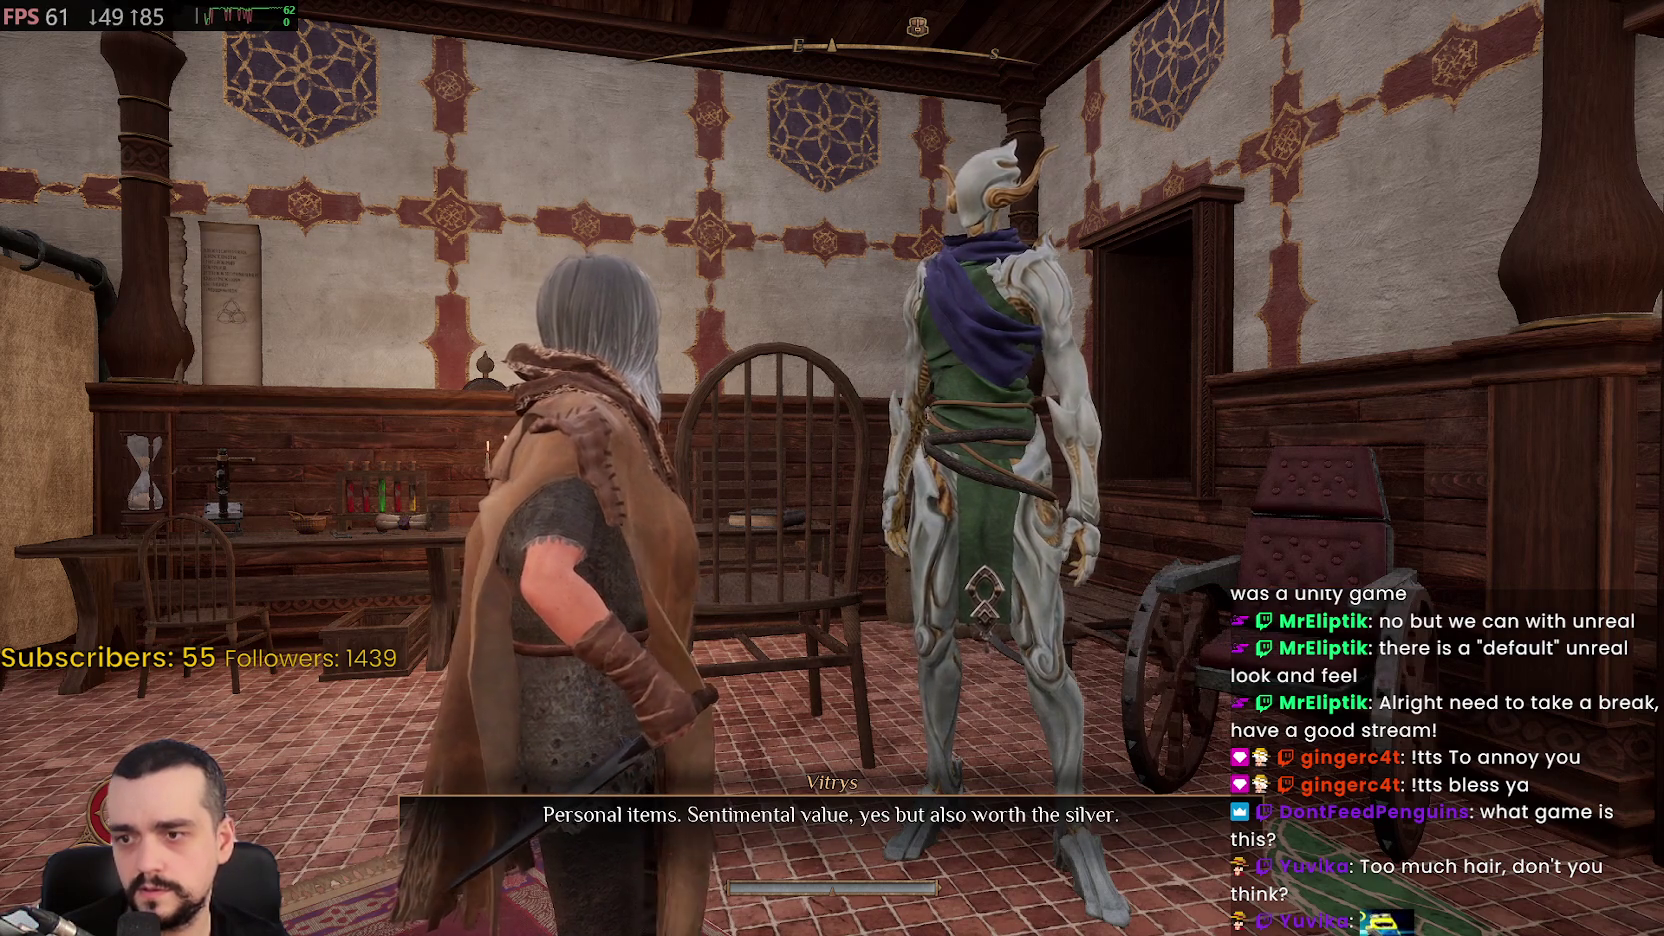
Accept Vitrys' offer with 'I'm open to work.' and finish the conversation
key("Return")
key("Return")
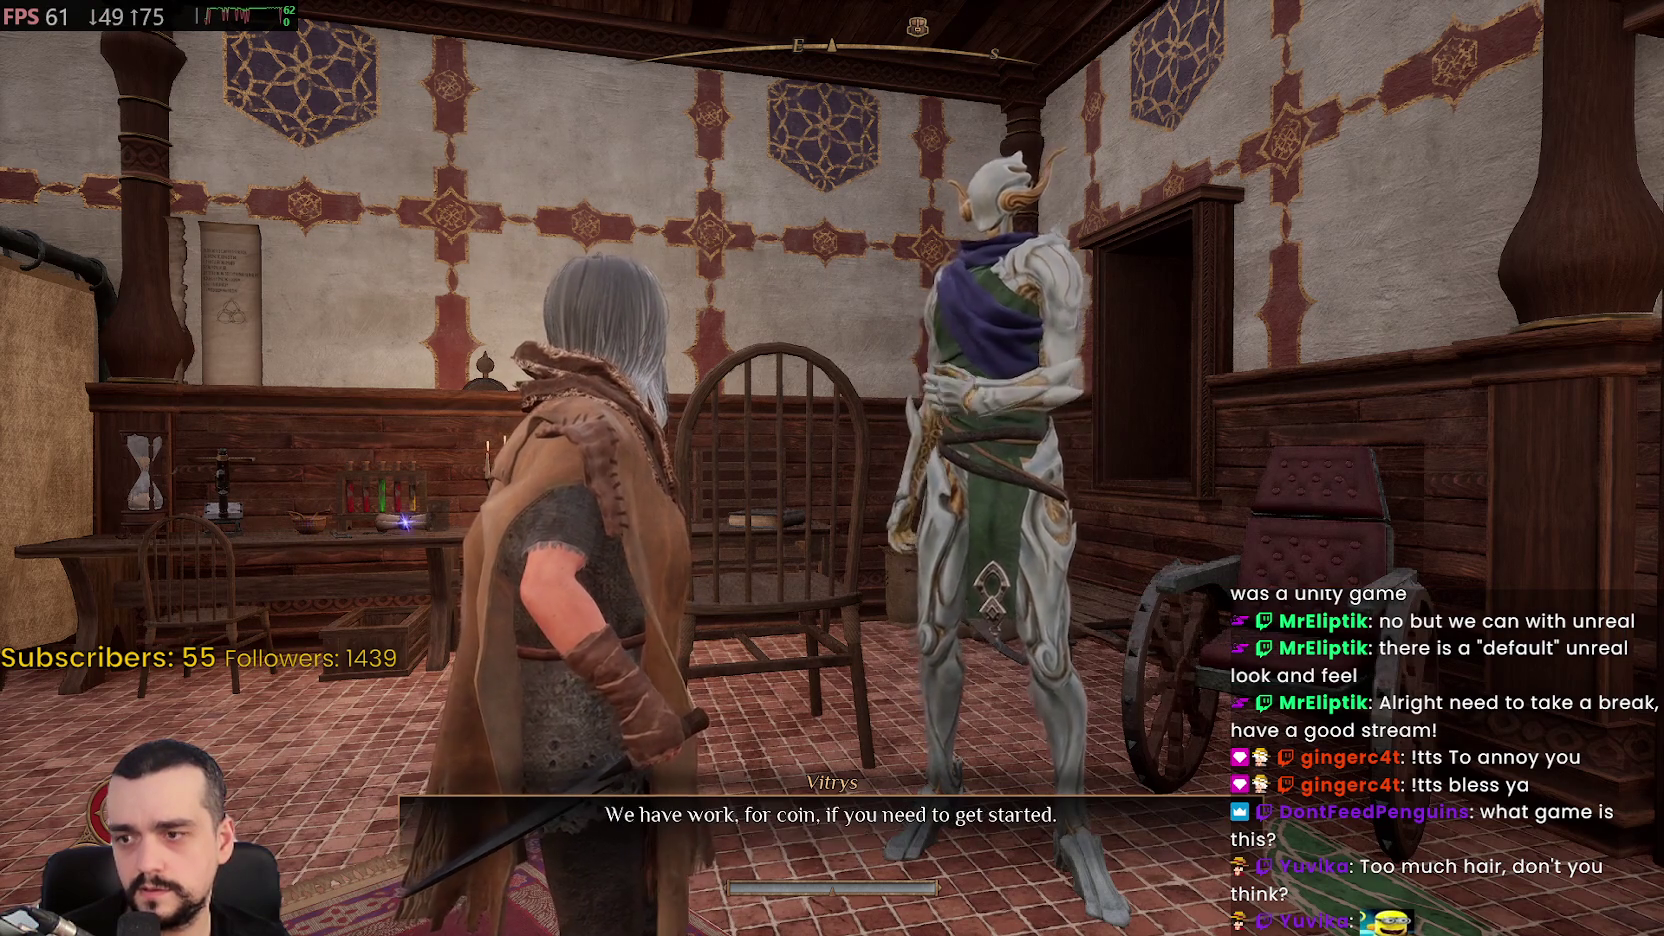
key("Up")
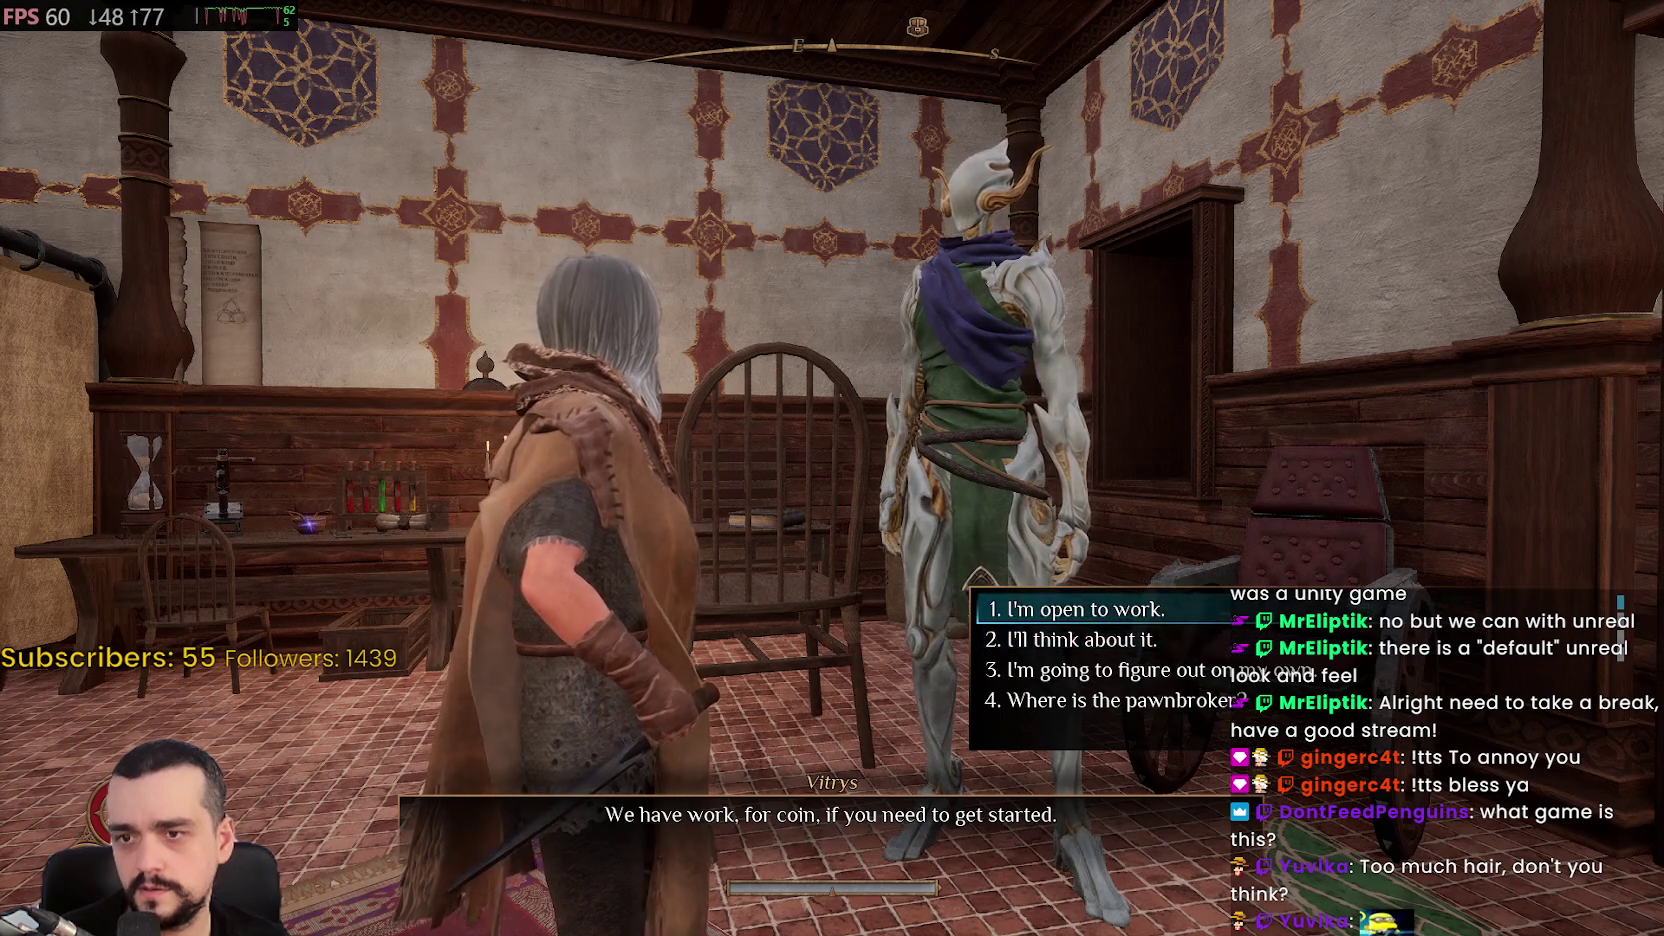
key("Return")
key("Return")
key("Return")
key("Return")
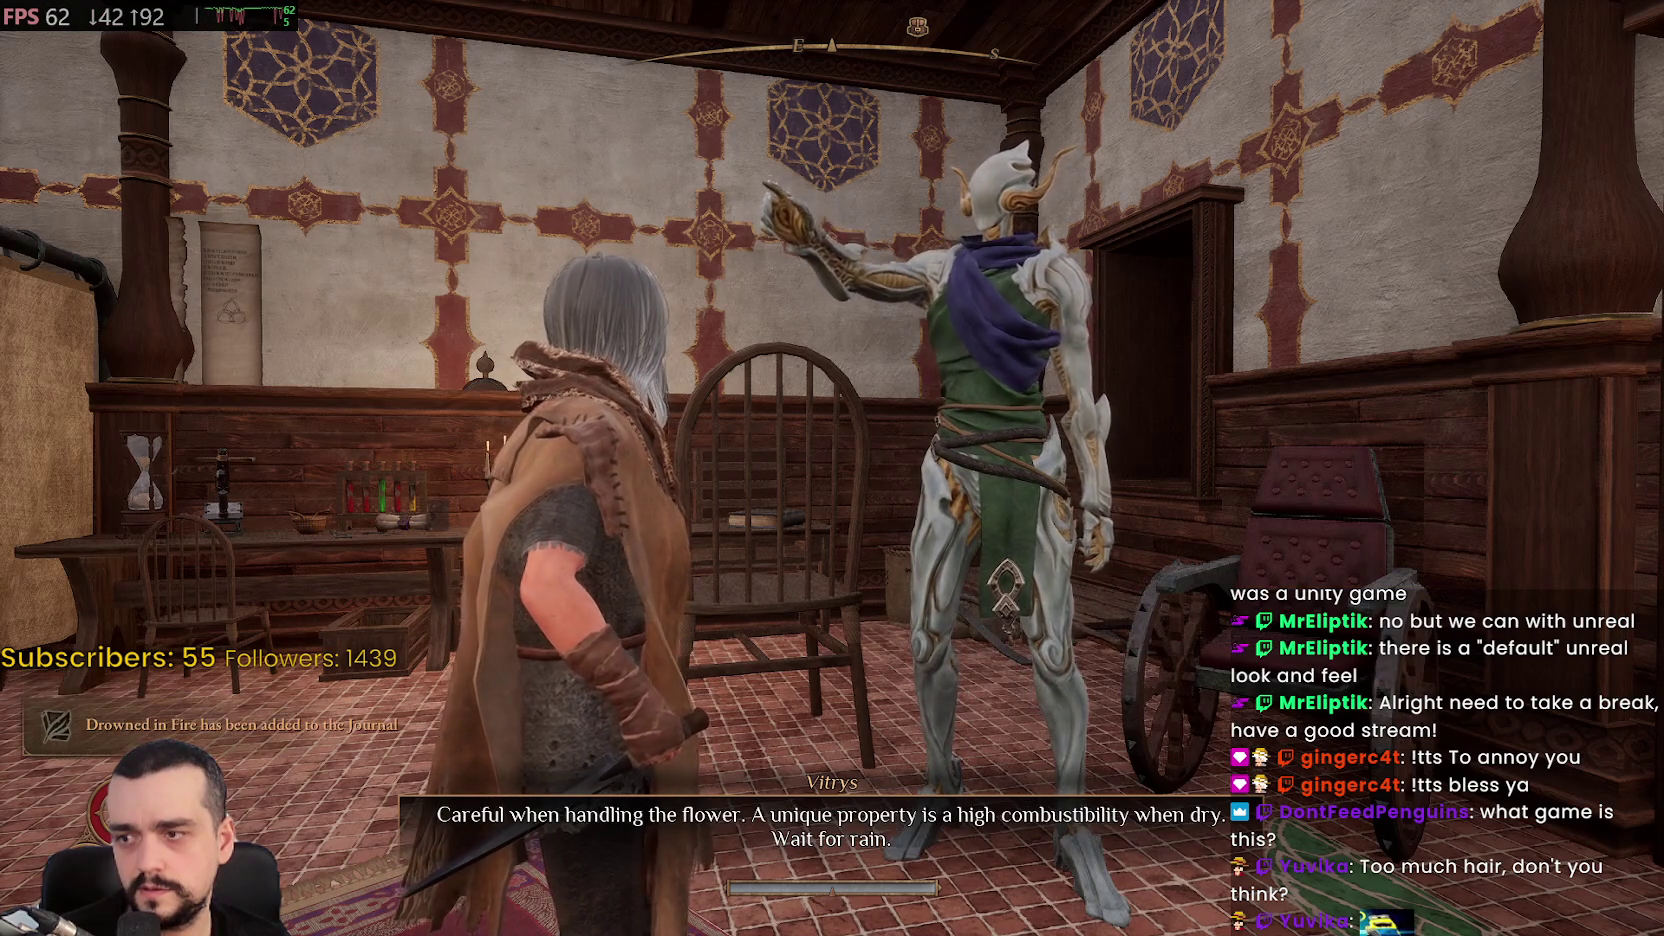
key("Return")
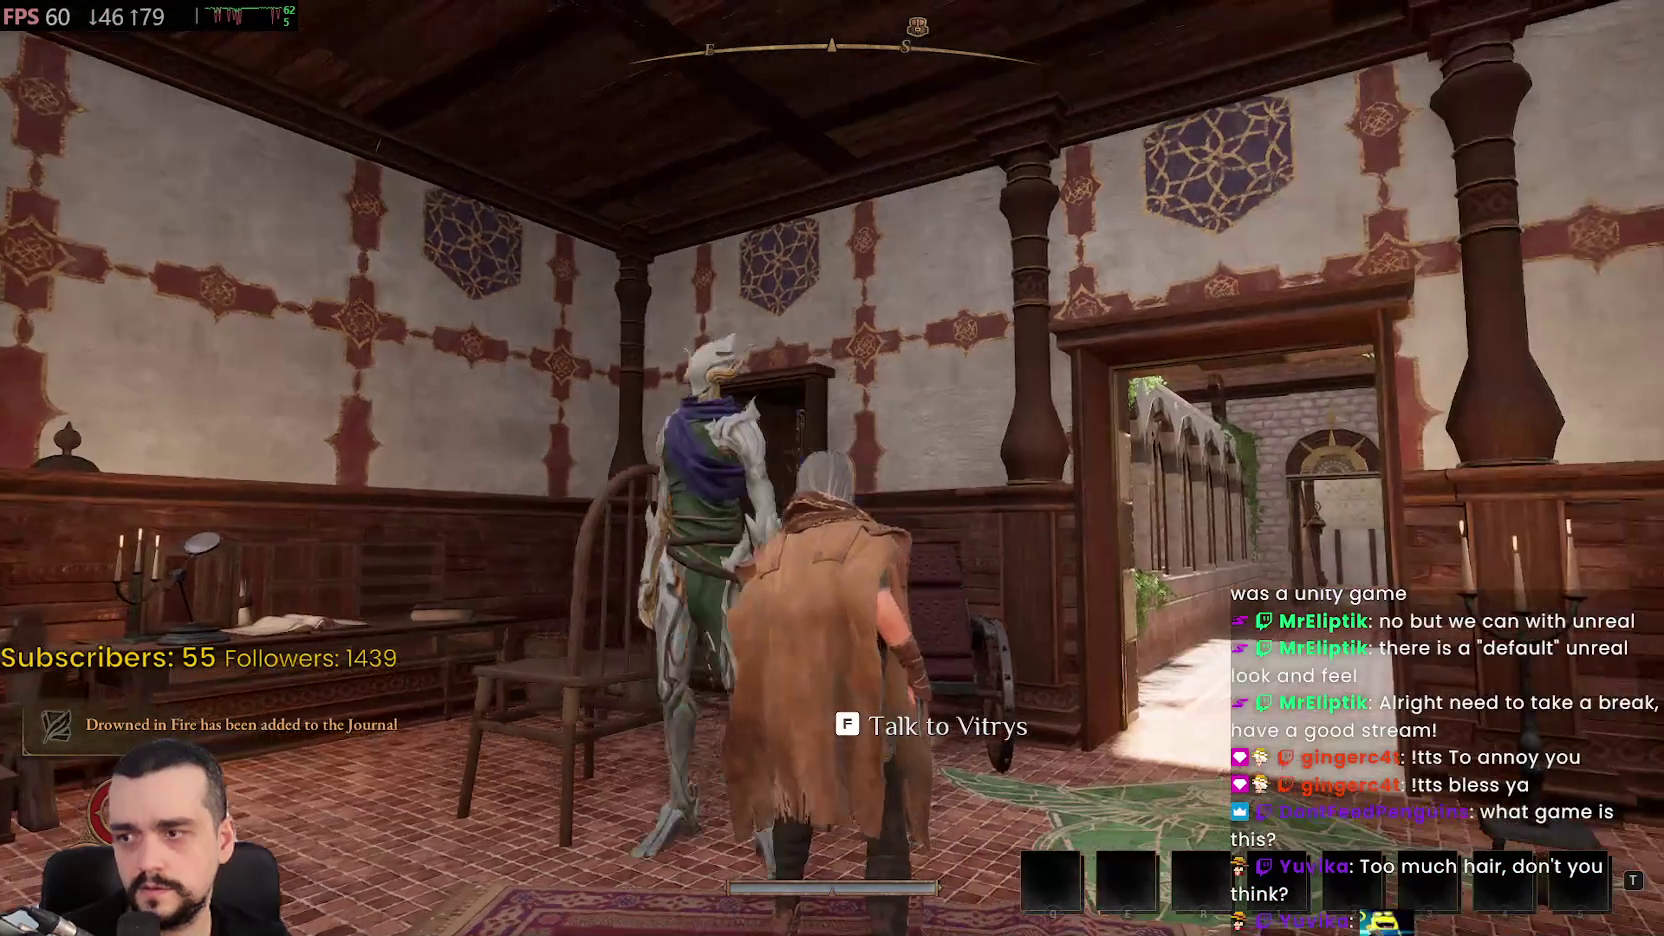
key("w")
key("w")
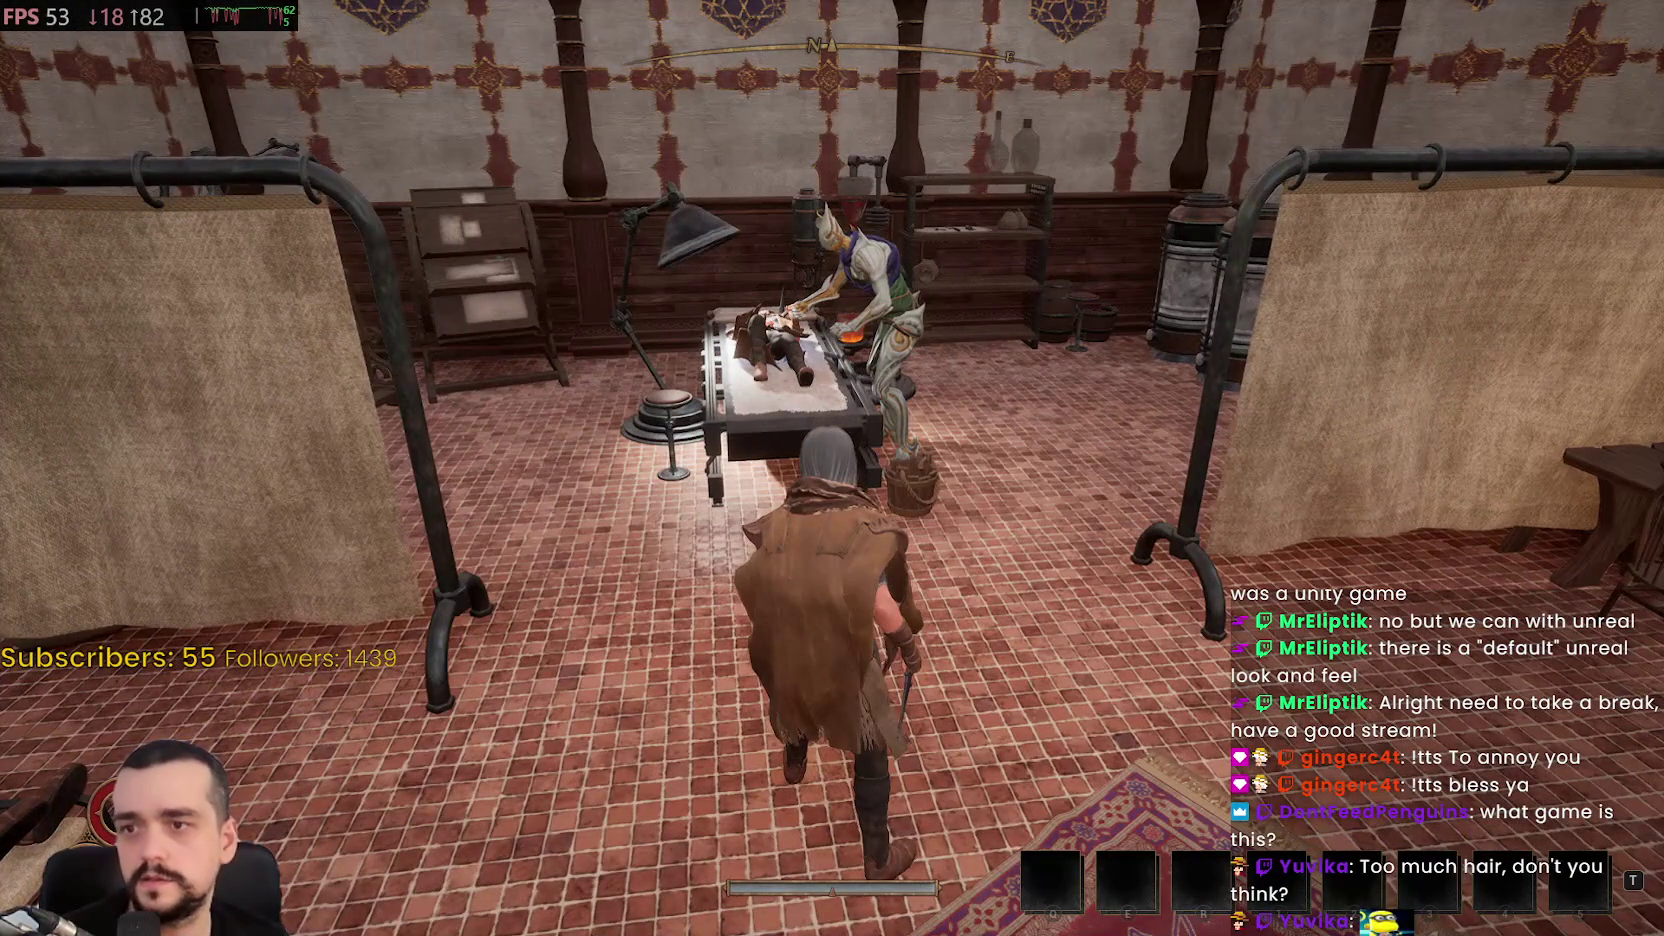
View the Simeon's Bastion map from the pouch, zooming and panning to the palace district, then close it
key("i")
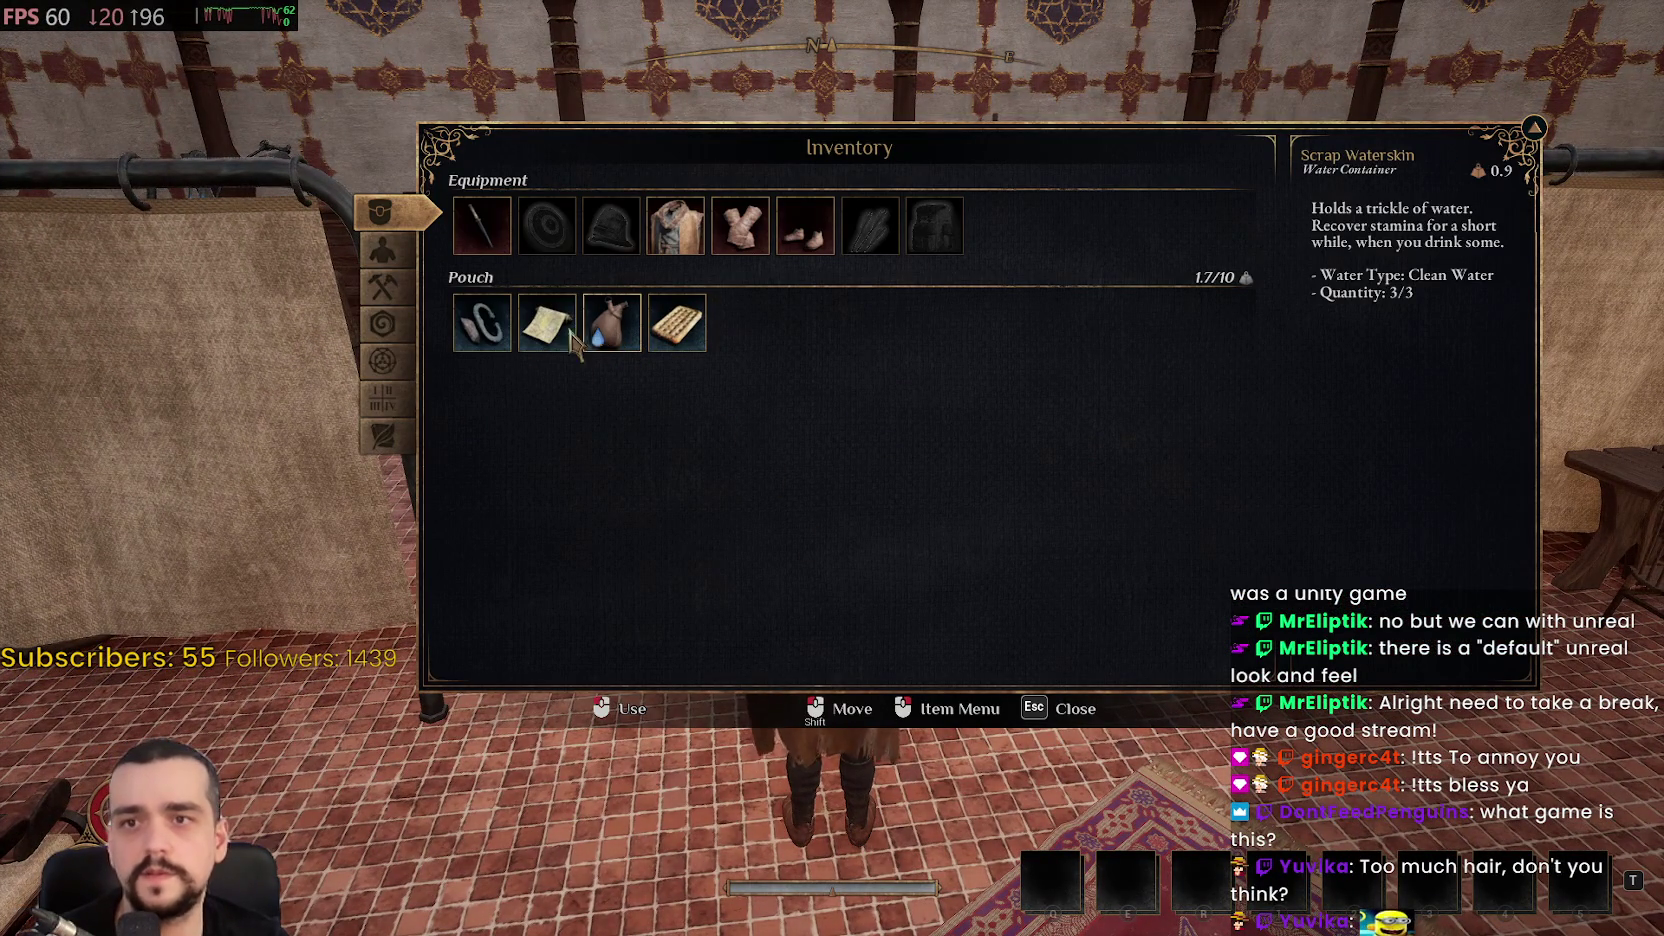
left_click(548, 330)
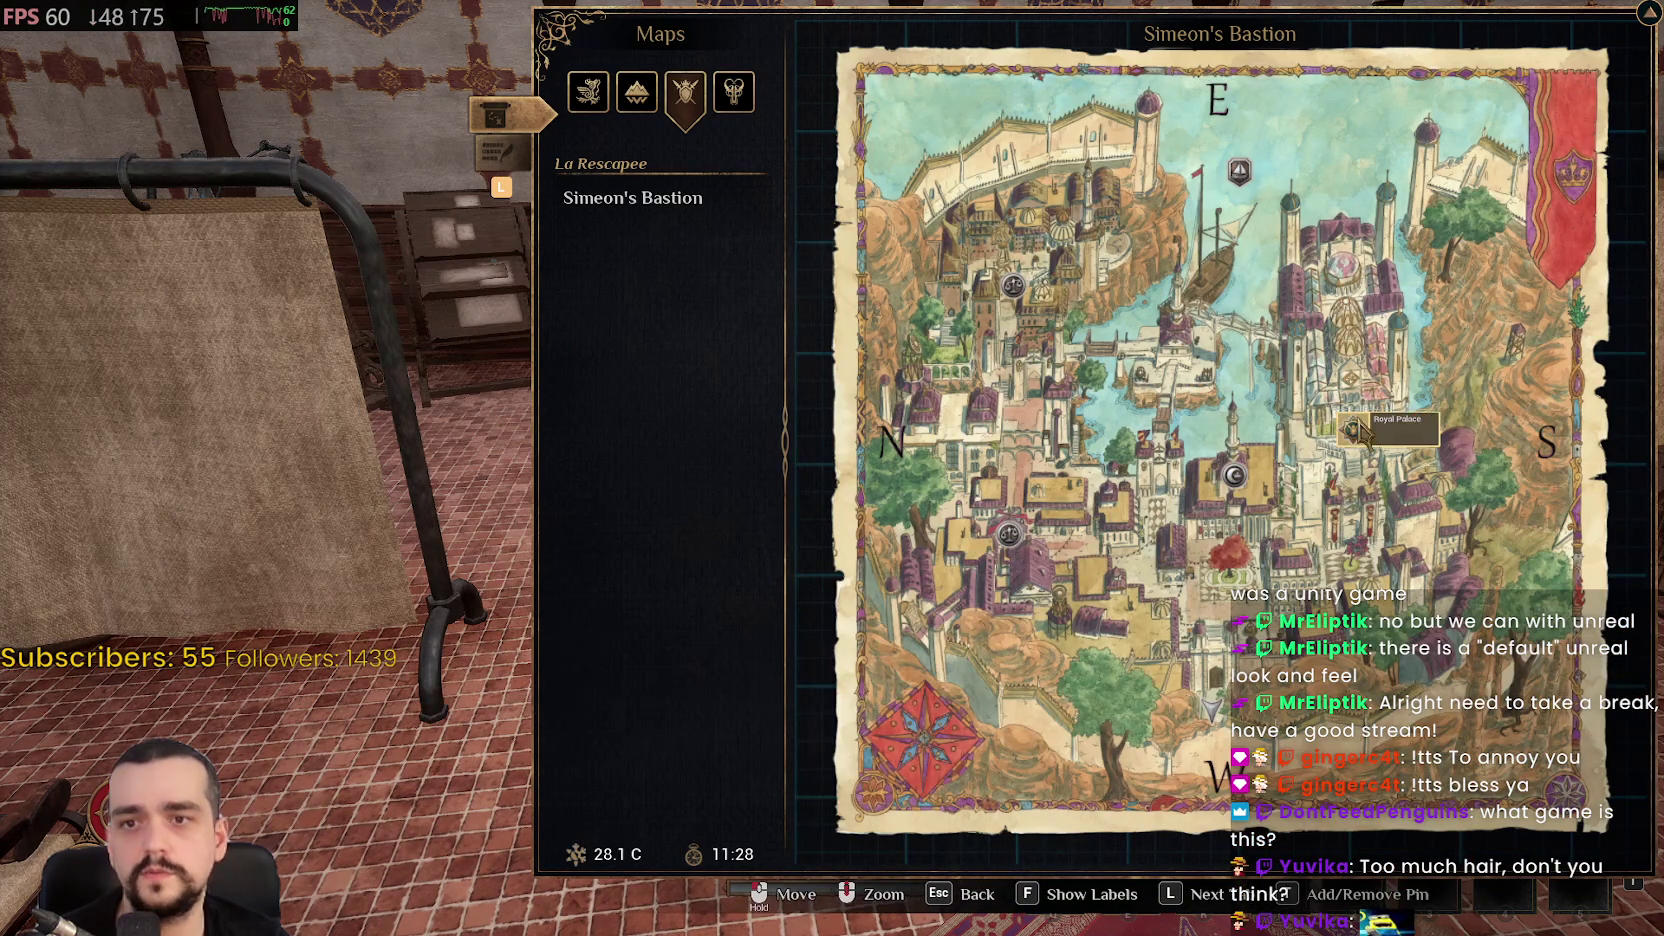
scroll(1305, 365, "up", 2)
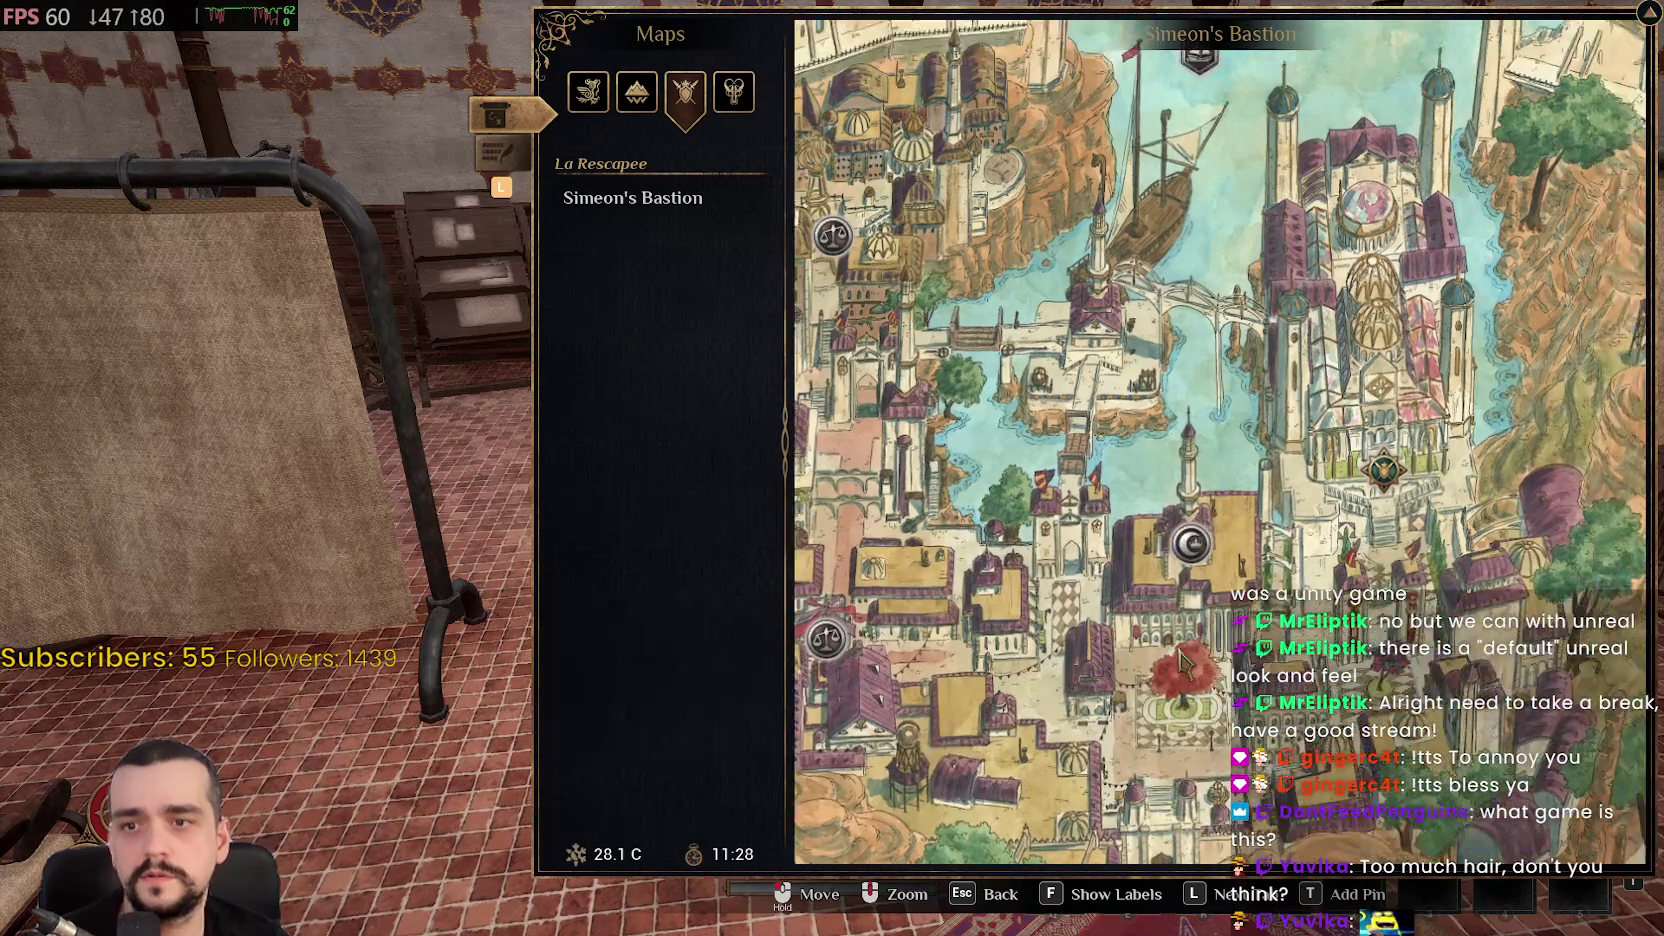
scroll(1130, 500, "up", 2)
scroll(1070, 350, "down", 2)
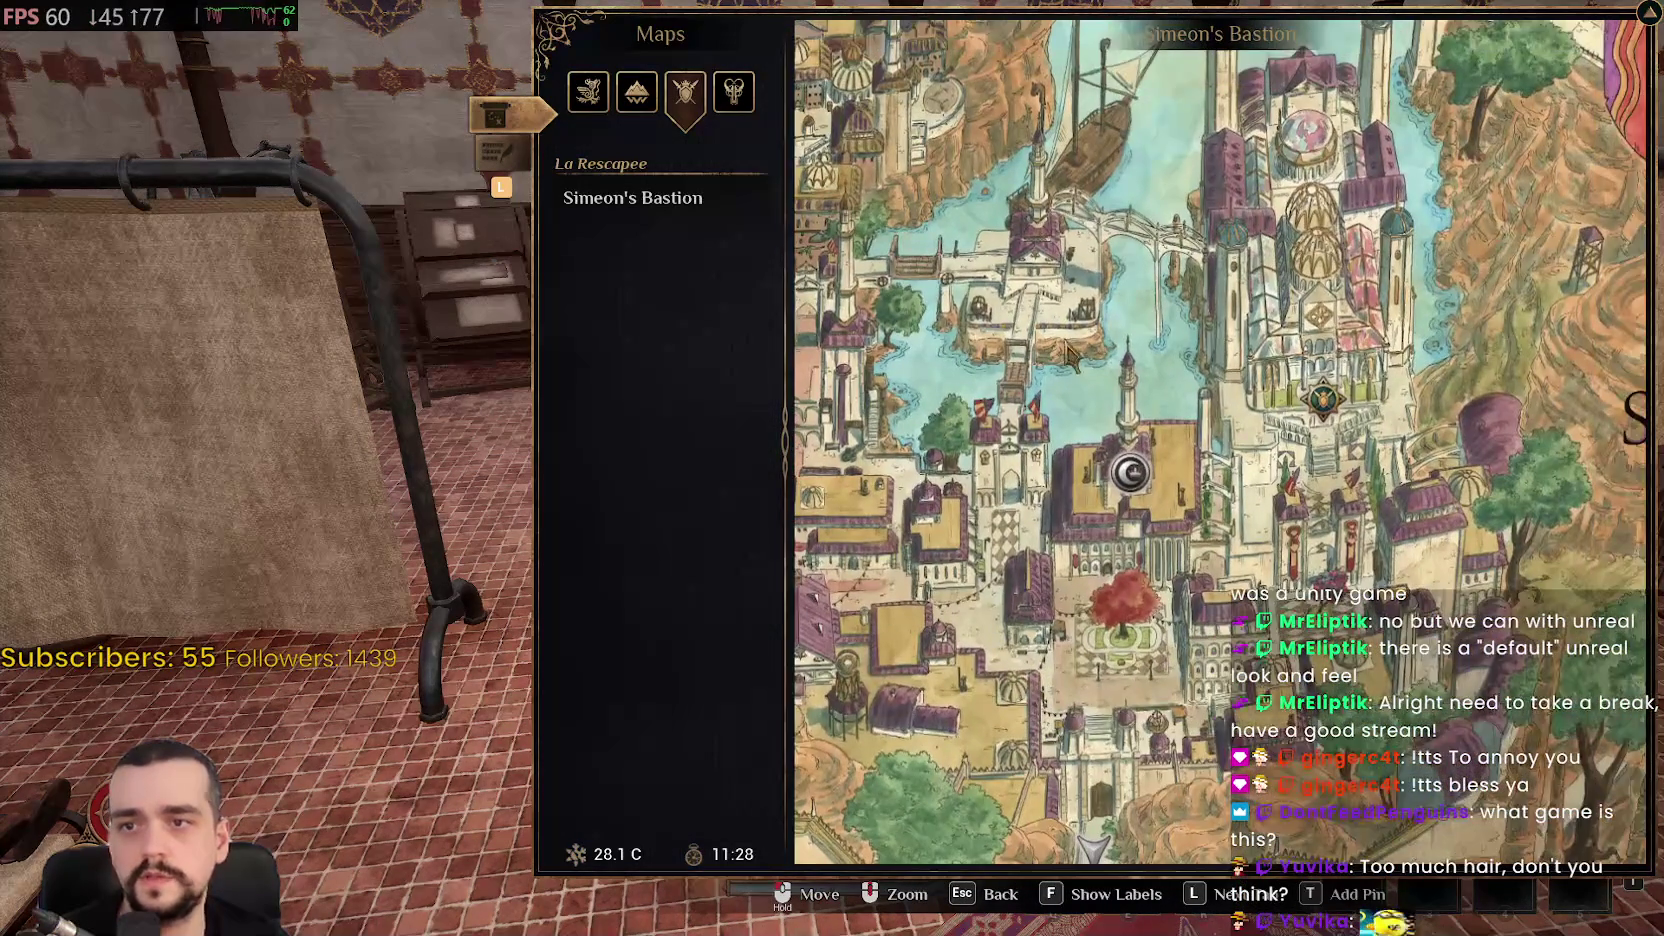
scroll(1070, 350, "down", 2)
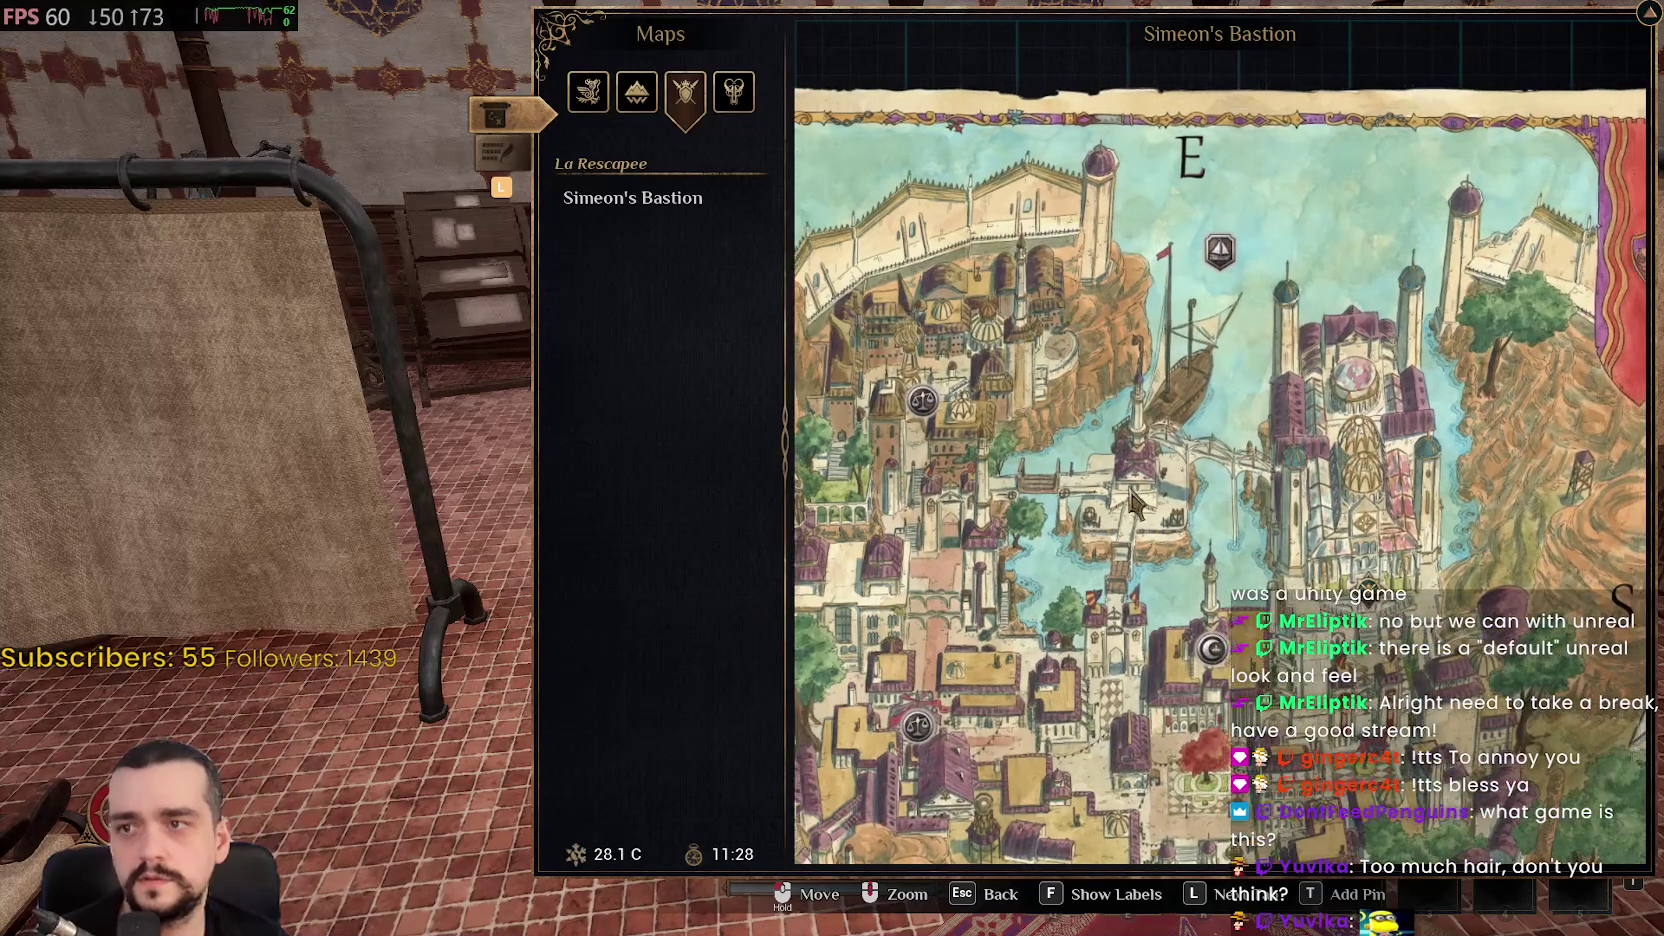
left_click_drag(1297, 553, 1133, 430)
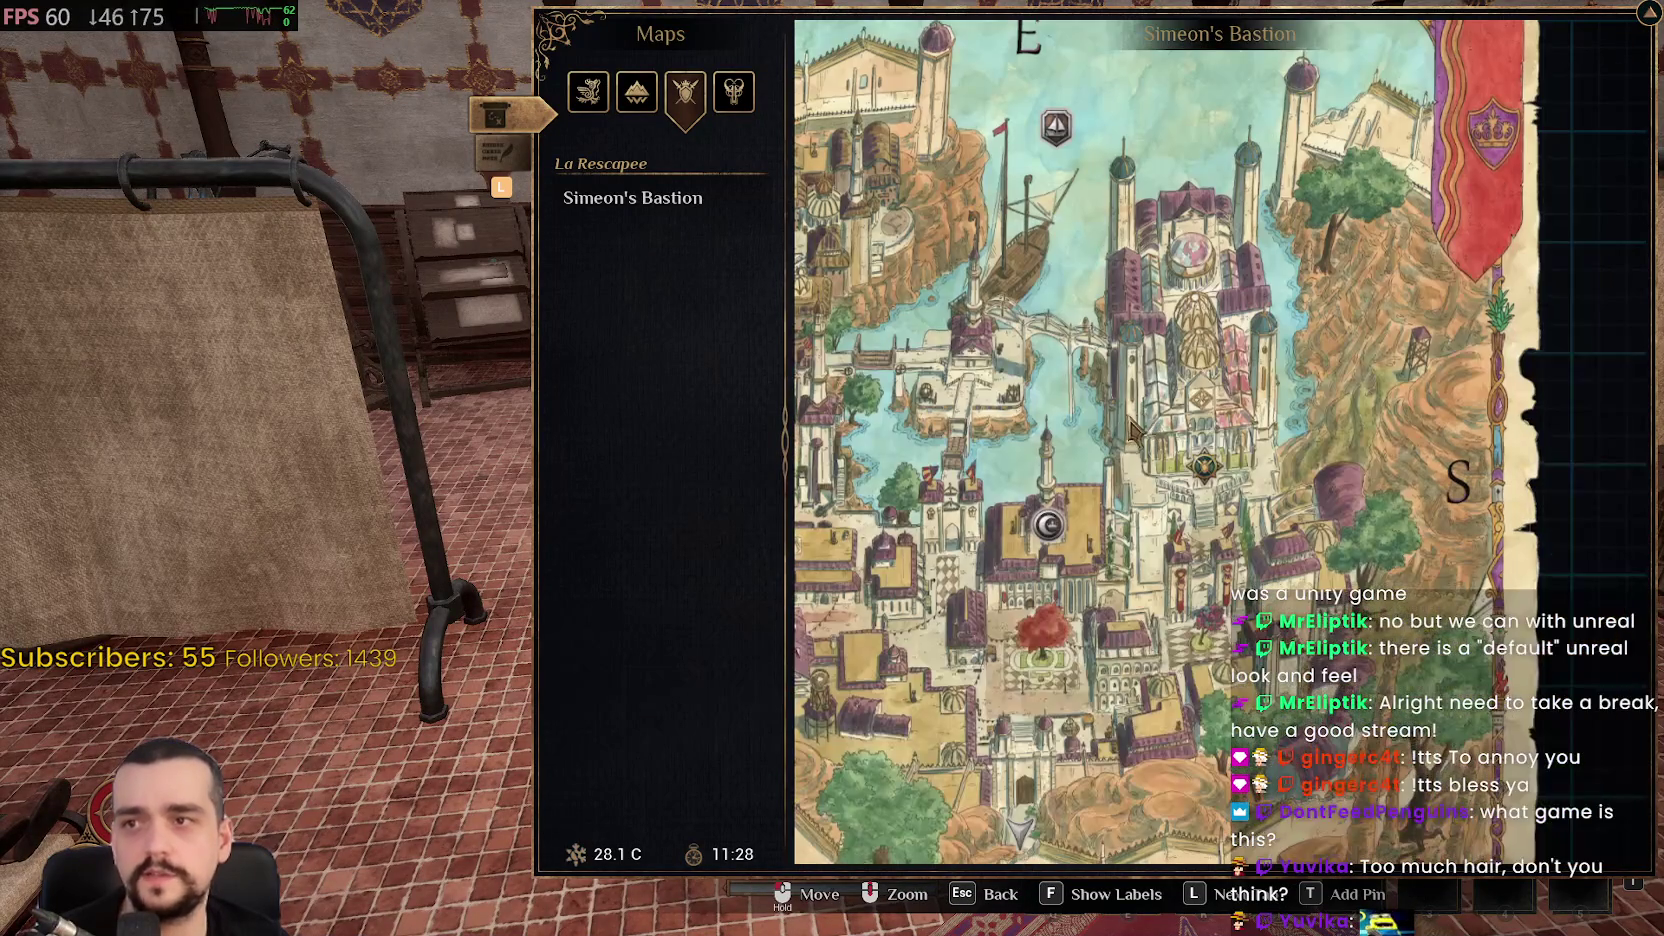
key("Escape")
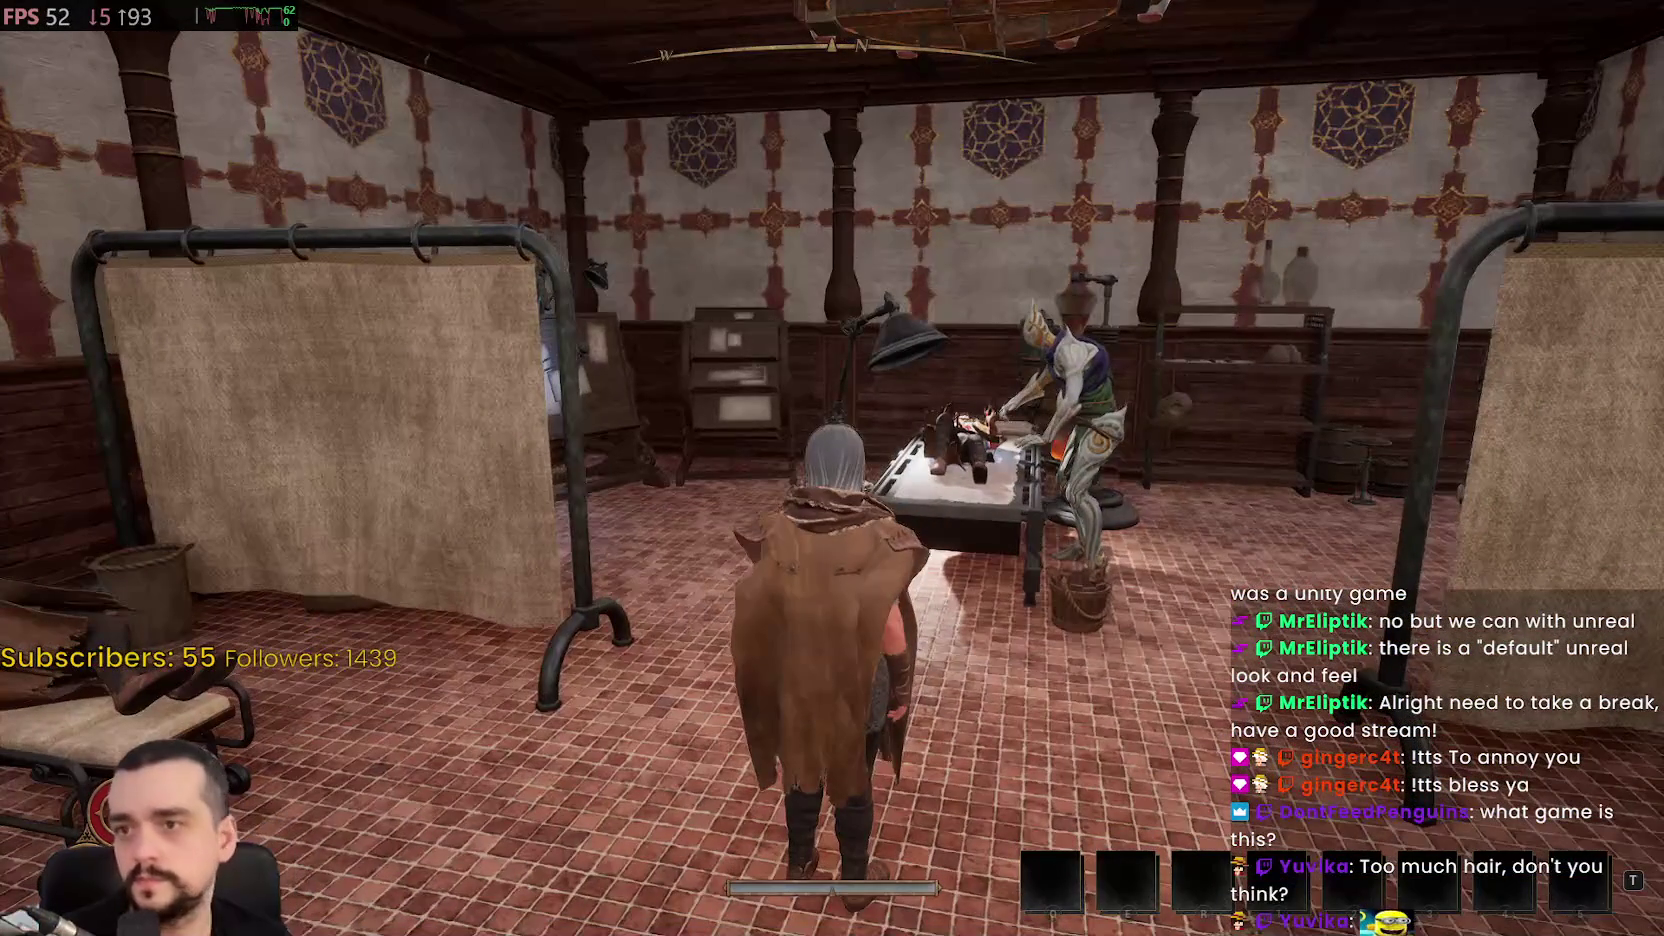
Look over character stats and Survival crafting recipes like Bandage and Splint, then close the window
key("i")
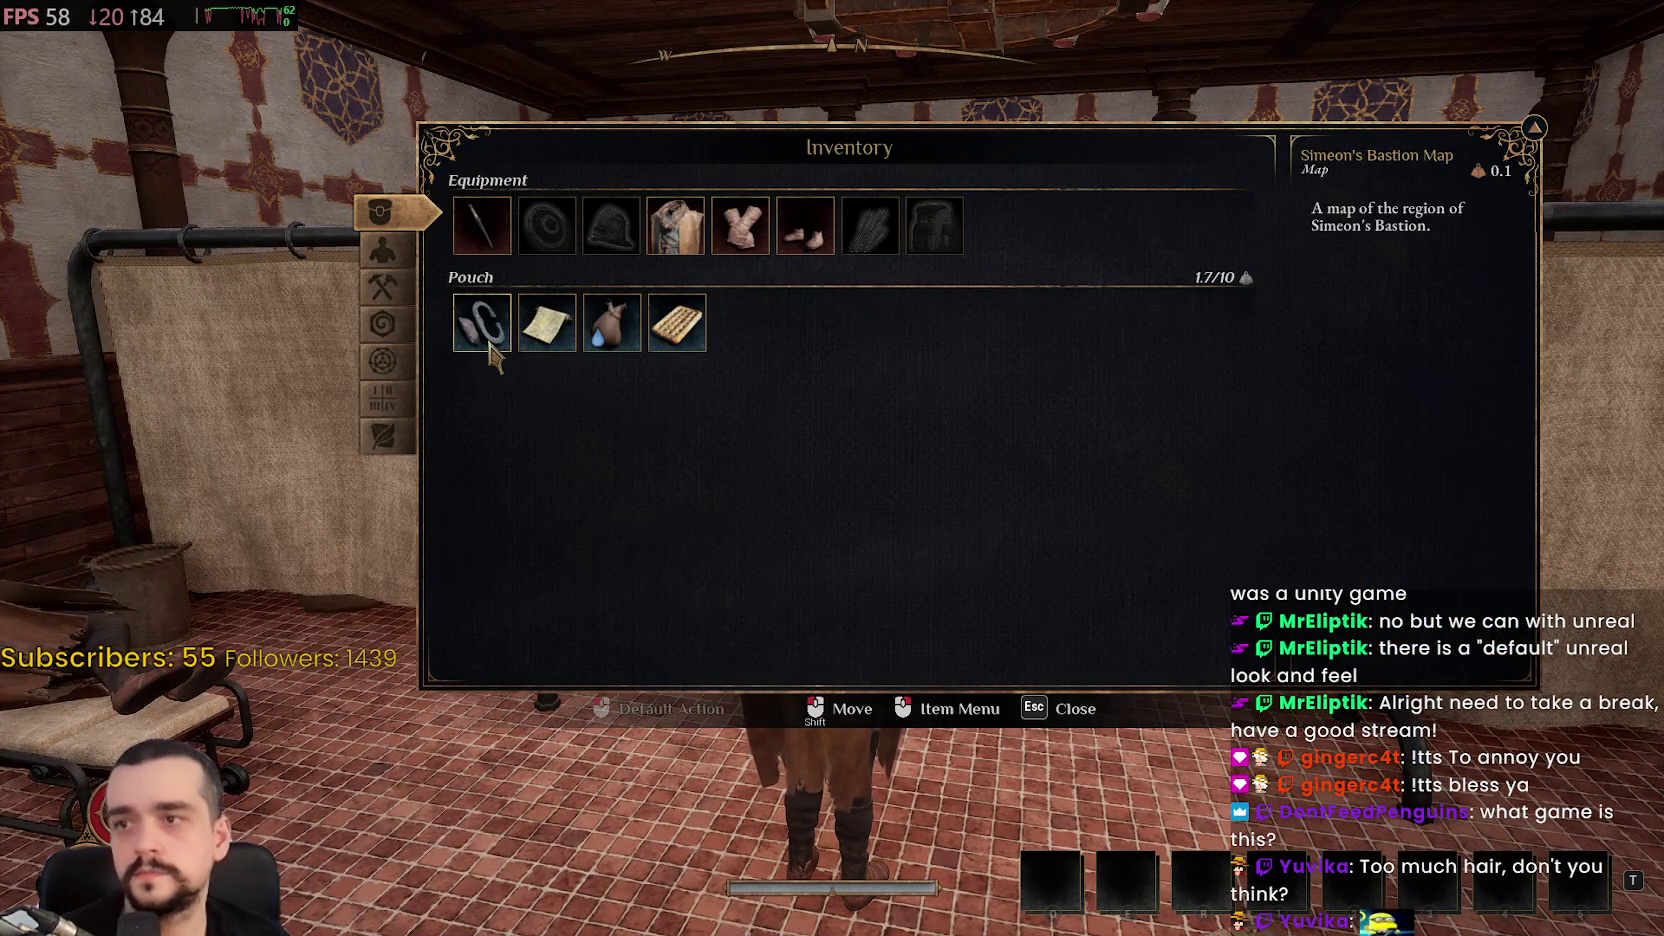
key("c")
left_click(384, 292)
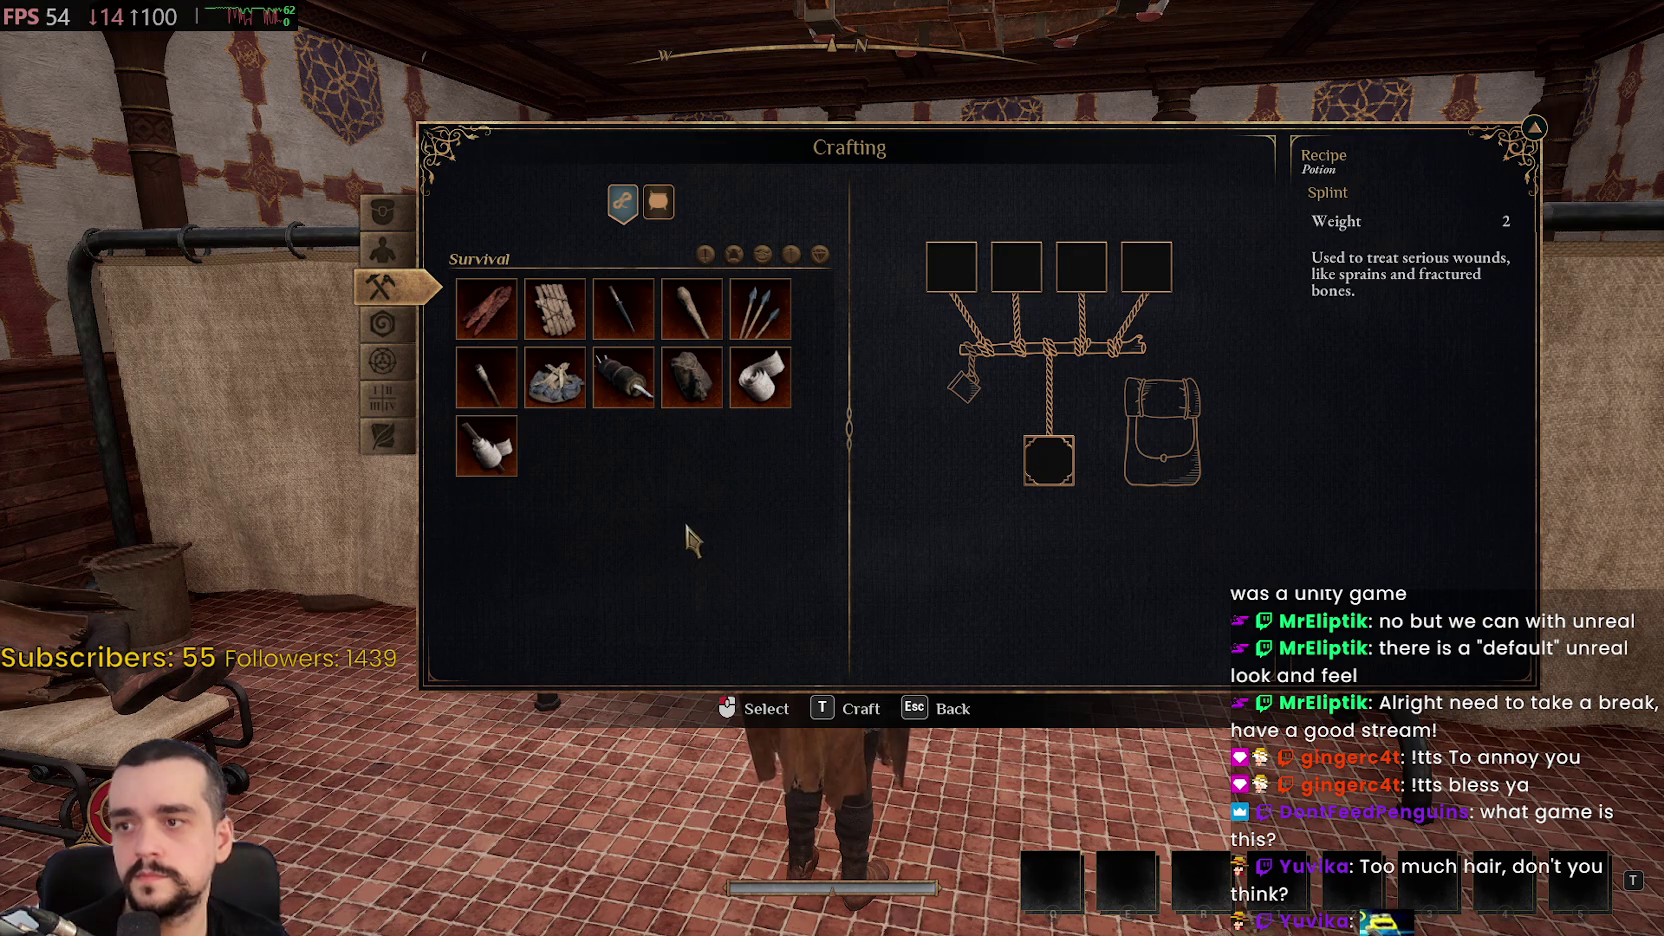
key("Escape")
Walk between Vitrys' table and the shelf, picking up the bandages
key("w")
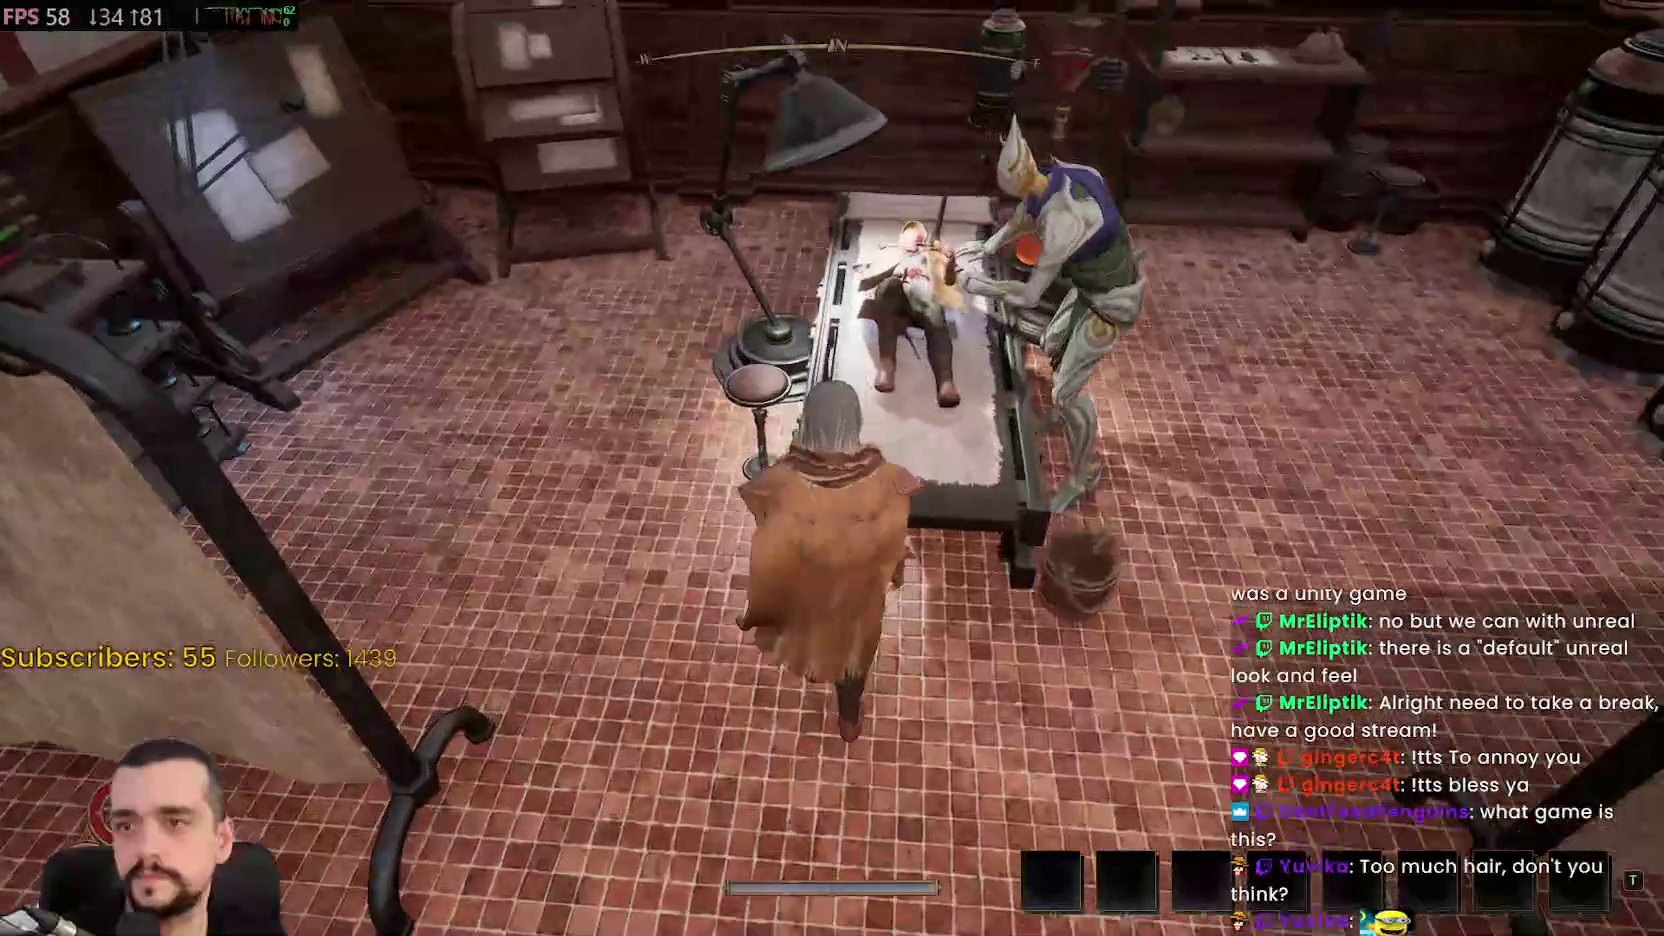
key("w")
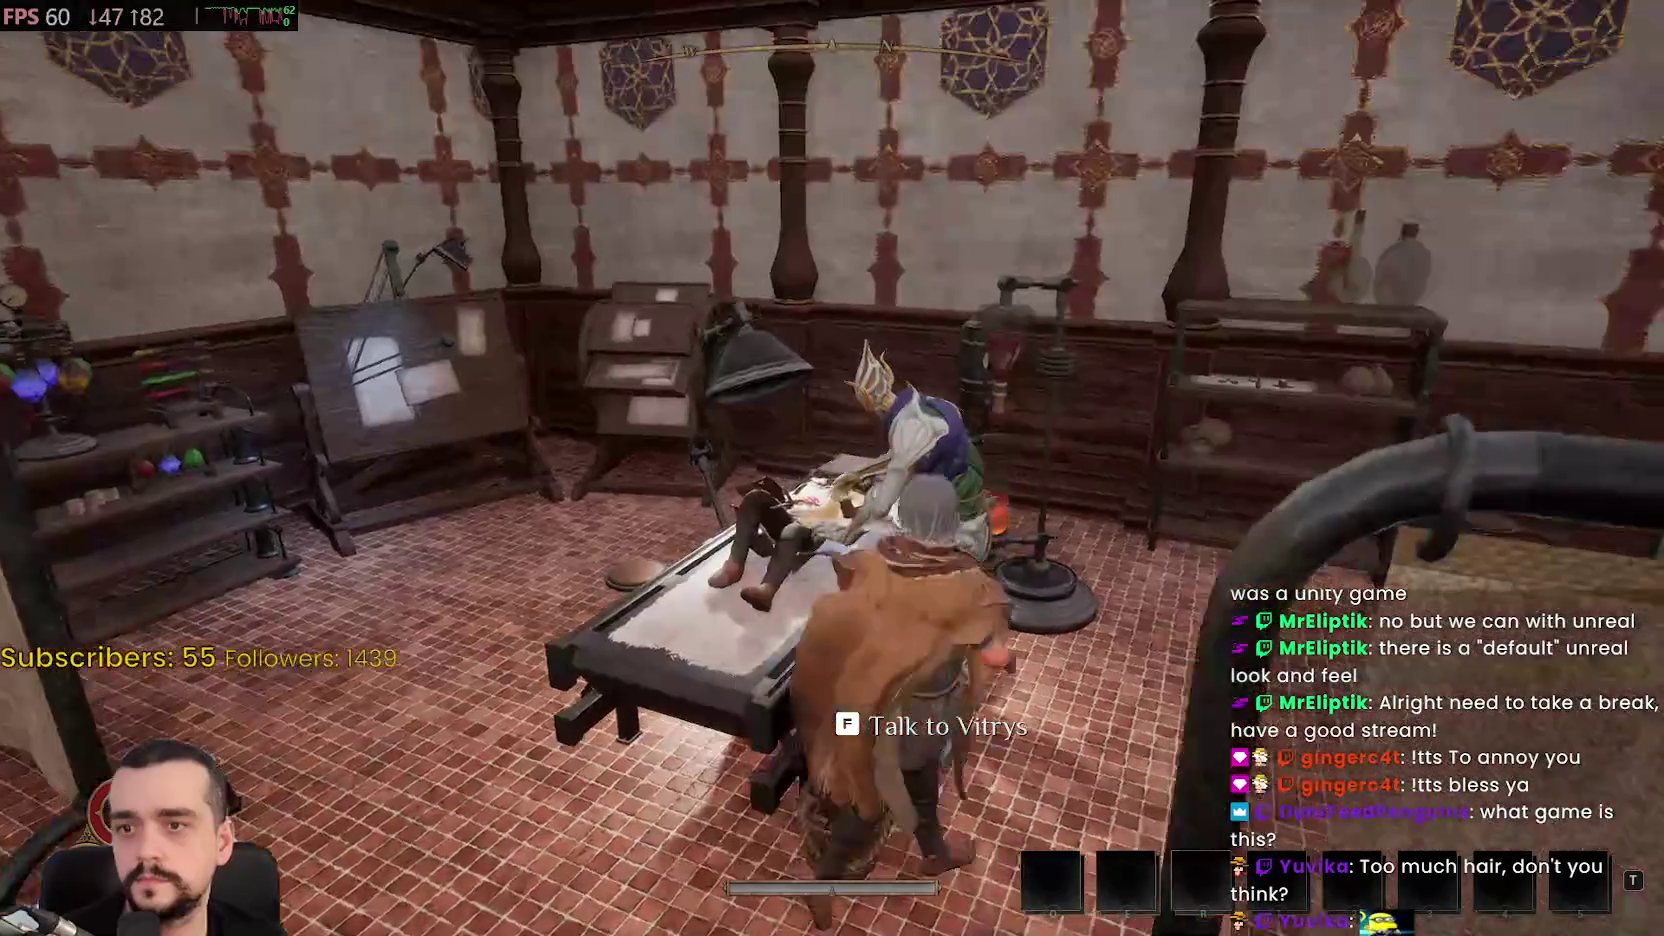
key("w")
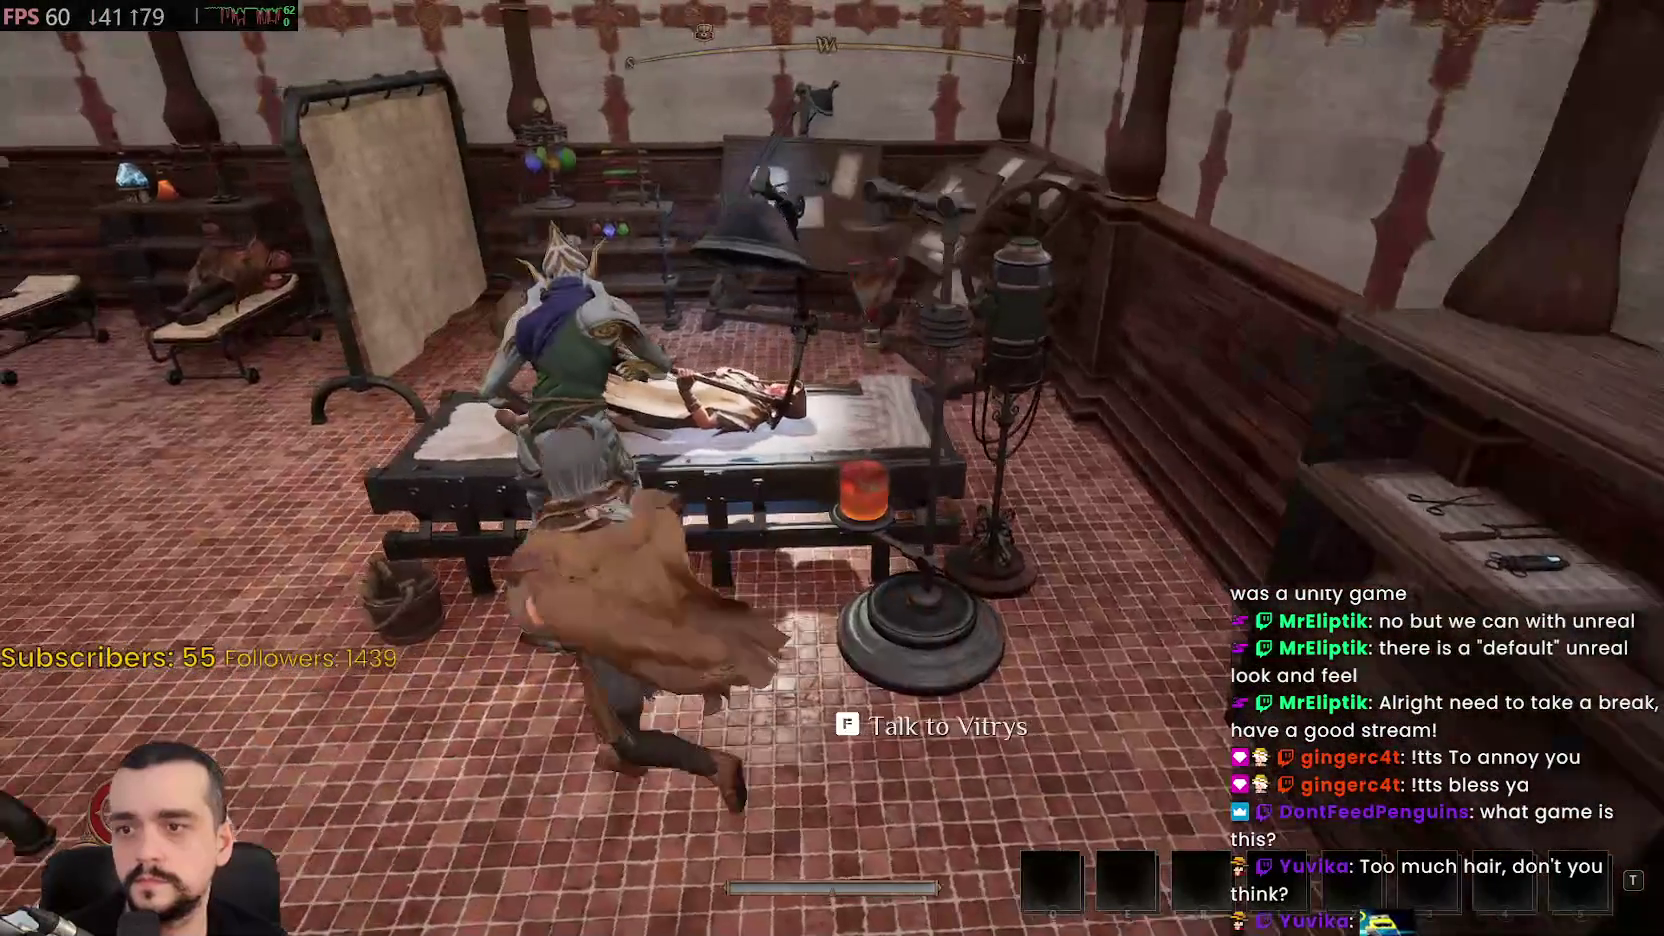
key("w")
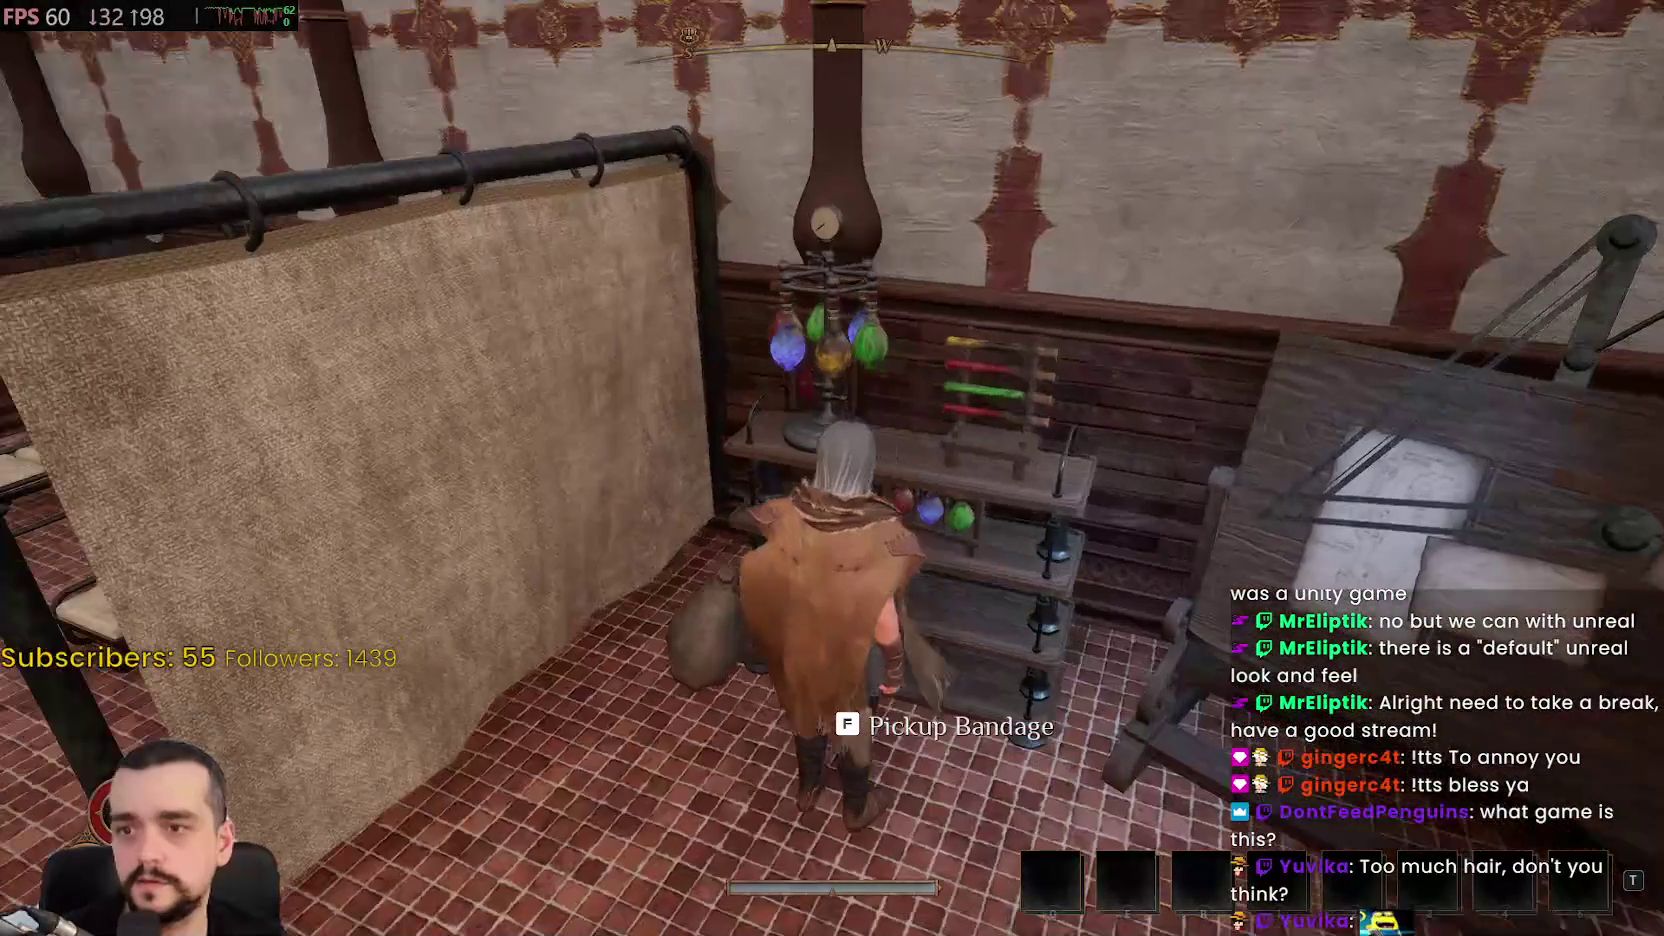
key("w")
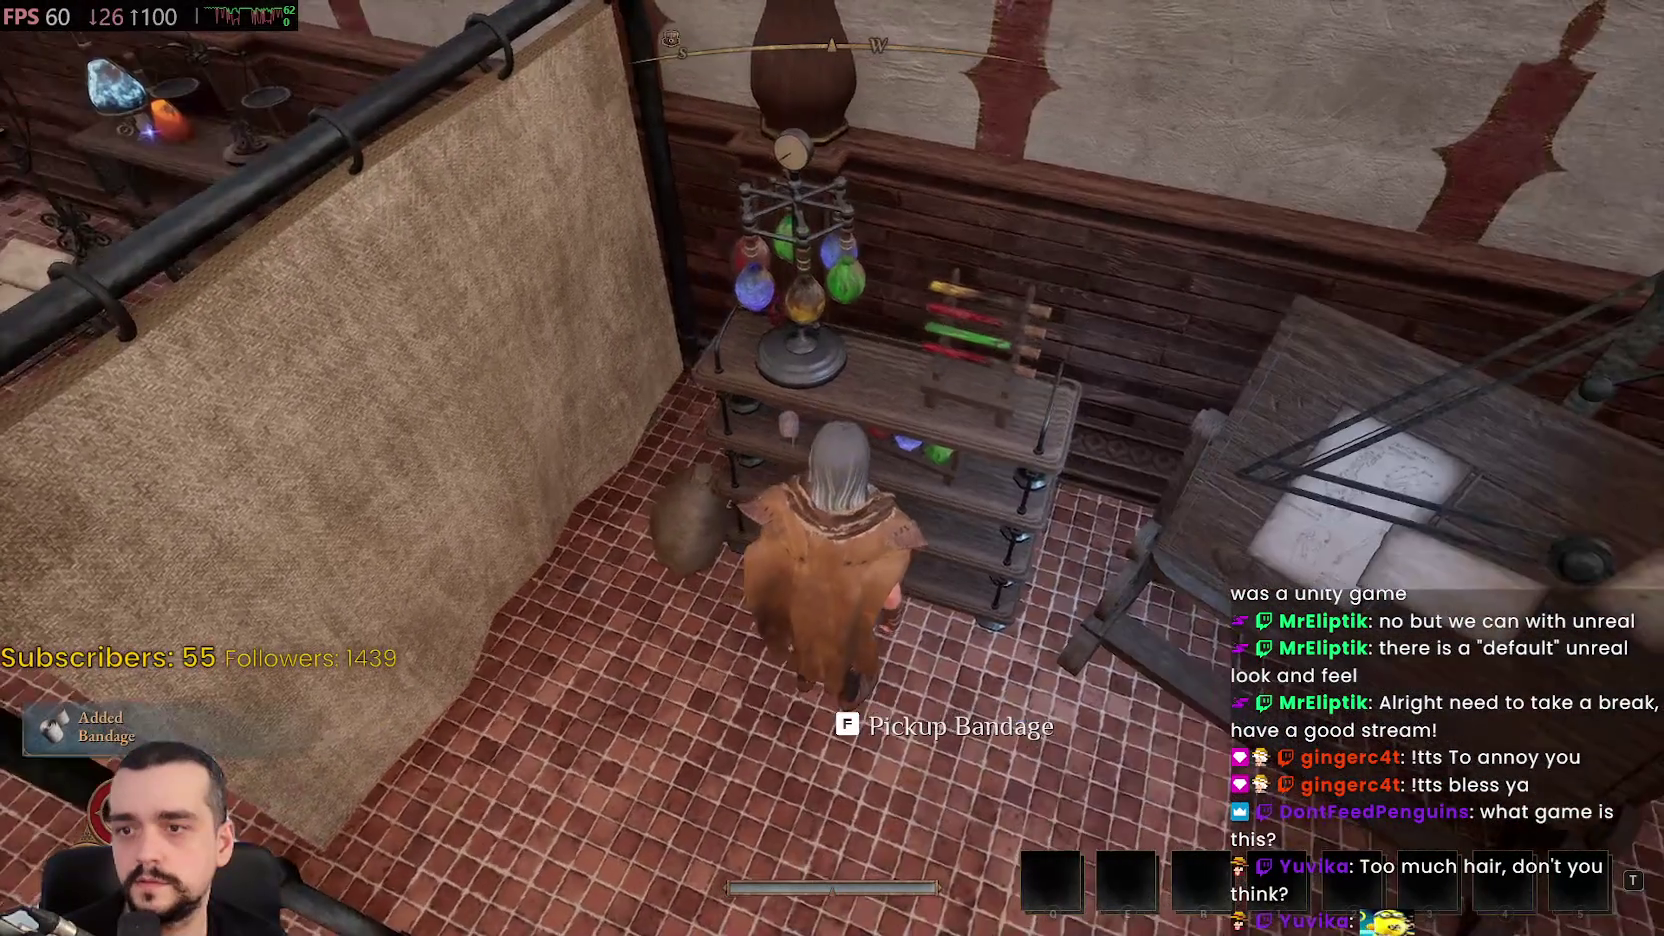
key("f")
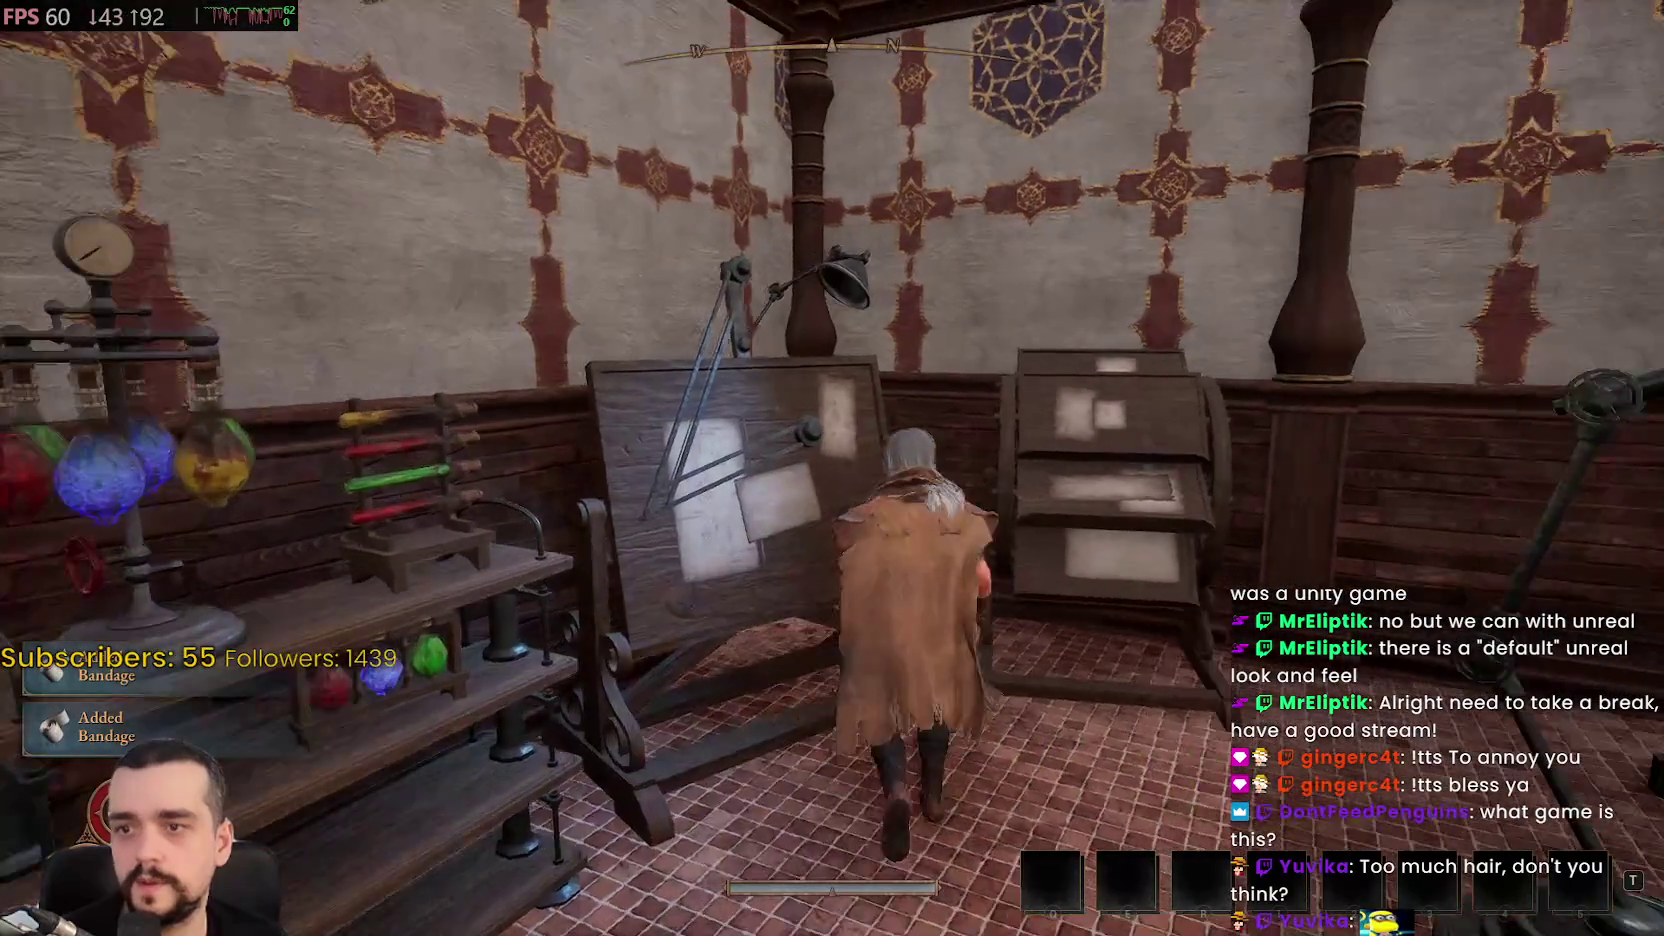
Pick up the Life Potion and Antidote Recipe Scrolls from the desk
key("w")
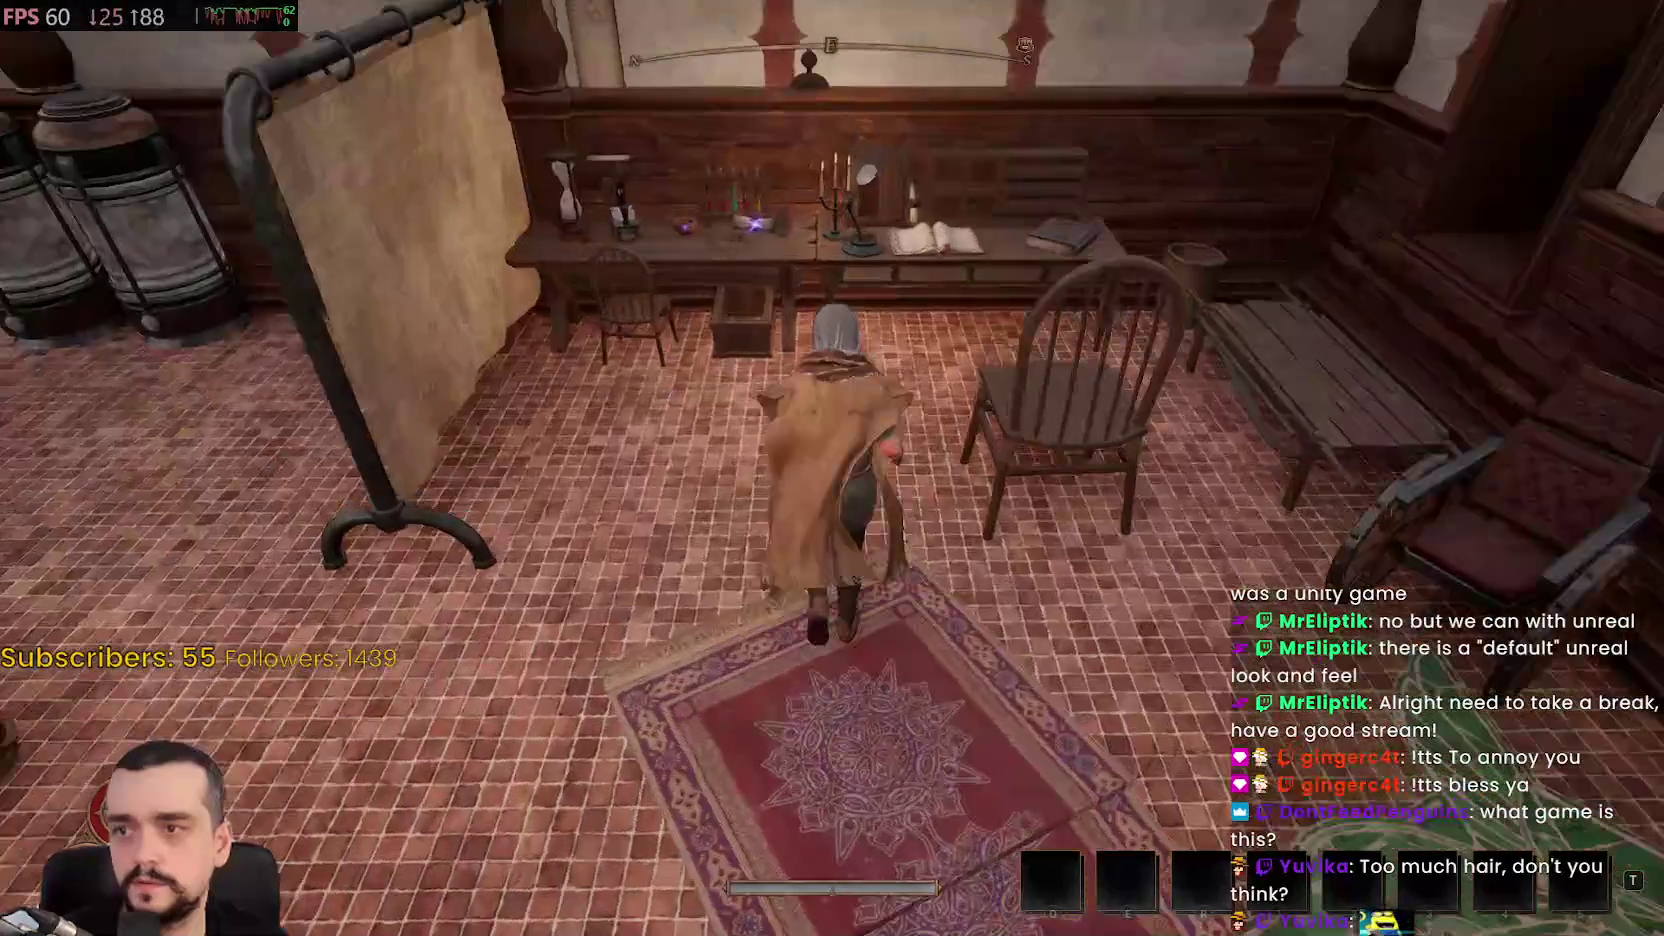
key("f")
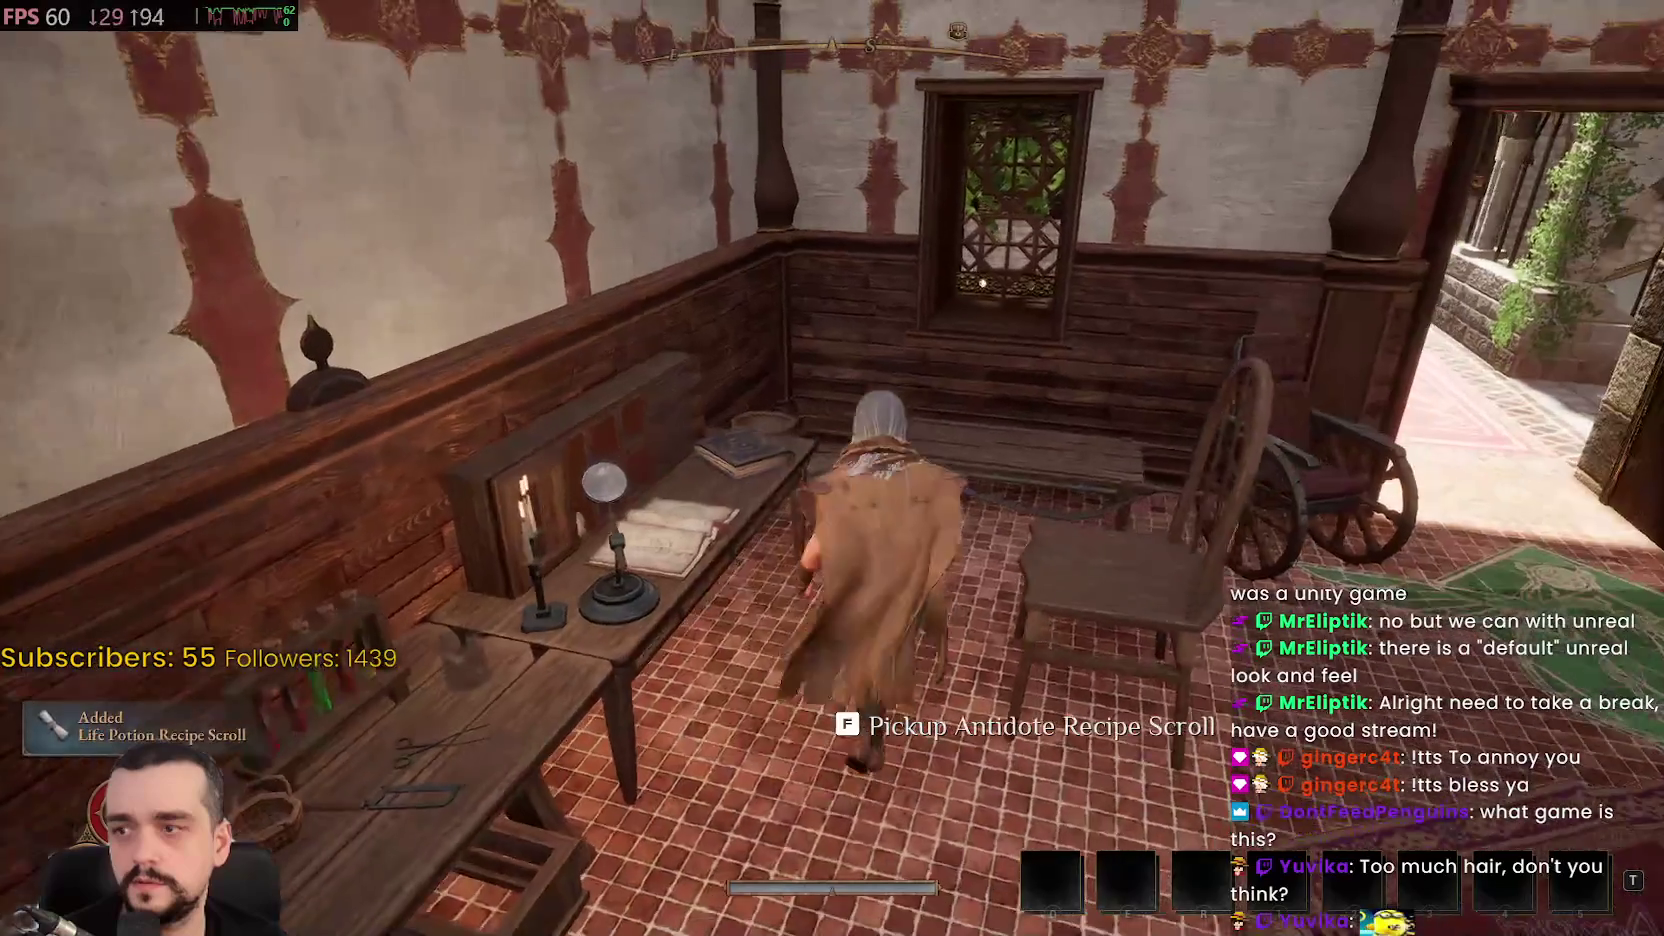
key("f")
key("a")
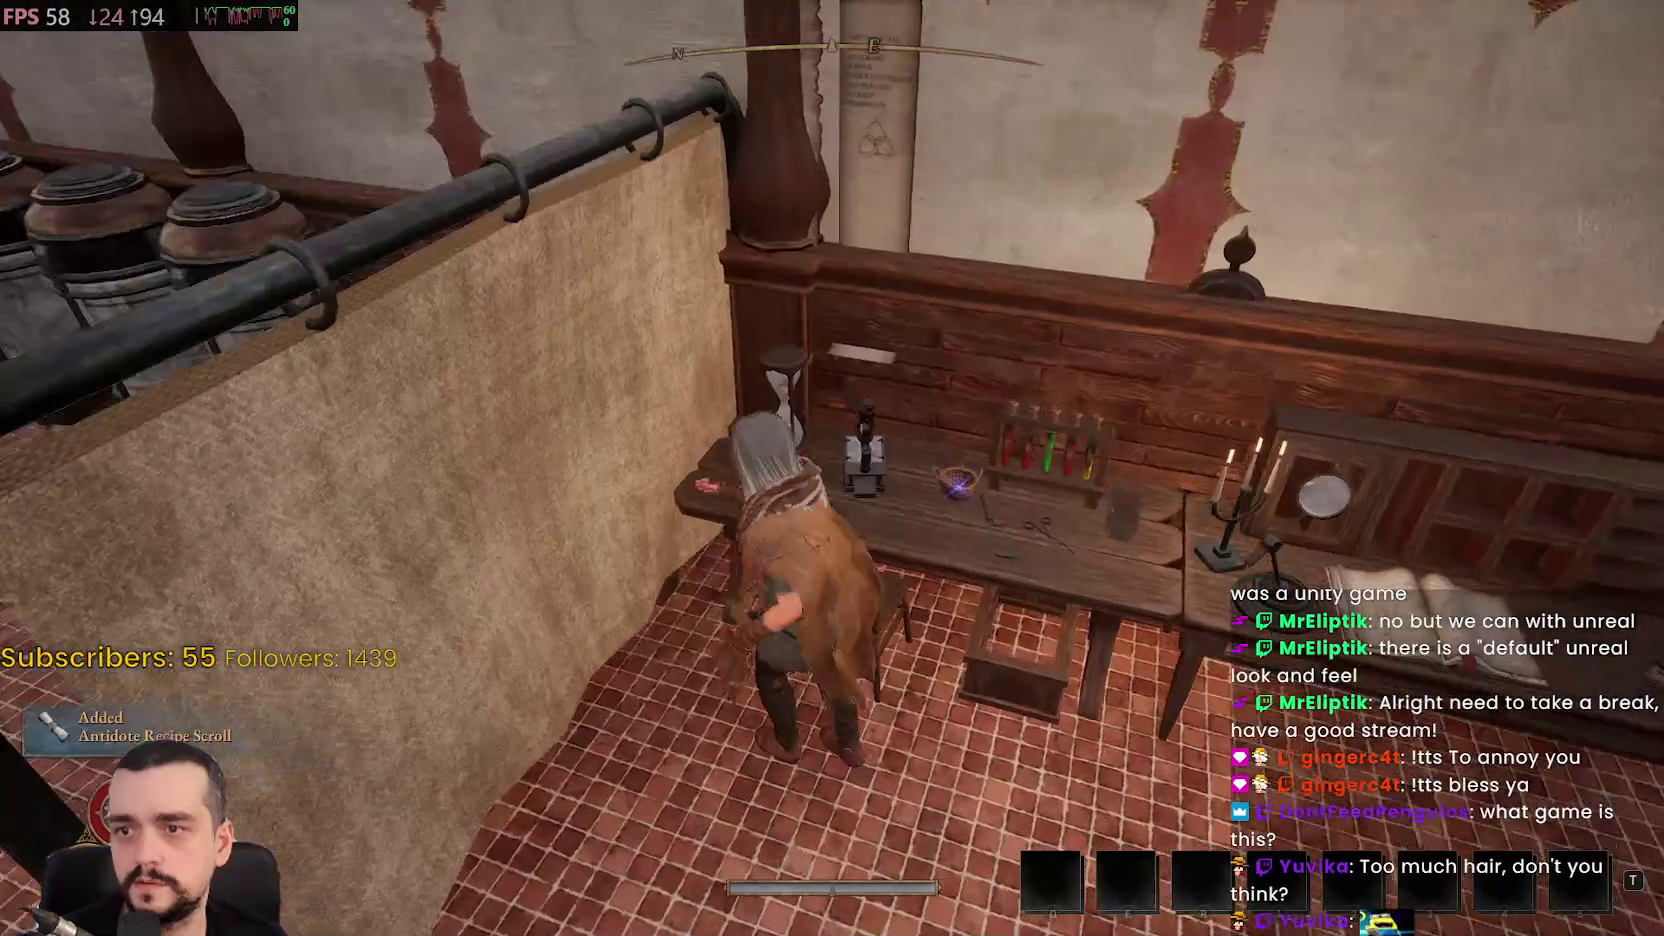
Grab the truffle, then run down the arched corridor into the wooden room
key("f")
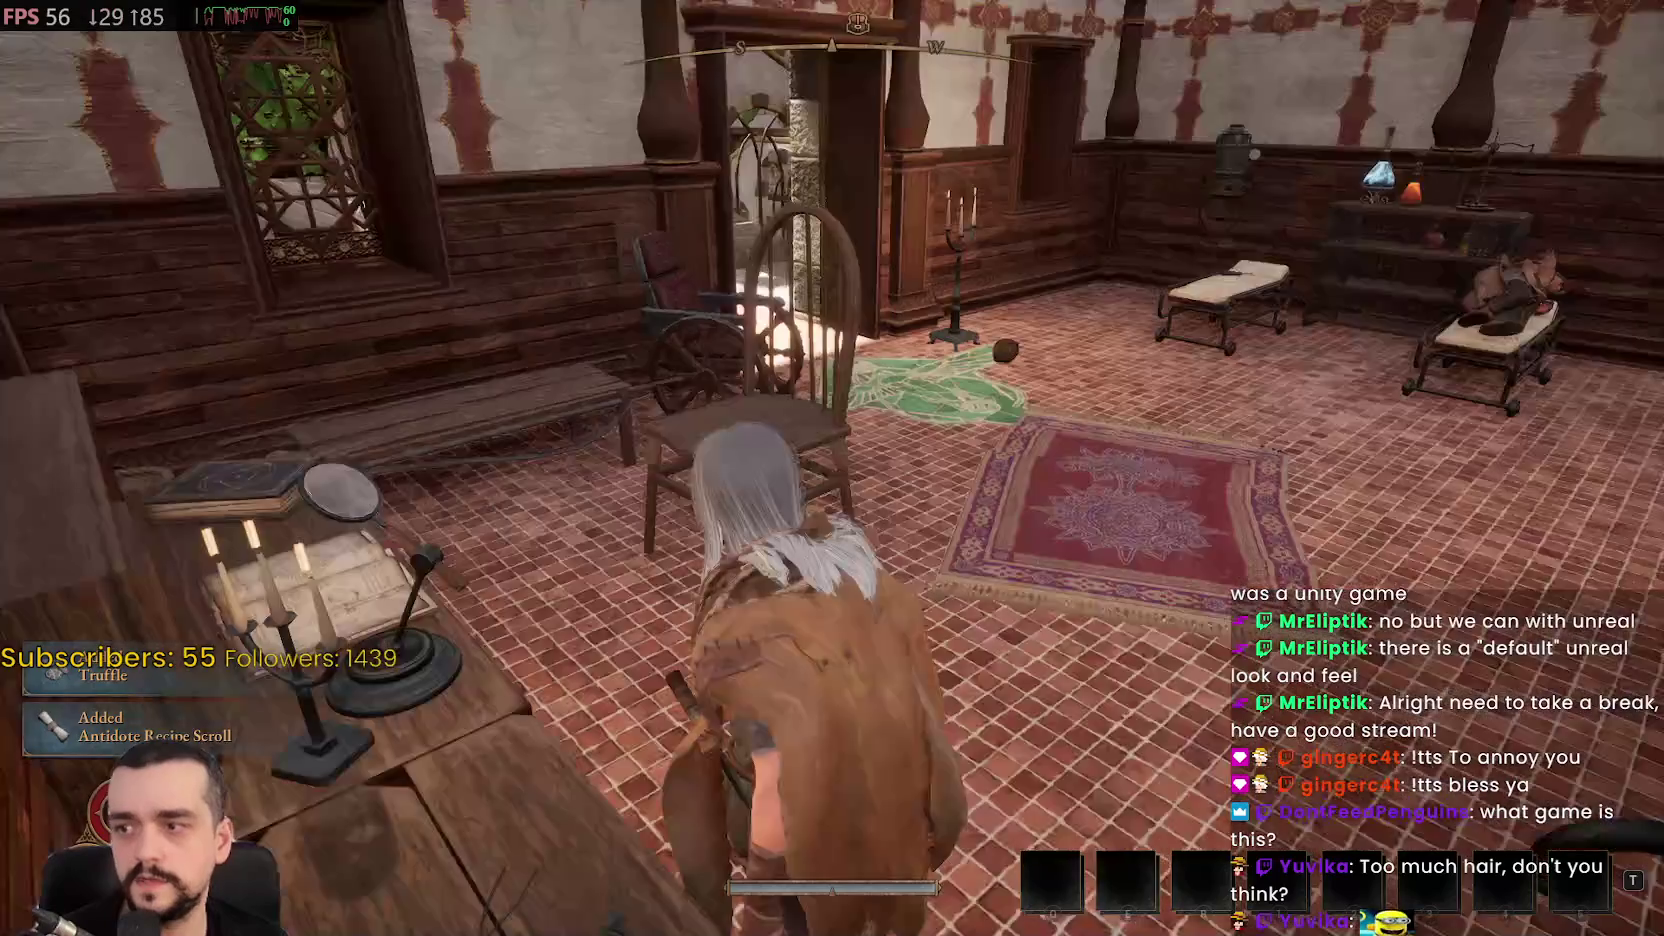
key("w")
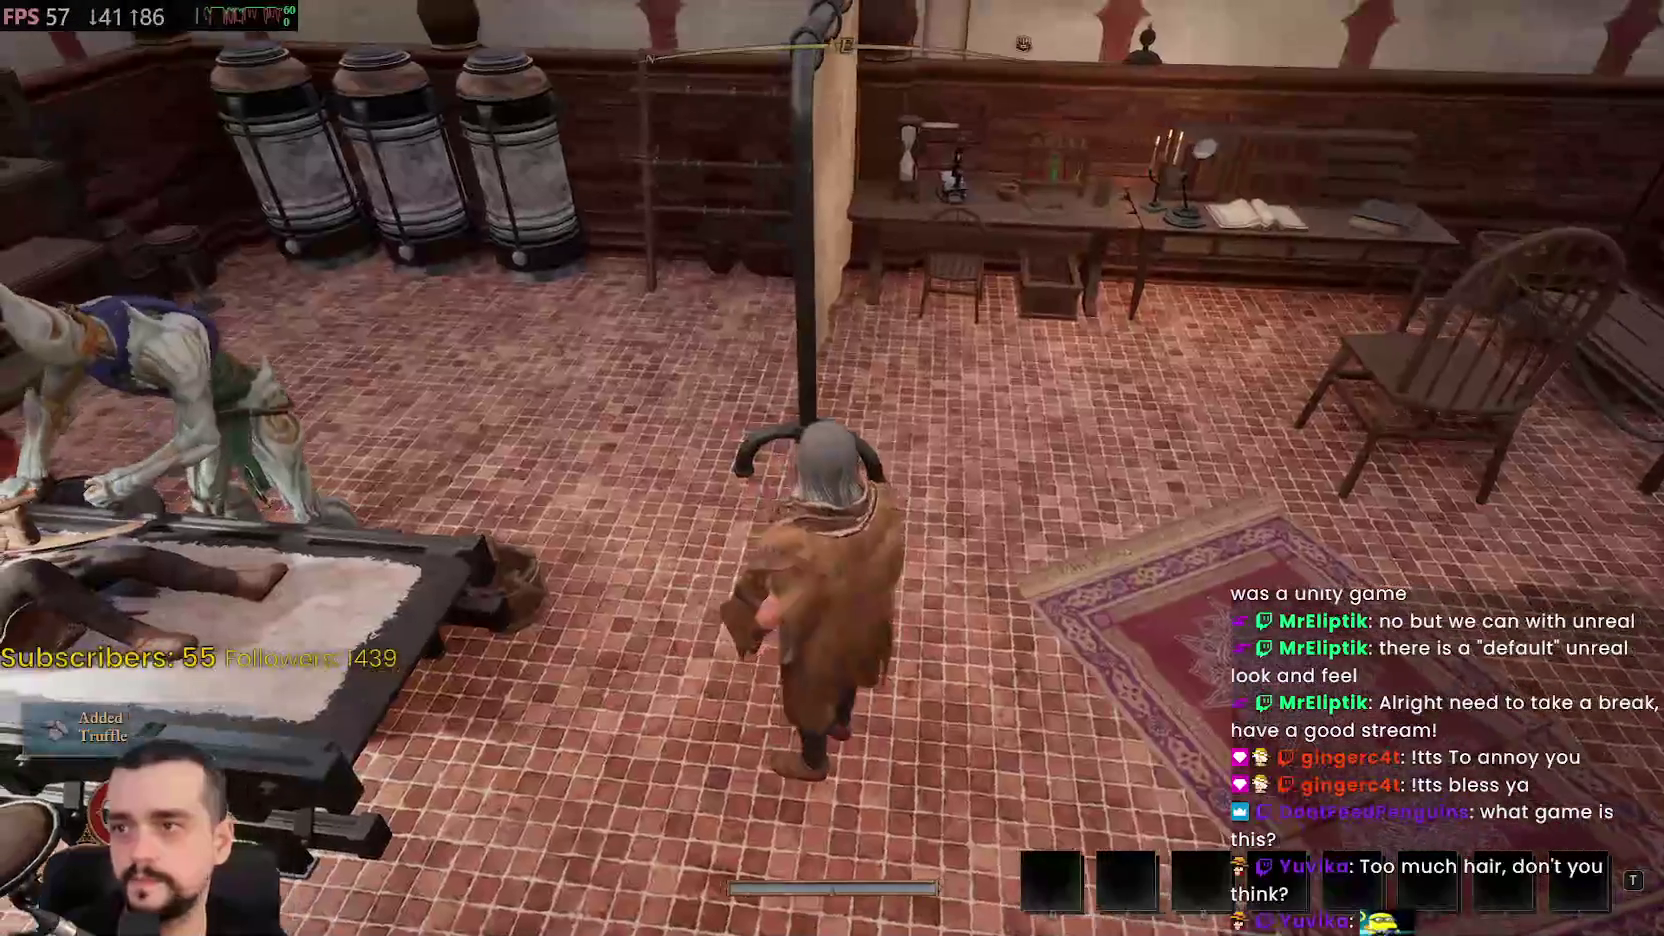
key("w")
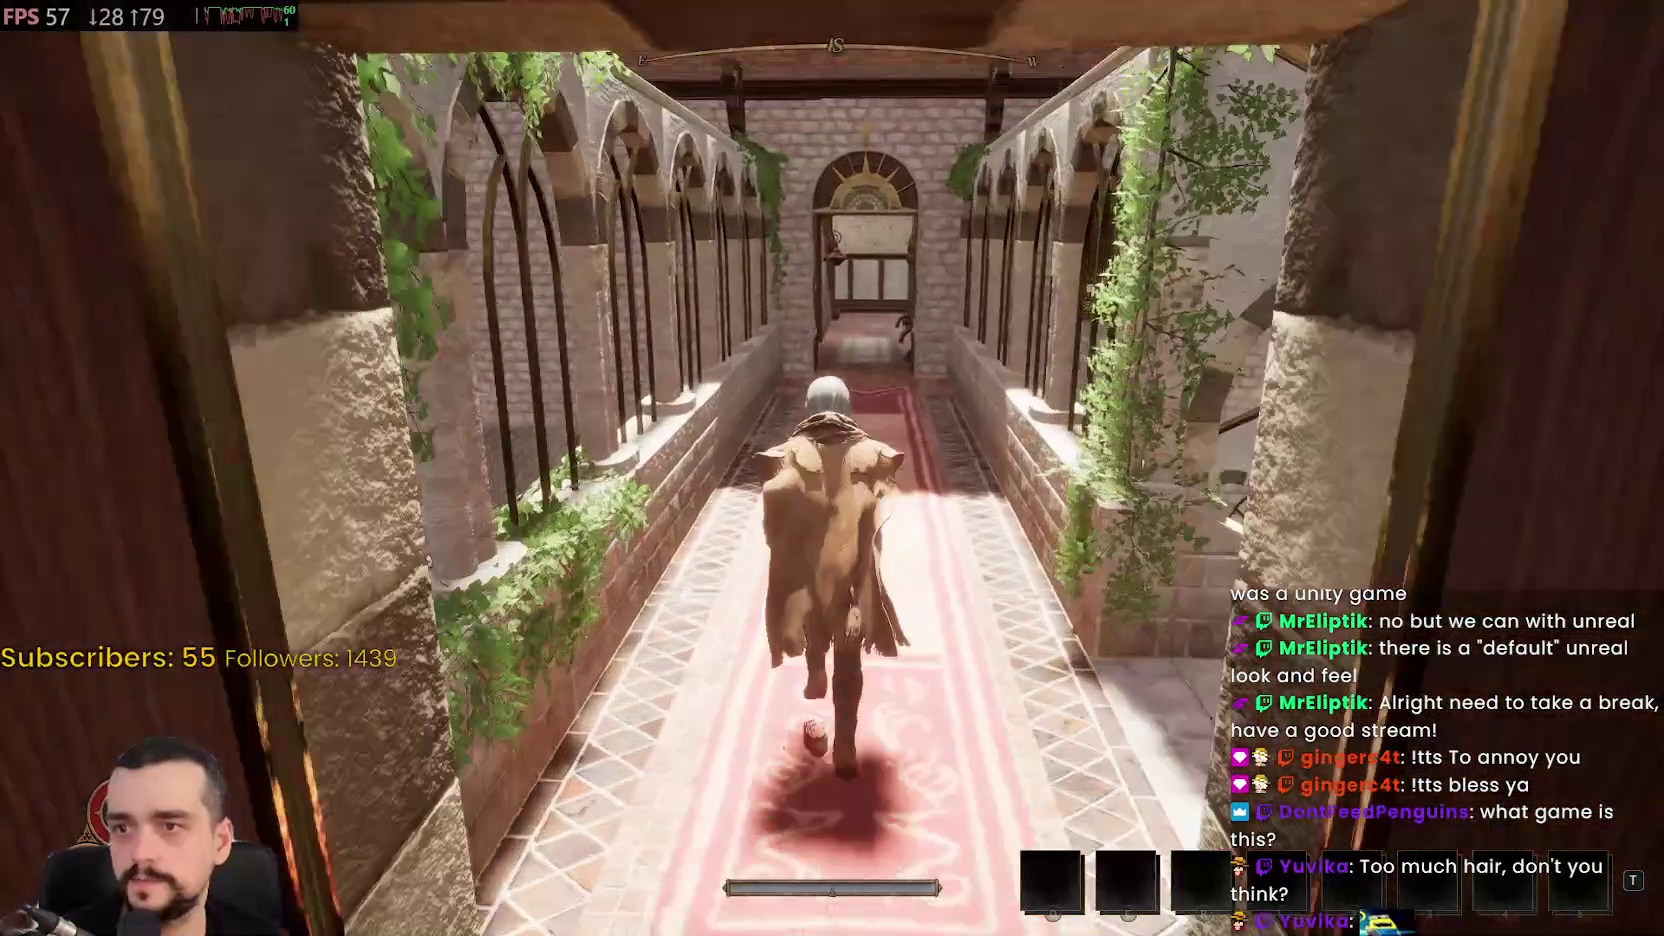
key("w")
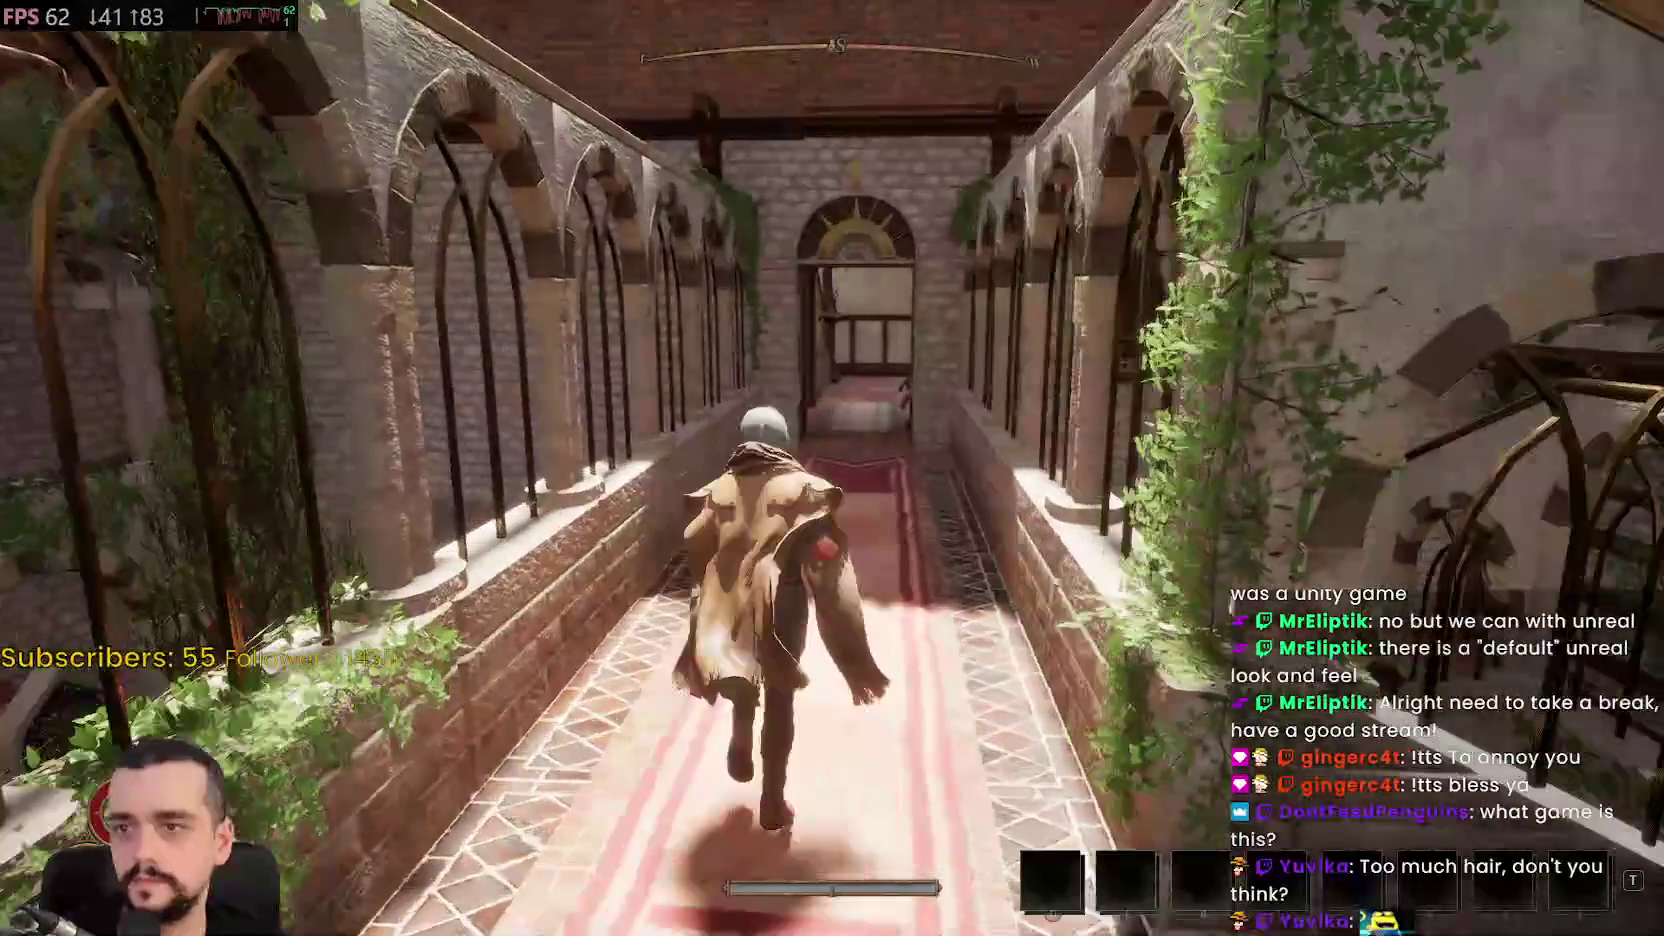
key("w")
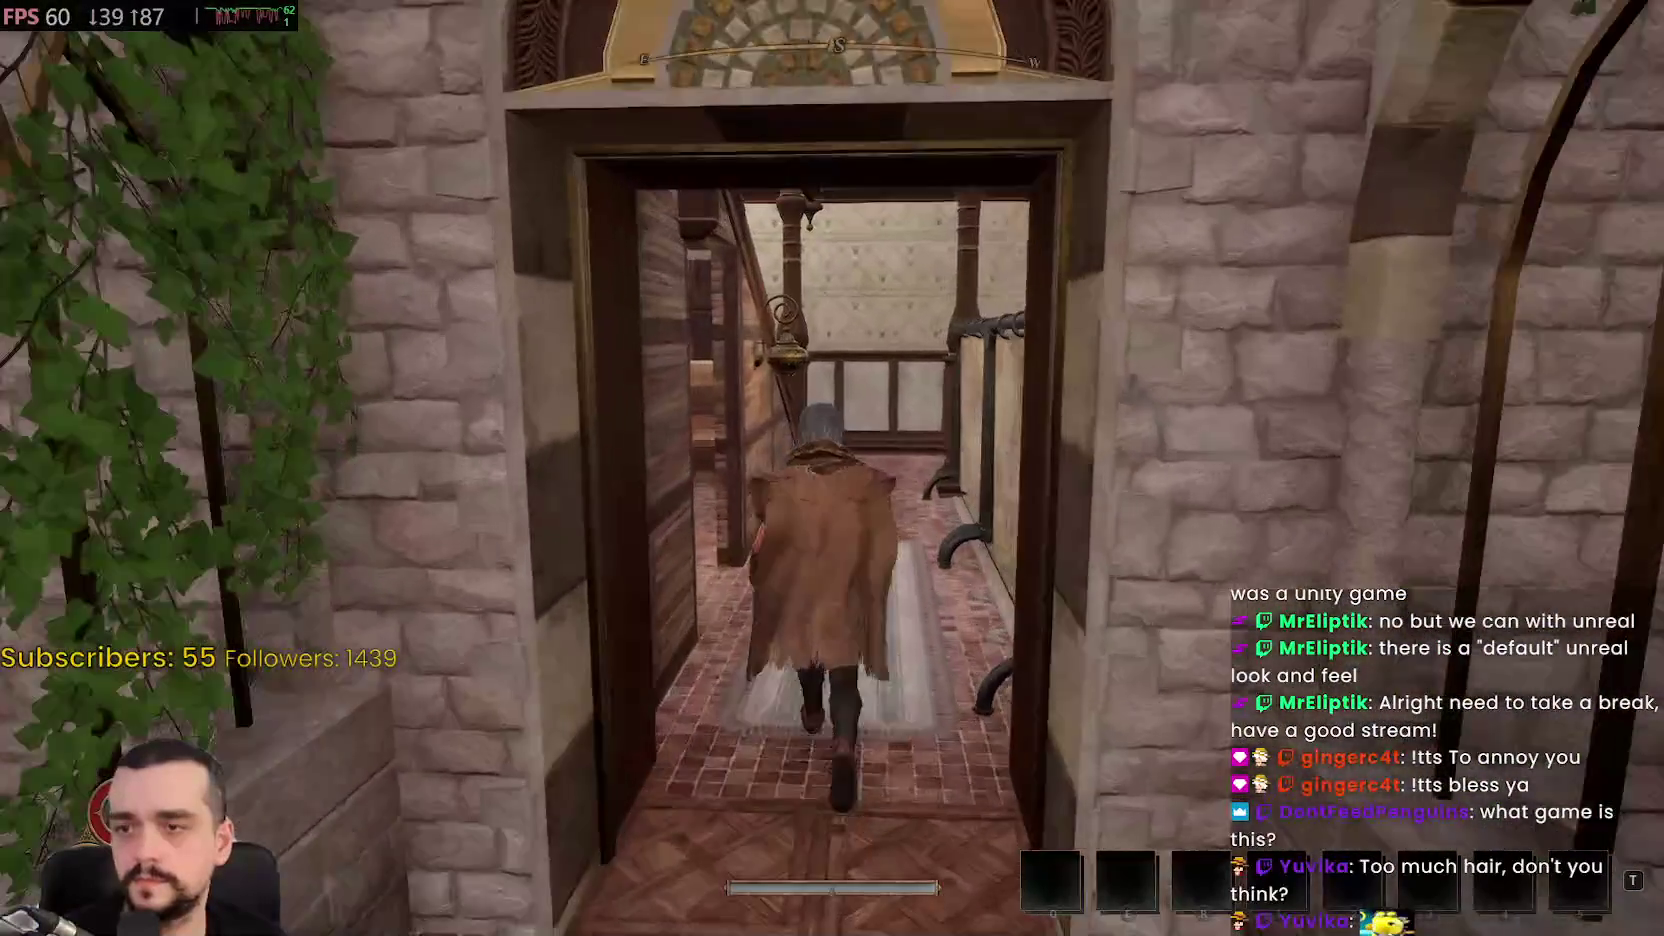
key("w")
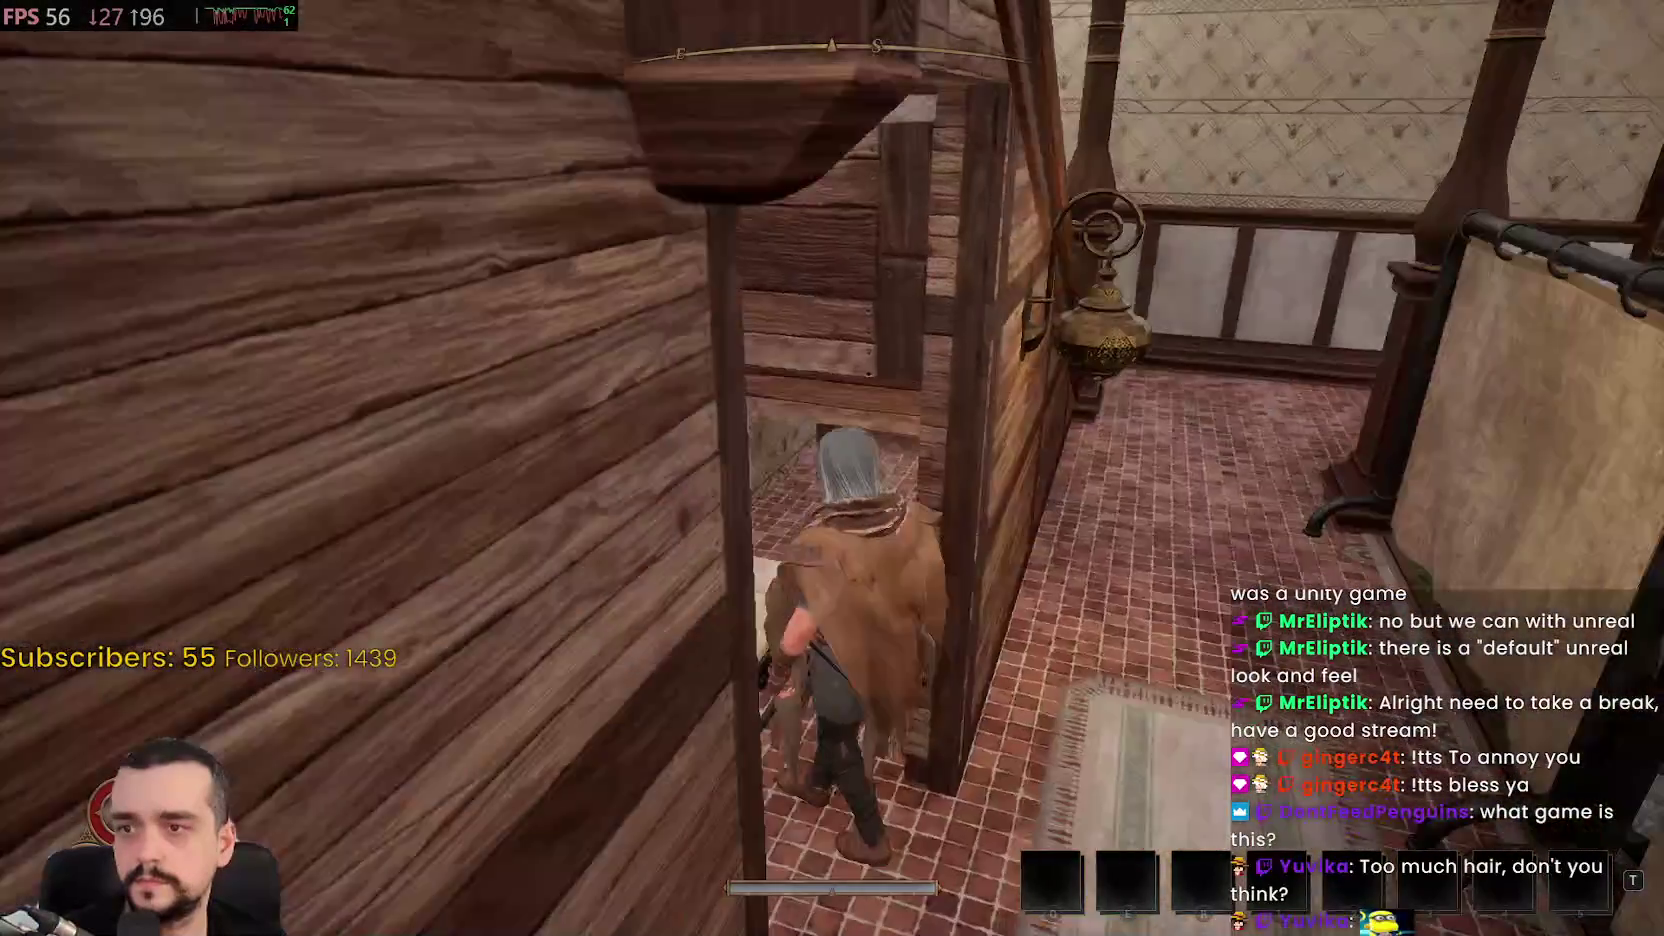
Pass through the green-tiled room, exit to Simeon's Bastion, and glance at the map
key("w")
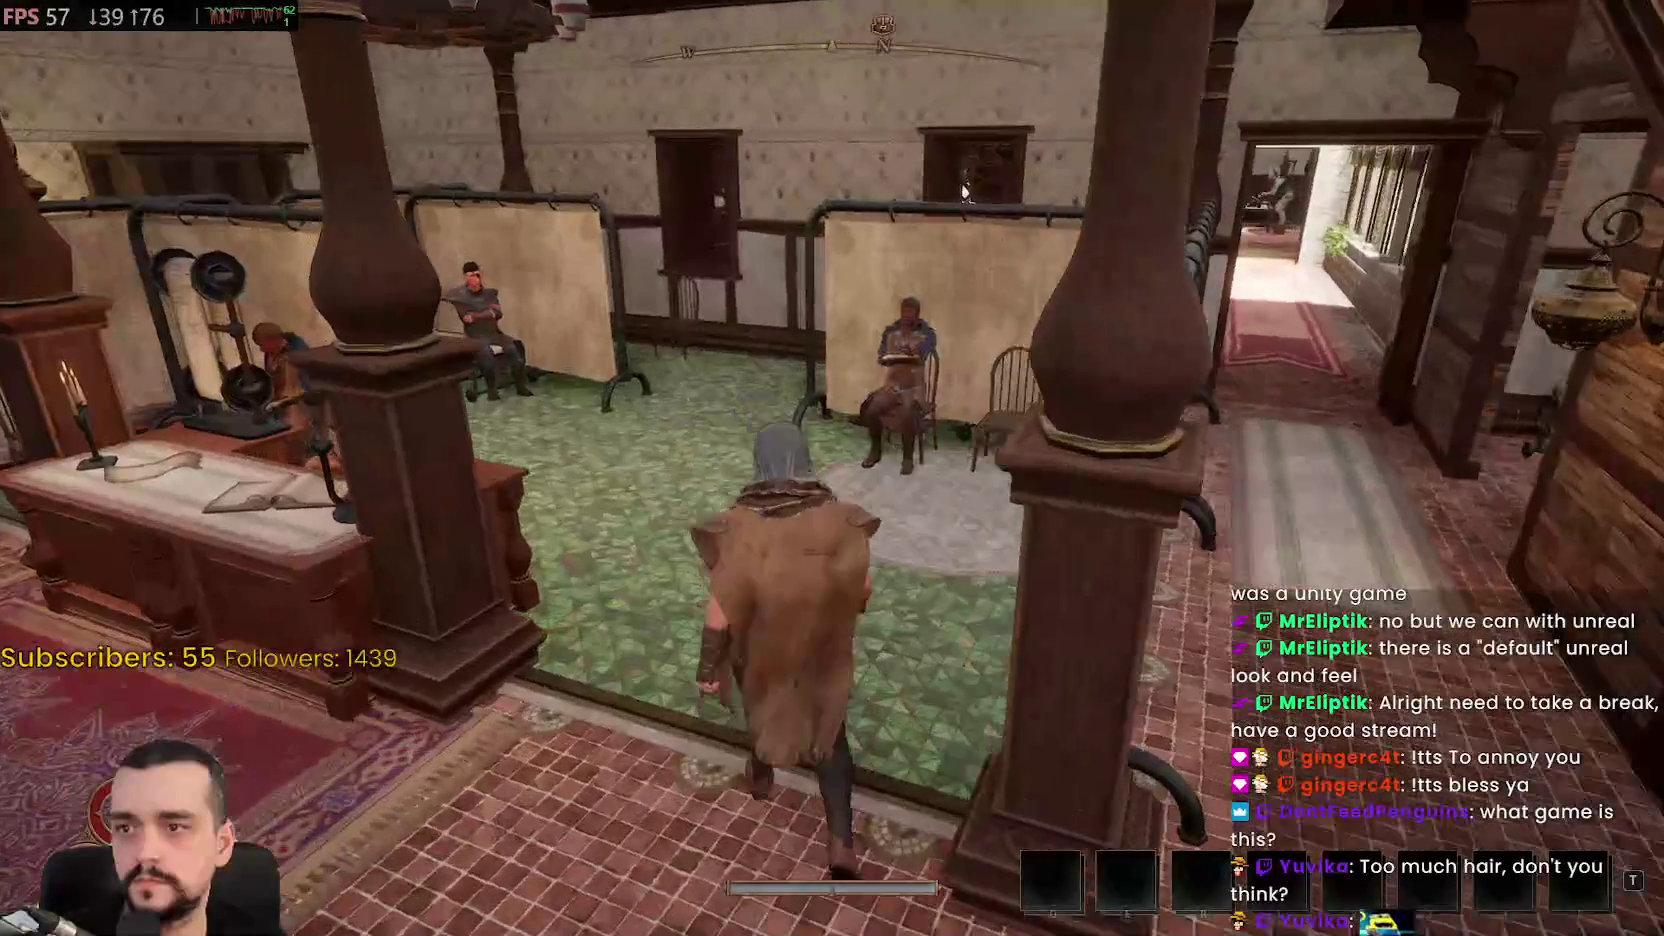
key("w")
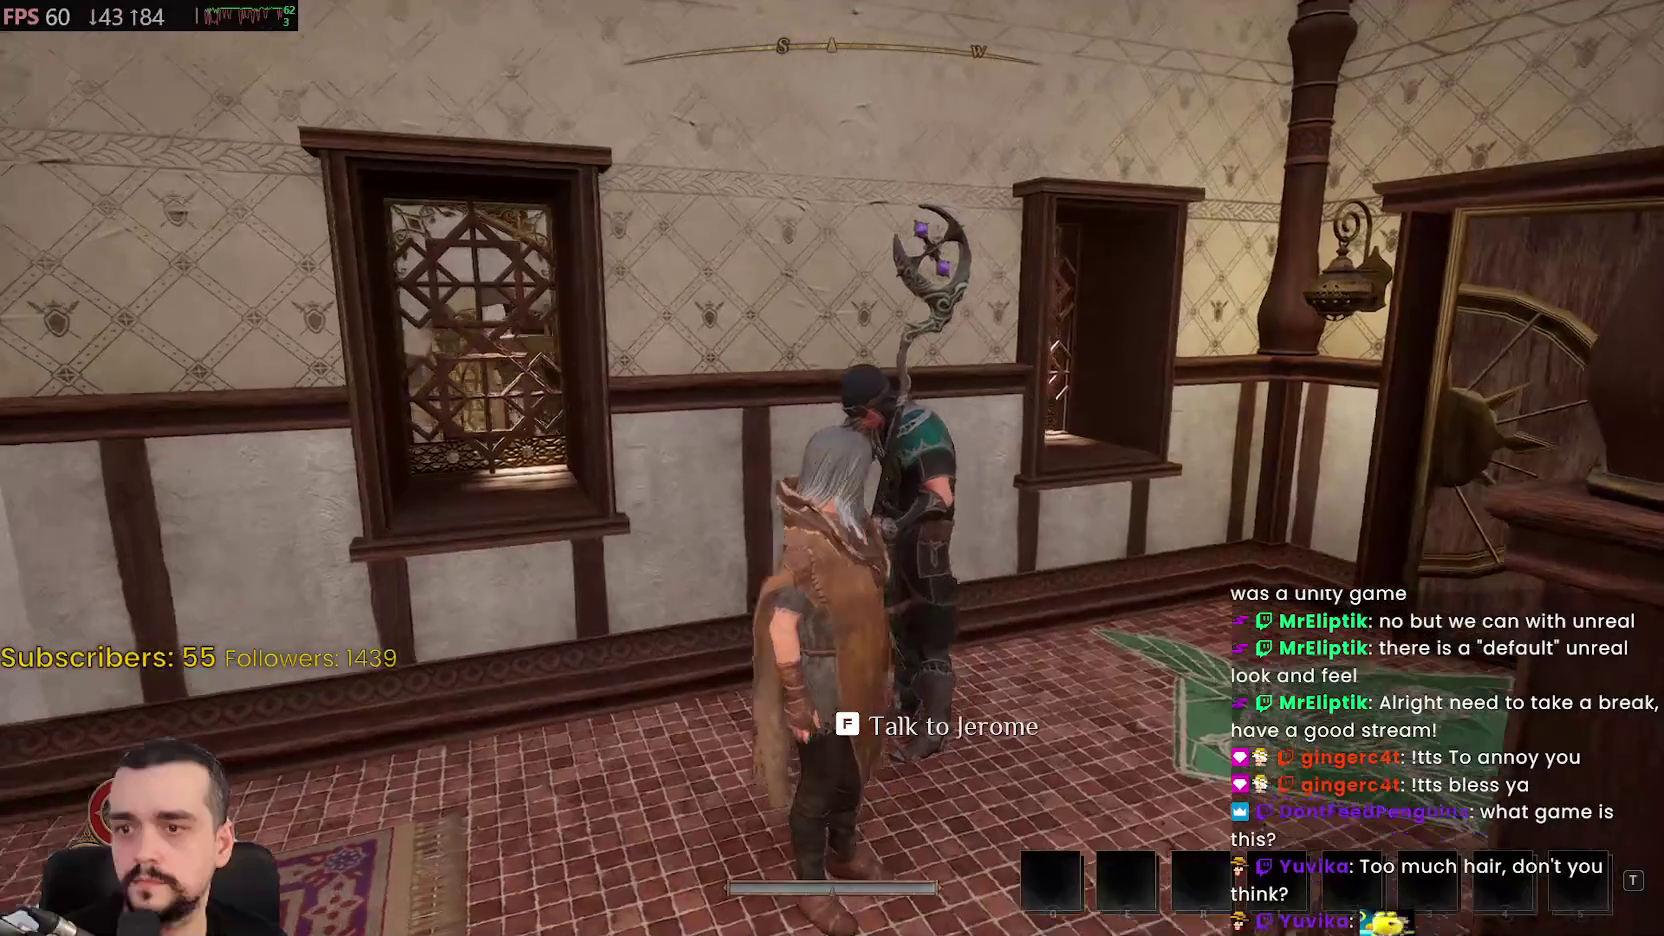
key("w")
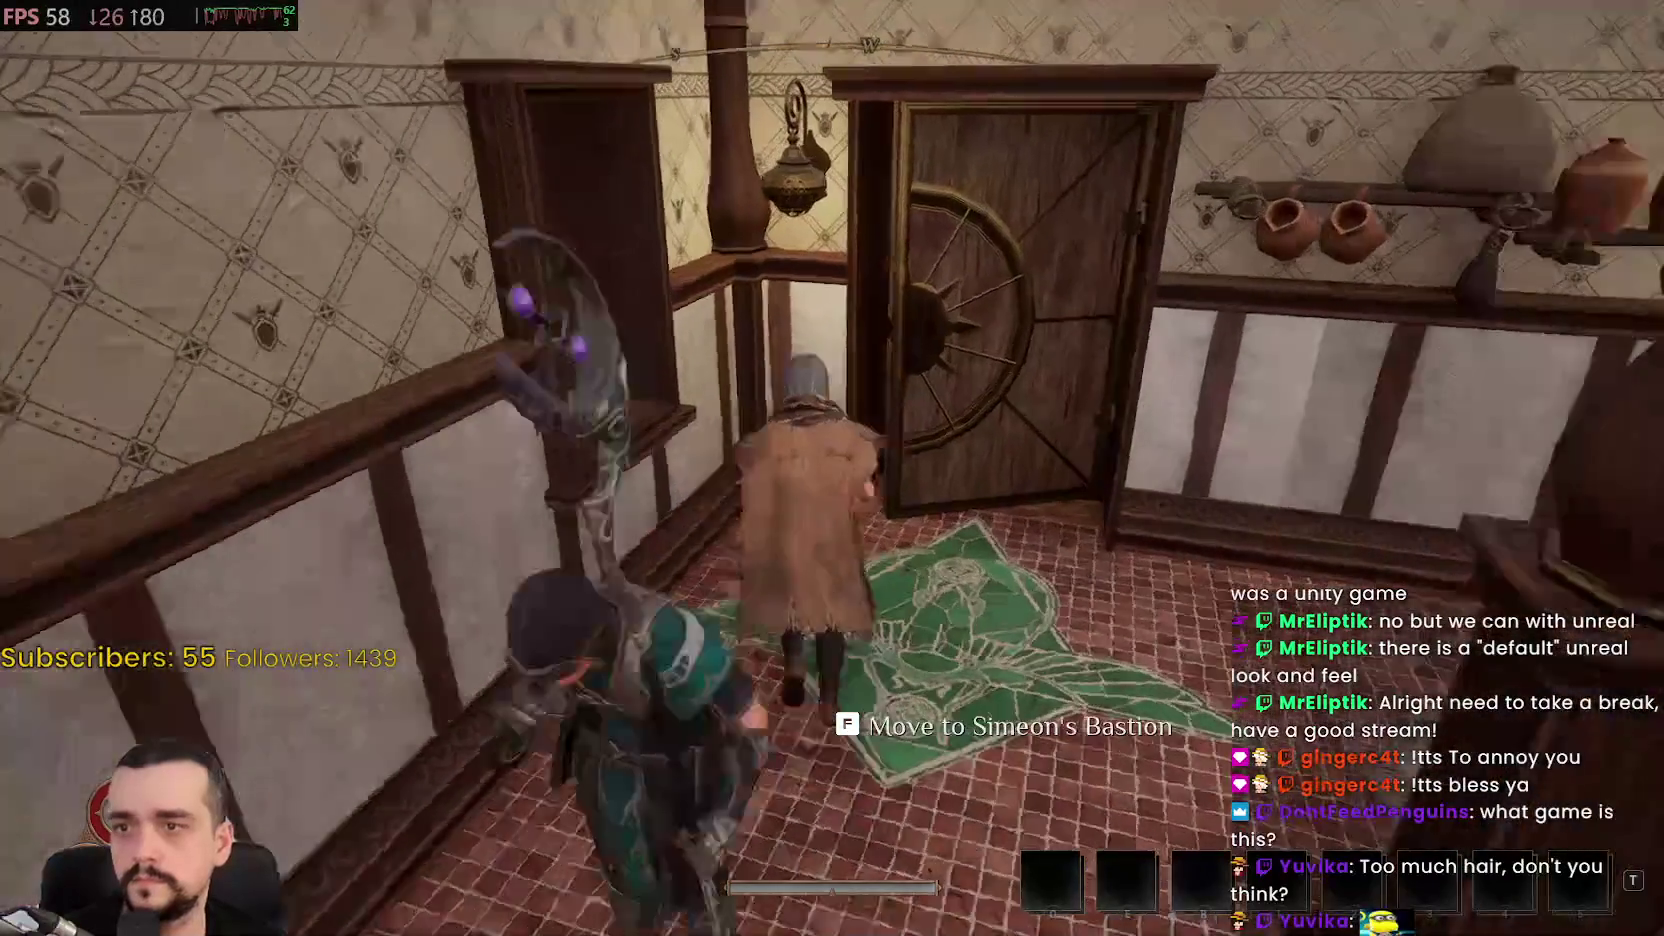
key("f")
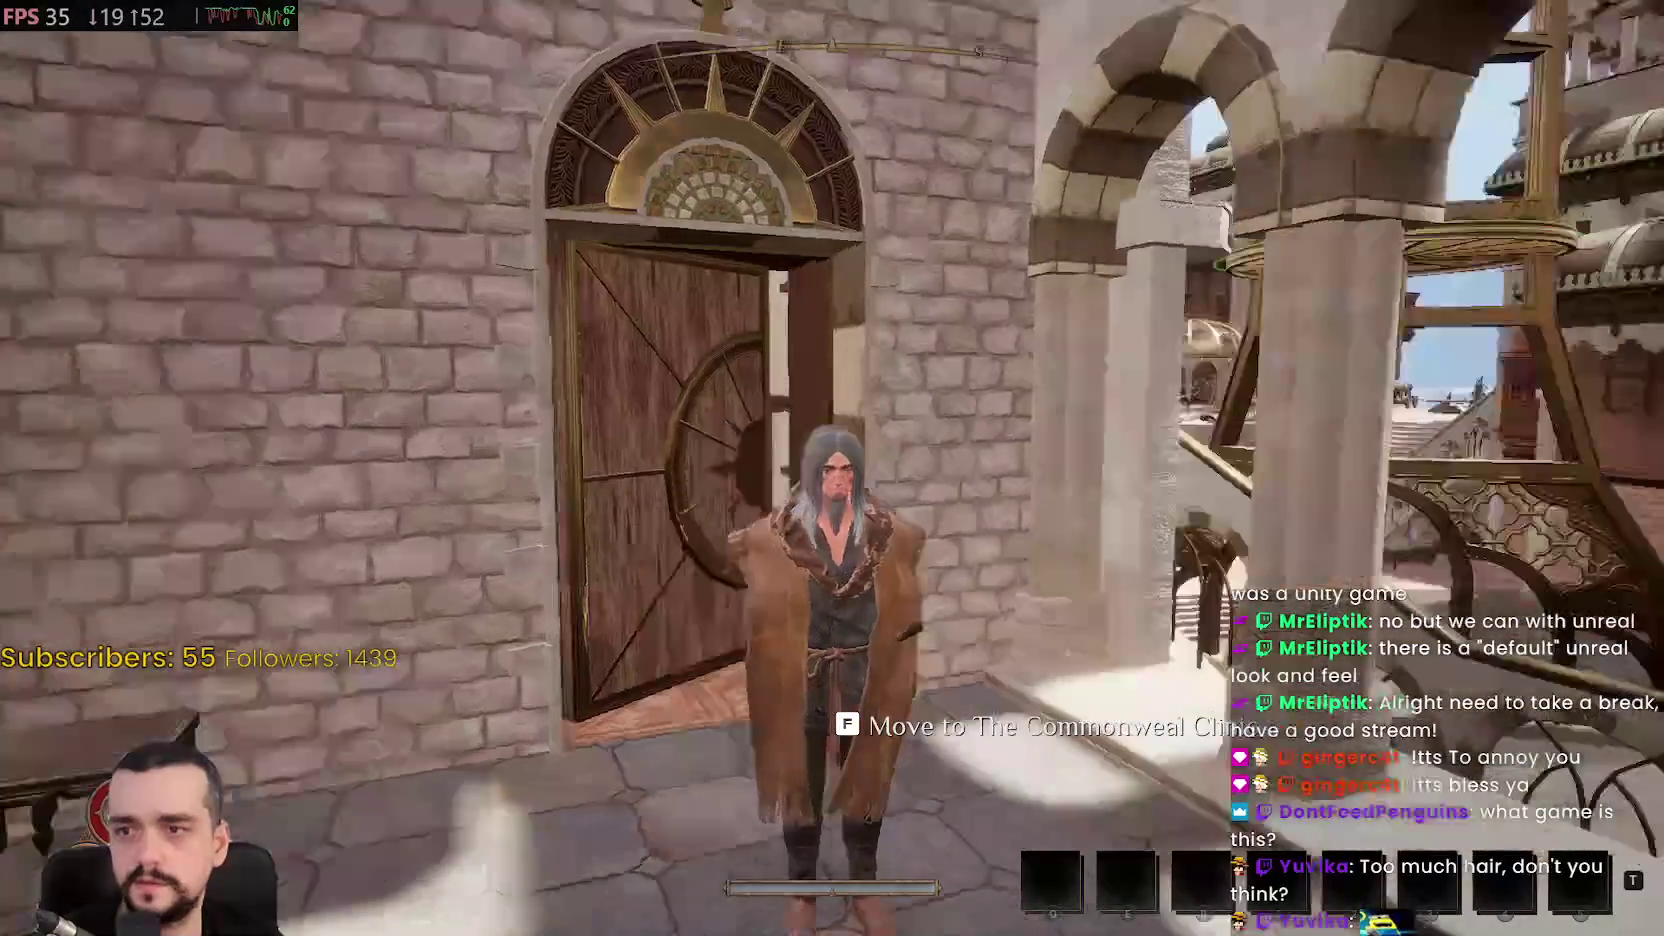
key("m")
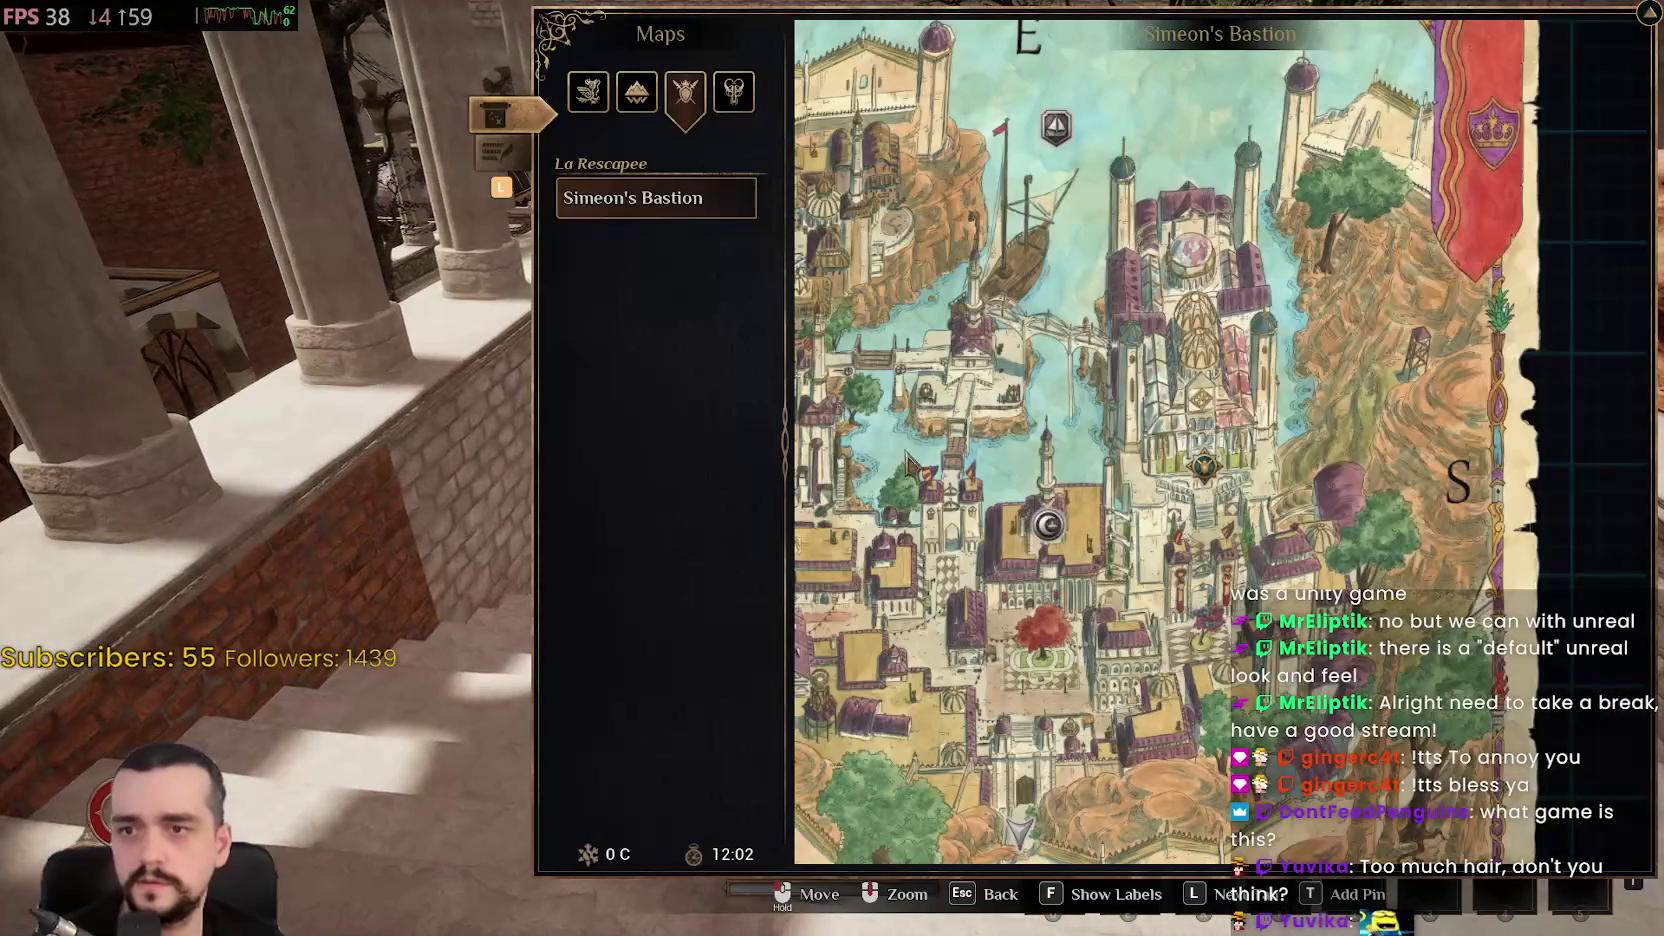
key("Escape")
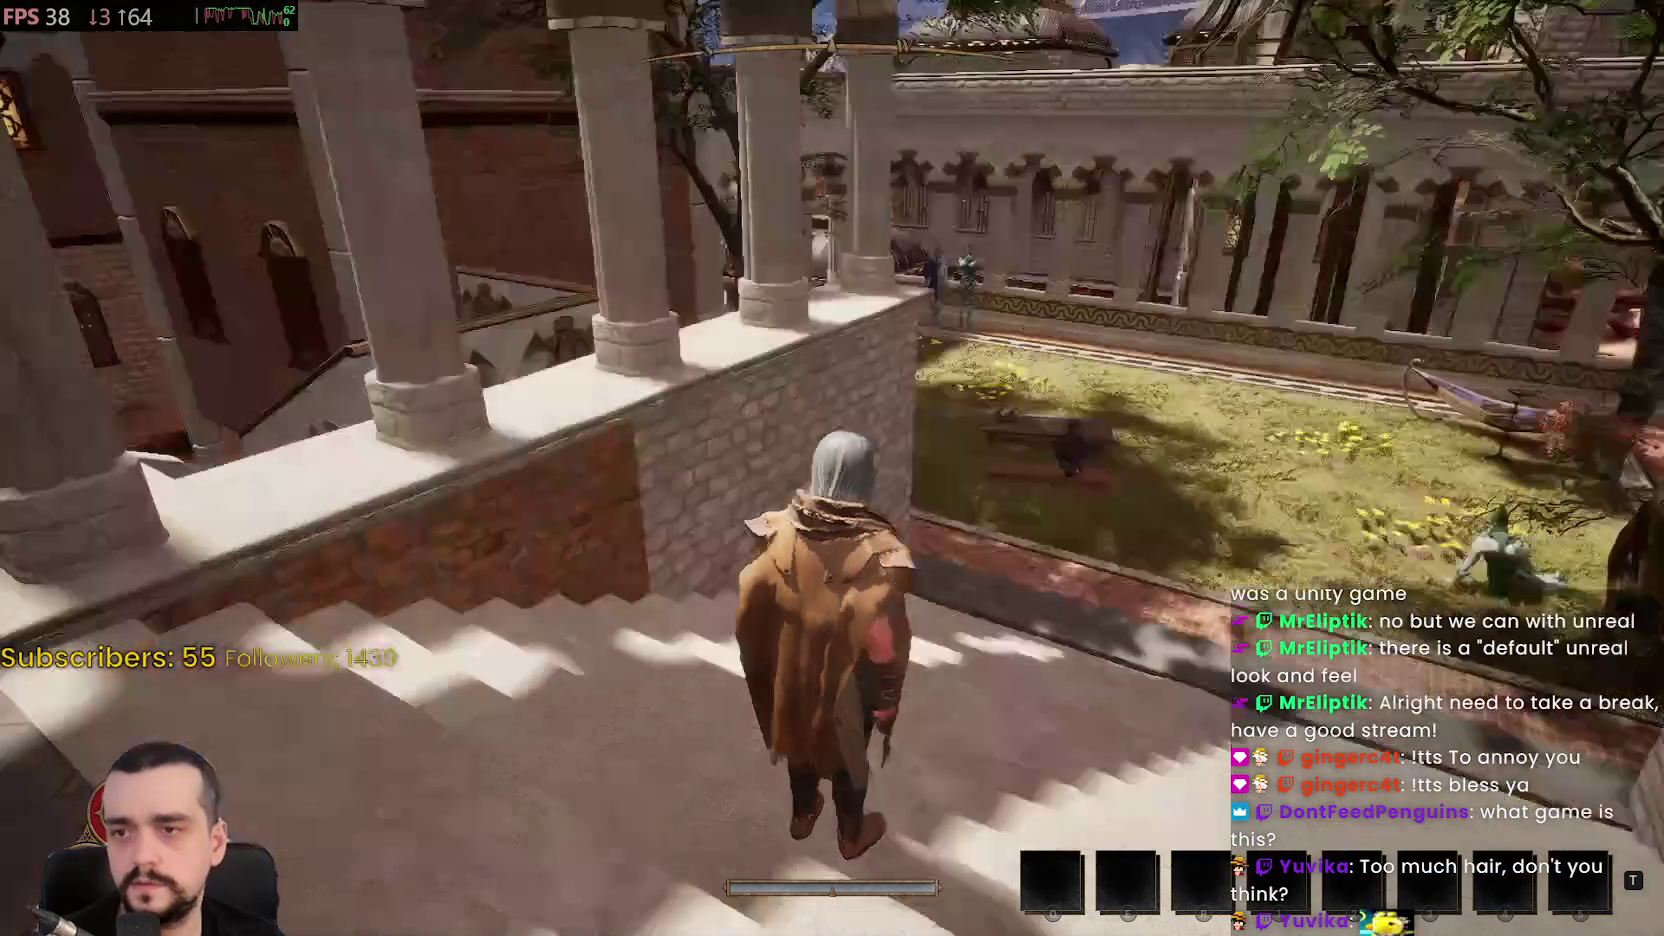
Run from the balcony through the garden, stairs, alley and colonnade out into the sunny plaza
key("w")
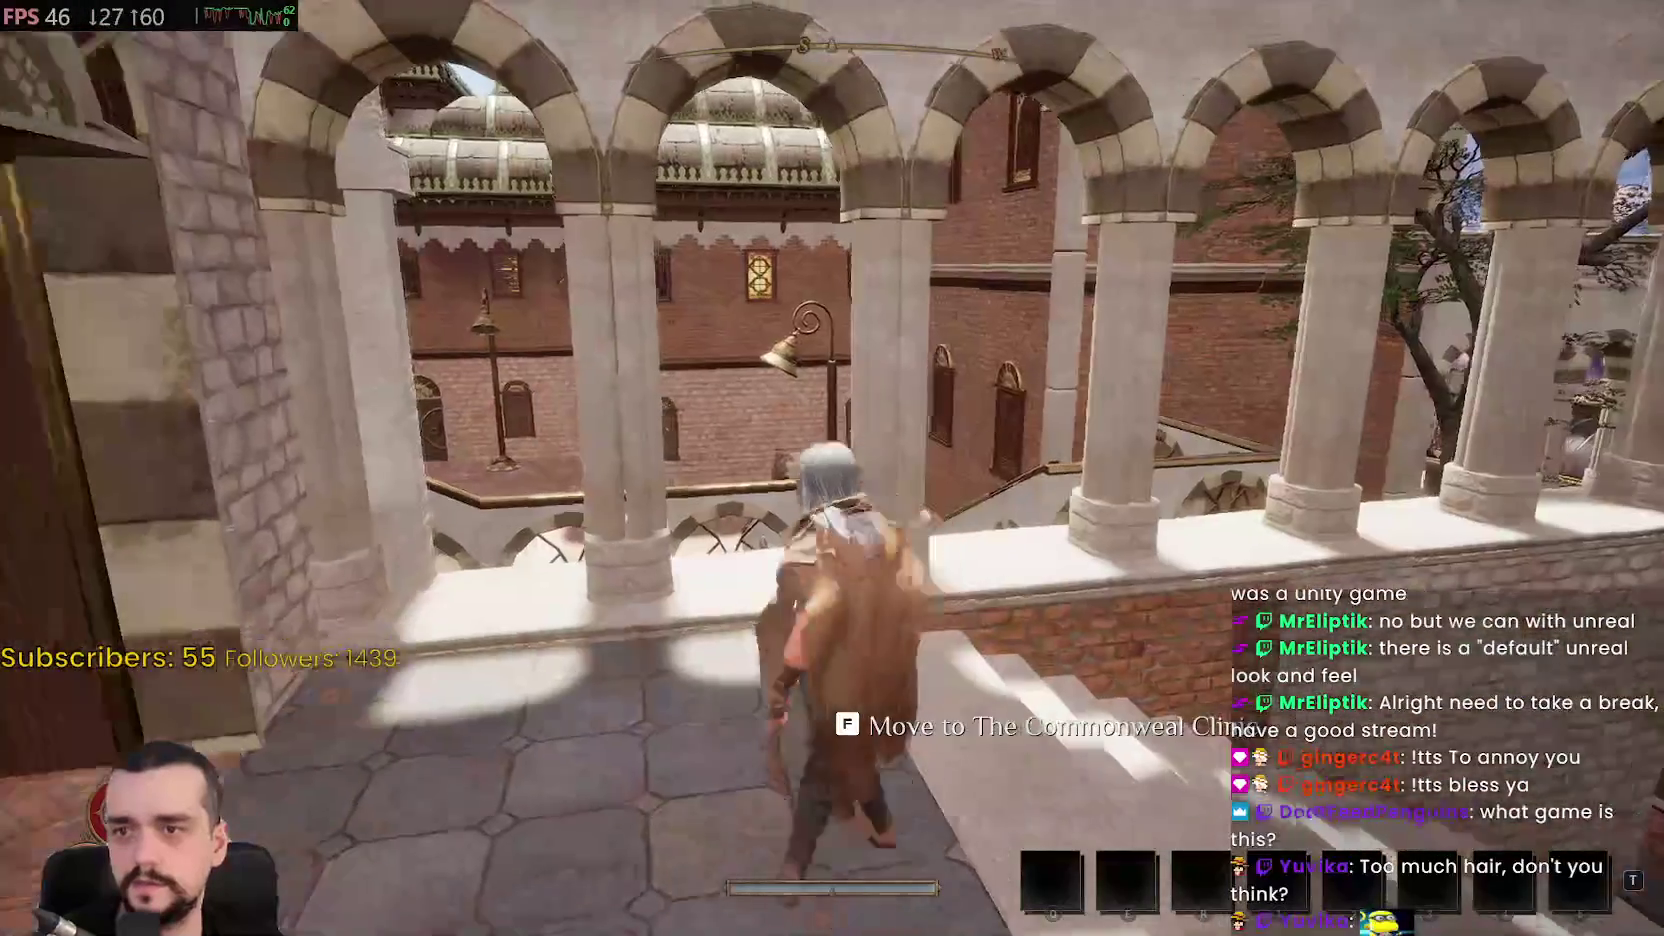
key("w")
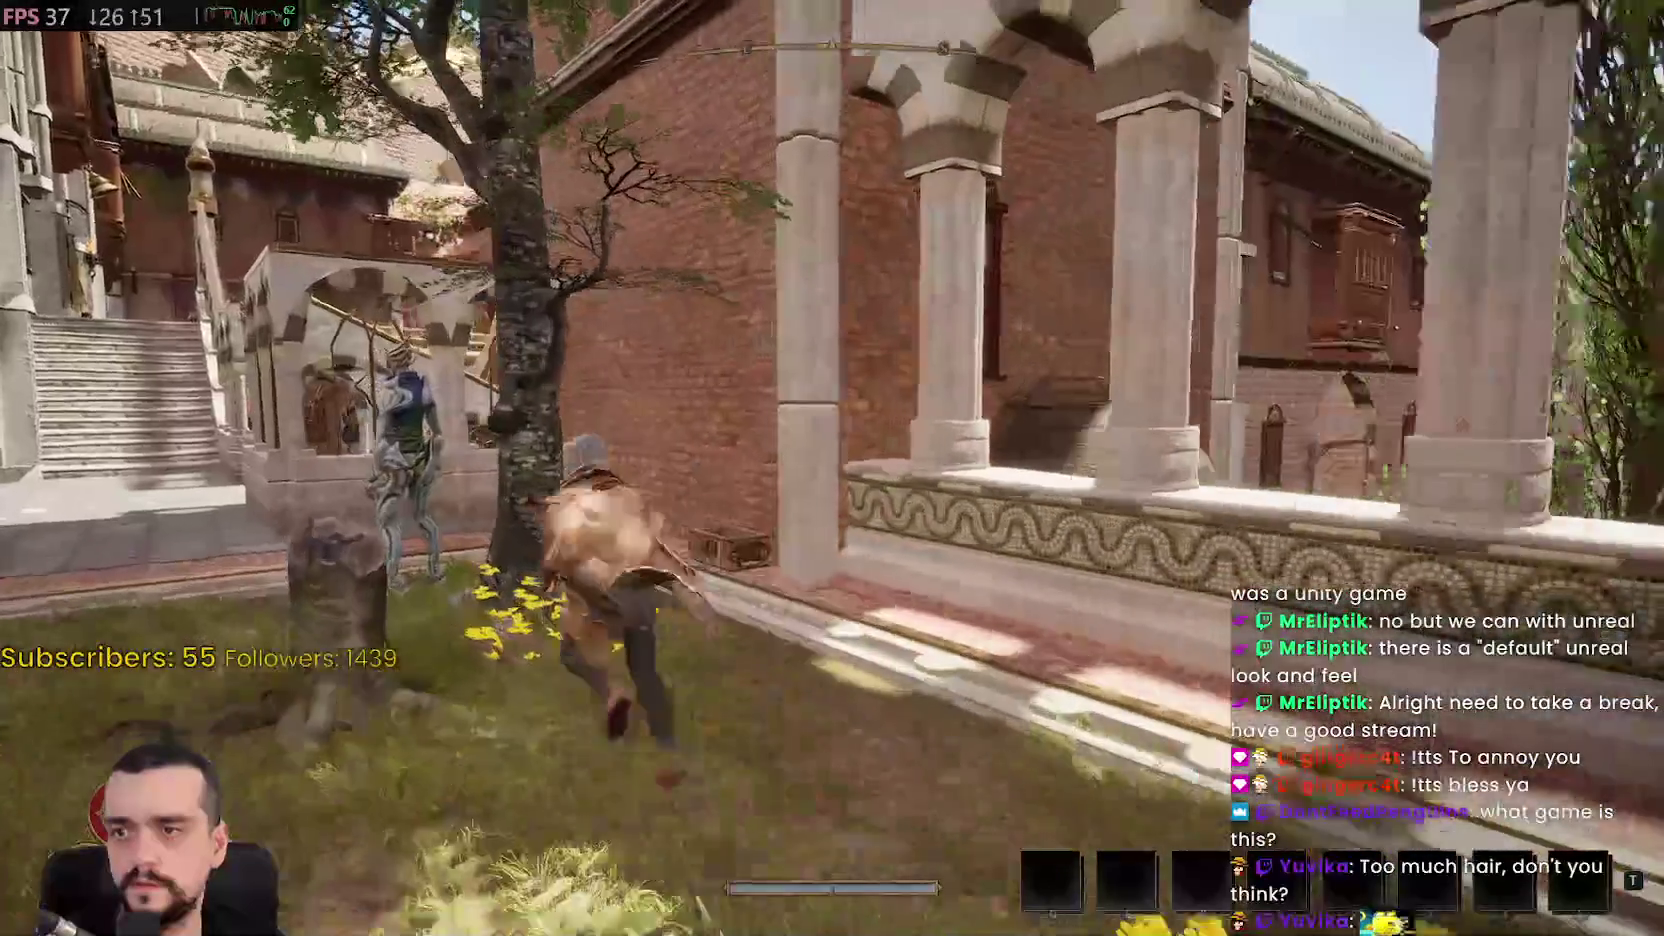
key("w")
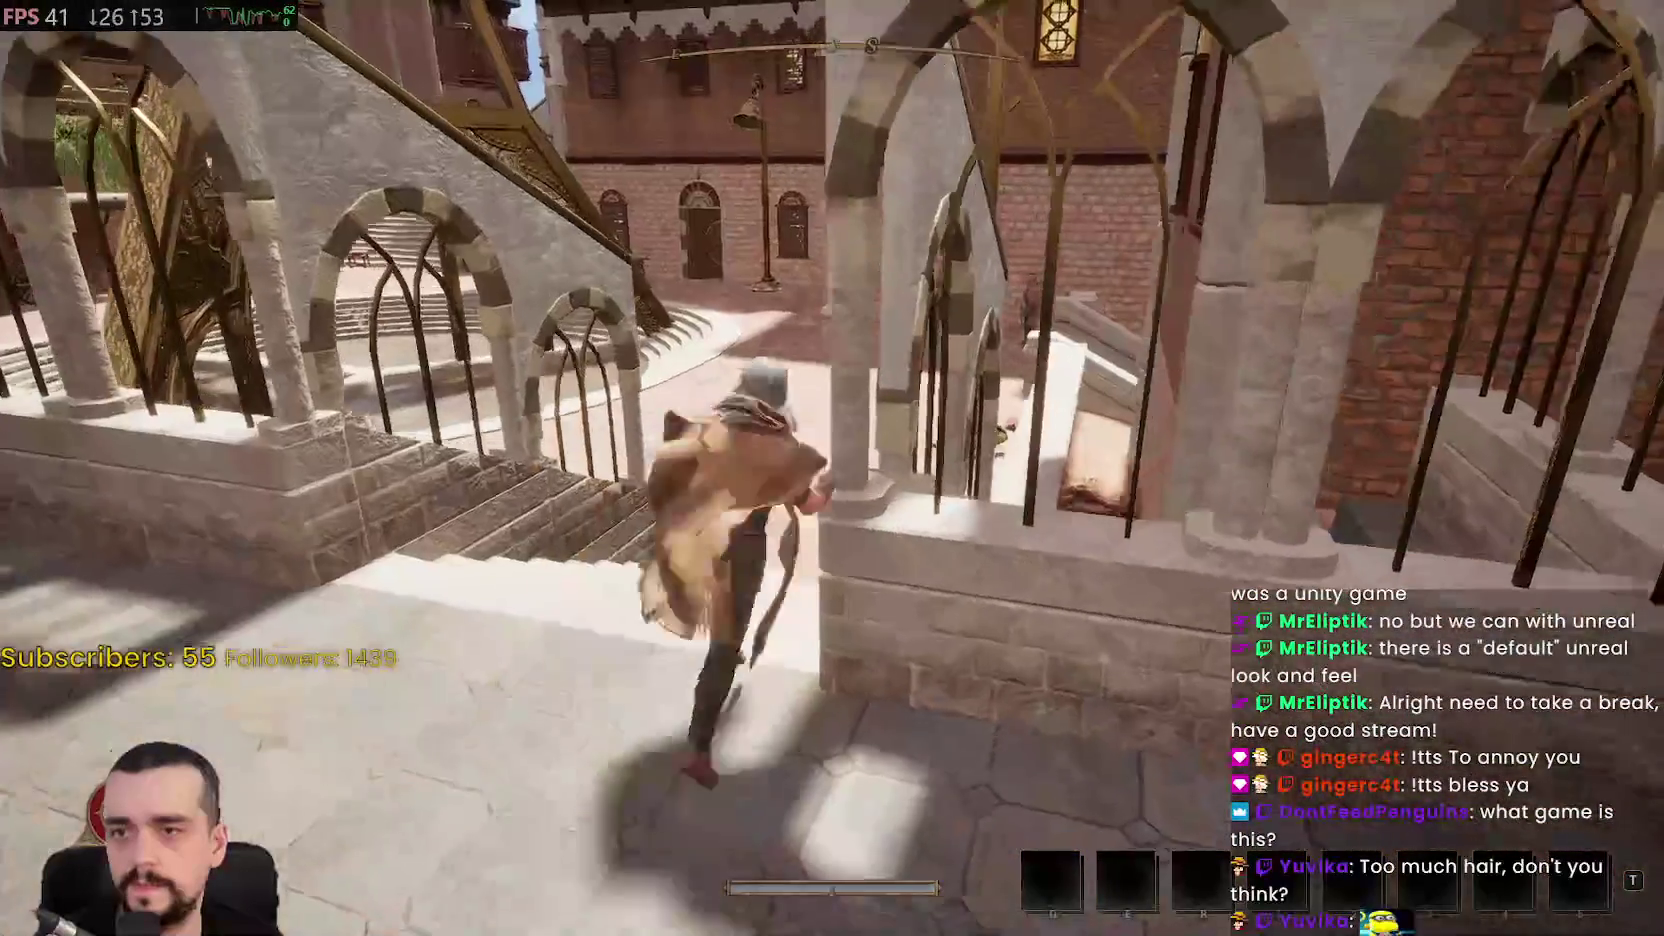
key("w")
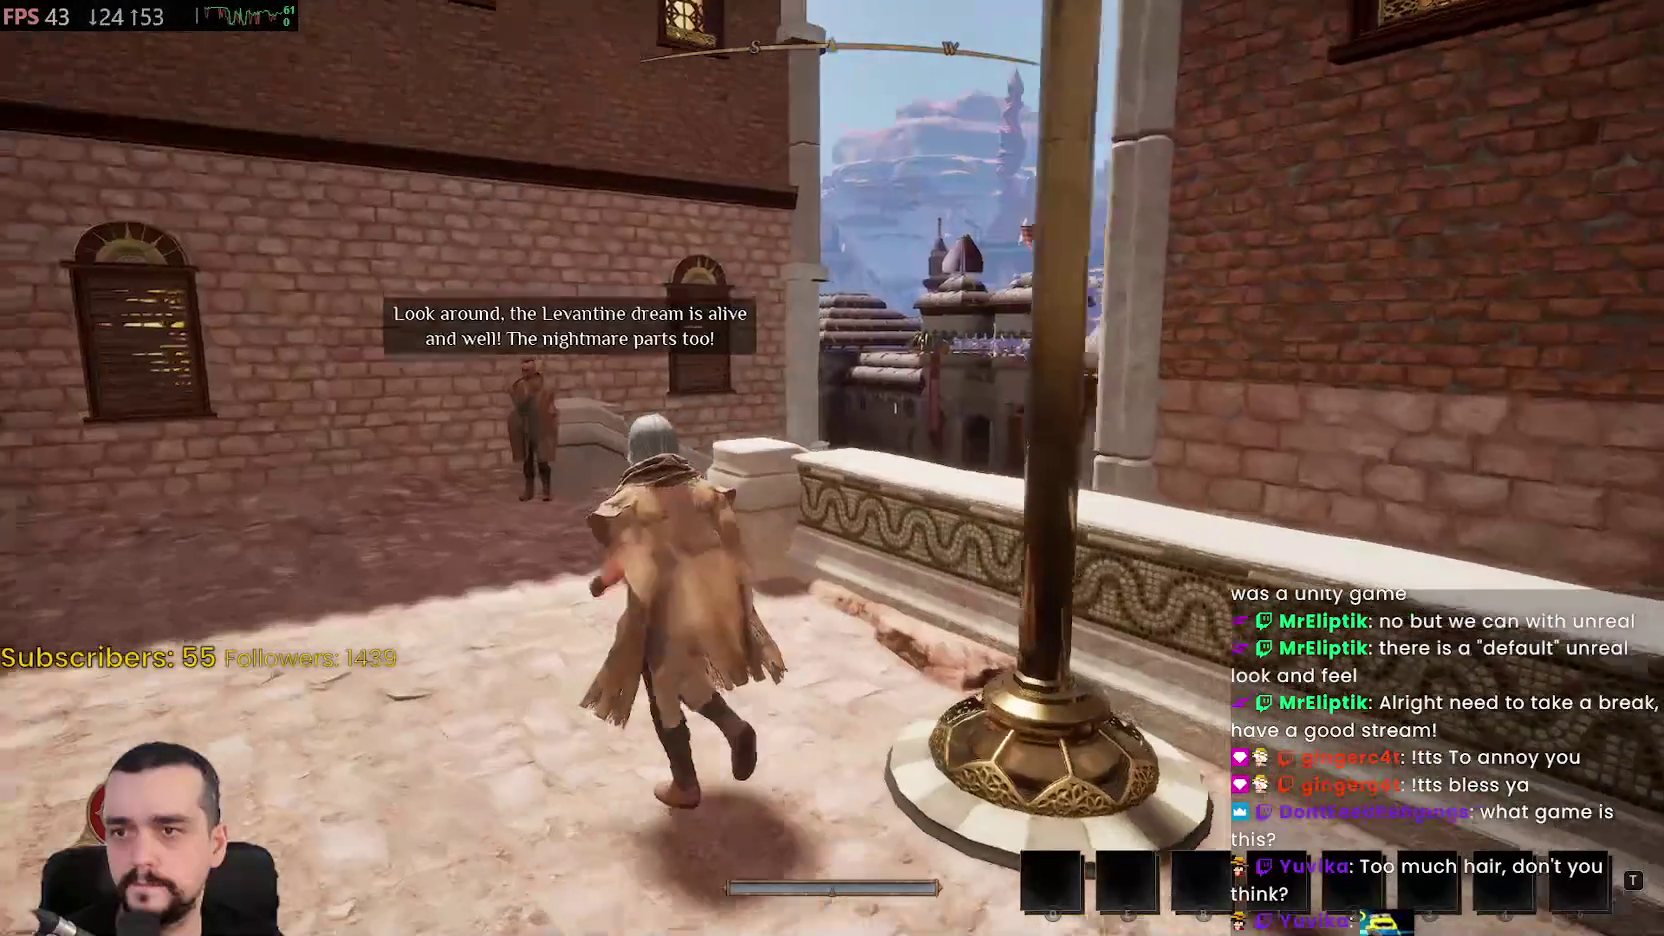
key("w")
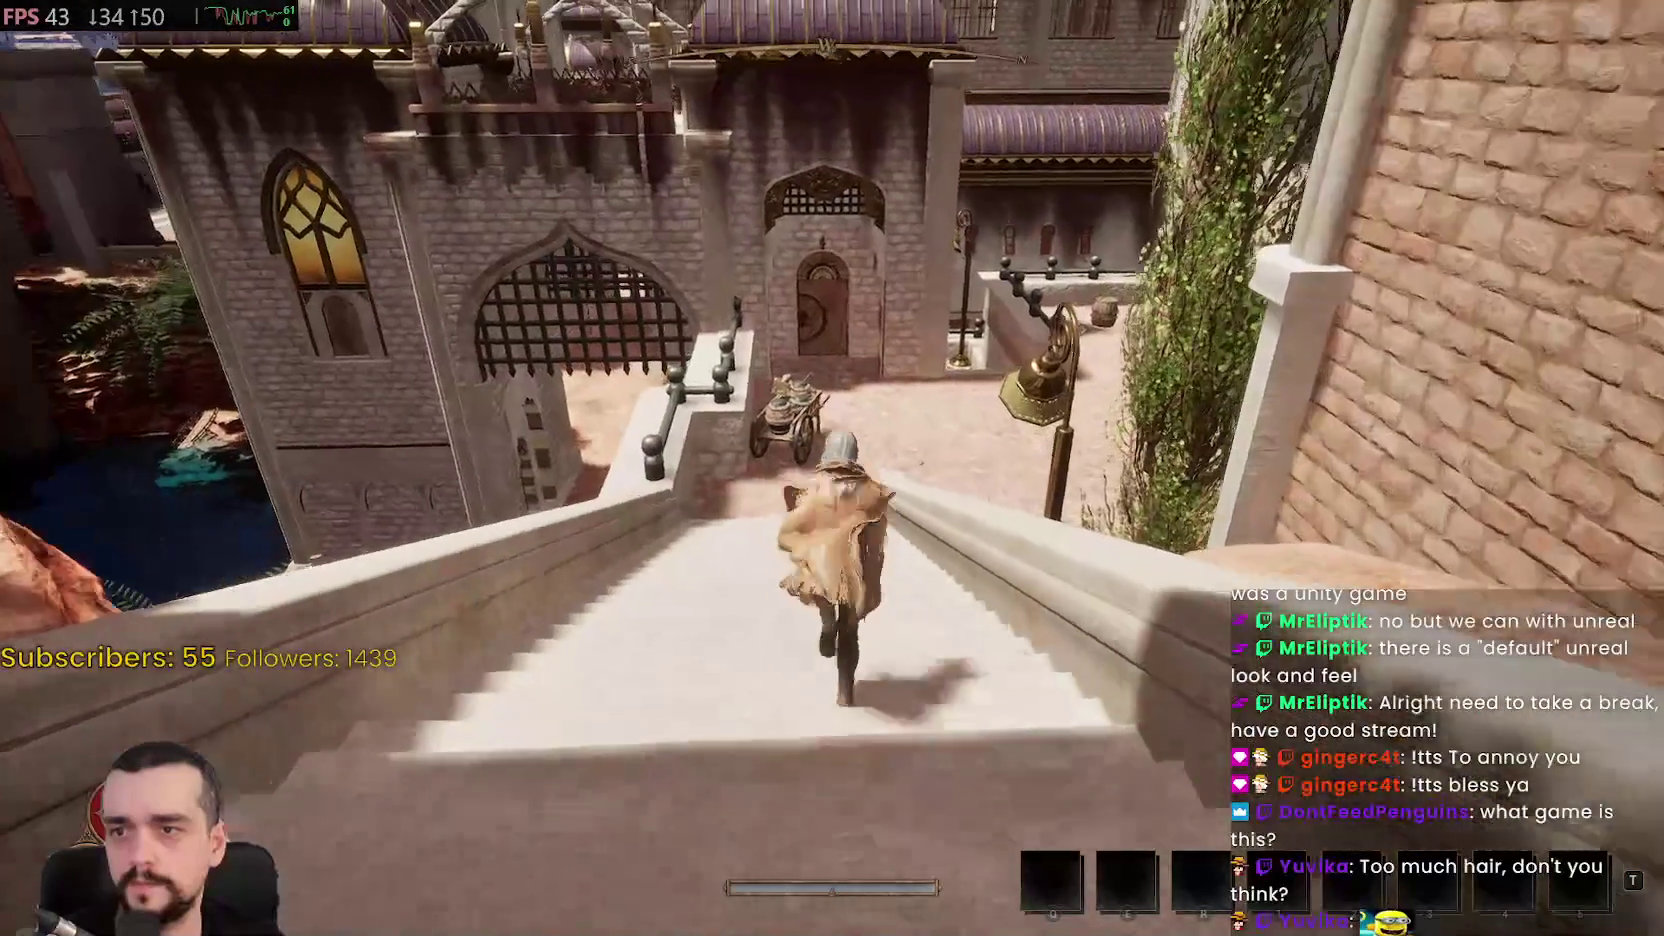
key("w")
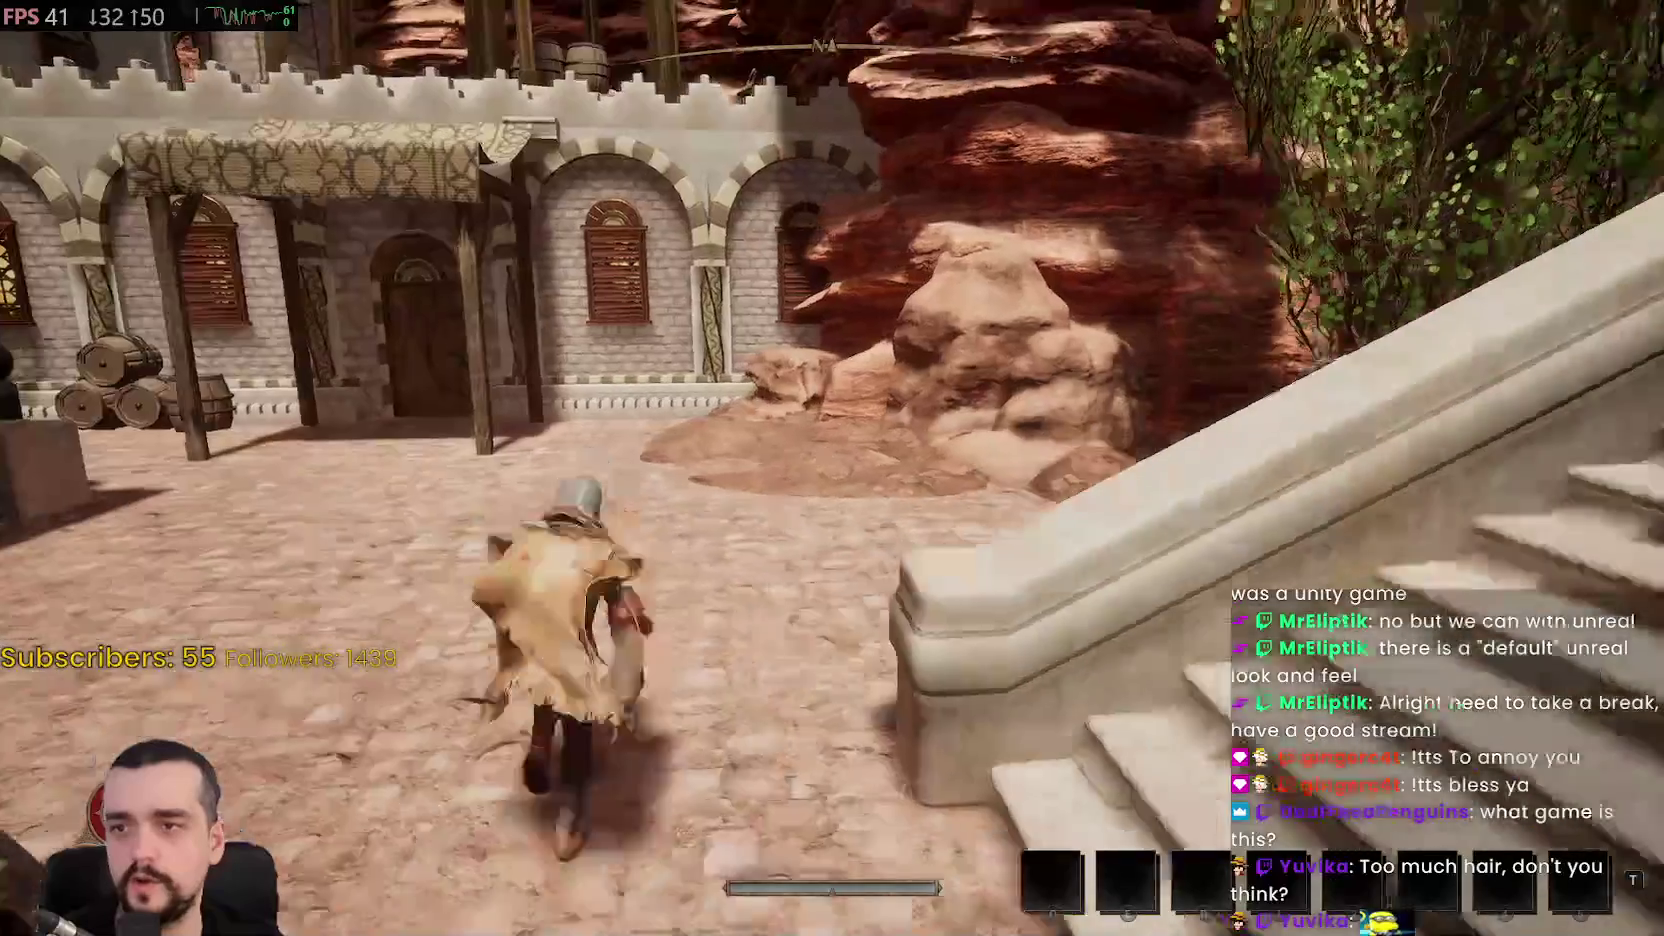
key("w")
key("w")
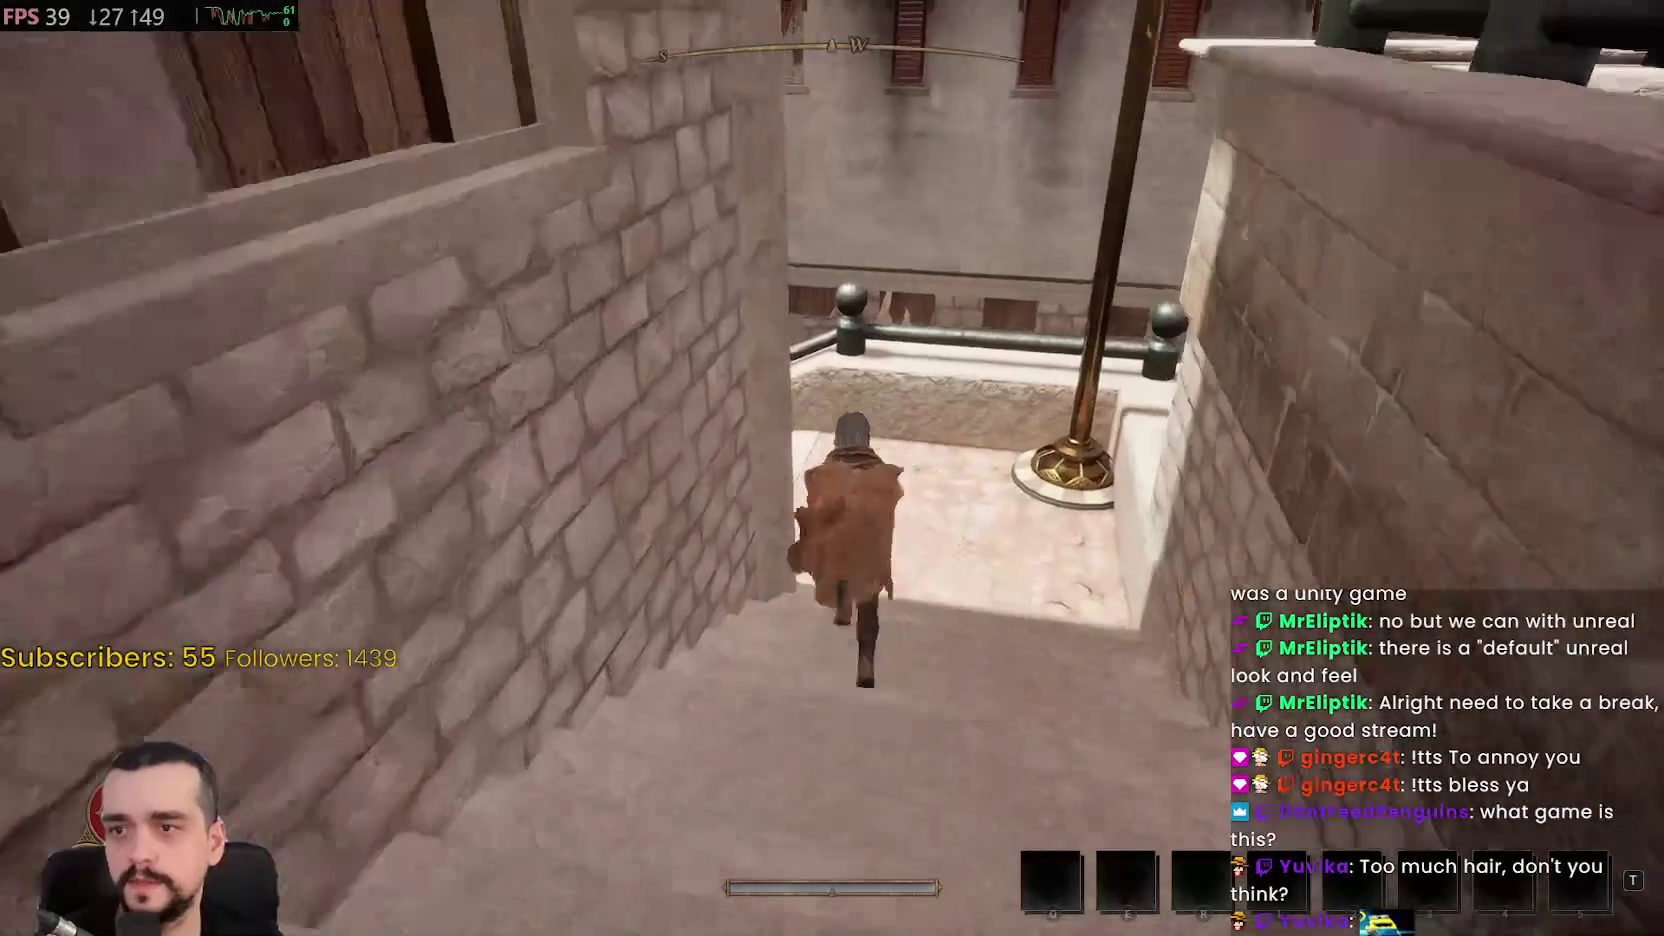
key("w")
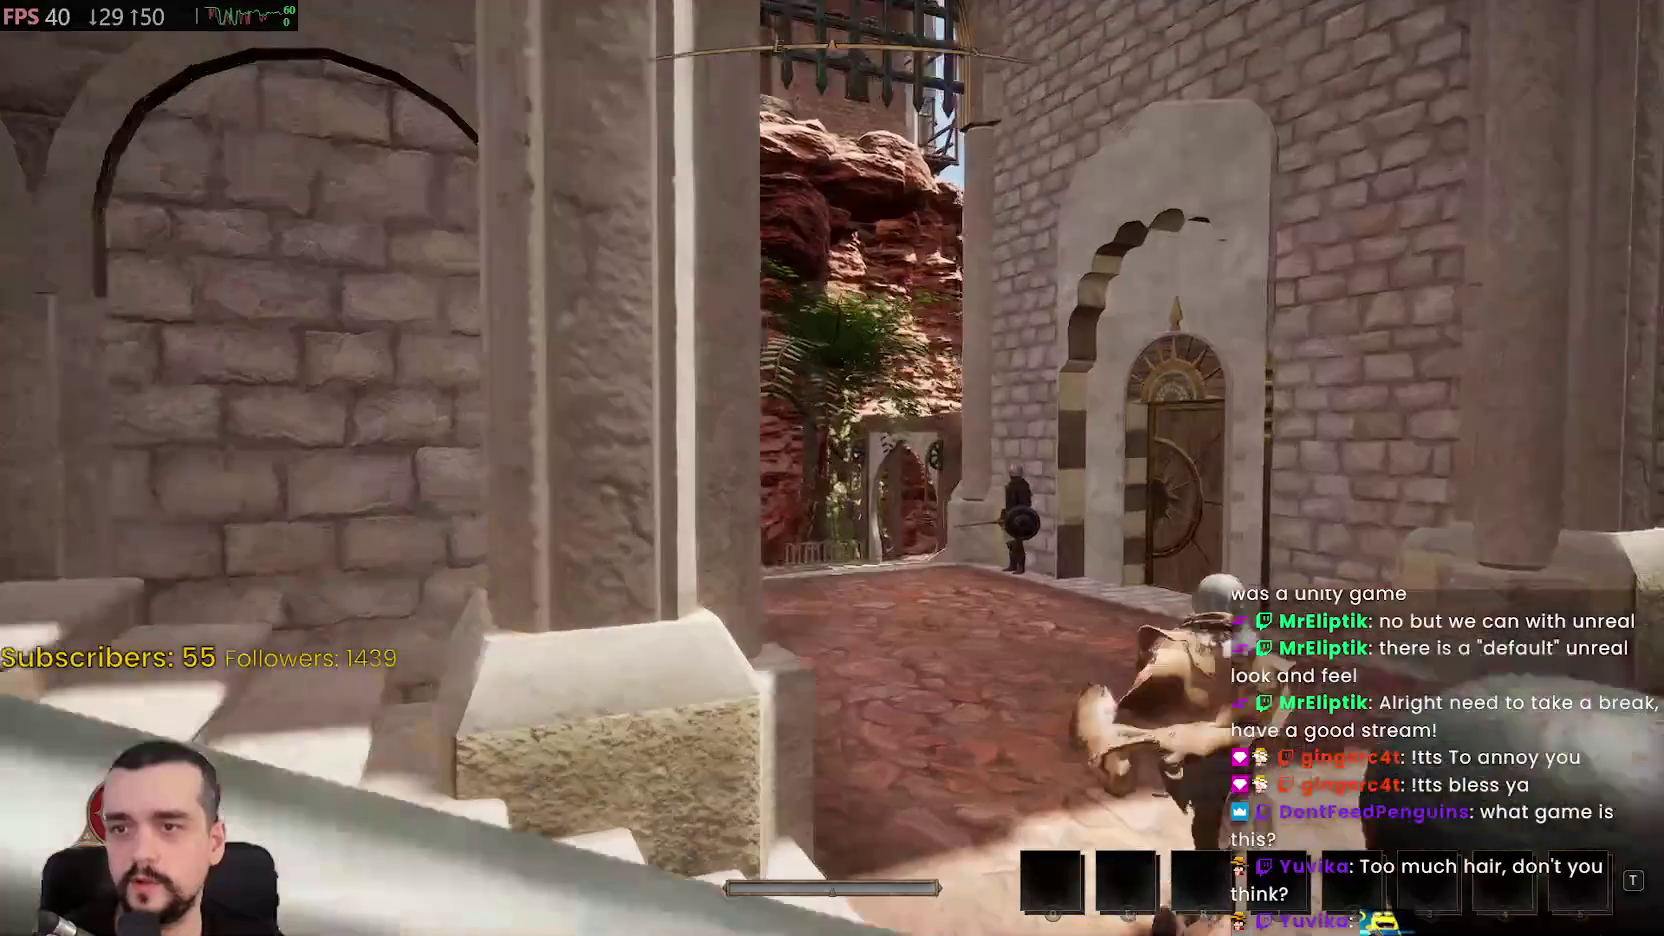
key("w")
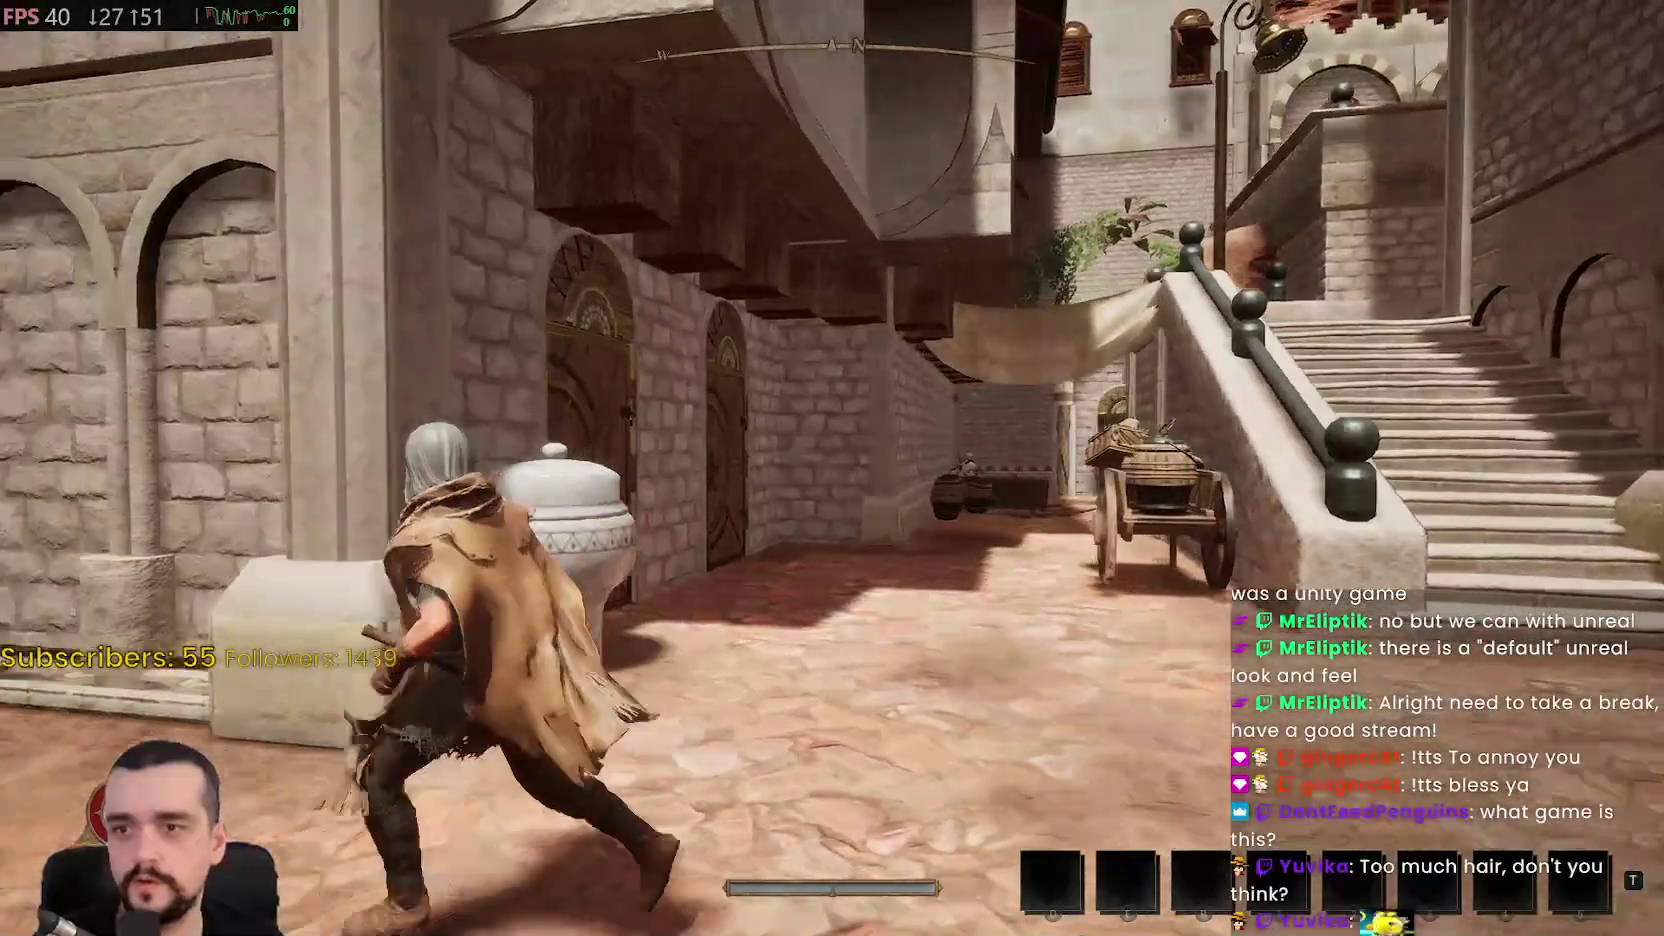
key("w")
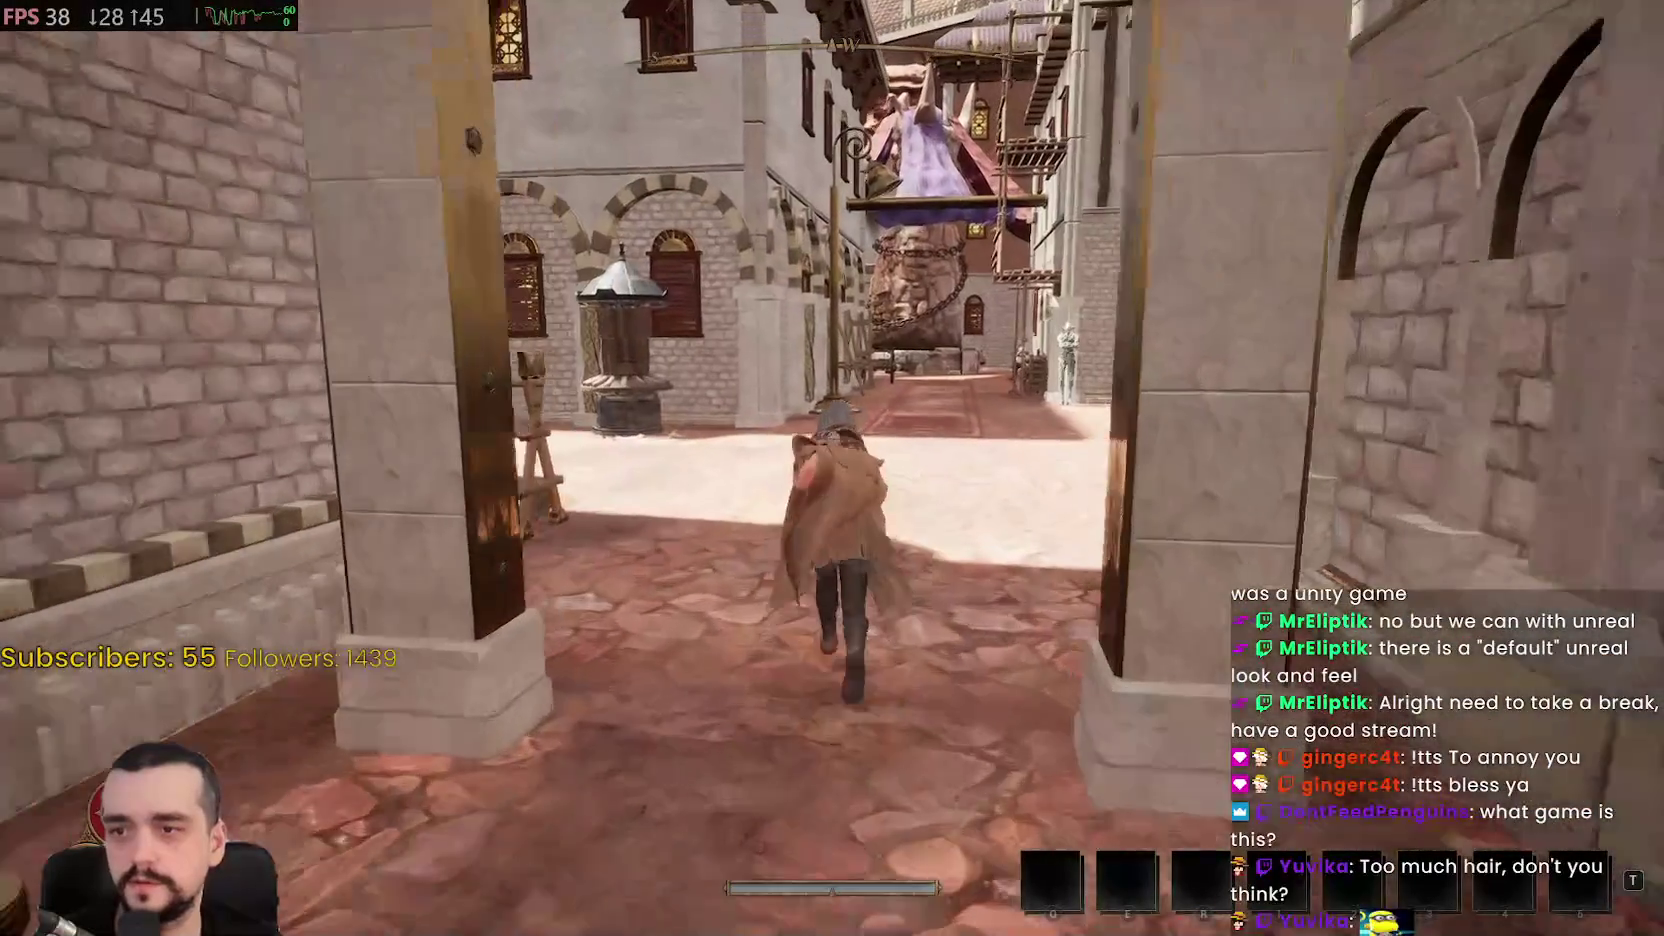
key("w")
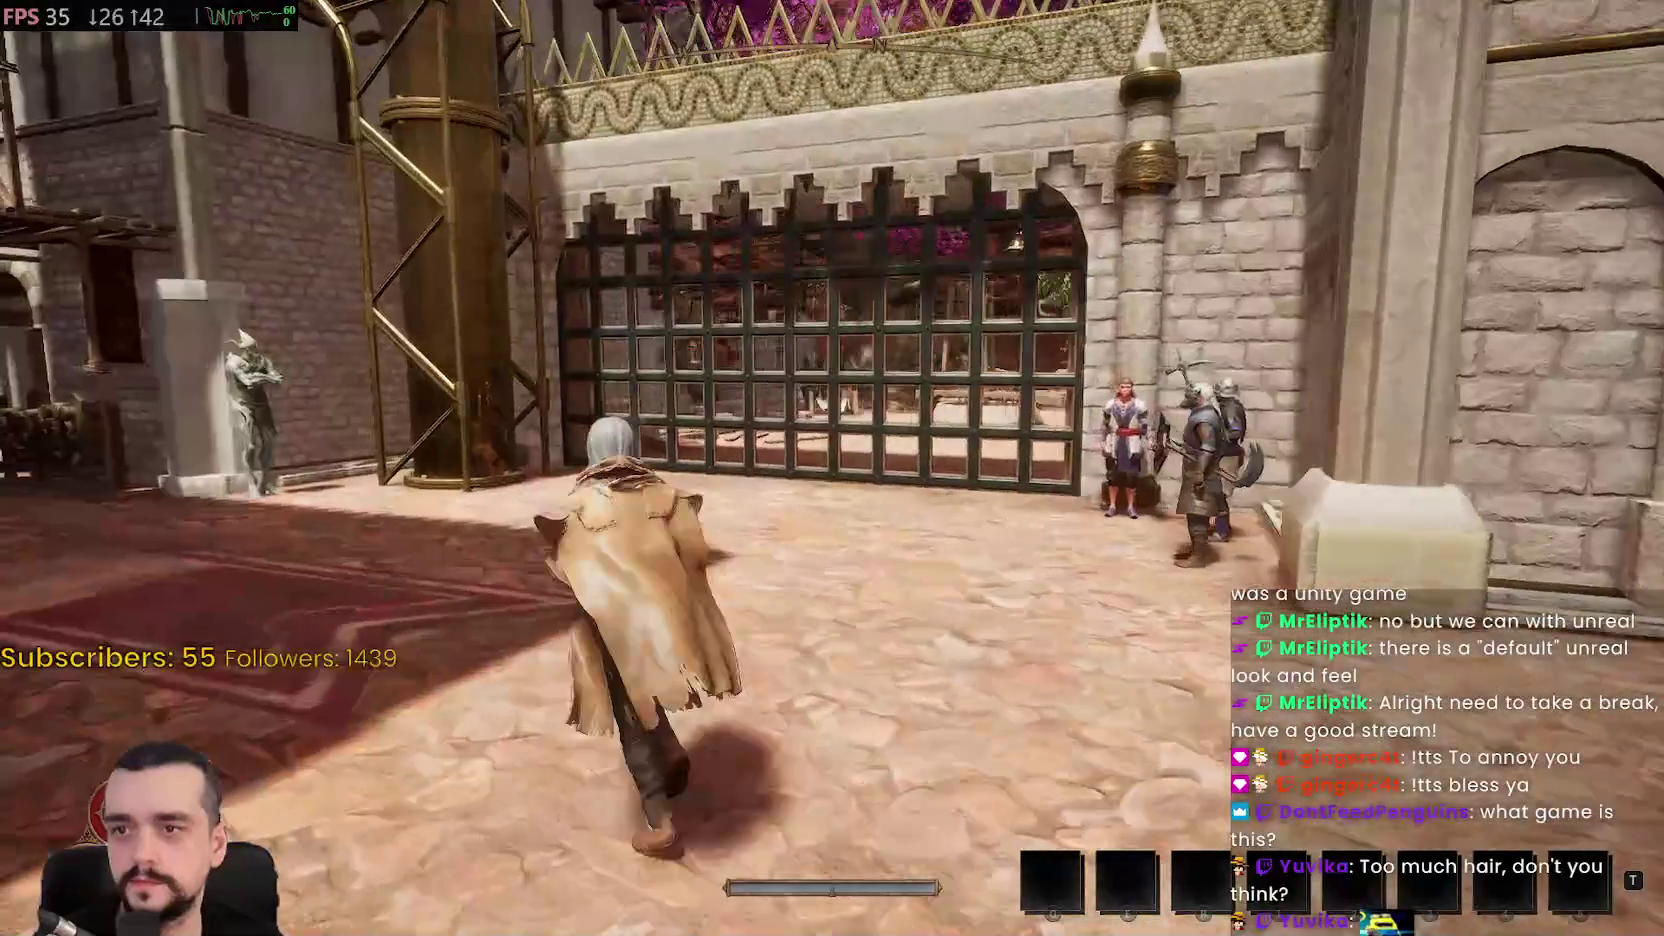
Turn from the portcullis, run past the guards down the street, and enter the wooden interior
key("a")
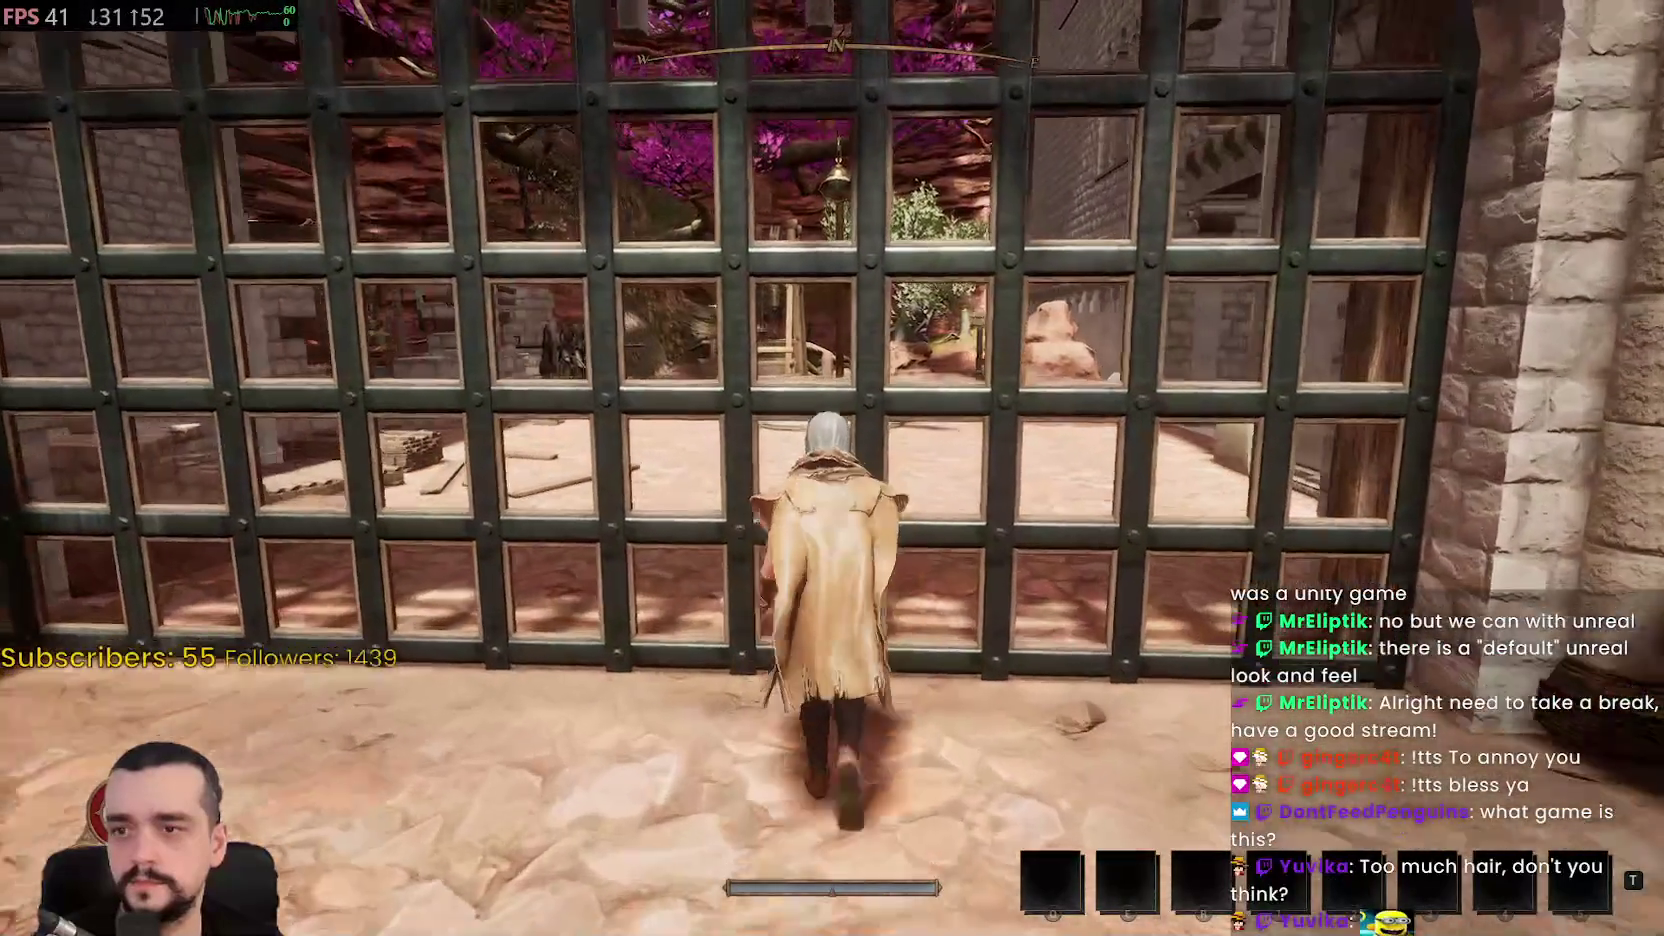
key("w")
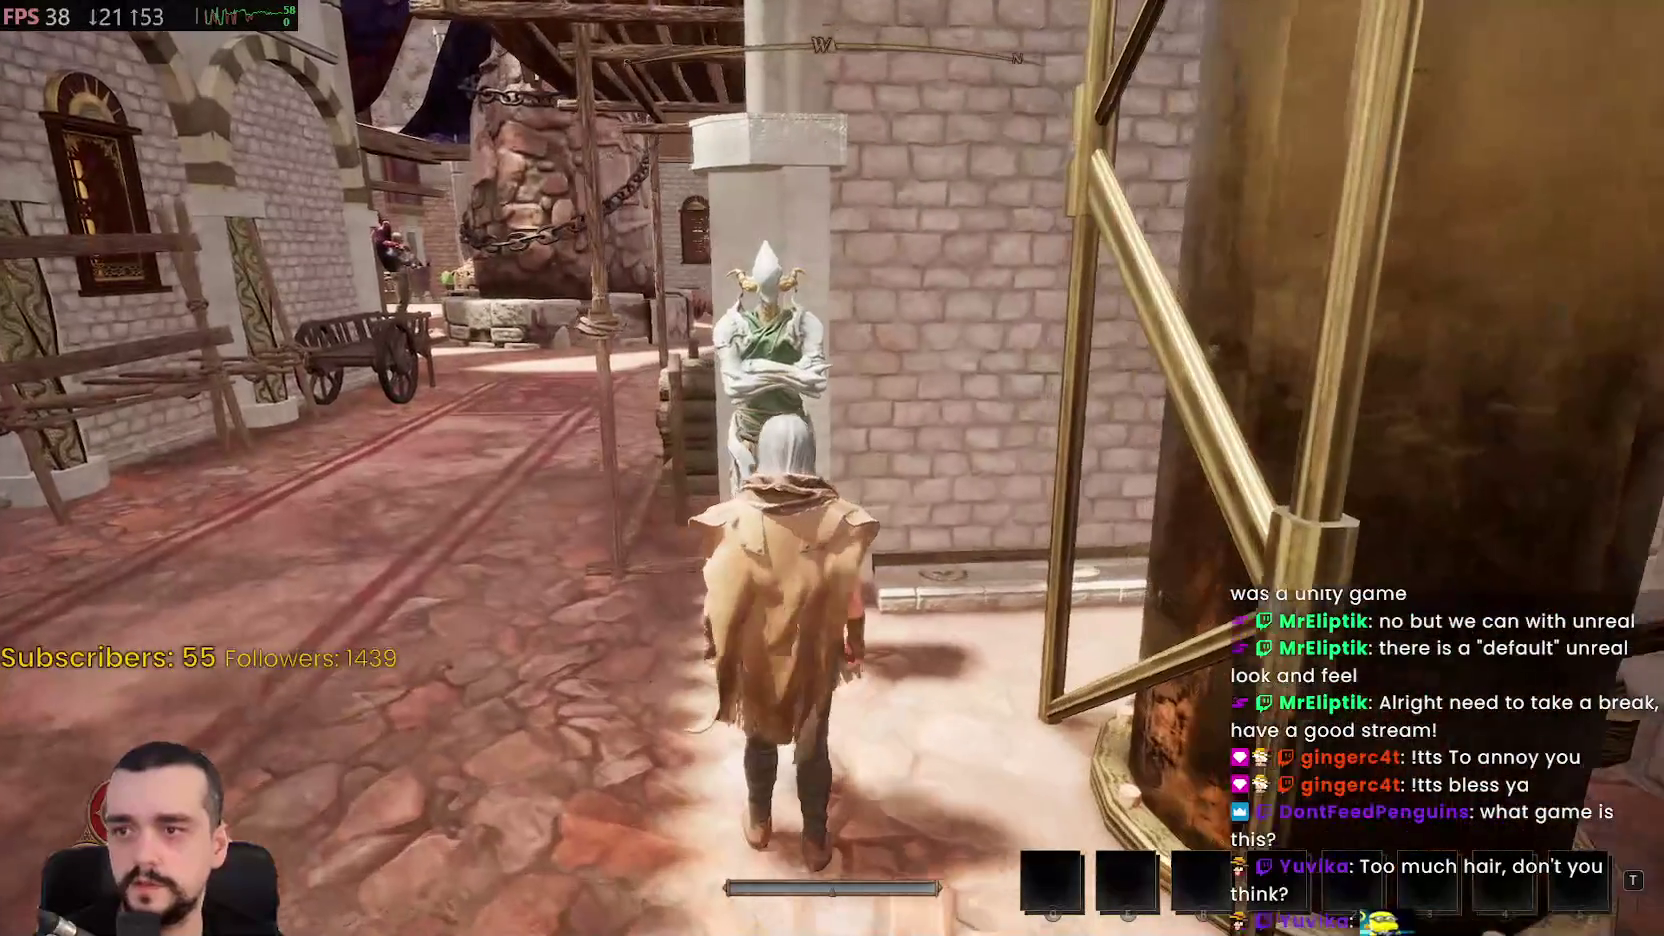
key("w")
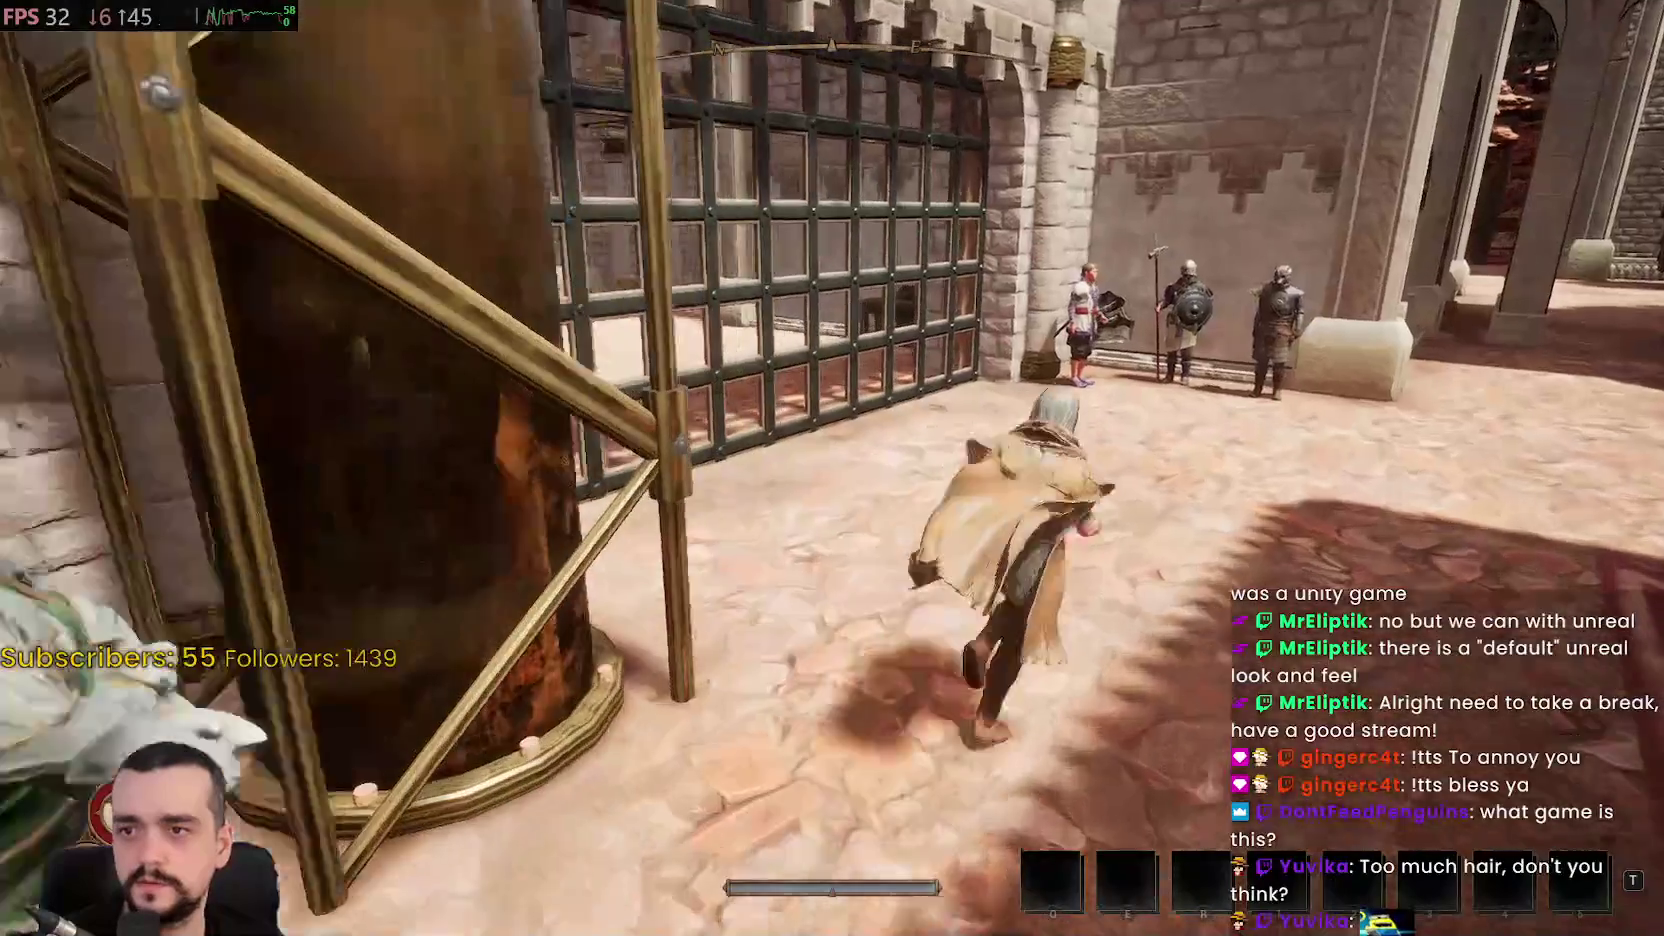
key("w")
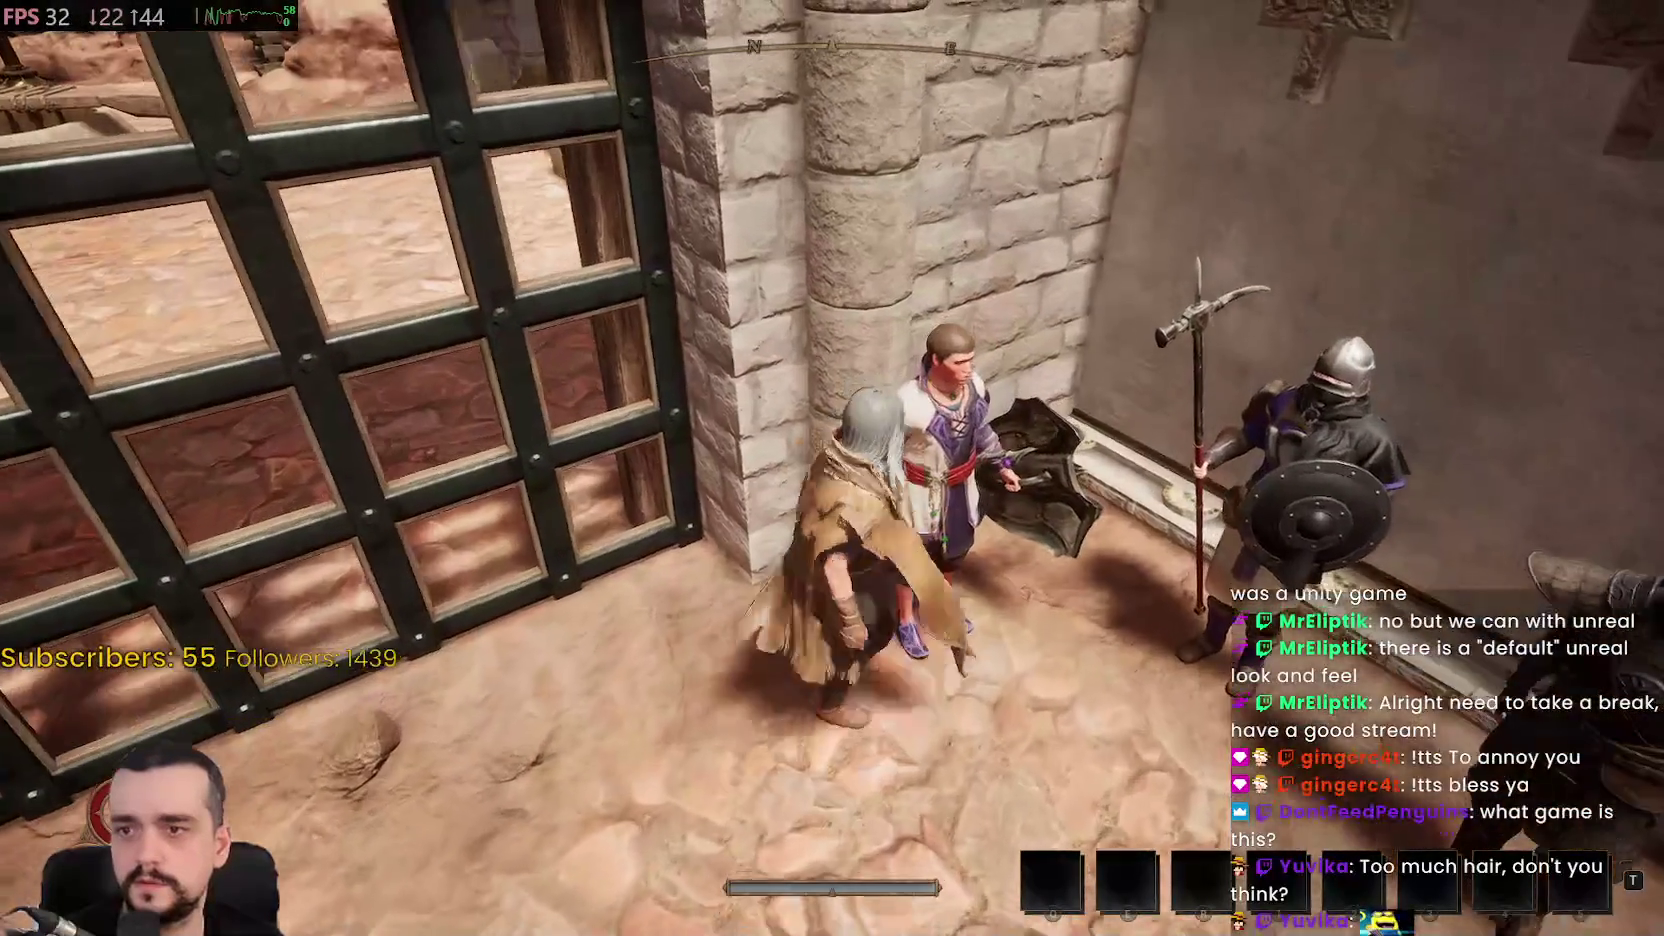
key("w")
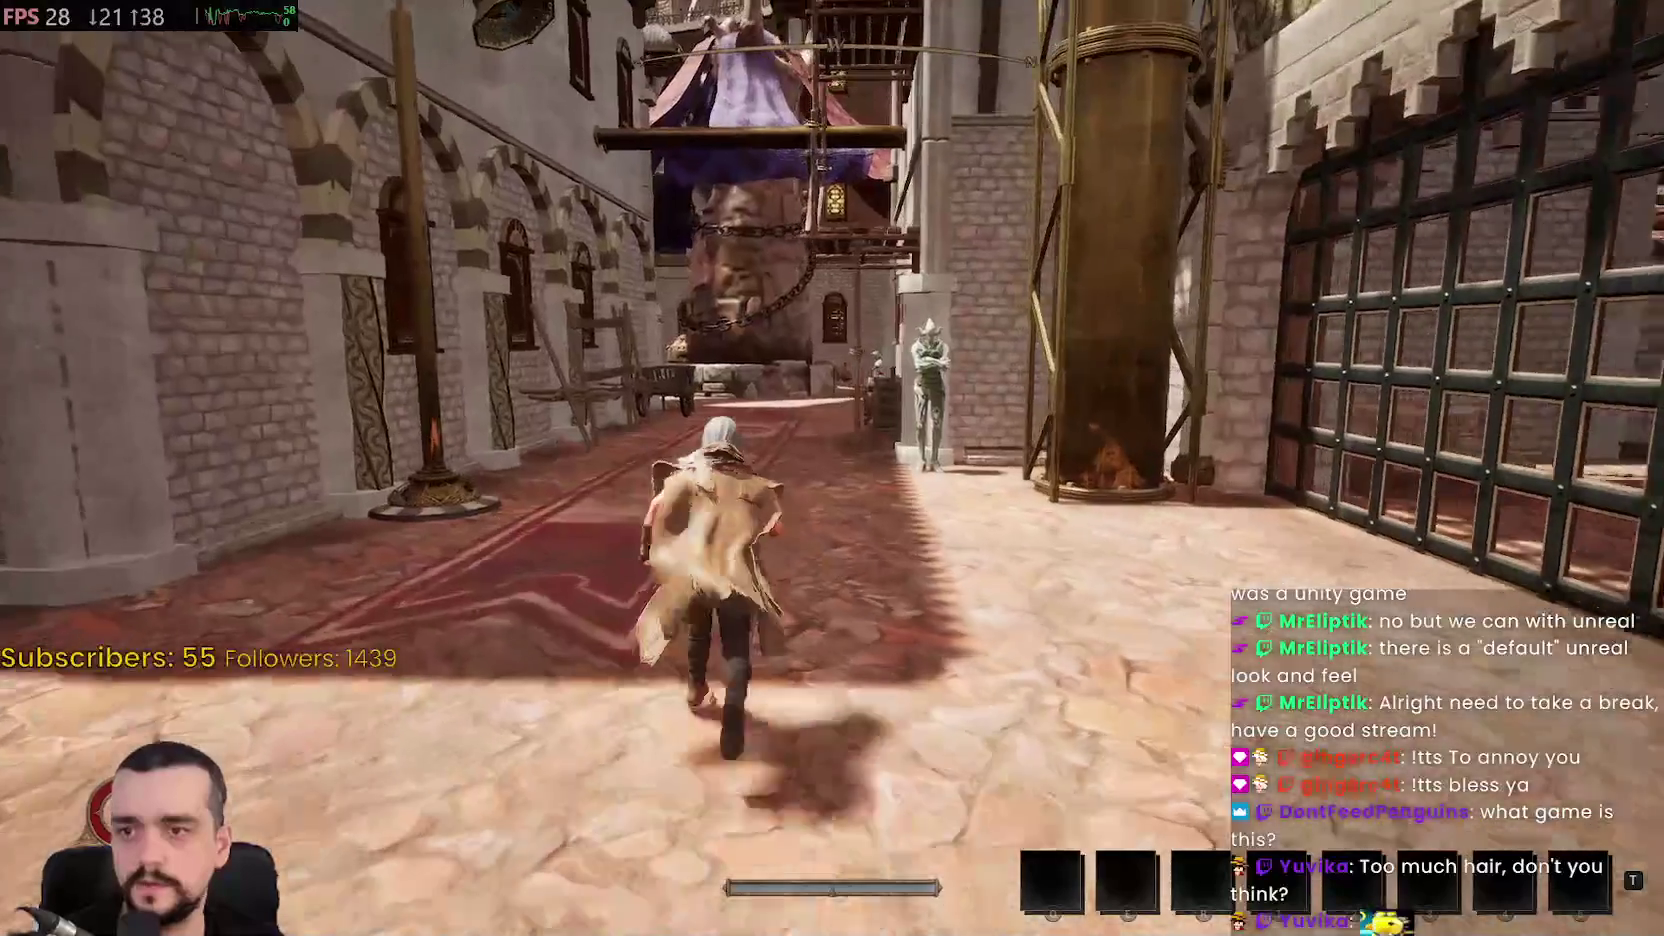
key("w")
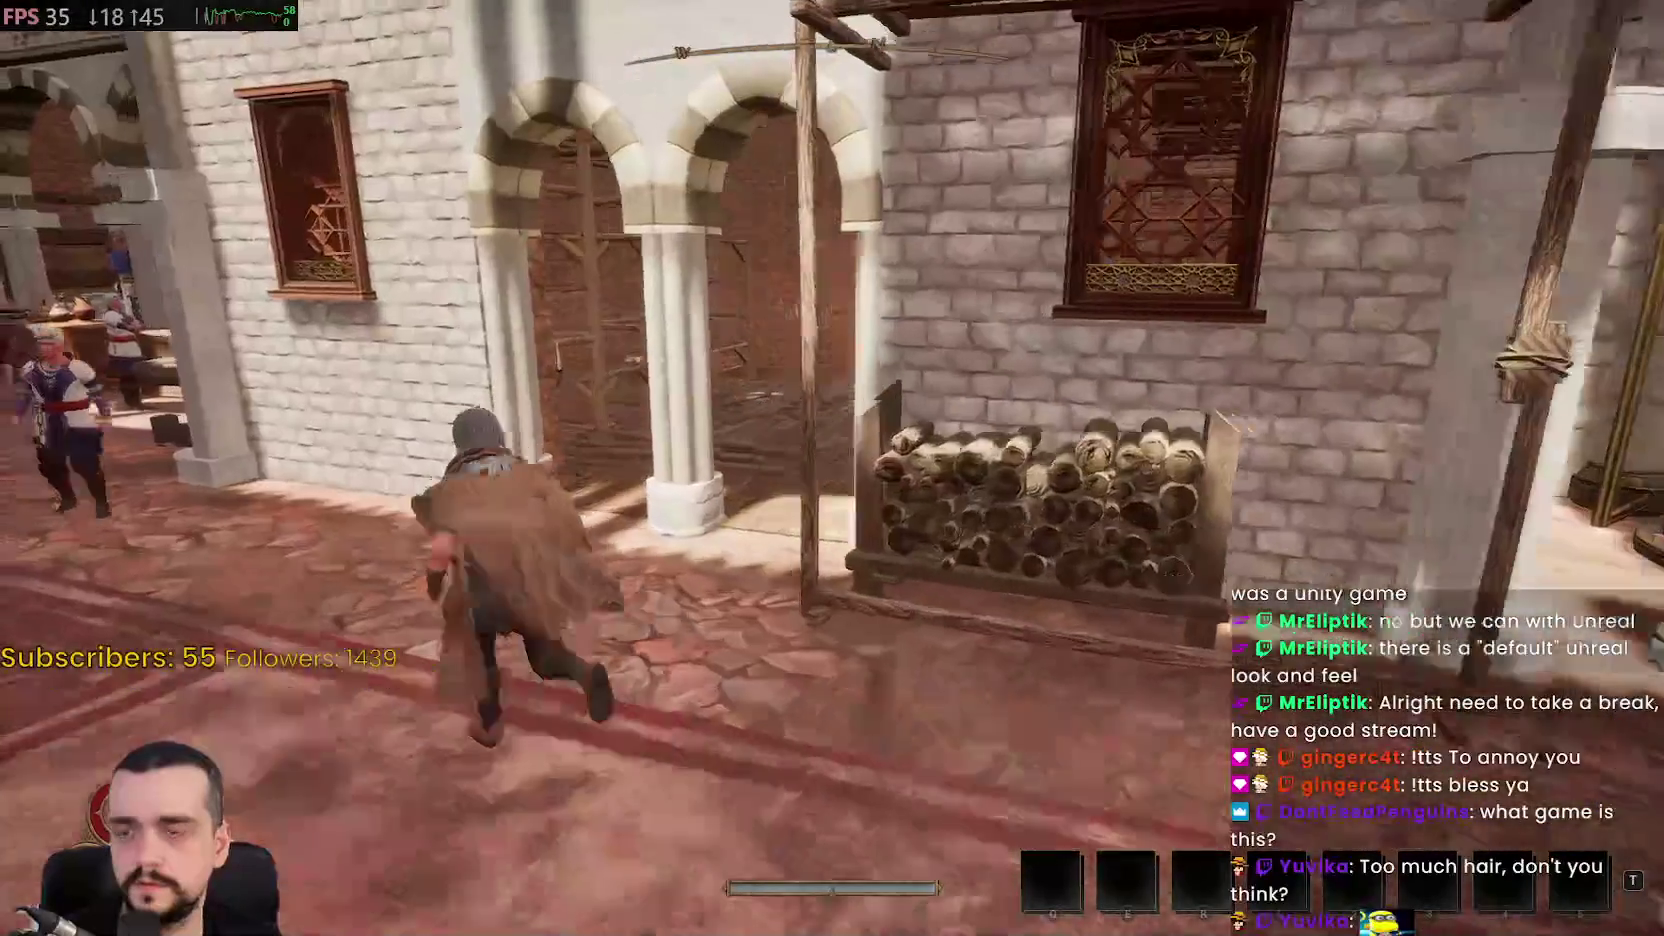
key("w")
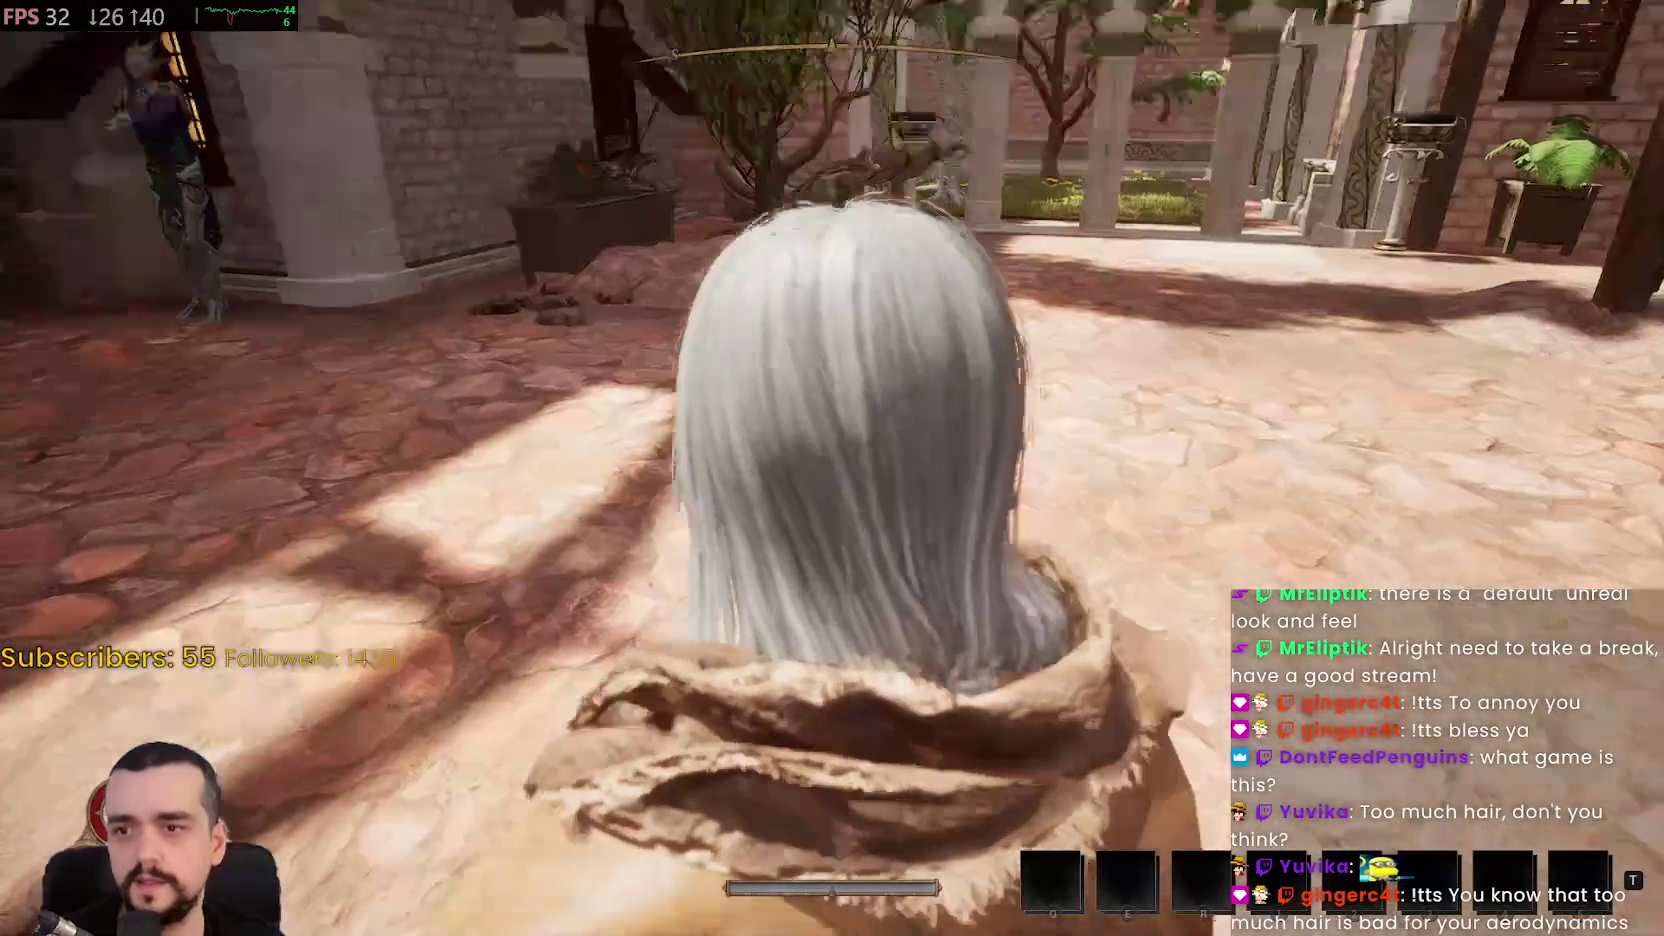
Run through the stone passage and checkered plaza, then cross the canyon bridge
key("w")
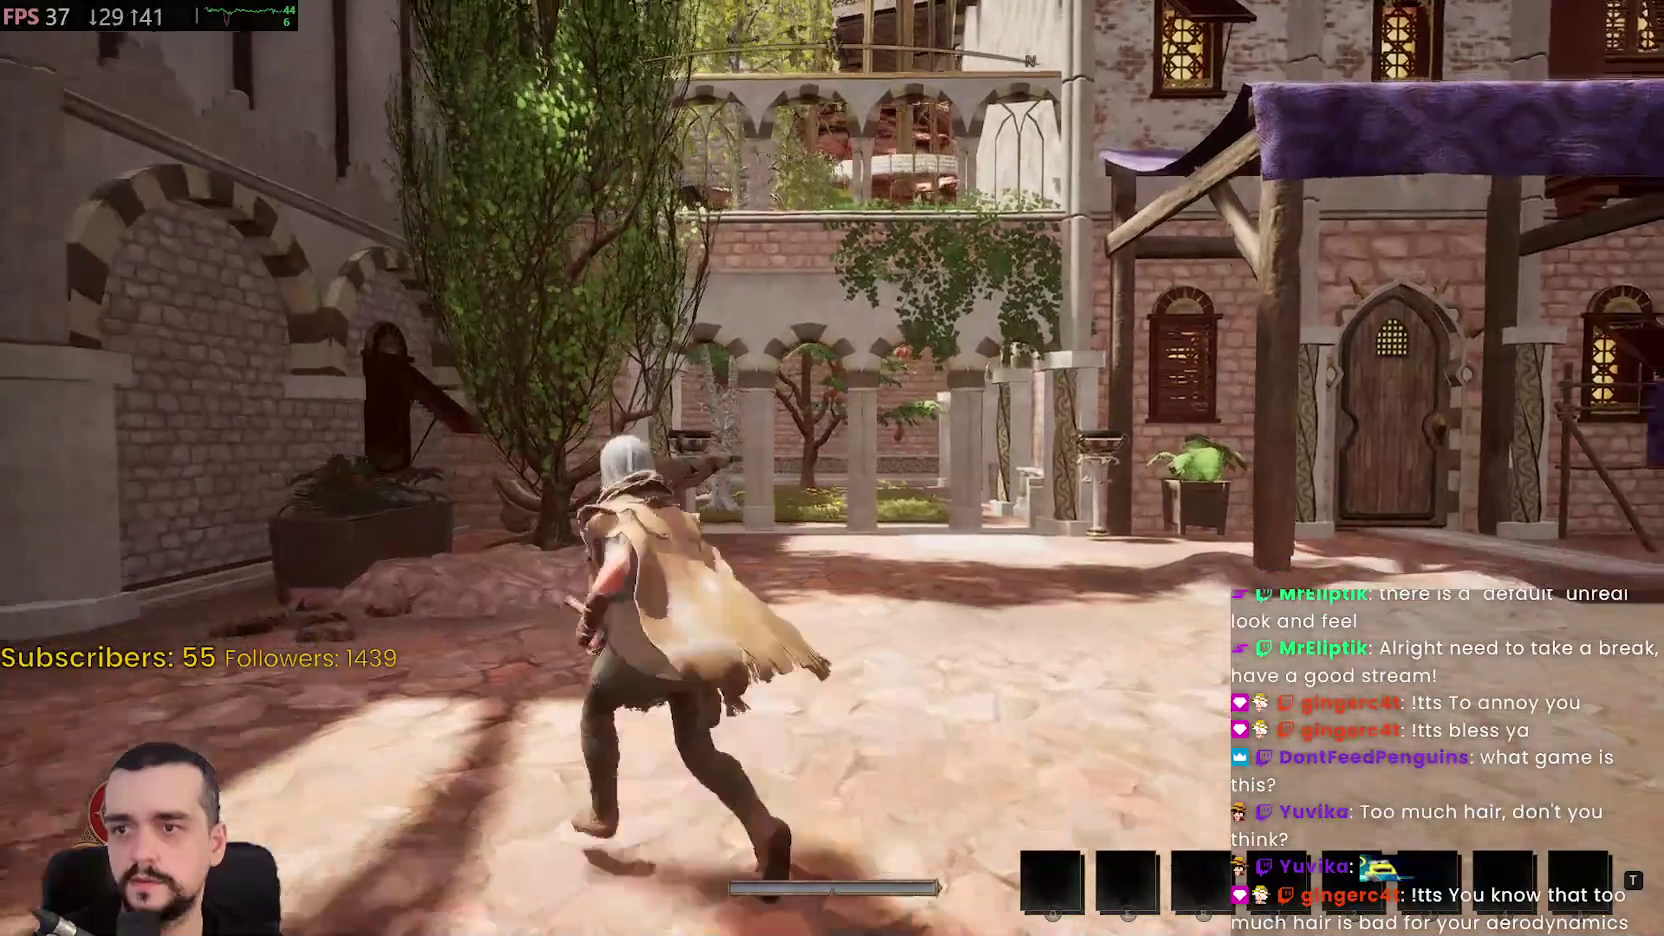
key("w")
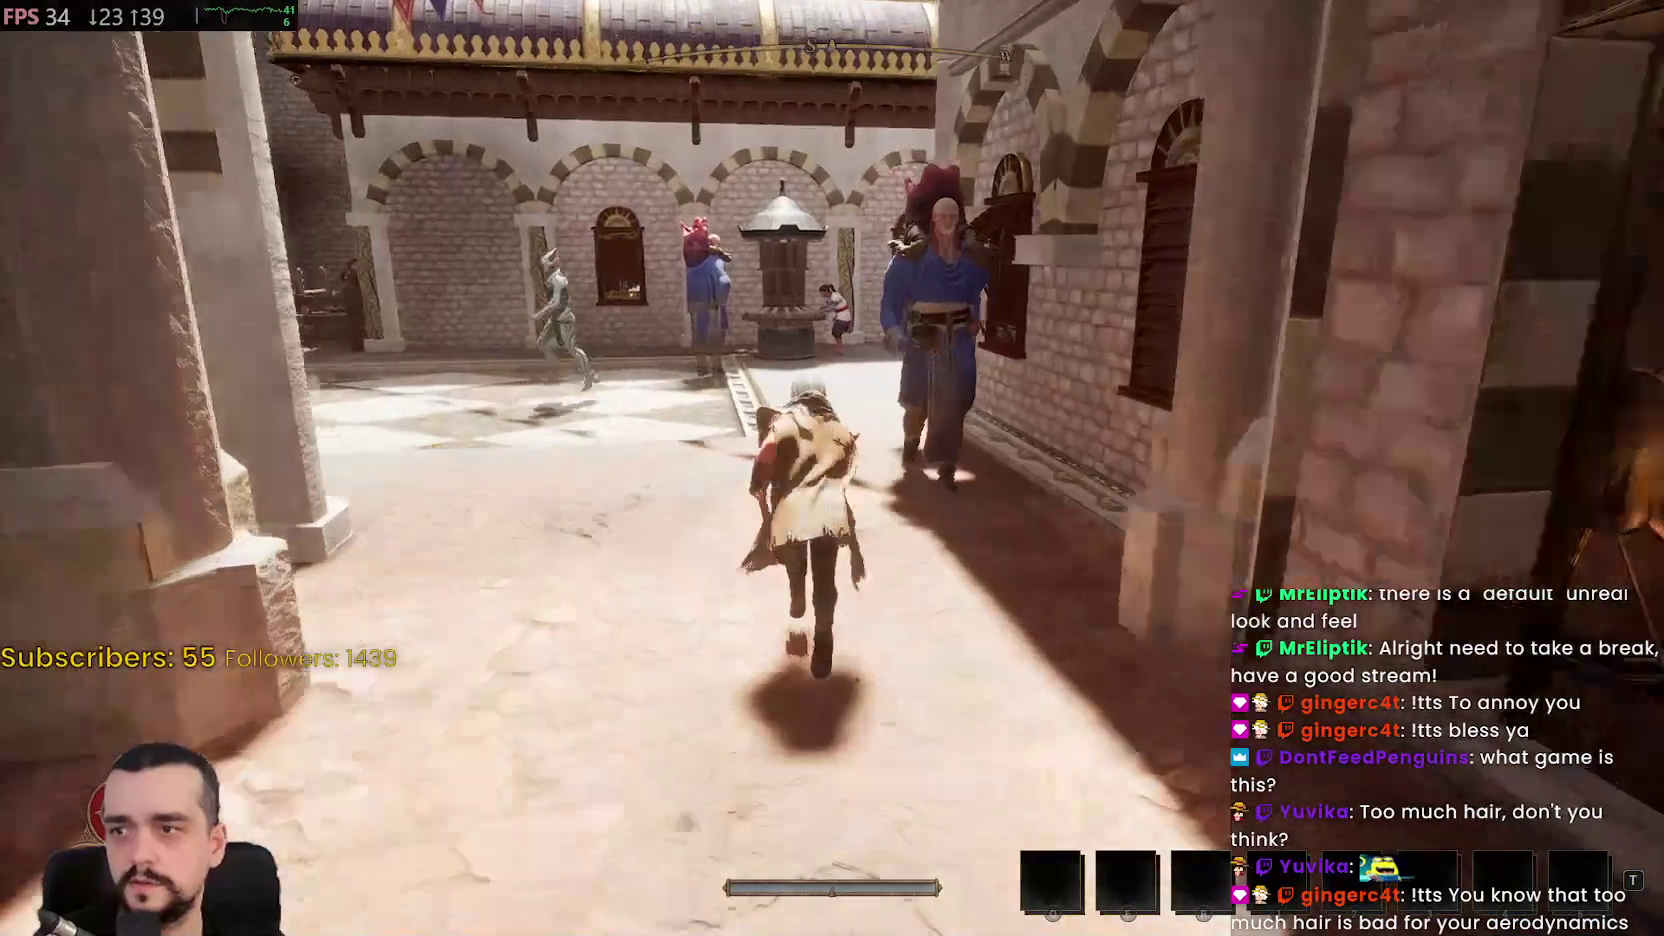
key("w")
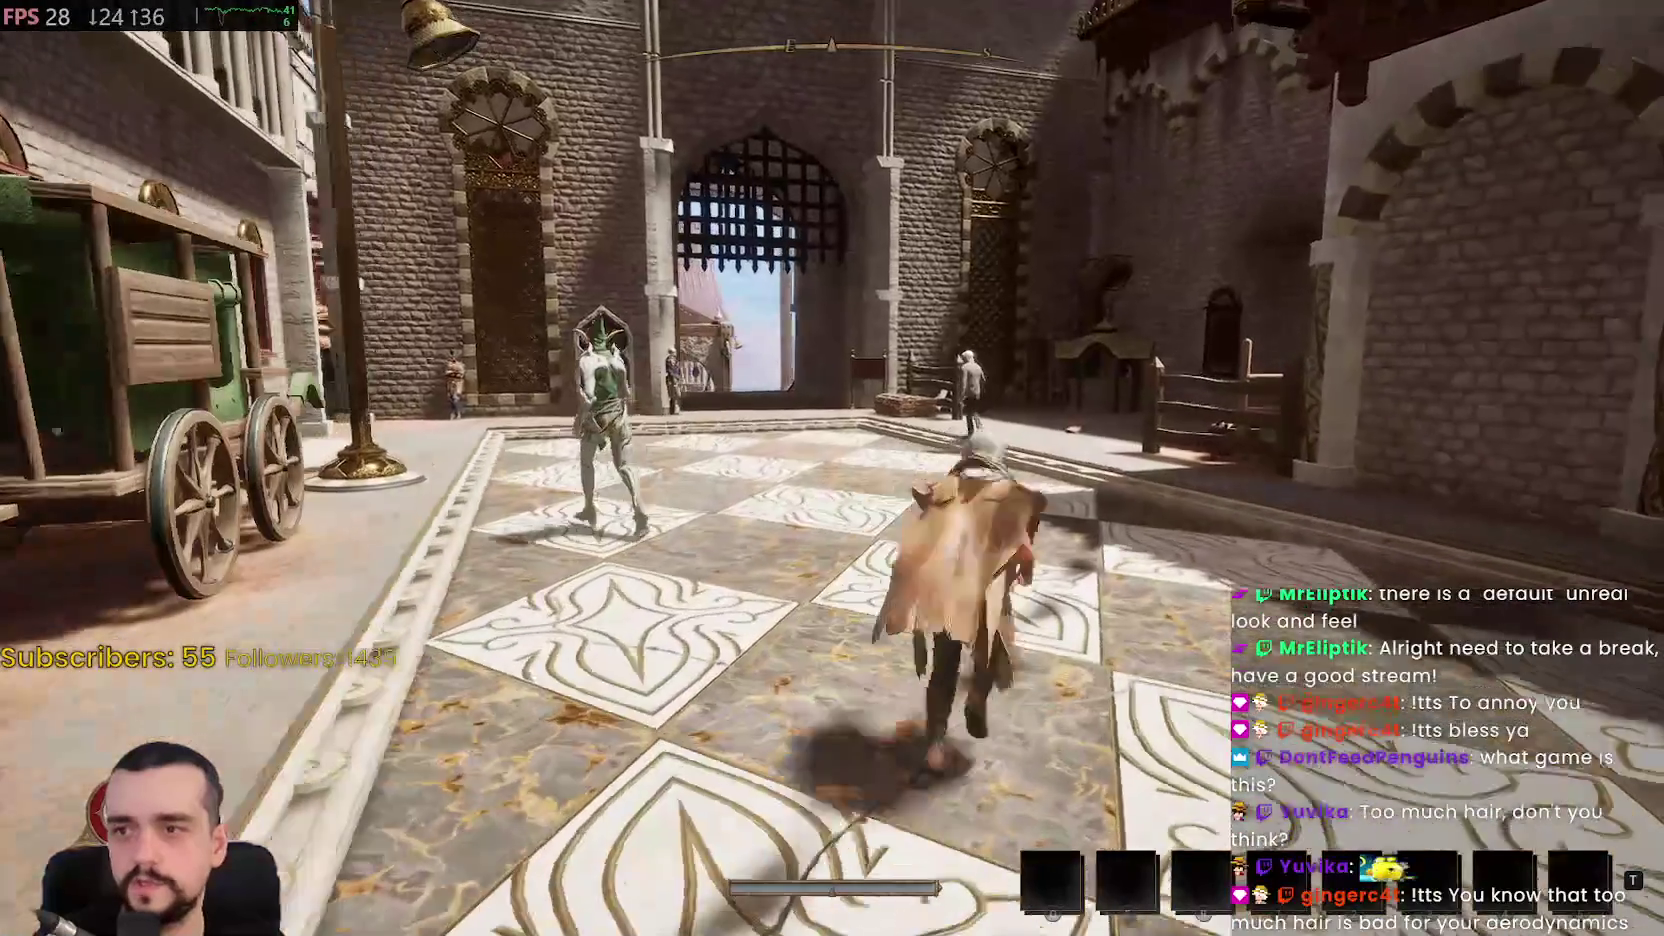
key("w")
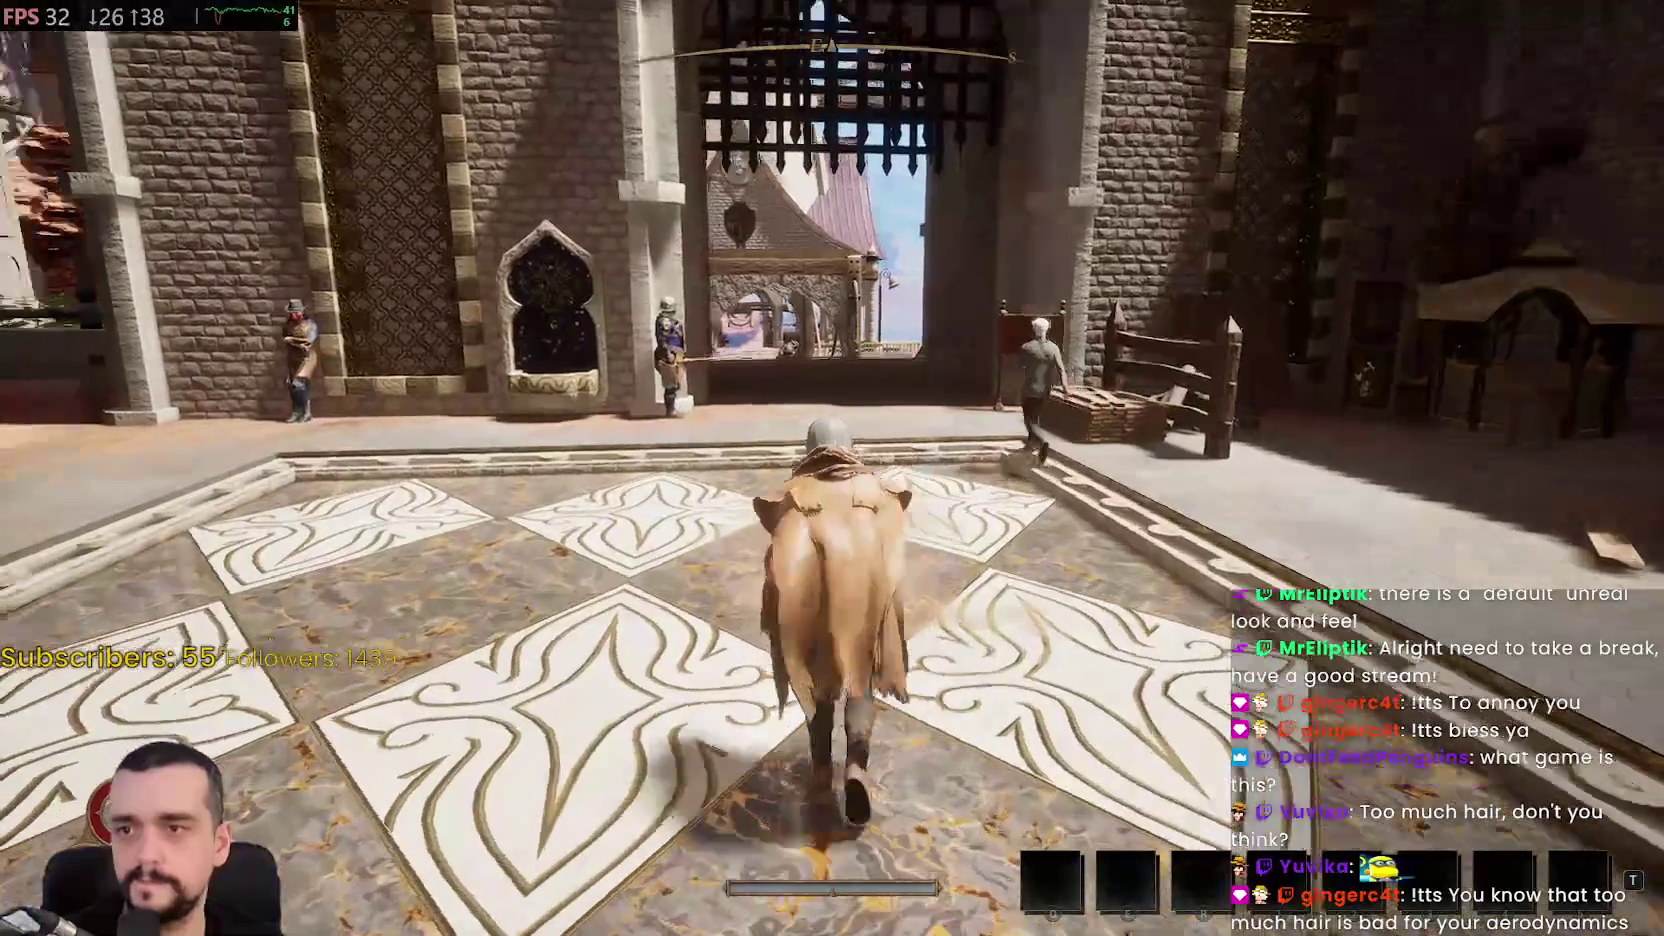
key("w")
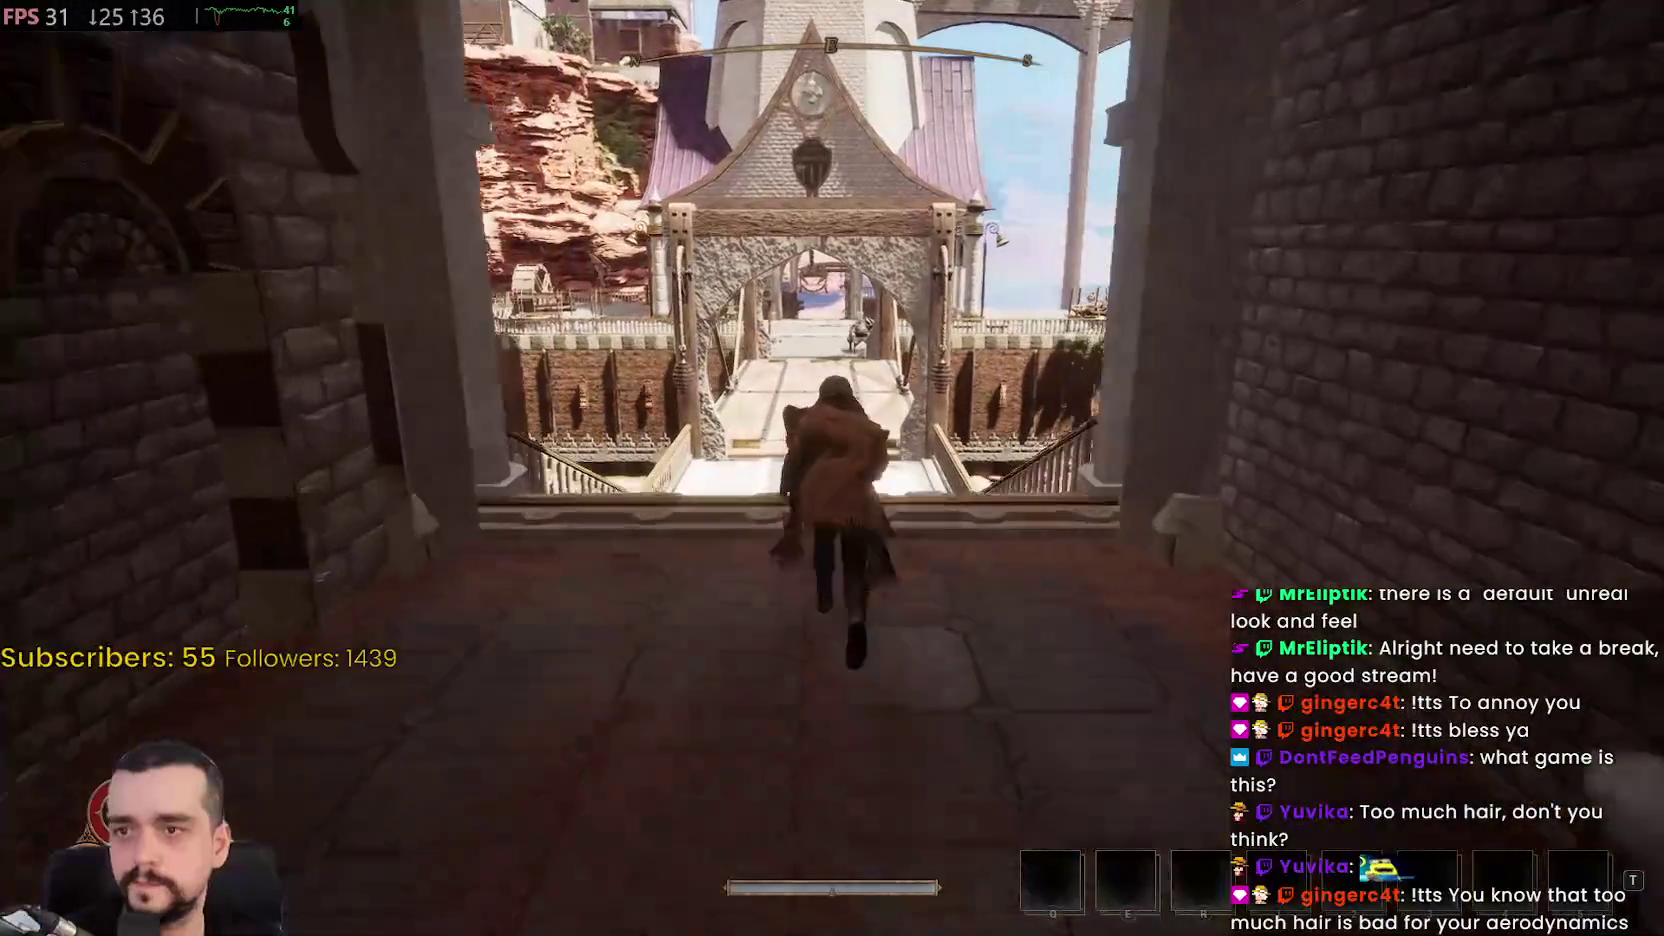
key("w")
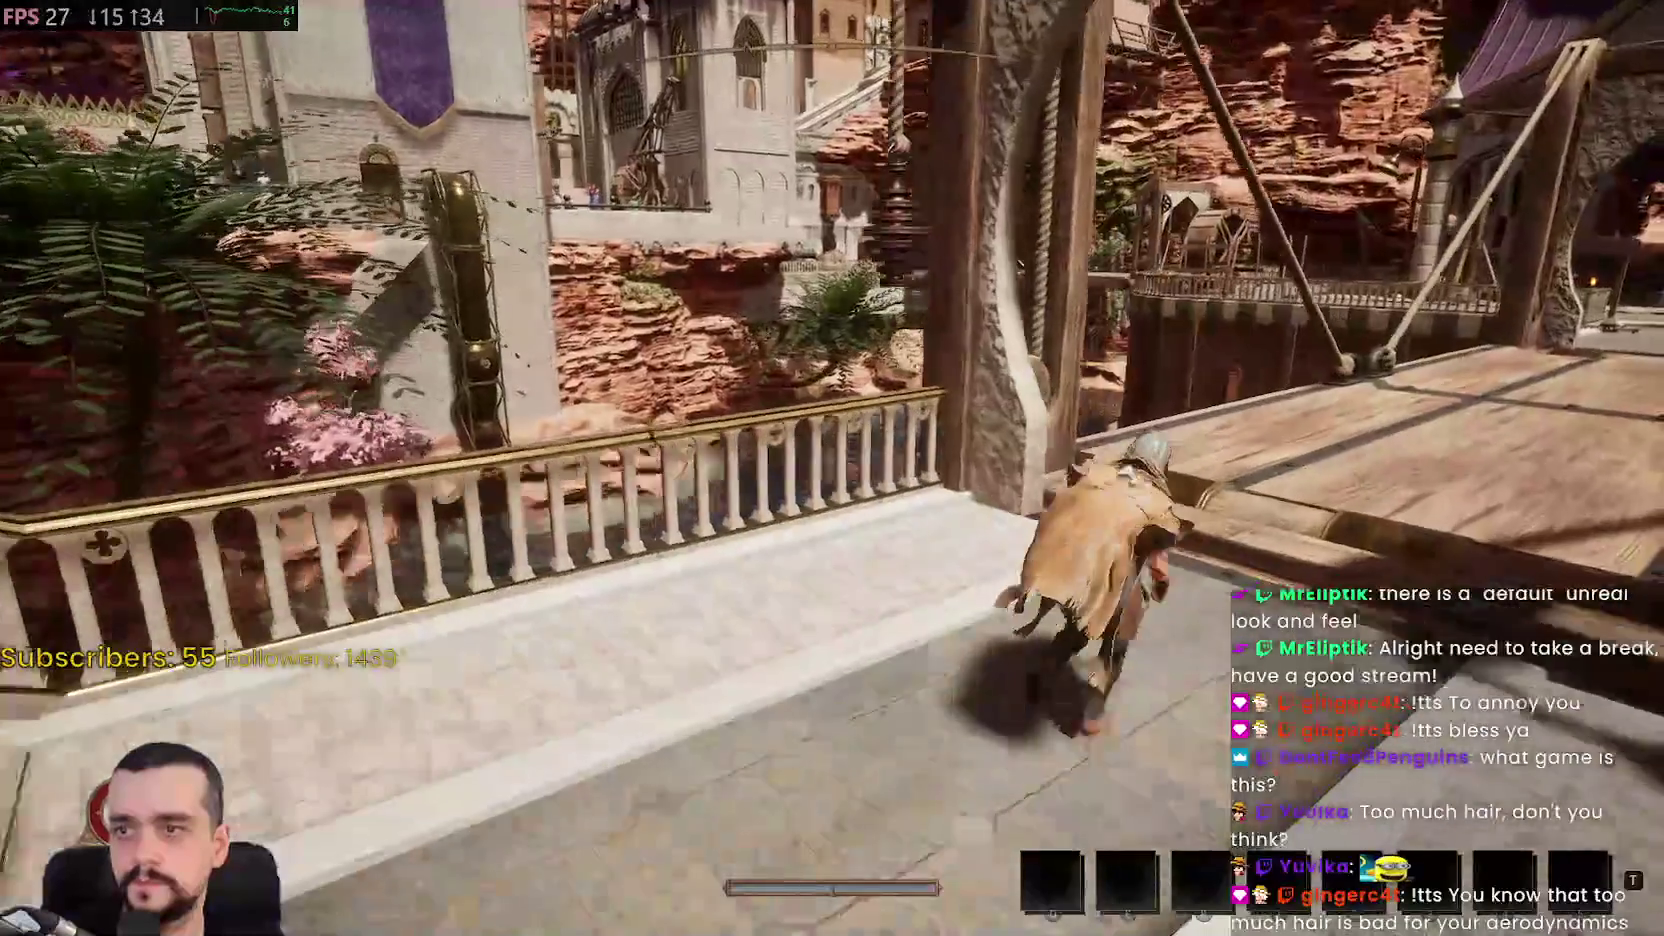
key("w")
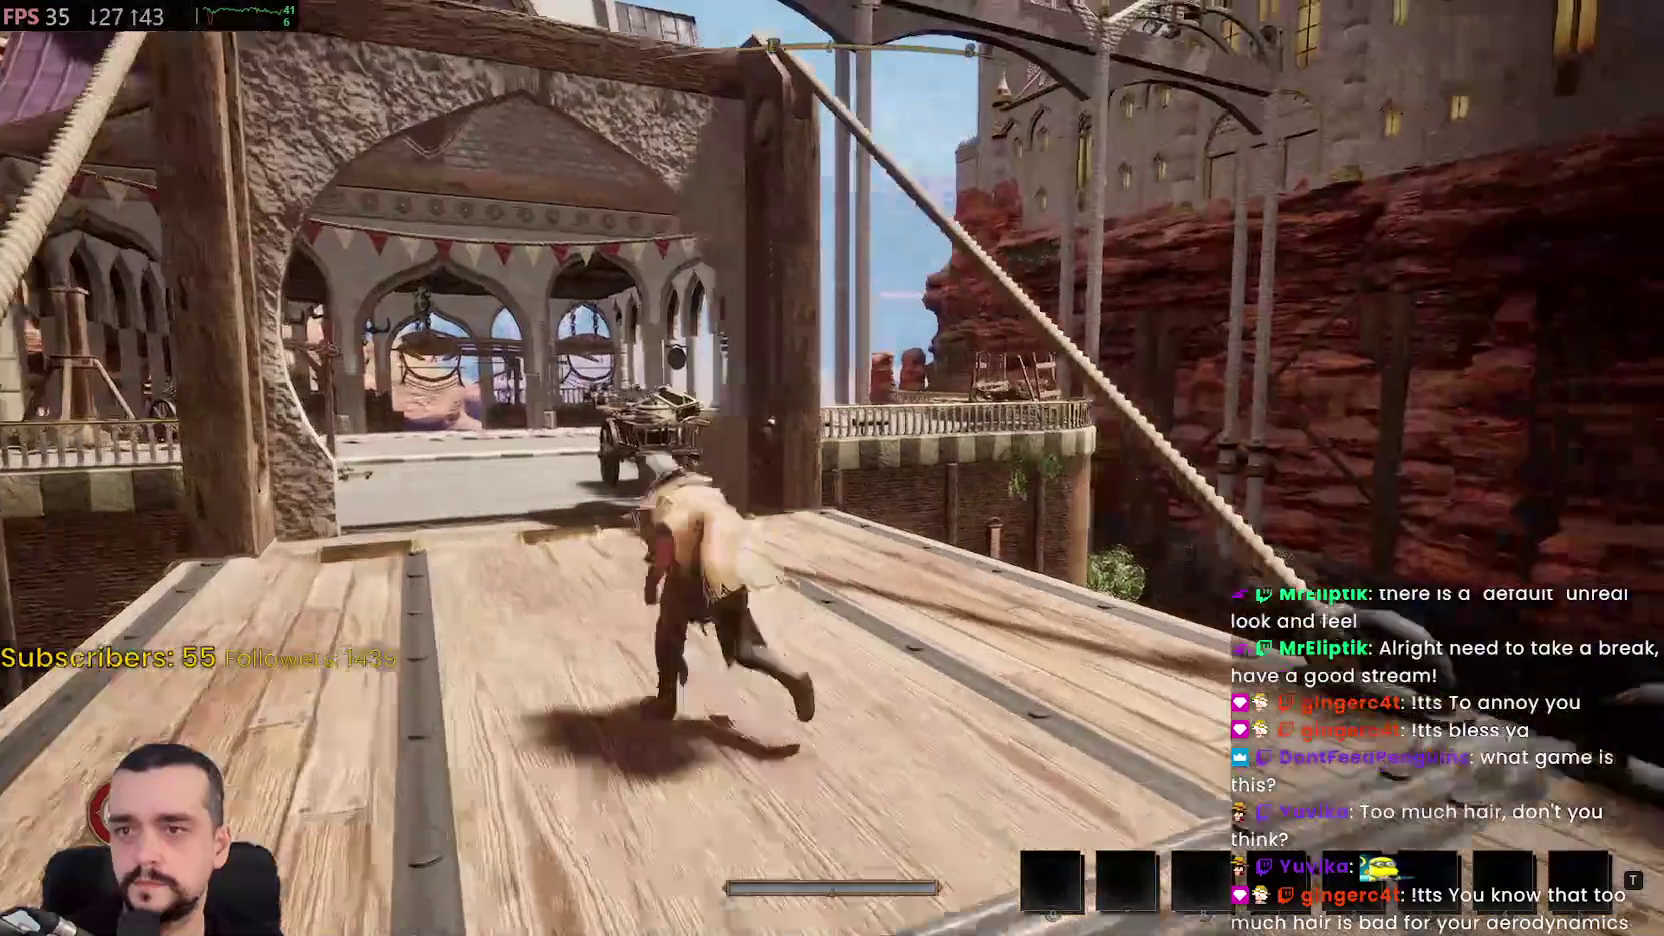
Head through the arched market down to the dock and climb the stairs to the chest
key("w")
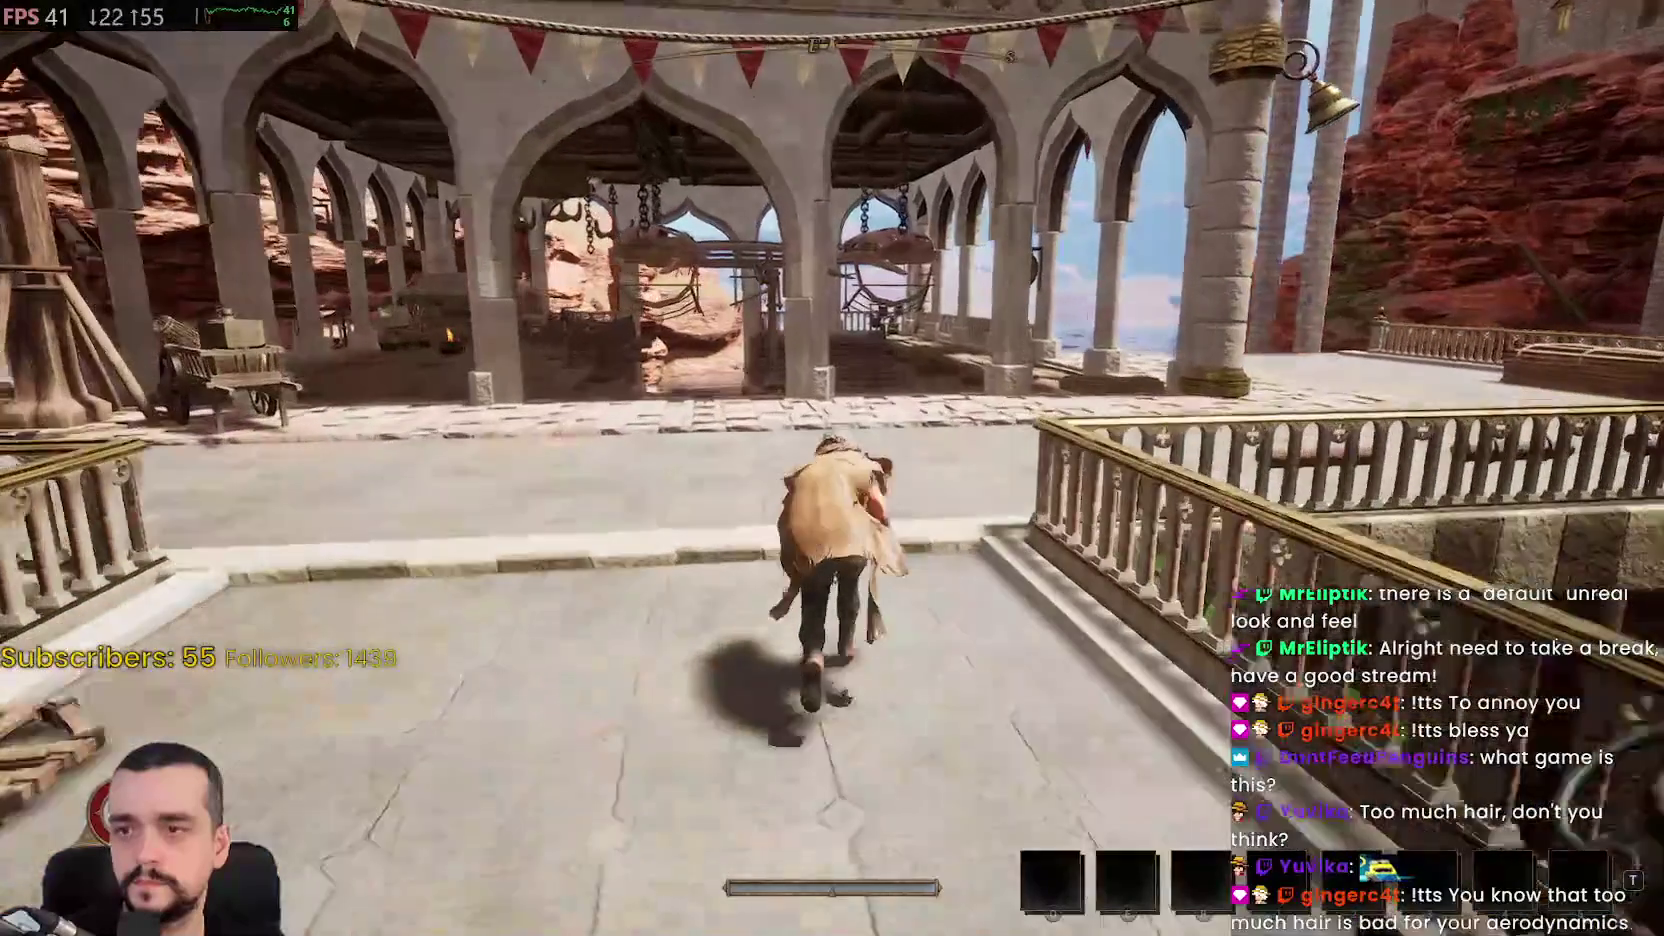
key("w")
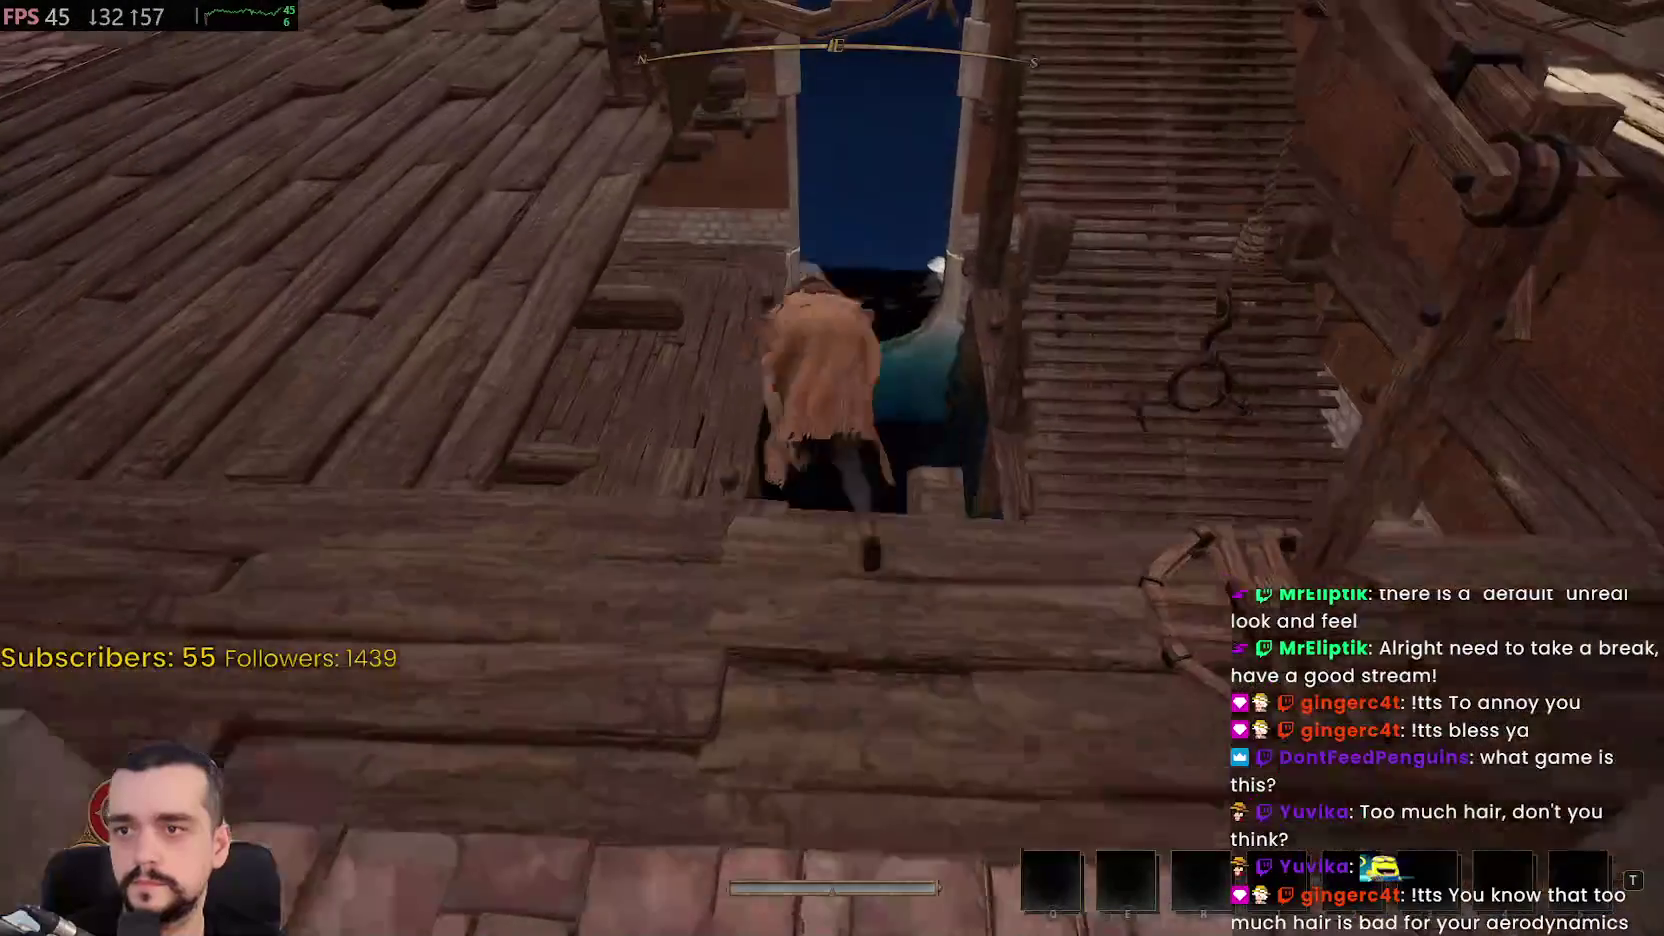
key("w")
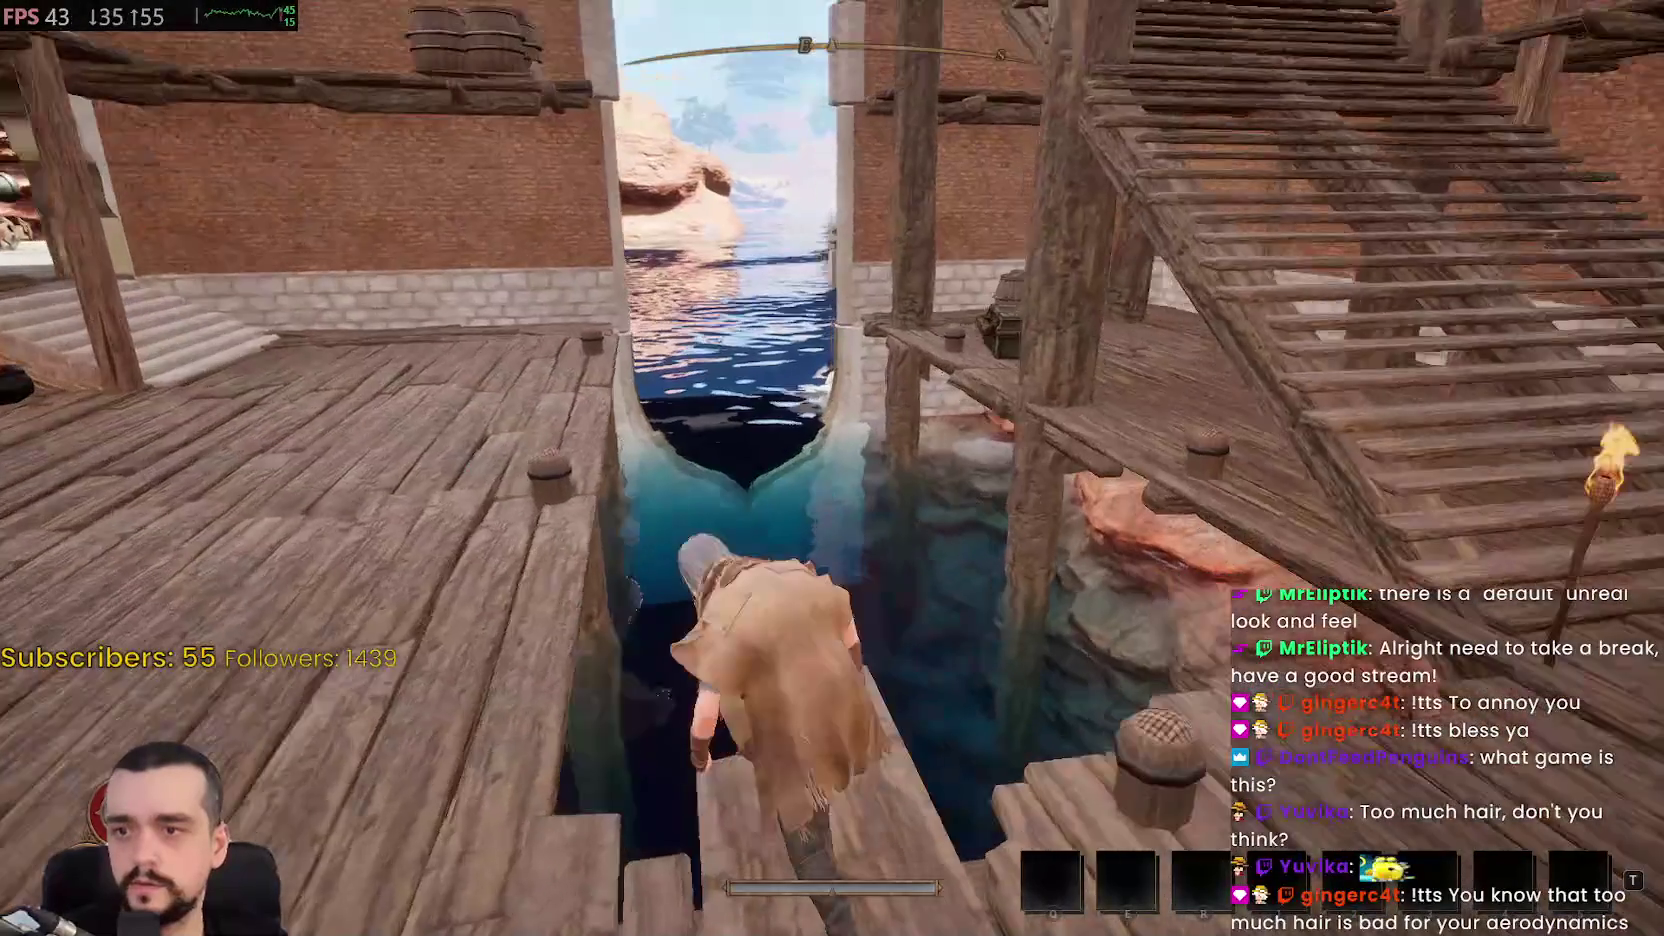
key("w")
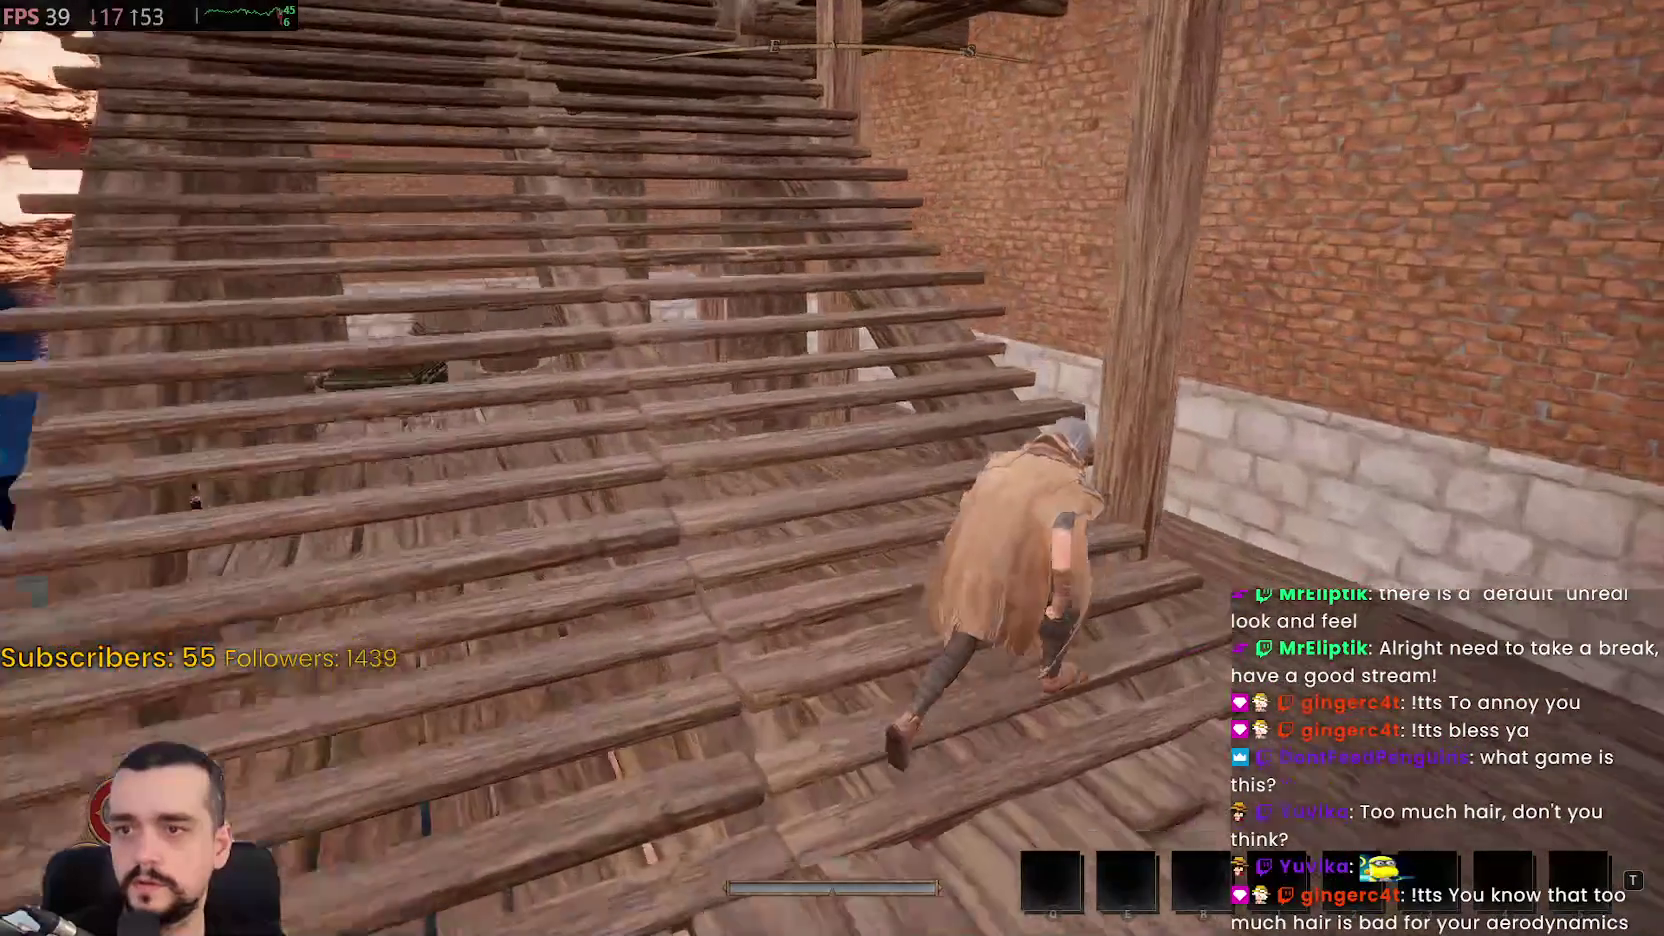
key("w")
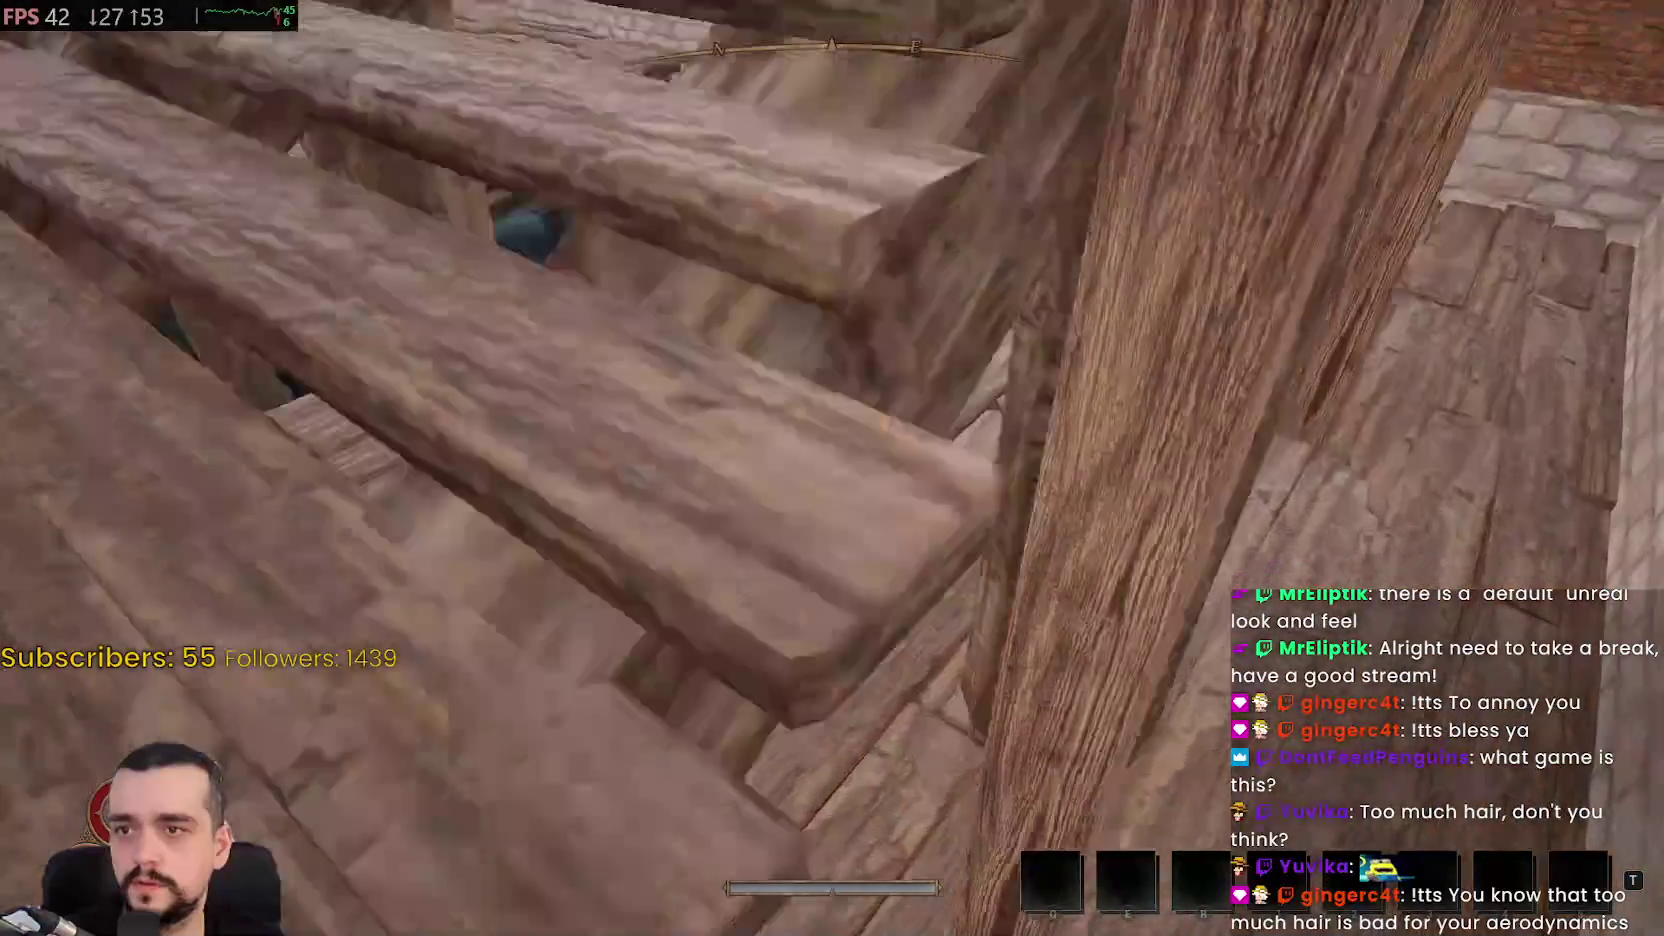
key("w")
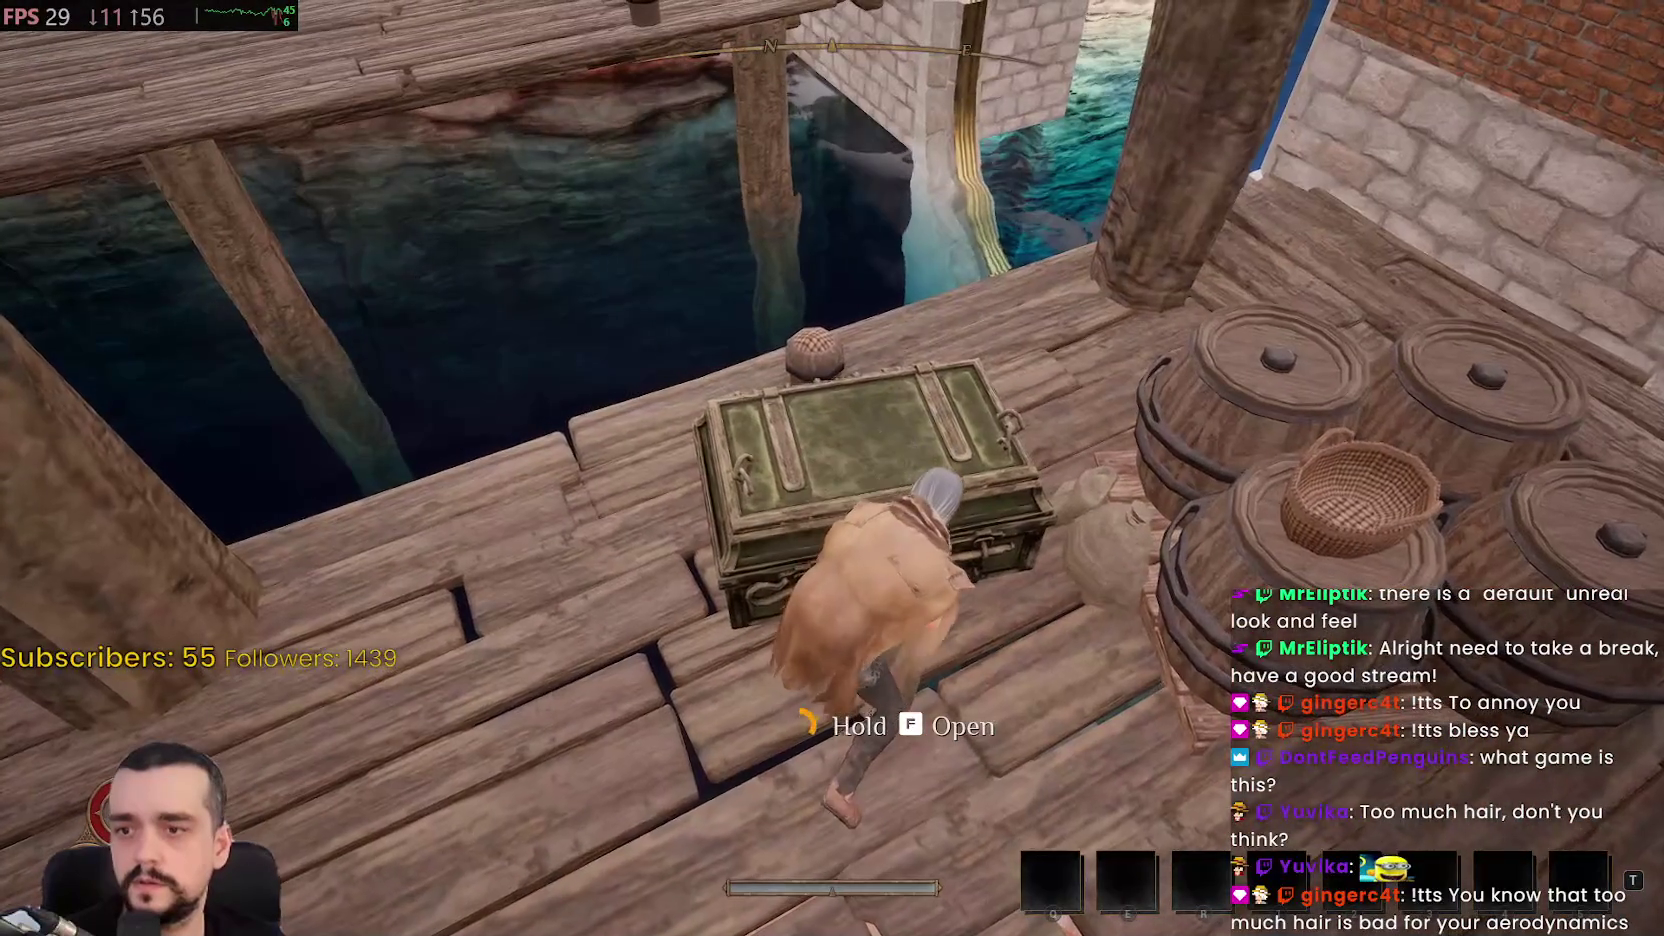
Loot jerky and sinew from the chest, check the inventory with the Iron Spear equipped, and return to the chest
key("f")
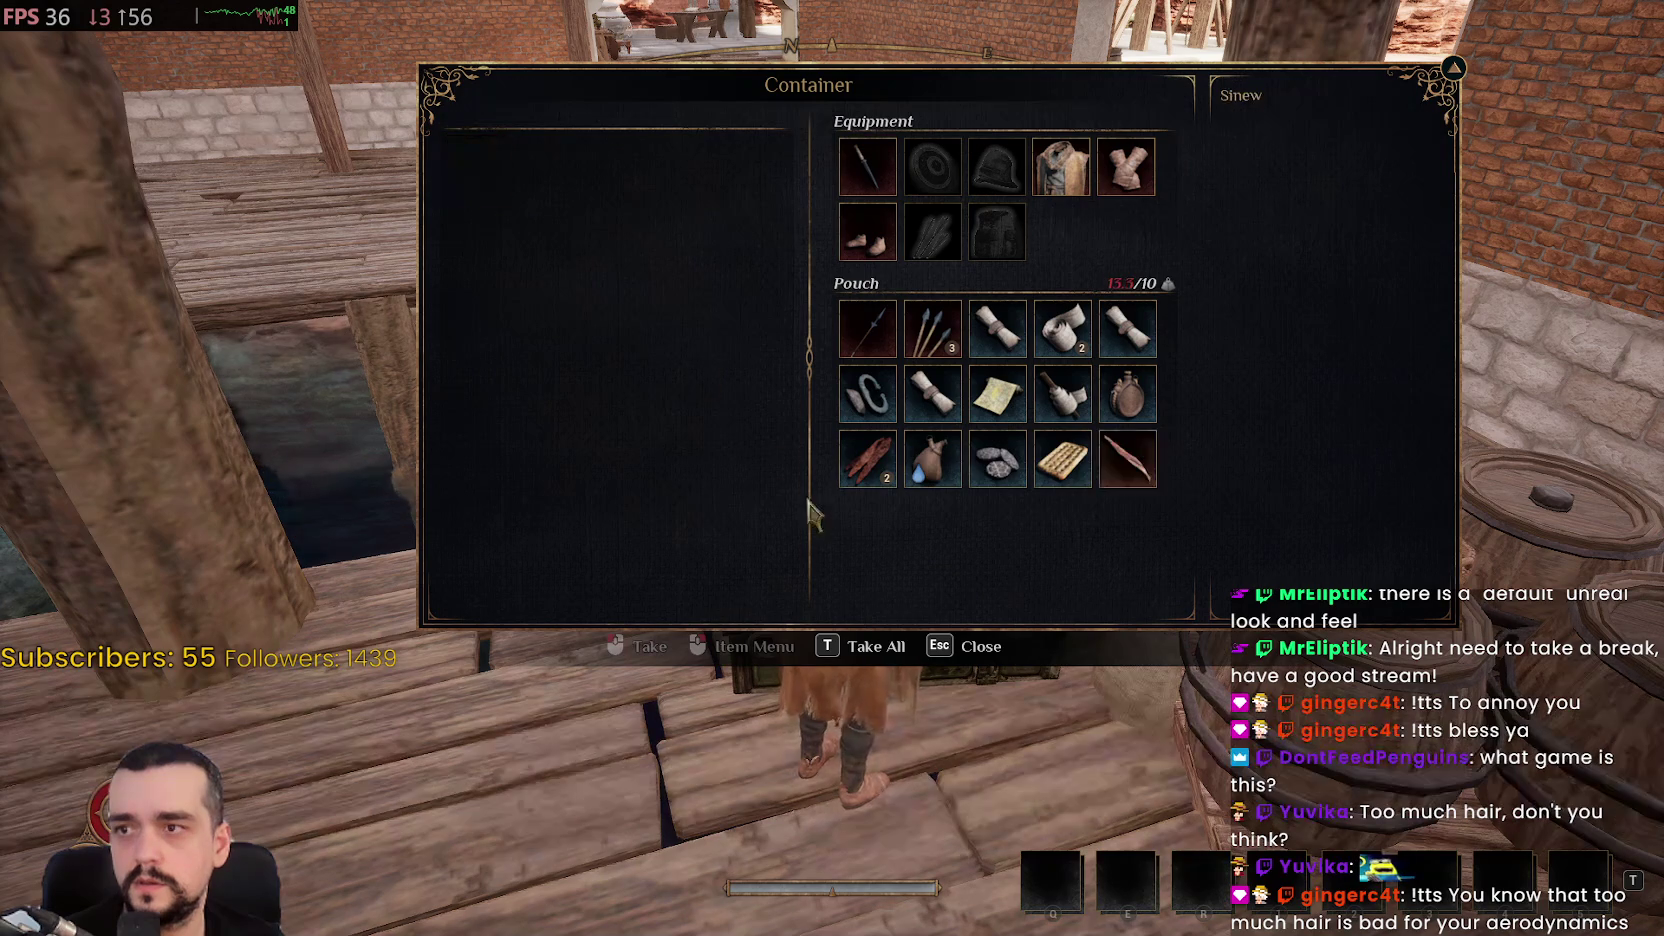
key("Escape")
key("w")
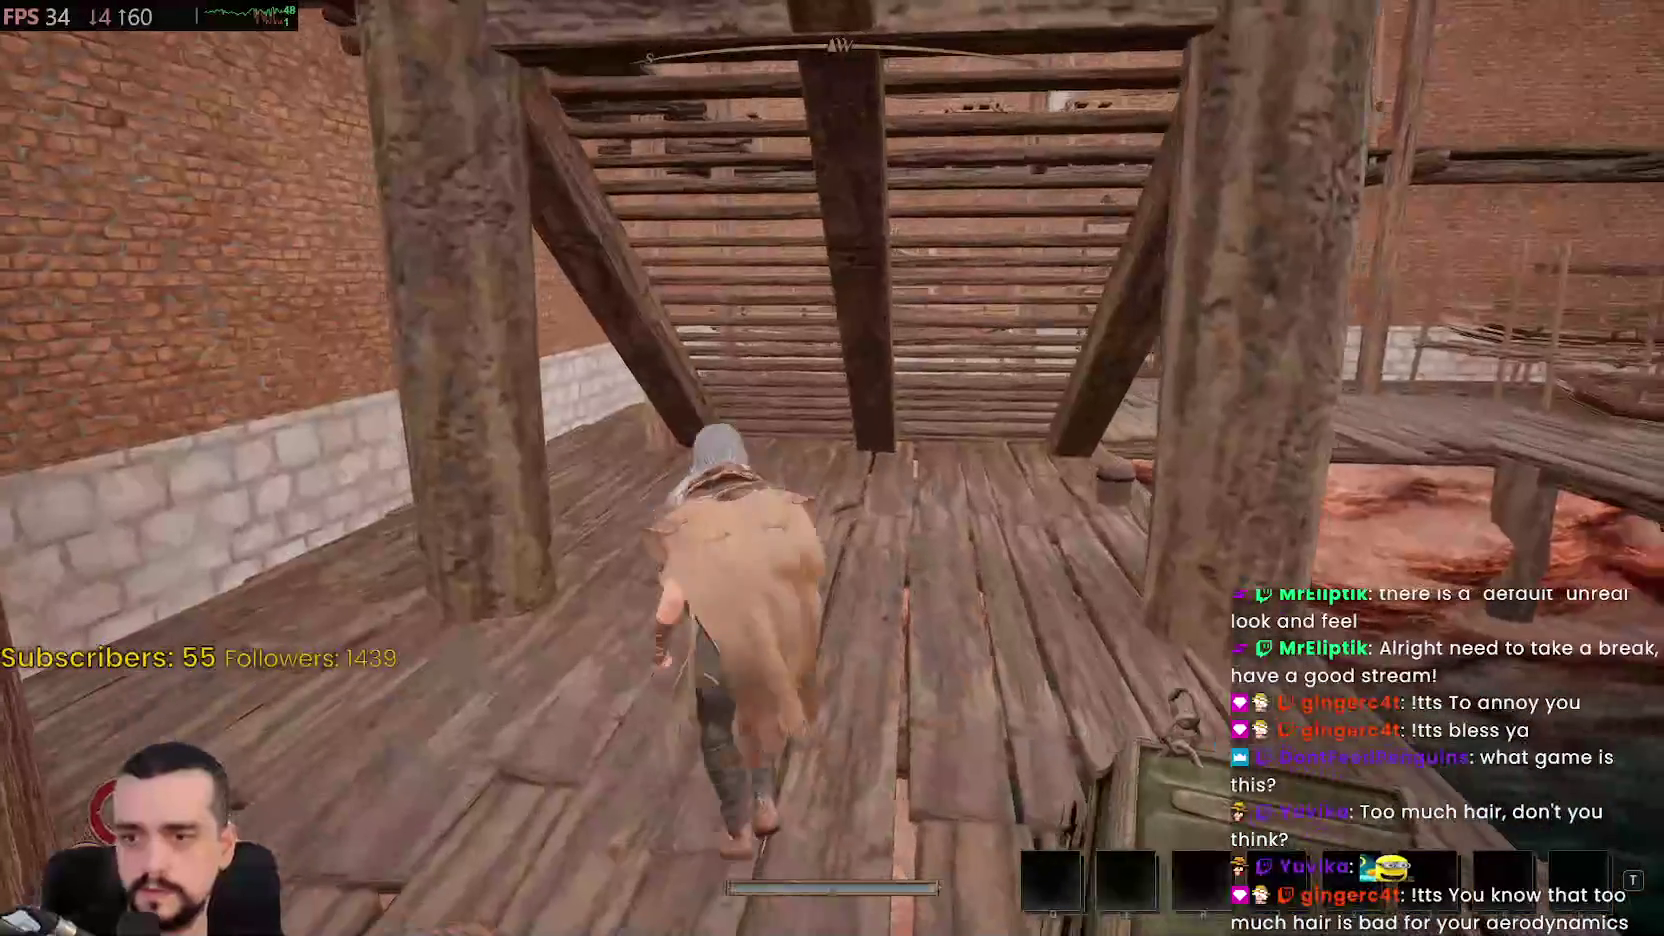
key("w")
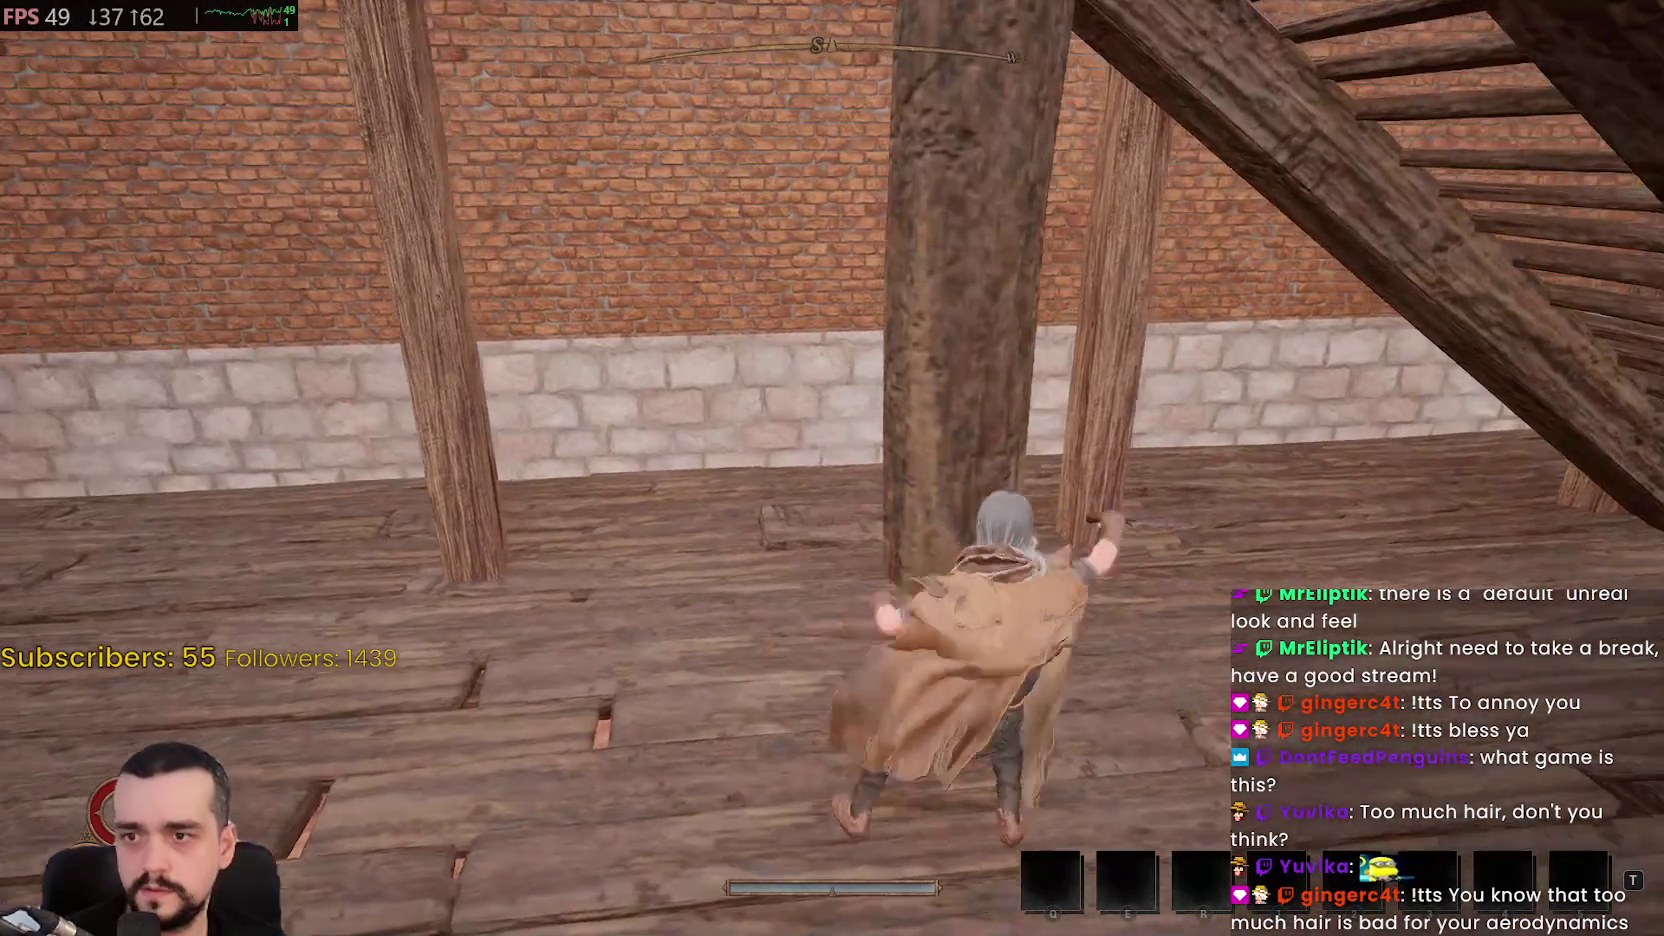
key("w")
key("Tab")
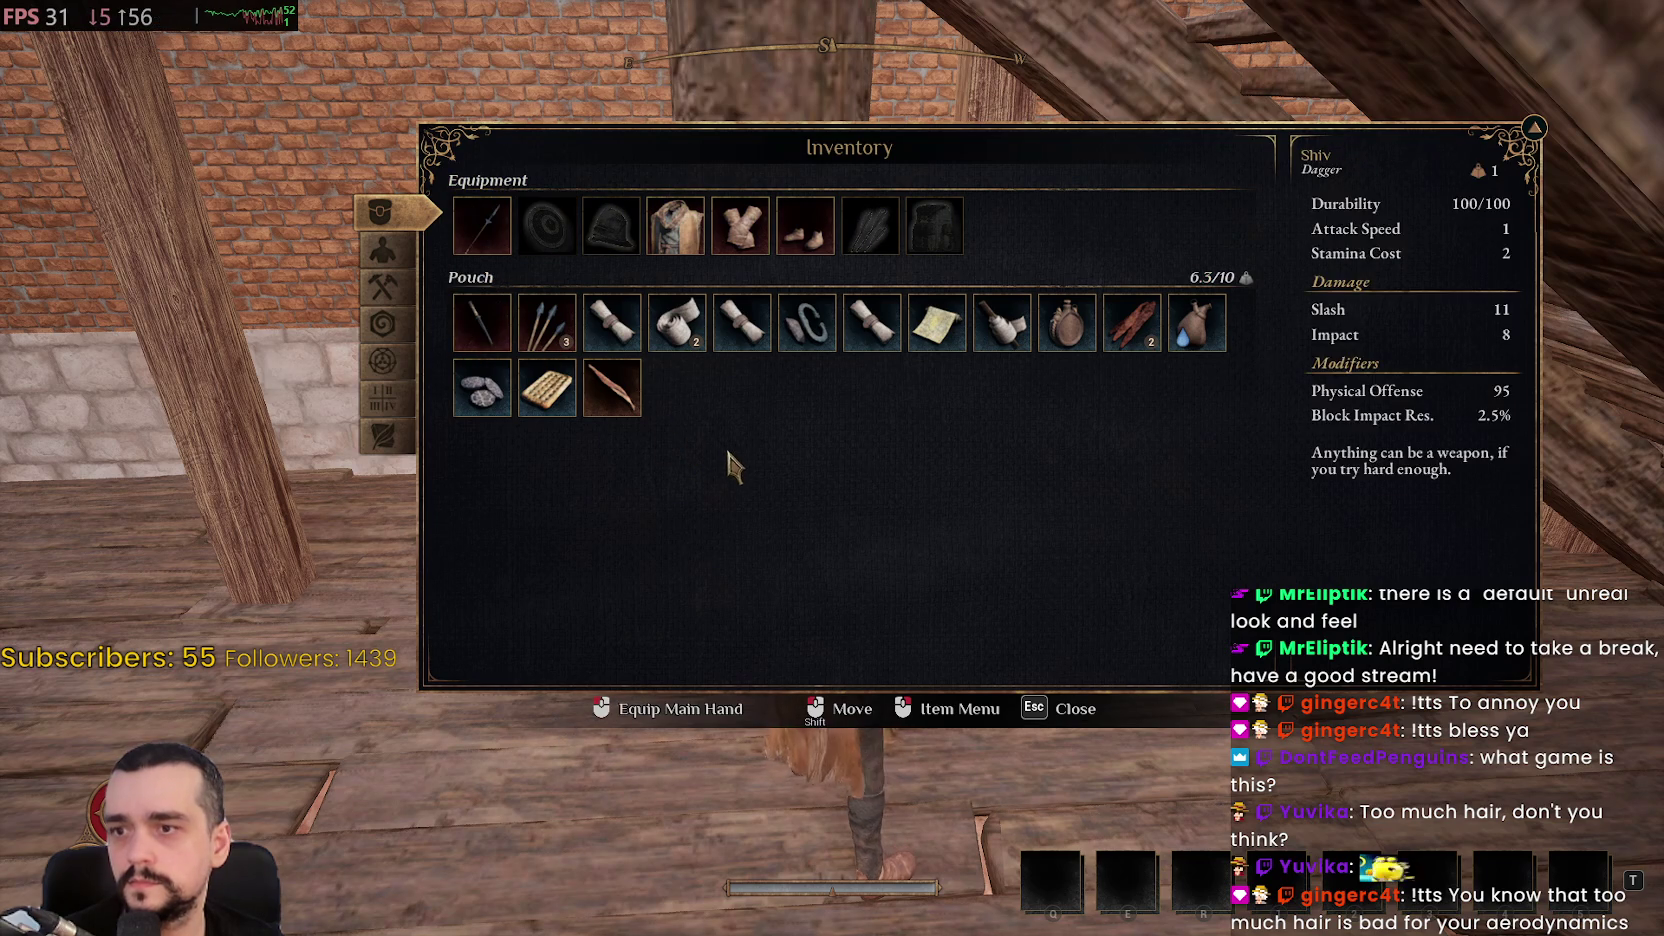
key("Escape")
key("w")
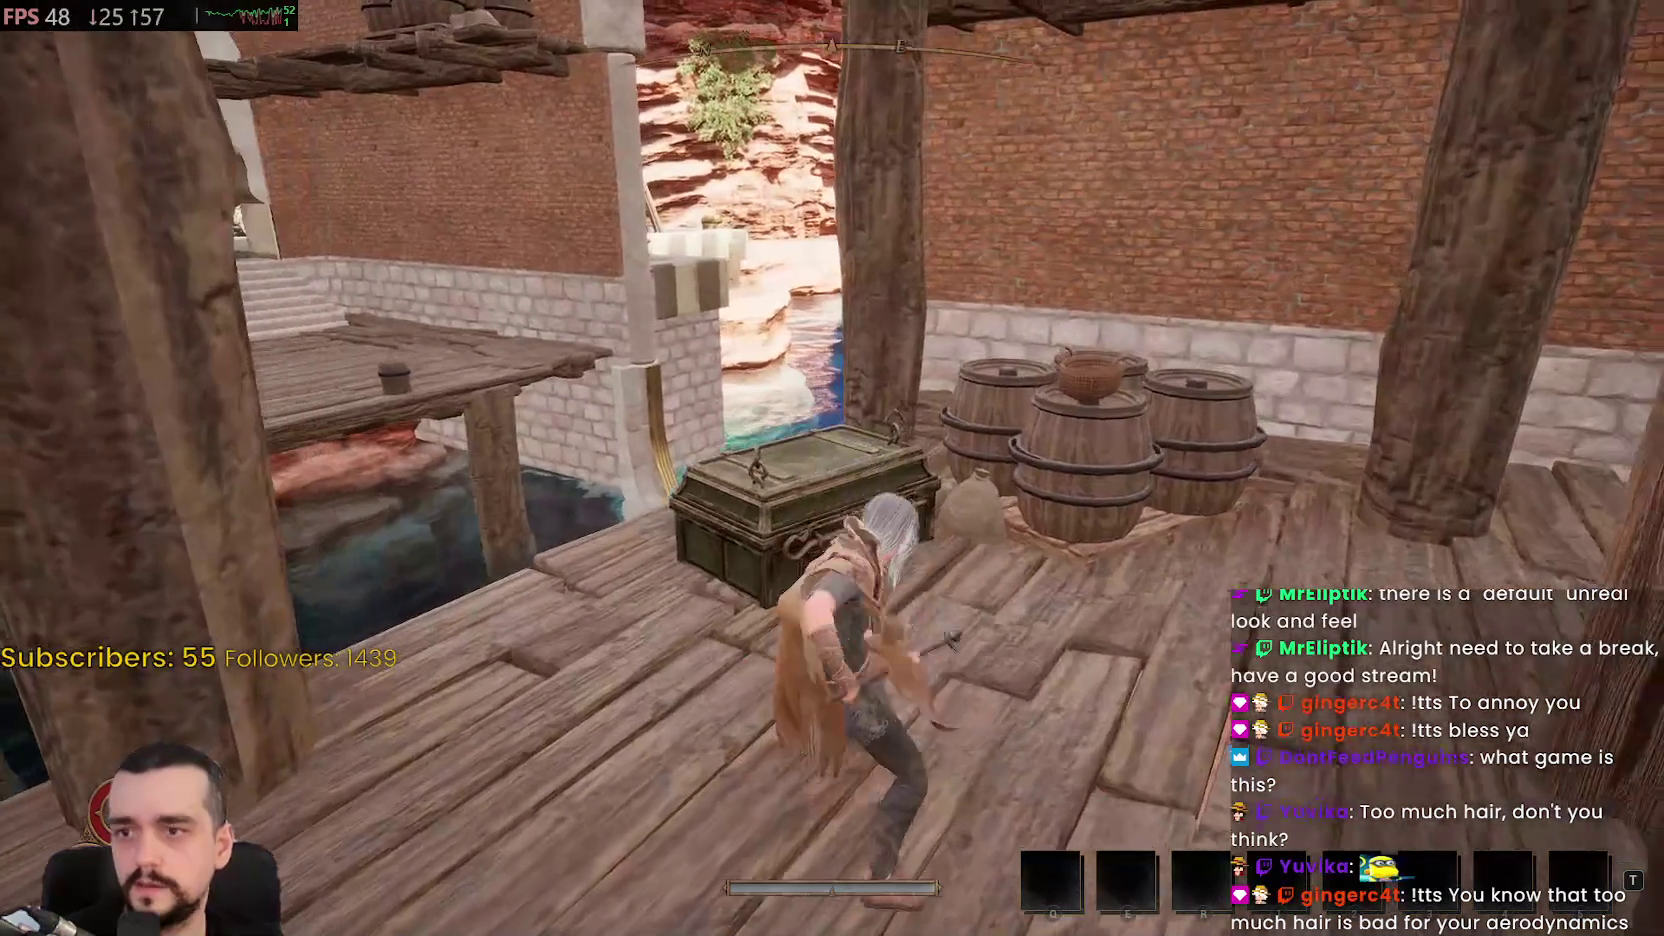
Swing the spear, then climb the wooden stairs to the sea balcony and run along the walkway
left_click(832, 468)
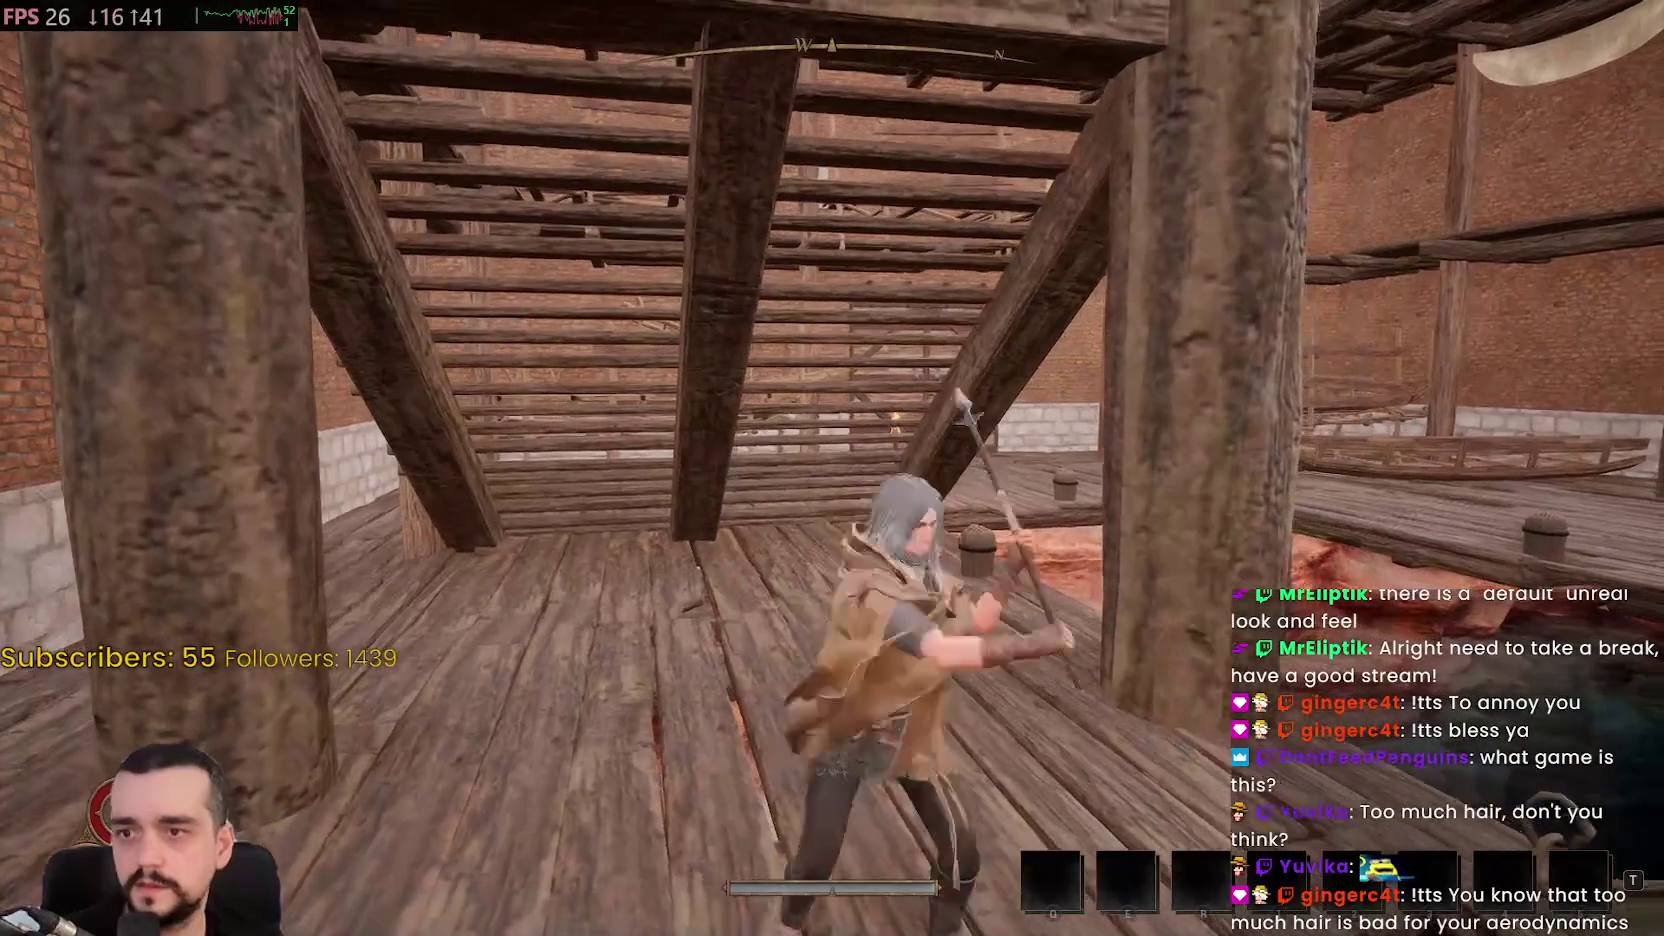
key("w")
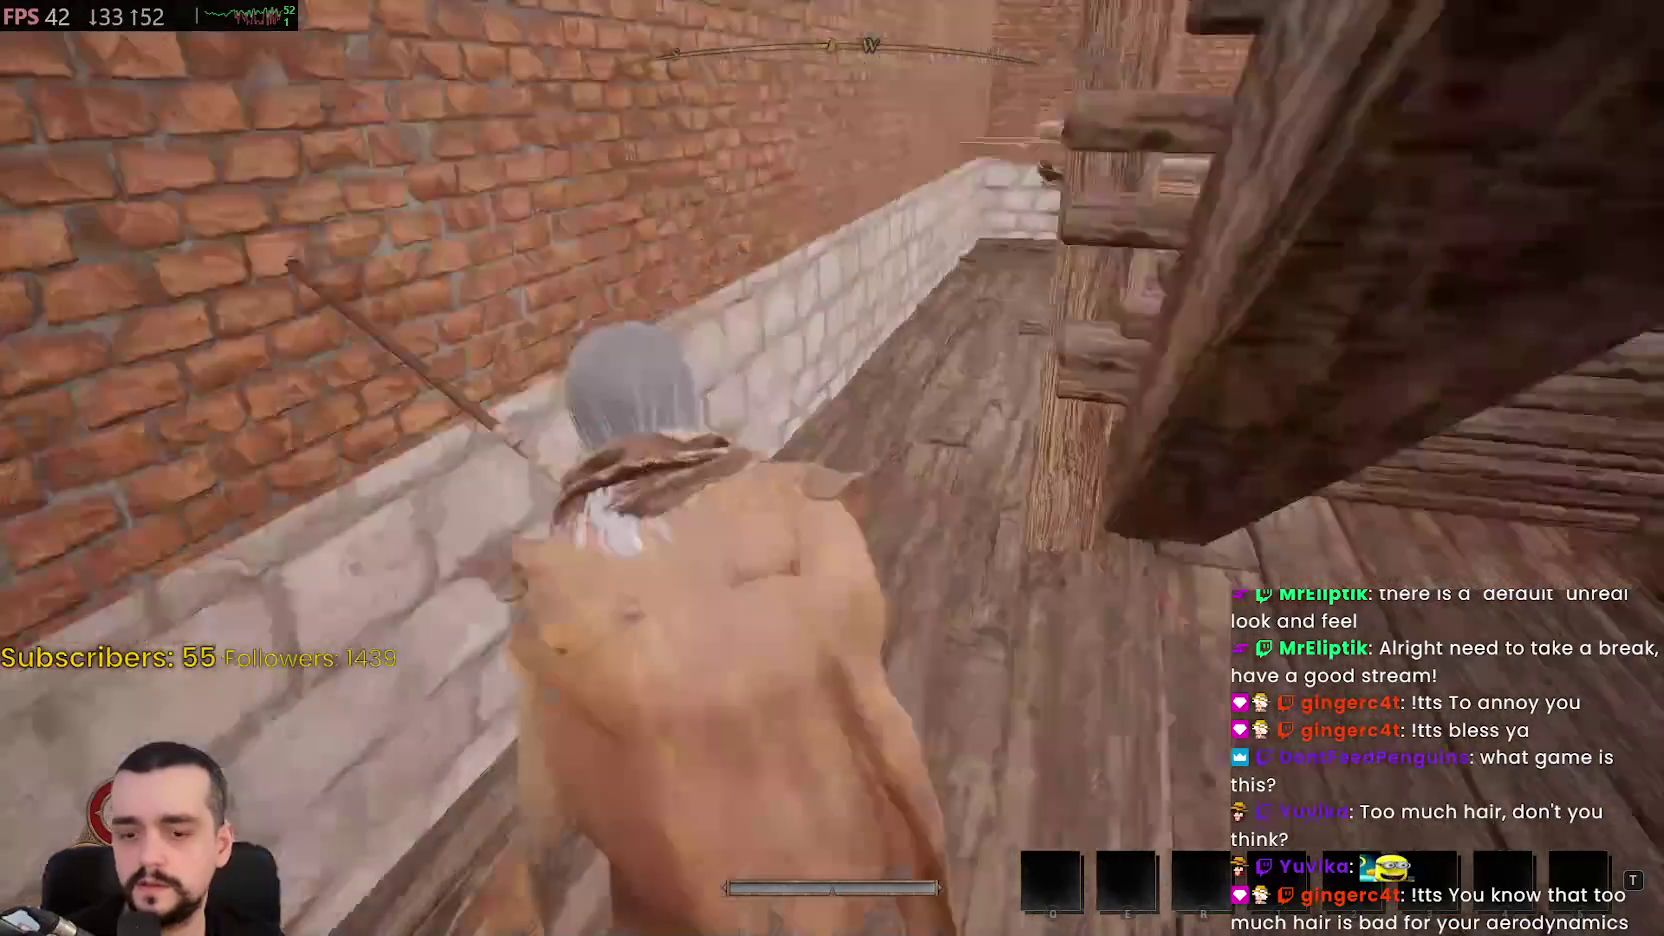
key("w")
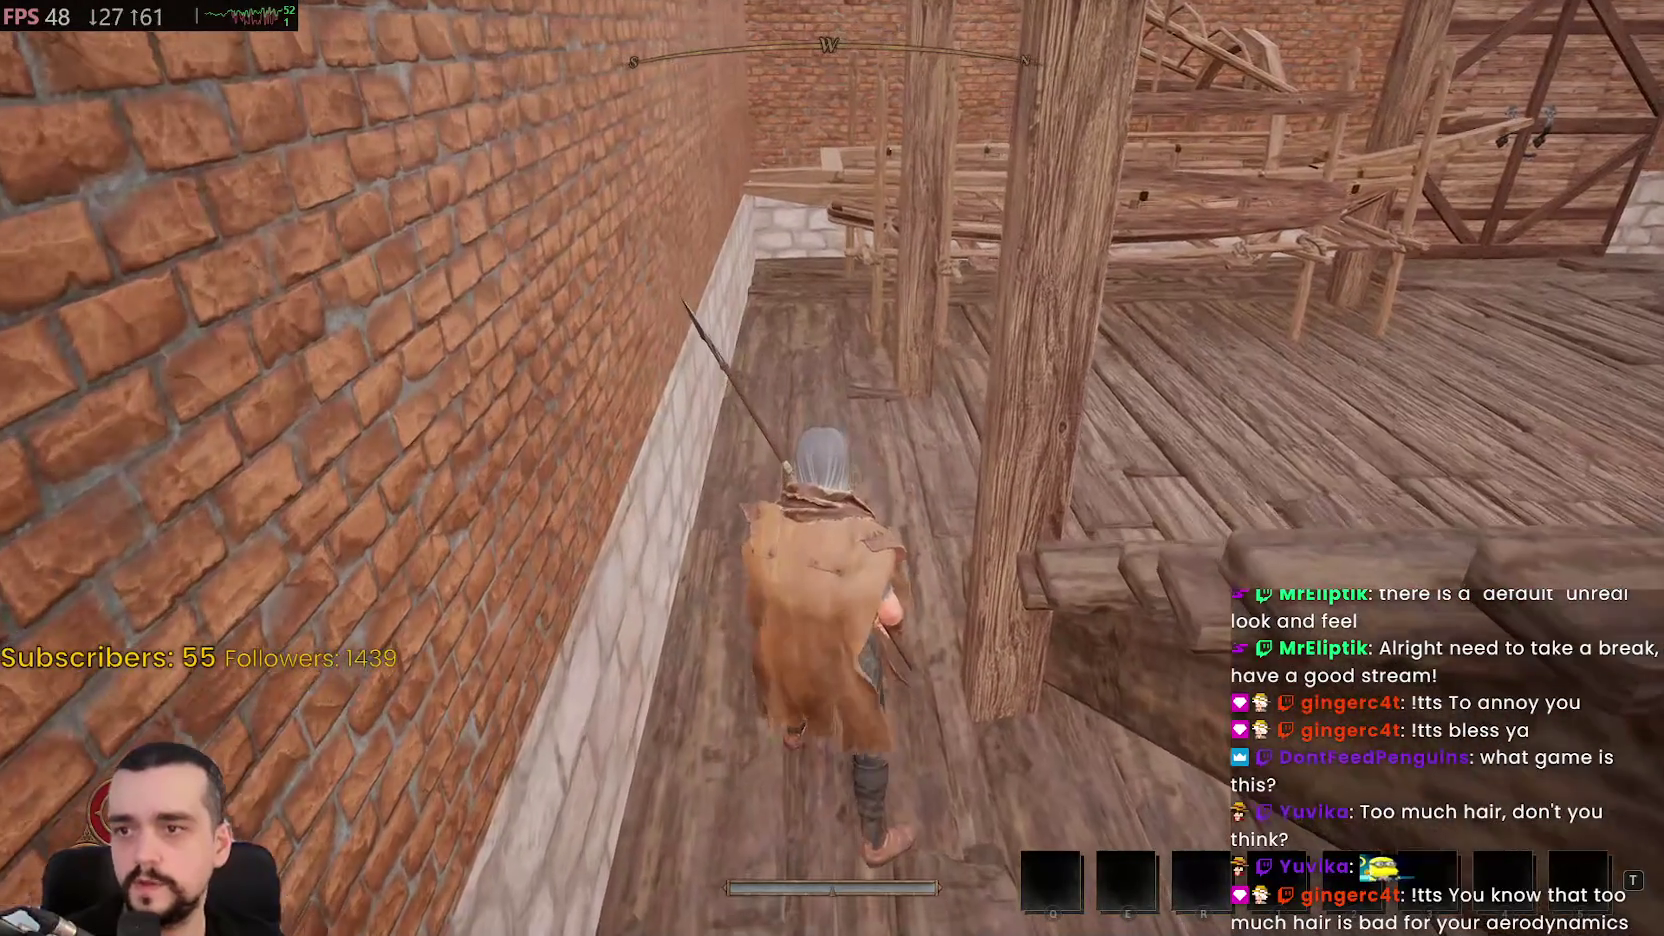
key("w")
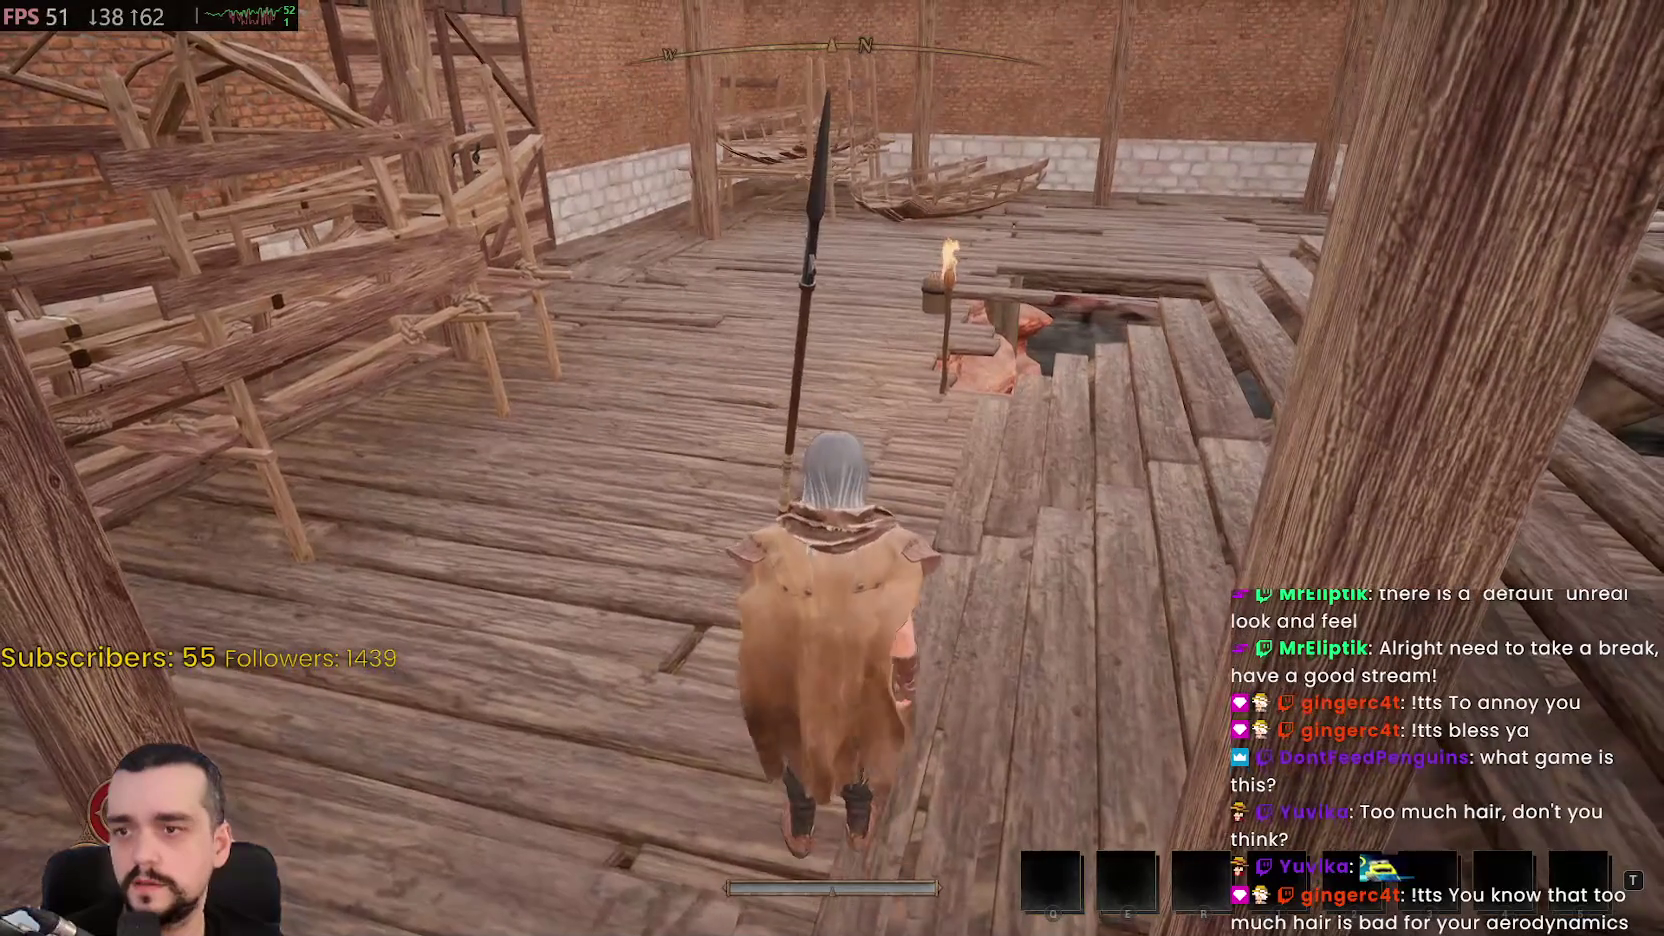
key("w")
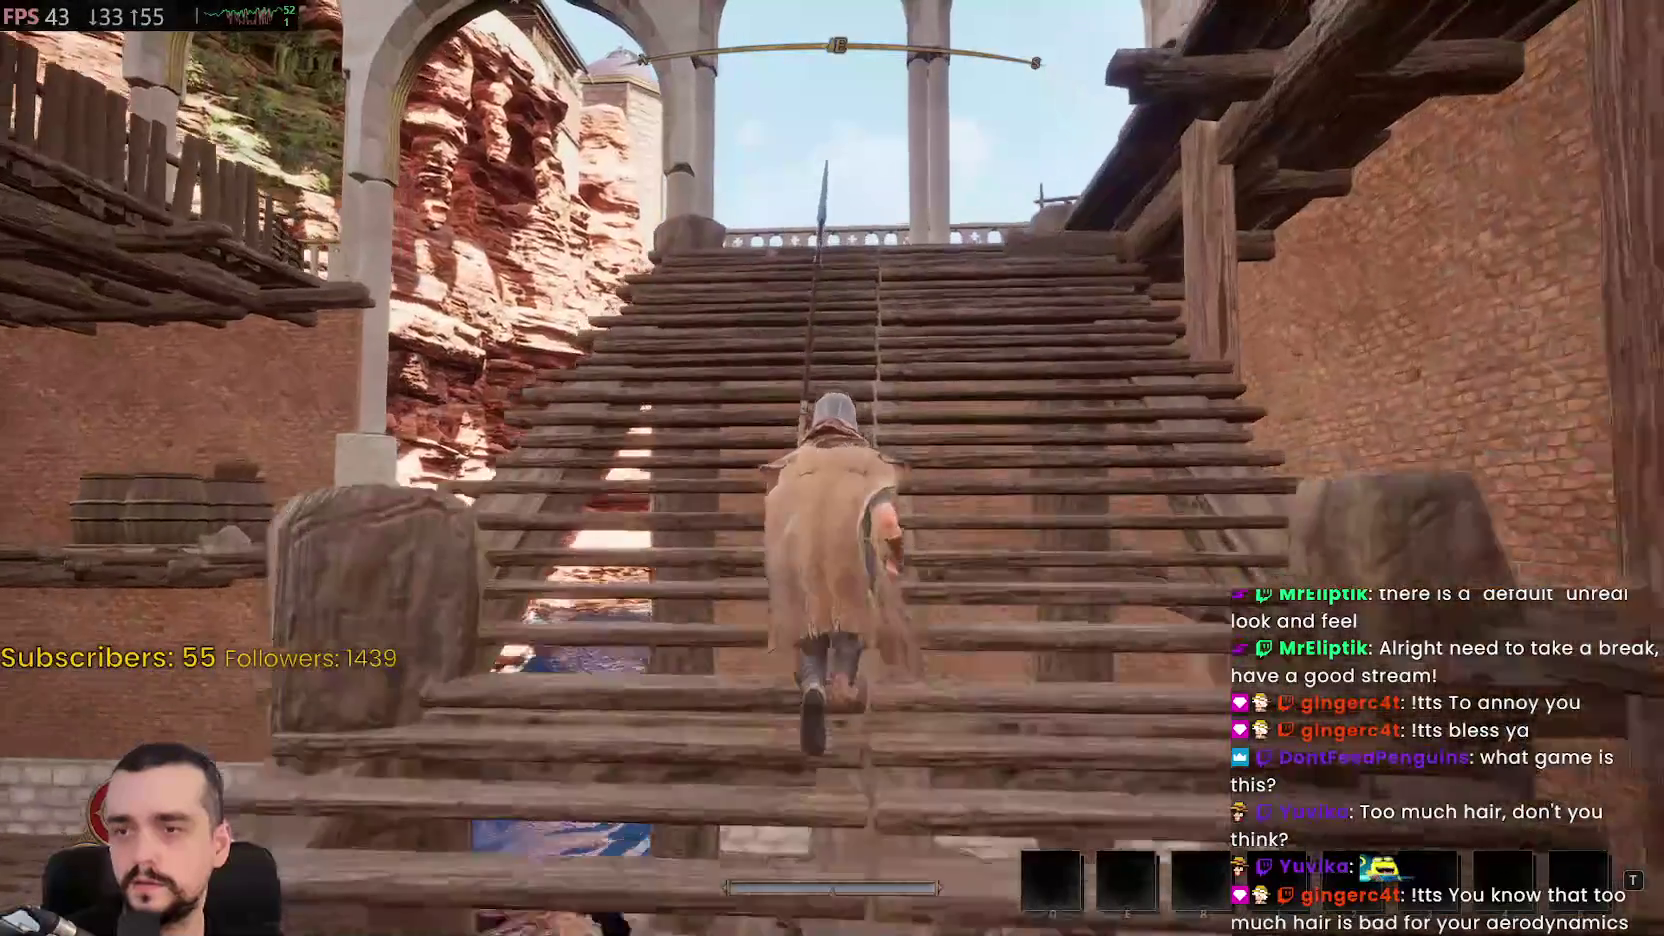
key("w")
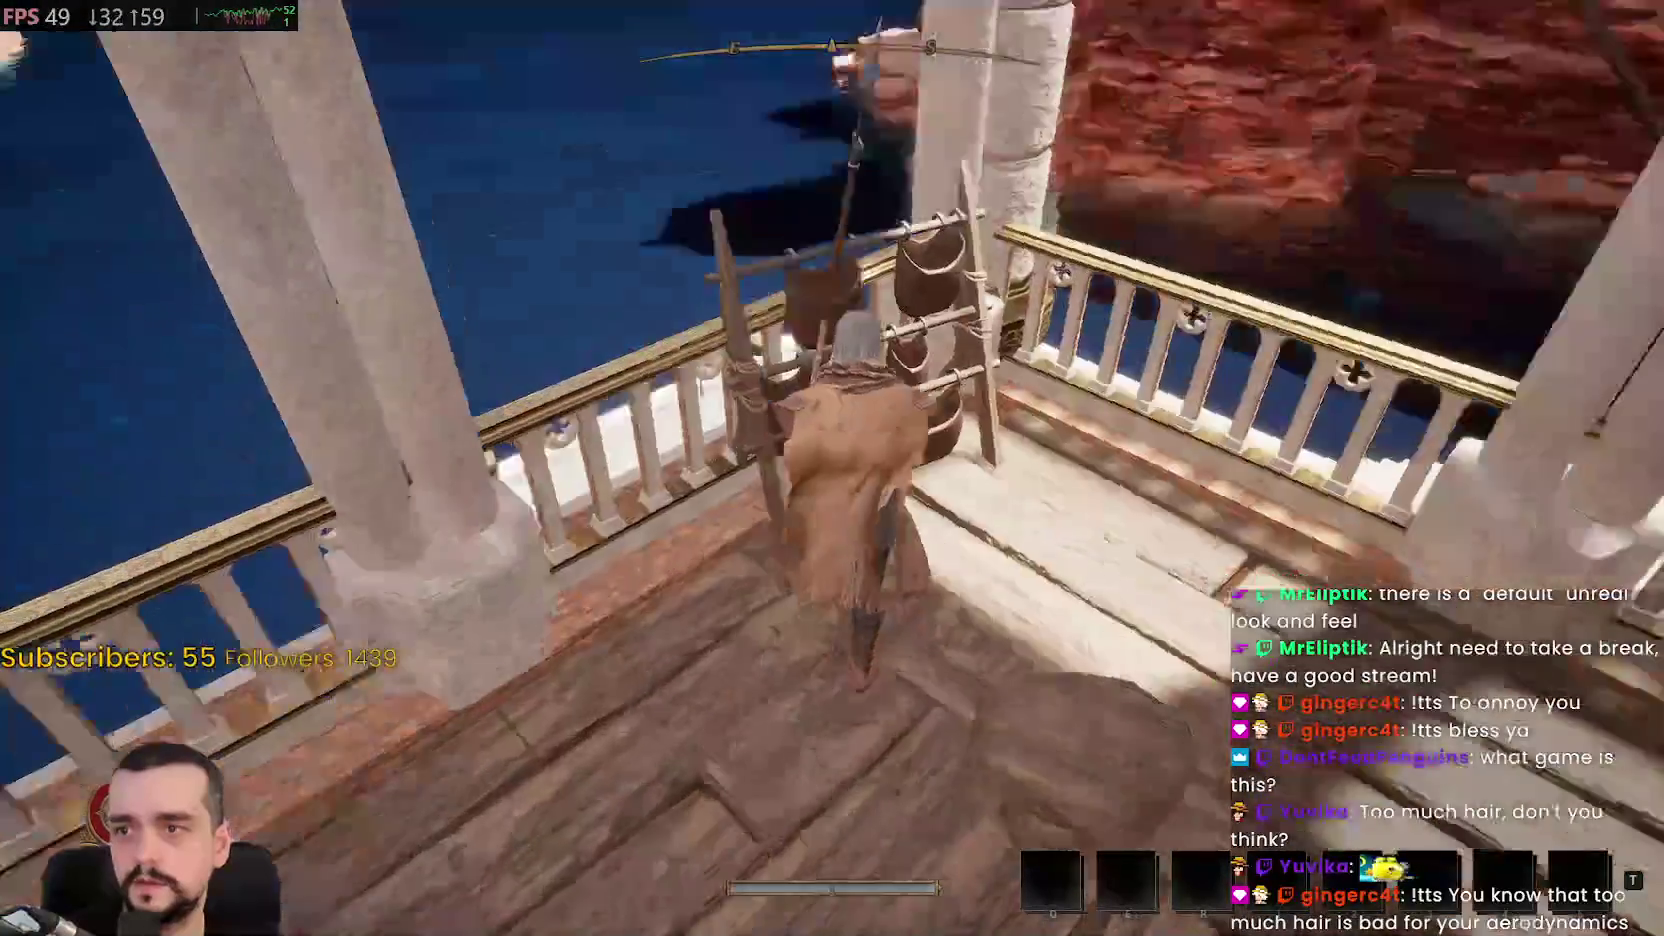
key("w")
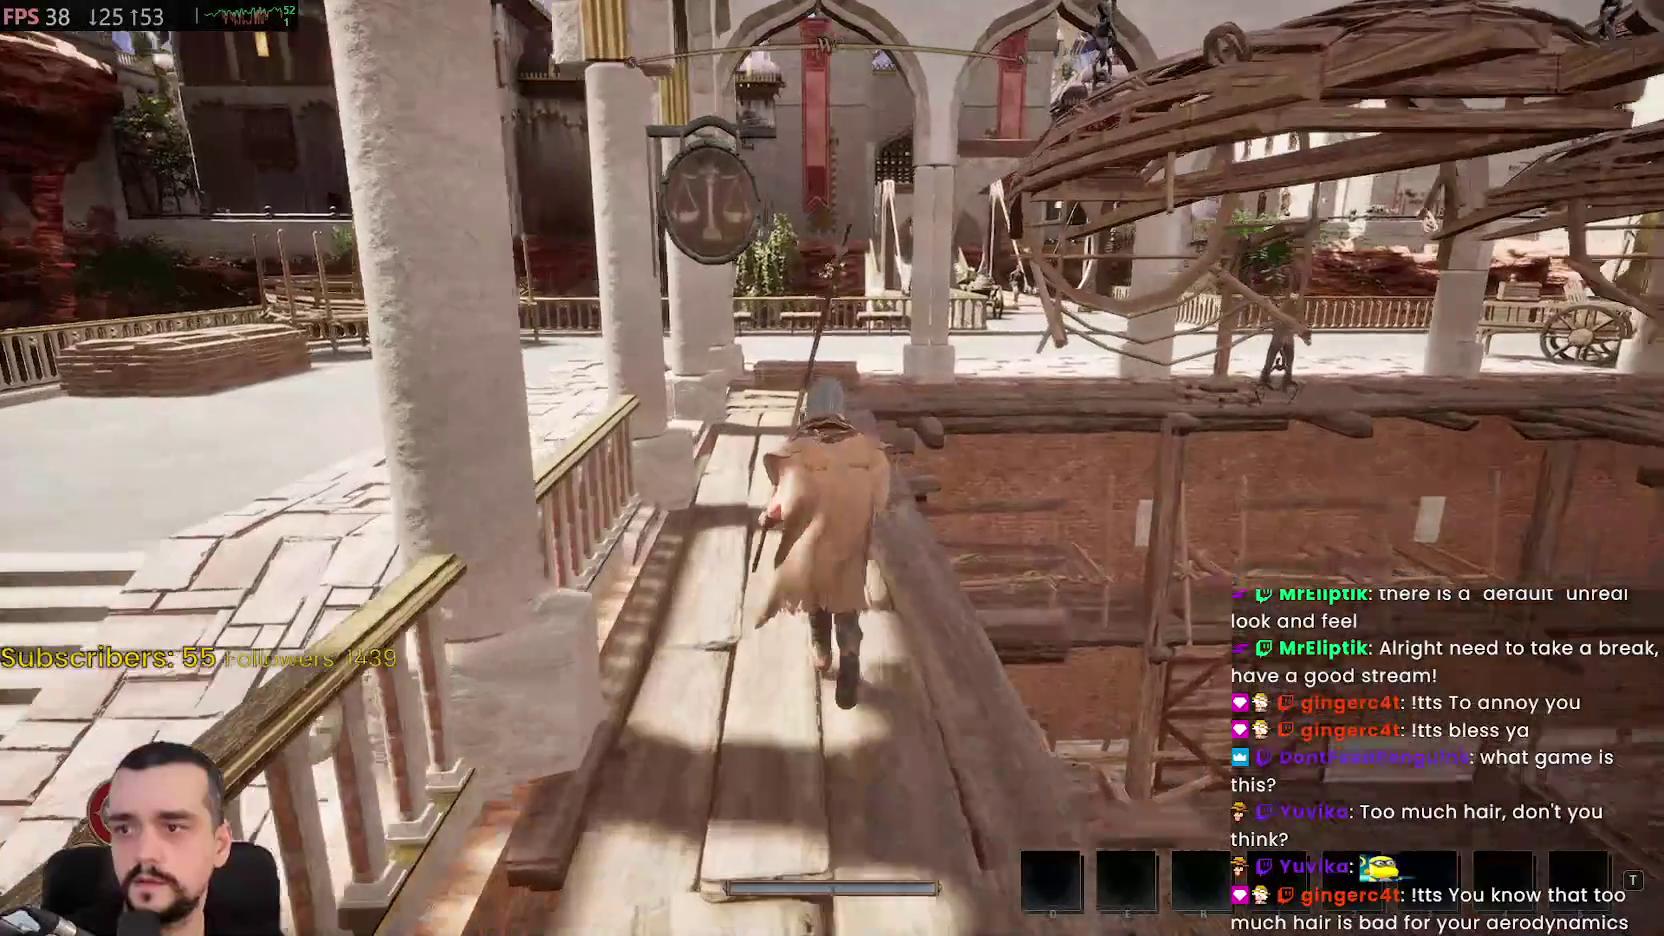
Cross the stone terraces toward the city stairs and check the inventory, pouch at 6.5/10 weight
key("w")
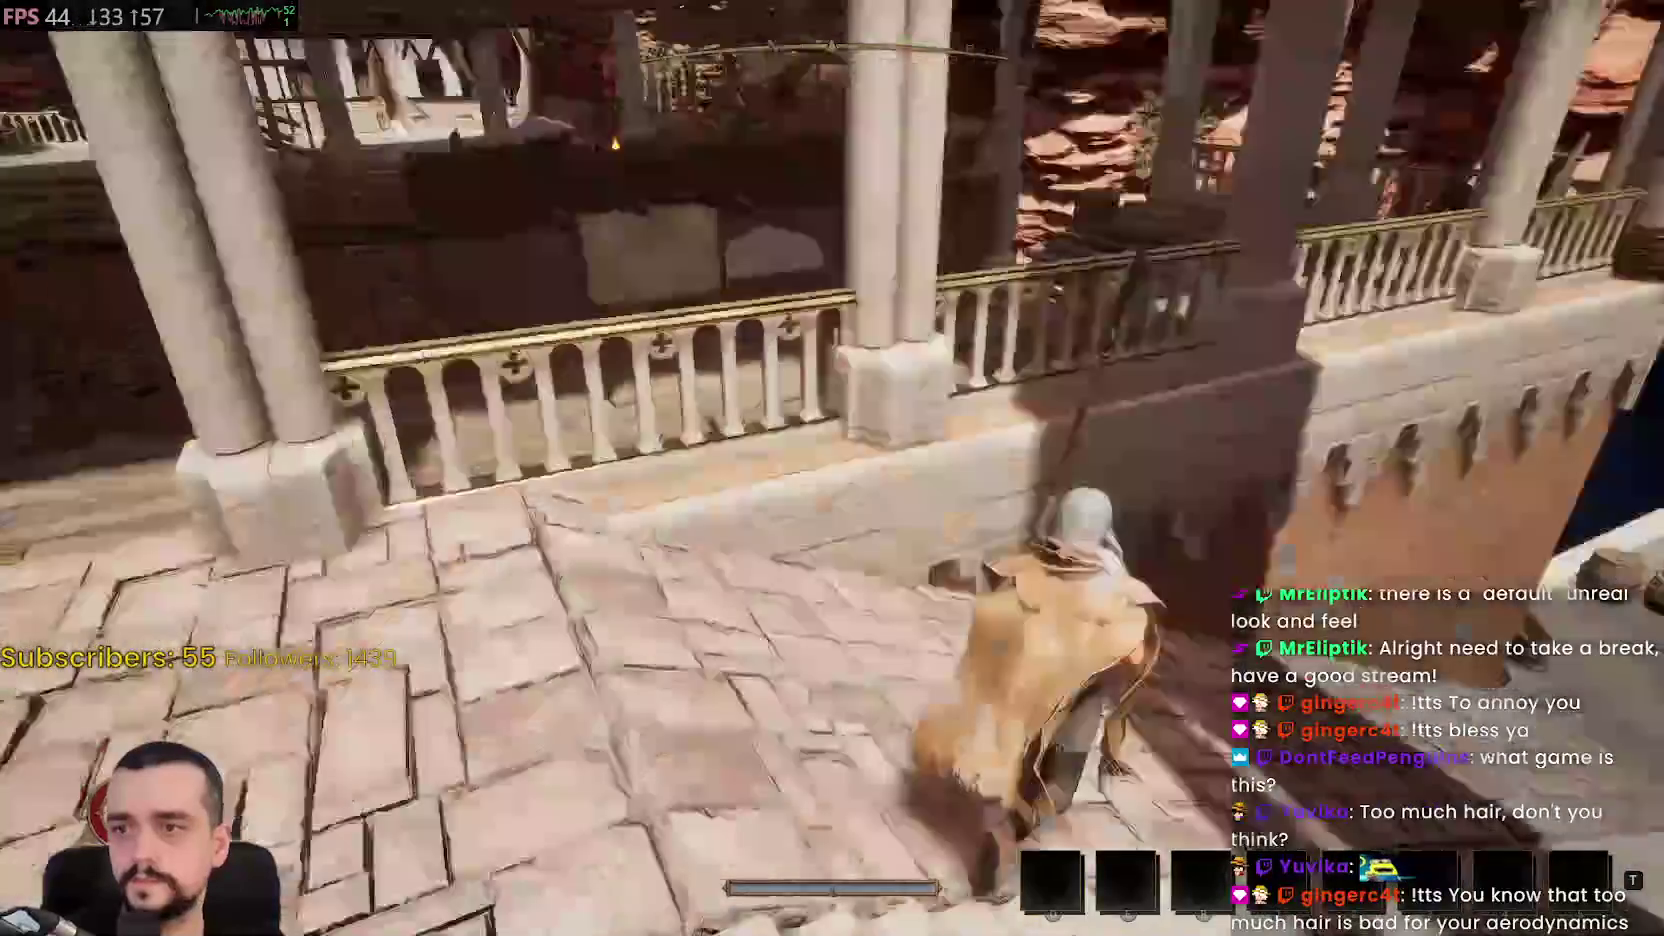
key("w")
key("w")
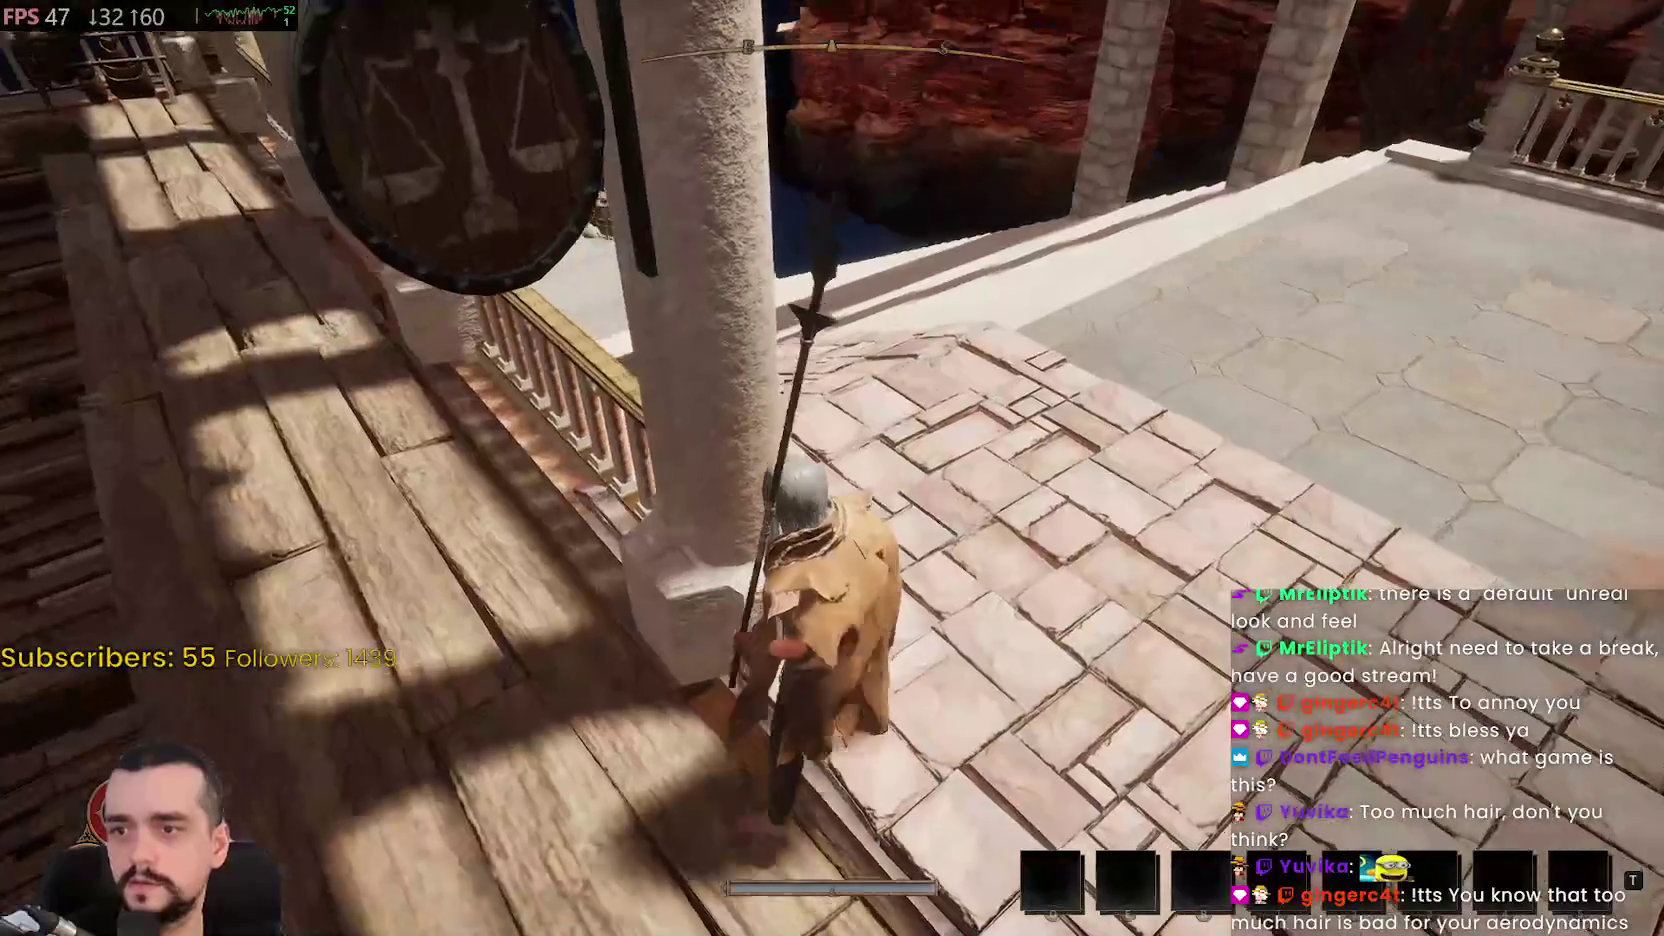
key("w")
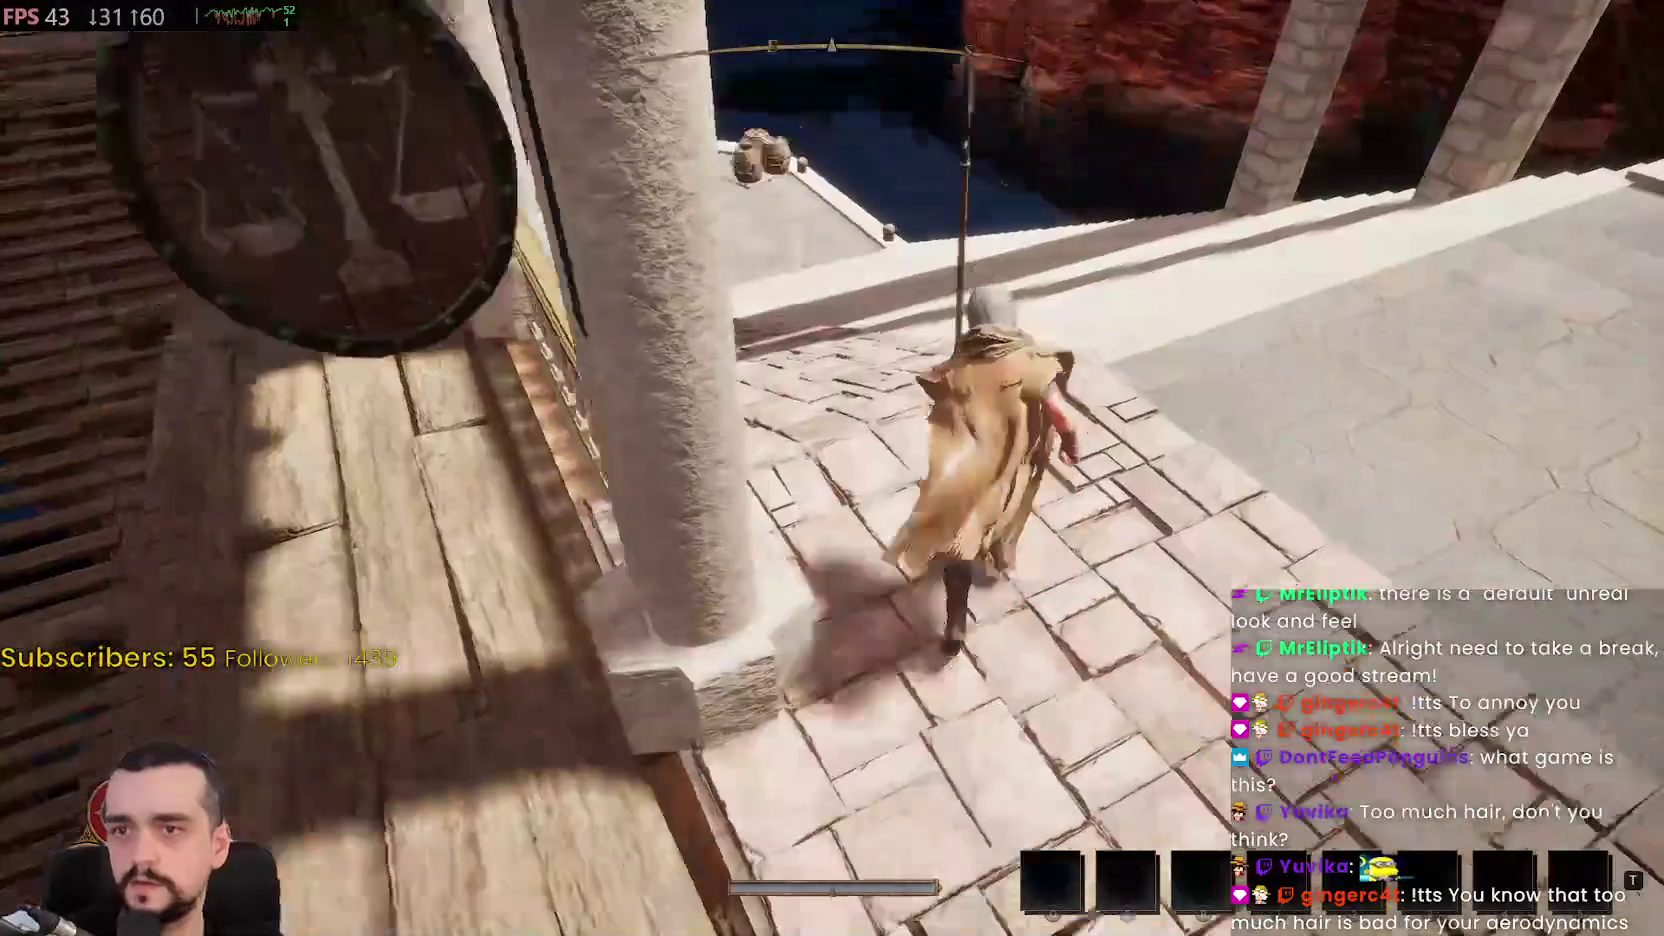
key("w")
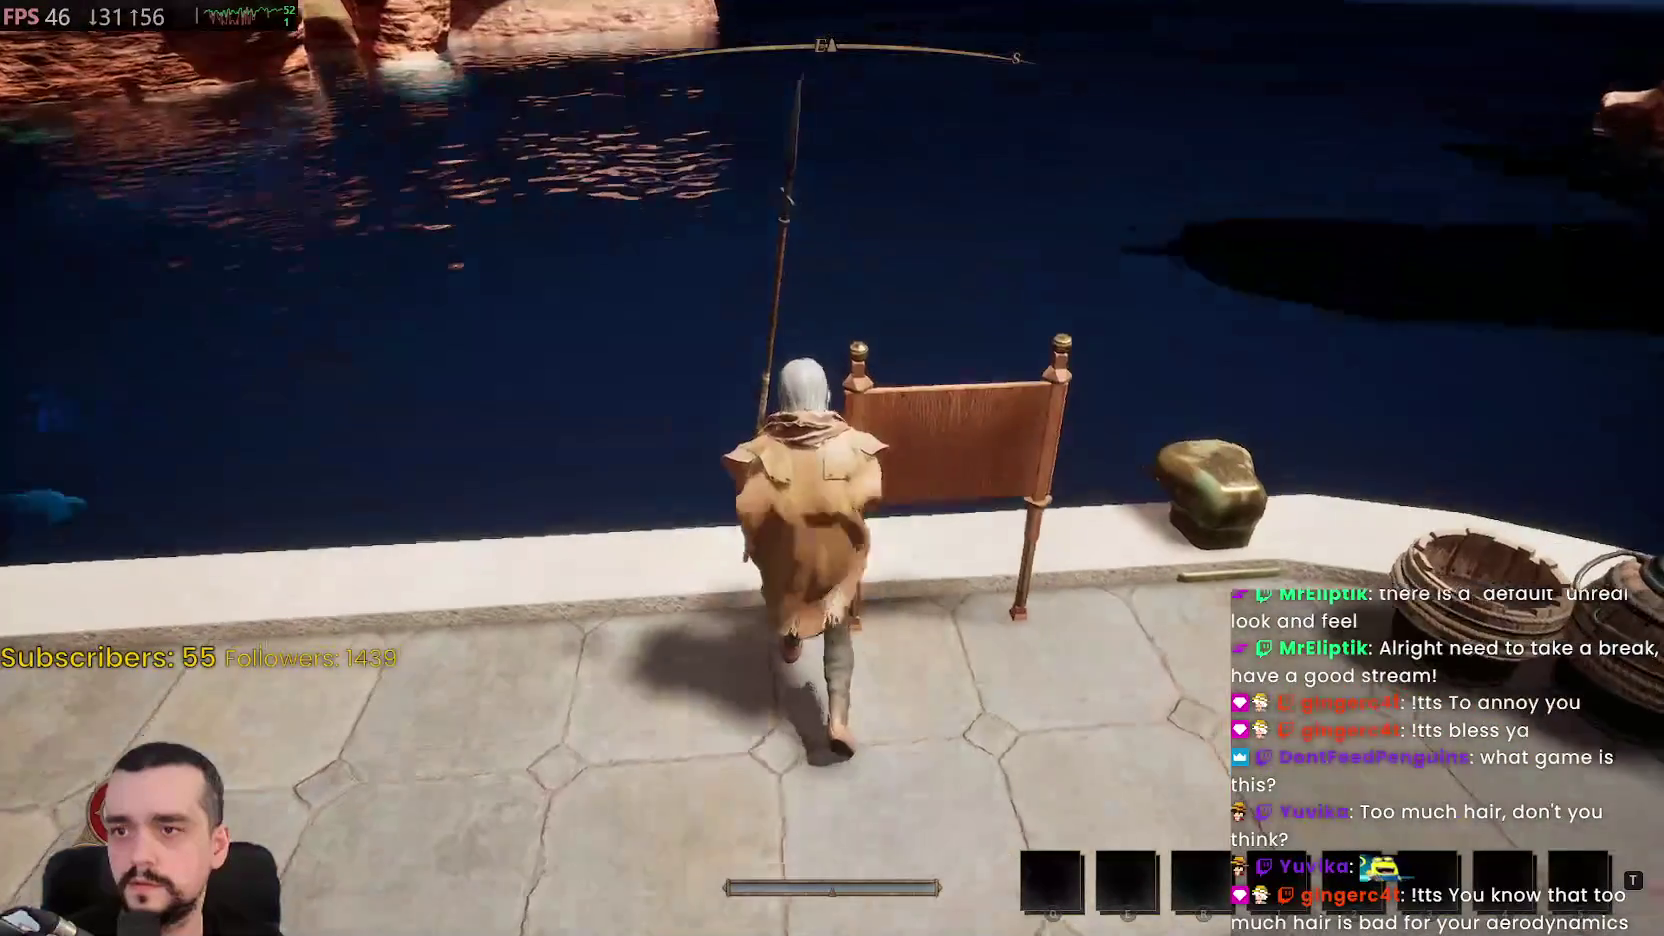
key("s")
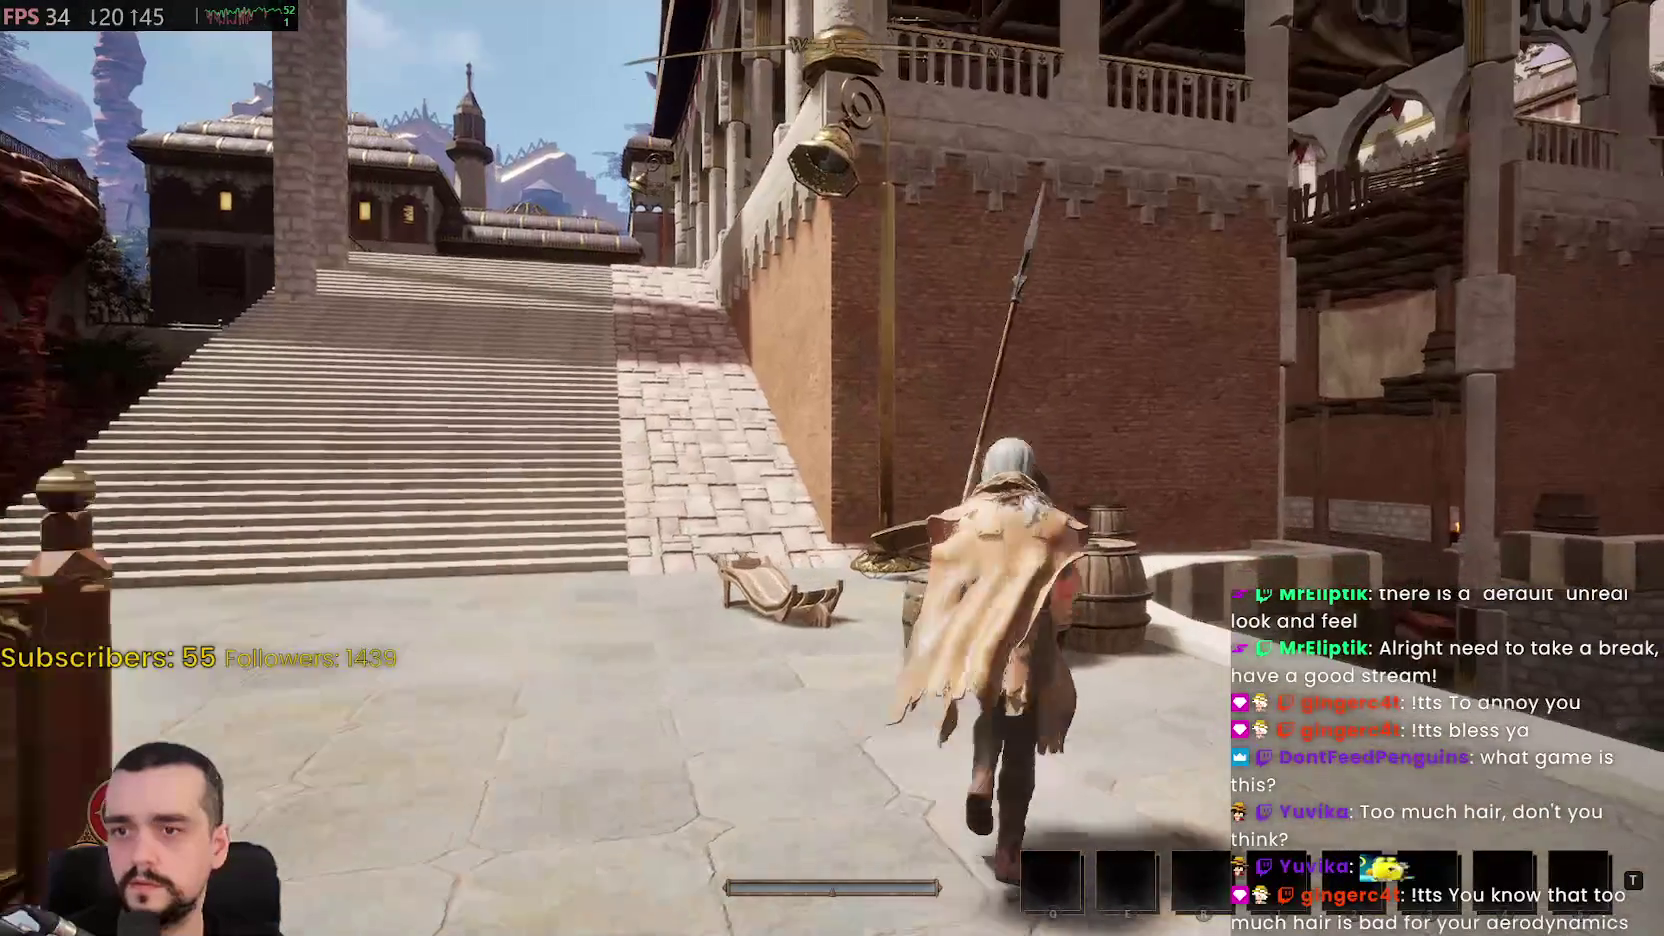
key("w")
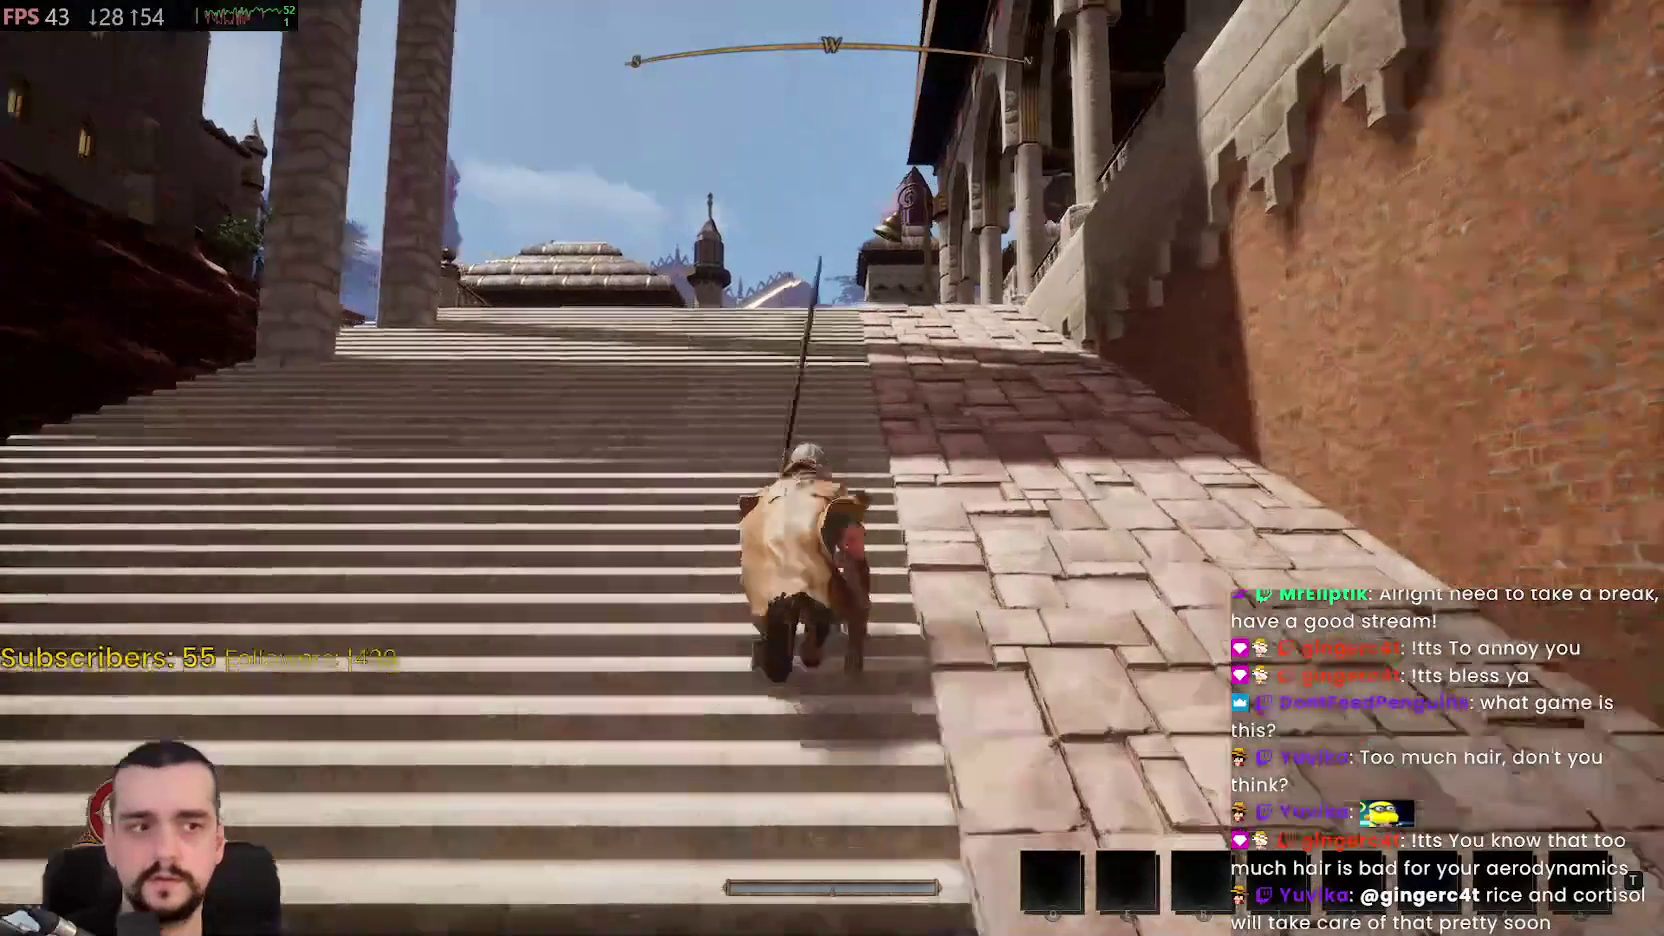
key("d")
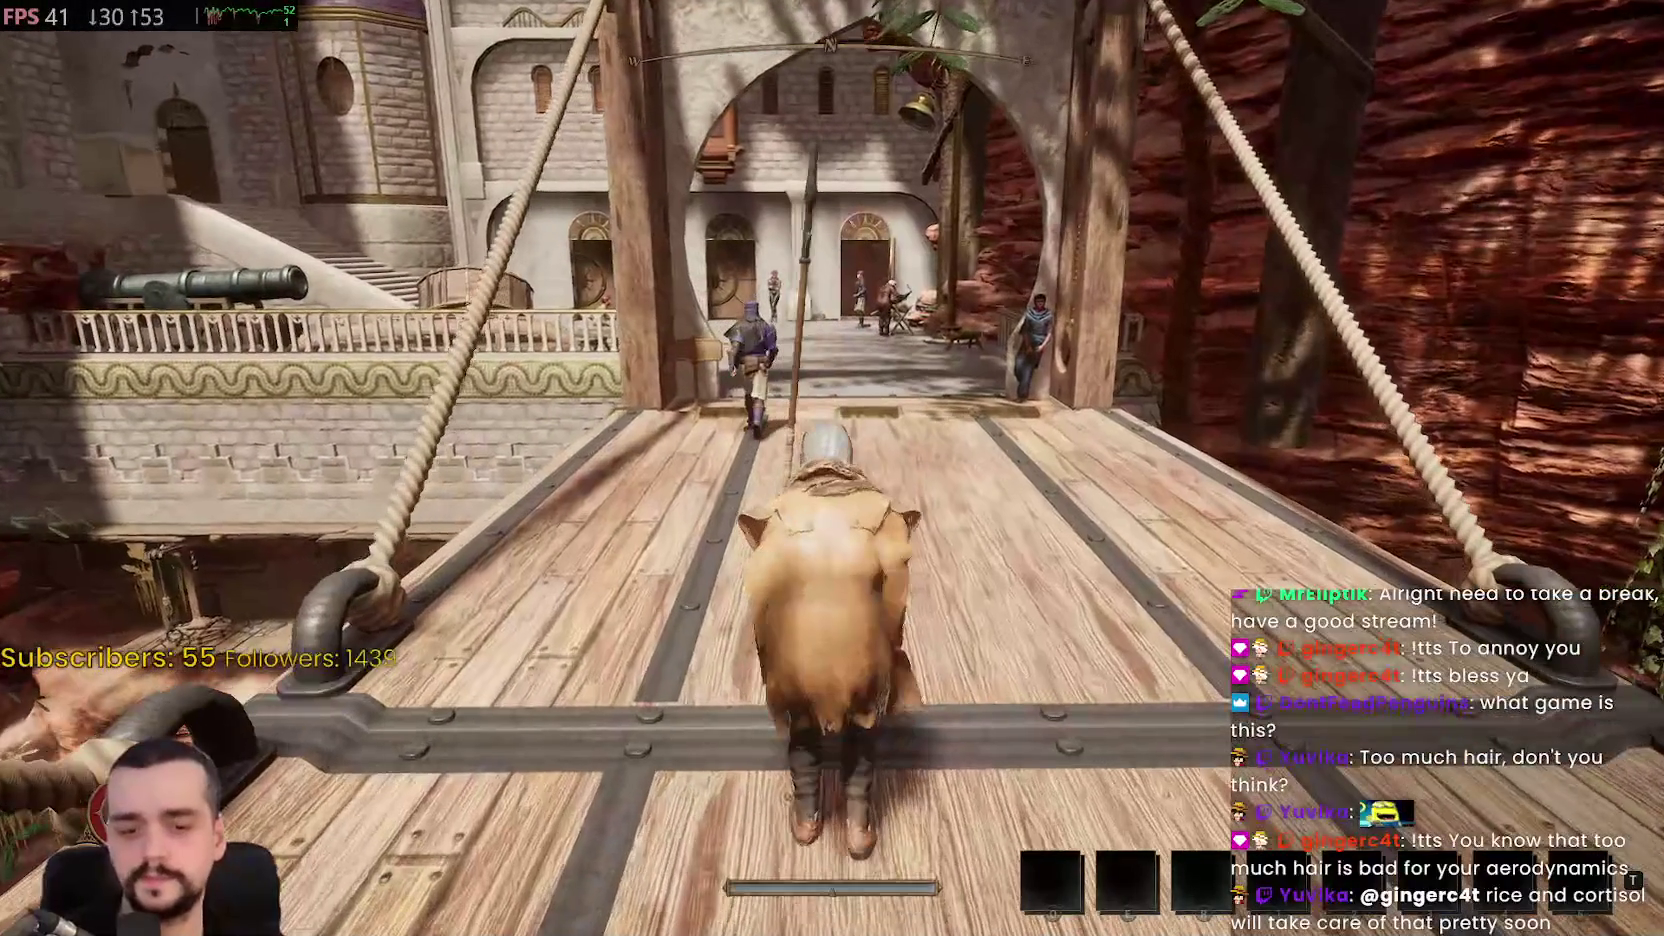
key("Tab")
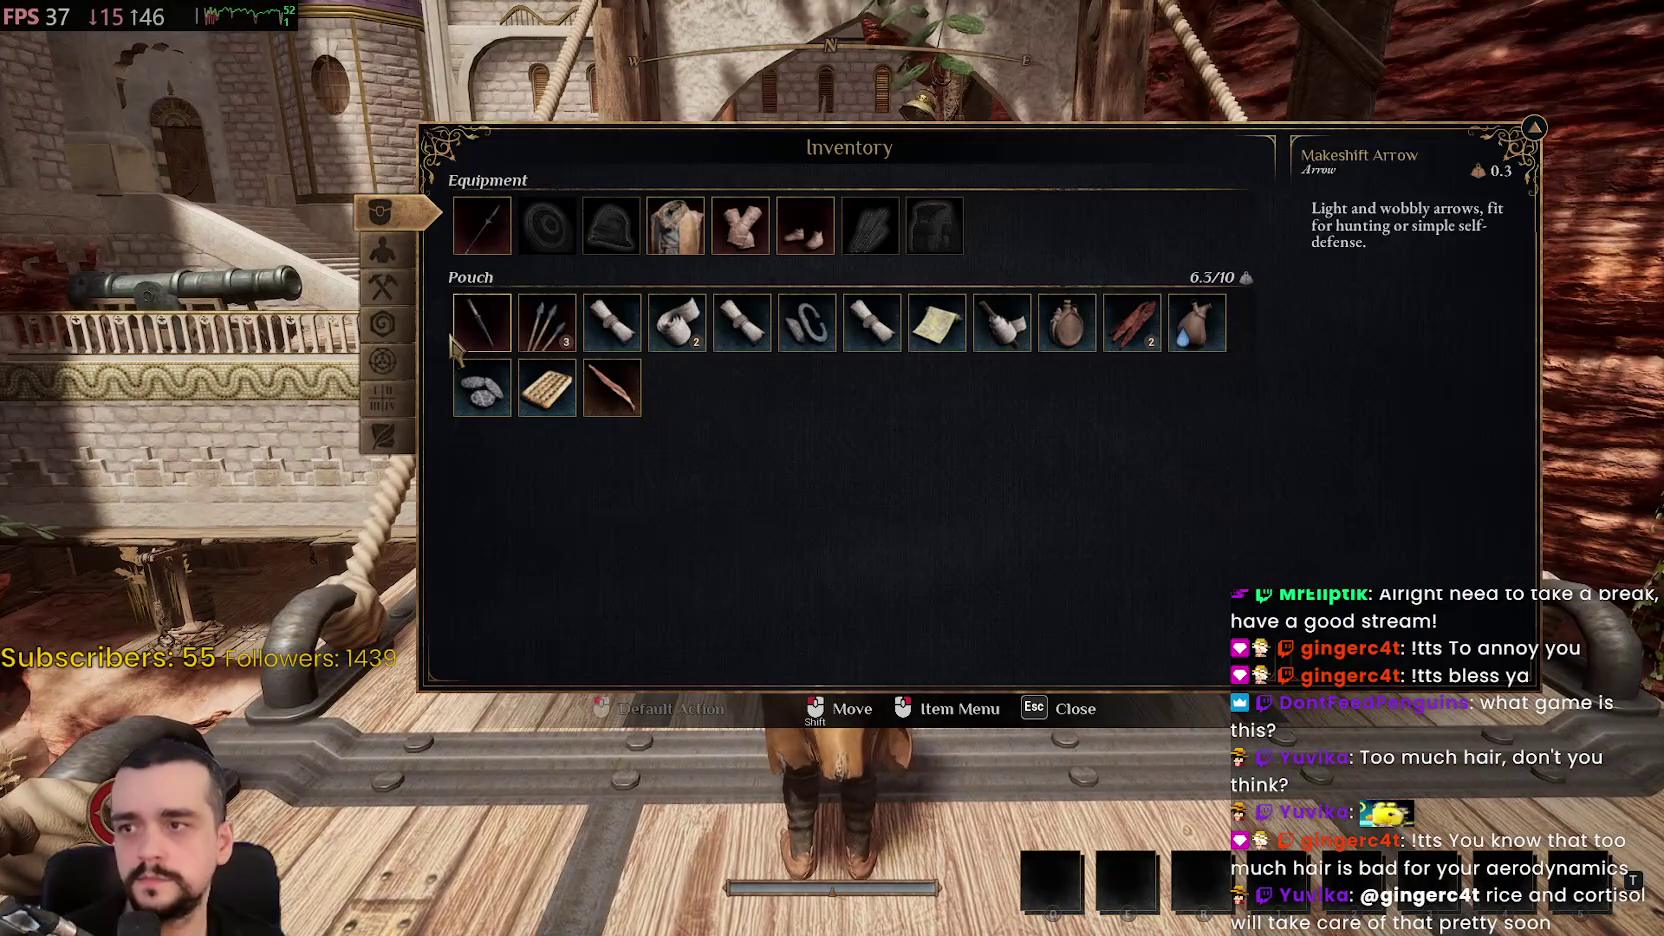
Close the inventory and run across the bridge to the wooden dockside scaffolding
left_click(1069, 712)
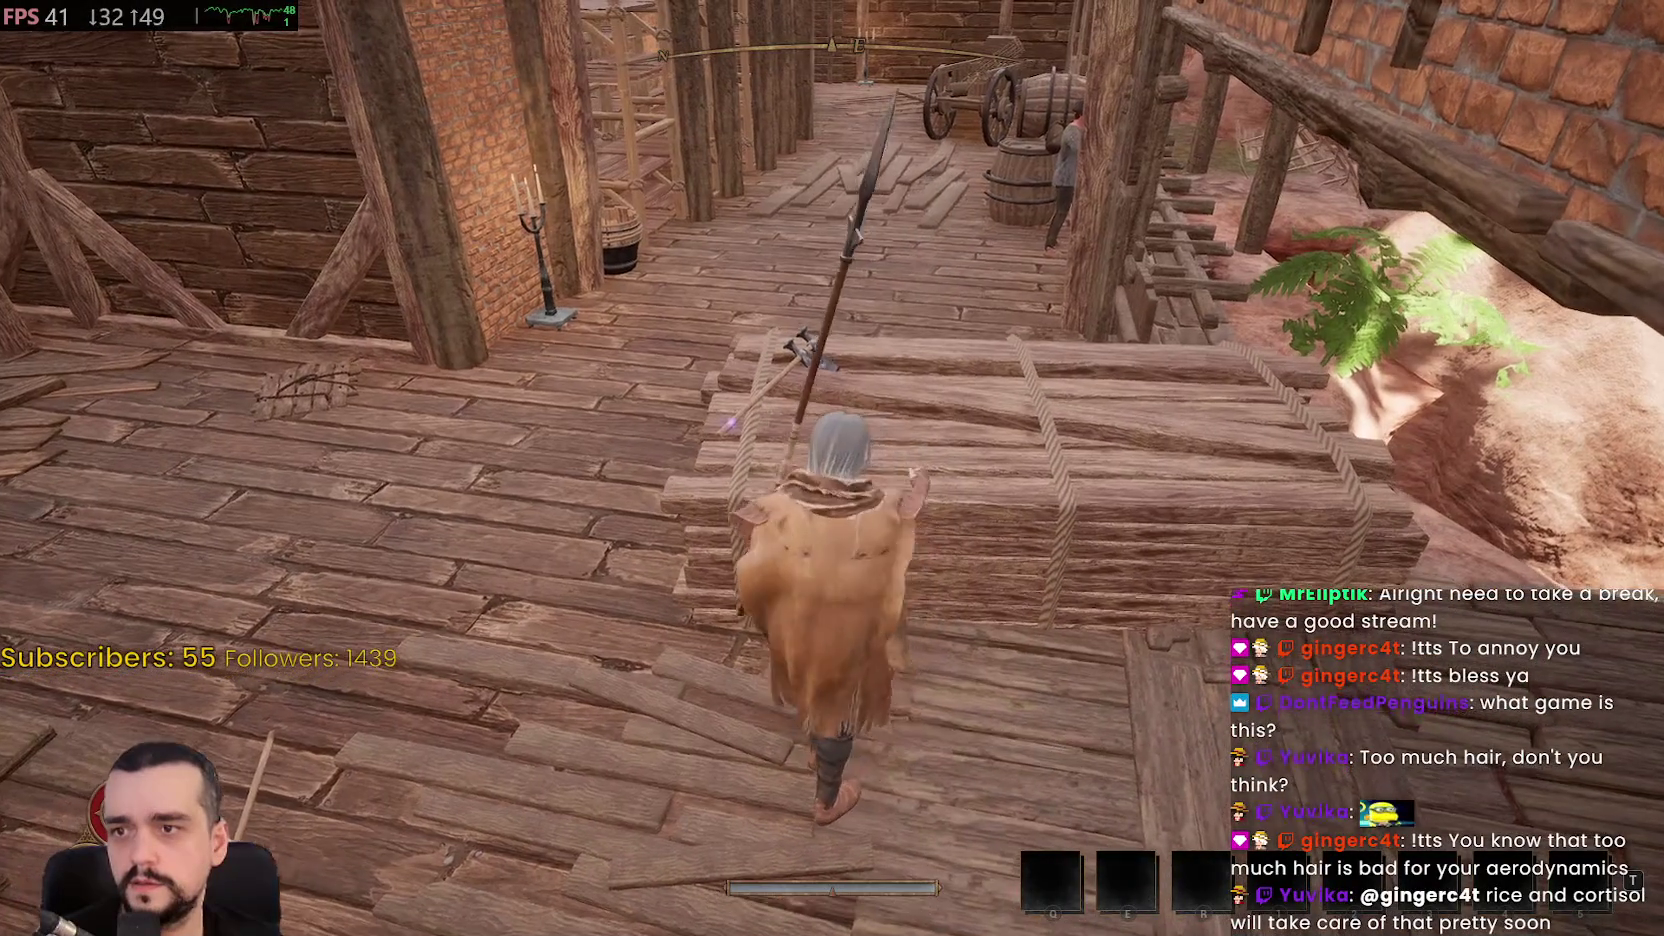
Pick up the Caulking Axe, rummage the container, and take the Focaccia, Axe of the Boar Recipe Scroll and Short Club
key("e")
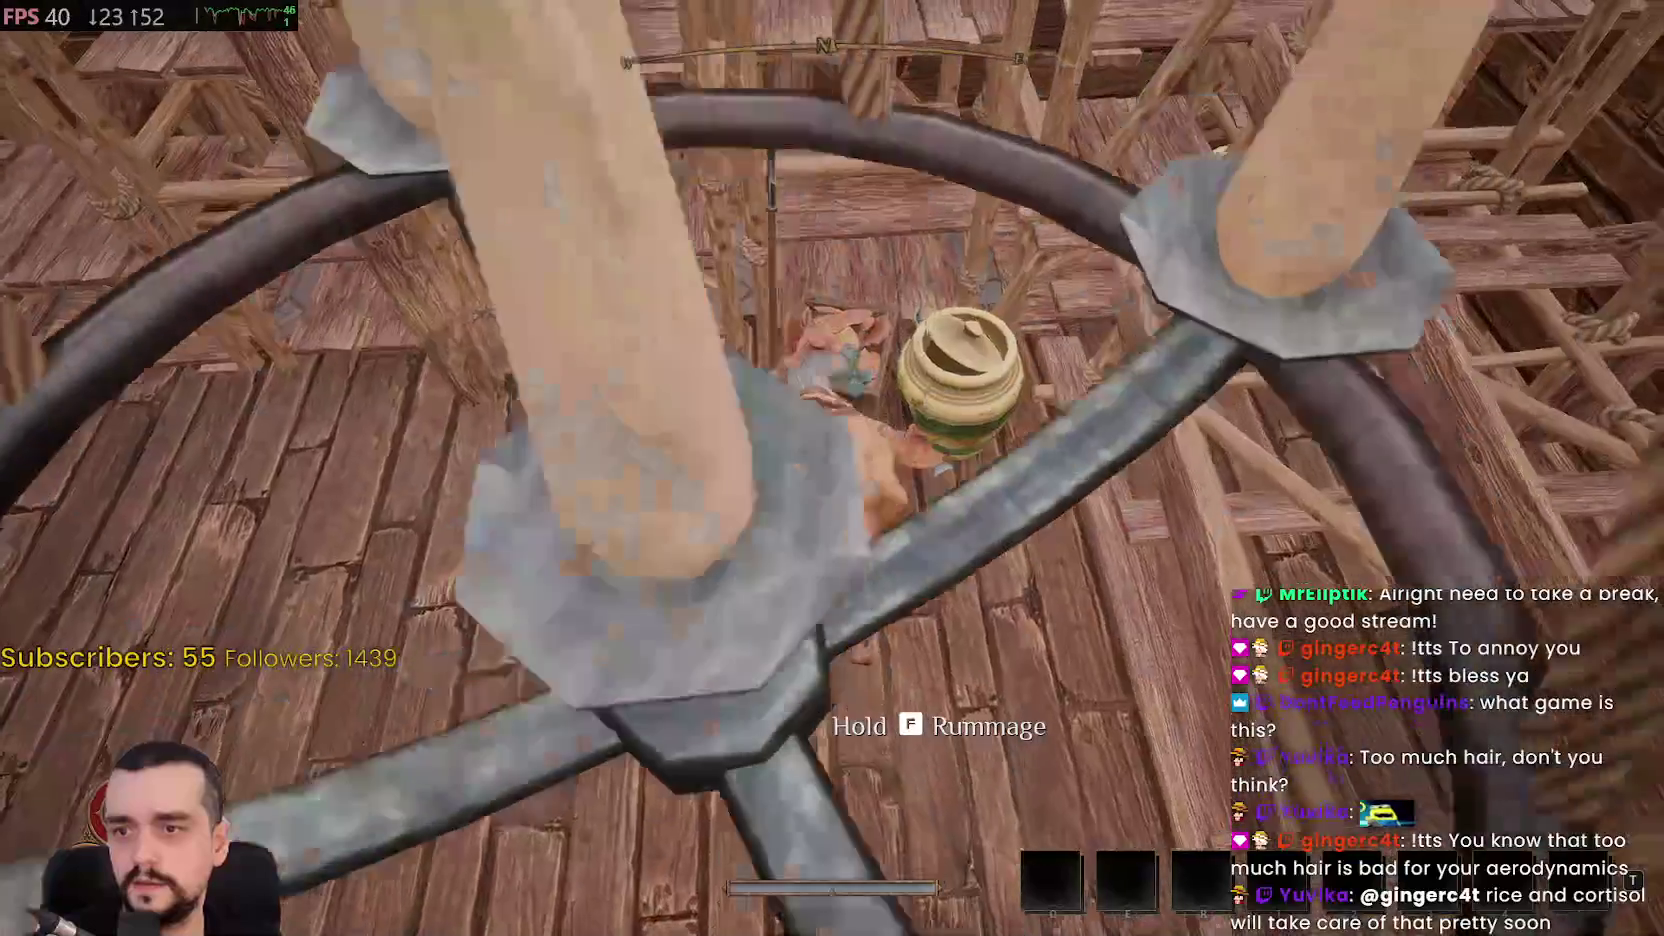
key("f")
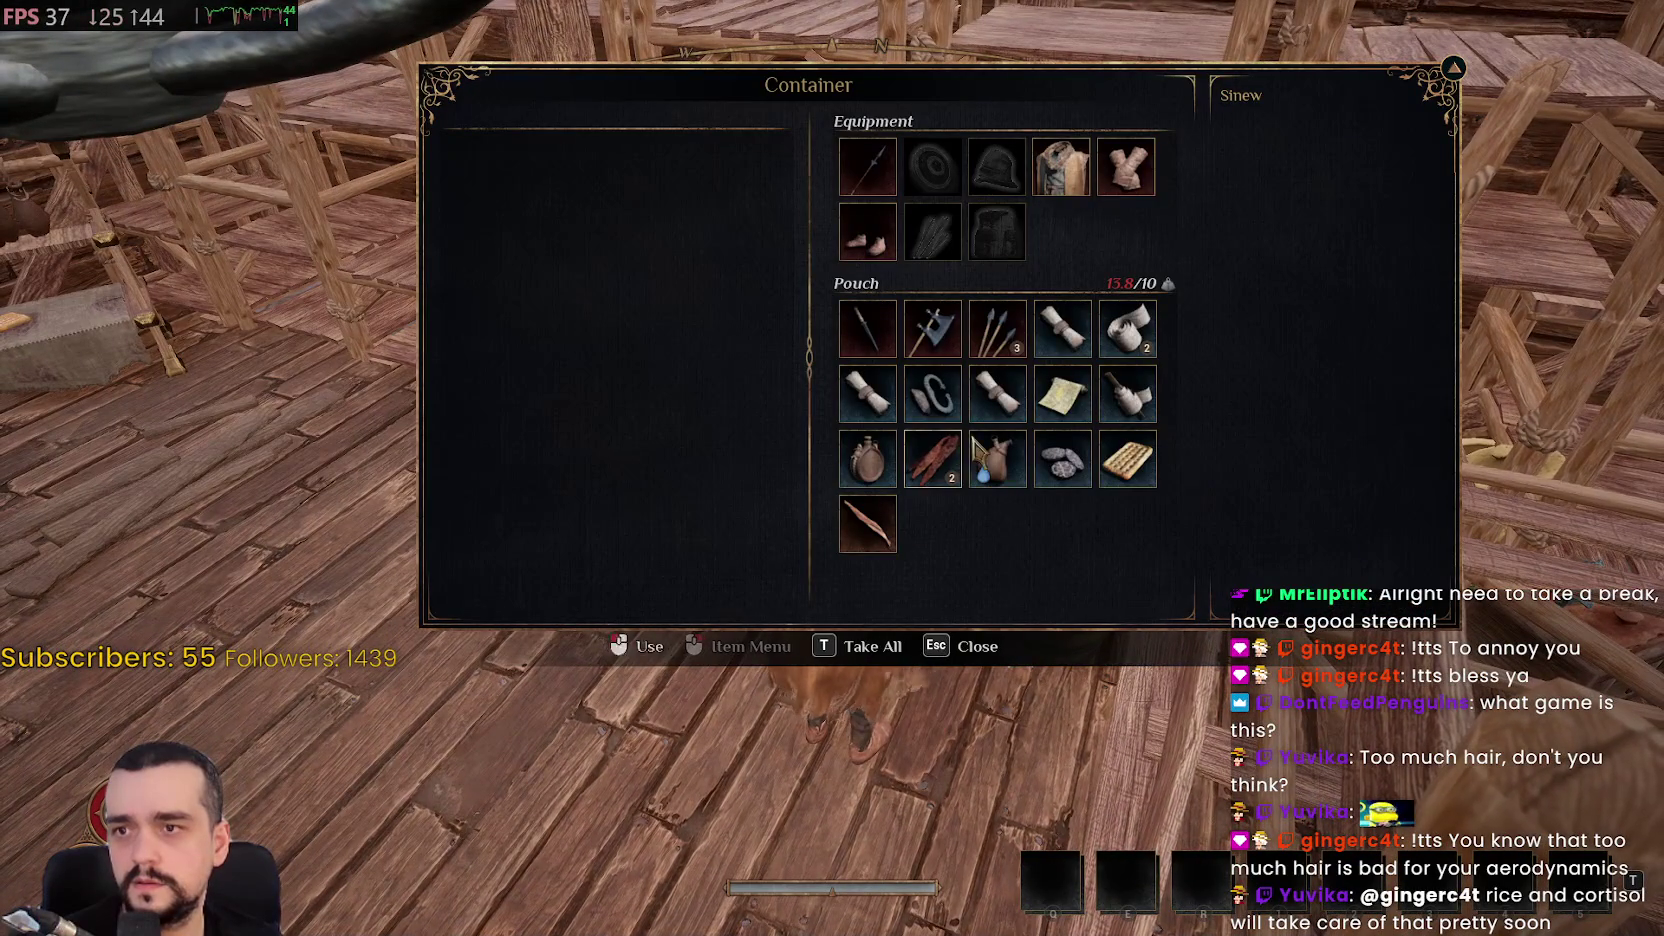
key("Escape")
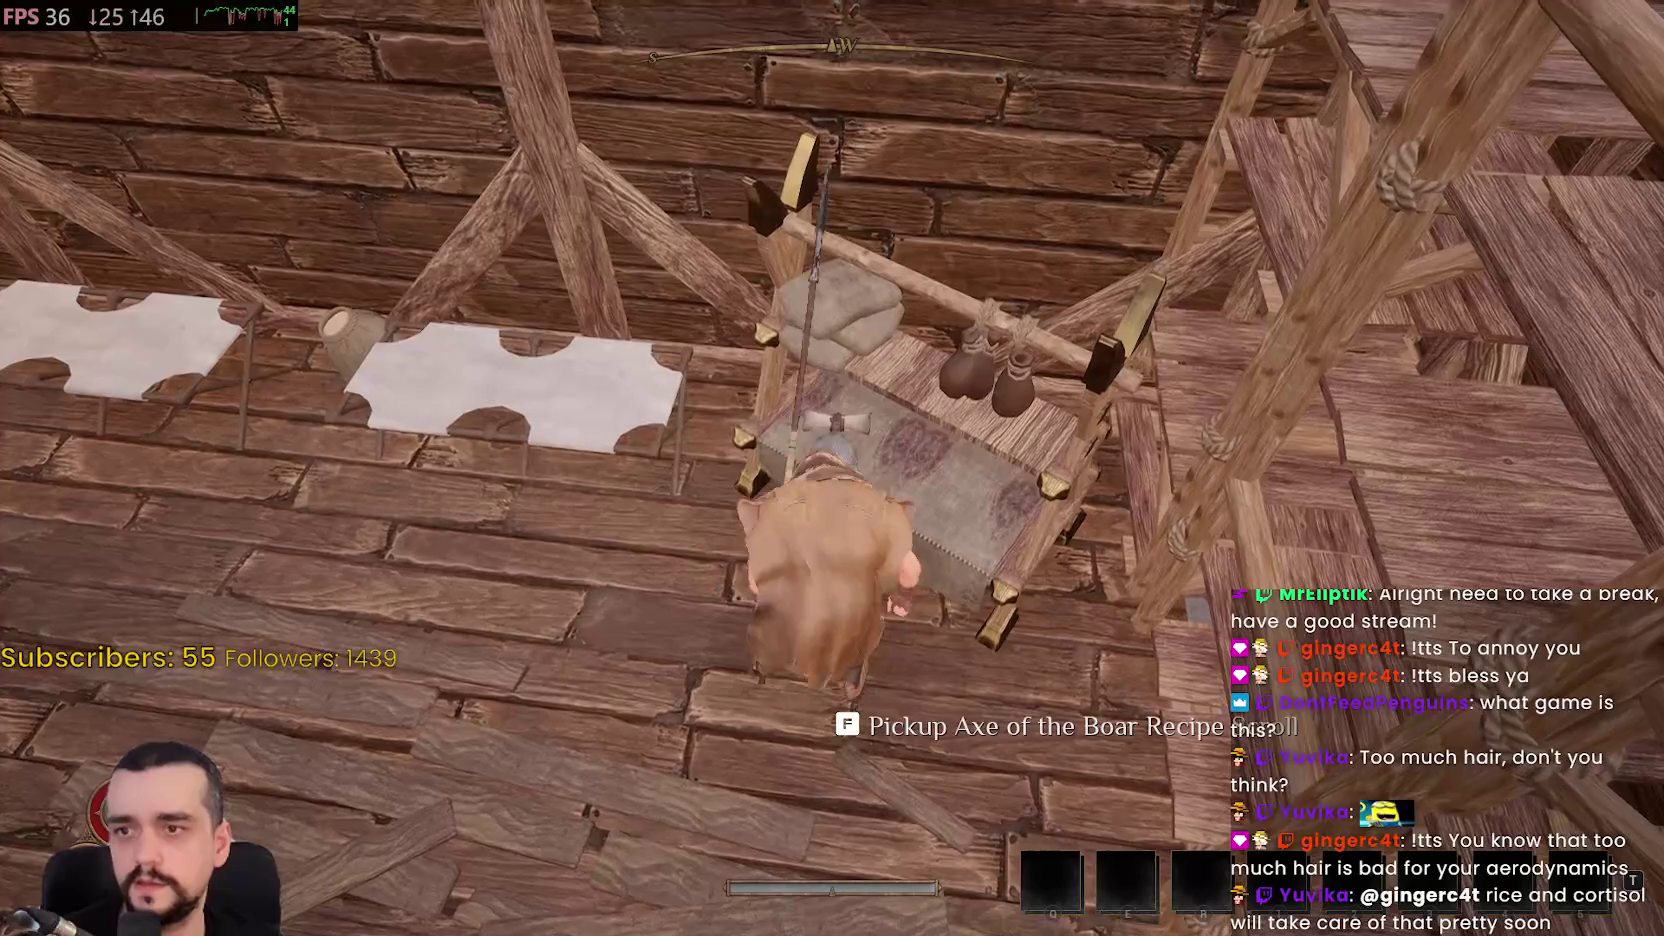
key("f")
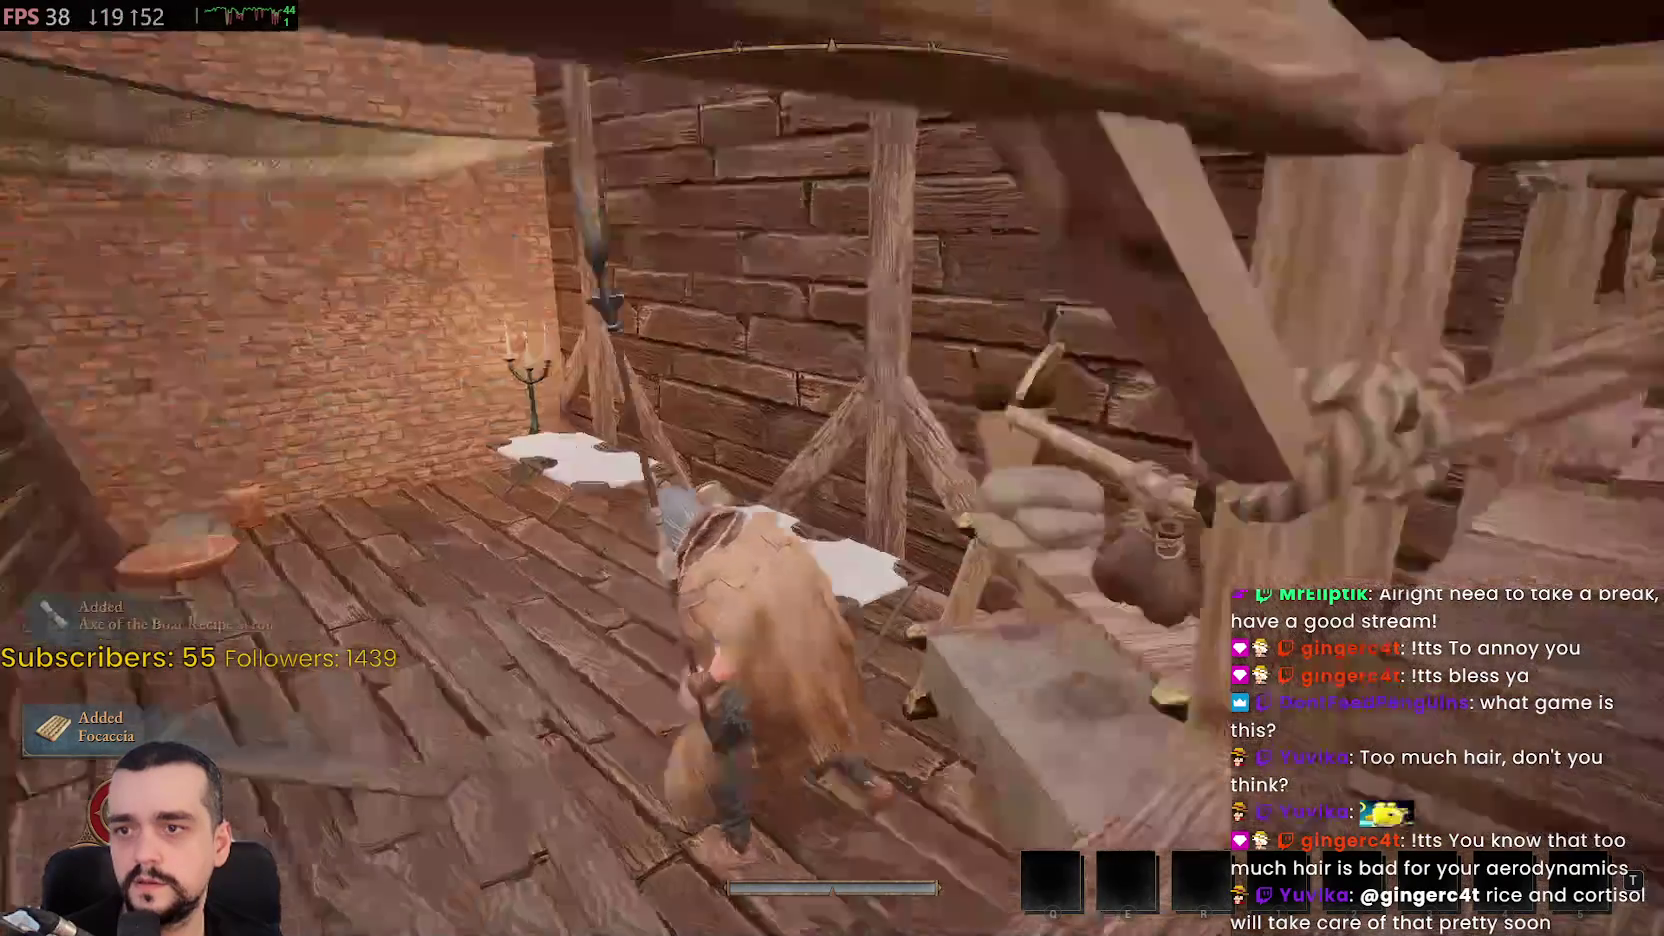
key("f")
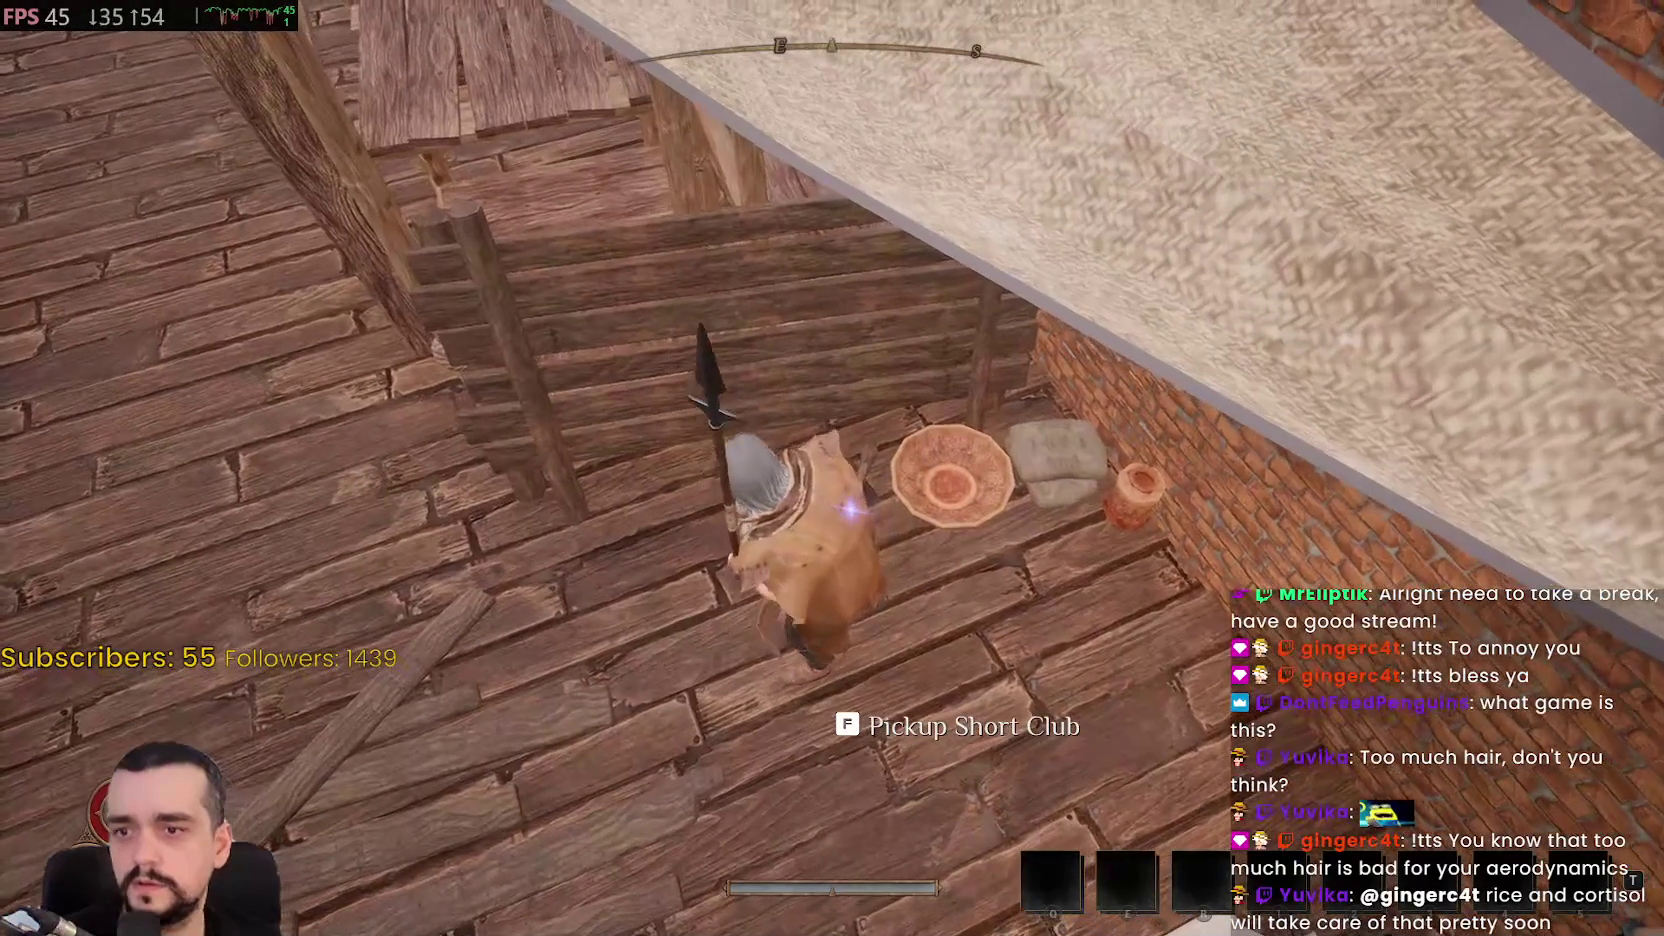
key("f")
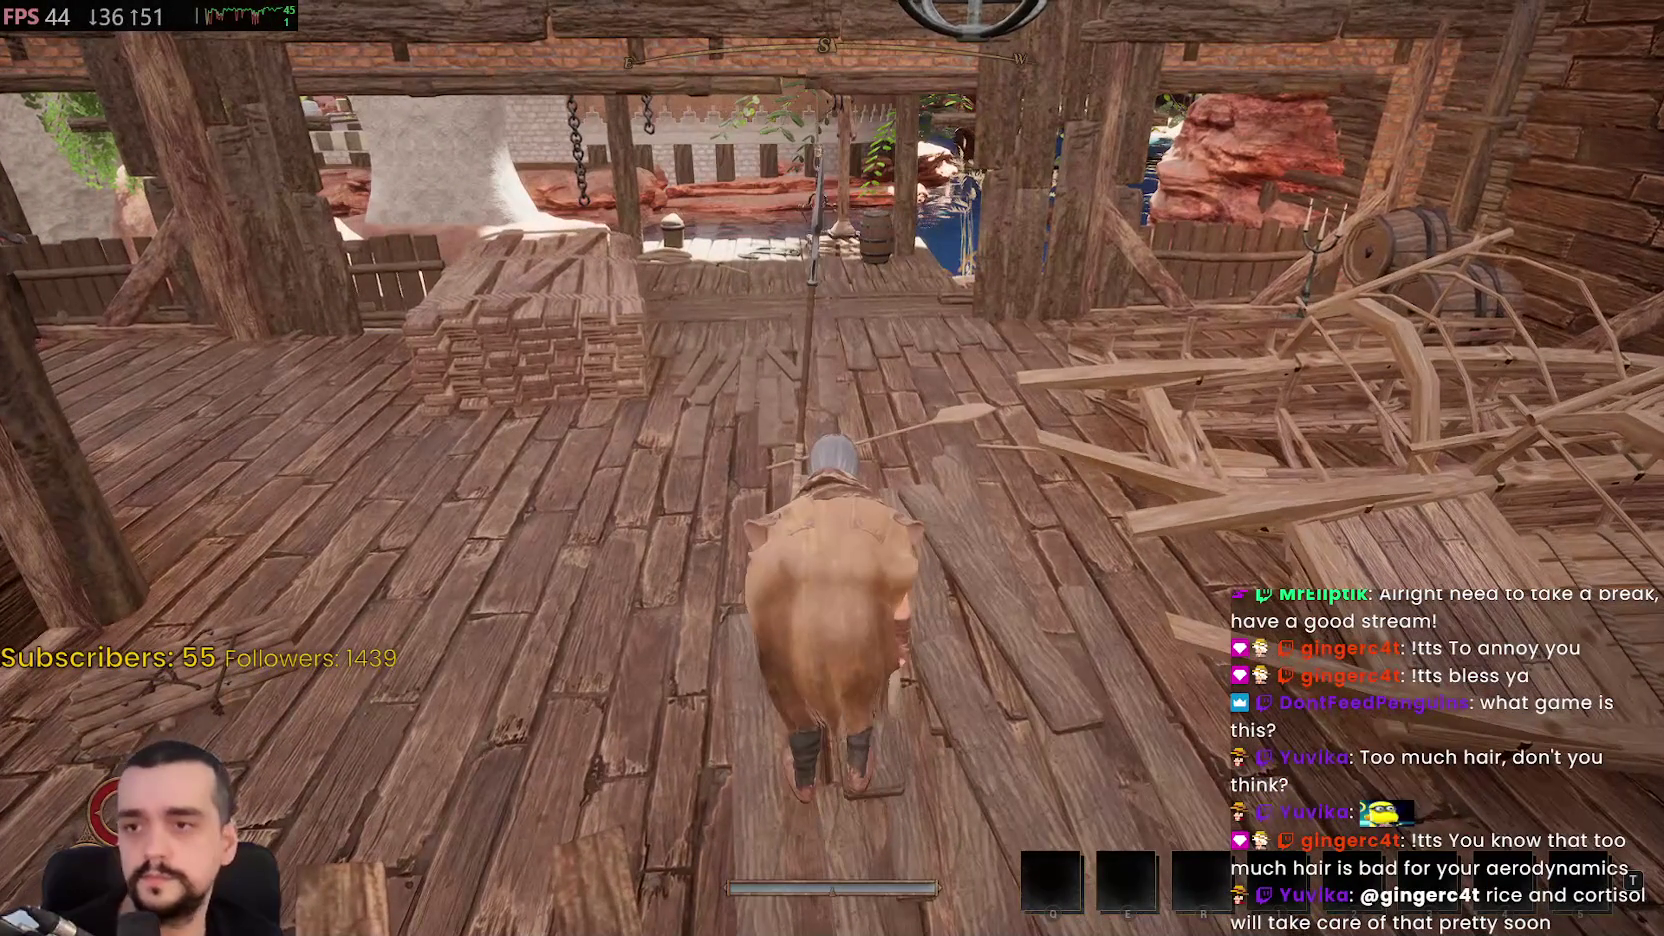
Drop the Short Club from the pouch and close the inventory
key("i")
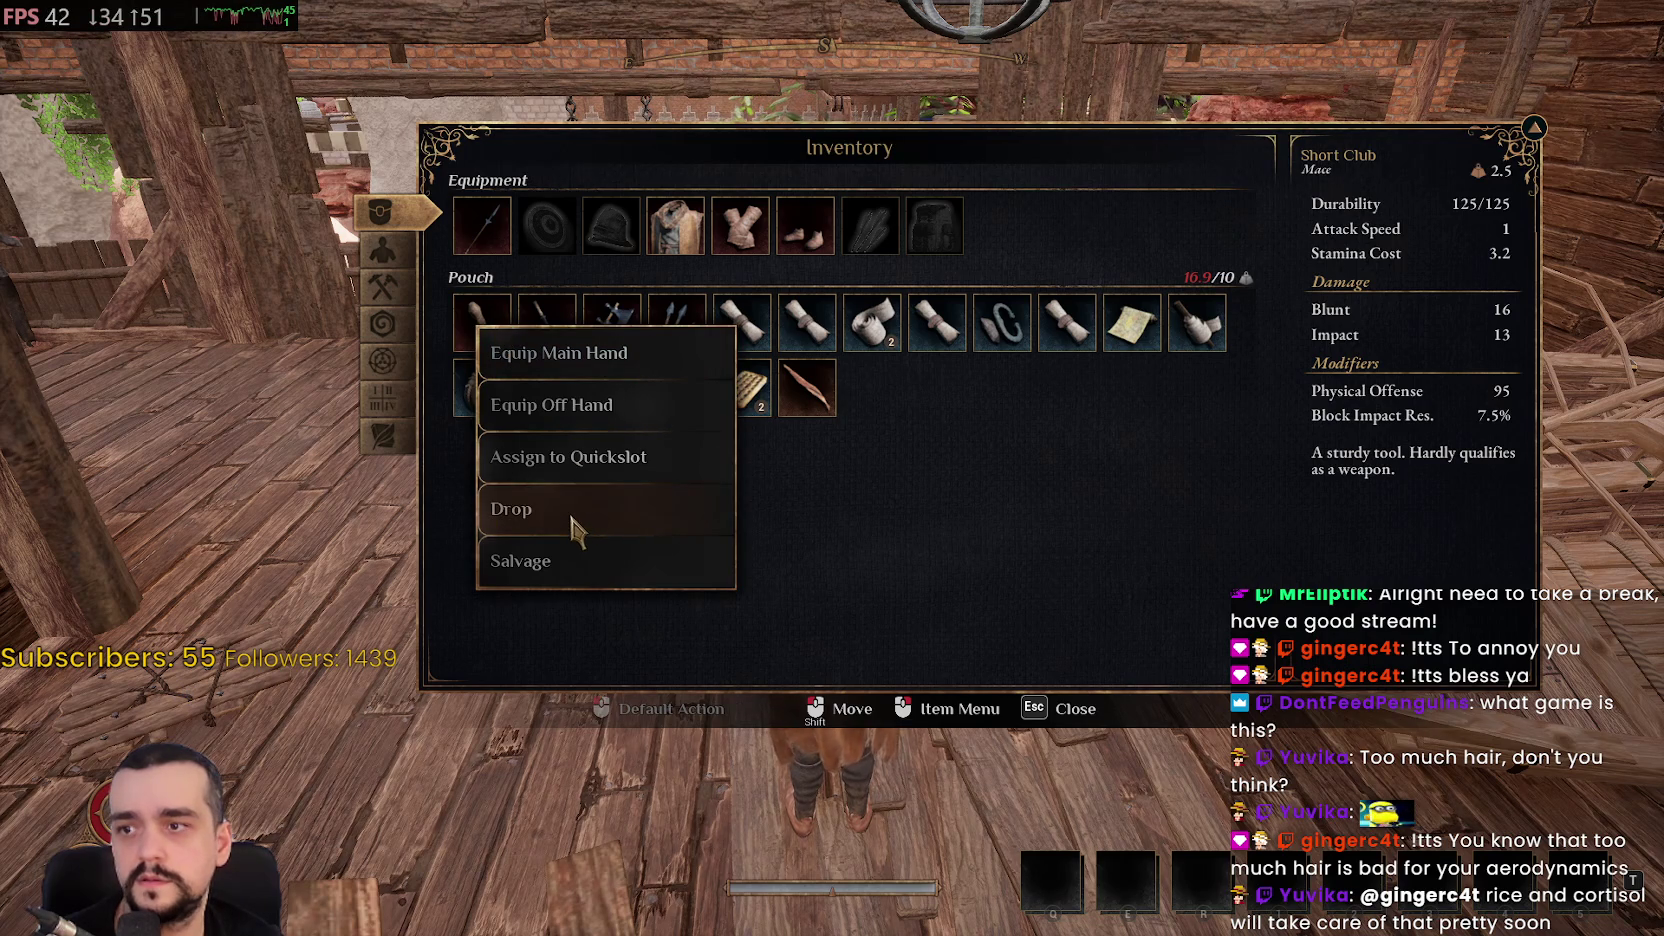
left_click(572, 515)
key("Escape")
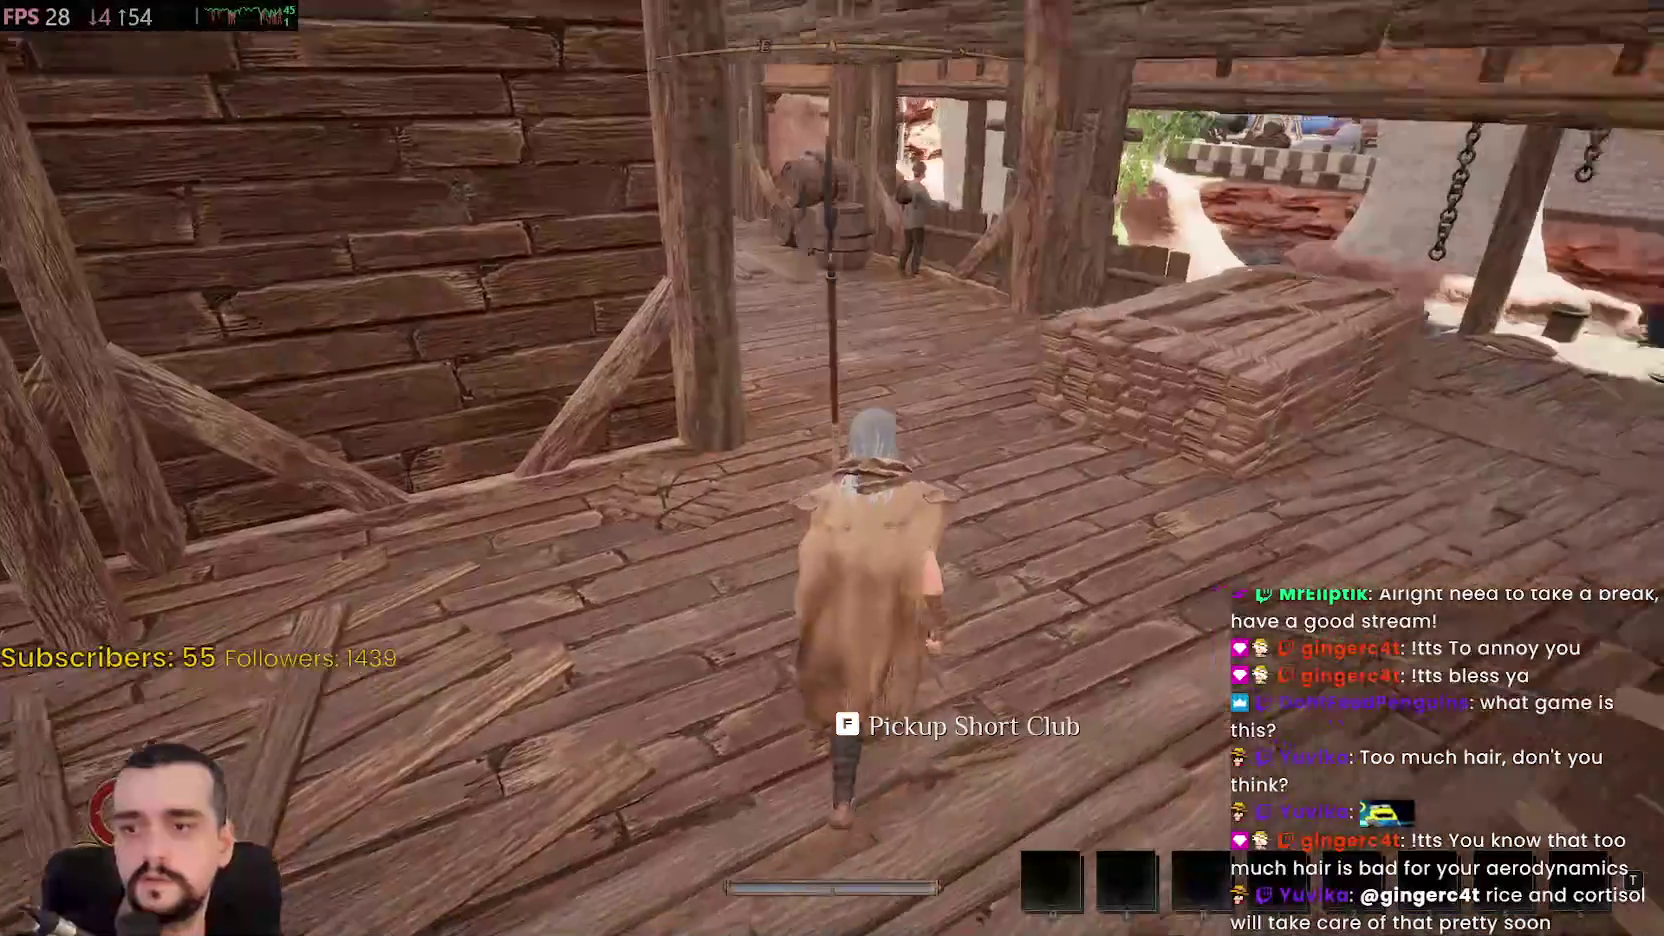
Walk through the workshop and up the stairs to the sunlit plaza, then open the inventory
key("w")
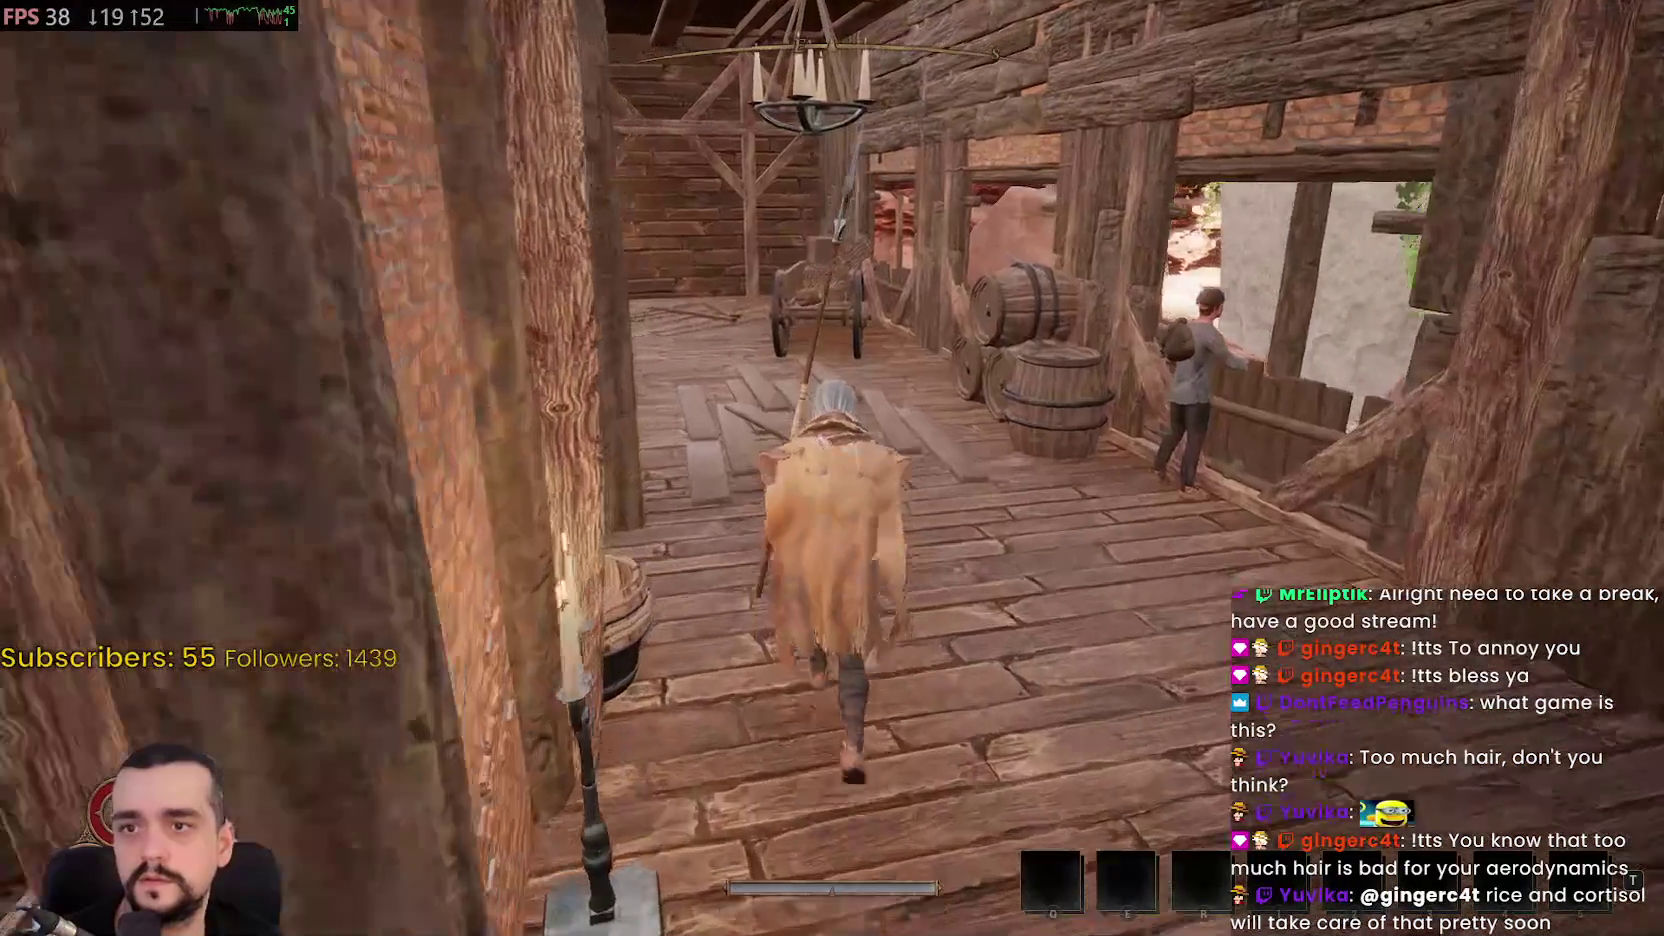
key("w")
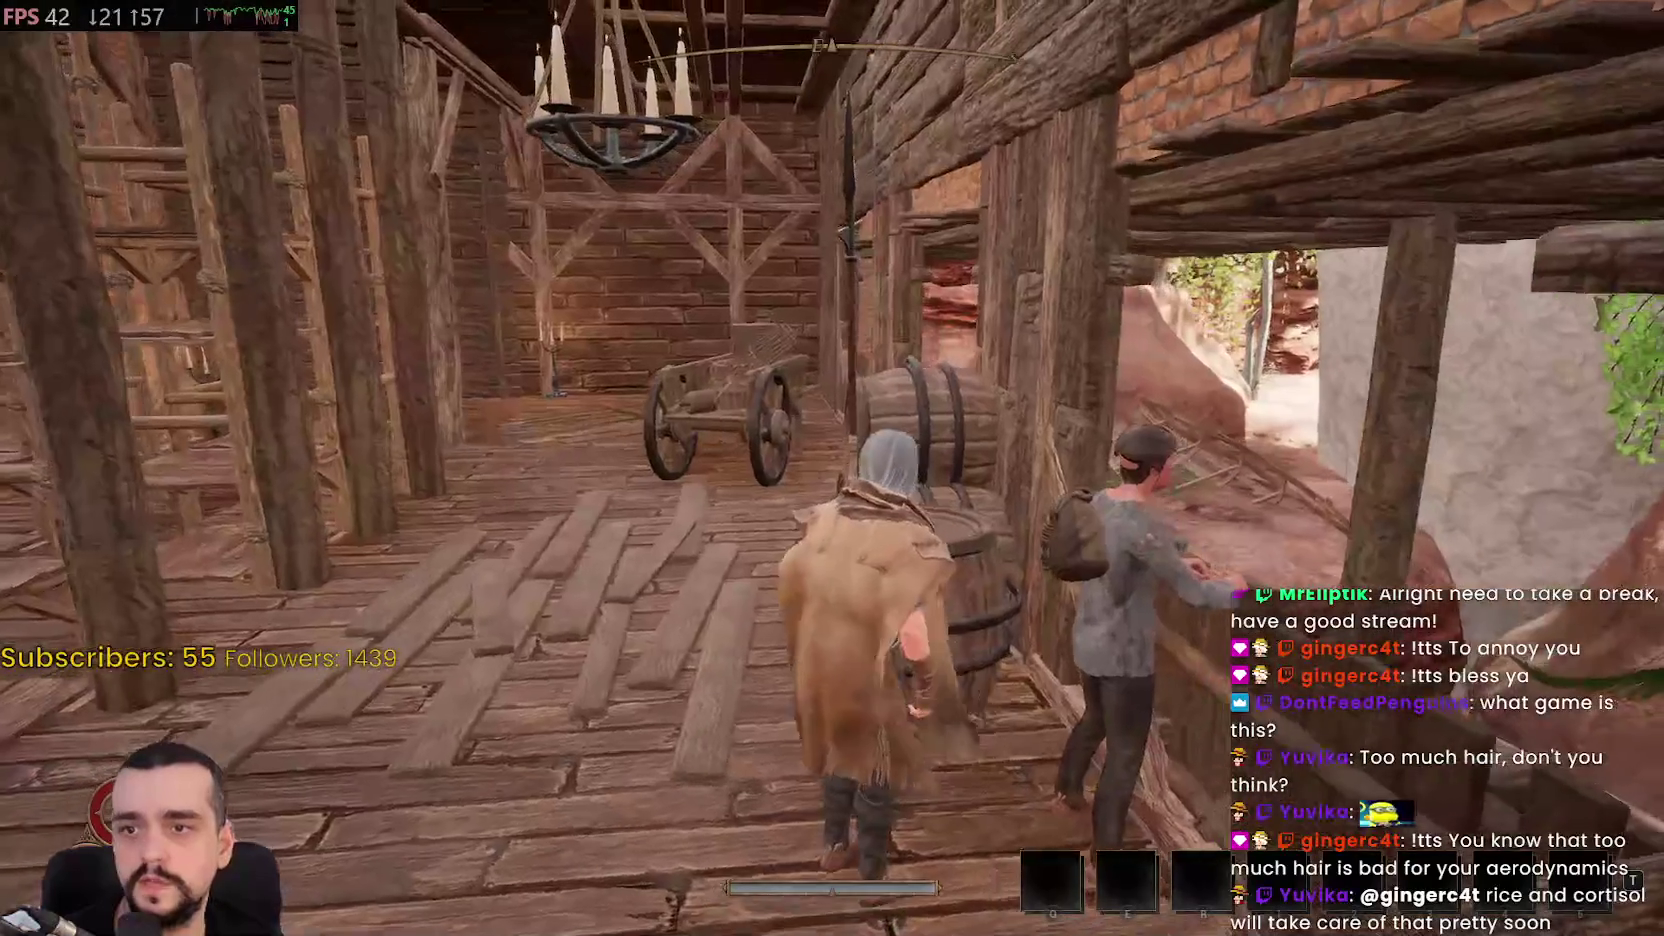
key("w")
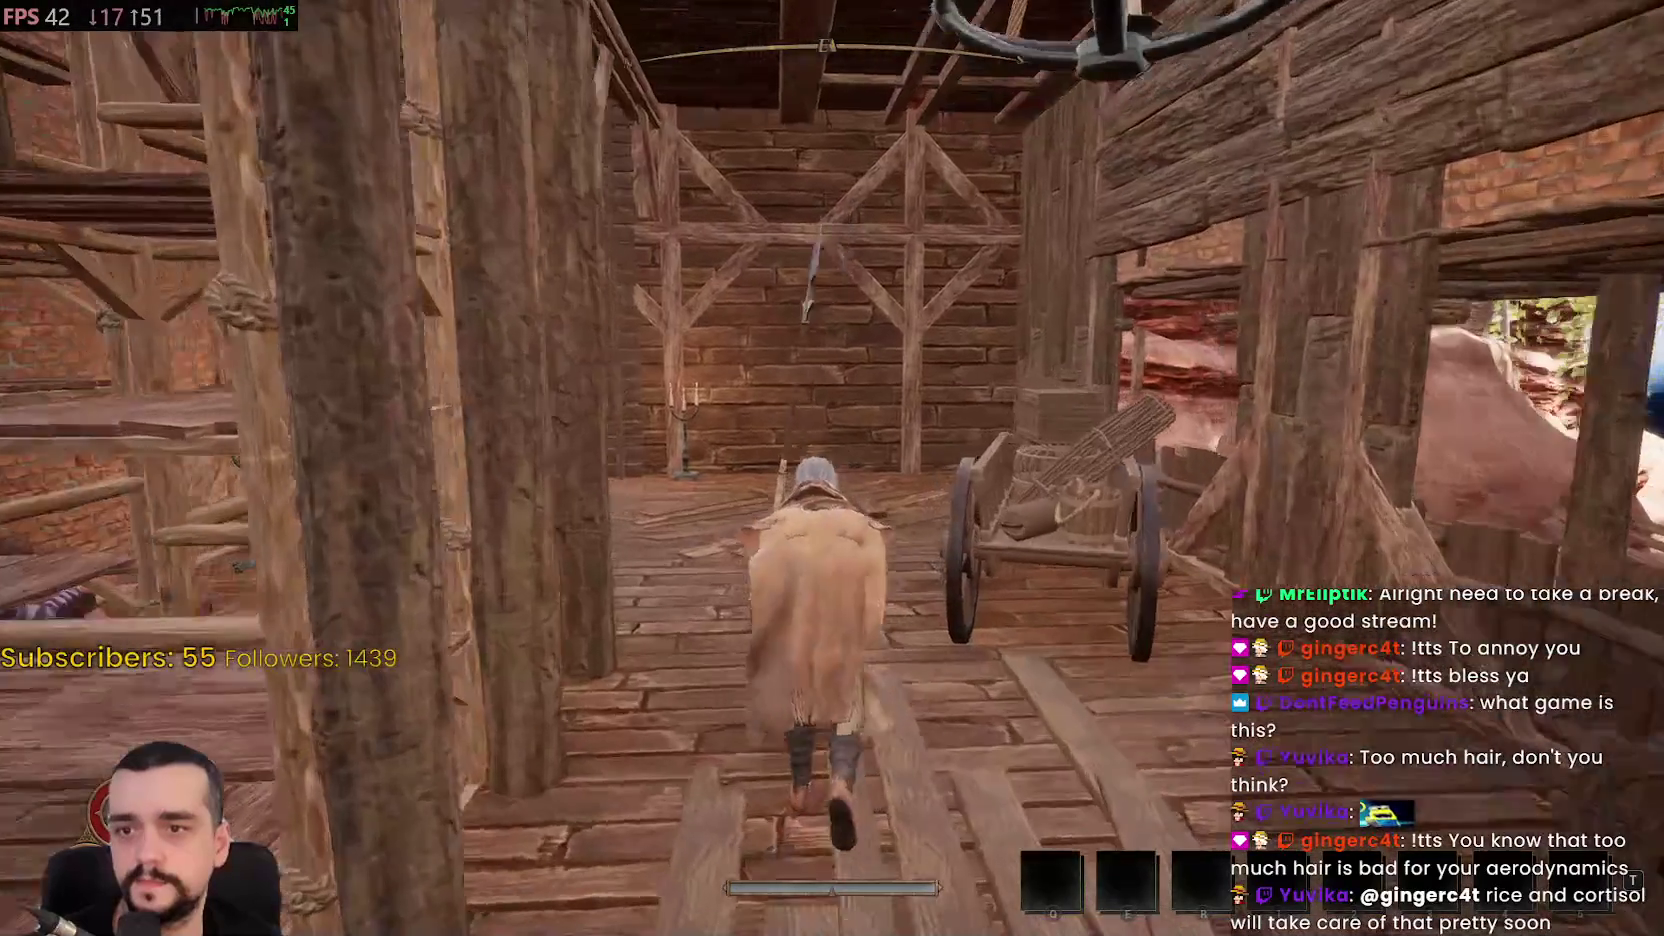
key("w")
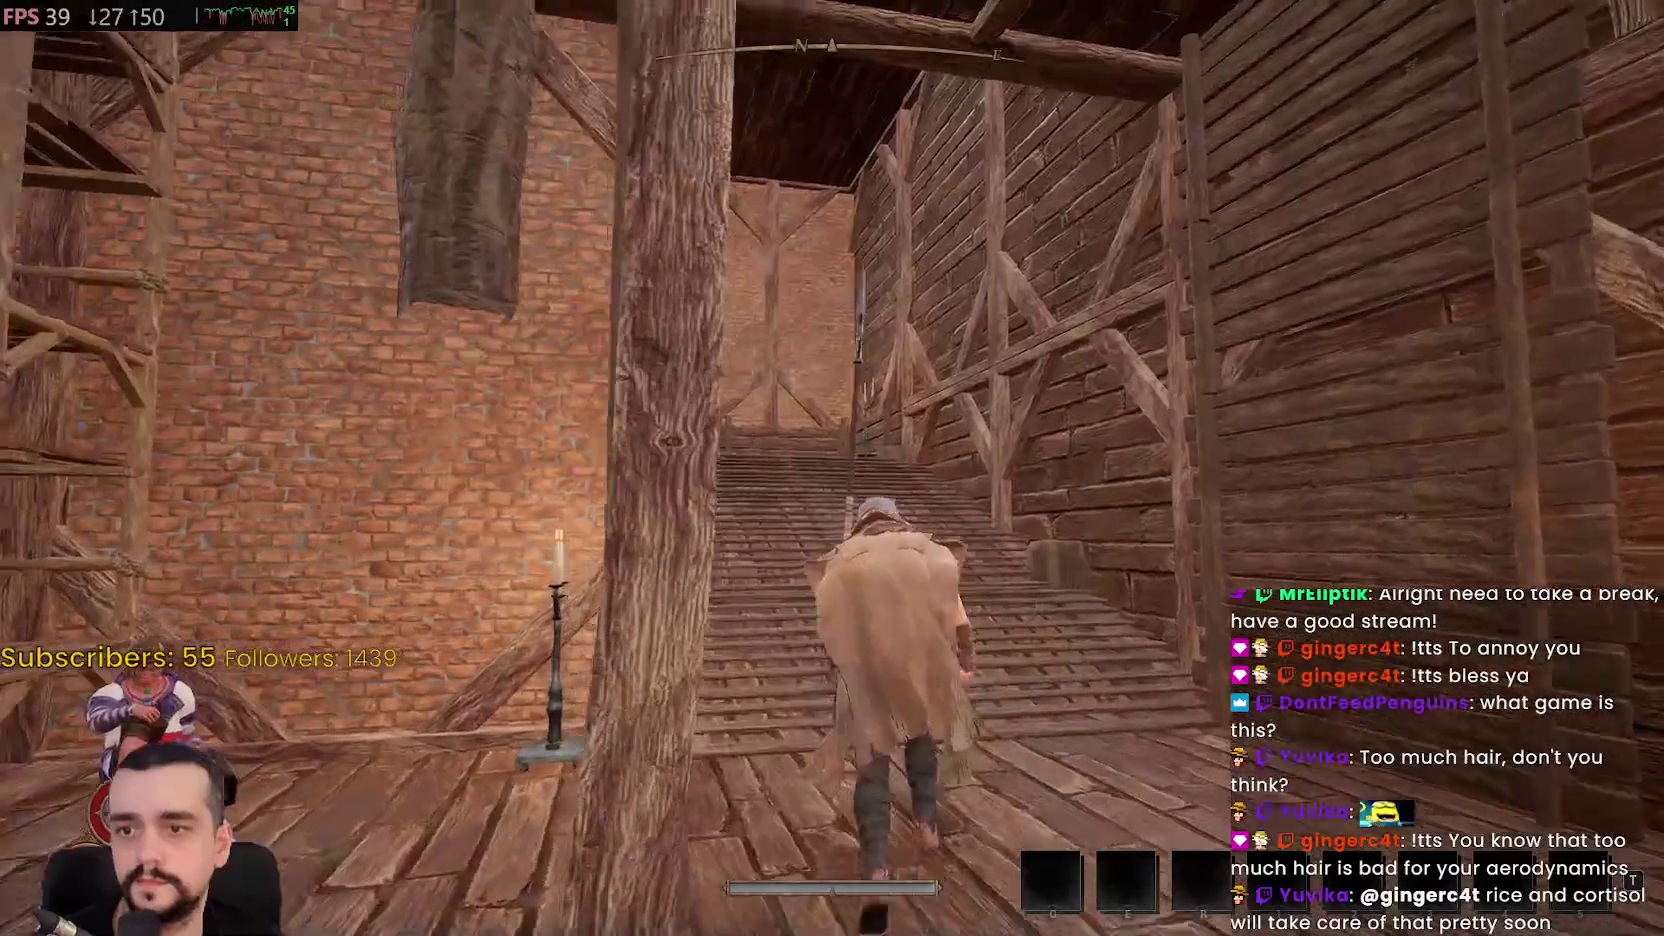
key("w")
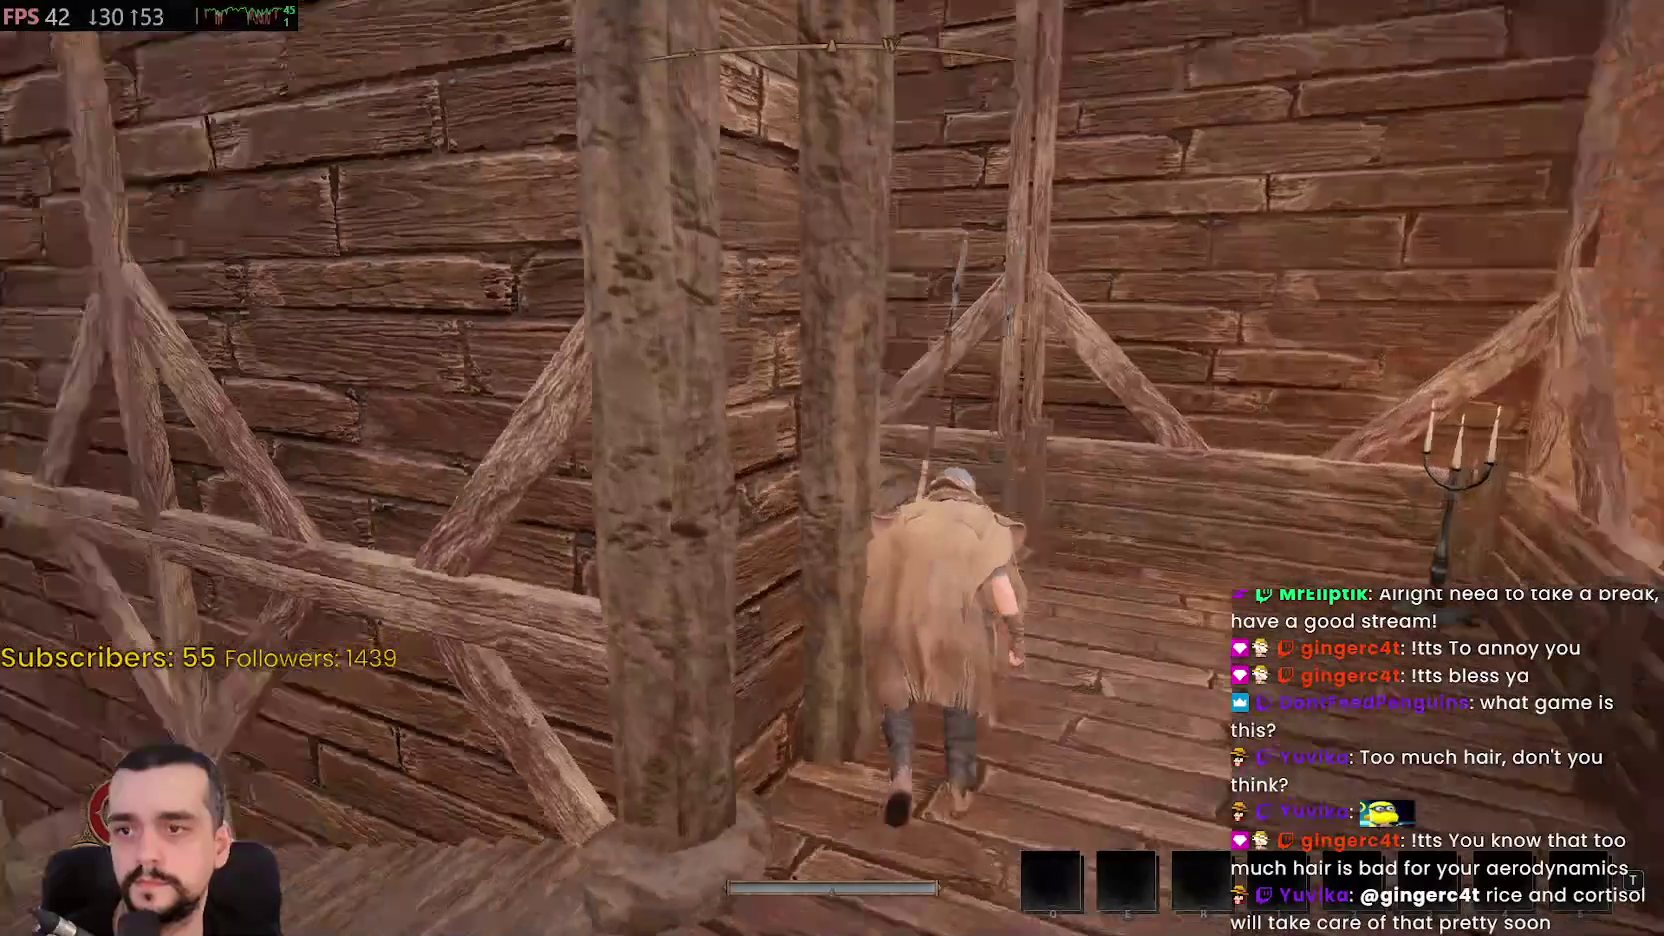
key("w")
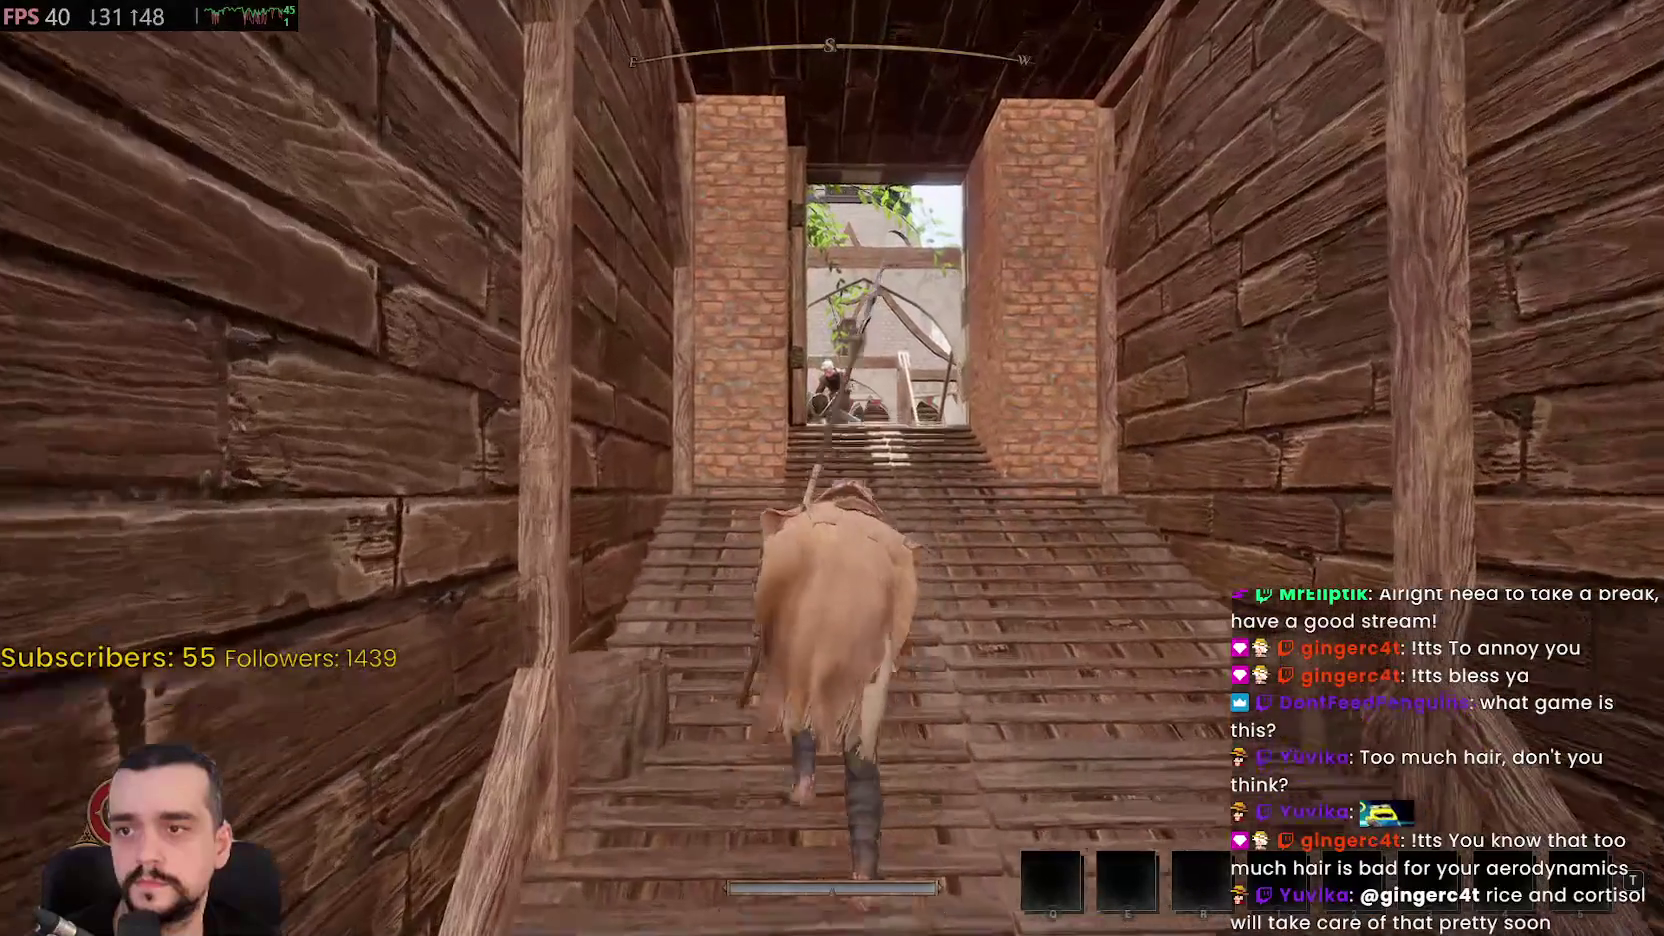
key("w")
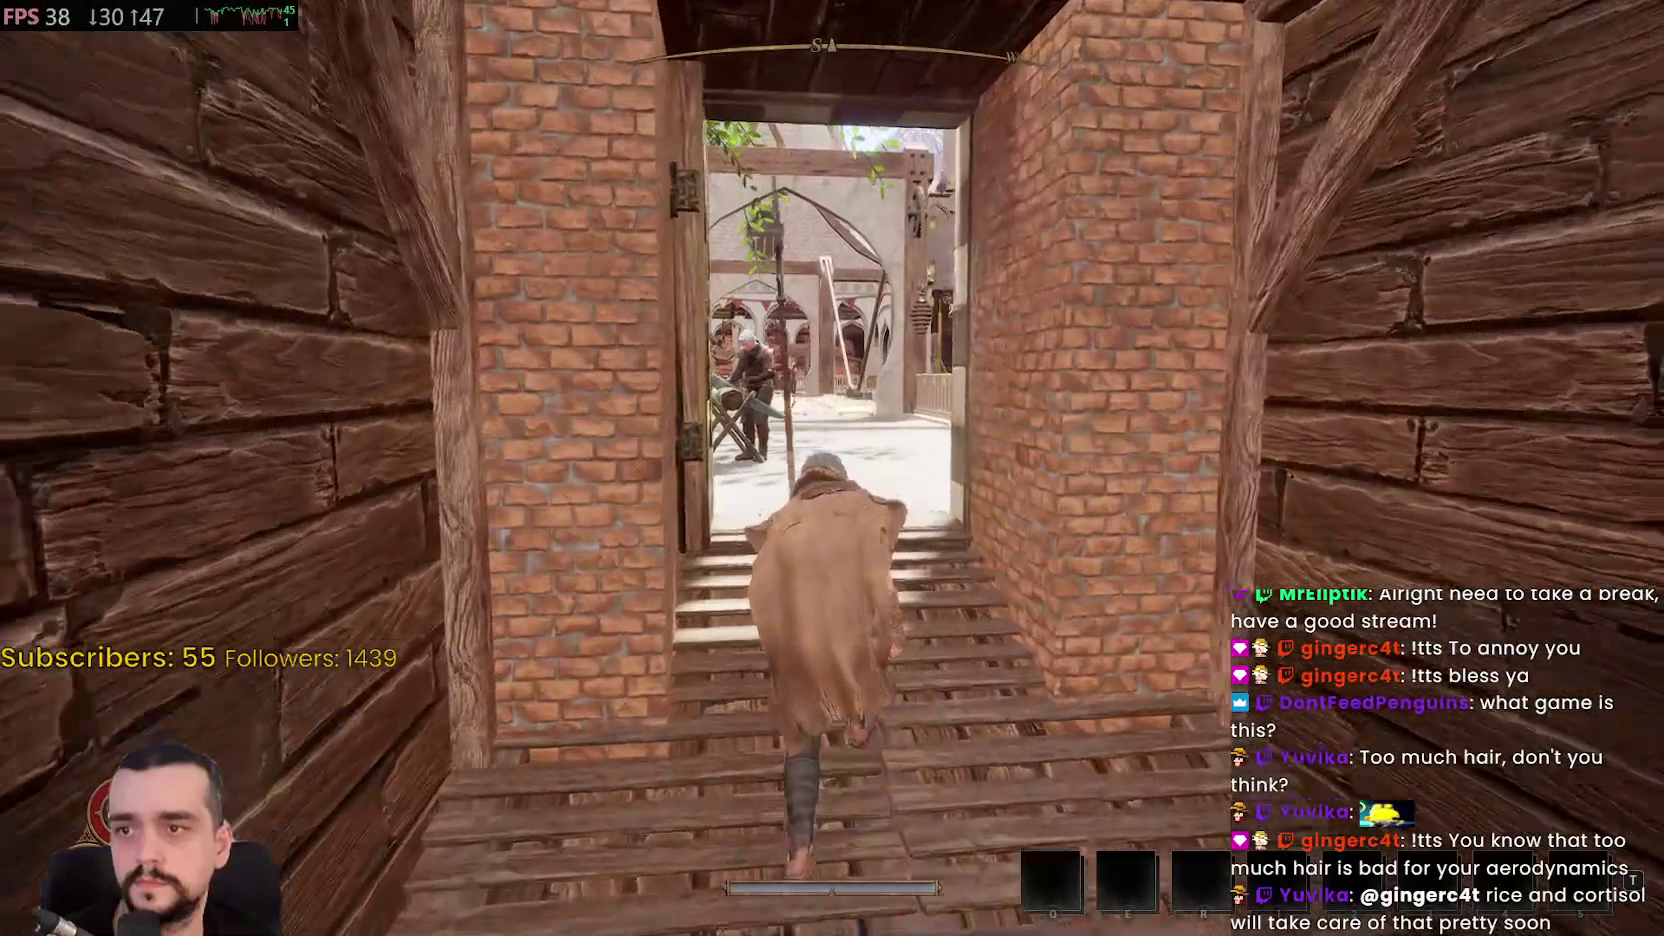
key("w")
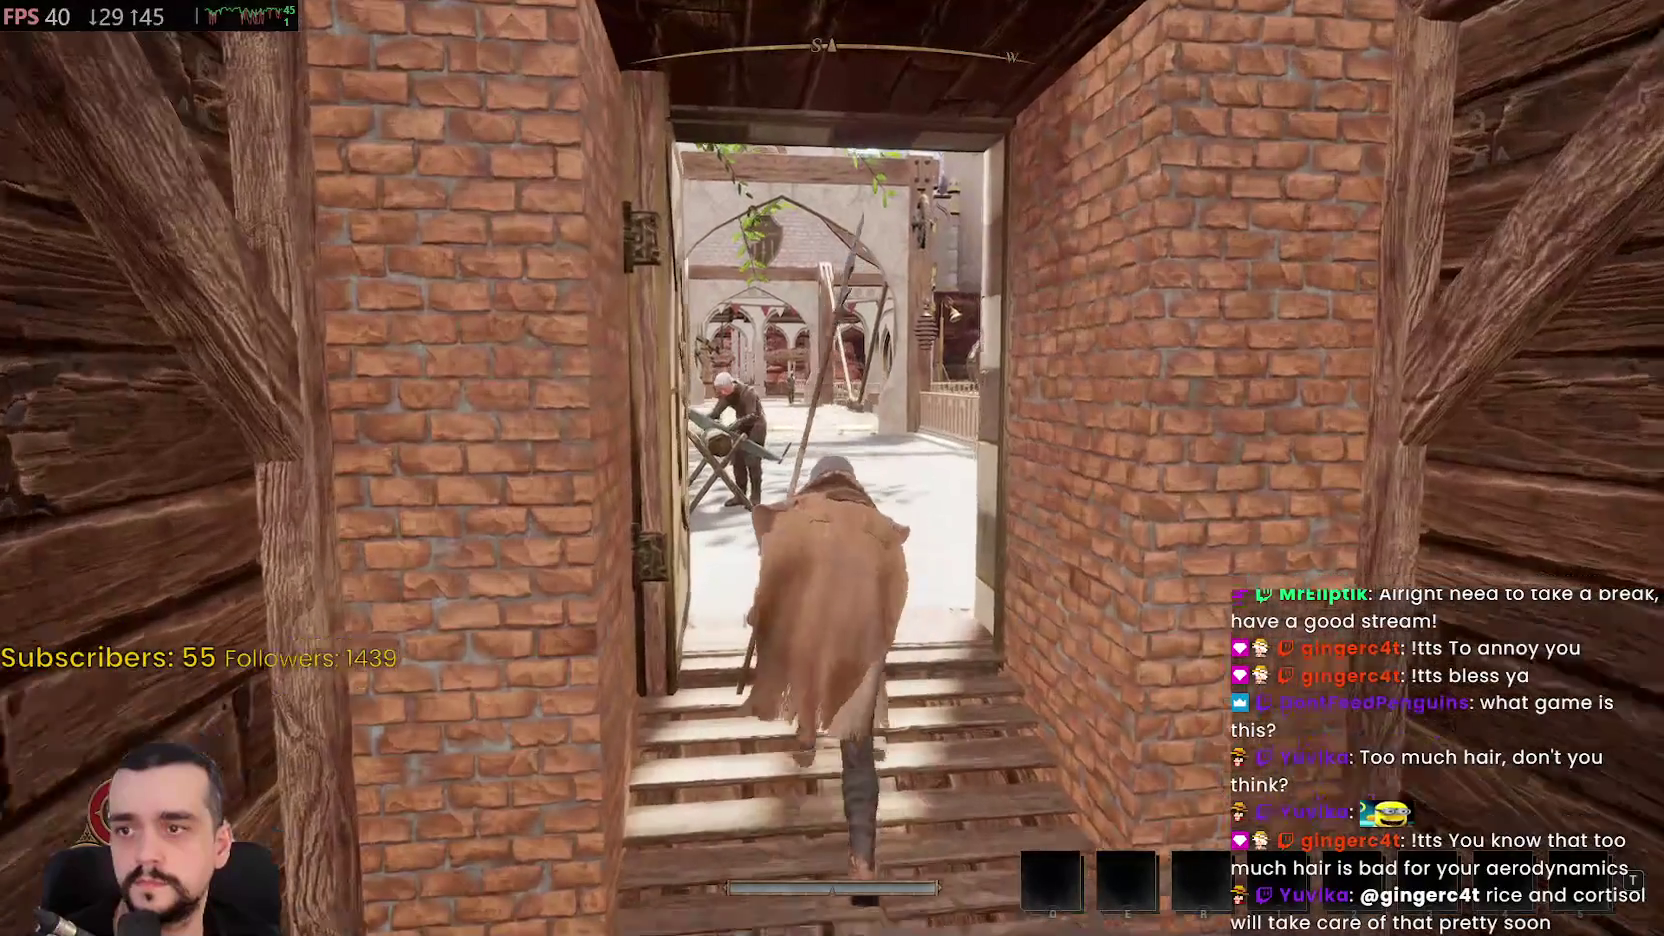
key("w")
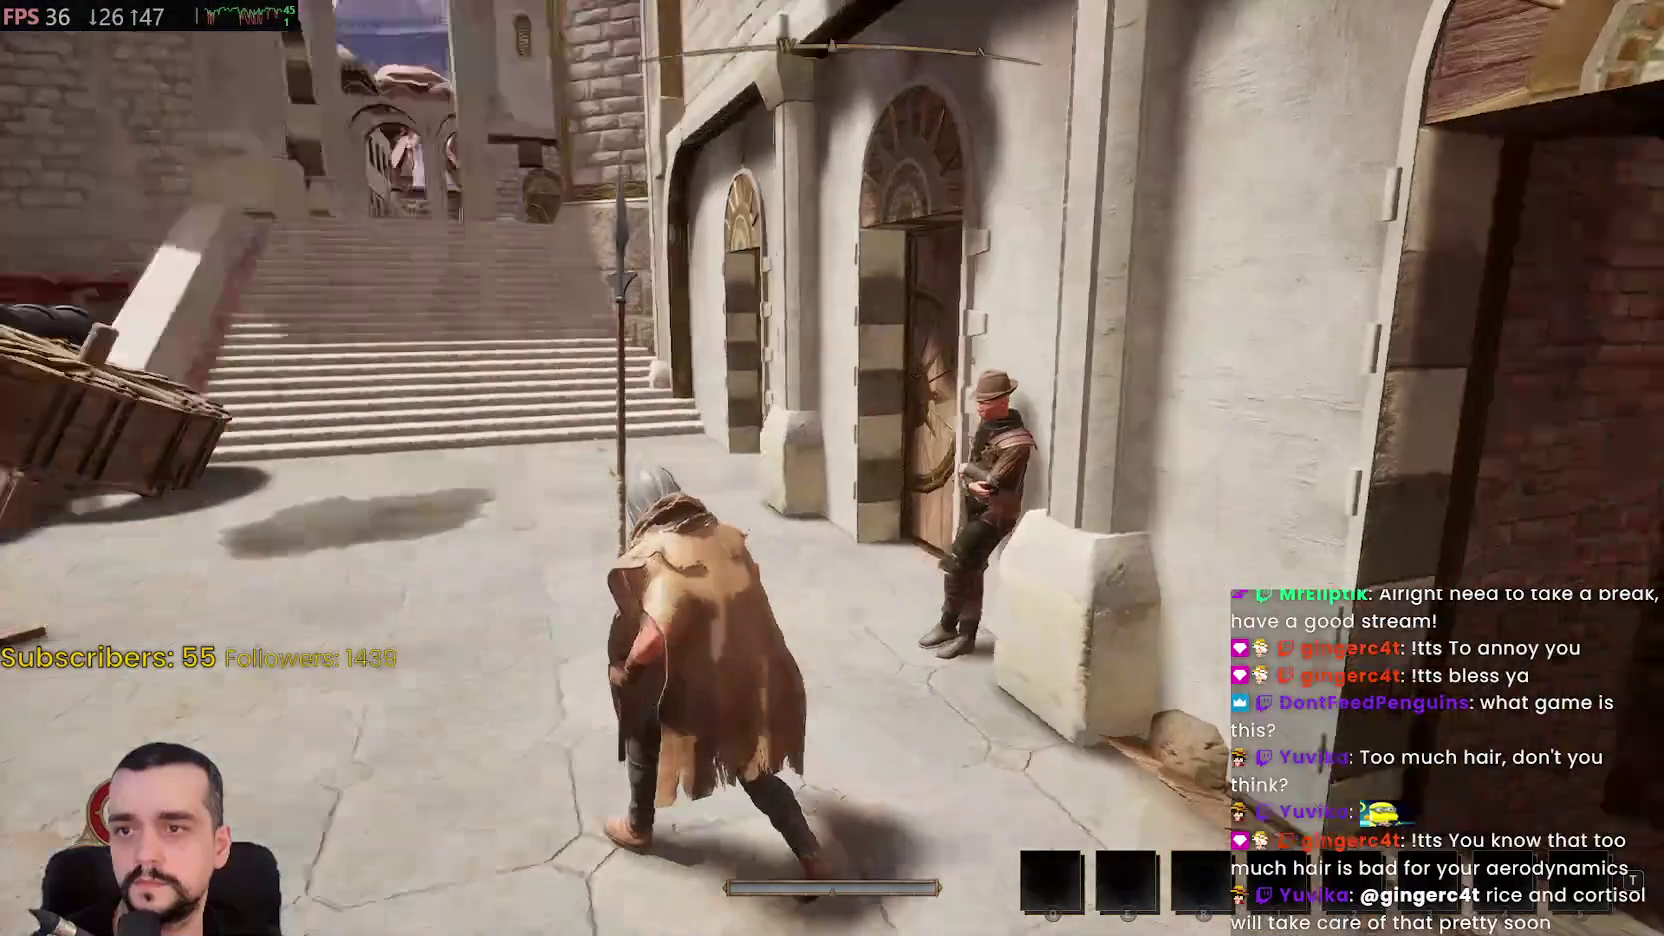
key("a")
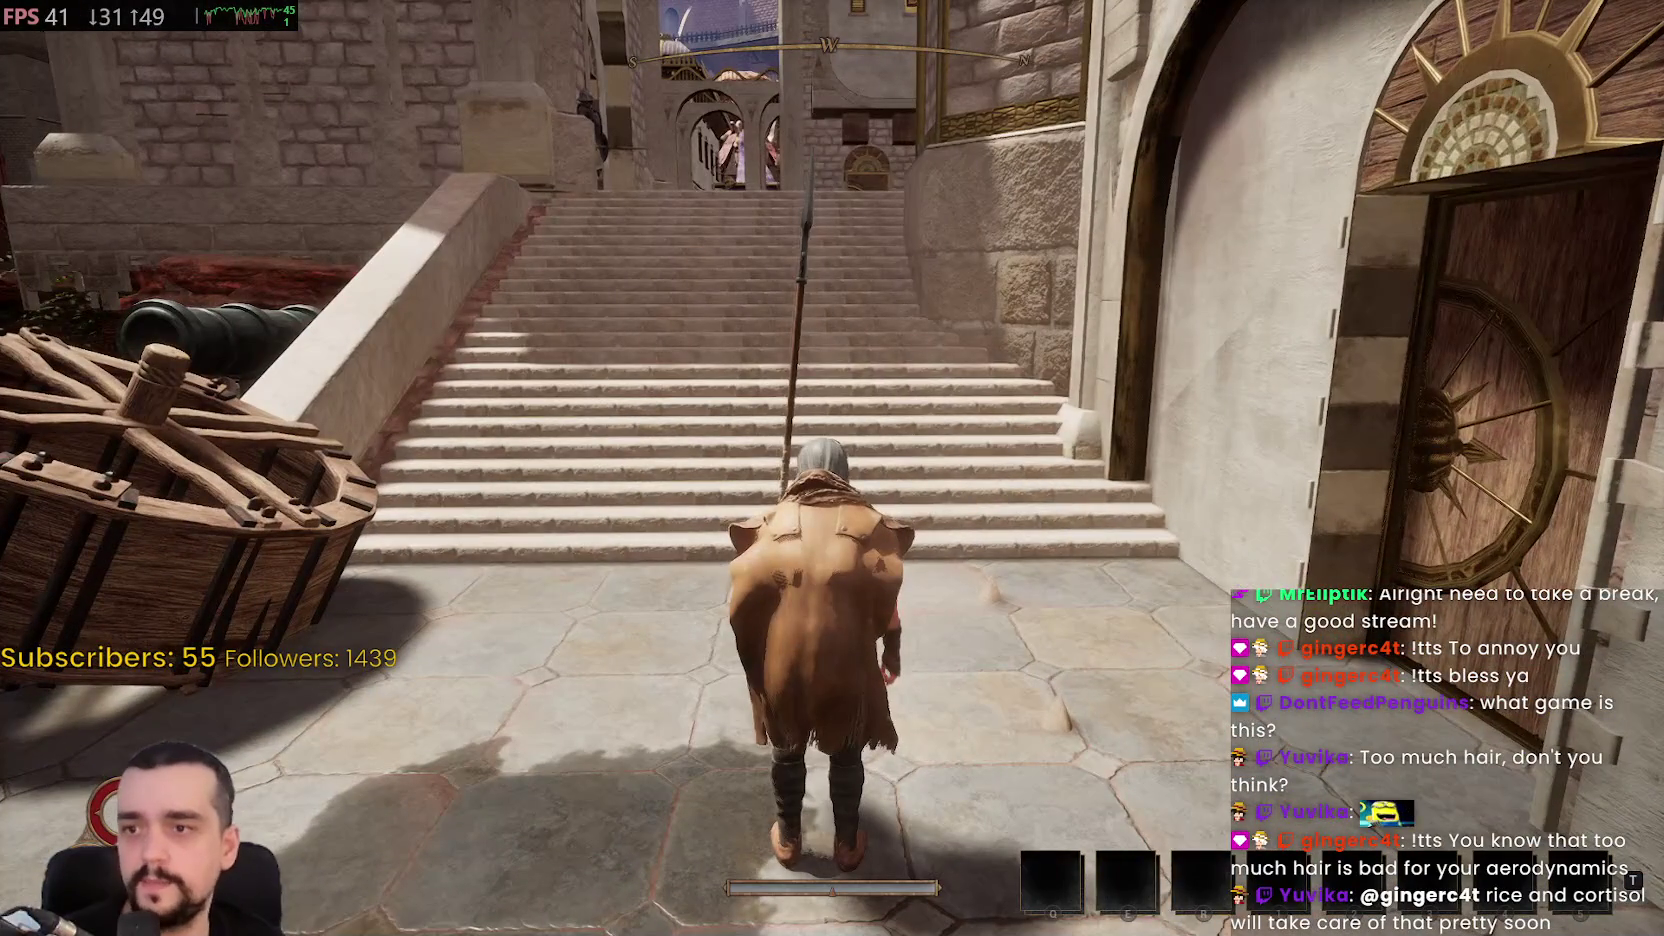
key("i")
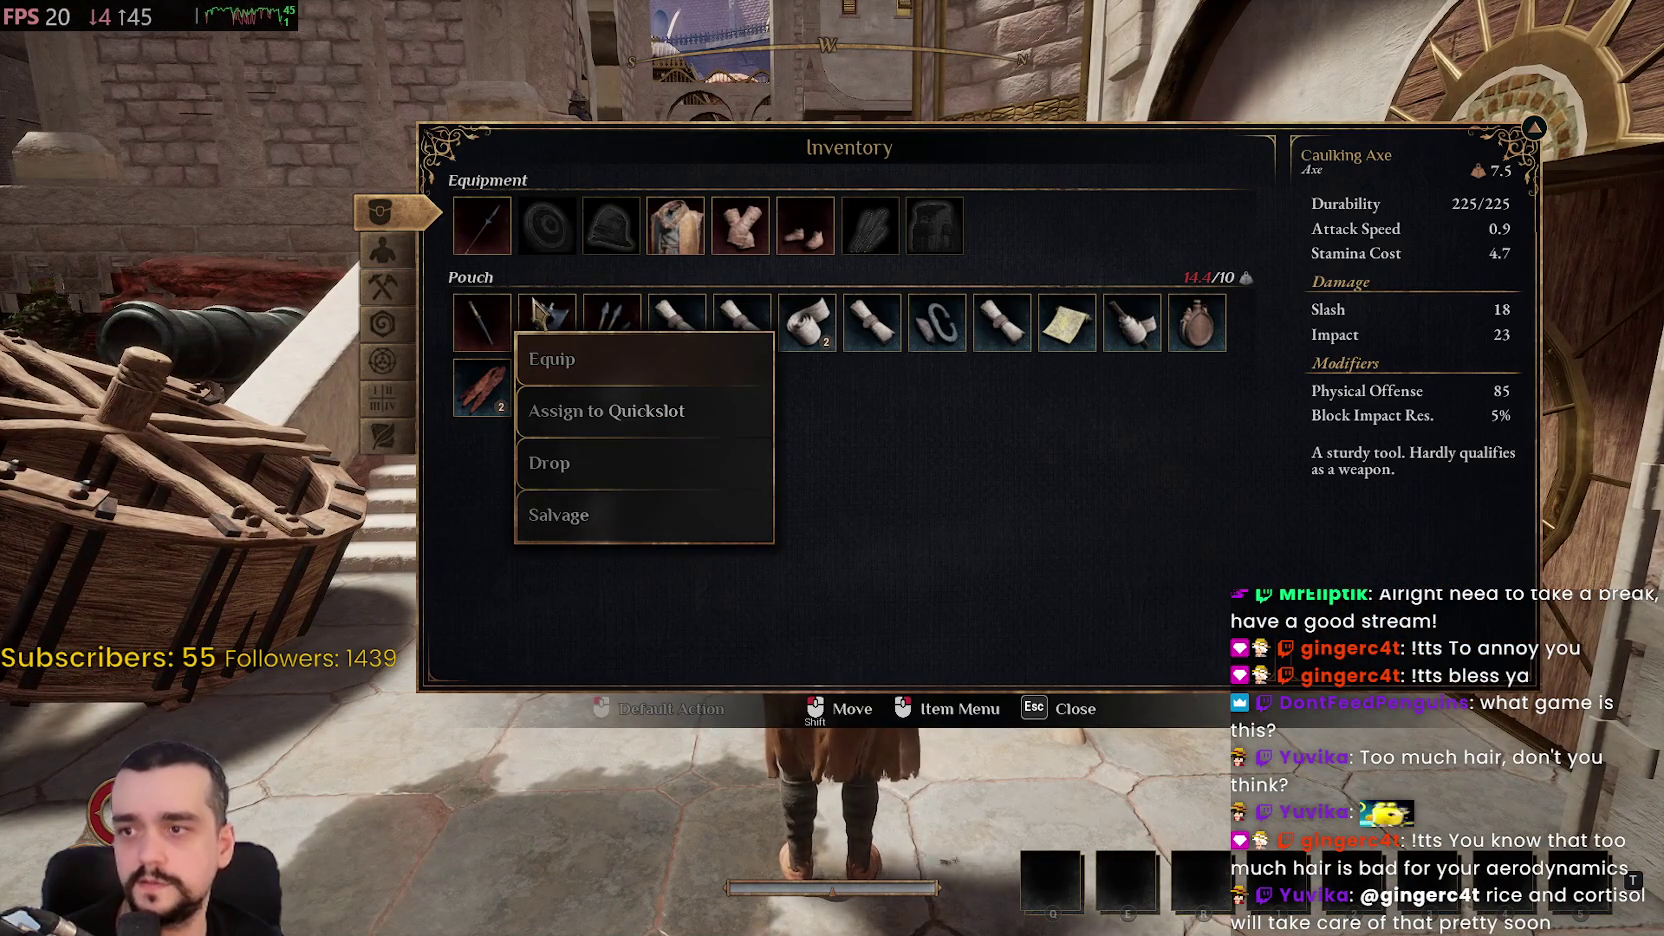
Assign the Caulking Axe to the Q quickslot and close the inventory
left_click(632, 492)
left_click(597, 410)
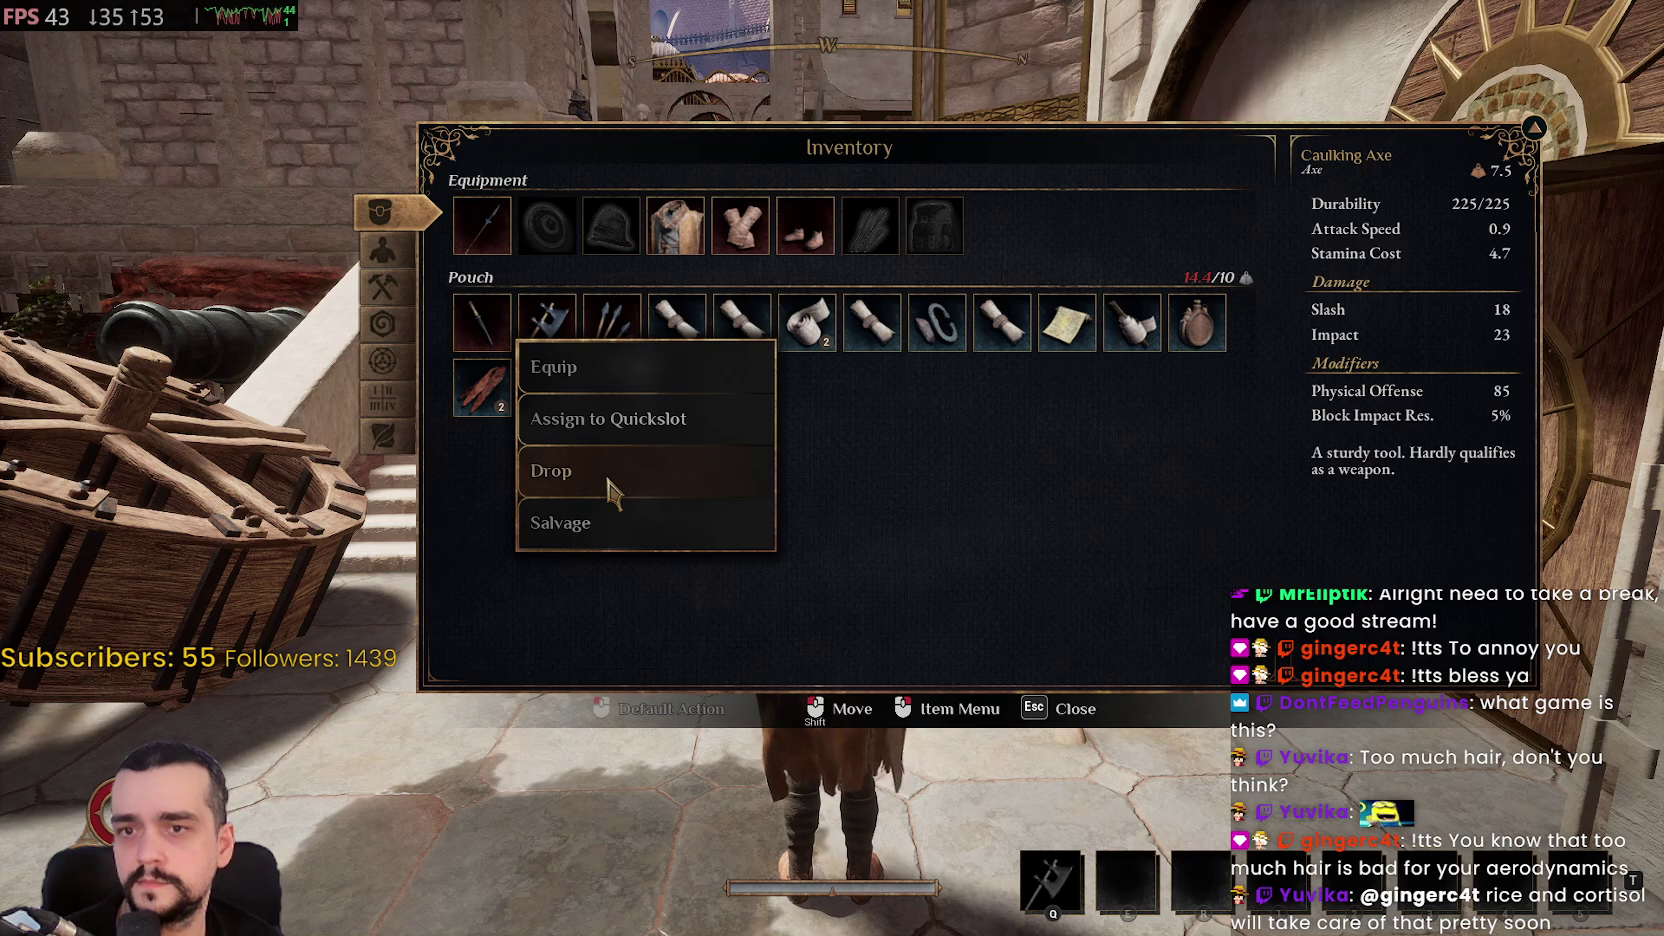
key("Escape")
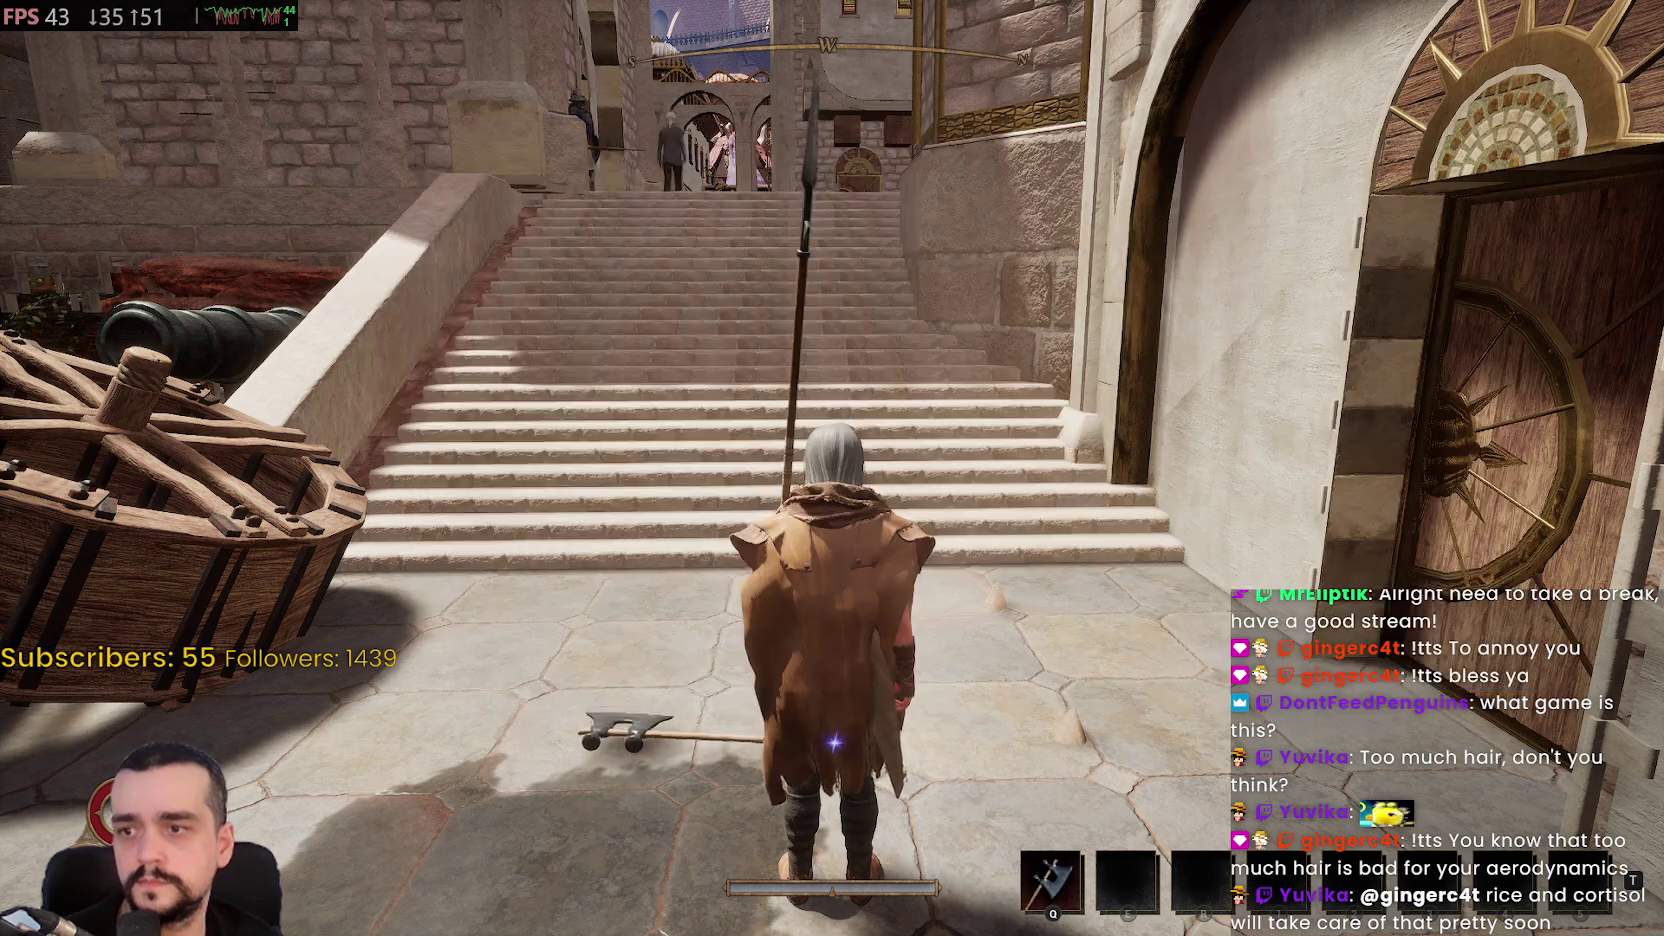
Run away from the dropped axe, up the stairs and across the courtyards into the stone passage
key("w")
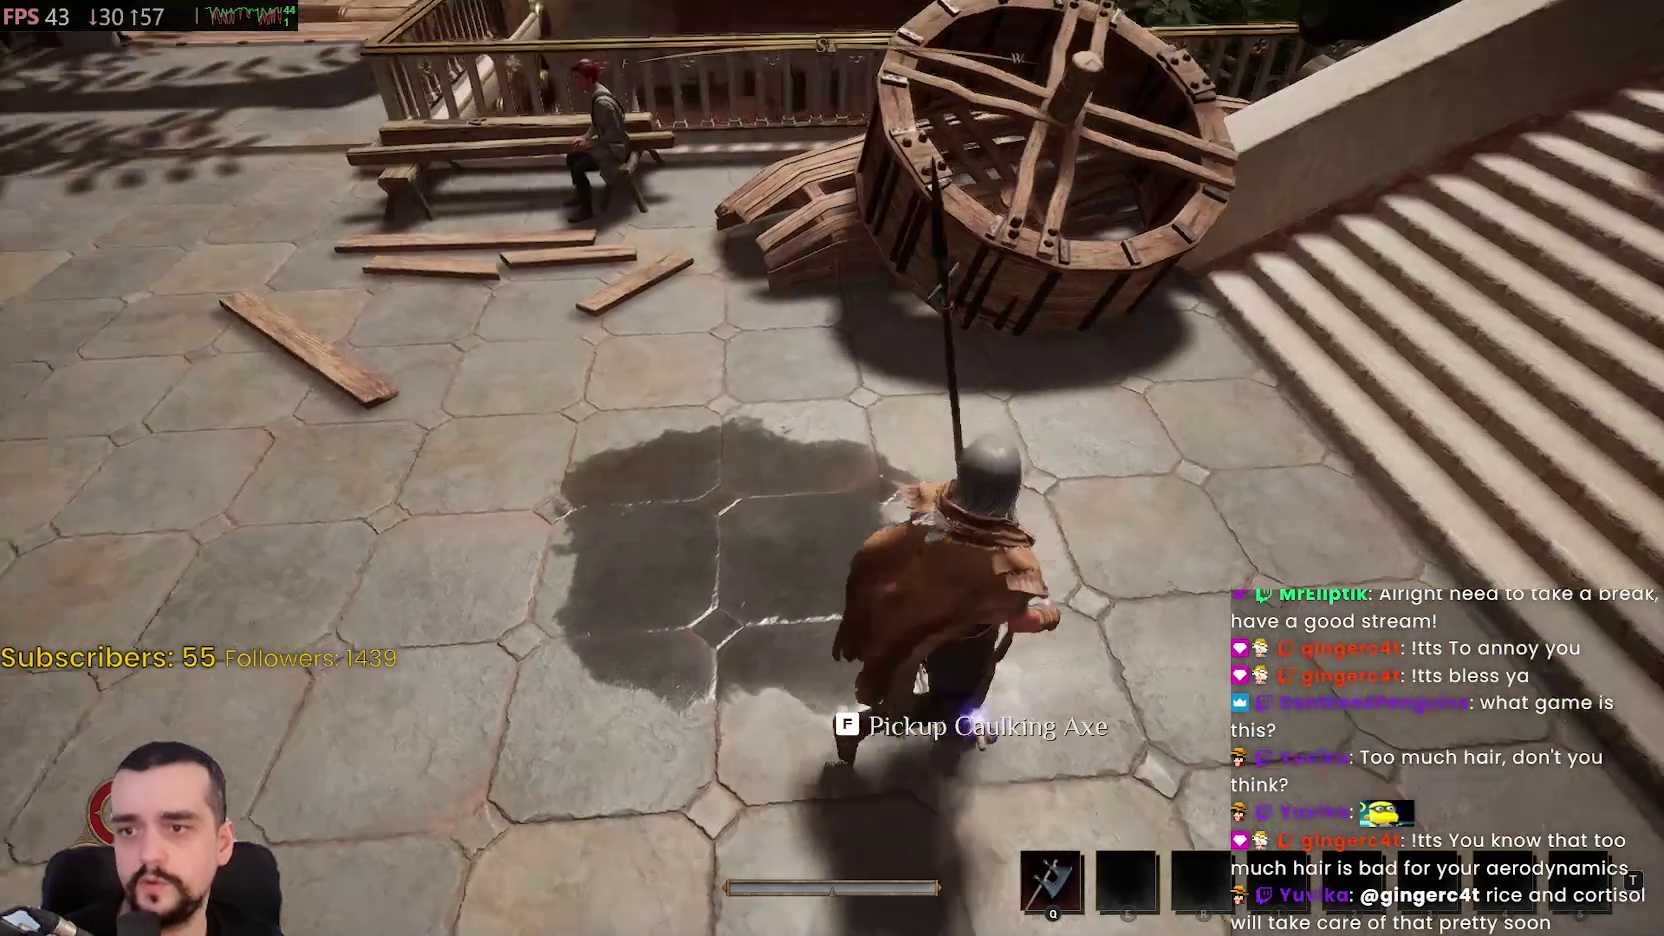
key("w")
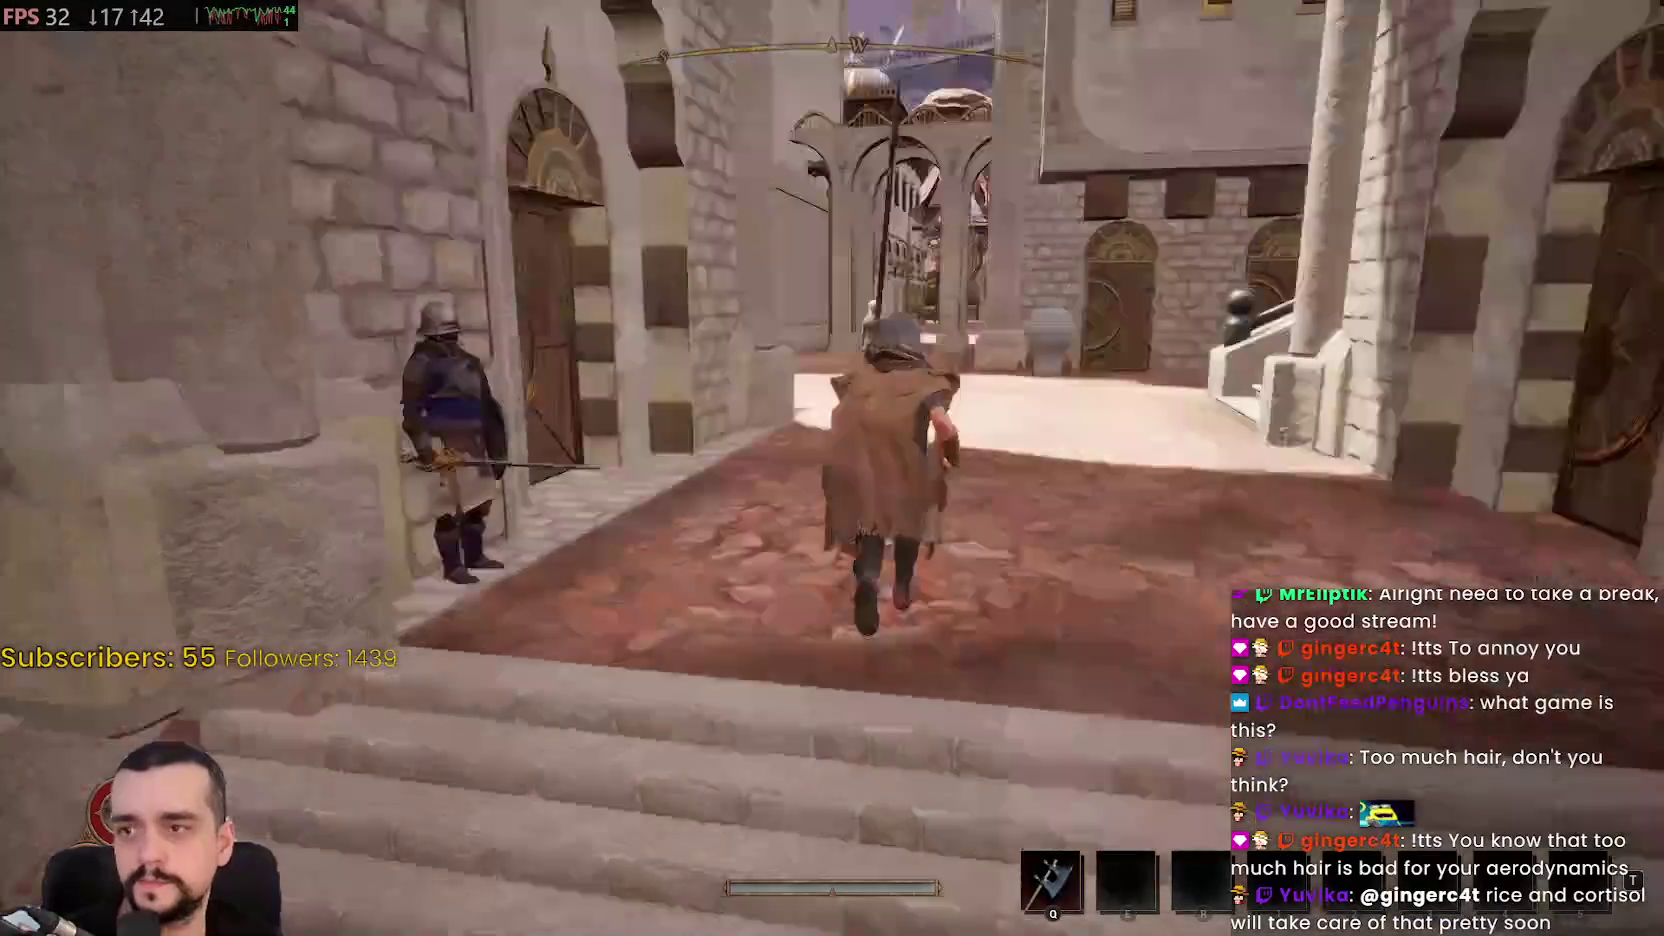
key("w")
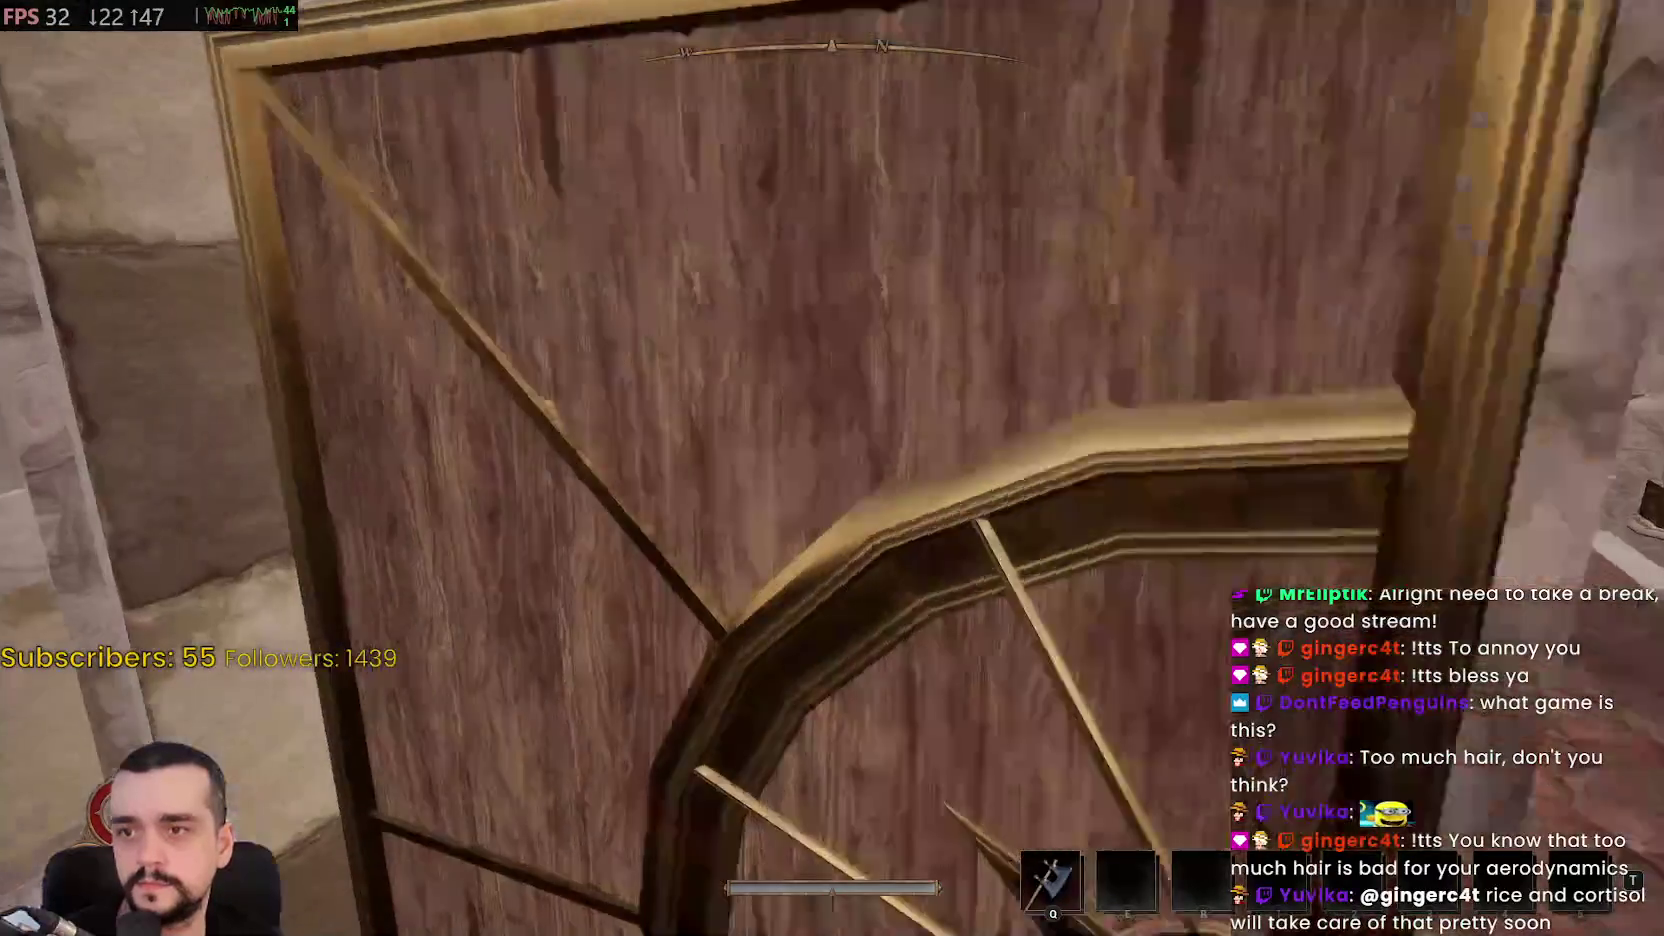
key("s")
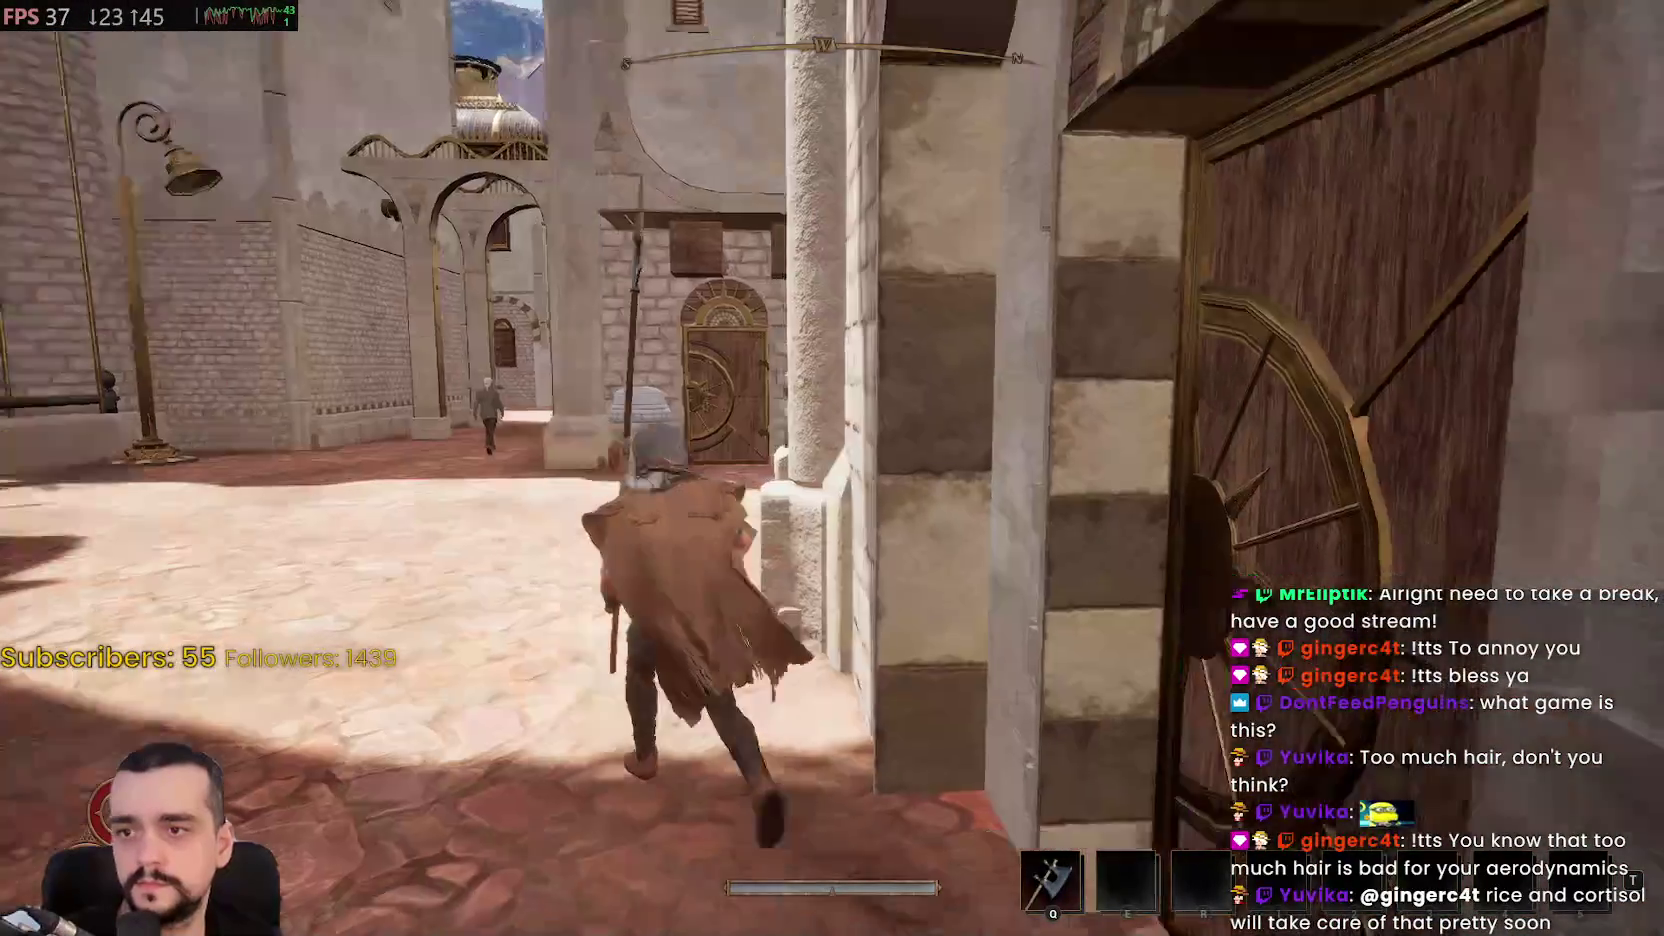
key("w")
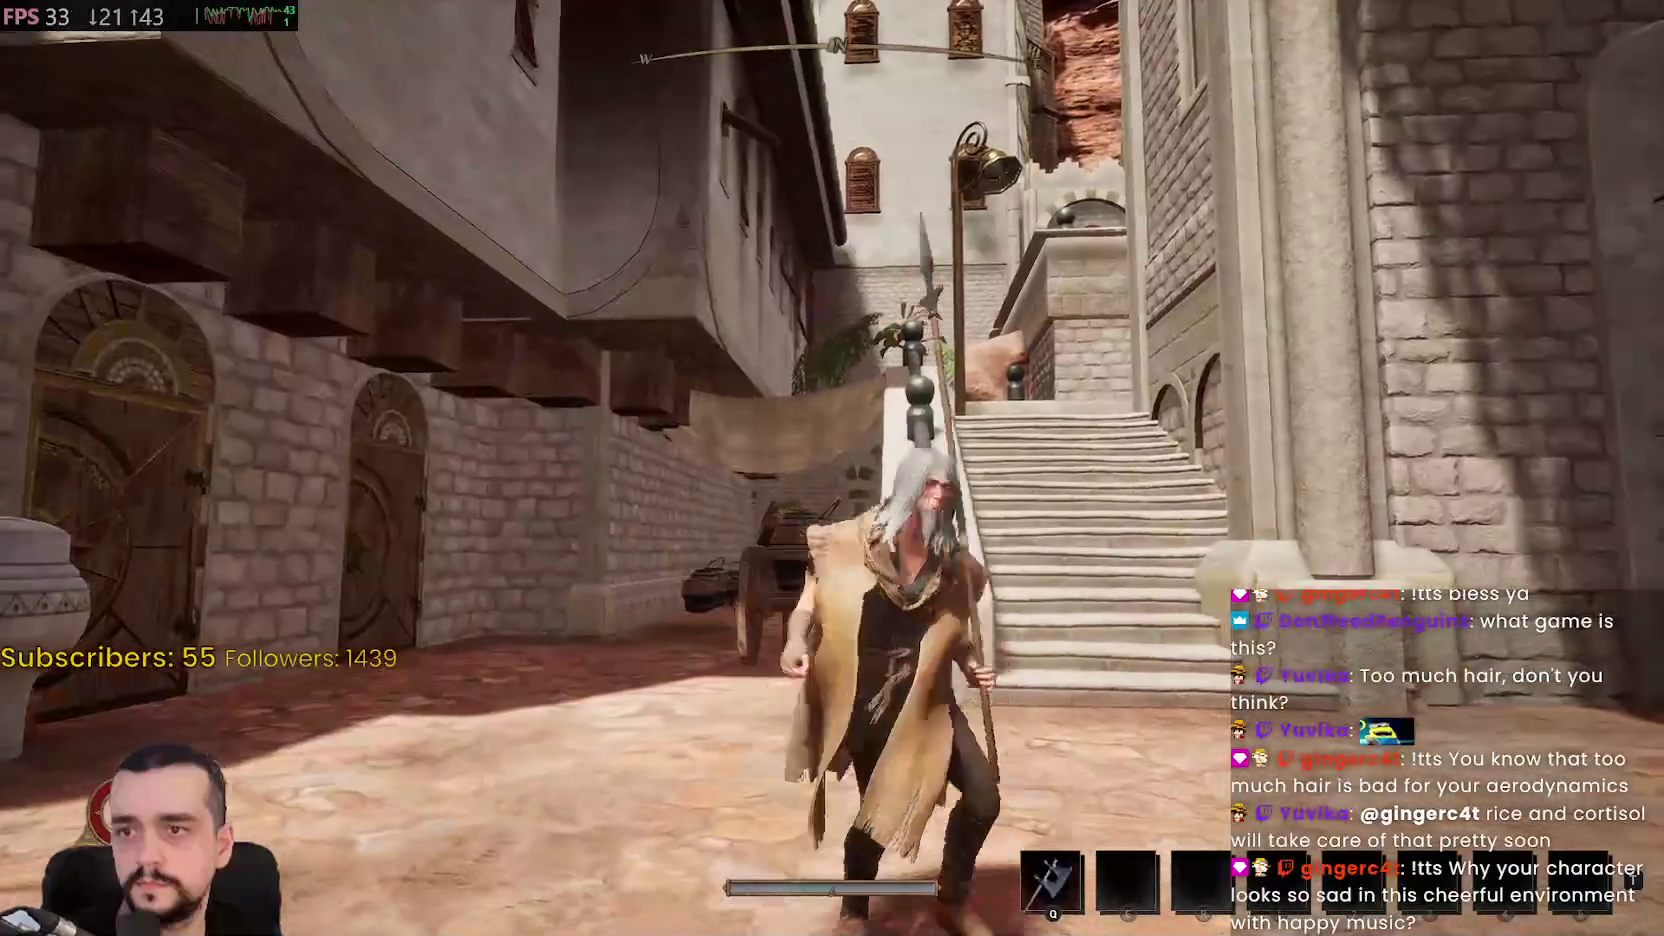
key("w")
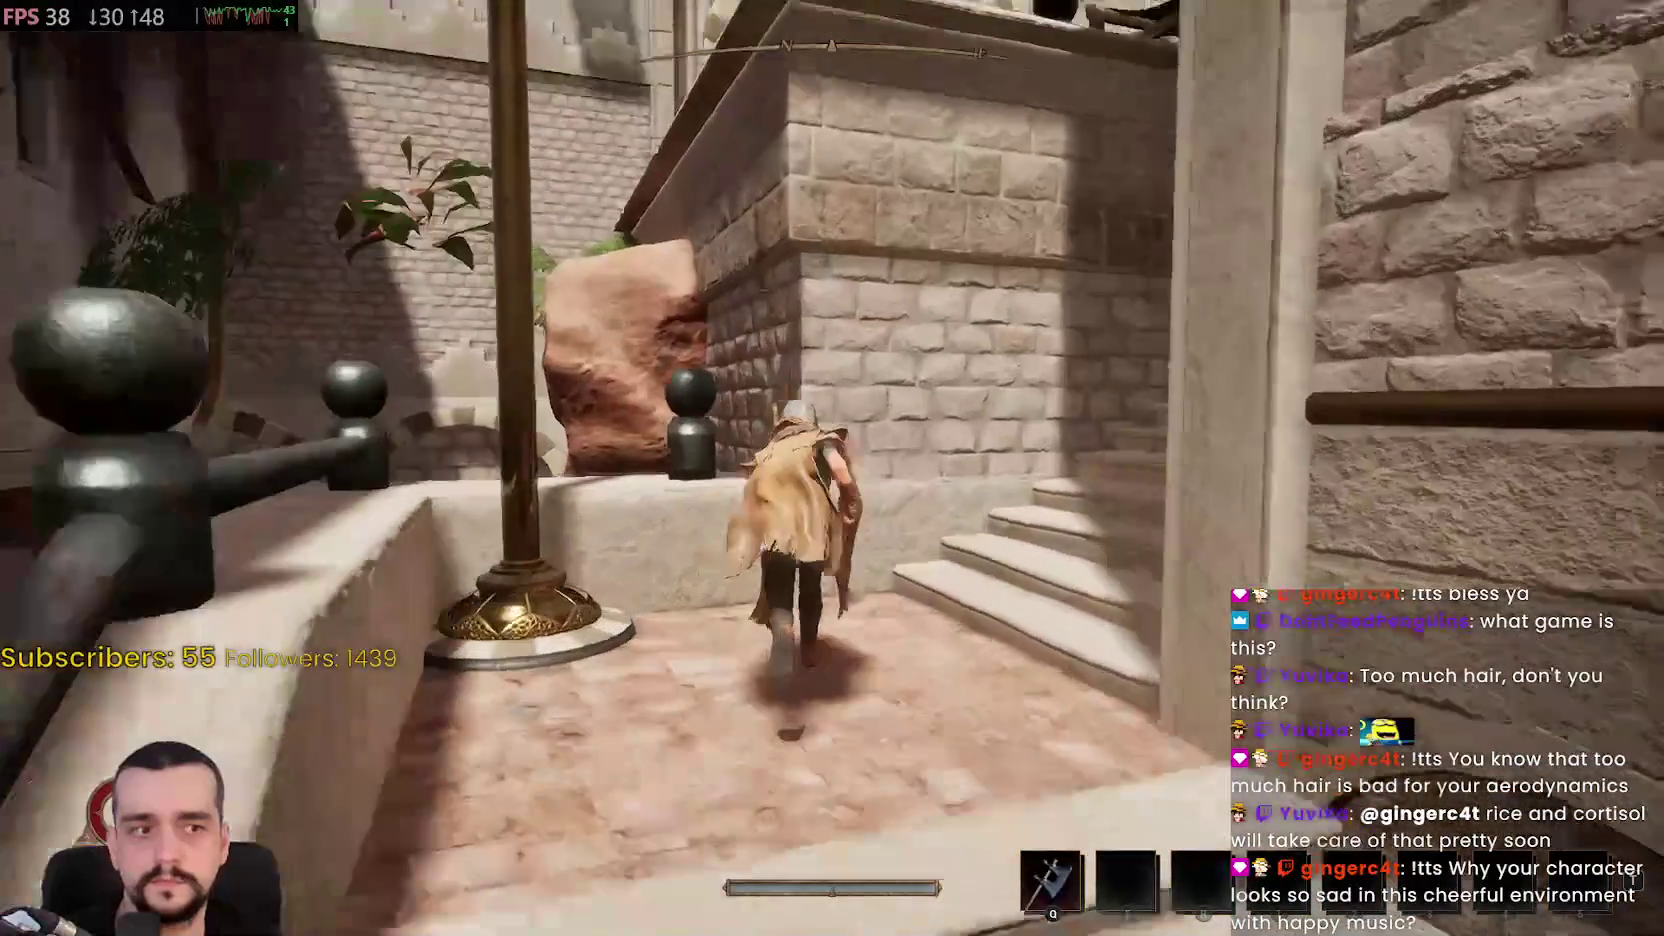
key("w")
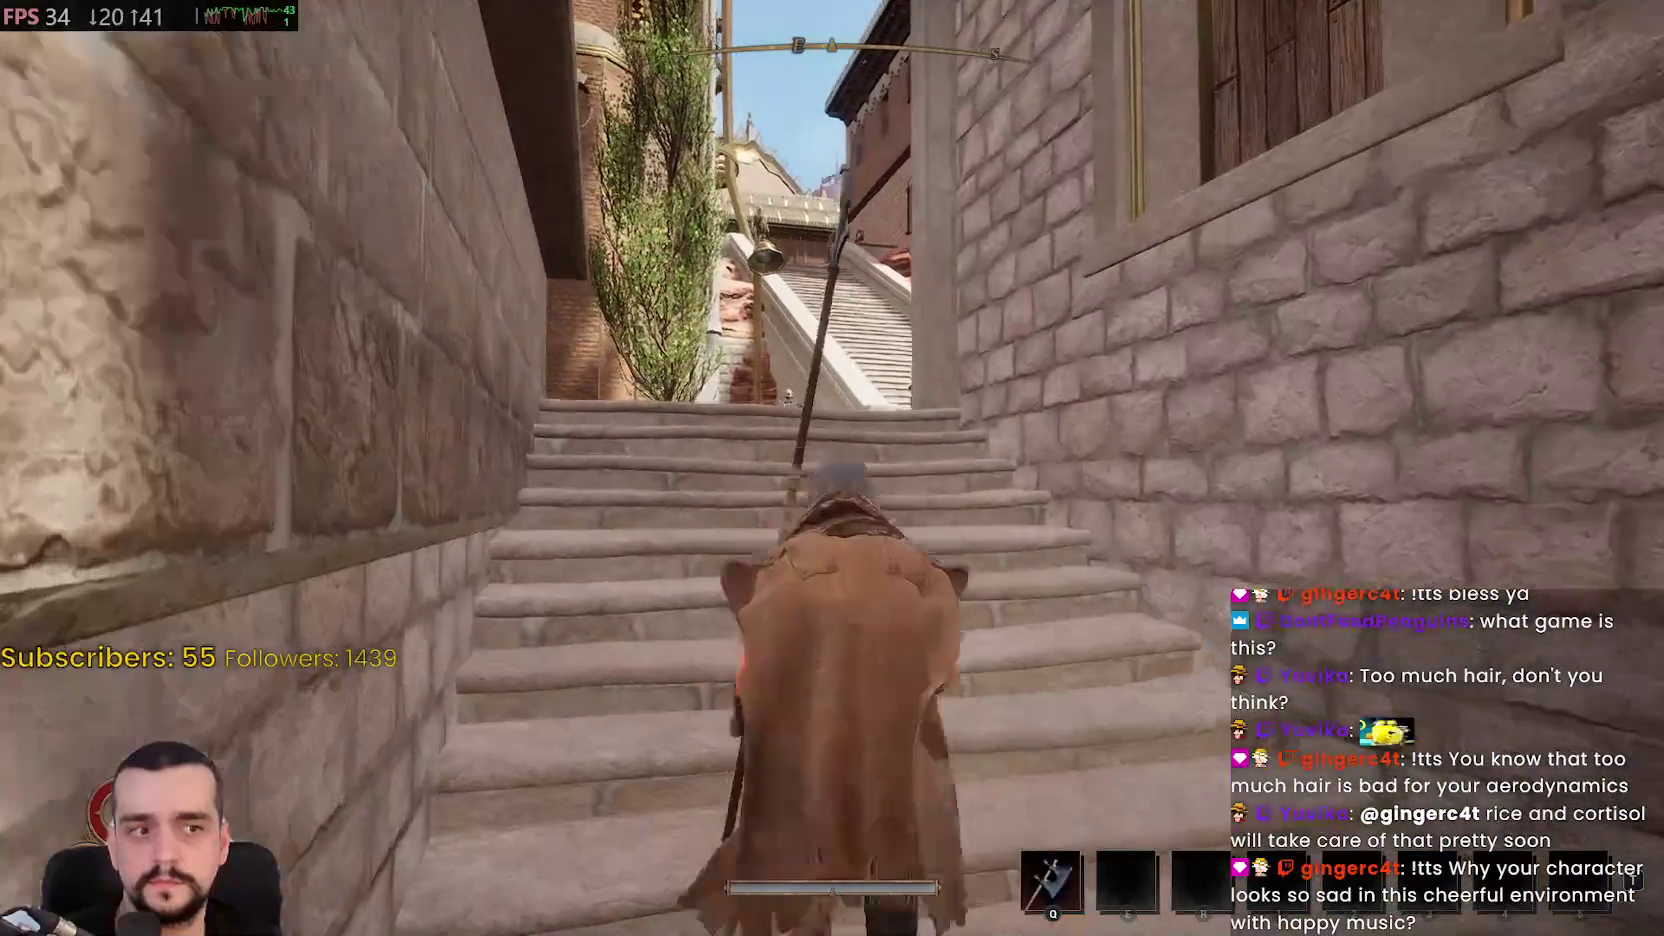
Cross the plaza, climb the long staircase to the upper plaza and walk up to Mordecai
key("w")
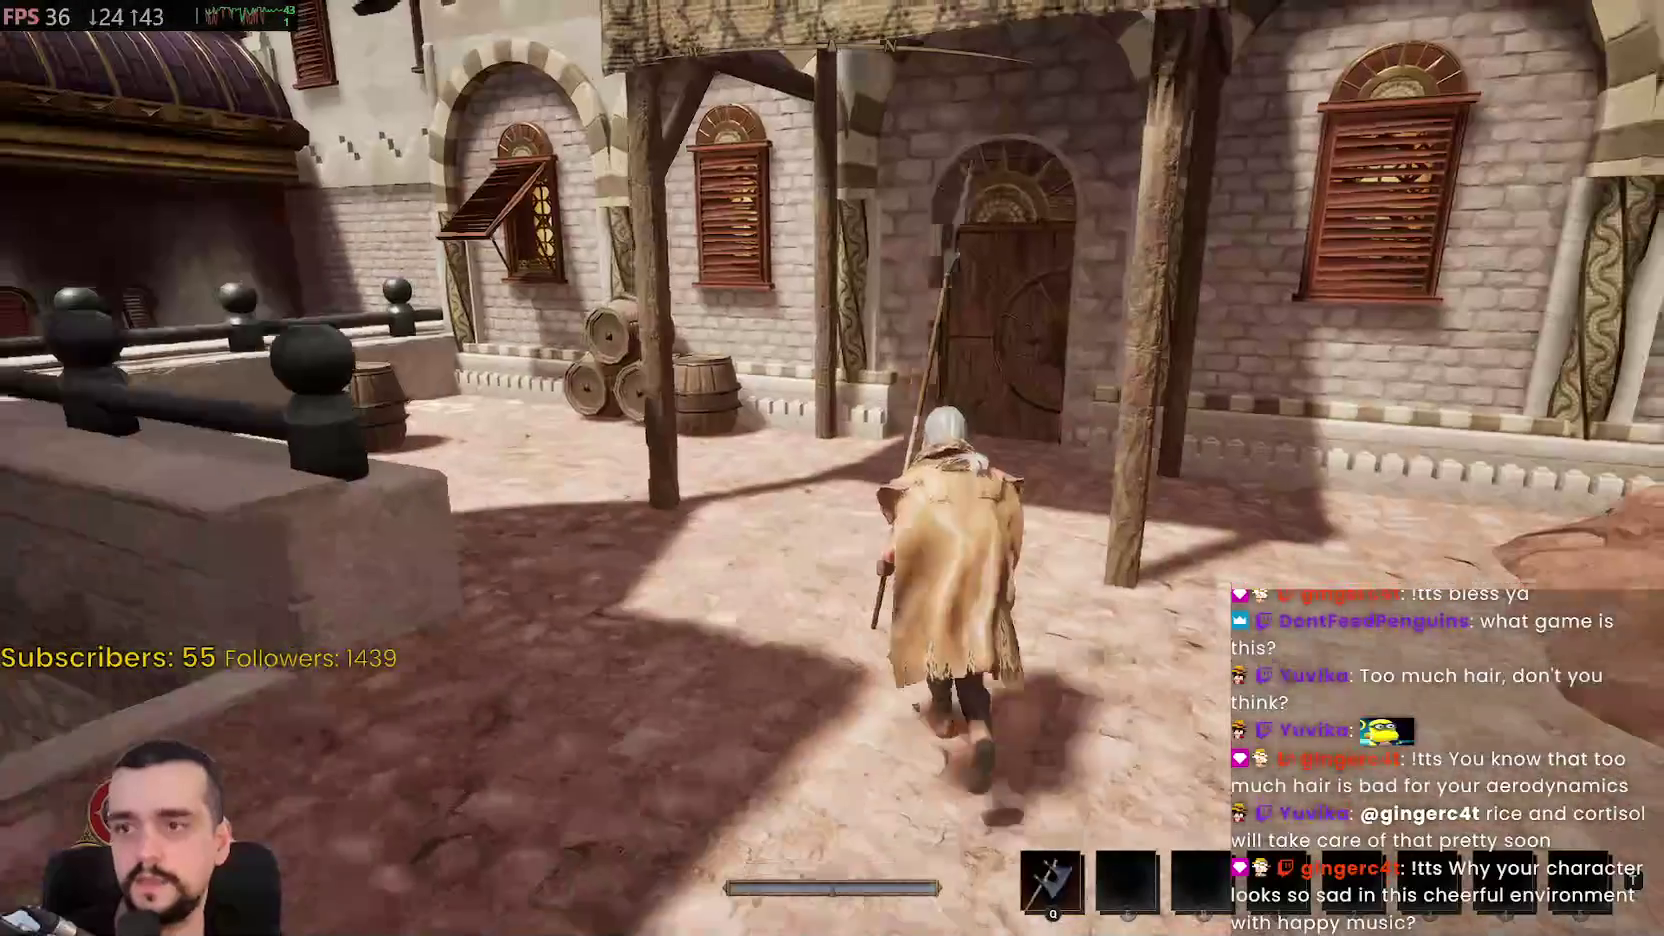
key("w")
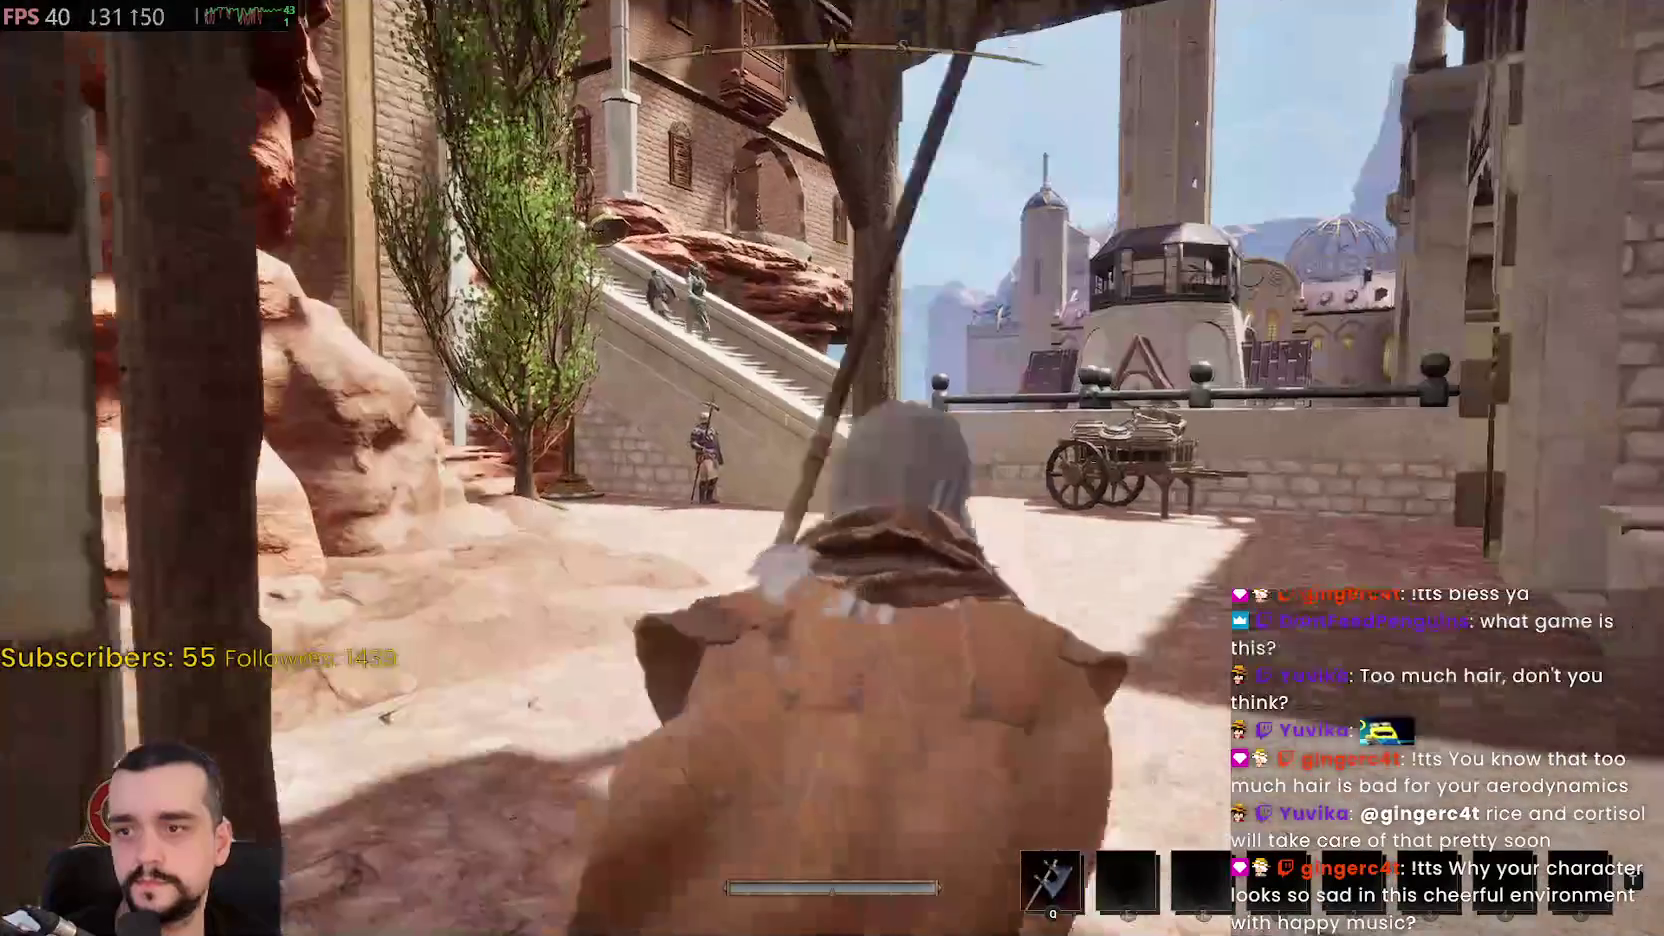
key("w")
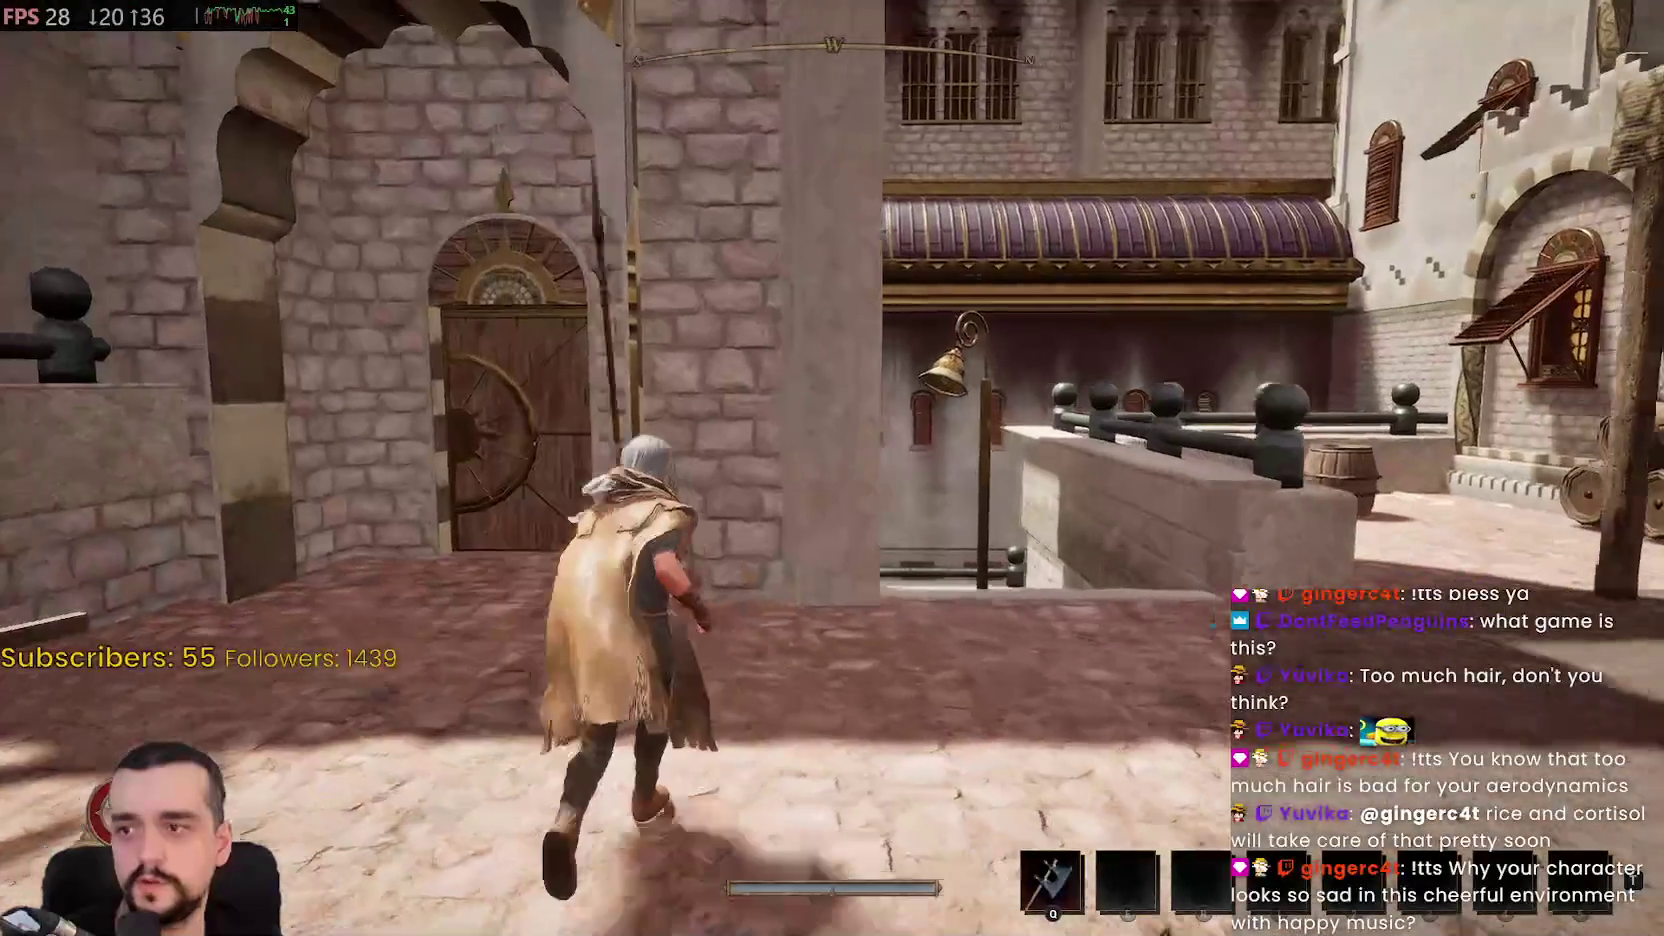
key("w")
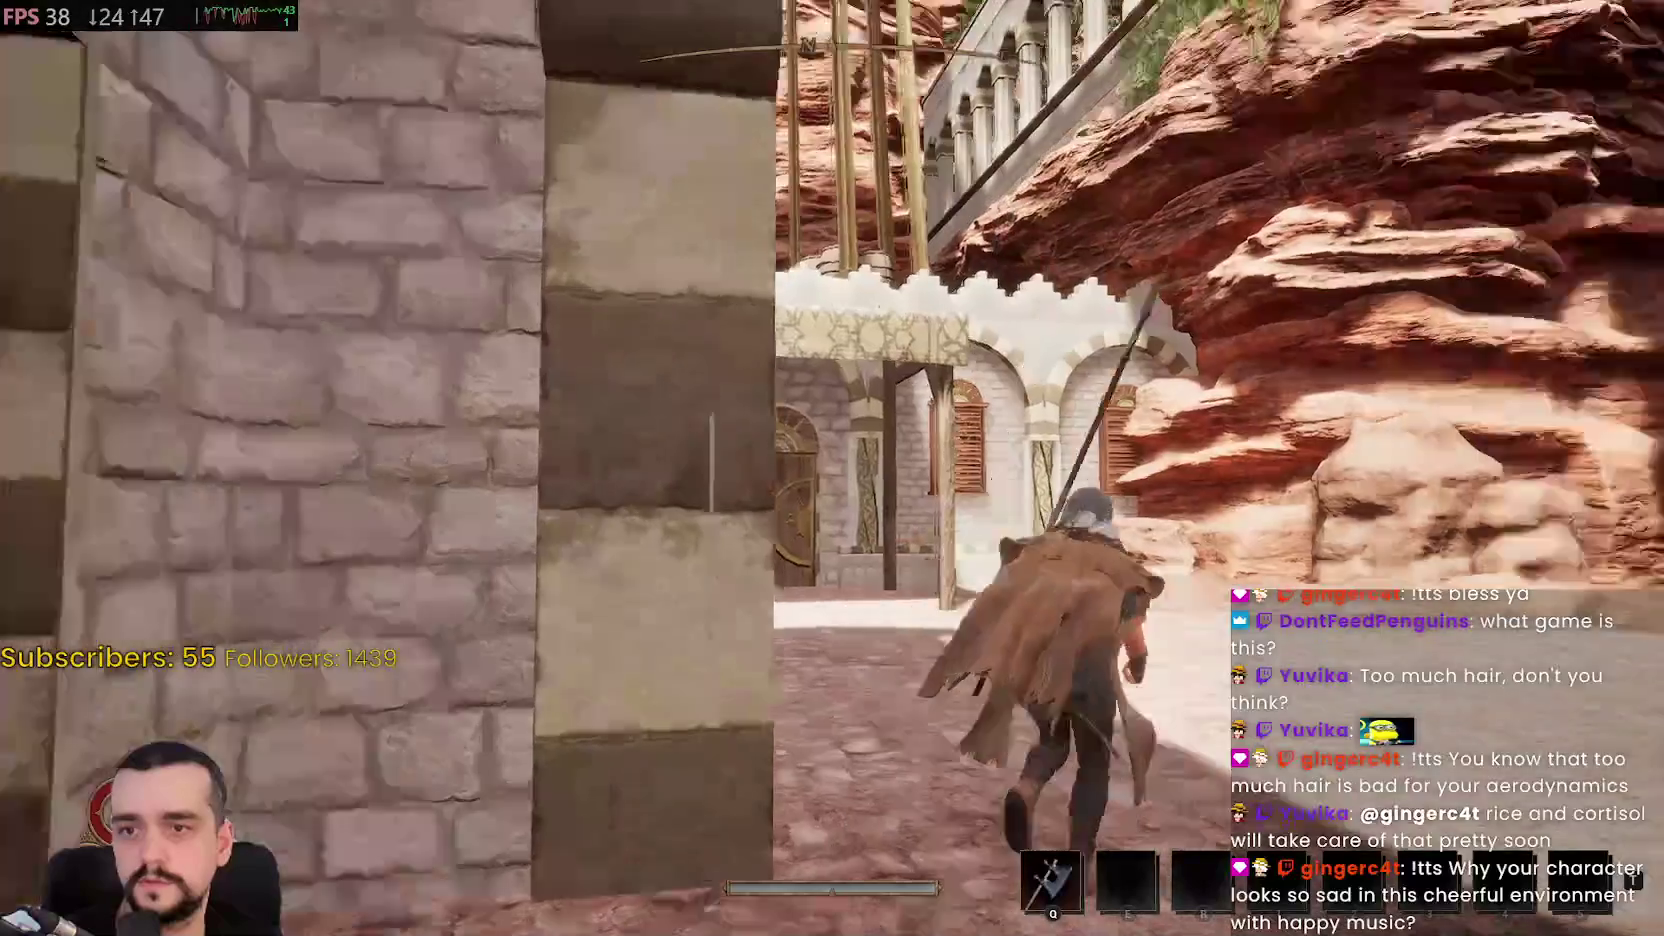
key("w")
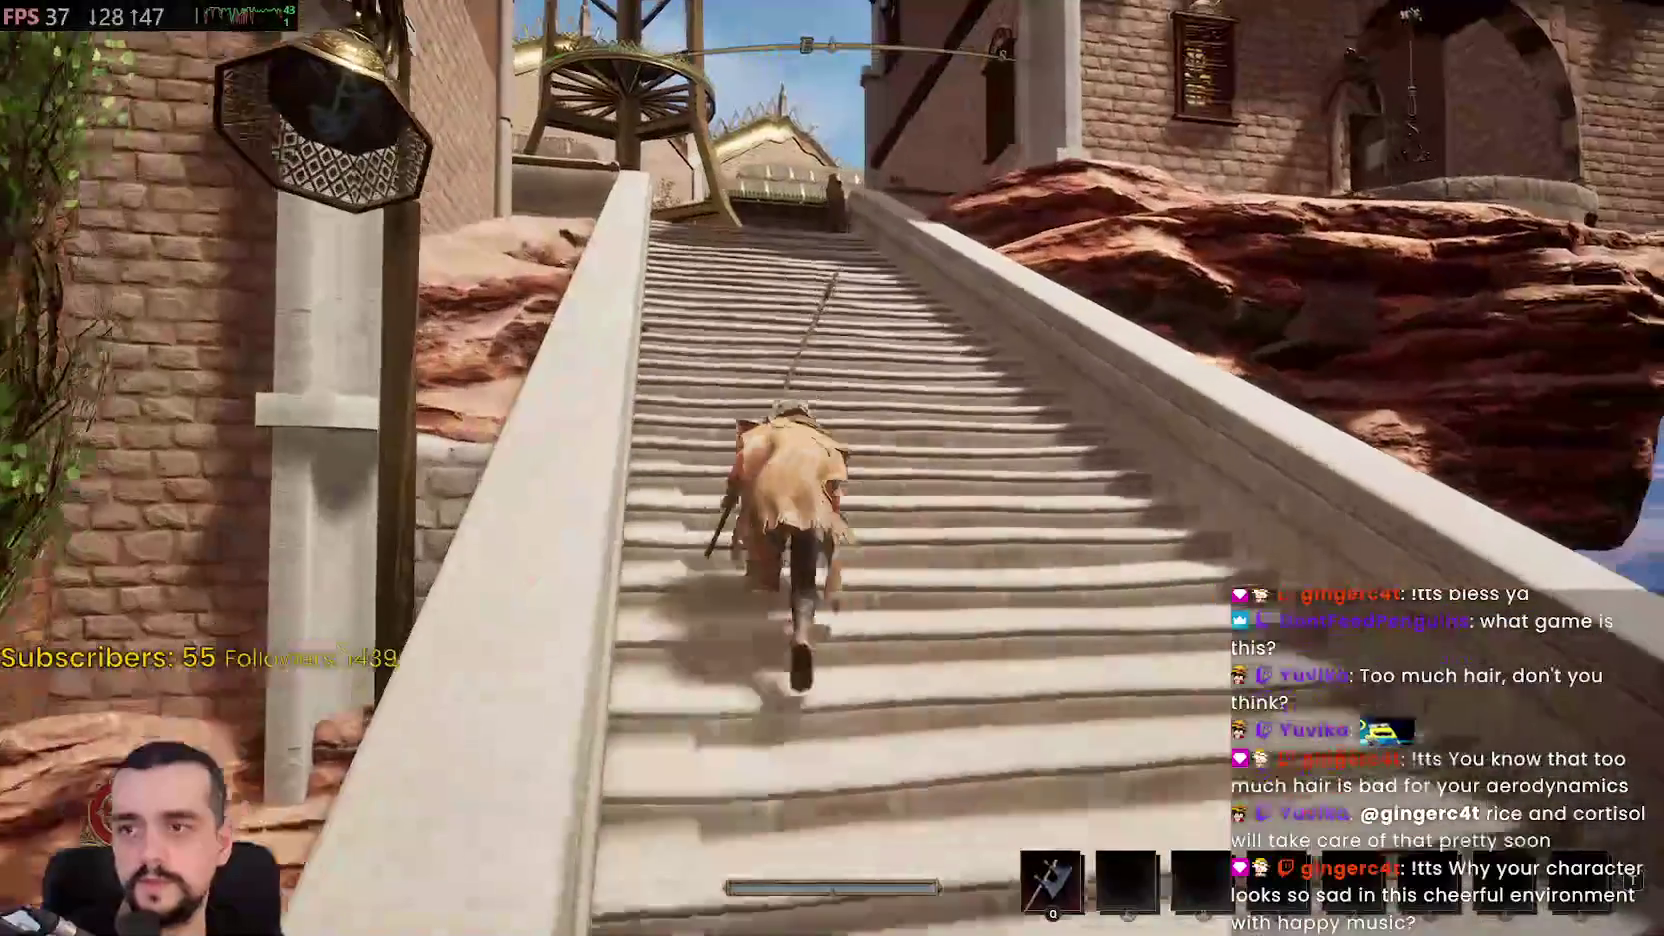
key("w")
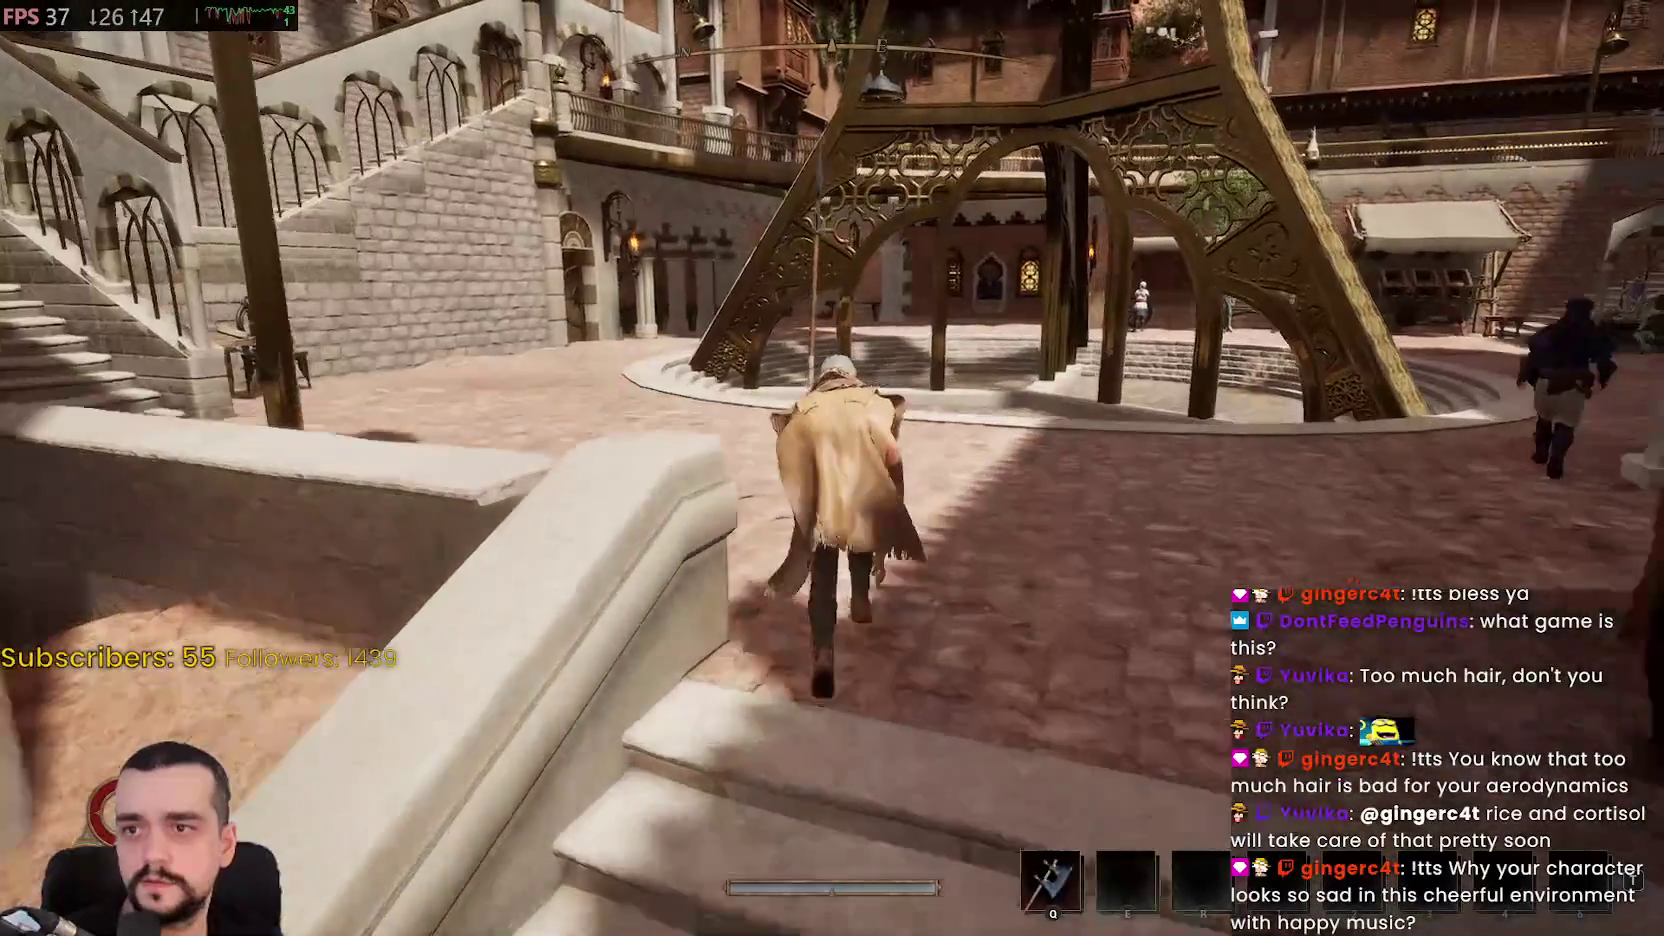
key("w")
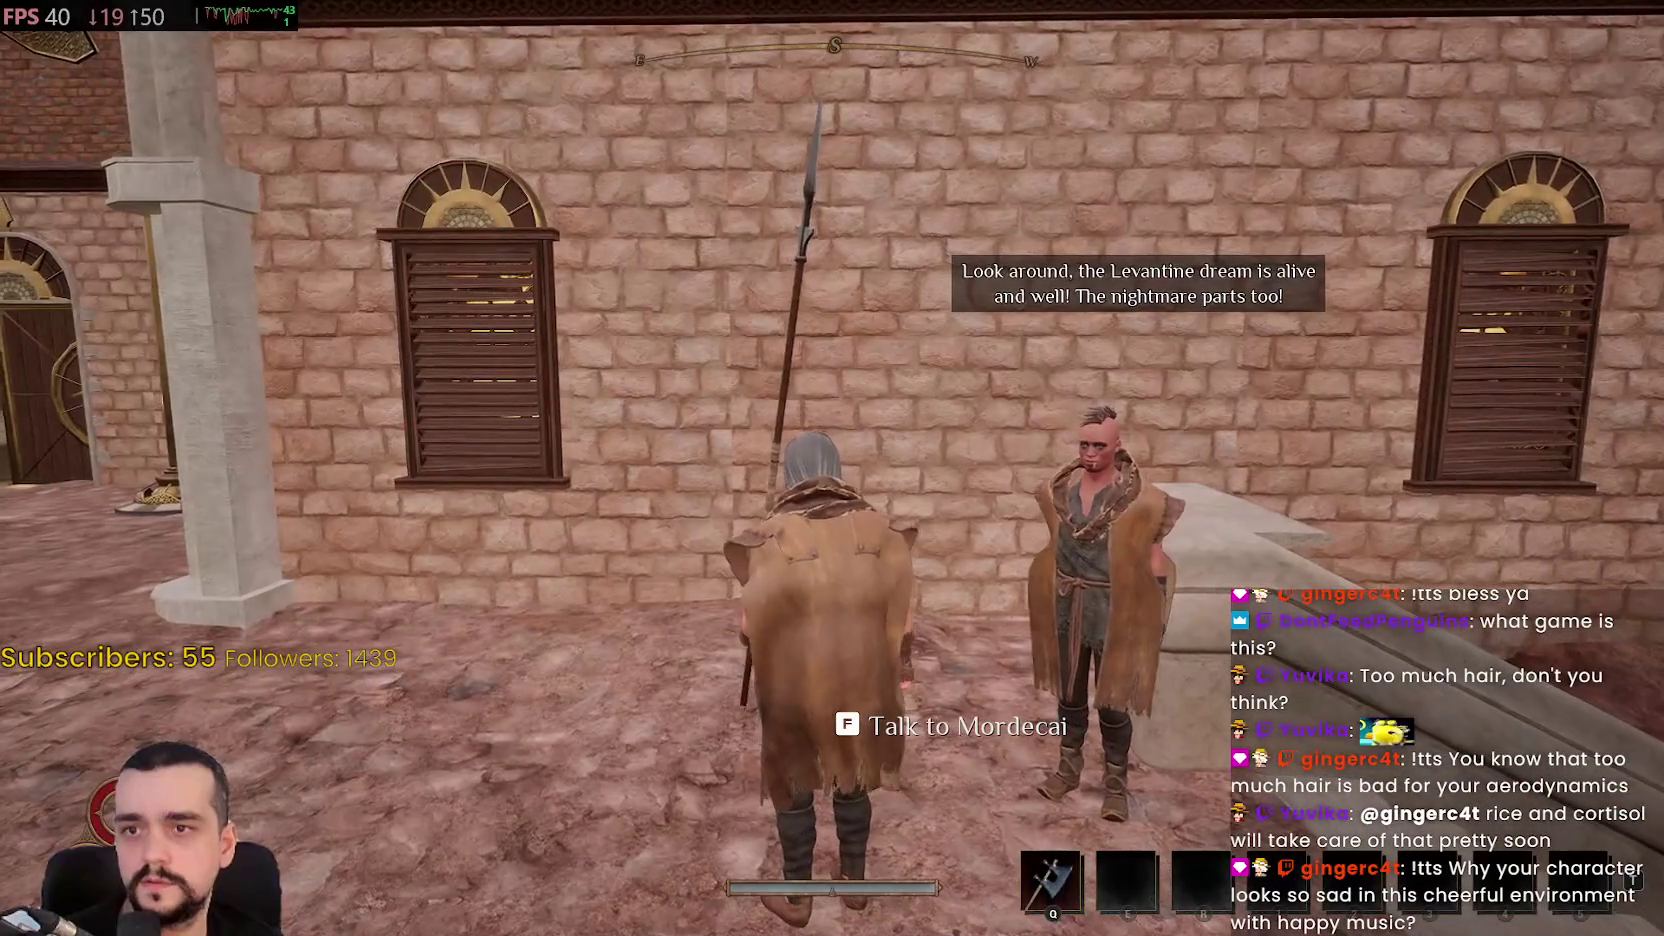
Talk to Mordecai and reply "I'm going to get my stuff back"
key("f")
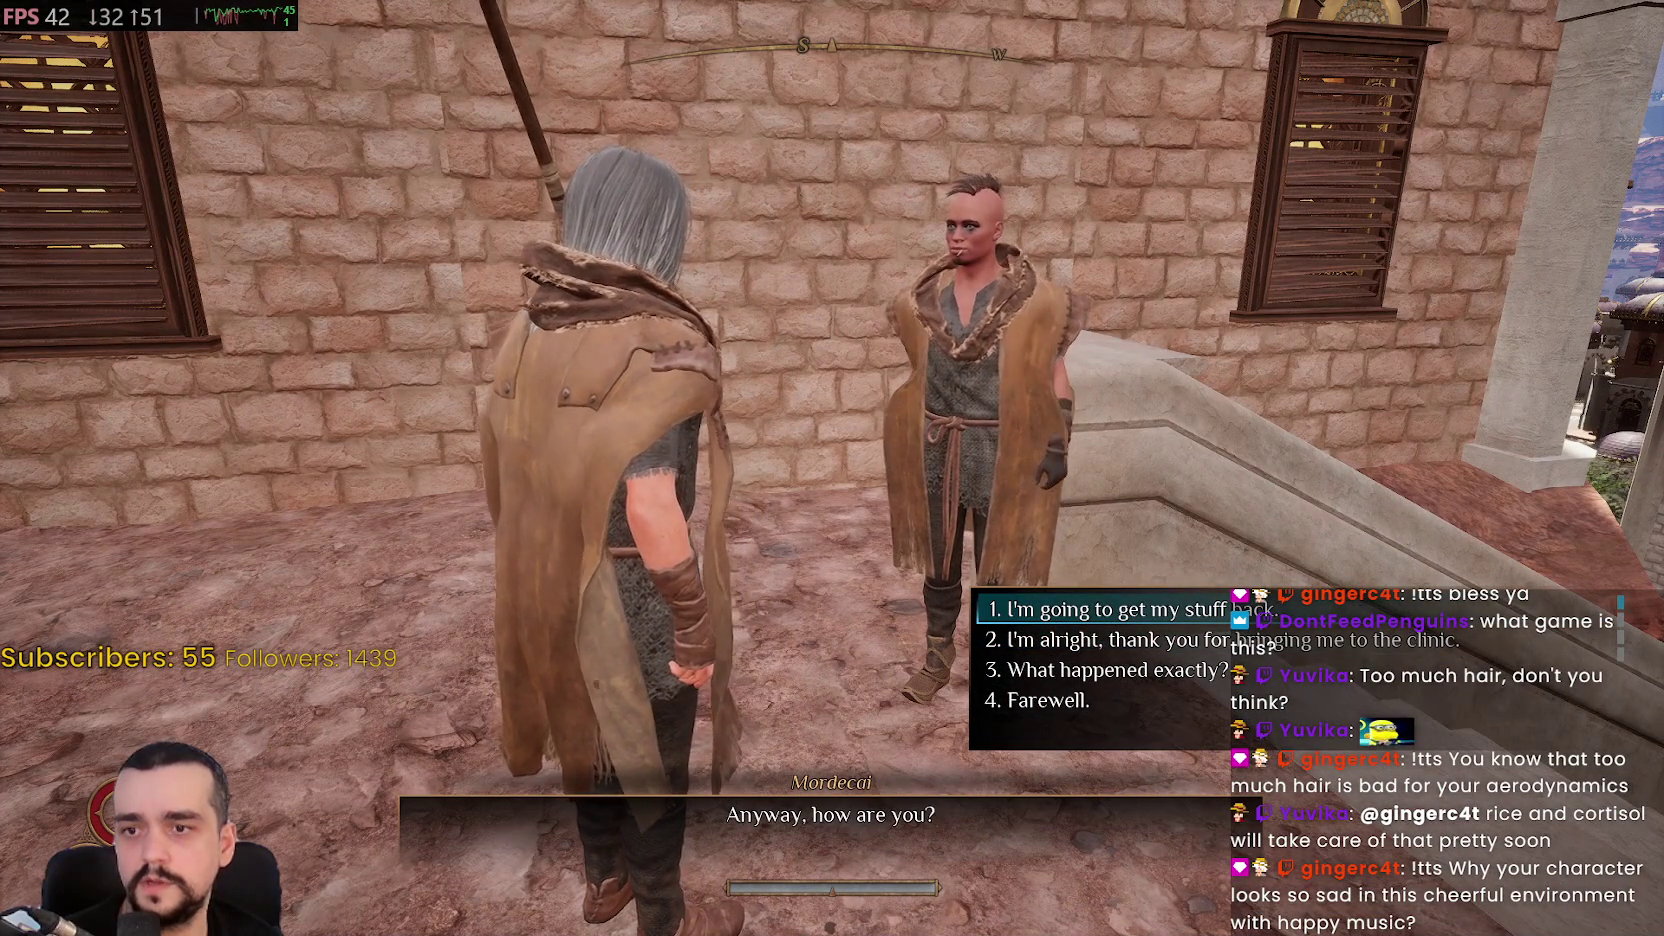
key("1")
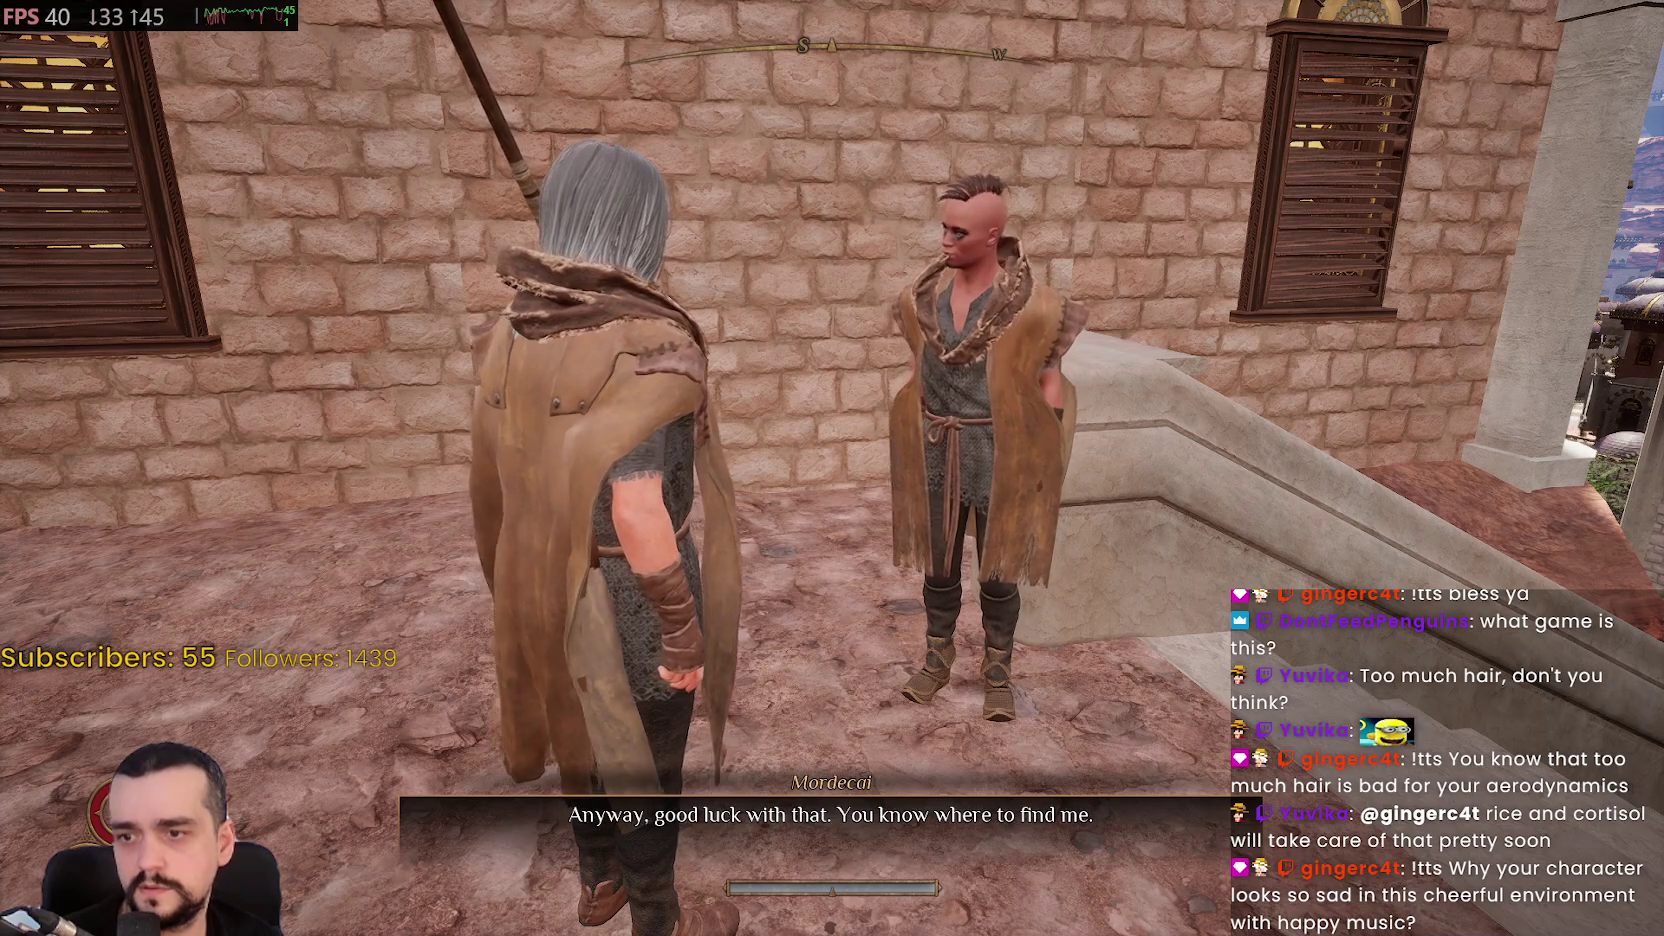
Finish the talk with Mordecai and run across the plaza to Selvarin's market stall
key("w")
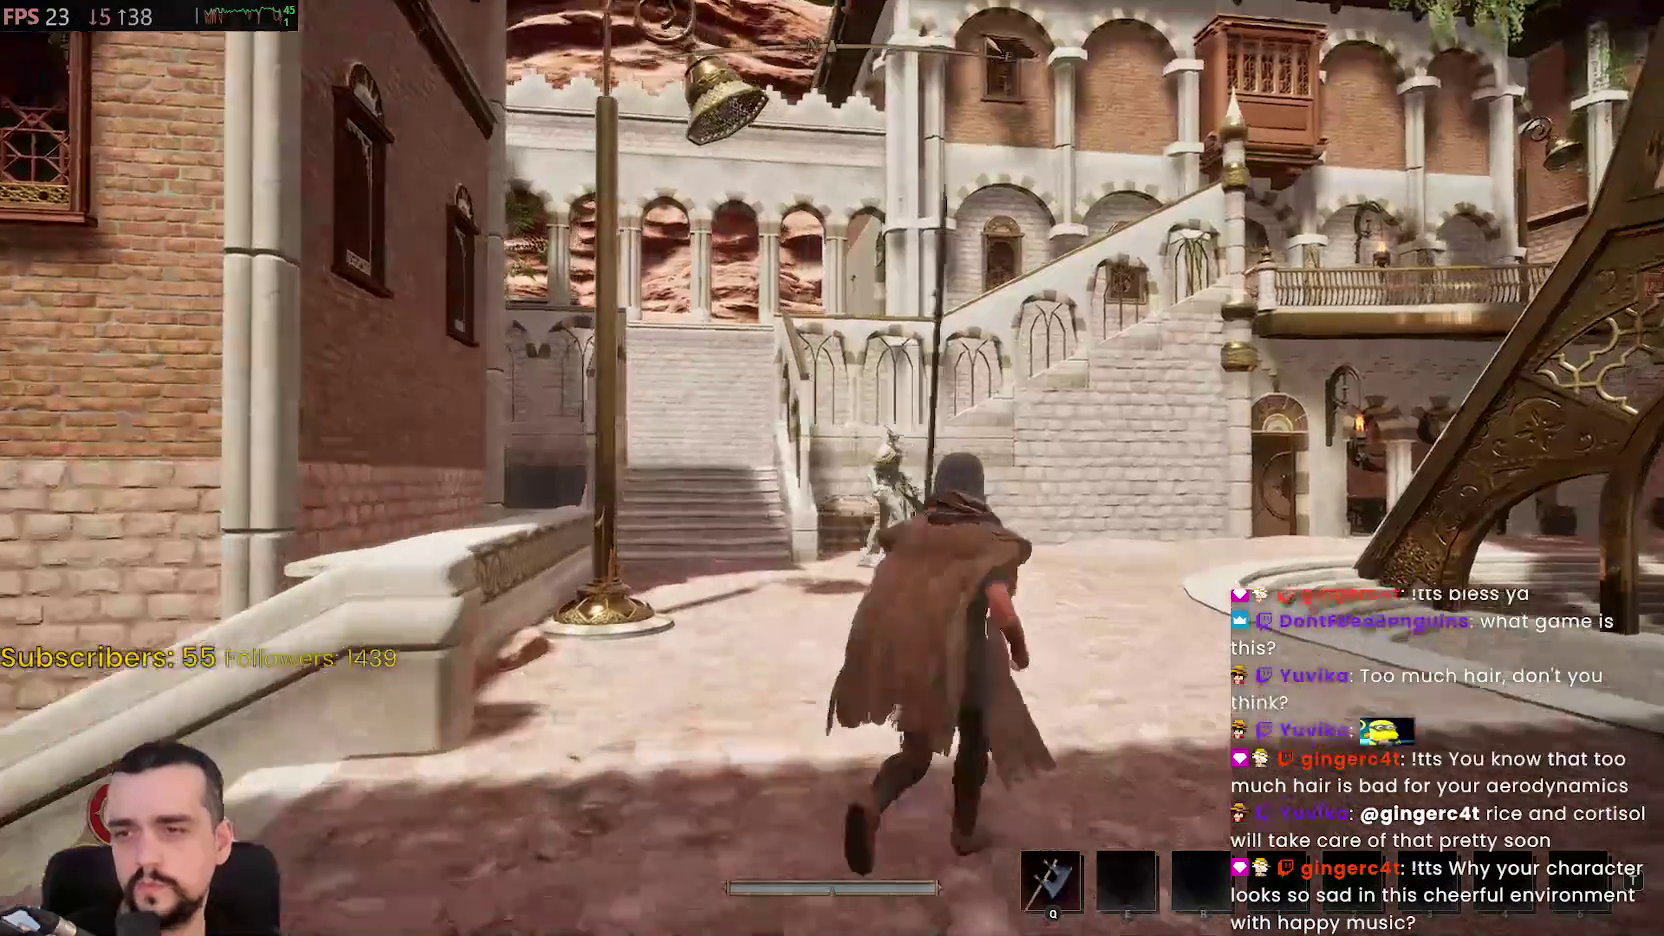
key("w")
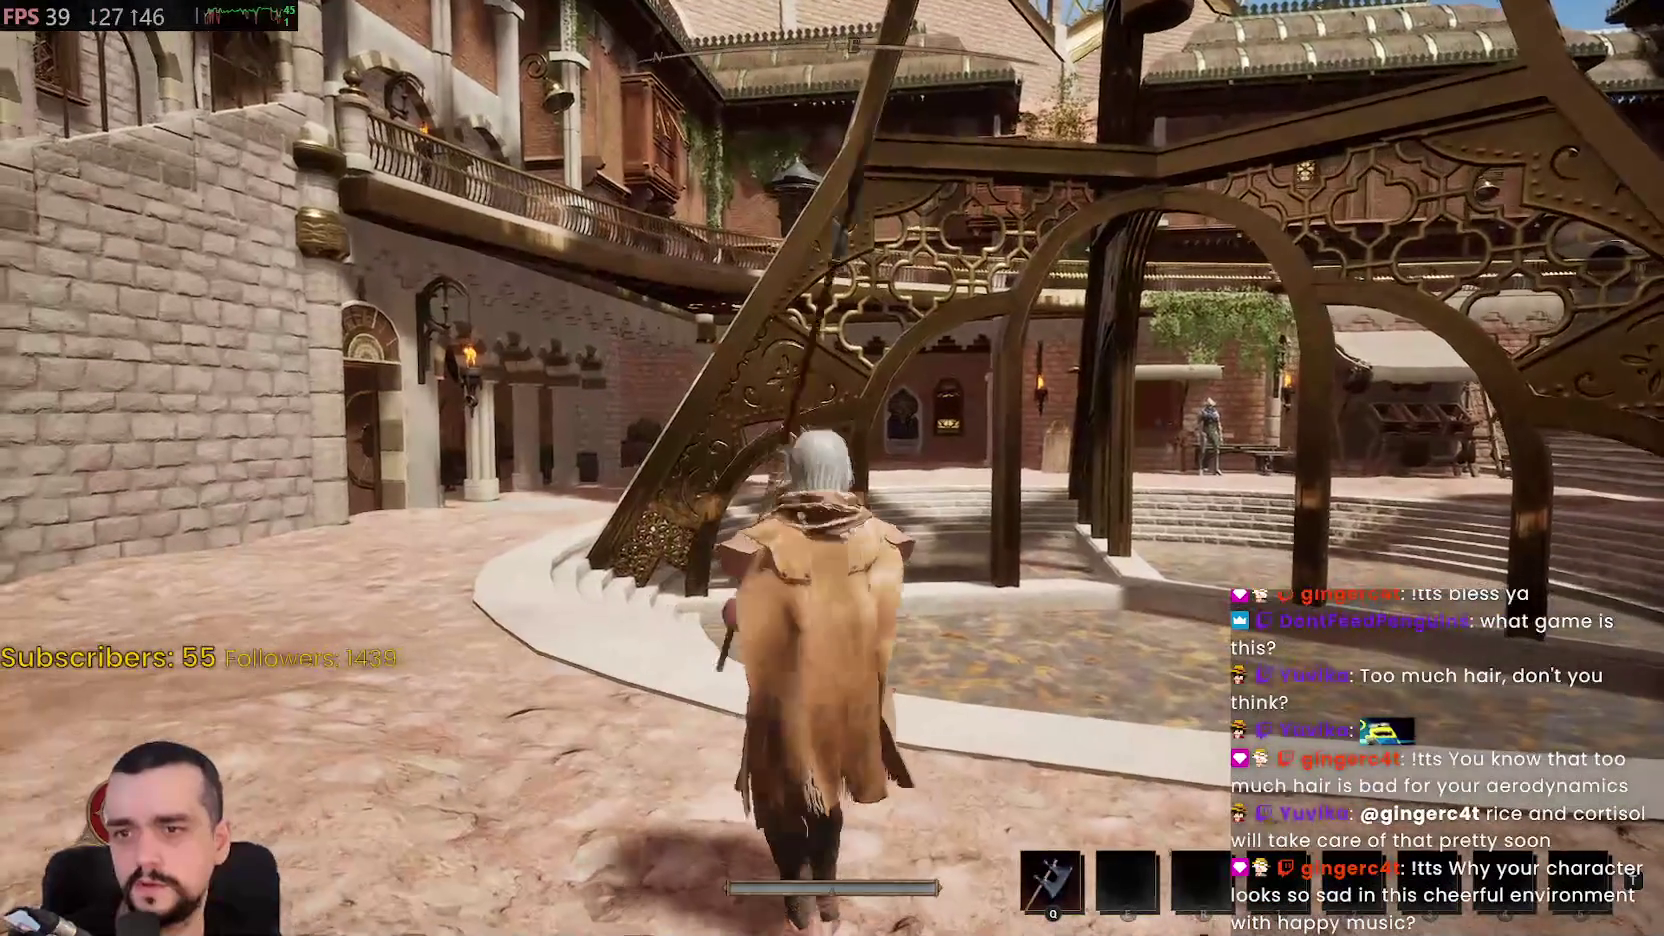
key("w")
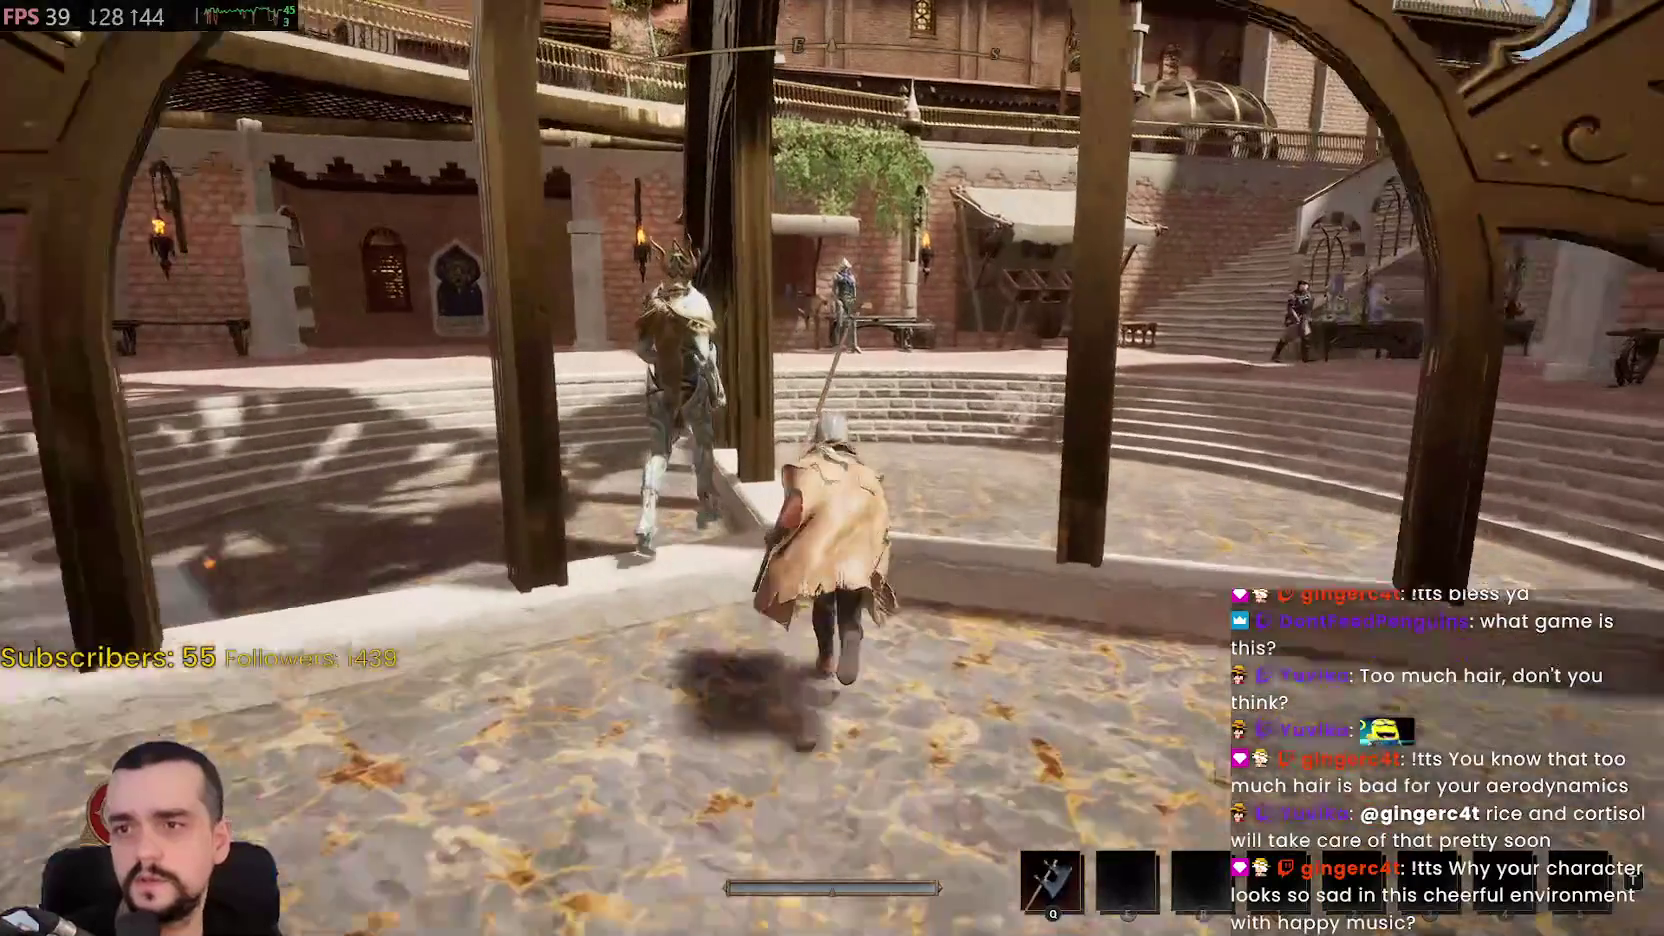
key("w")
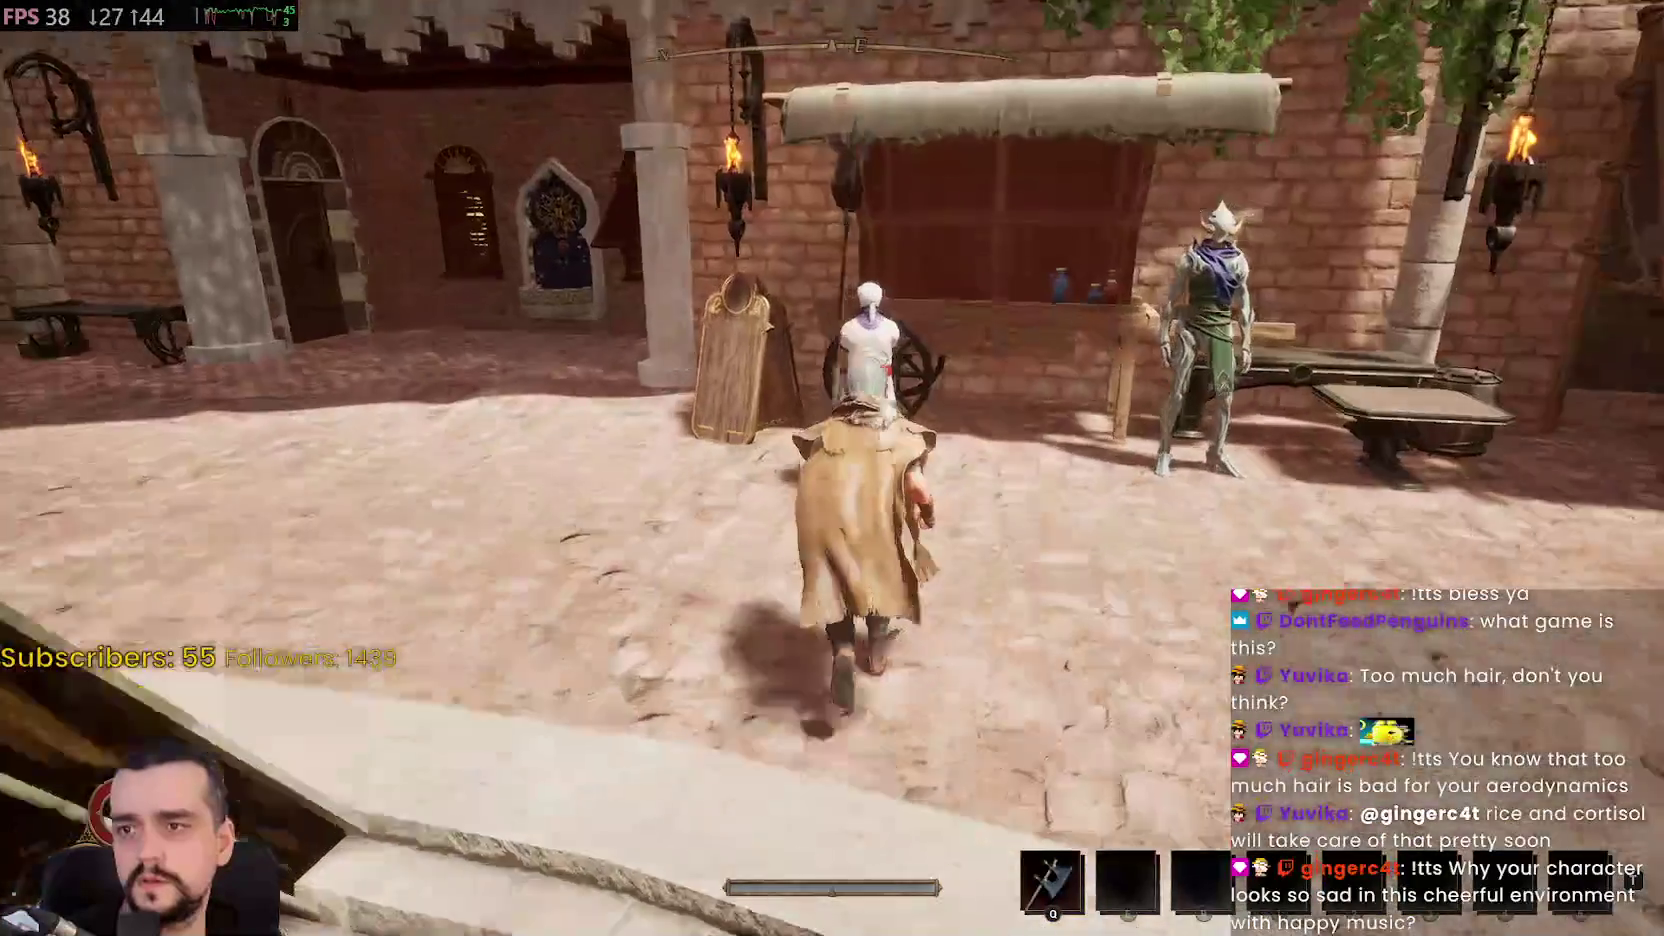
key("w")
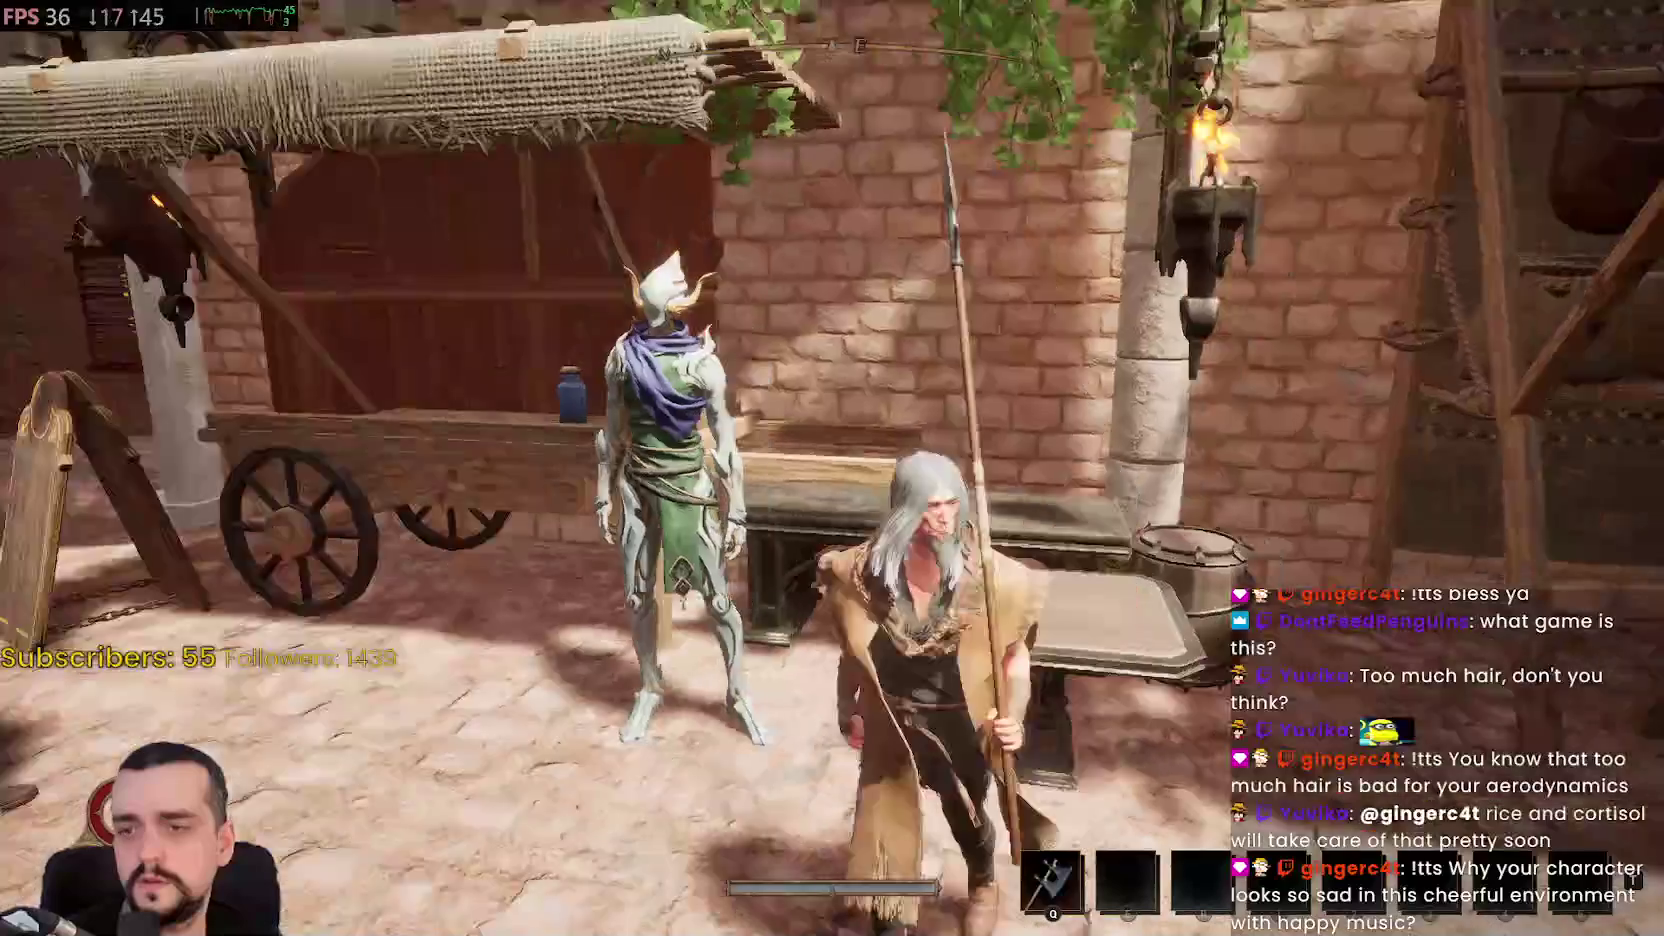
Ask apothecary Selvarin to see his wares, then close the trade without buying
key("f")
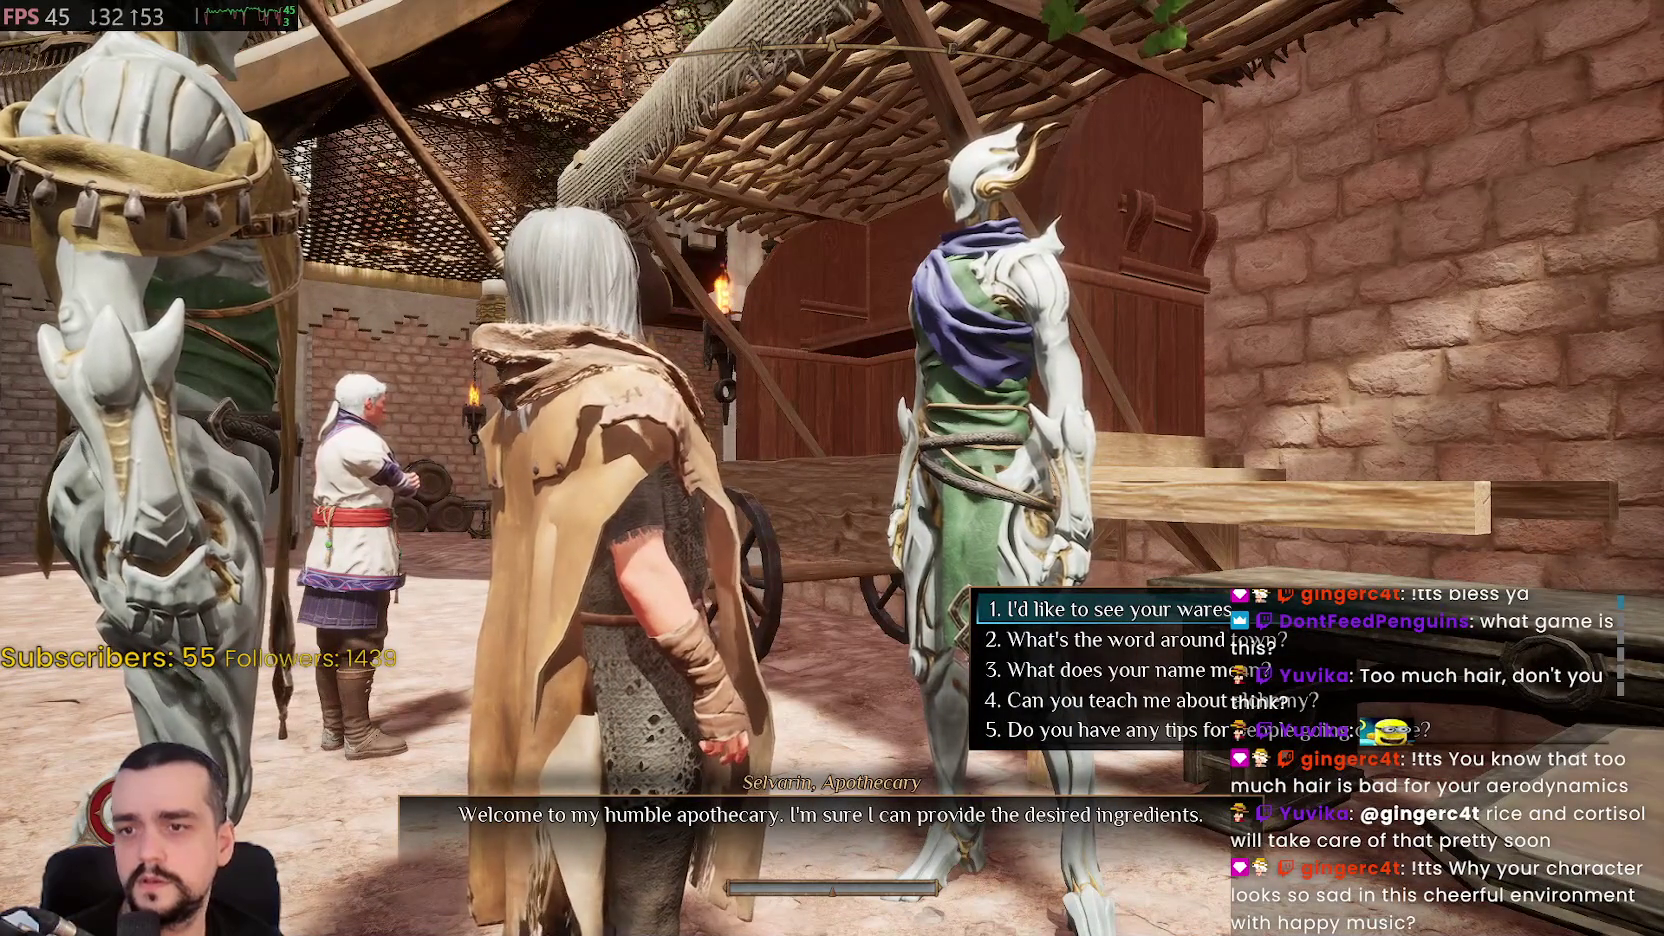
key("1")
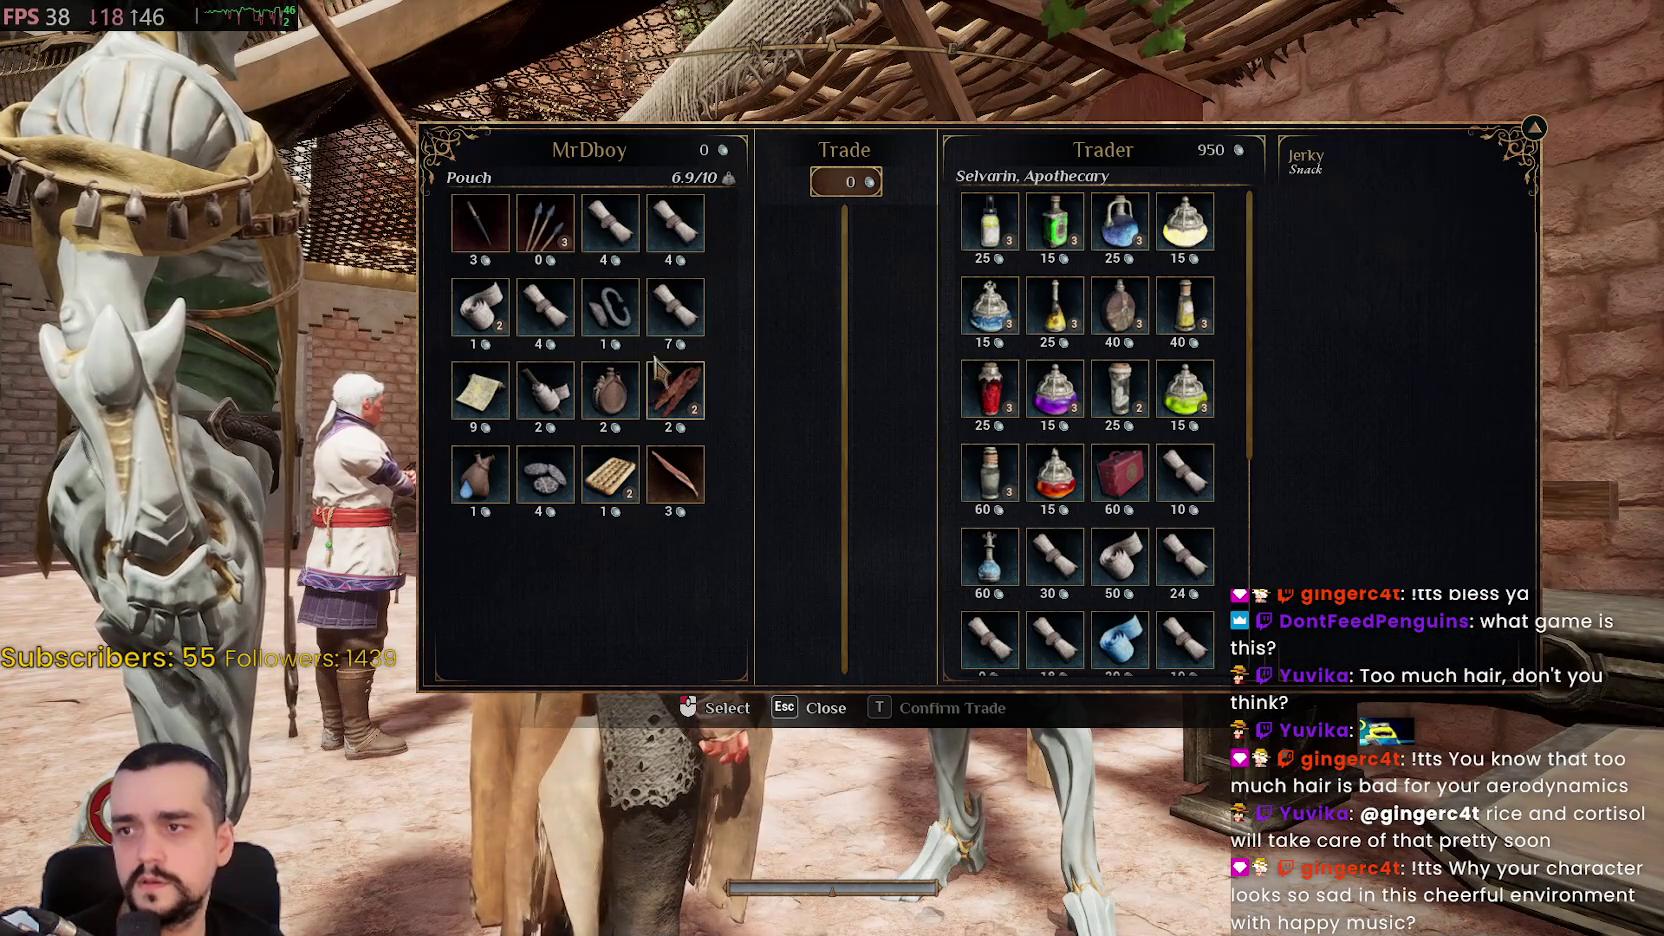
key("Escape")
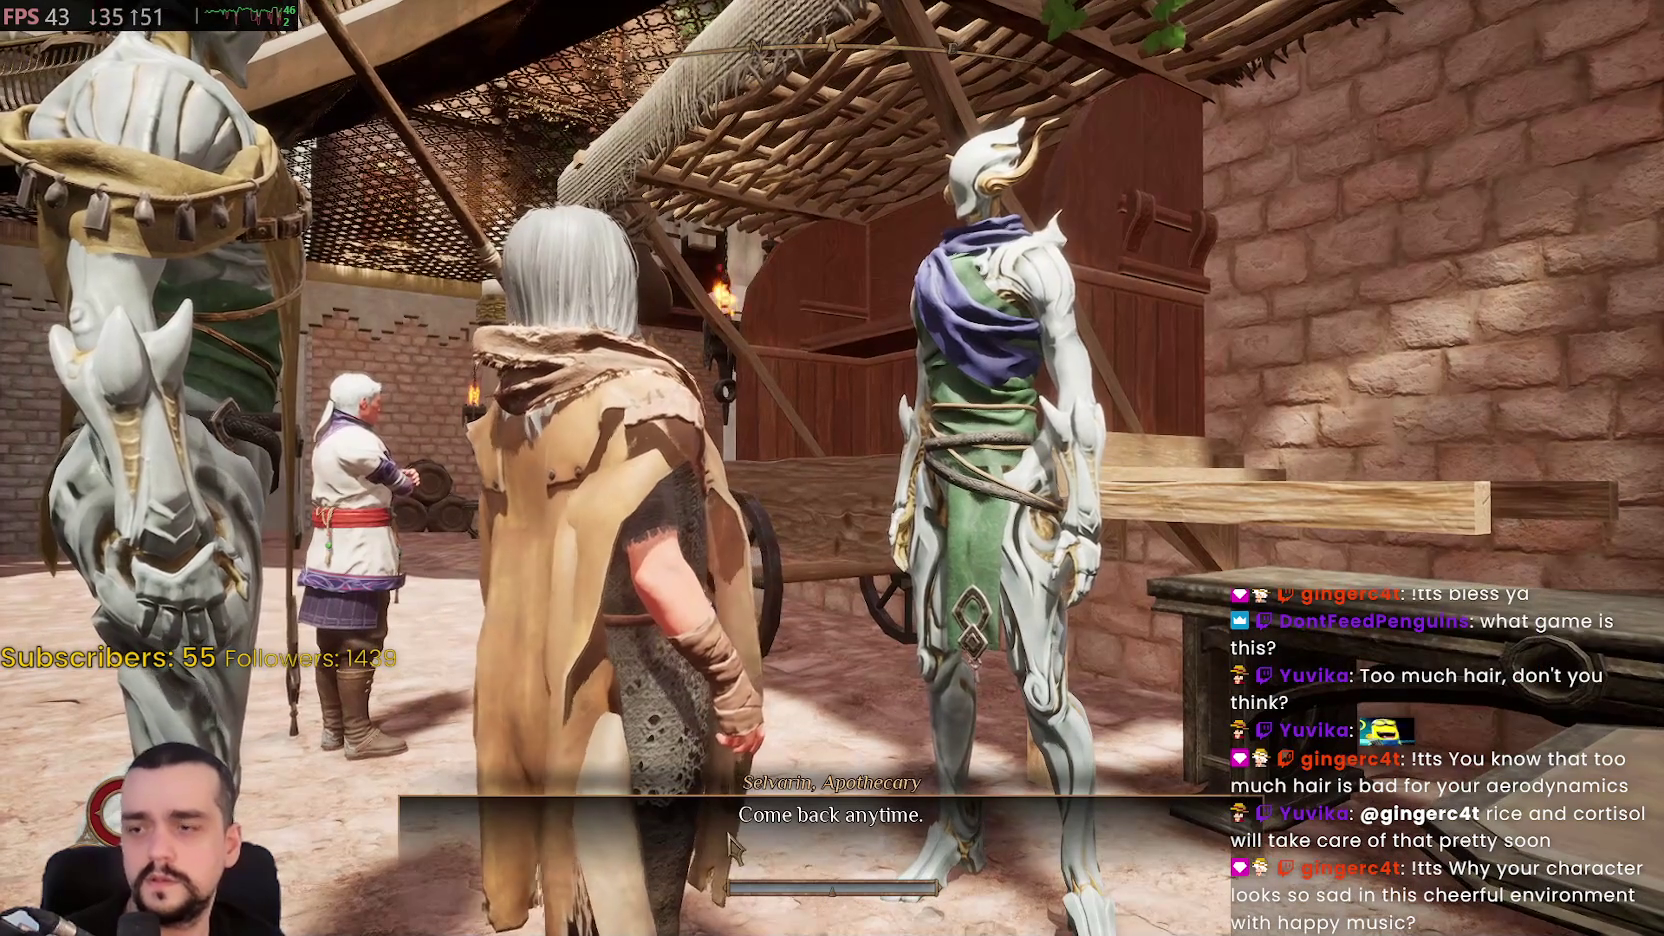
Walk to Liorem and answer that you're really not having a good day
key("w")
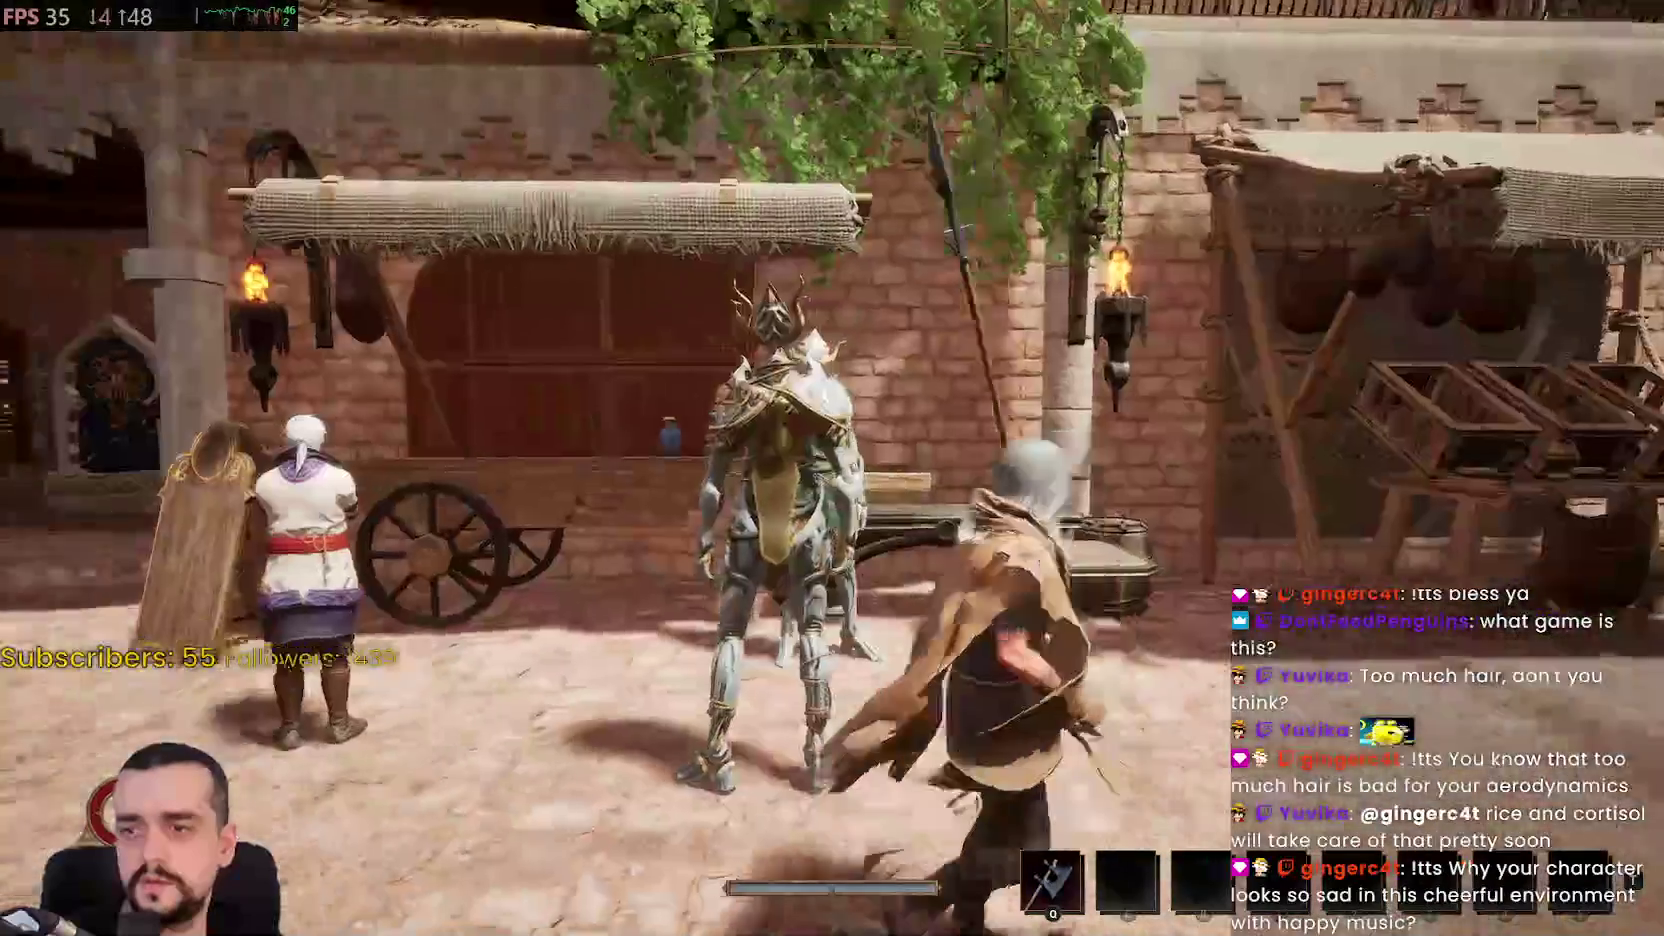
key("f")
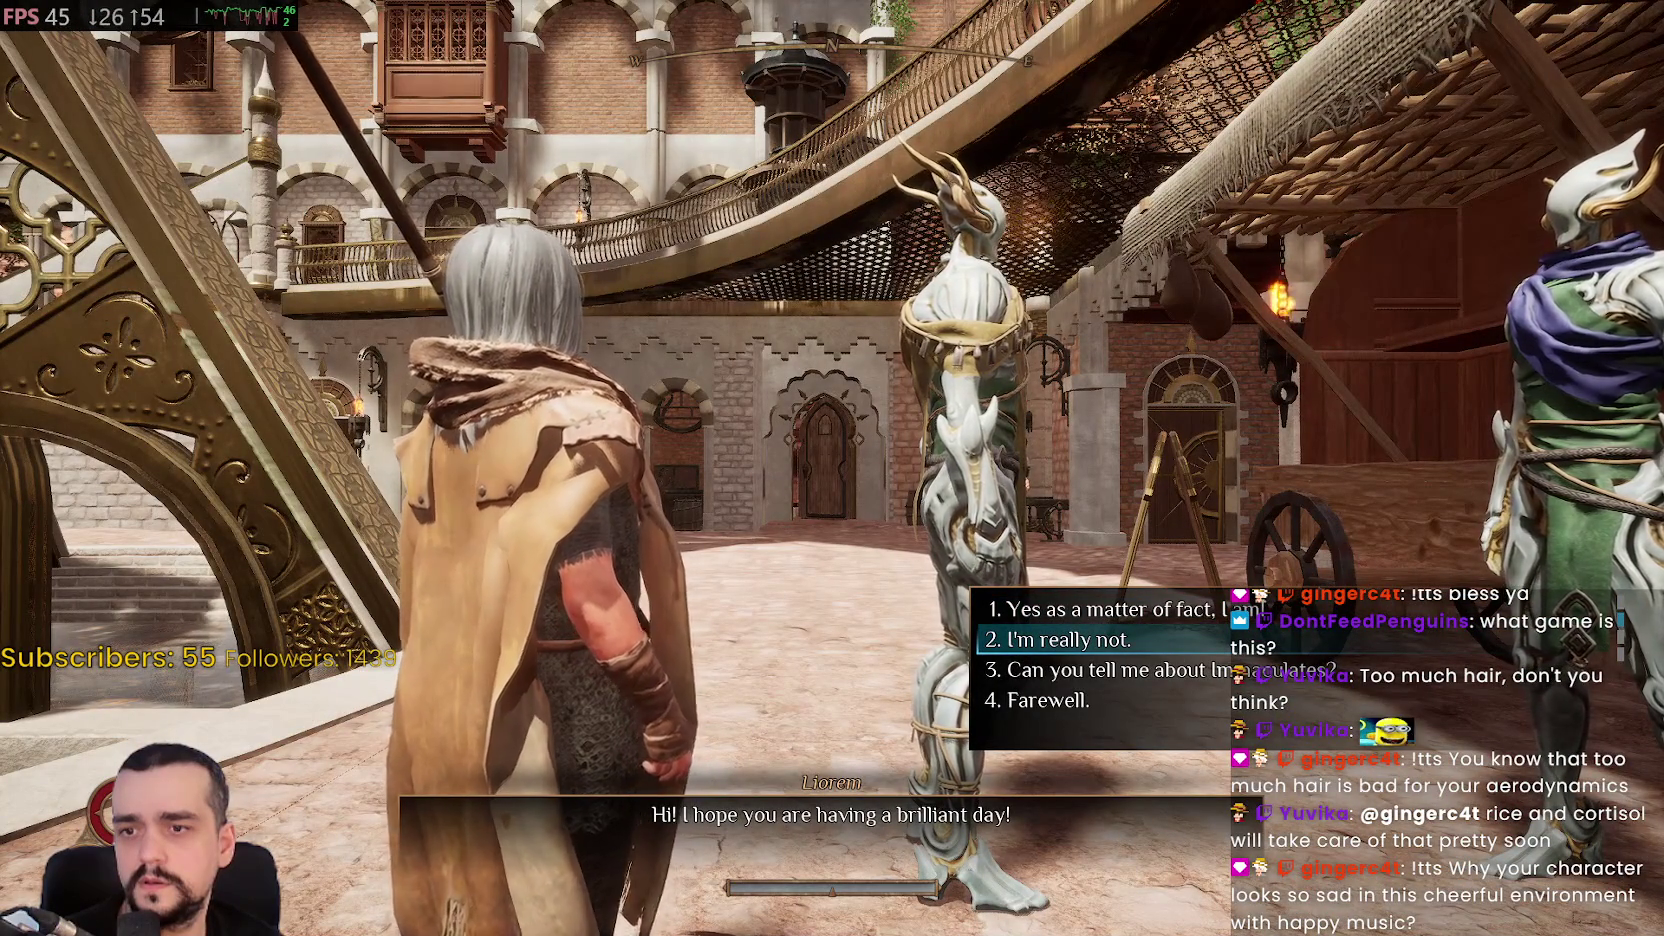
key("2")
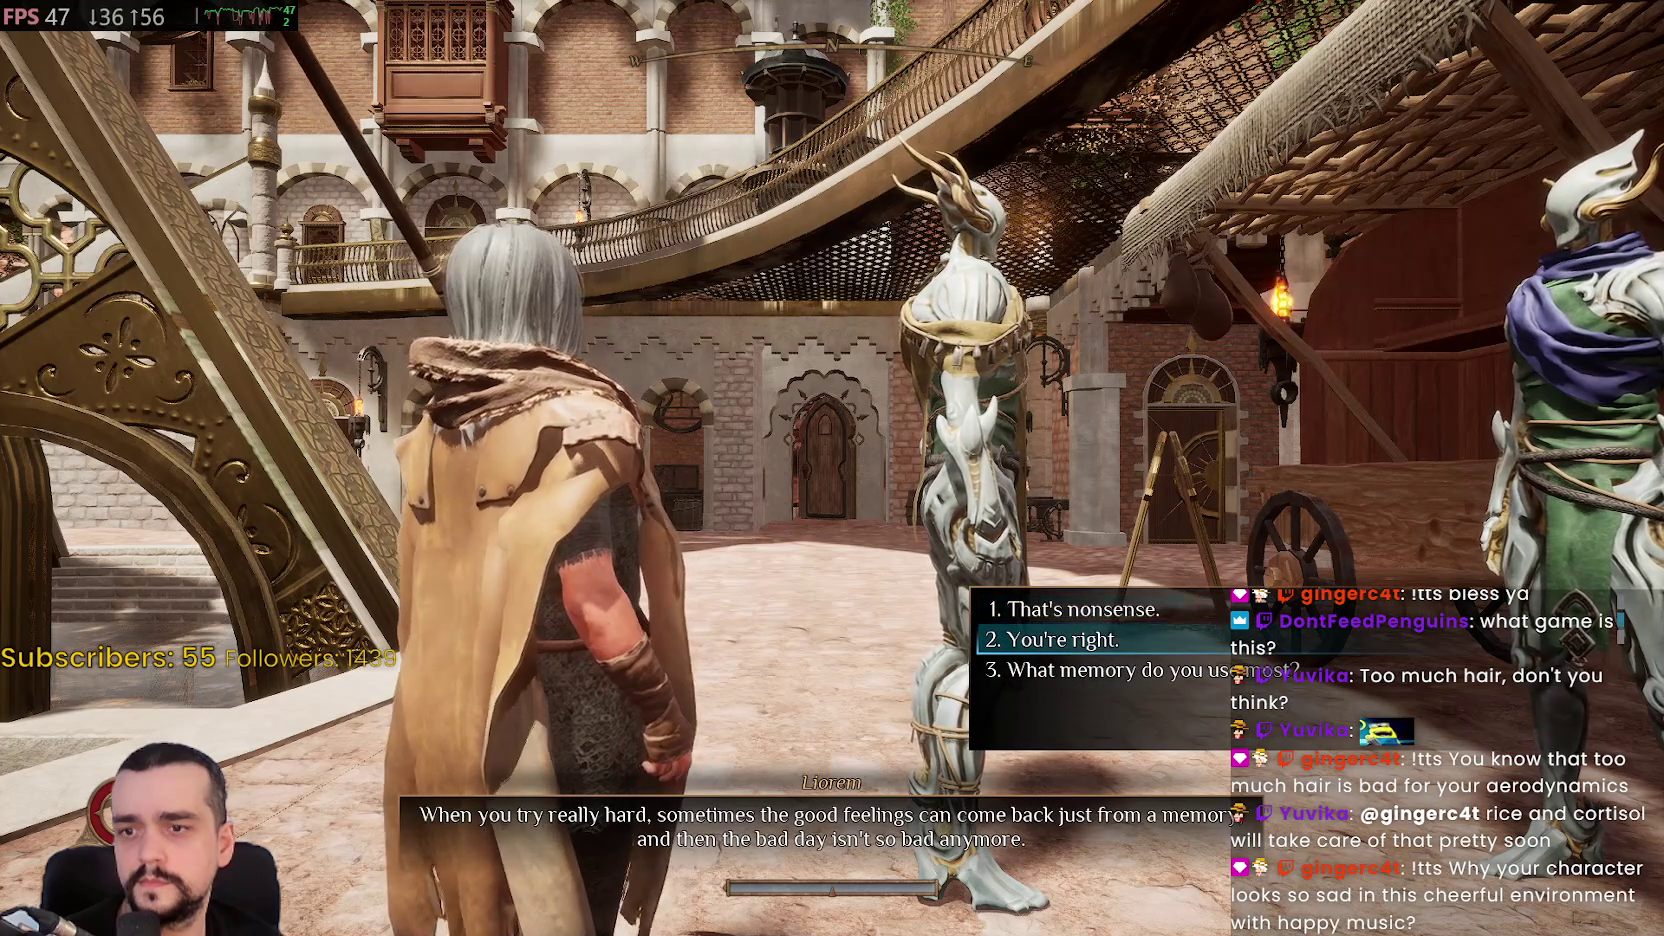
Agree with Liorem, then run up to the cliff-edge platform and back to the sundial
key("2")
key("w")
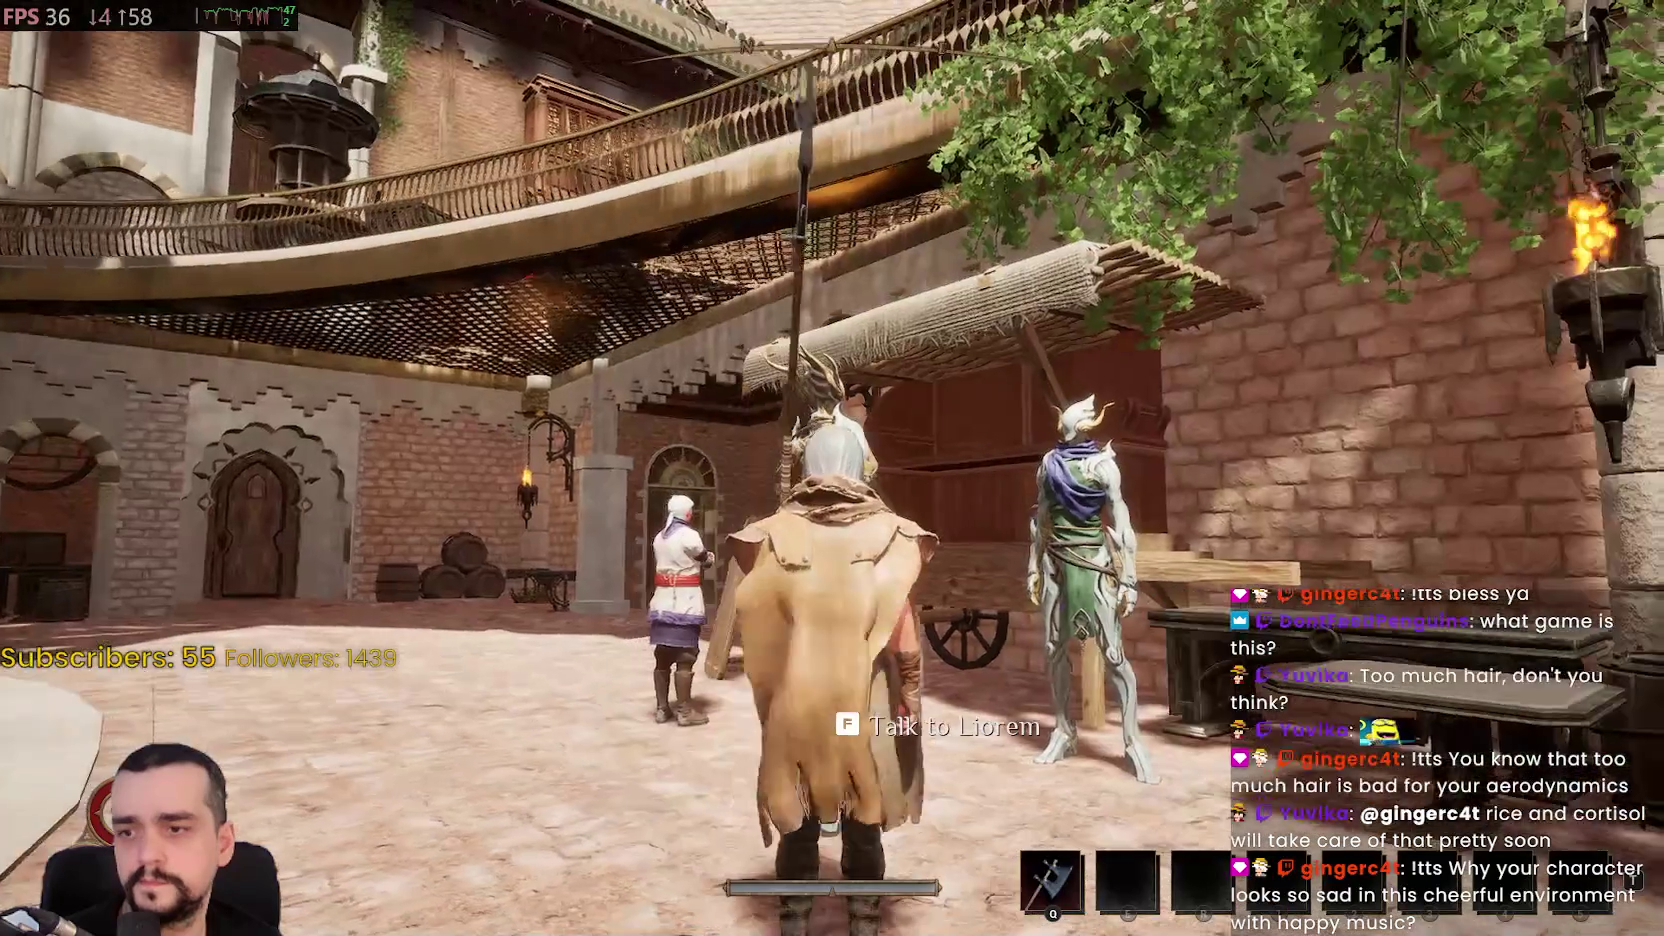
key("w")
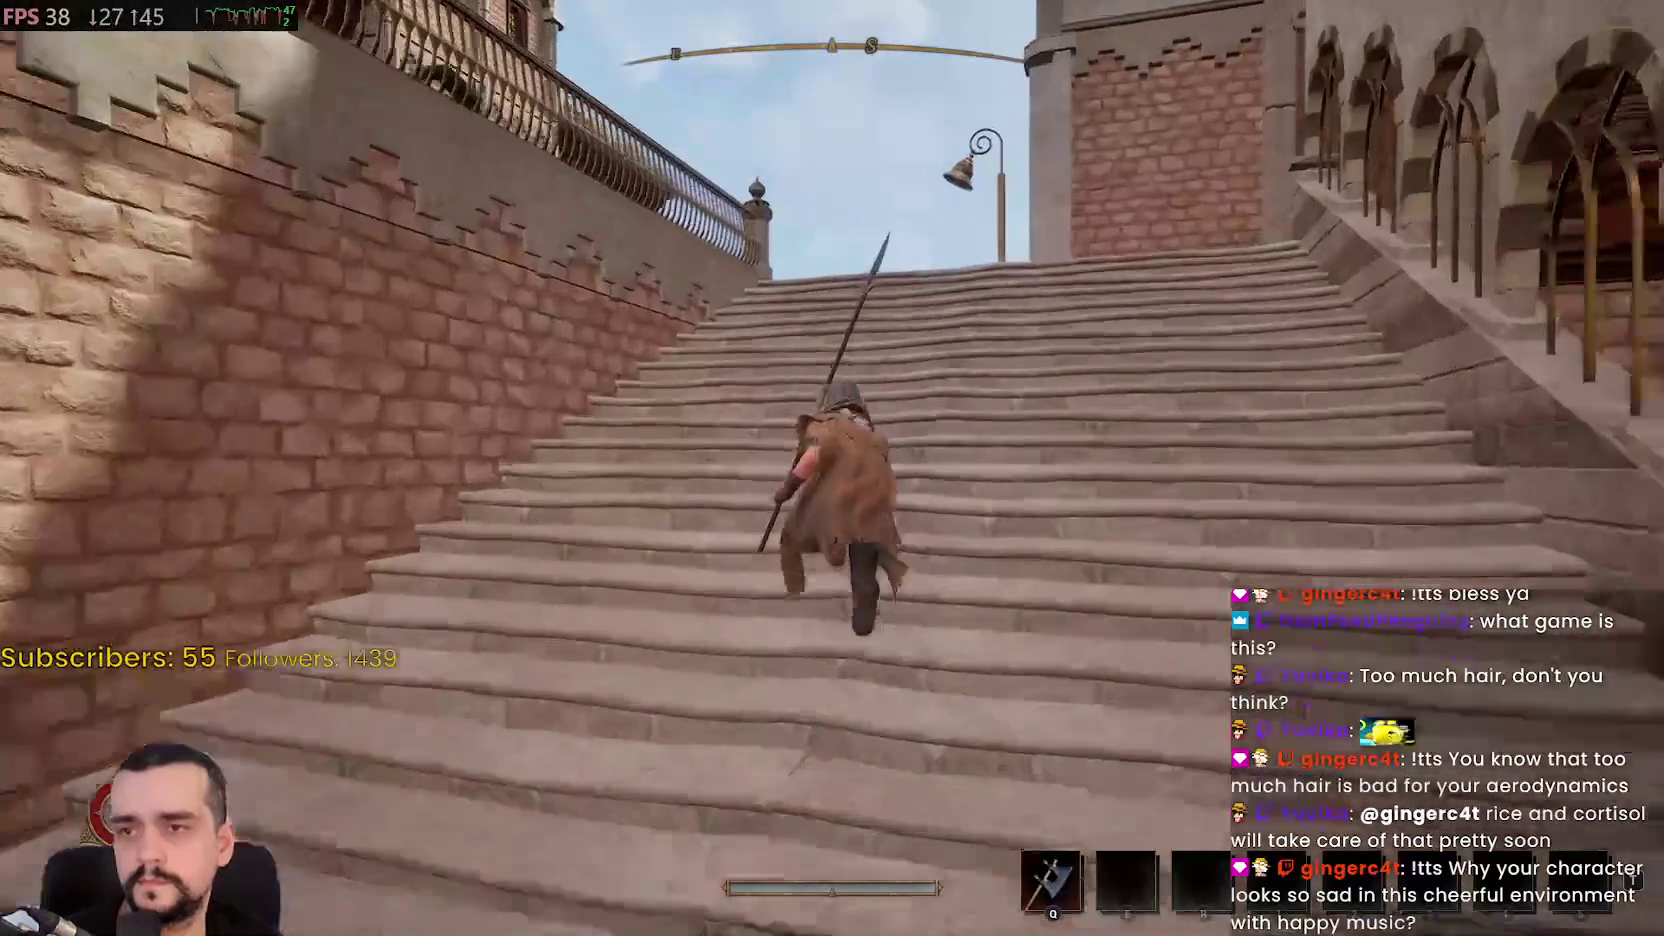
key("w")
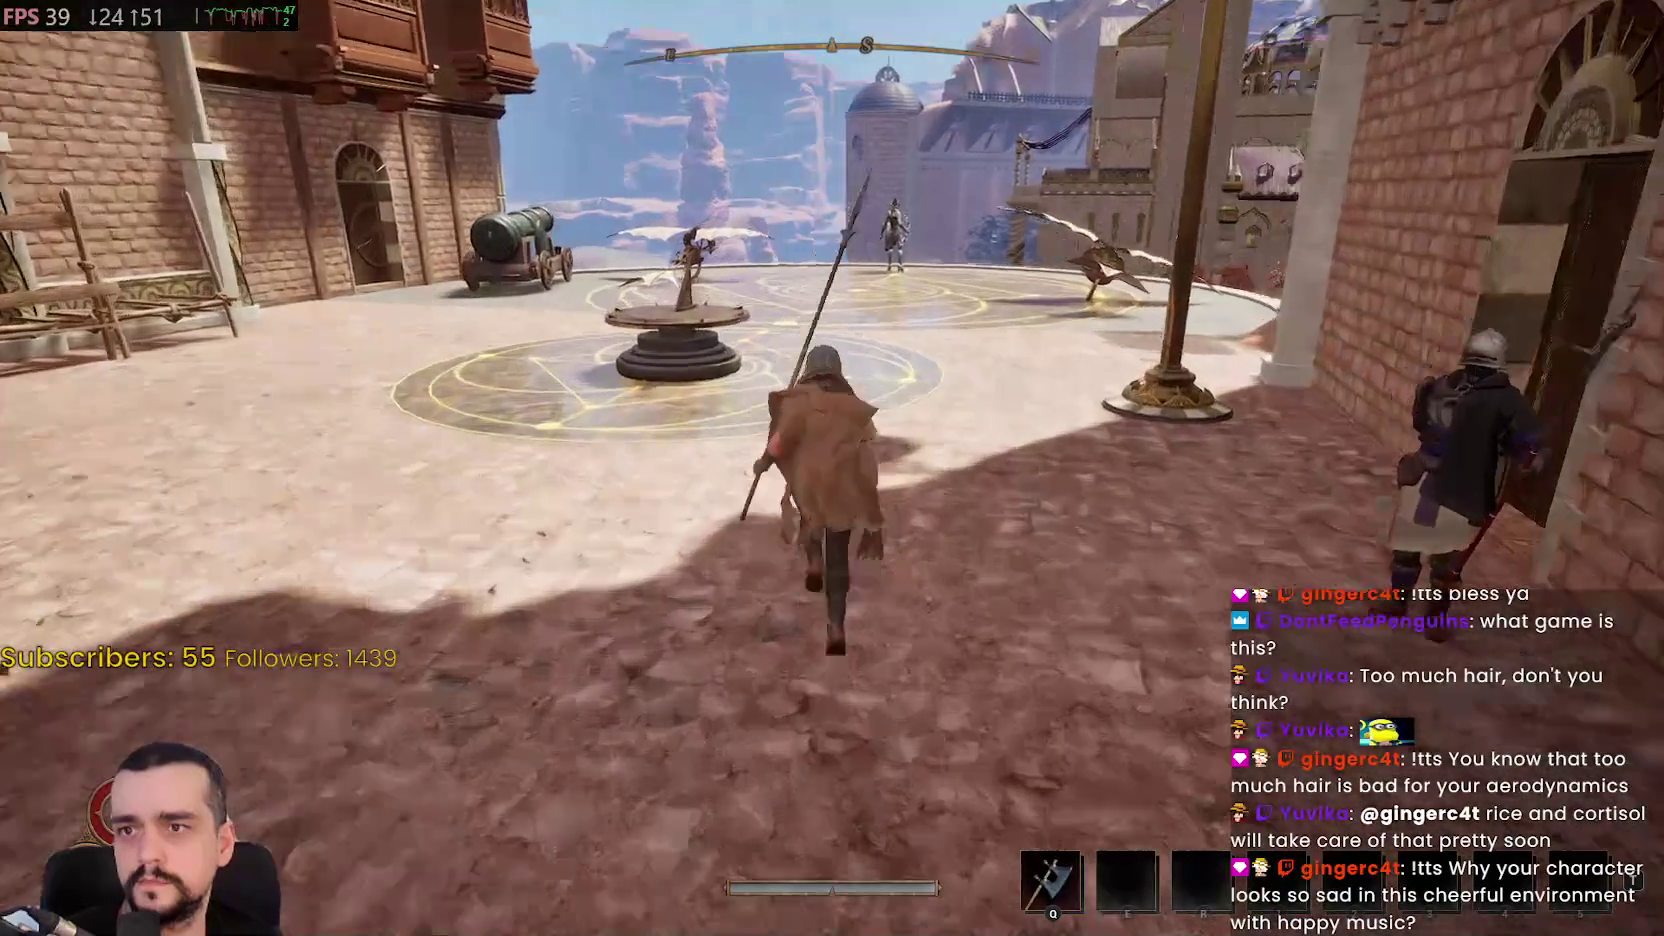
key("w")
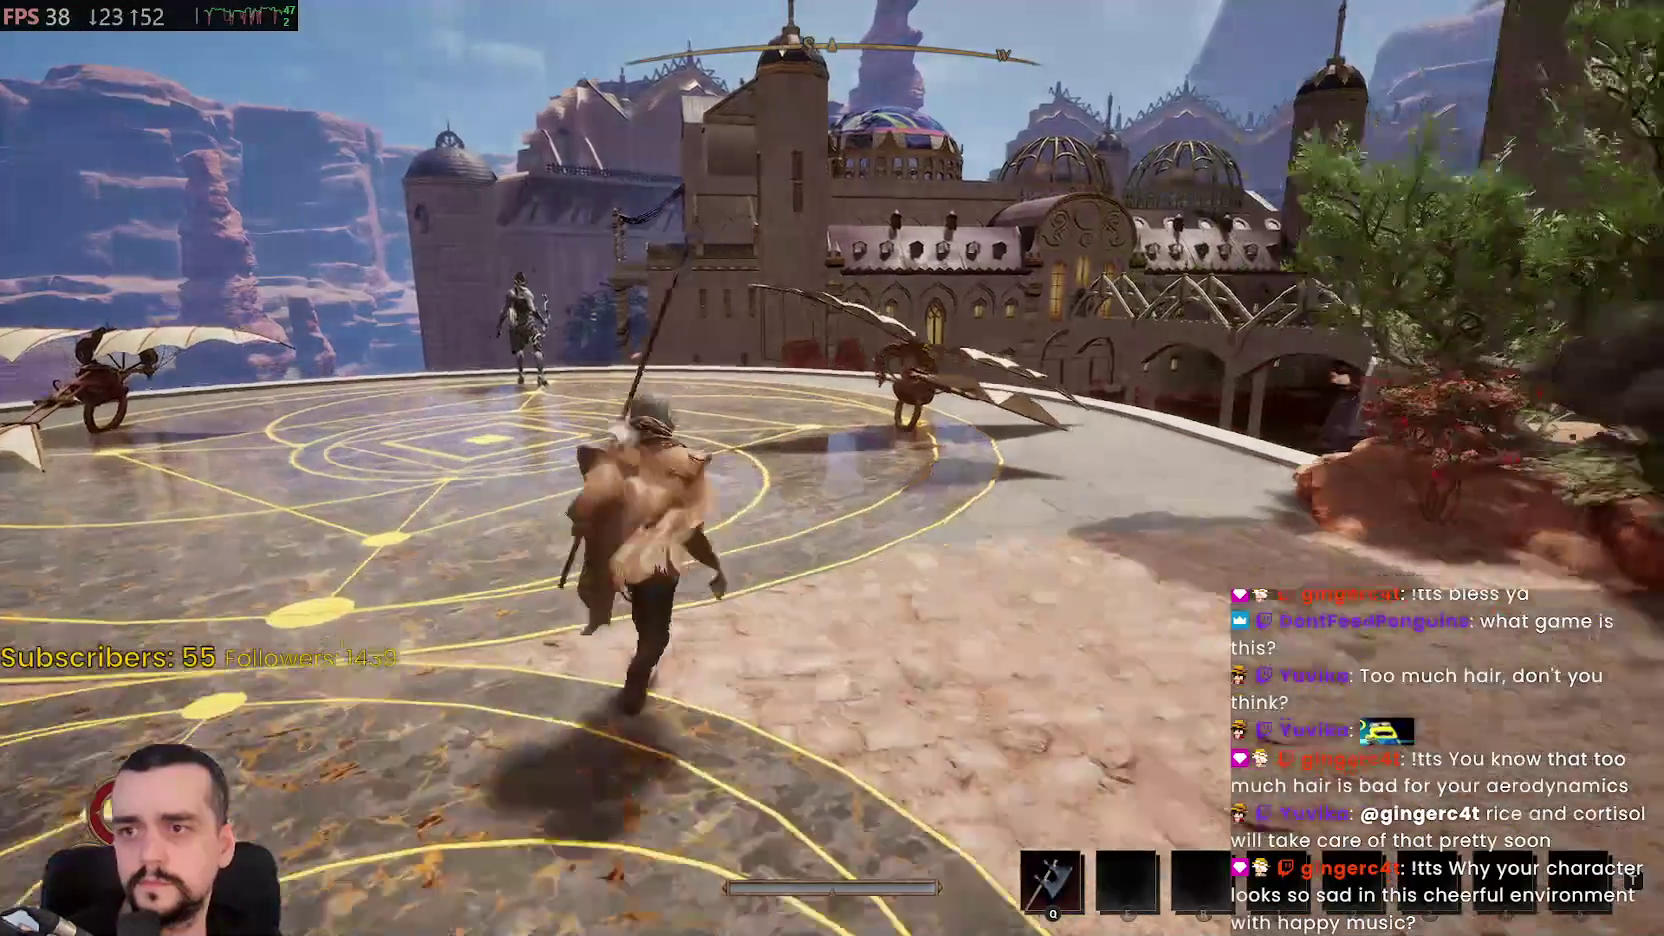
key("w")
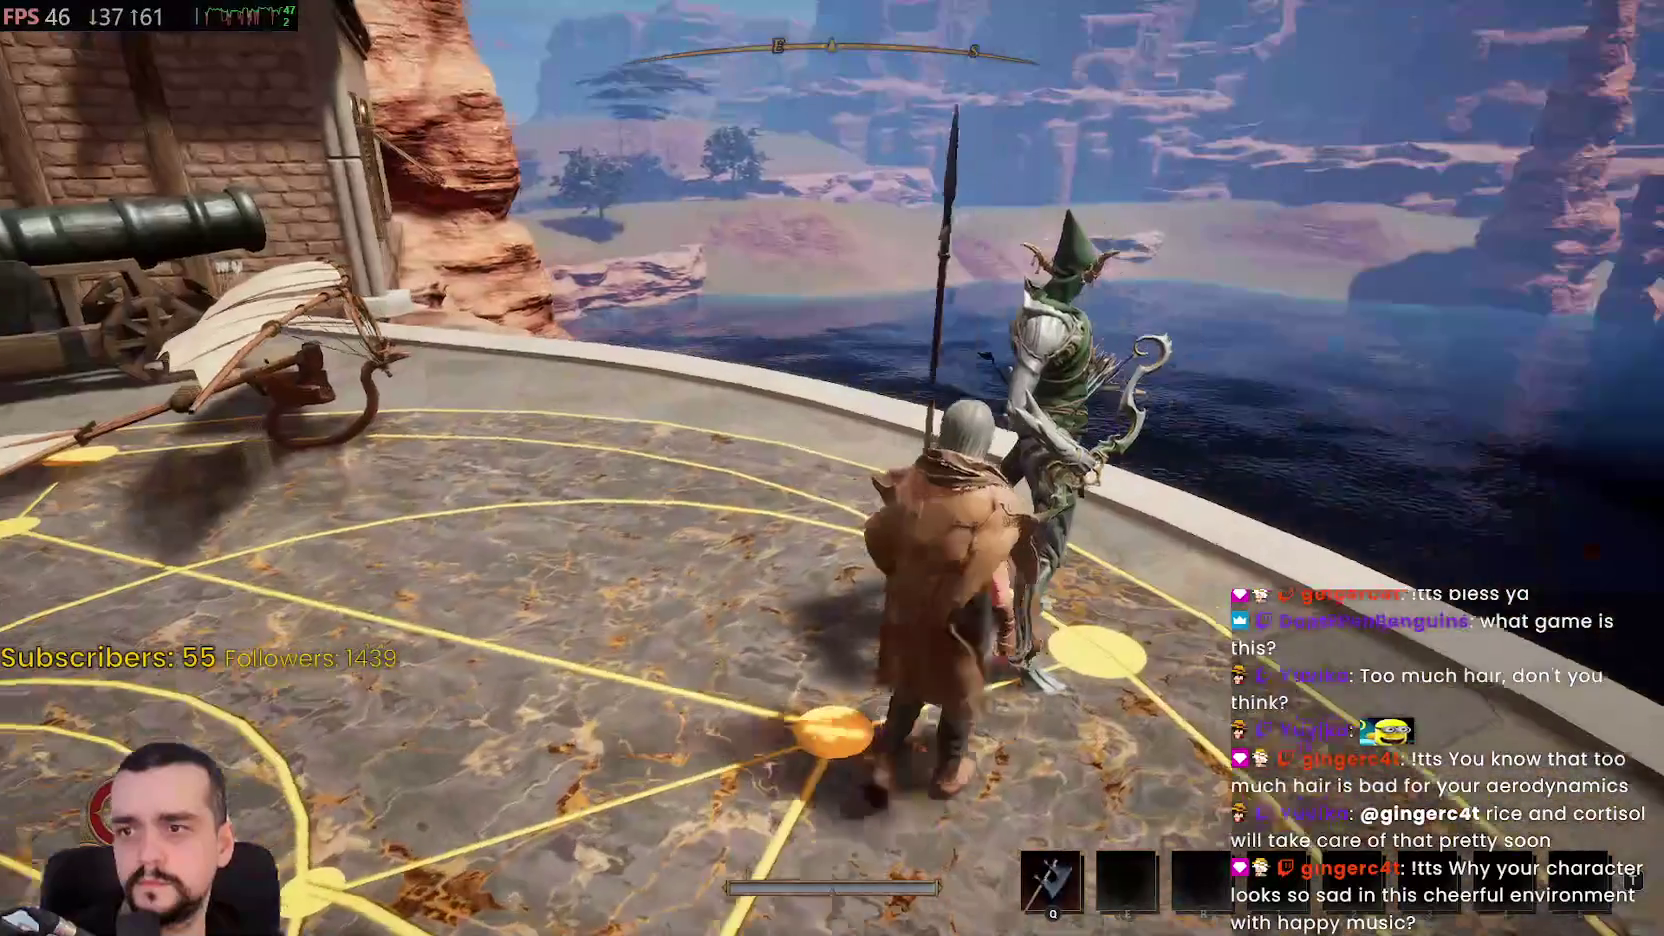
key("w")
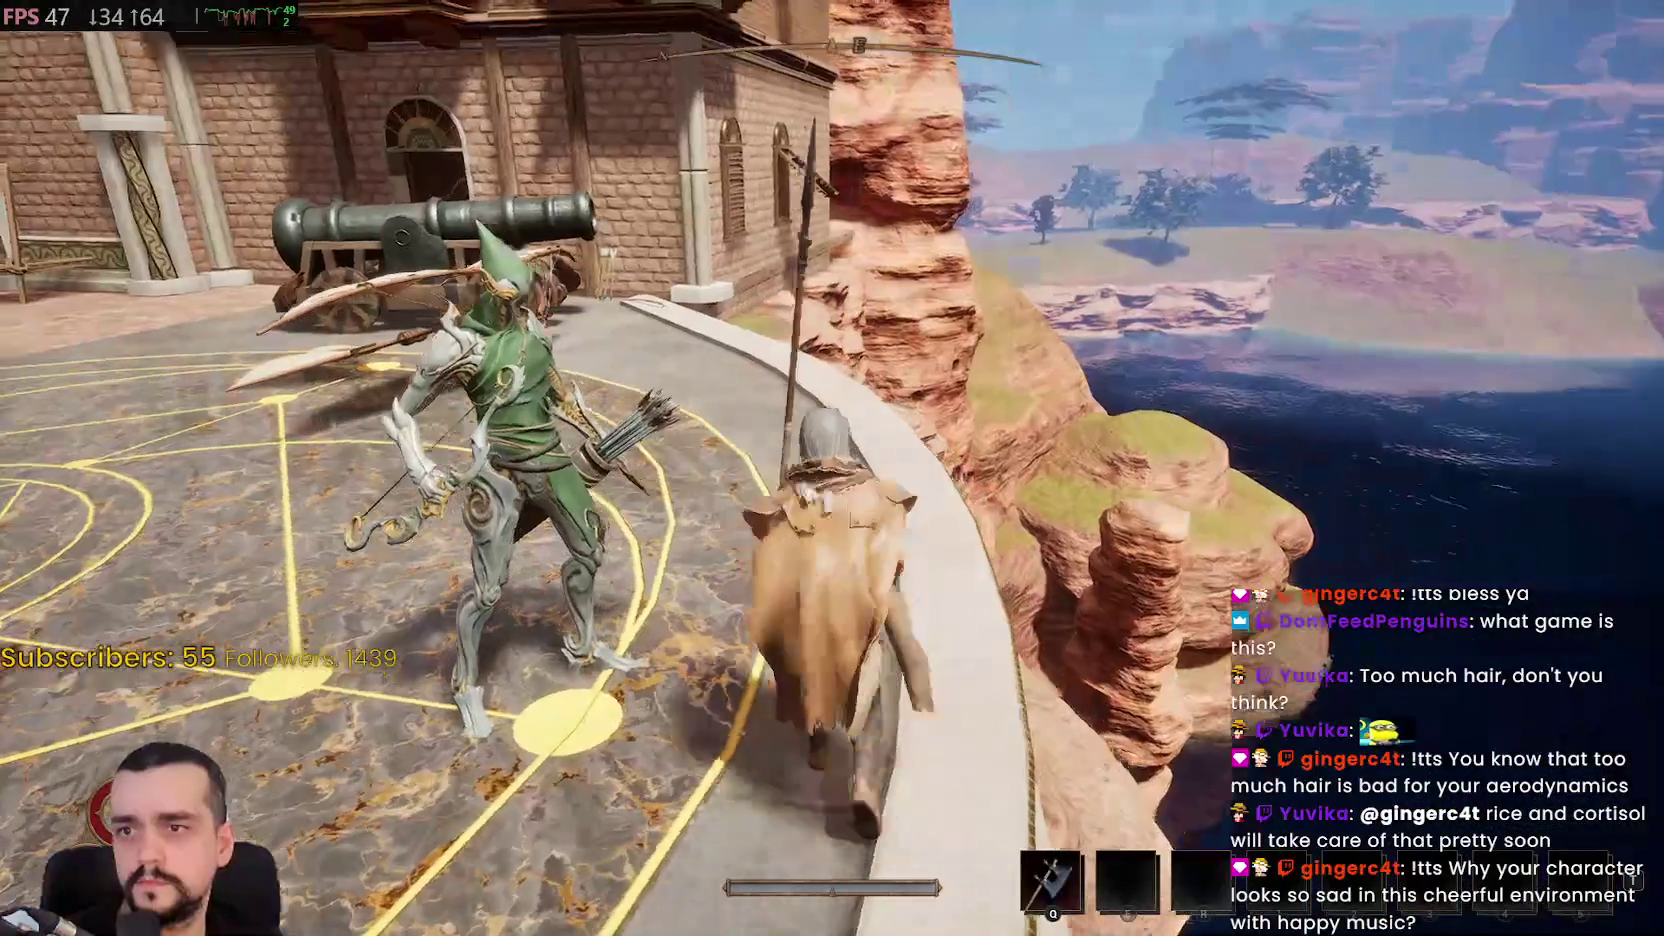
key("w")
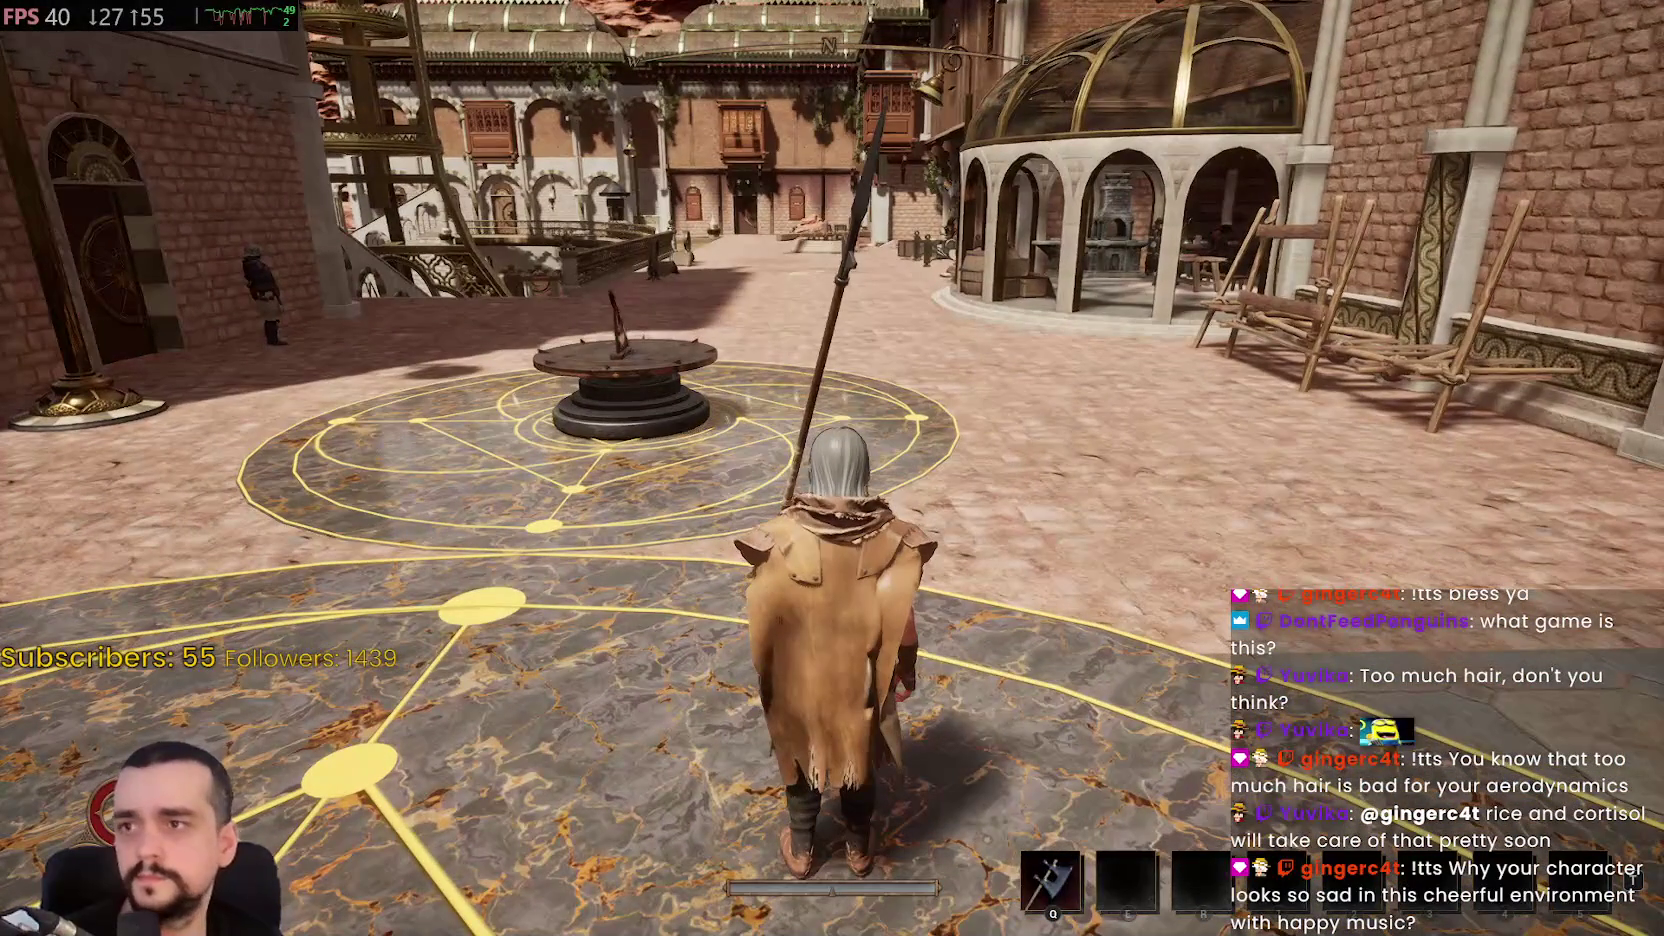
Check Status Effects and the Call to Adventure quest, then head toward the workshop
key("i")
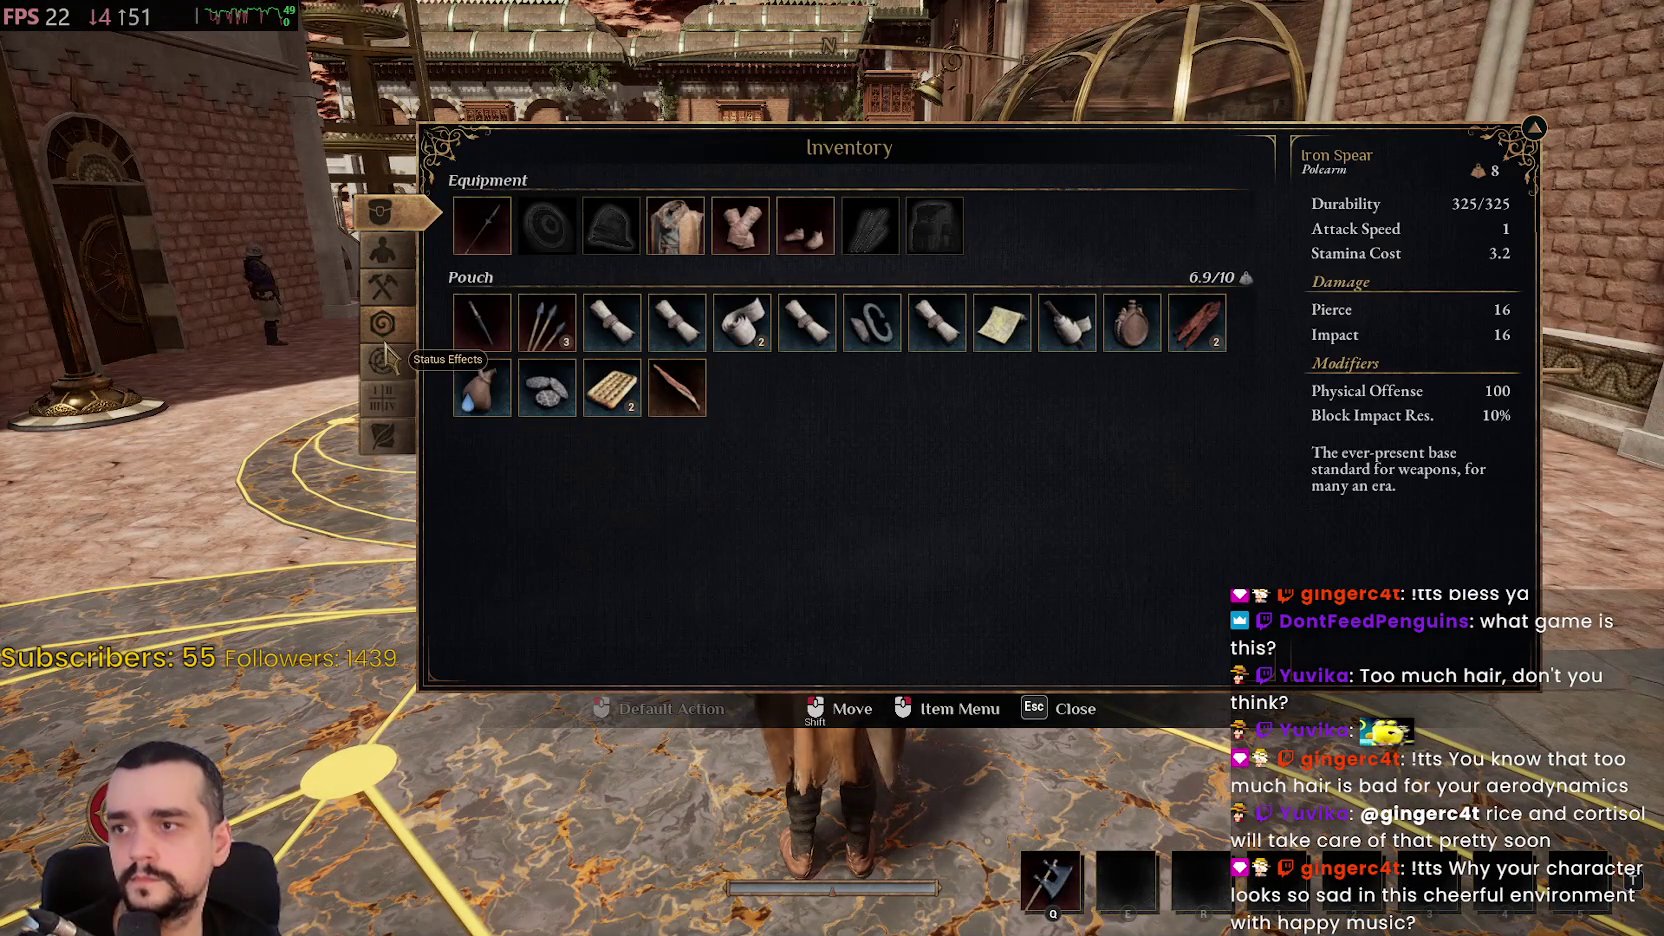
left_click(385, 343)
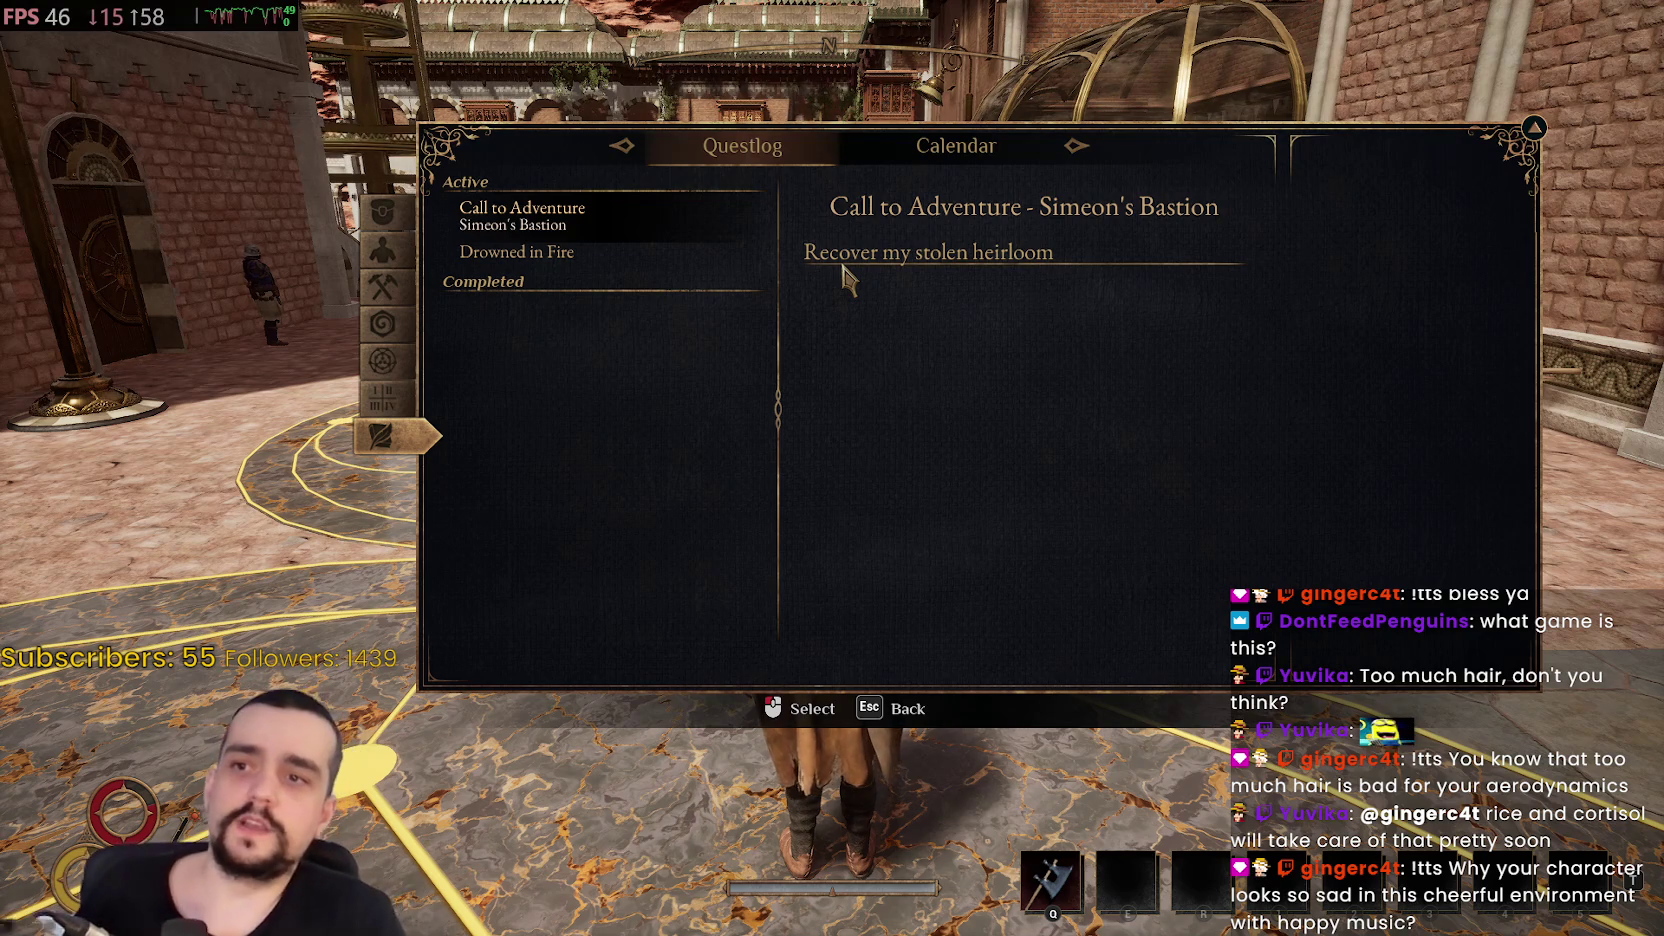
key("Escape")
key("w")
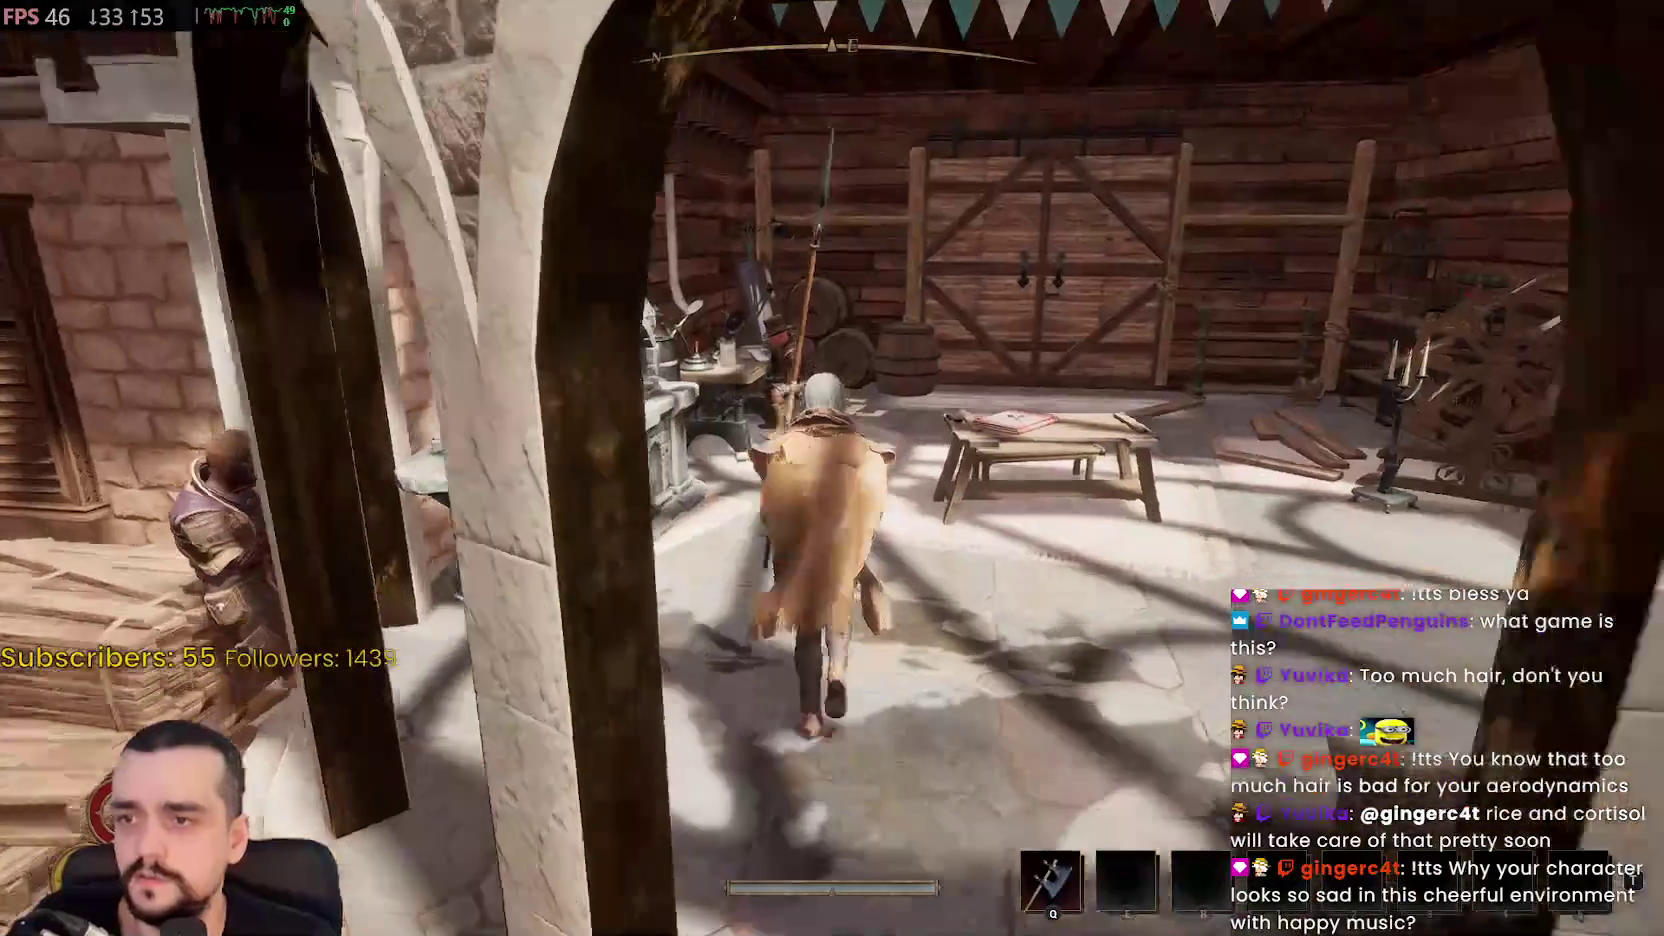
Greet Roch Groulx, Zola Derose and Liorem in turn, leaving each conversation with farewell
key("f")
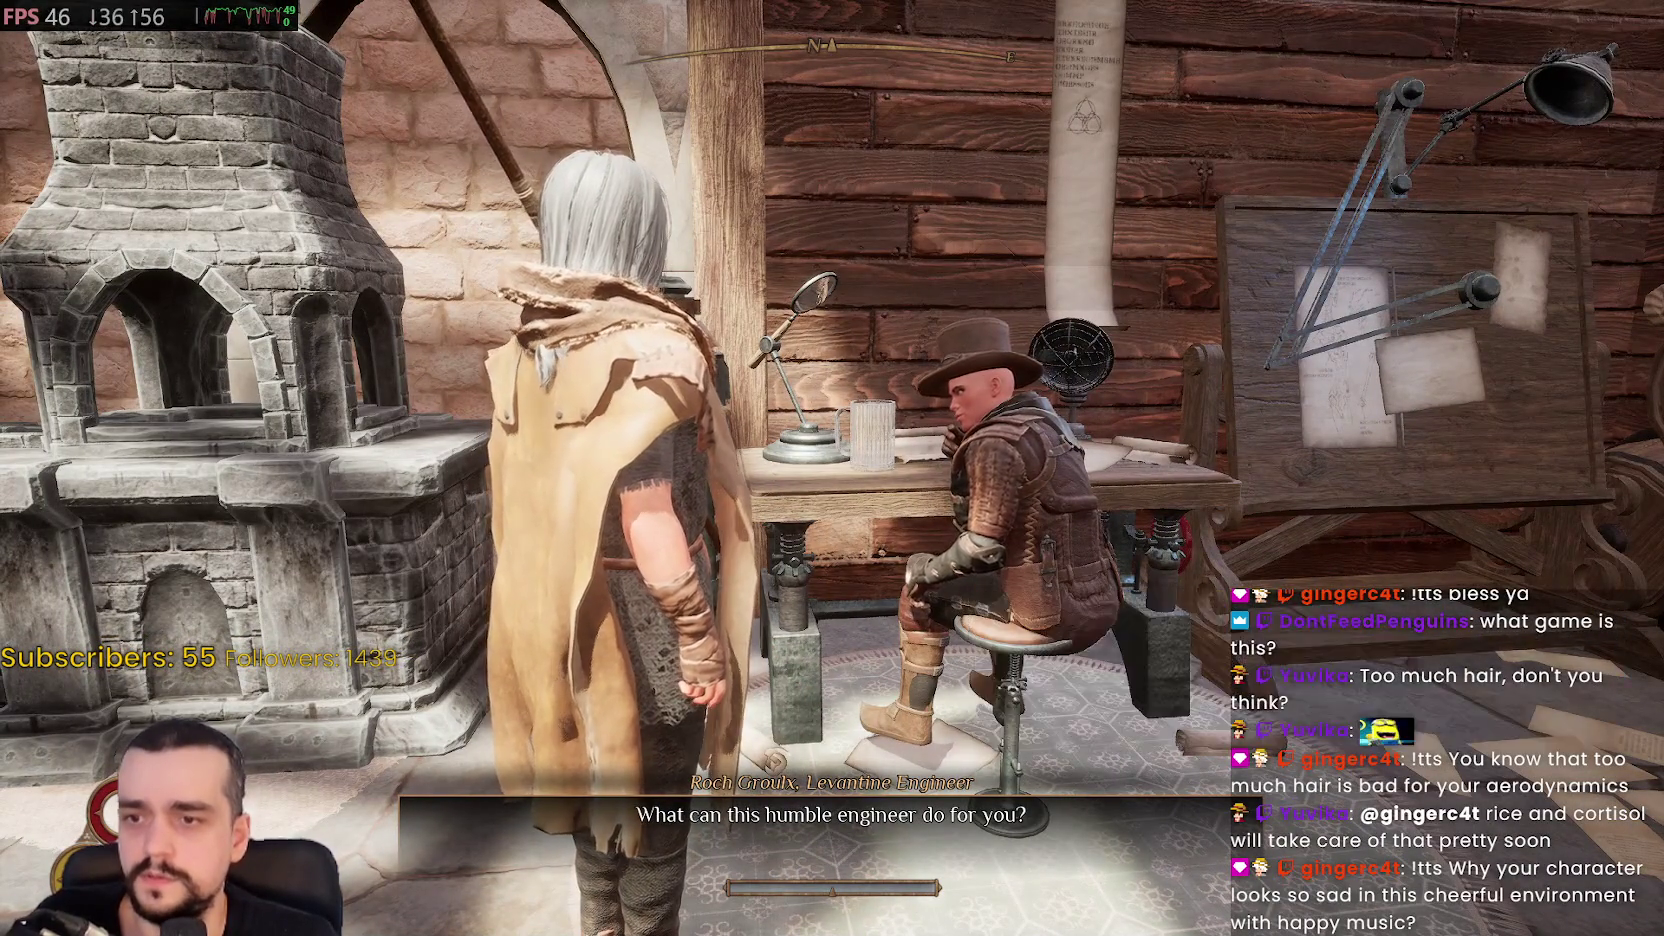
key("Escape")
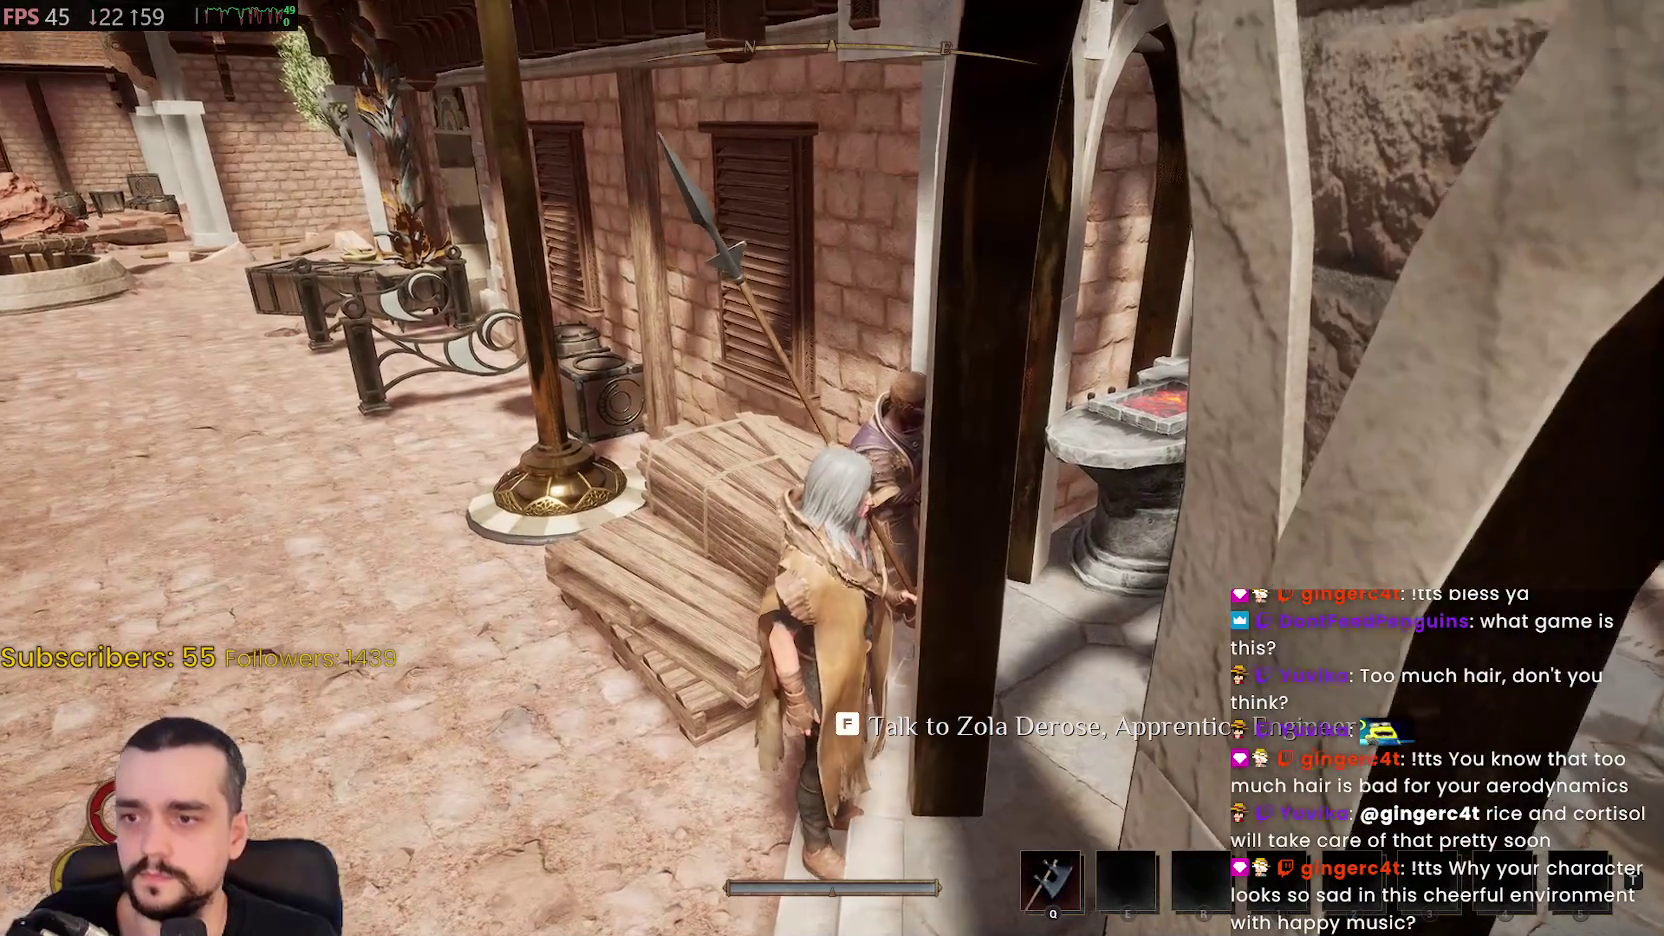
key("f")
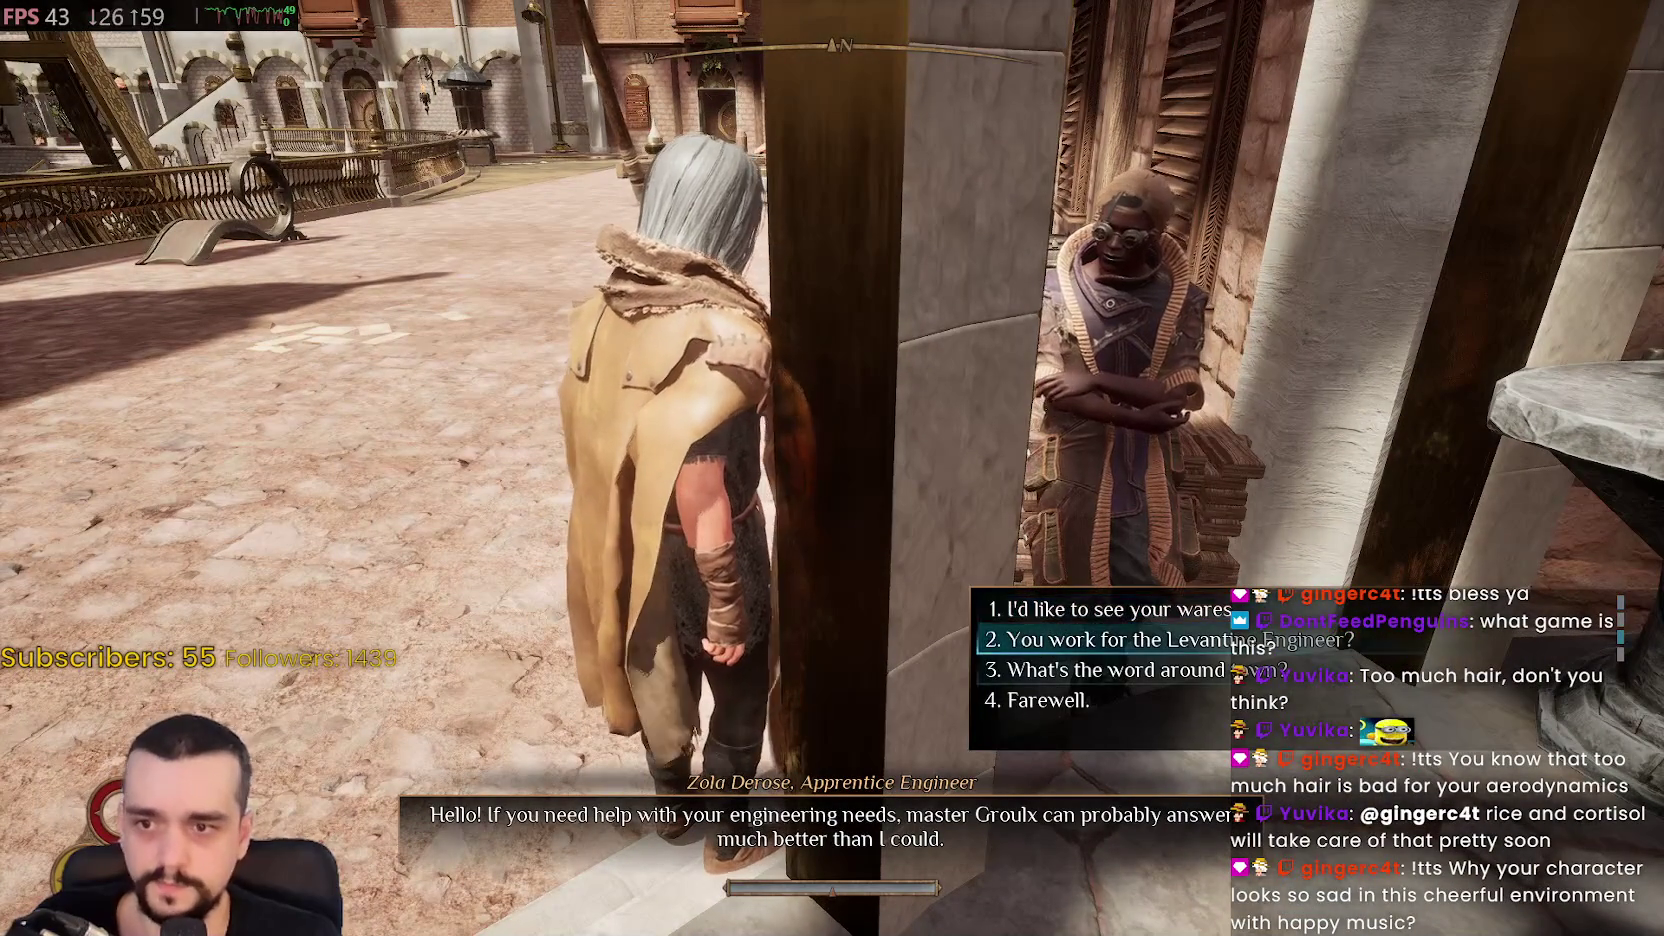
key("4")
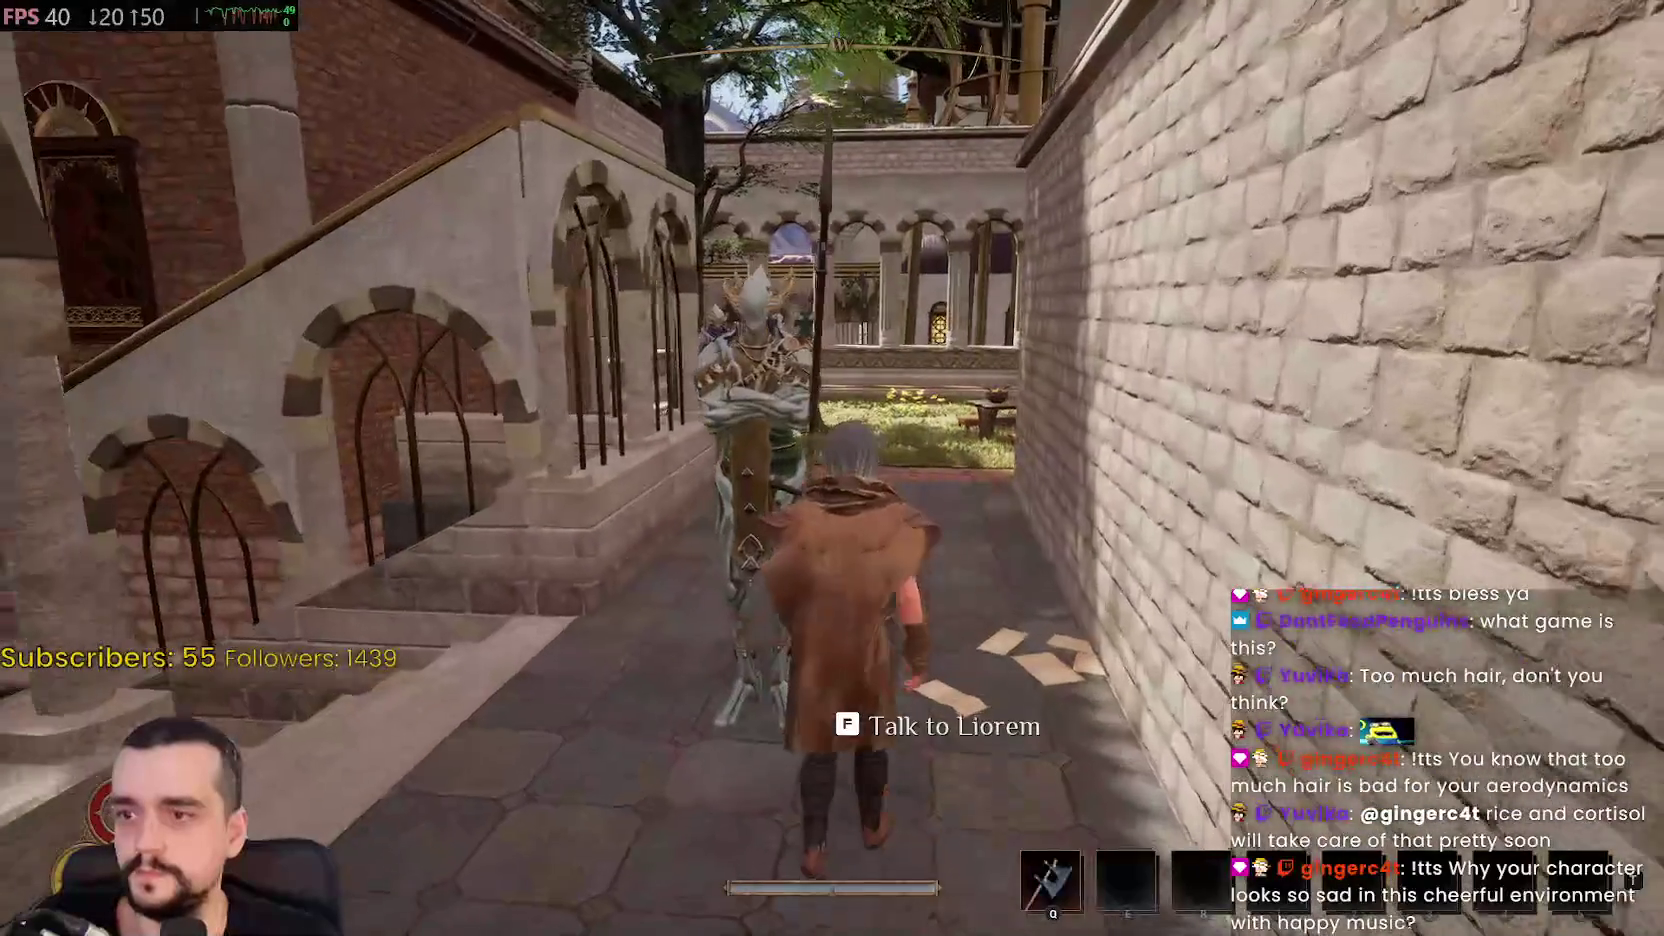
key("f")
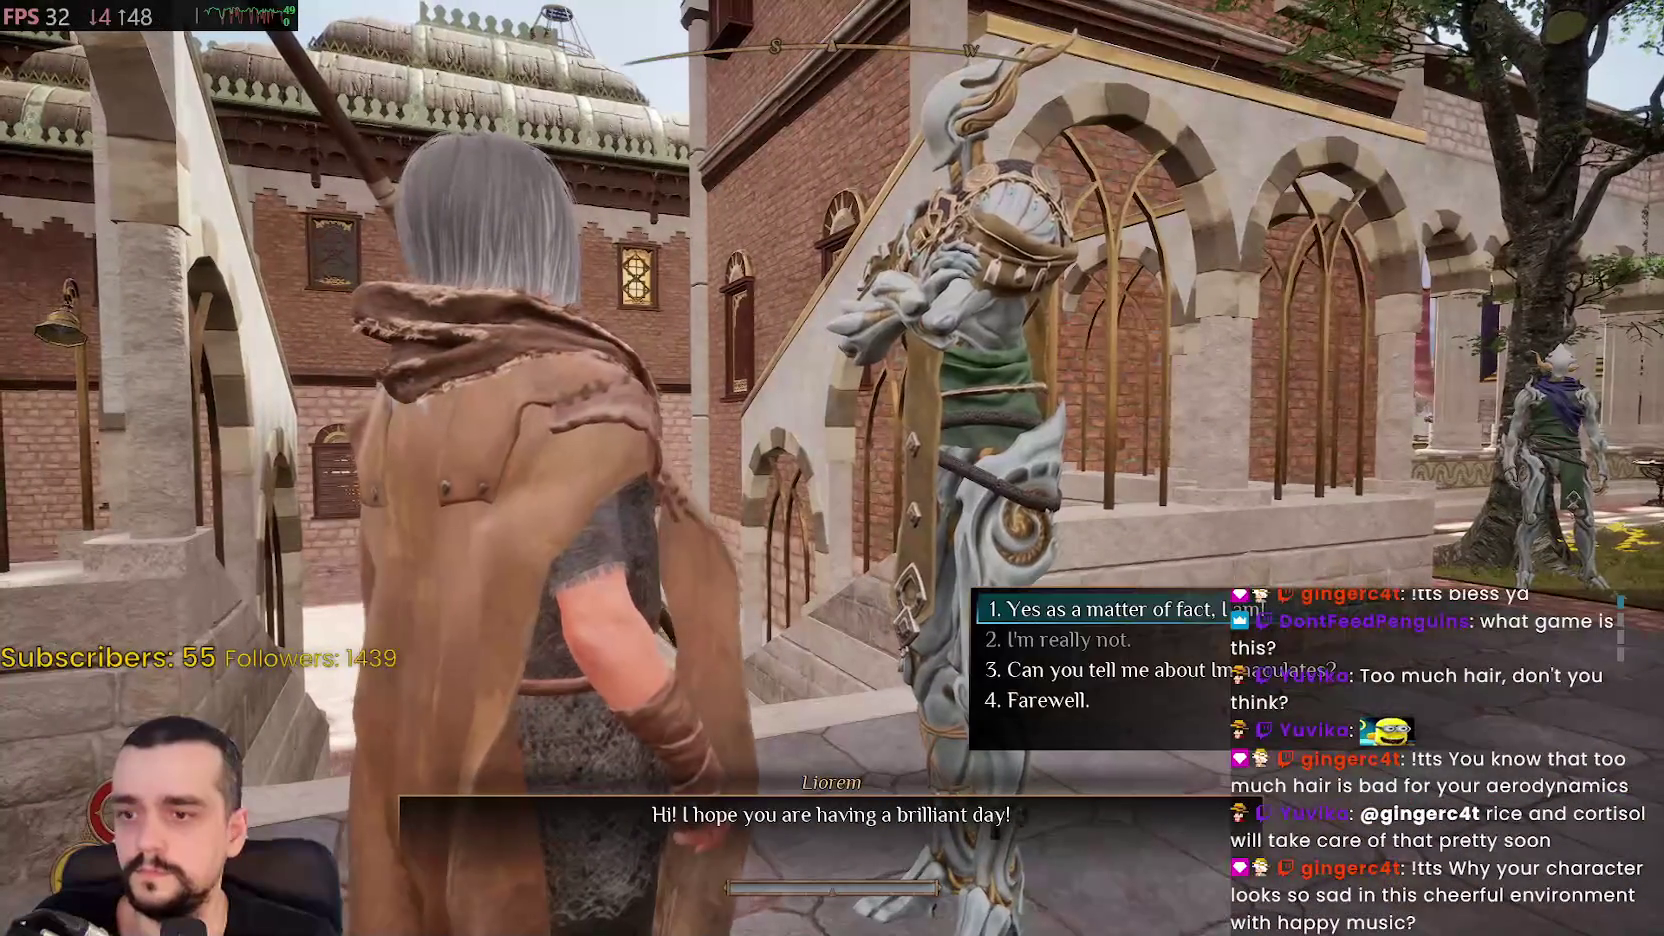
key("4")
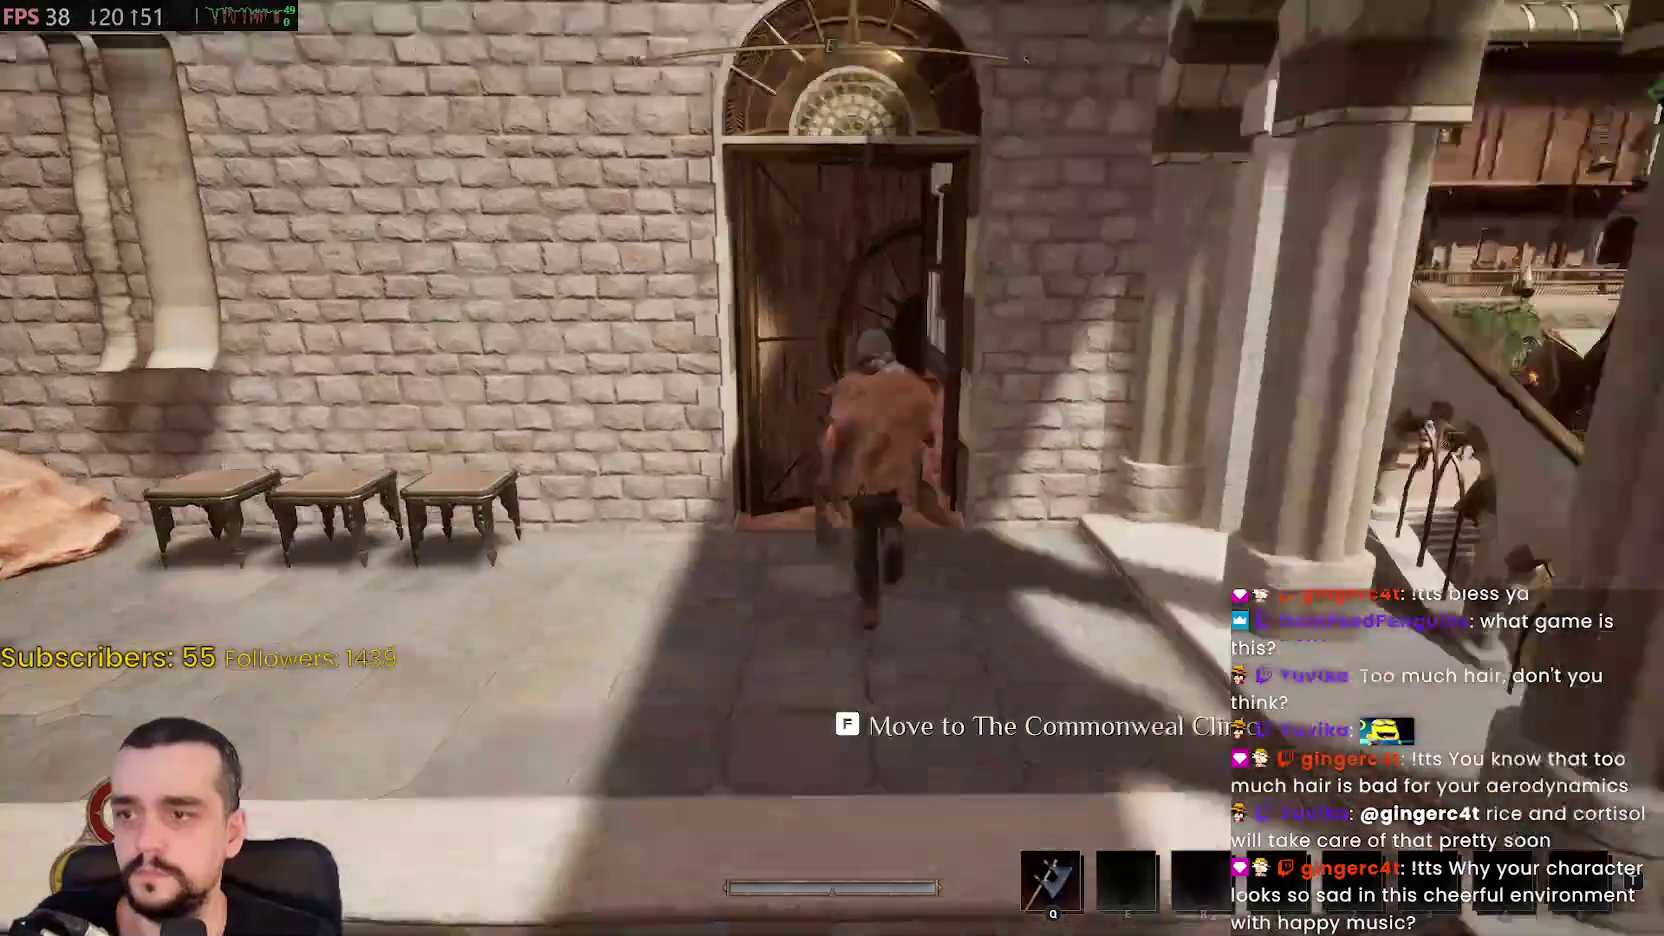
Enter the Commonweal Clinic and climb the staircase by the front desk to the upper hallway
key("f")
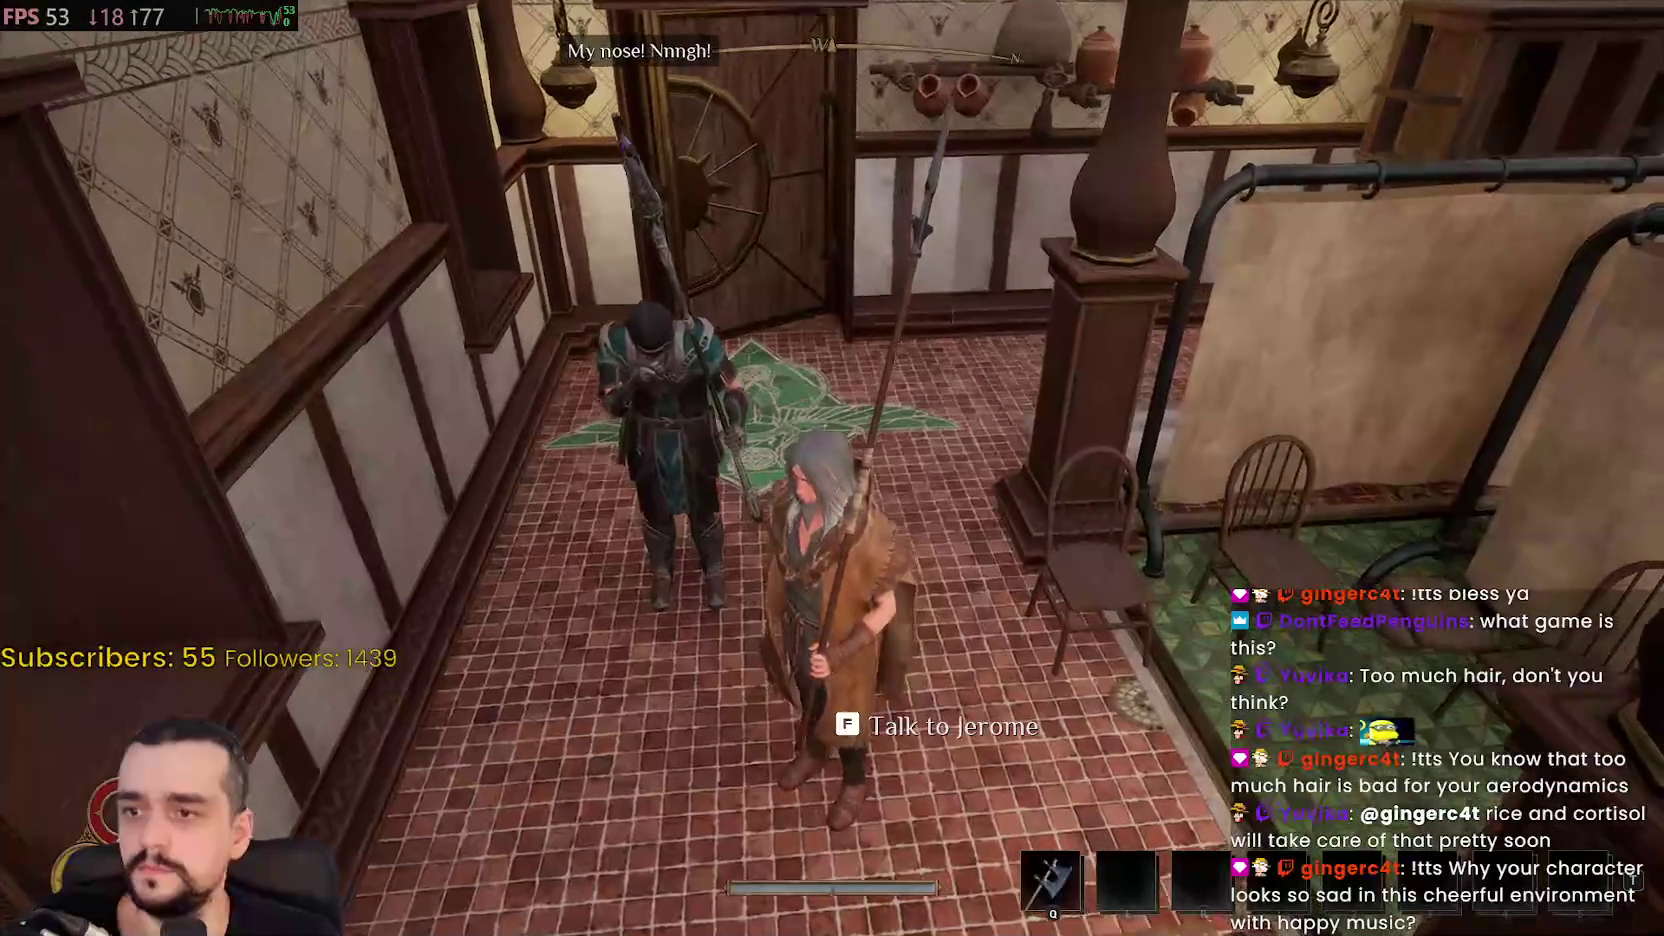
key("w")
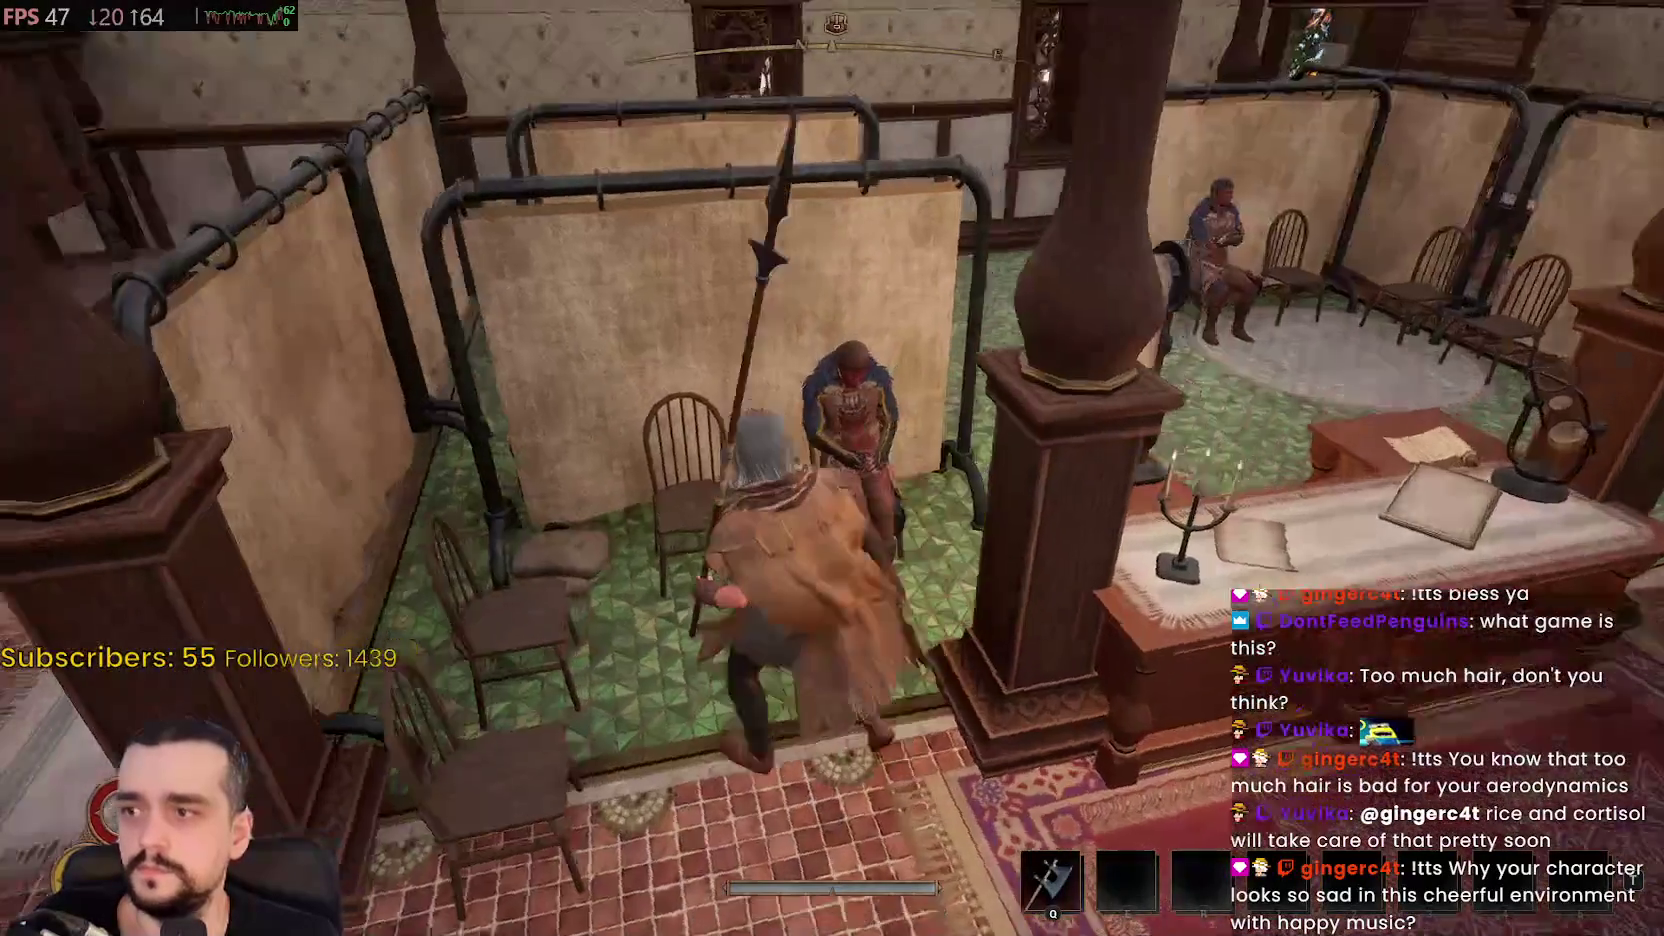
key("w")
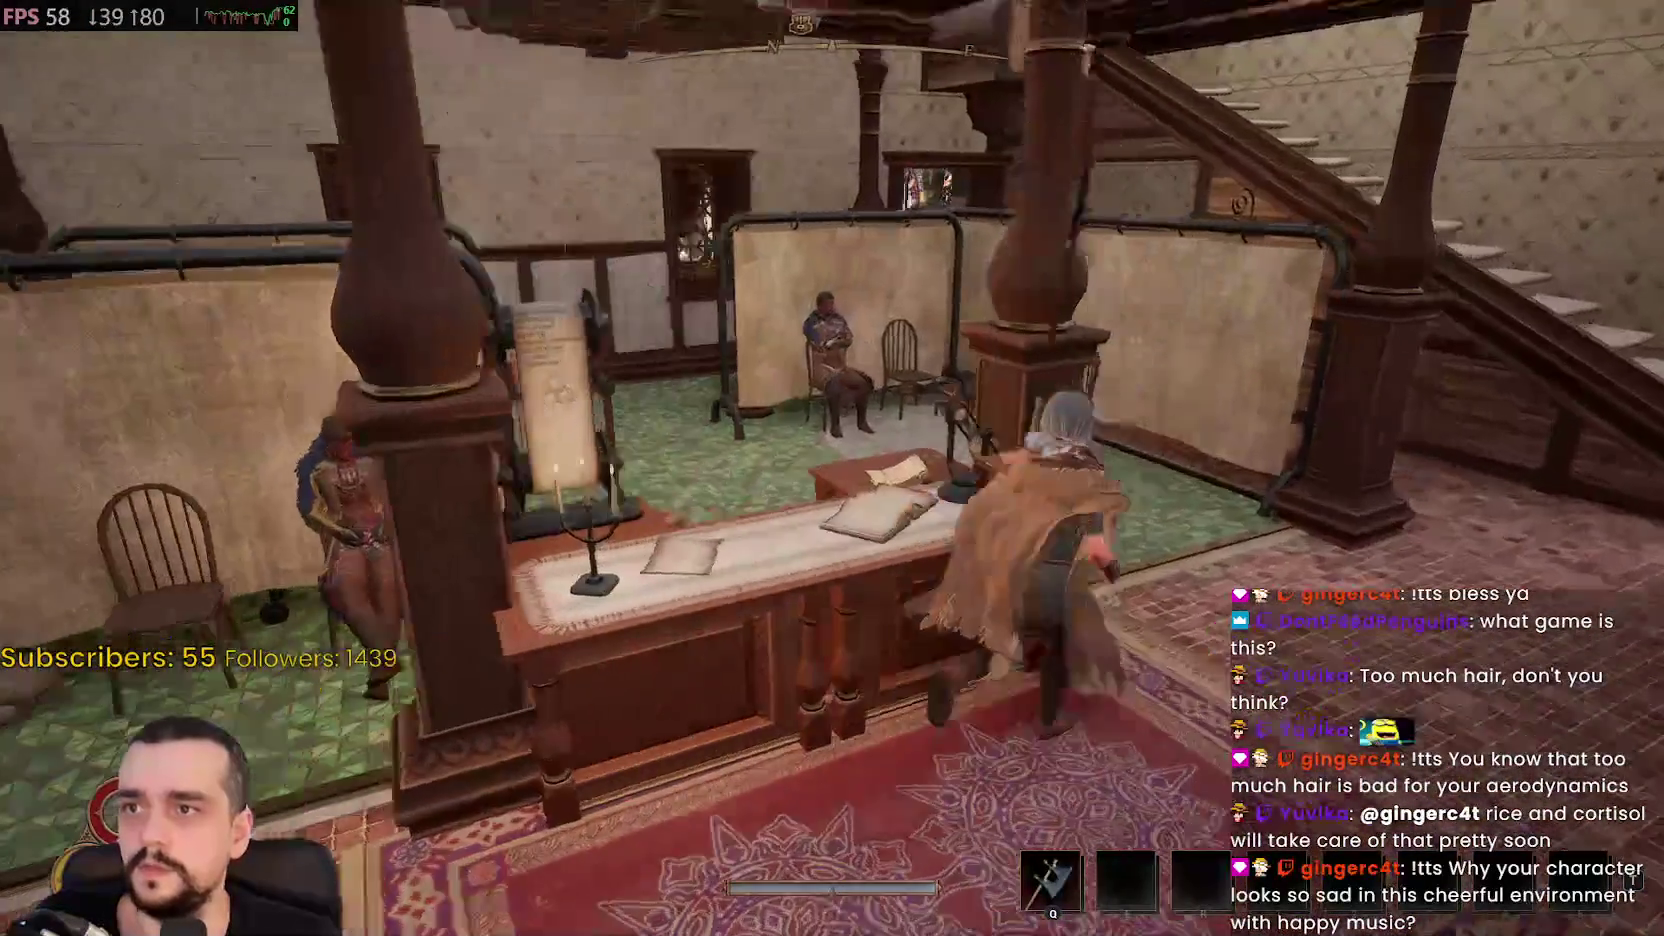
key("w")
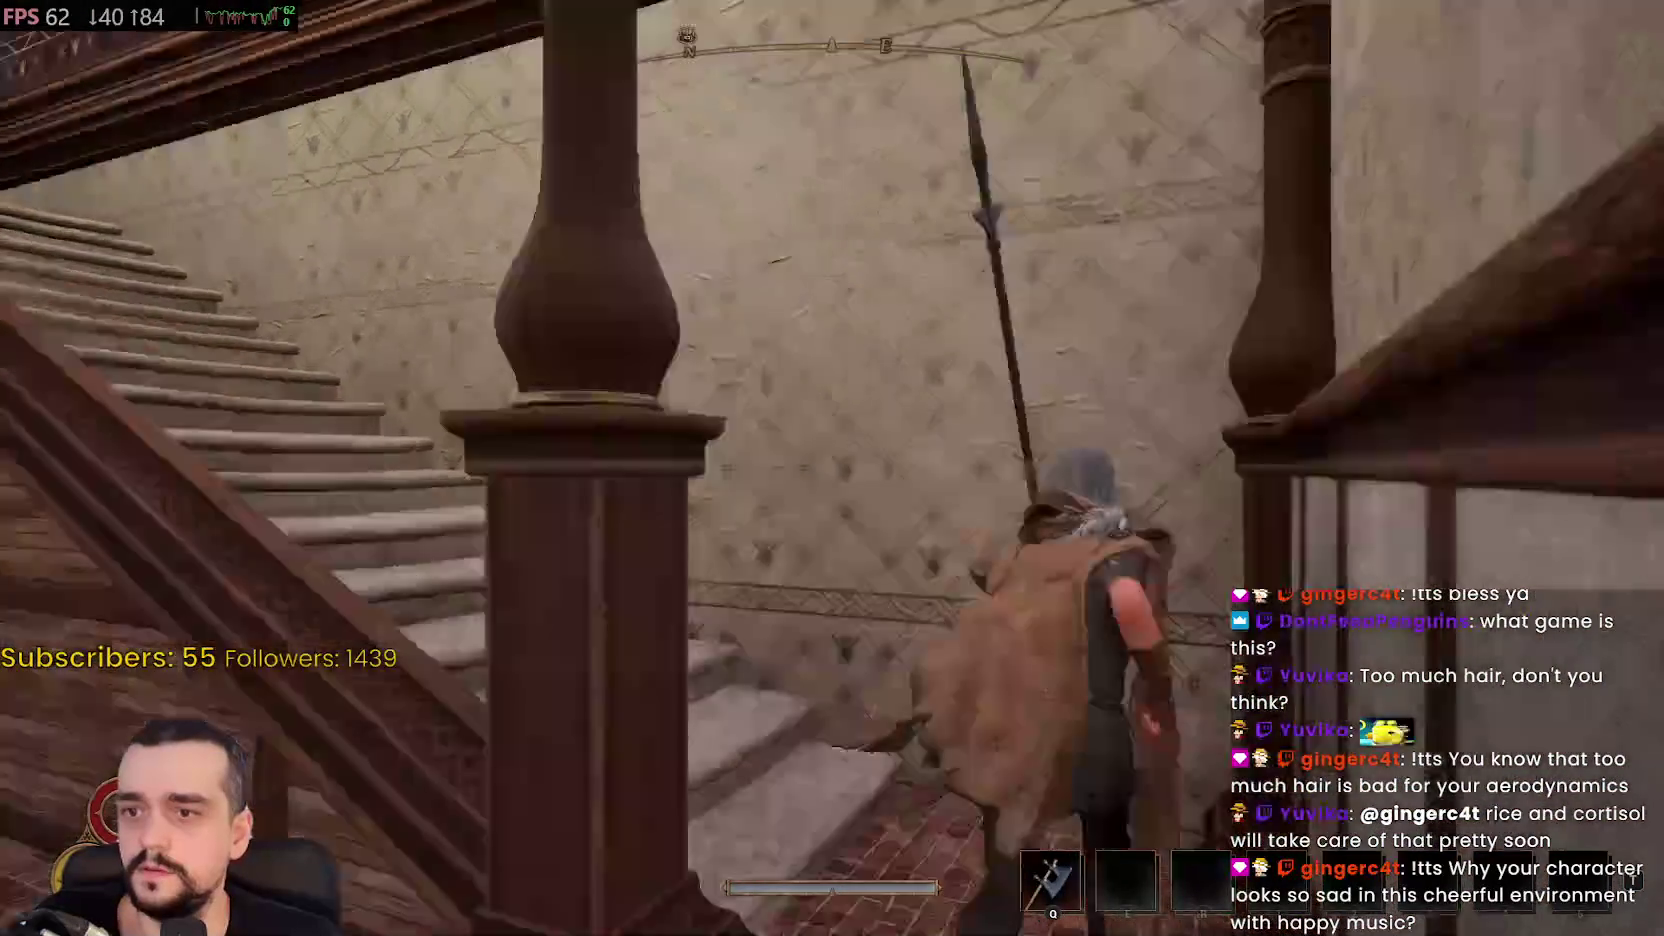
key("w")
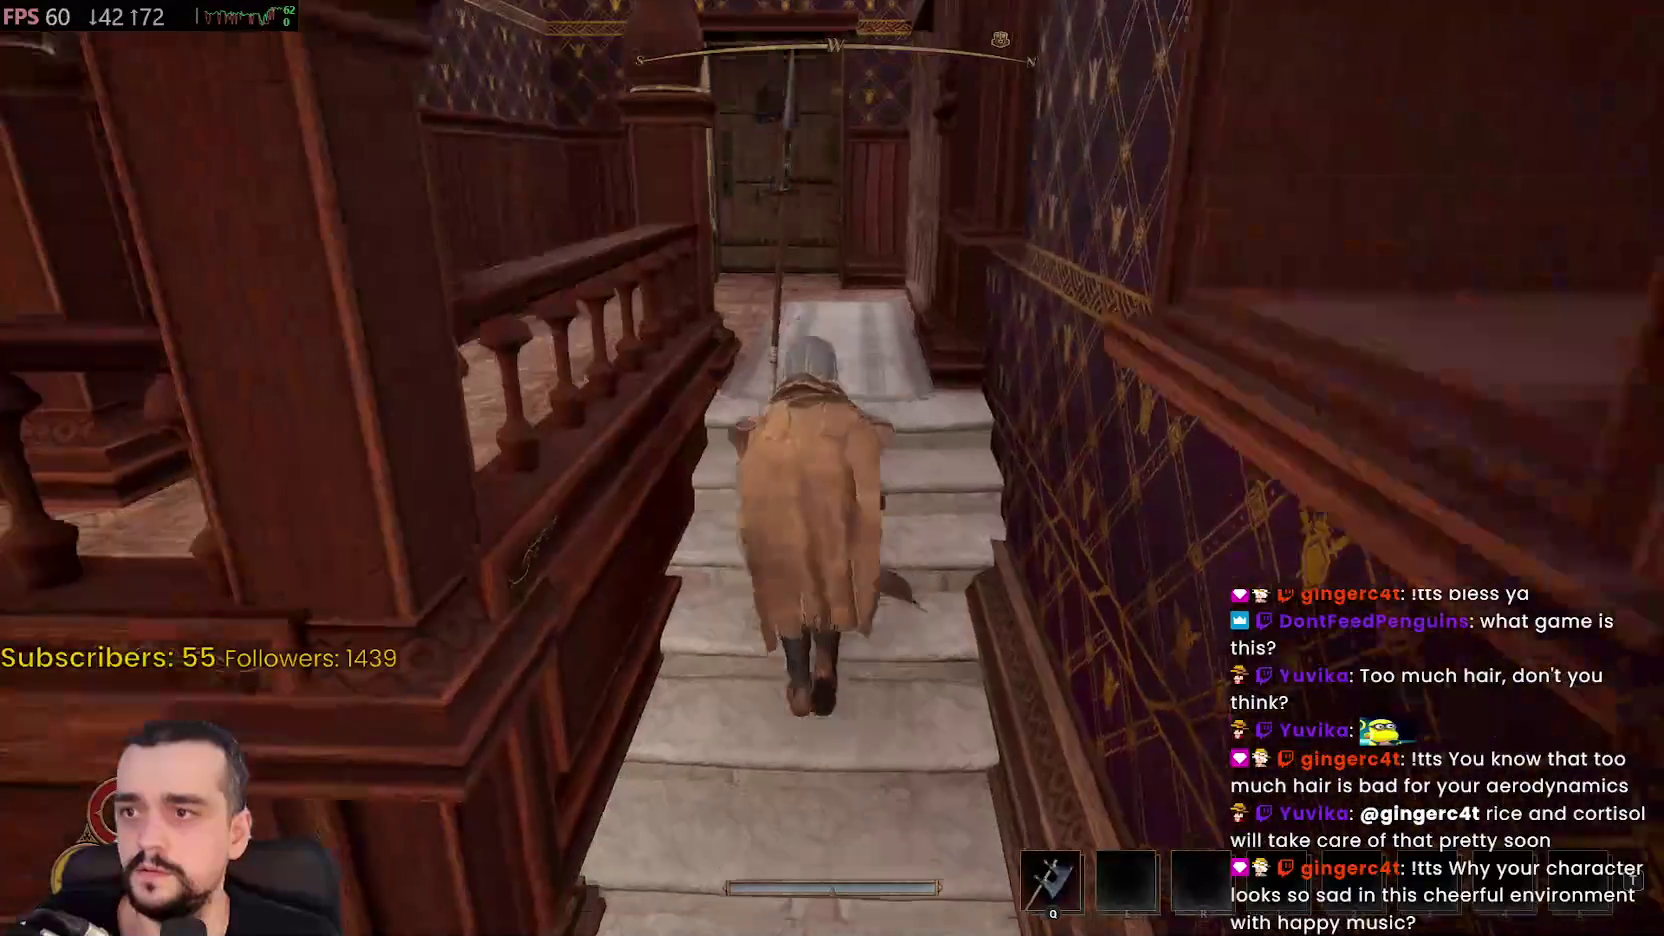
Explore the upper hallways, then follow the bright corridor into the furnished room with the rug
key("w")
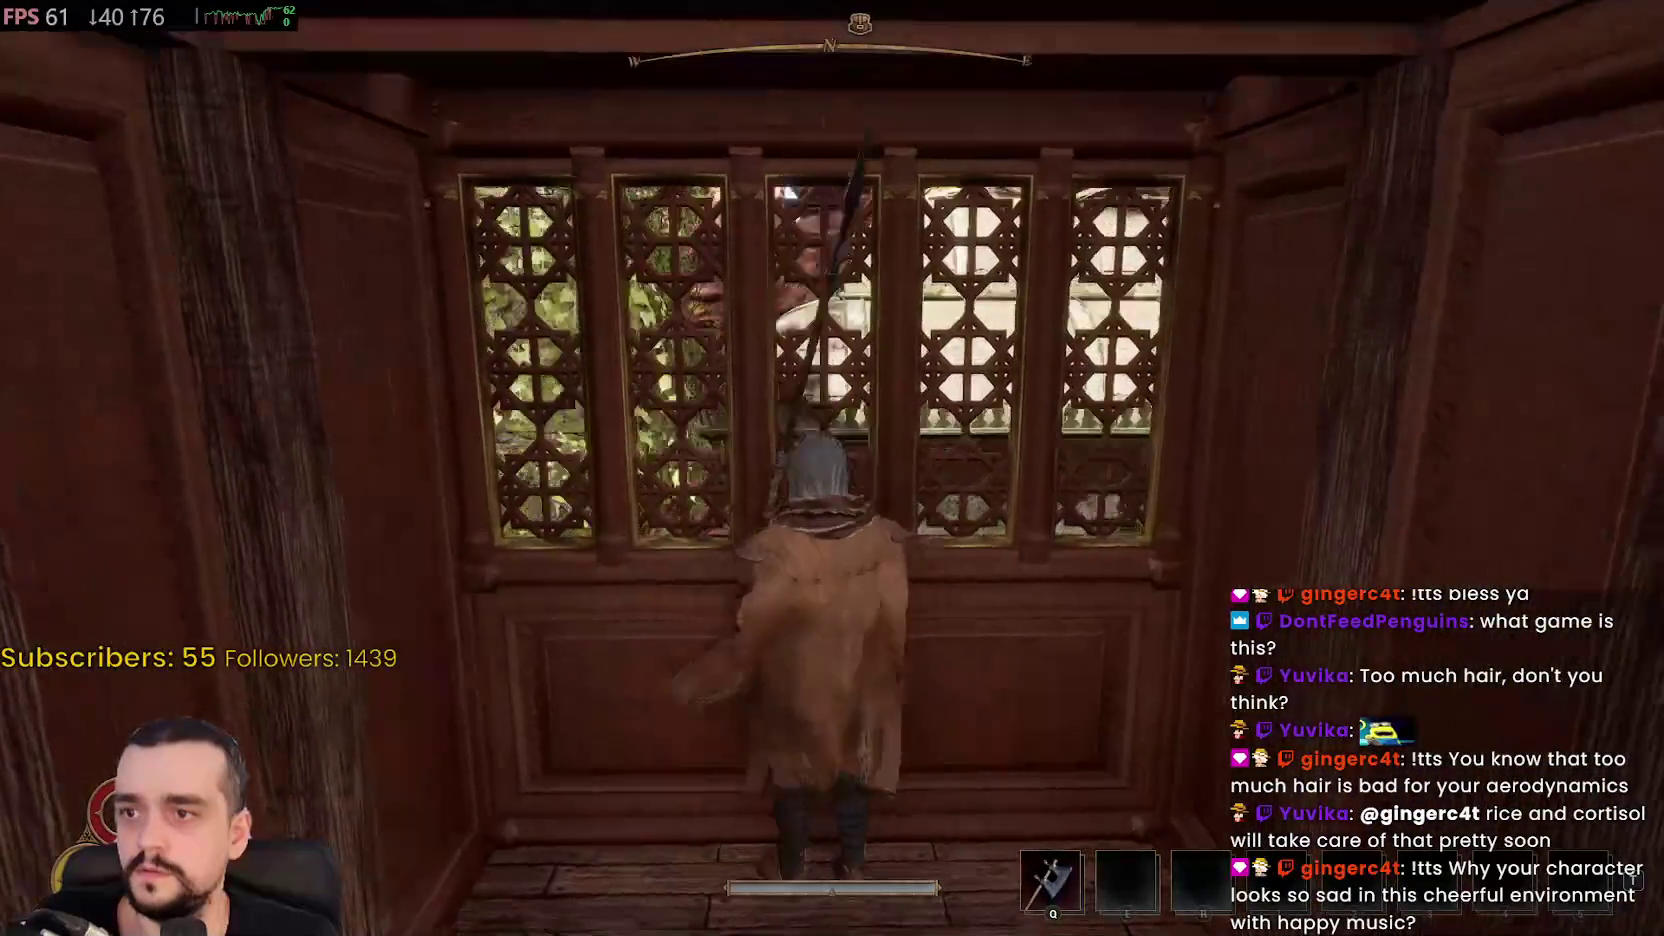
key("w")
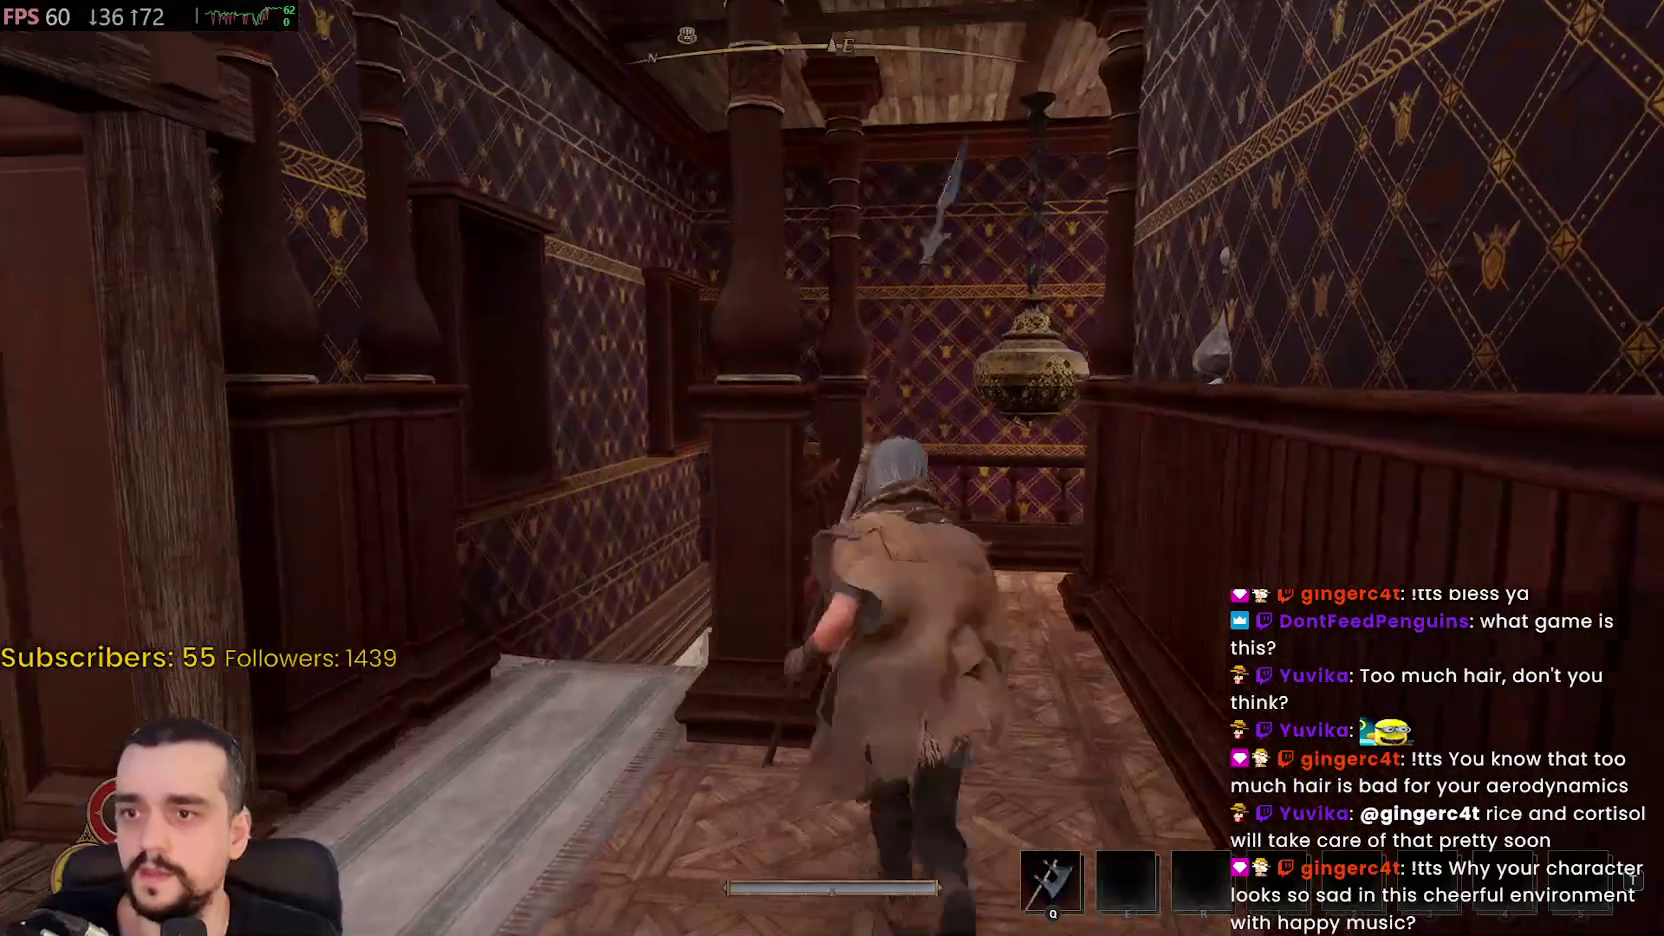
key("w")
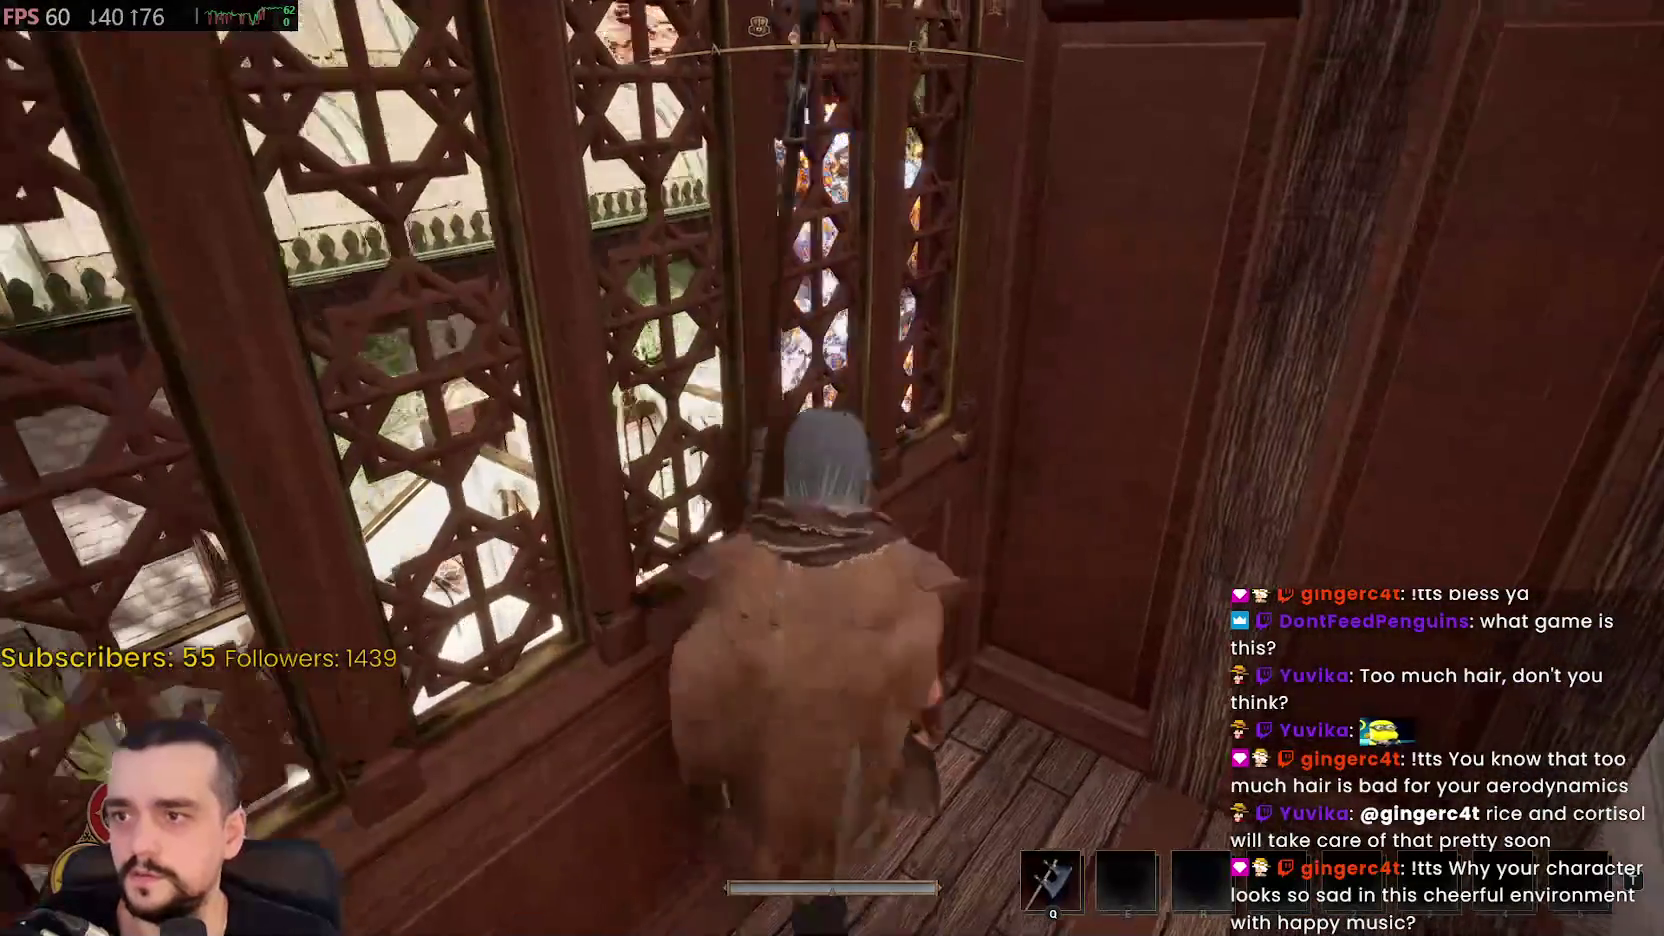
key("w")
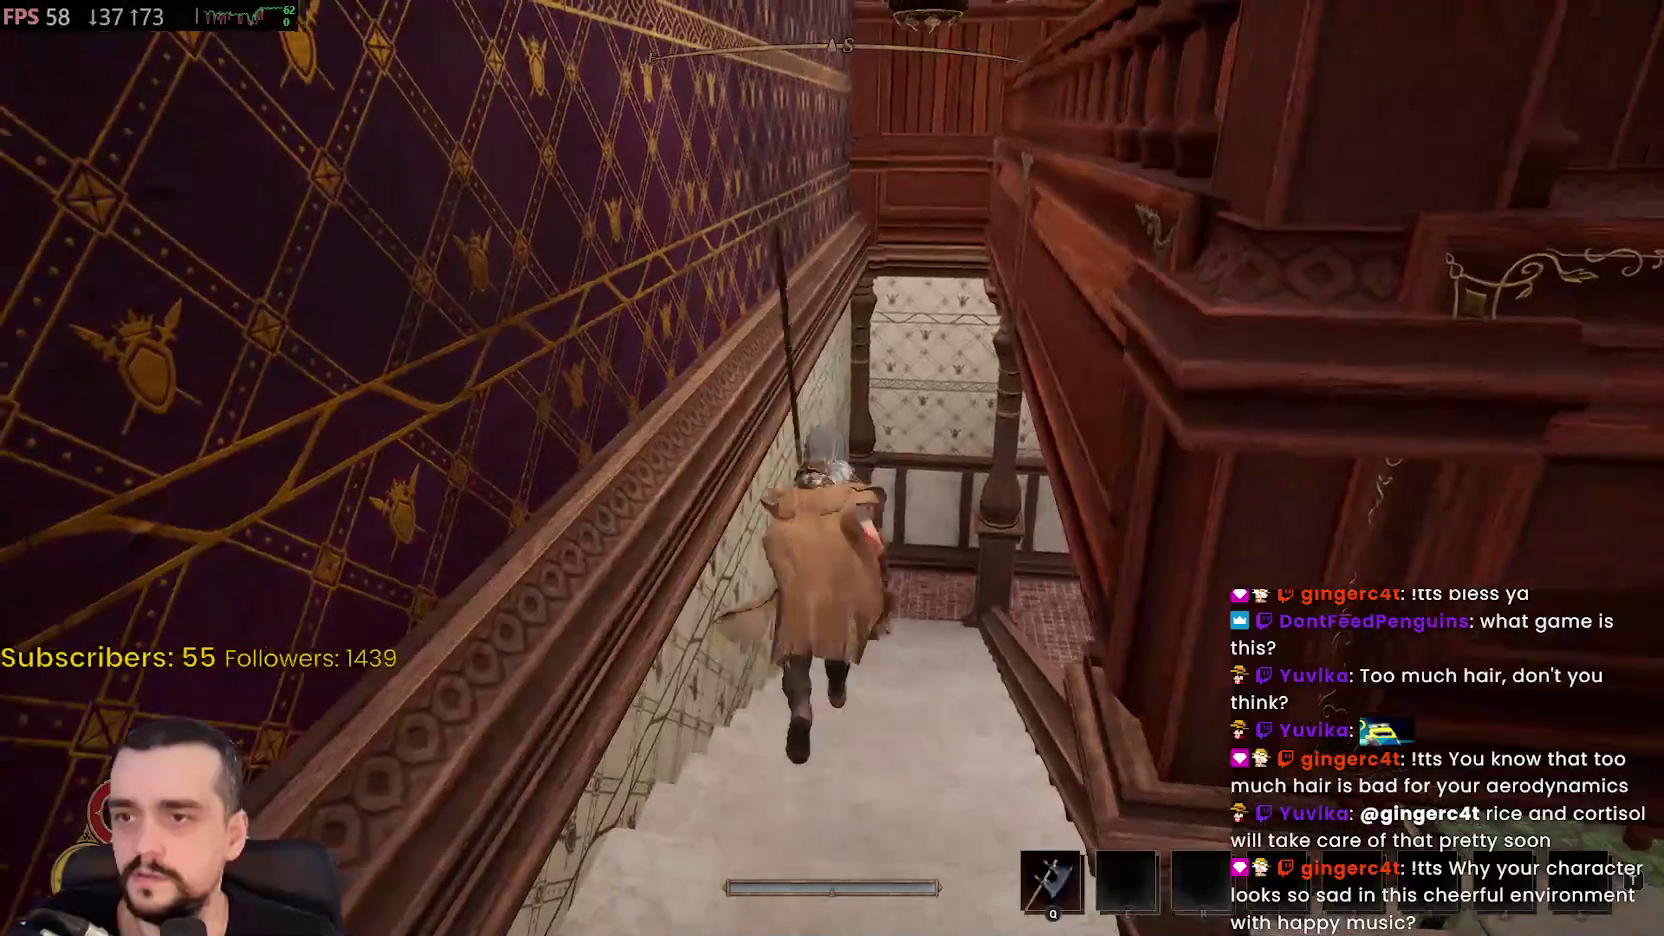
key("w")
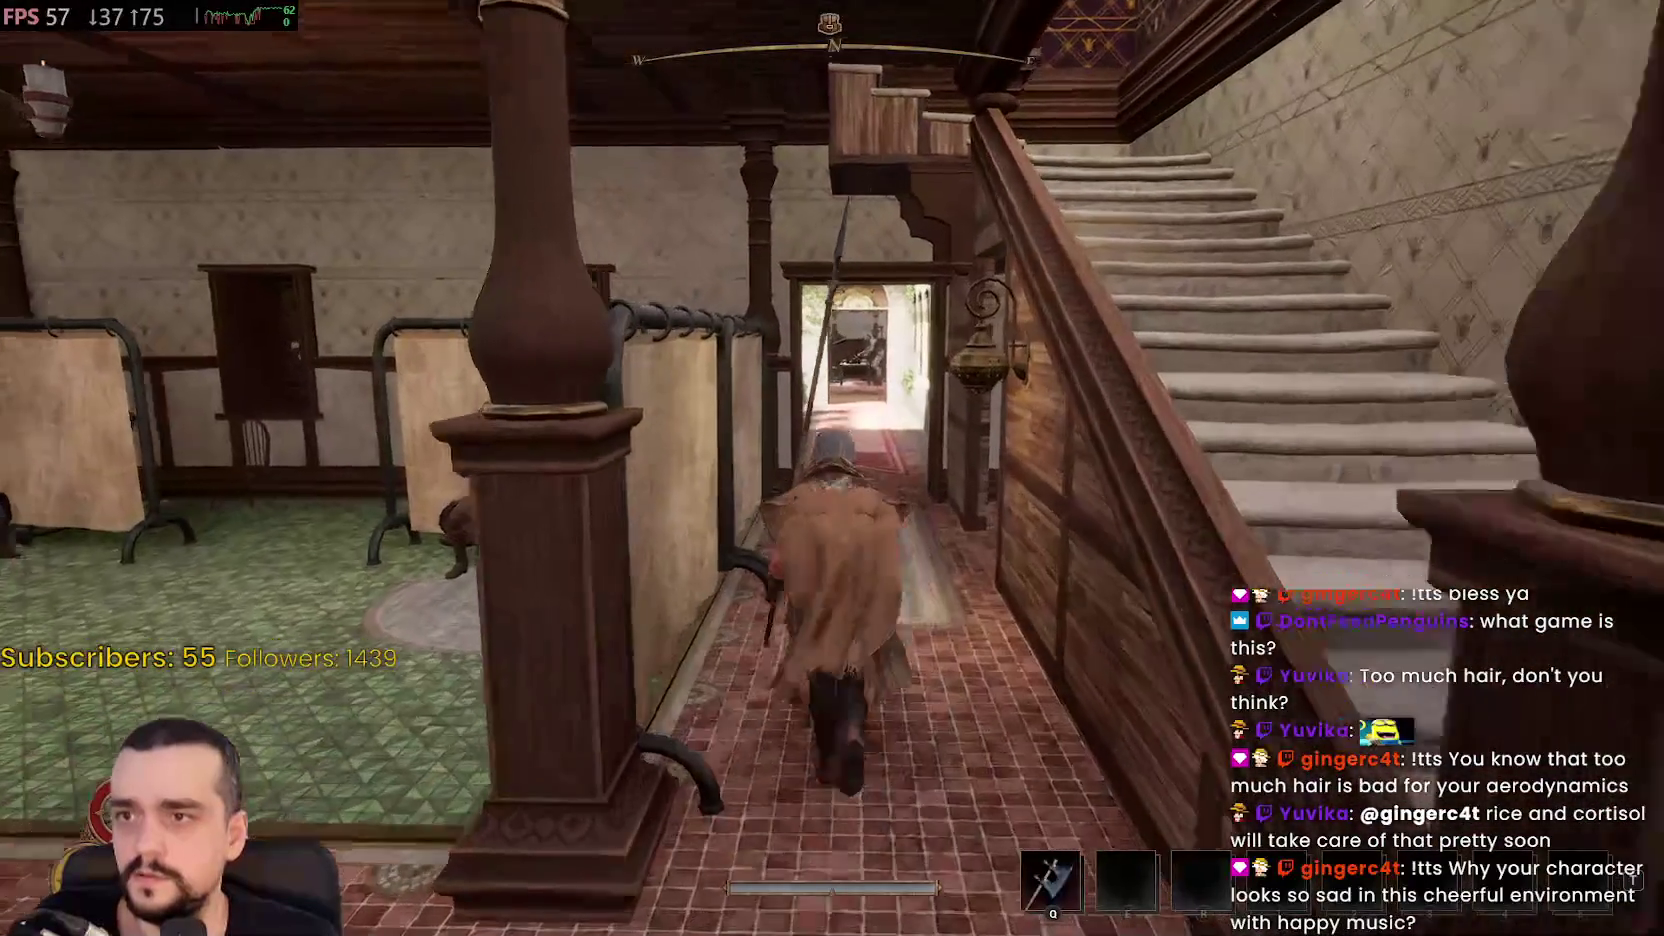
key("w")
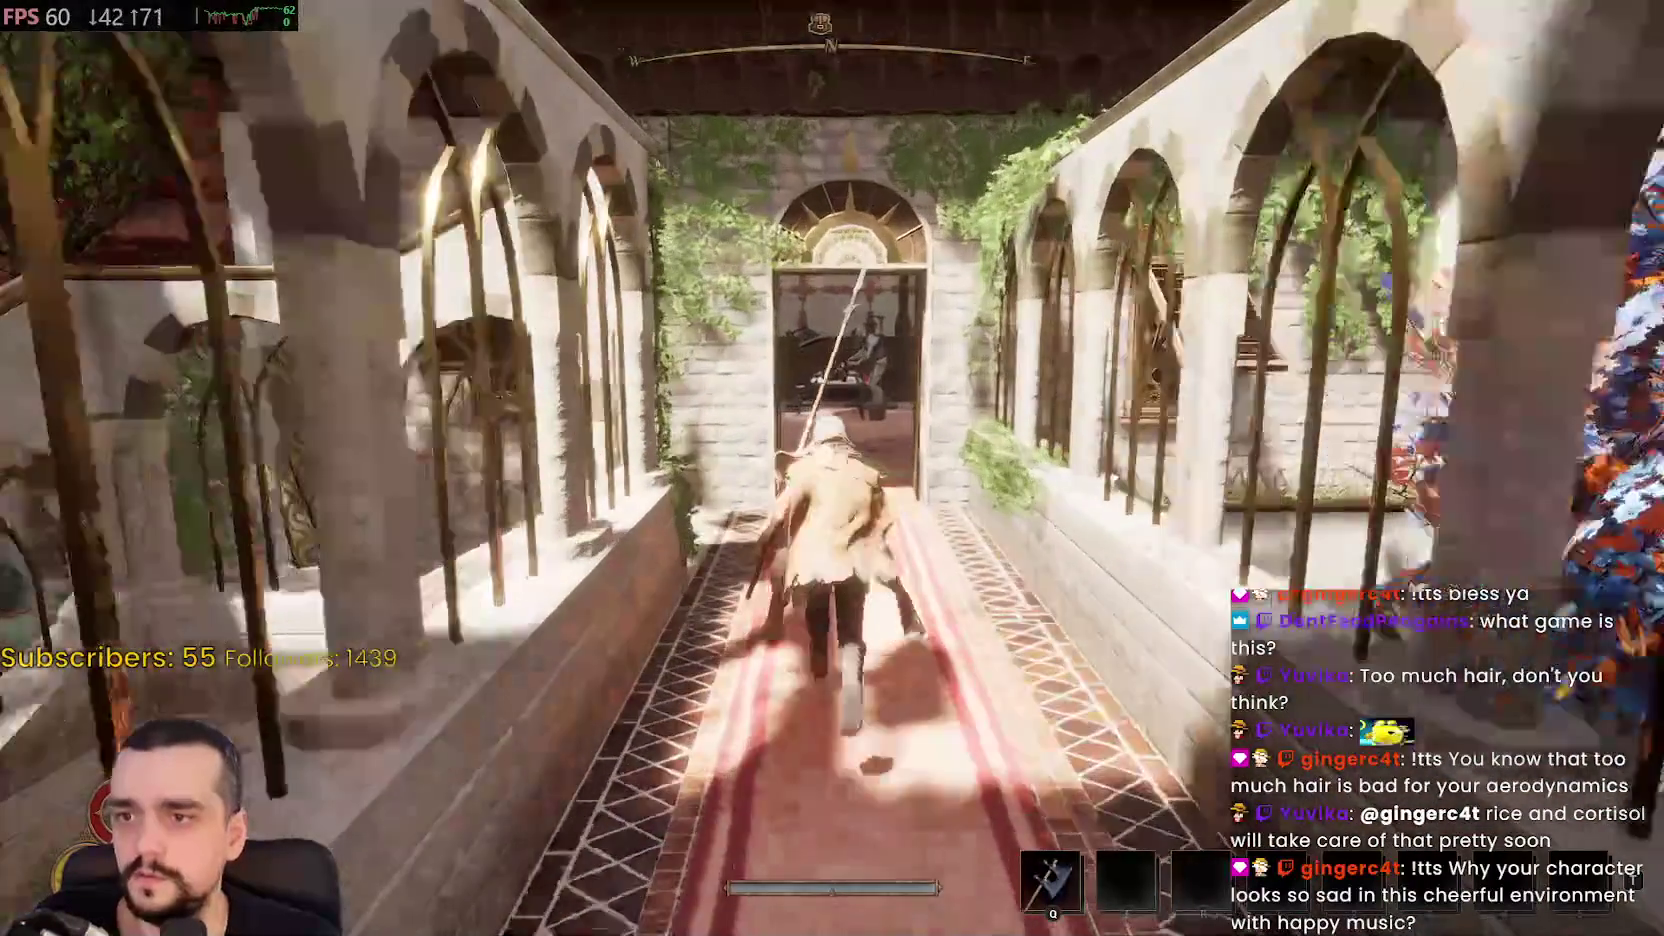
key("w")
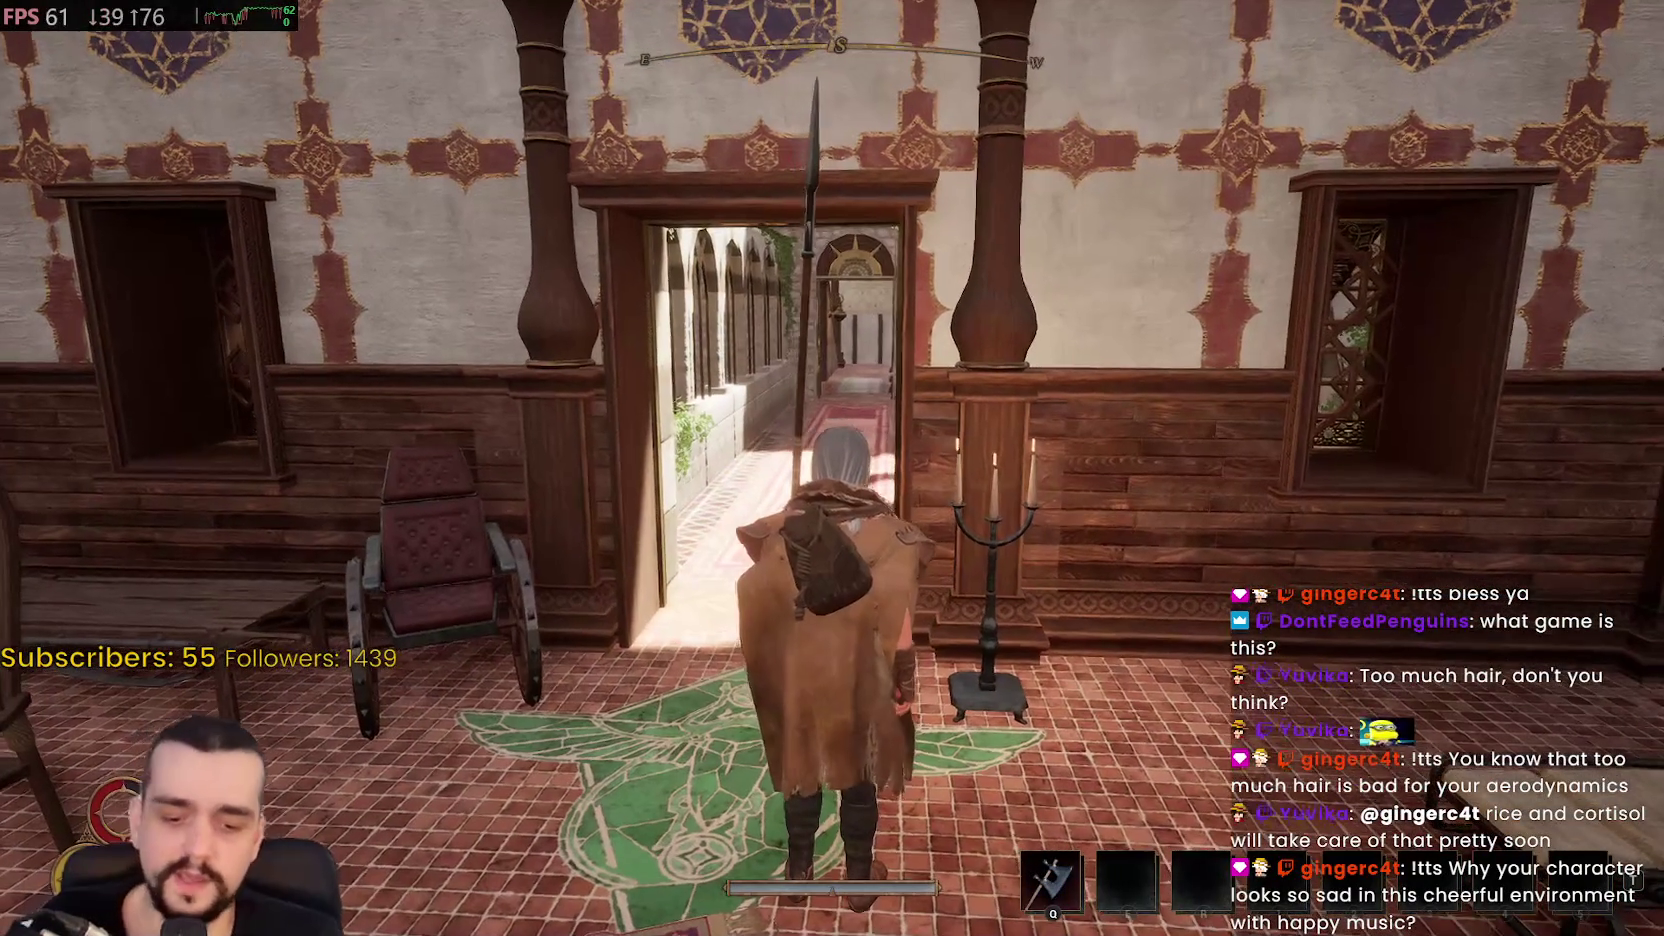
Equip the Kazite Oni Half-Mask from the inventory bag and return to play
key("i")
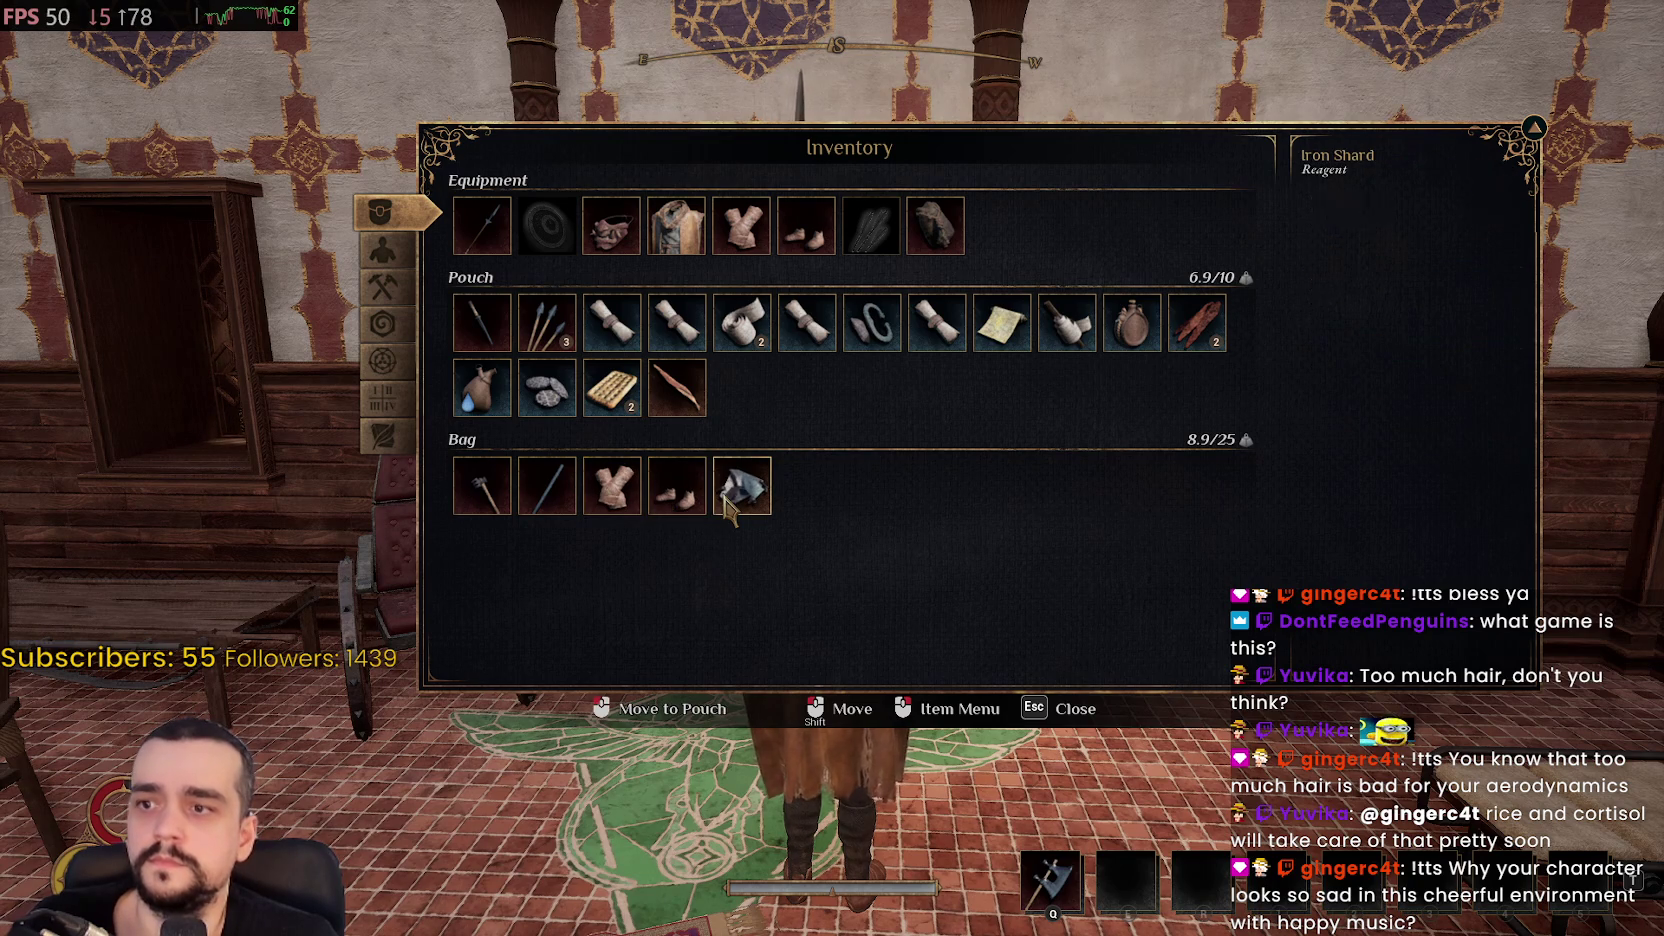
key("Escape")
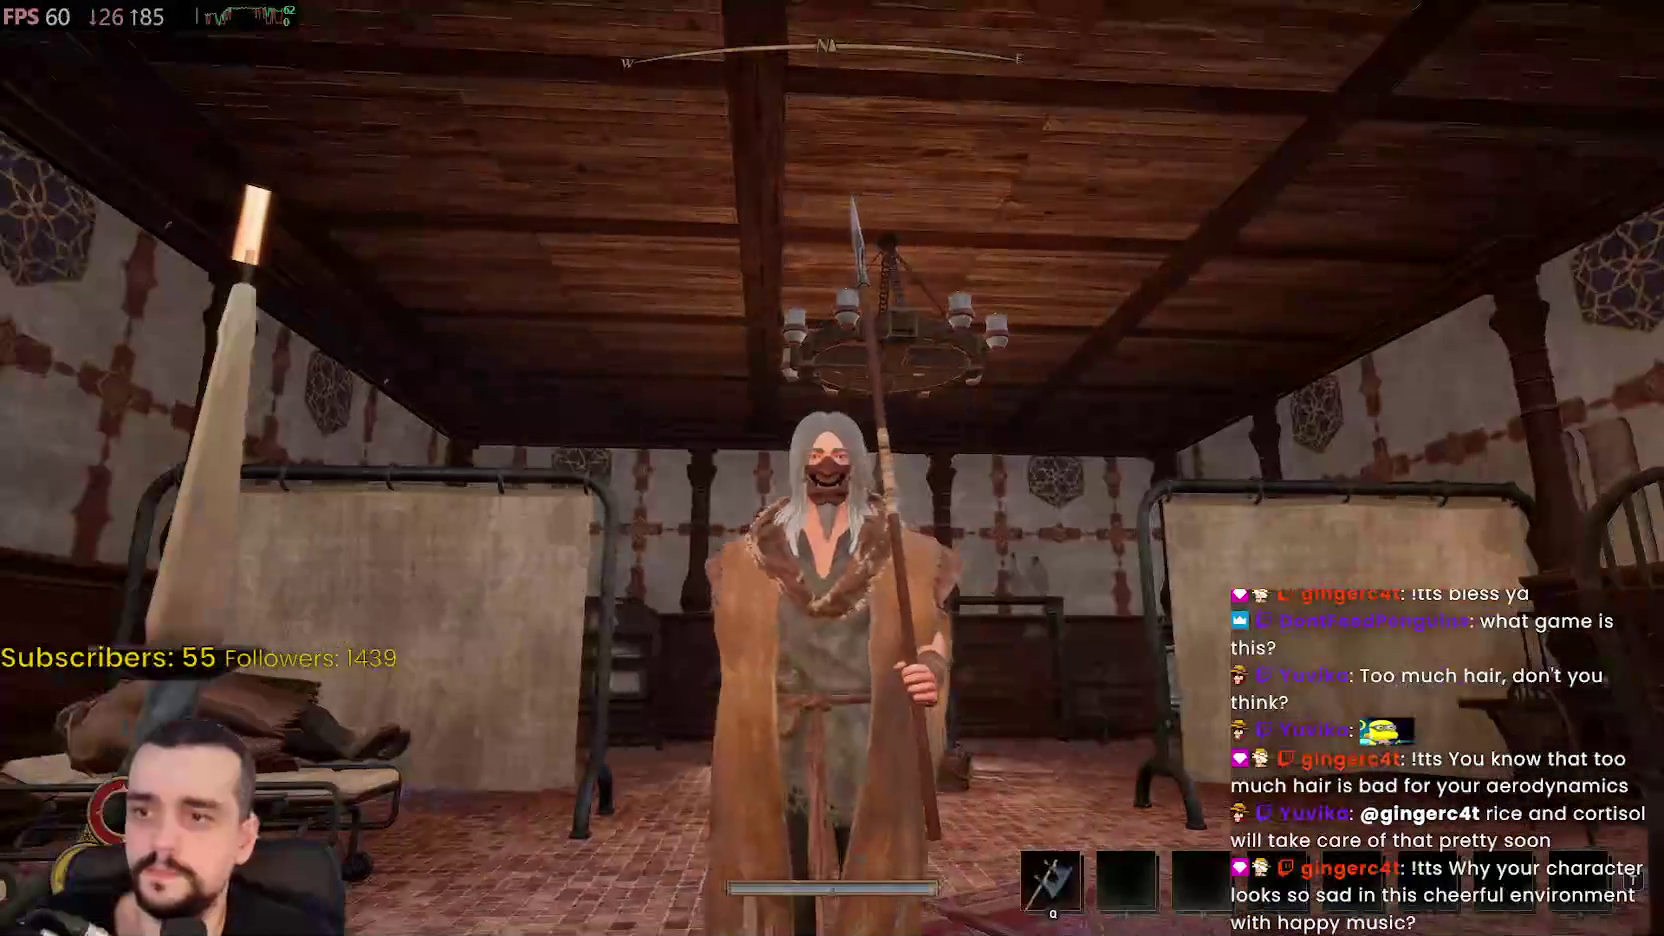
Run out of the dormitory, up the staircase and into the upstairs room with the desk
key("w")
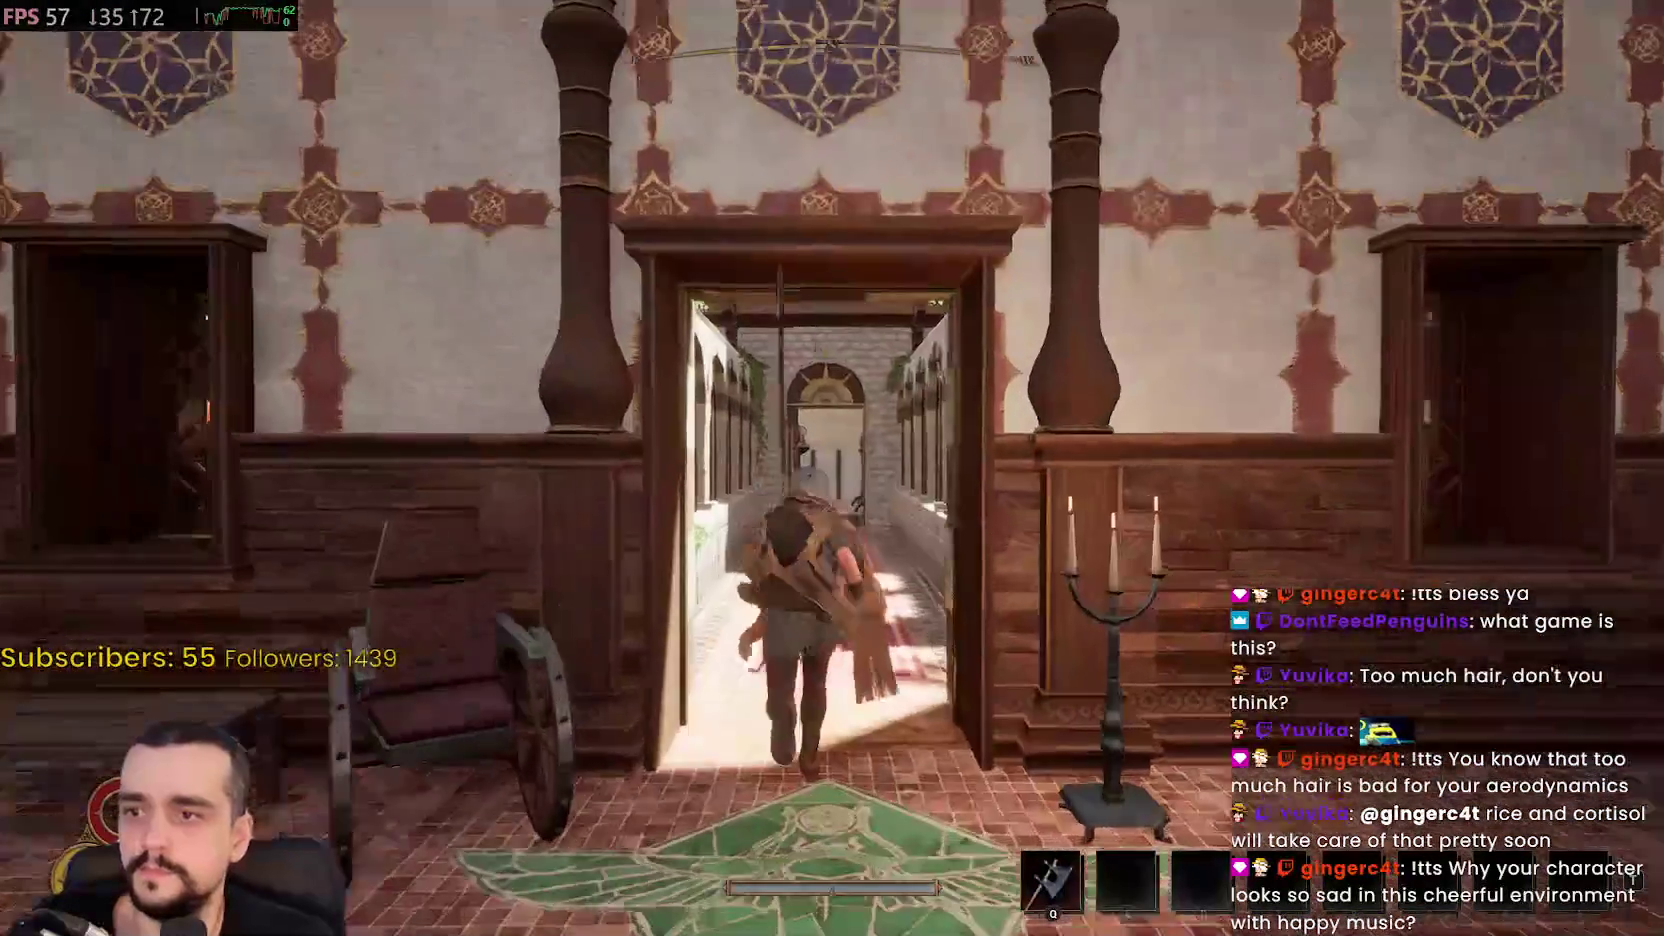
key("w")
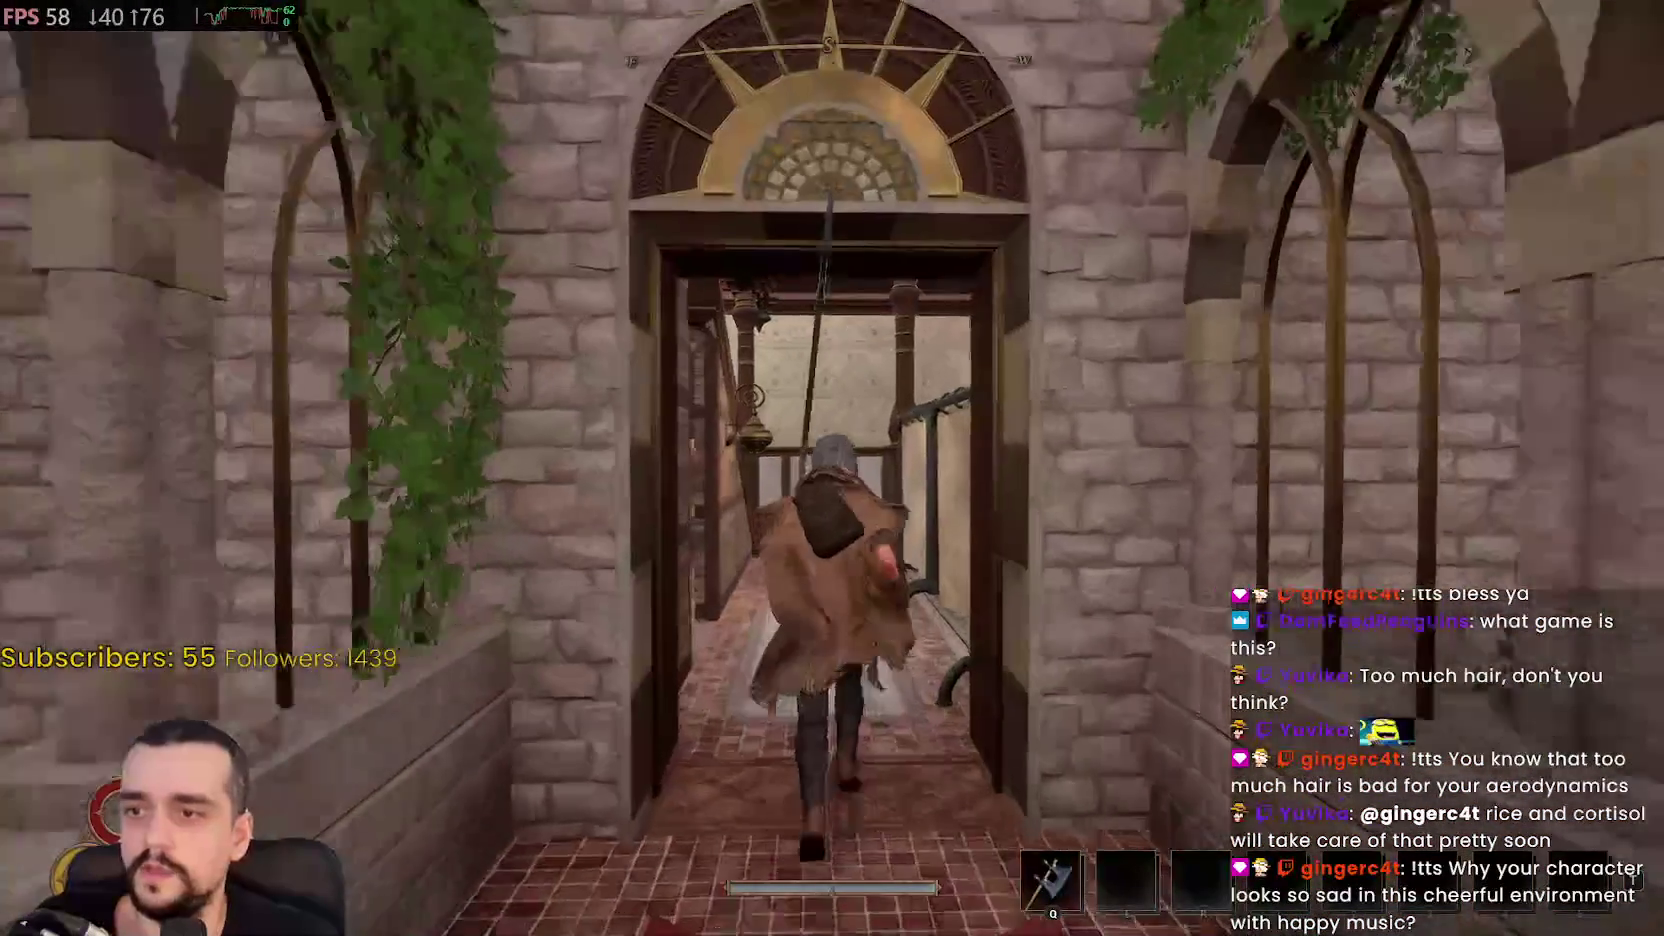
key("w")
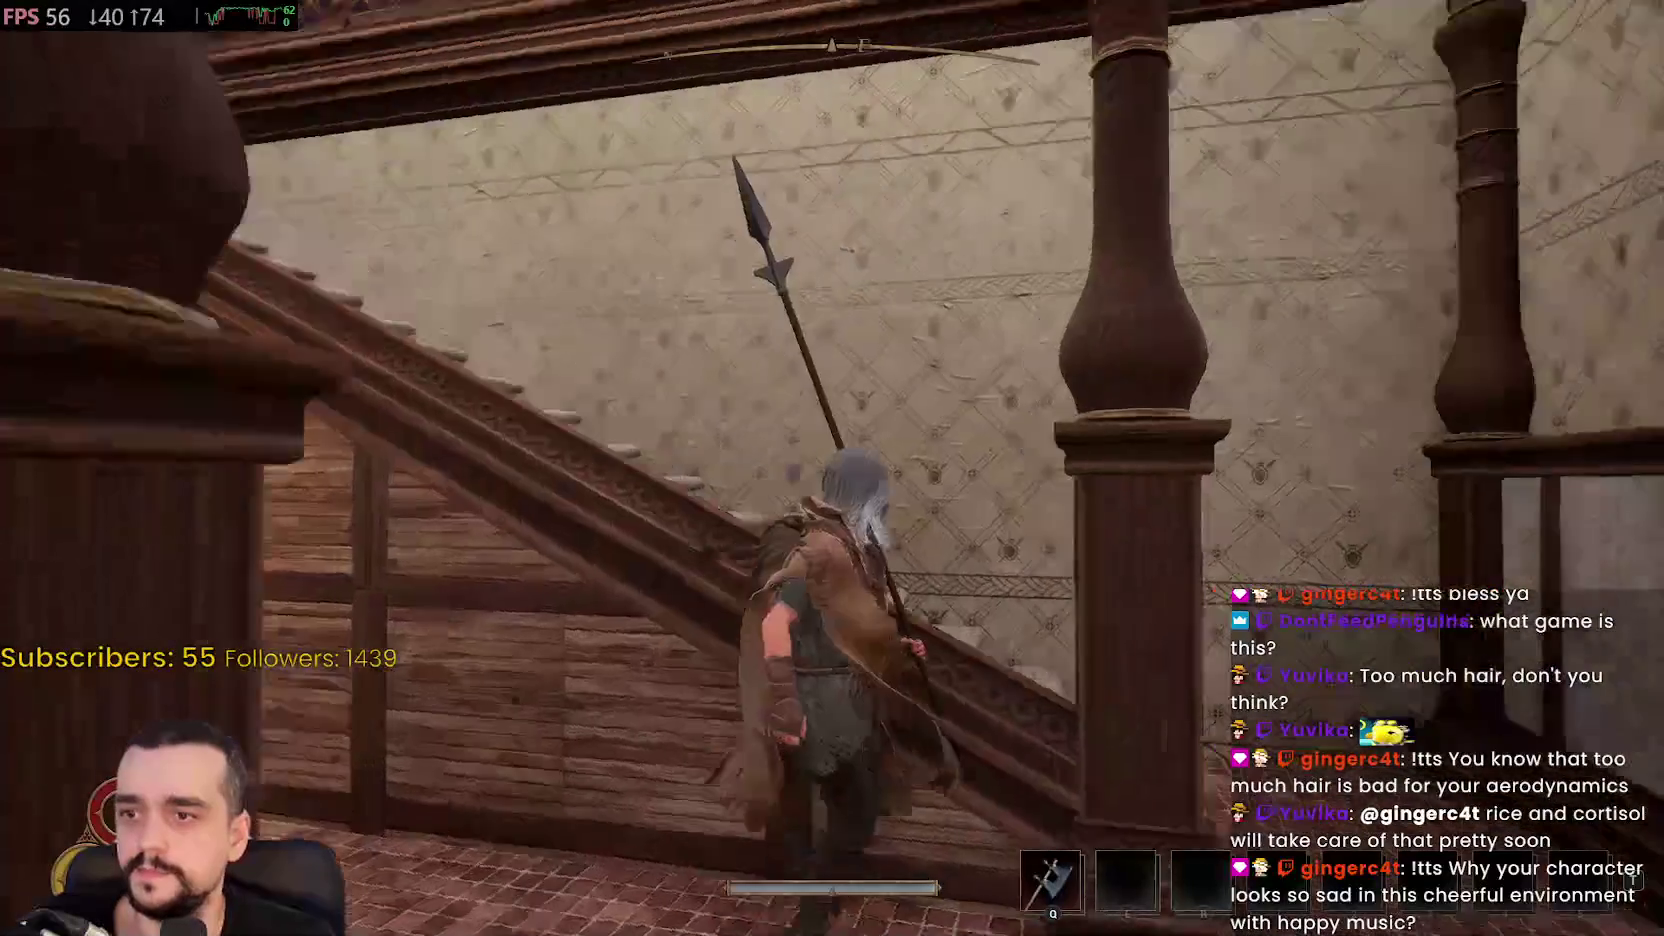
key("w")
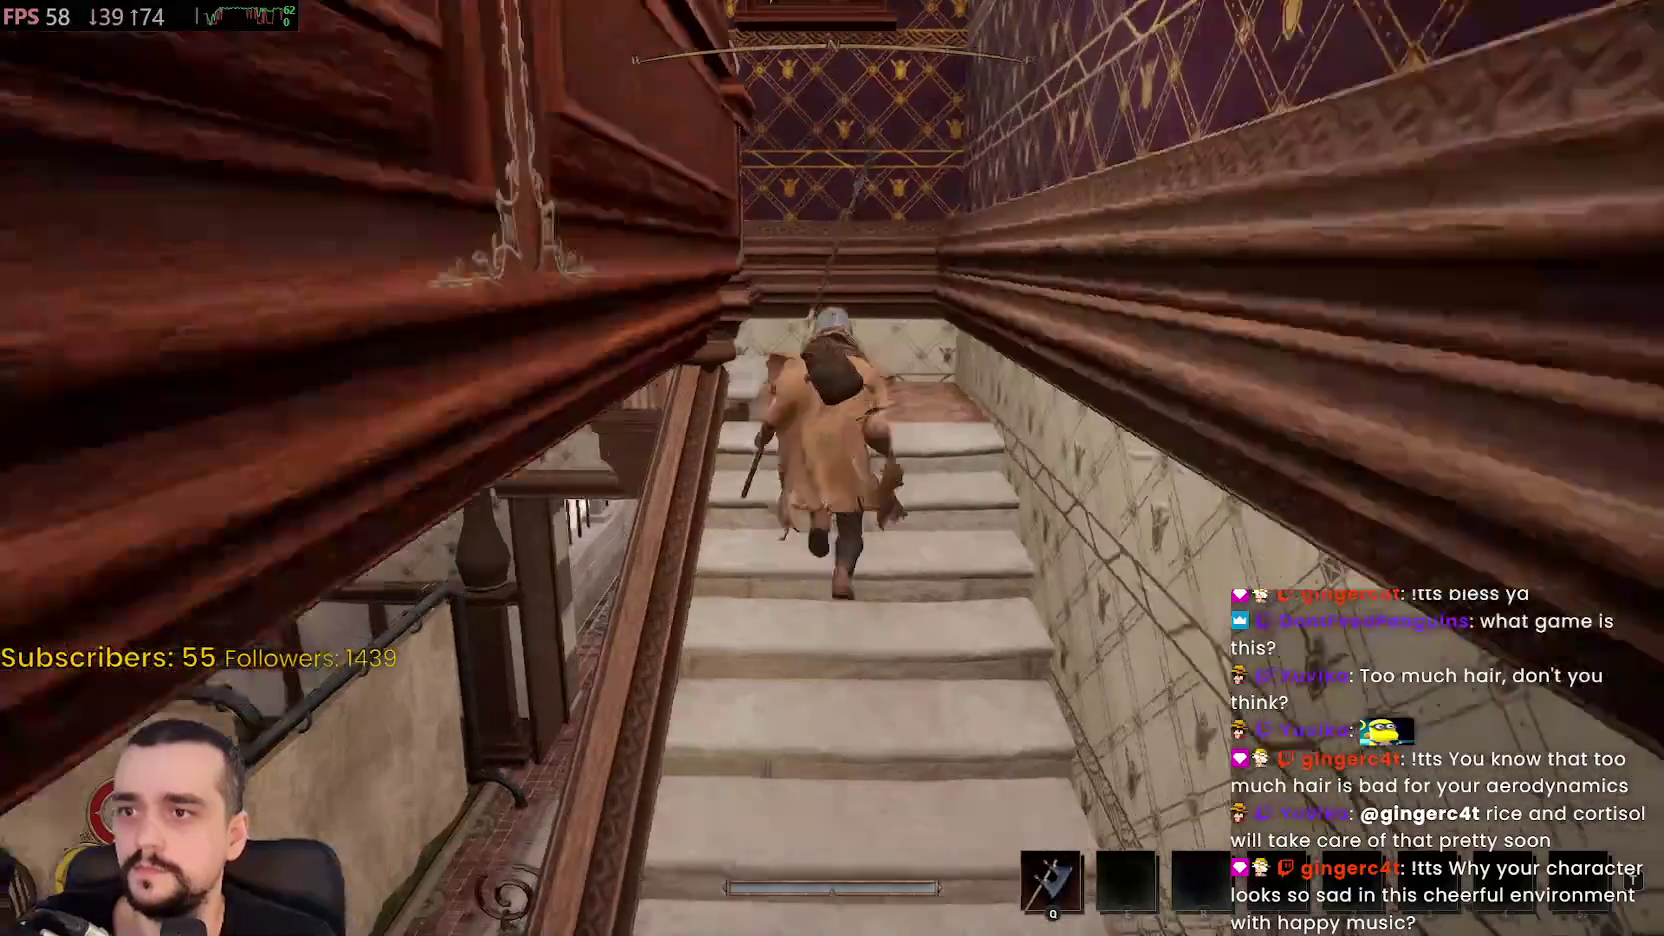
key("w")
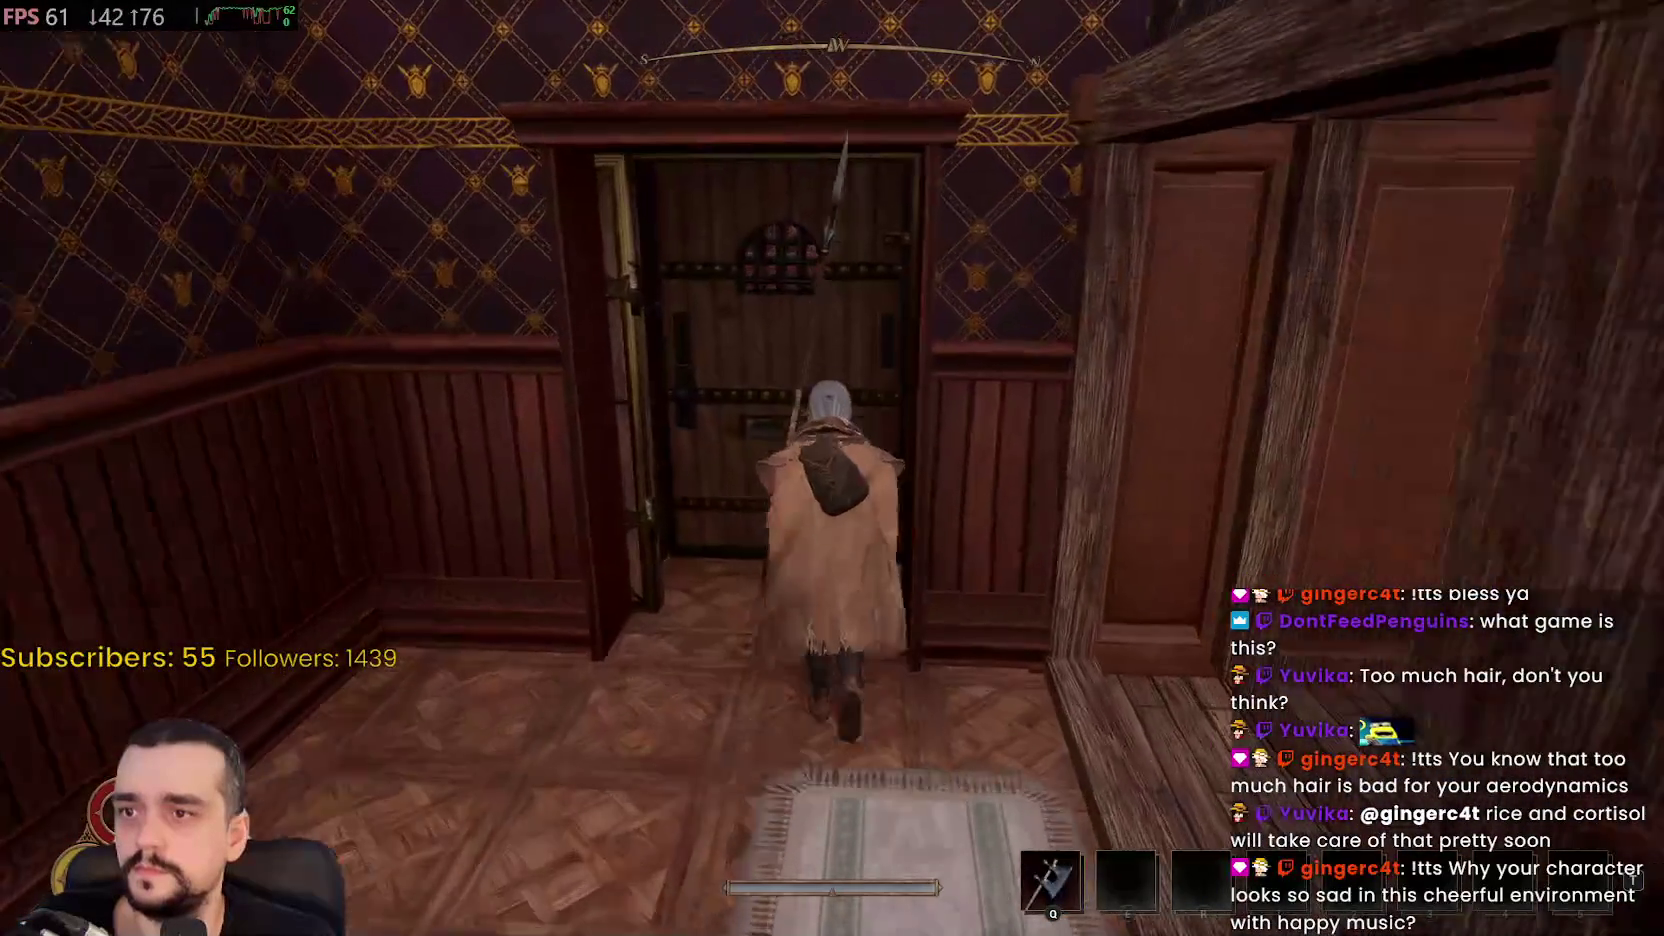
key("w")
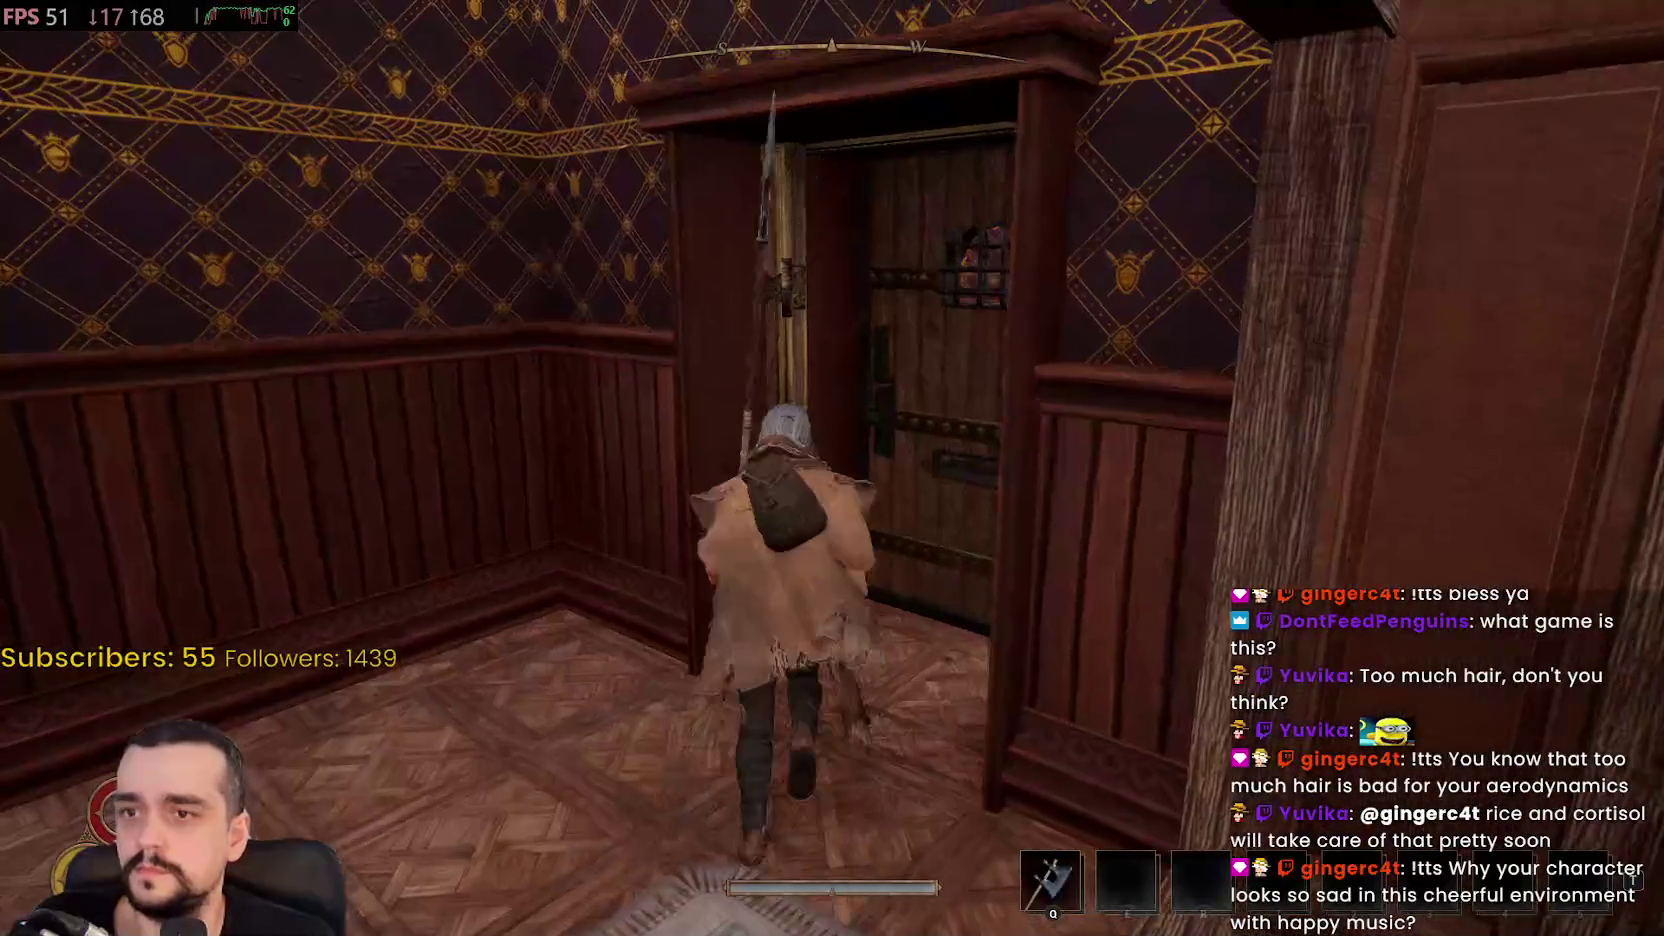
key("w")
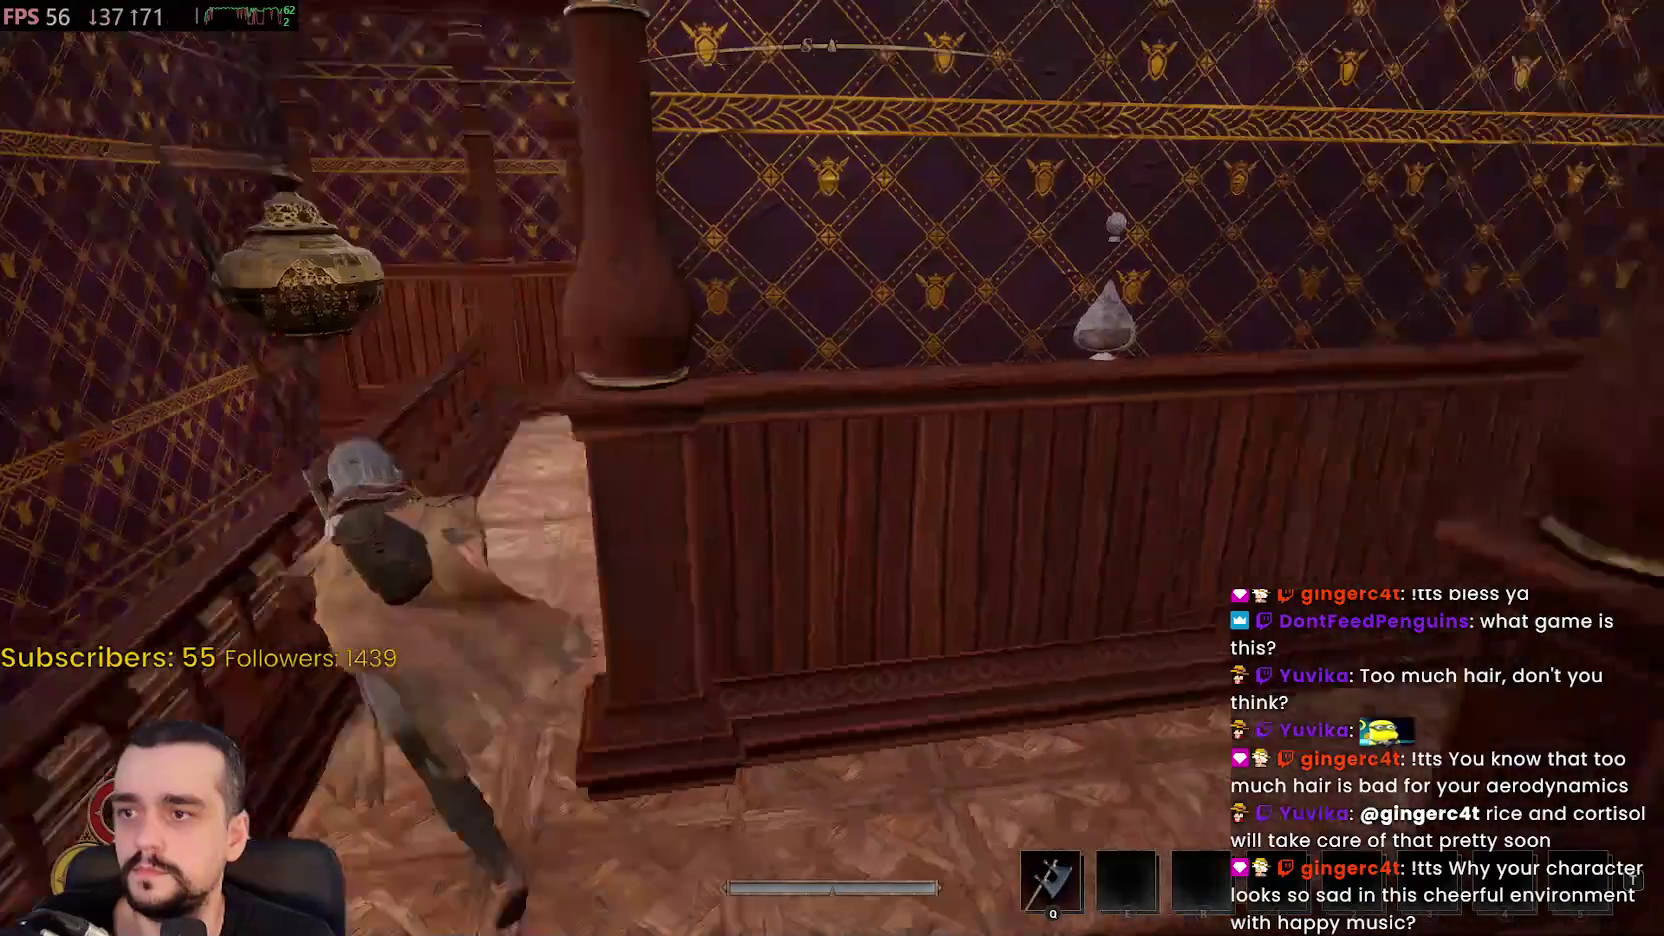
key("w")
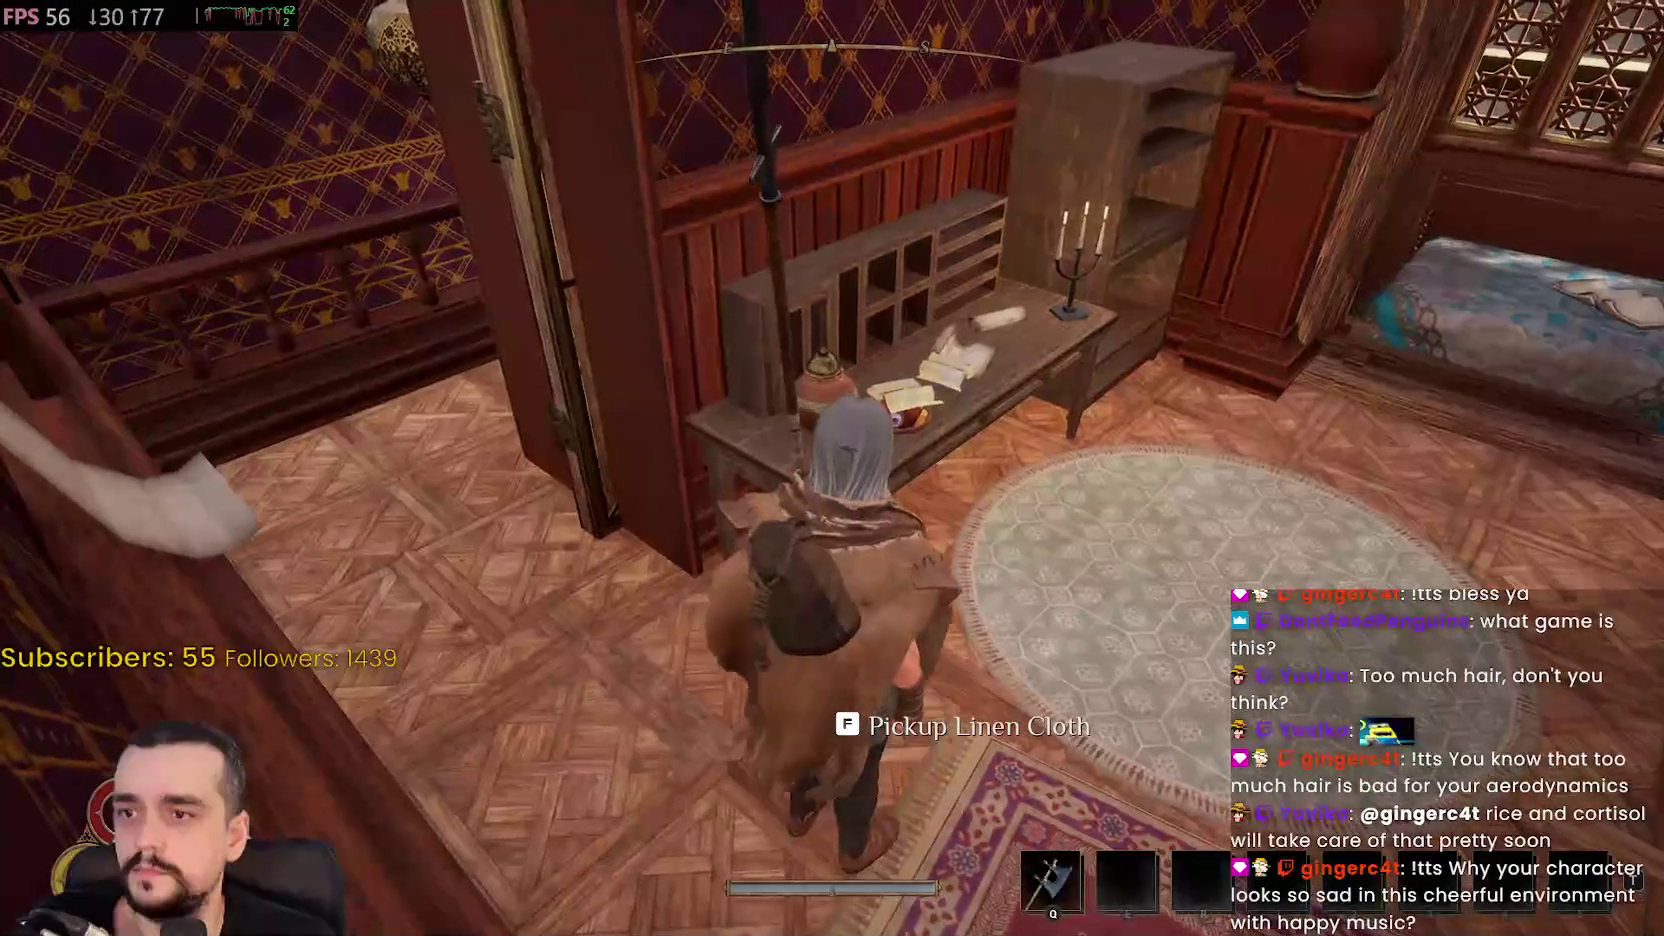
Pick up two Linen Cloths and a Braised Neffer Leg, then approach the dagger cabinet
key("w")
key("e")
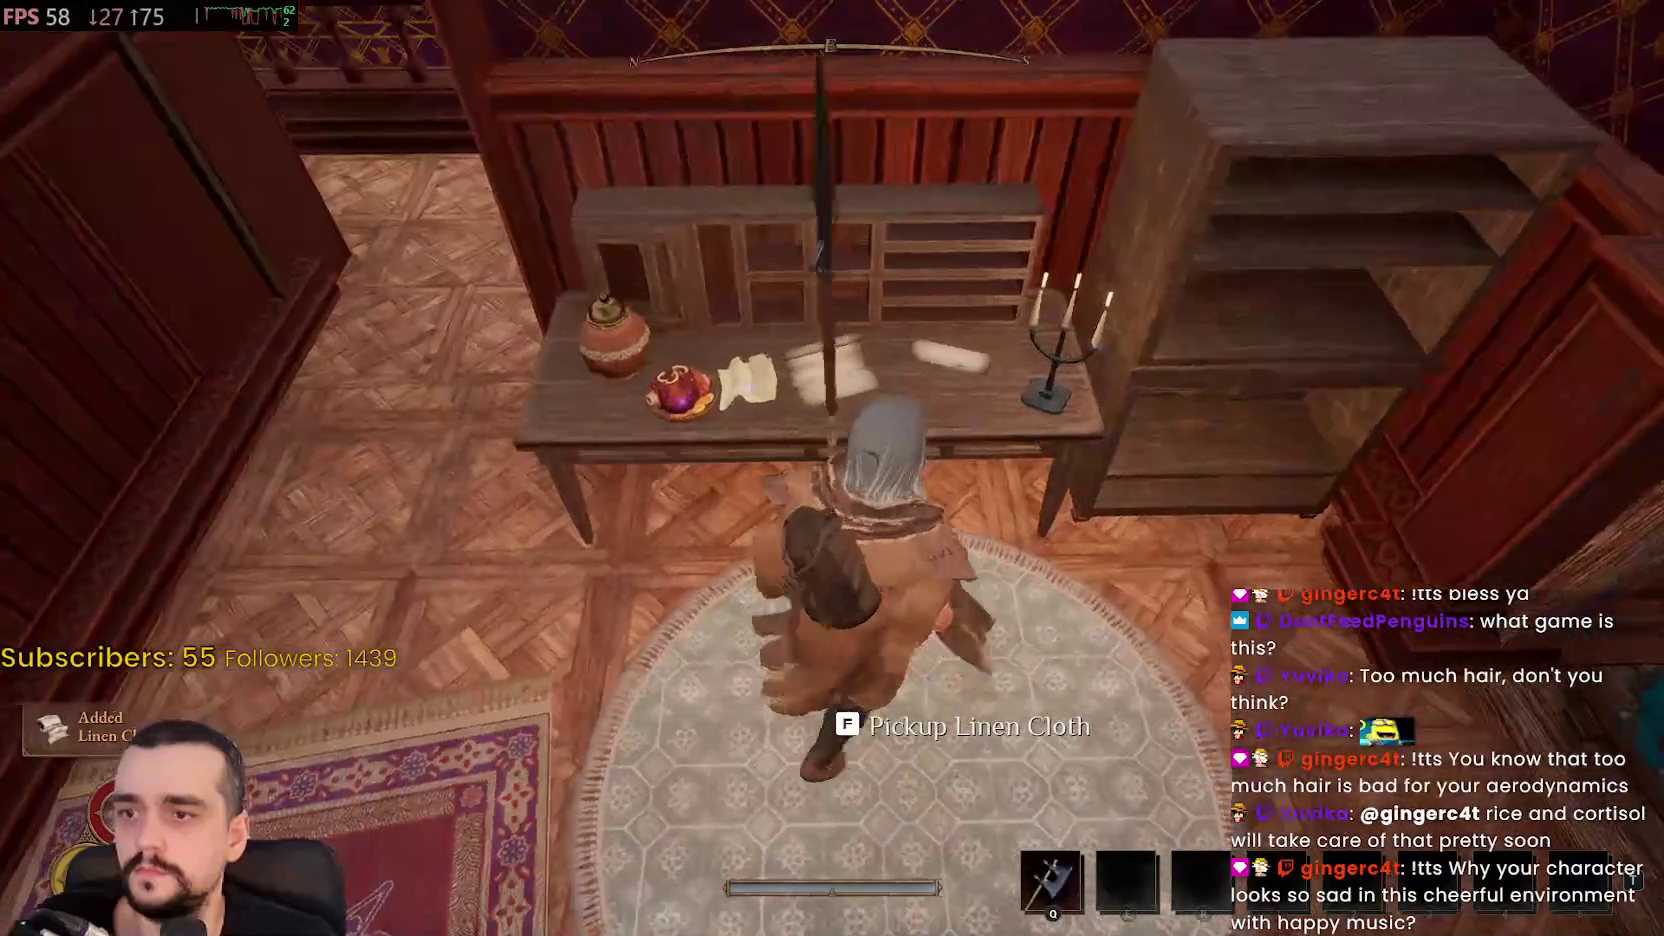
key("e")
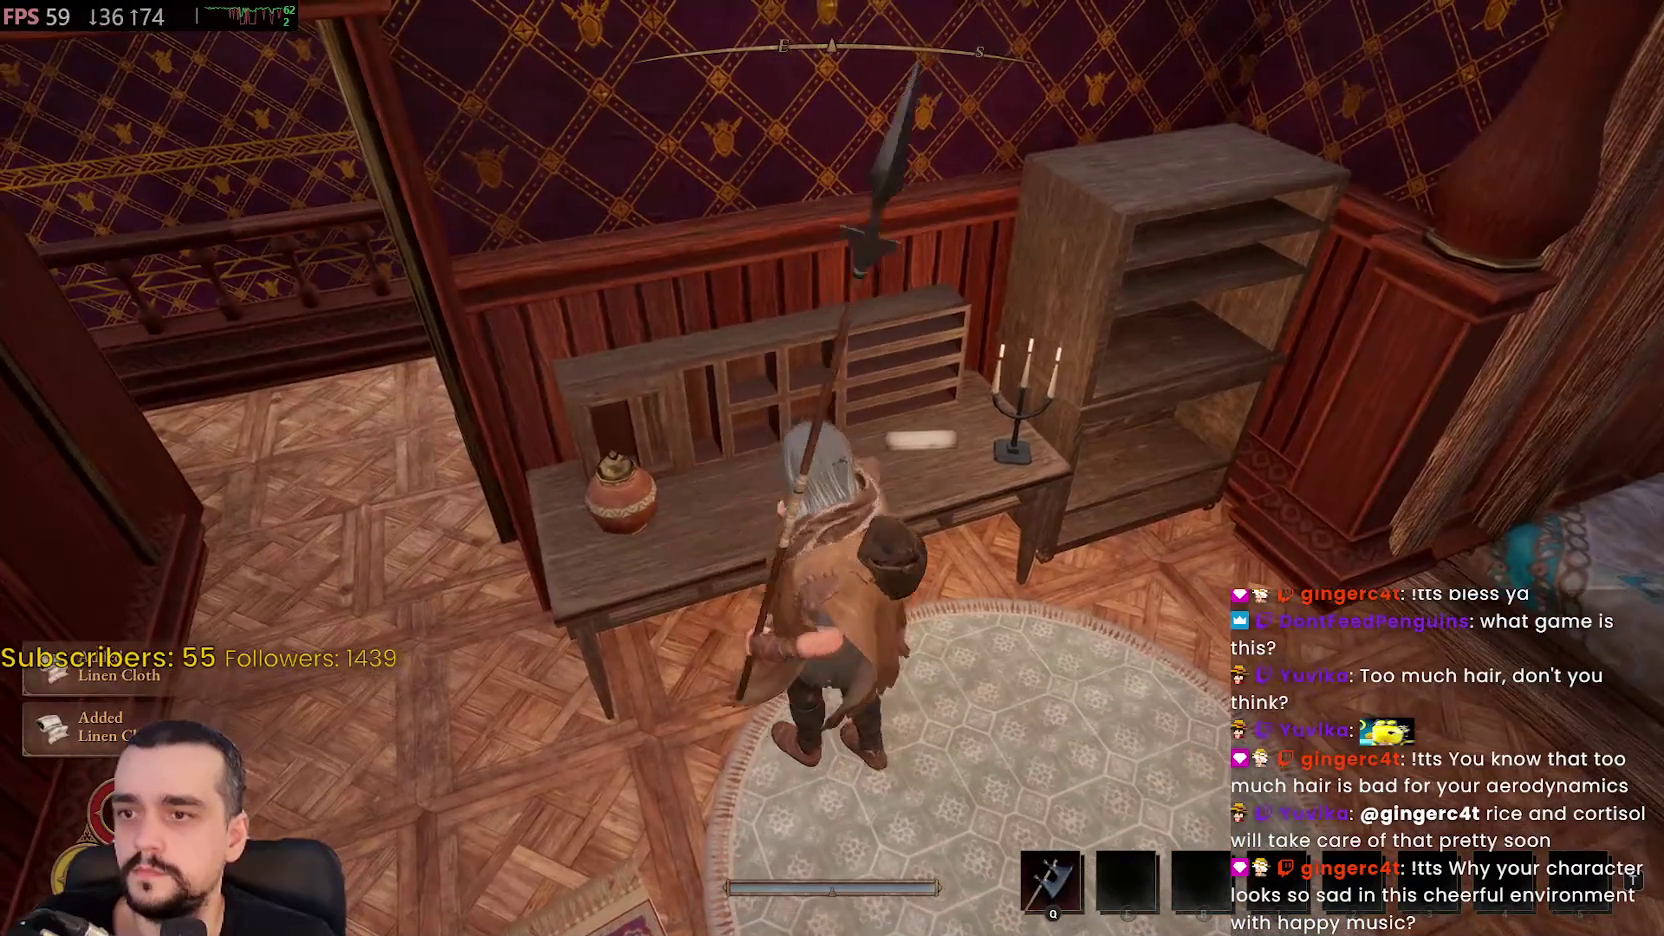
key("w")
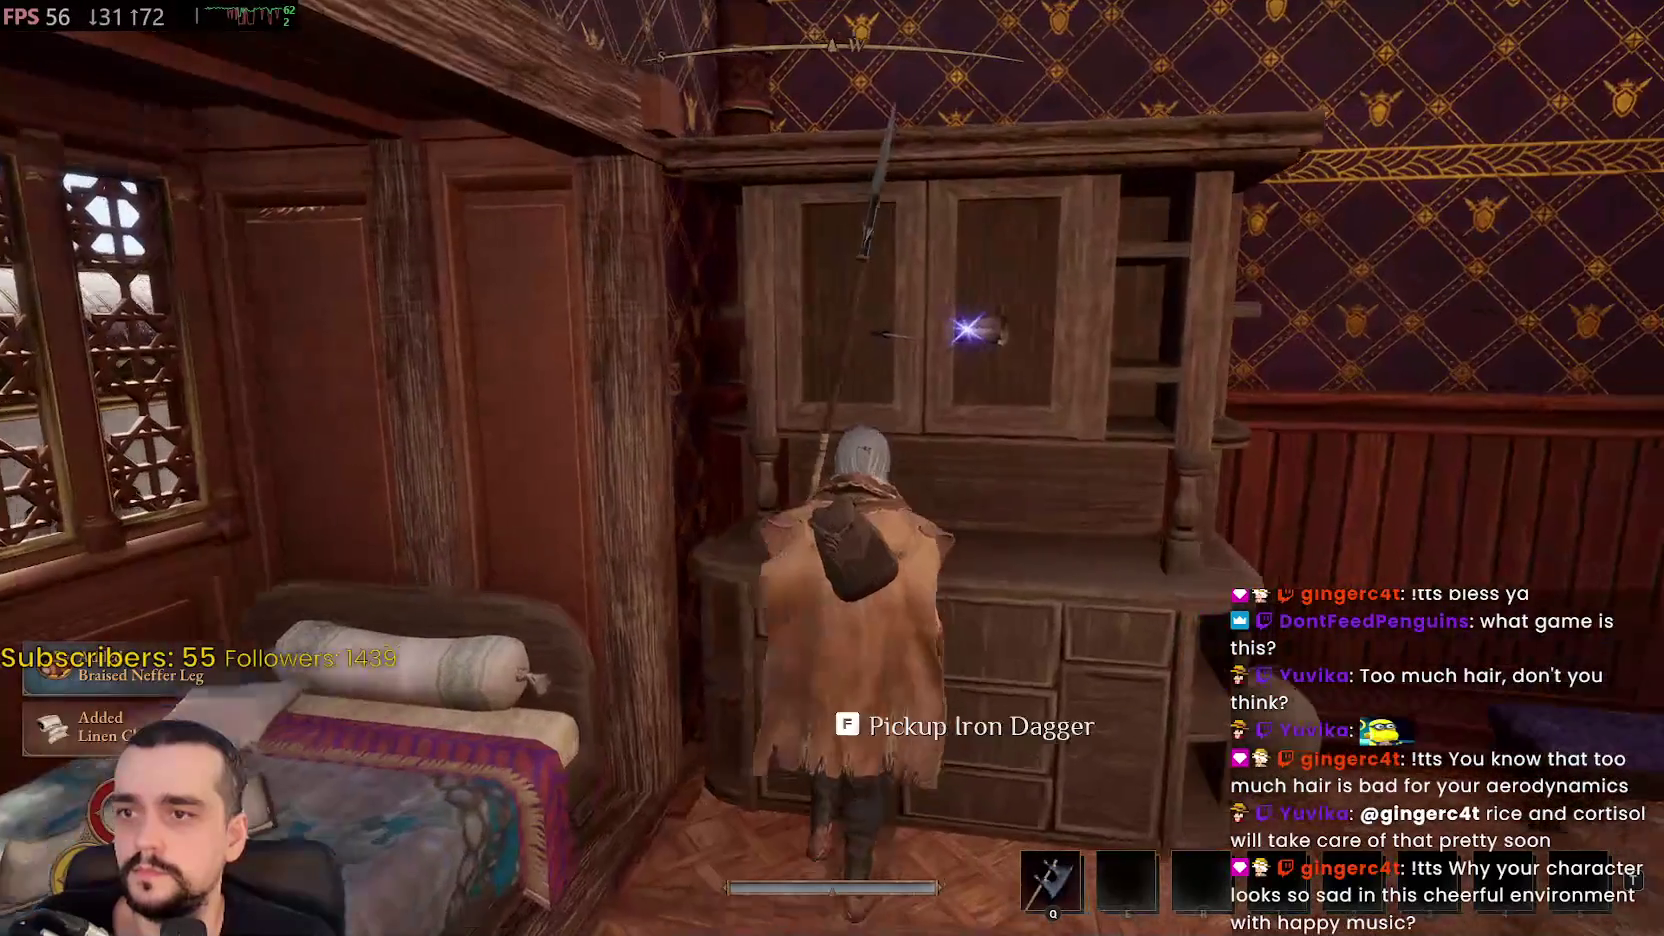
Take the Iron Dagger from the cabinet and head out along the corridor
key("e")
key("w")
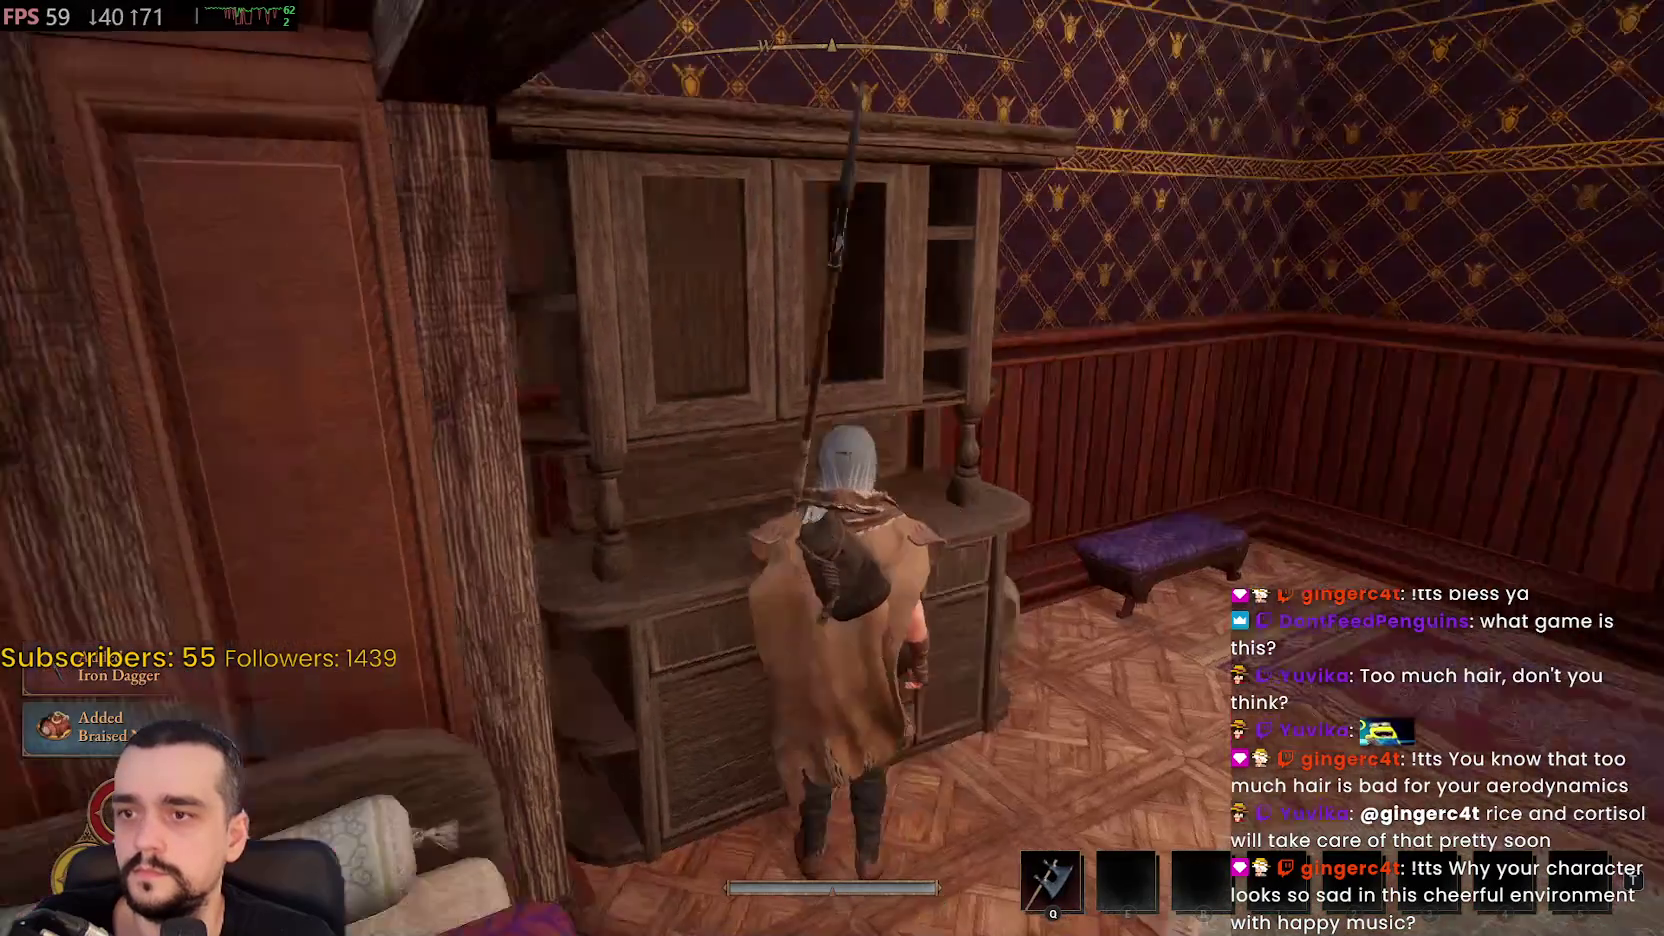
key("w")
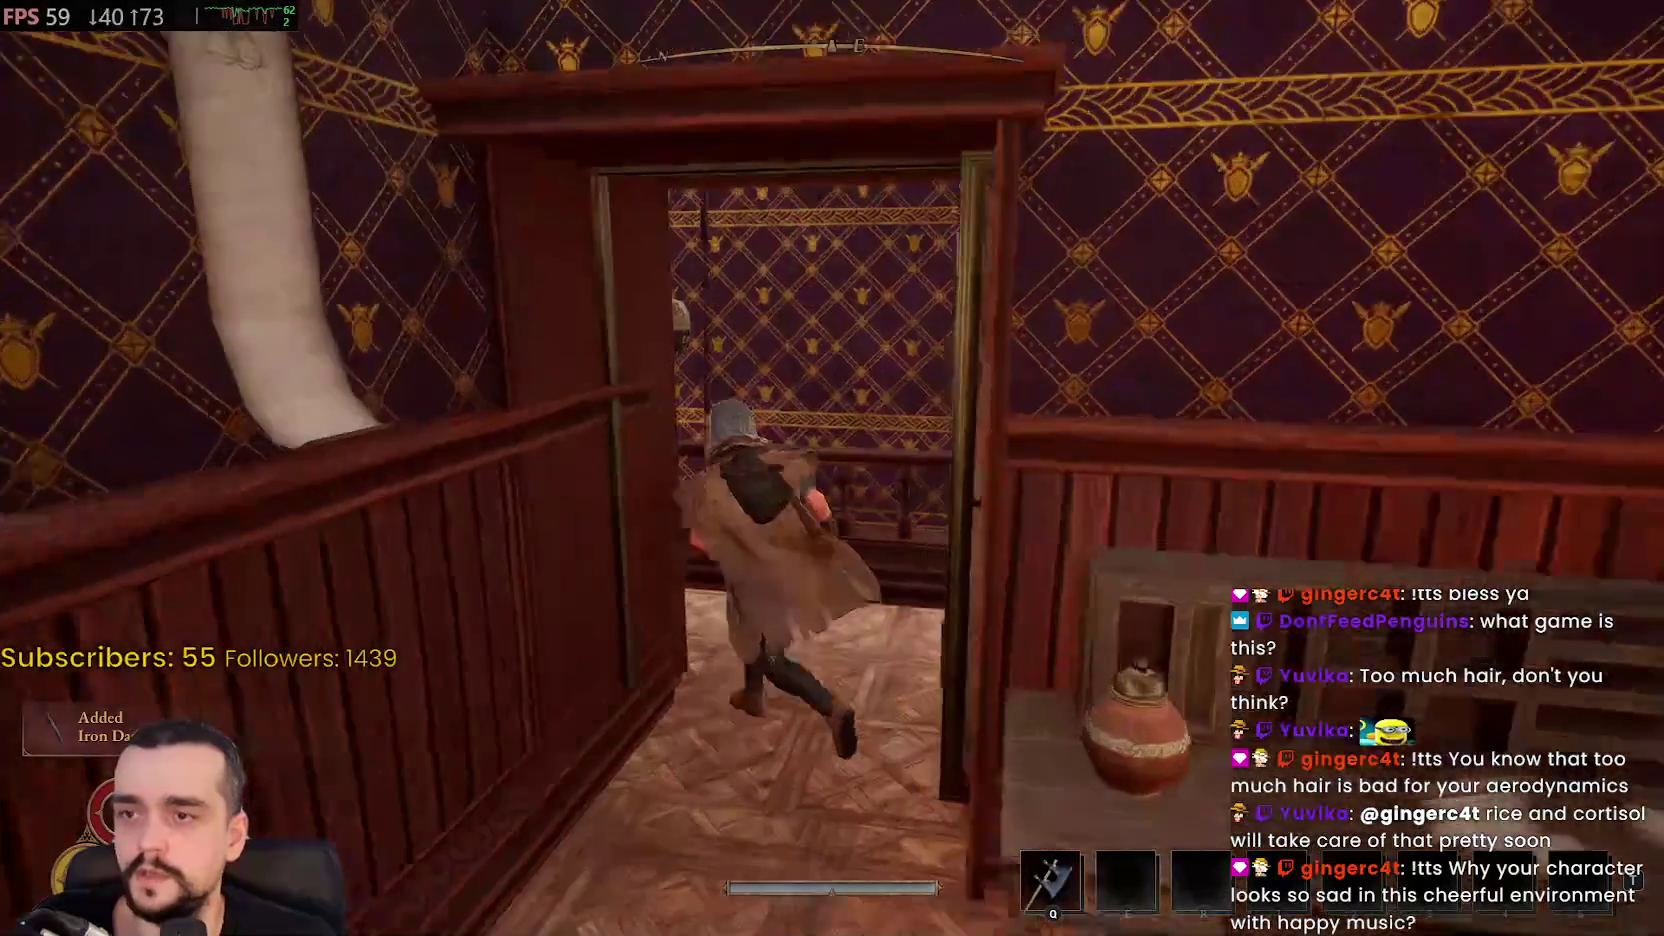
key("w")
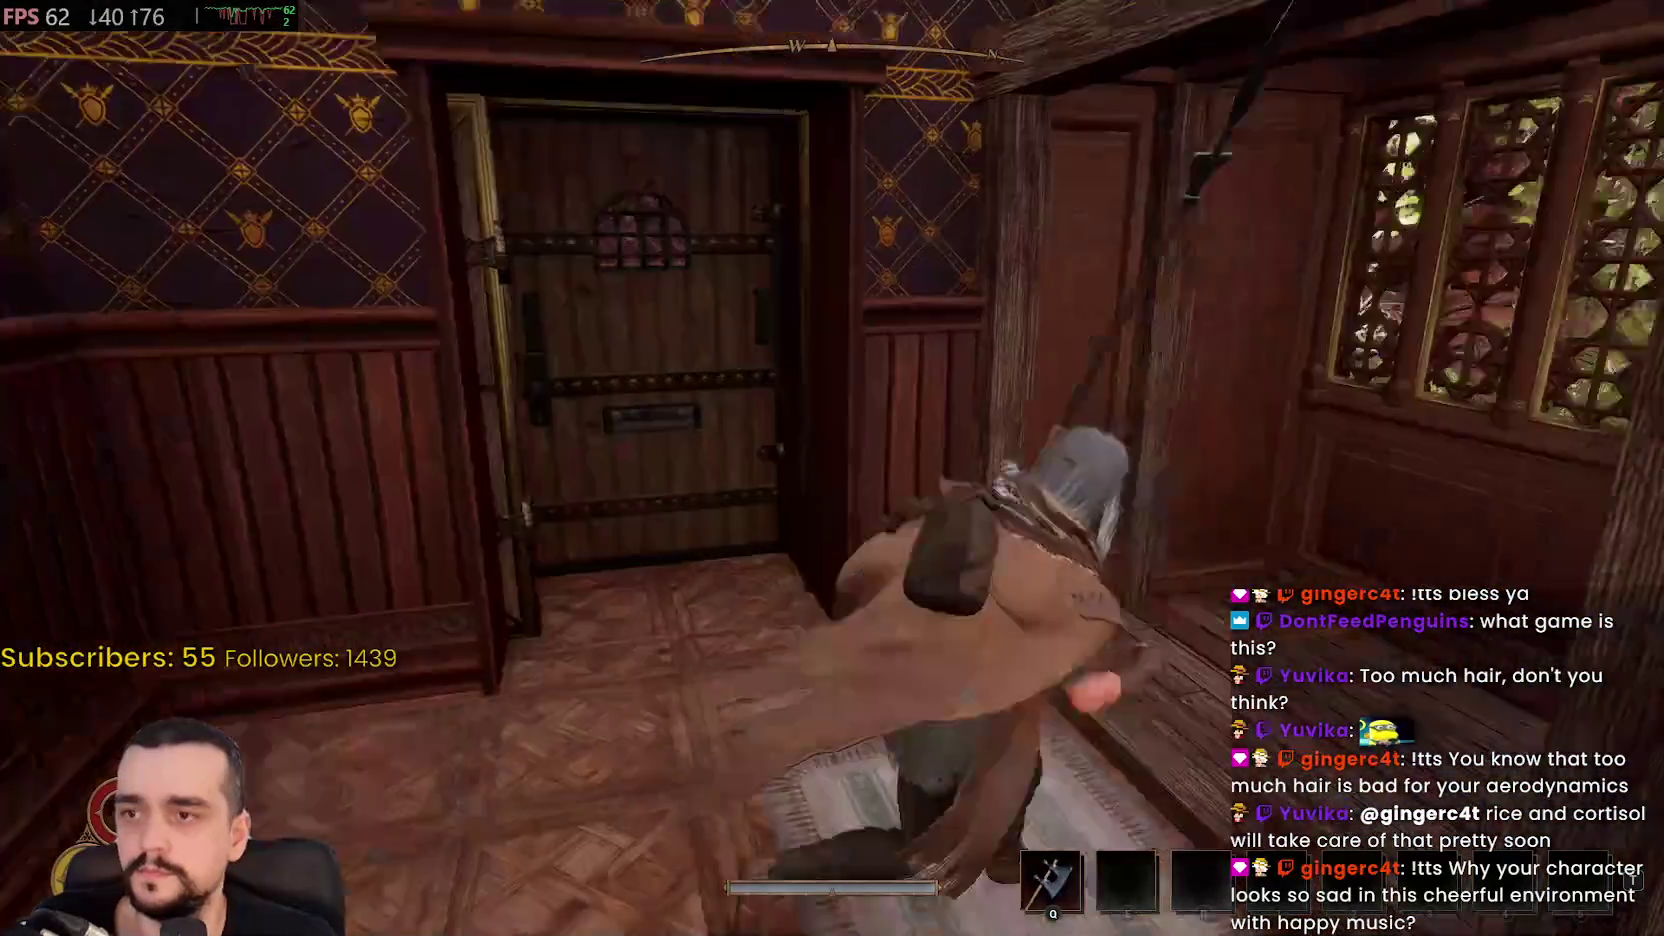
Run downstairs to the exit door and travel to Simeon's Bastion, resuming after loading
key("w")
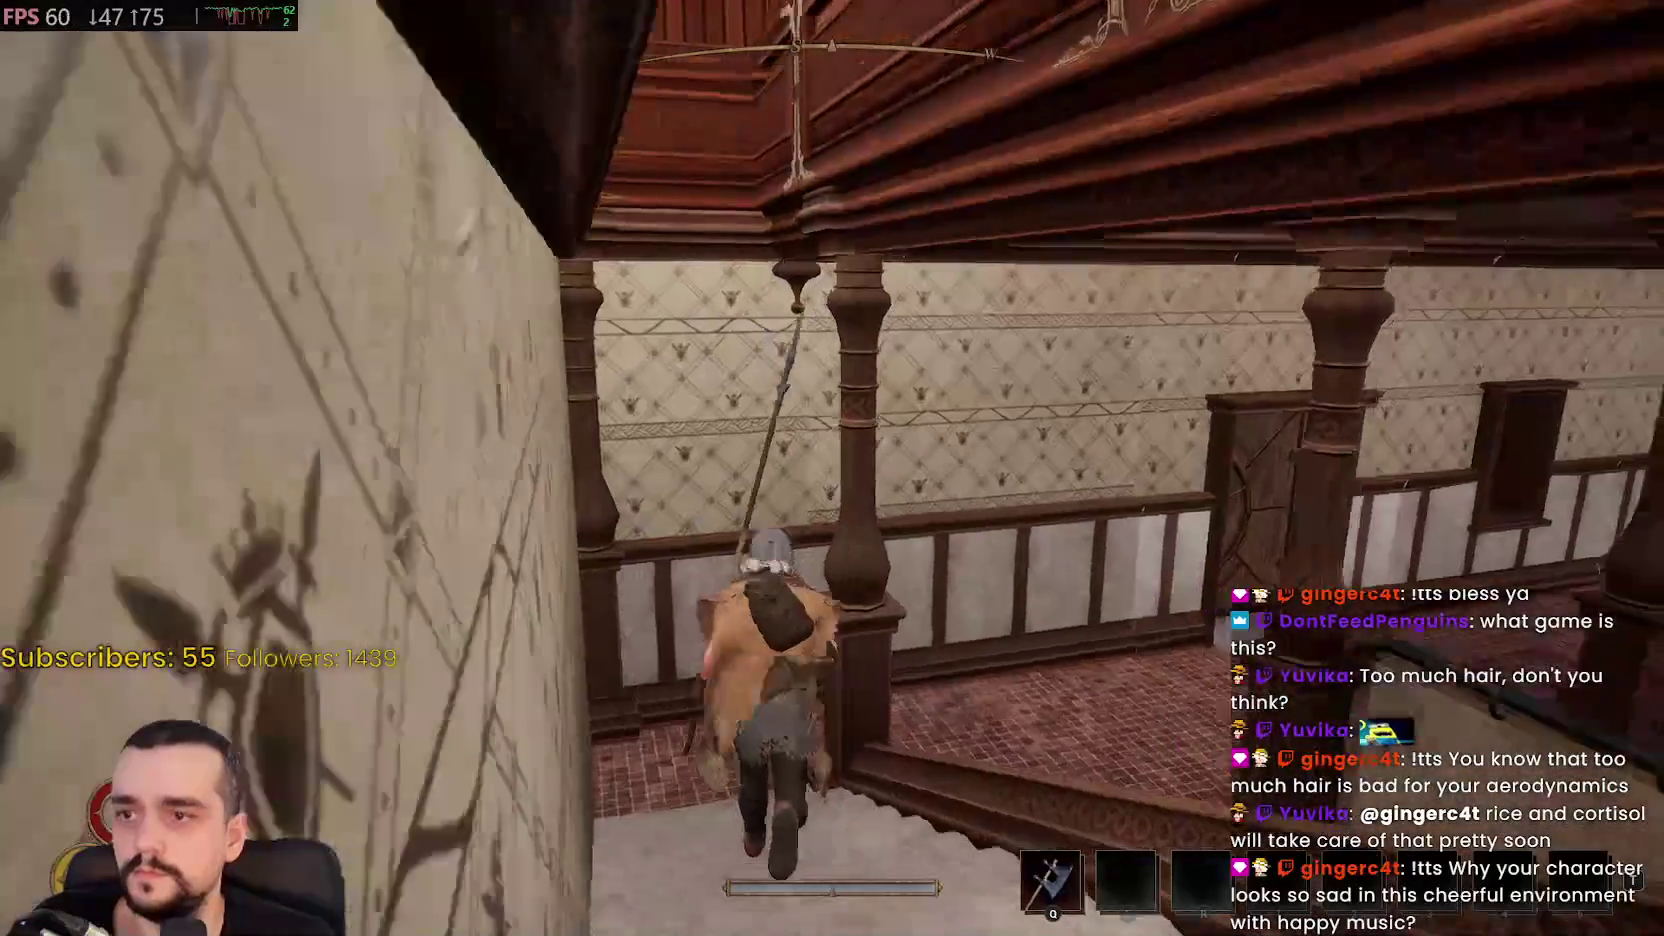
key("w")
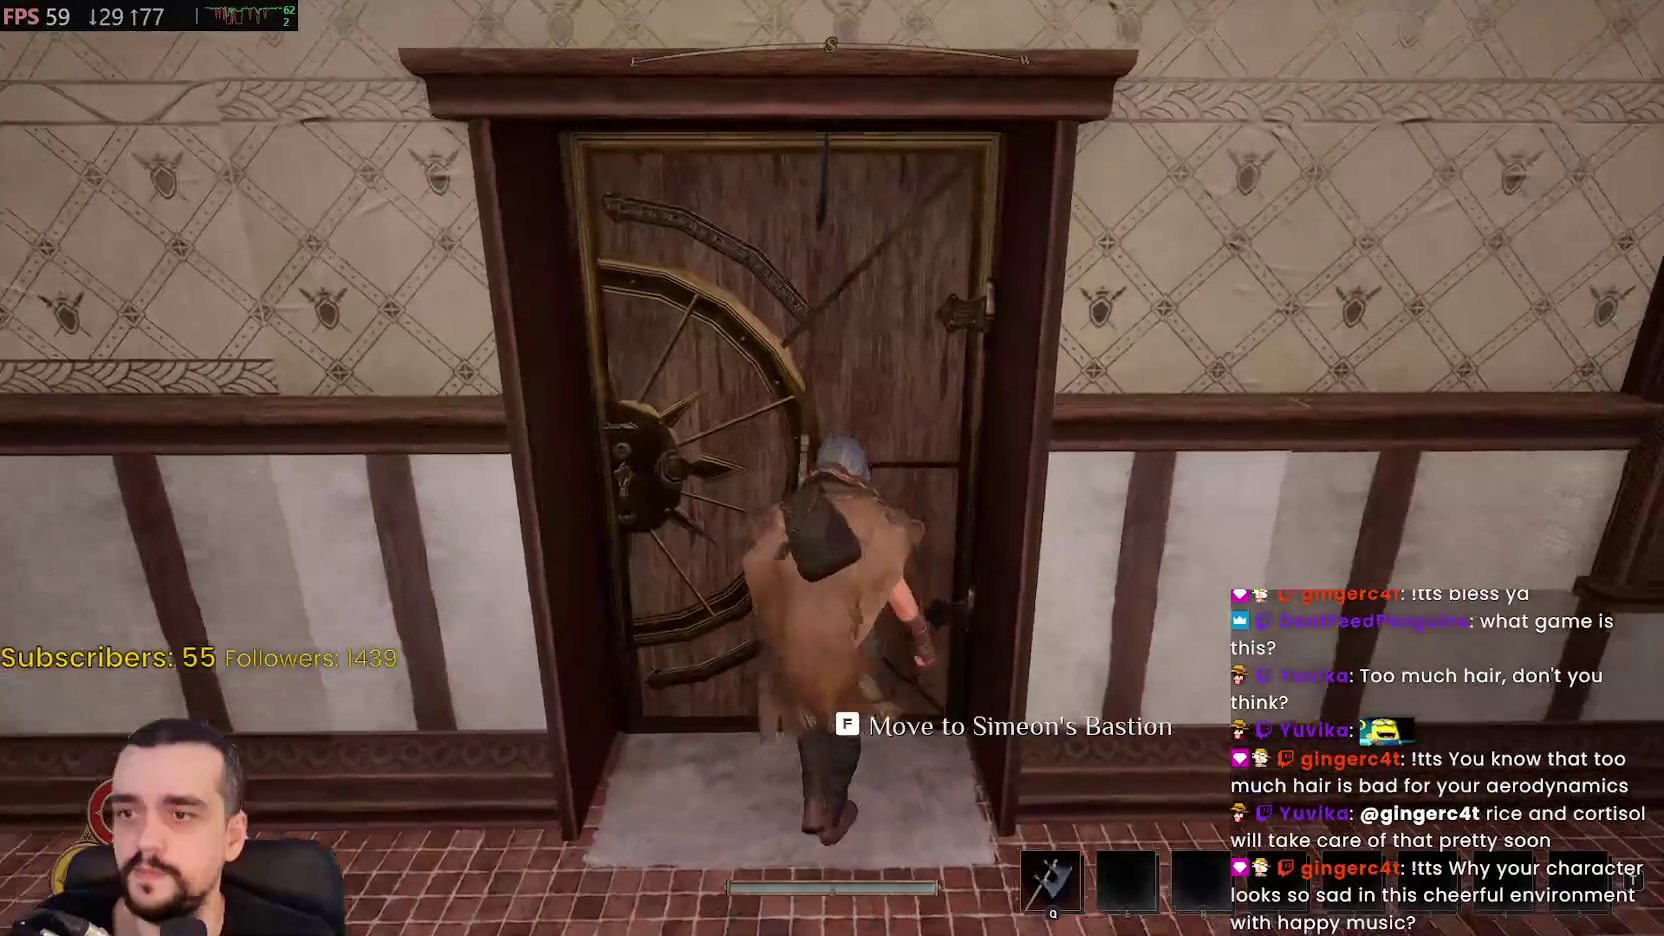
key("w")
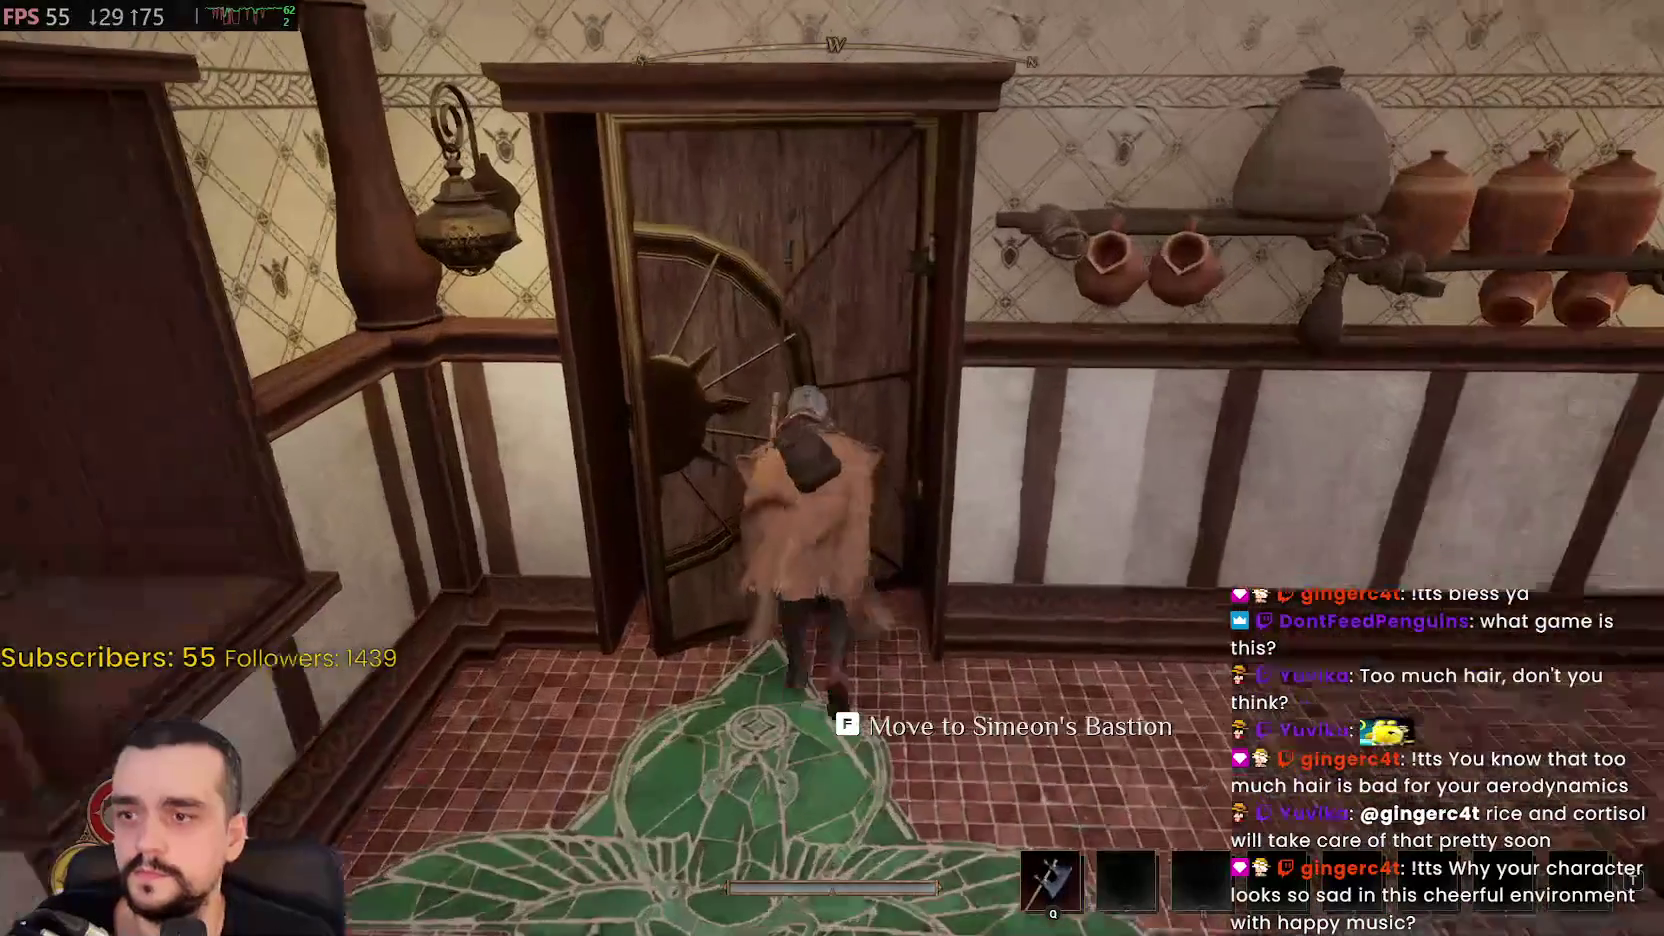
key("w")
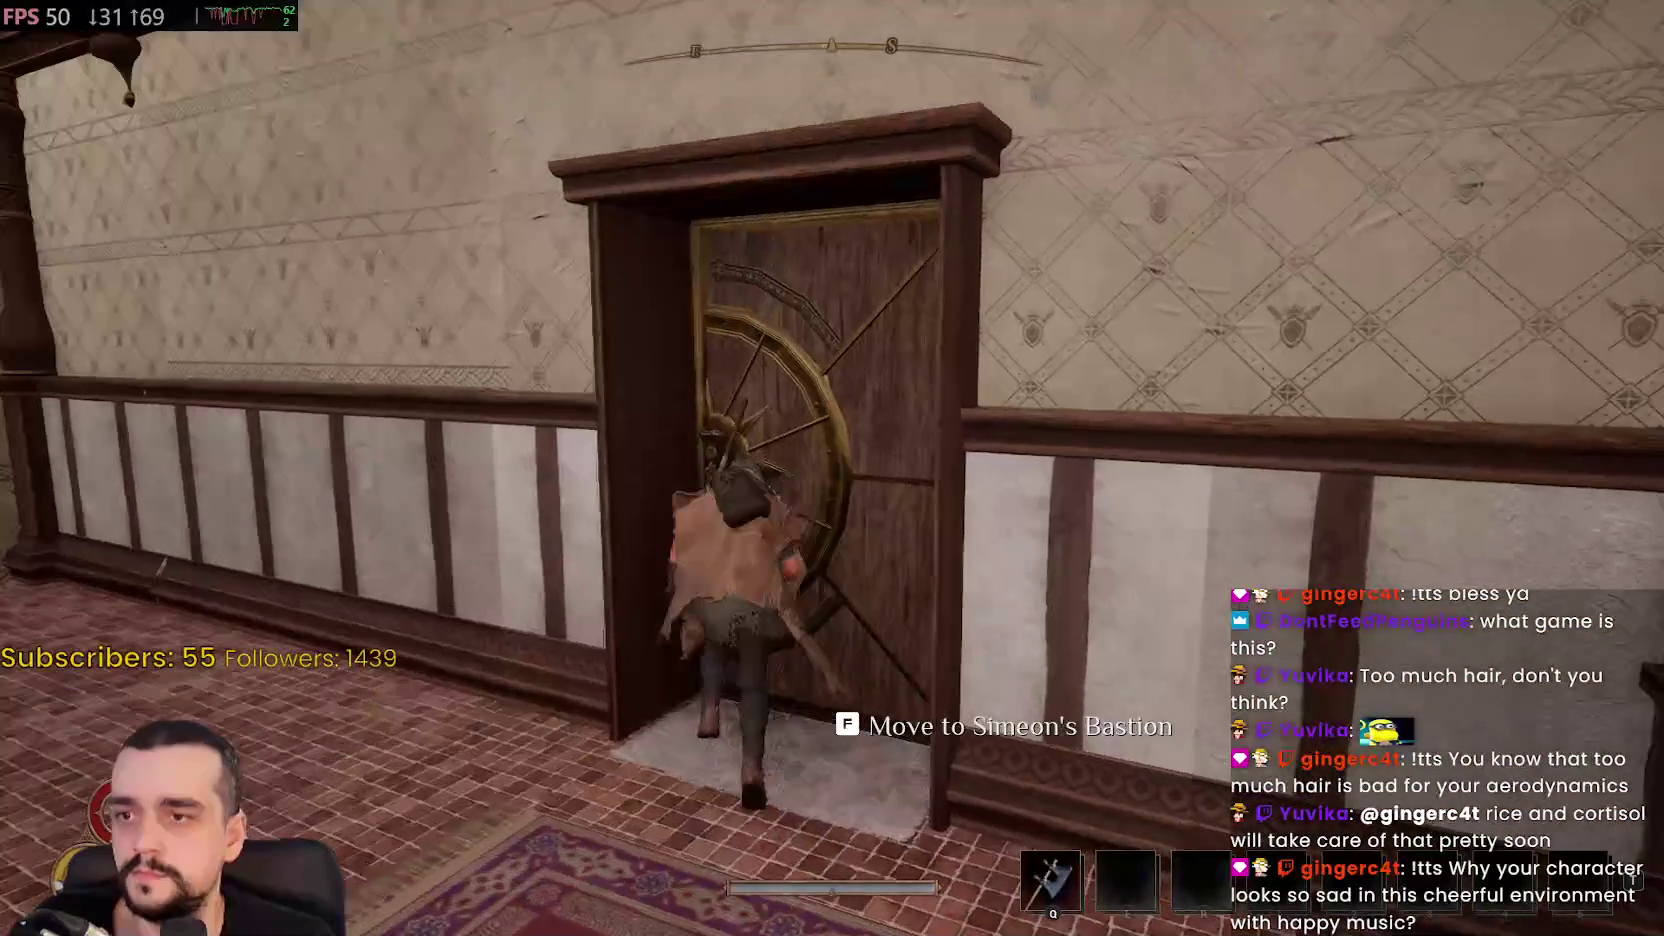
key("f")
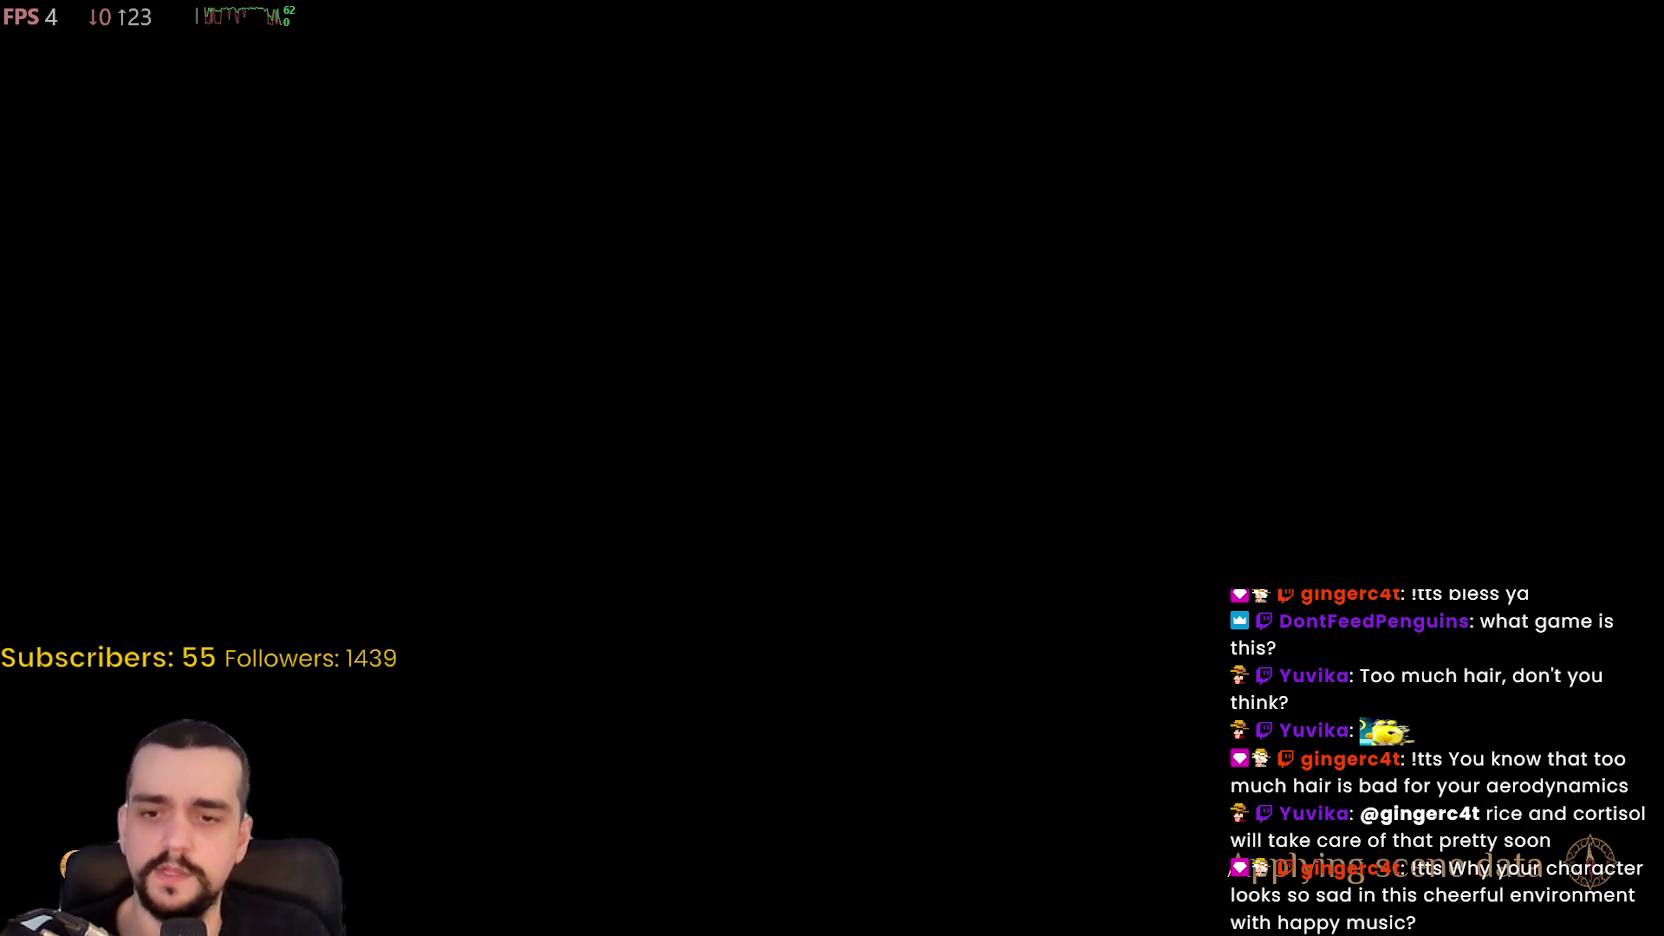
key("space")
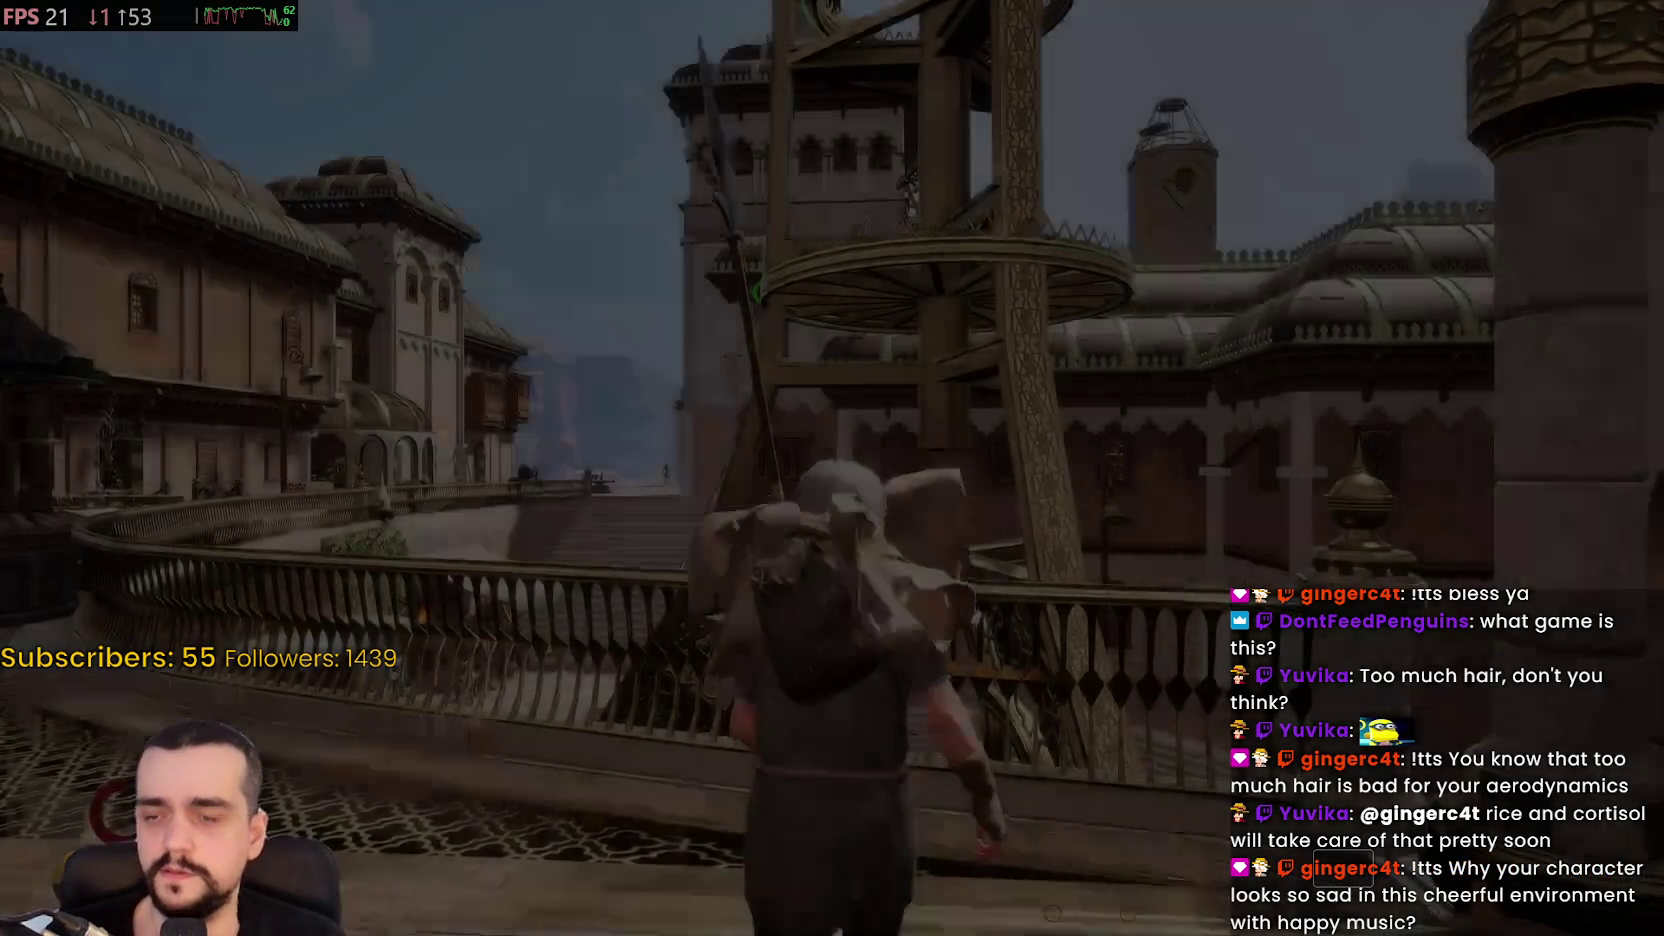
Run across the bridge and balcony street, down the alley and across the plaza
key("w")
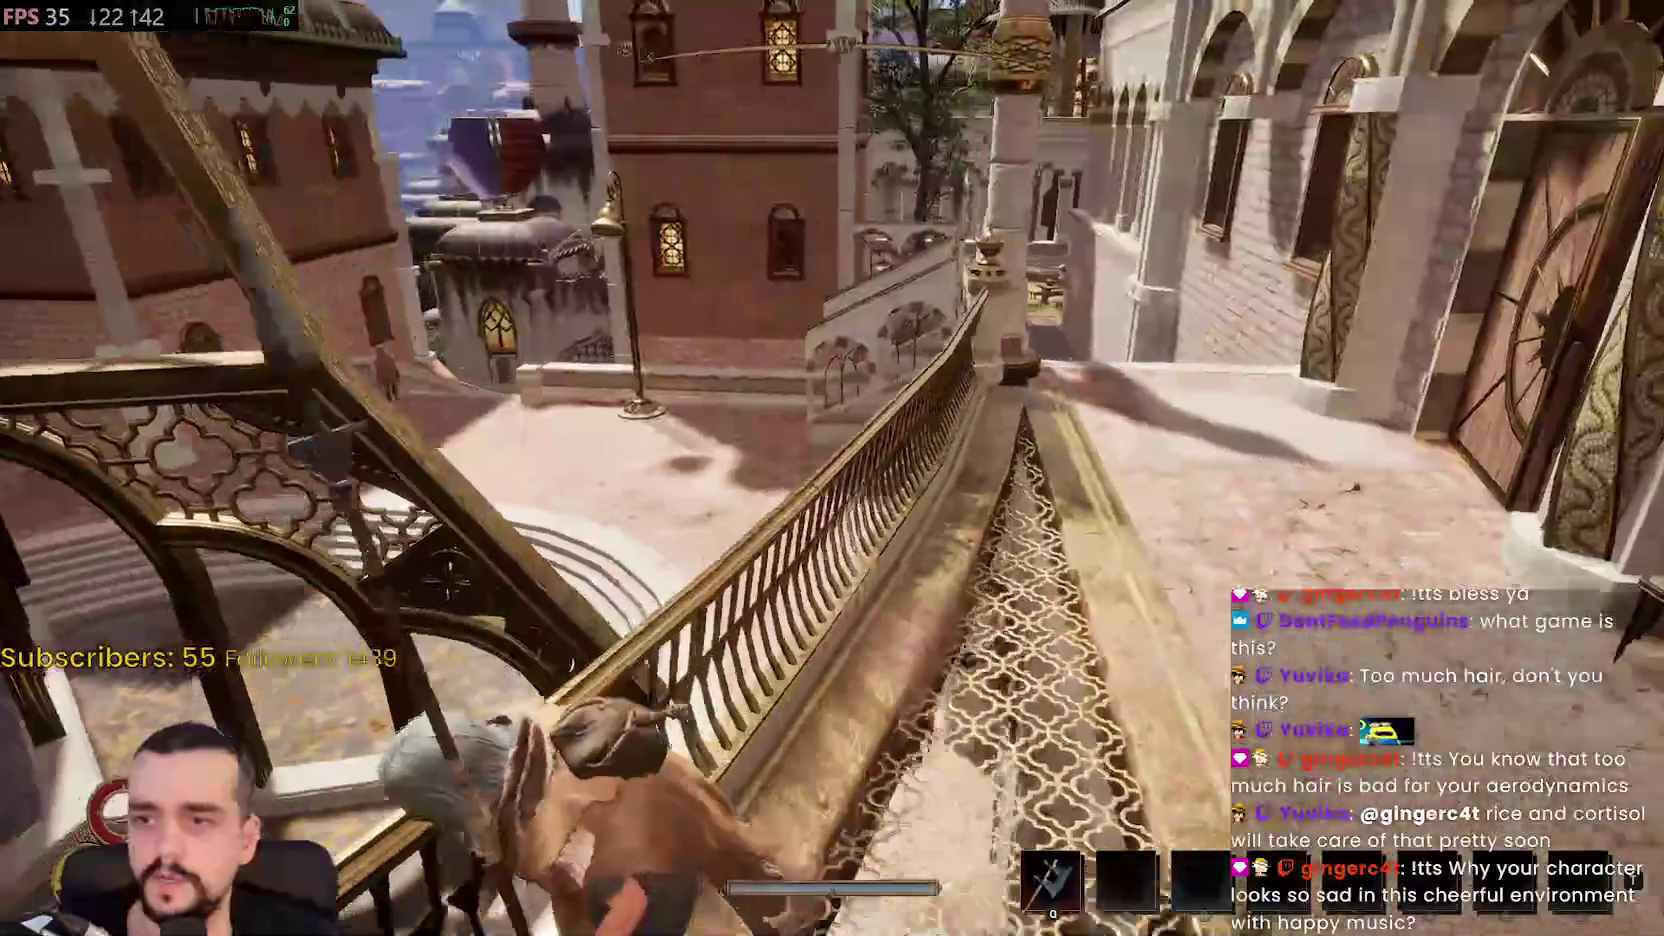
key("w")
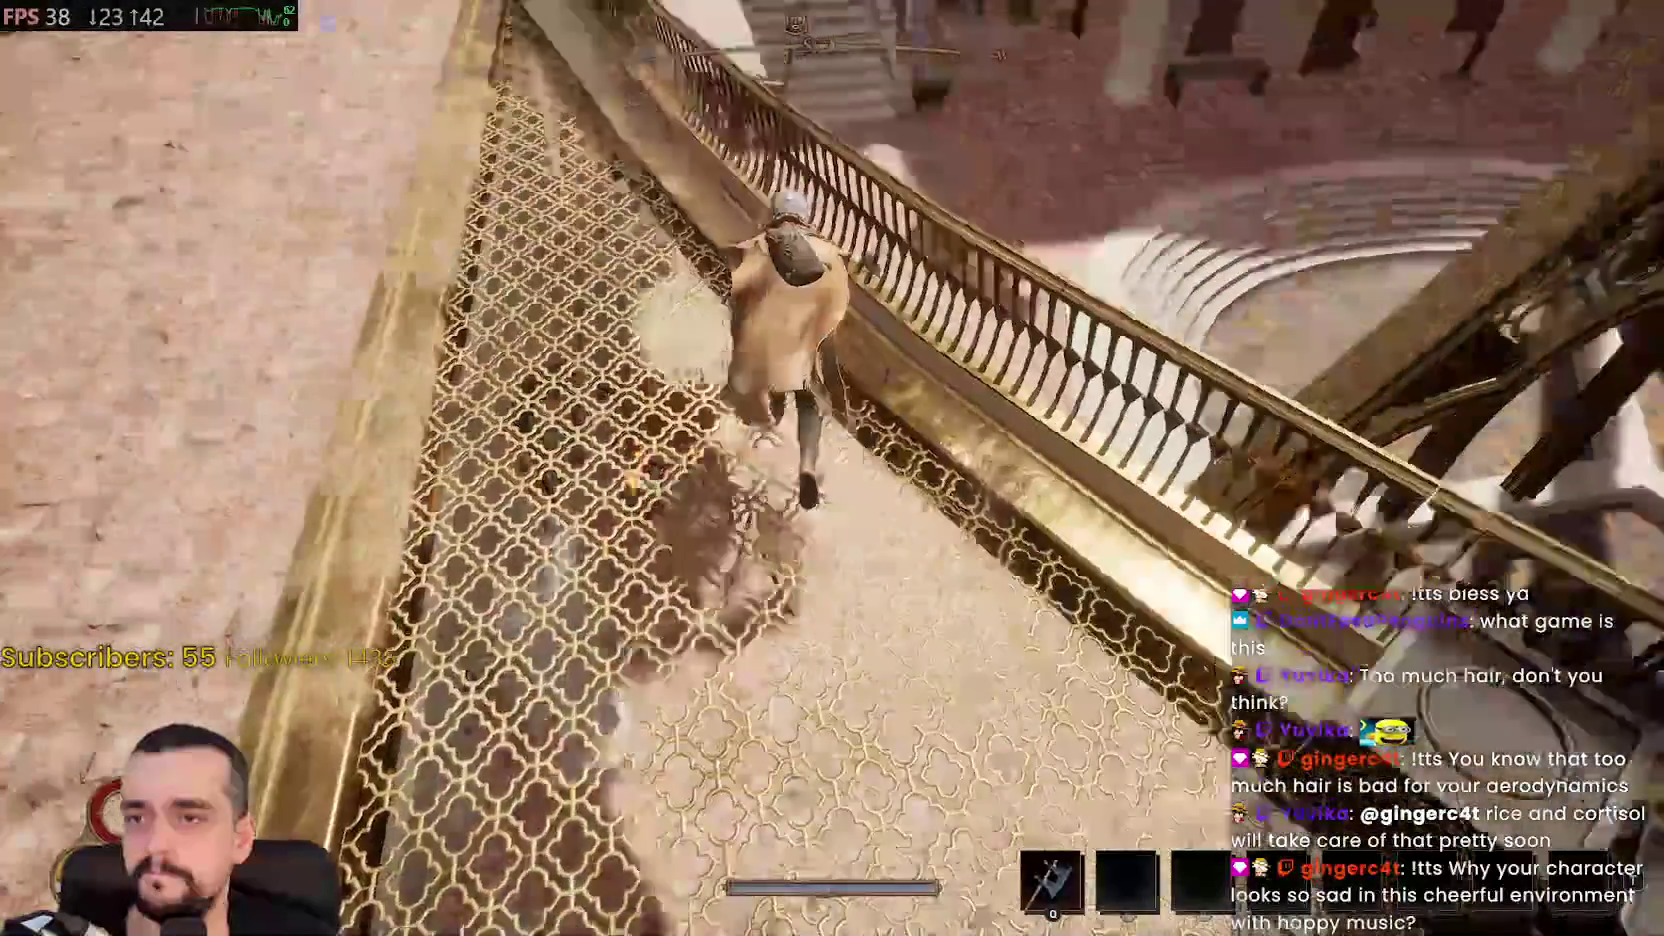
key("w")
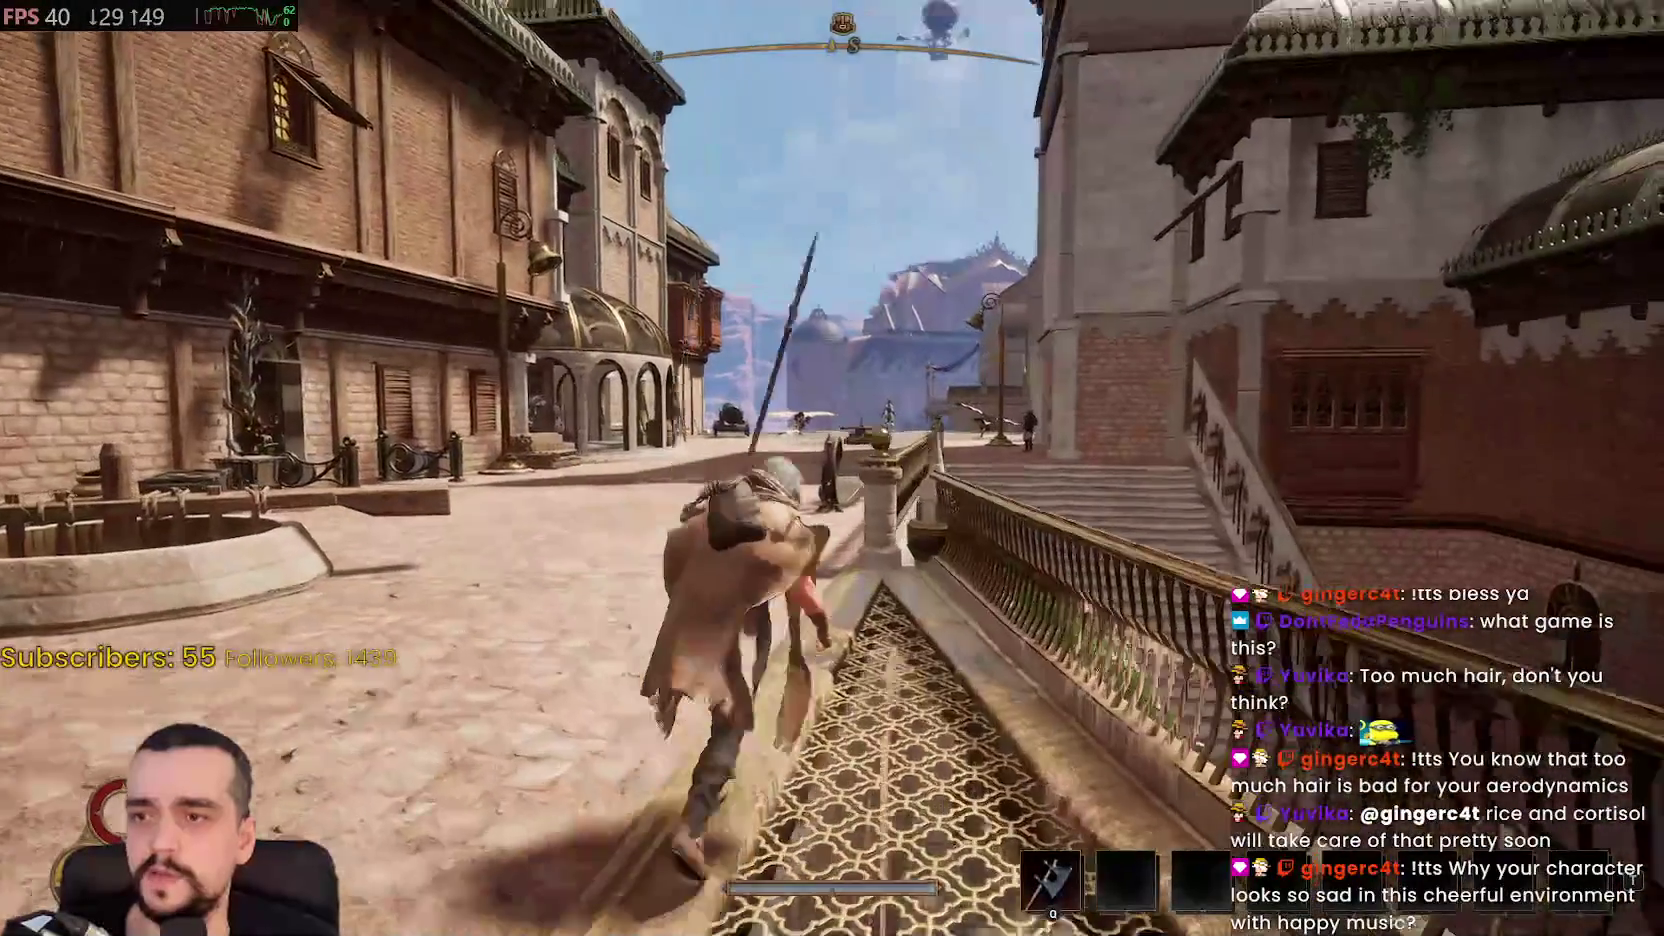
key("w")
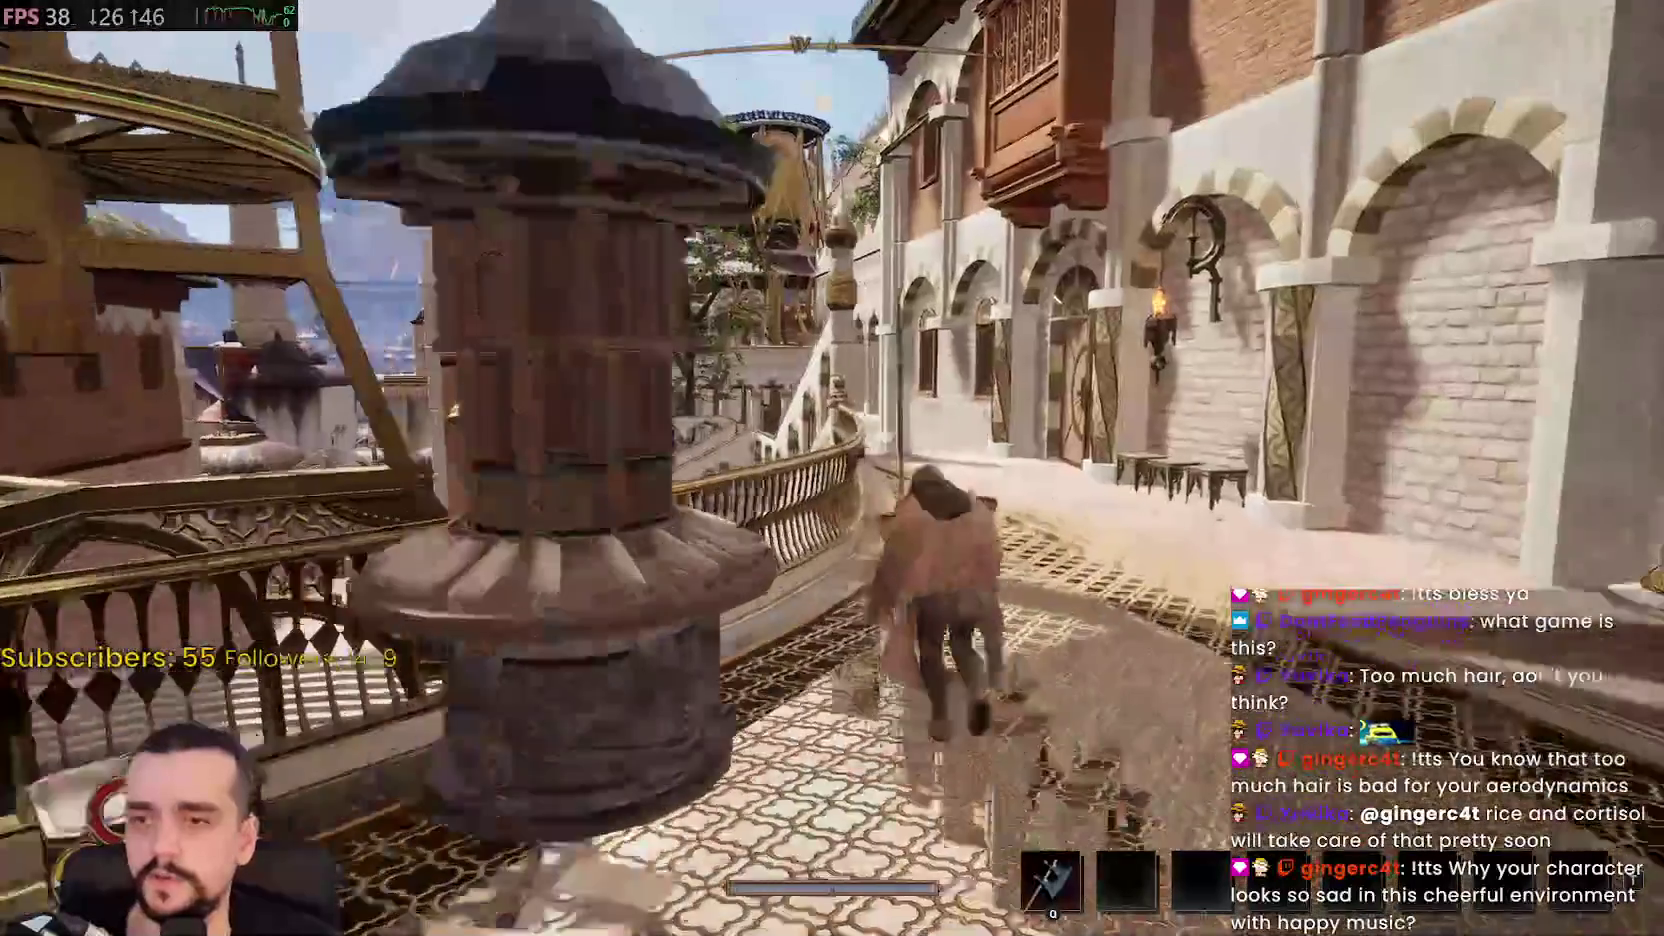
key("w")
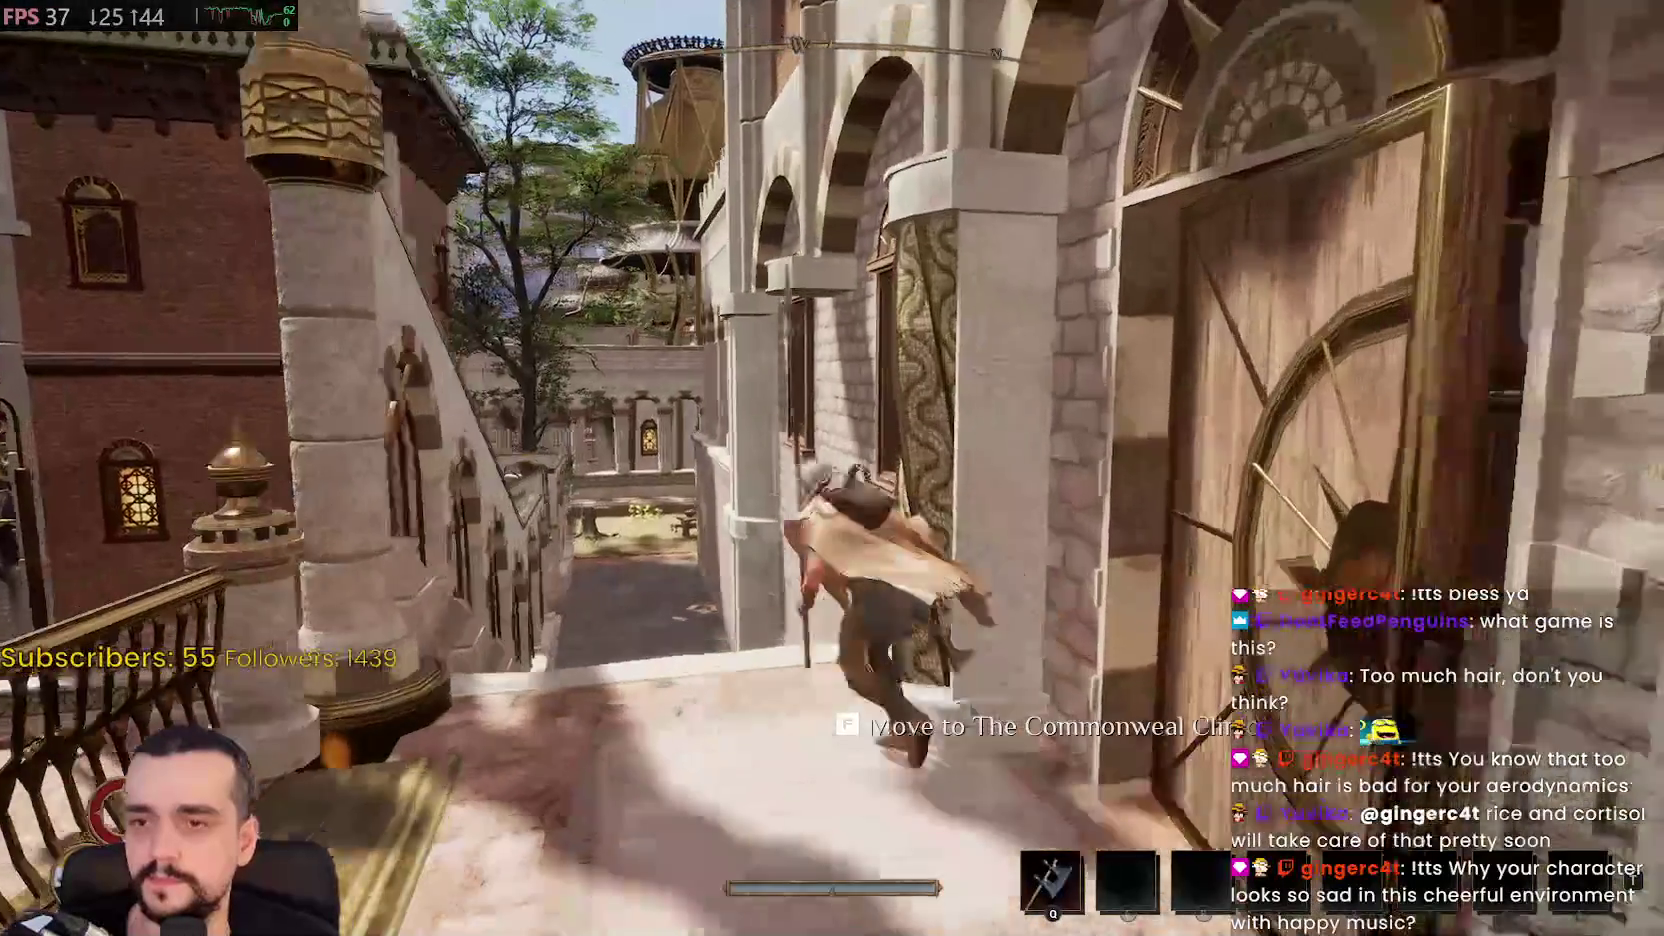
key("w")
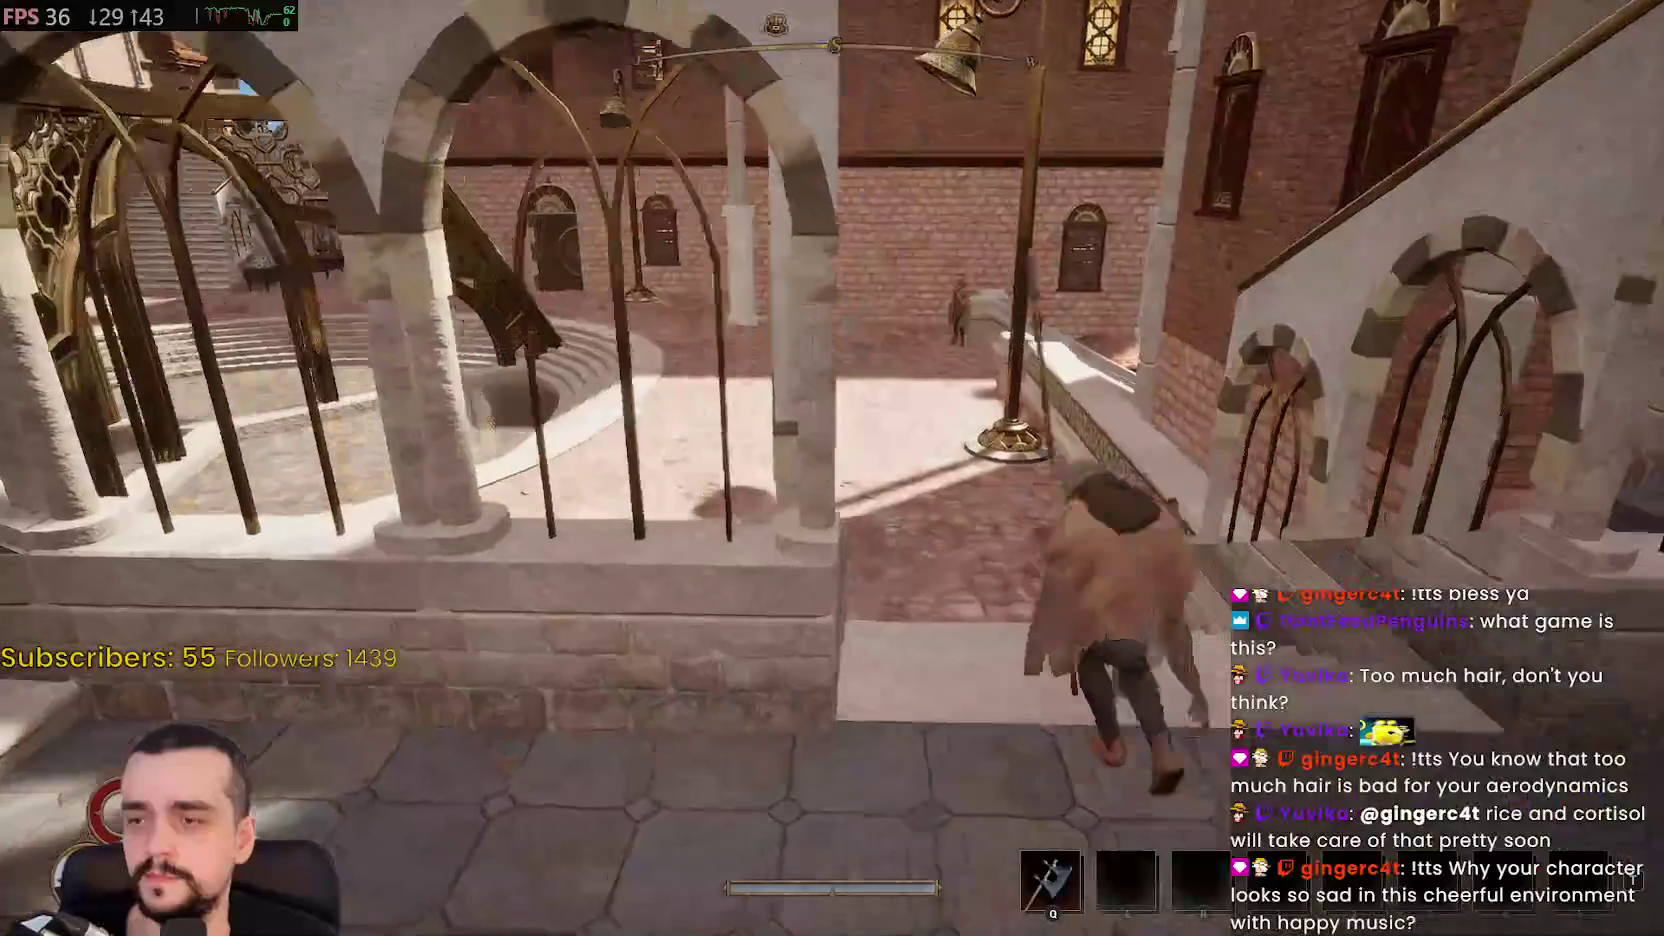
key("w")
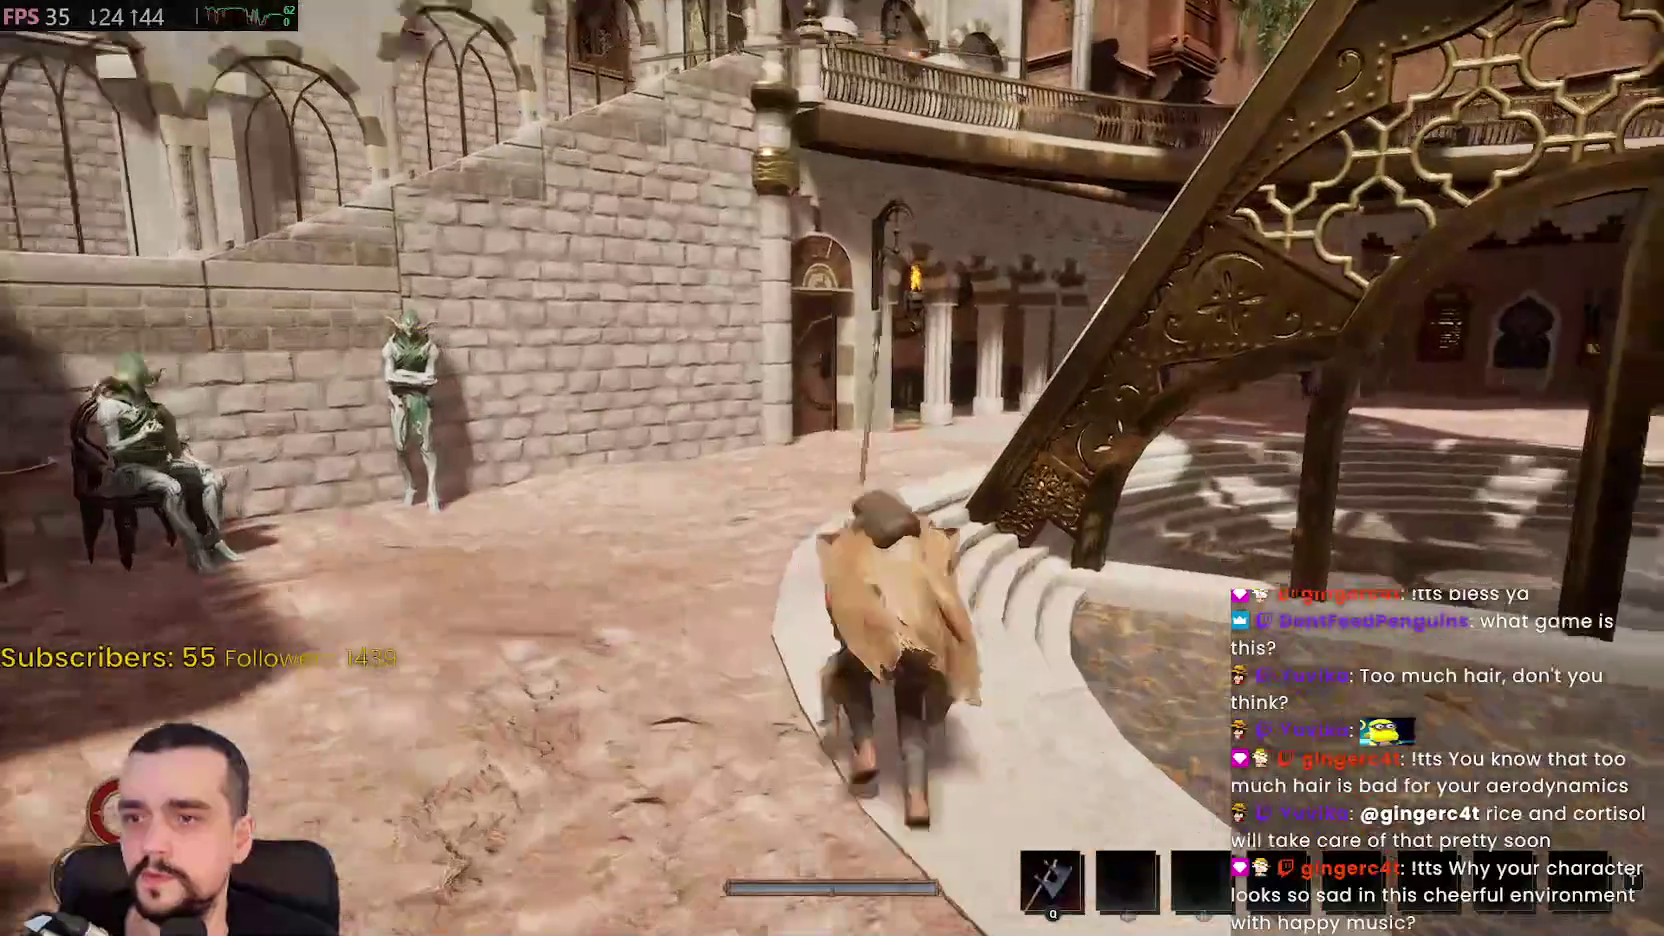
key("w")
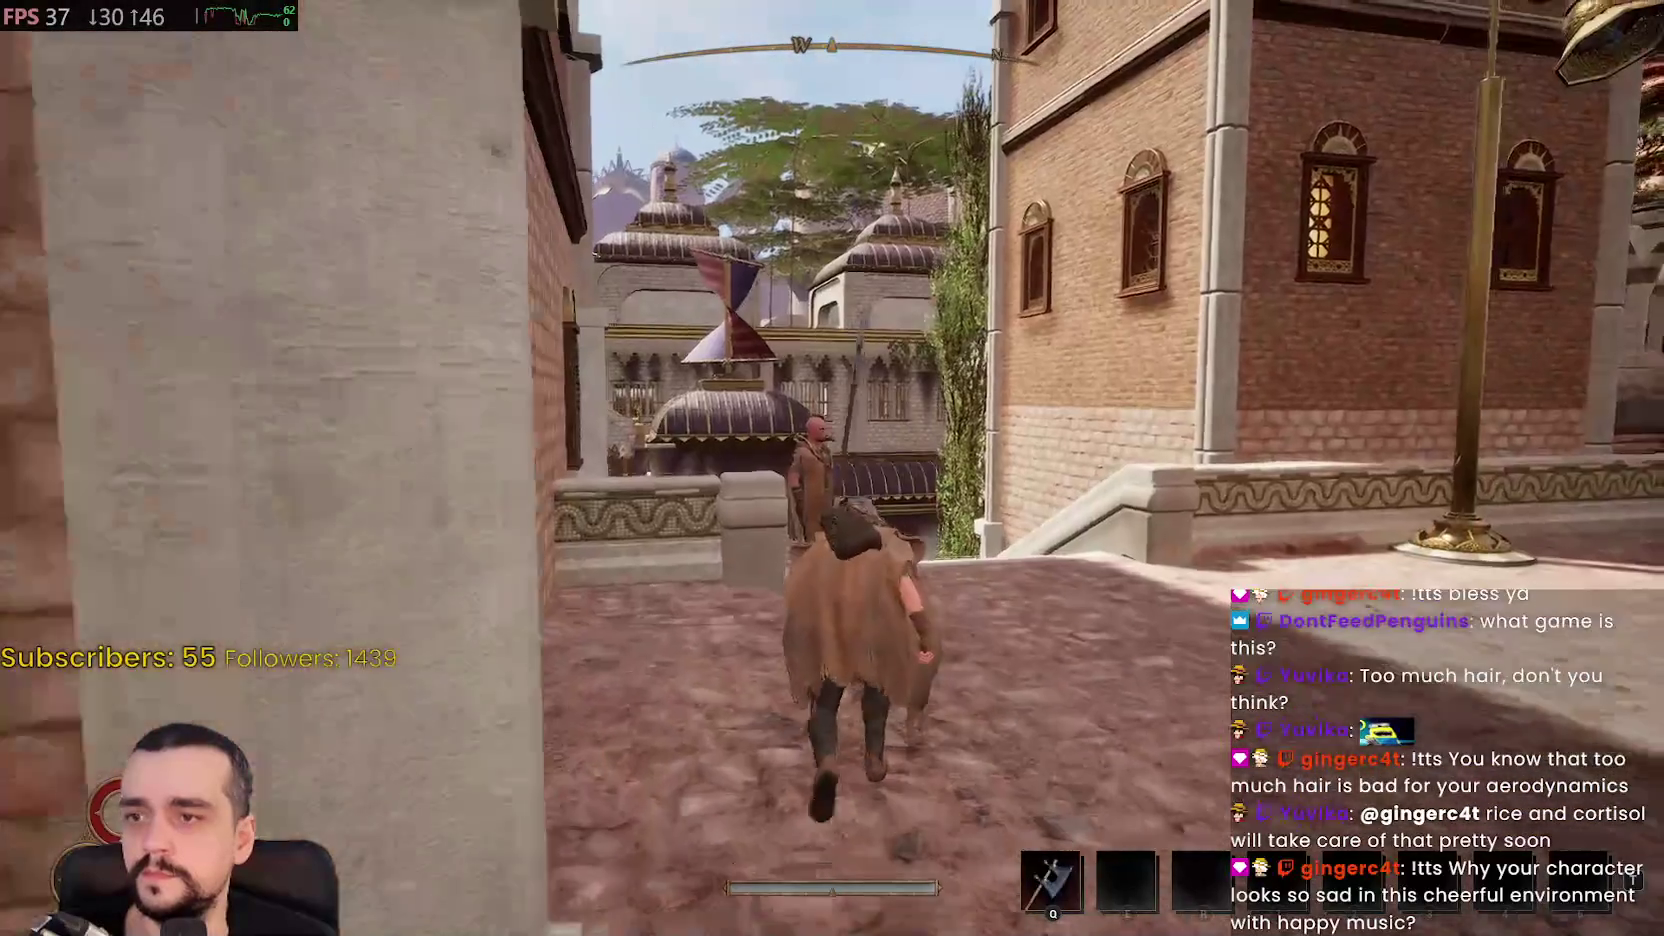
Descend the stairs past the cart and white arched building into the courtyard
key("w")
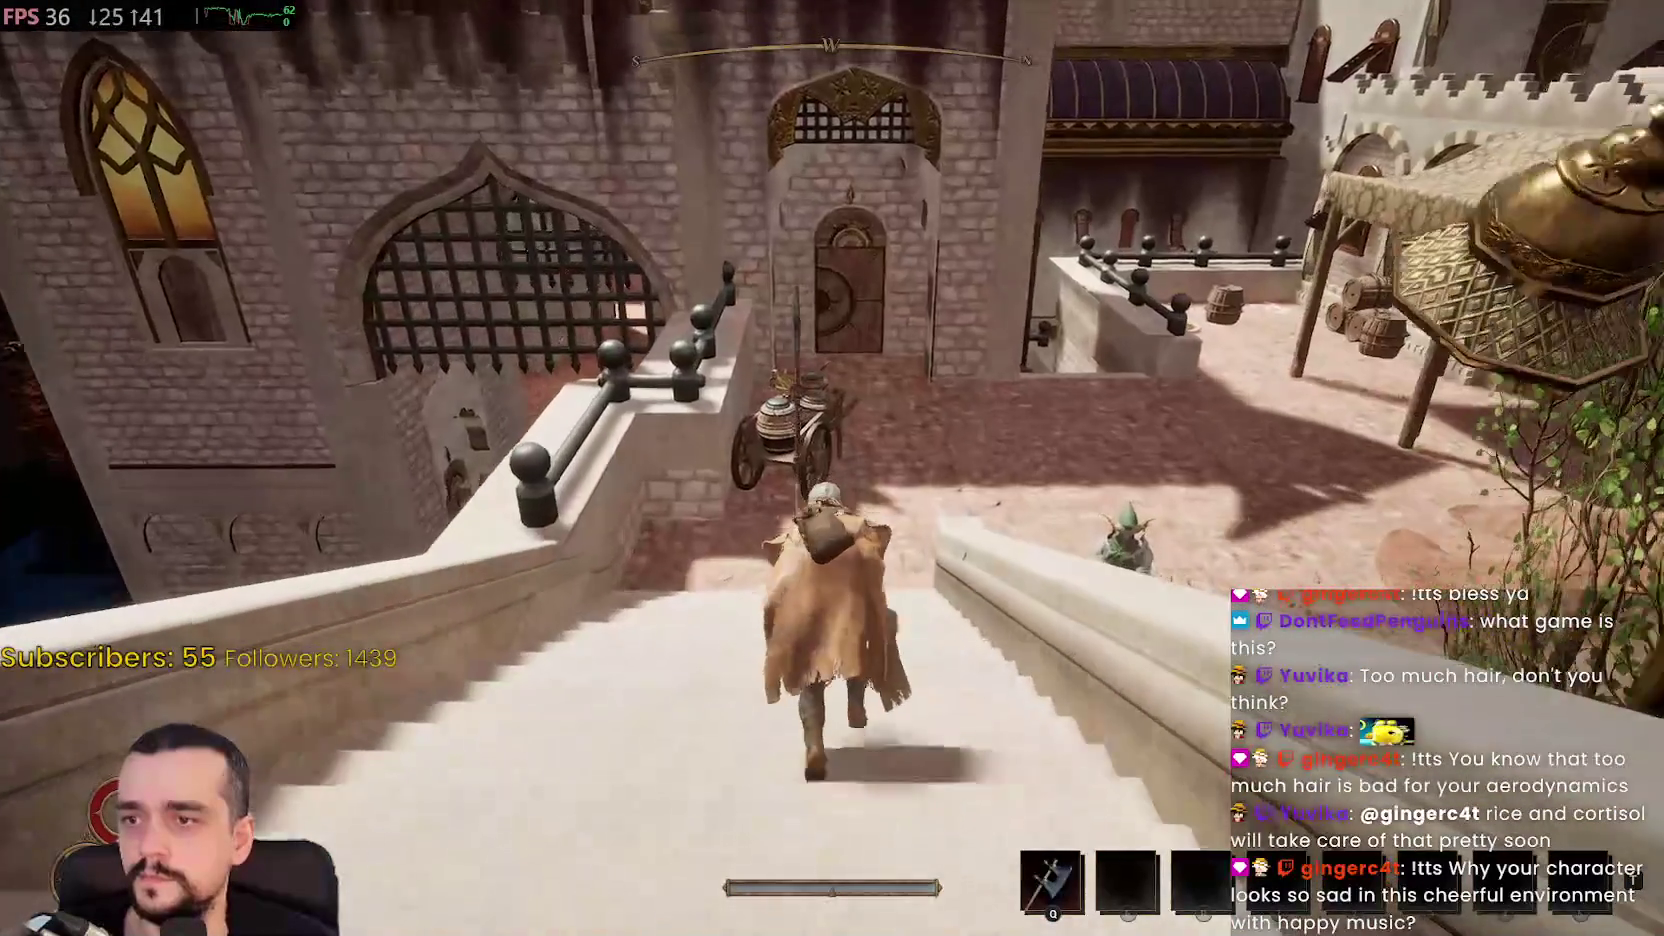
key("w")
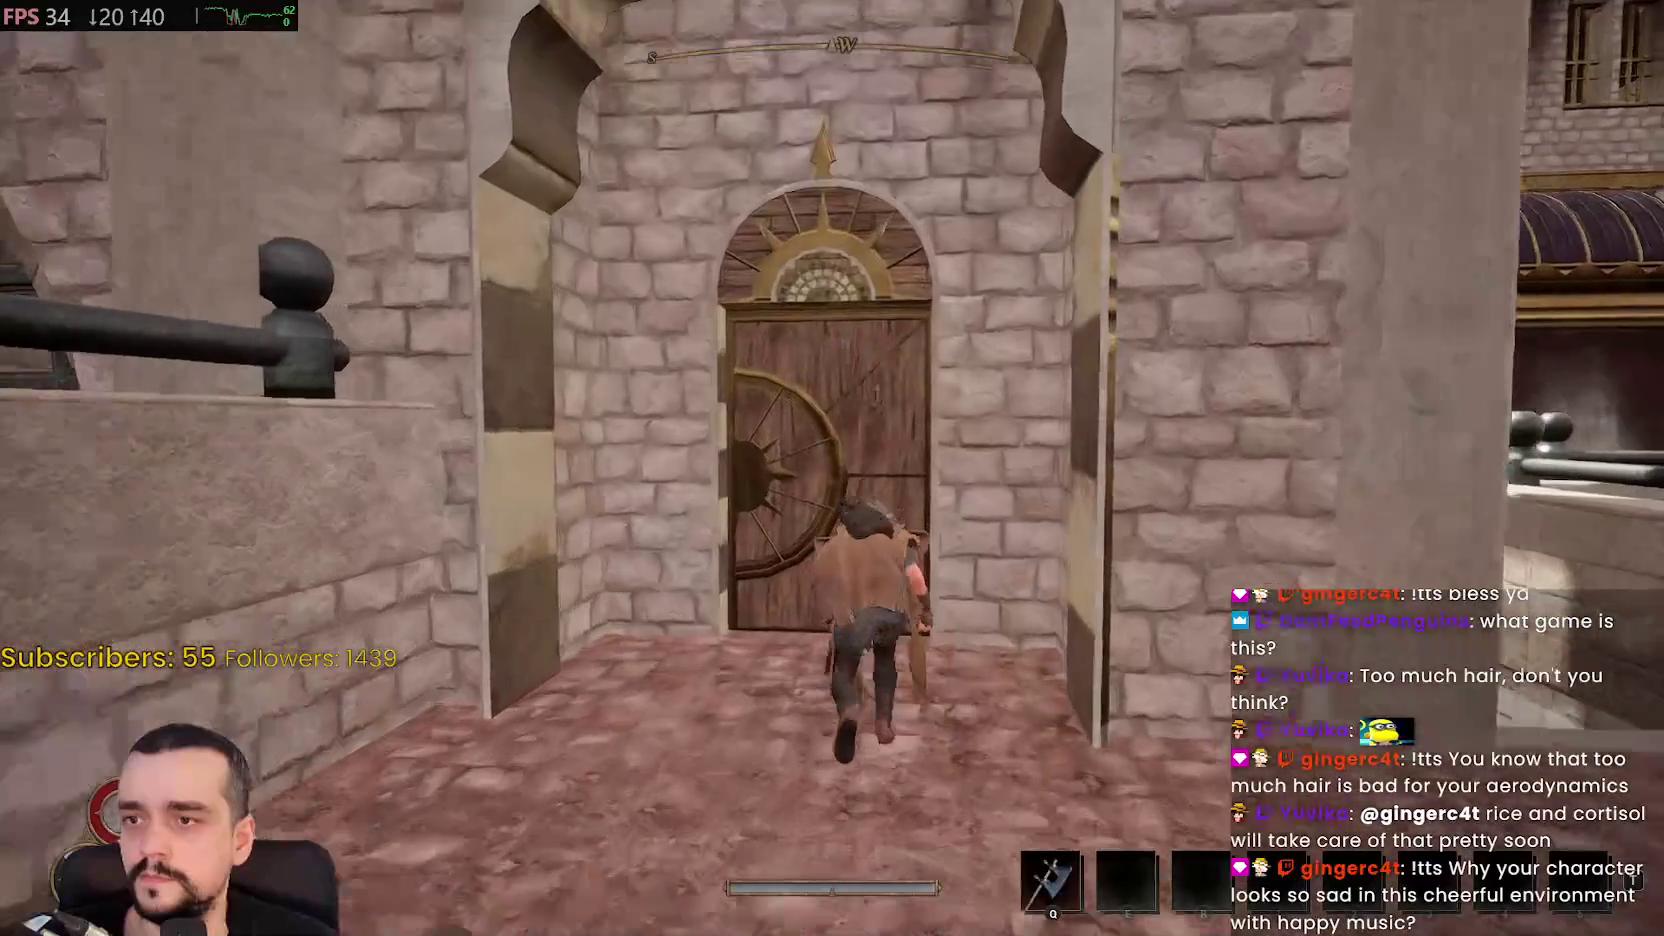
key("w")
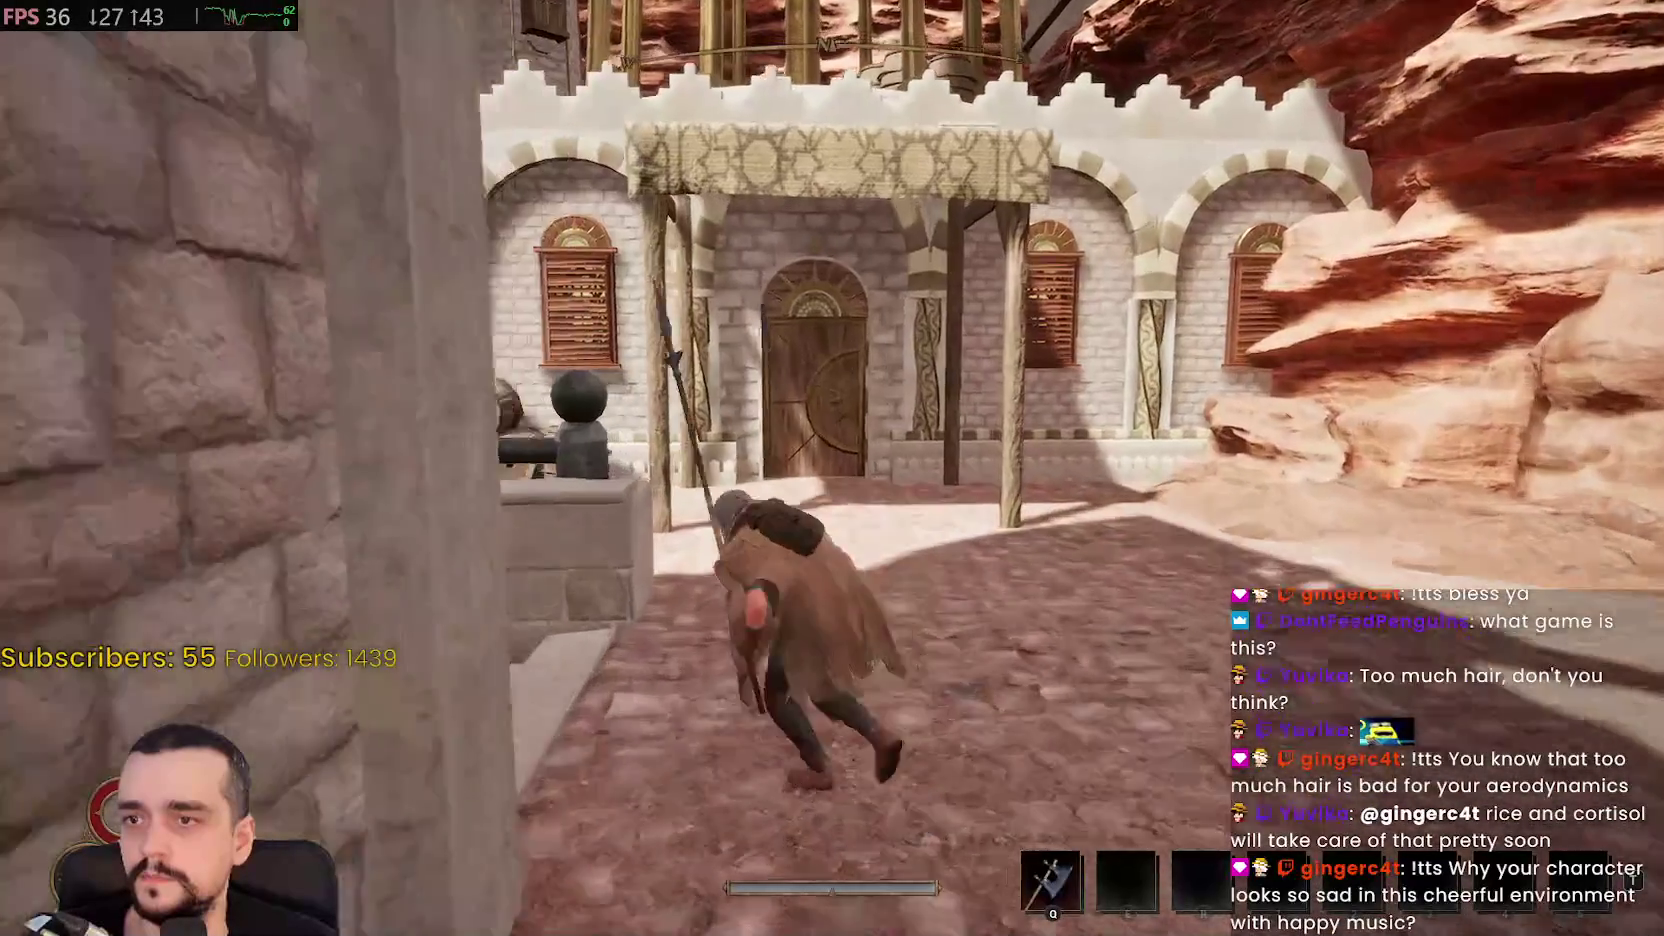
key("w")
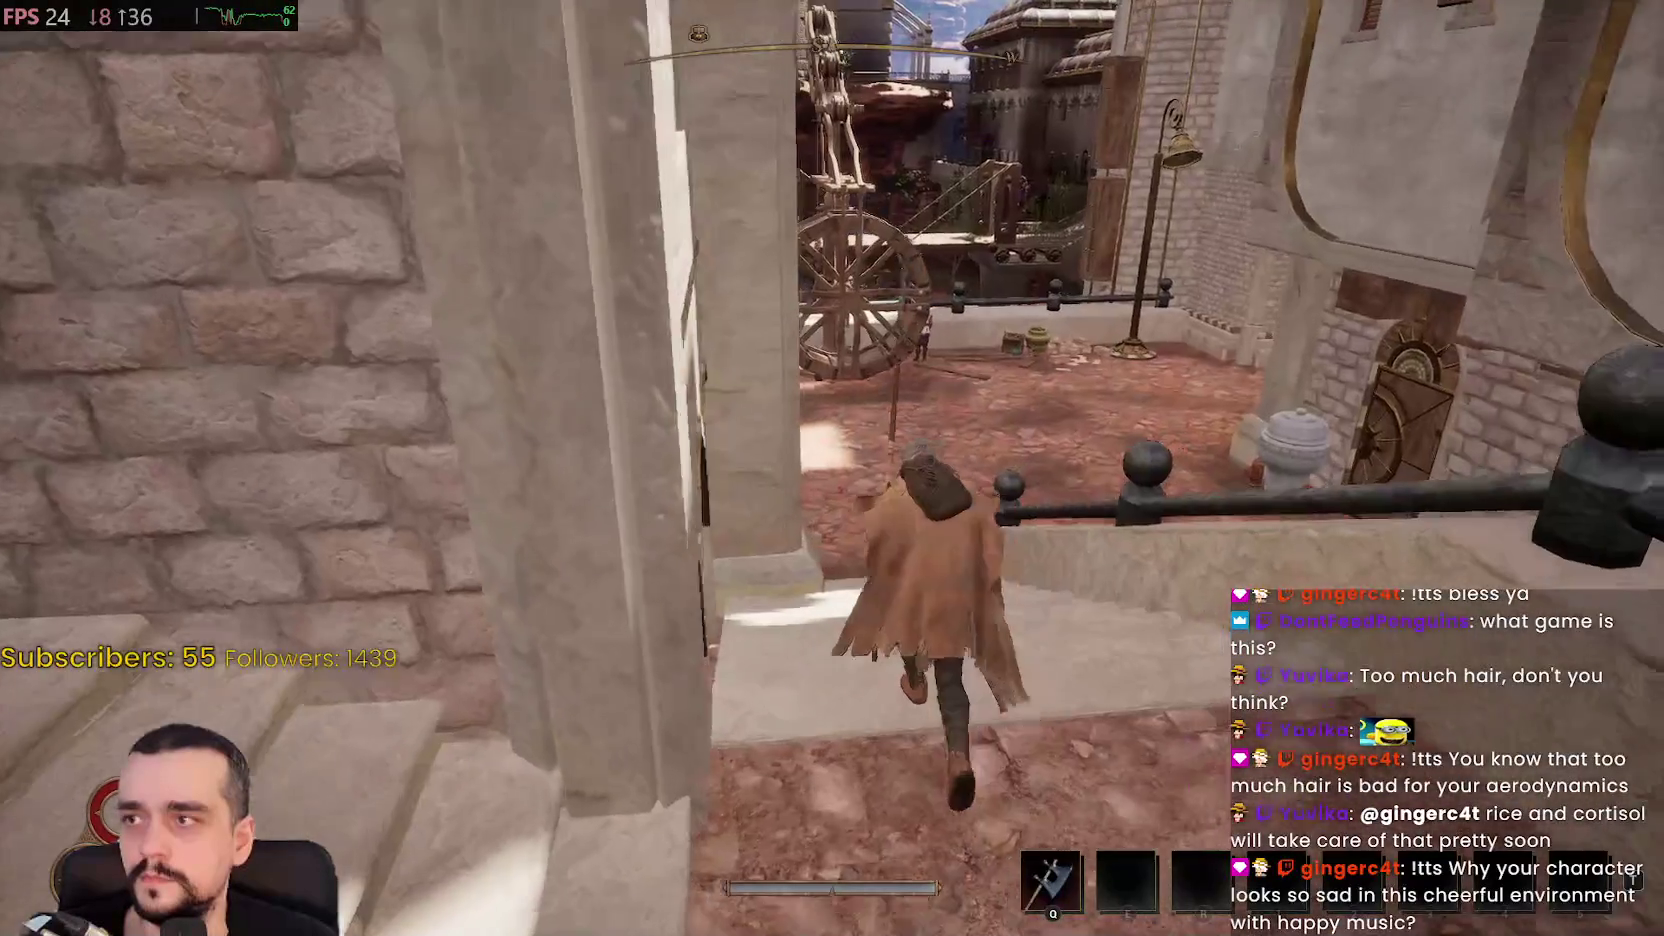
key("w")
key("w")
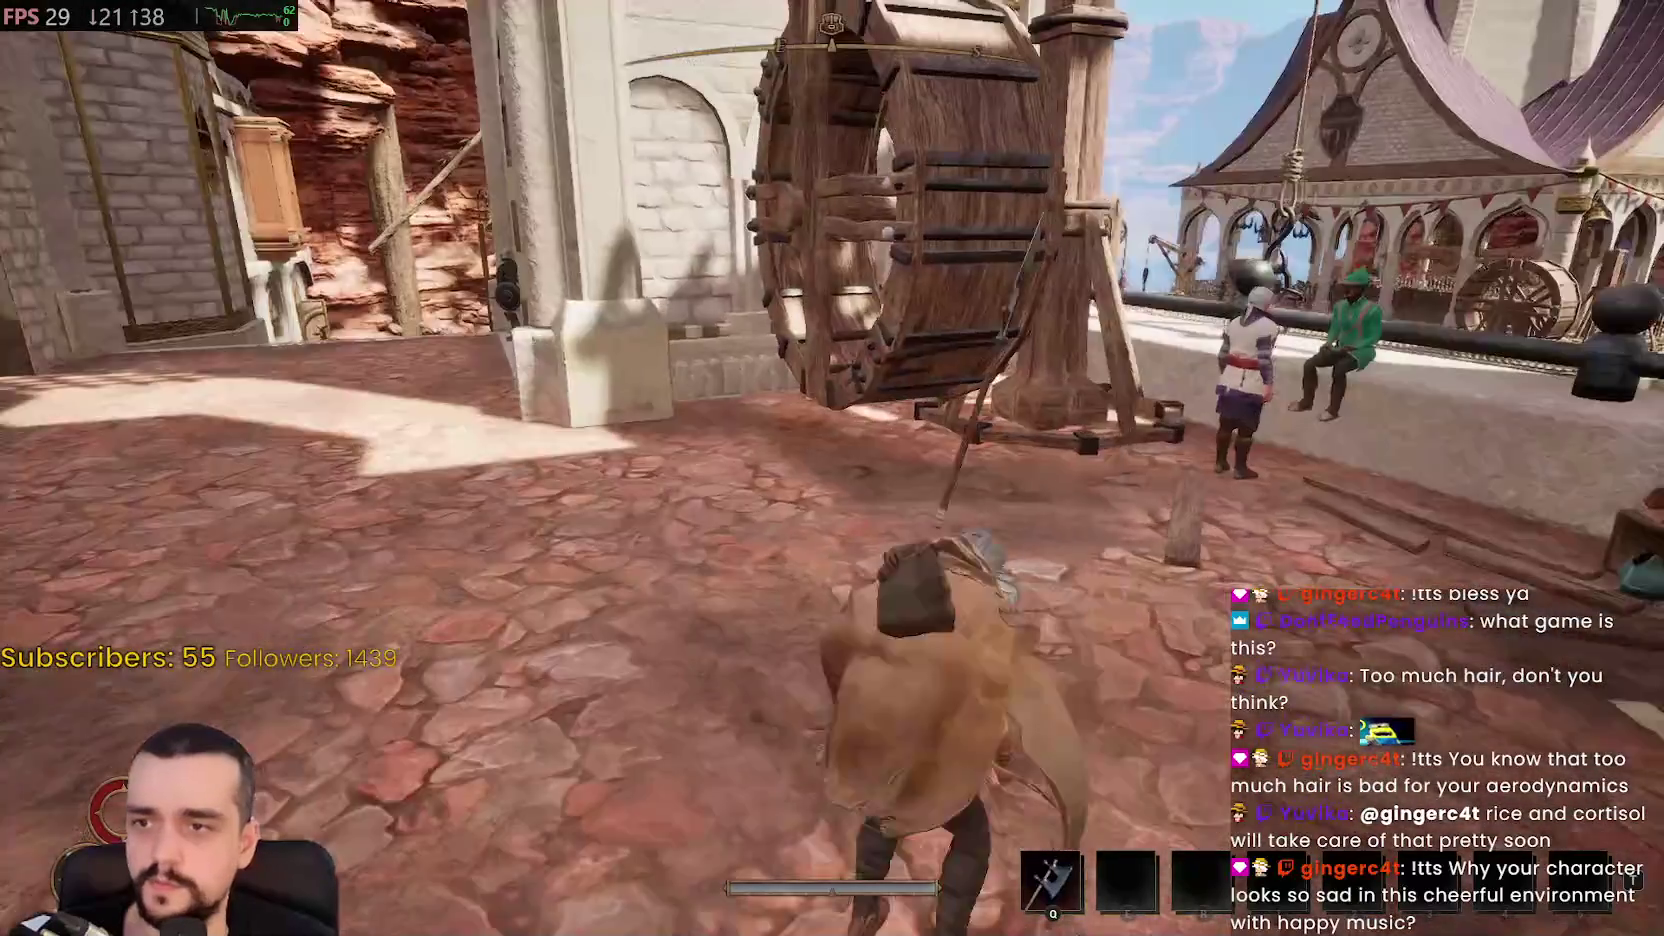
key("w")
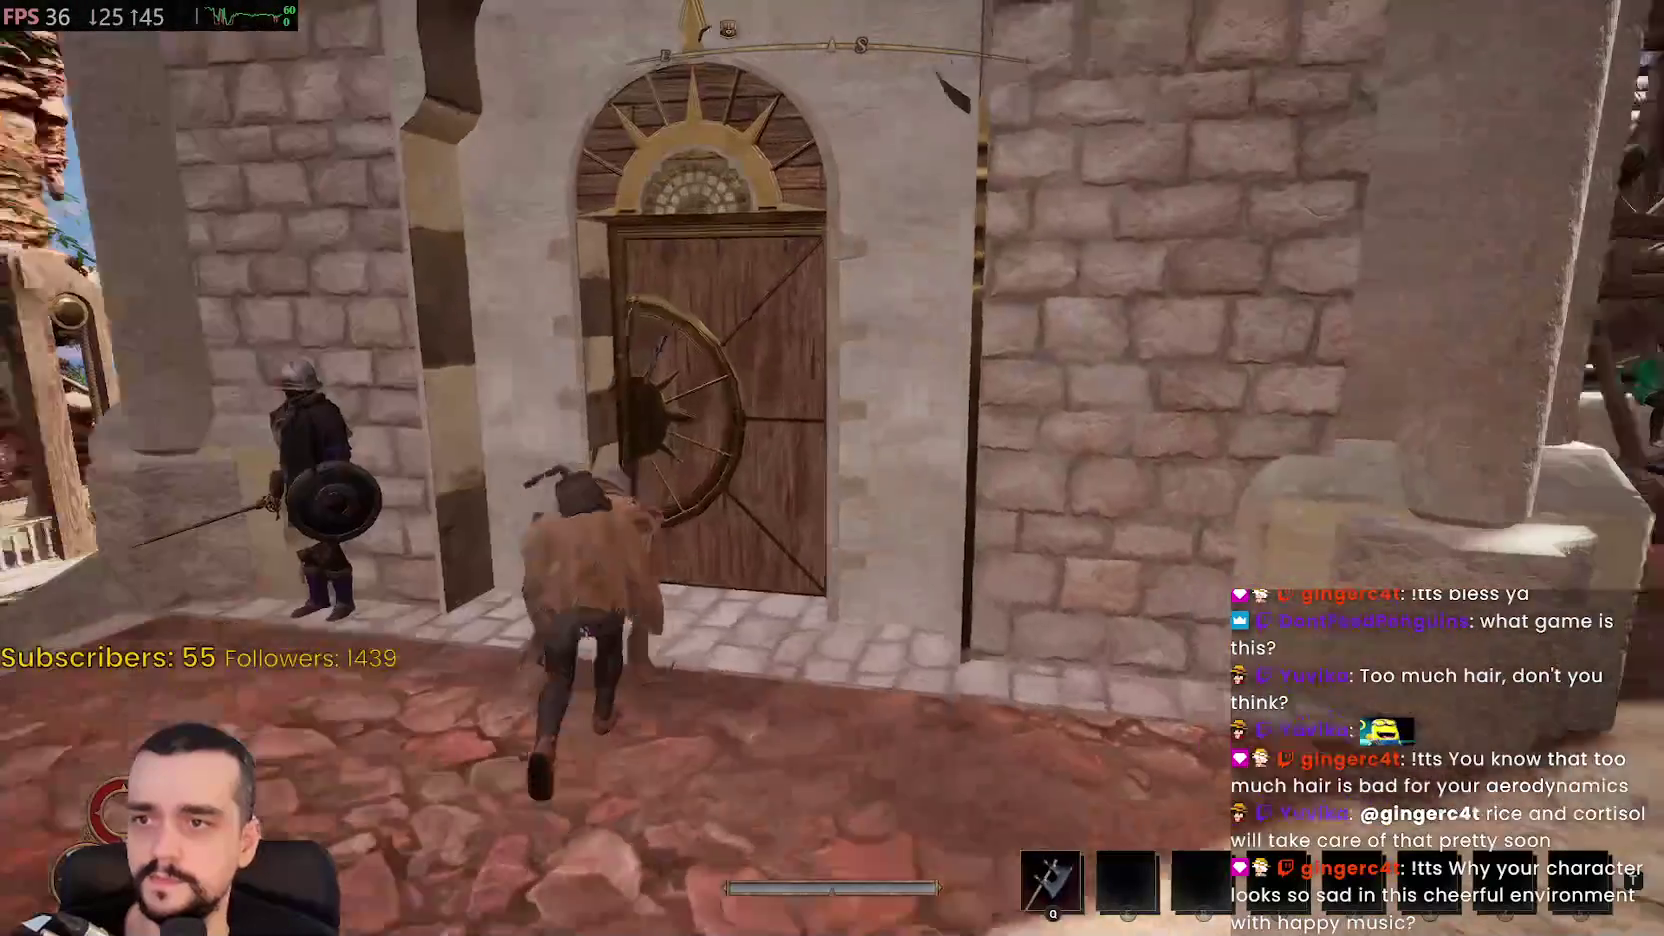
Run past the wheel and up the stone stairs to the gate, then open the map and pan west
key("w")
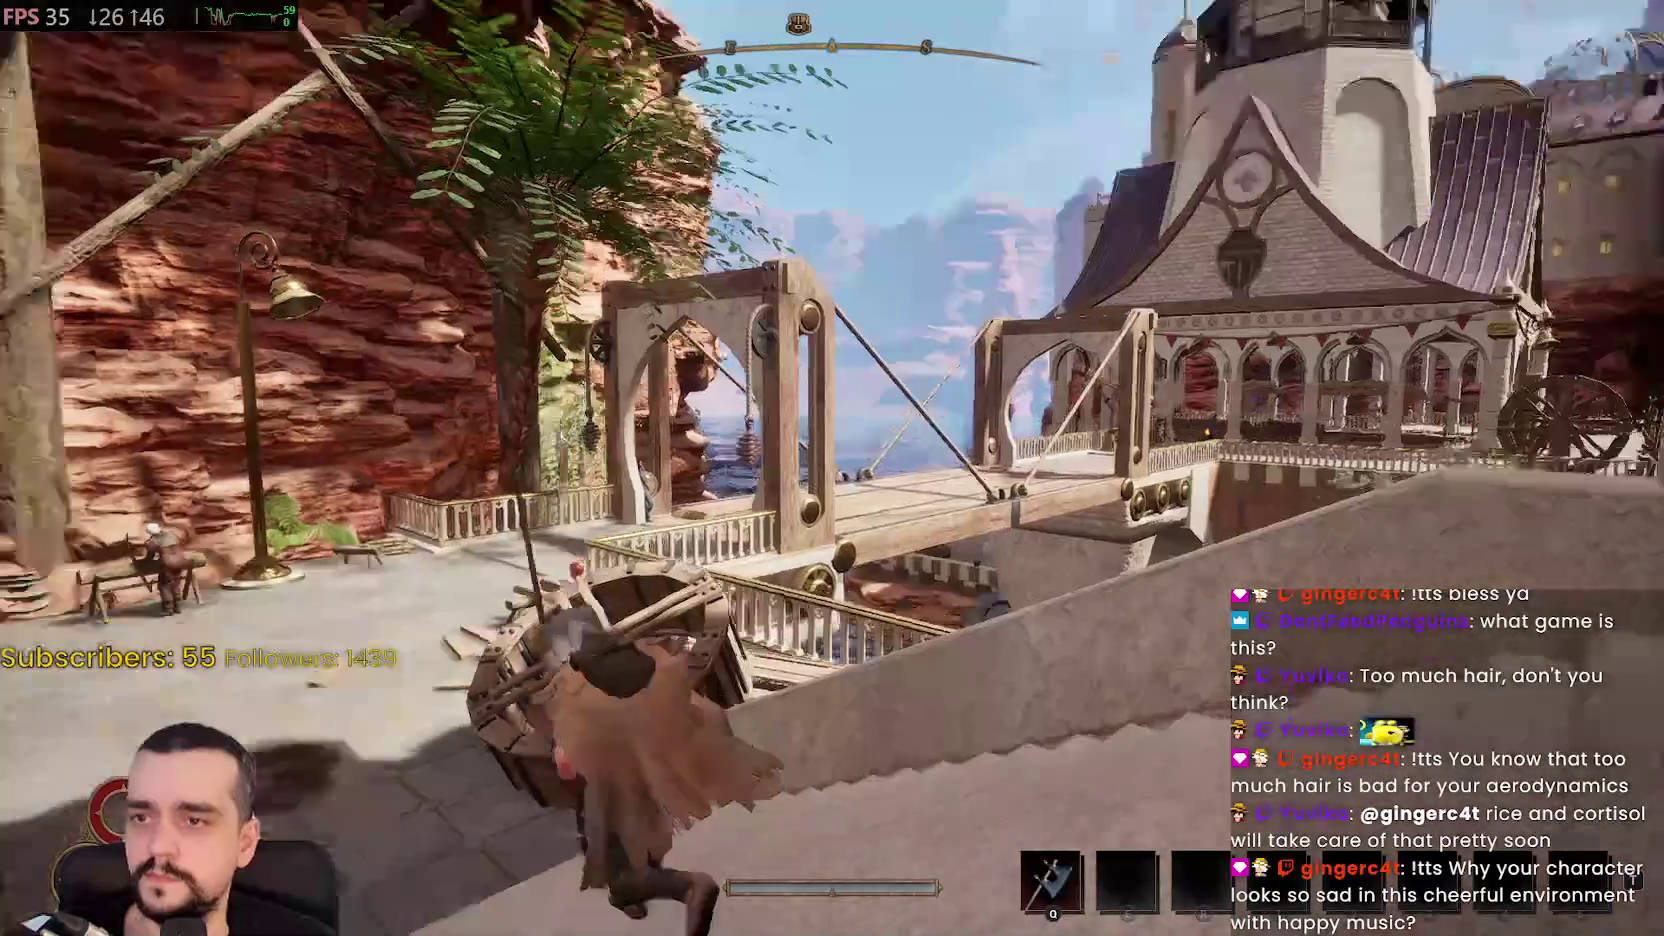
key("w")
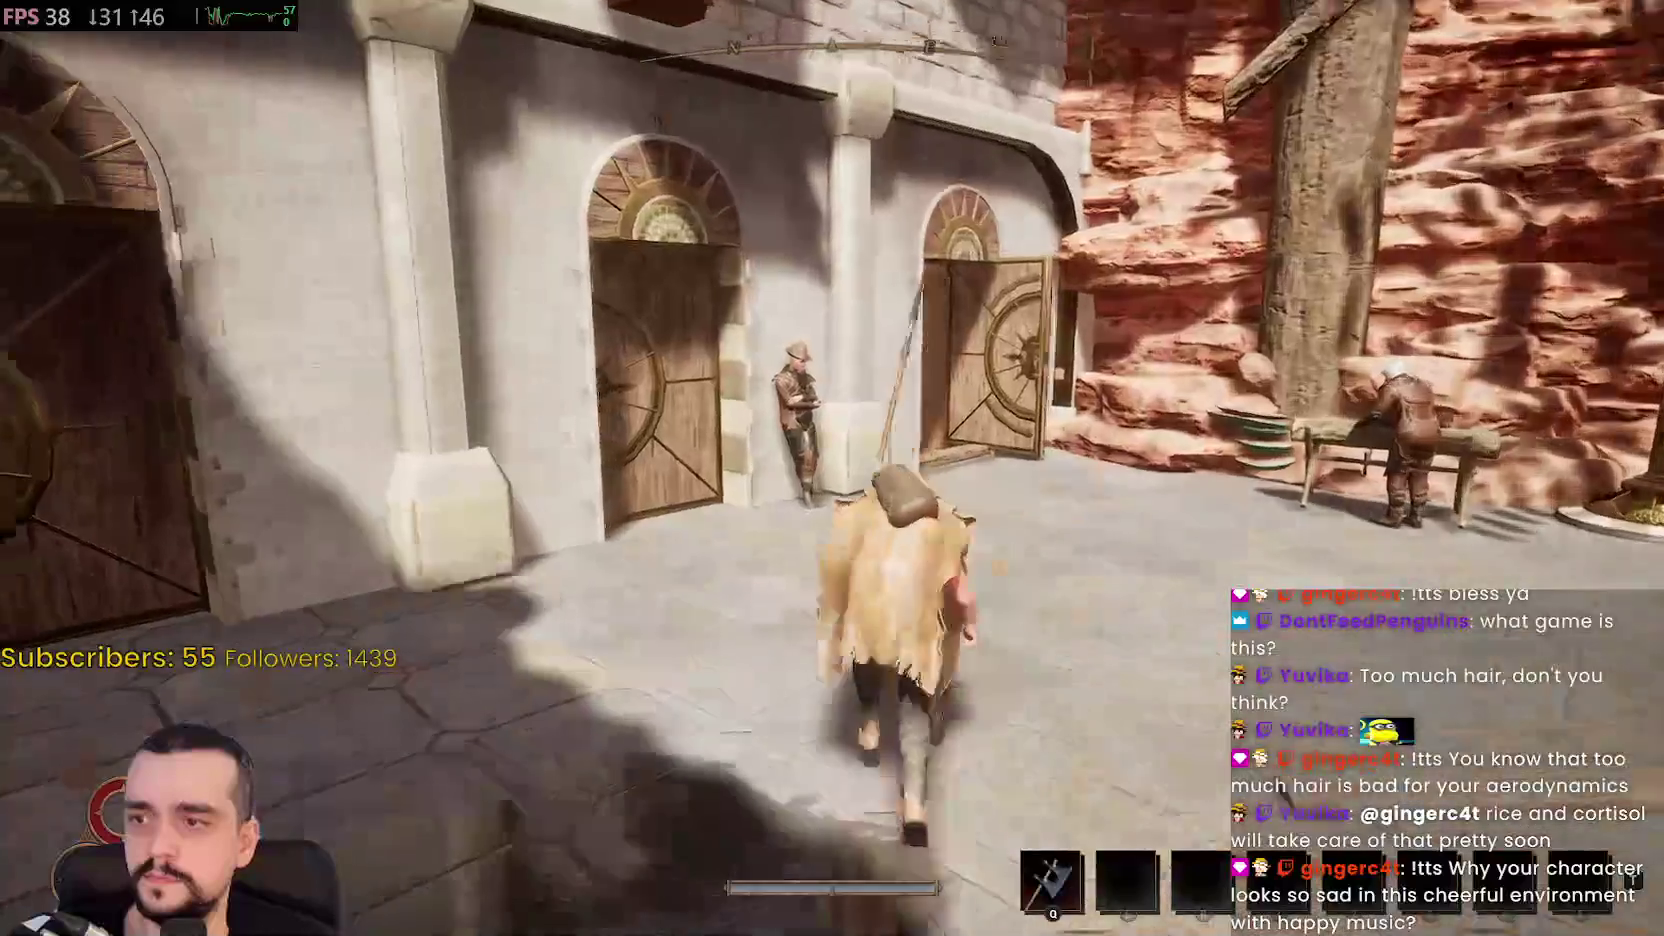
key("w")
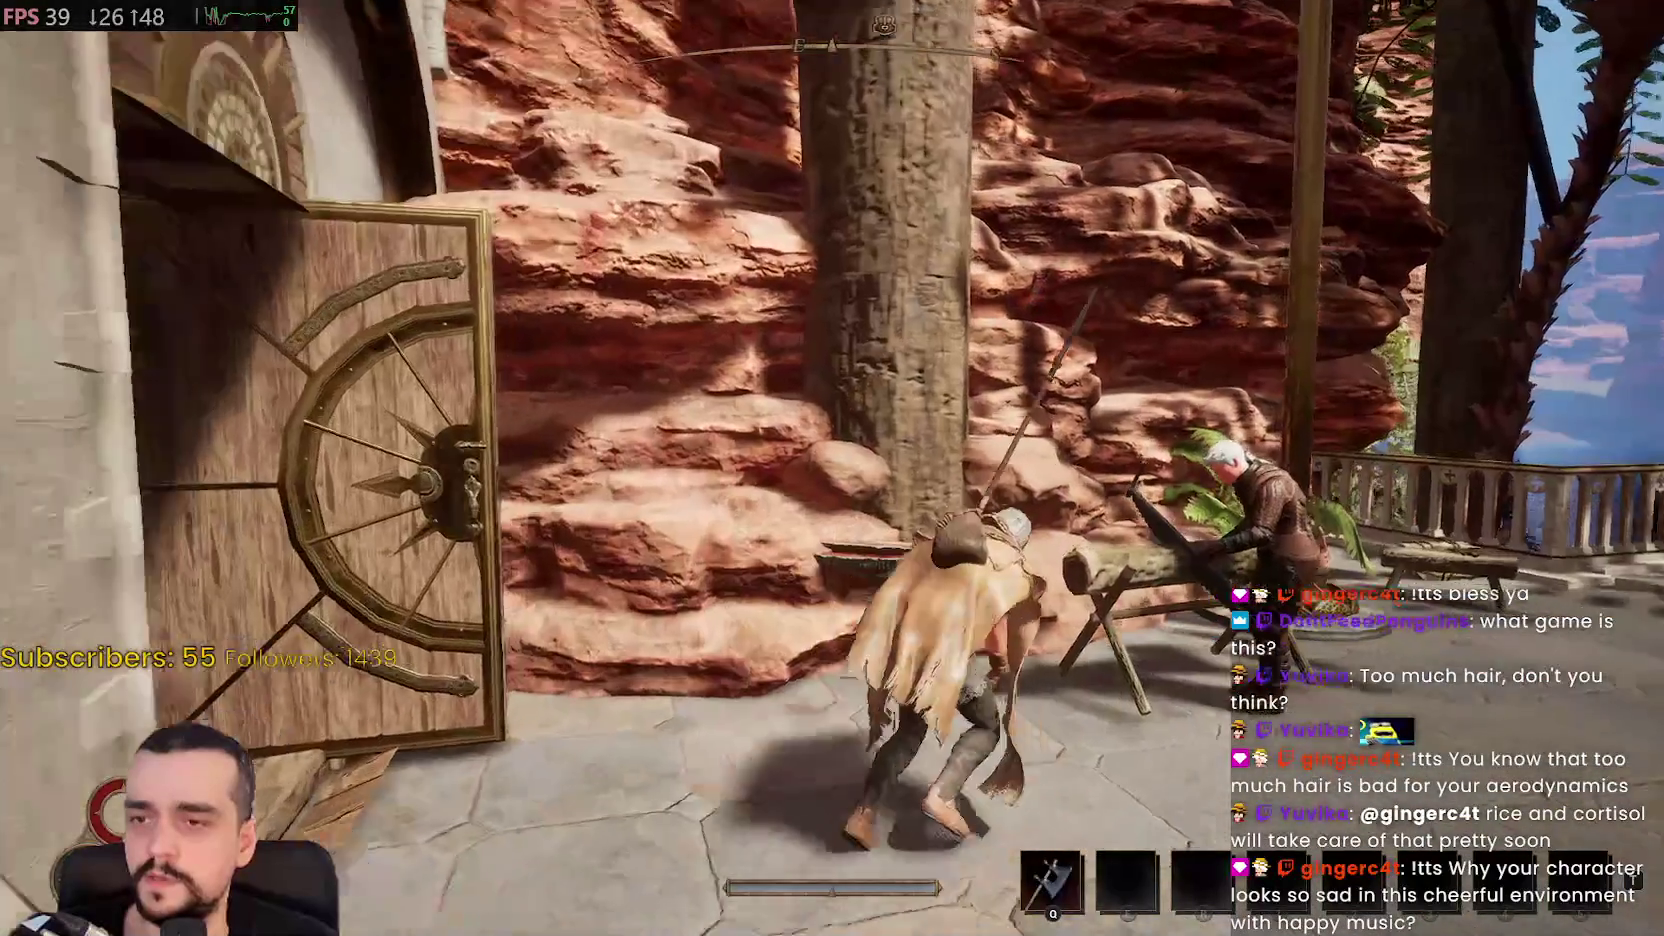
key("w")
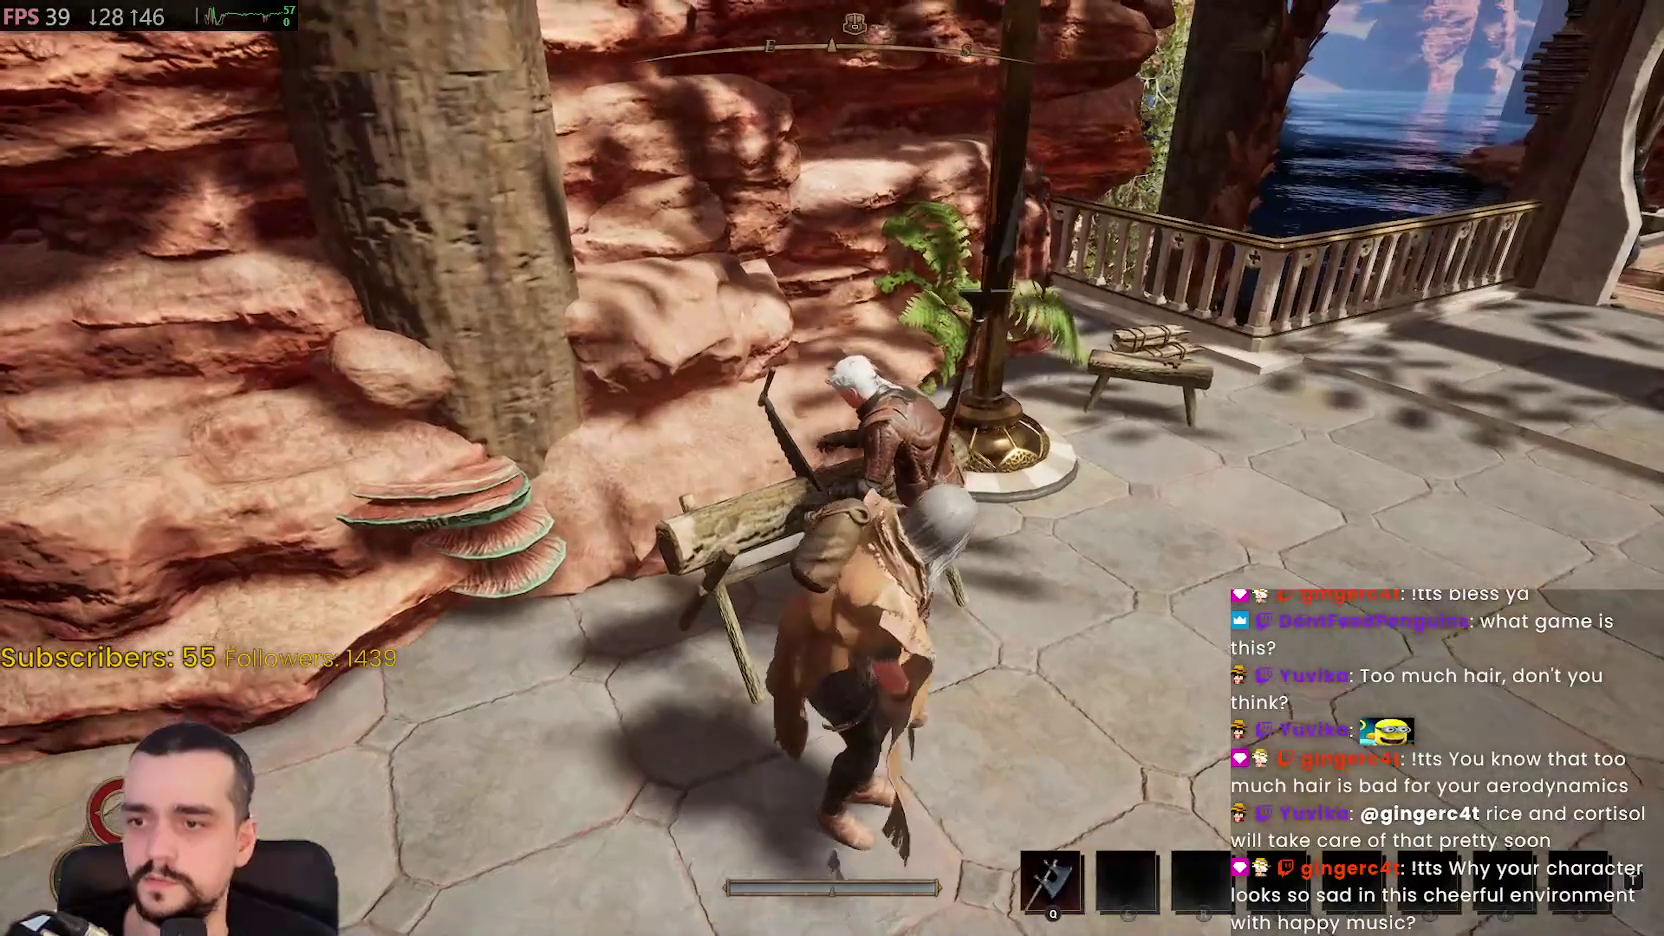
key("w")
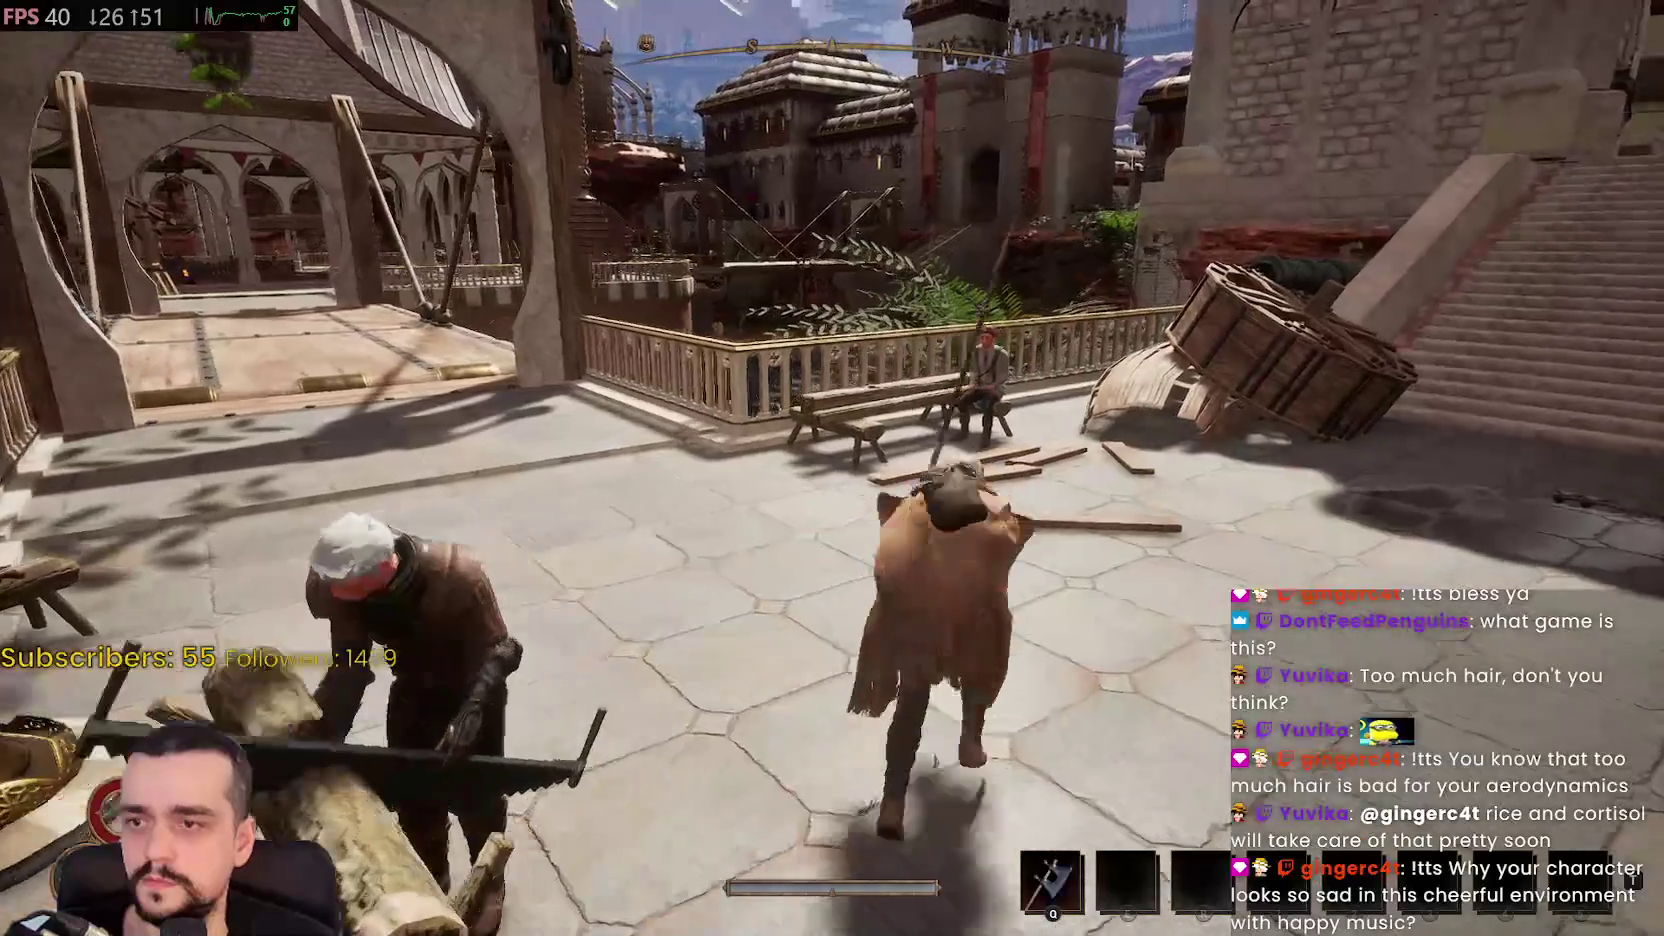
key("w")
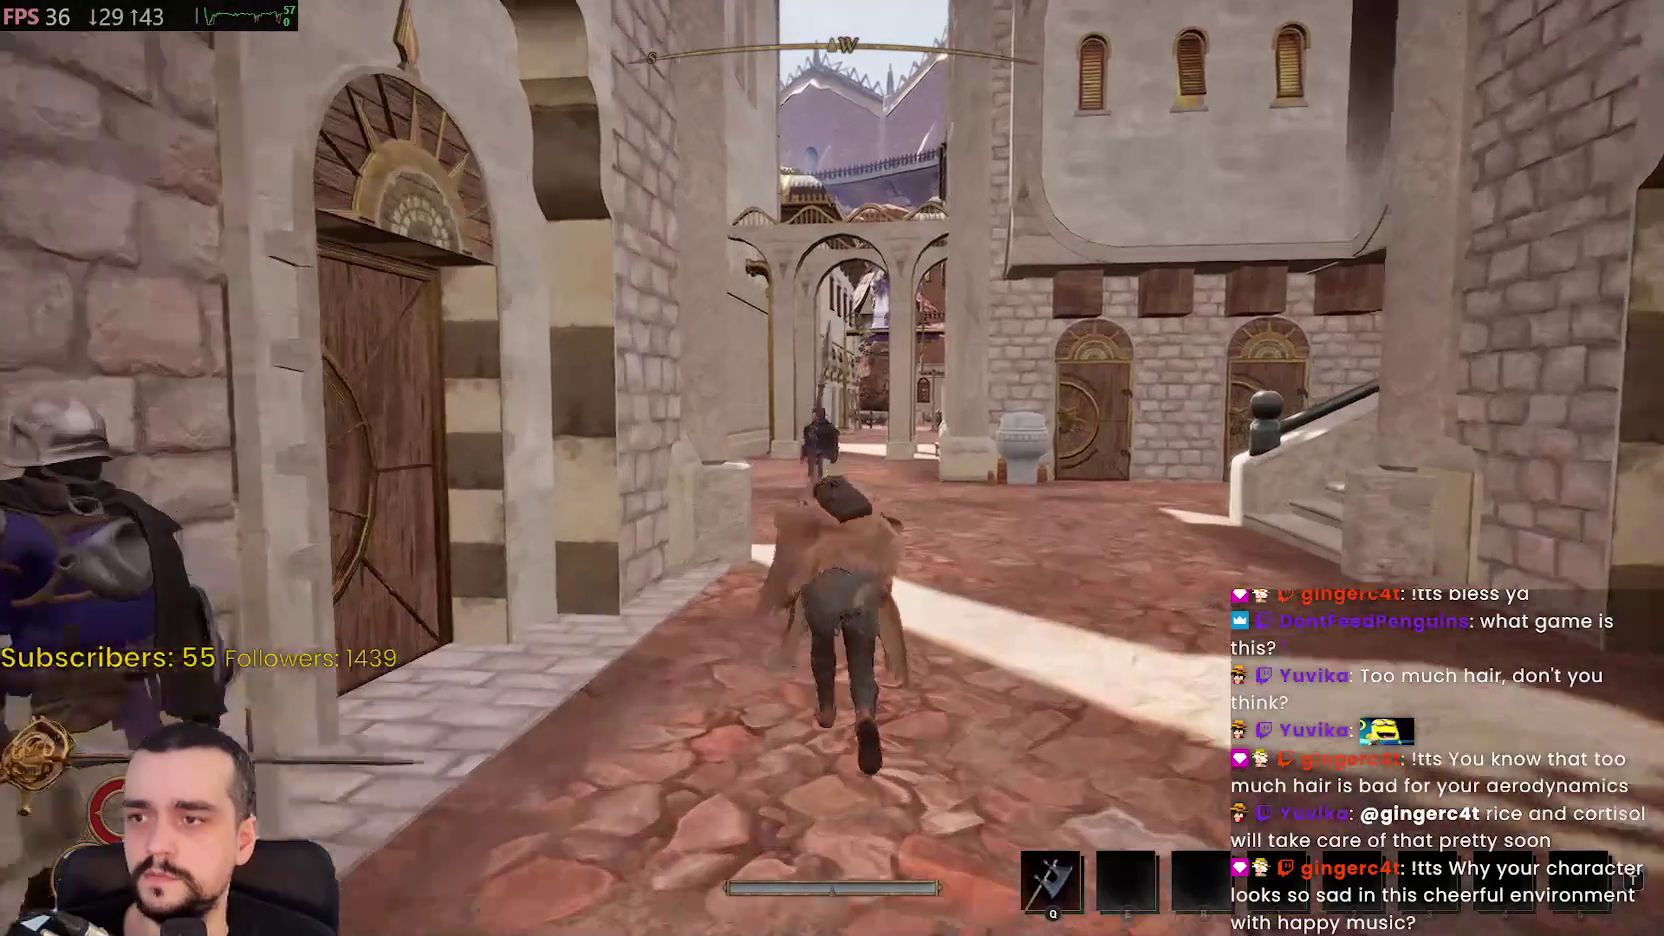
key("m")
mouse_move(1088, 735)
left_mouse_down()
mouse_move(1120, 680)
mouse_move(1269, 825)
left_mouse_up()
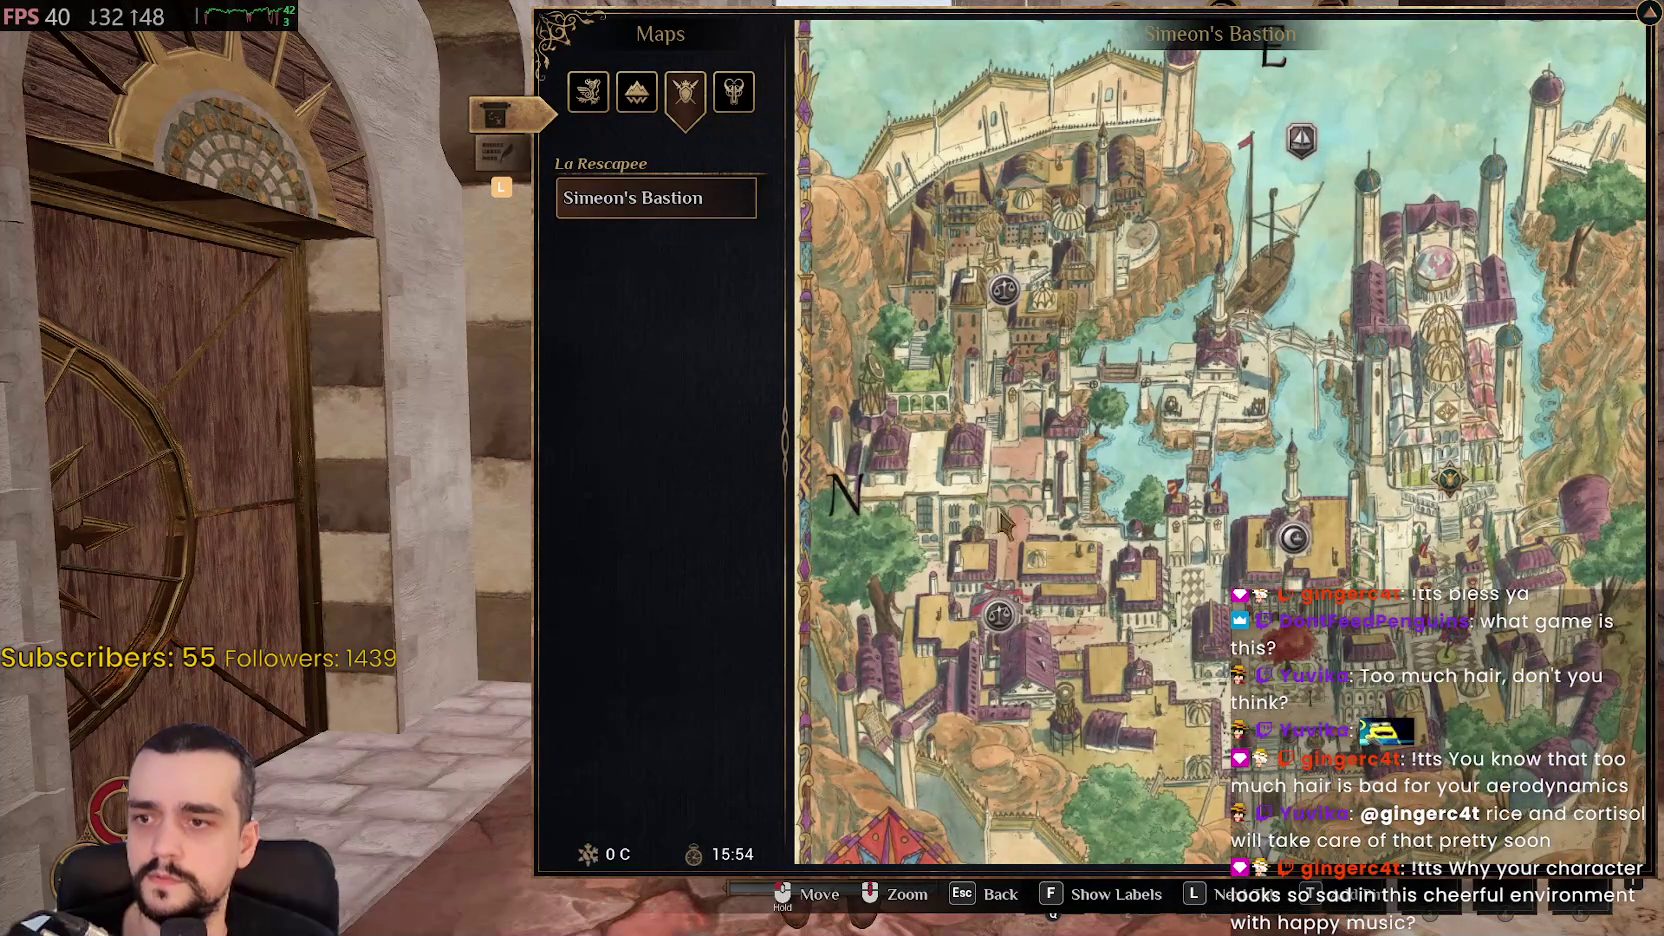
Pan the map south, close it, and run through the streets to the wooden deck by the log pile
left_click_drag(1003, 520, 1108, 565)
key("Escape")
key("w")
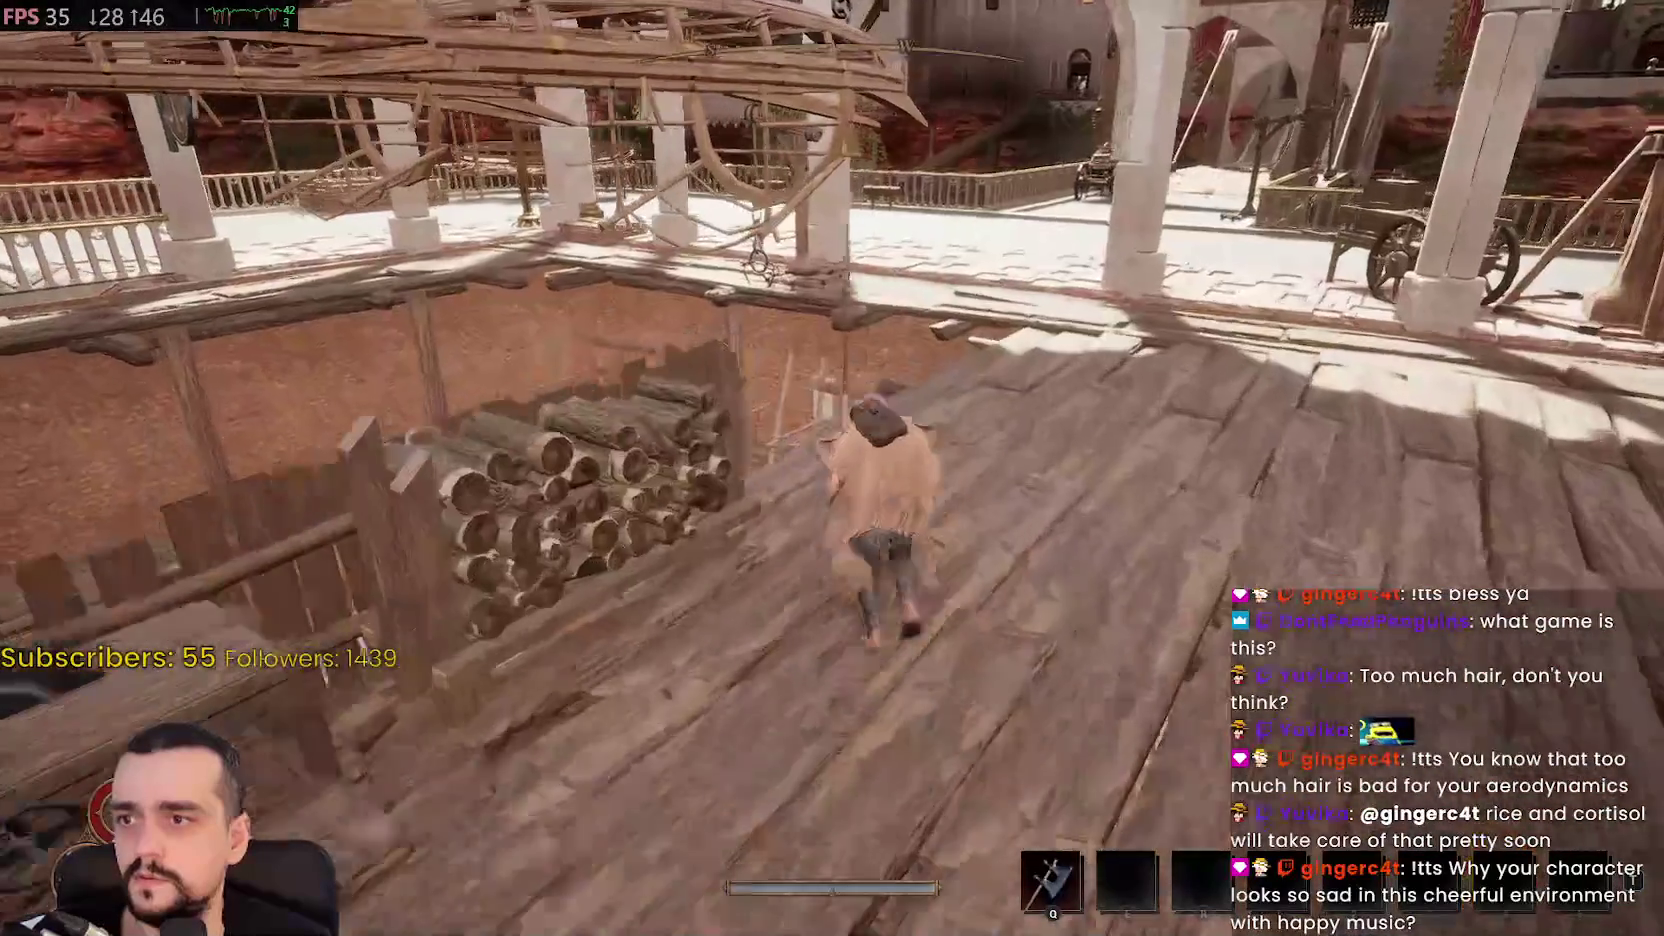
Cross the wooden walkway, climb the stairs to the upper floor and run over the pier
key("w")
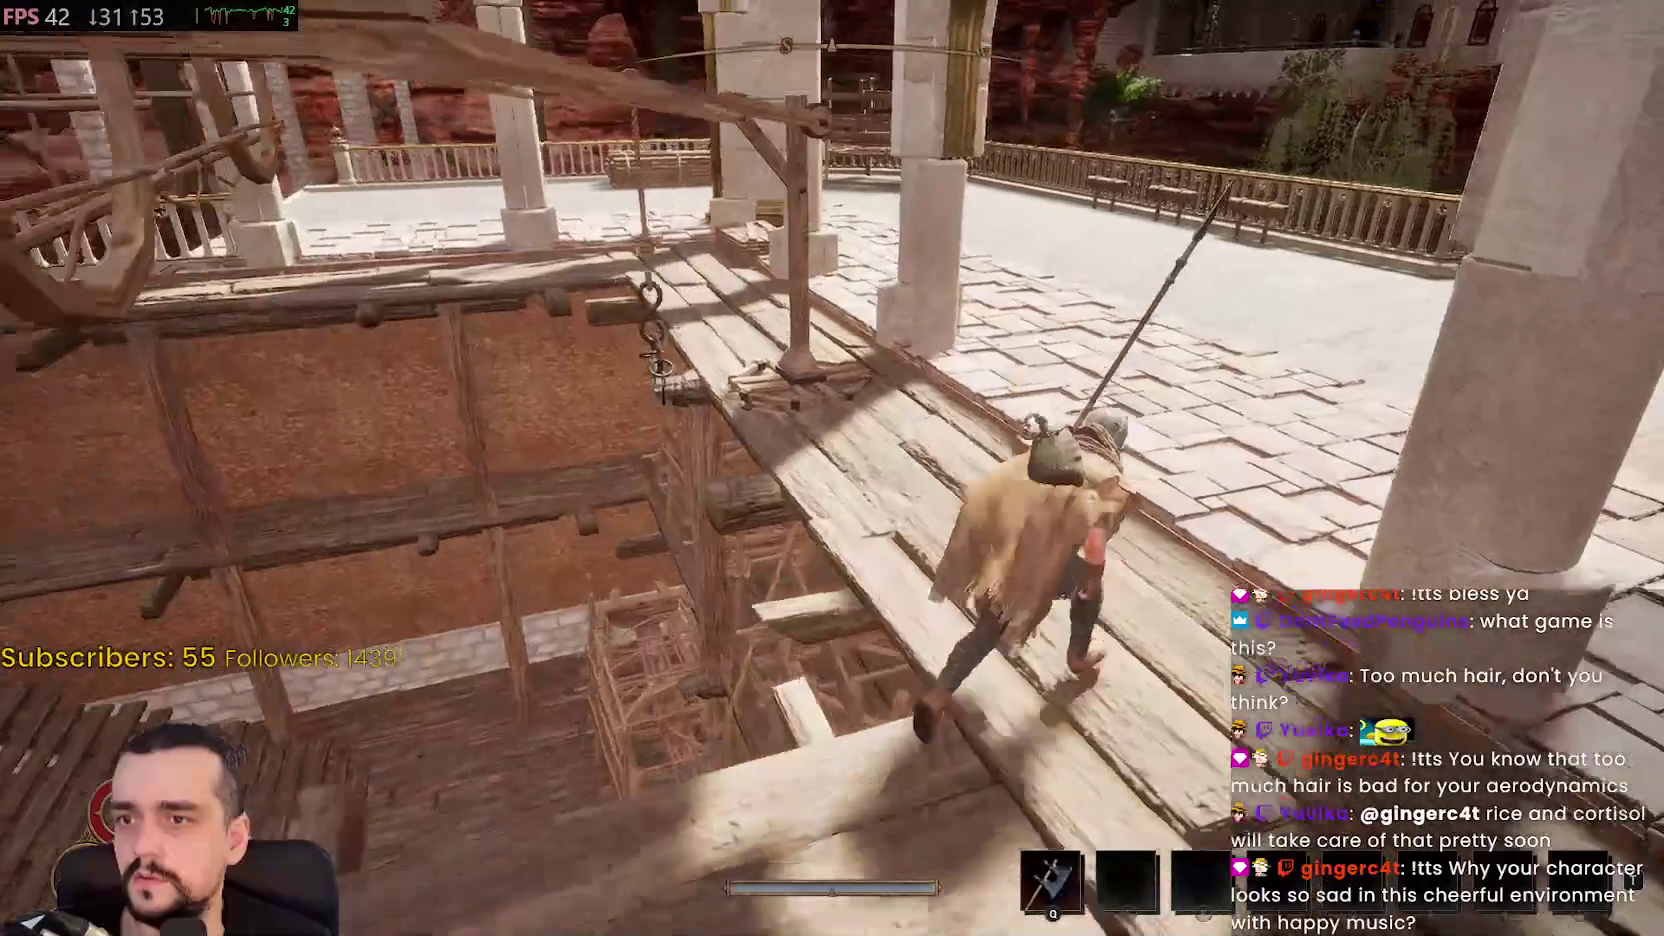
key("w")
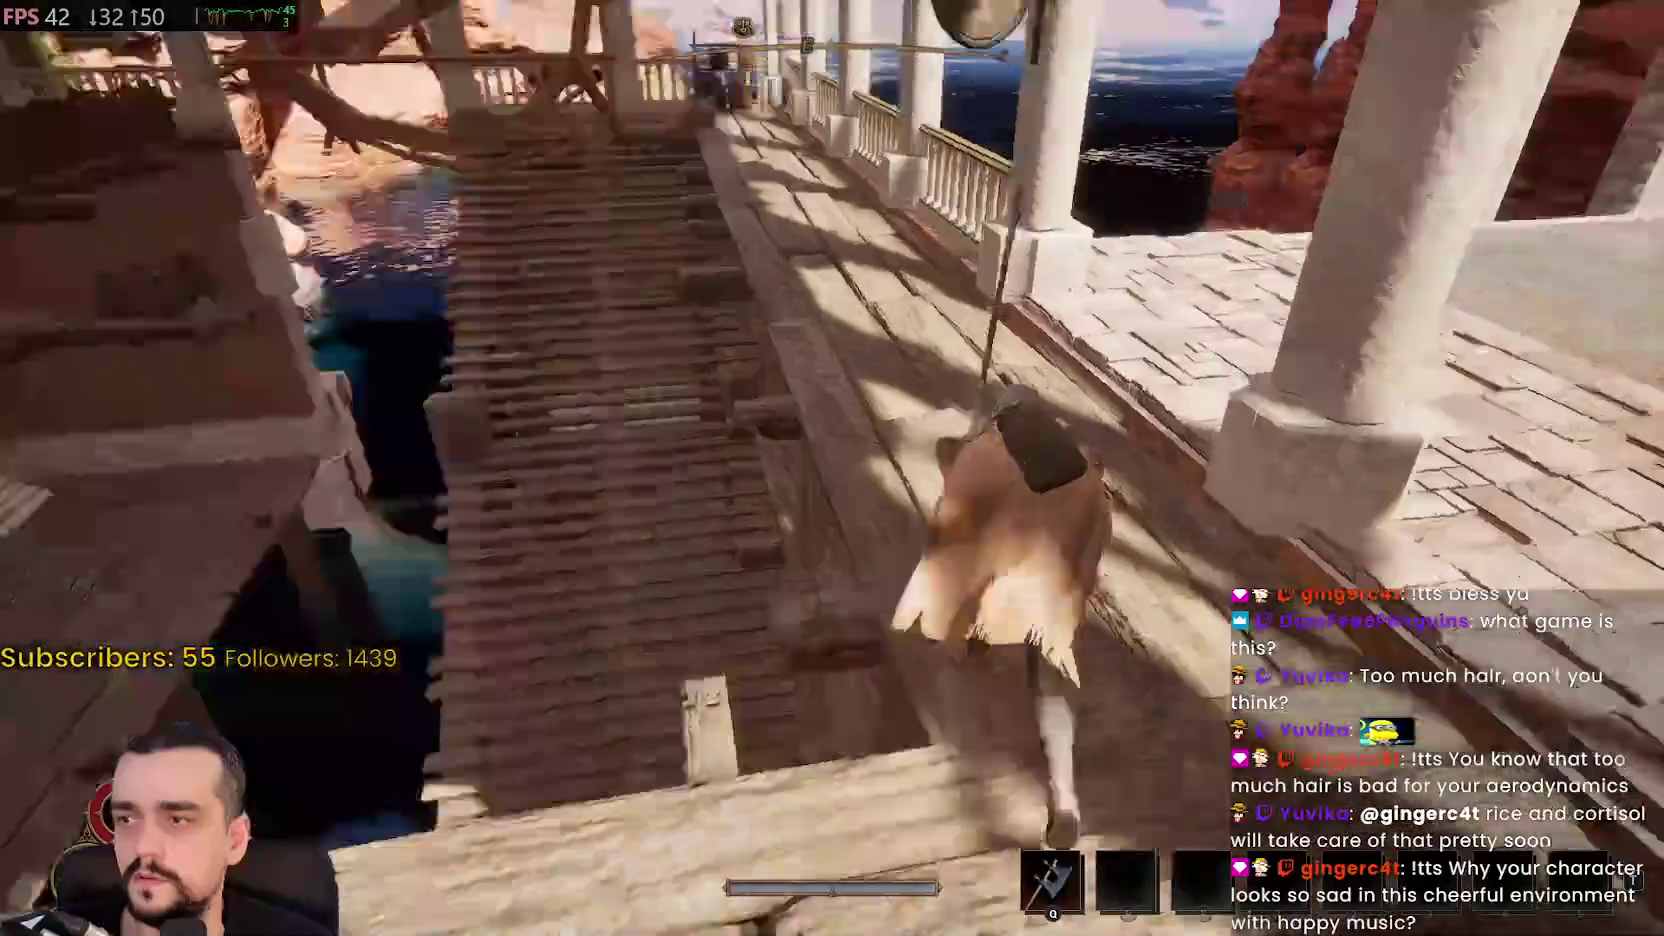
key("w")
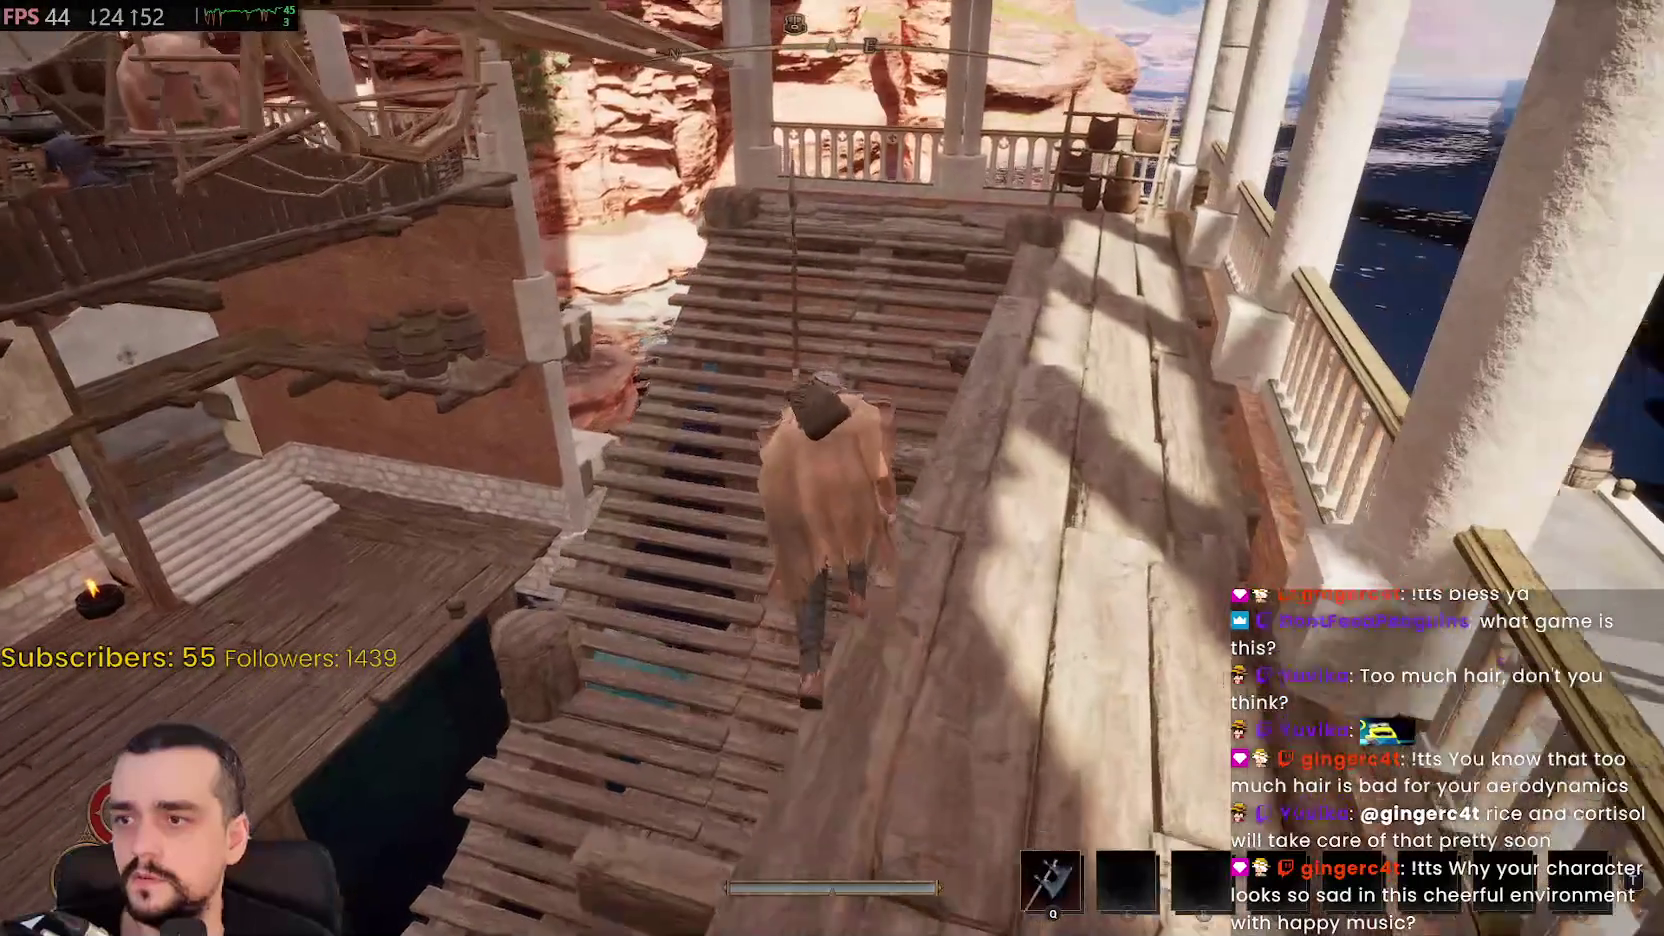
key("w")
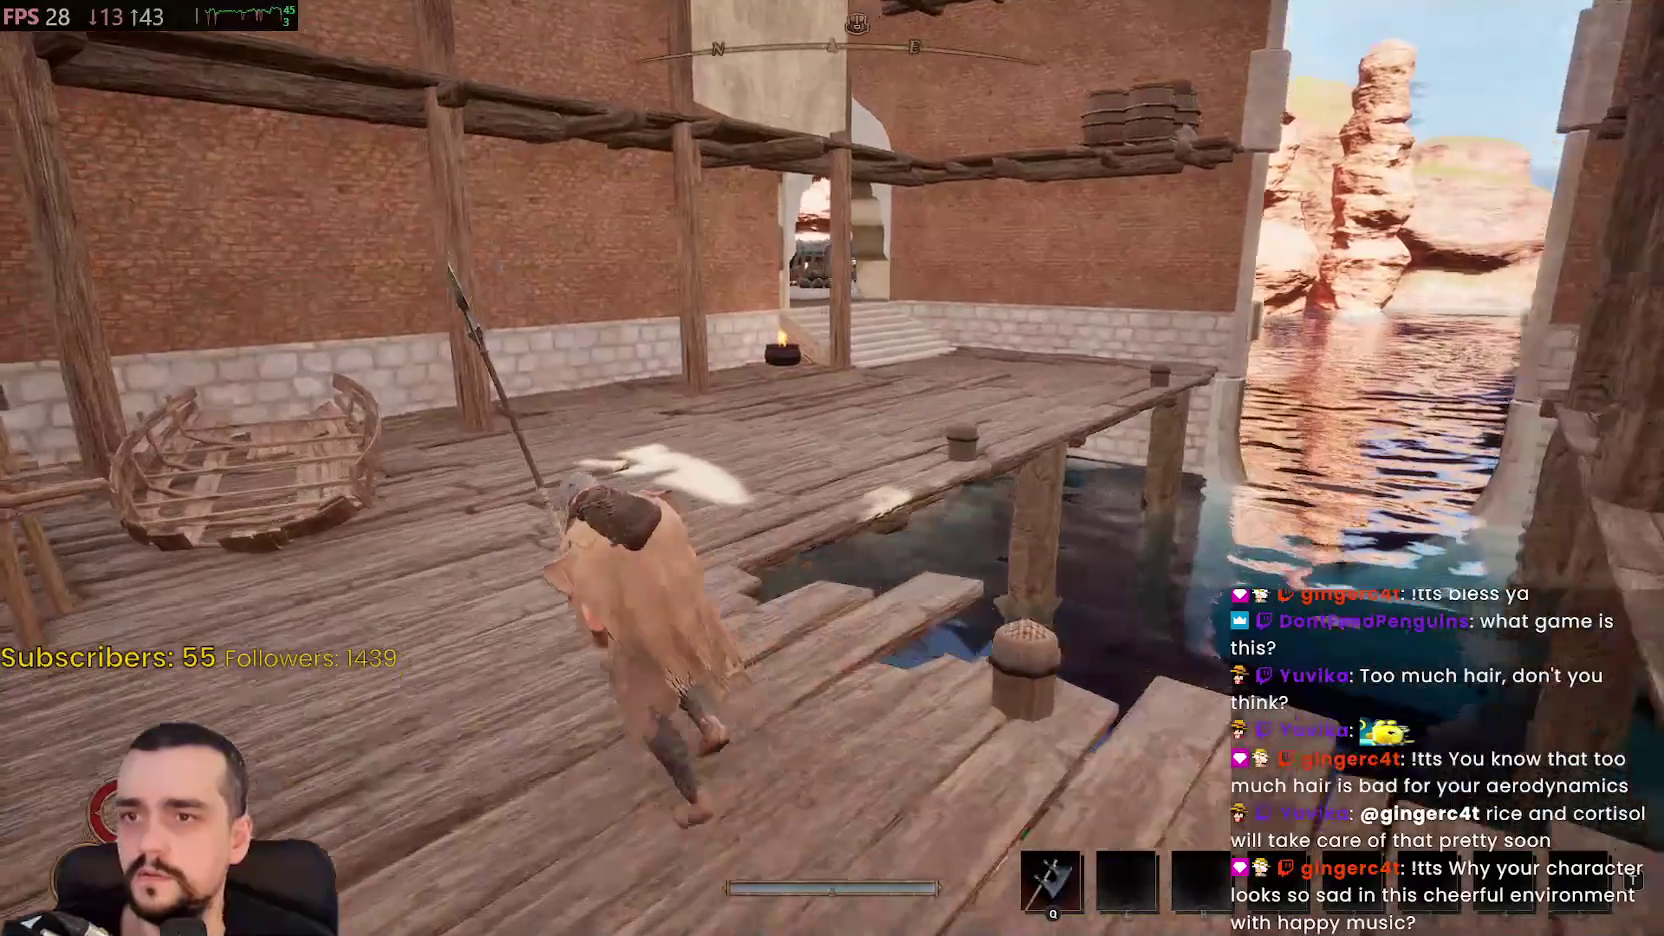
key("w")
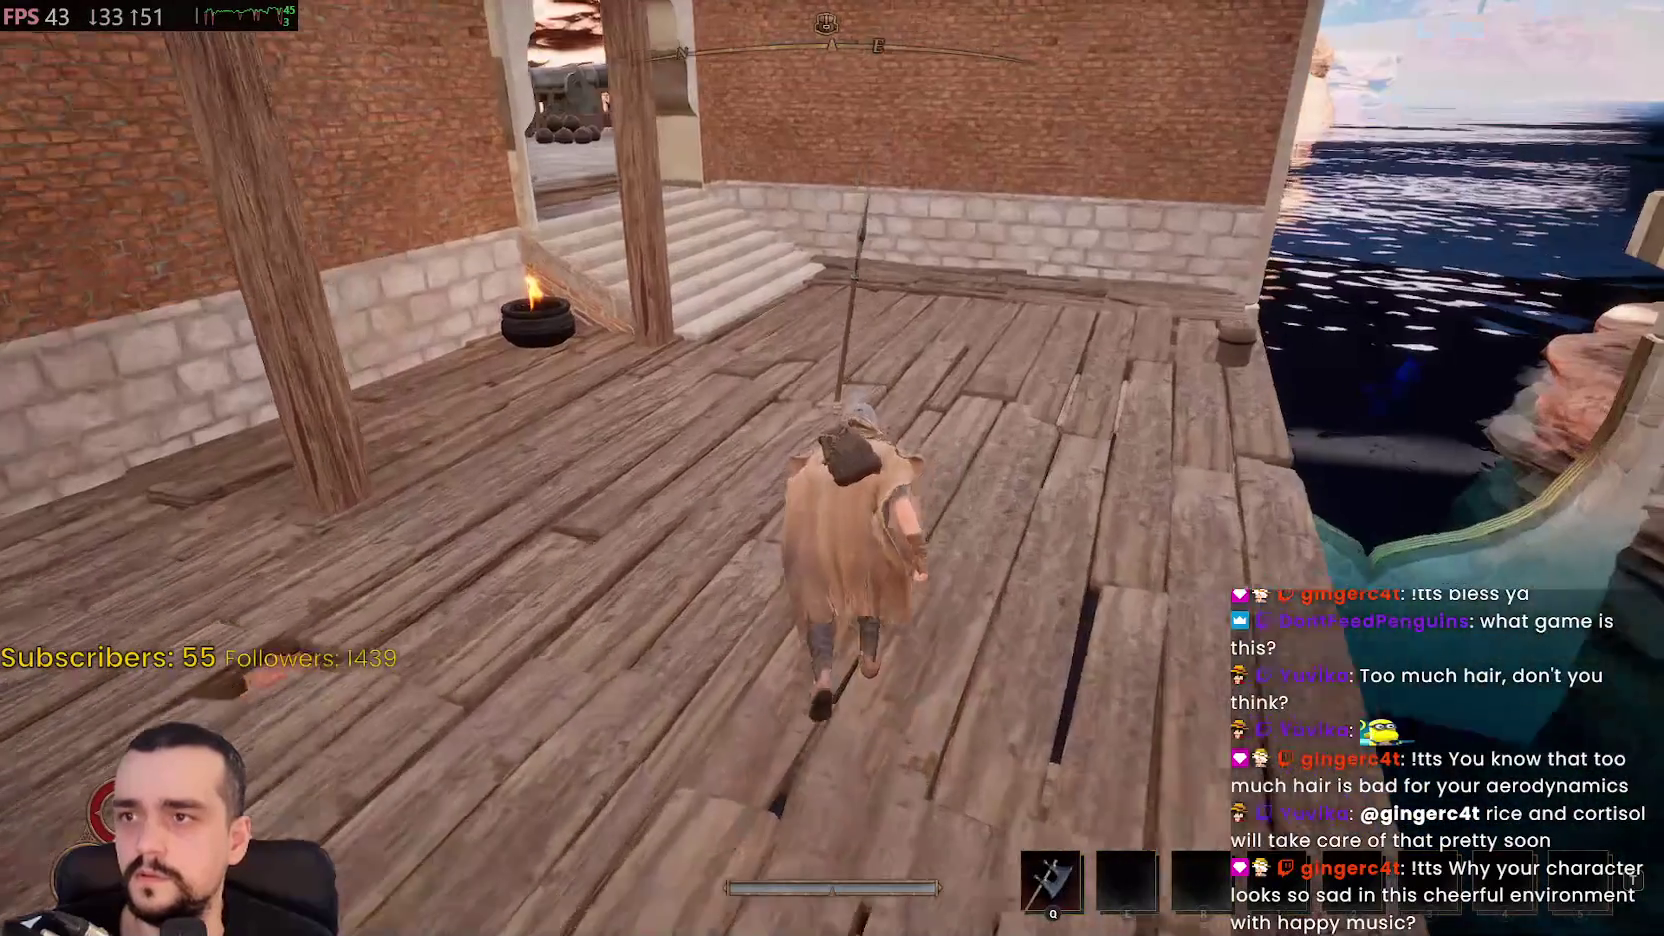
Descend into the cannon courtyard, walk past the cannon on the quay, and pause the game
key("w")
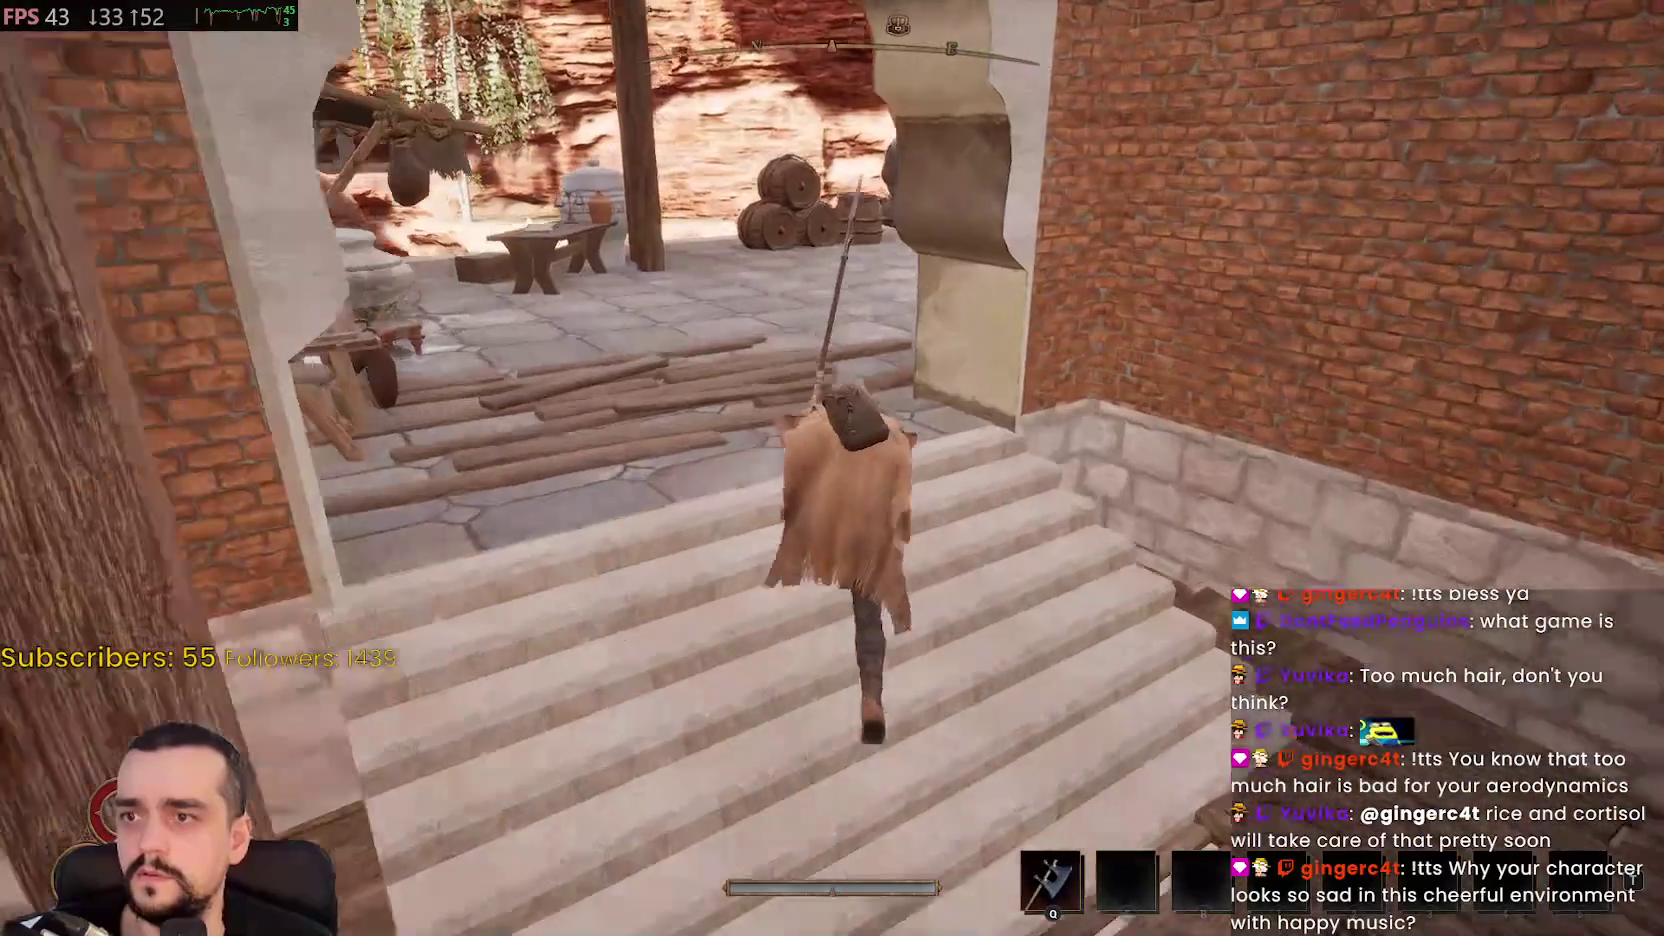
key("w")
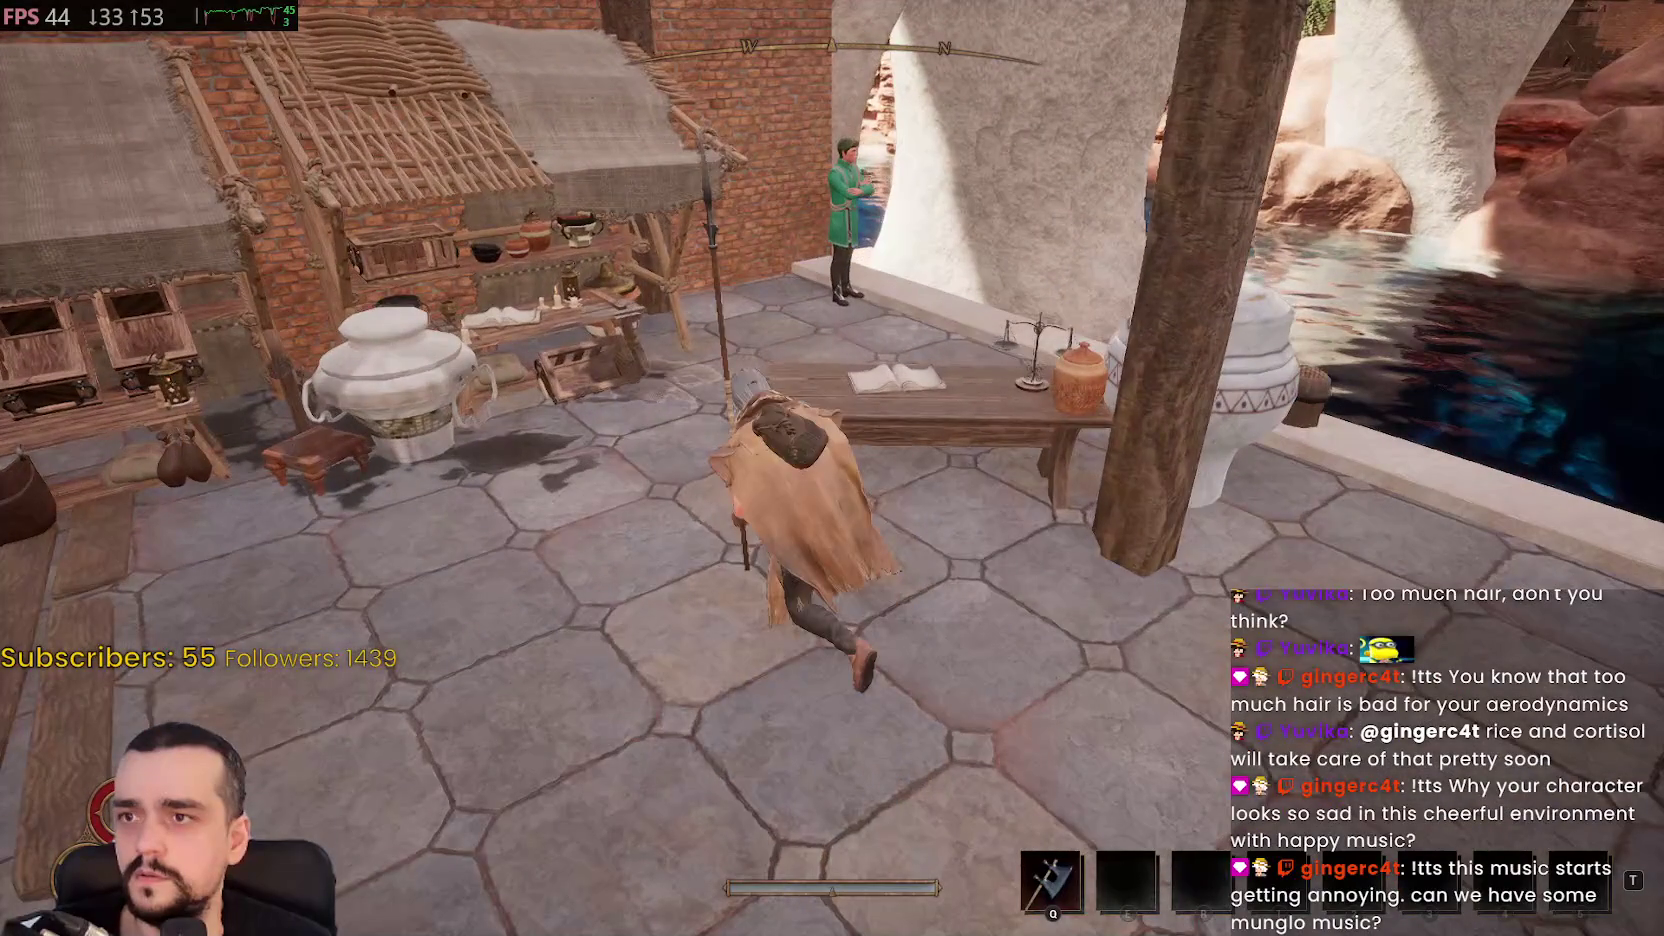
key("w")
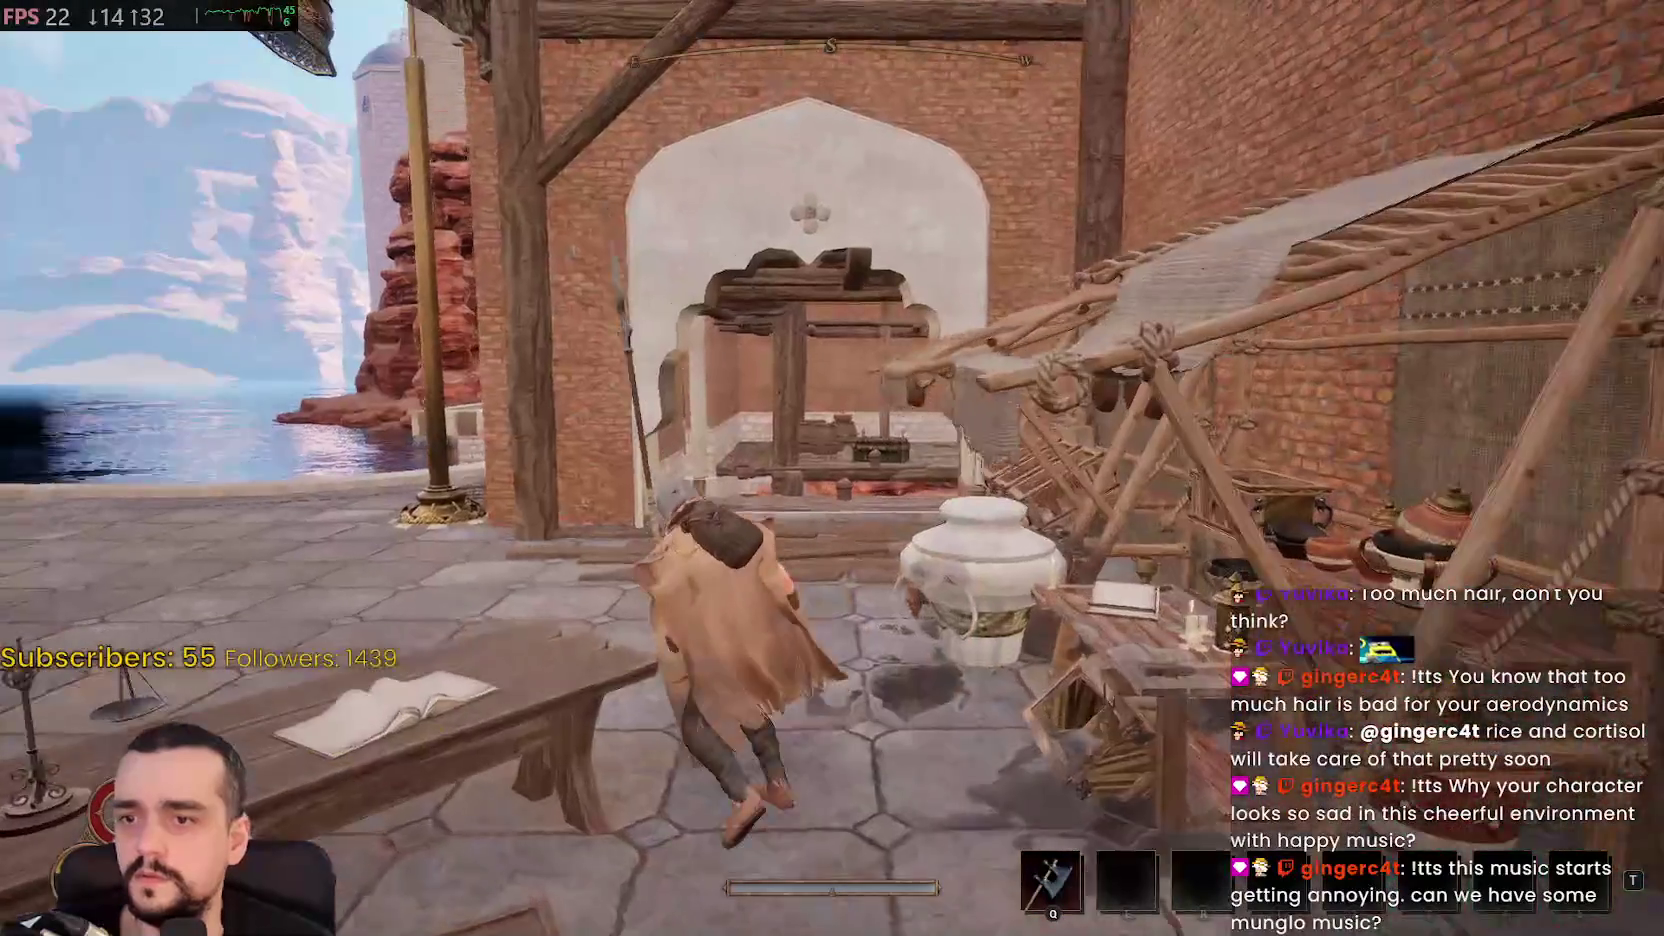
key("w")
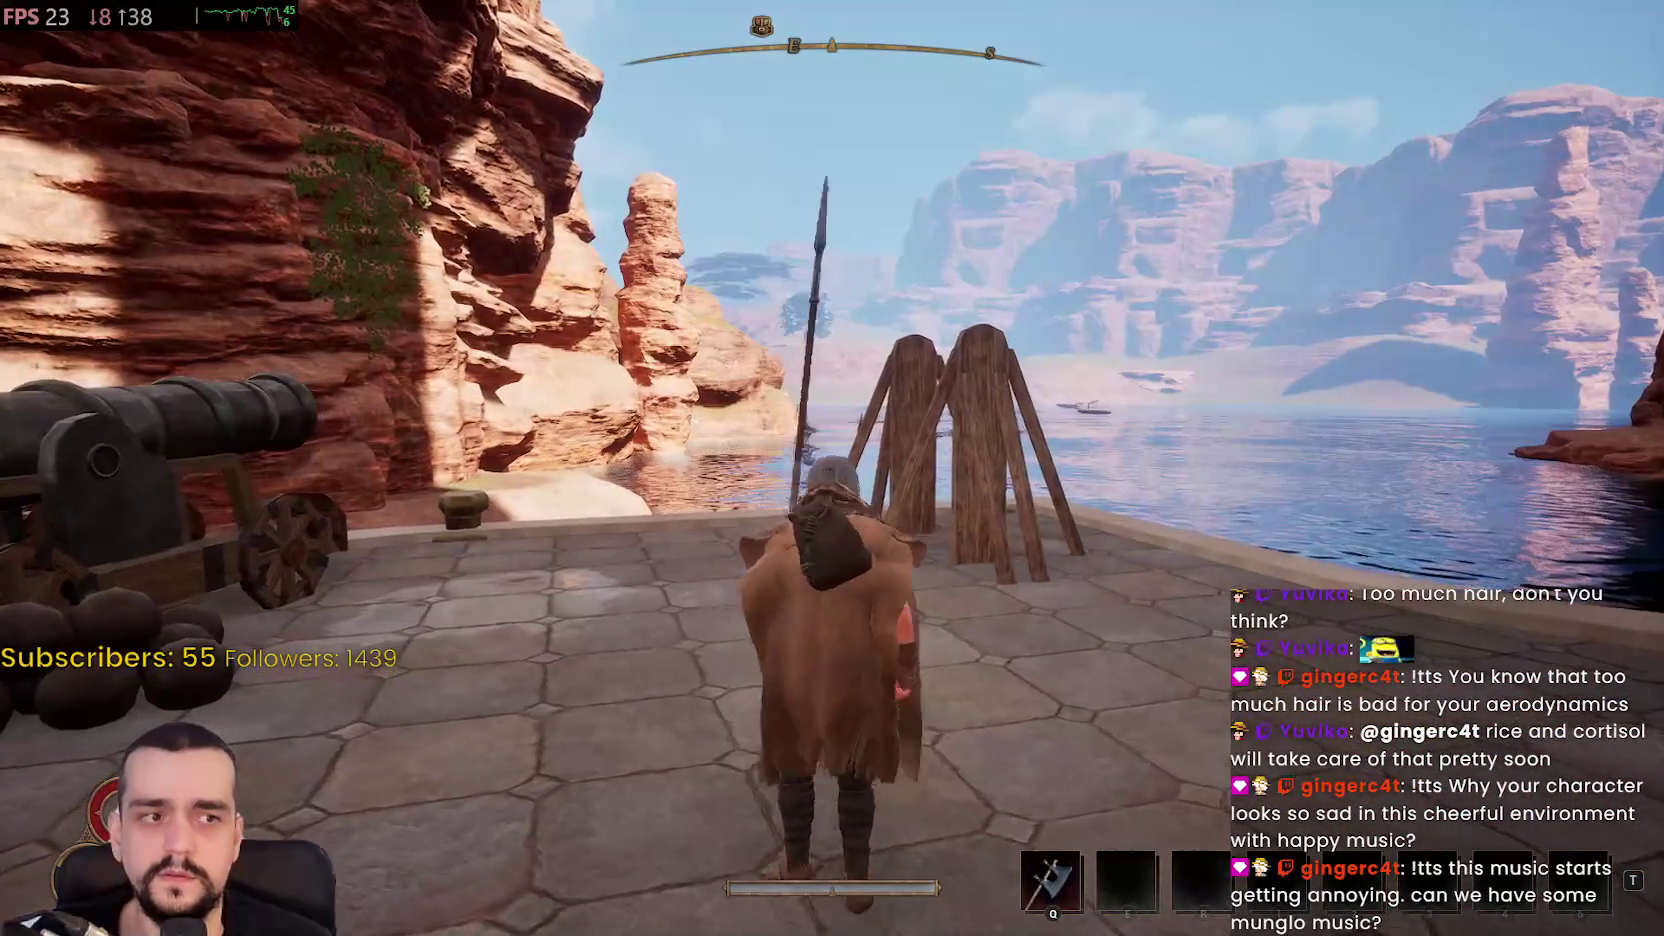
key("w")
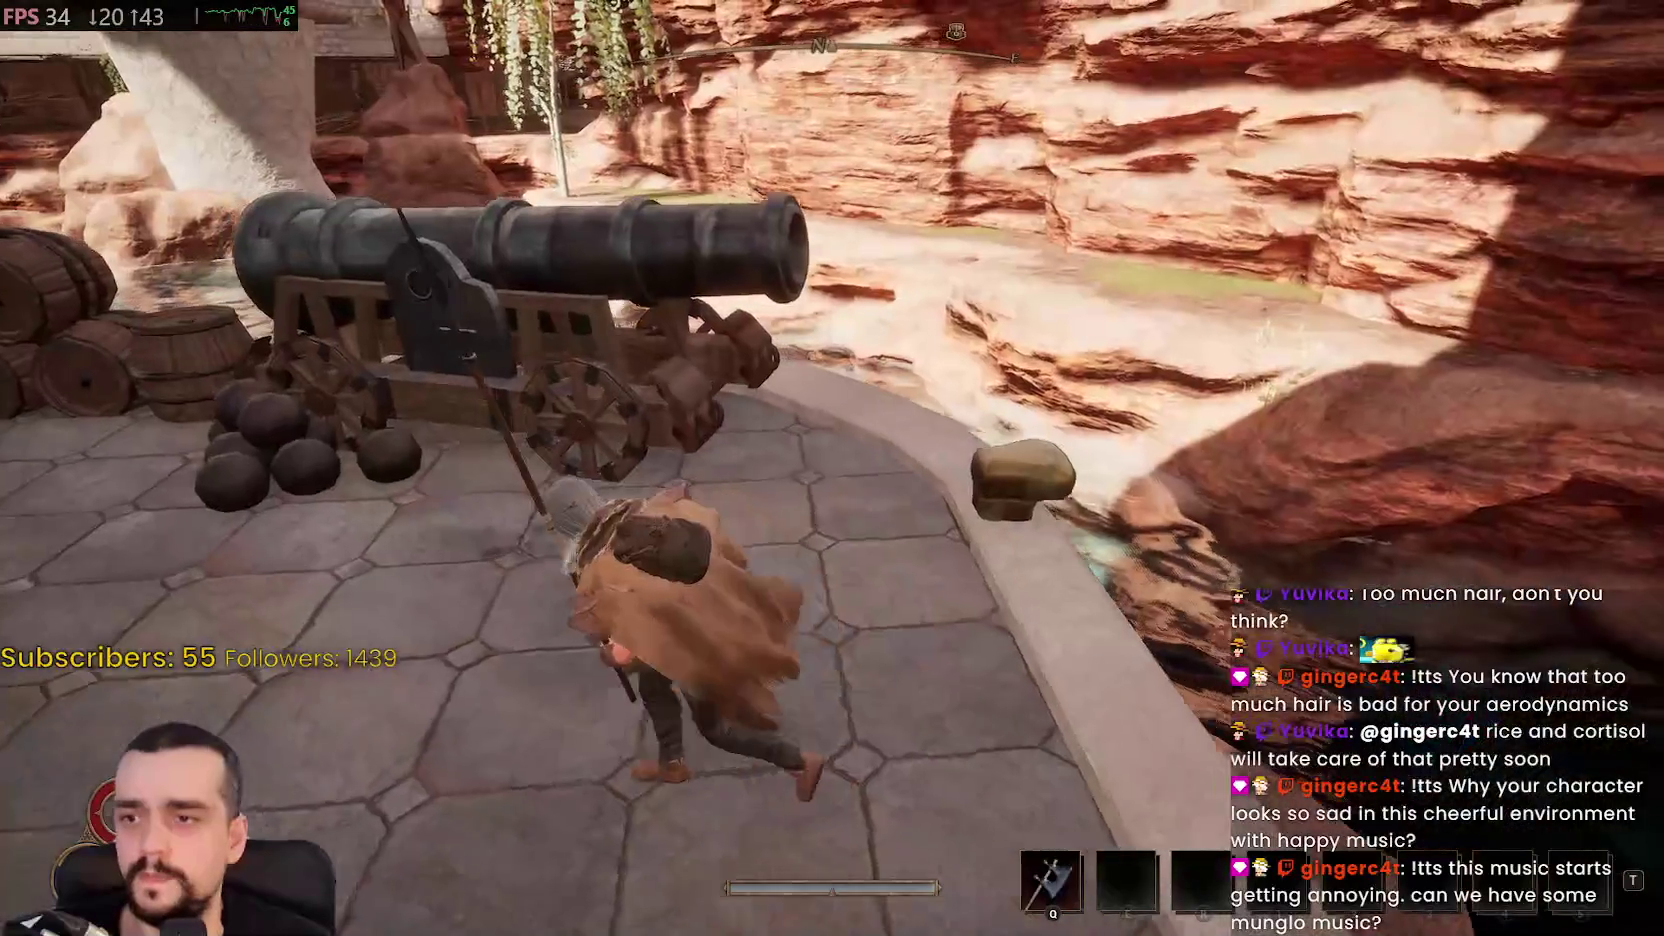
key("w")
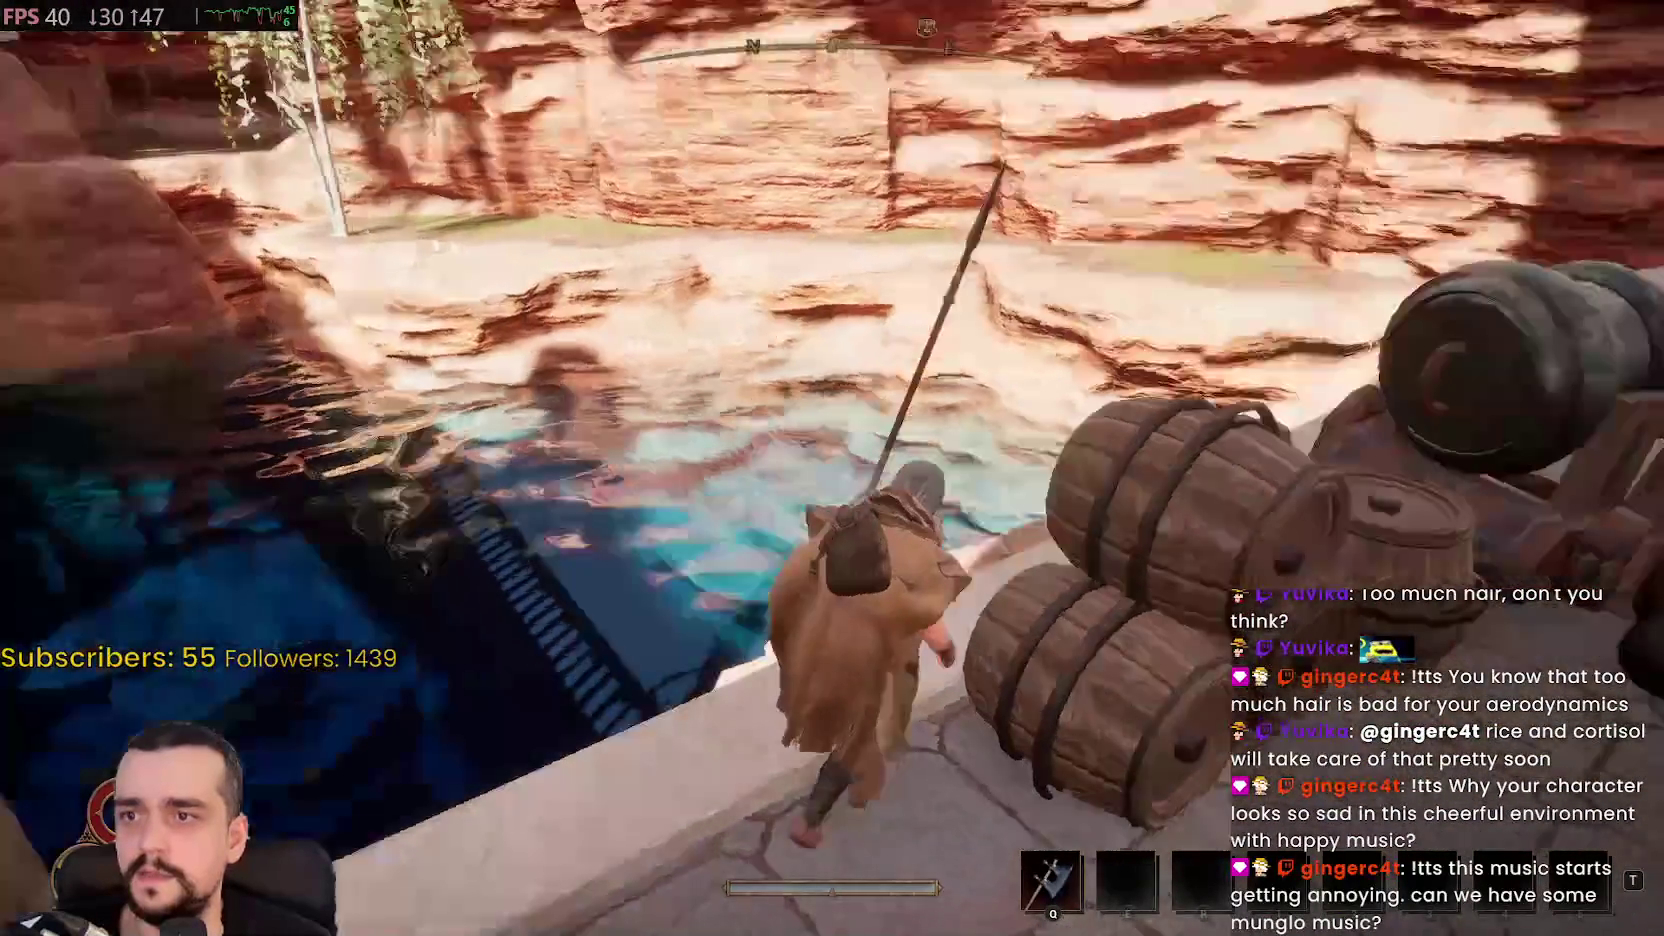
key("Escape")
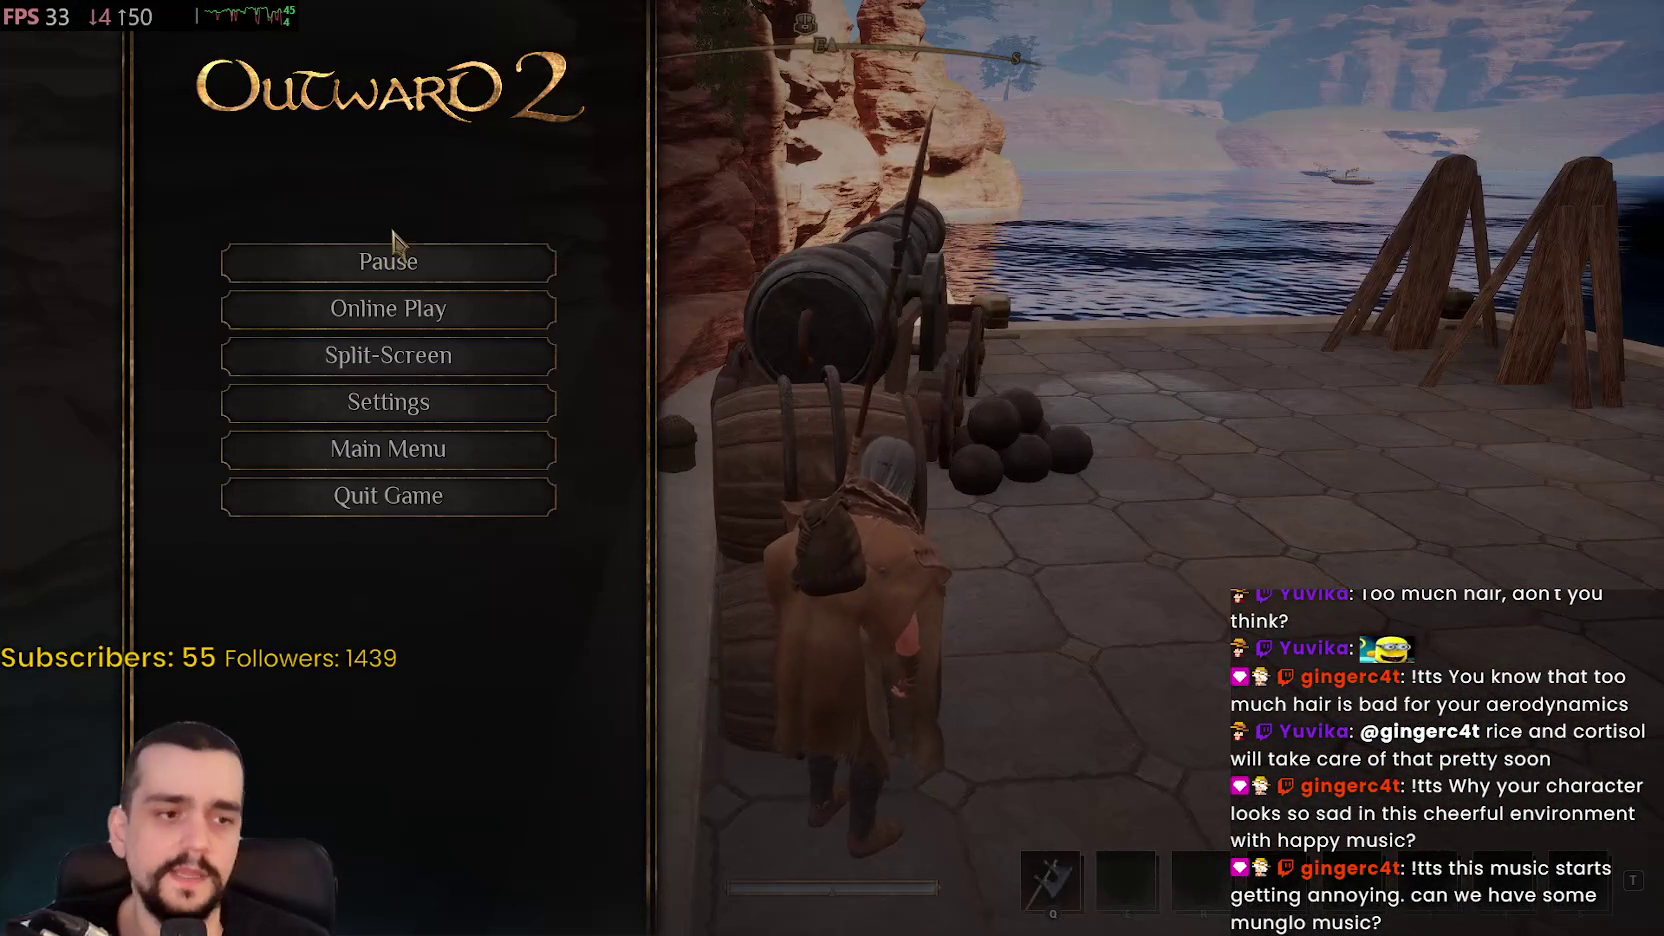
In the Audio settings, set Master Volume to 19 and Music Volume to 0
left_click(452, 400)
left_click(240, 432)
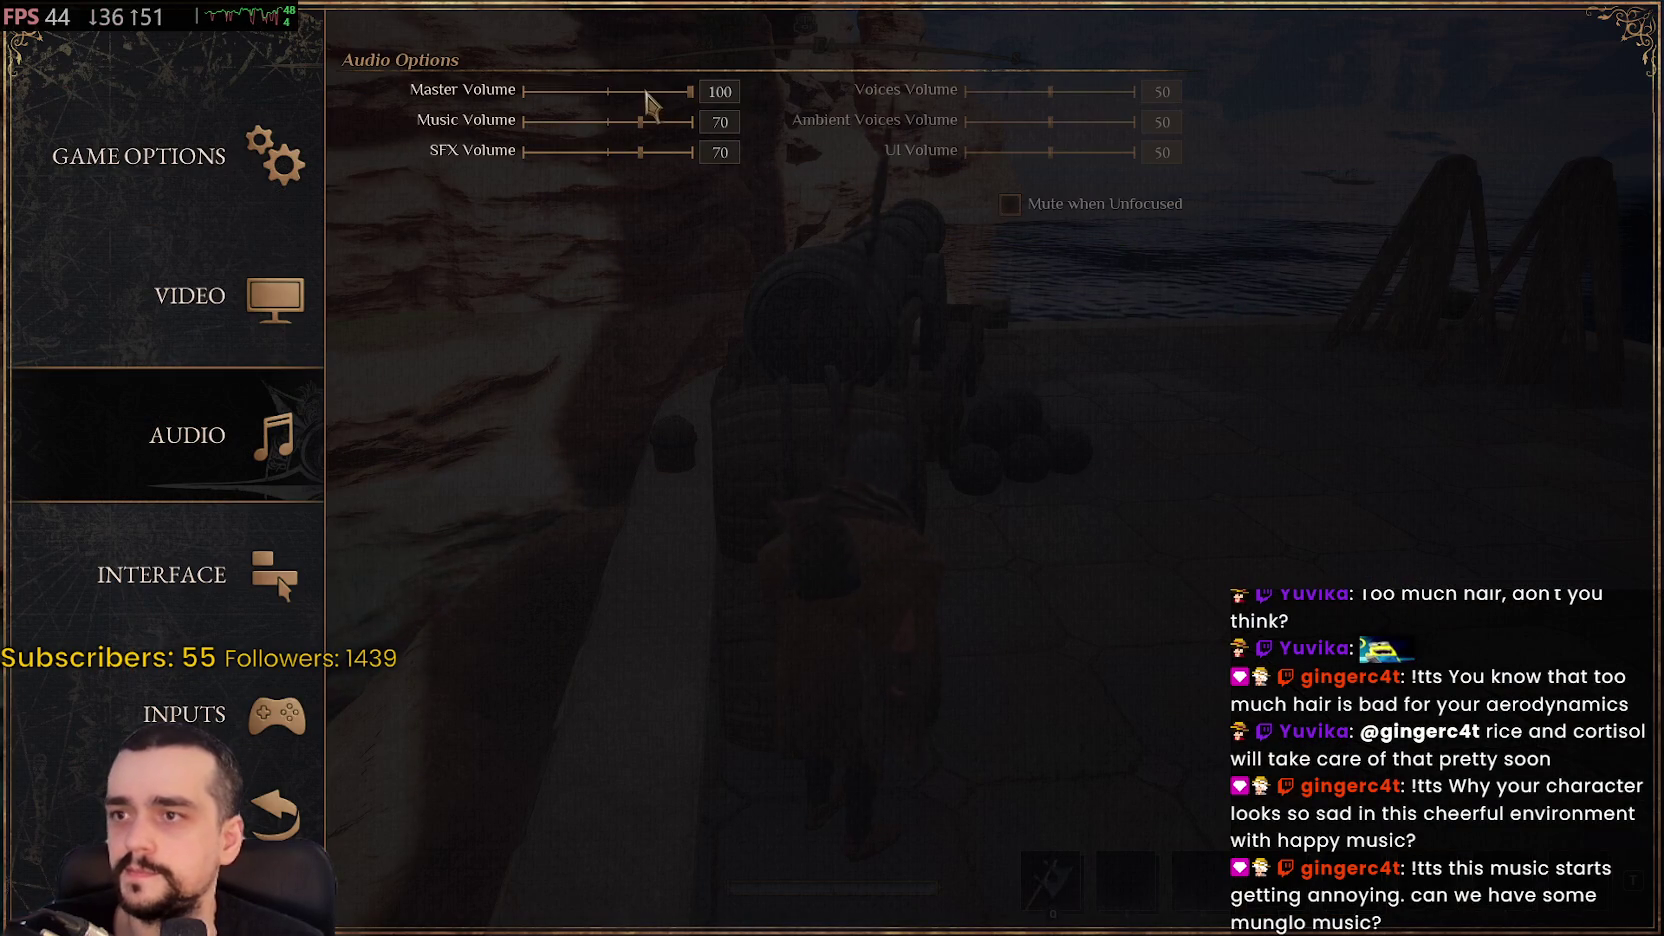
left_click_drag(646, 92, 594, 92)
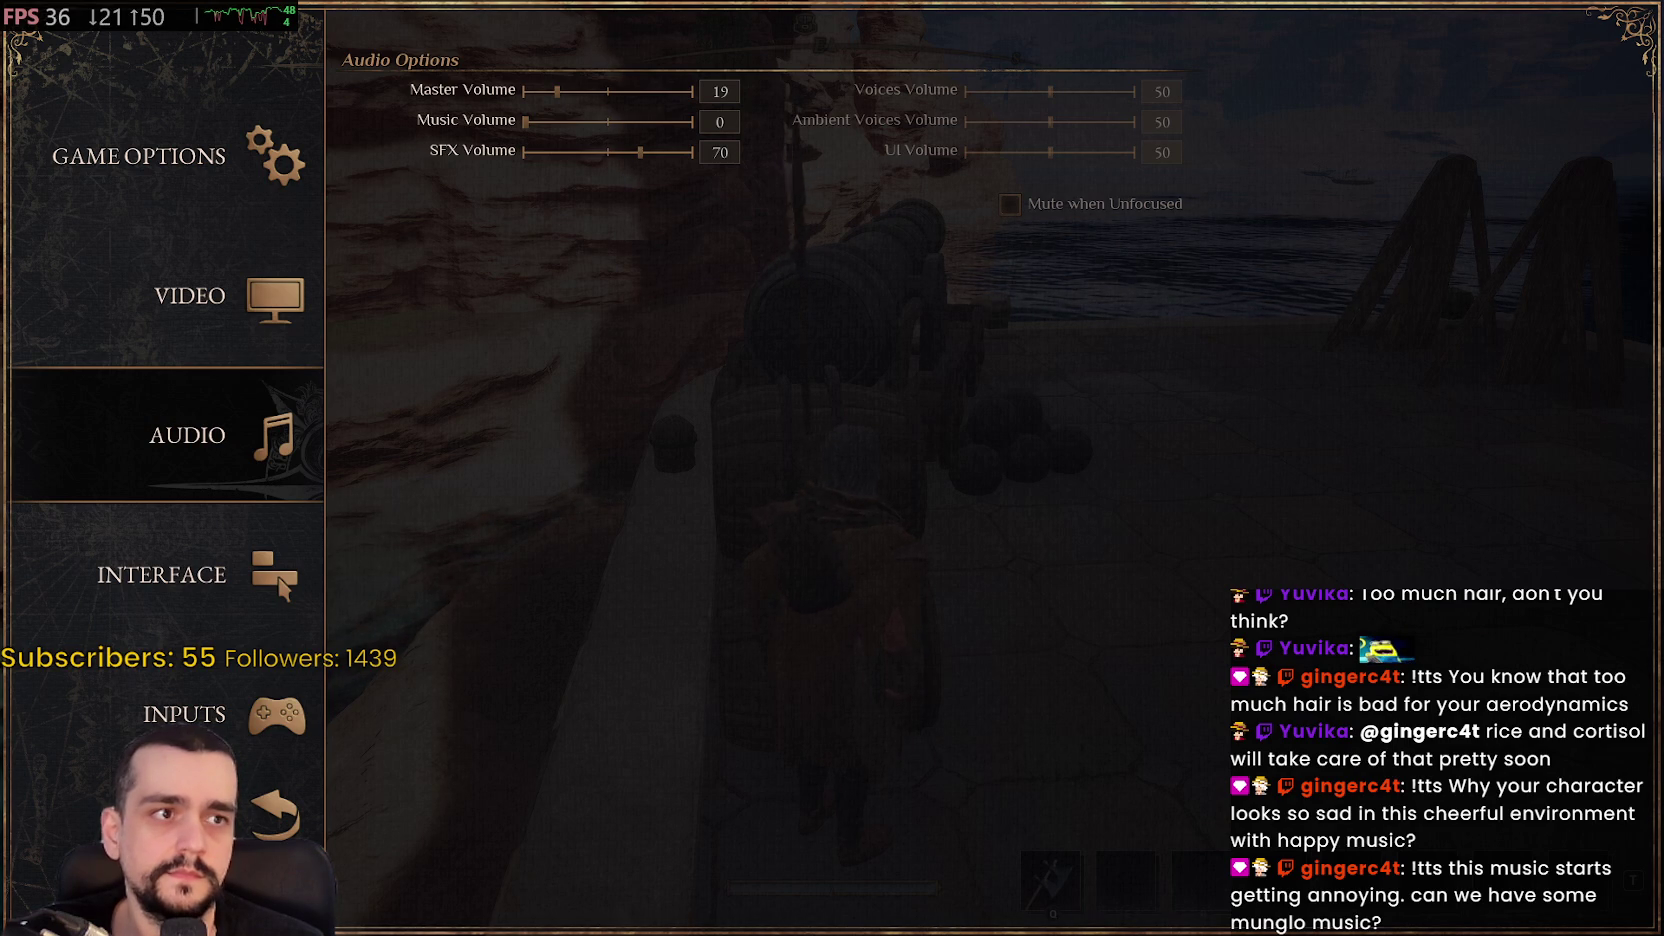
key("Escape")
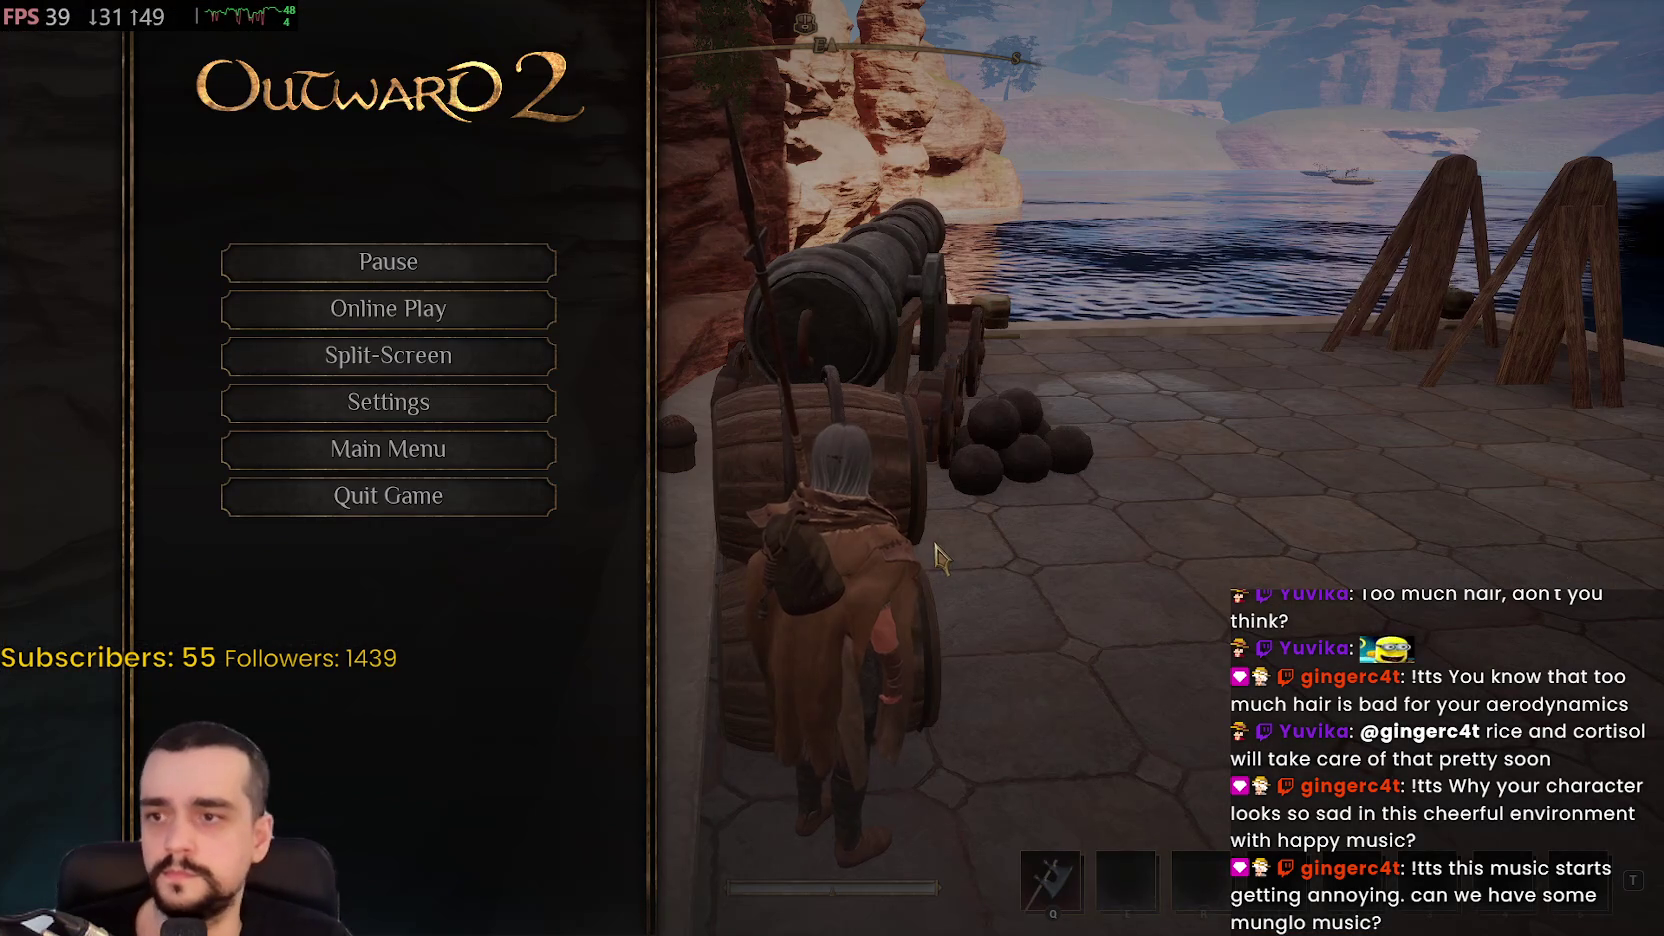
Resume play and walk along the bastion wall past the cannon to take the Fishing Harpoon
key("Escape")
key("w")
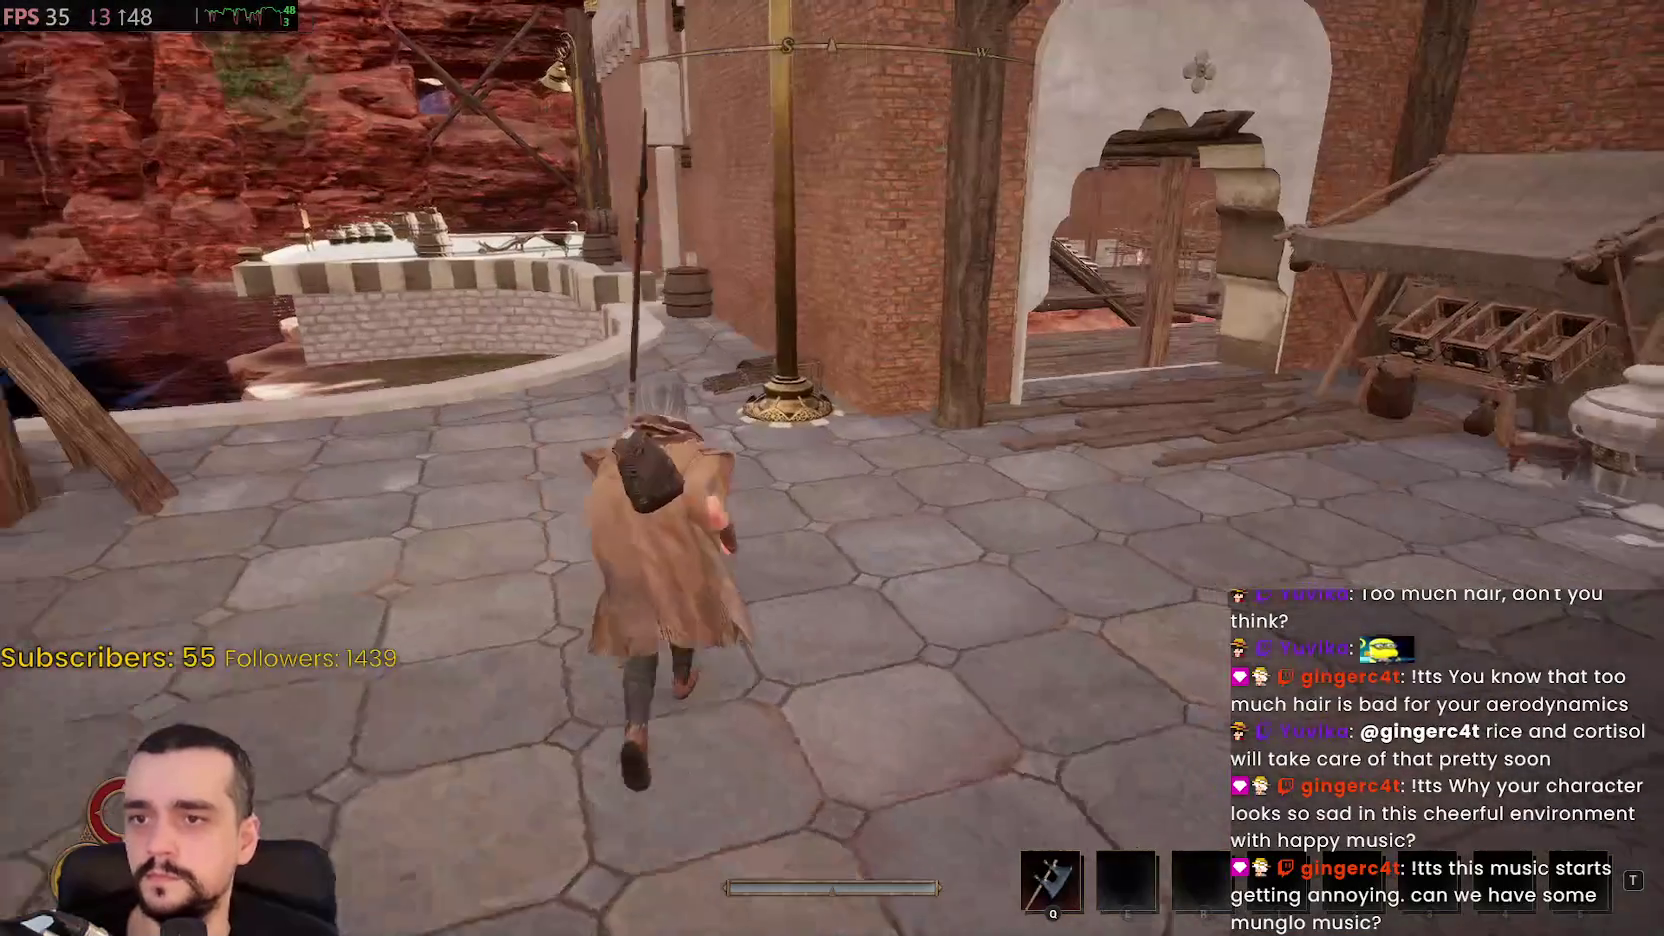
key("w")
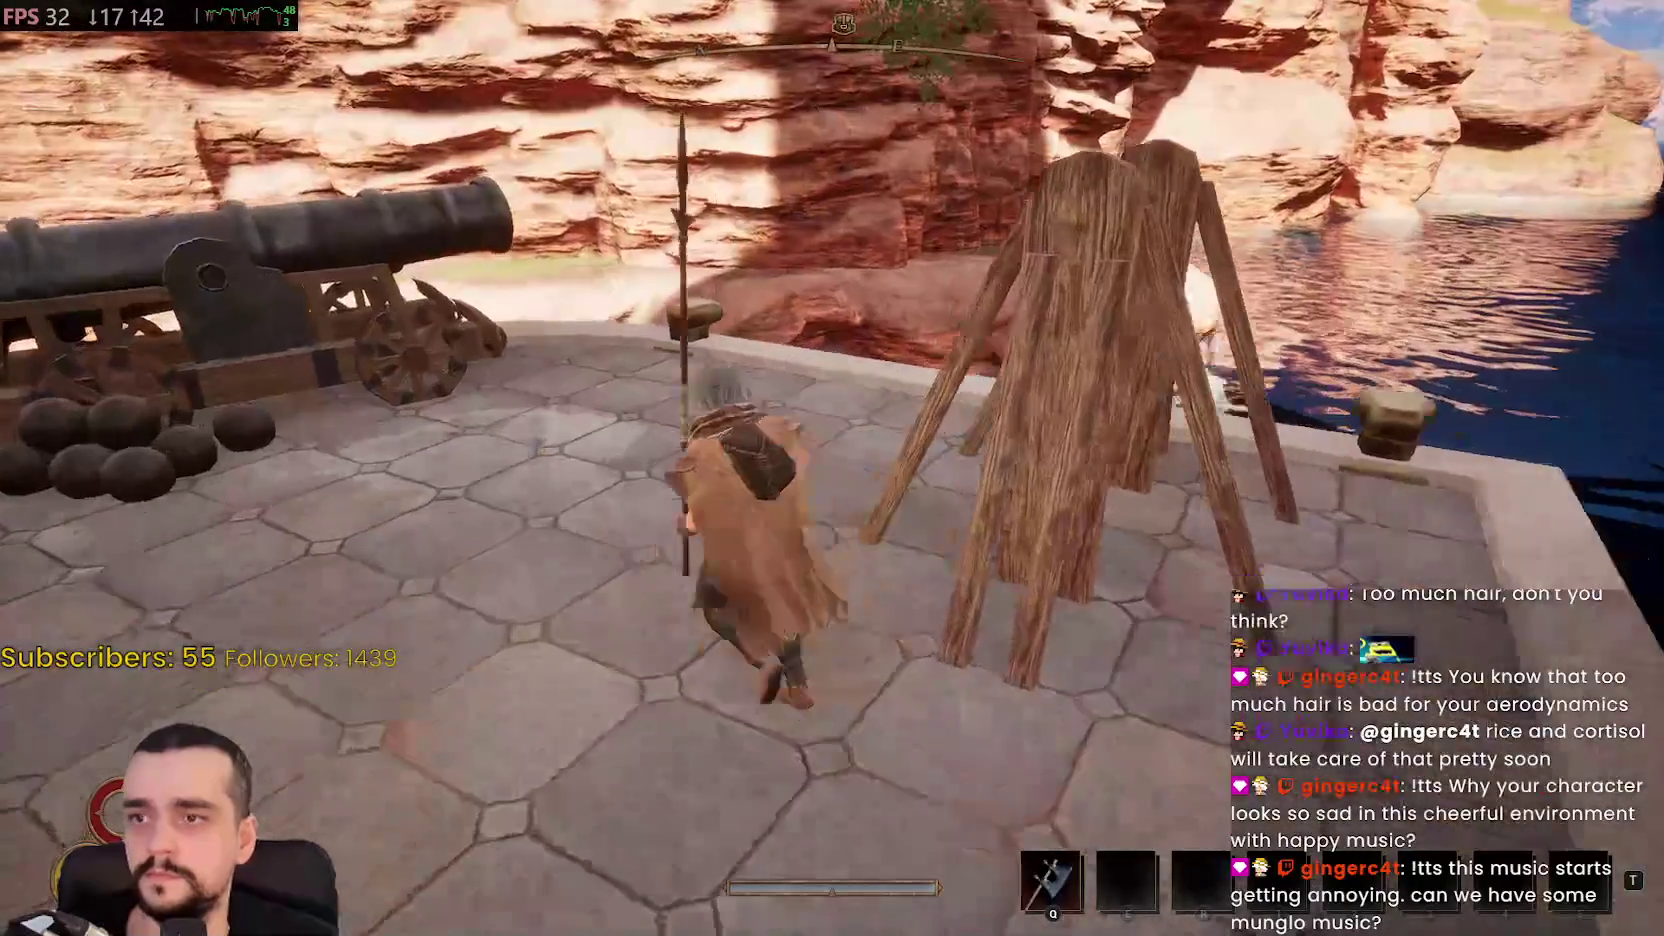
key("w")
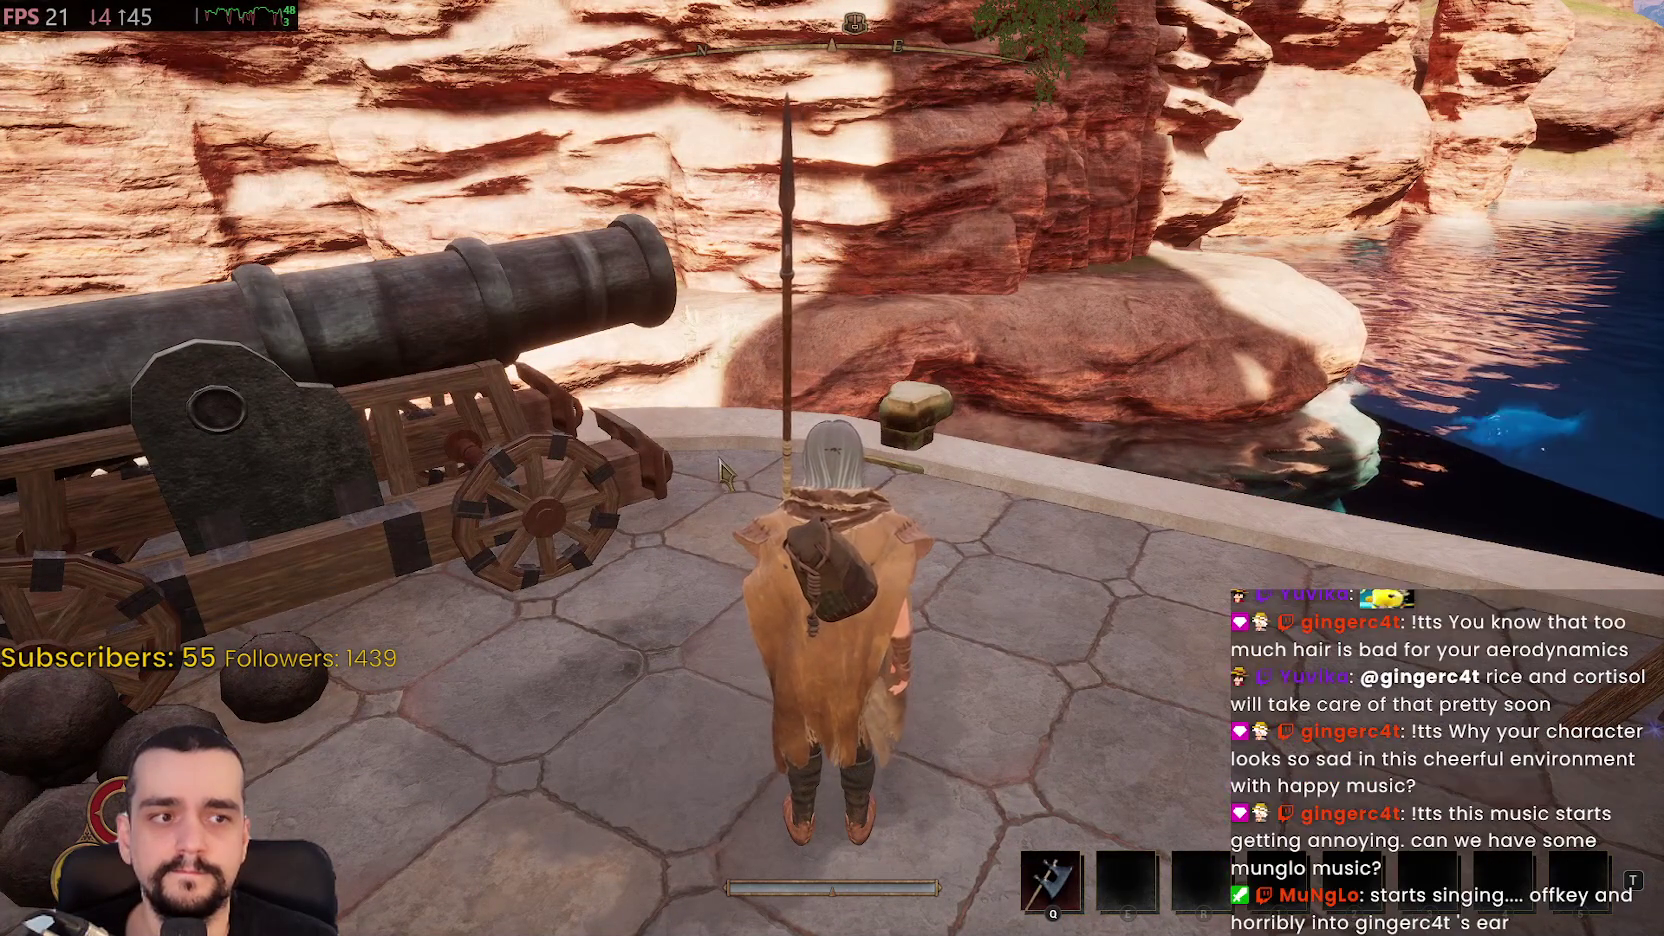
key("s")
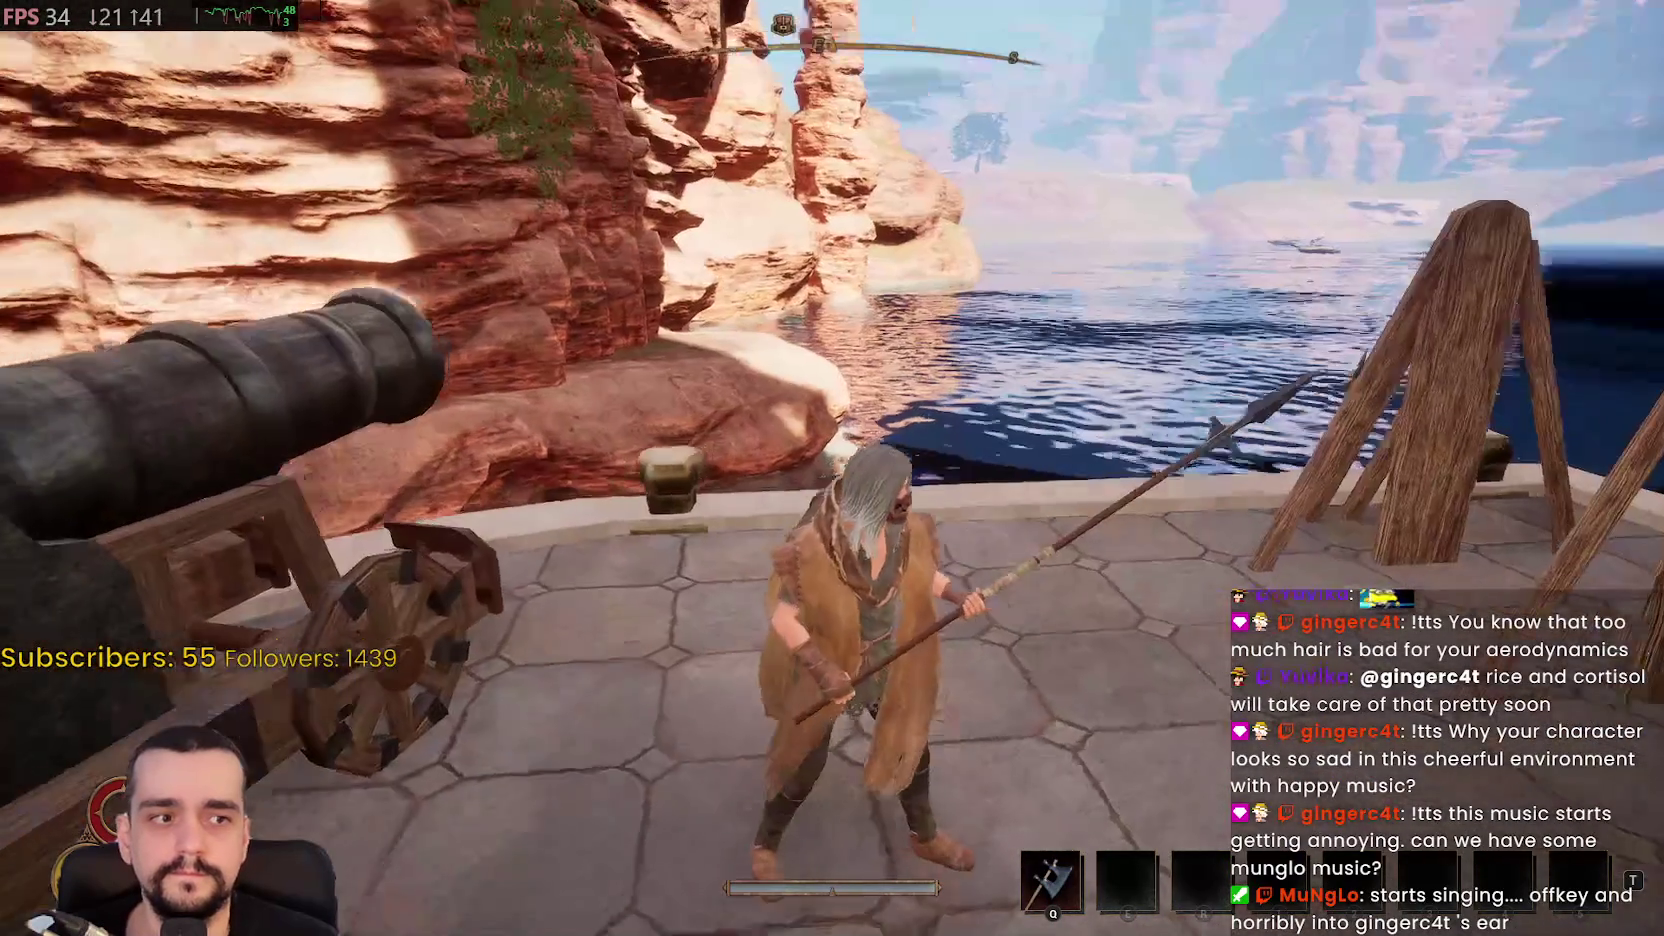
key("w")
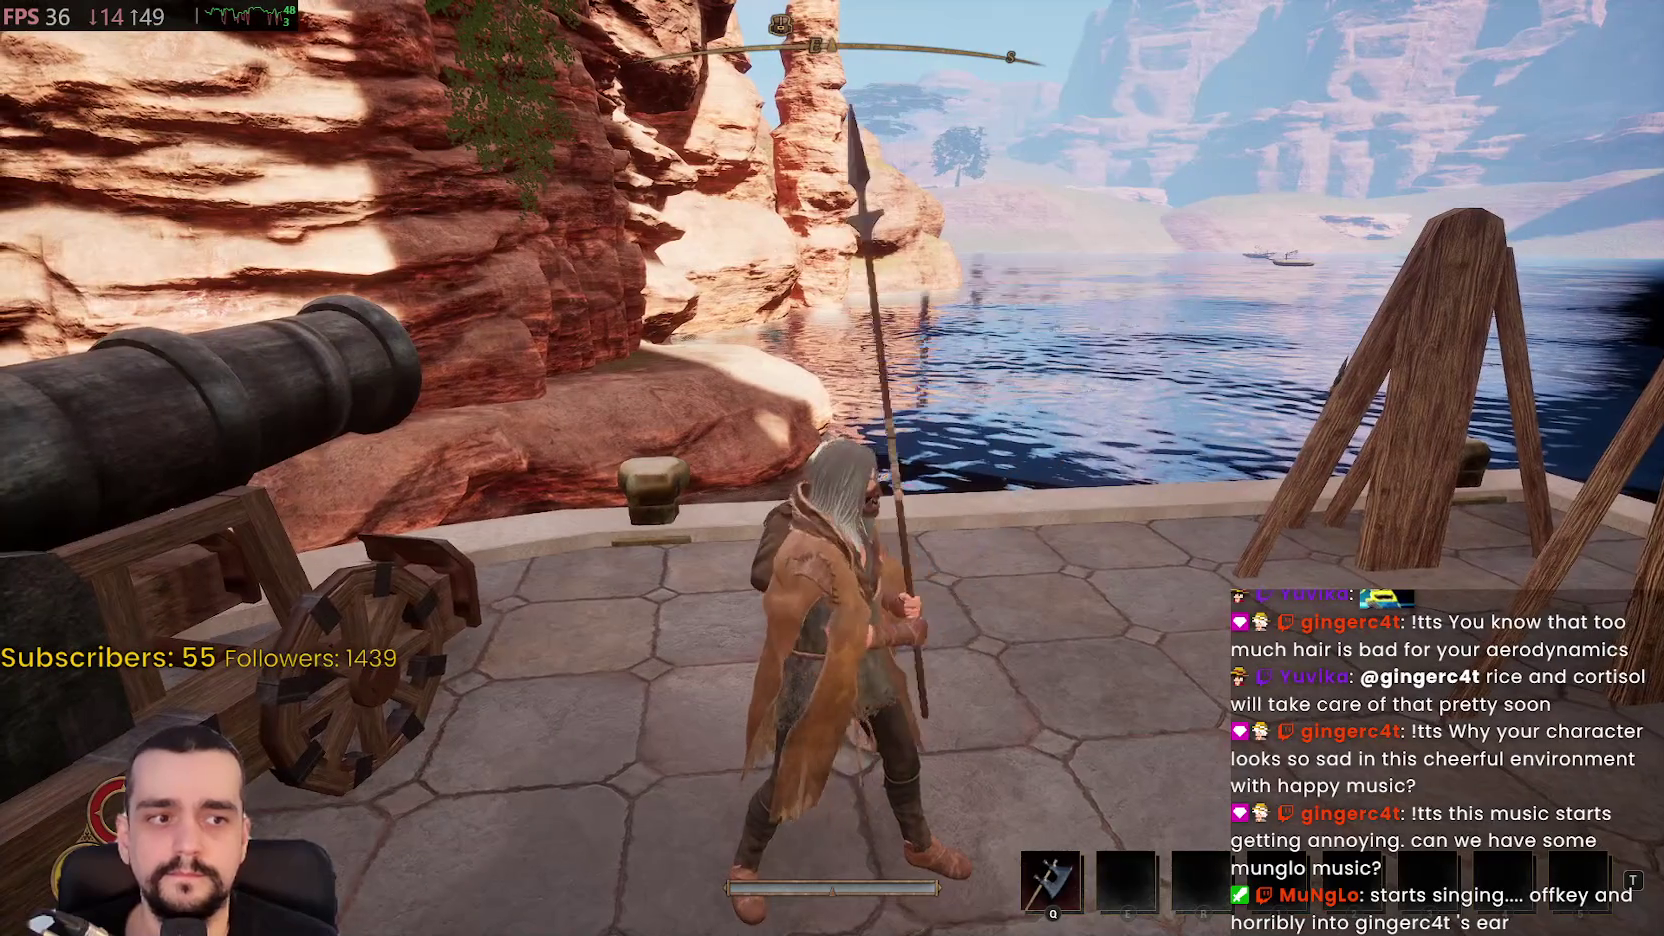
key("w")
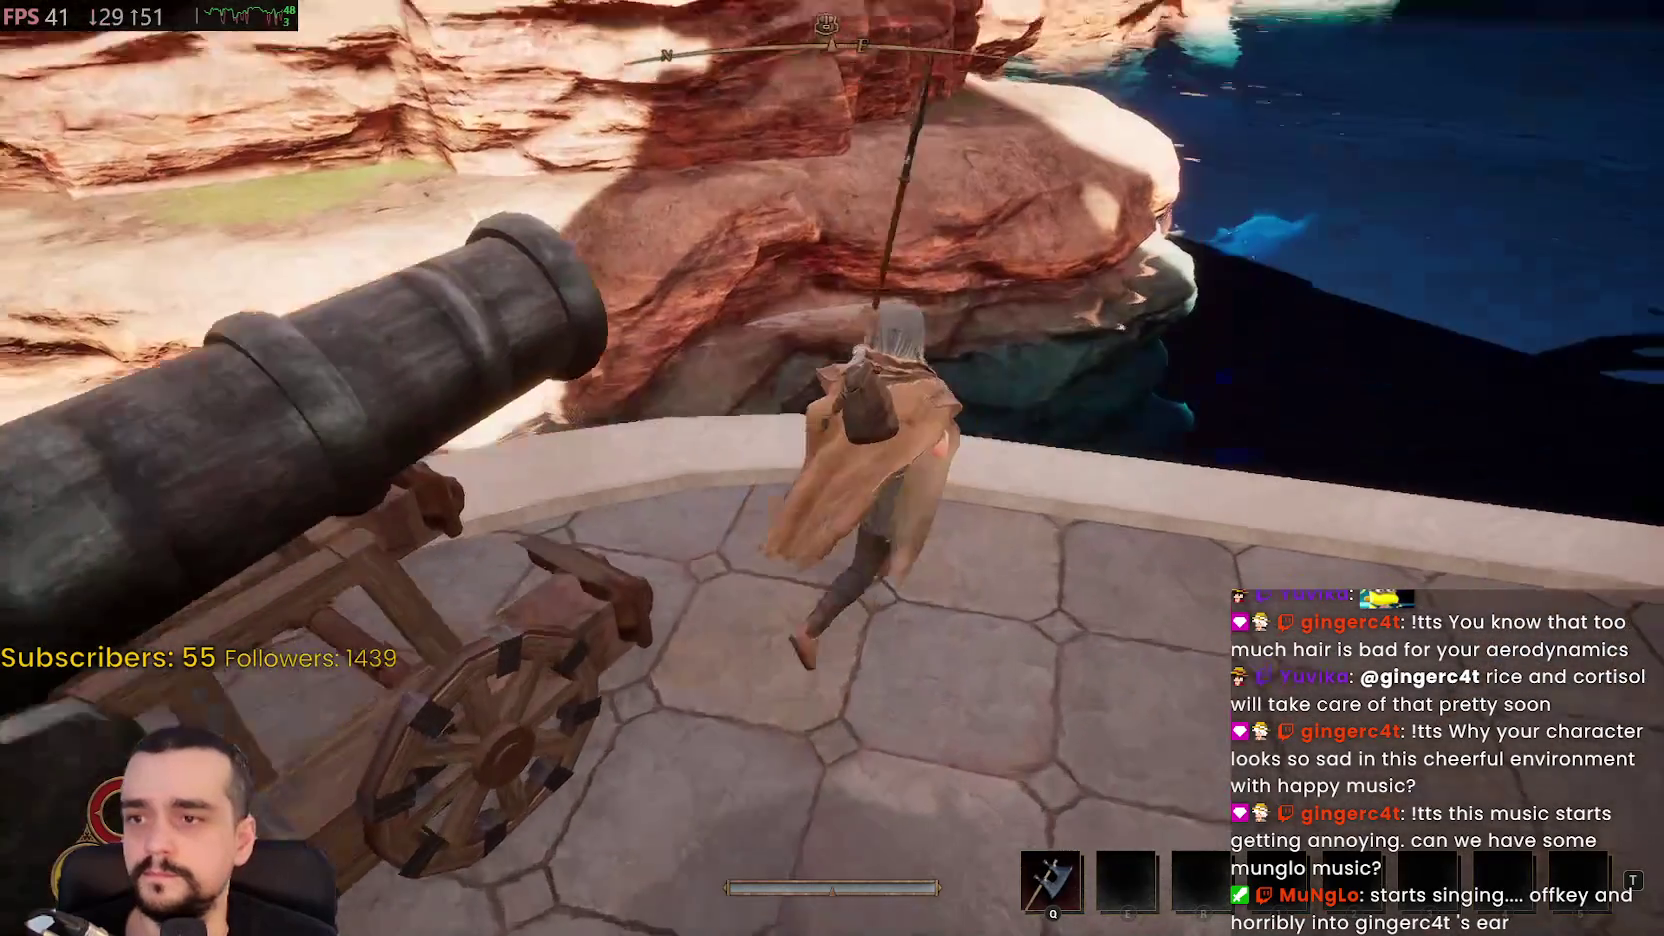
key("w")
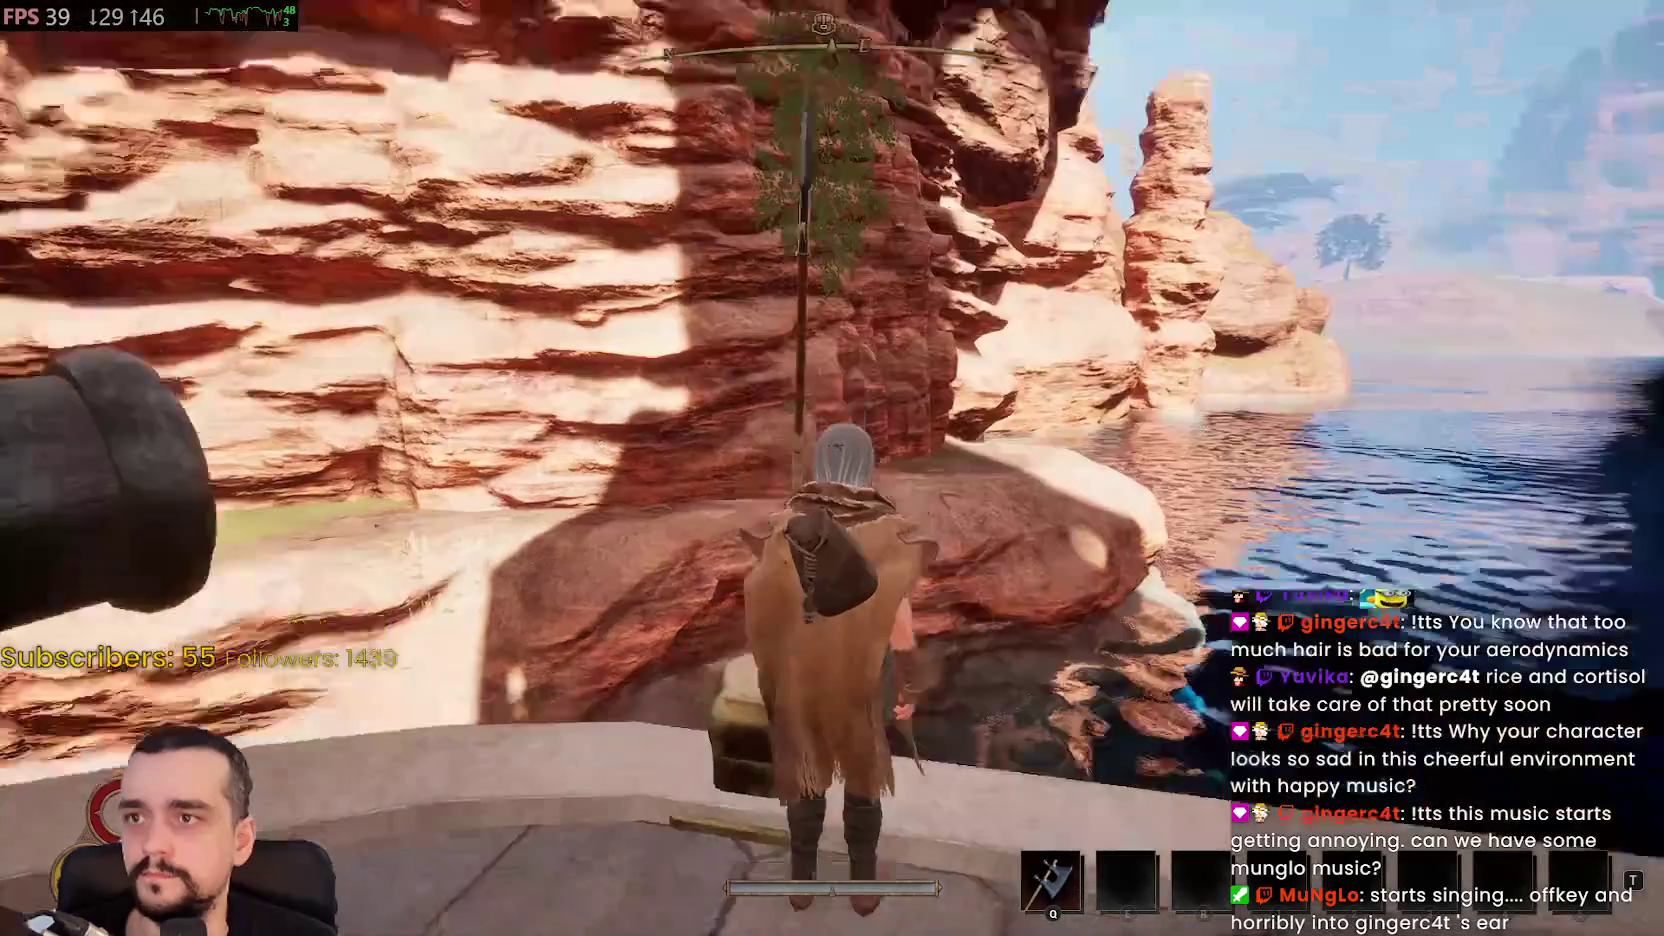
key("w")
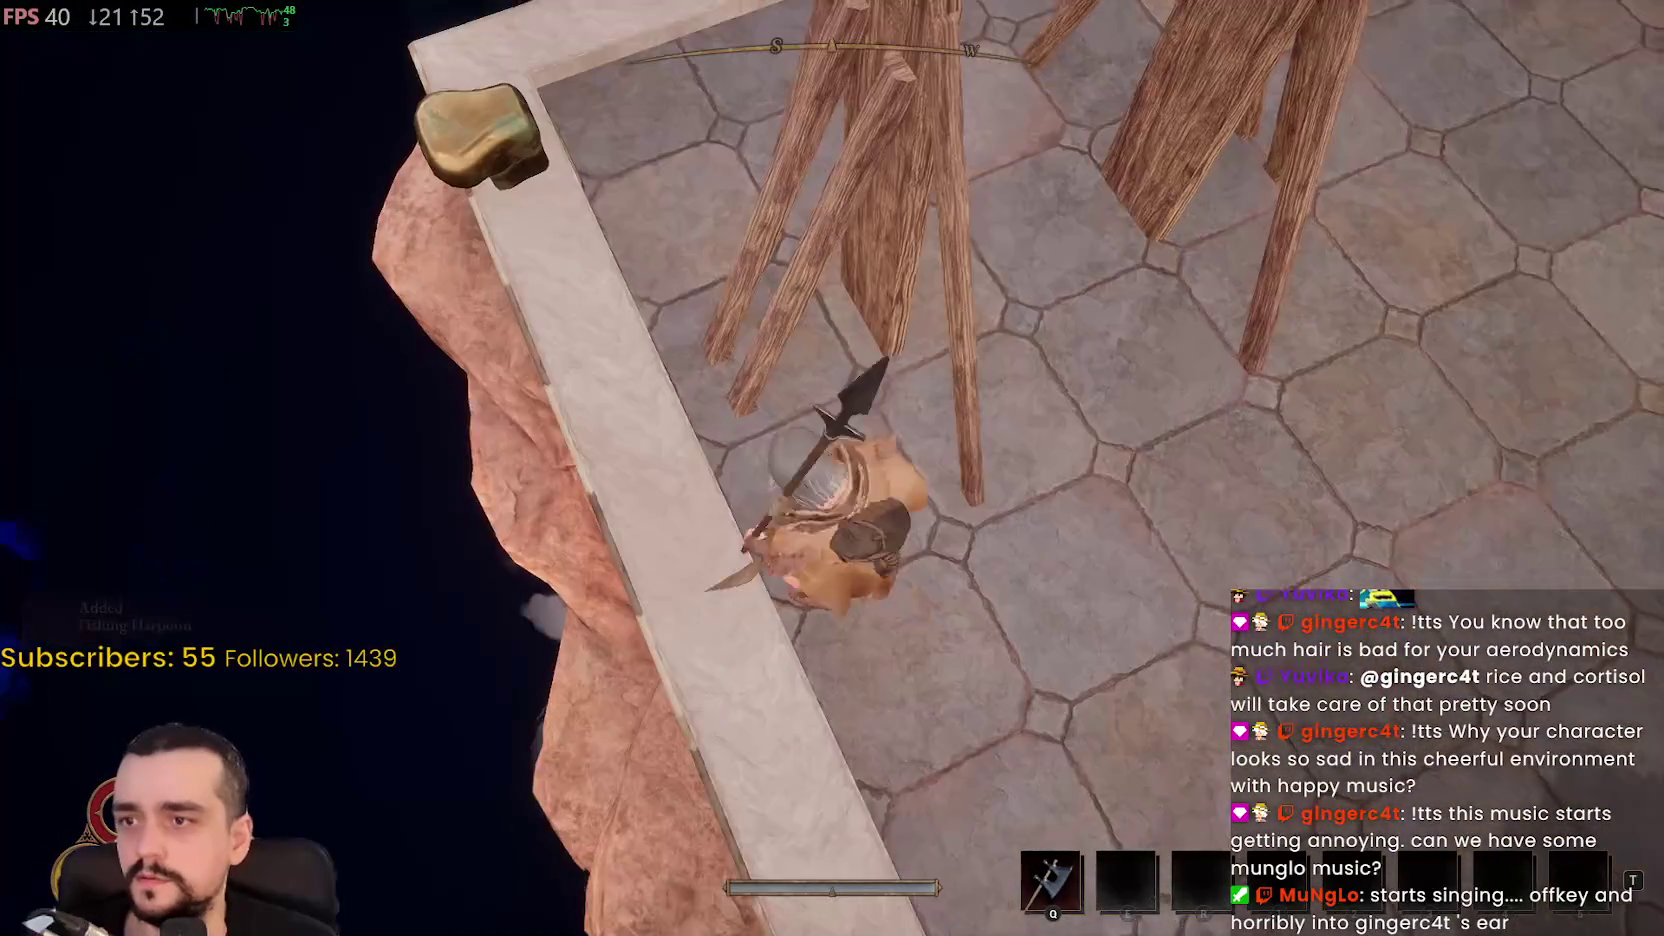
Run past the market stalls through the scaffolding and up the wooden staircase to the sea terrace
key("w")
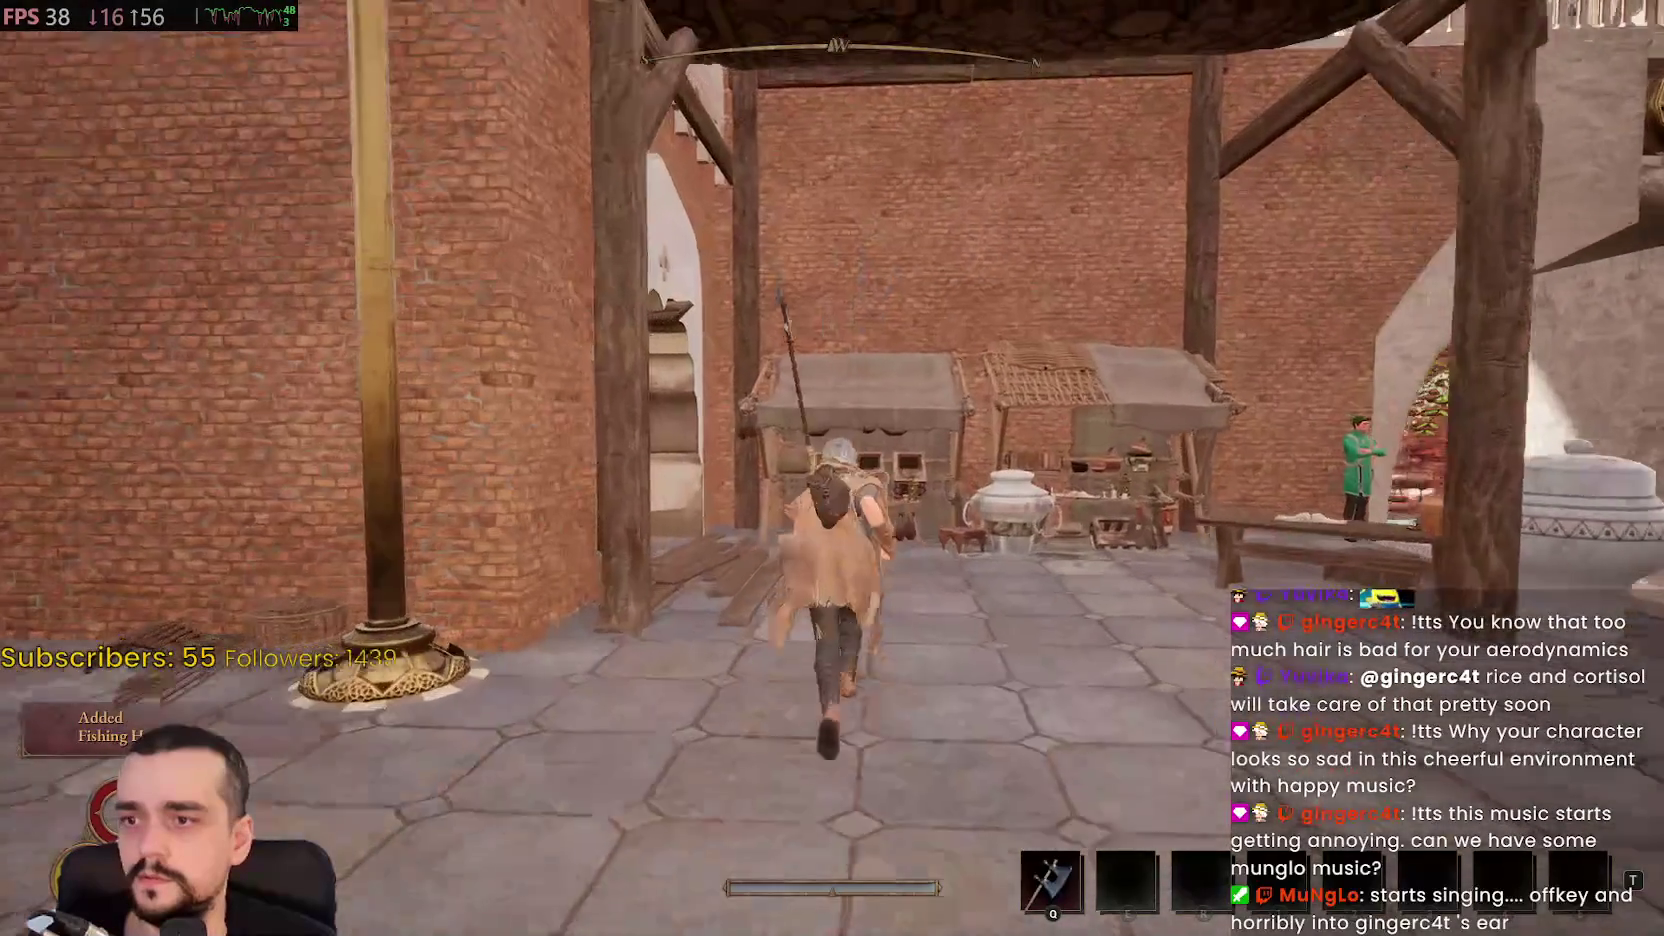
key("w")
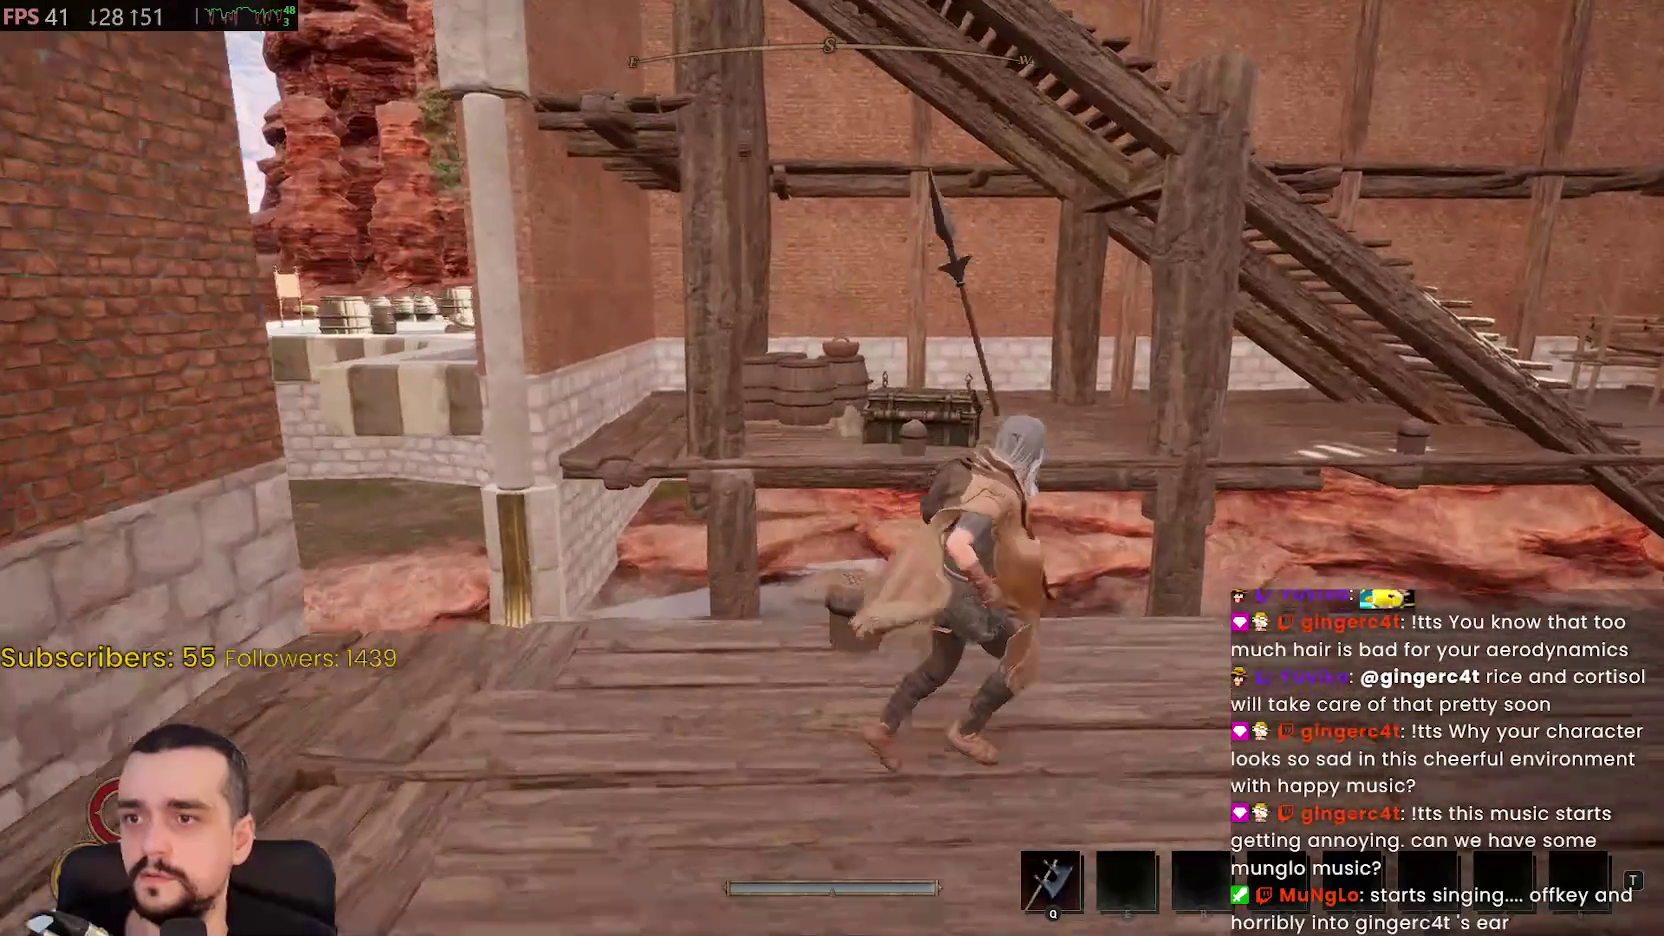
key("w")
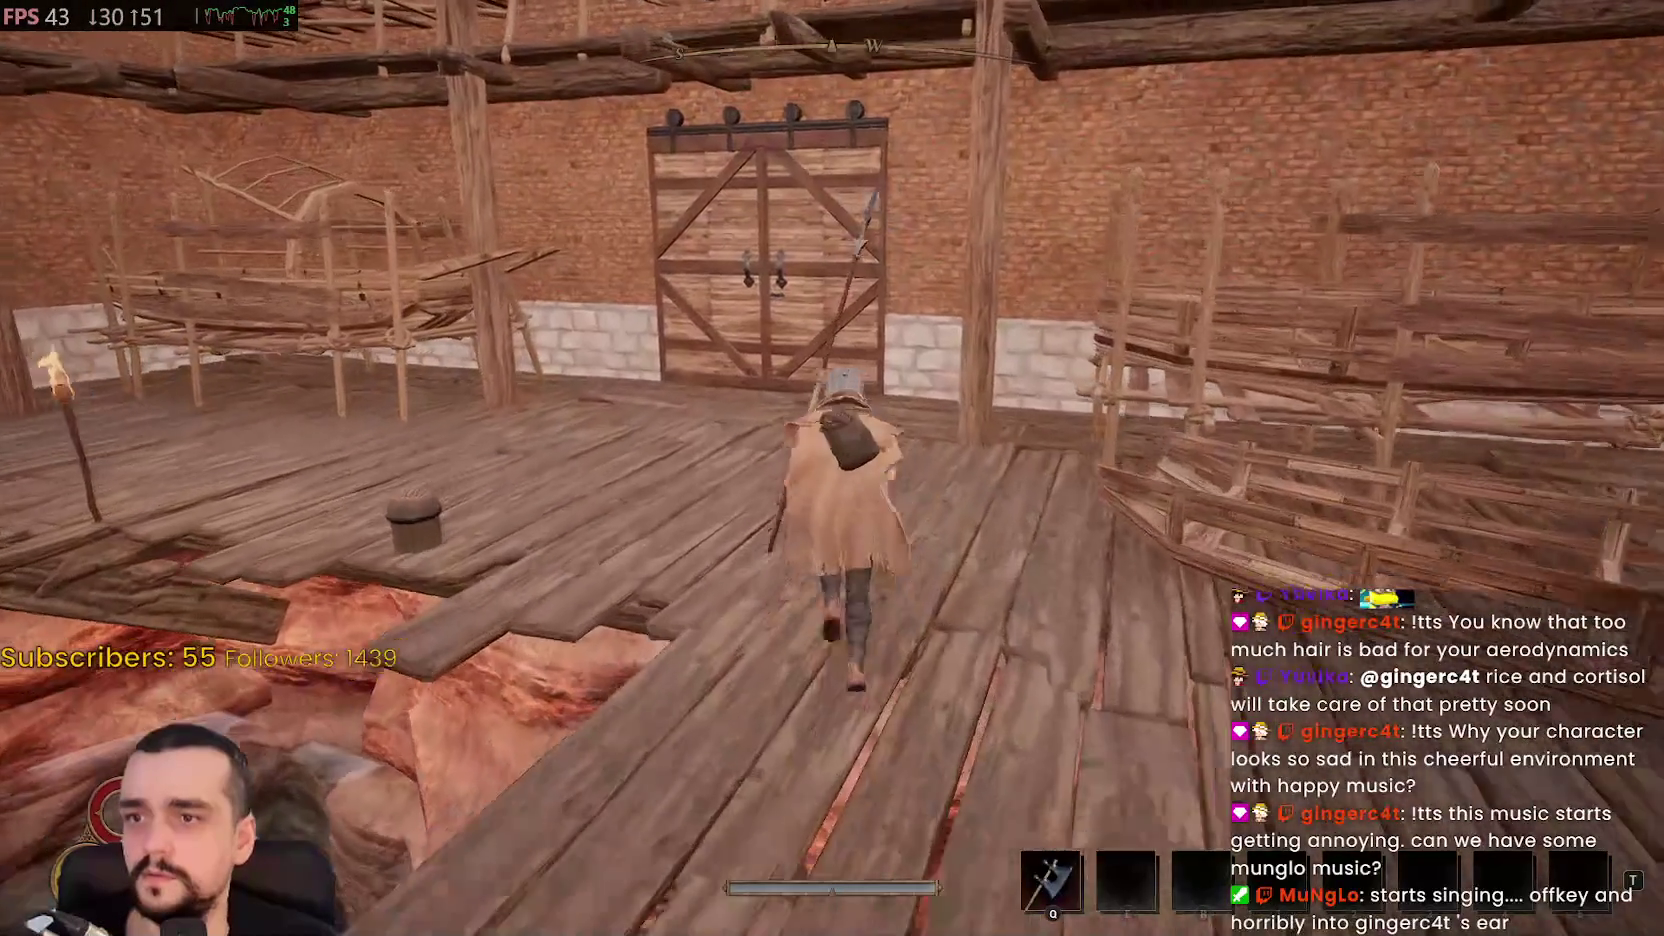
key("w")
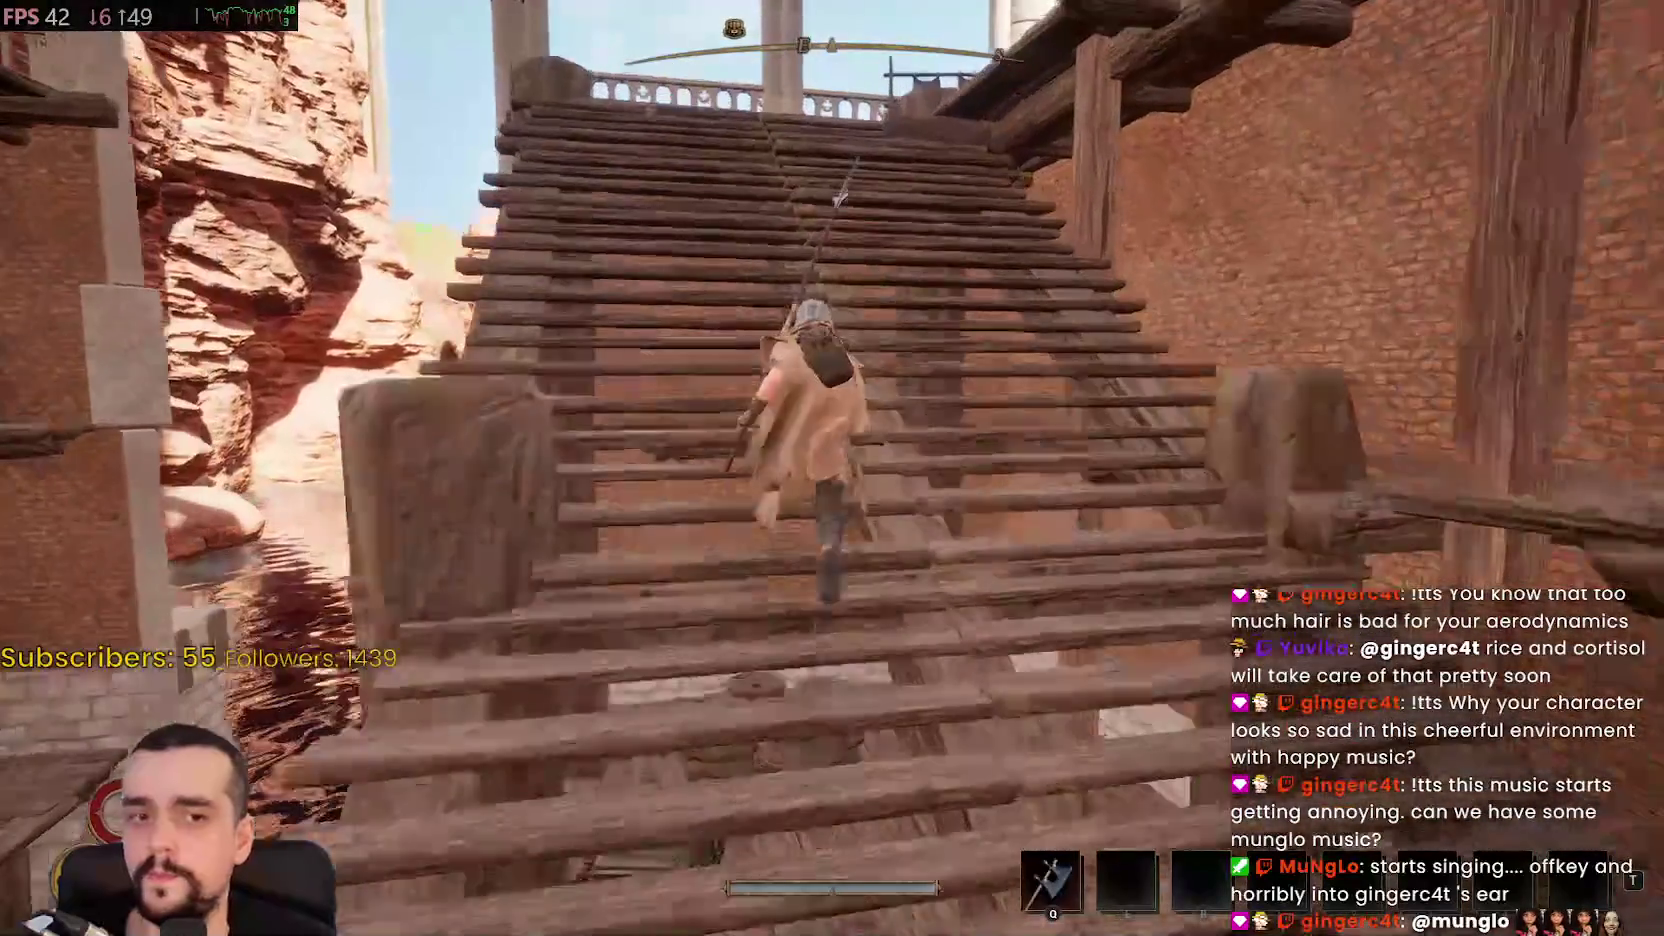
key("w")
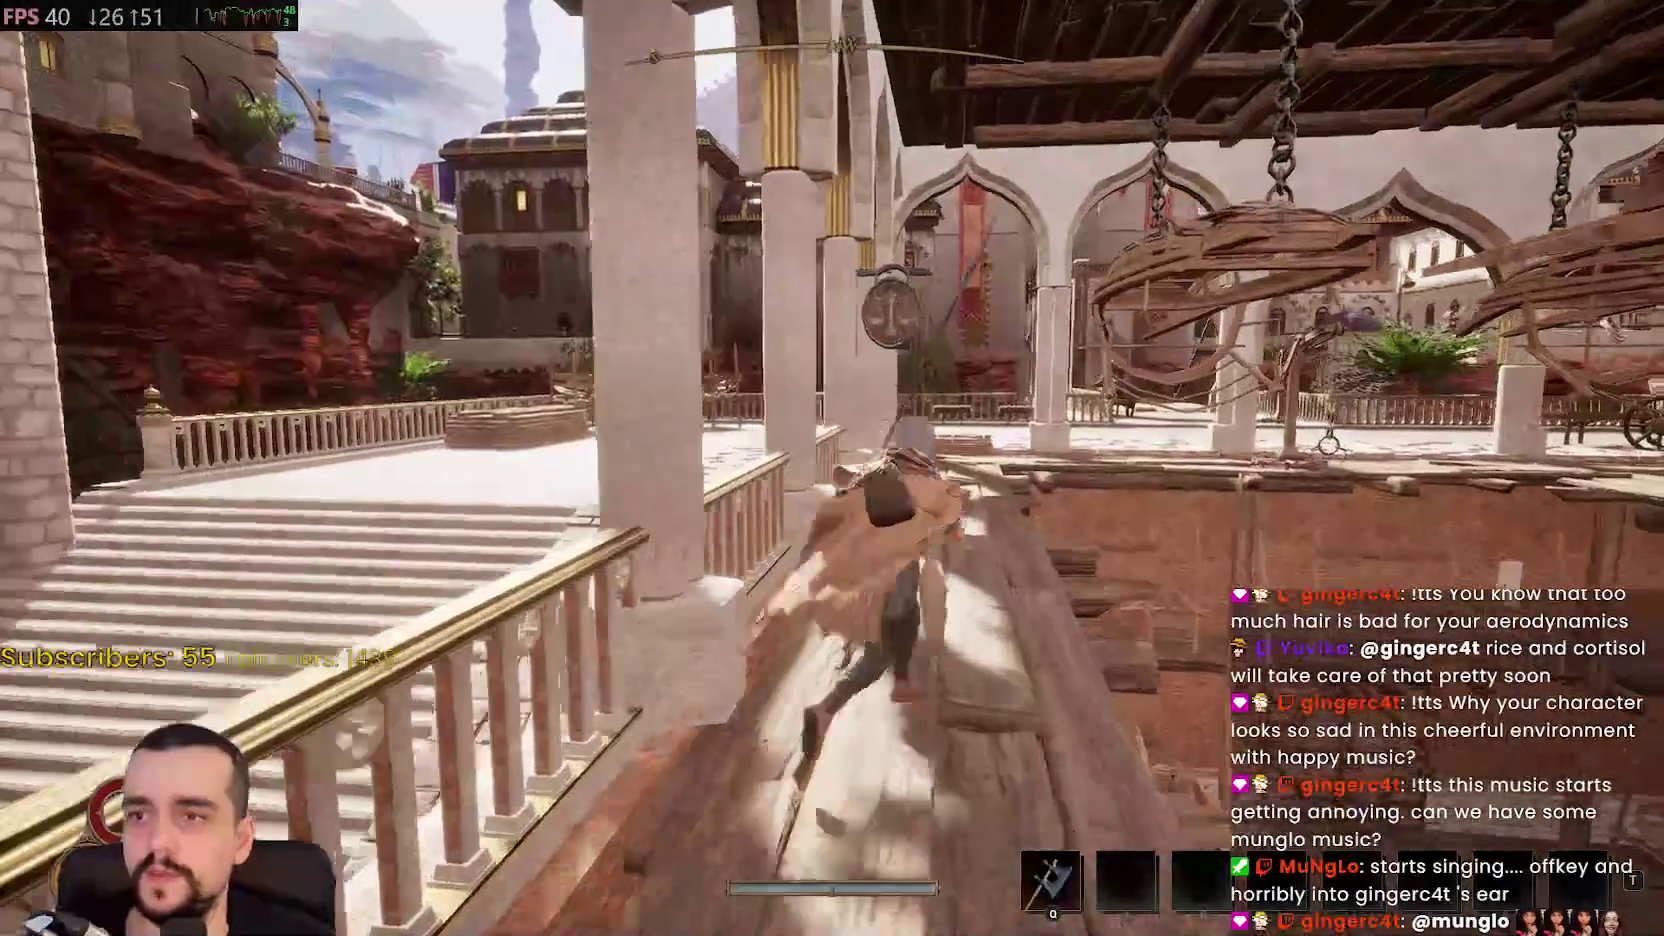
key("w")
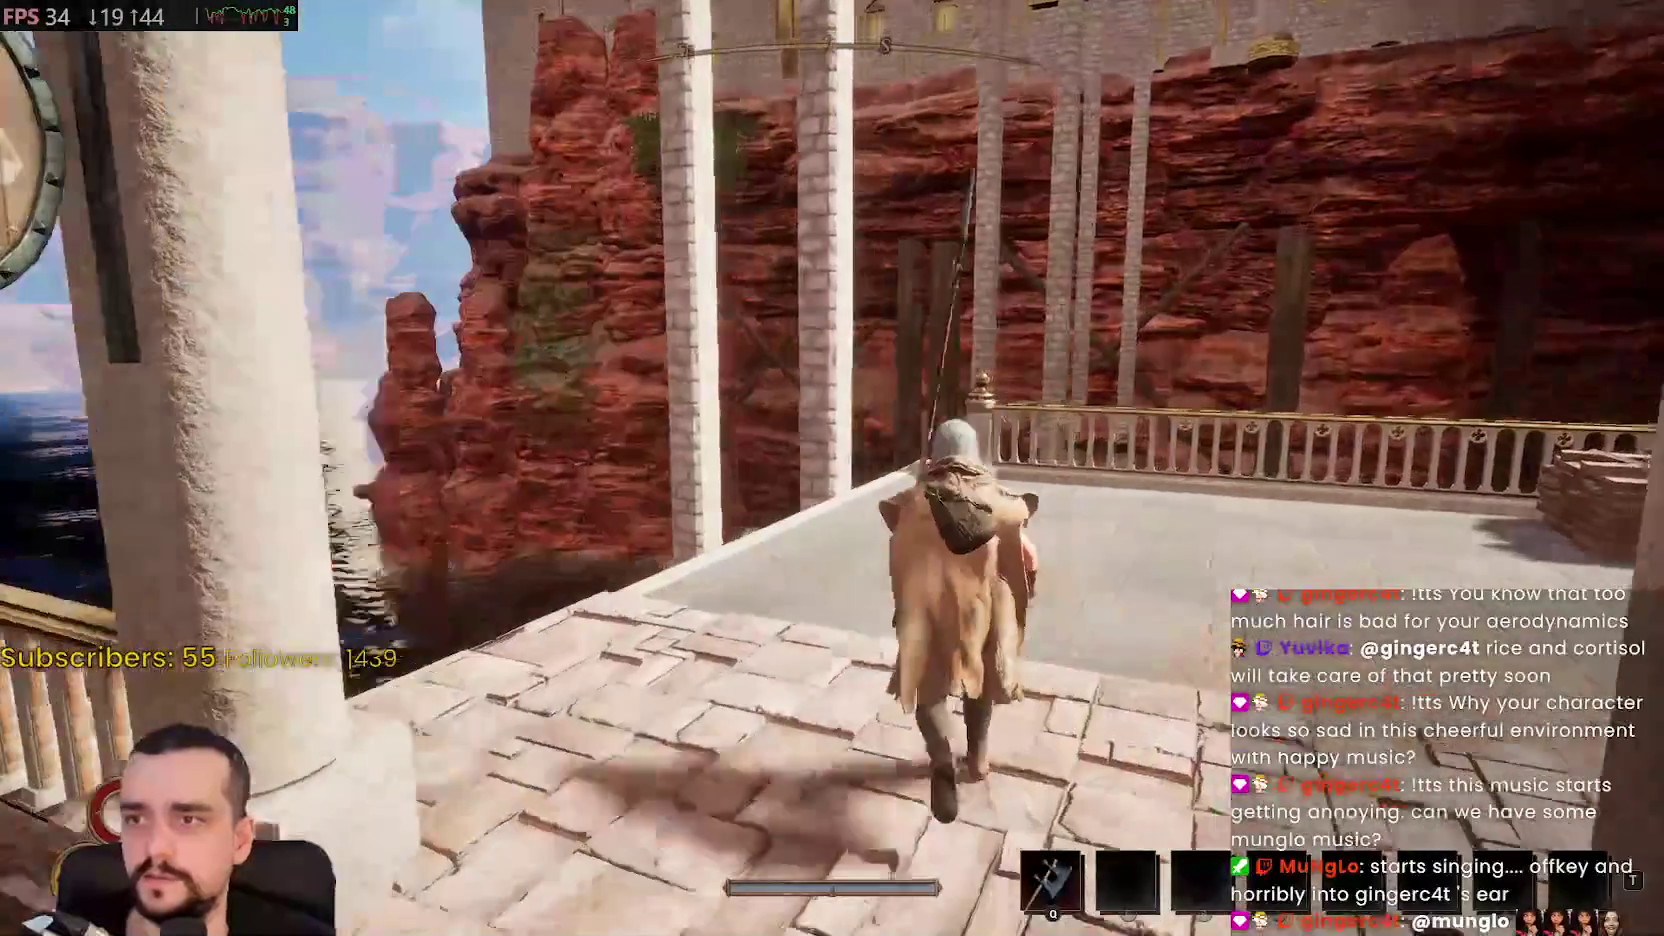
Descend toward the dock, cross the bridges past the cart, and climb the central ramp to the gate
key("w")
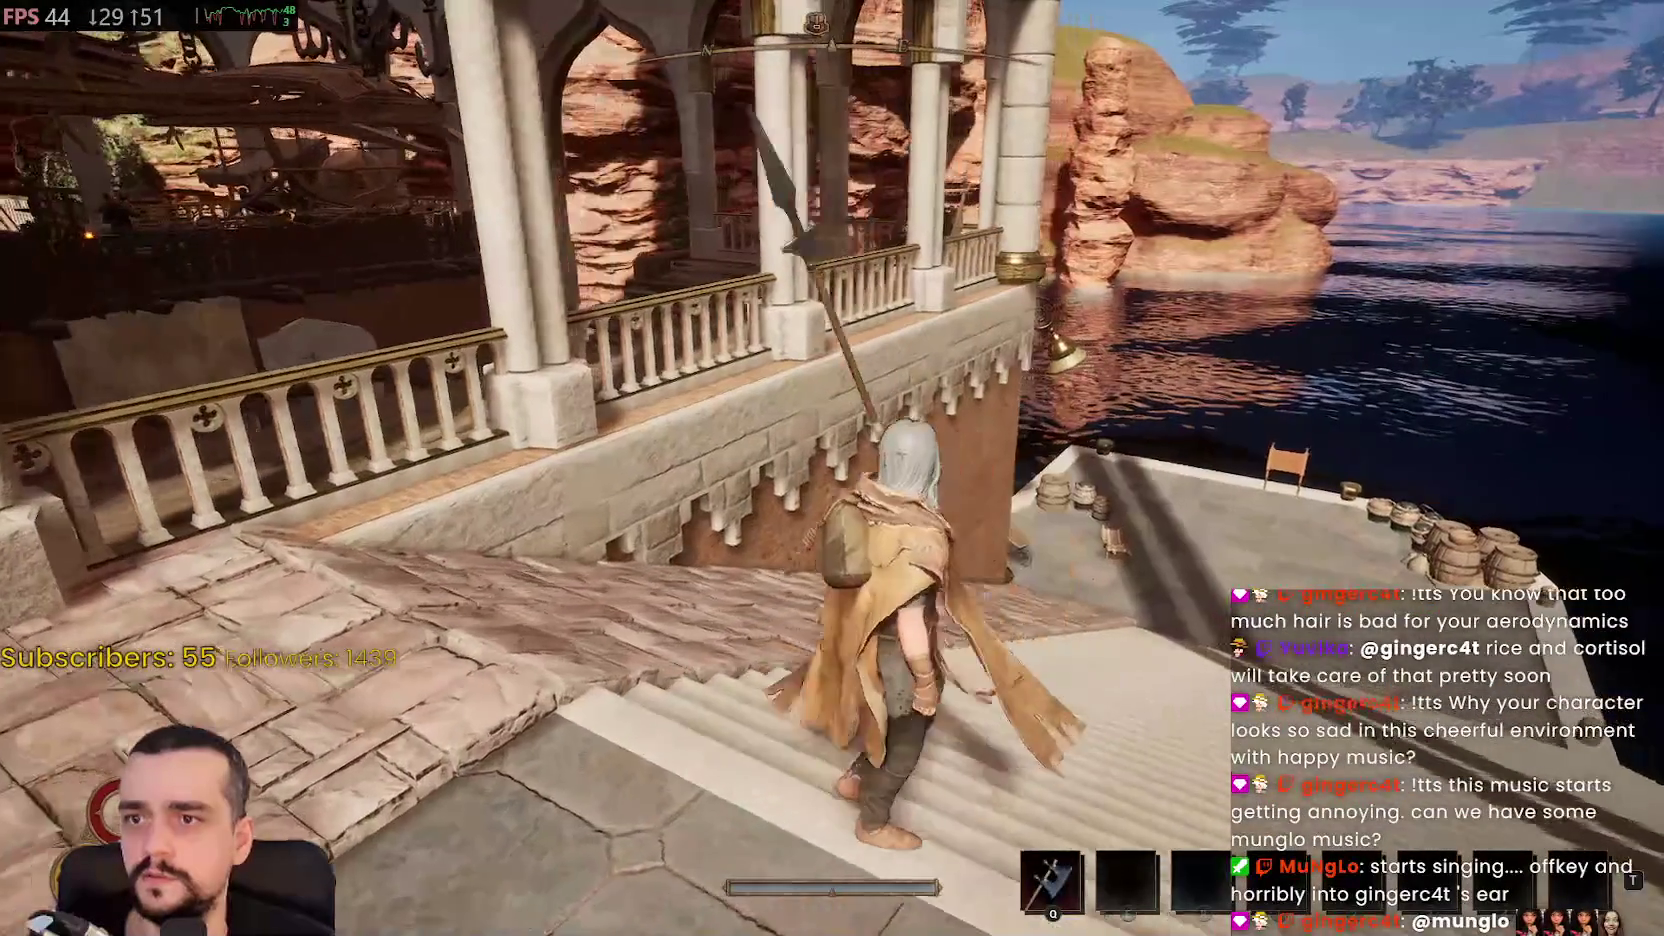
key("w")
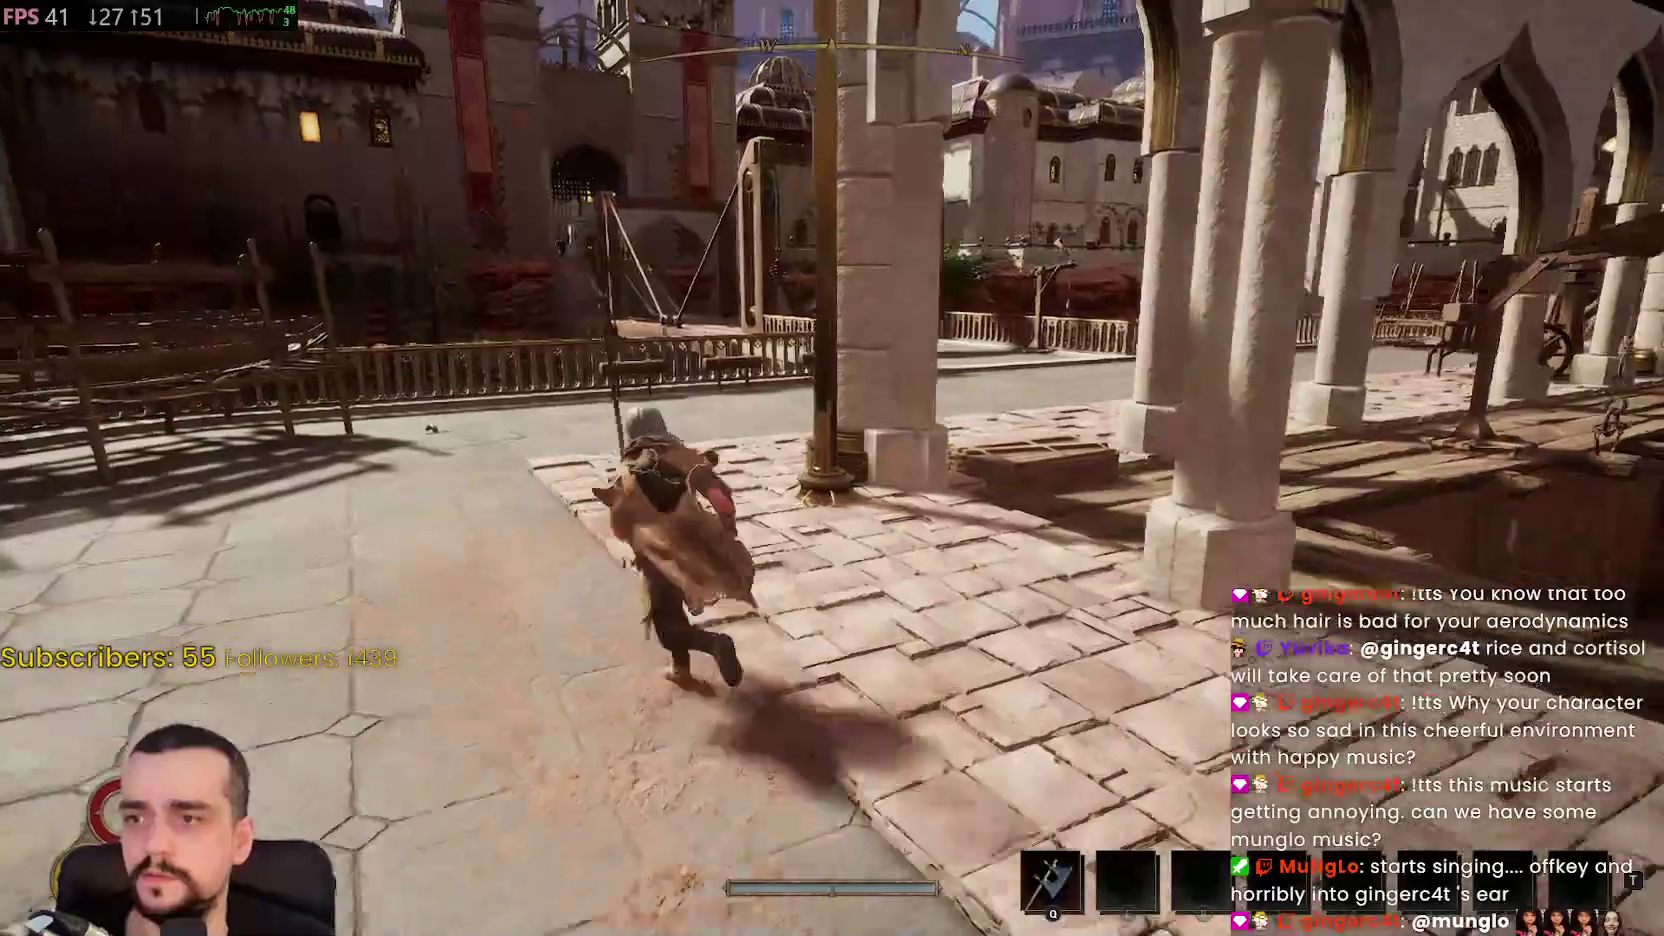
key("w")
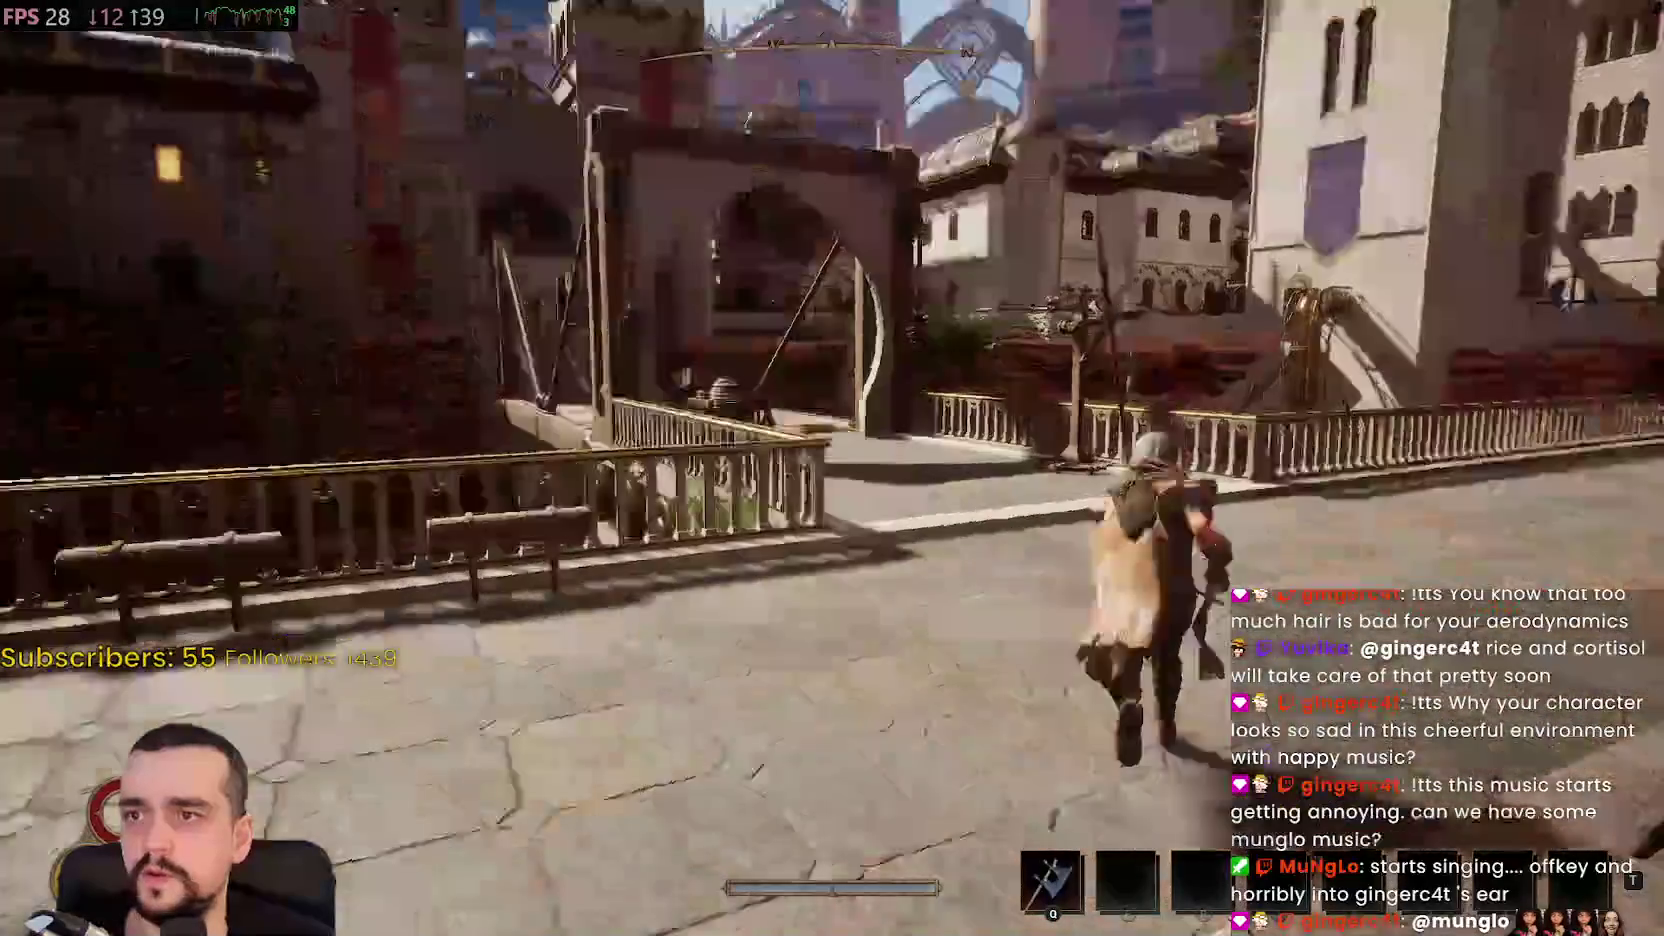
key("w")
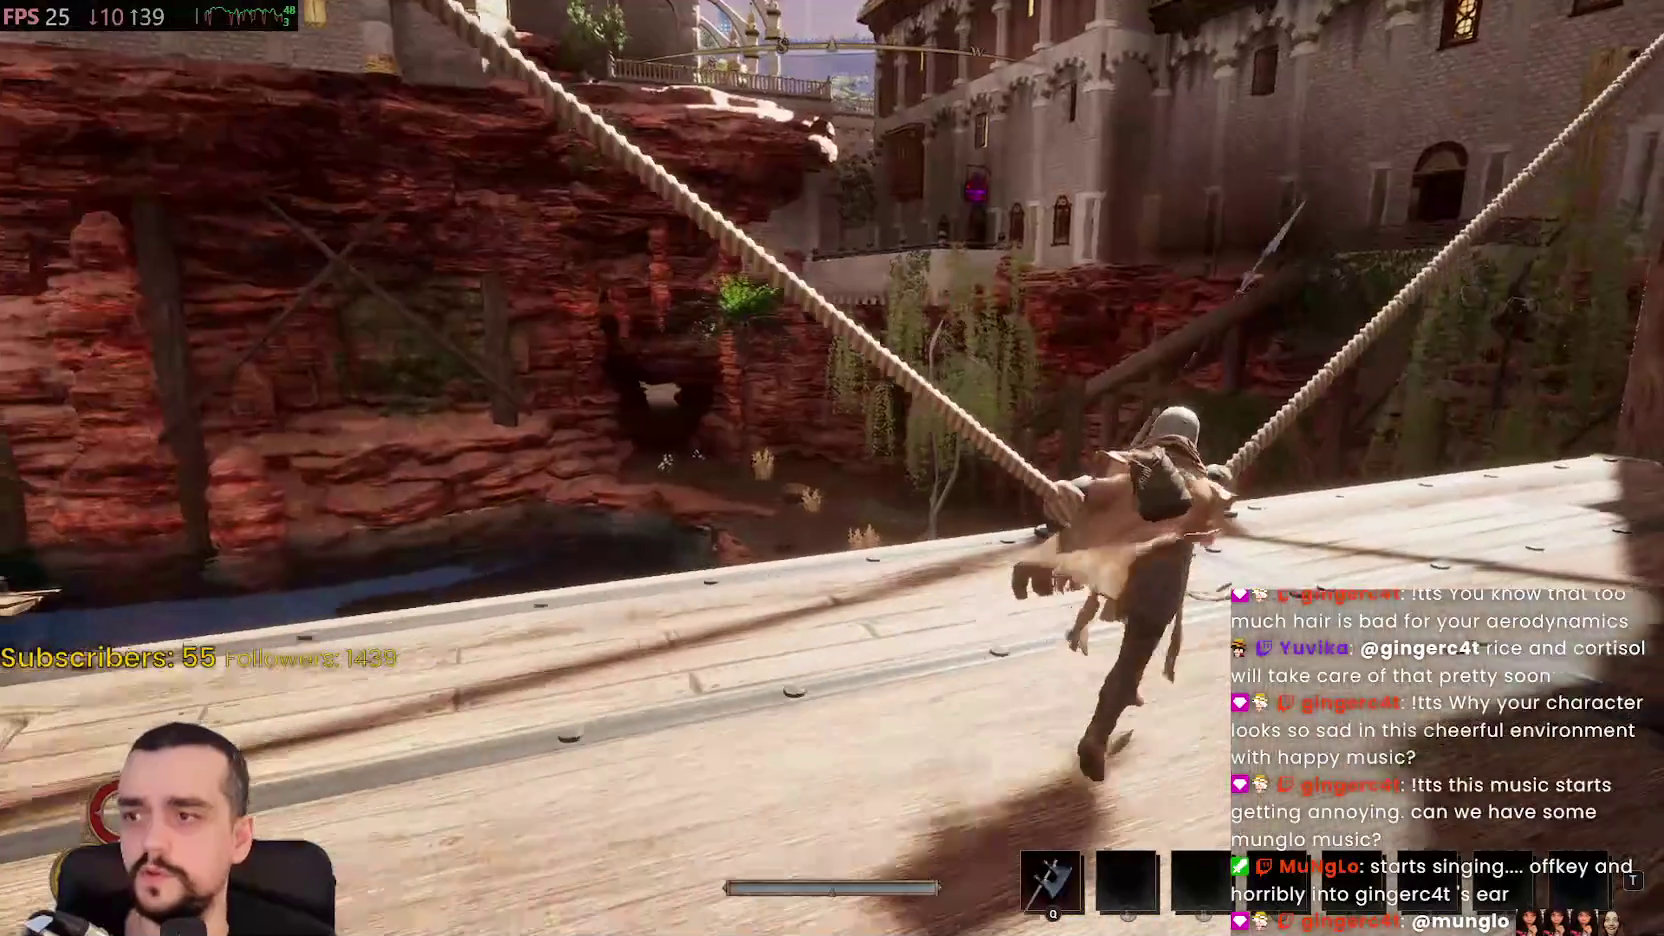
key("w")
key("w")
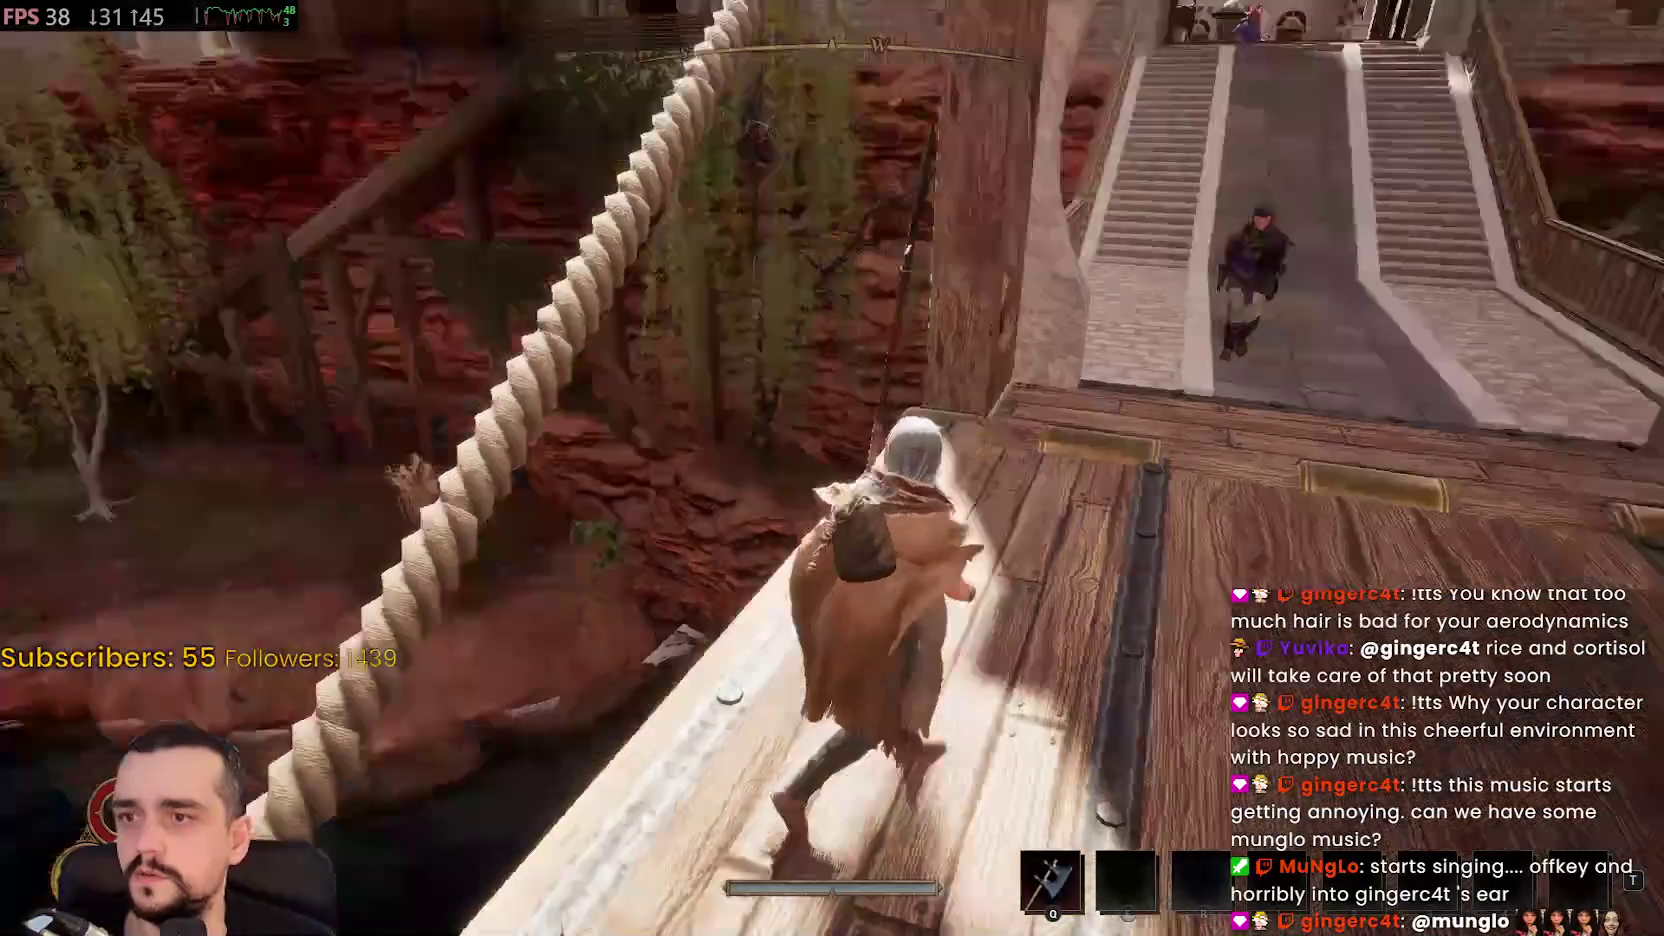
key("w")
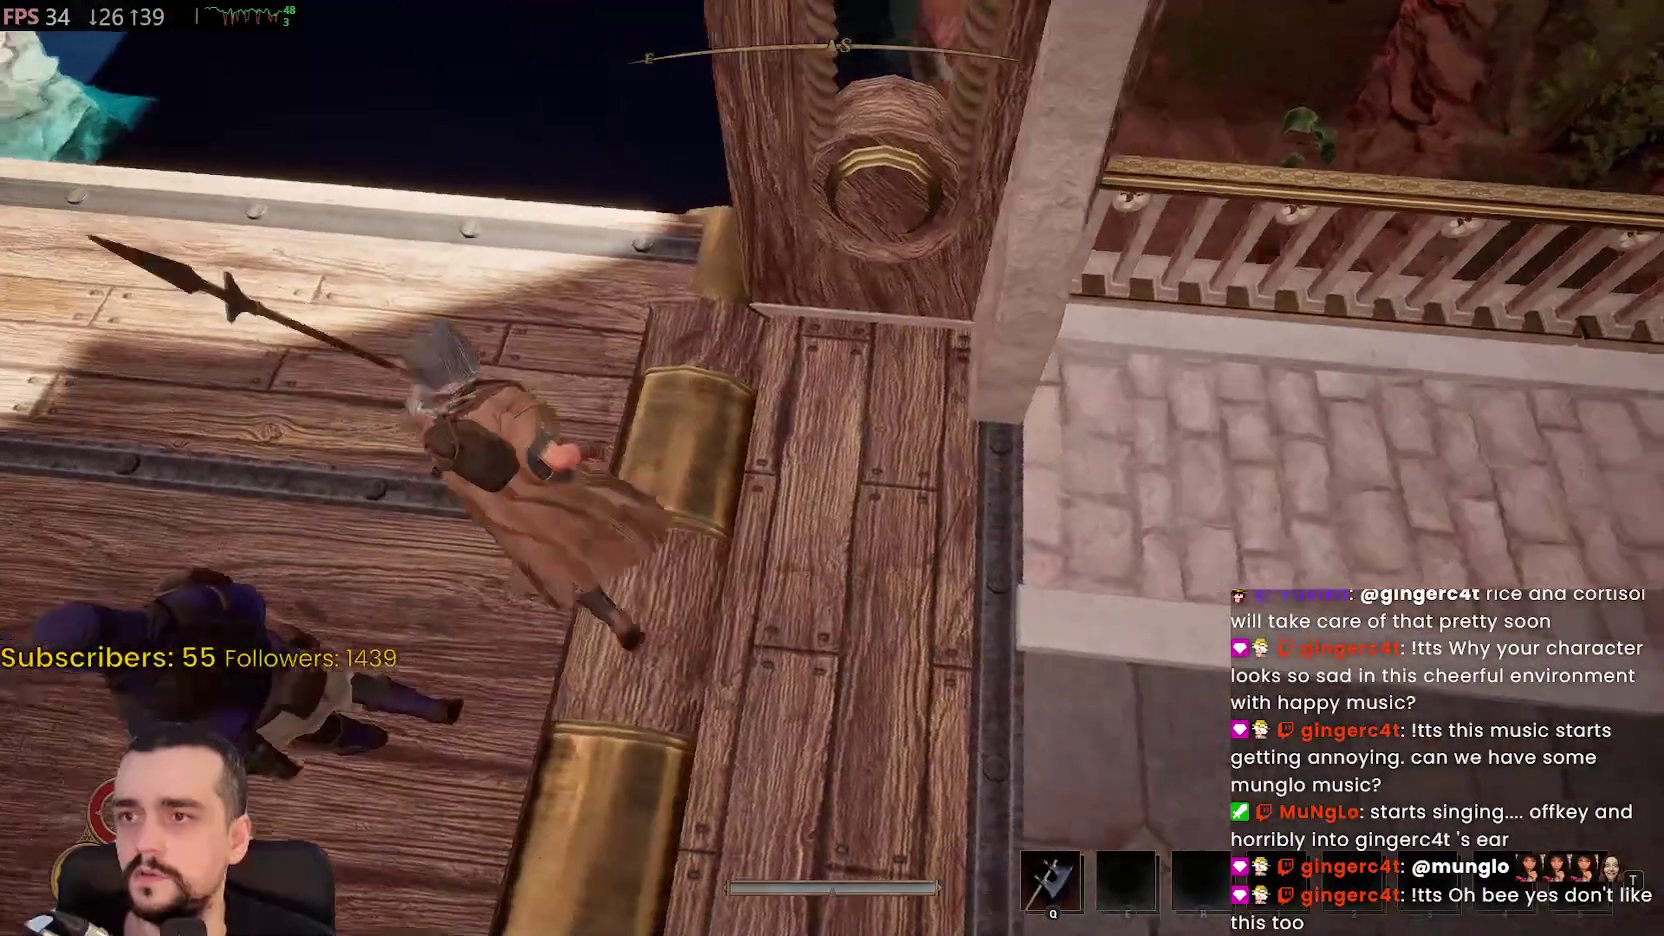
key("w")
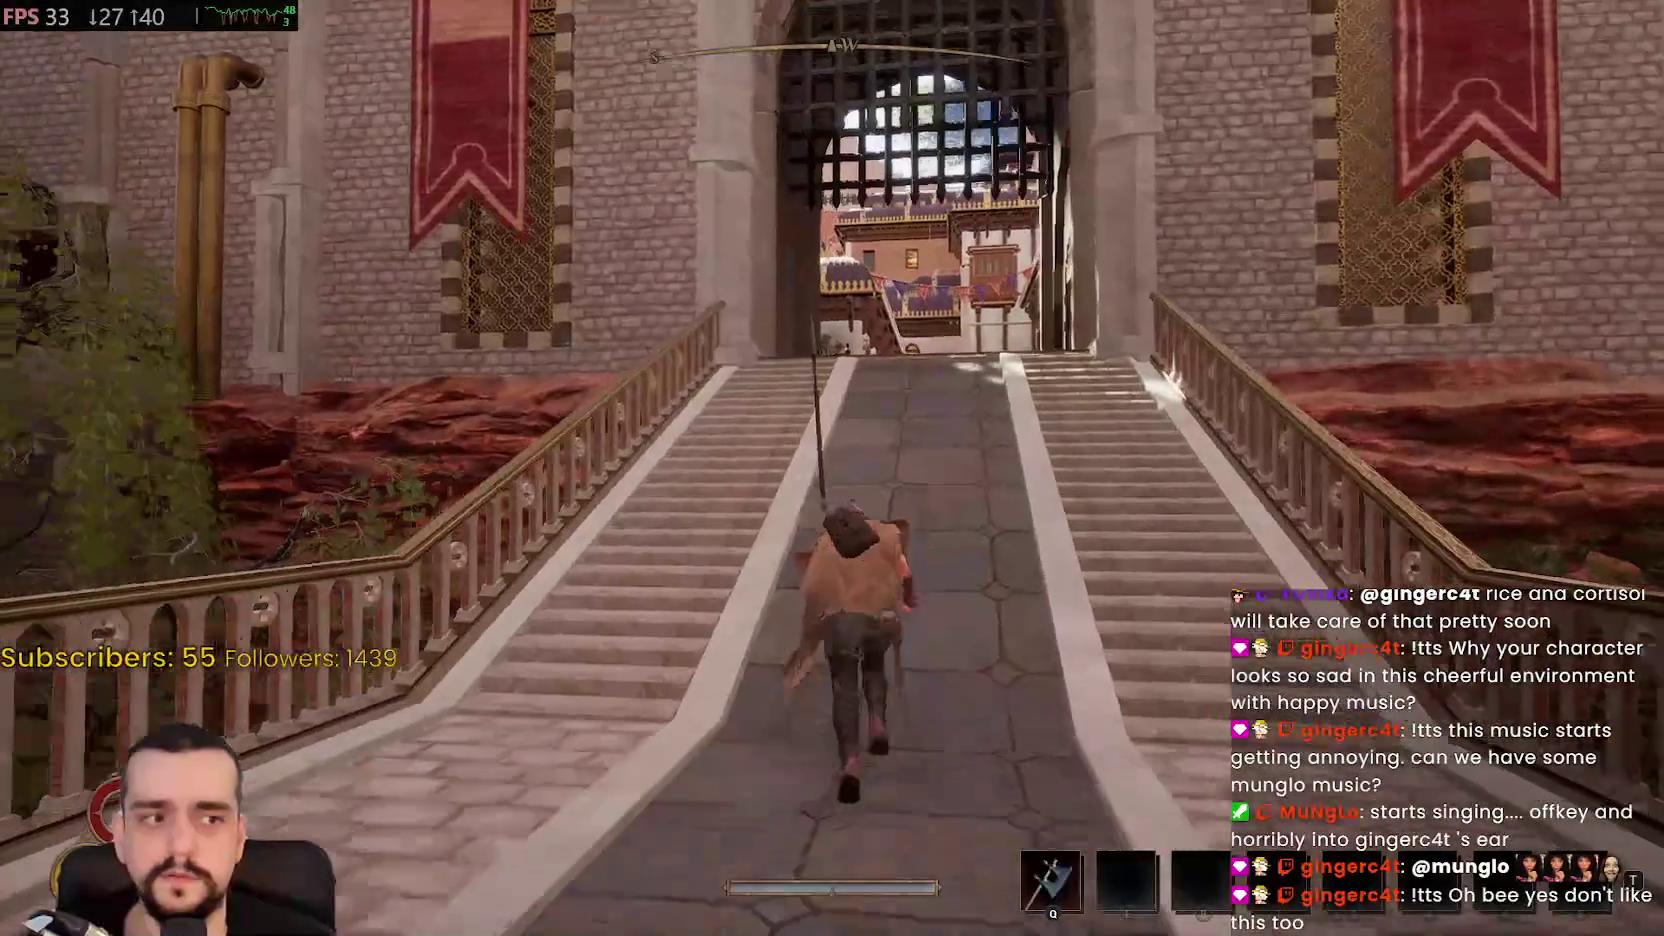
key("w")
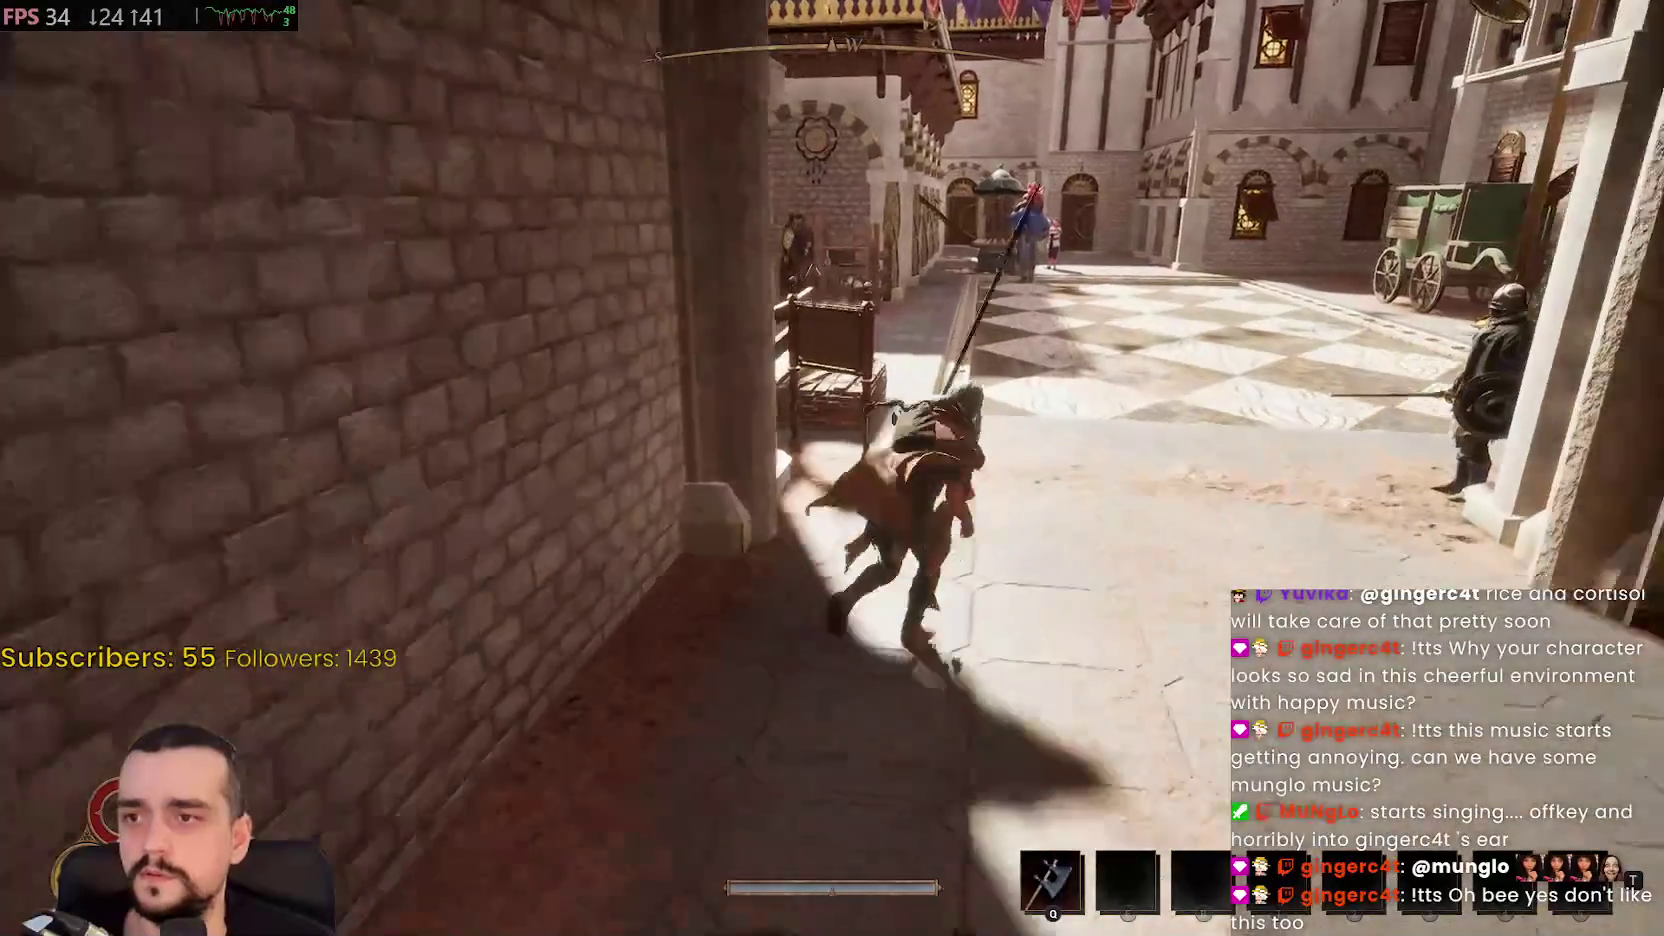
Pass through the wallpapered room and the tavern's stage out to the tiled cliffside terrace
key("w")
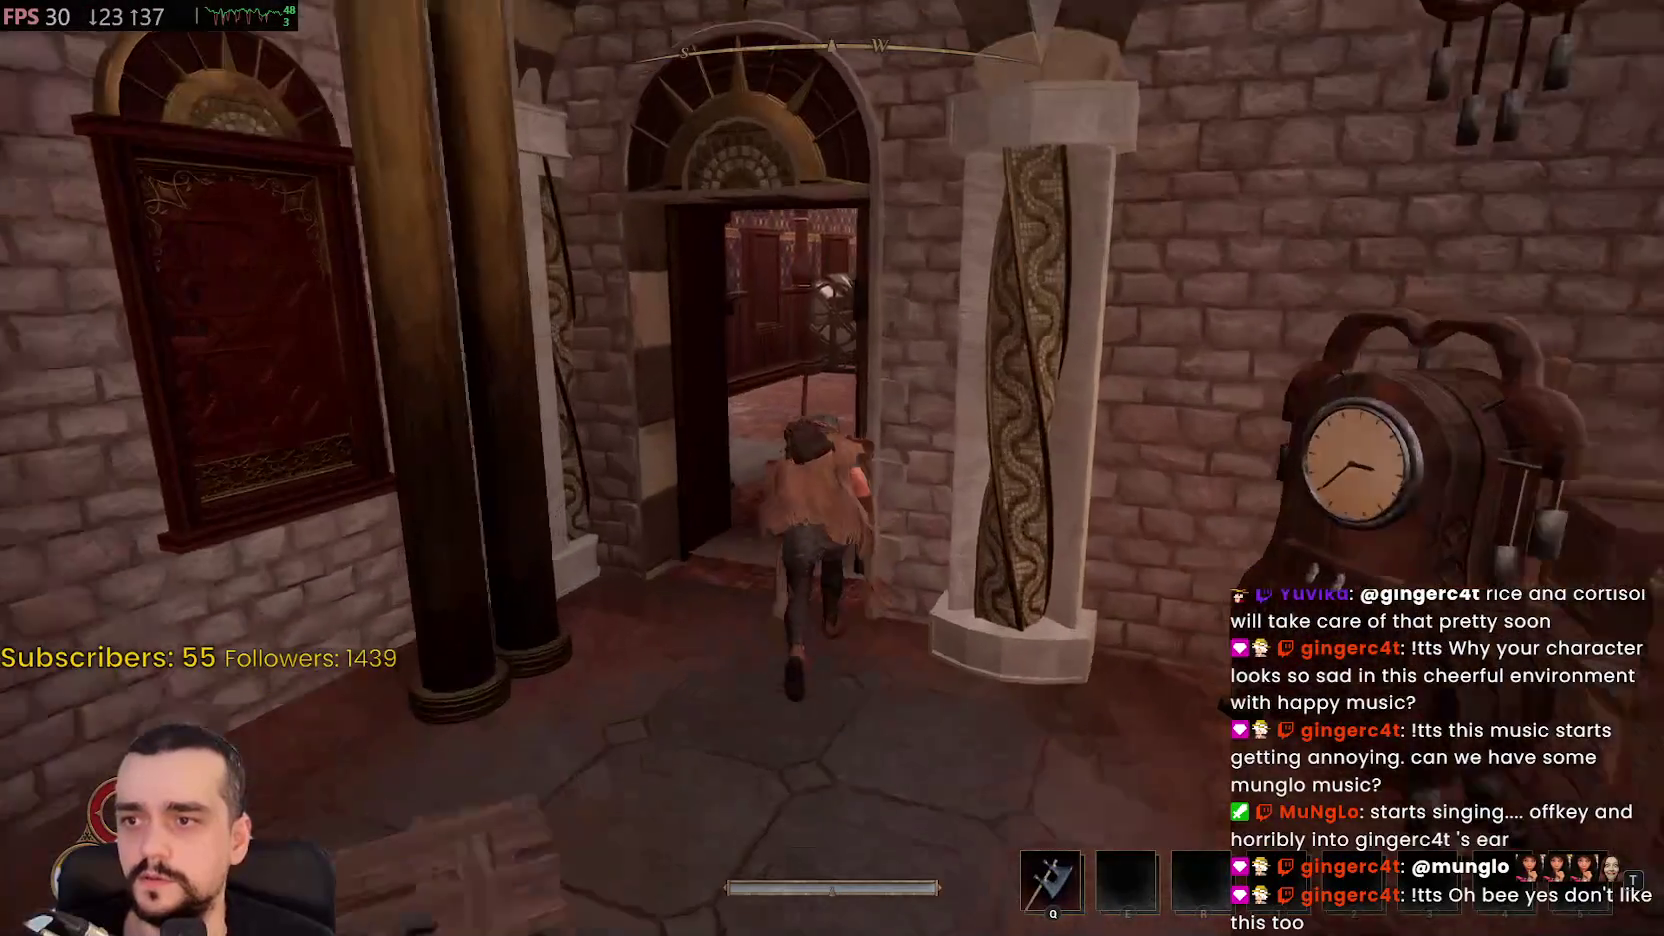
key("w")
key("w")
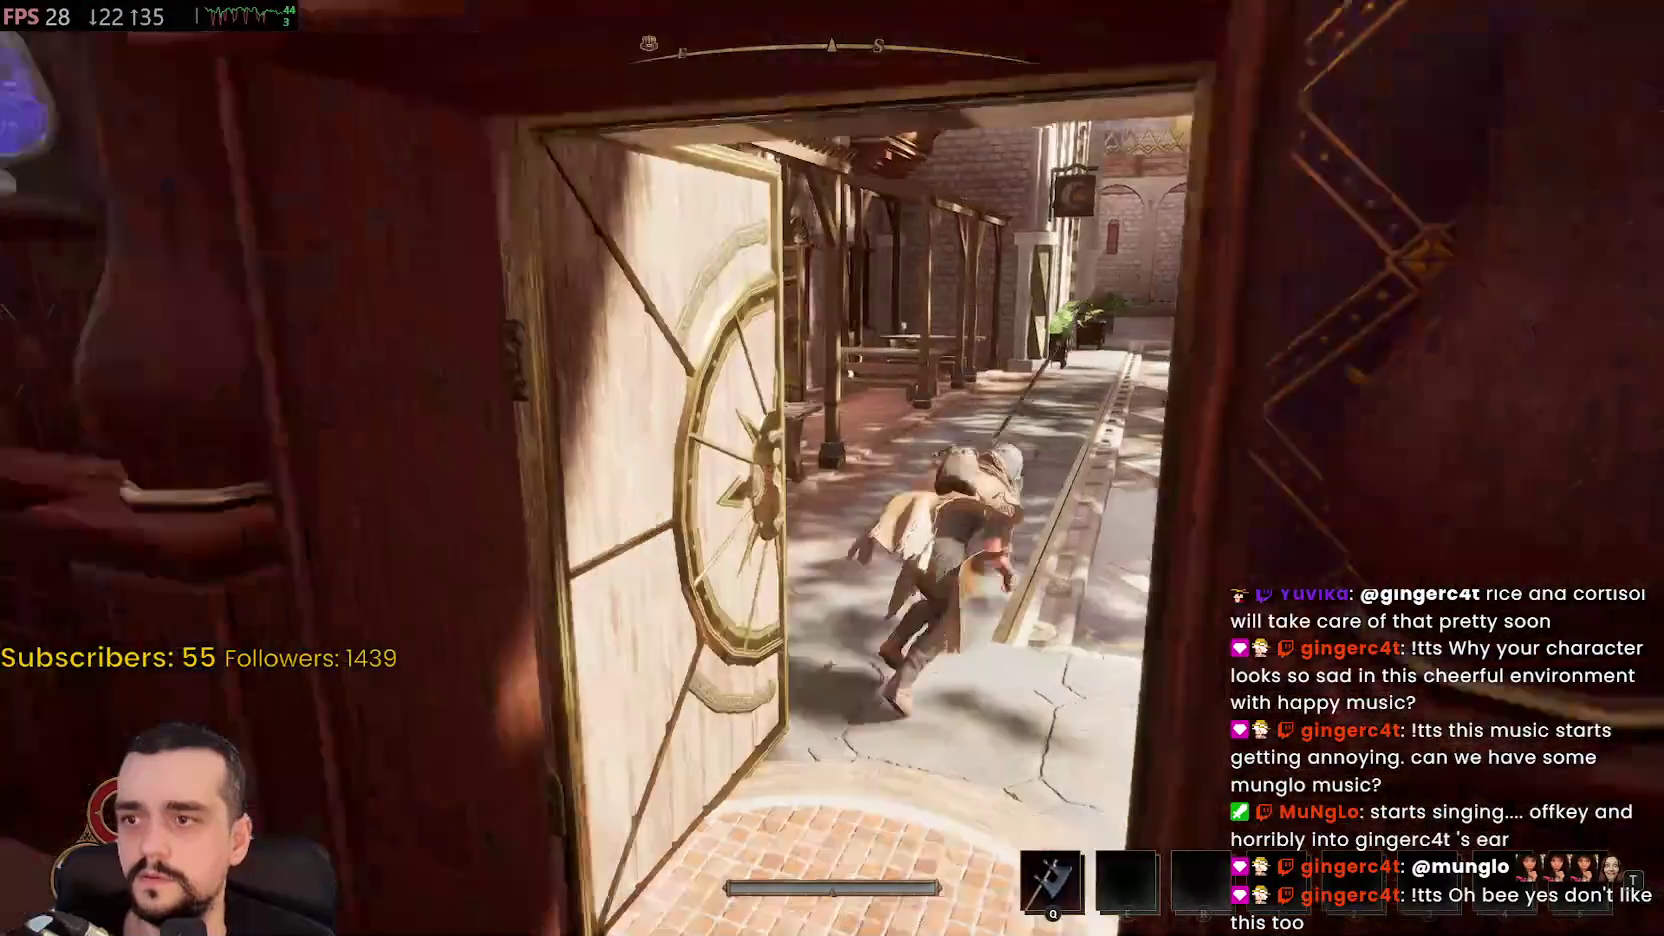
key("w")
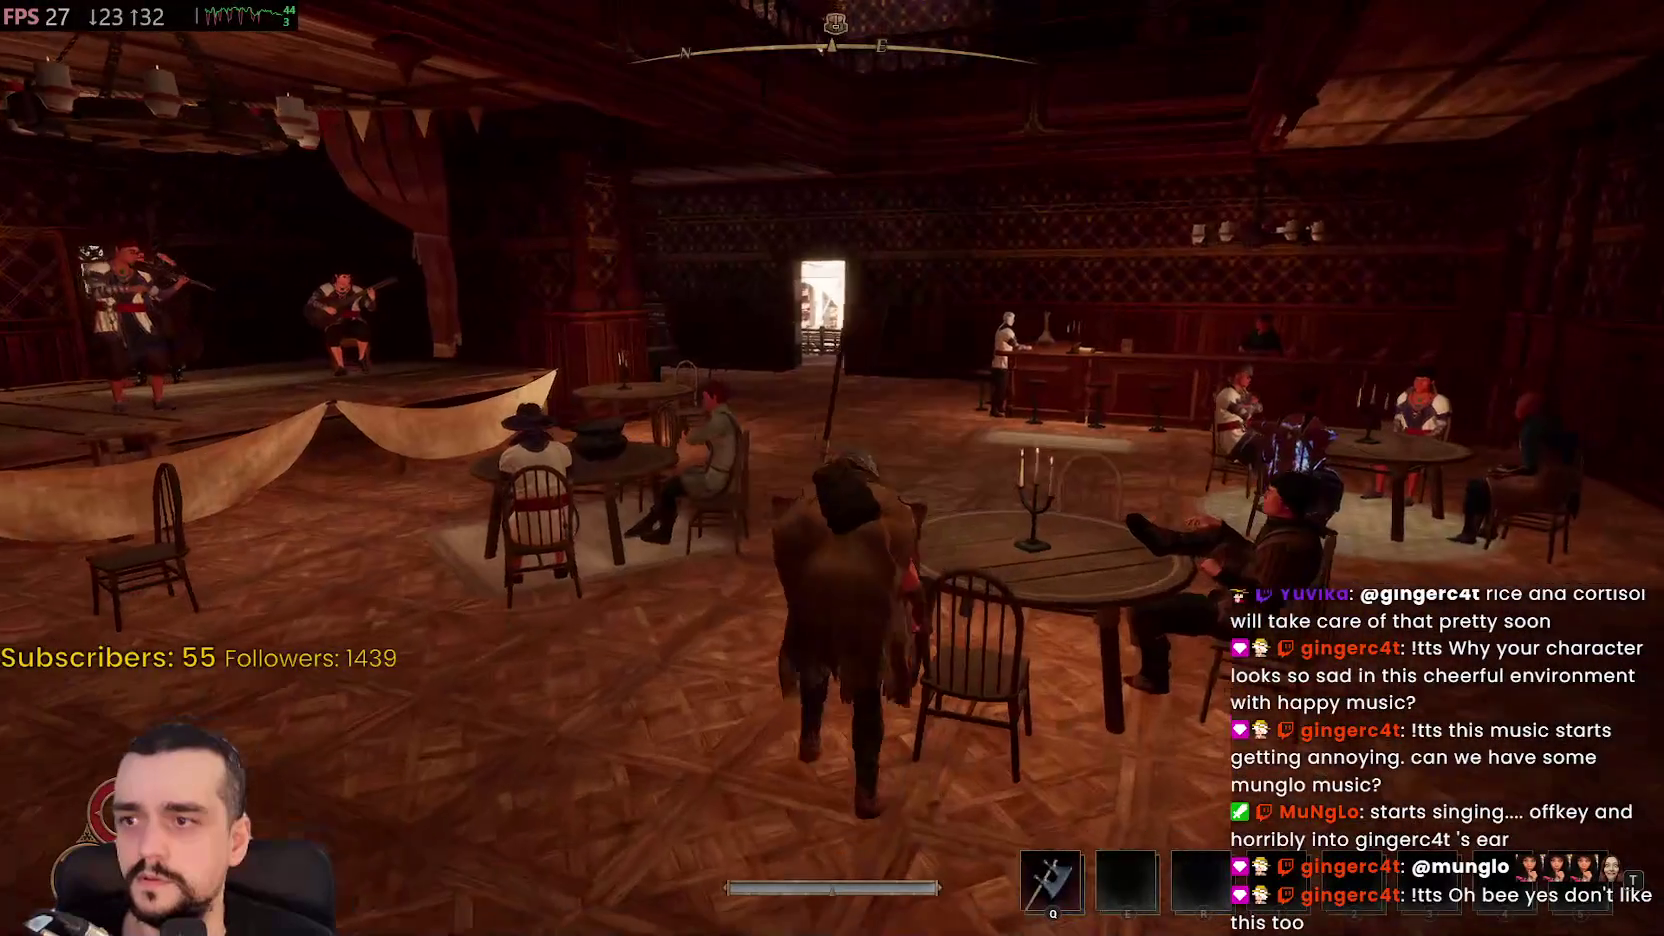
key("w")
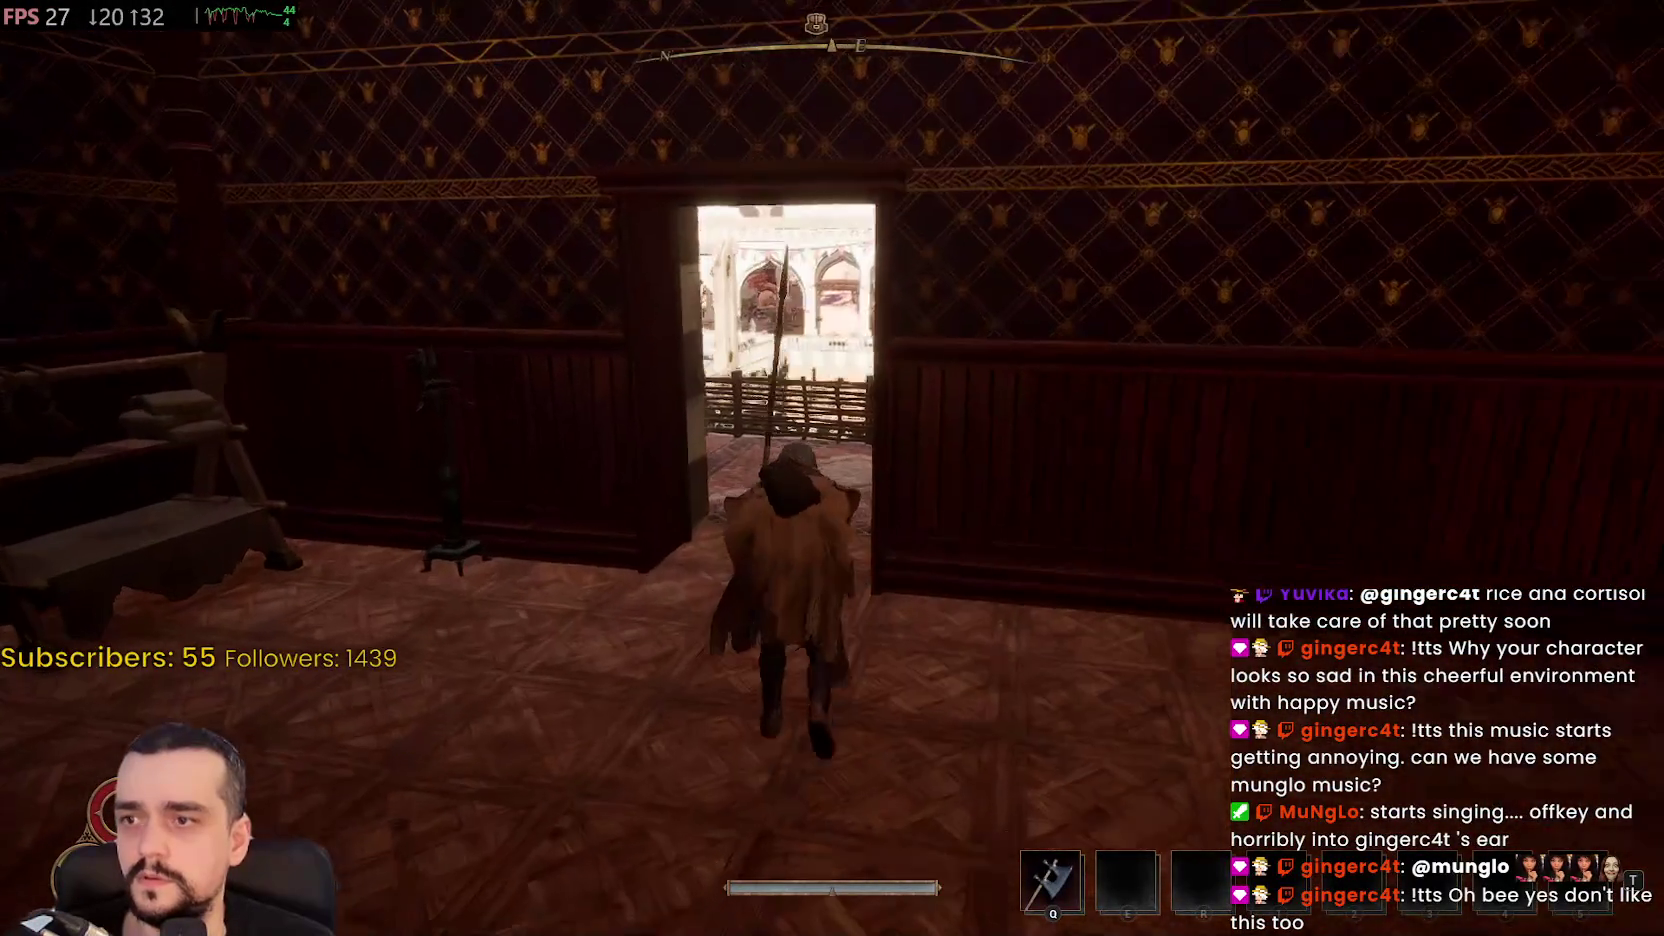
Run down the stairway and canyon path to the dock and pick up the salt from the crate
key("w")
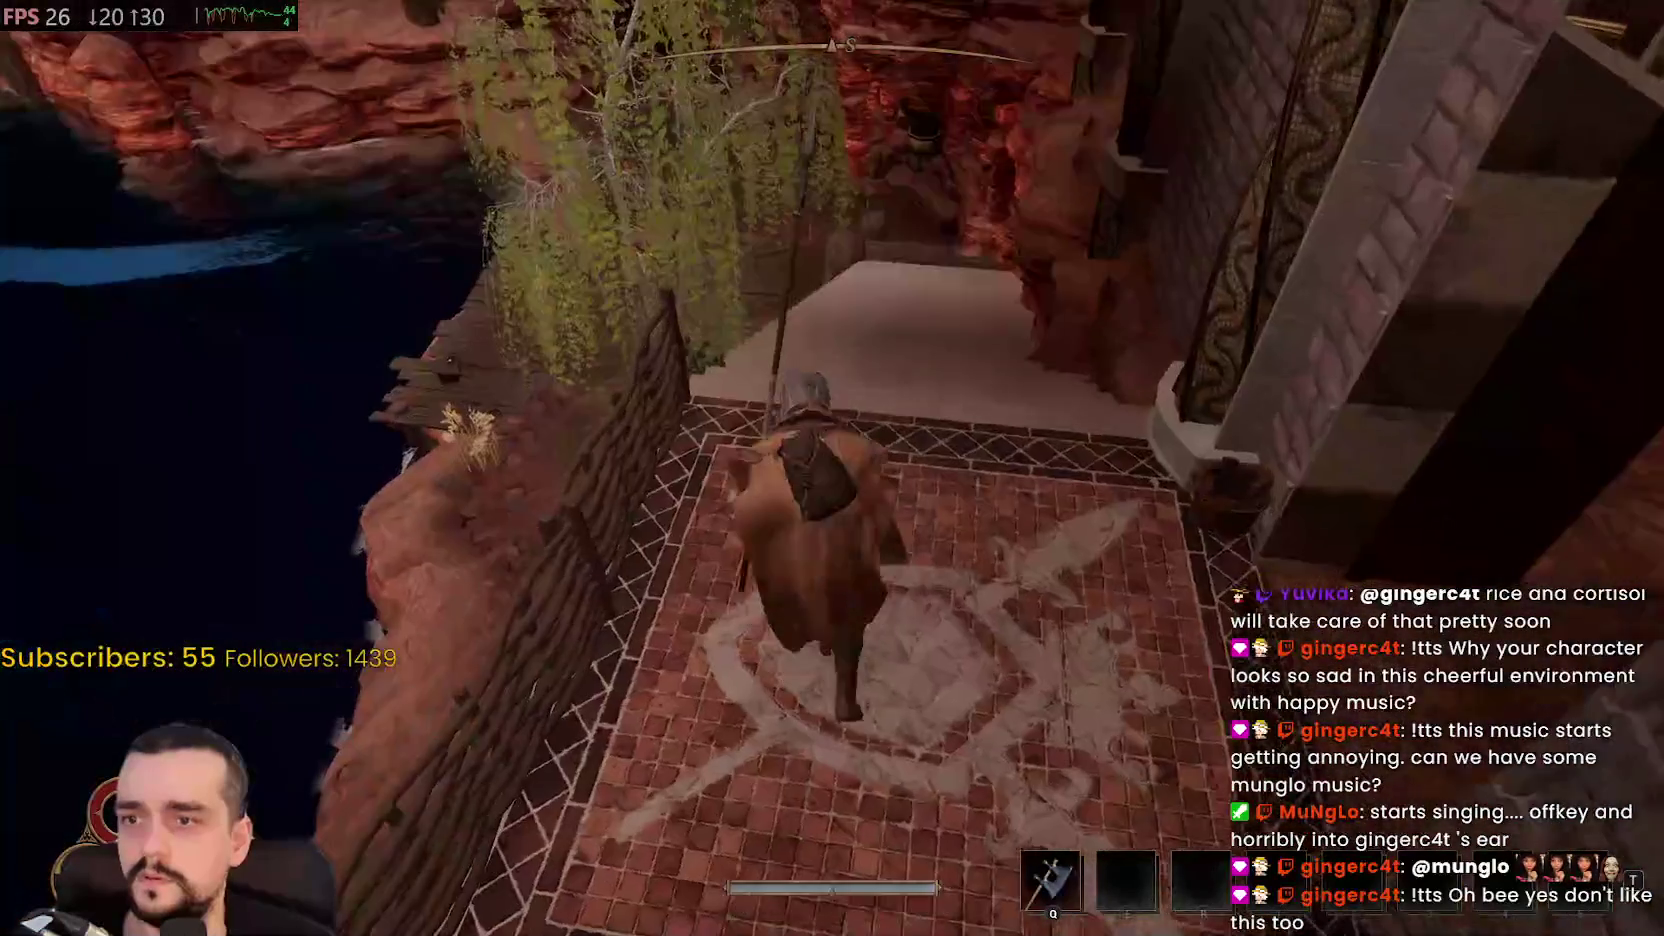
key("w")
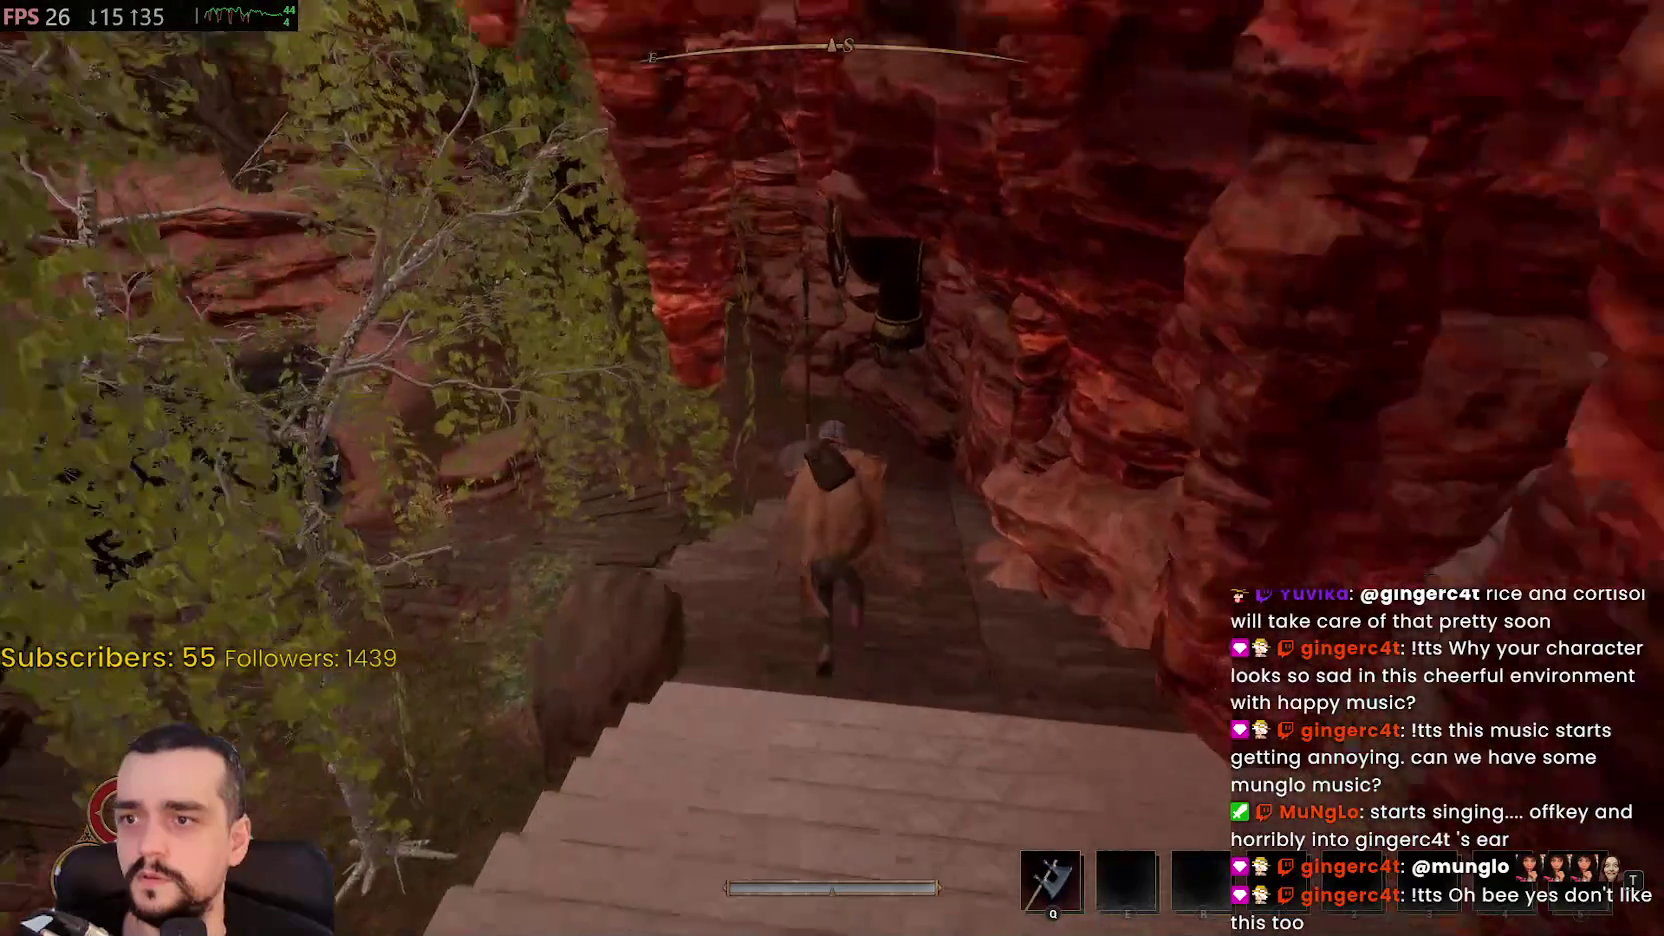
key("w")
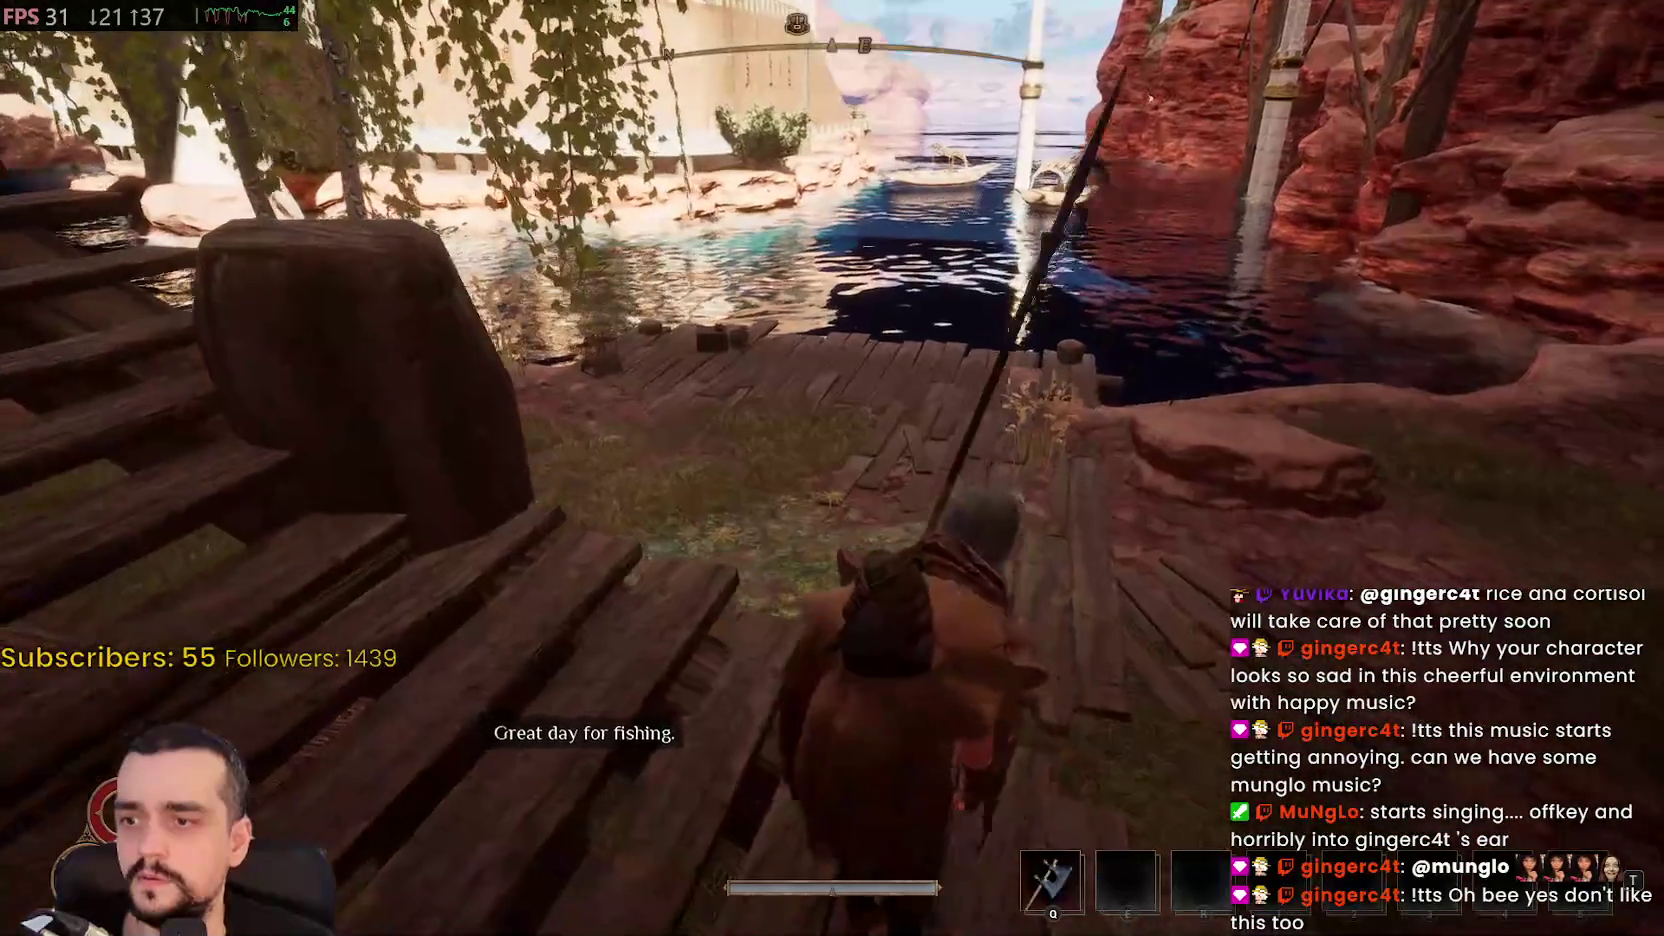
key("w")
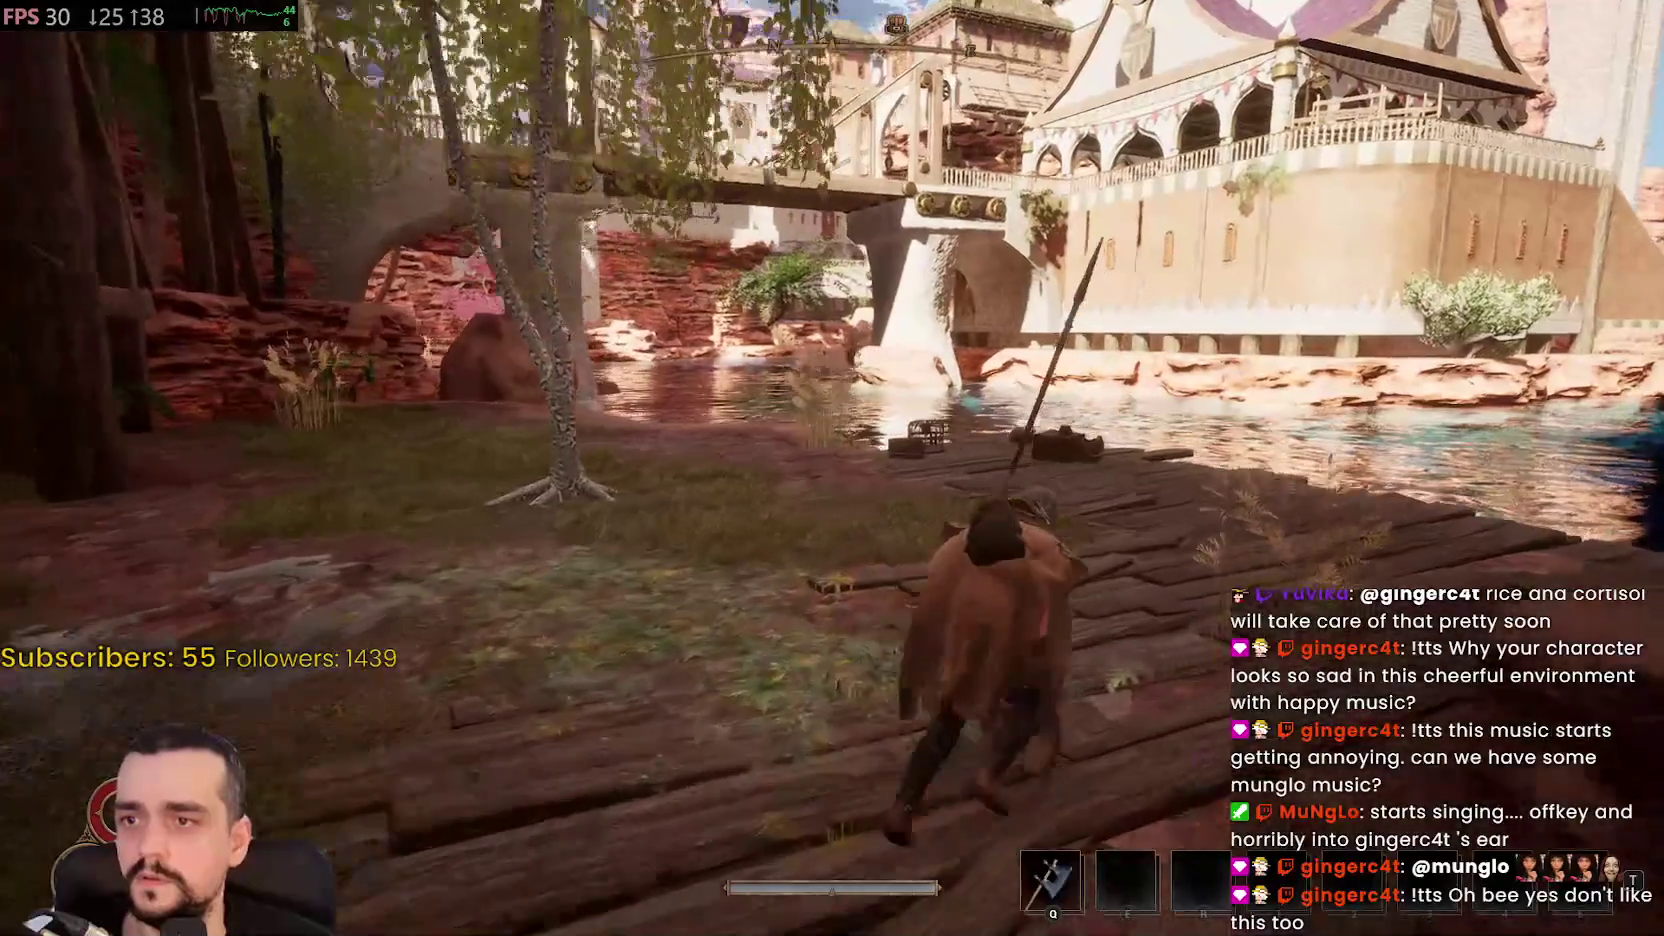
key("w")
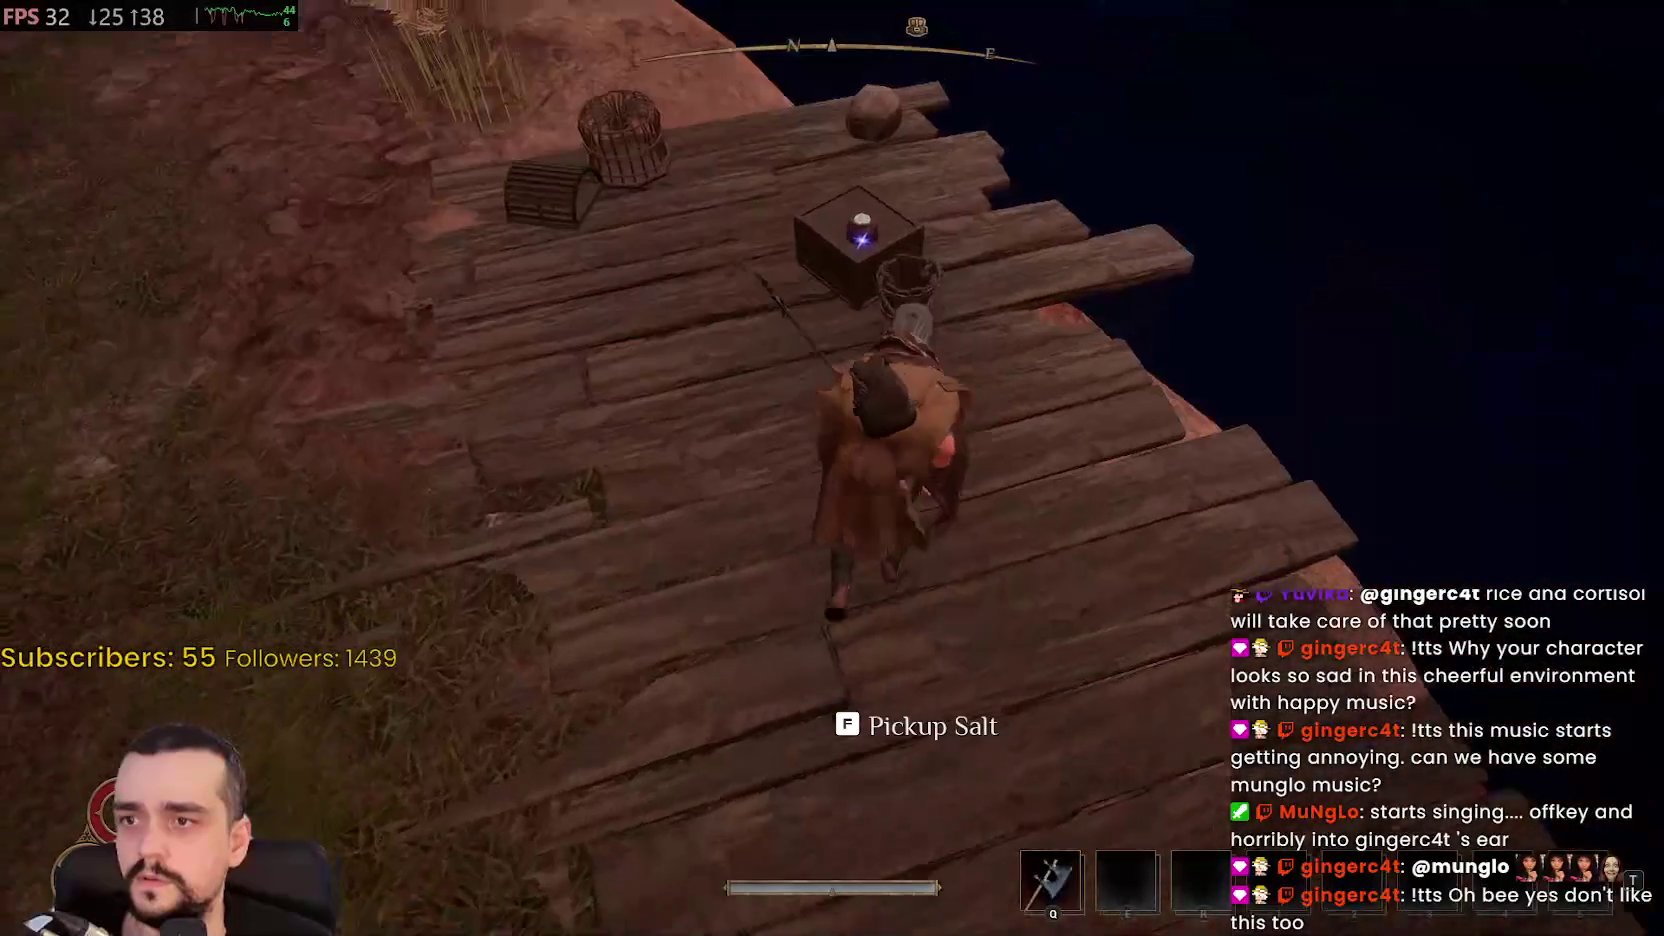
key("w")
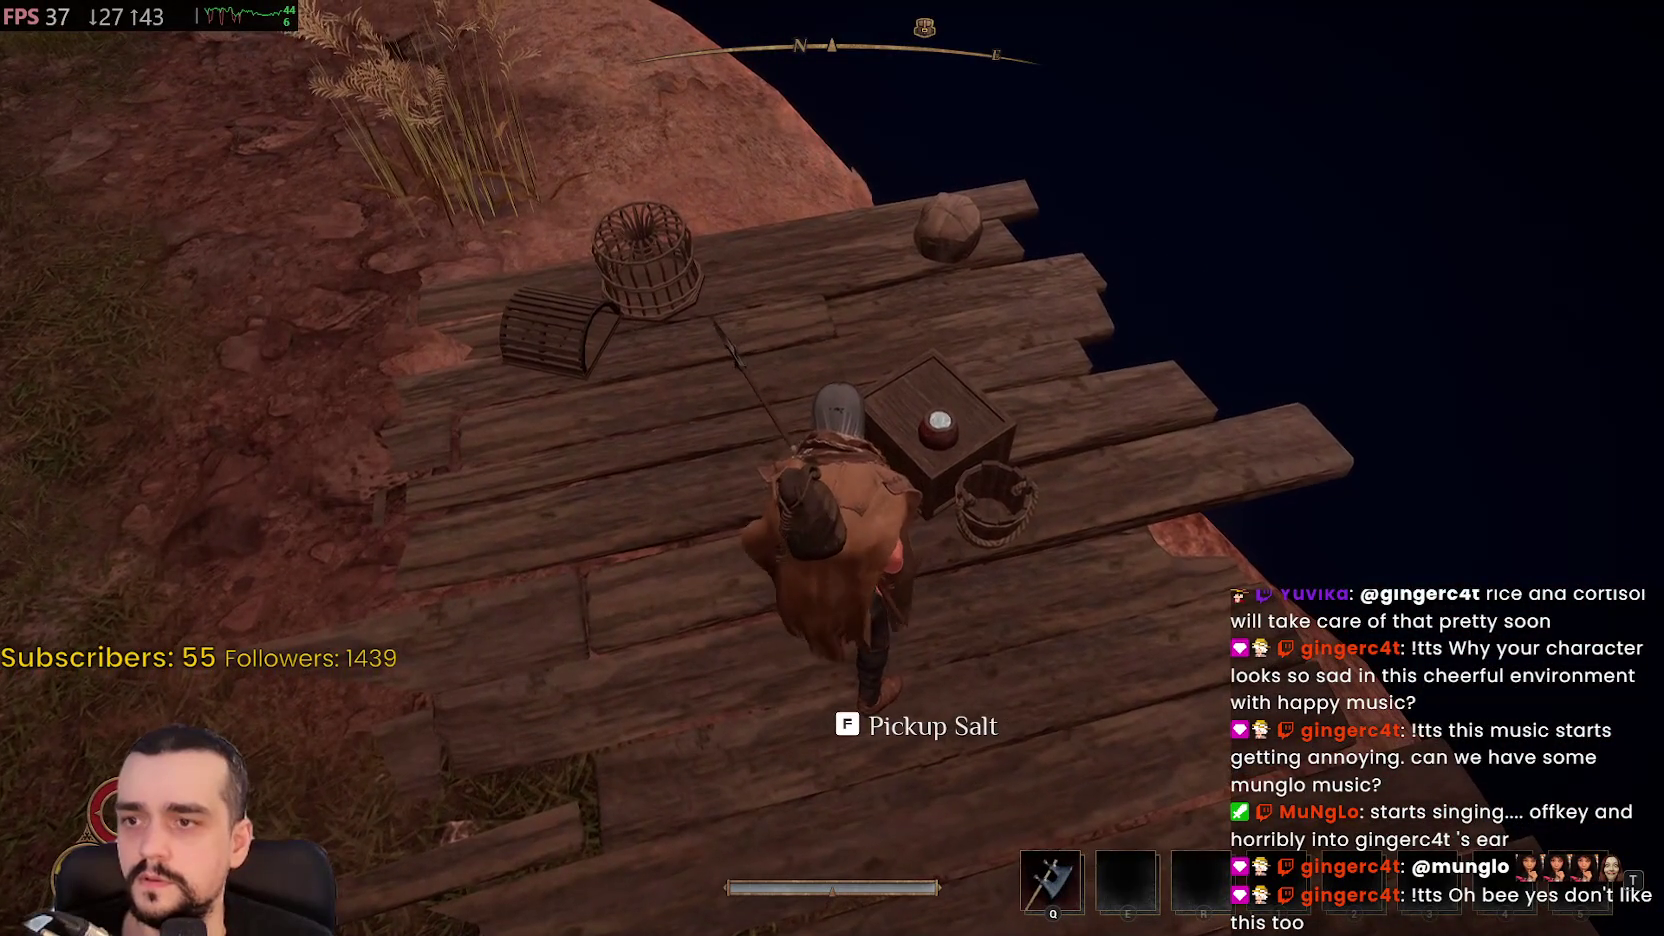
key("f")
Run back through the canyon passage and travel through to Urchin Cove
key("w")
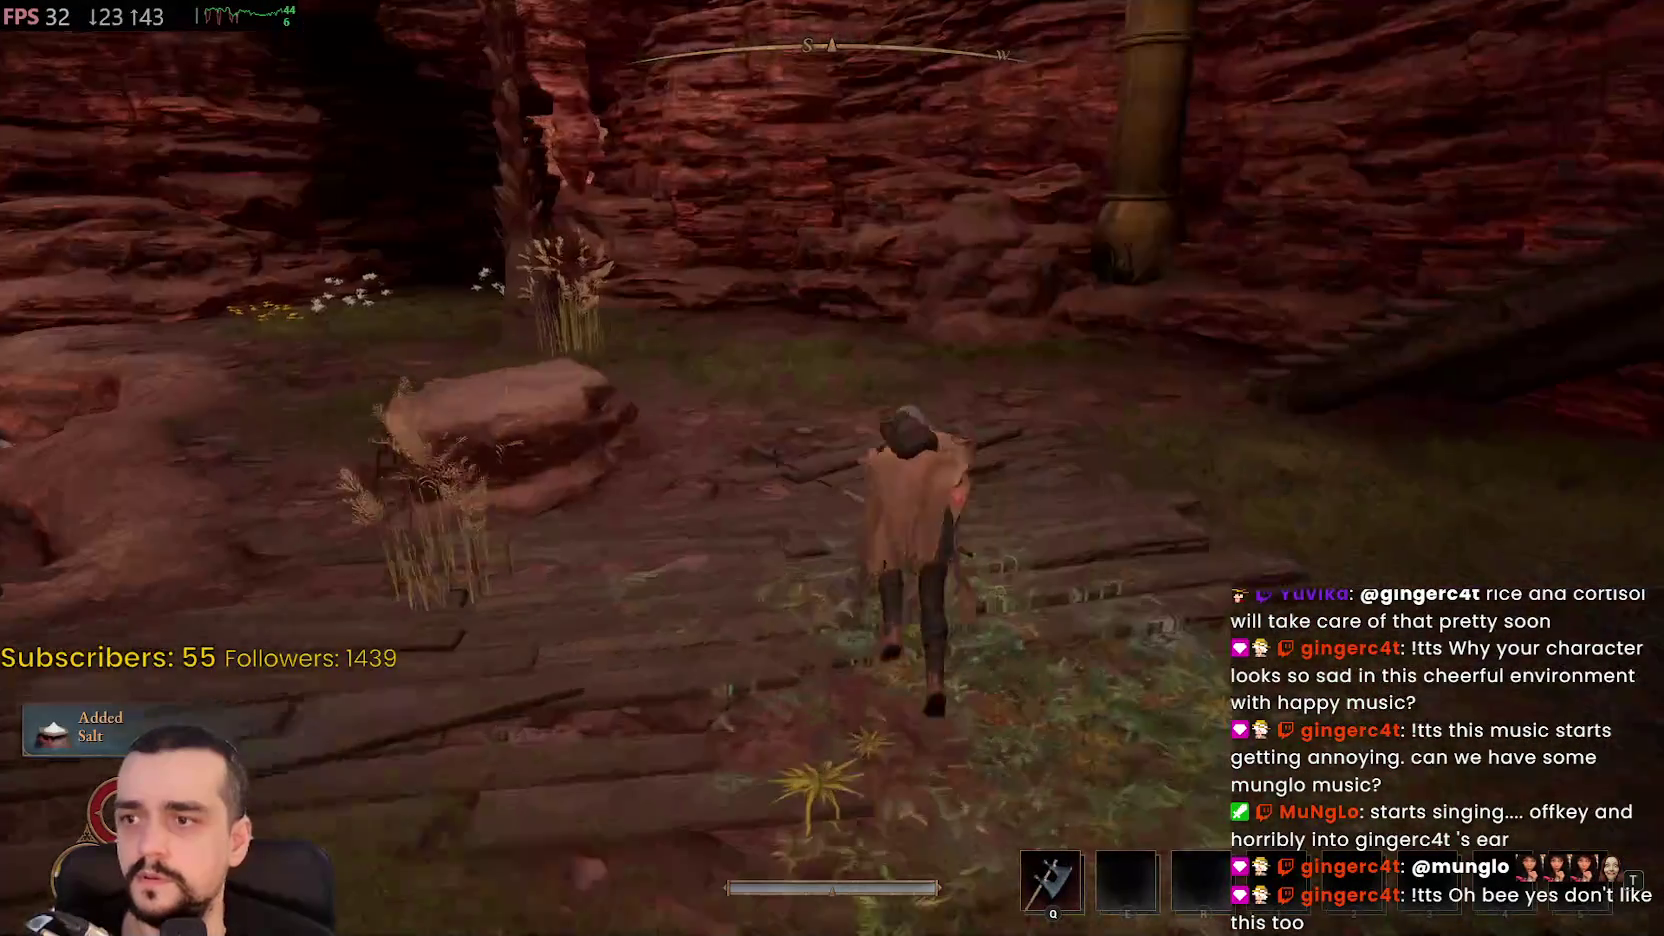
key("w")
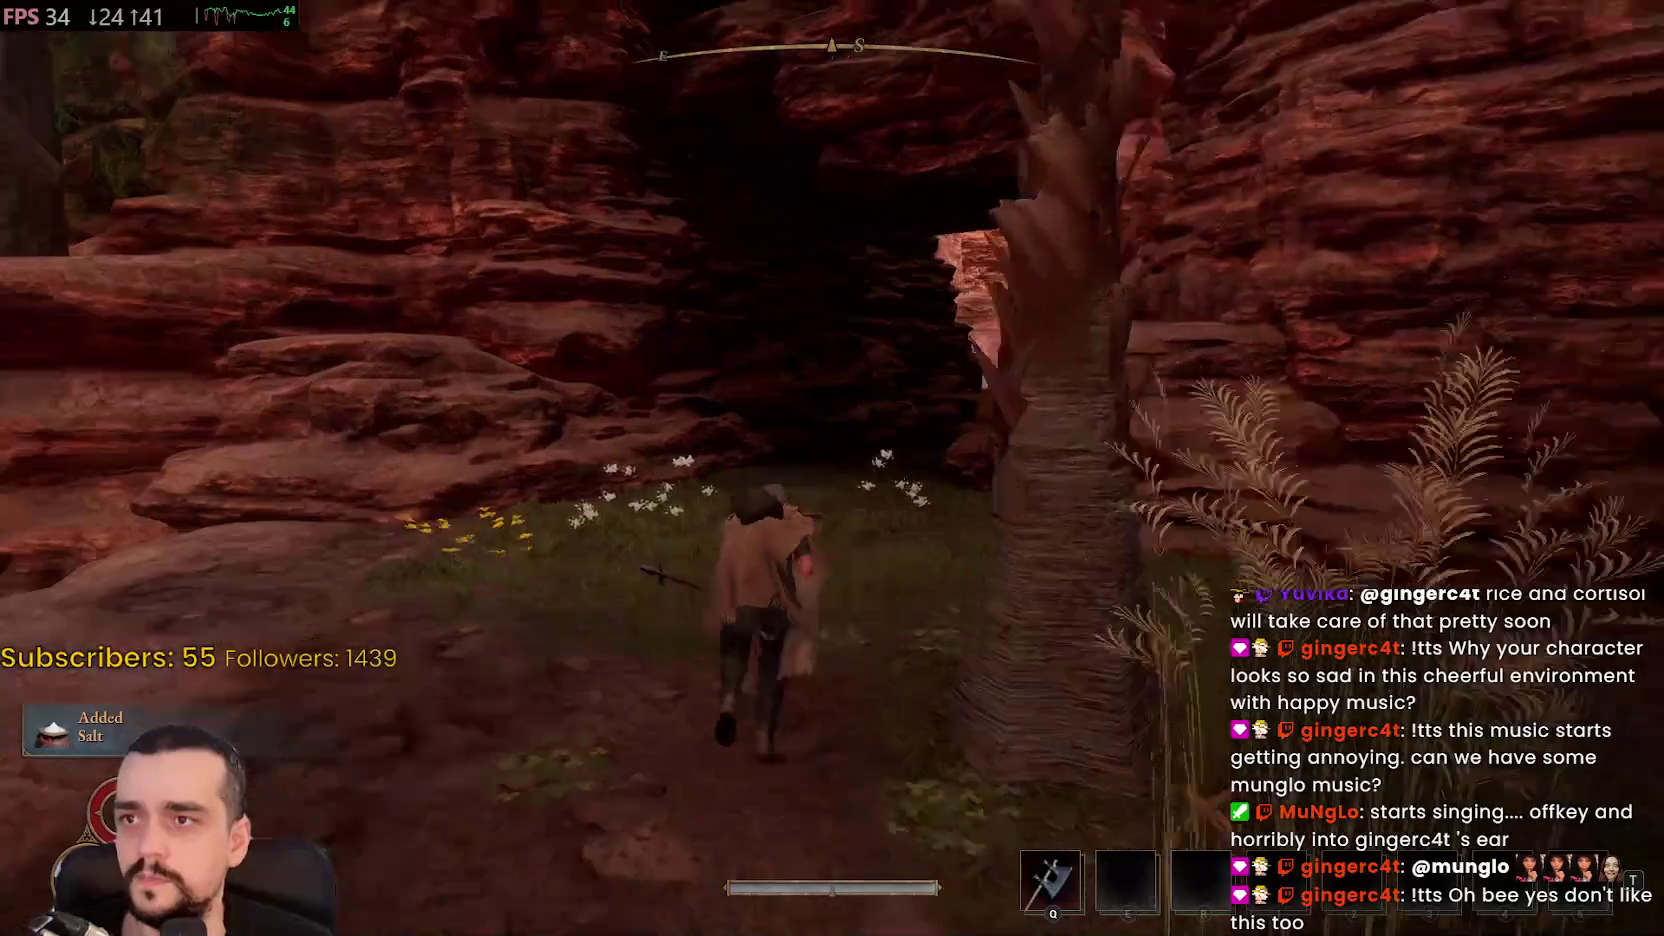
key("w")
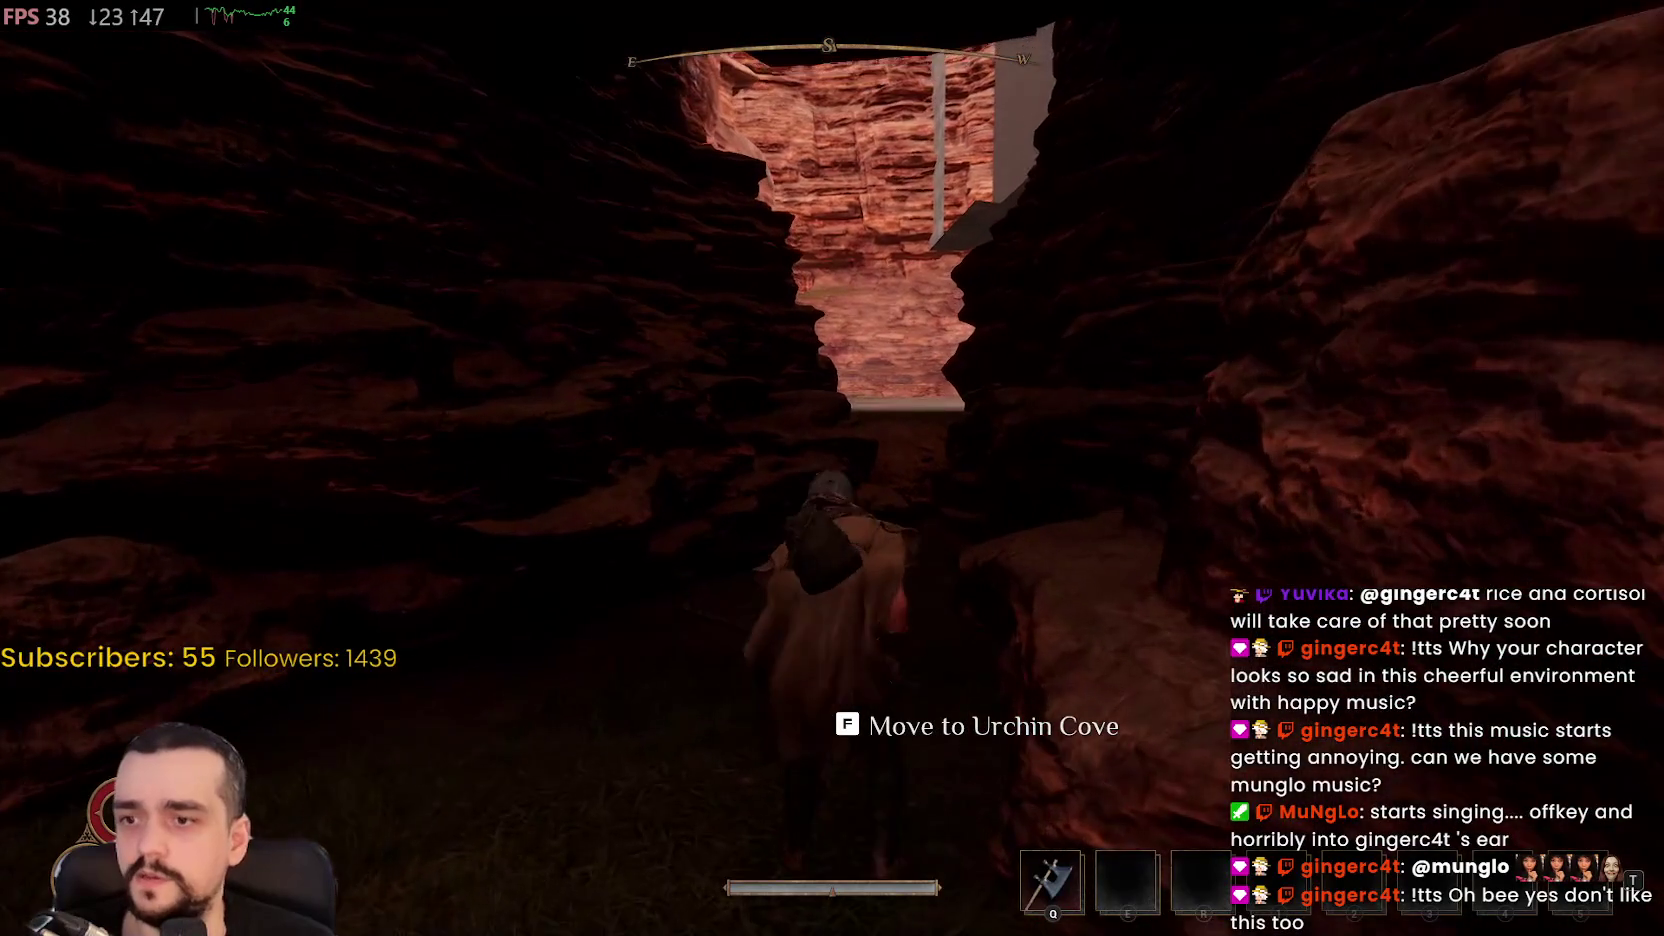
key("f")
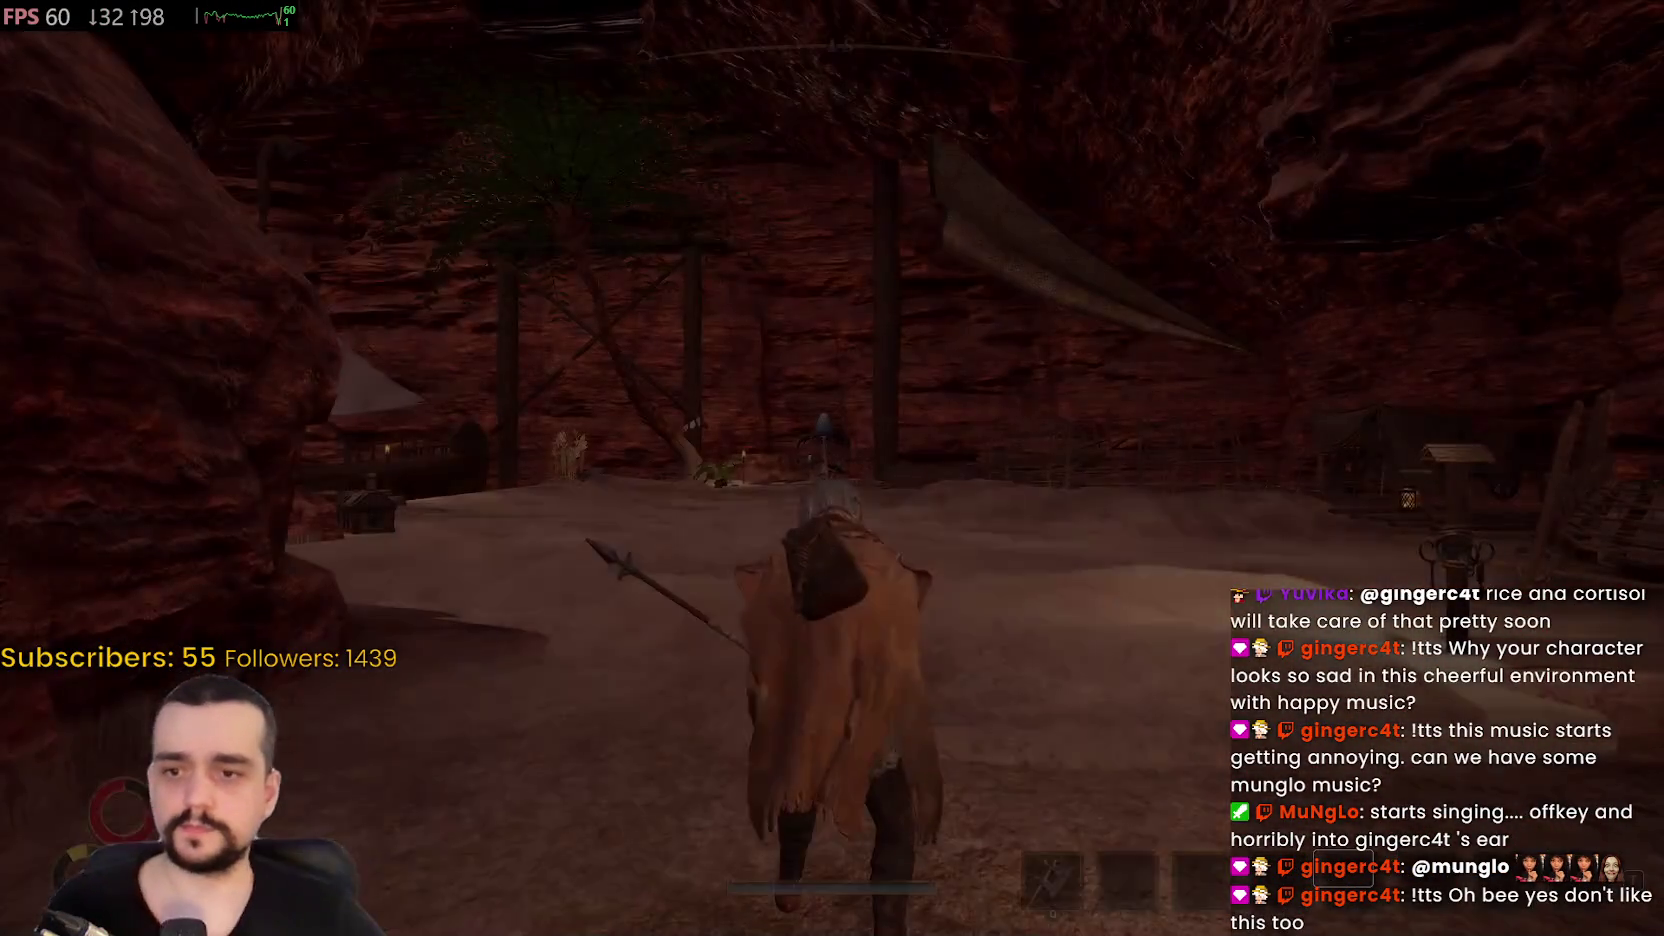
Run across the cove's sand, past the wooden dock and docked ship, to the chest beside the rock
key("w")
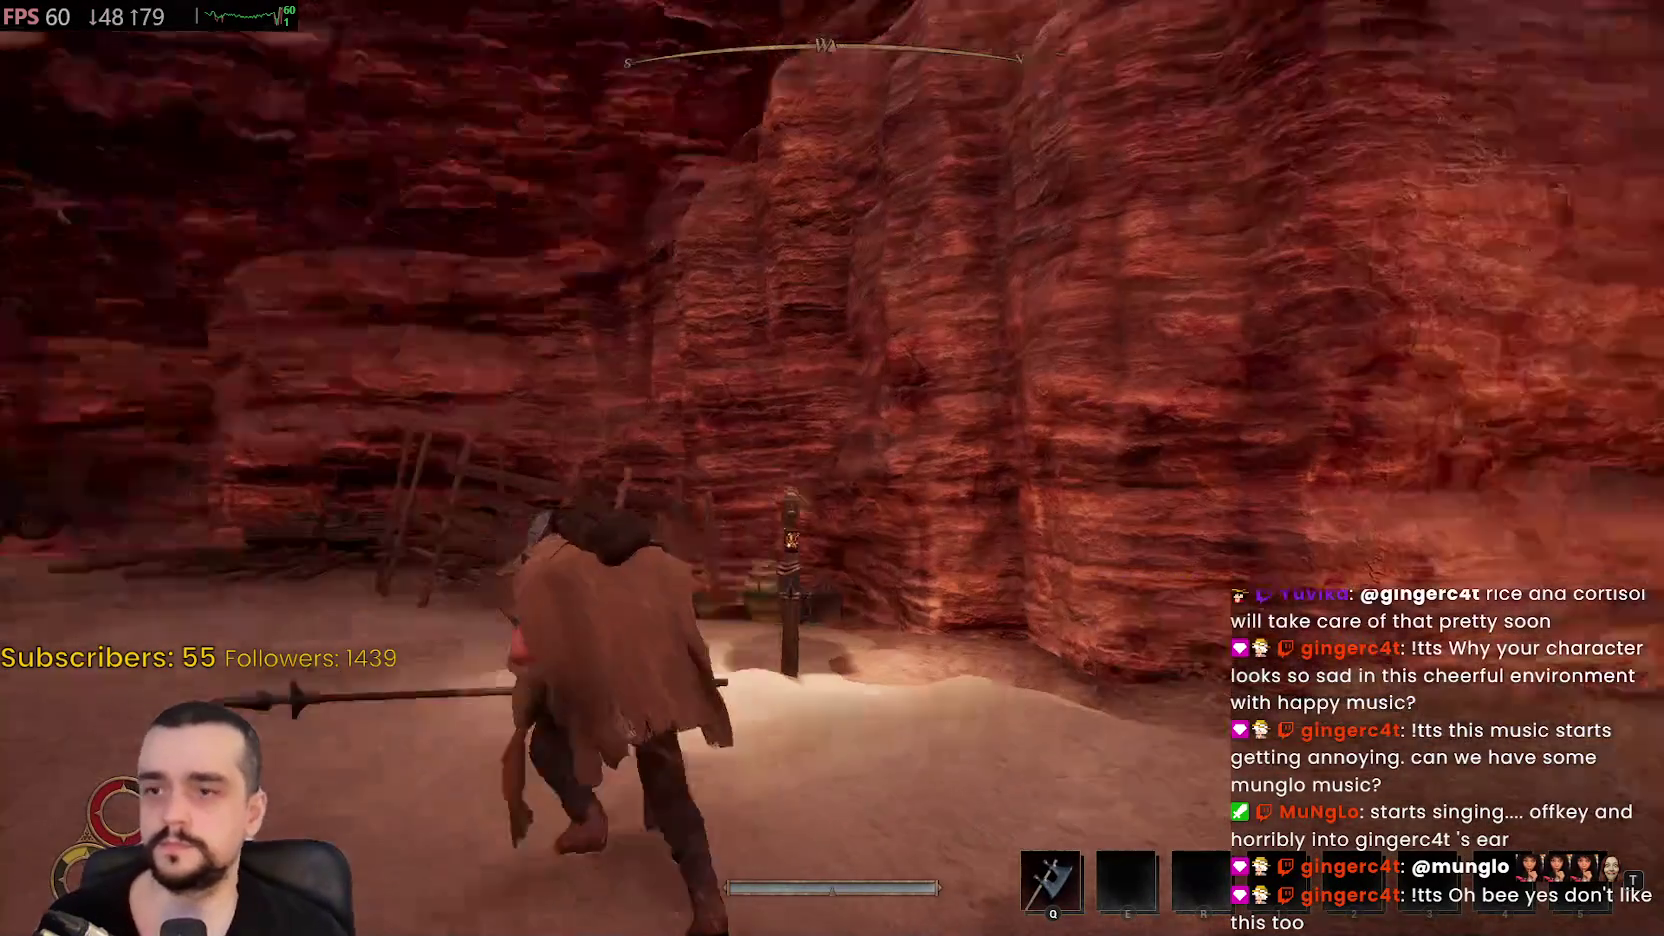
key("w")
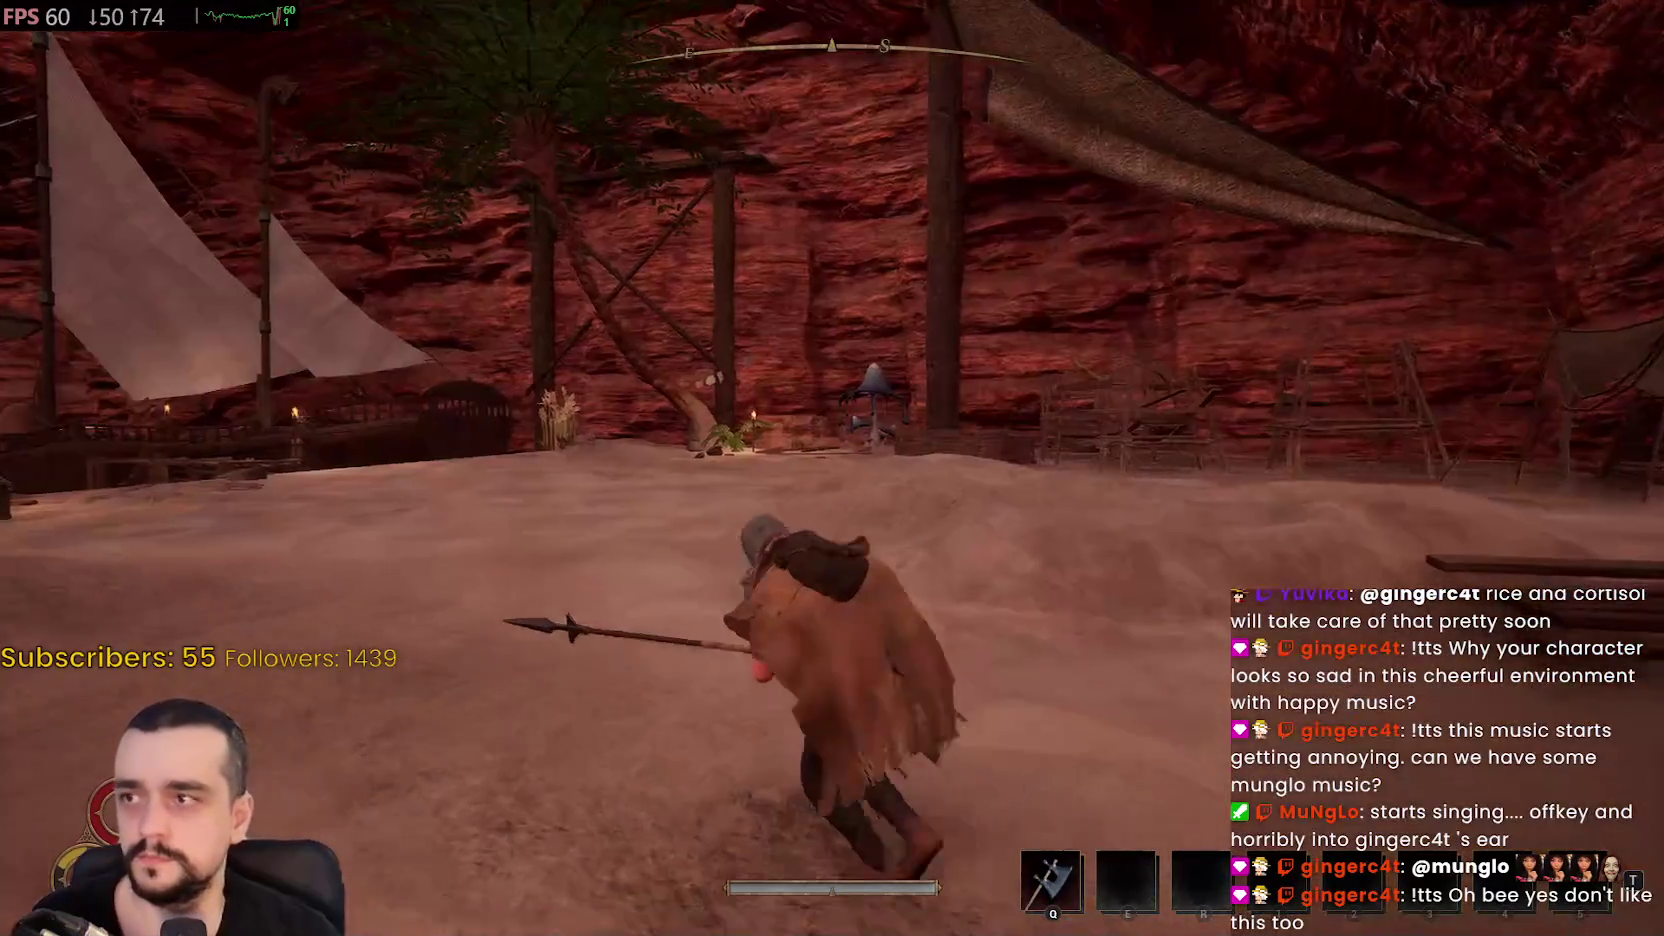
key("w")
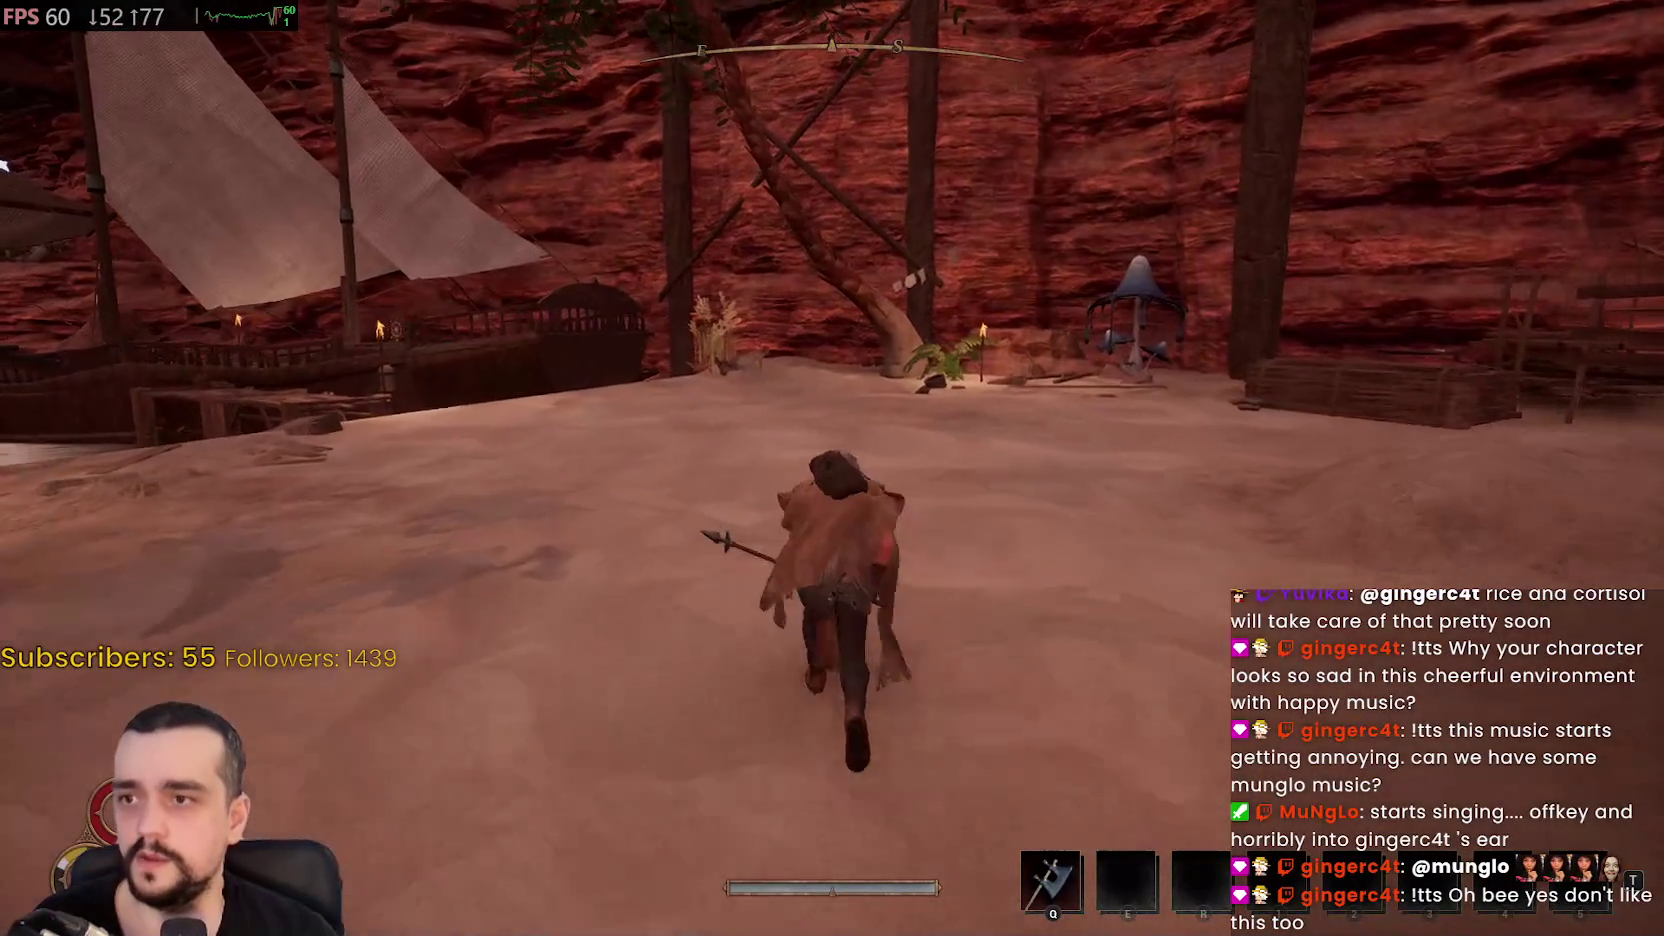
key("w")
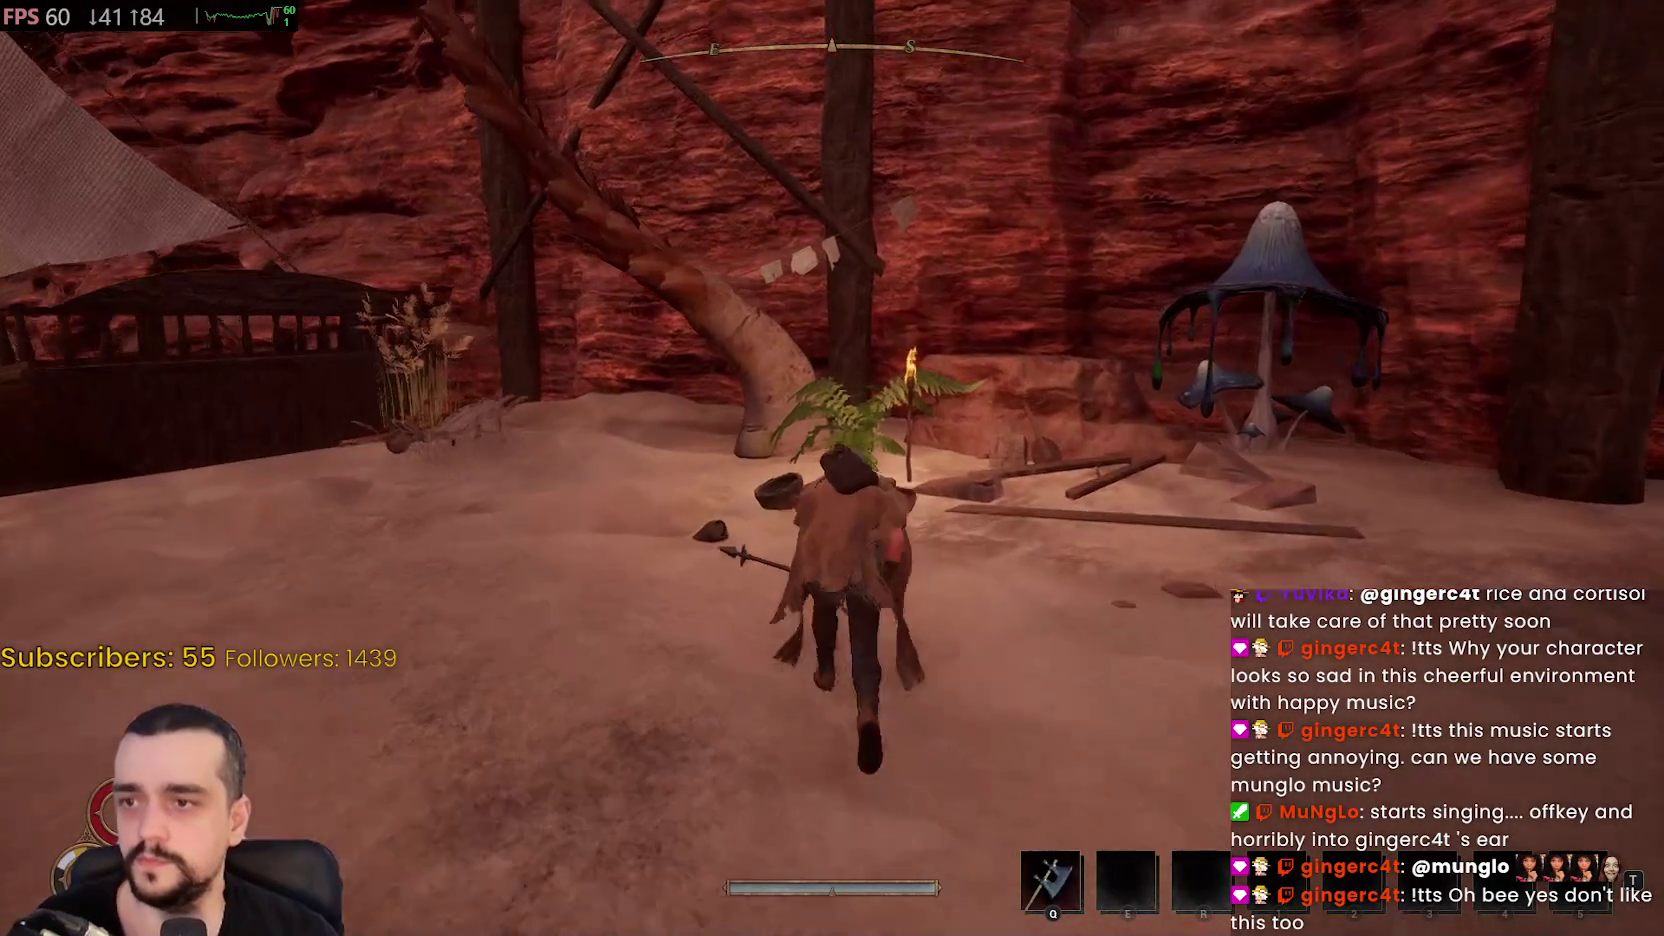
key("w")
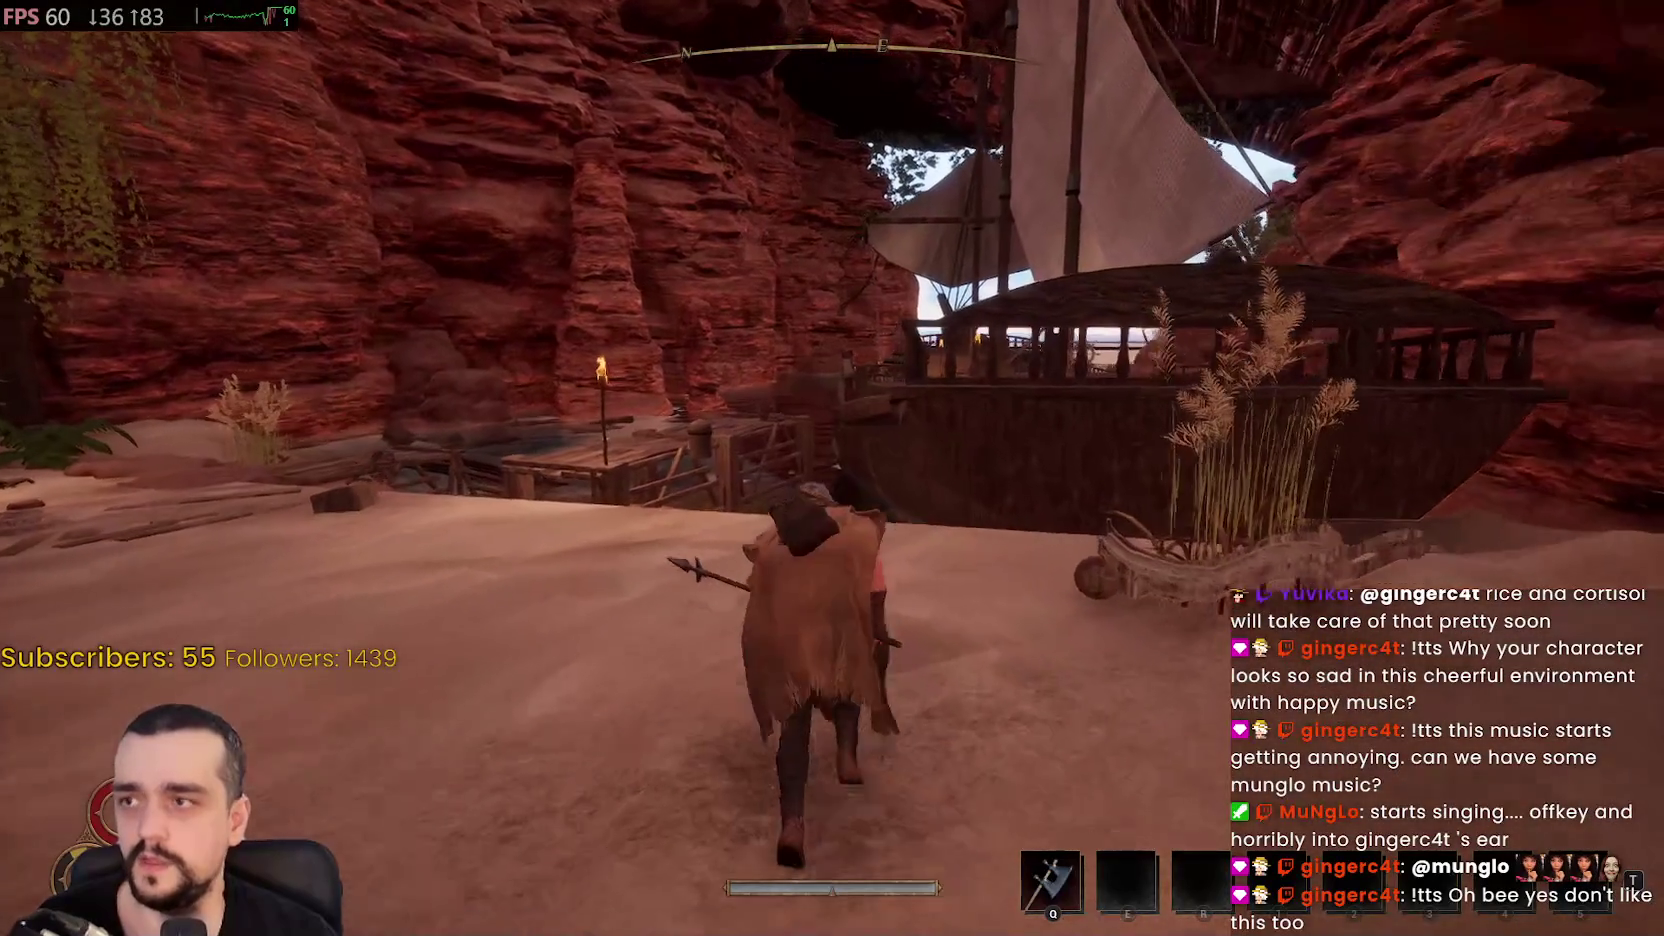
key("w")
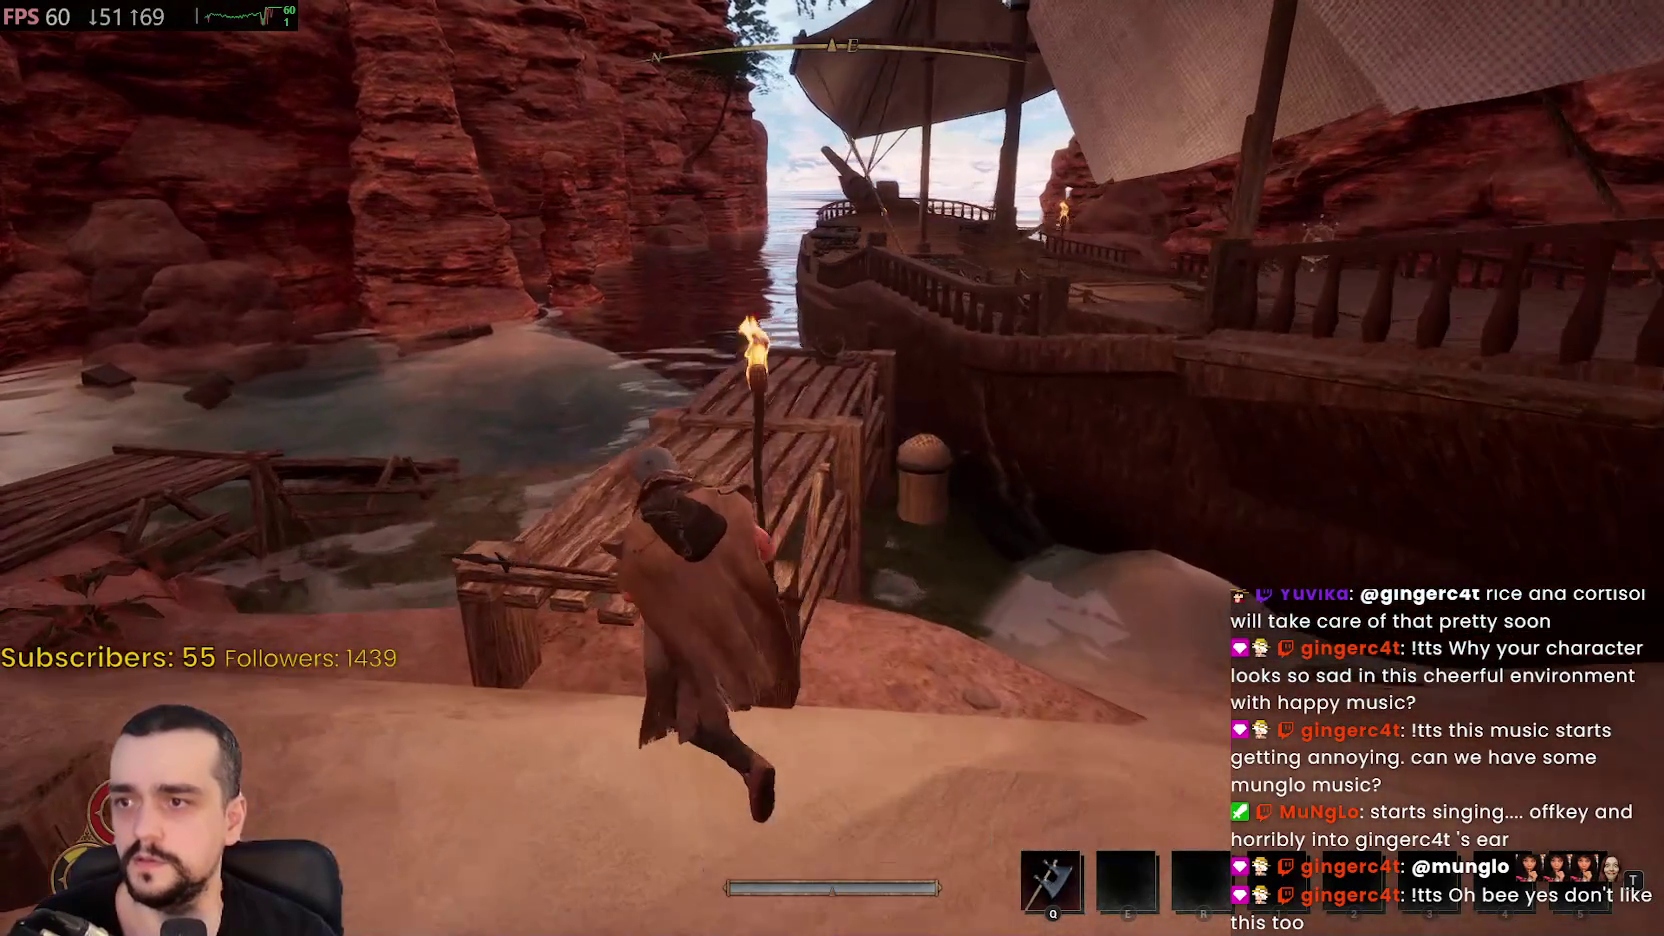
key("w")
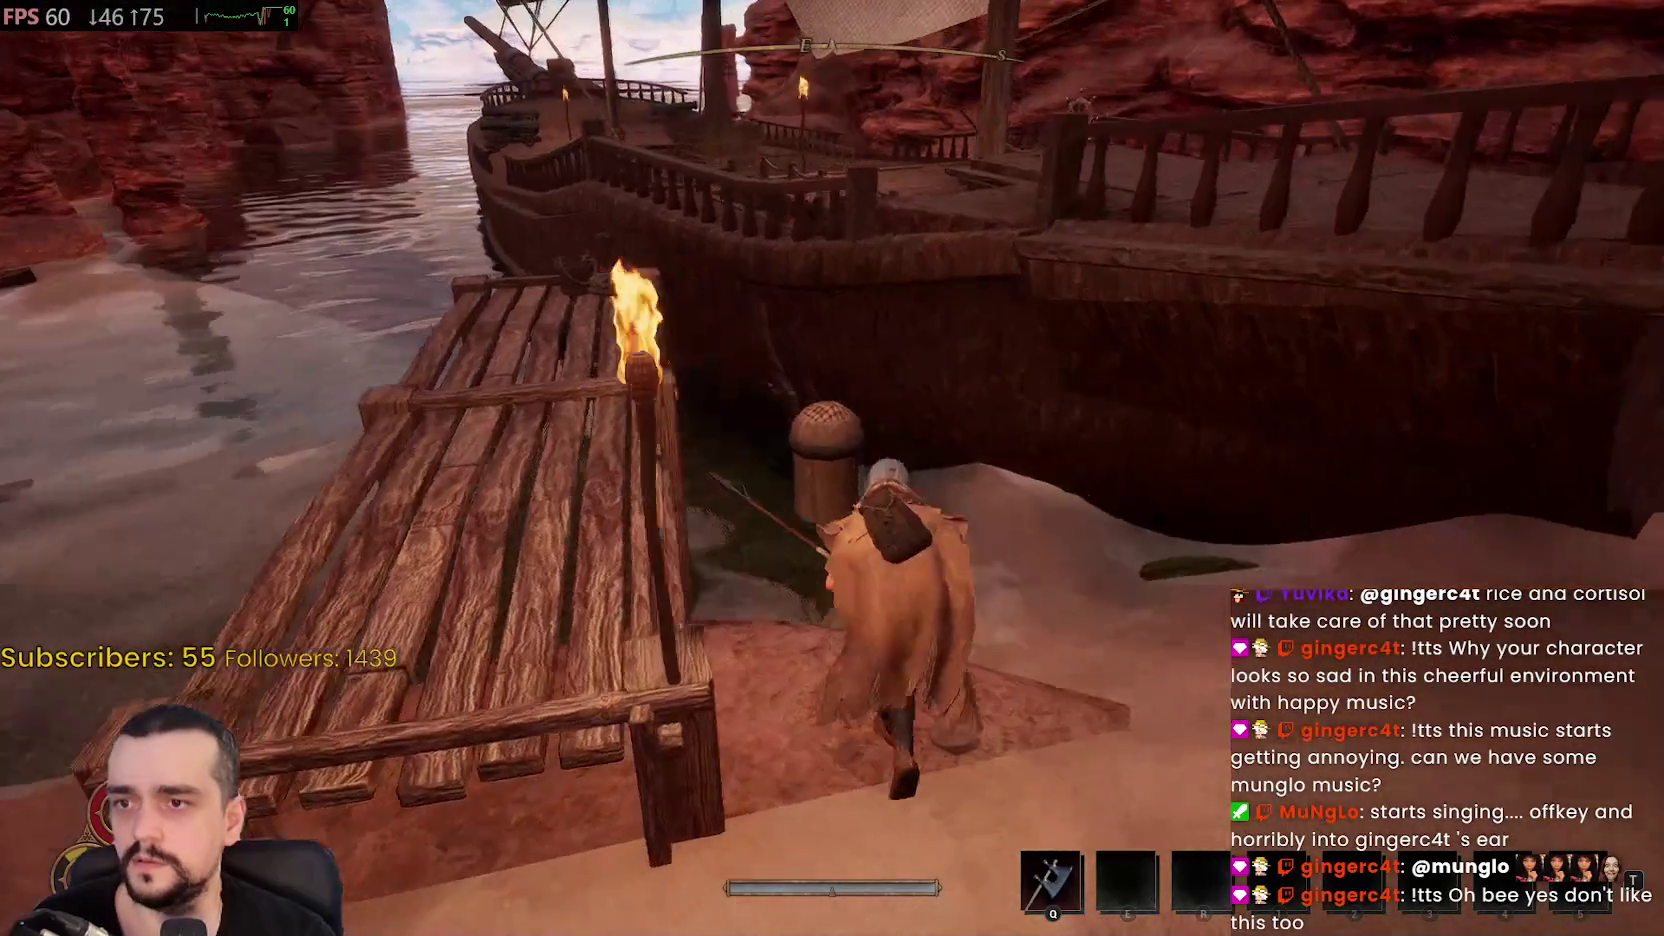
key("w")
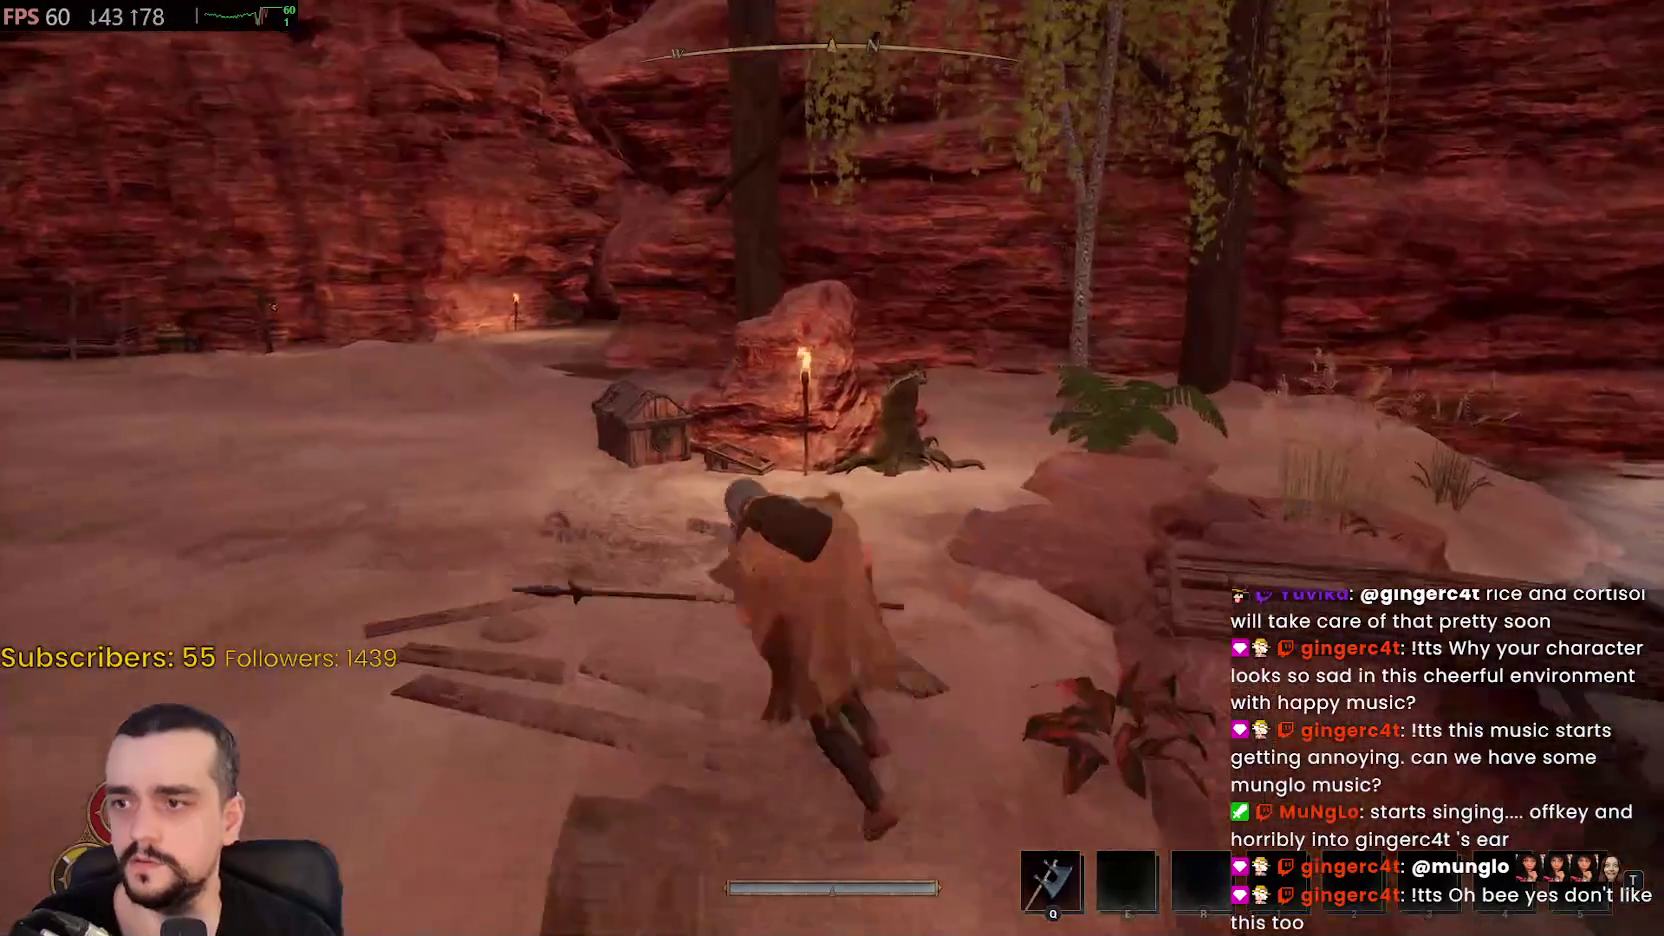
key("w")
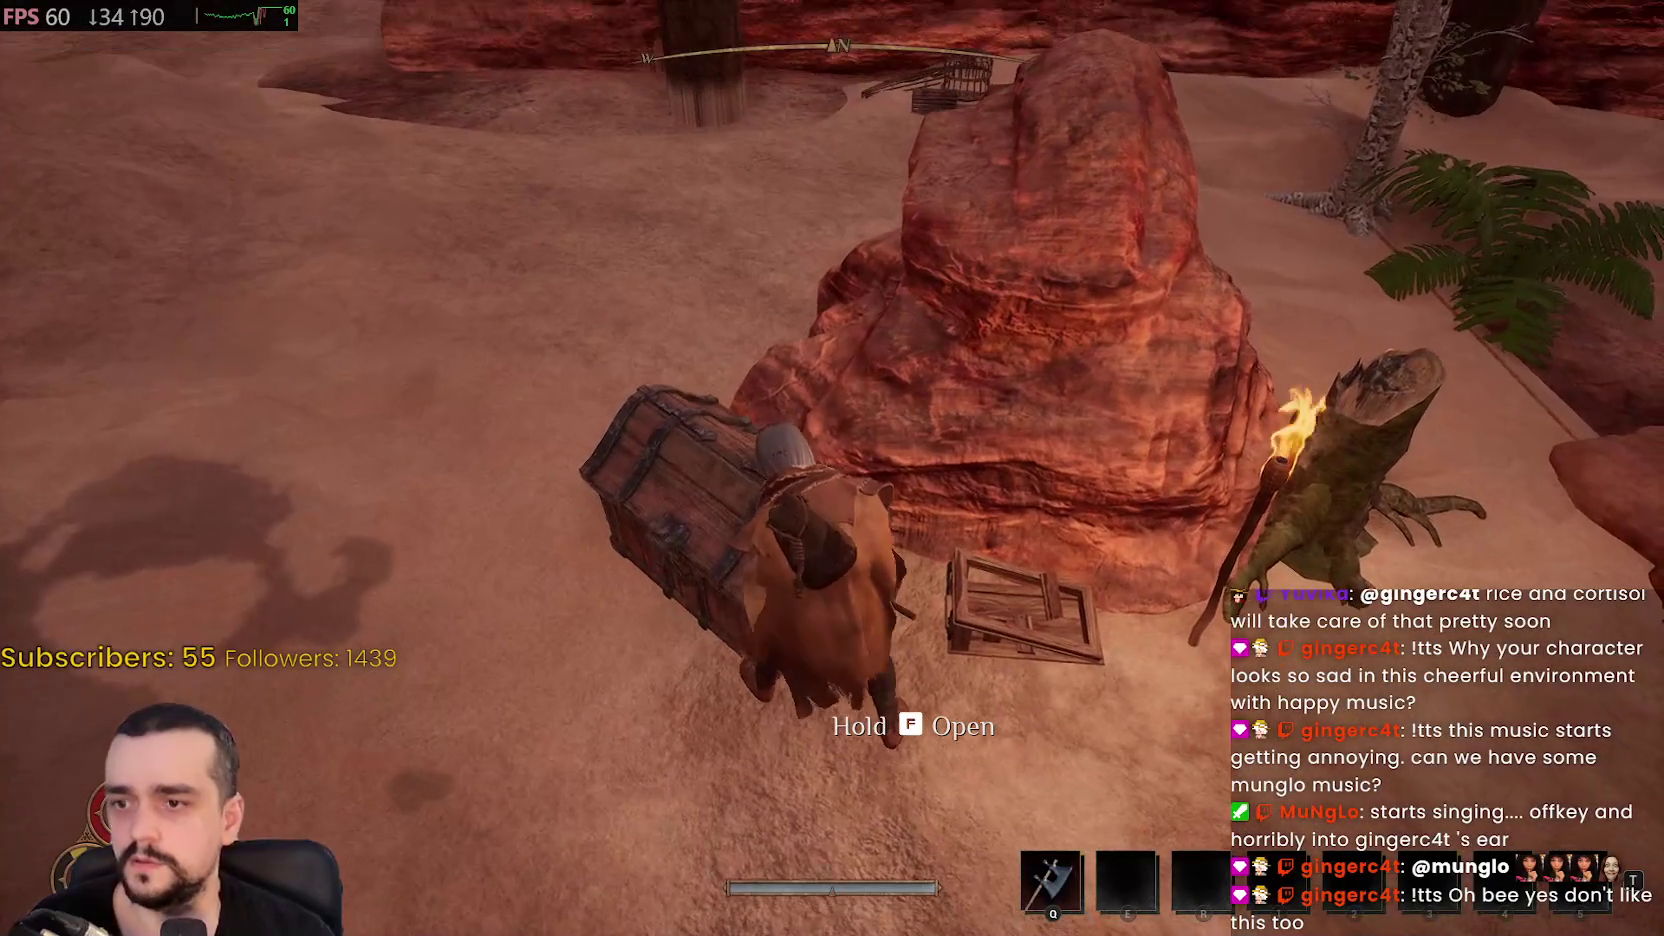
Open the chest, take the Levantine Shirt and both Painkillers, take all remaining items, and close it
key("f")
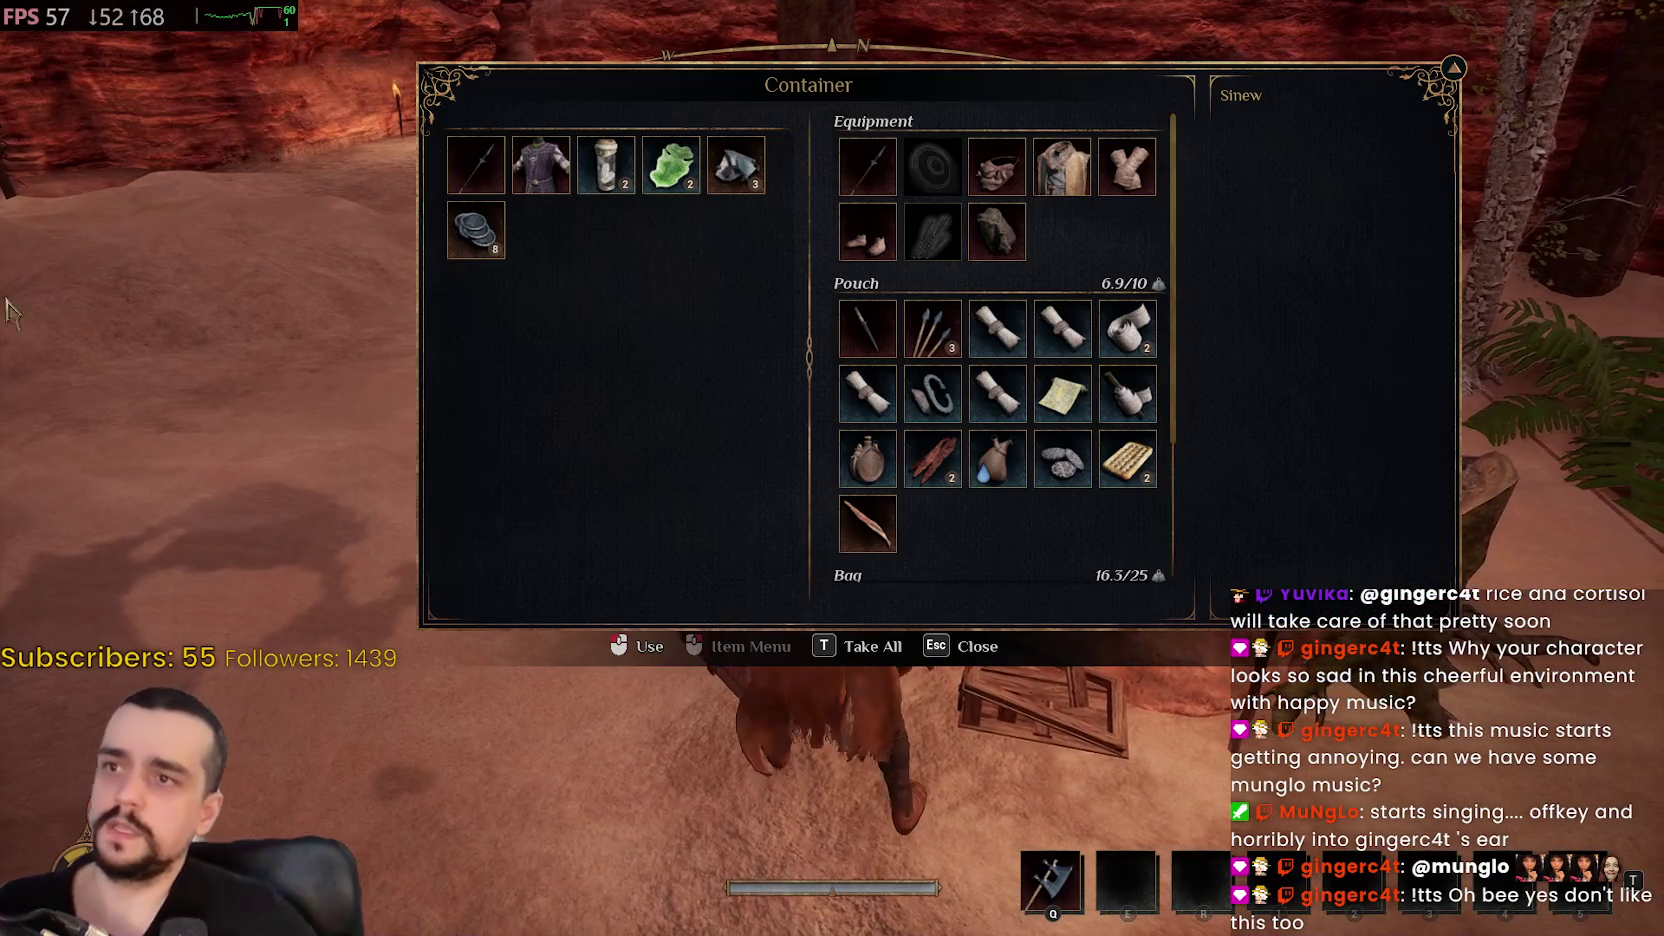
mouse_move(478, 168)
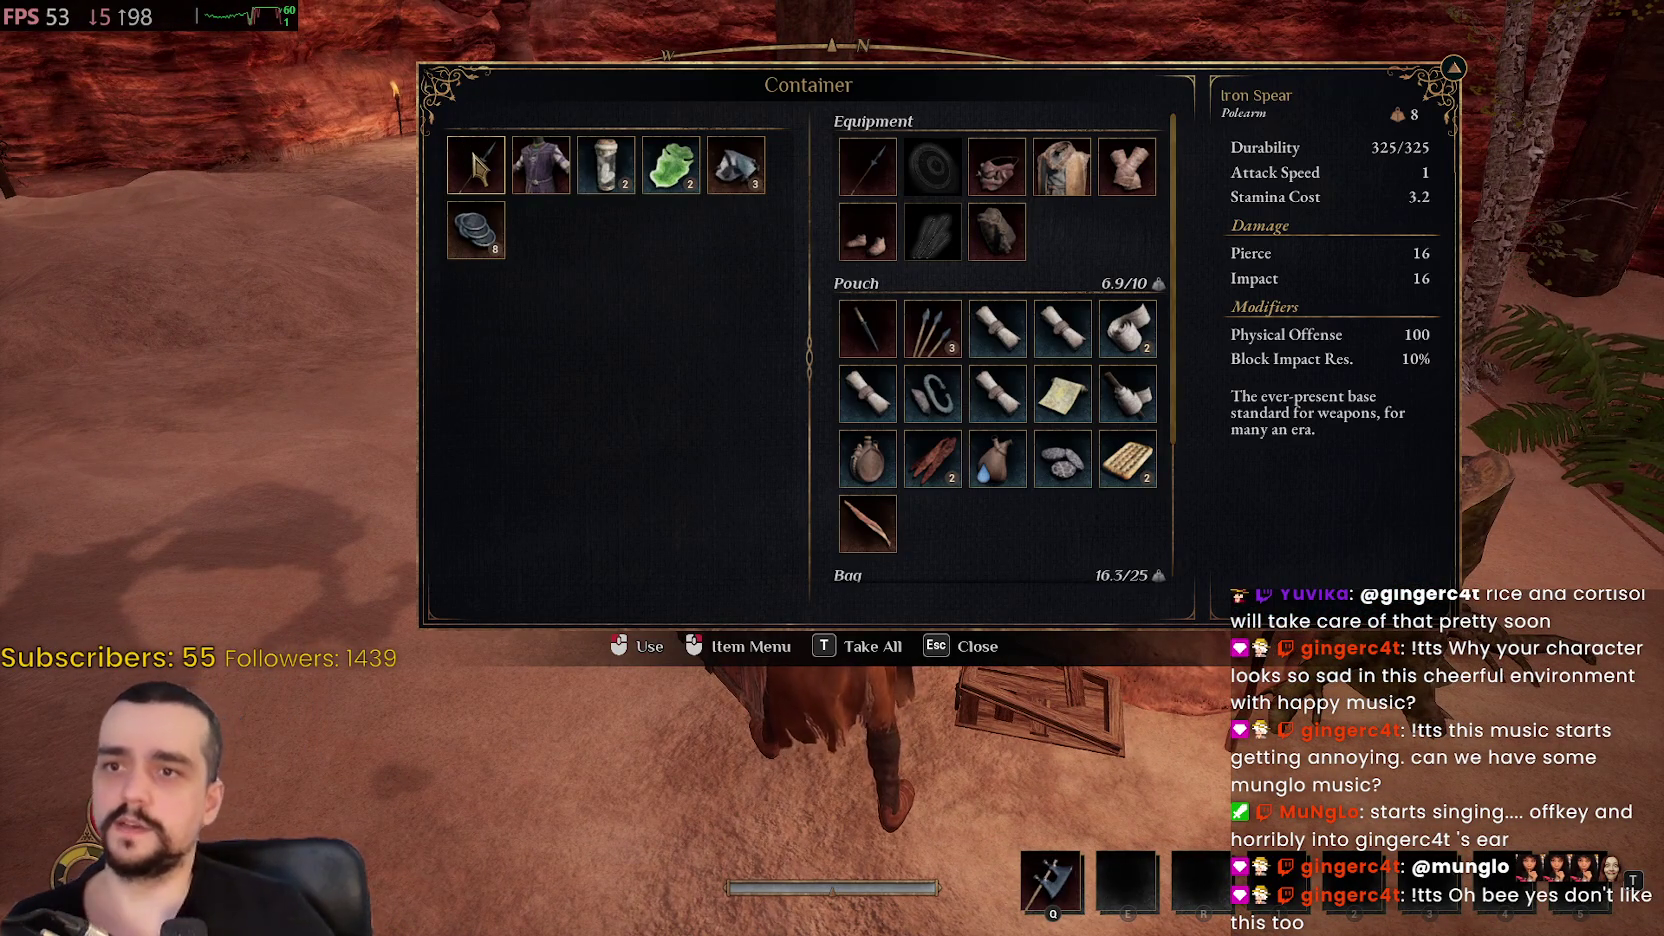
left_click(551, 175)
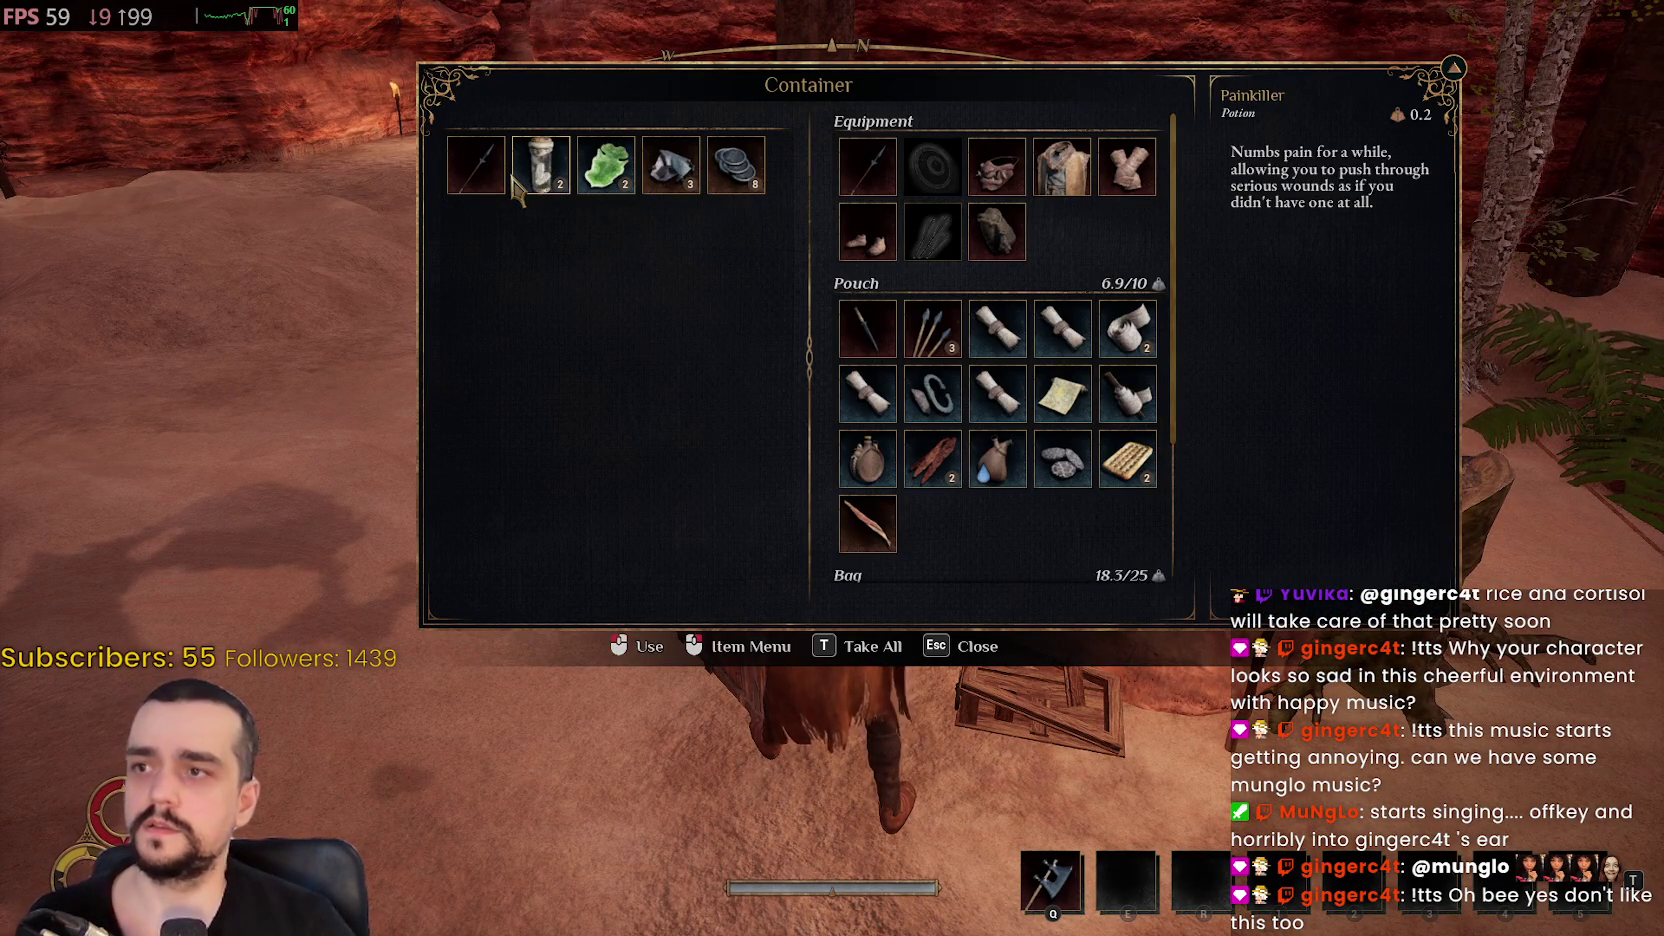
left_click(514, 178)
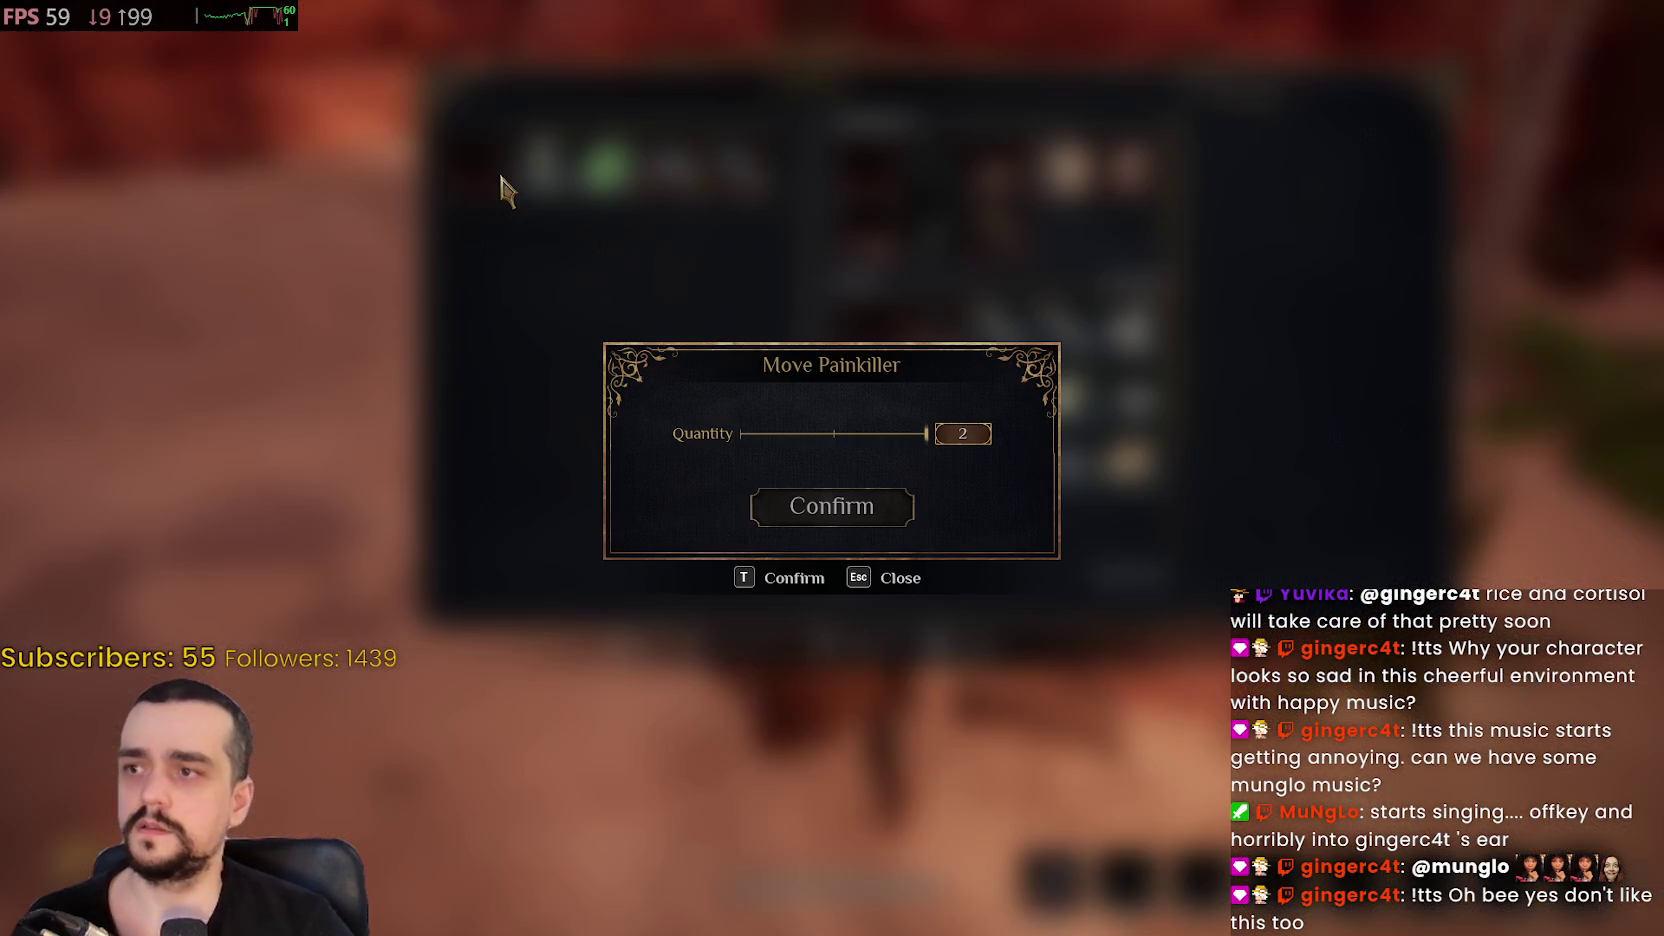
left_click(846, 497)
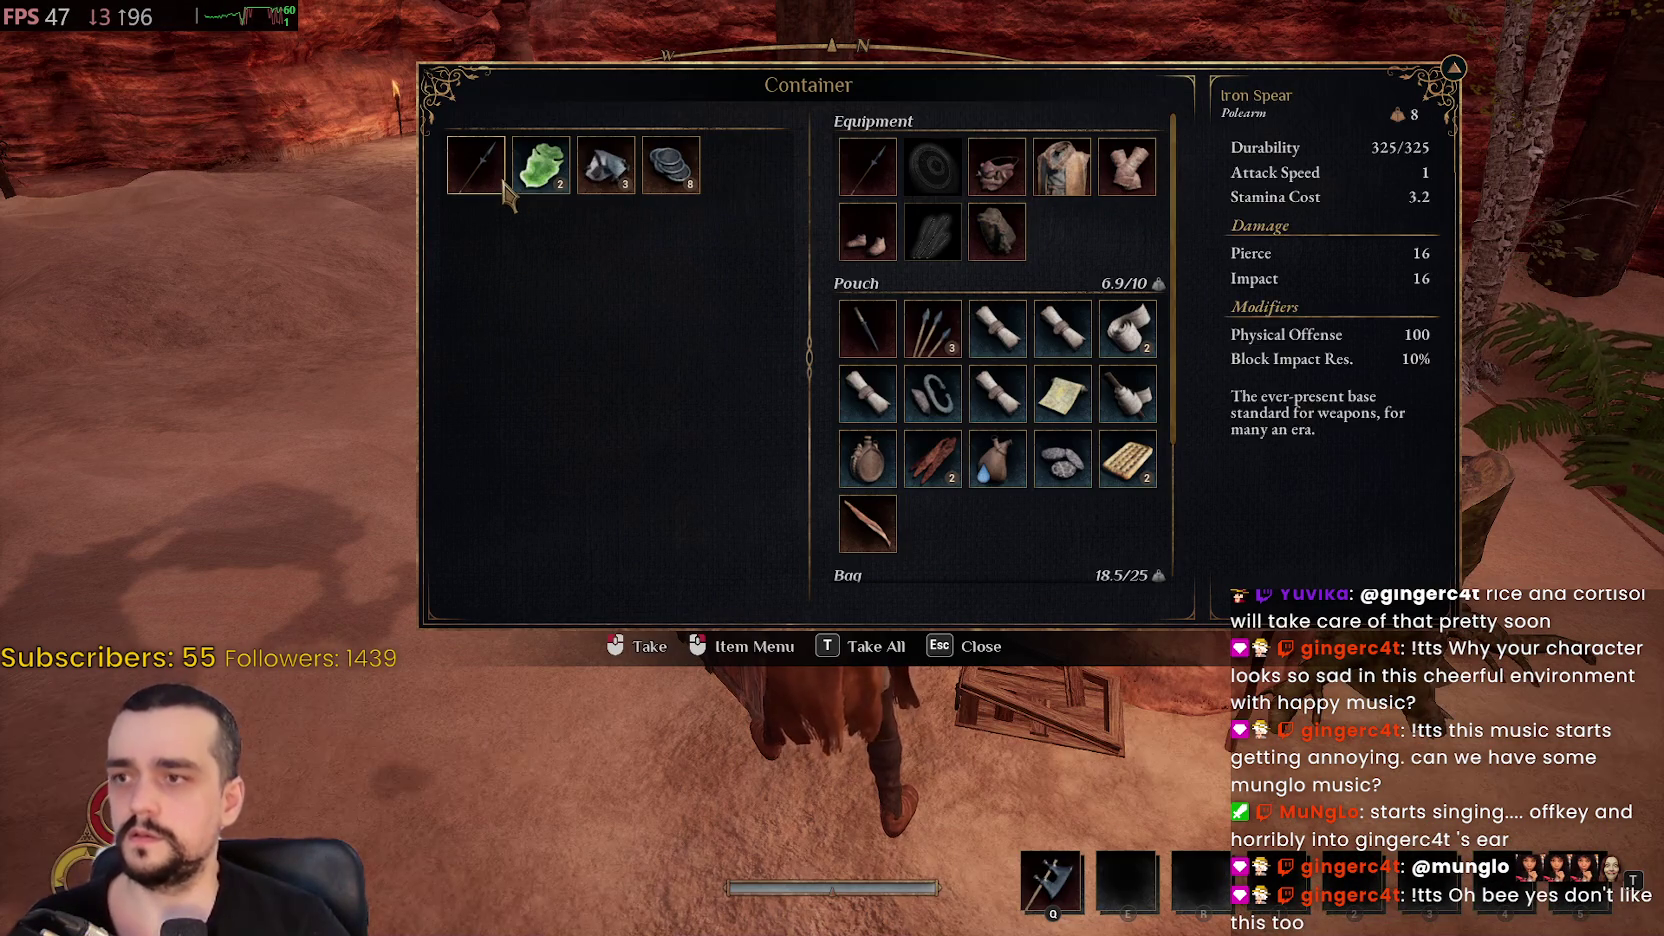
key("t")
key("Escape")
Run back over the docks beside the ship and across the sand to the canyon's lamp post
key("w")
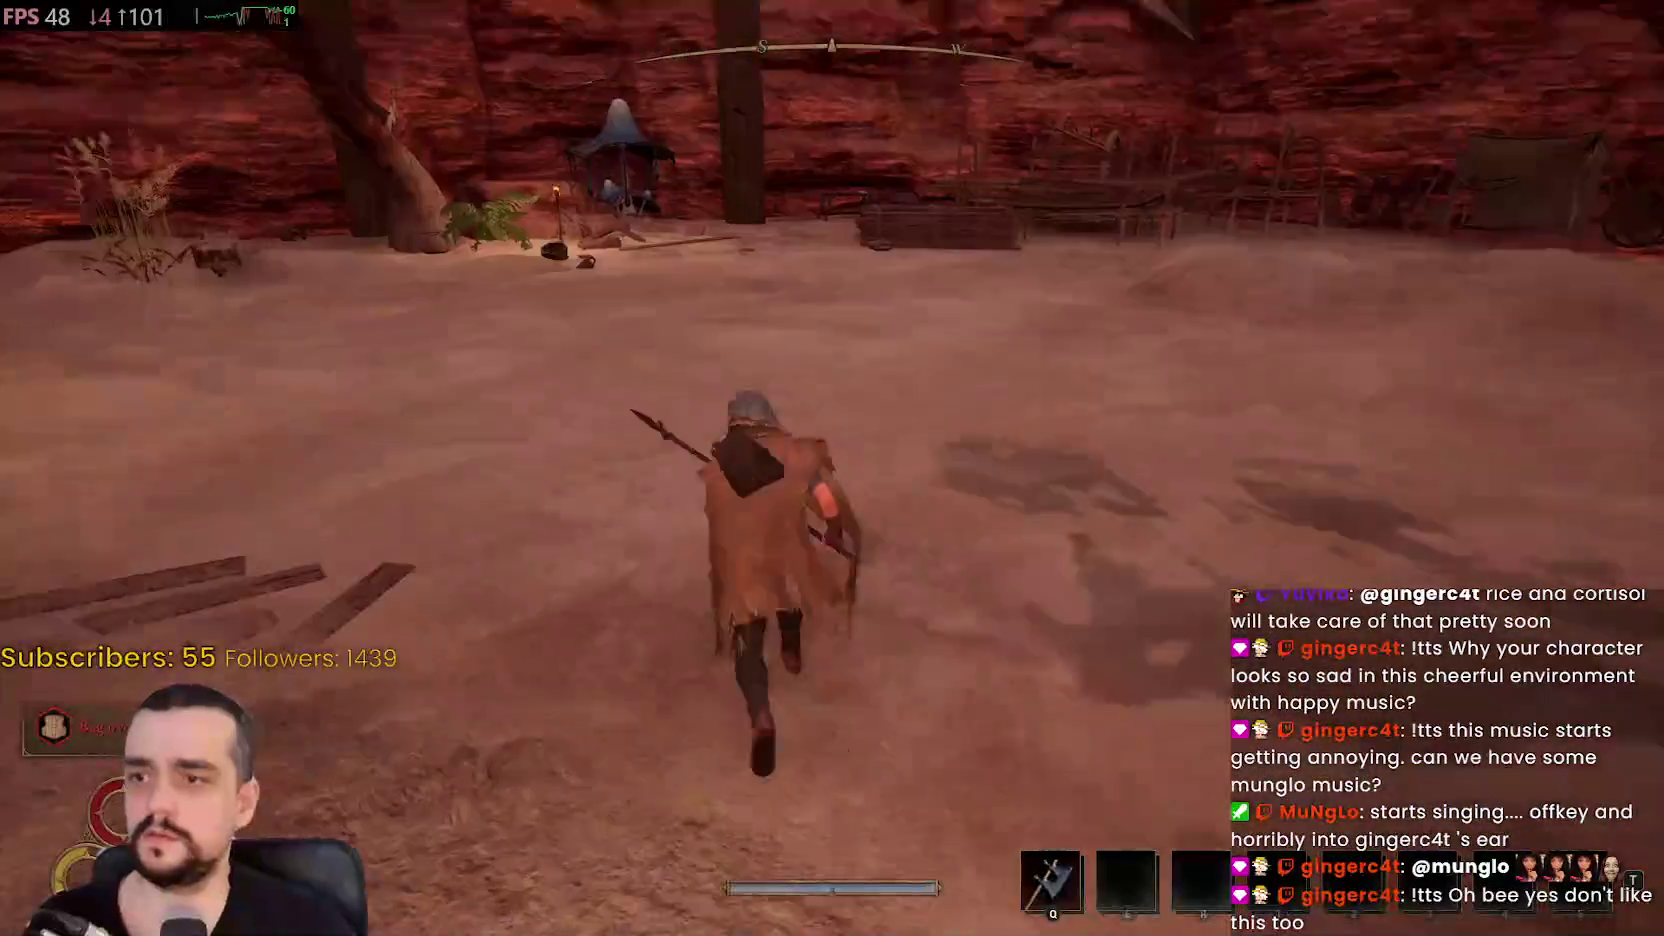
key("w")
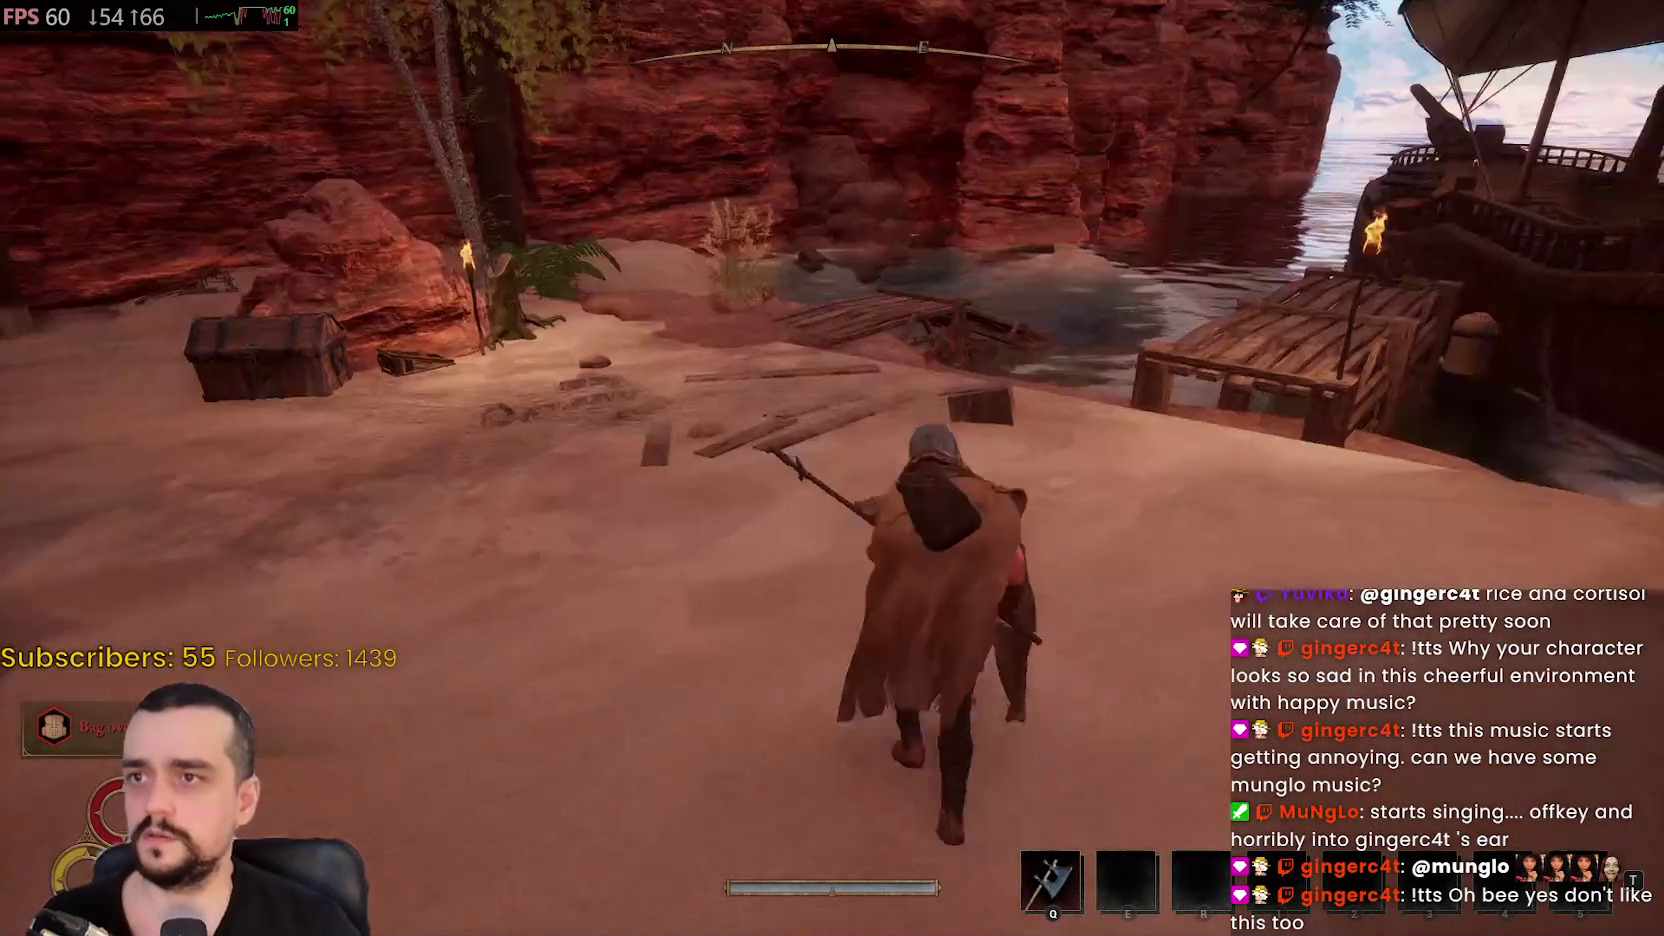
key("w")
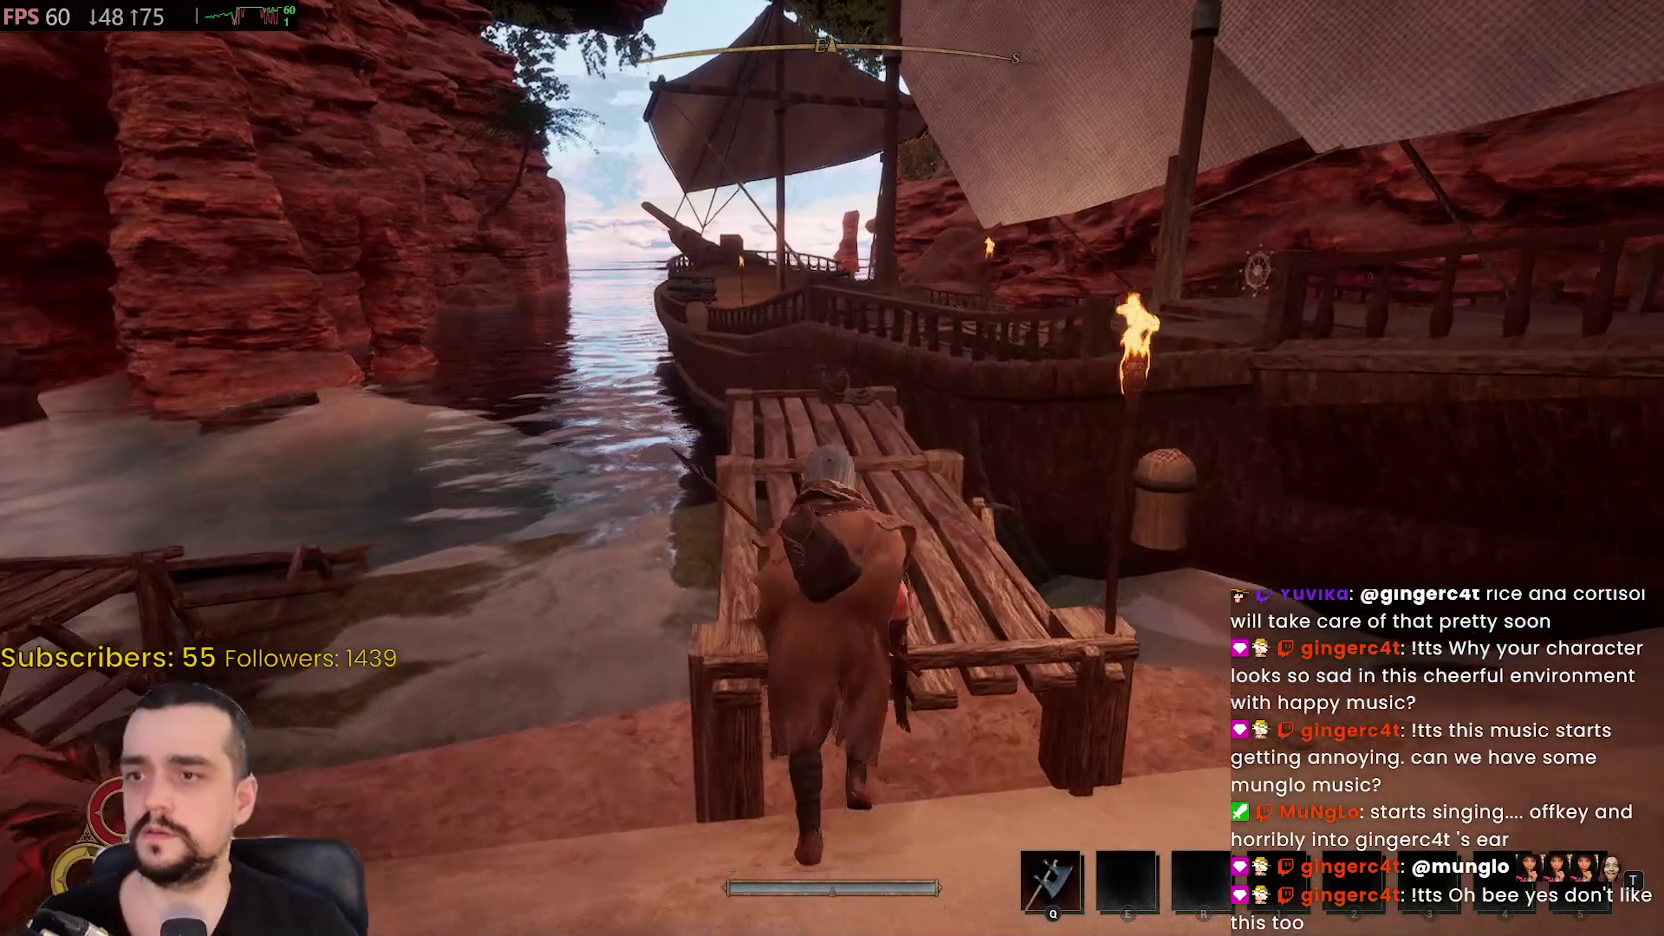
key("w")
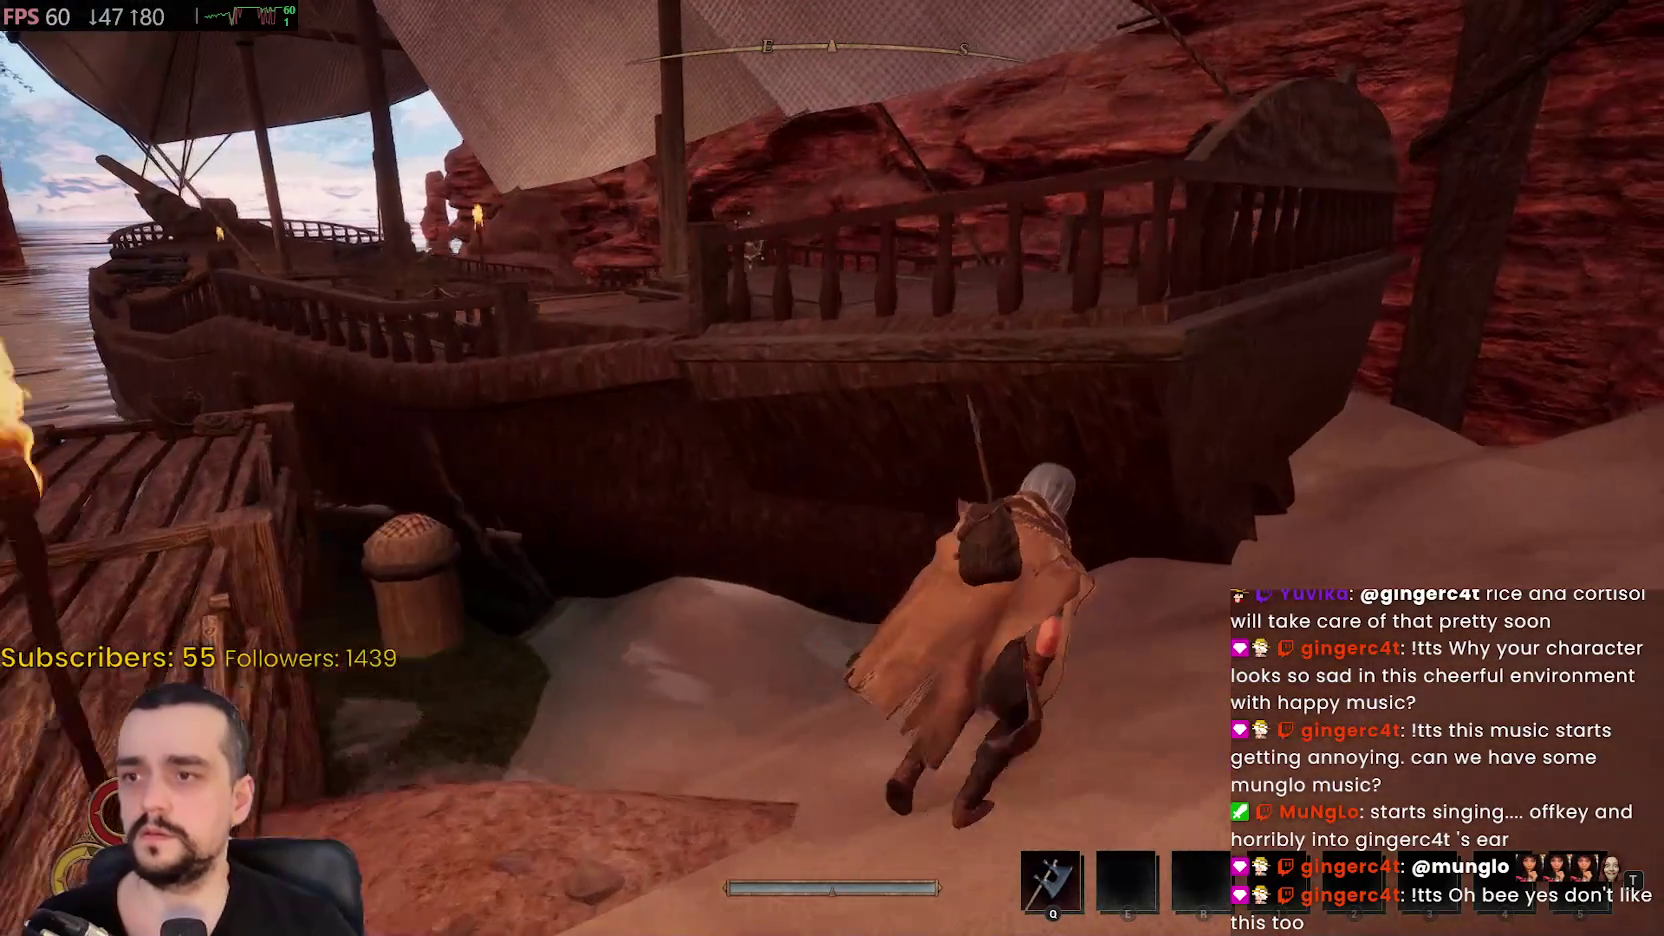
key("w")
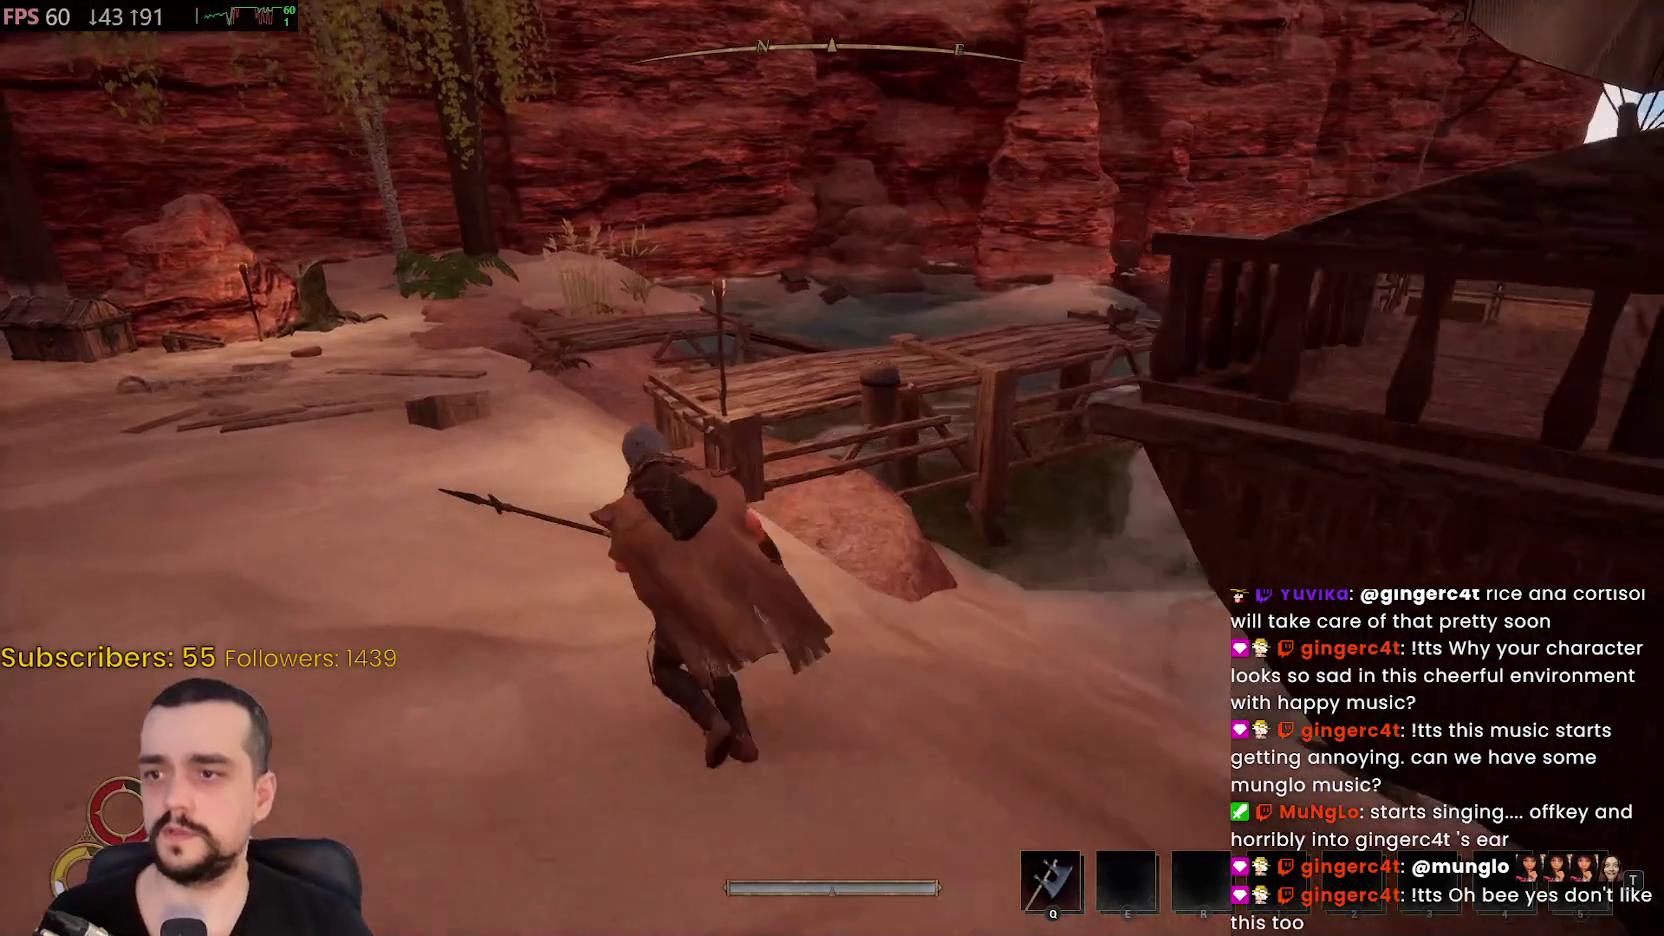
key("w")
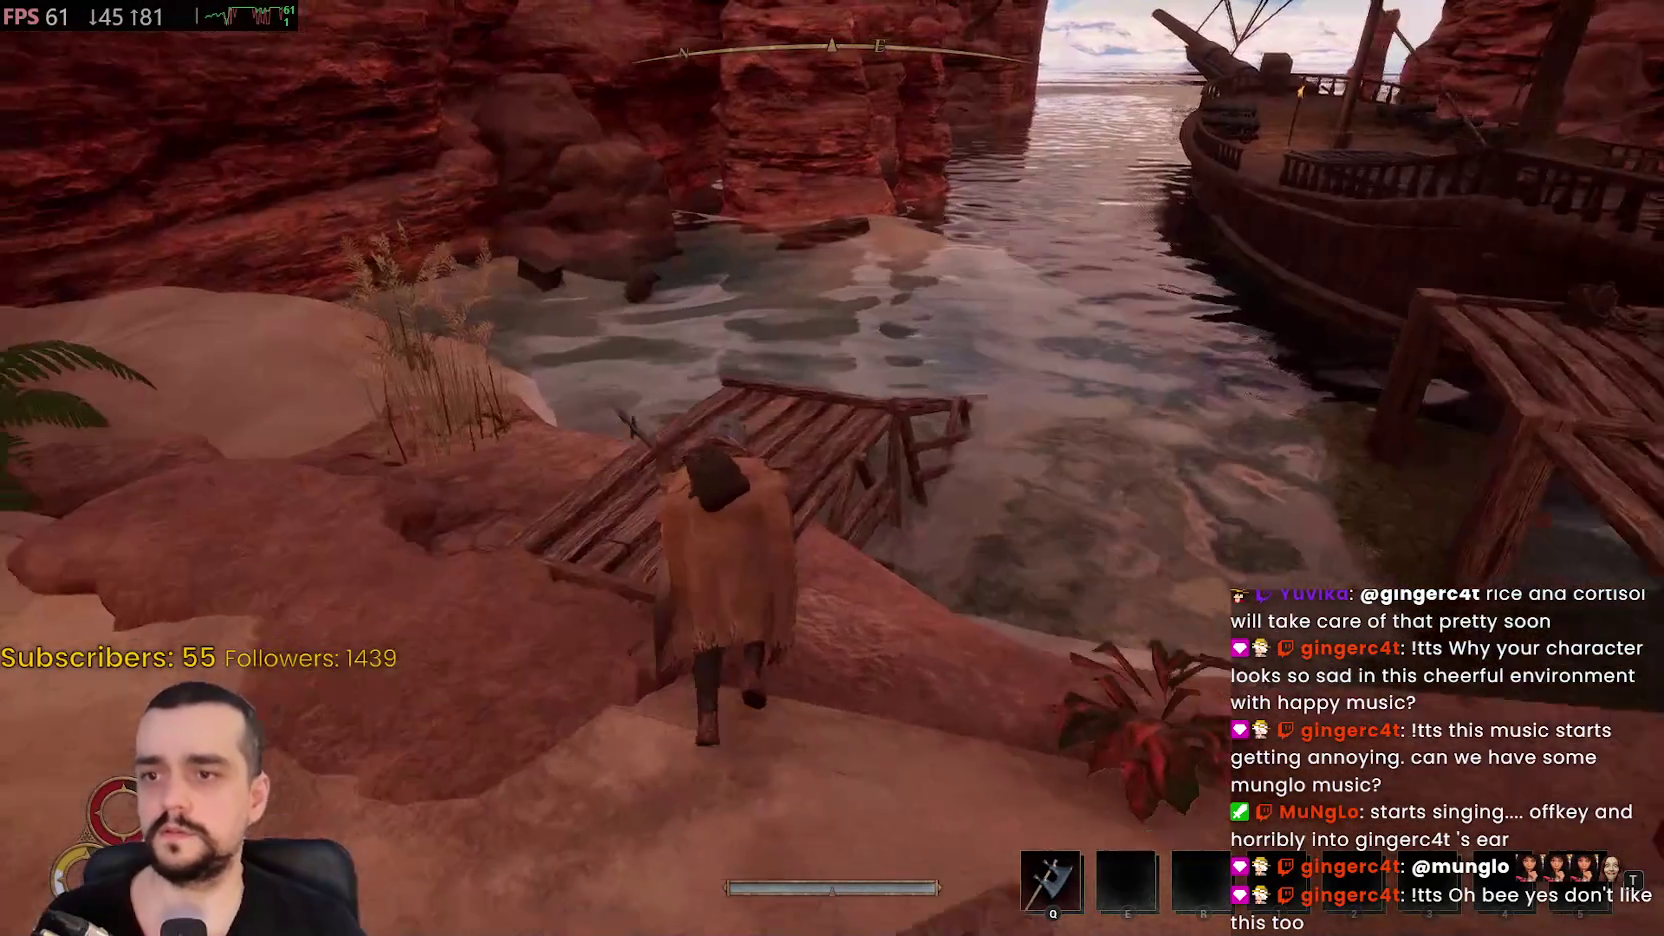
key("w")
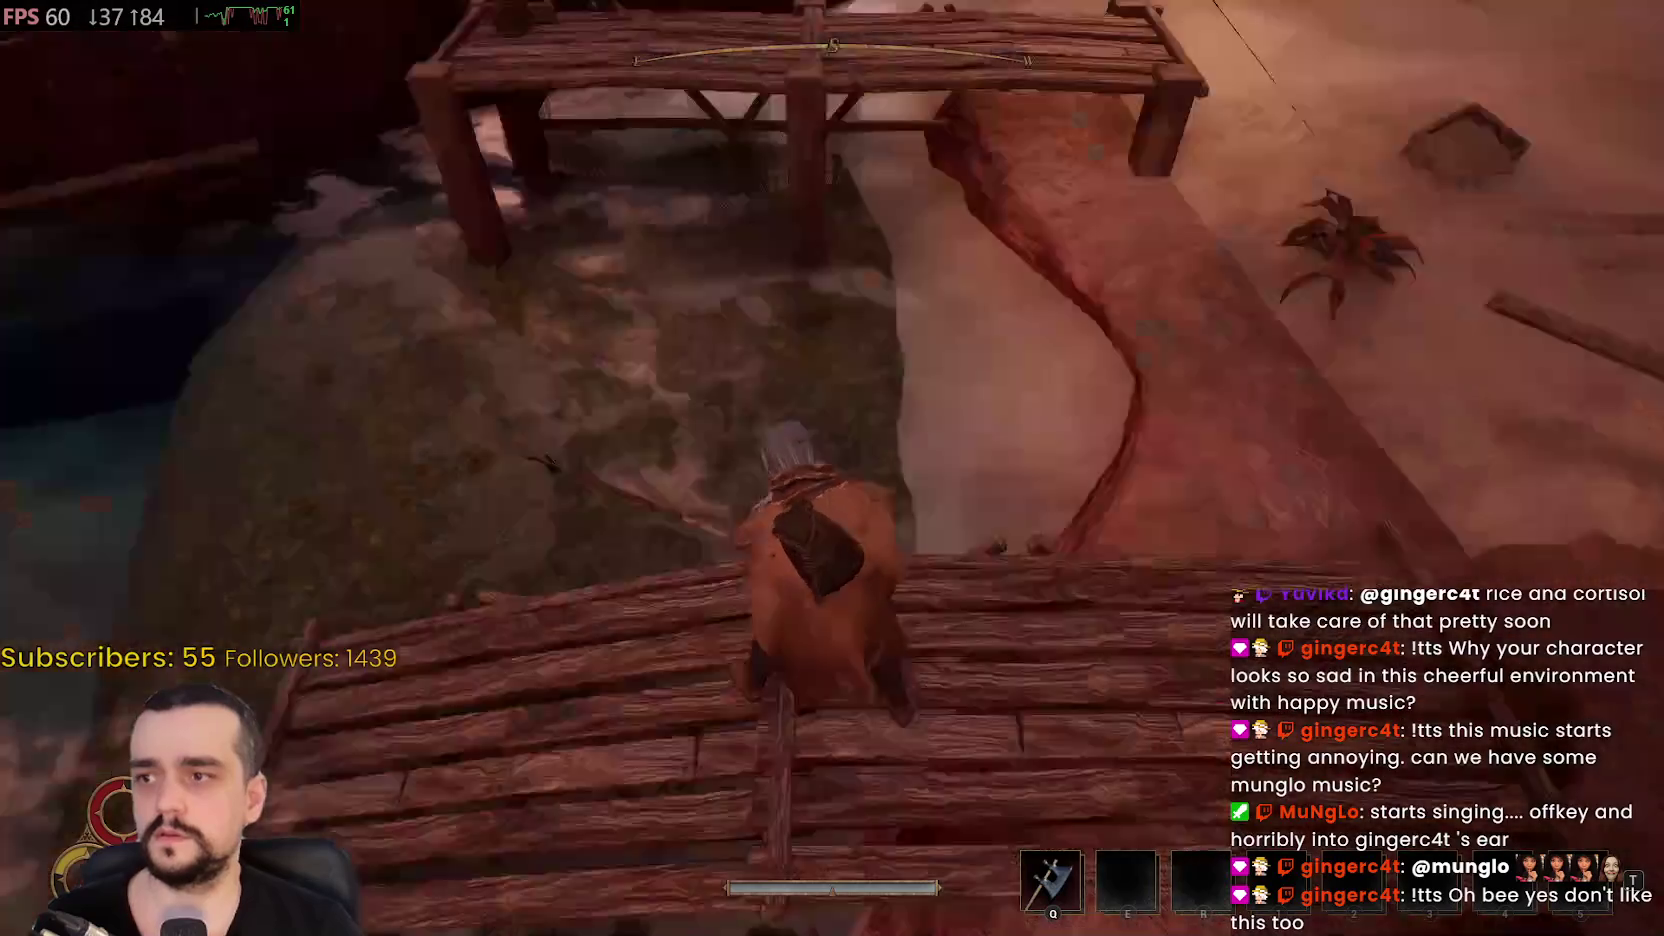
key("w")
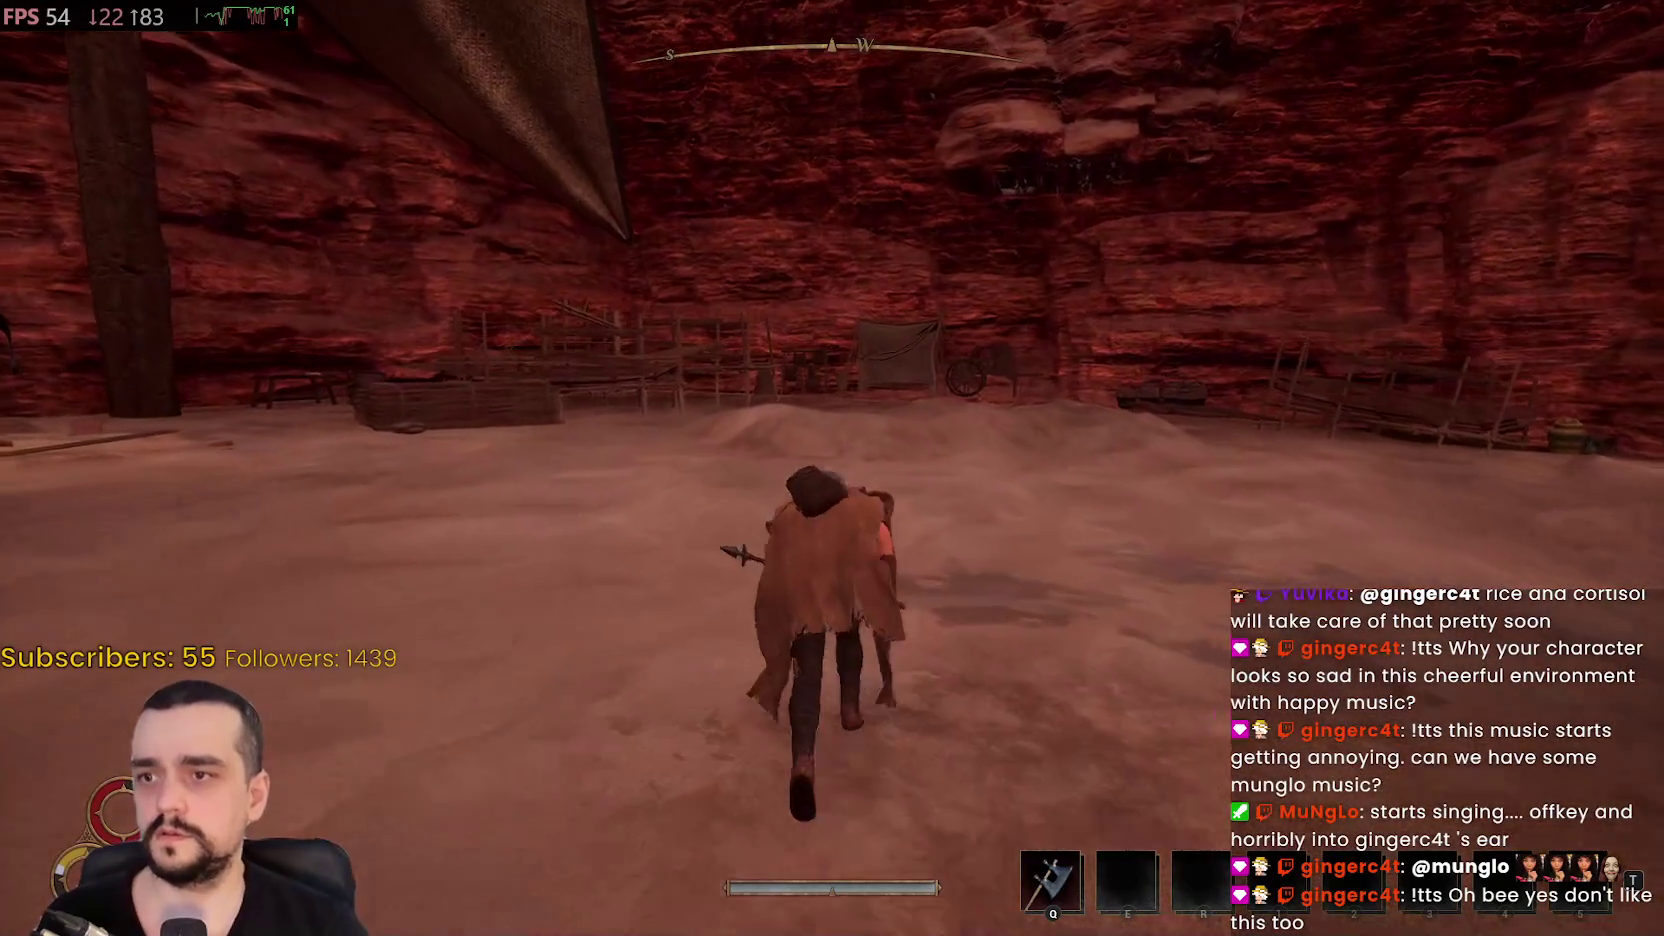
key("w")
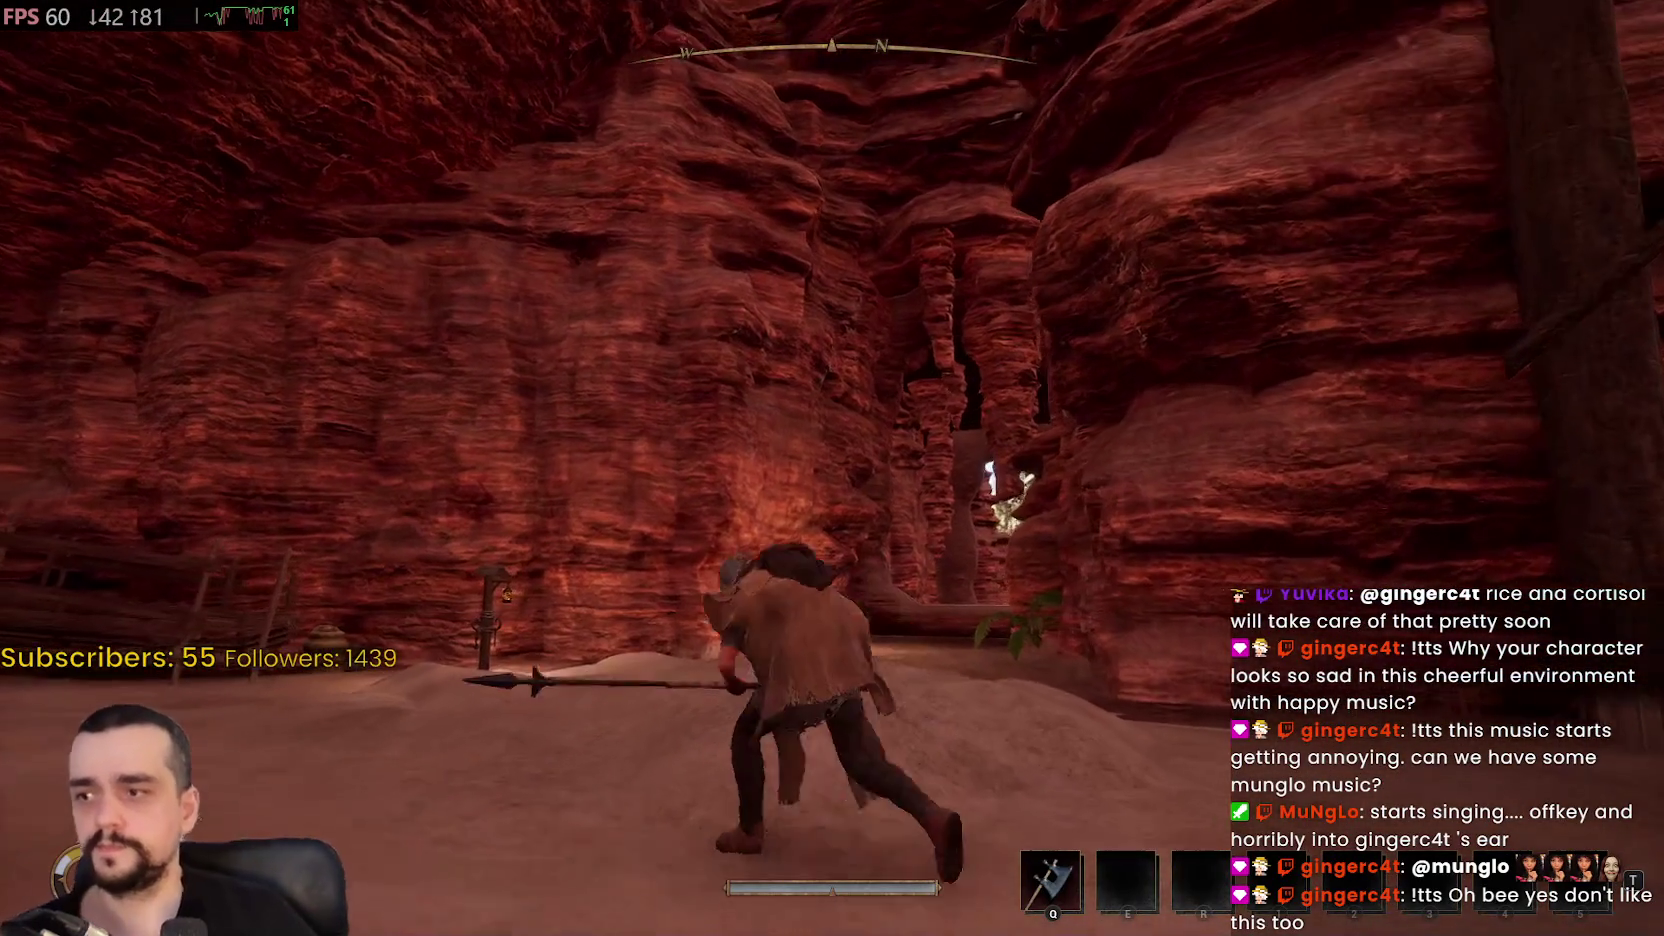
key("w")
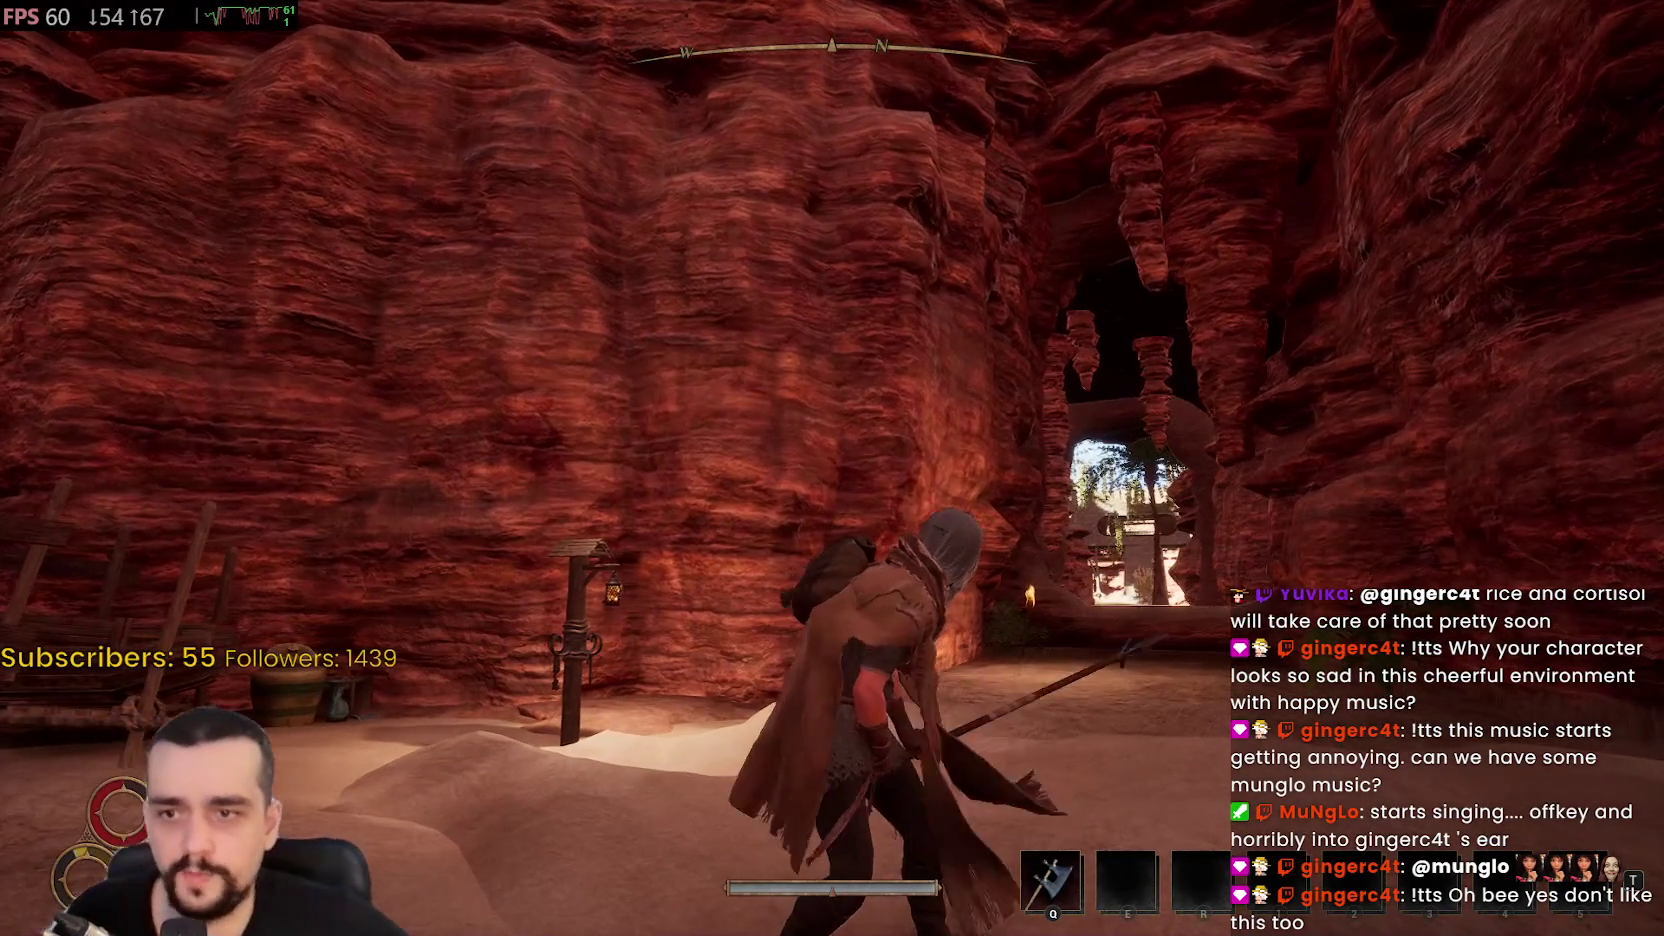
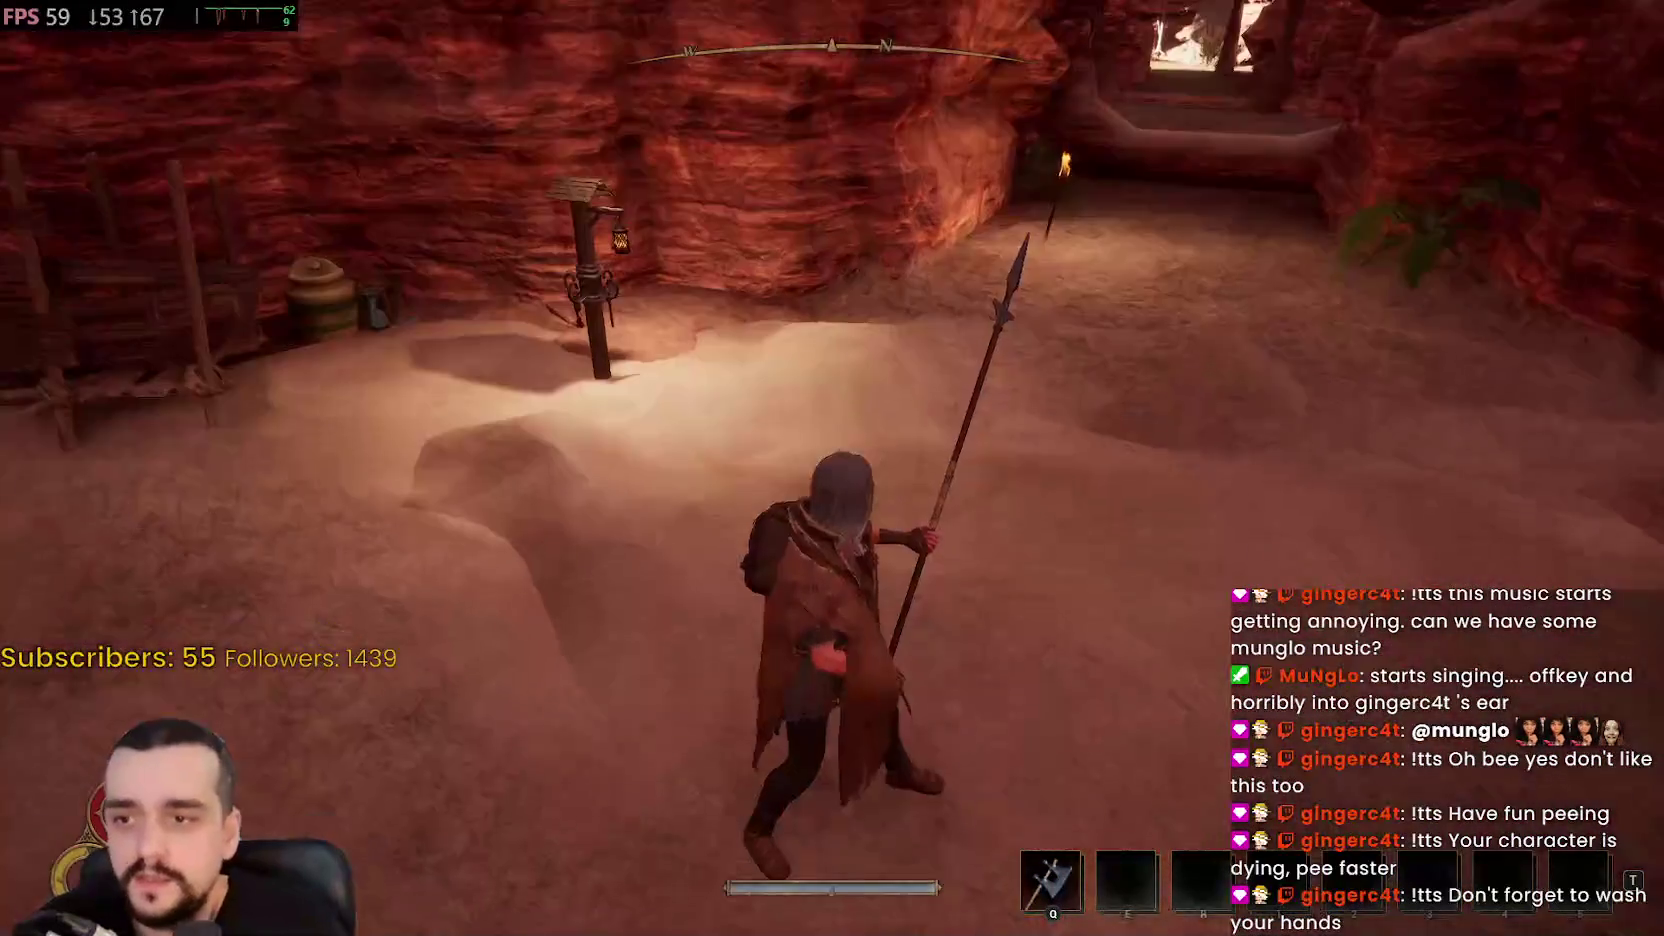
View the Simeon's Bastion map zoomed into the city centre and panned right, then close it
key("m")
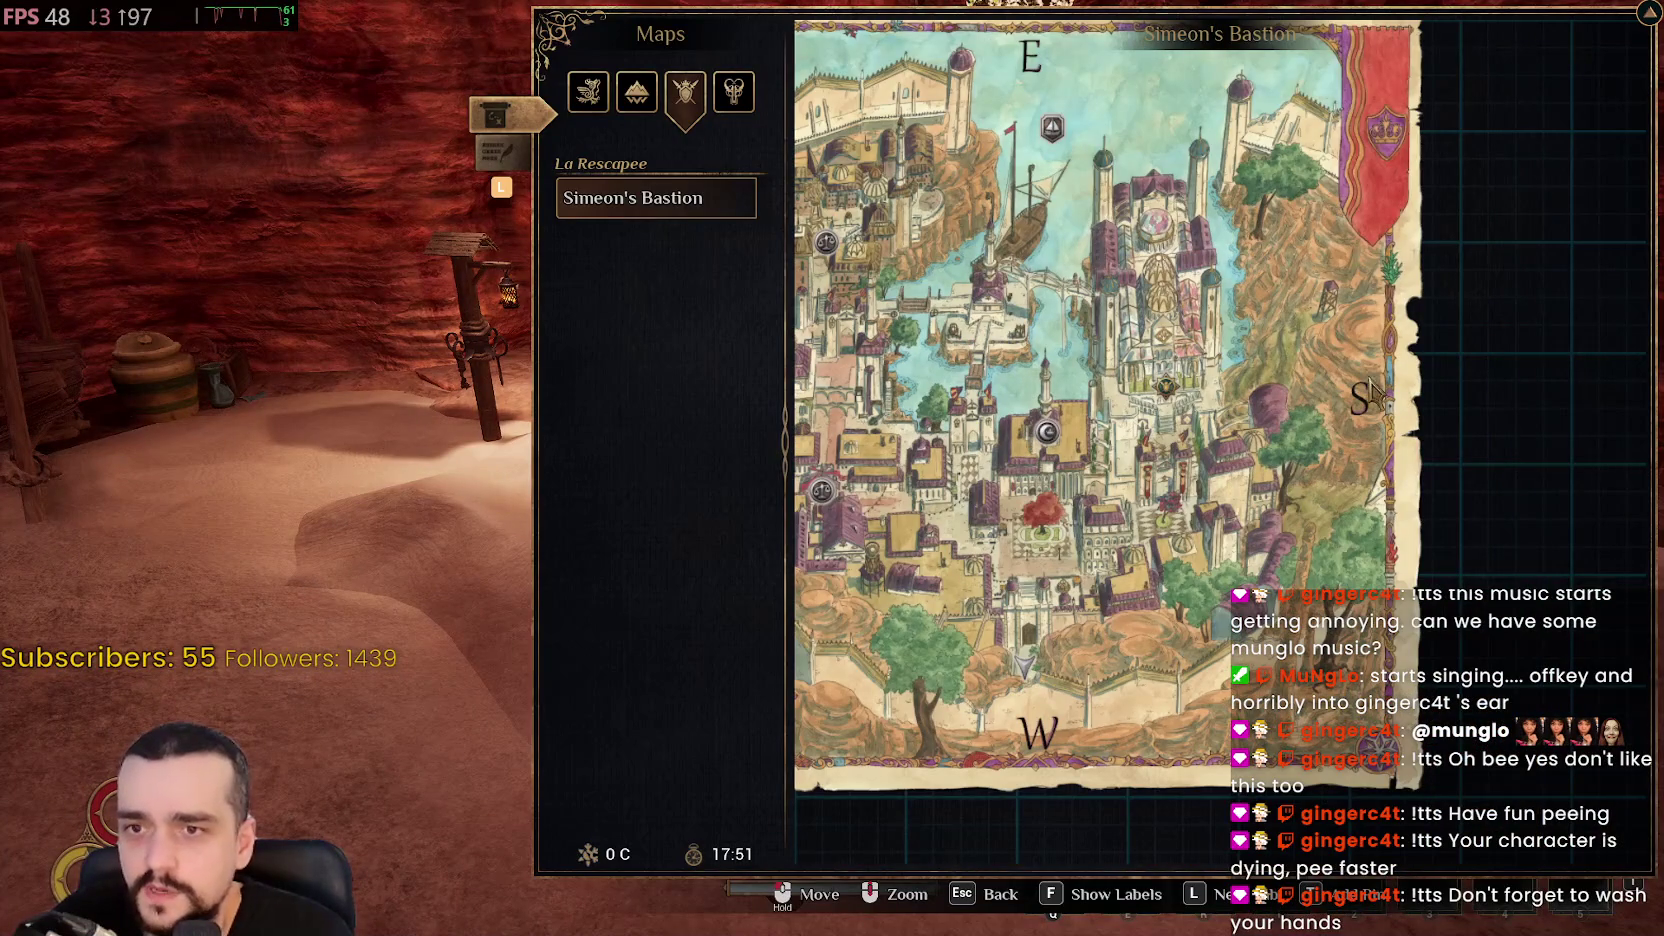
scroll(1365, 395, "up", 3)
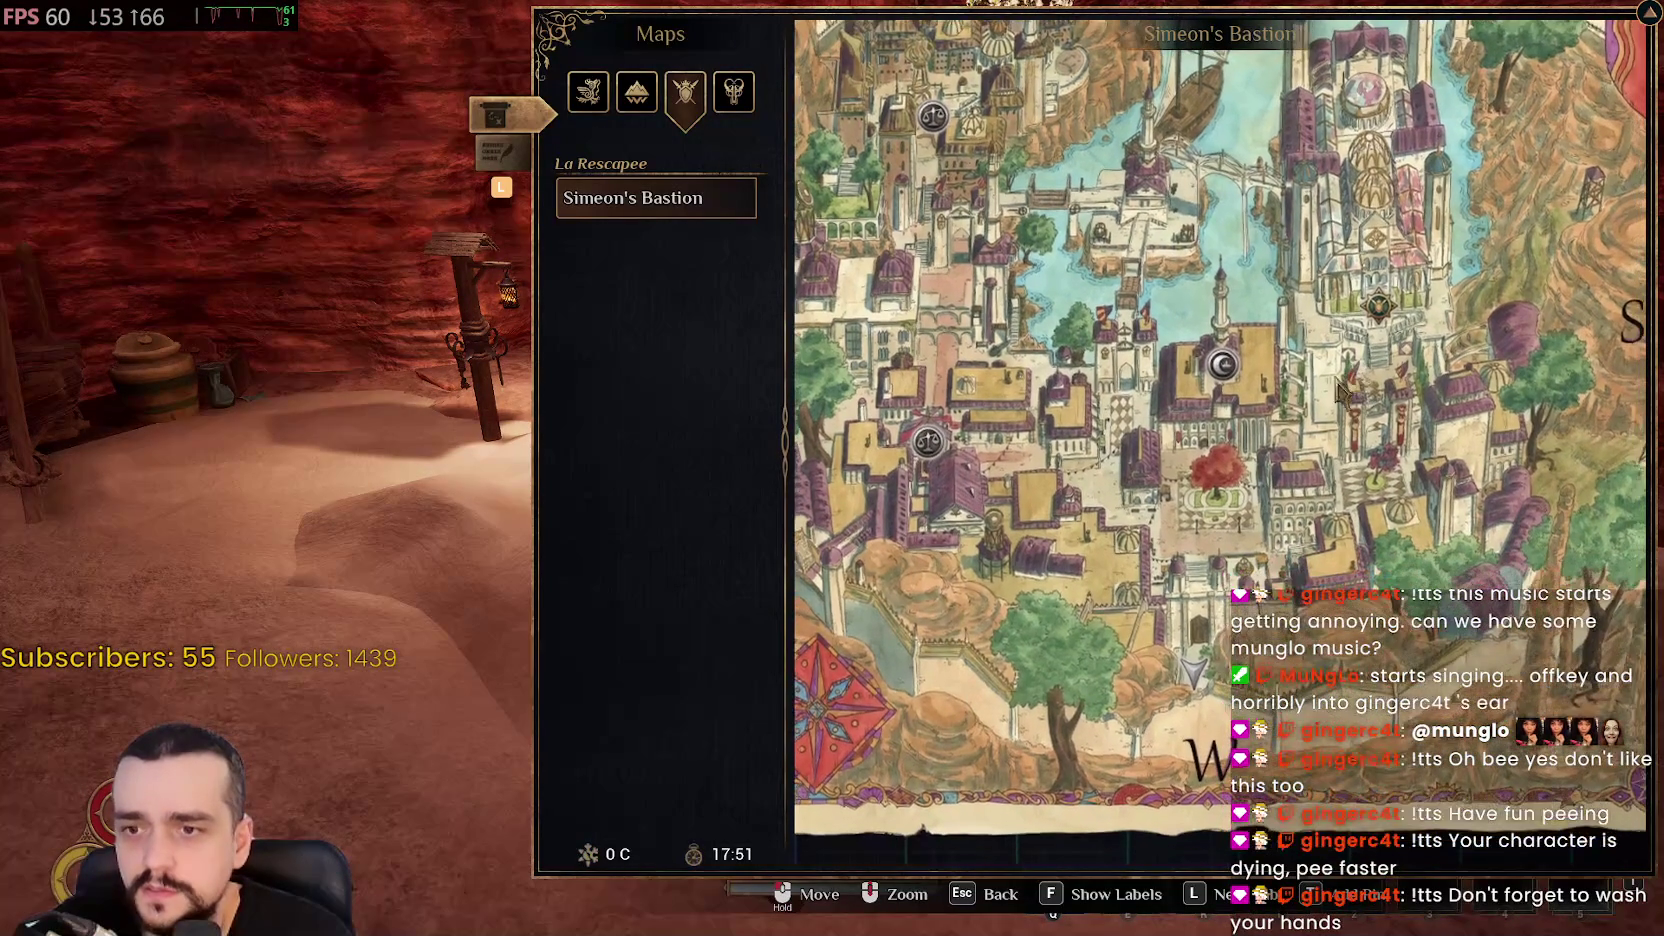
left_click_drag(1340, 392, 1212, 472)
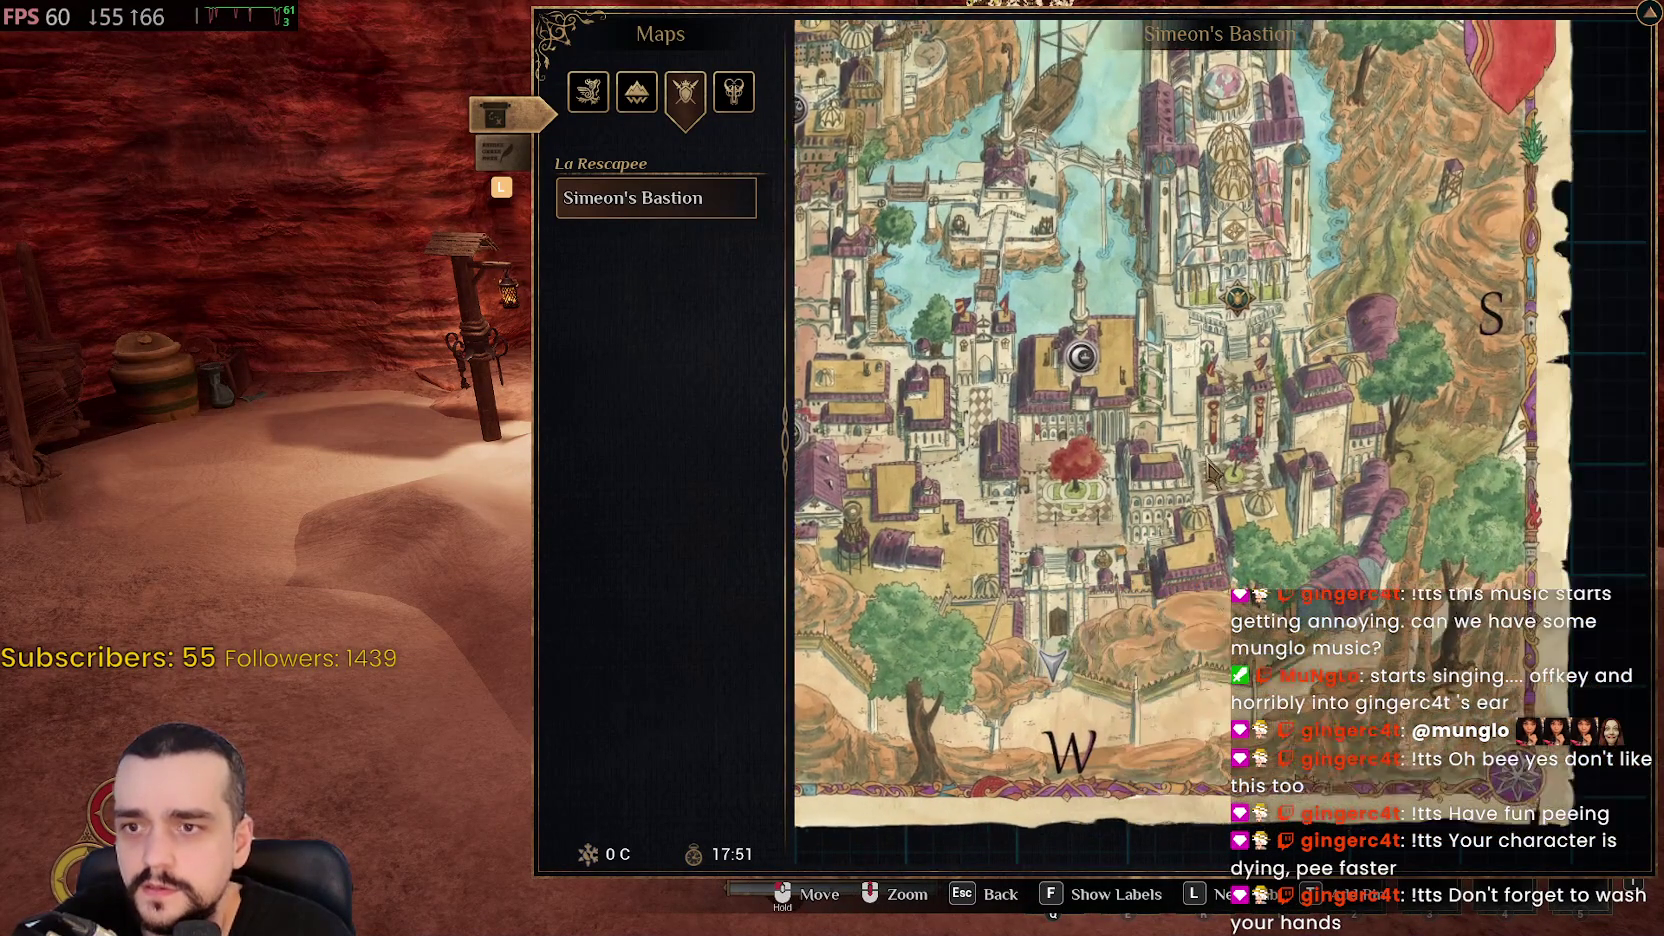
key("Escape")
Run through the canyon, resume after loading, and climb to the castle's wooden doors
key("w")
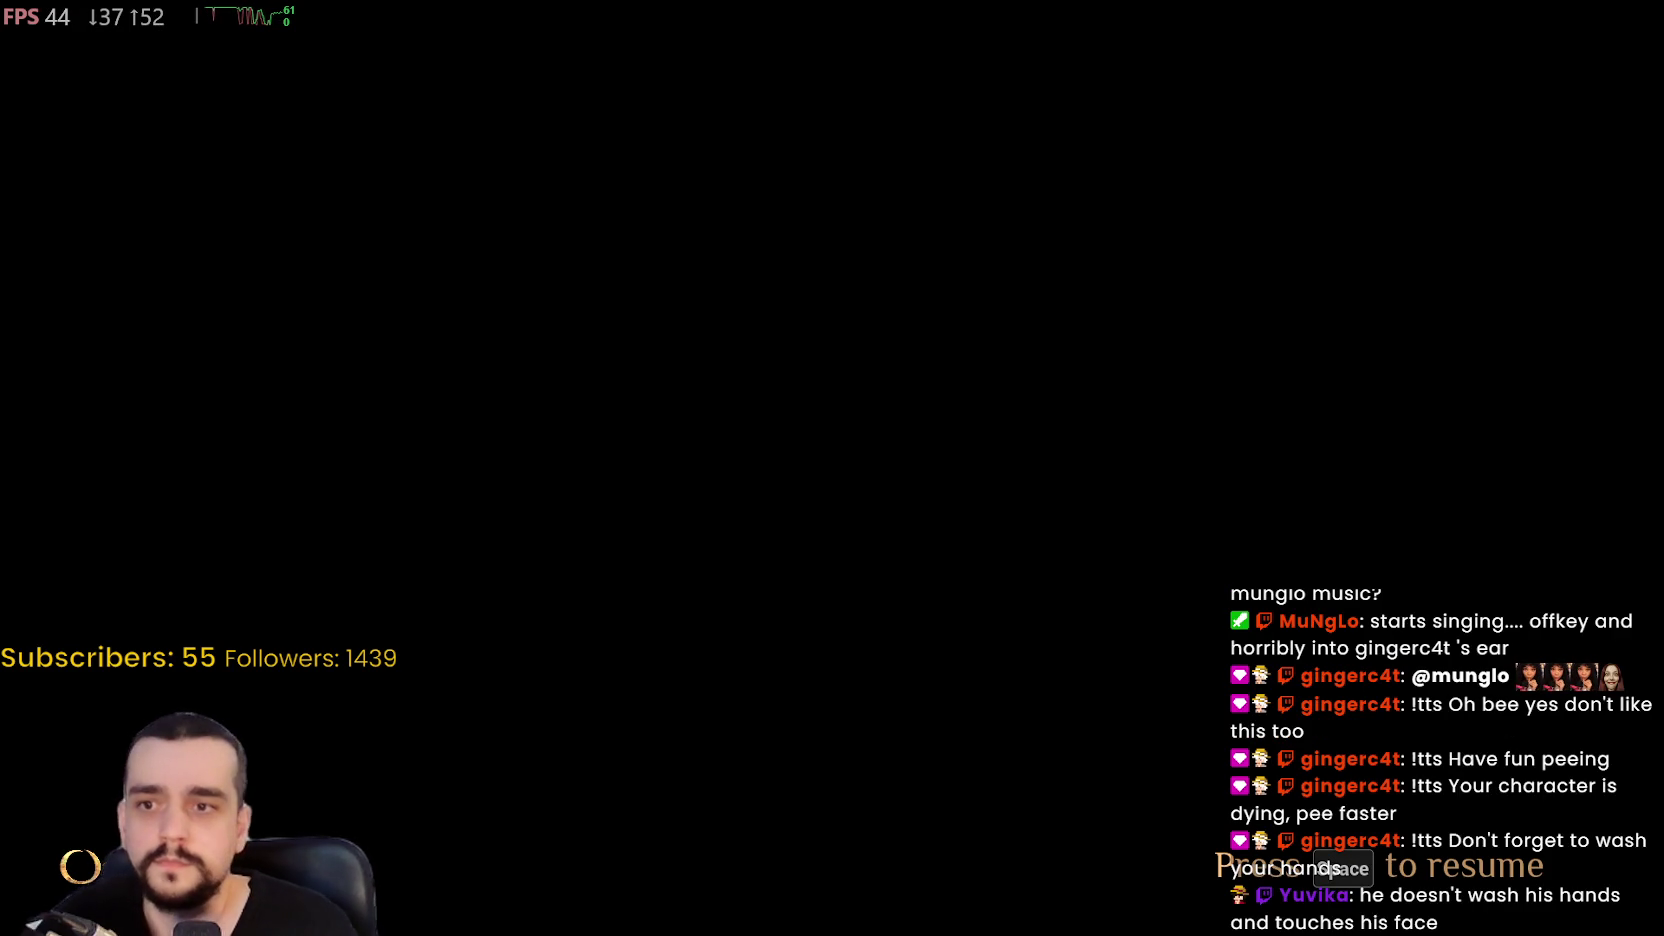
key("space")
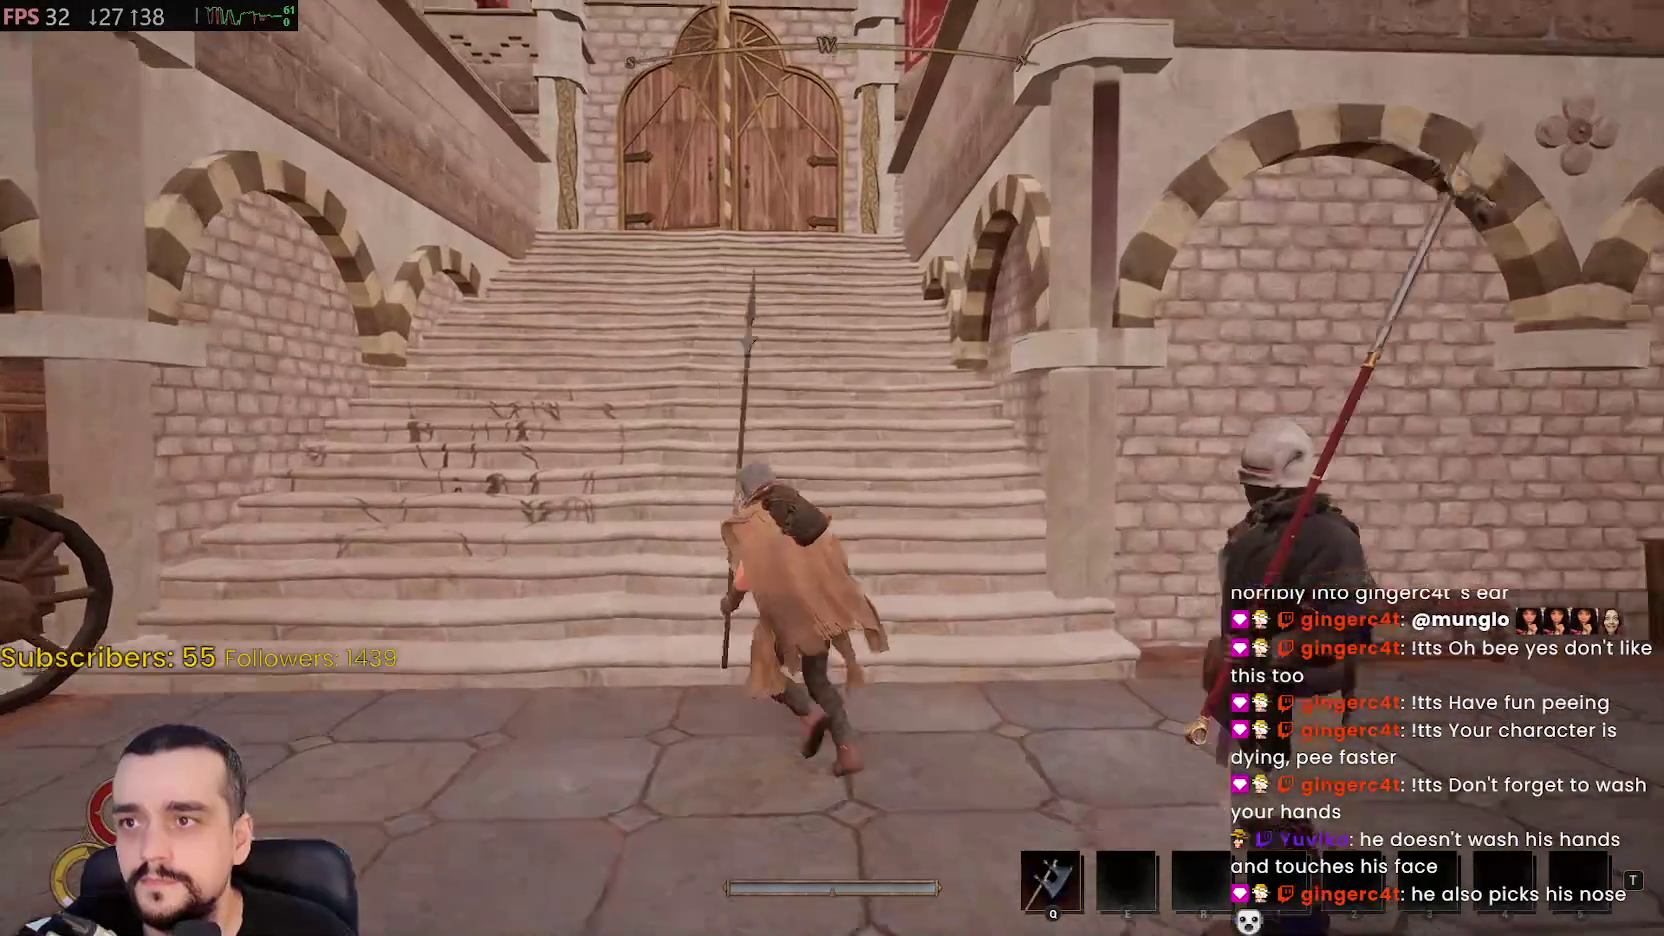
key("w")
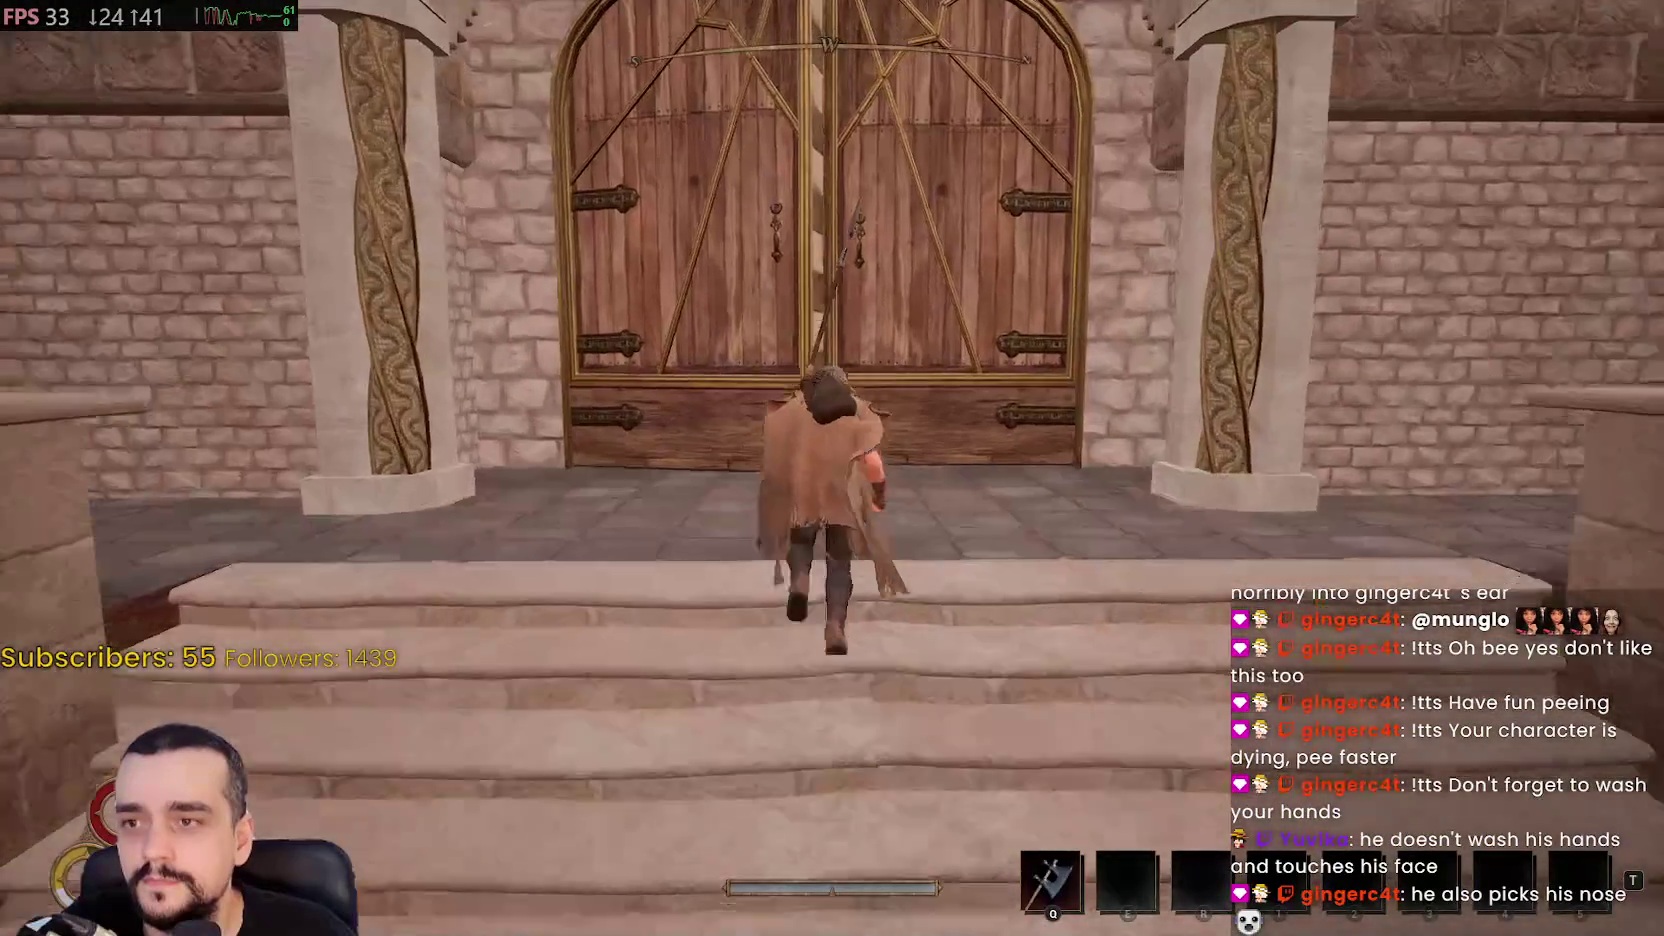
Use the 'Move to La Rescapee' prompt at the castle doors
key("f")
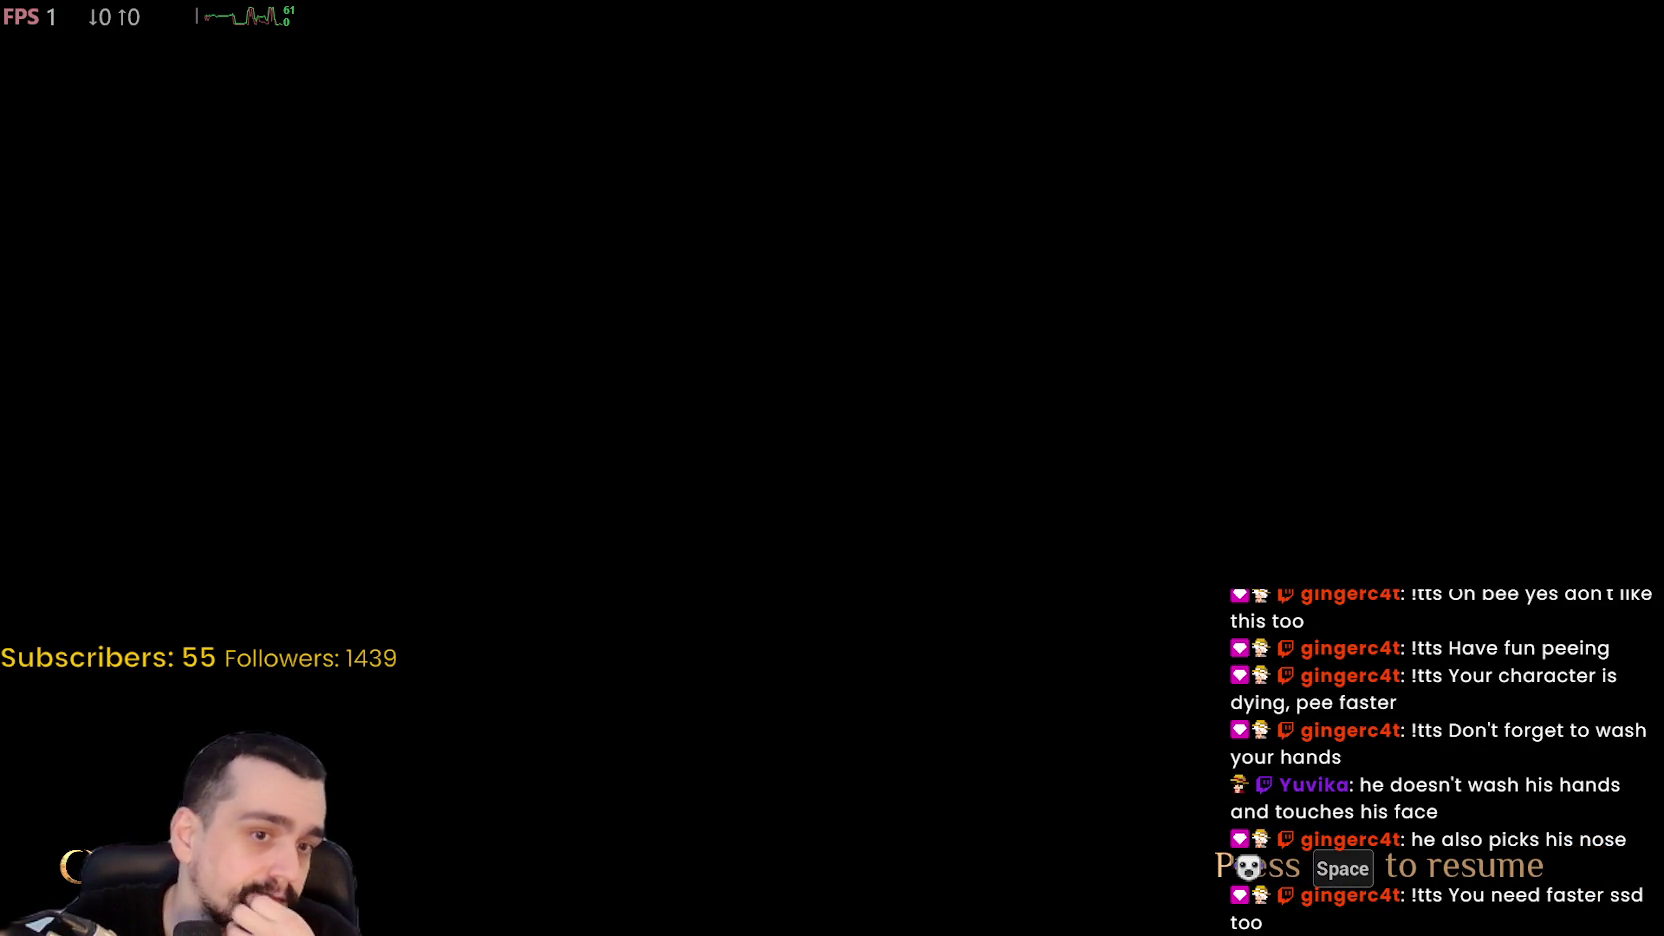
Resume at the griffin statue, run past it, and reopen the Simeon's Bastion map
key("space")
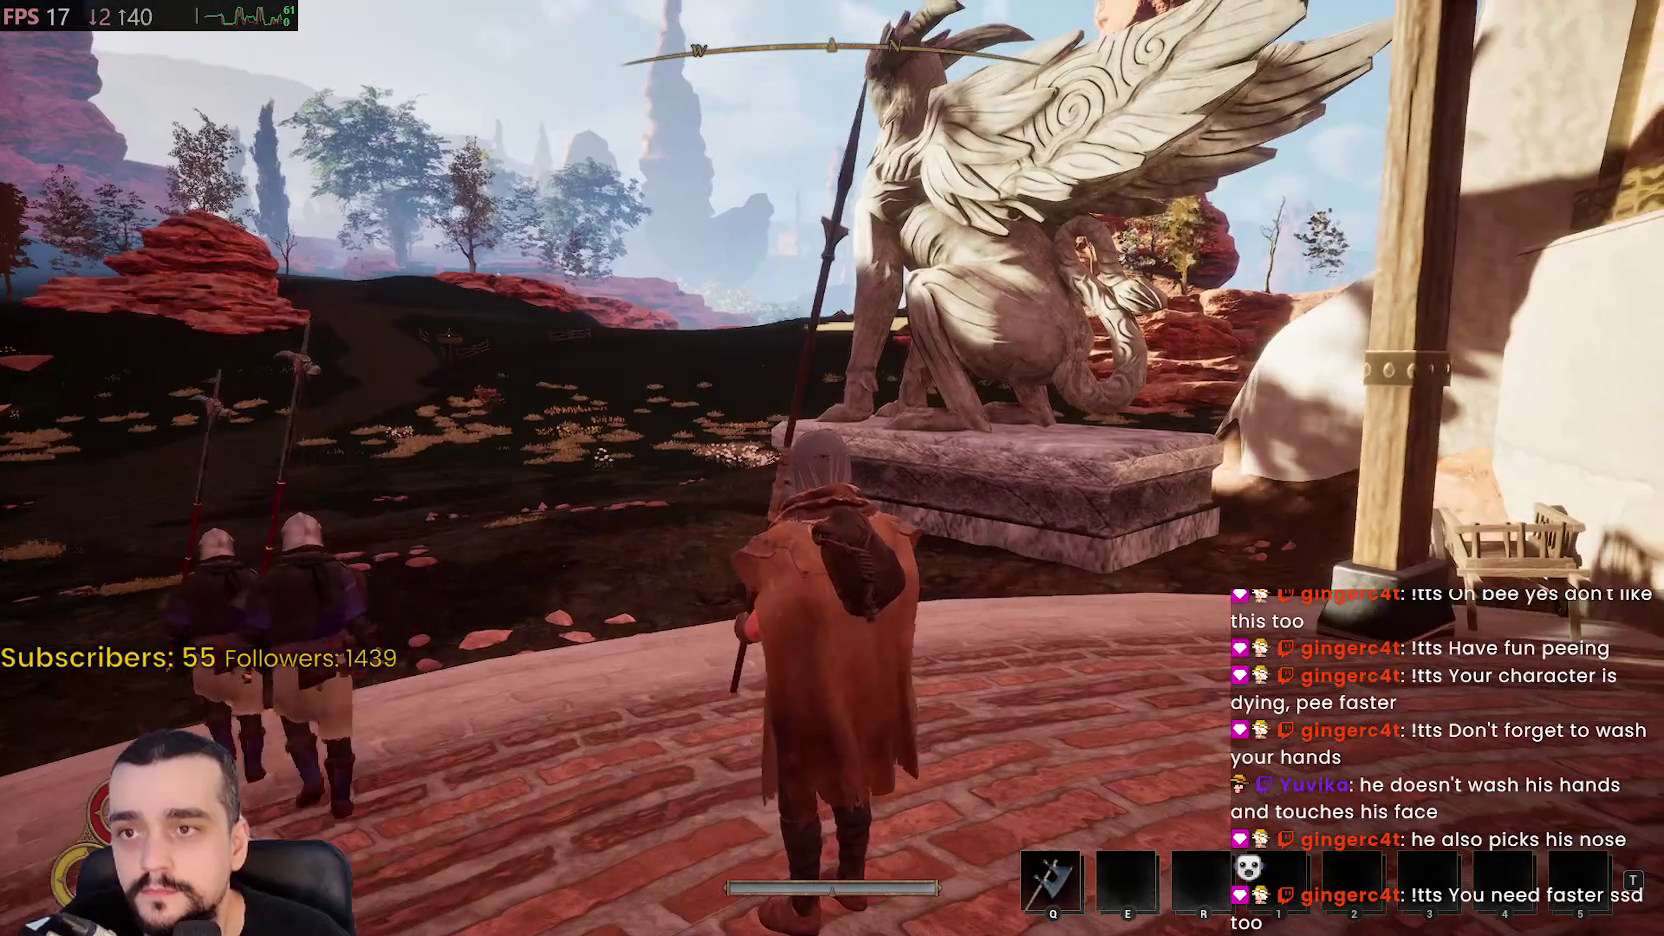
key("w")
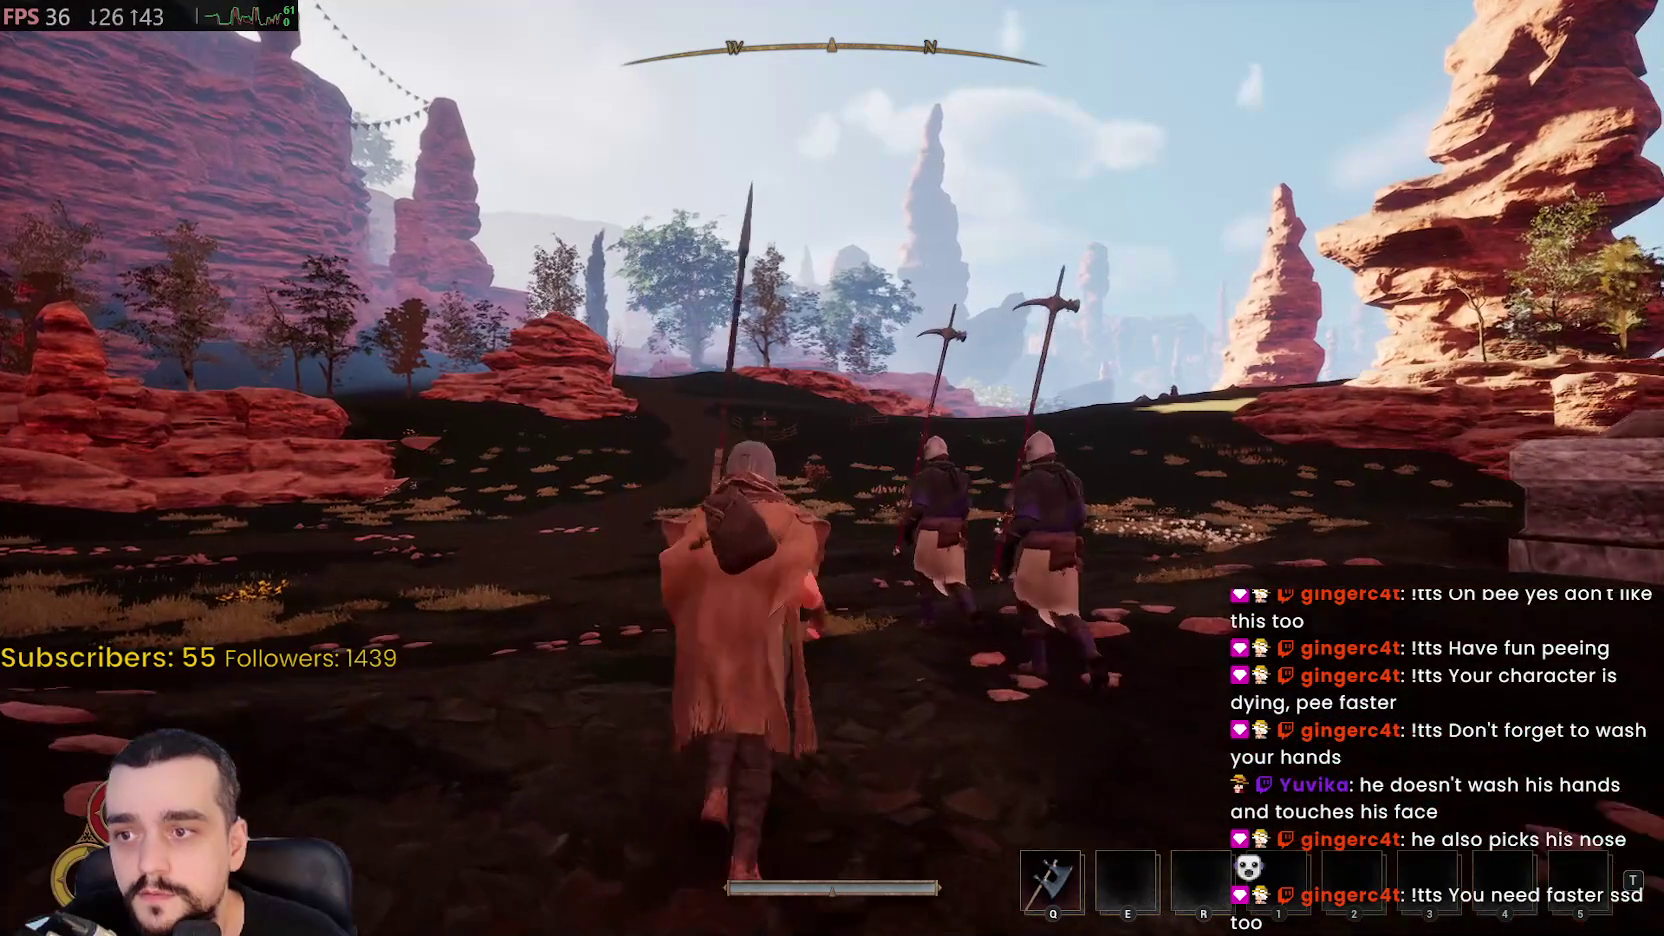
key("m")
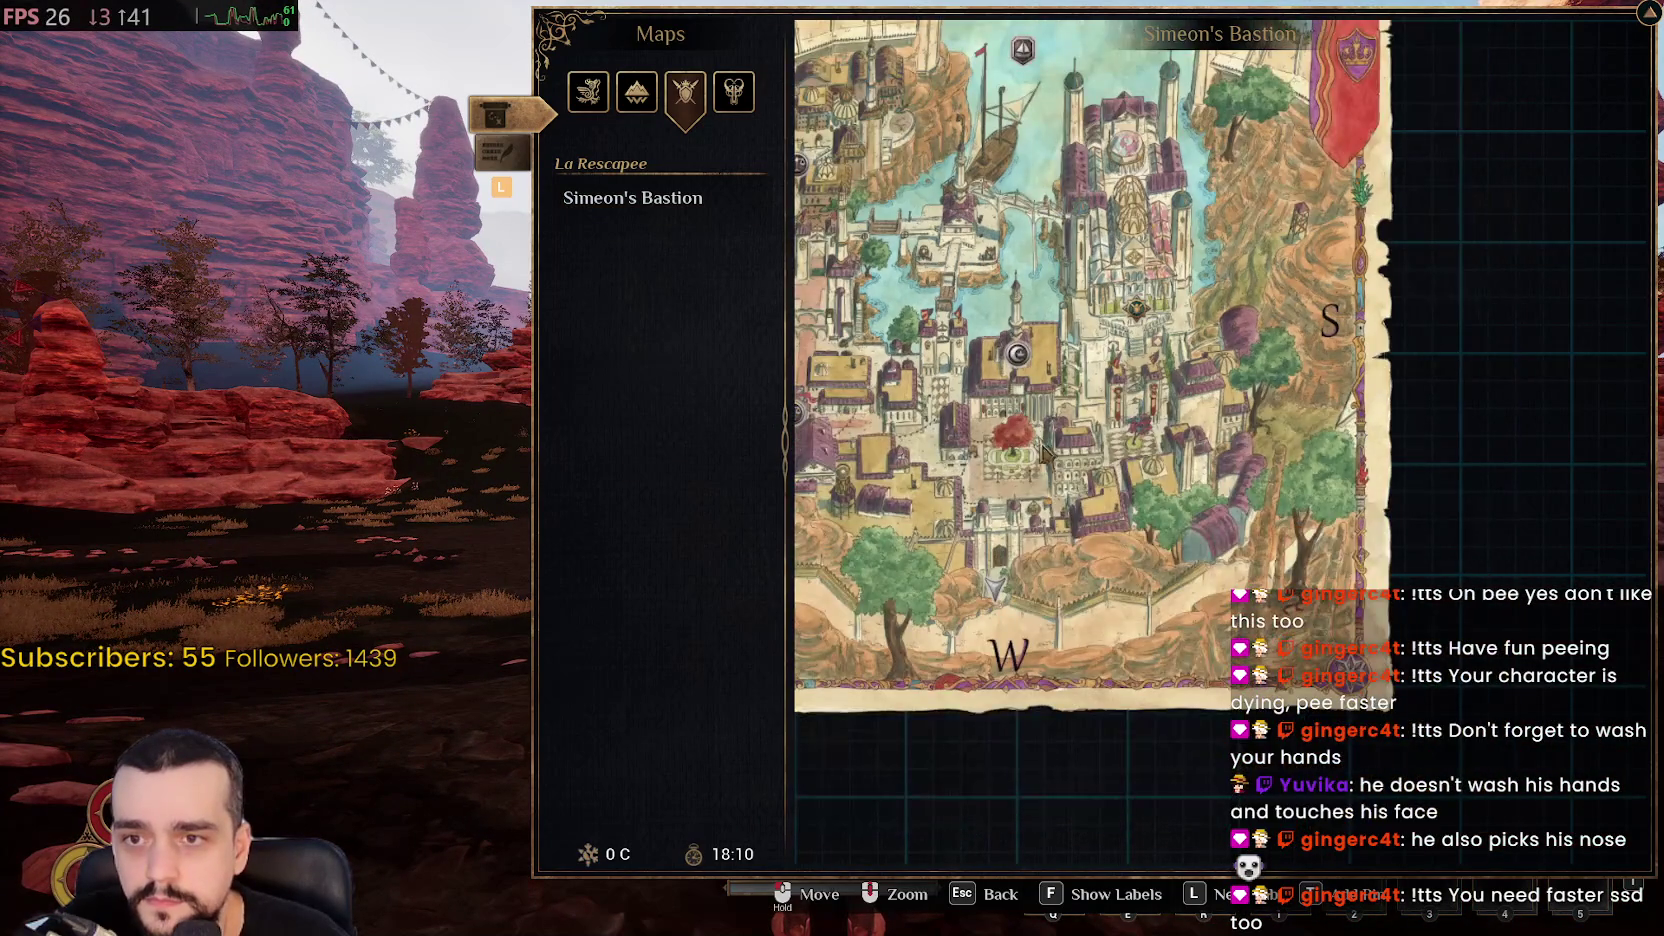